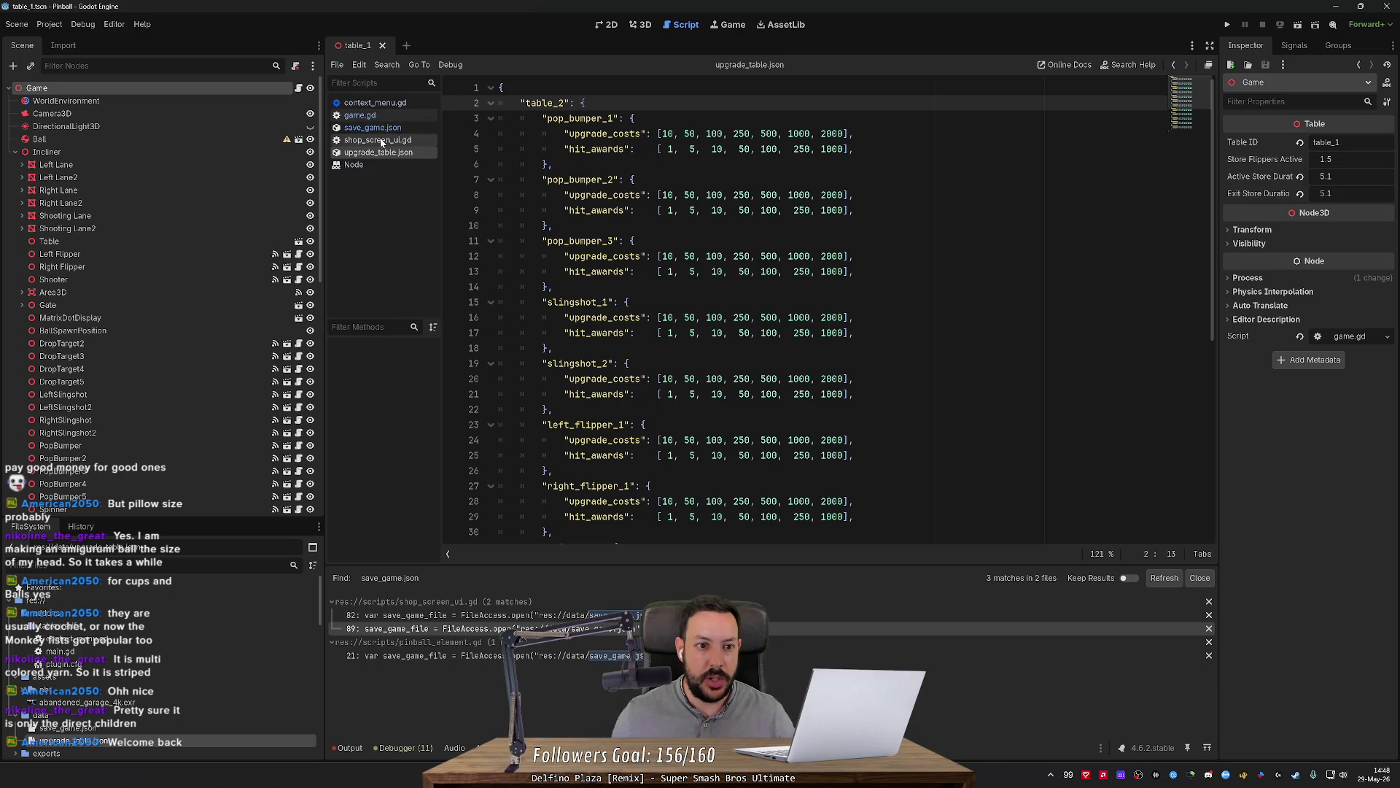
- Switch the script editor from upgrade_table.json to the context_menu.gd plugin script
{"action": "left_click", "coordinate": [374, 103]}
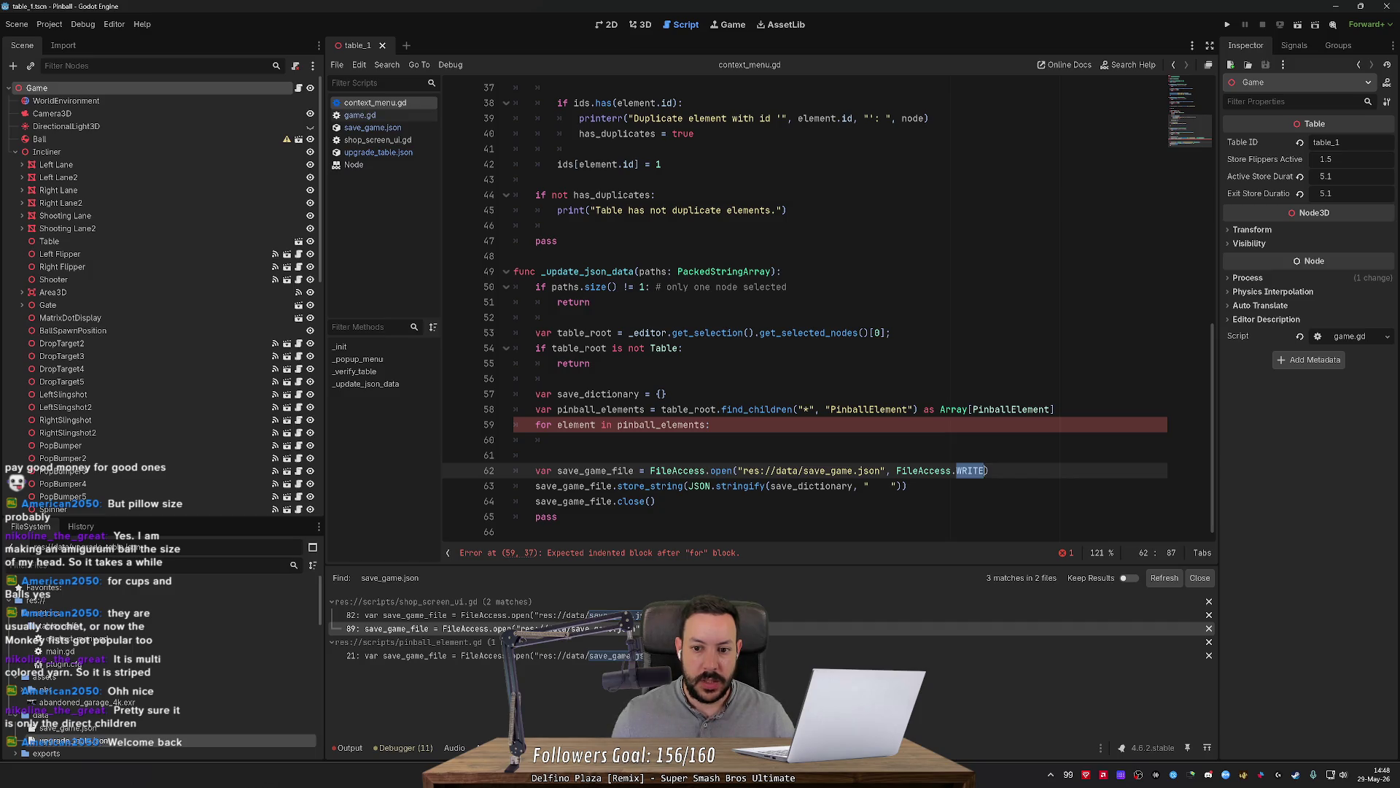
- Append 'as Table' to the table_root assignment on line 53
{"action": "left_click", "coordinate": [885, 333]}
{"action": "key", "text": "Down"}
{"action": "key", "text": "Down"}
{"action": "key", "text": "Down"}
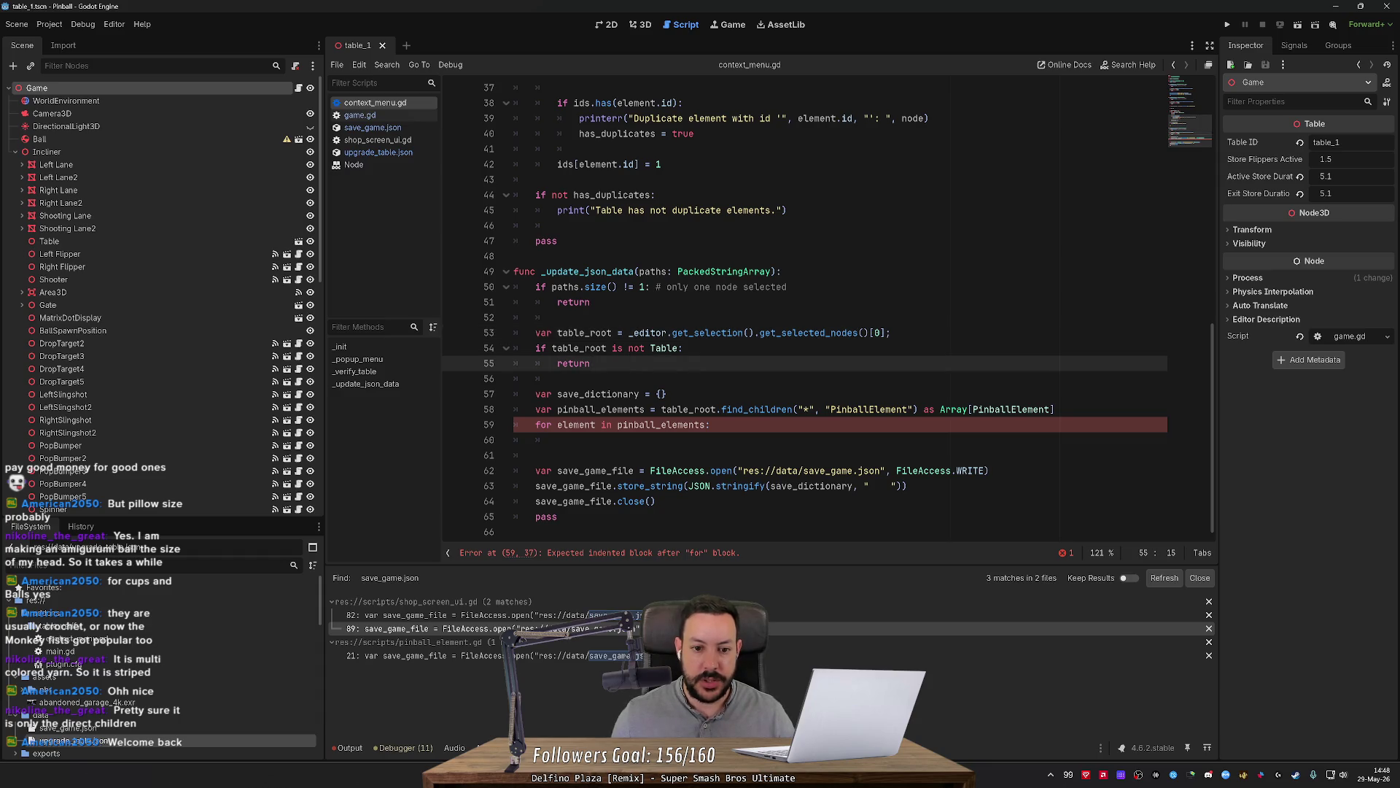
{"action": "key", "text": "Return"}
{"action": "key", "text": "Return"}
{"action": "key", "text": "Up"}
{"action": "key", "text": "BackSpace"}
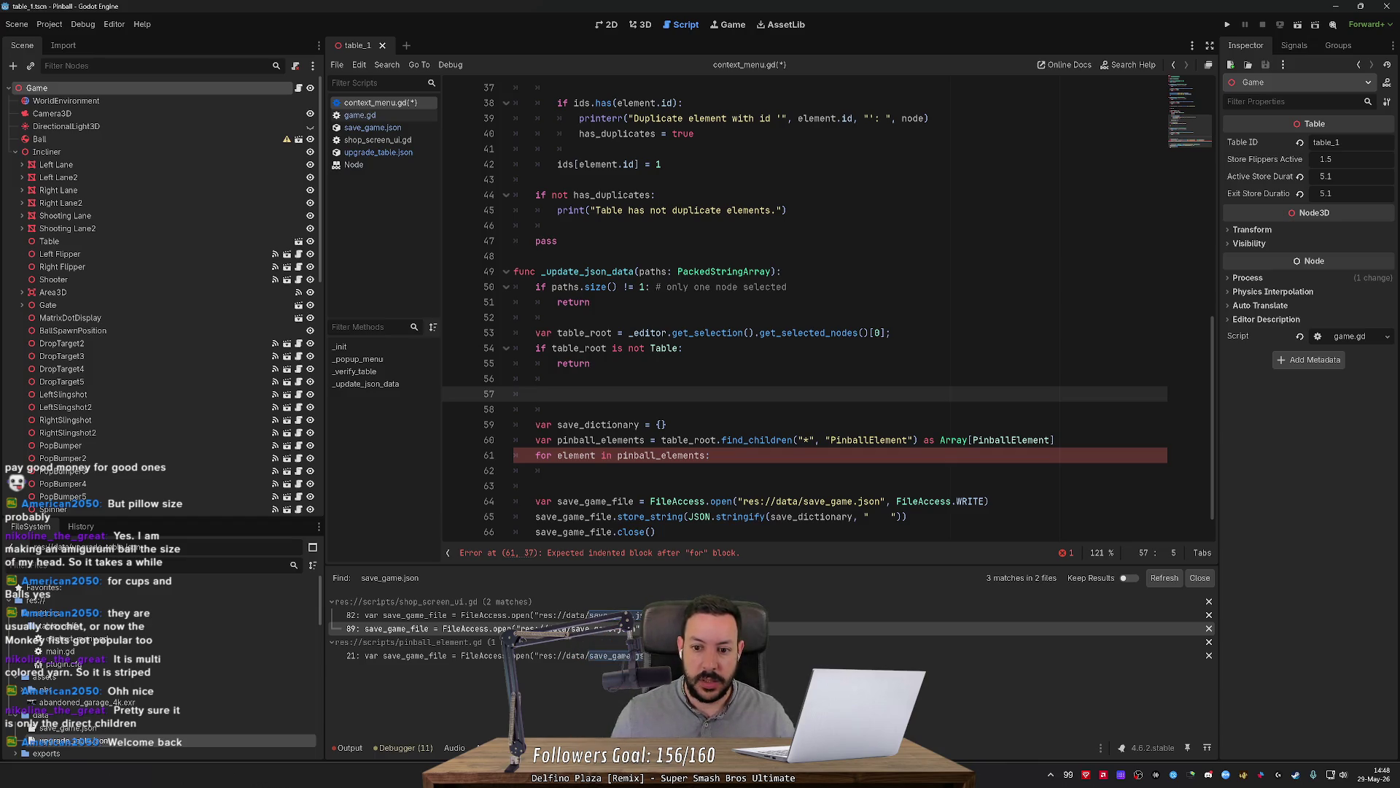
{"action": "left_click", "coordinate": [885, 333]}
{"action": "type", "text": "as Table"}
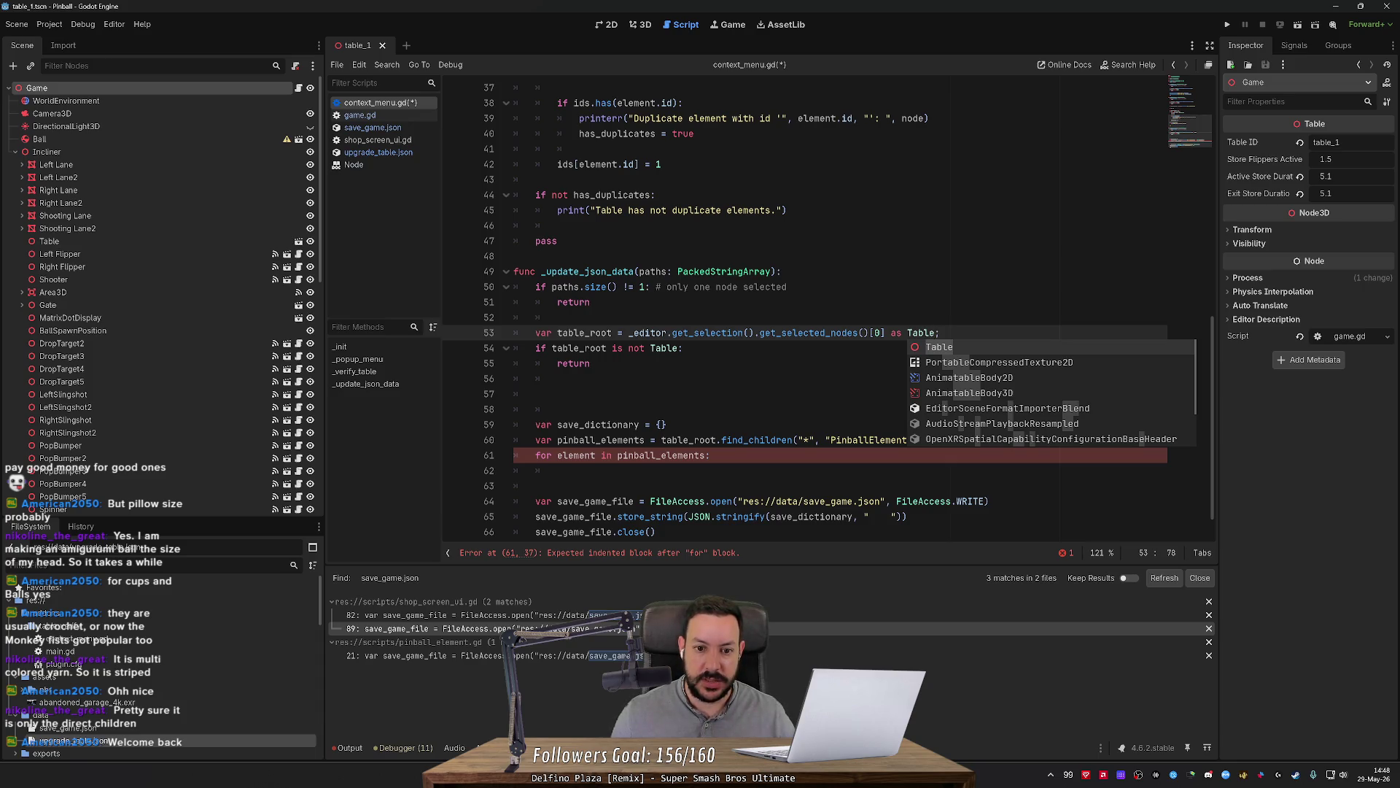
{"action": "scroll", "coordinate": [824, 314], "scroll_direction": "up", "scroll_amount": 10}
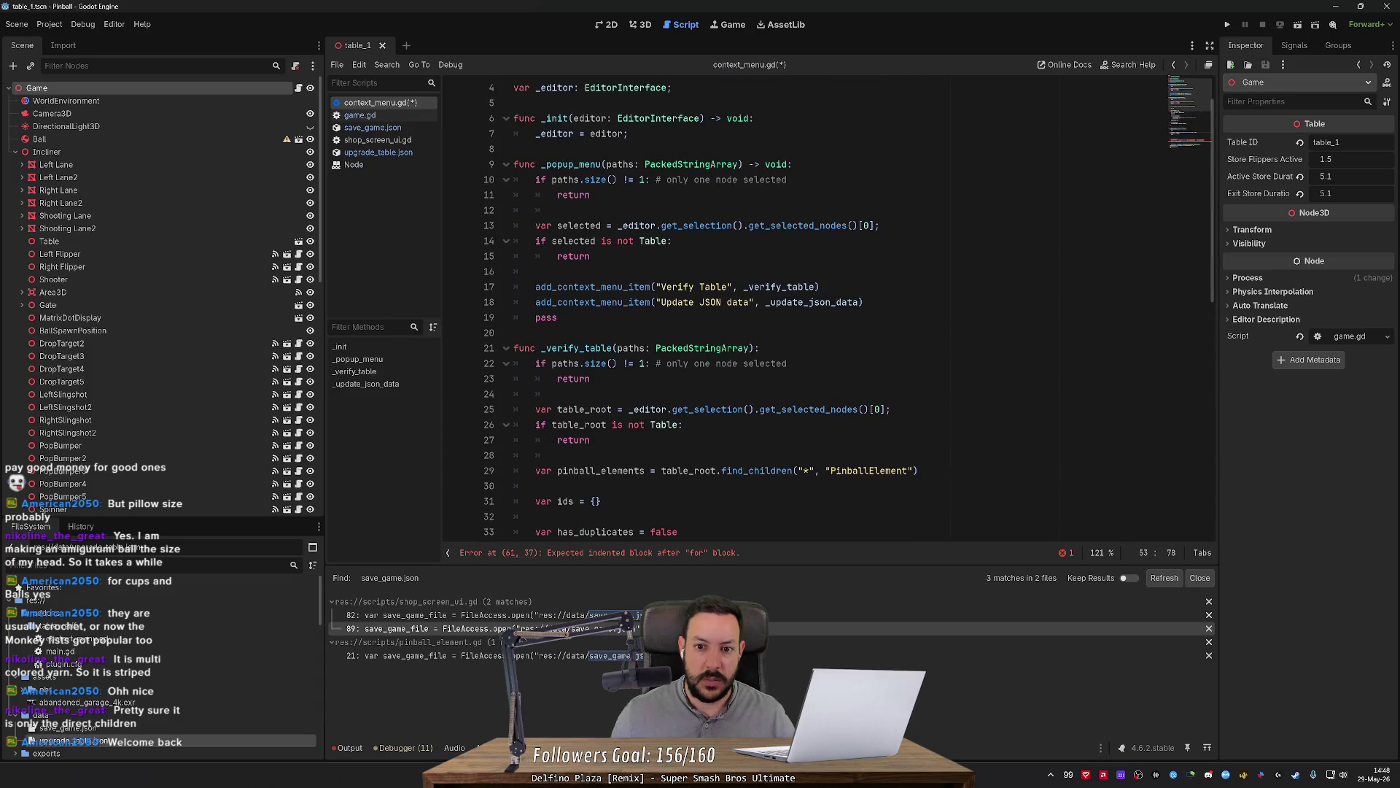
{"action": "scroll", "coordinate": [805, 309], "scroll_direction": "down", "scroll_amount": 9}
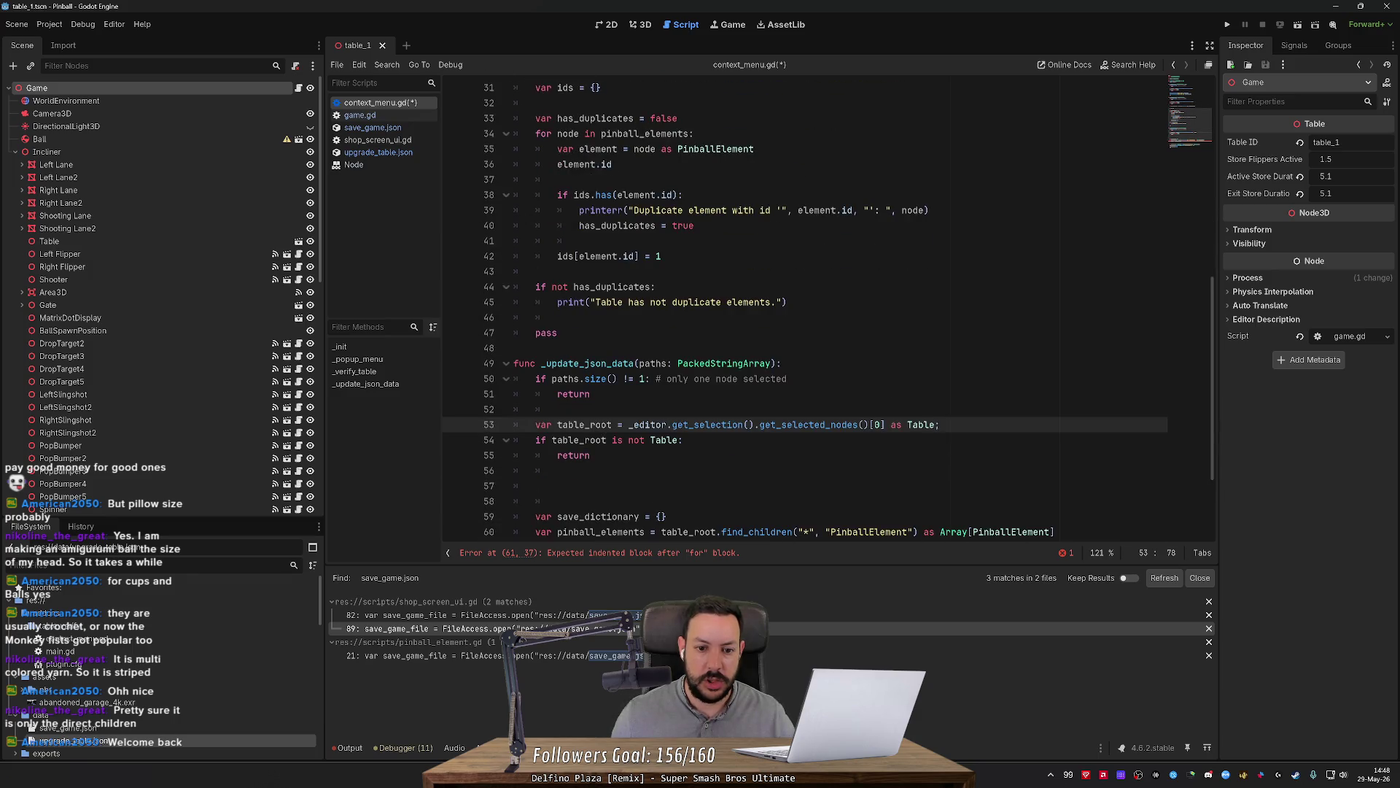
- Change line 54's check from 'is not Table' to '== null' and remove the extra blank line
{"action": "key", "text": "Down"}
{"action": "key", "text": "Down"}
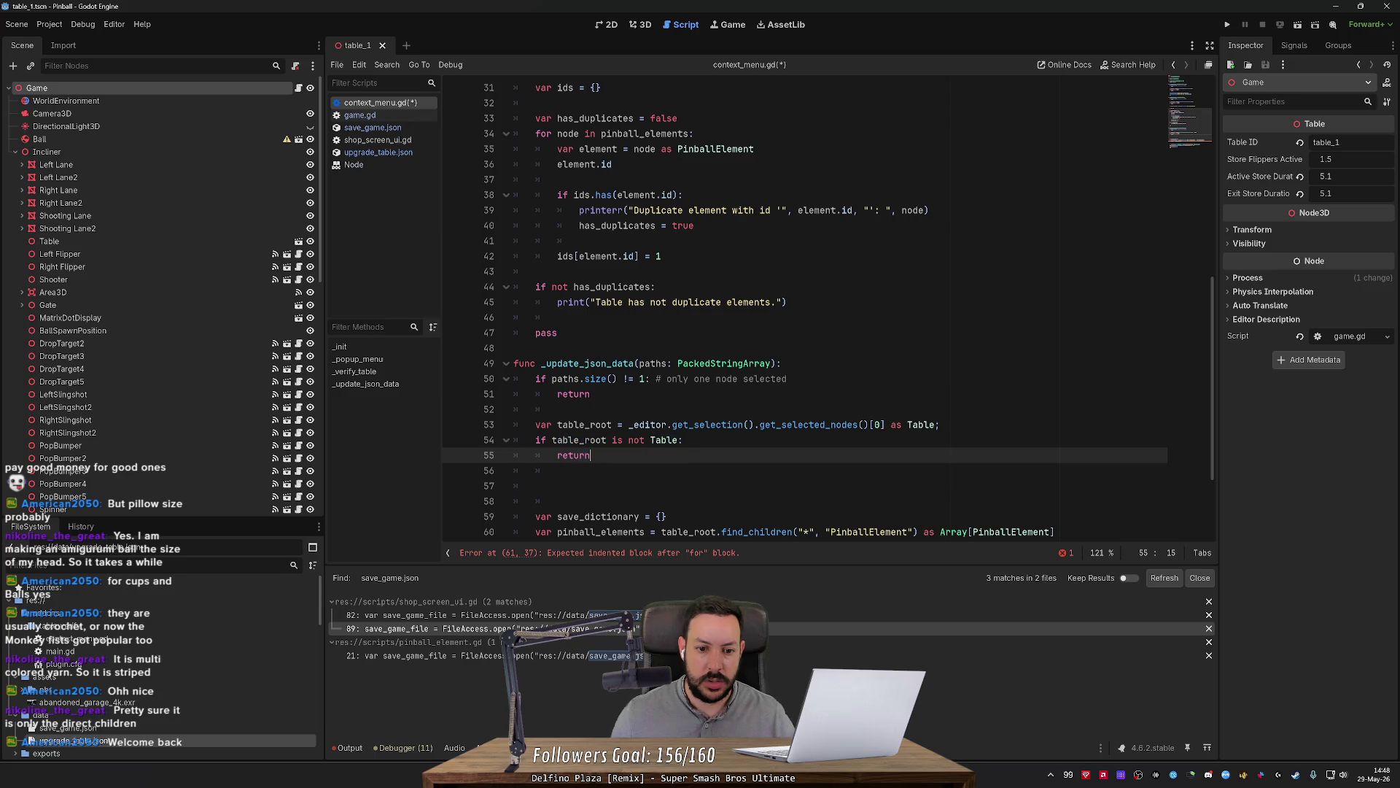
{"action": "key", "text": "Up"}
{"action": "key", "text": "End"}
{"action": "key", "text": "Left"}
{"action": "key", "text": "ctrl+shift+Left"}
{"action": "key", "text": "ctrl+shift+Left"}
{"action": "key", "text": "ctrl+shift+Left"}
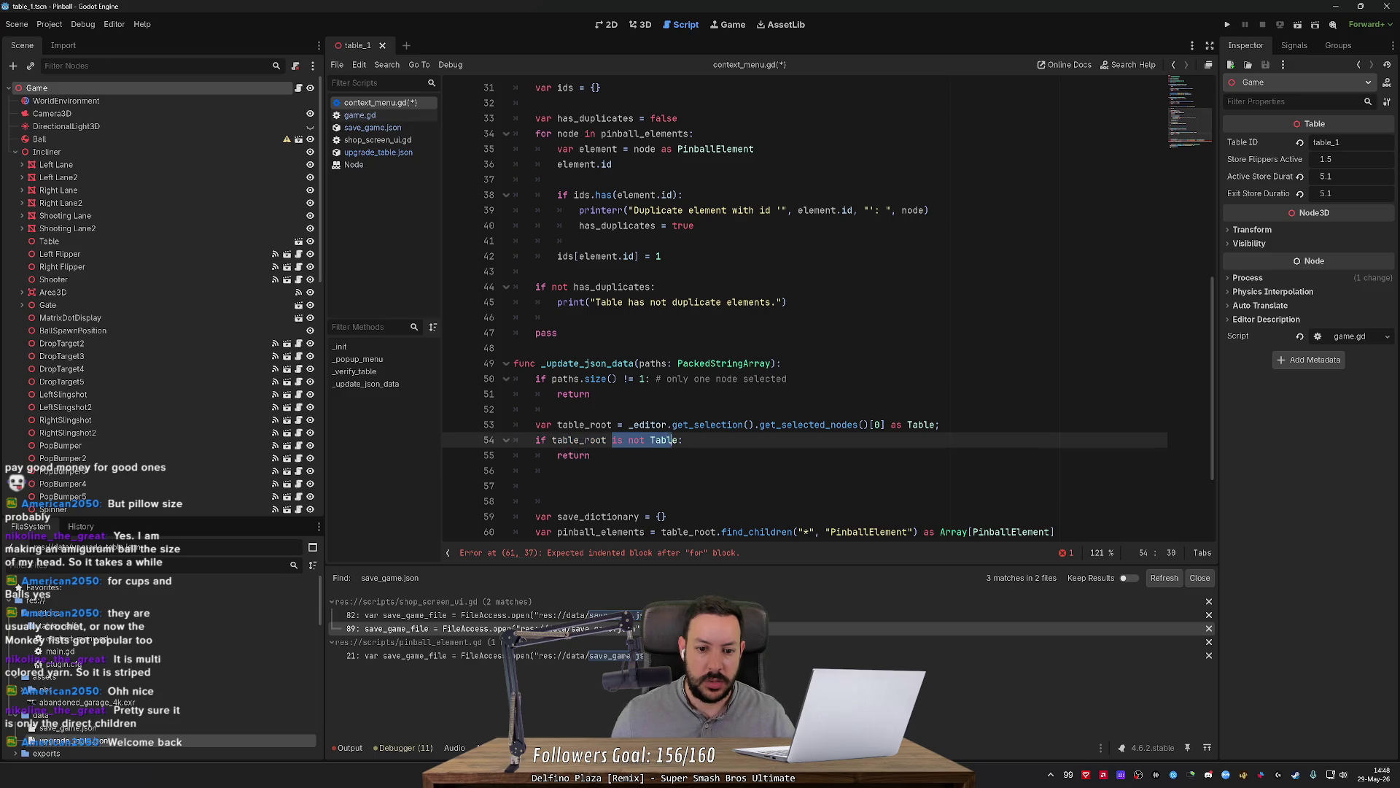
{"action": "type", "text": "== null"}
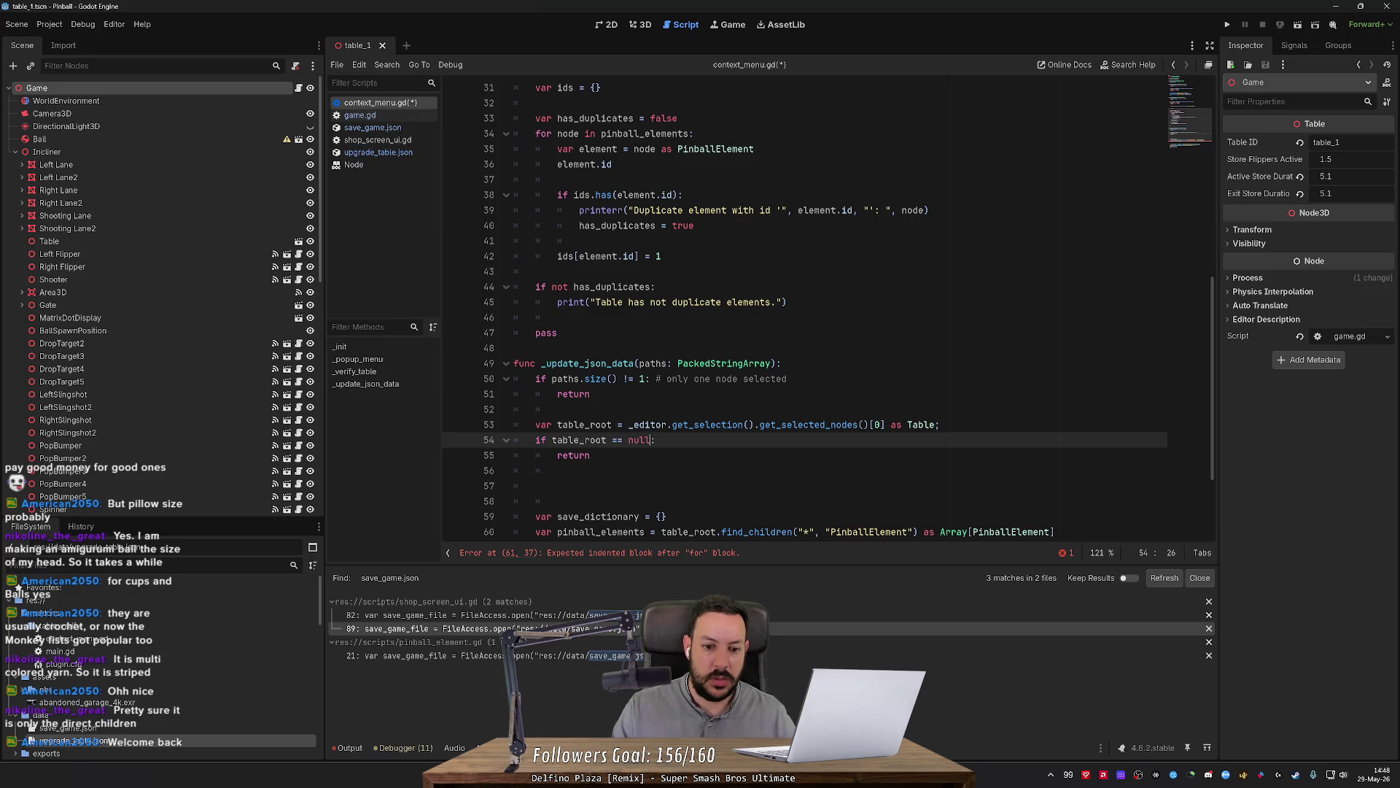
{"action": "key", "text": "Down"}
{"action": "key", "text": "Down"}
{"action": "key", "text": "Delete"}
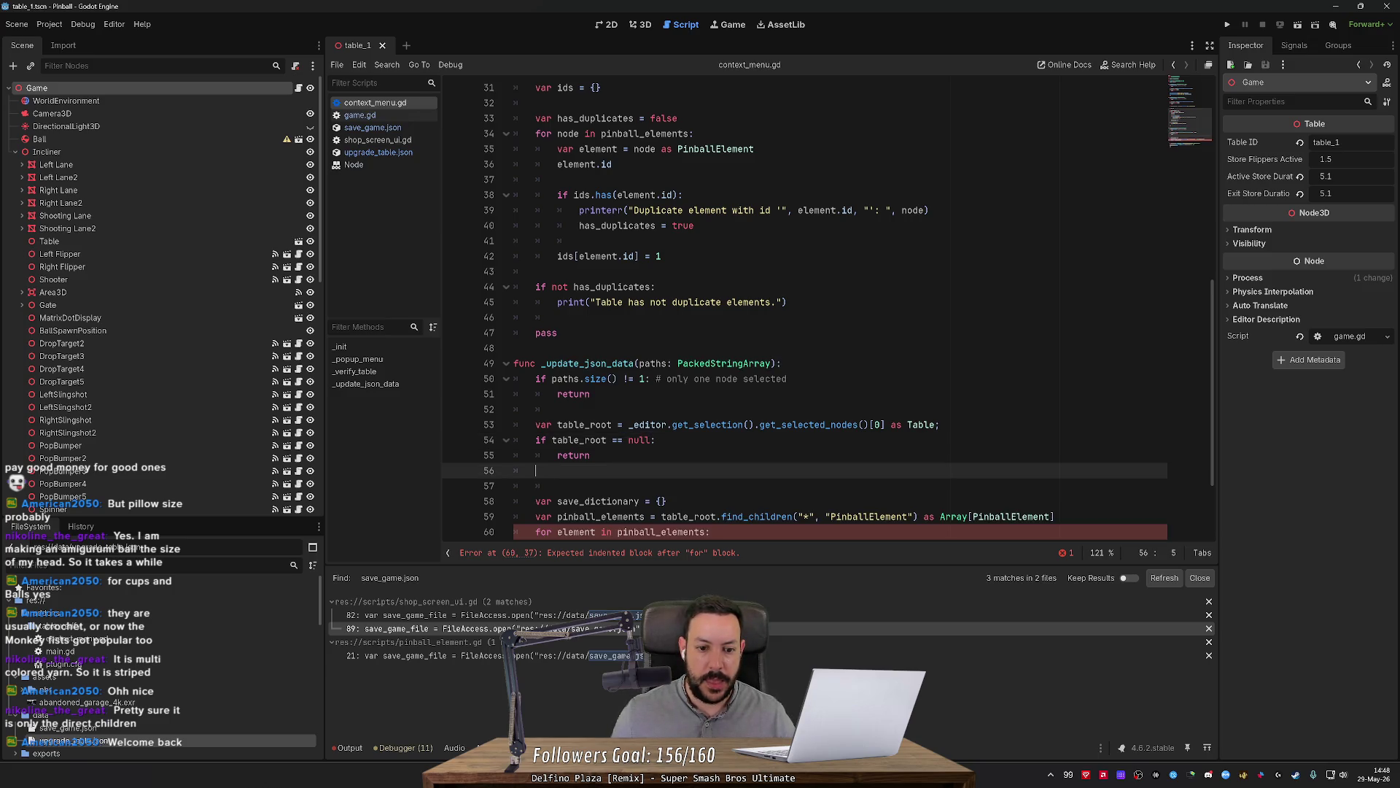
- Add 'var table_id = table_root.table_id;' on the blank line after the null-check return
{"action": "double_click", "coordinate": [583, 425]}
{"action": "scroll", "coordinate": [827, 312], "scroll_direction": "down", "scroll_amount": 2}
{"action": "left_click", "coordinate": [539, 394]}
{"action": "key", "text": "Tab"}
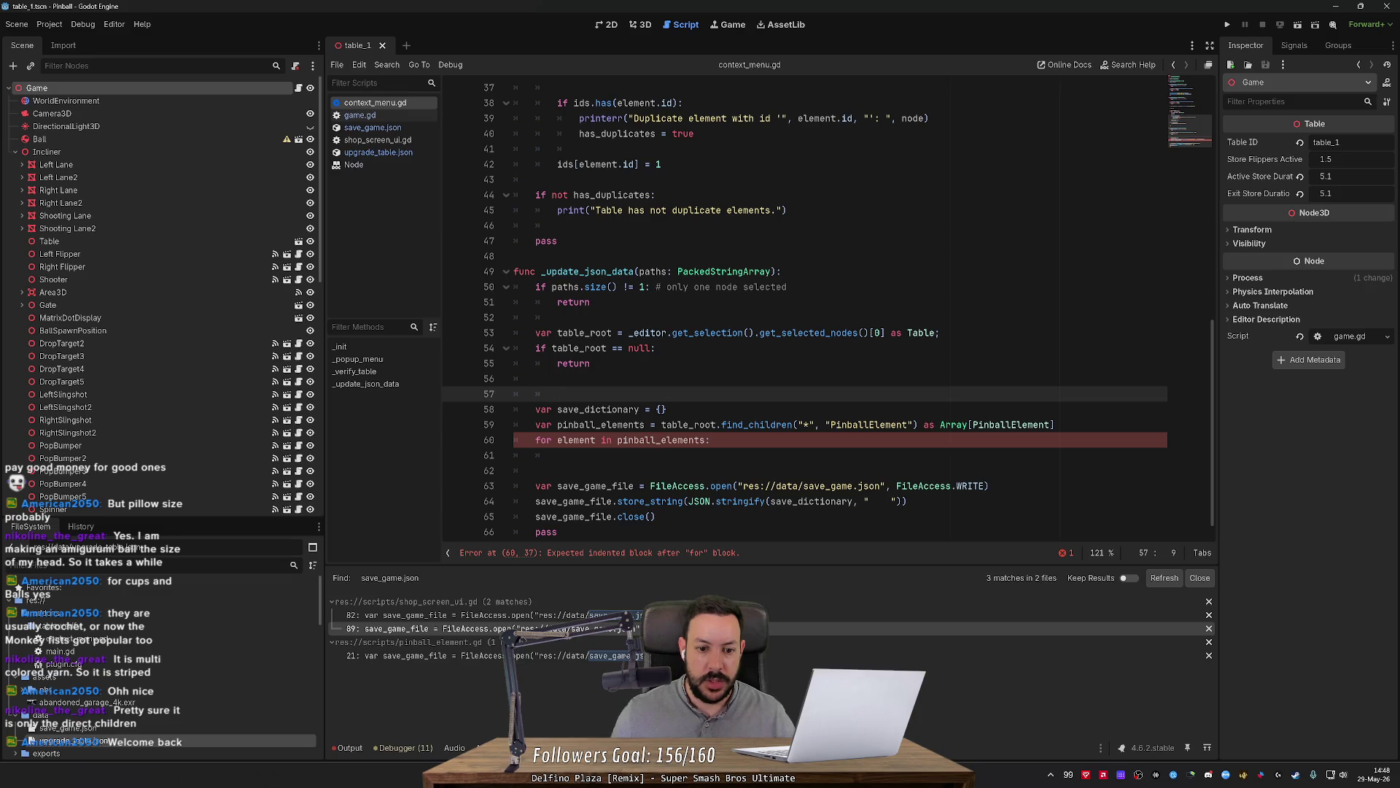
{"action": "key", "text": "BackSpace"}
{"action": "type", "text": "var ttabl"}
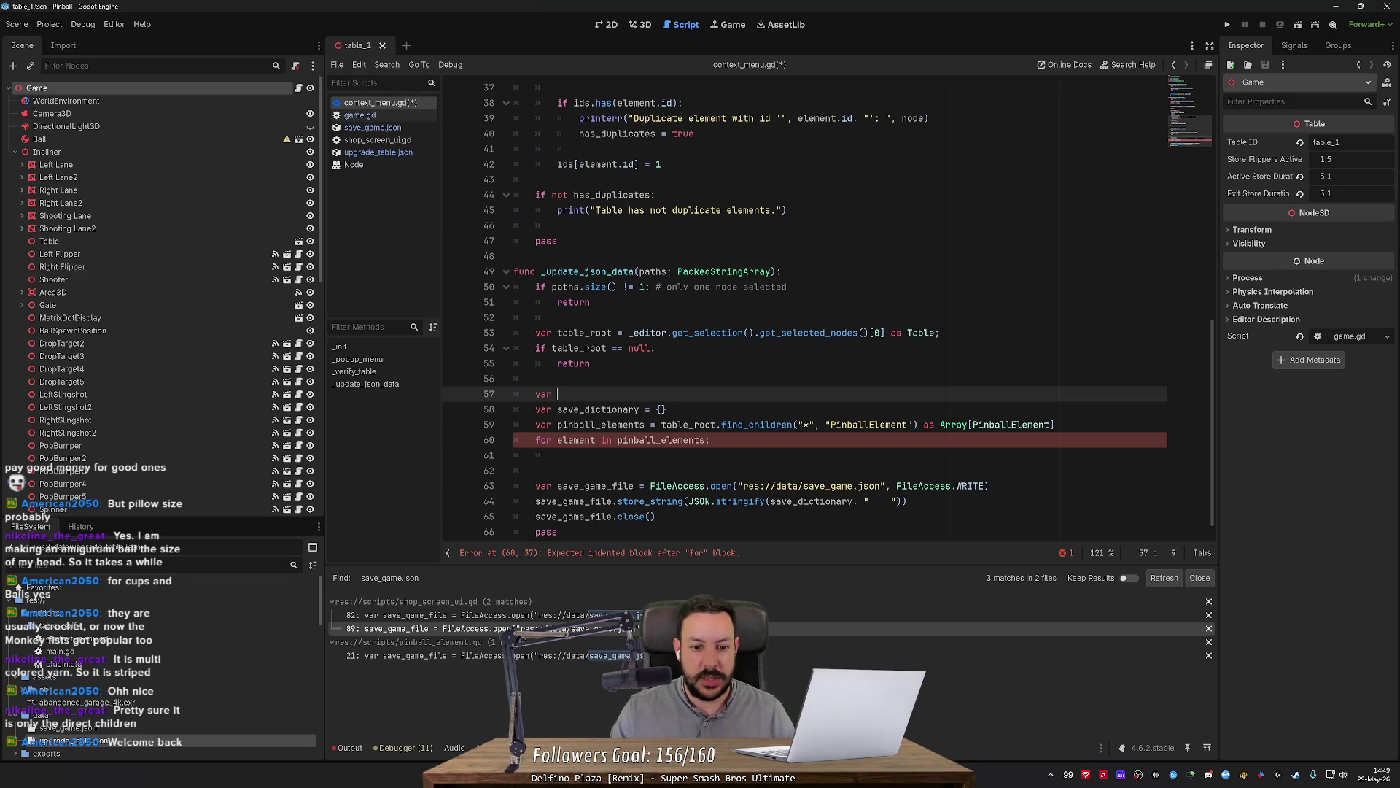
{"action": "key", "text": "BackSpace"}
{"action": "key", "text": "BackSpace"}
{"action": "key", "text": "BackSpace"}
{"action": "type", "text": "able_id = ta"}
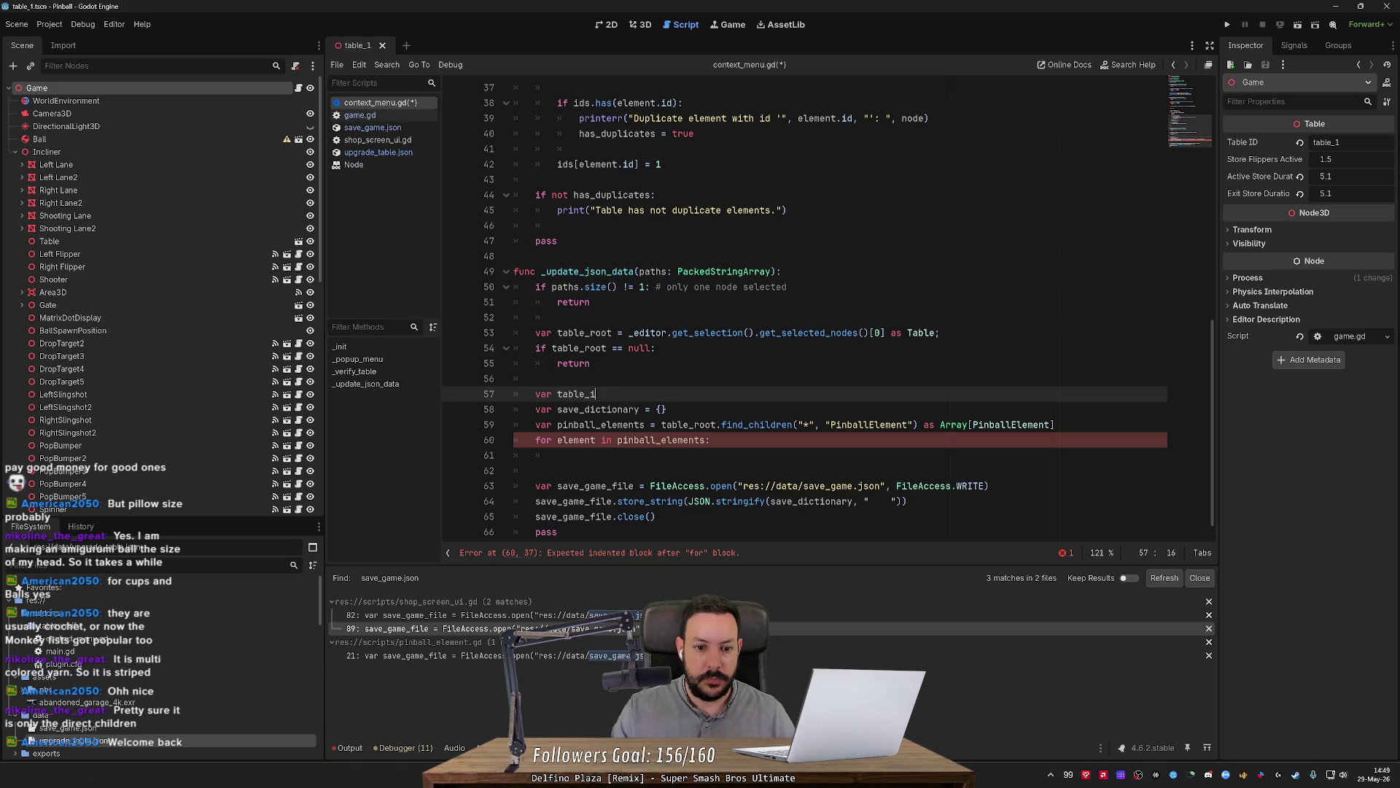
{"action": "type", "text": "ble_root."}
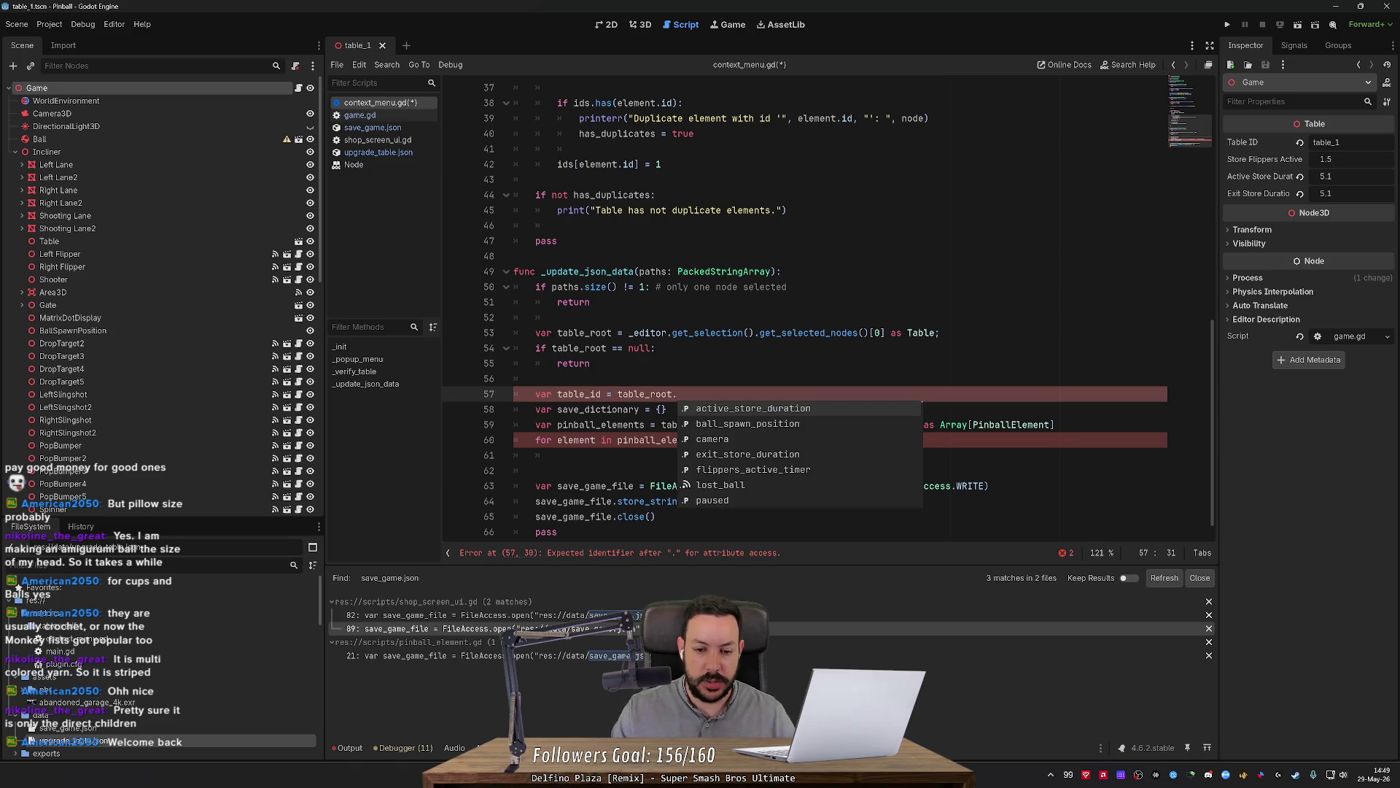
{"action": "type", "text": "table_id;"}
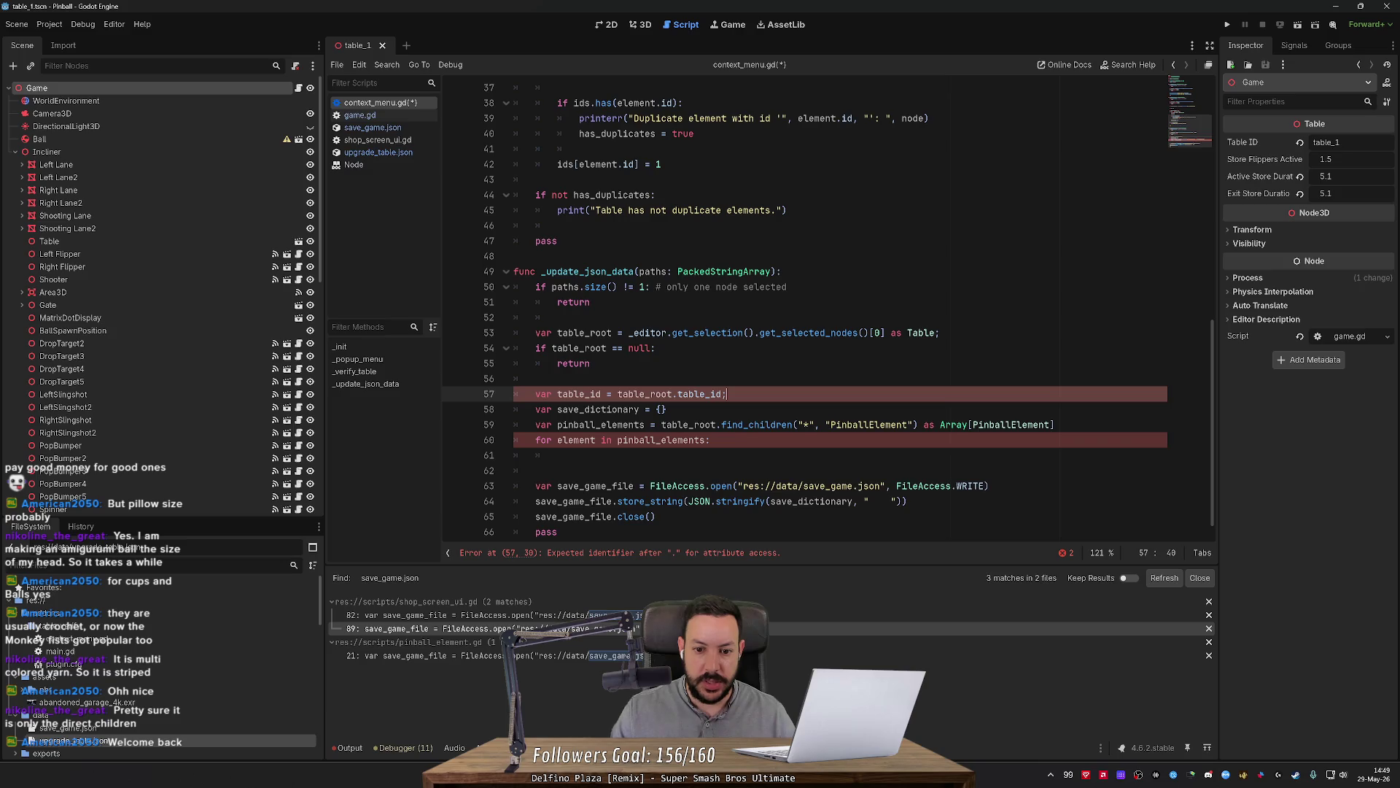
{"action": "key", "text": "Return"}
{"action": "scroll", "coordinate": [828, 311], "scroll_direction": "down", "scroll_amount": 1}
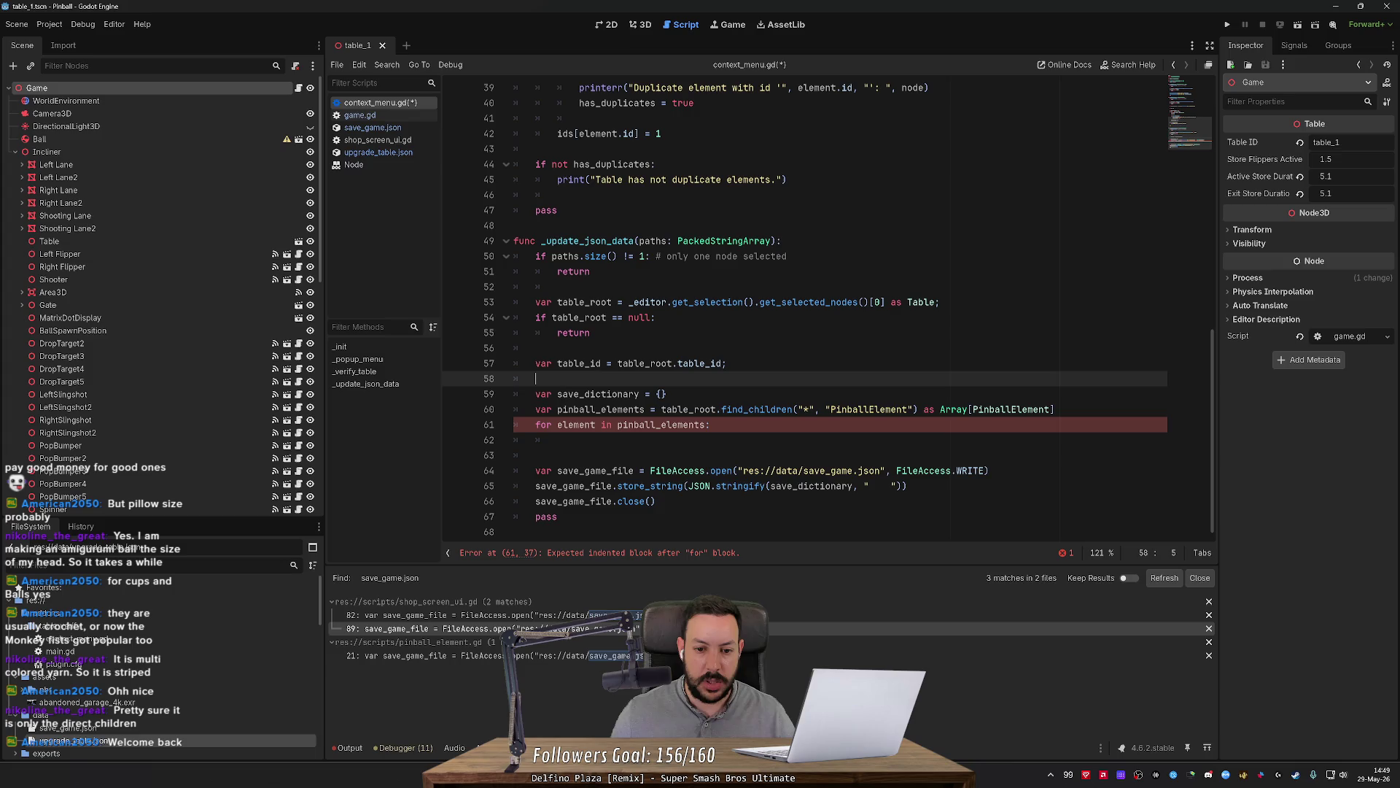
{"action": "double_click", "coordinate": [598, 394]}
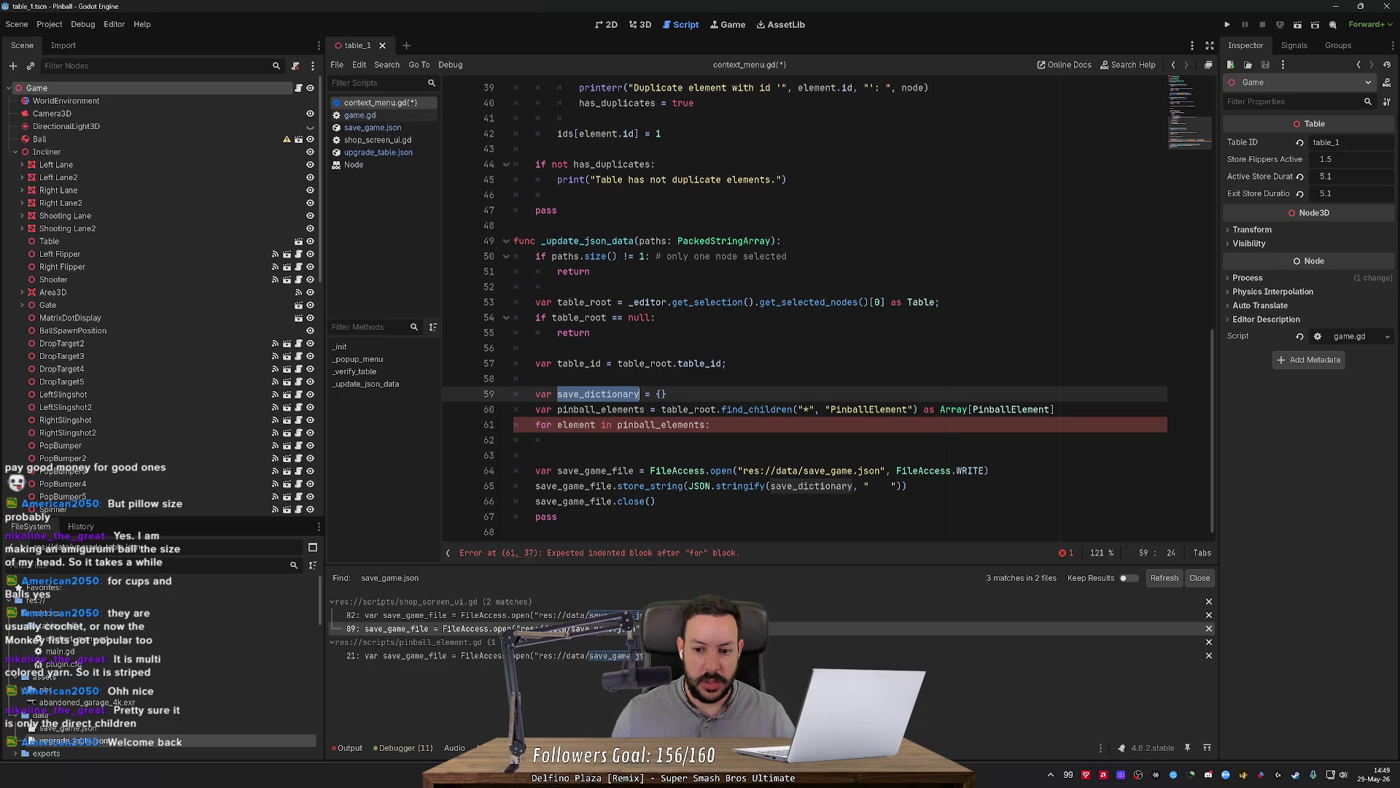
- Duplicate the save_game.json FileAccess.open line above the loop, switching WRITE to READ
{"action": "left_click", "coordinate": [911, 486]}
{"action": "key", "text": "Up"}
{"action": "key", "text": "shift+Home"}
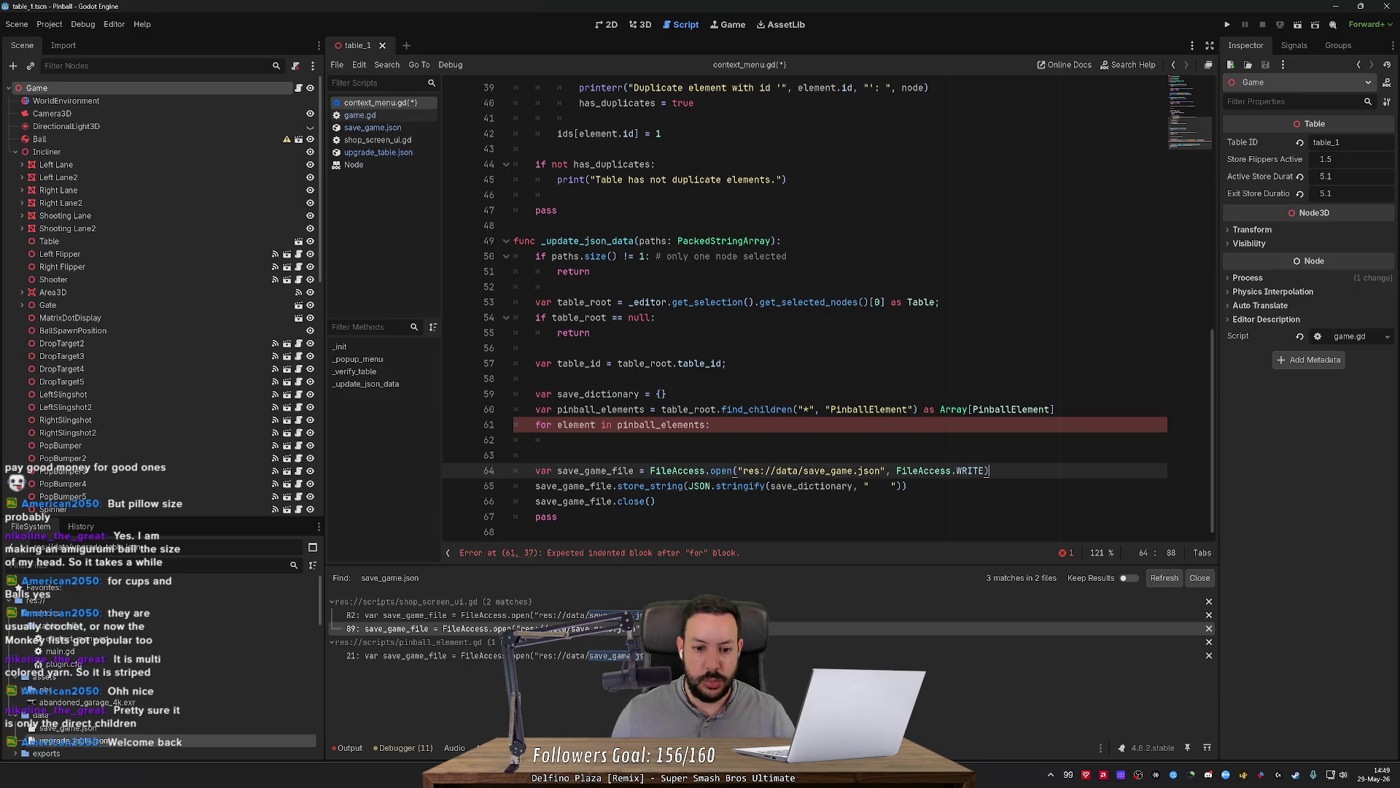
{"action": "key", "text": "ctrl+c"}
{"action": "left_click", "coordinate": [667, 393]}
{"action": "key", "text": "Return"}
{"action": "key", "text": "Return"}
{"action": "key", "text": "ctrl+v"}
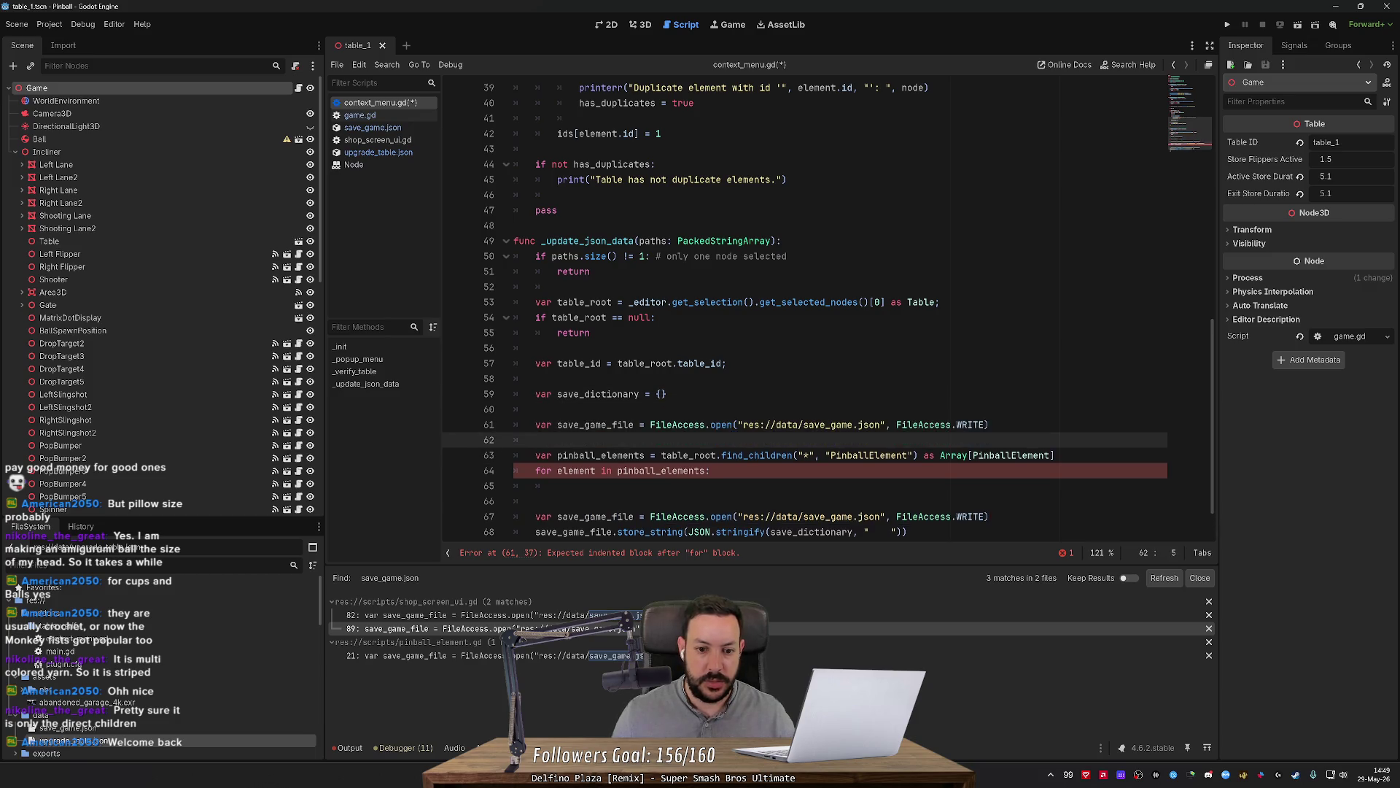
{"action": "key", "text": "alt+Up"}
{"action": "key", "text": "Left"}
{"action": "key", "text": "ctrl+shift+Left"}
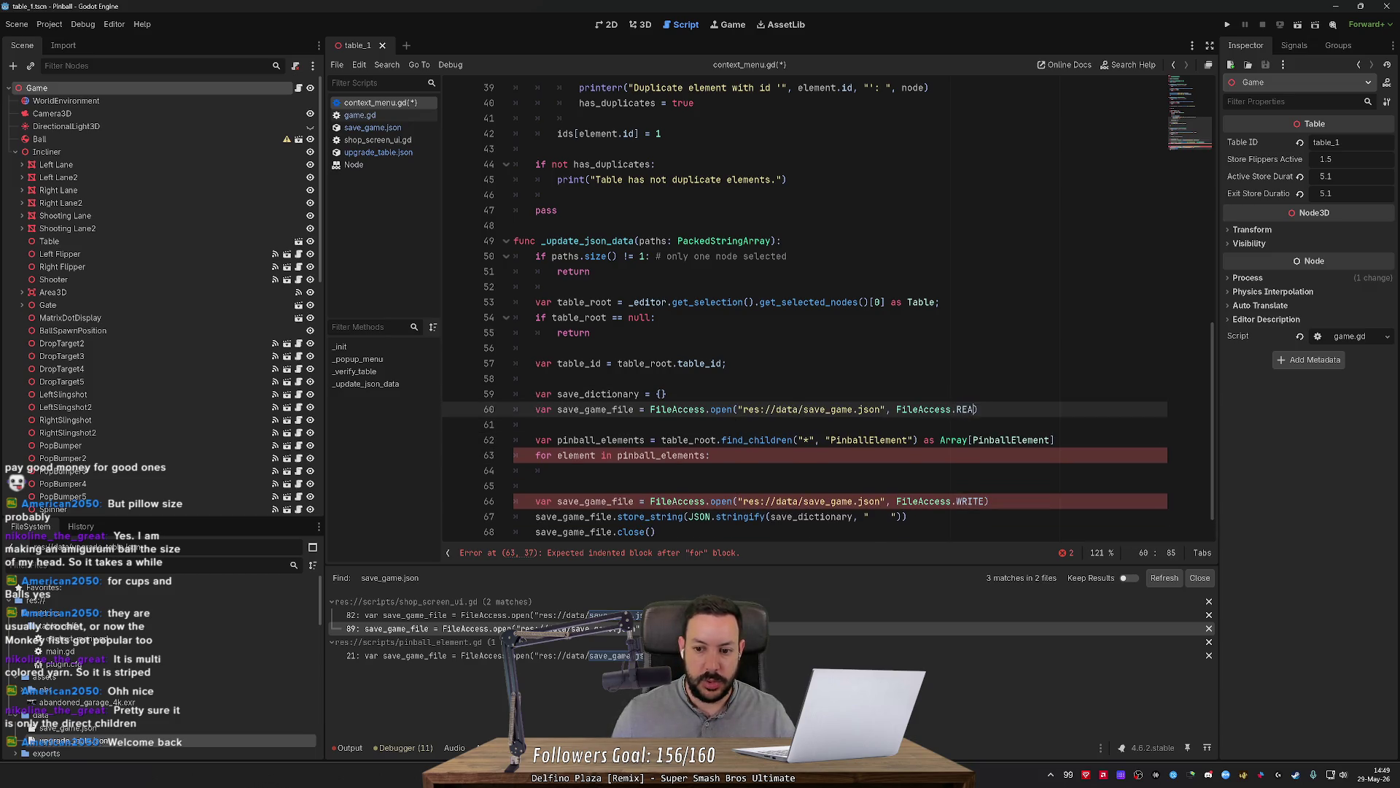
{"action": "type", "text": "READ"}
- Move the save_game_file.close() line beneath the new READ open line
{"action": "left_click_drag", "start_coordinate": [657, 530], "coordinate": [910, 515]}
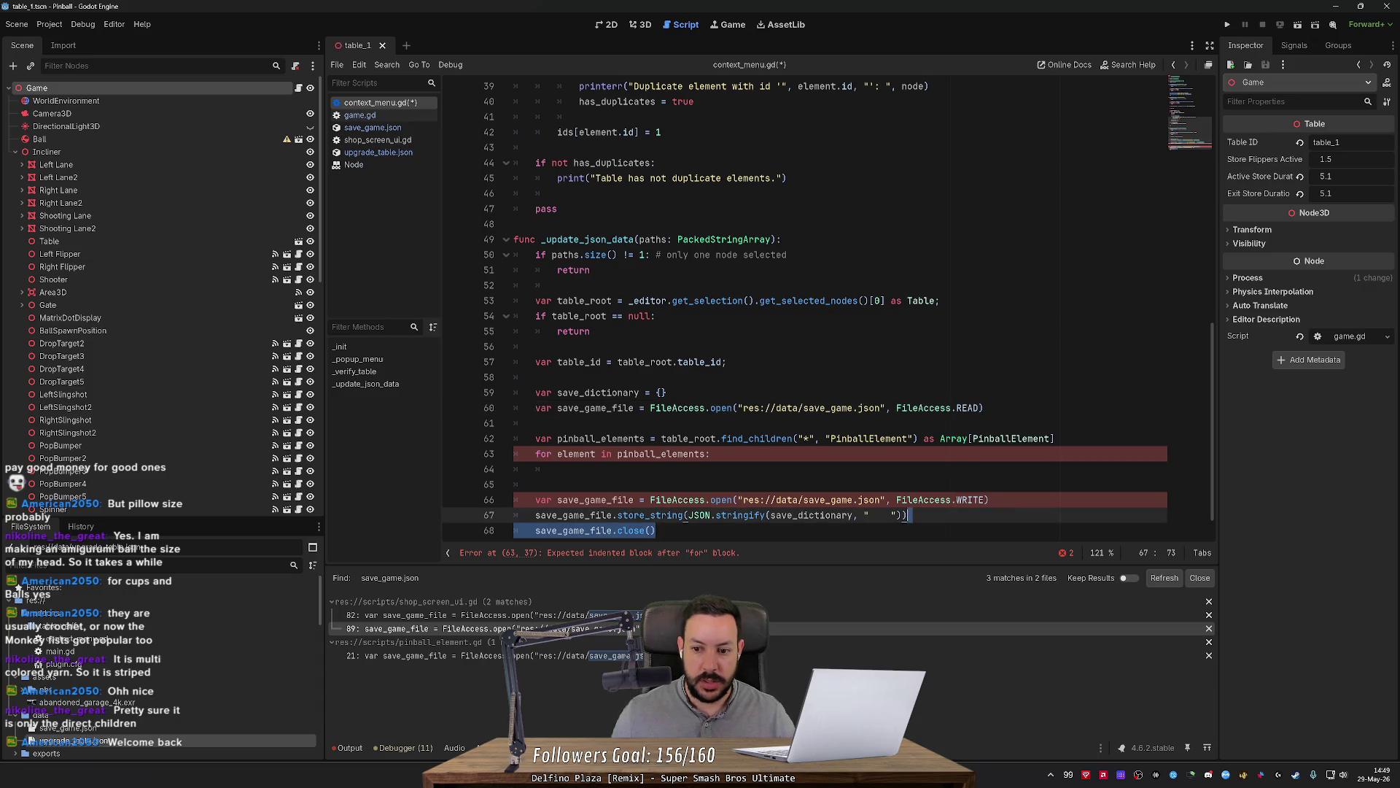
{"action": "key", "text": "ctrl+x"}
{"action": "left_click", "coordinate": [1021, 407]}
{"action": "key", "text": "ctrl+v"}
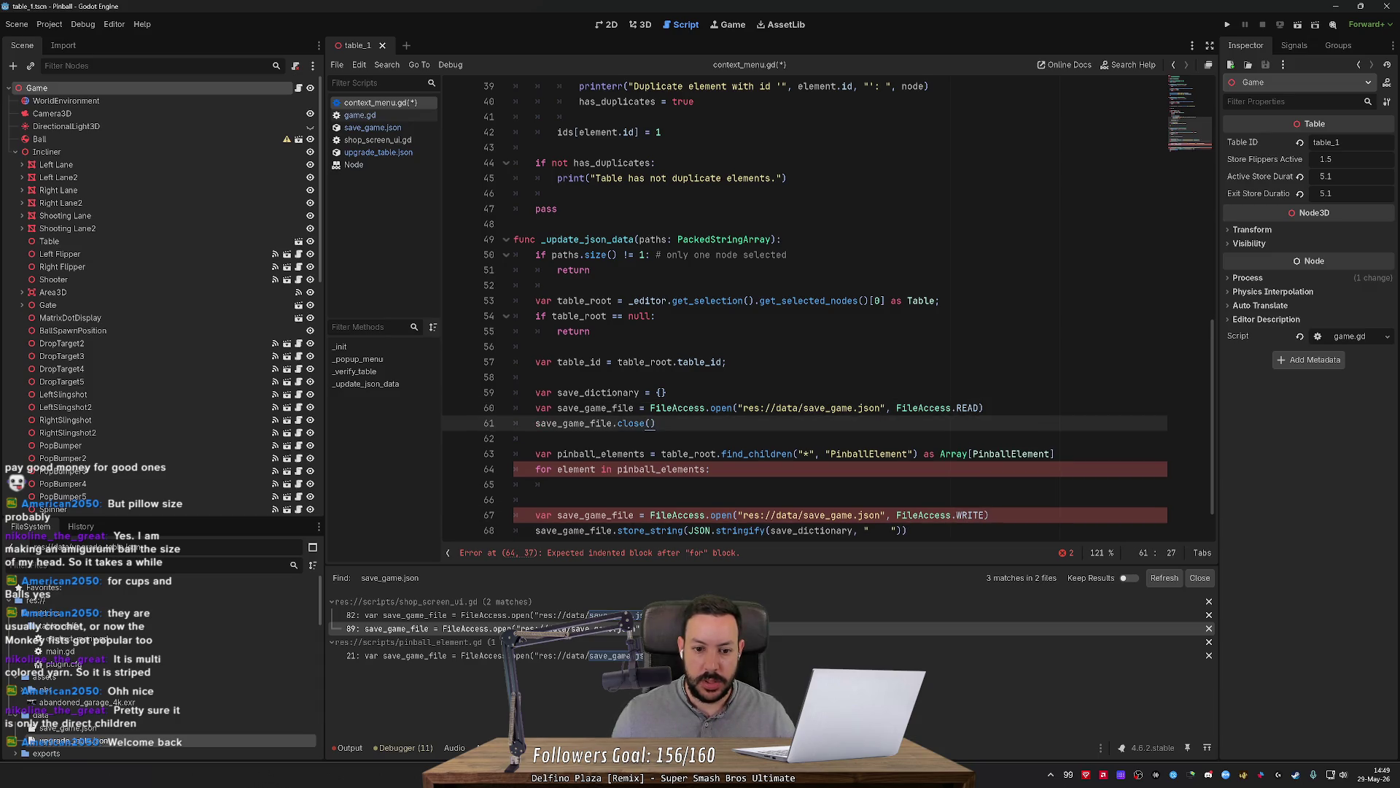
- Insert save_game_file.get_as_text() between the READ open line and close()
{"action": "scroll", "coordinate": [828, 308], "scroll_direction": "down", "scroll_amount": 1}
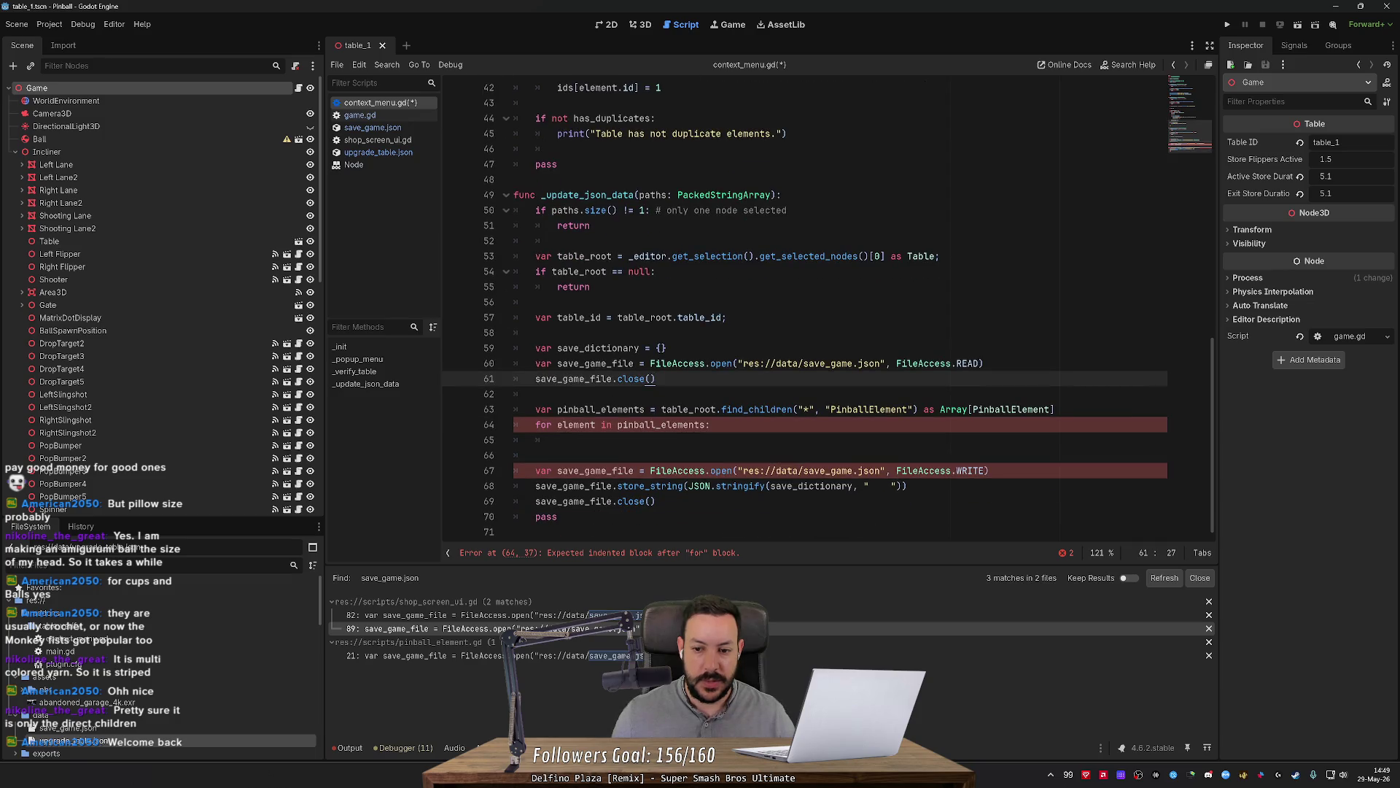
{"action": "key", "text": "Up"}
{"action": "key", "text": "End"}
{"action": "key", "text": "Return"}
{"action": "type", "text": "save_ga"}
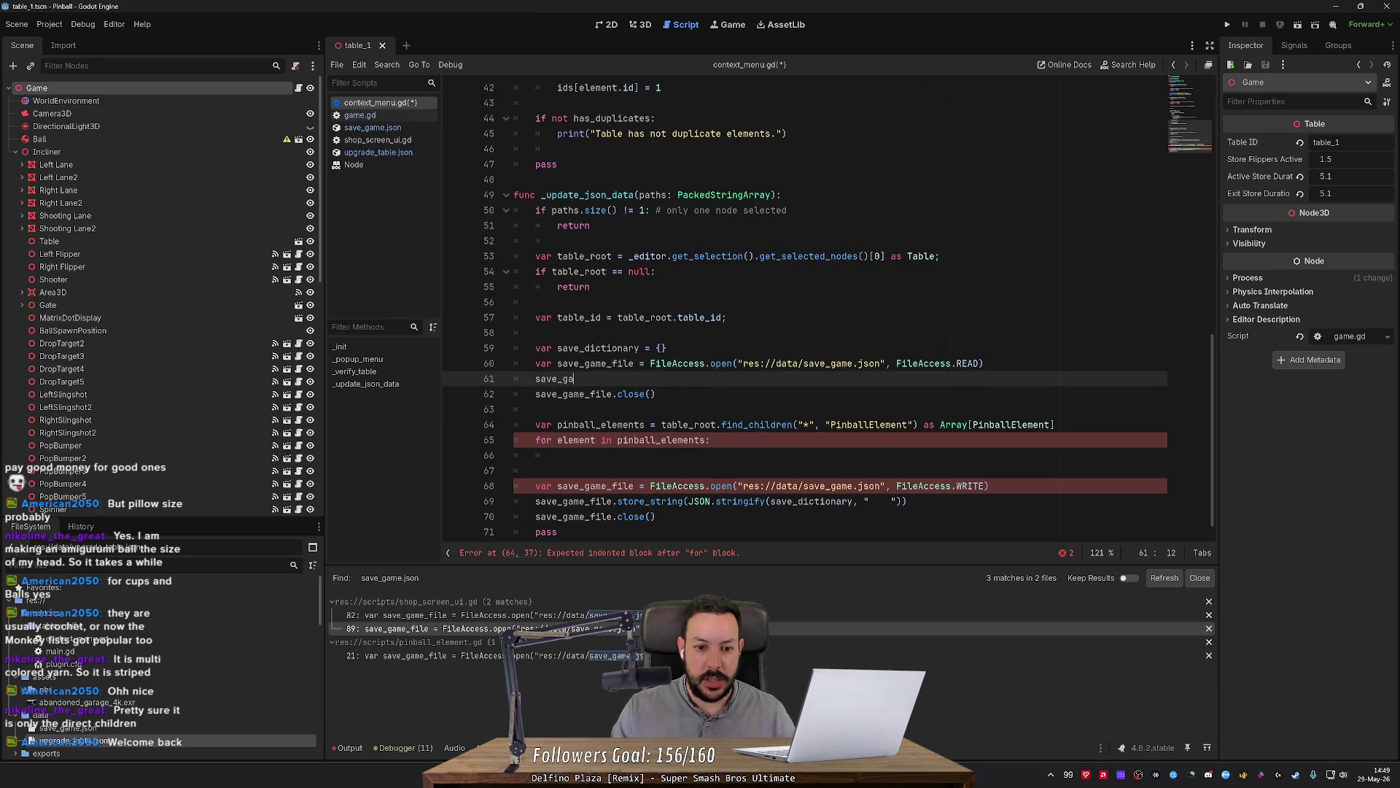
{"action": "type", "text": "me_file.rea"}
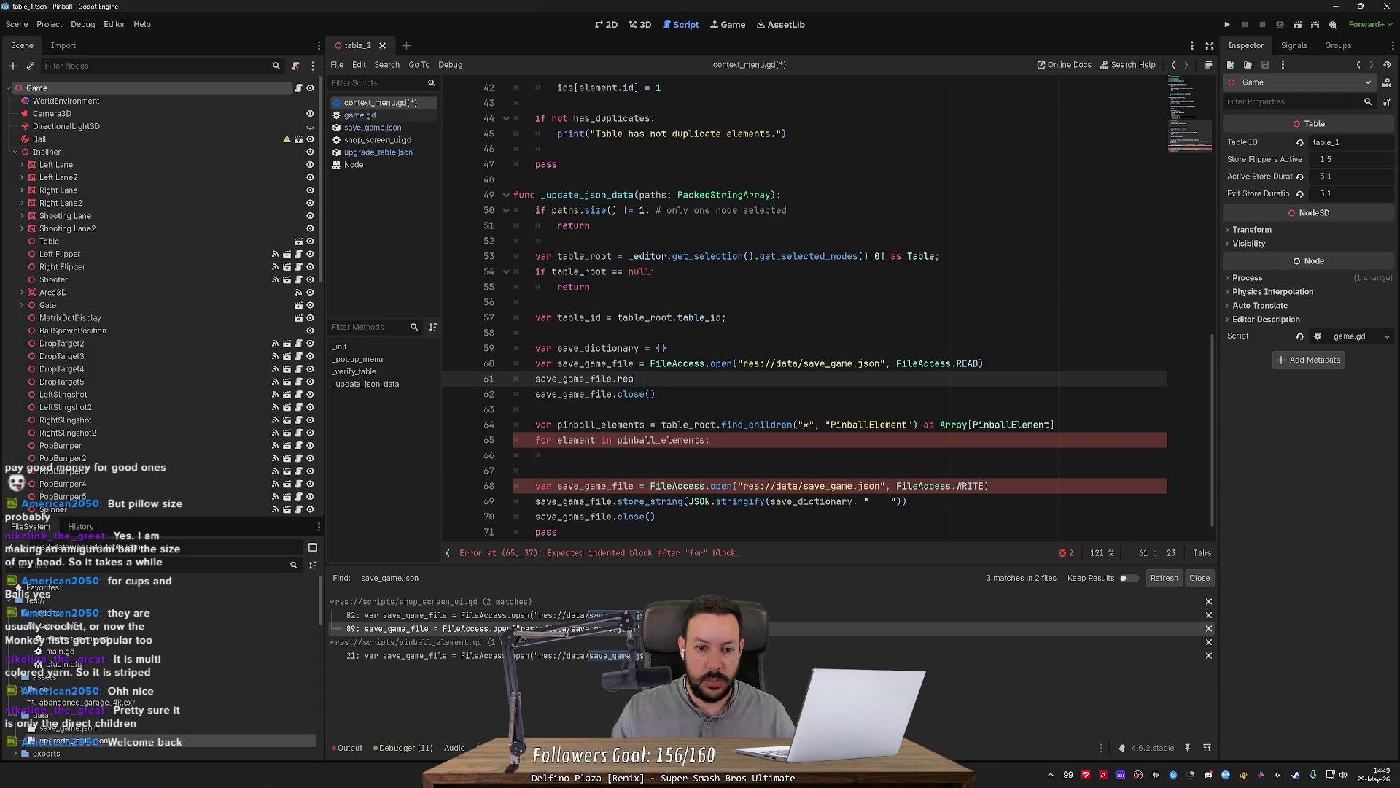
{"action": "type", "text": "d_co"}
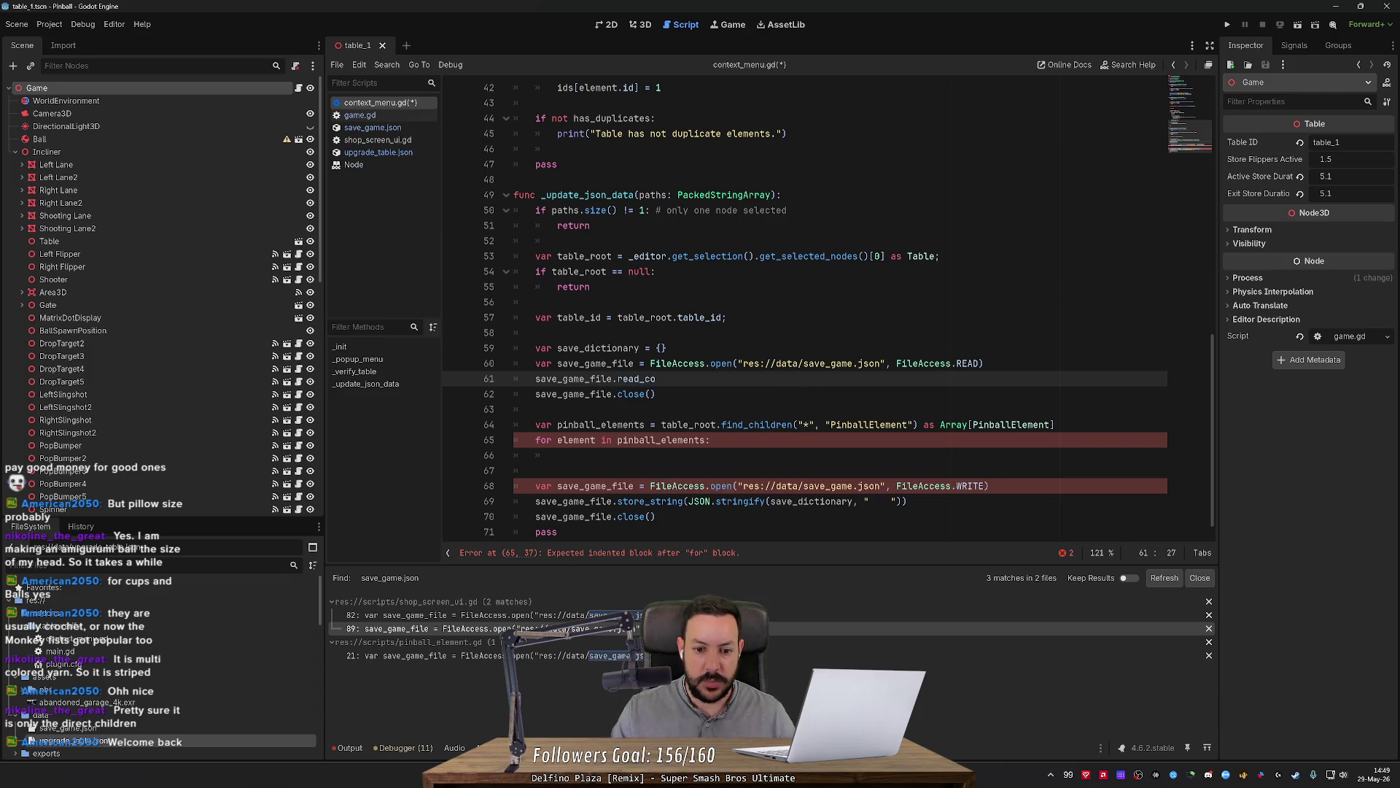
{"action": "key", "text": "BackSpace"}
{"action": "key", "text": "BackSpace"}
{"action": "key", "text": "BackSpace"}
{"action": "key", "text": "shift+Home"}
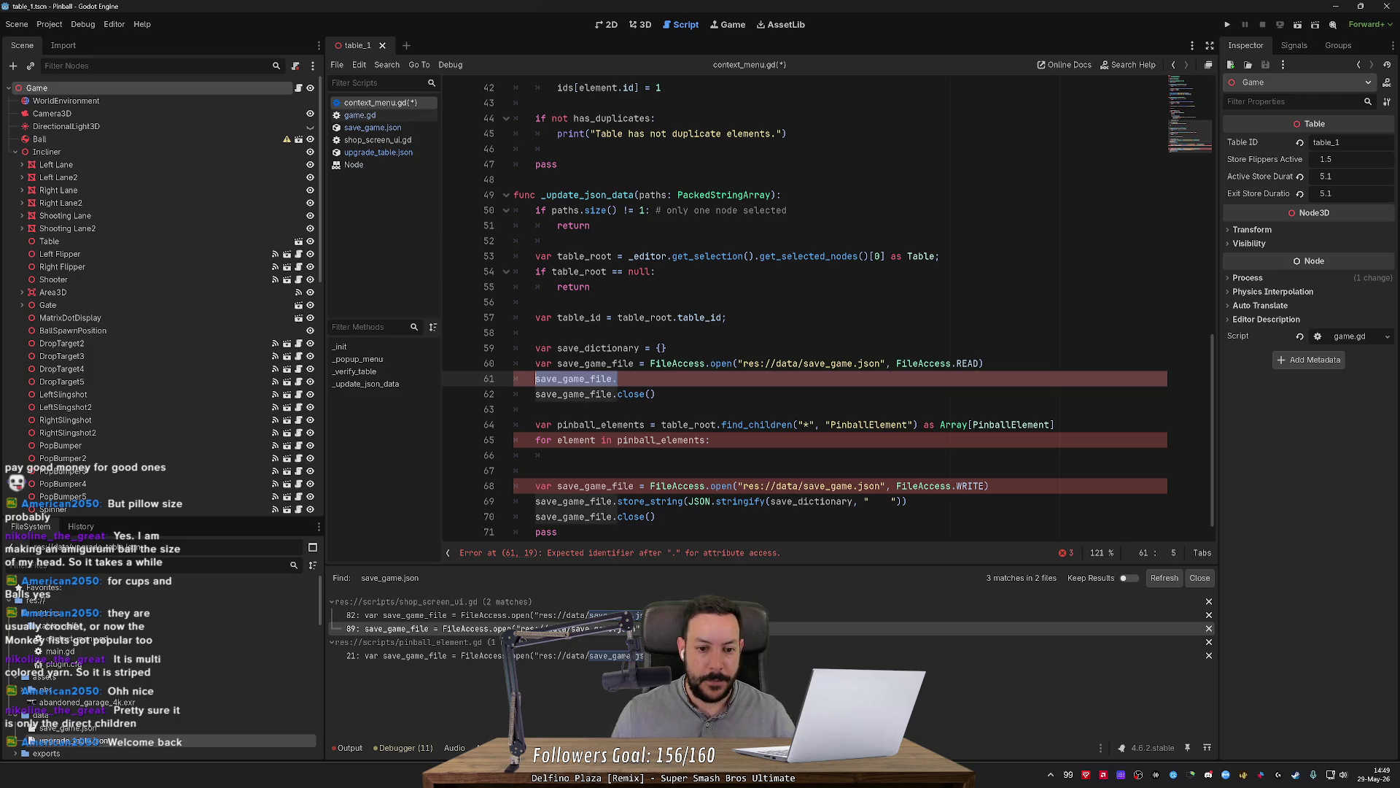
{"action": "key", "text": "ctrl+shift+f"}
{"action": "key", "text": "Return"}
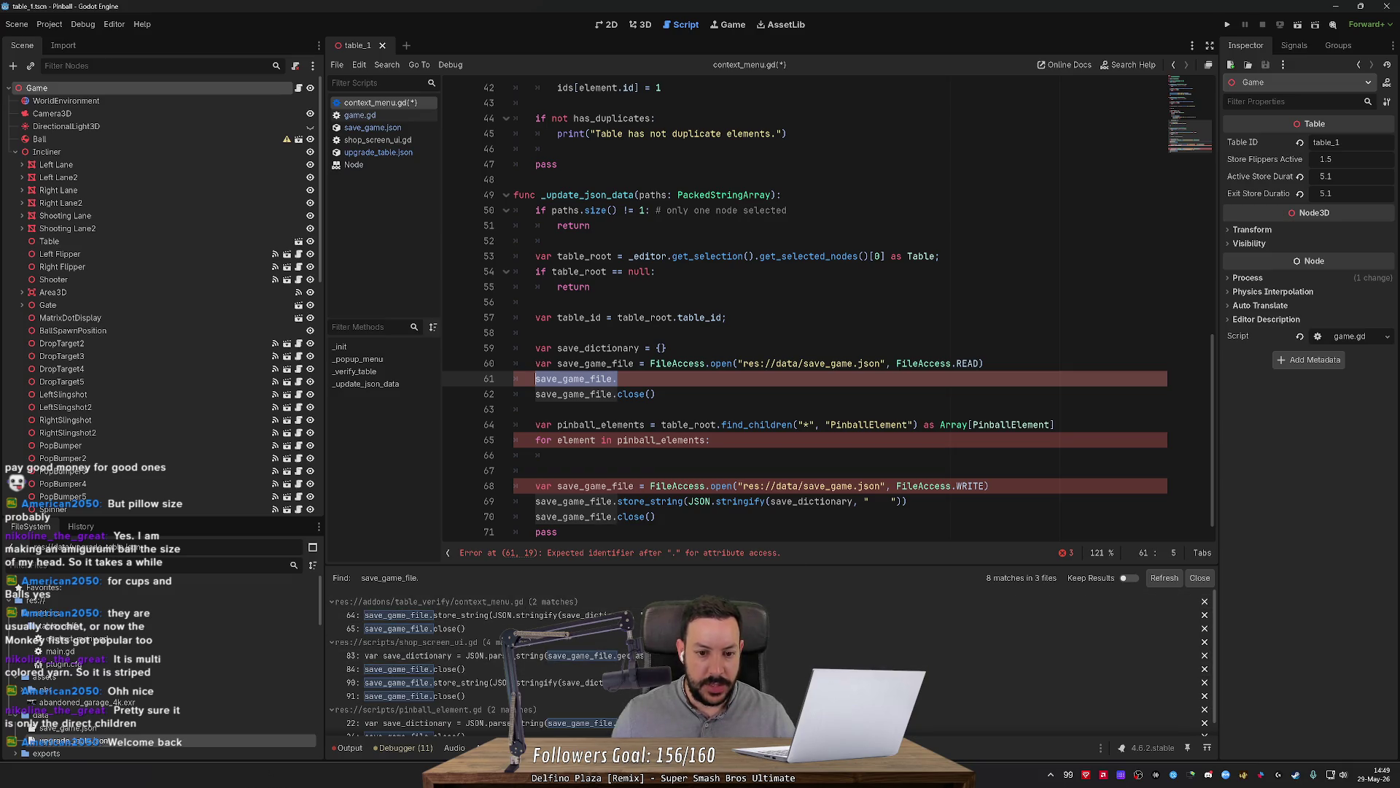
{"action": "left_click", "coordinate": [617, 379]}
{"action": "type", "text": "get_as"}
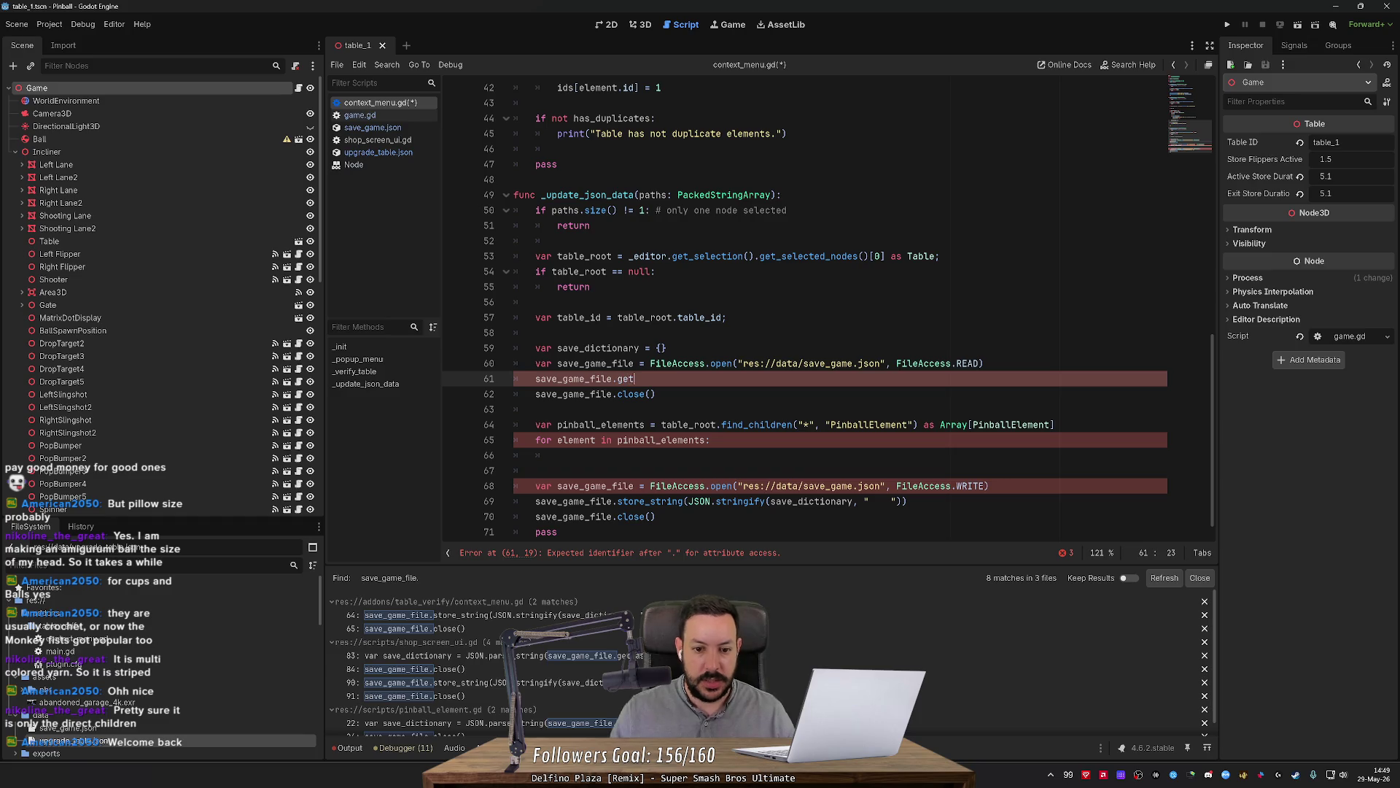
{"action": "key", "text": "Return"}
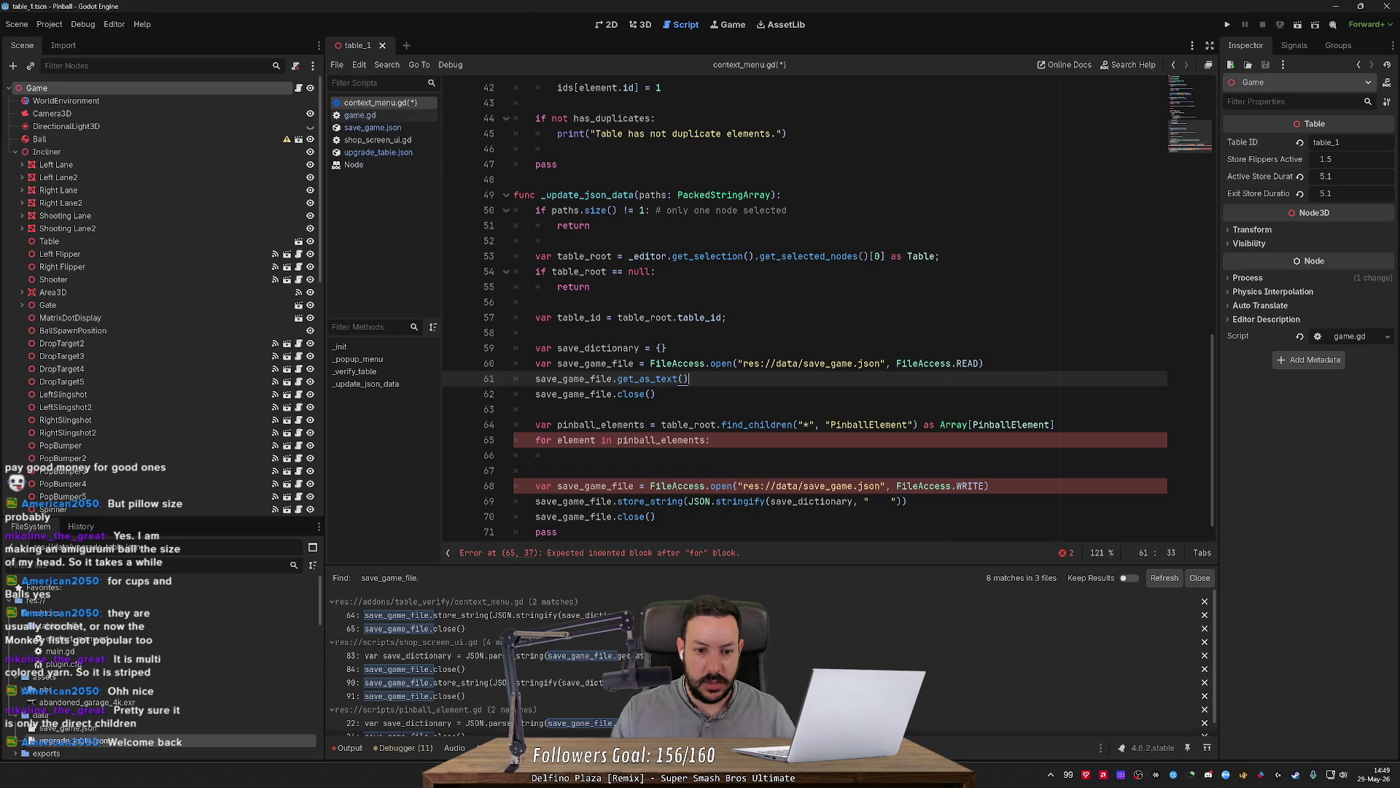
{"action": "left_click", "coordinate": [624, 348]}
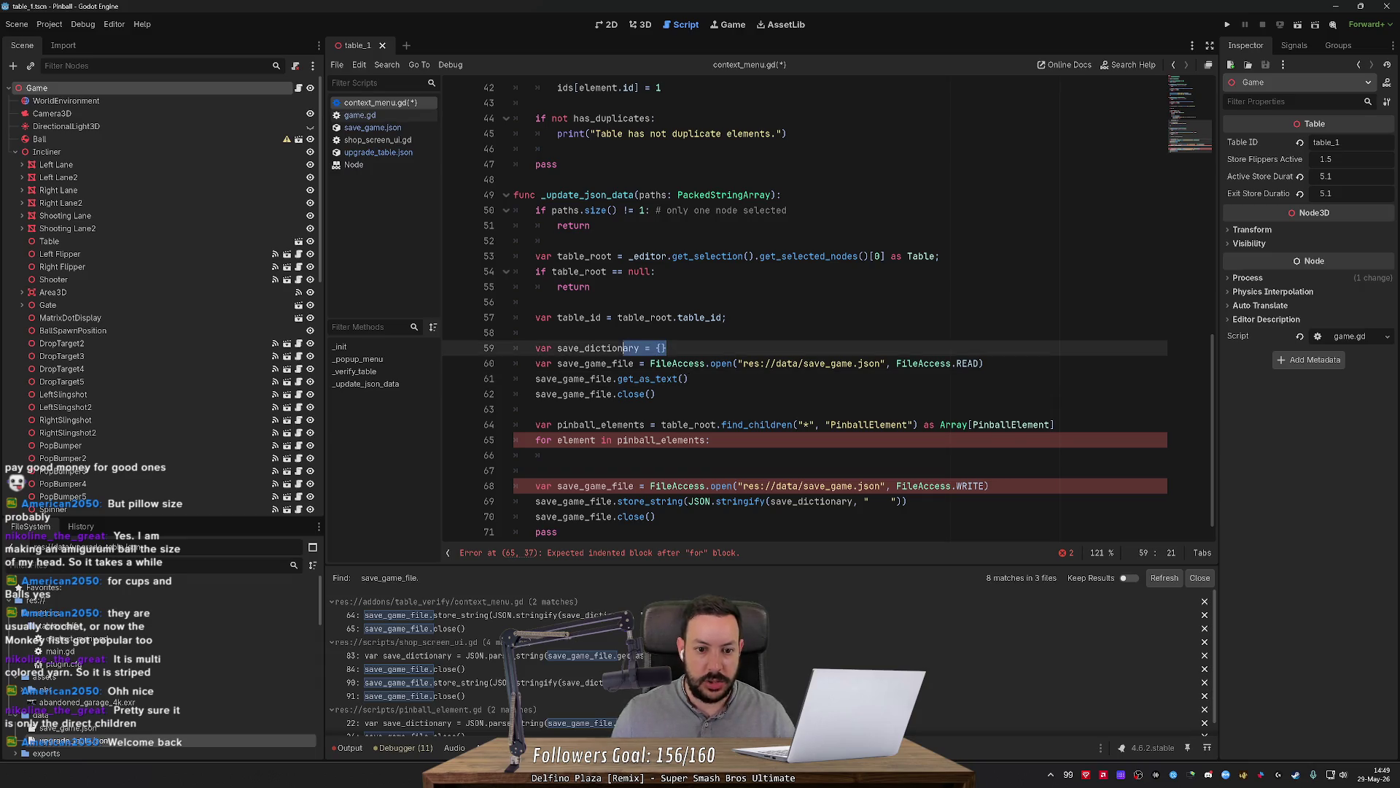
- Reuse shop_screen_ui.gd's JSON parsing line to parse the read file text into save_dictionary
{"action": "left_click", "coordinate": [394, 654]}
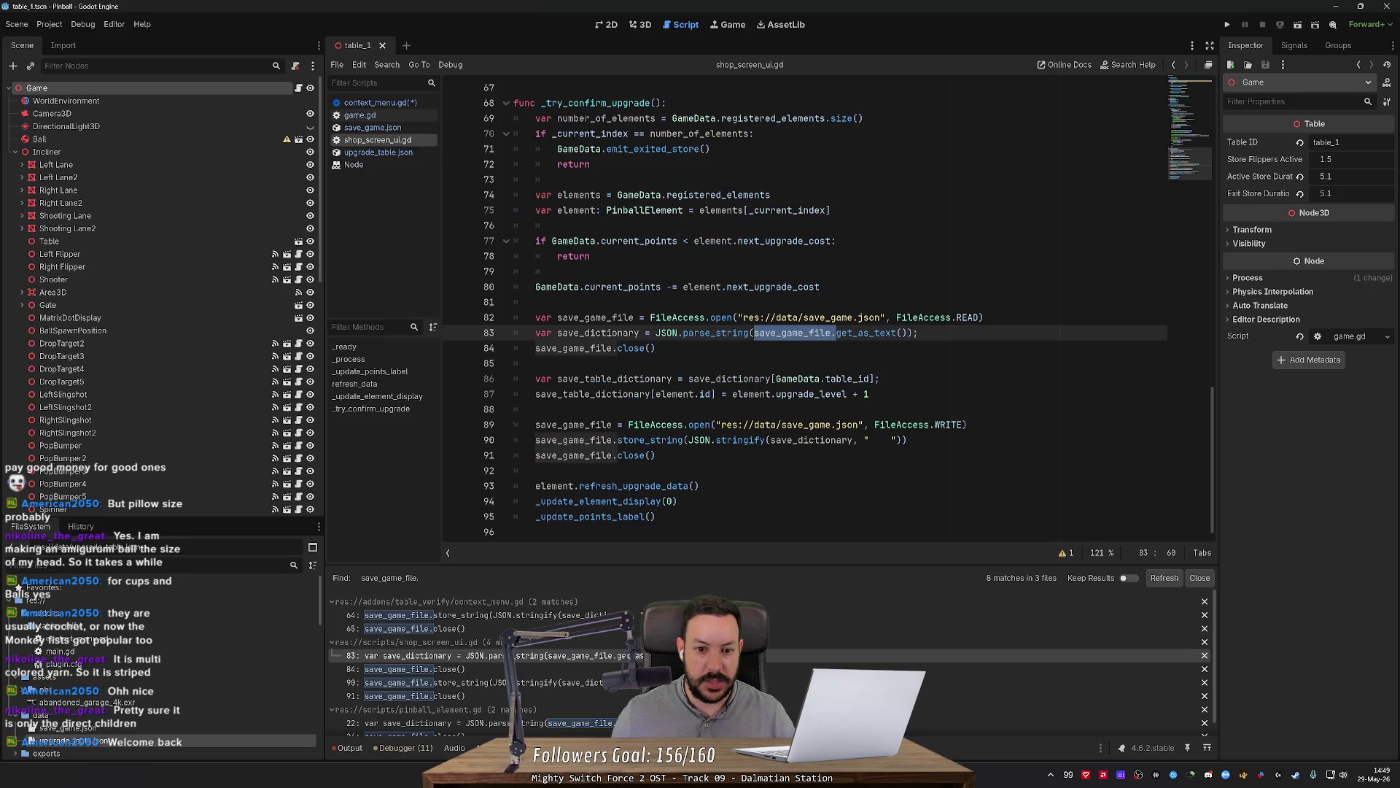
{"action": "left_click", "coordinate": [699, 333]}
{"action": "key", "text": "alt+Left"}
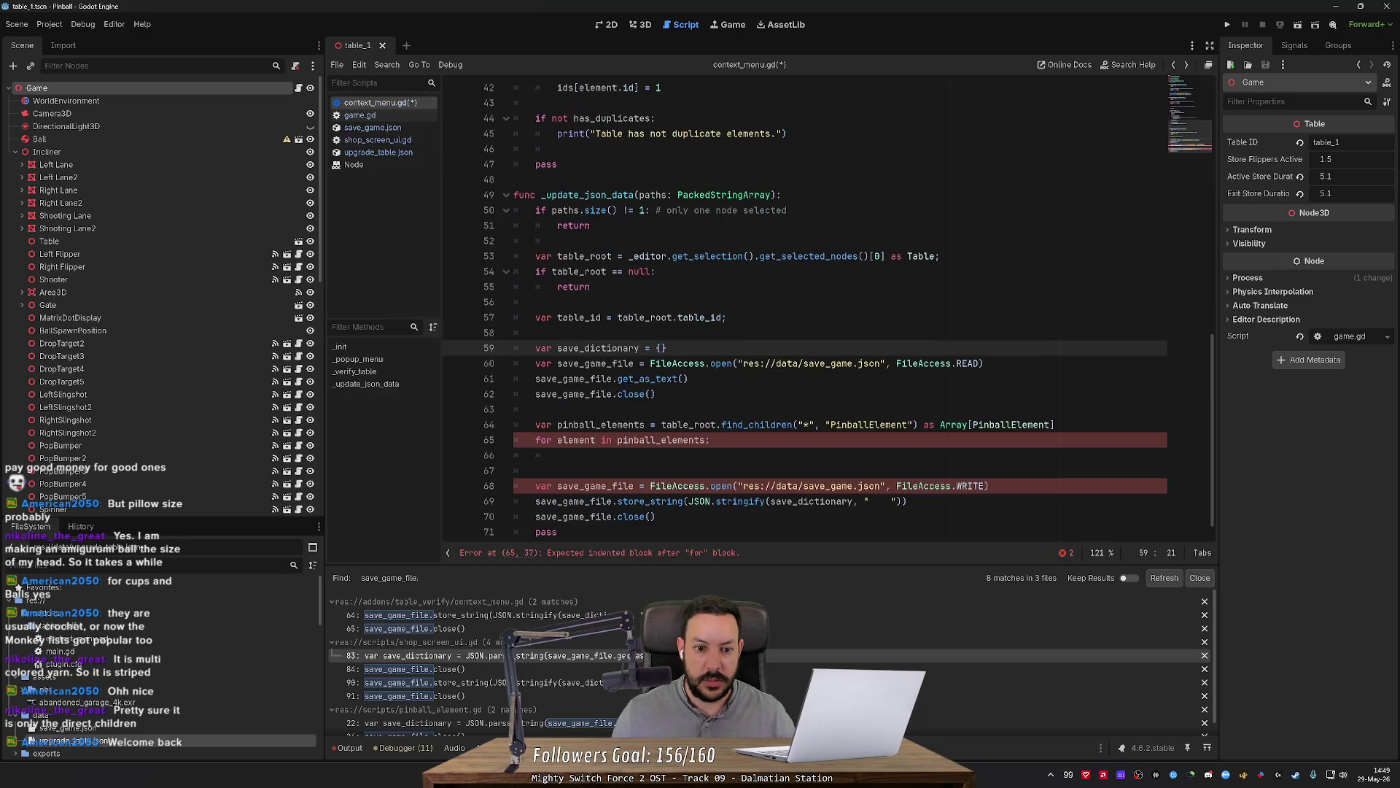
{"action": "key", "text": "Home"}
{"action": "key", "text": "Home"}
{"action": "key", "text": "shift+Down"}
{"action": "type", "text": "var save_dictionary = JSON.parse_string(save_game_file.get_as_text());"}
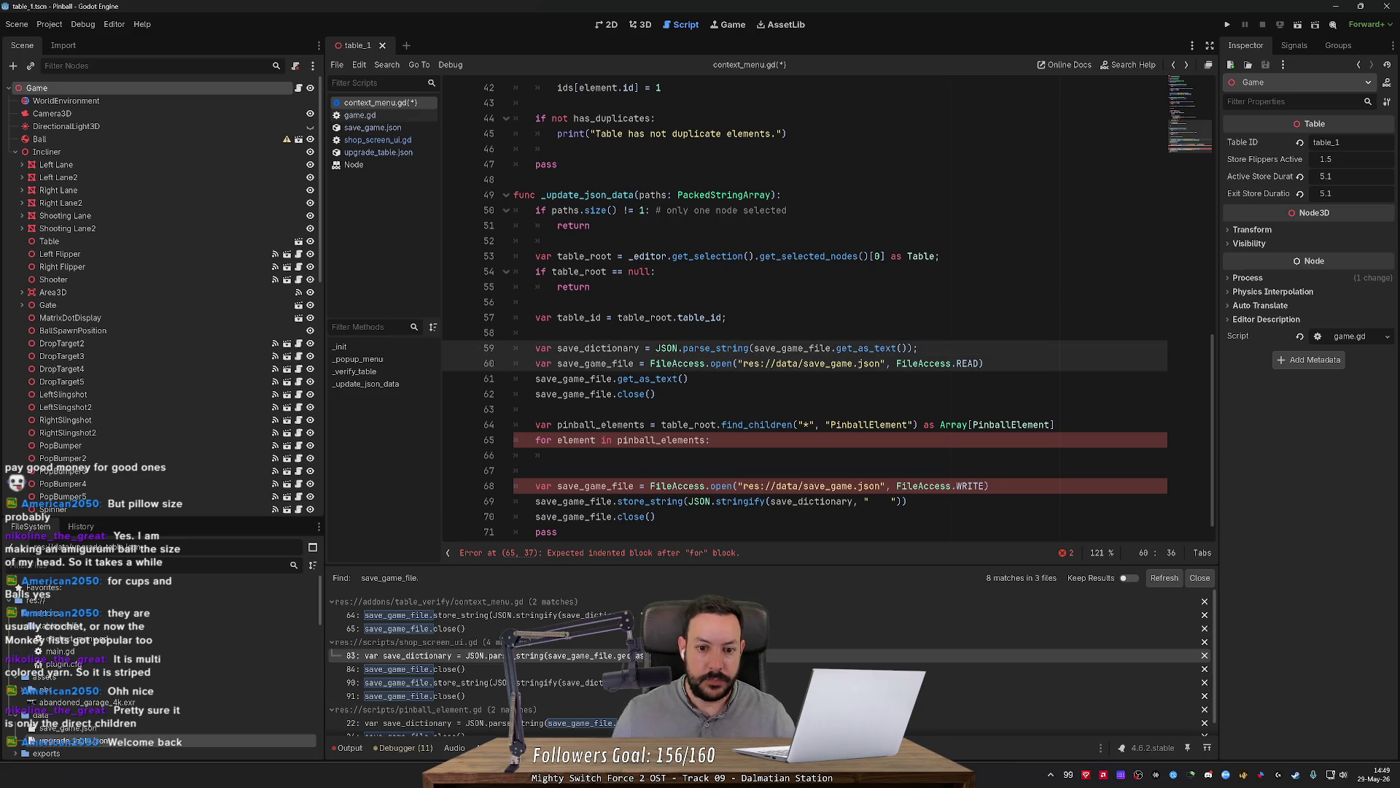
{"action": "key", "text": "ctrl+shift+k"}
{"action": "left_click", "coordinate": [536, 333]}
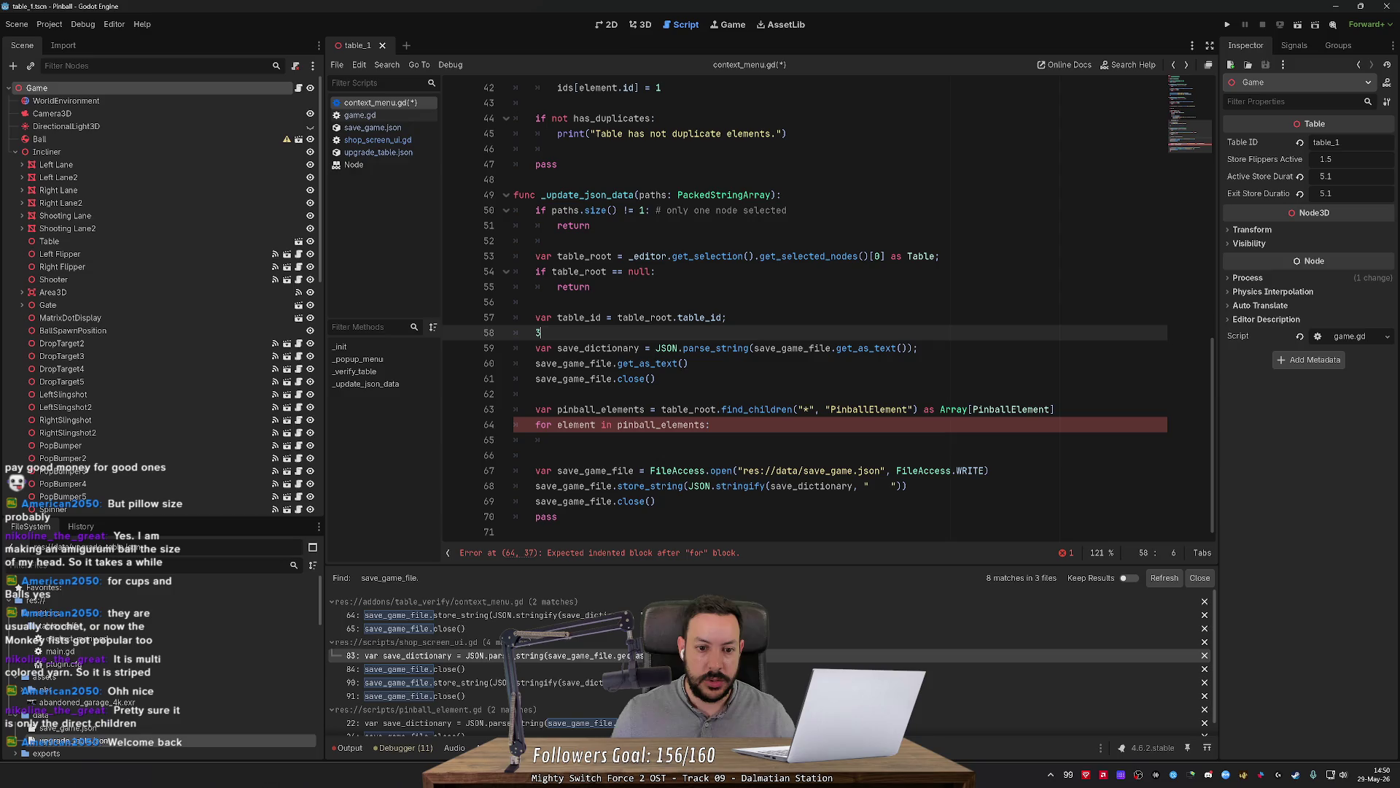
{"action": "key", "text": "Return"}
{"action": "type", "text": "var save_game_file = FileAccess.open(\"res://data/save_game.json\", FileAccess.READ)"}
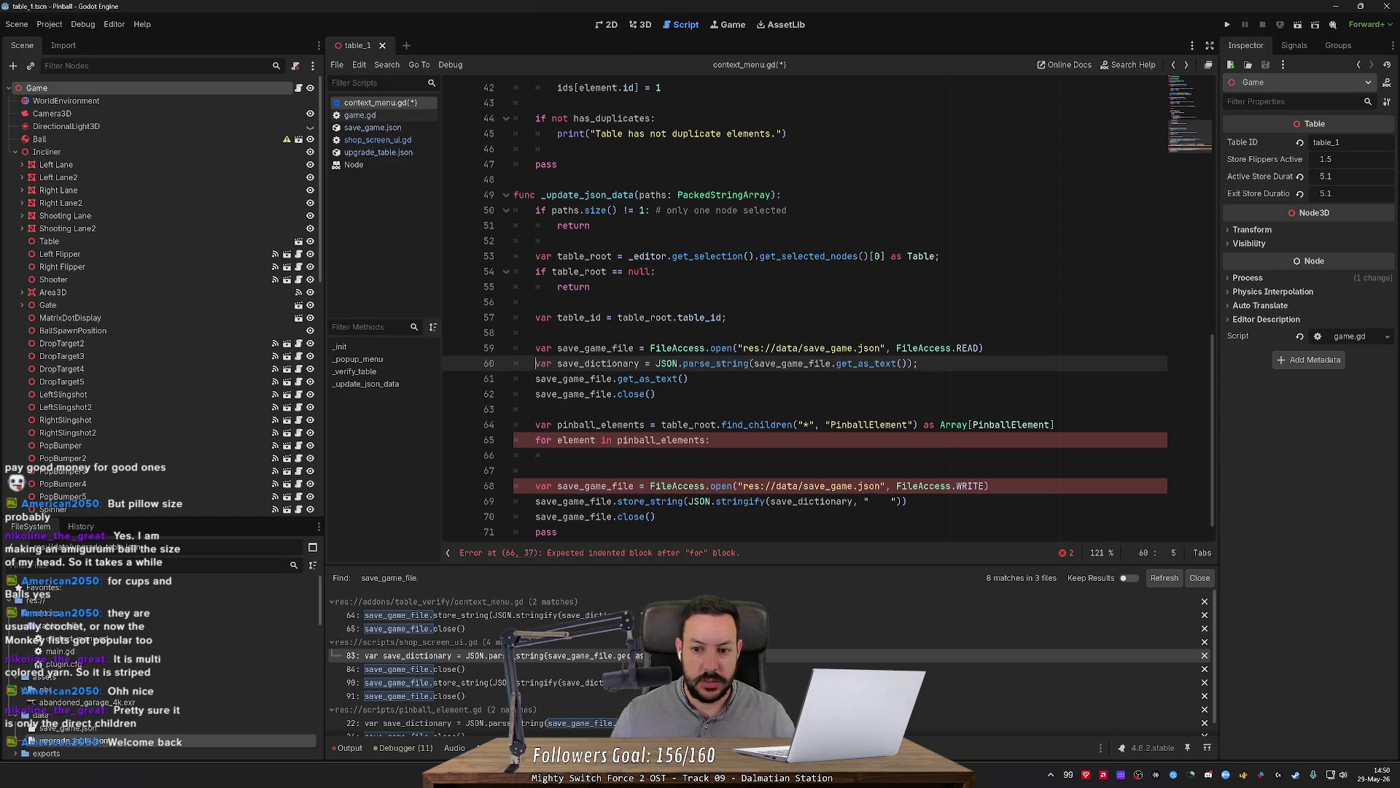
{"action": "left_click", "coordinate": [536, 379]}
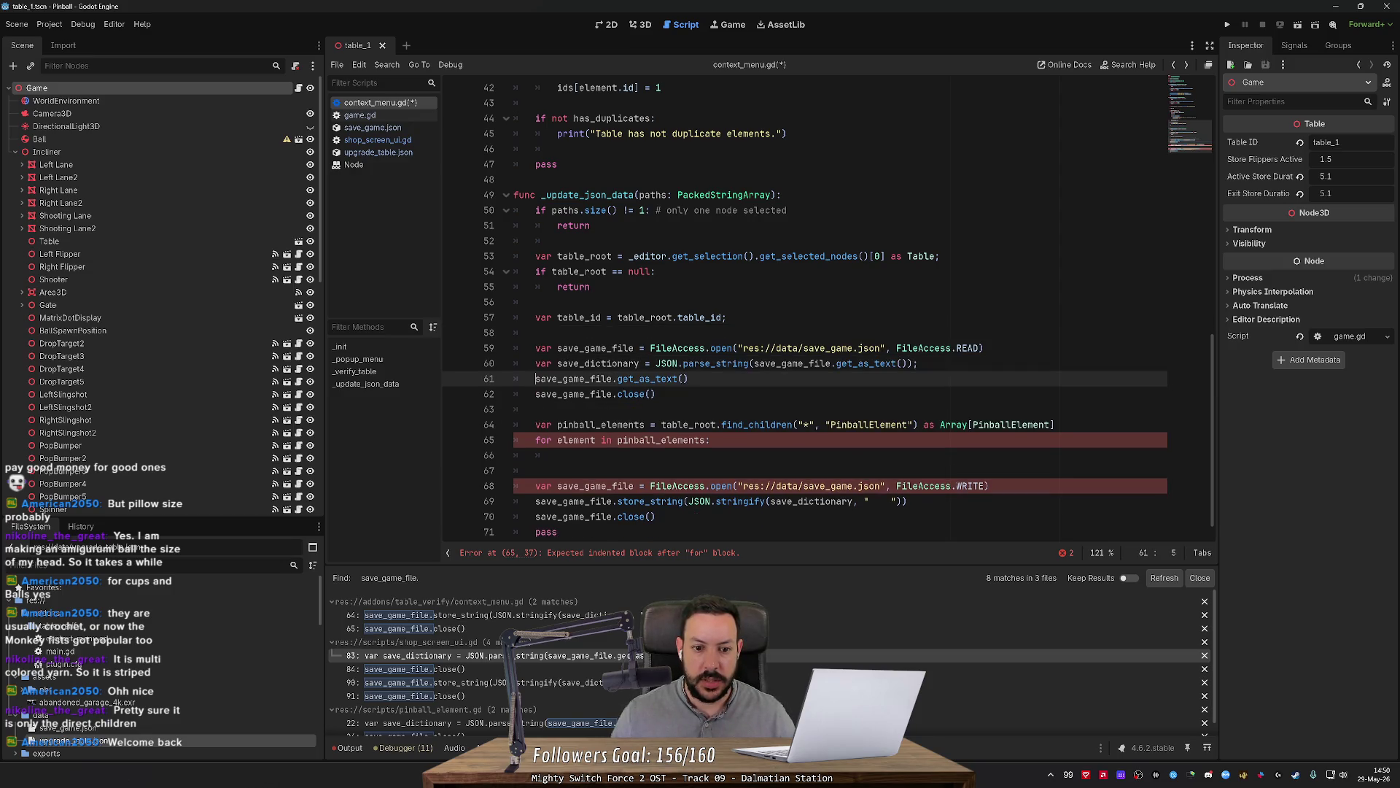
{"action": "key", "text": "ctrl+shift+k"}
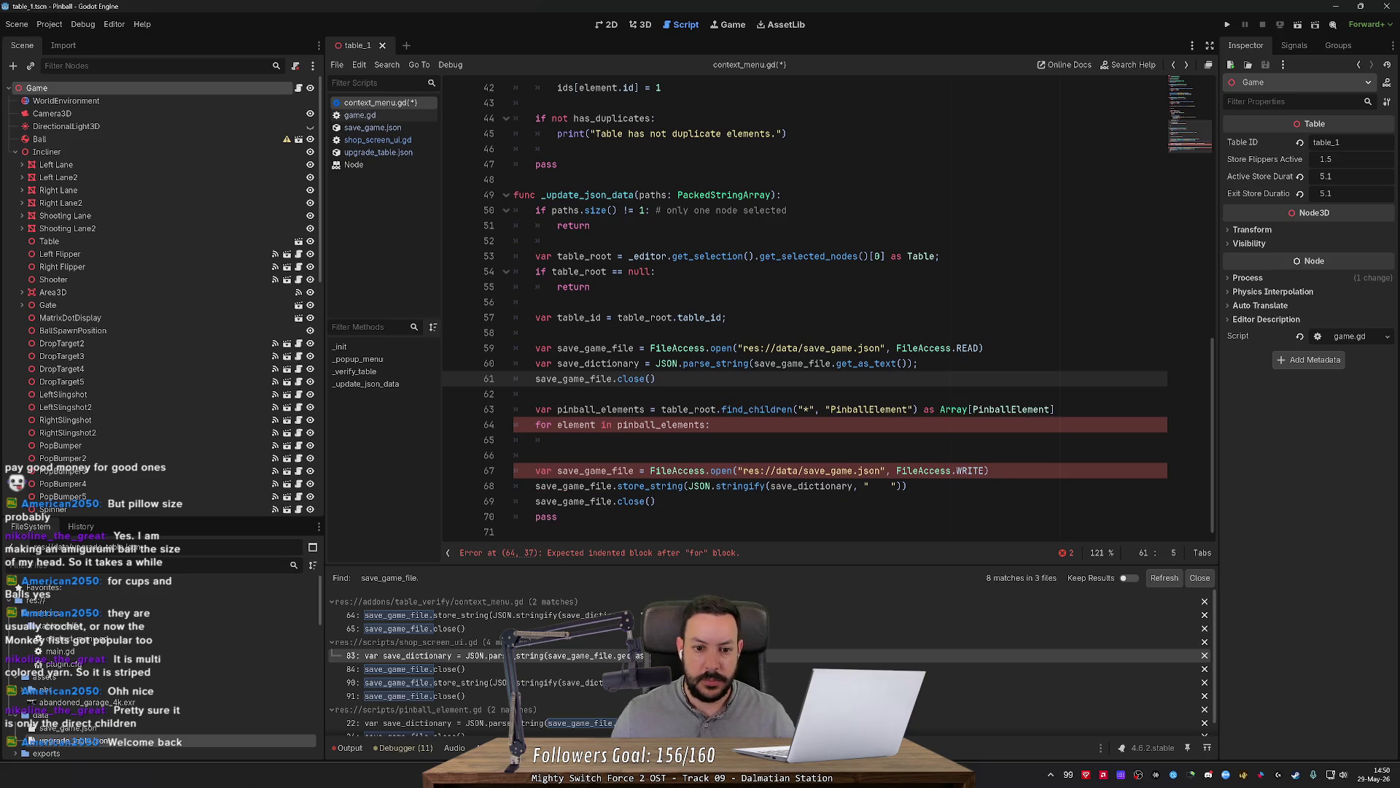
{"action": "double_click", "coordinate": [598, 363]}
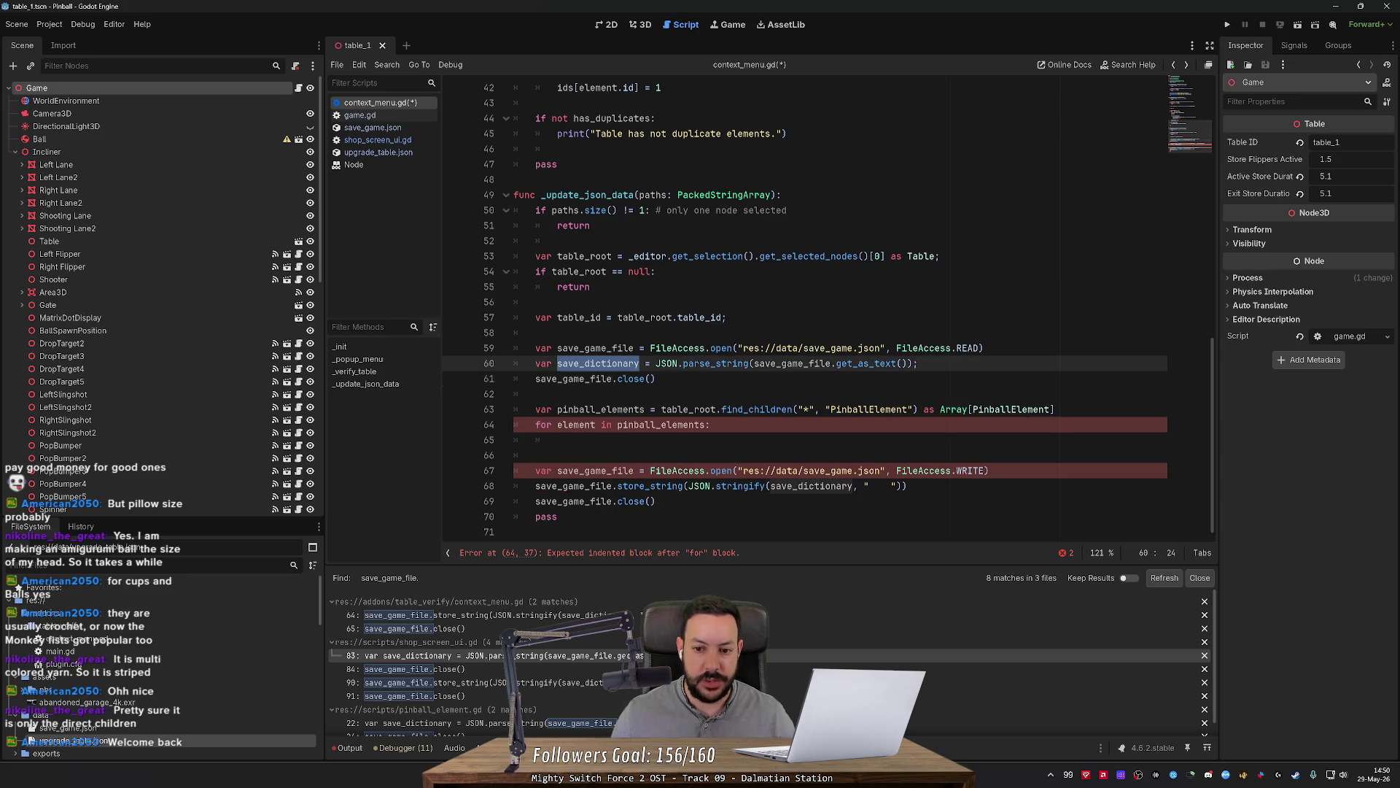
- Declare 'var save_table_dictionary = {}' after the file-close line
{"action": "left_click", "coordinate": [656, 378]}
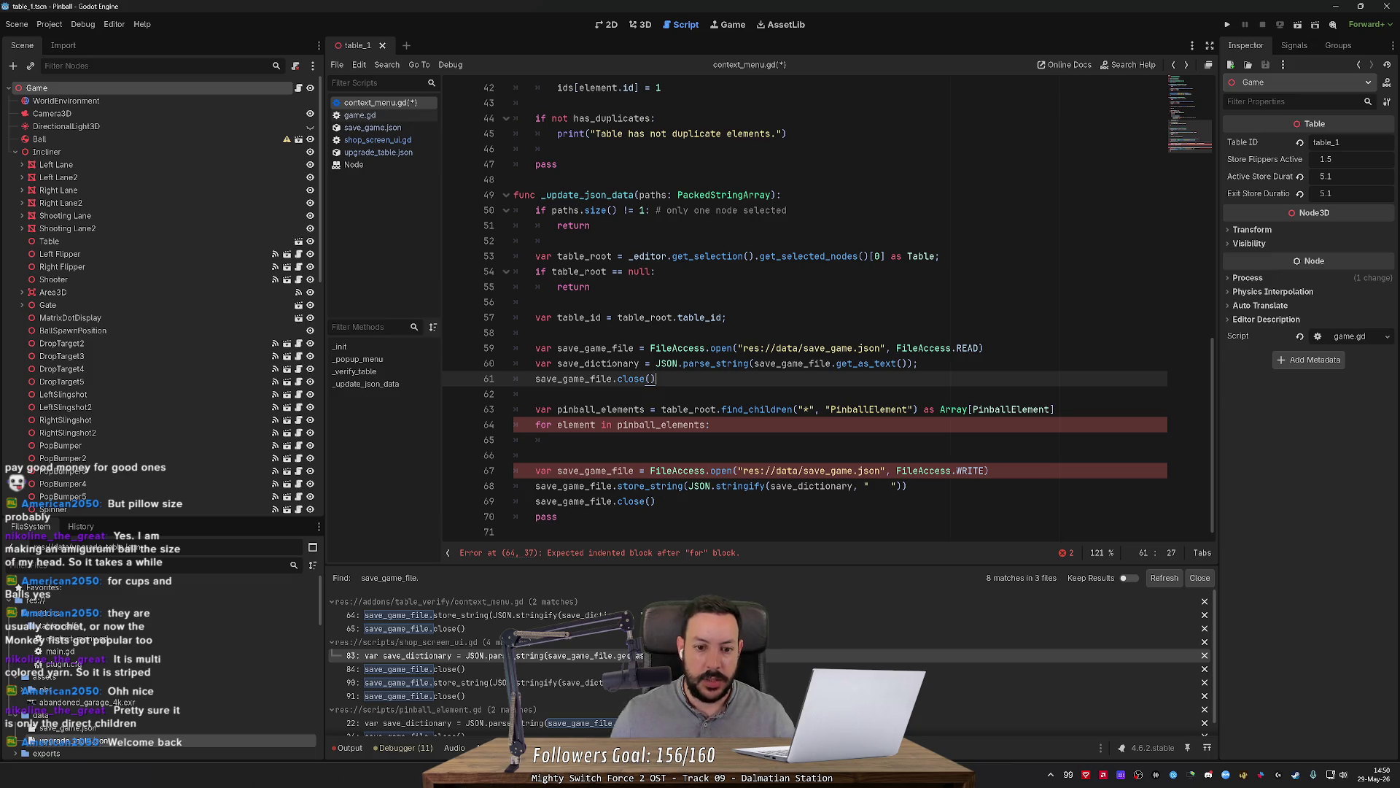
{"action": "key", "text": "Return"}
{"action": "key", "text": "Return"}
{"action": "type", "text": "var sa"}
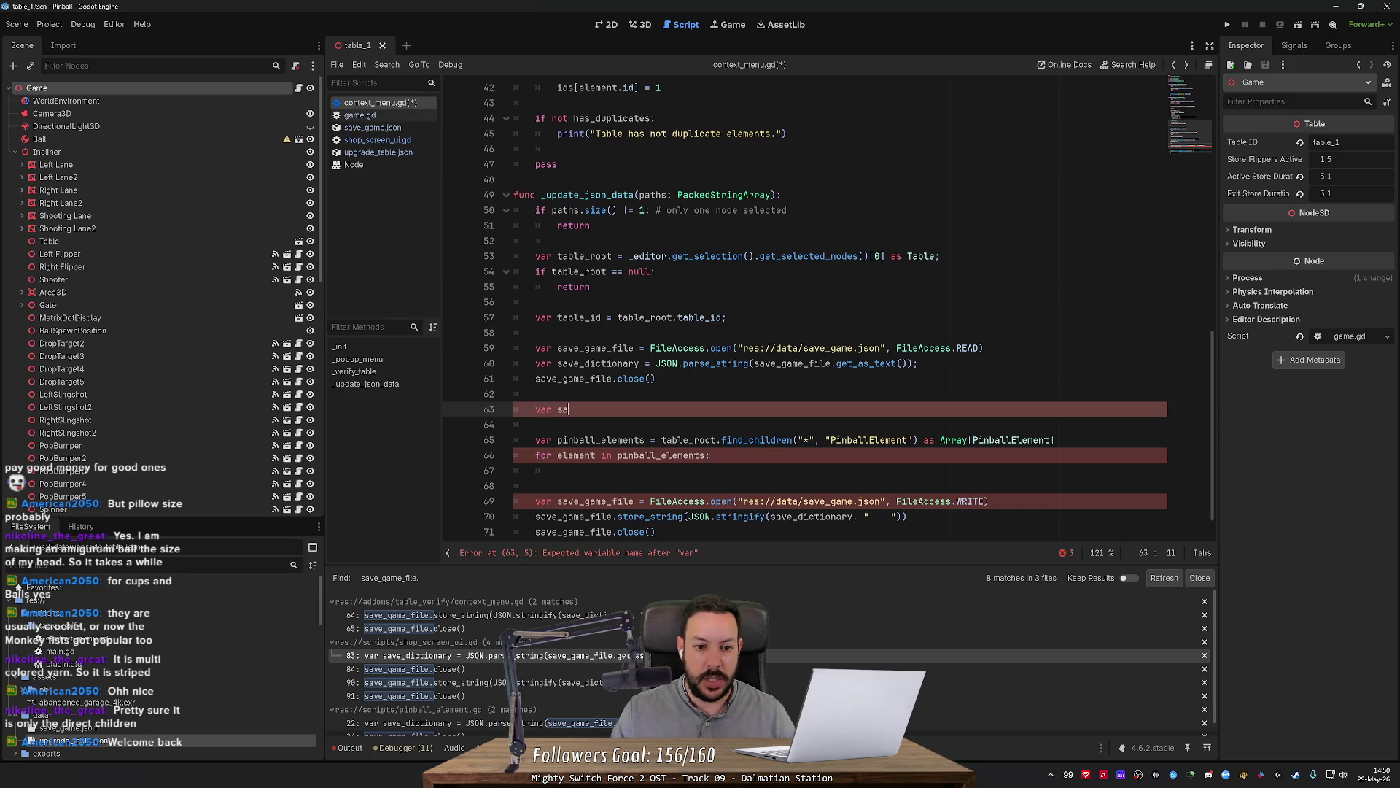
{"action": "type", "text": "ve_table_d"}
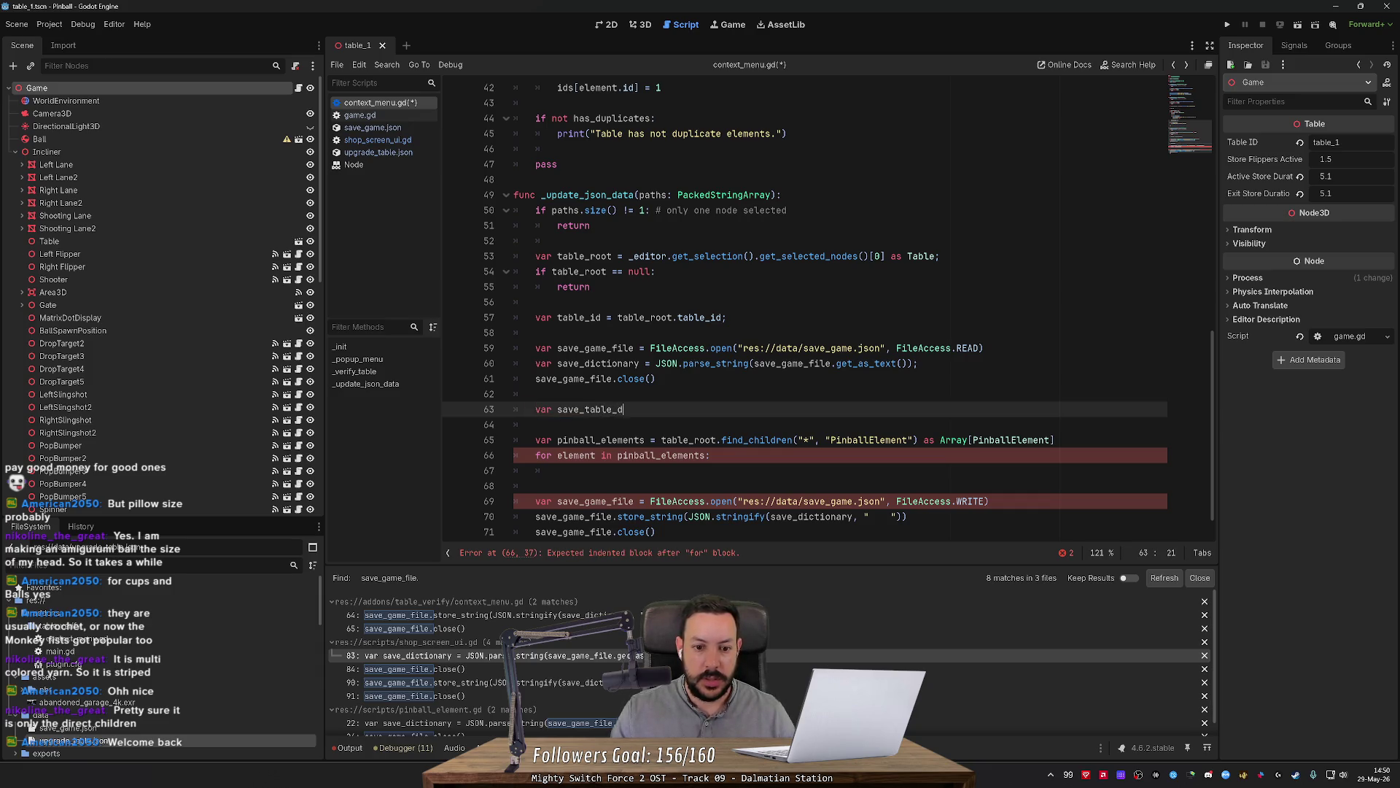
{"action": "type", "text": "ictionary = "}
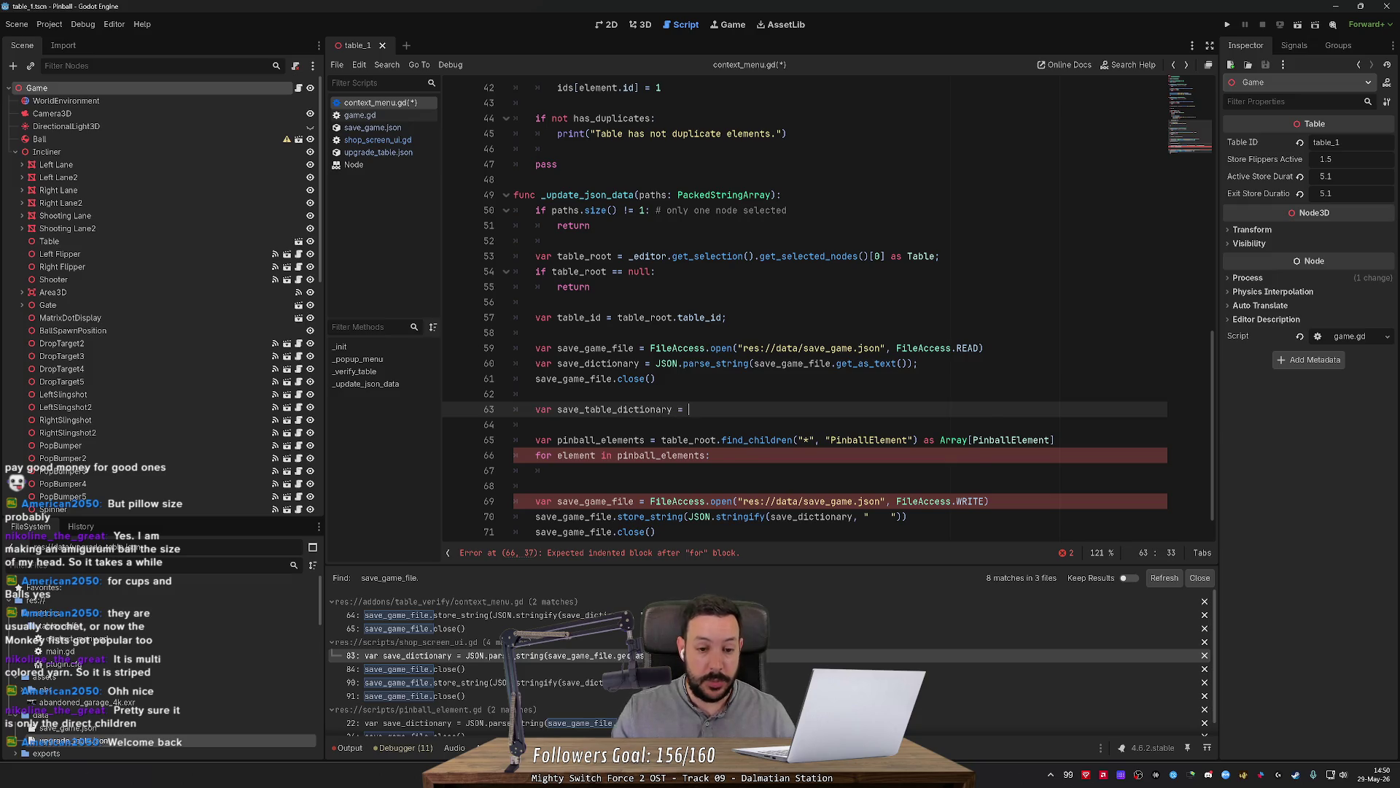
{"action": "type", "text": "{"}
{"action": "key", "text": "Escape"}
{"action": "key", "text": "Down"}
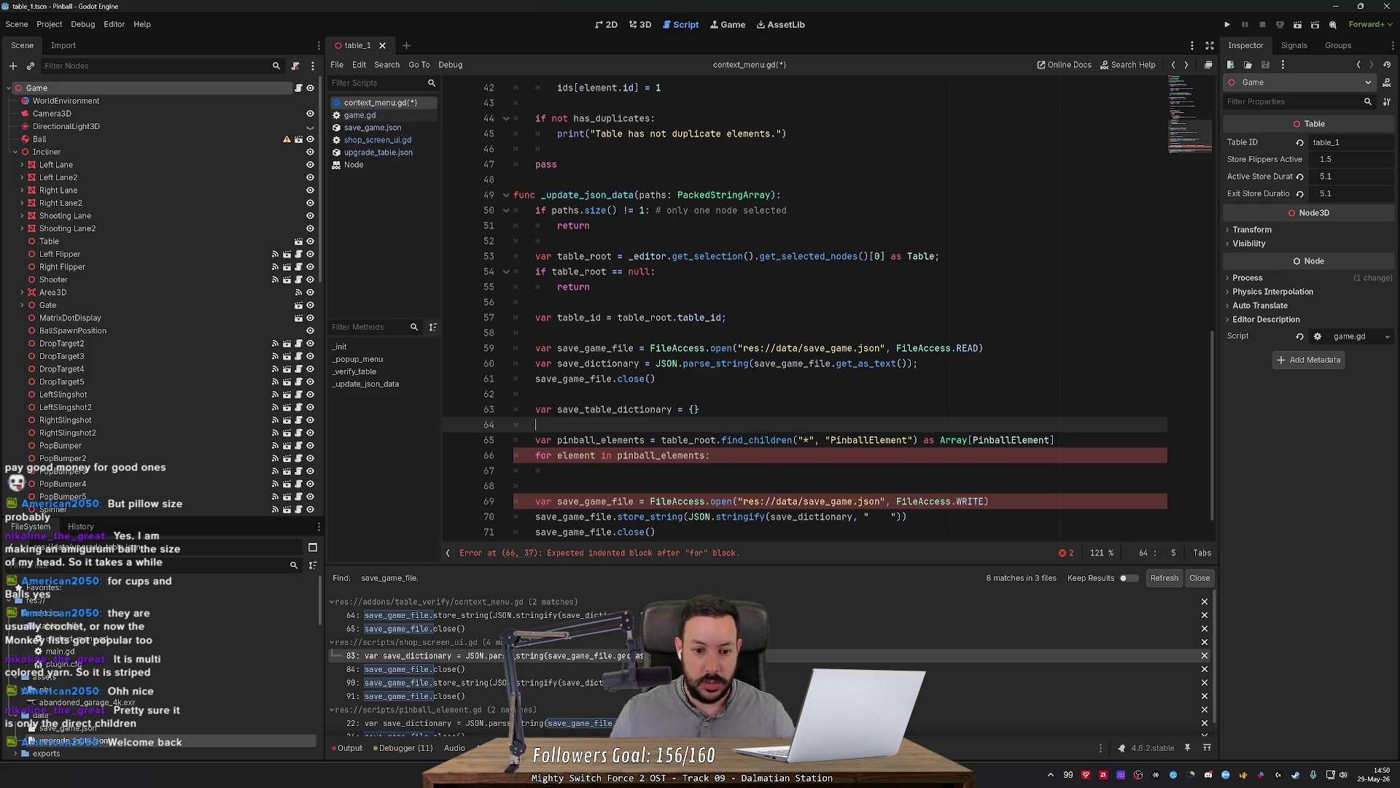
{"action": "key", "text": "ctrl+shift+k"}
{"action": "key", "text": "Up"}
- Set save_table_dictionary[element.id] = -1 inside the pinball_elements loop
{"action": "key", "text": "Down"}
{"action": "key", "text": "Down"}
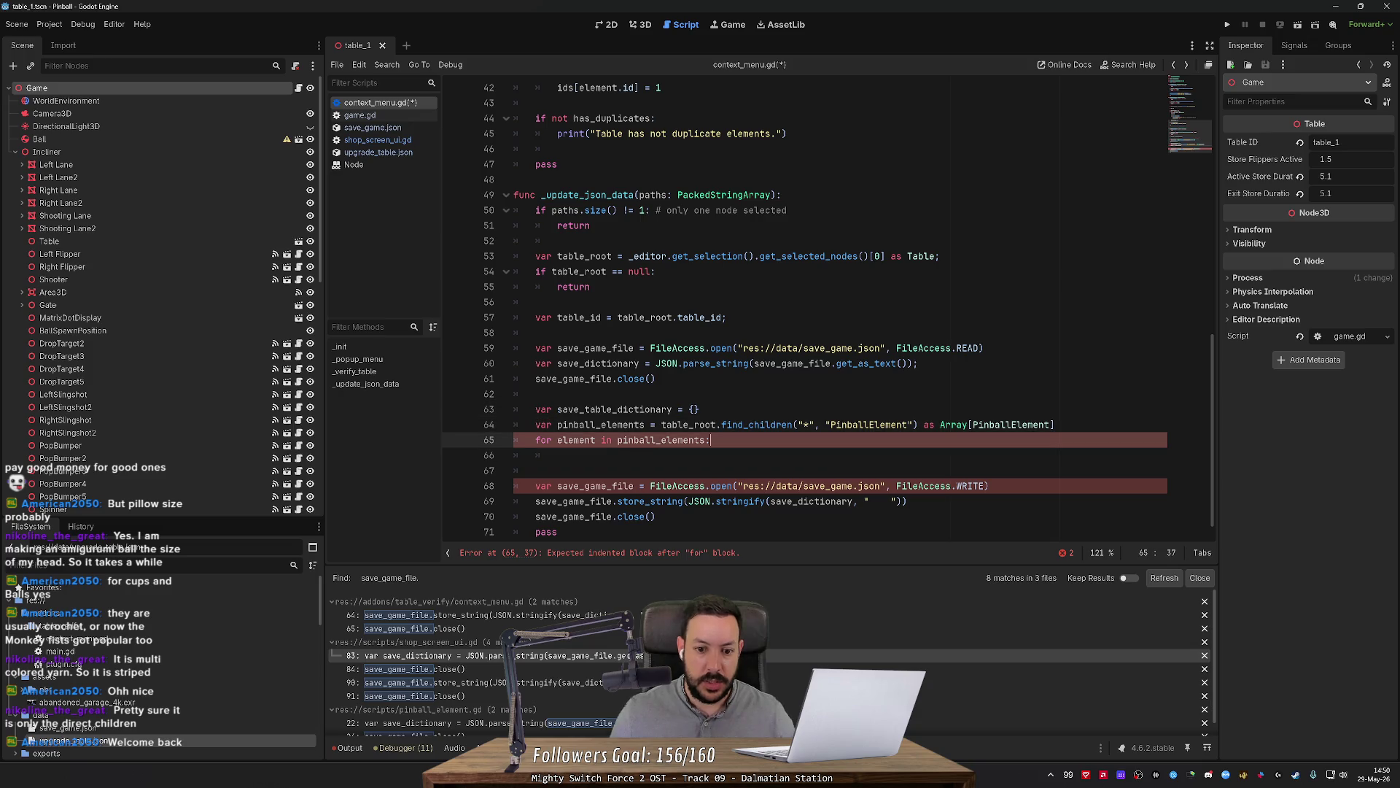
{"action": "key", "text": "End"}
{"action": "key", "text": "Return"}
{"action": "type", "text": "save_table_dictionary"}
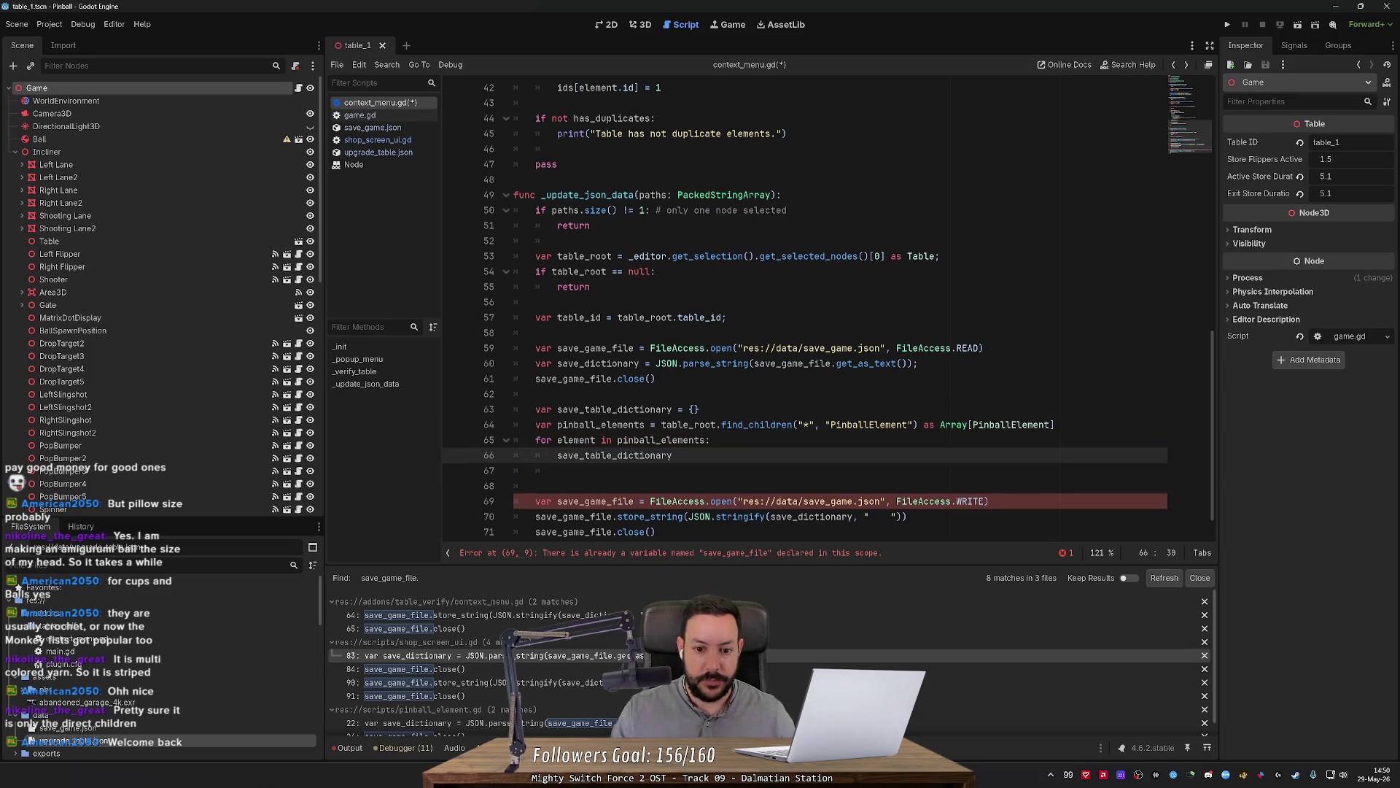
{"action": "type", "text": "[element."}
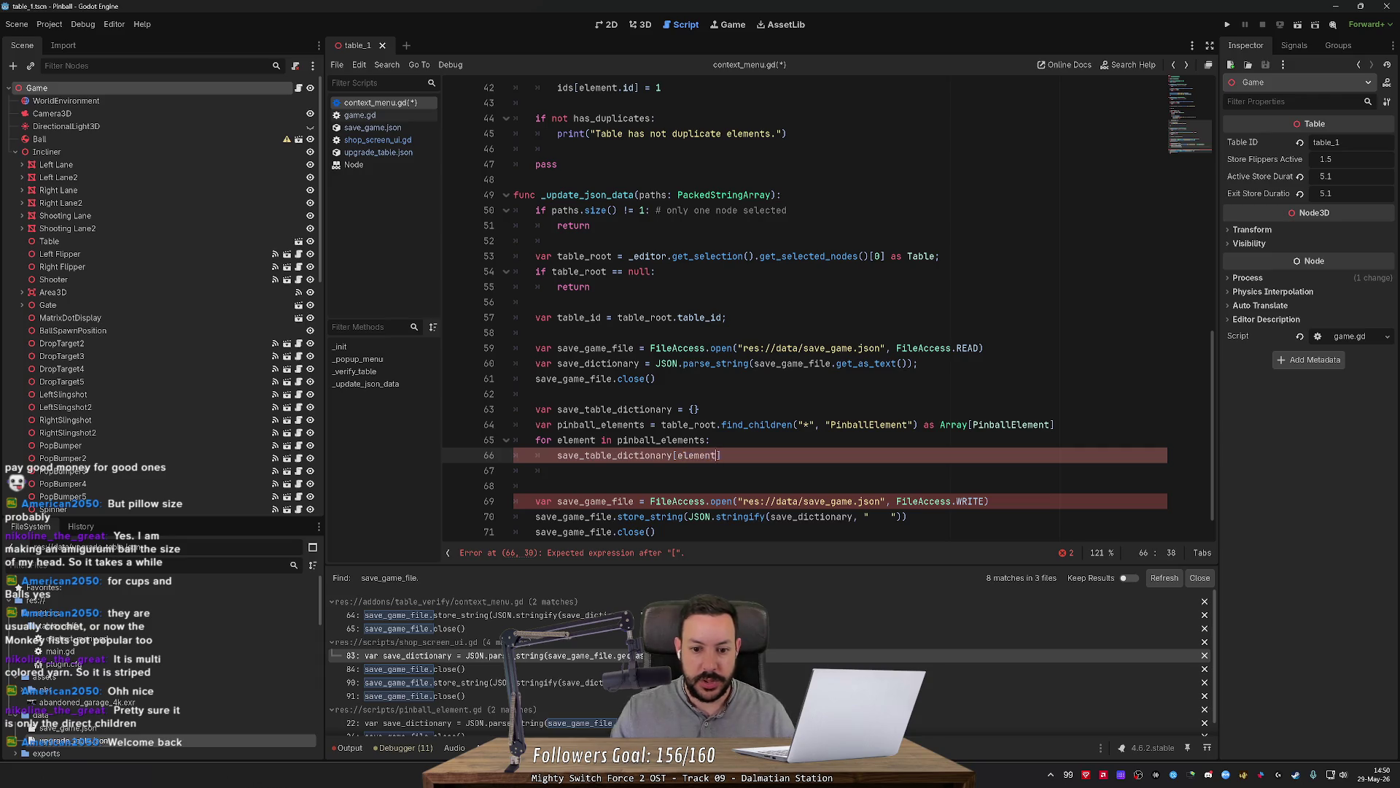
{"action": "type", "text": "id] = "}
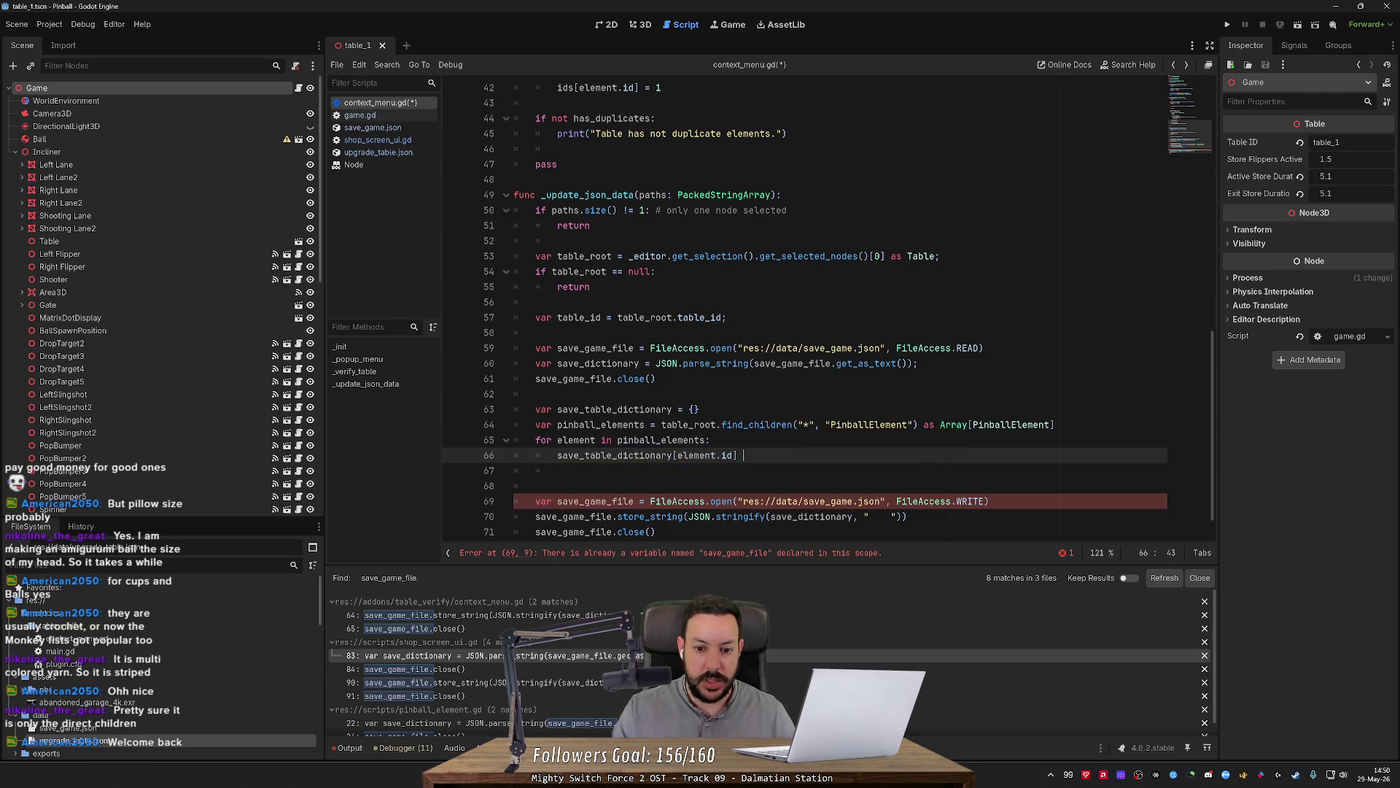
{"action": "type", "text": "-1"}
{"action": "key", "text": "BackSpace"}
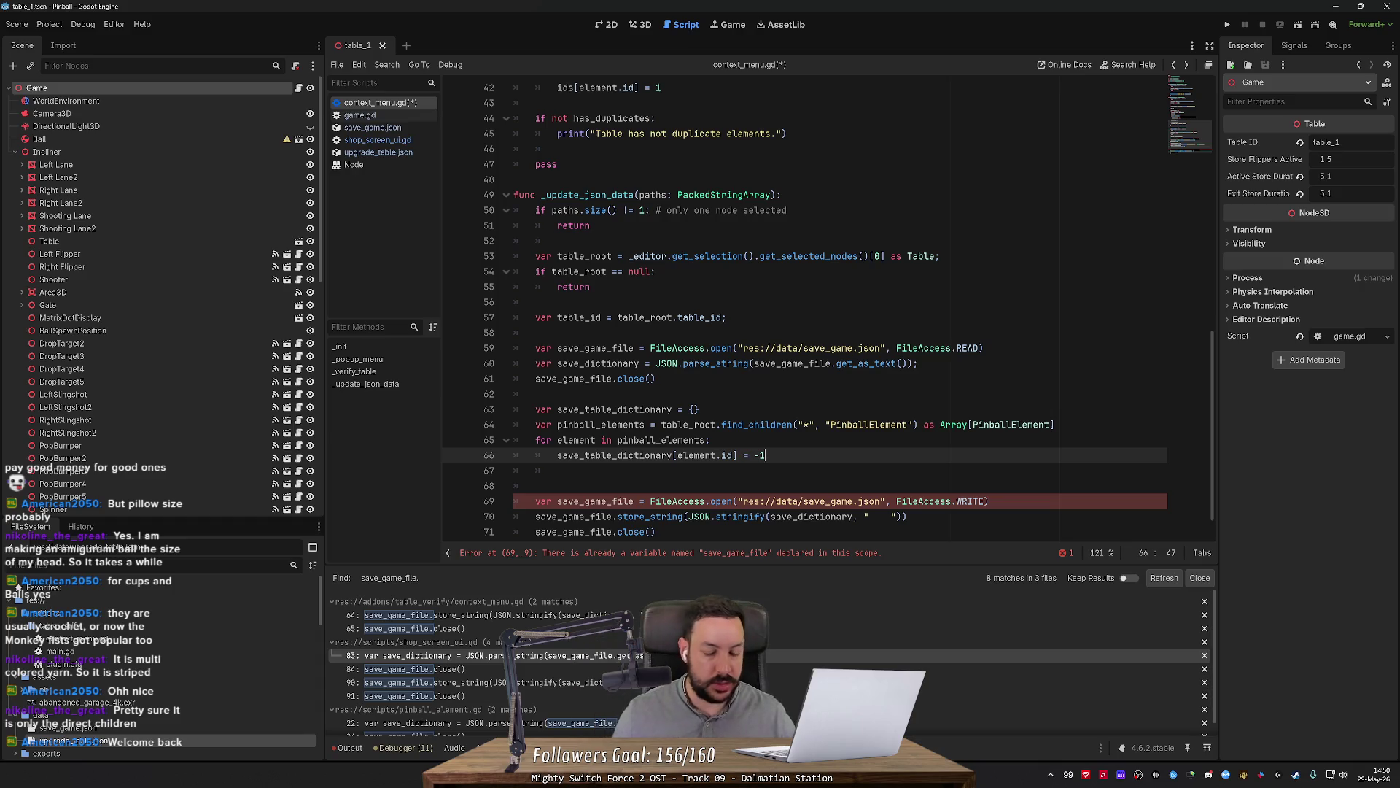
- After the loop, assign save_dictionary[table_root.table_id] = save_table_dictionary
{"action": "scroll", "coordinate": [828, 311], "scroll_direction": "down", "scroll_amount": 1}
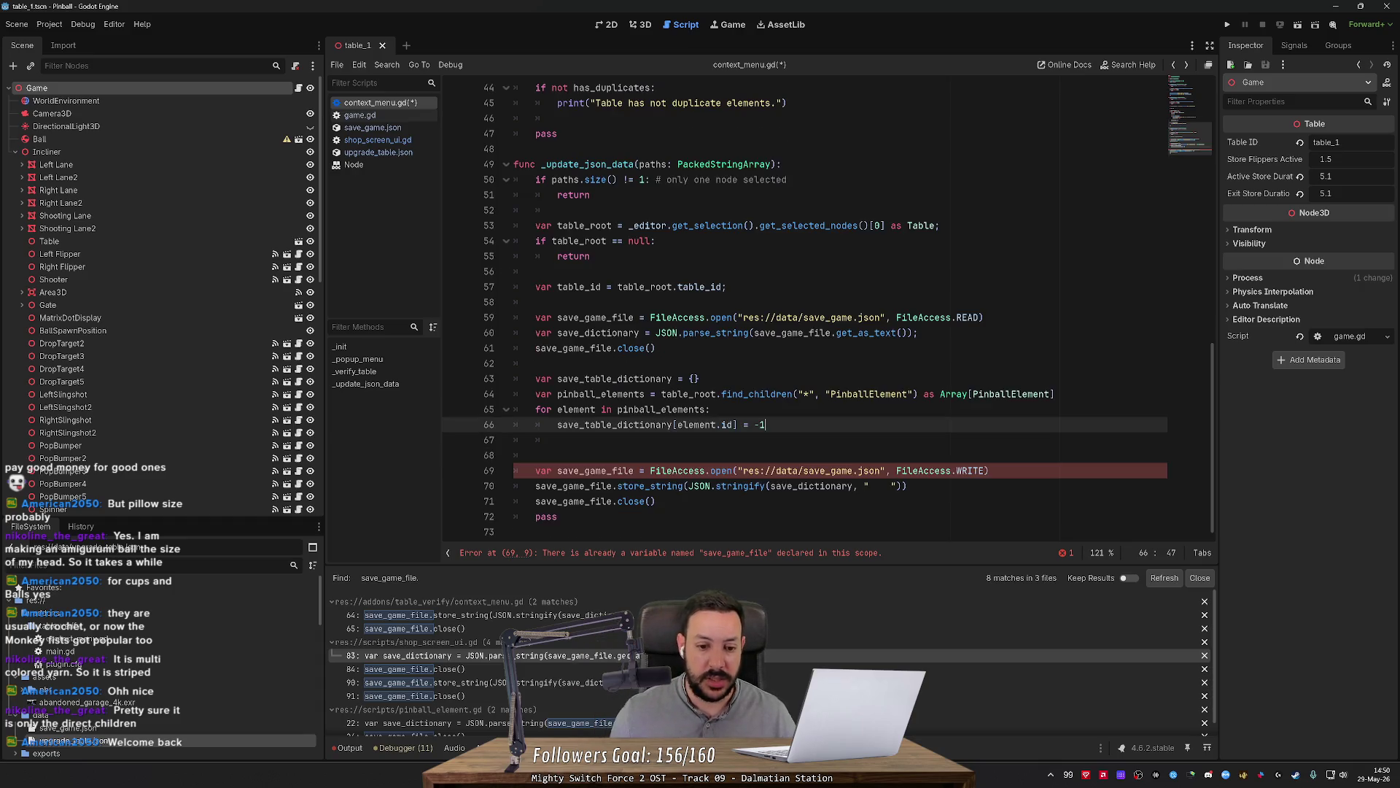
{"action": "left_click", "coordinate": [537, 455]}
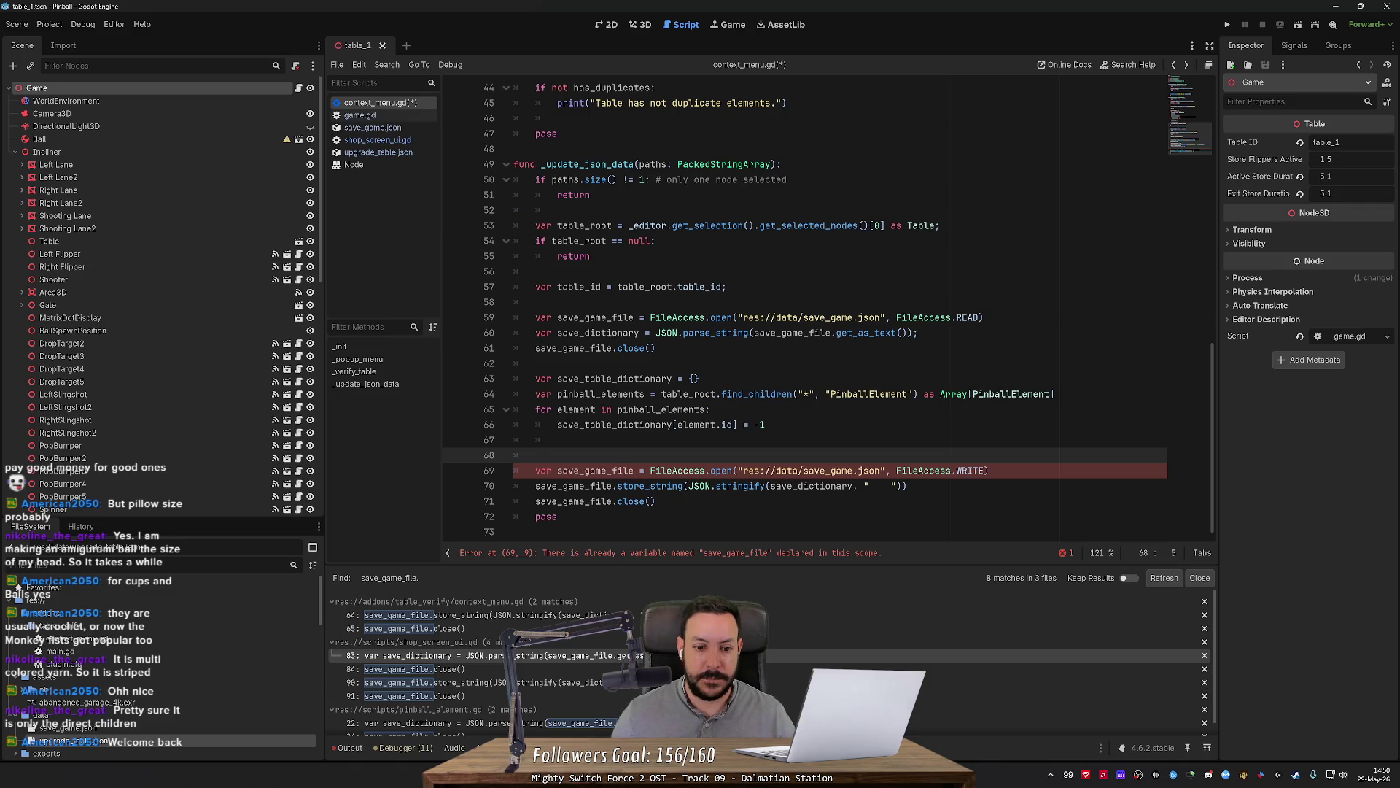
{"action": "double_click", "coordinate": [543, 471]}
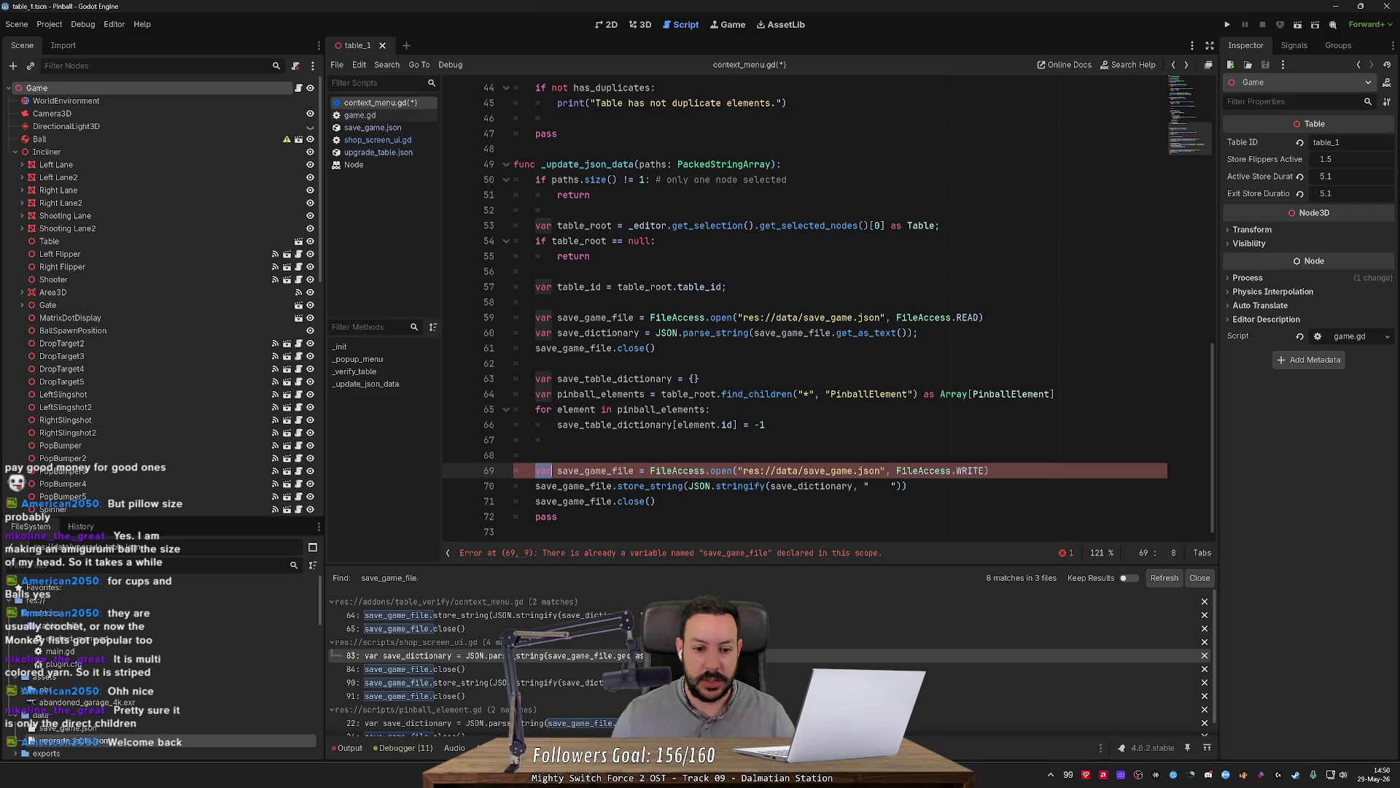
{"action": "left_click", "coordinate": [557, 440]}
{"action": "left_click", "coordinate": [598, 333]}
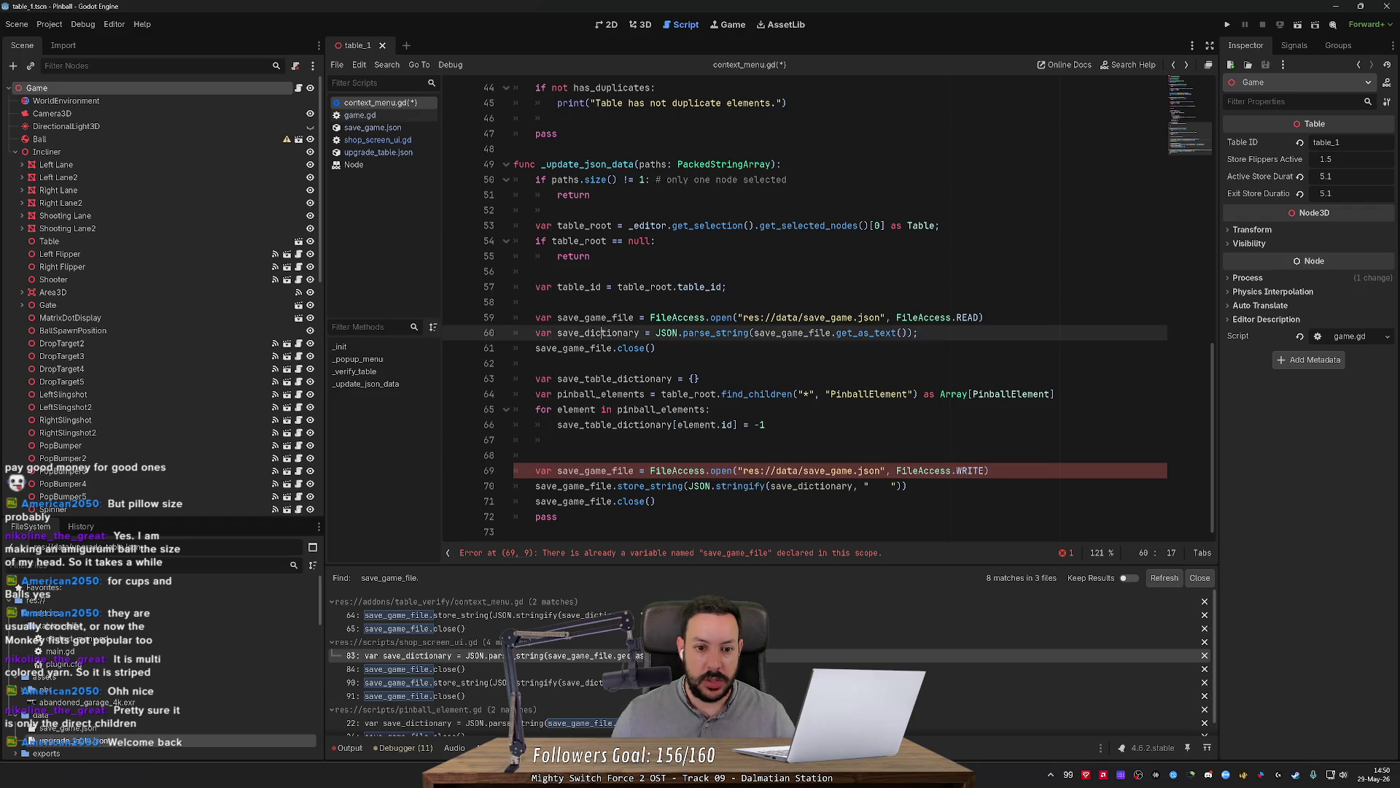
{"action": "double_click", "coordinate": [598, 332]}
{"action": "key", "text": "ctrl+c"}
{"action": "left_click", "coordinate": [557, 440]}
{"action": "key", "text": "Return"}
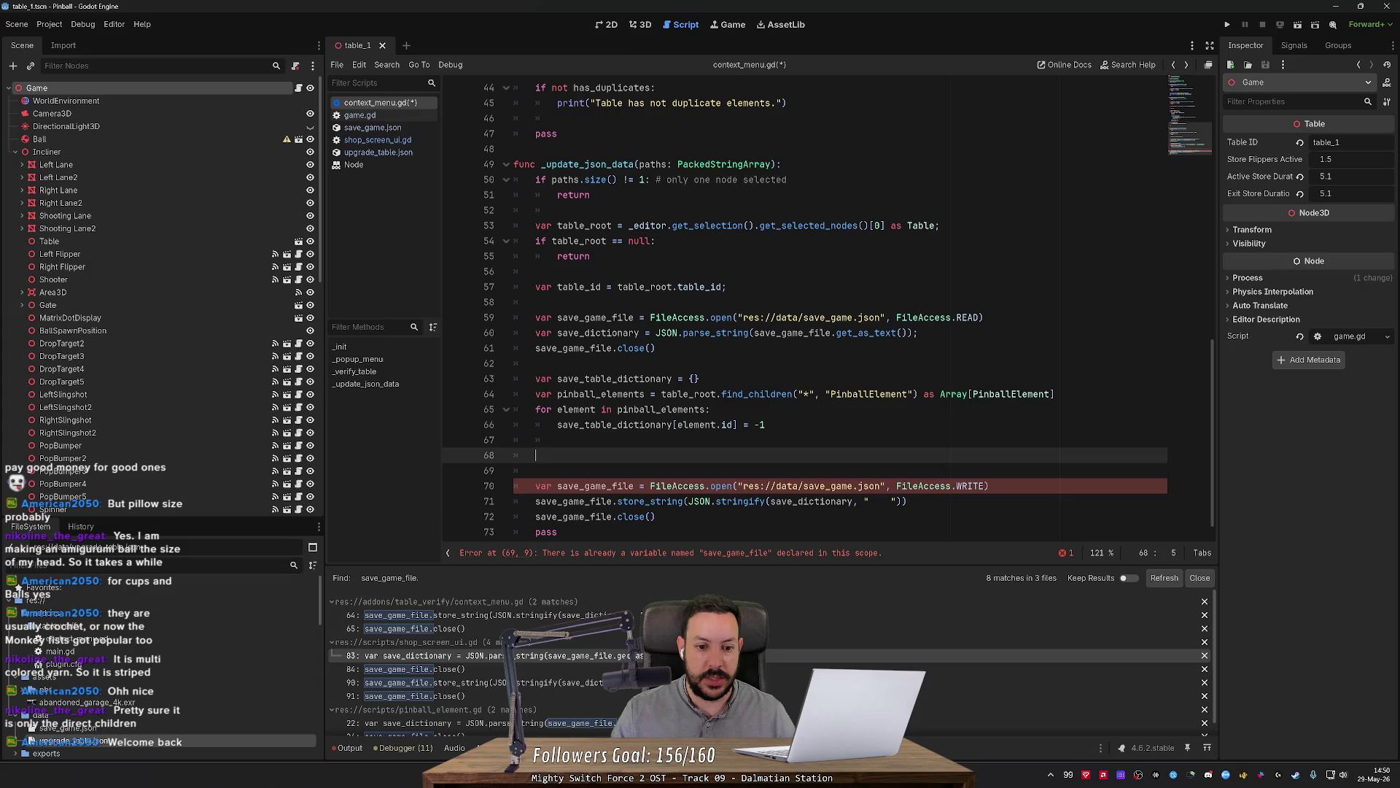
{"action": "key", "text": "ctrl+v"}
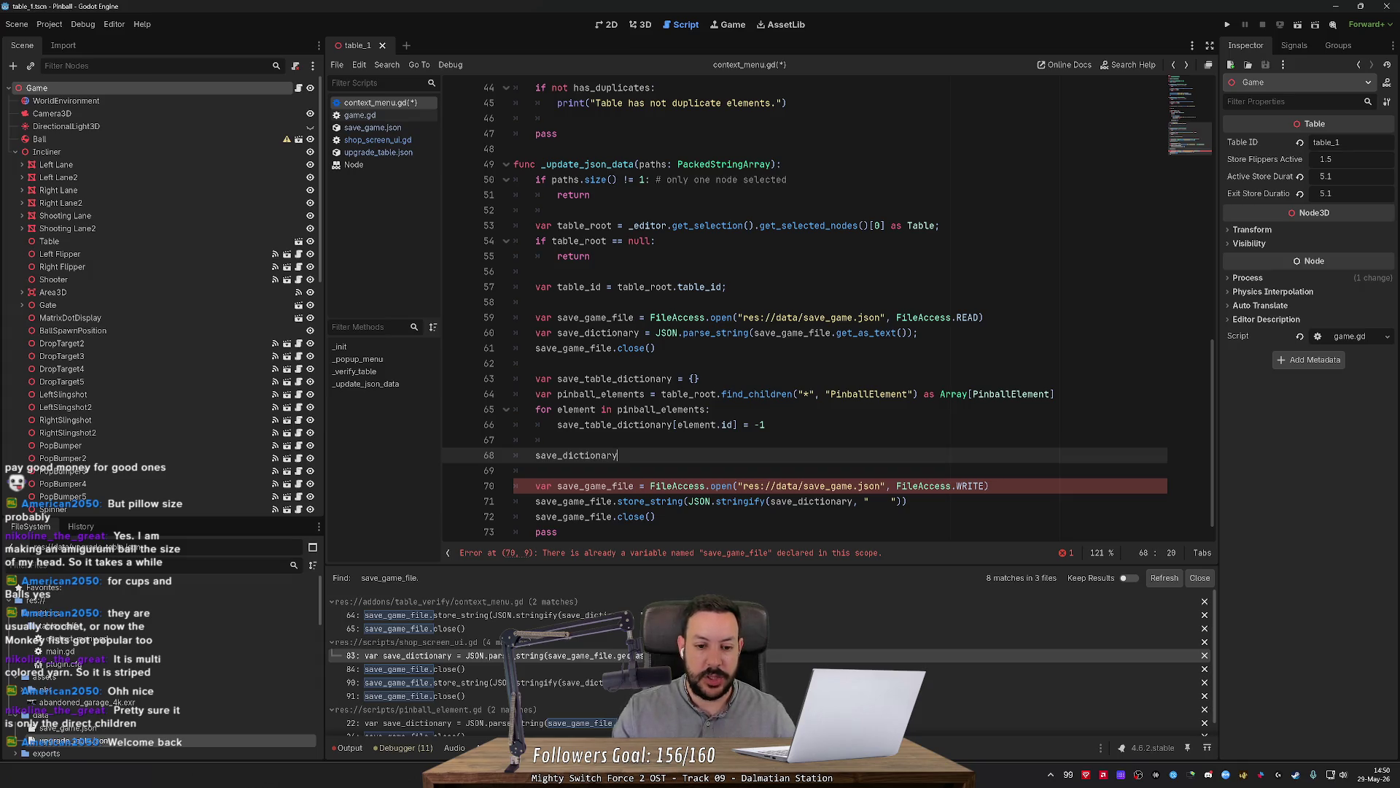
{"action": "type", "text": "[ta"}
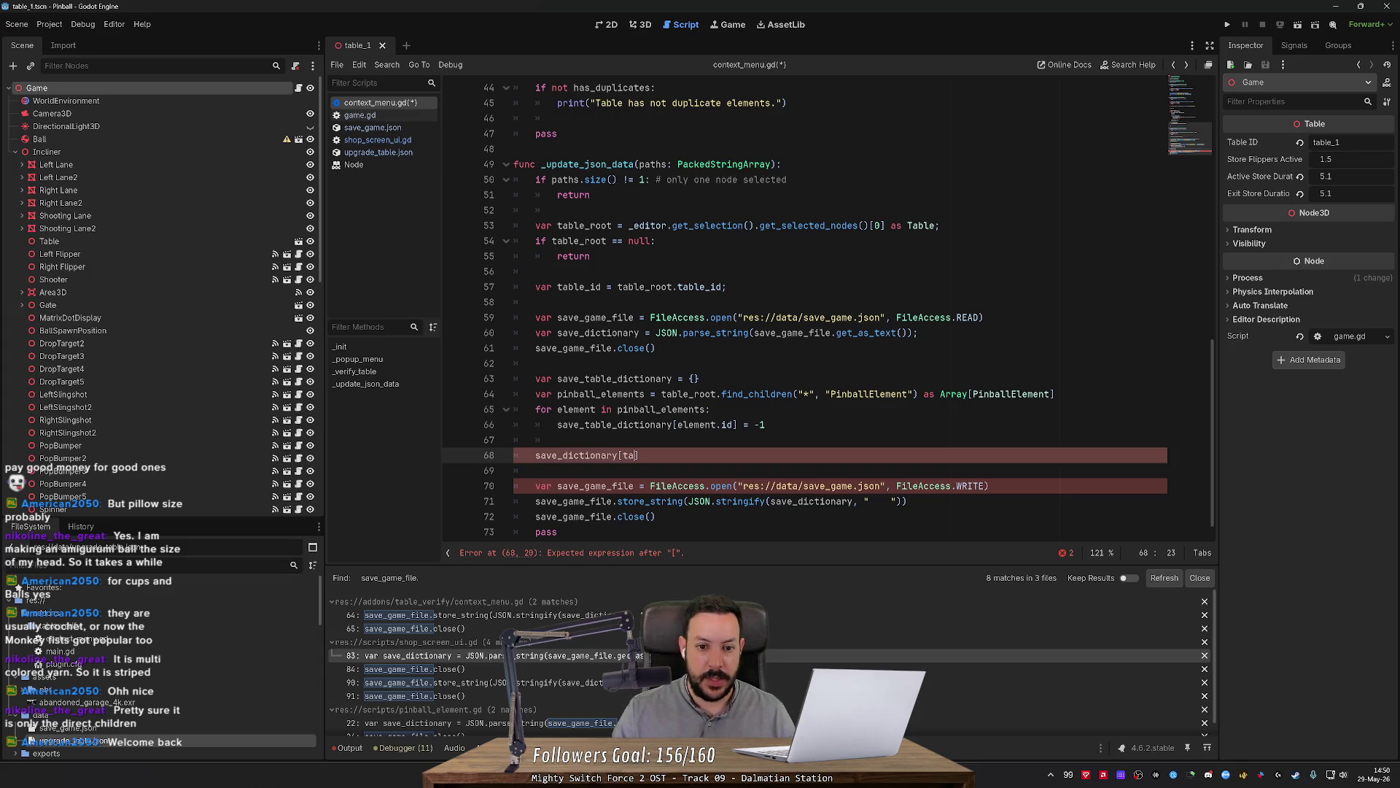
{"action": "type", "text": "ble"}
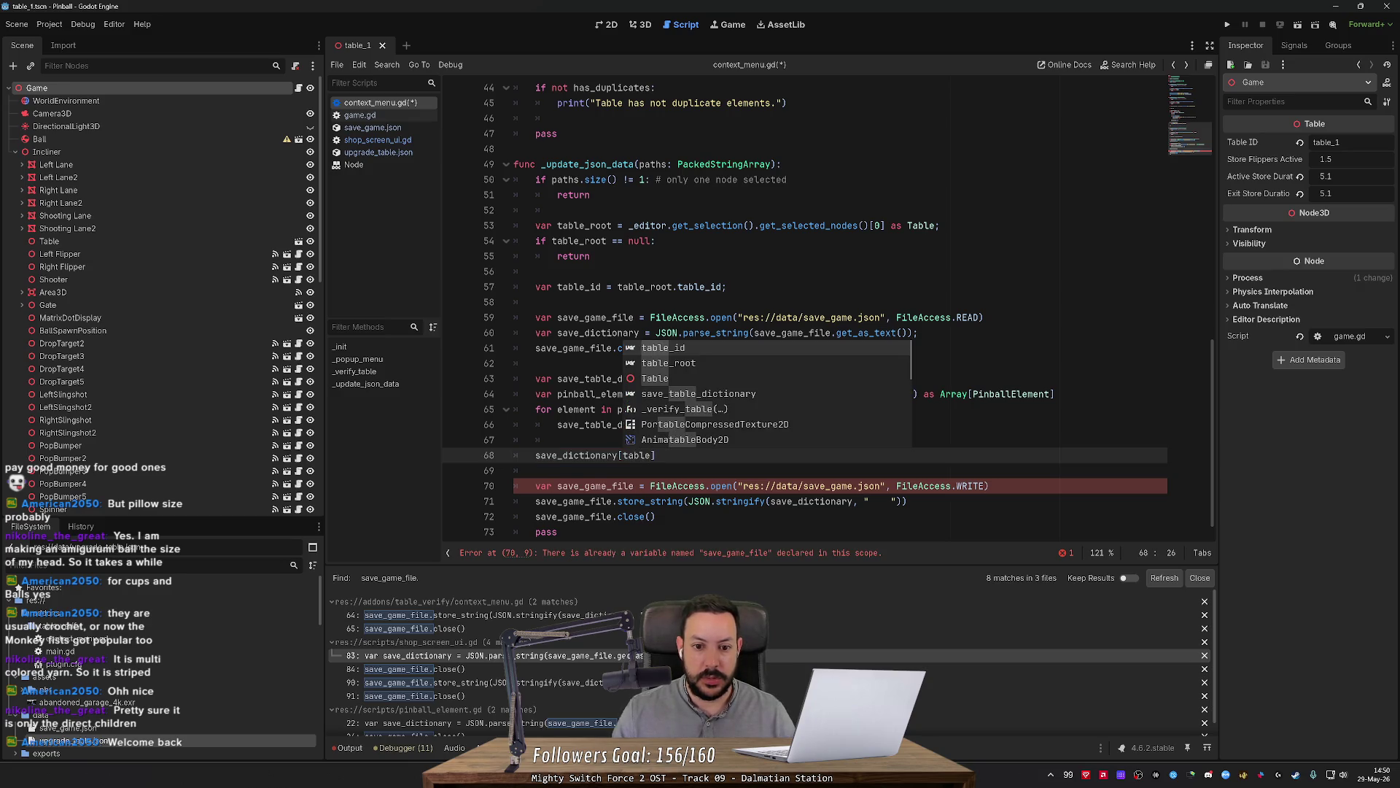
{"action": "key", "text": "Down"}
{"action": "key", "text": "Return"}
{"action": "type", "text": ".table_"}
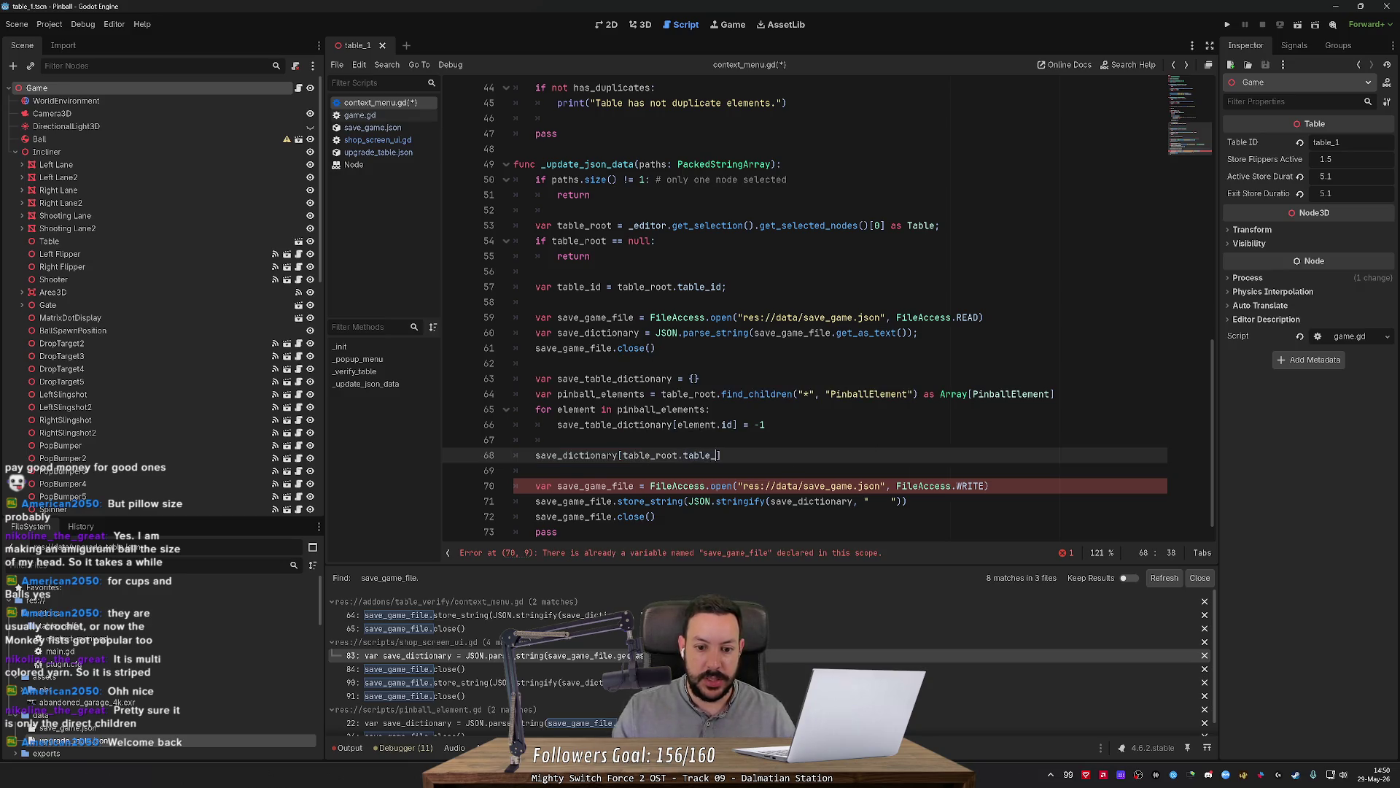
{"action": "type", "text": "id] = save_table"}
{"action": "key", "text": "Return"}
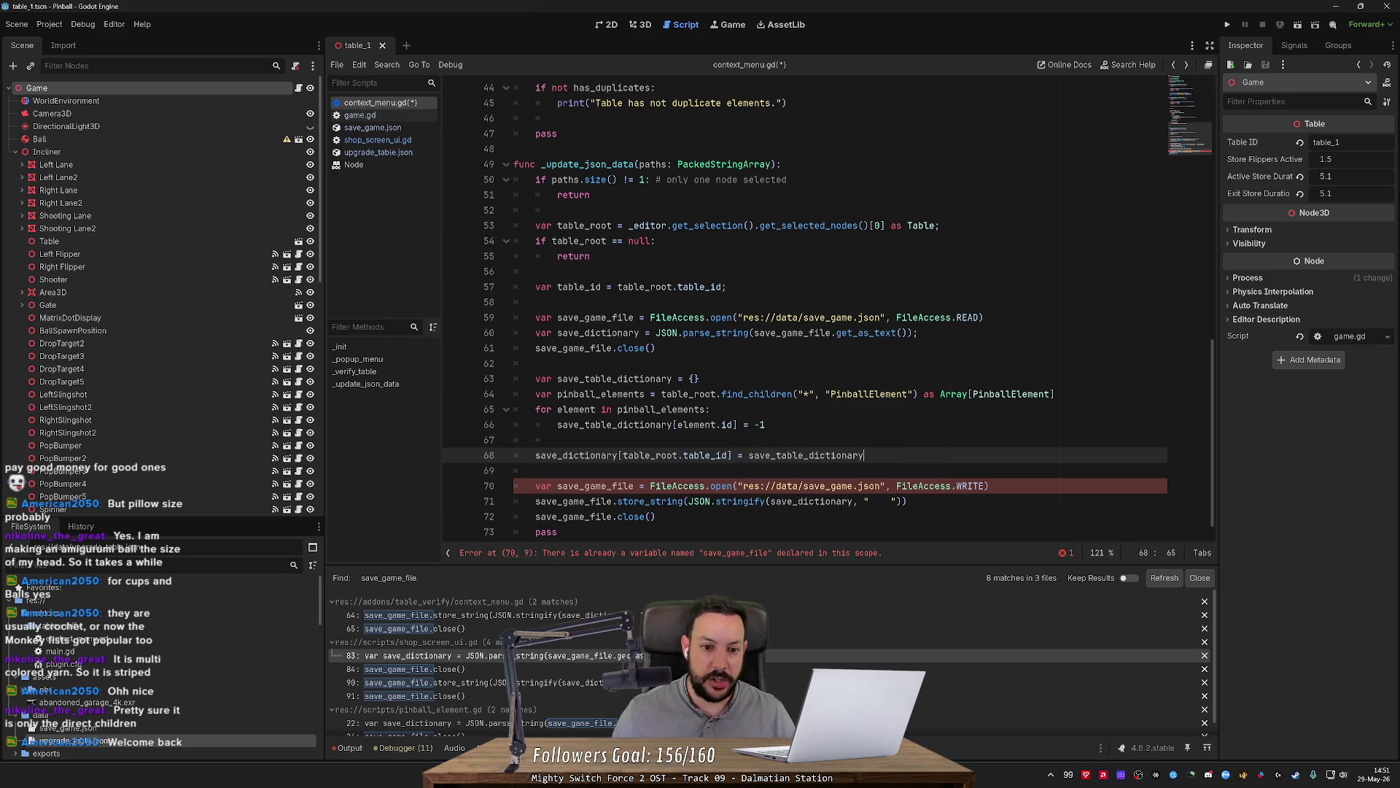
- Delete the unused table_id line and drop the duplicate var from the second save_game_file line
{"action": "left_click", "coordinate": [535, 286]}
{"action": "key", "text": "ctrl+shift+k"}
{"action": "key", "text": "ctrl+shift+k"}
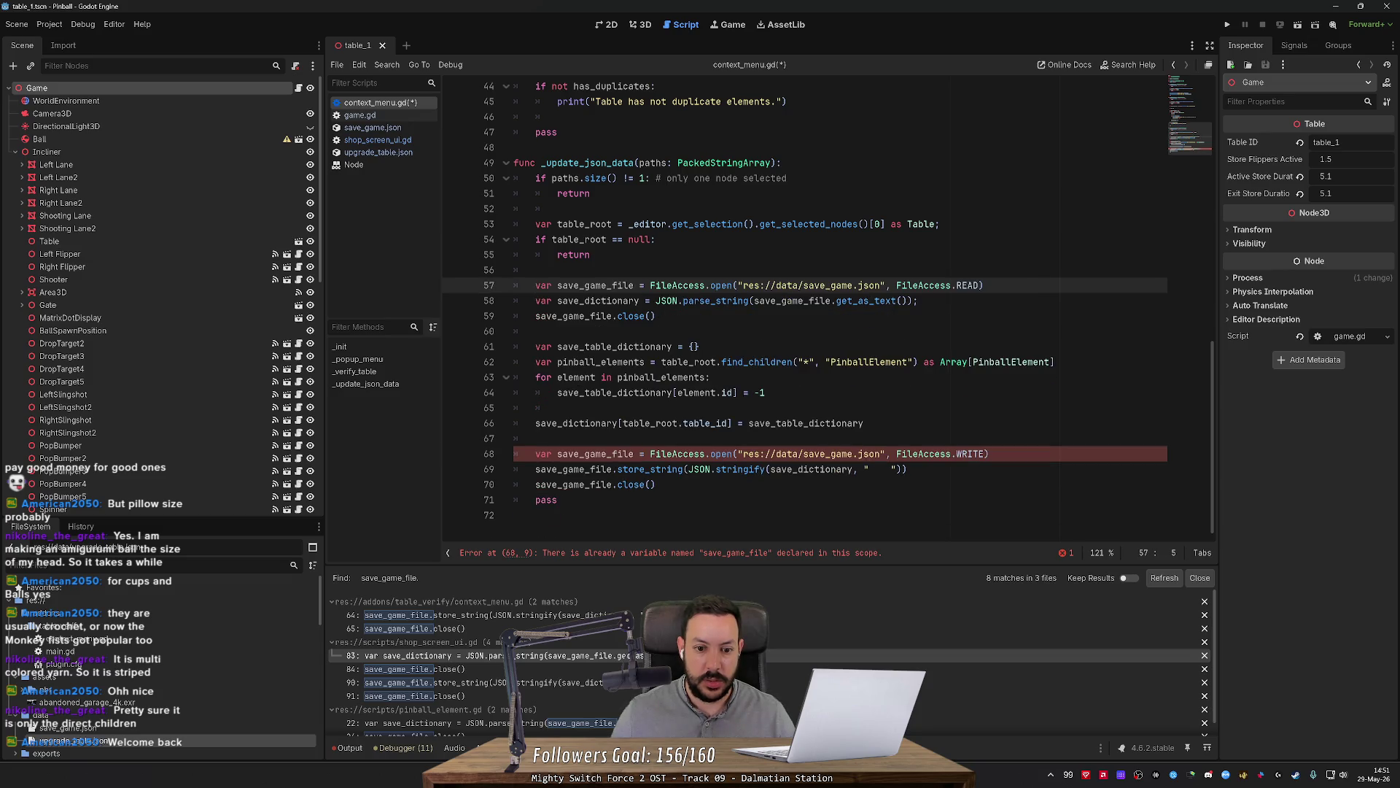
{"action": "left_click", "coordinate": [558, 408]}
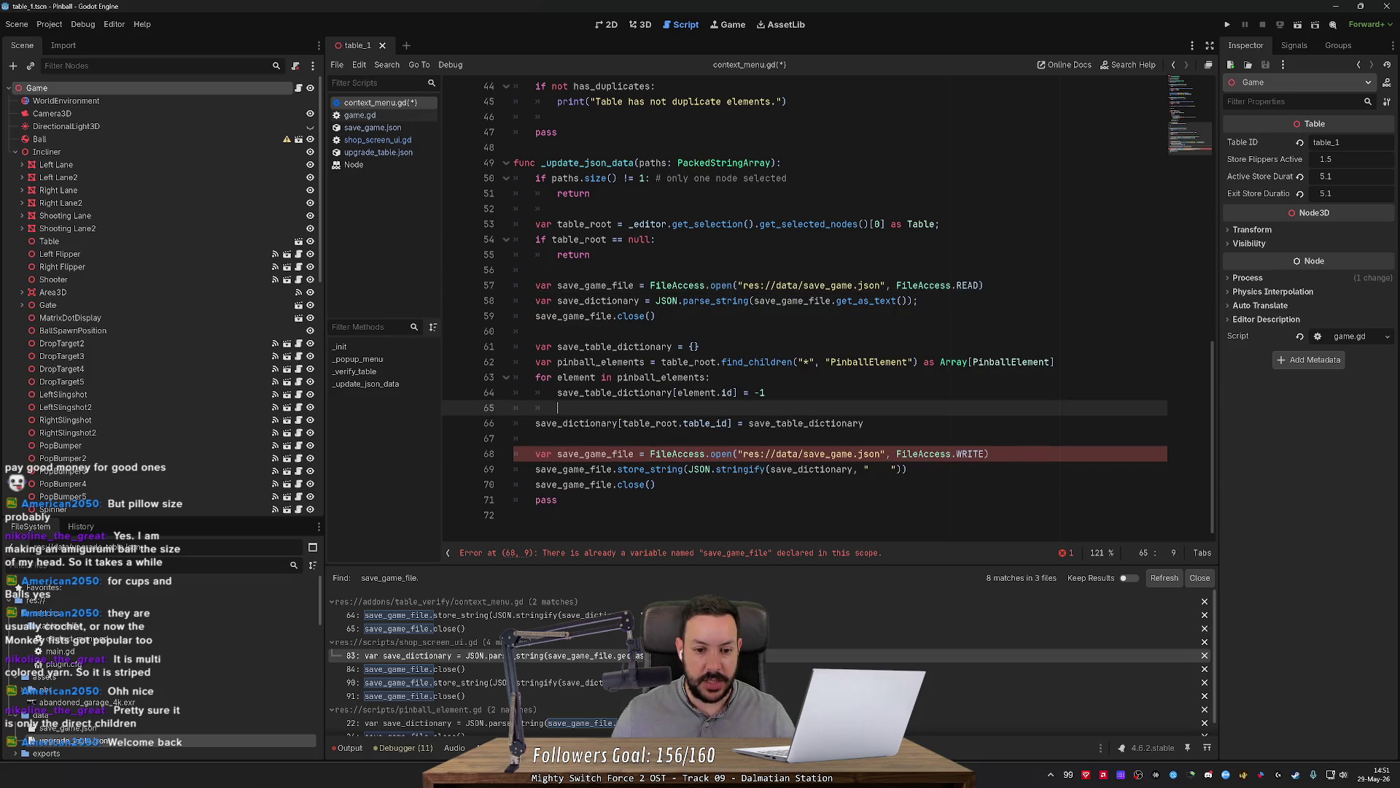
{"action": "left_click", "coordinate": [536, 439]}
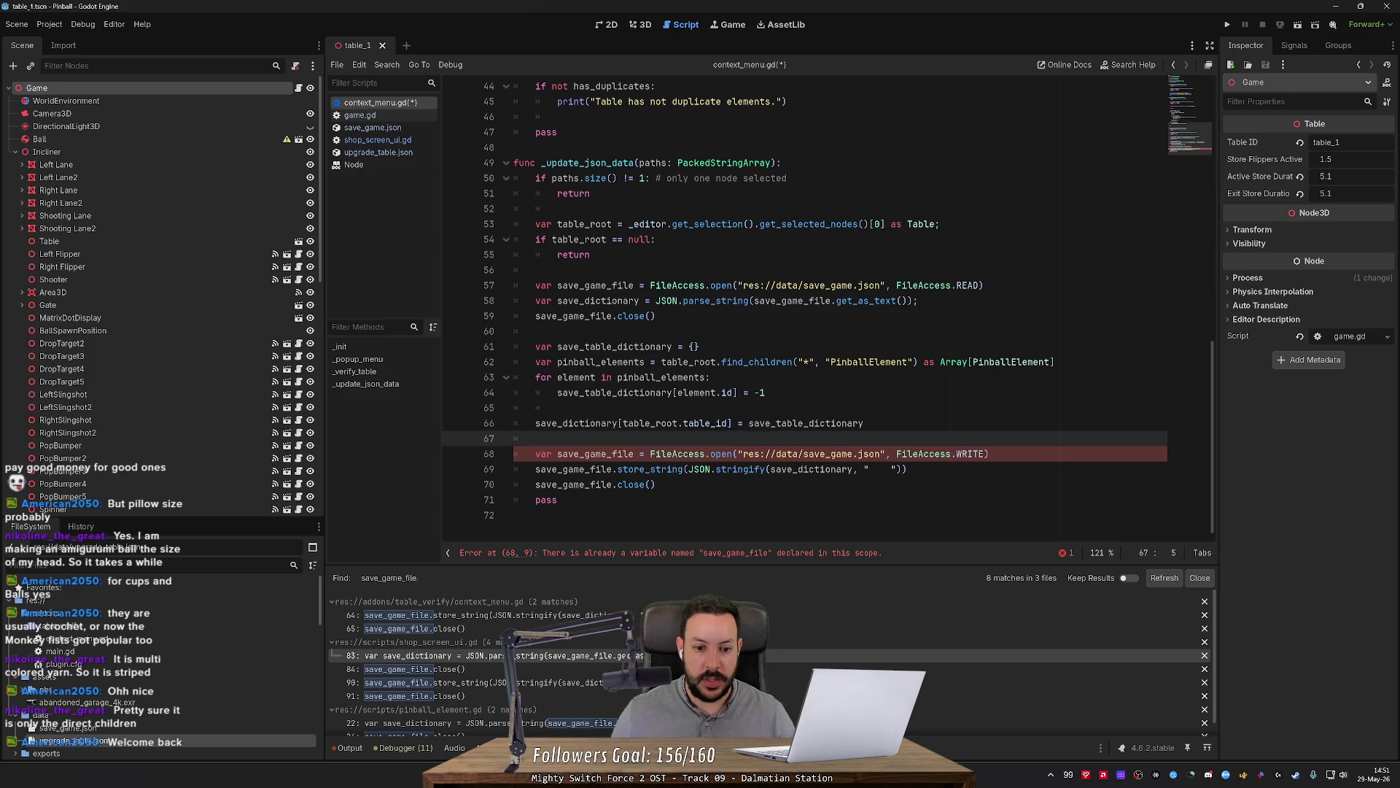
{"action": "double_click", "coordinate": [543, 454]}
{"action": "key", "text": "Delete"}
{"action": "key", "text": "Delete"}
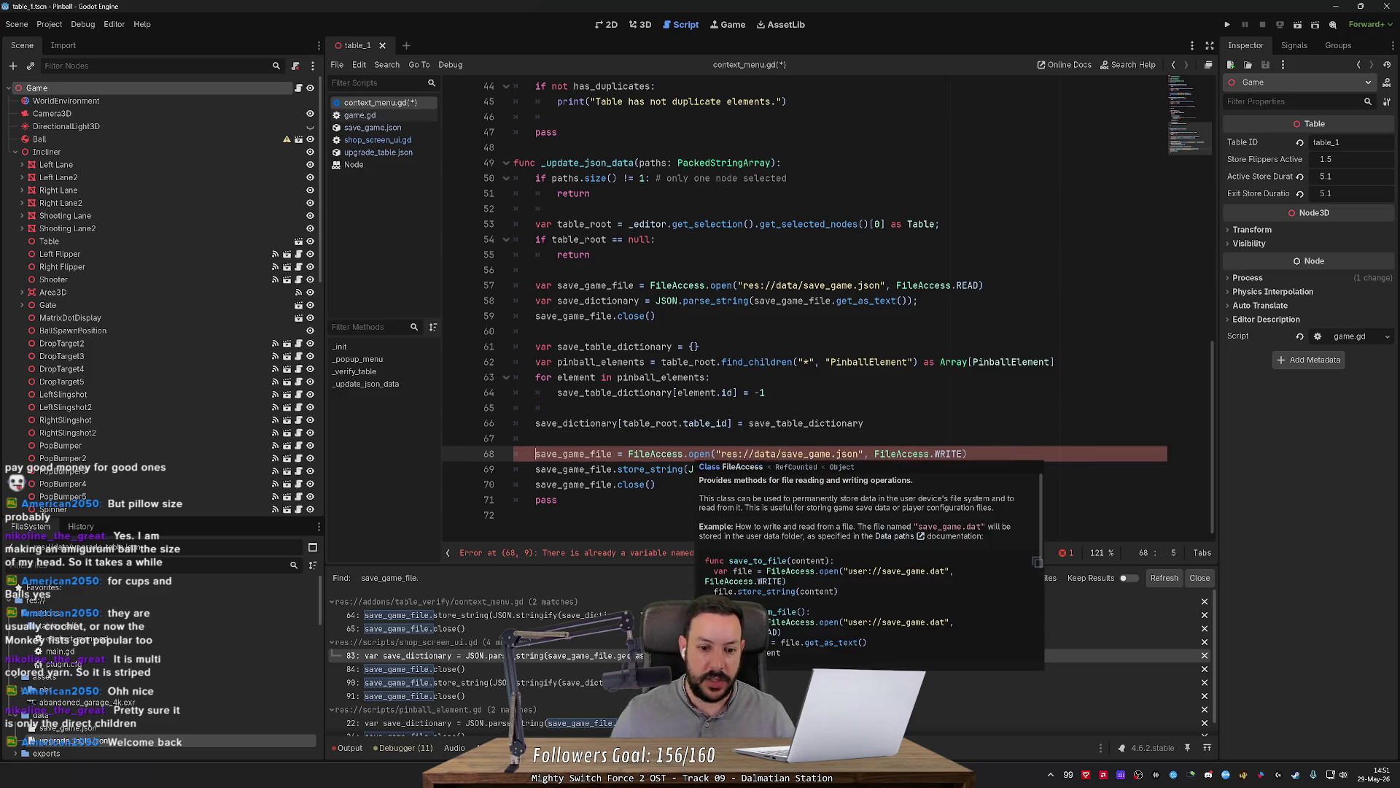
- Save the edited context_menu.gd with Ctrl+S
{"action": "left_click", "coordinate": [628, 472]}
{"action": "double_click", "coordinate": [583, 441]}
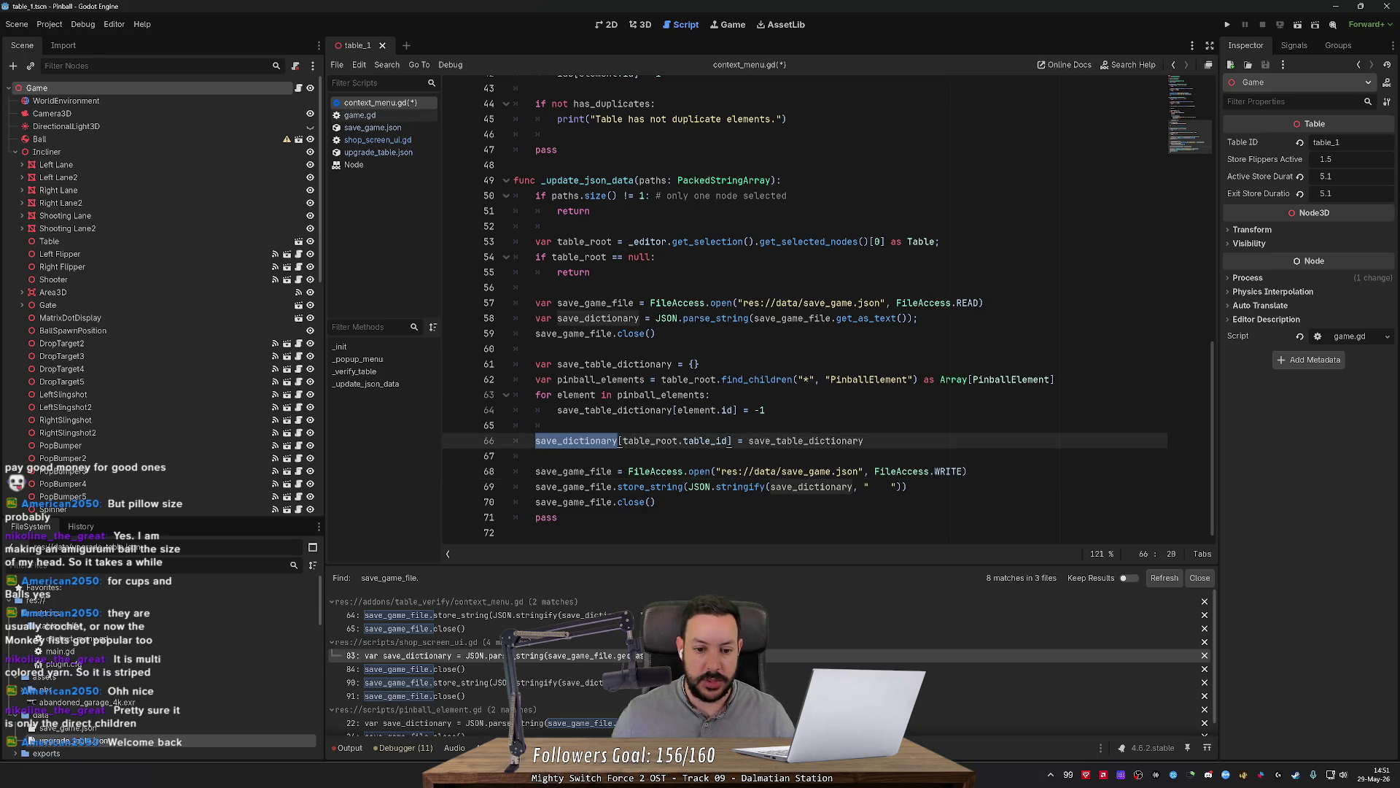
{"action": "key", "text": "ctrl+s"}
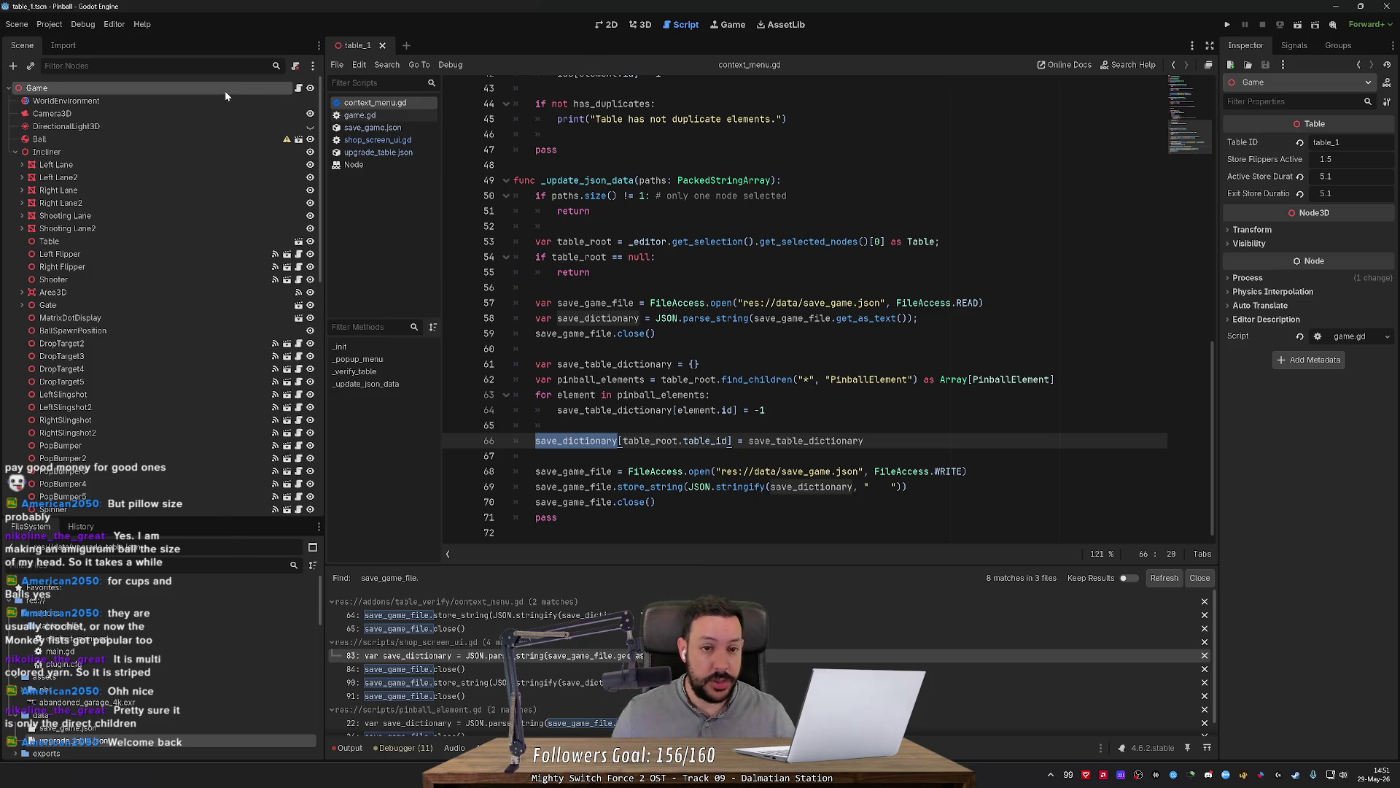
- Open save_game.json and run Update JSON data on the Game table node twice
{"action": "double_click", "coordinate": [103, 728]}
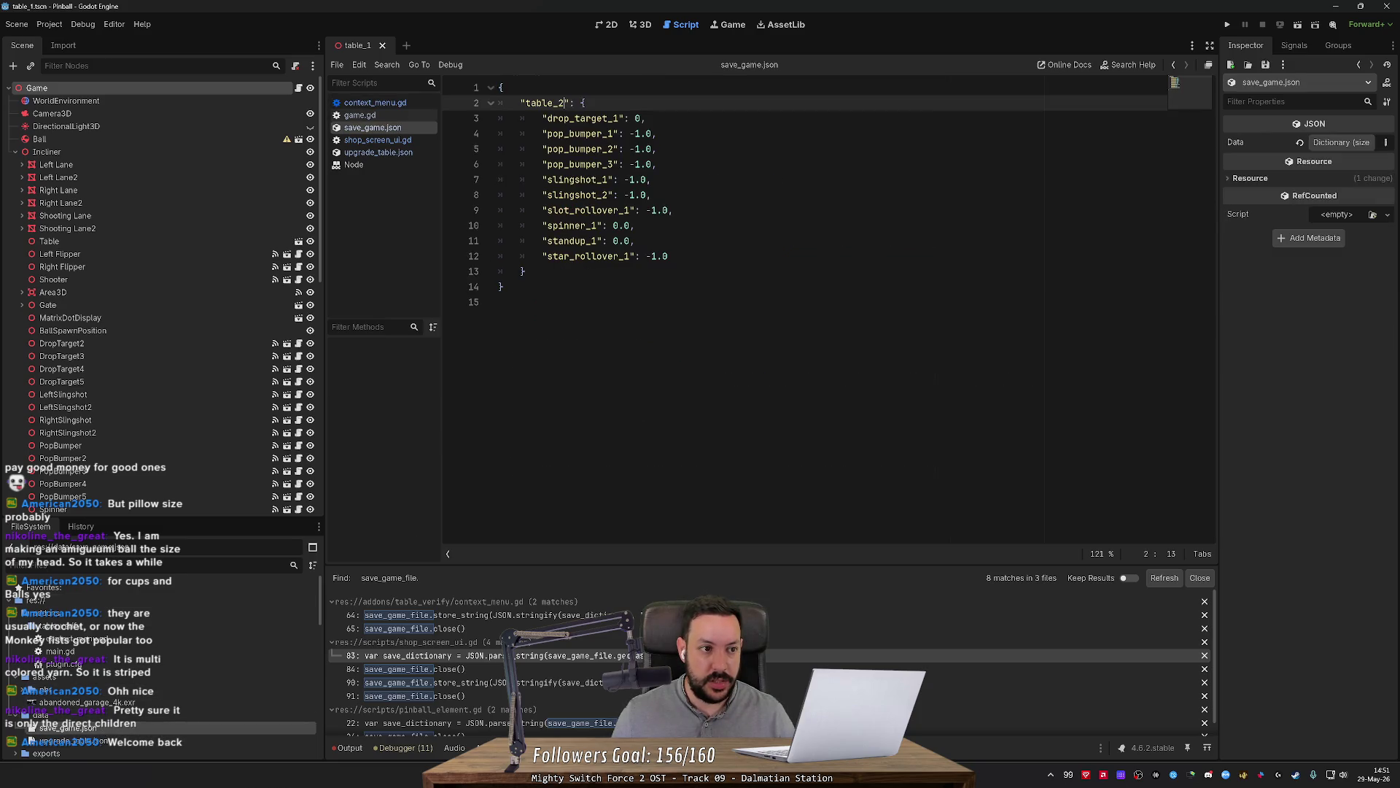
{"action": "right_click", "coordinate": [143, 92]}
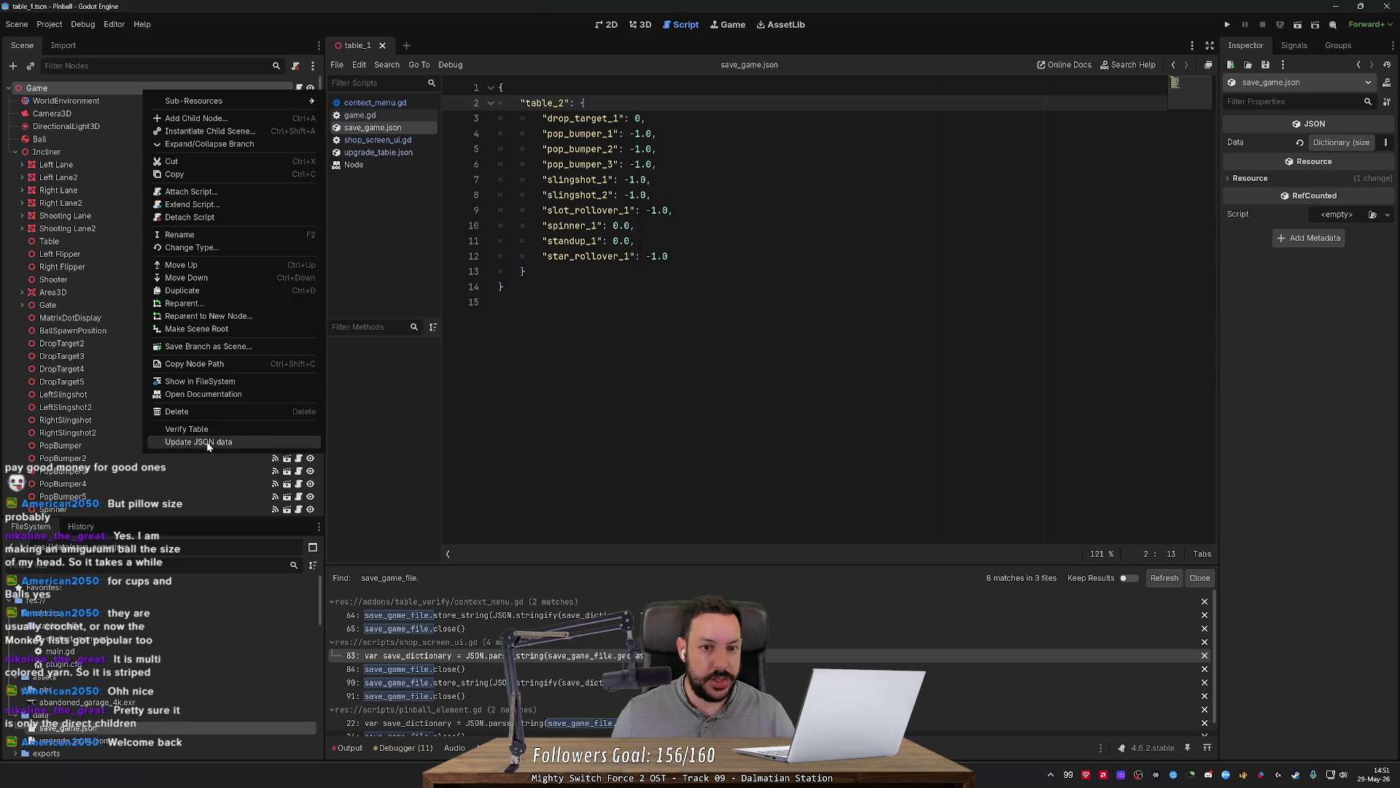
{"action": "left_click", "coordinate": [559, 397]}
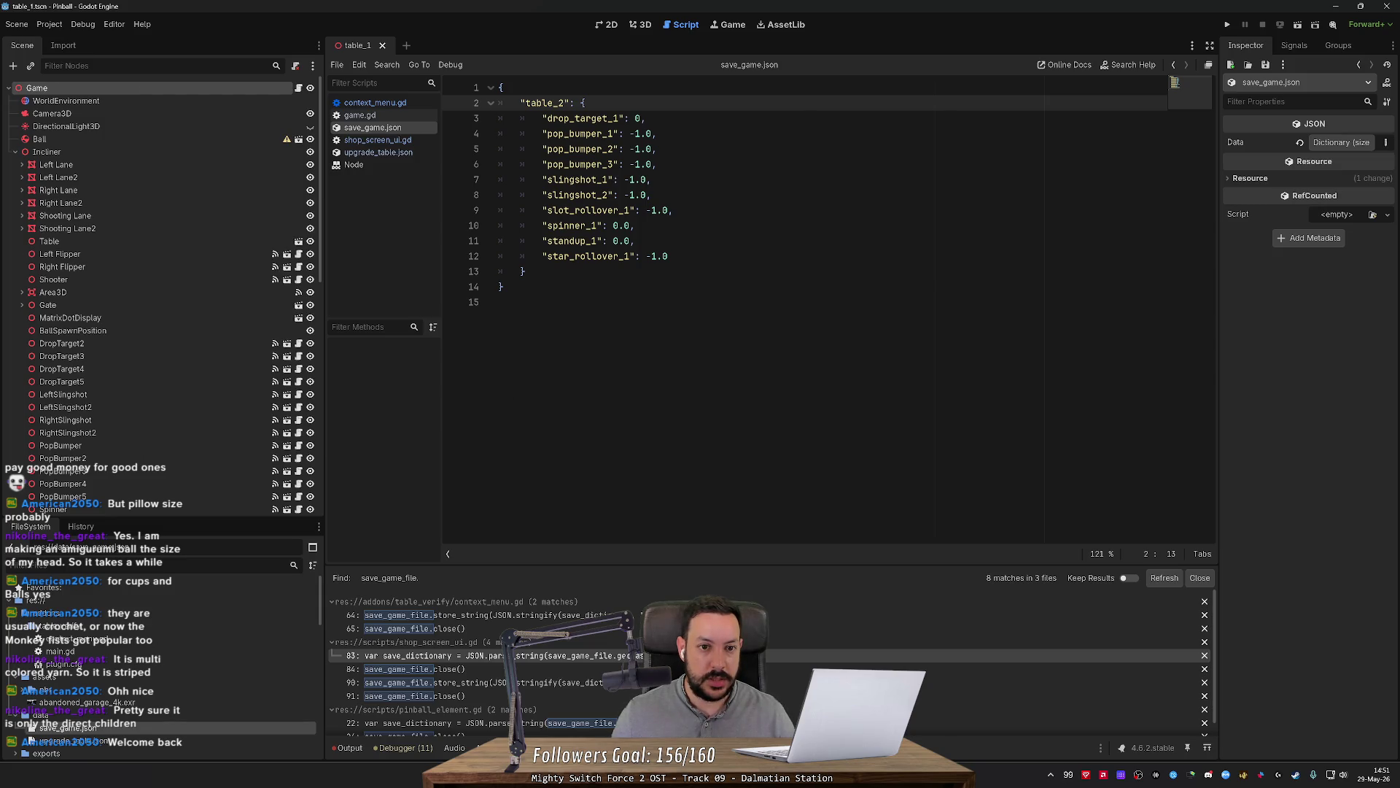
{"action": "left_click", "coordinate": [523, 272]}
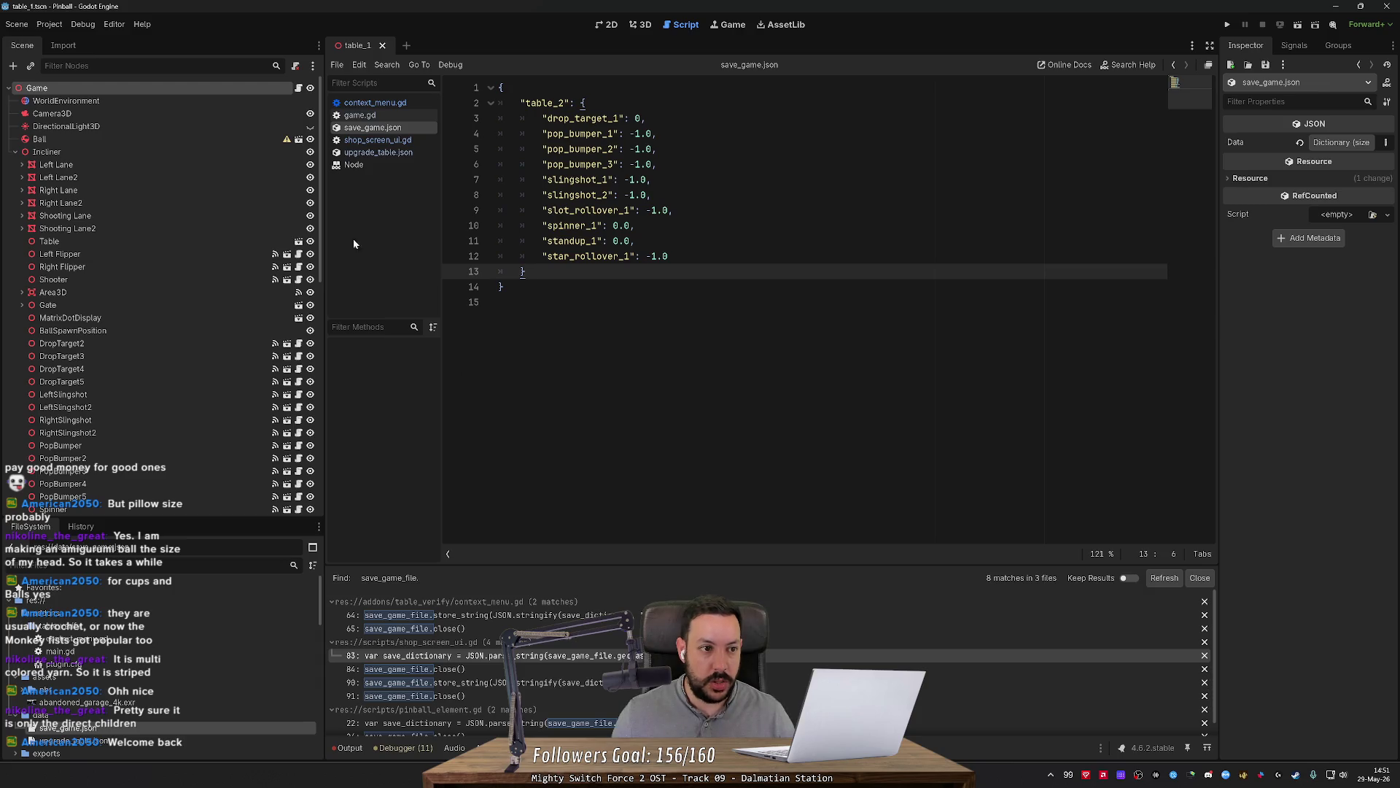
{"action": "right_click", "coordinate": [182, 89]}
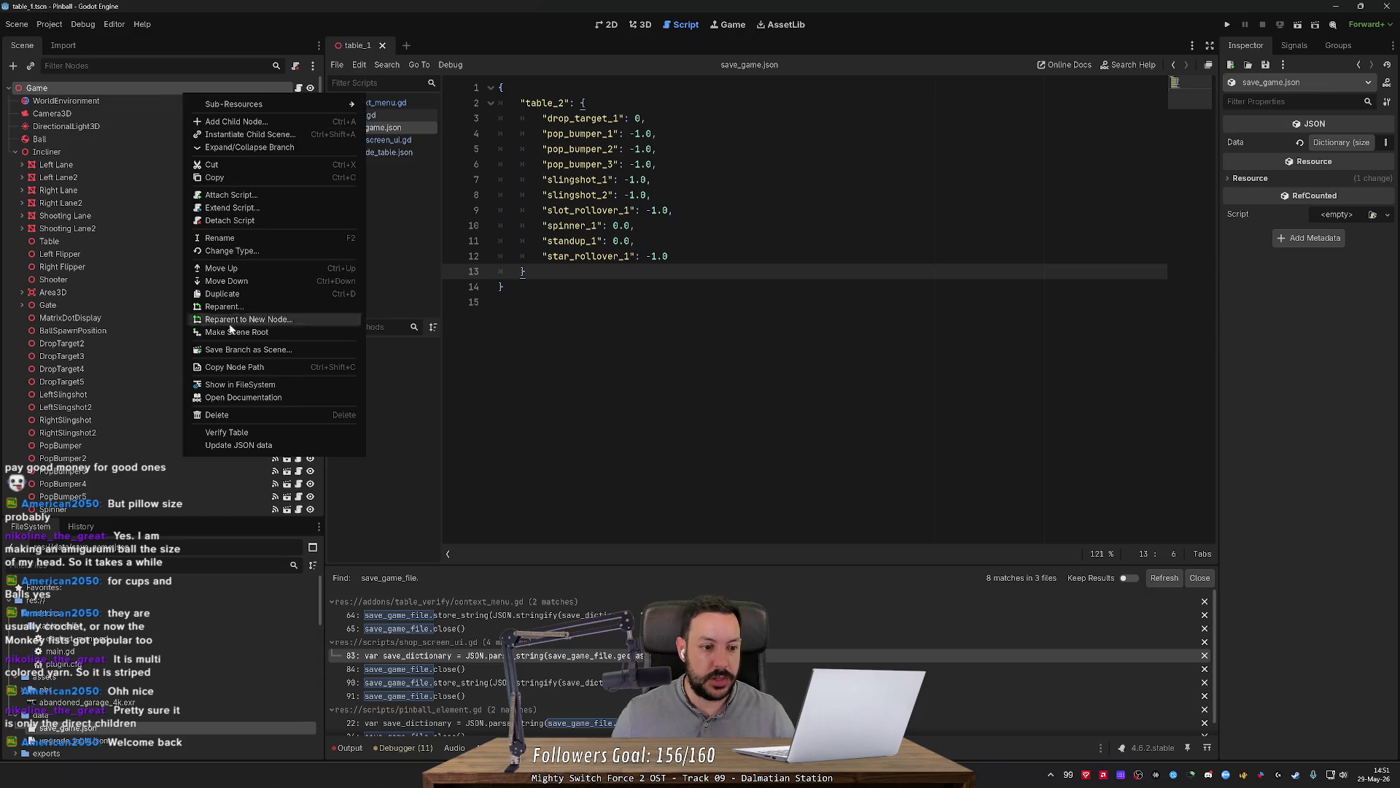
{"action": "left_click", "coordinate": [257, 446]}
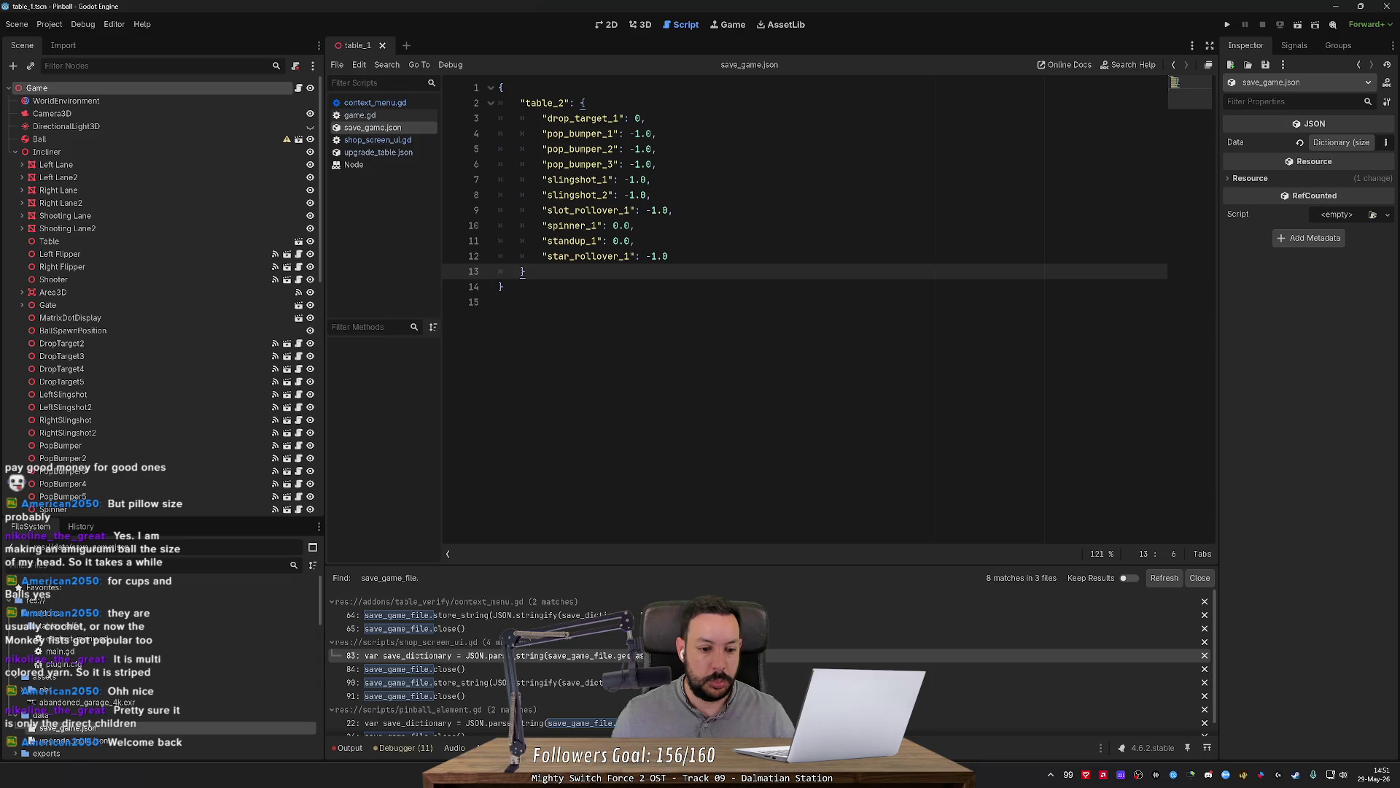
- Show the Debugger's Errors list and move to the end of save_game.json
{"action": "left_click", "coordinate": [401, 748]}
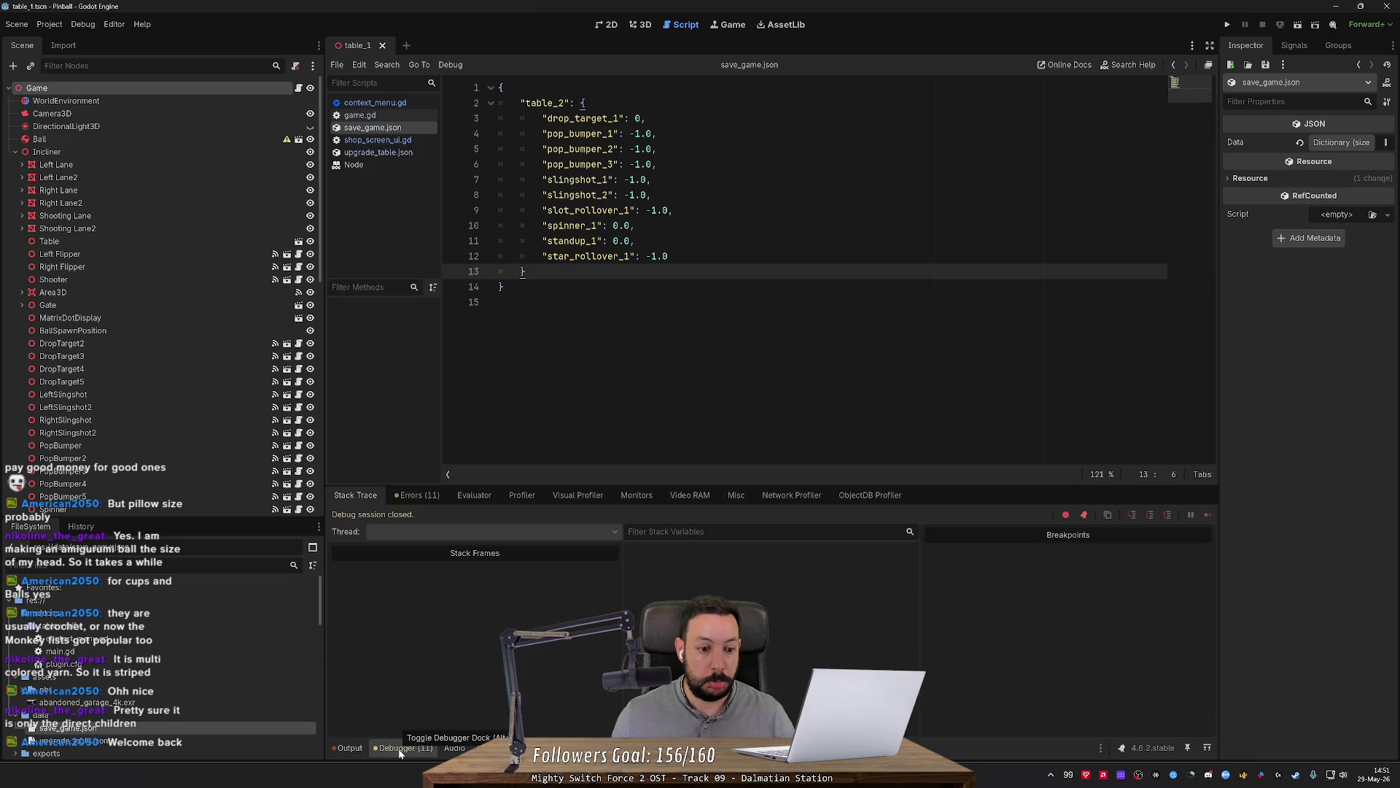
{"action": "left_click", "coordinate": [416, 494]}
{"action": "key", "text": "Down"}
{"action": "key", "text": "Down"}
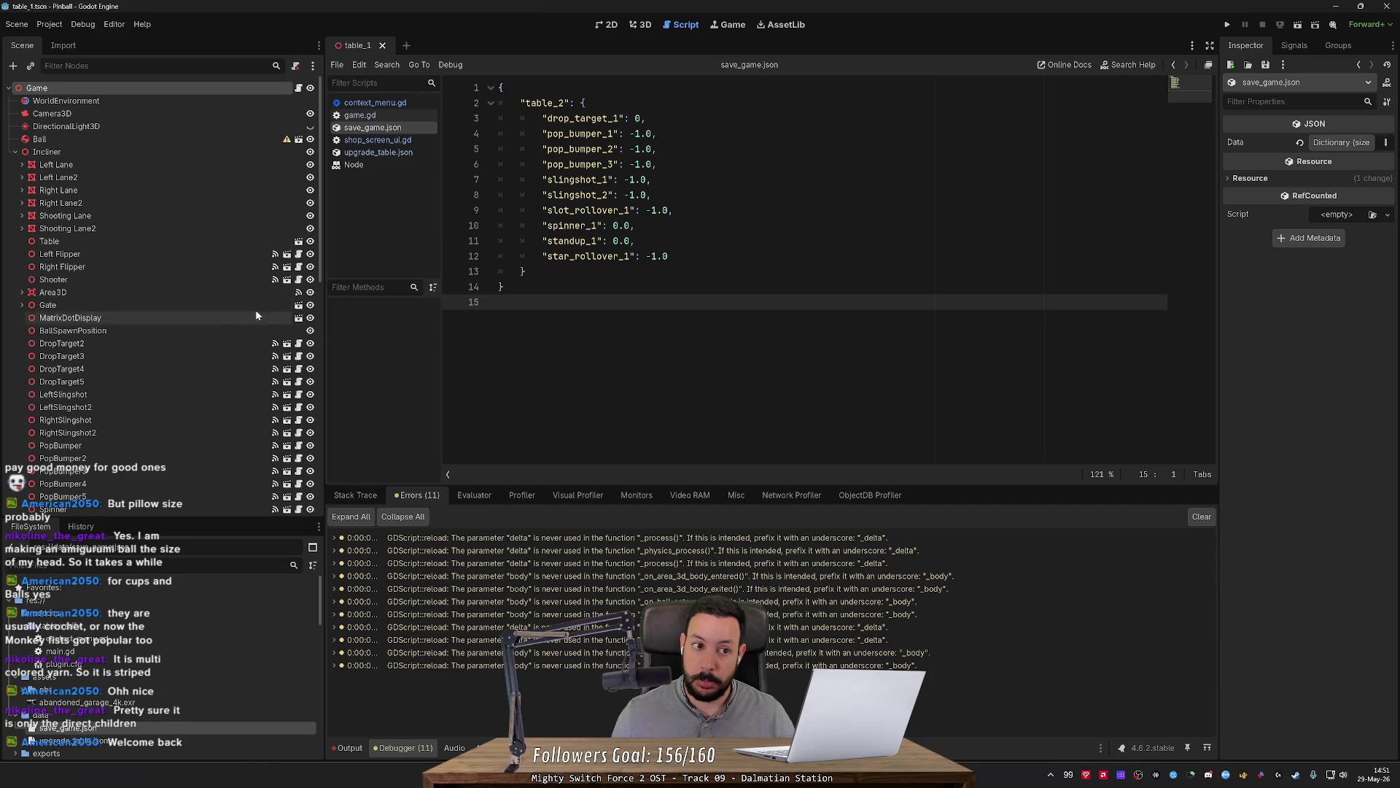
- Look at the code behind the first warning, then bring up the context_menu.gd script
{"action": "left_click", "coordinate": [347, 540]}
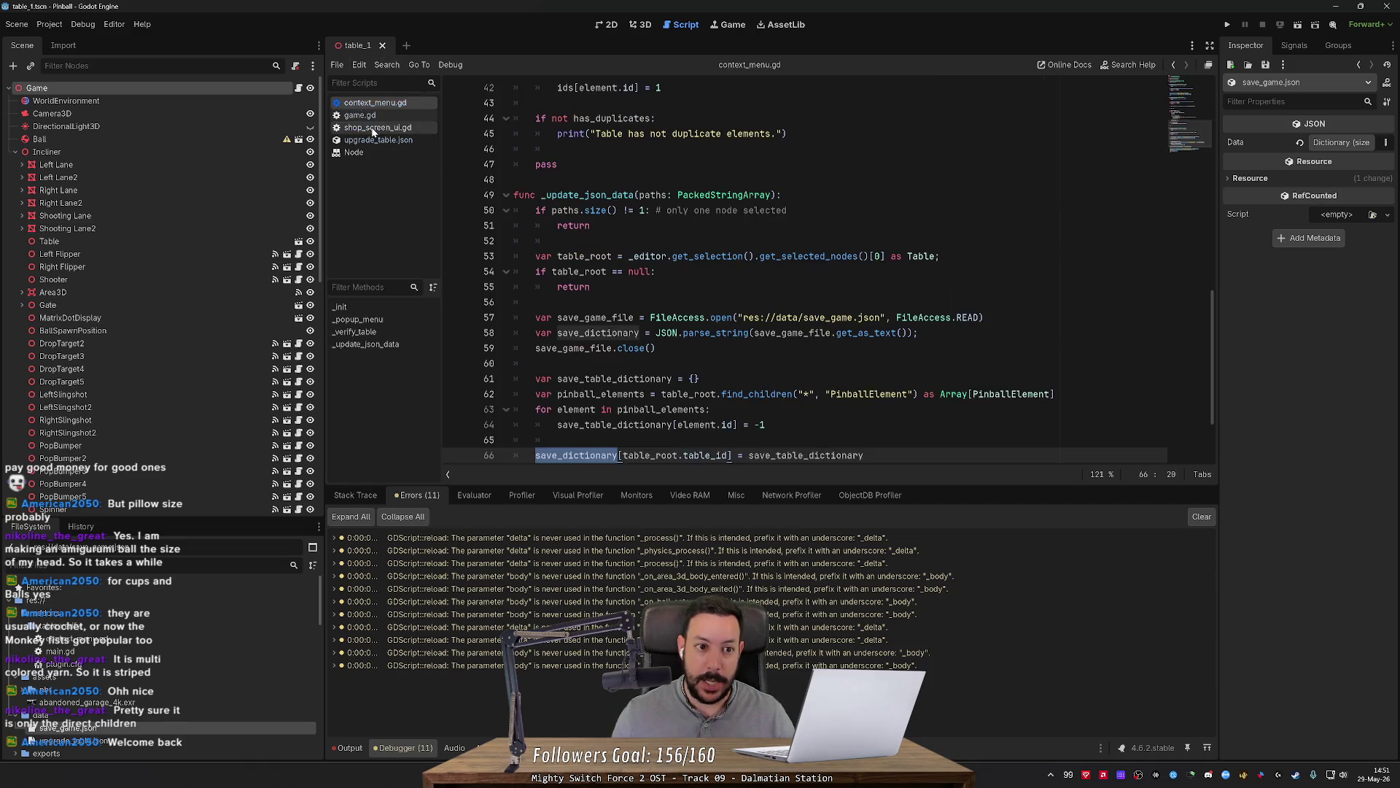
{"action": "key", "text": "alt+Left"}
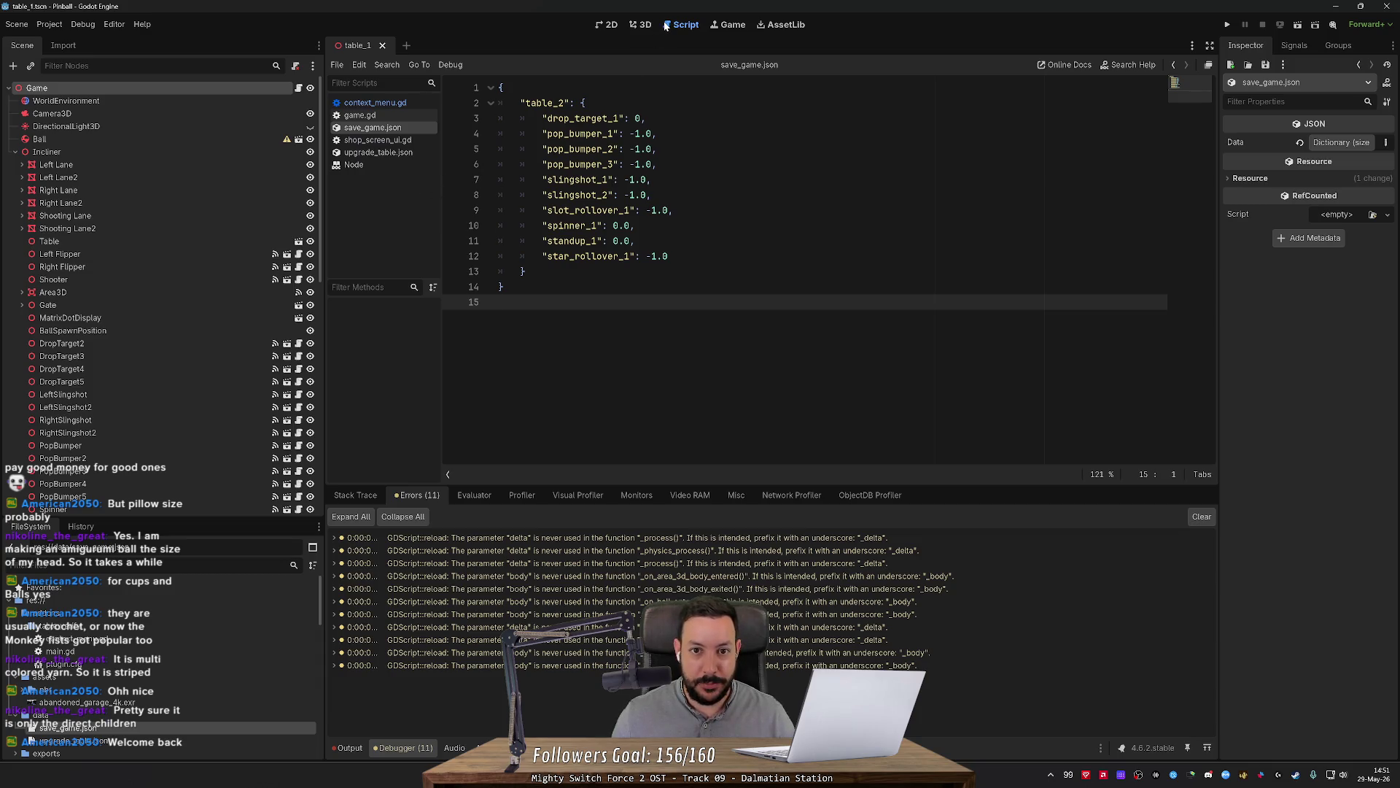
{"action": "left_click", "coordinate": [420, 102]}
{"action": "scroll", "coordinate": [729, 292], "scroll_direction": "down", "scroll_amount": 2}
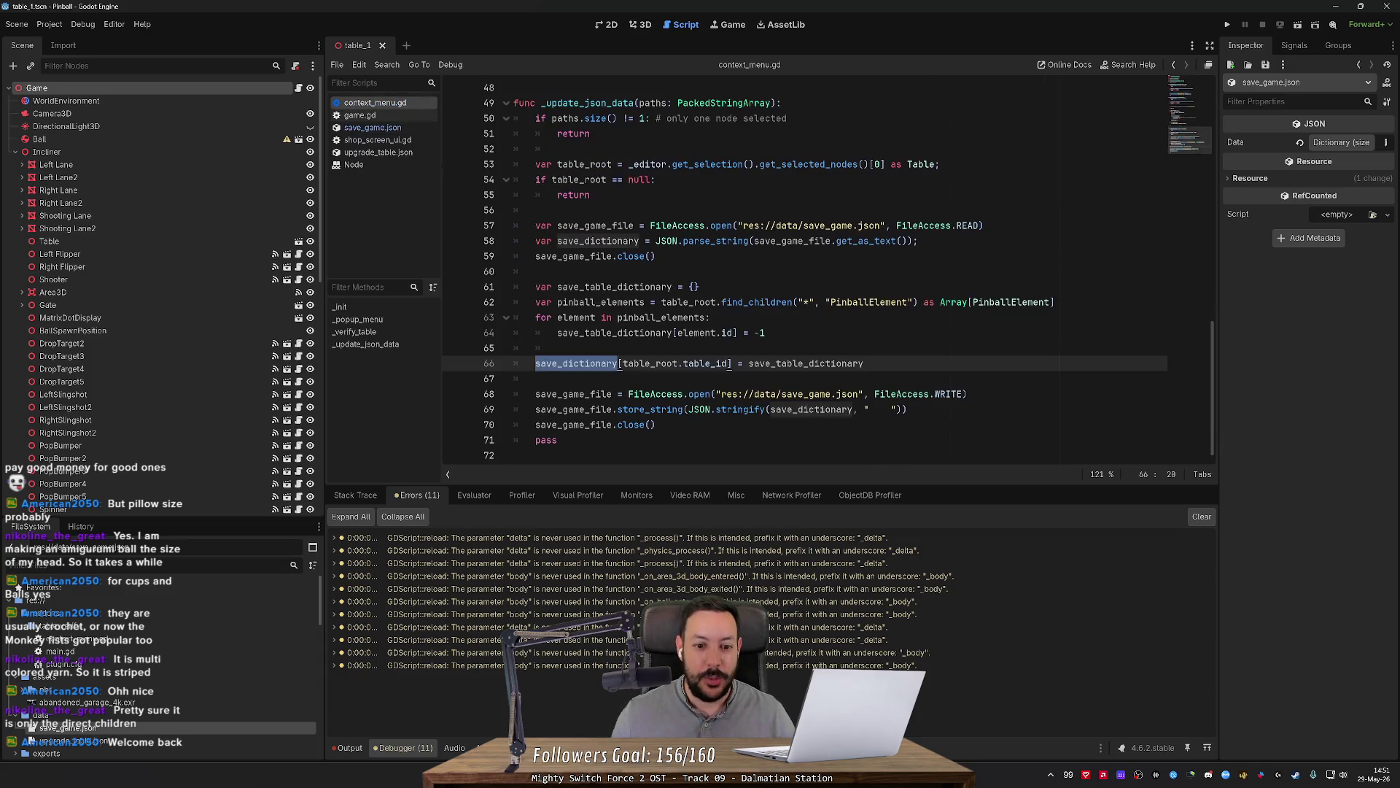
{"action": "scroll", "coordinate": [620, 363], "scroll_direction": "up", "scroll_amount": 1}
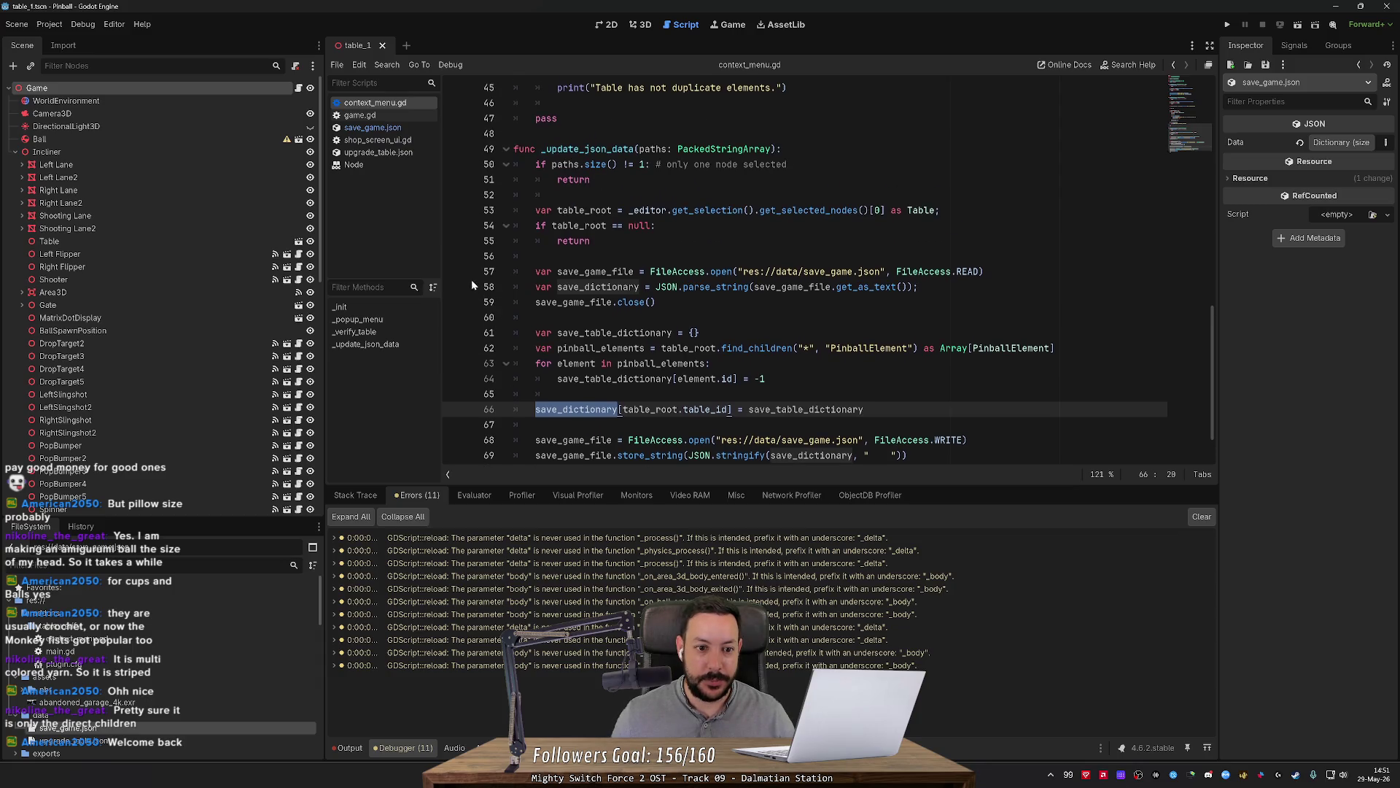
- Add breakpoints at lines 57, 53 and 50, running Update JSON data on the Game node between them
{"action": "left_click", "coordinate": [454, 271]}
{"action": "right_click", "coordinate": [90, 89]}
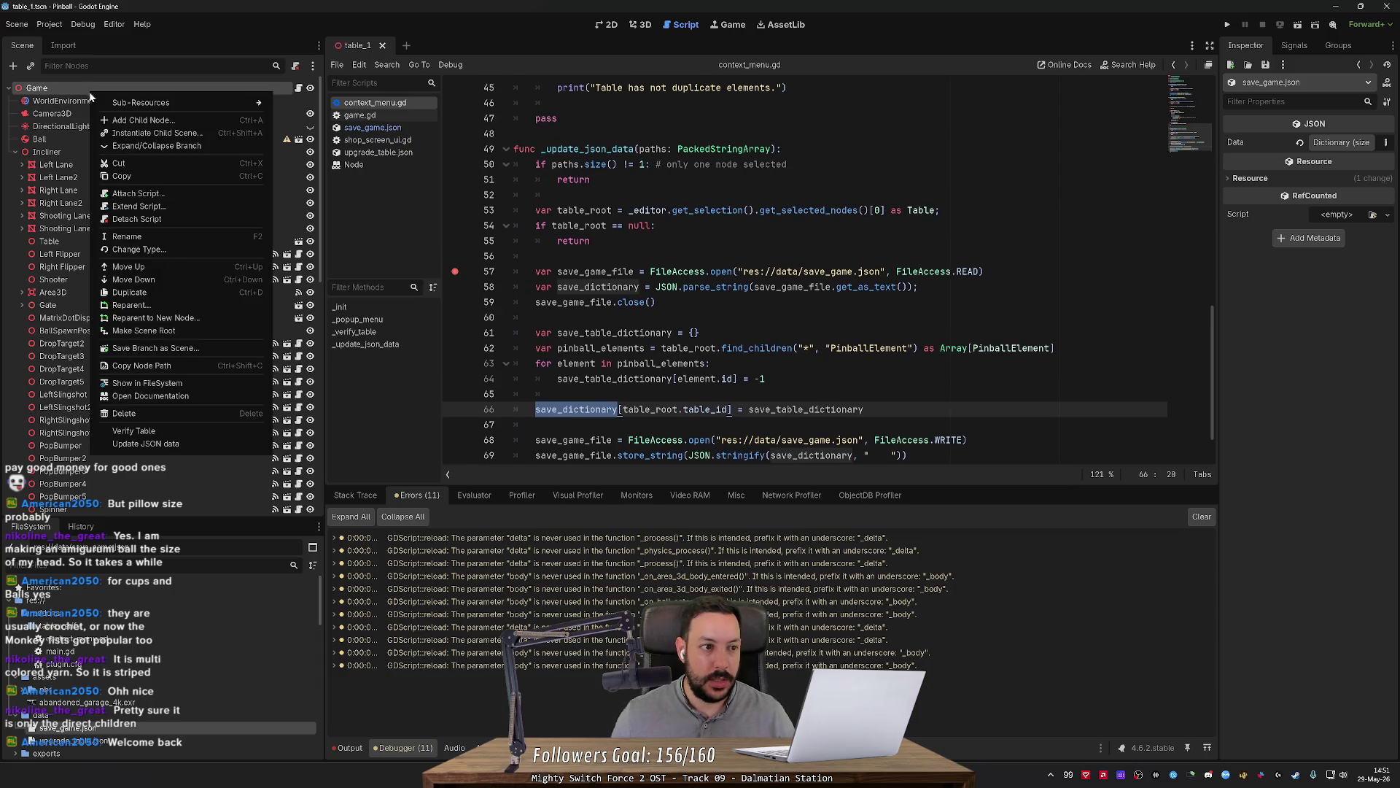
{"action": "left_click", "coordinate": [163, 440]}
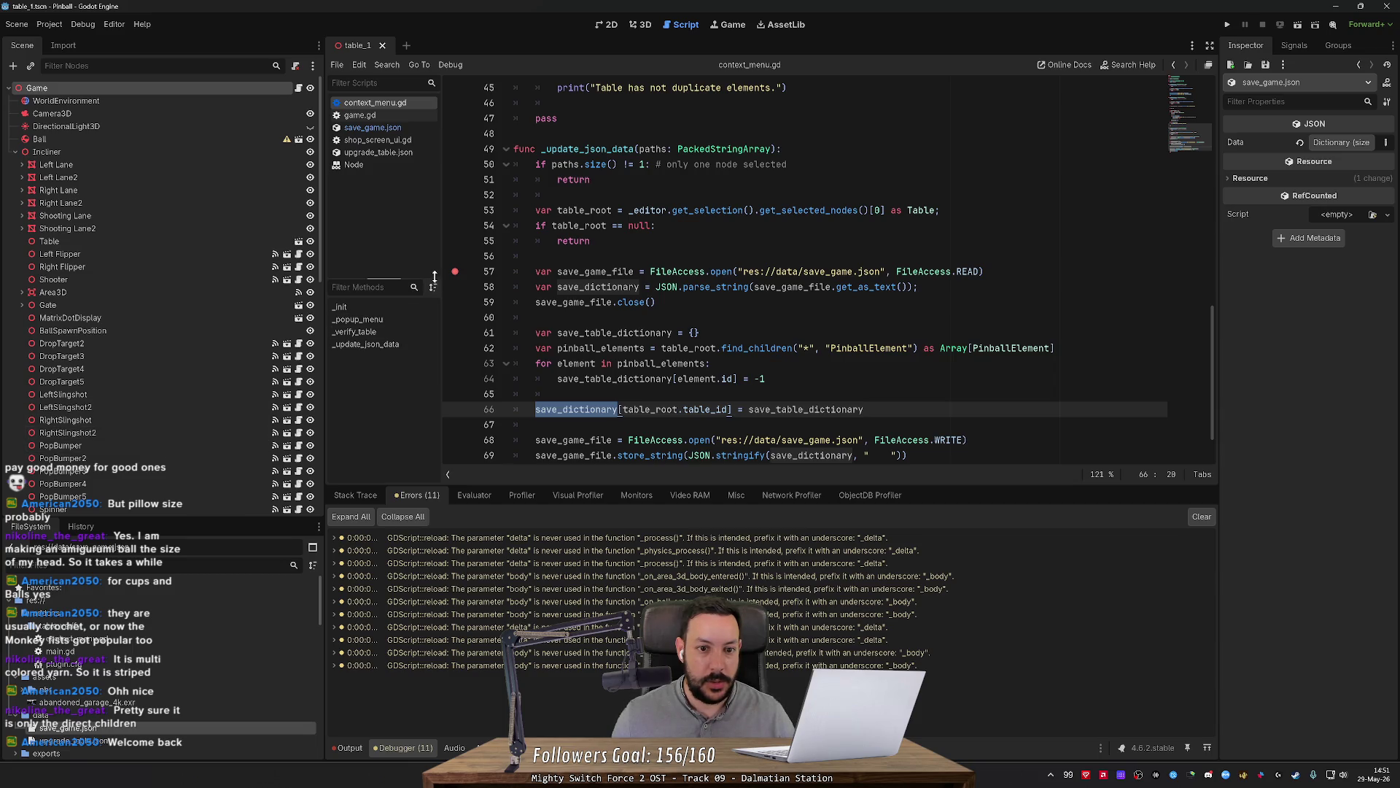
{"action": "left_click", "coordinate": [454, 210]}
{"action": "right_click", "coordinate": [221, 89]}
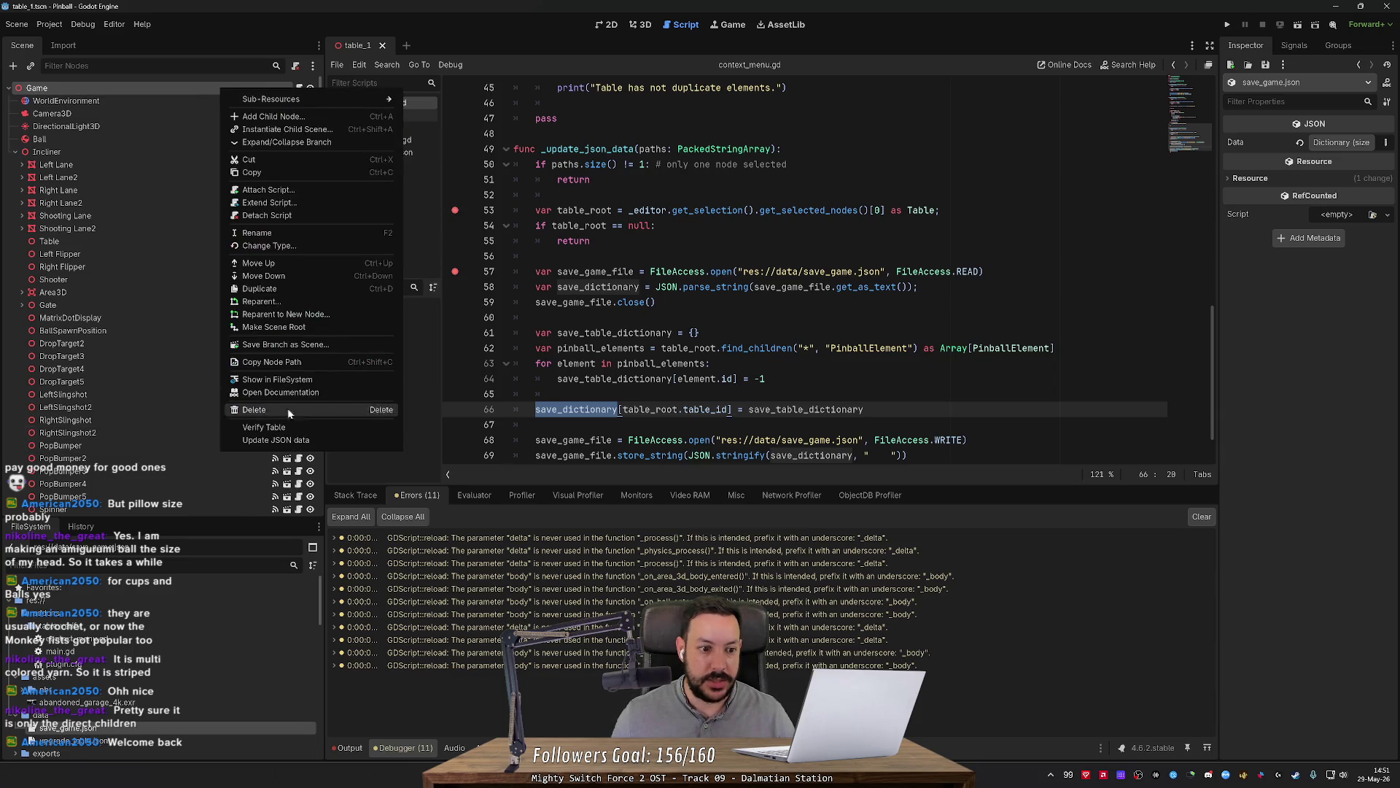
{"action": "left_click", "coordinate": [287, 440]}
{"action": "scroll", "coordinate": [509, 329], "scroll_direction": "up", "scroll_amount": 2}
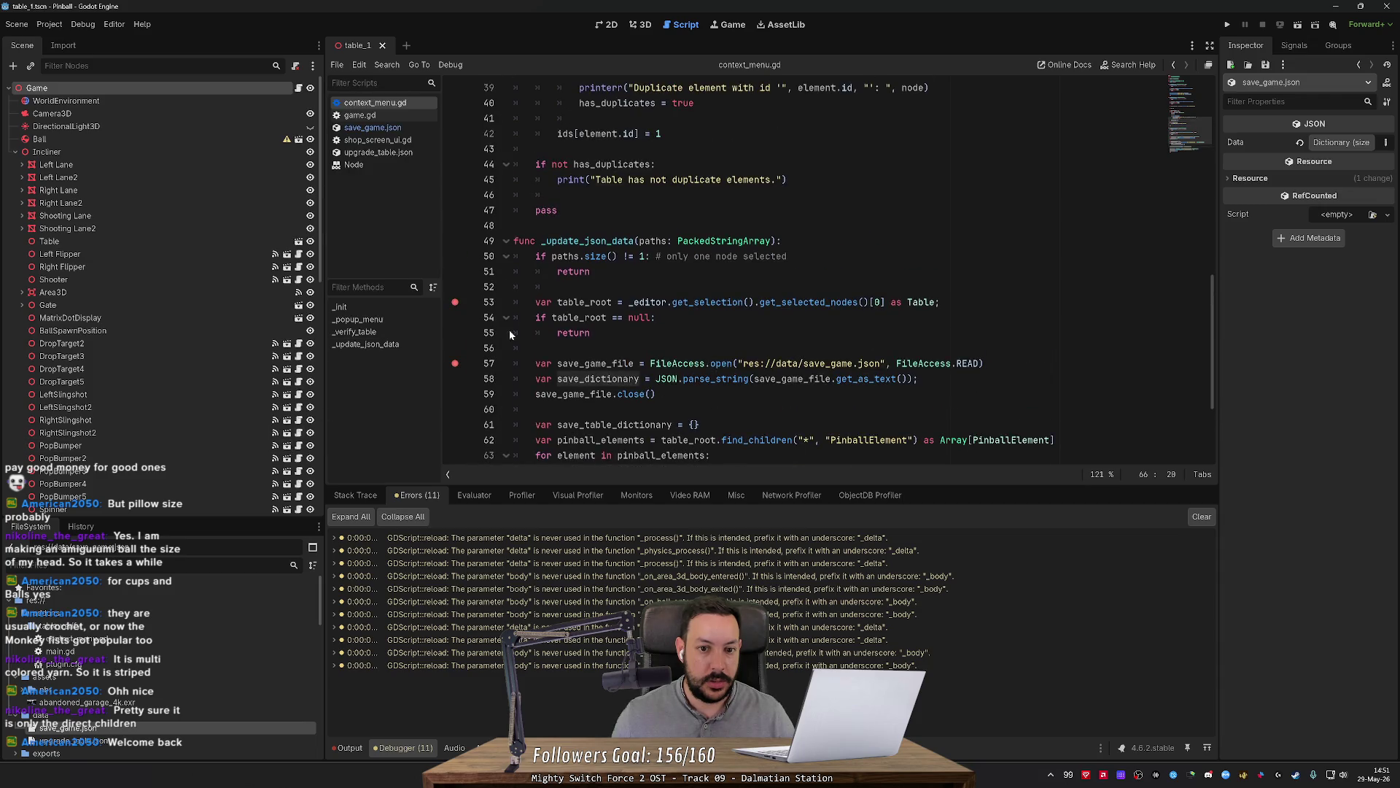
{"action": "left_click", "coordinate": [455, 256]}
{"action": "scroll", "coordinate": [620, 363], "scroll_direction": "down", "scroll_amount": 3}
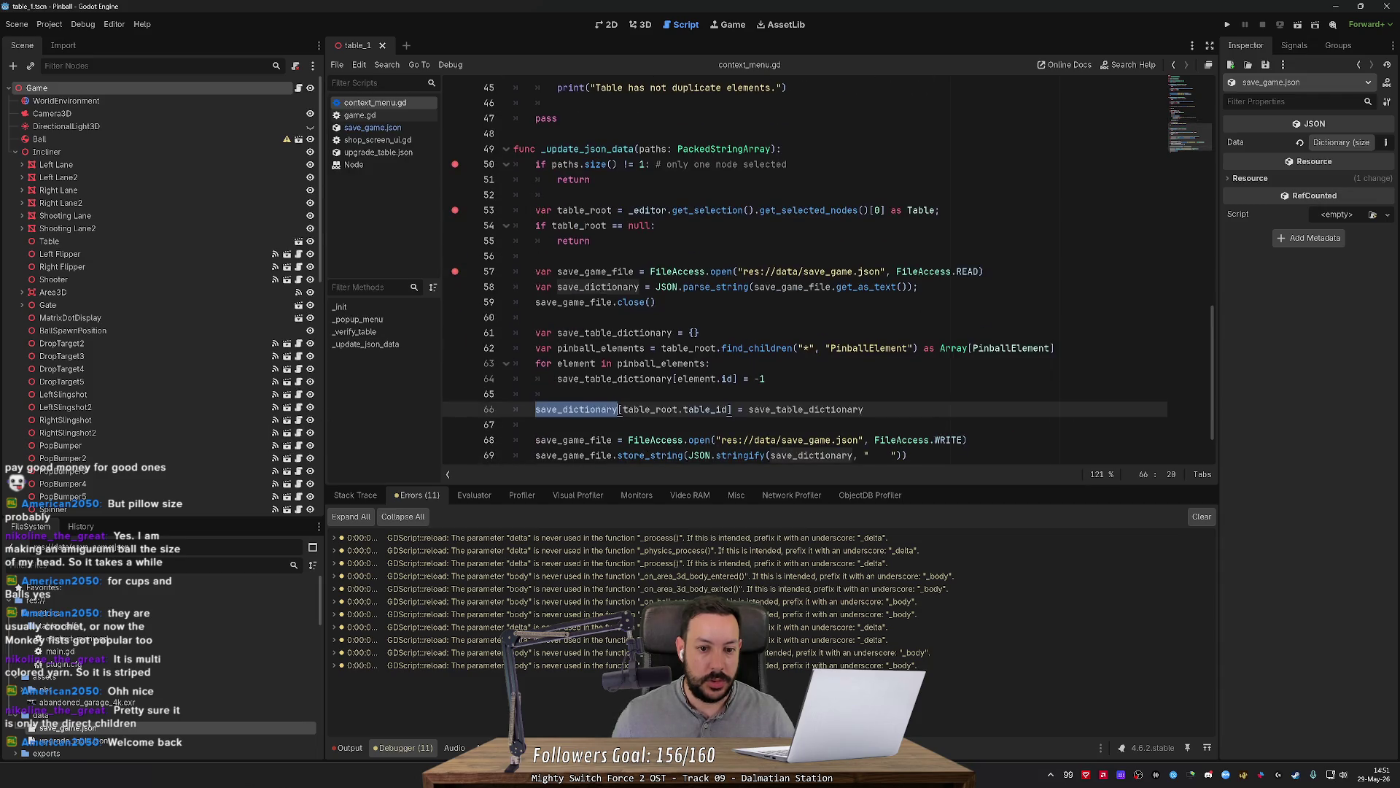
- Clear the Errors and Output logs, then run Verify Table and Update JSON data on Game
{"action": "left_click", "coordinate": [1203, 517]}
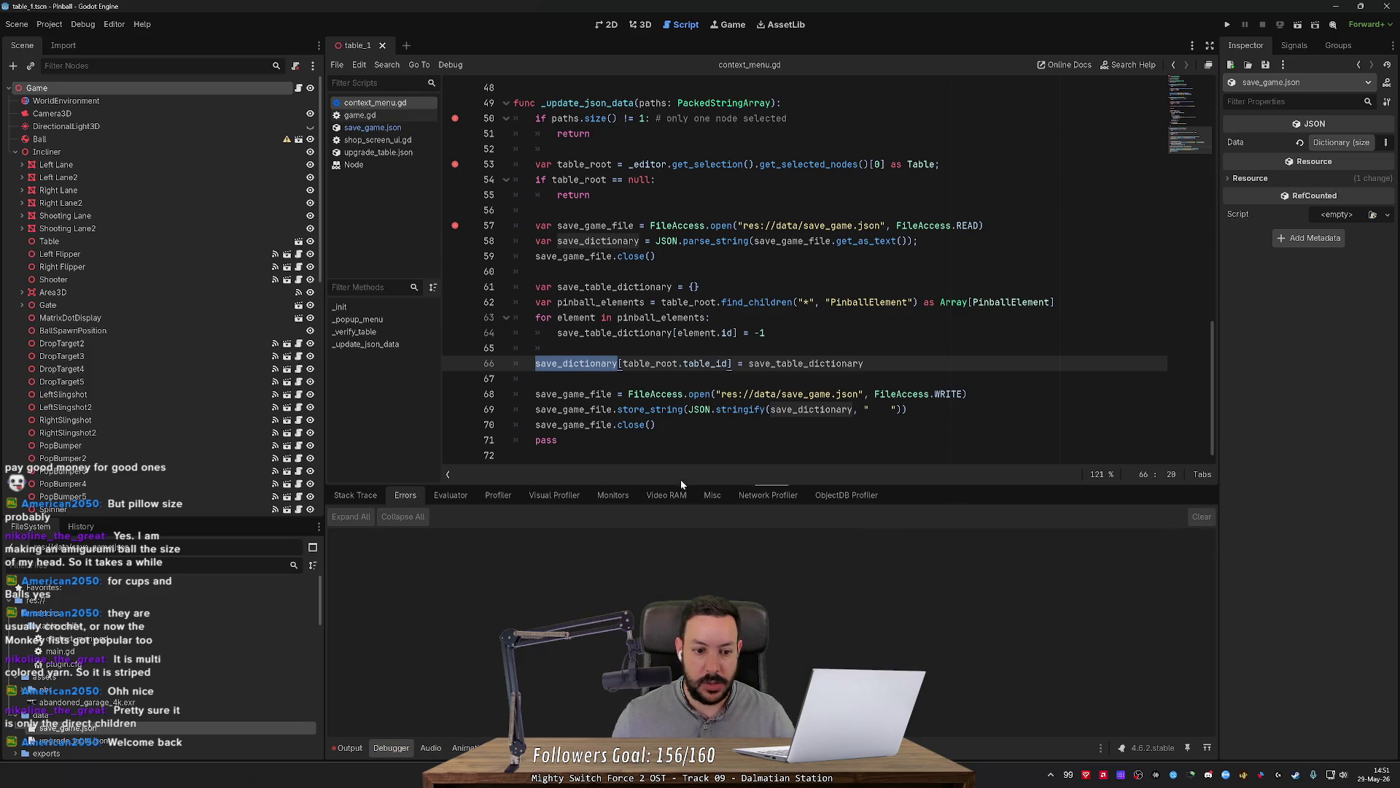
{"action": "left_click", "coordinate": [349, 748]}
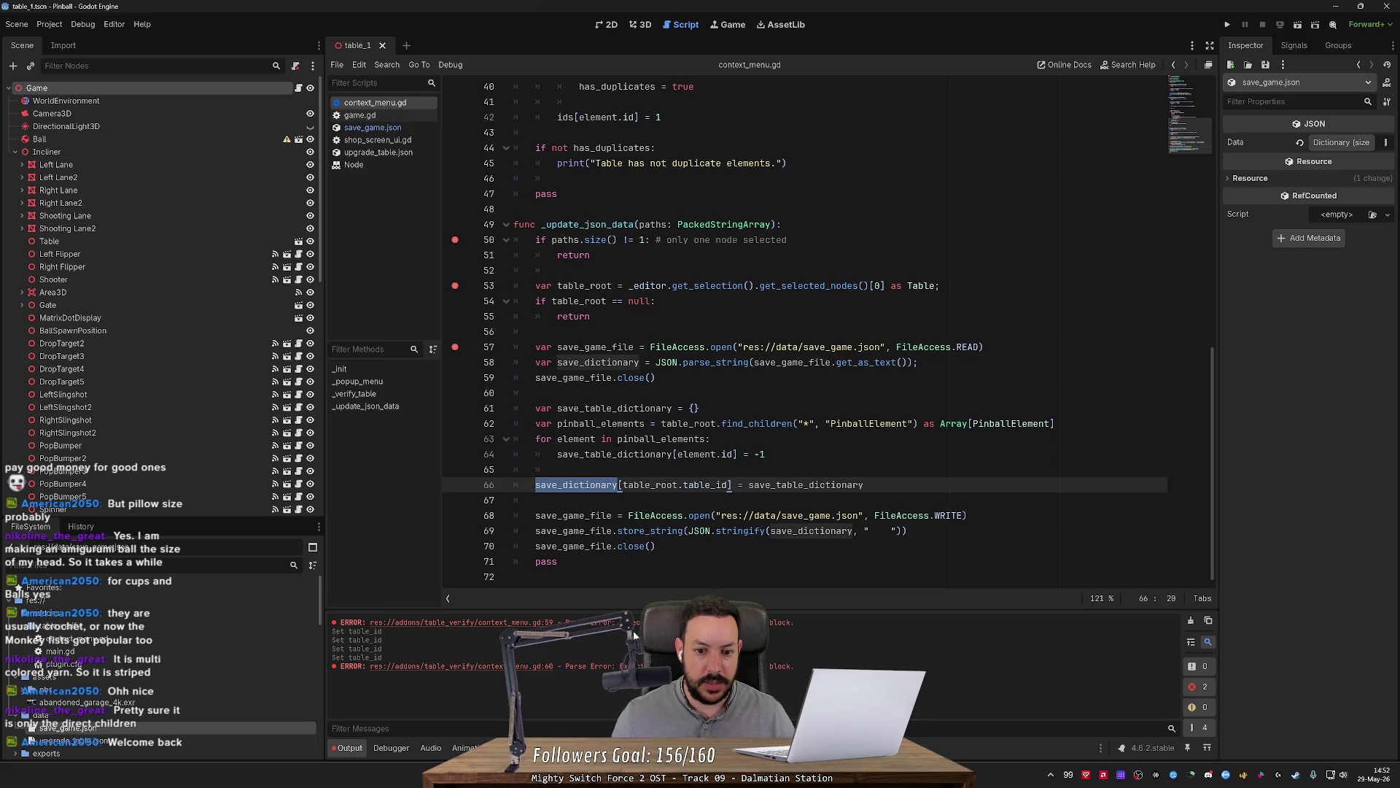
{"action": "left_click", "coordinate": [1191, 621]}
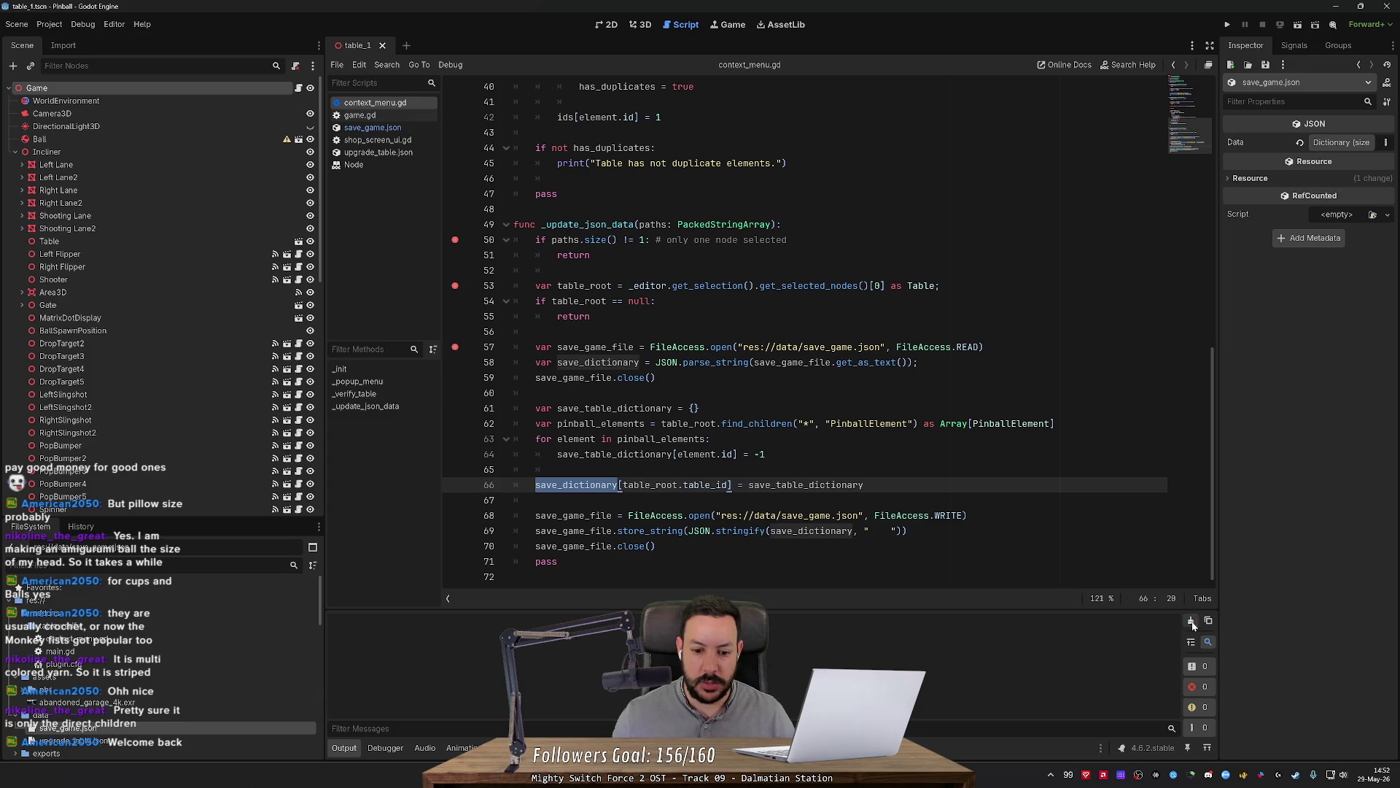
{"action": "right_click", "coordinate": [179, 88]}
{"action": "left_click", "coordinate": [254, 429]}
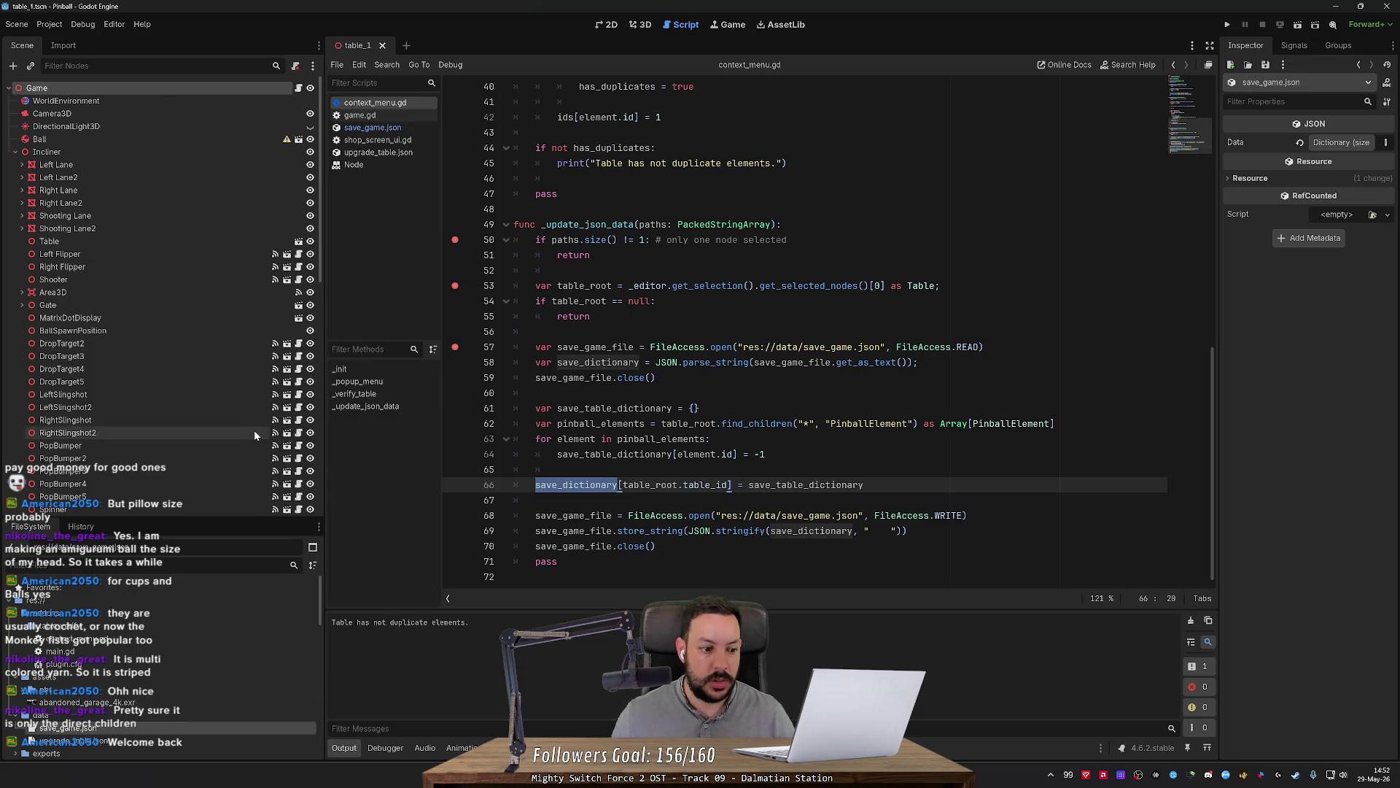
{"action": "right_click", "coordinate": [142, 93]}
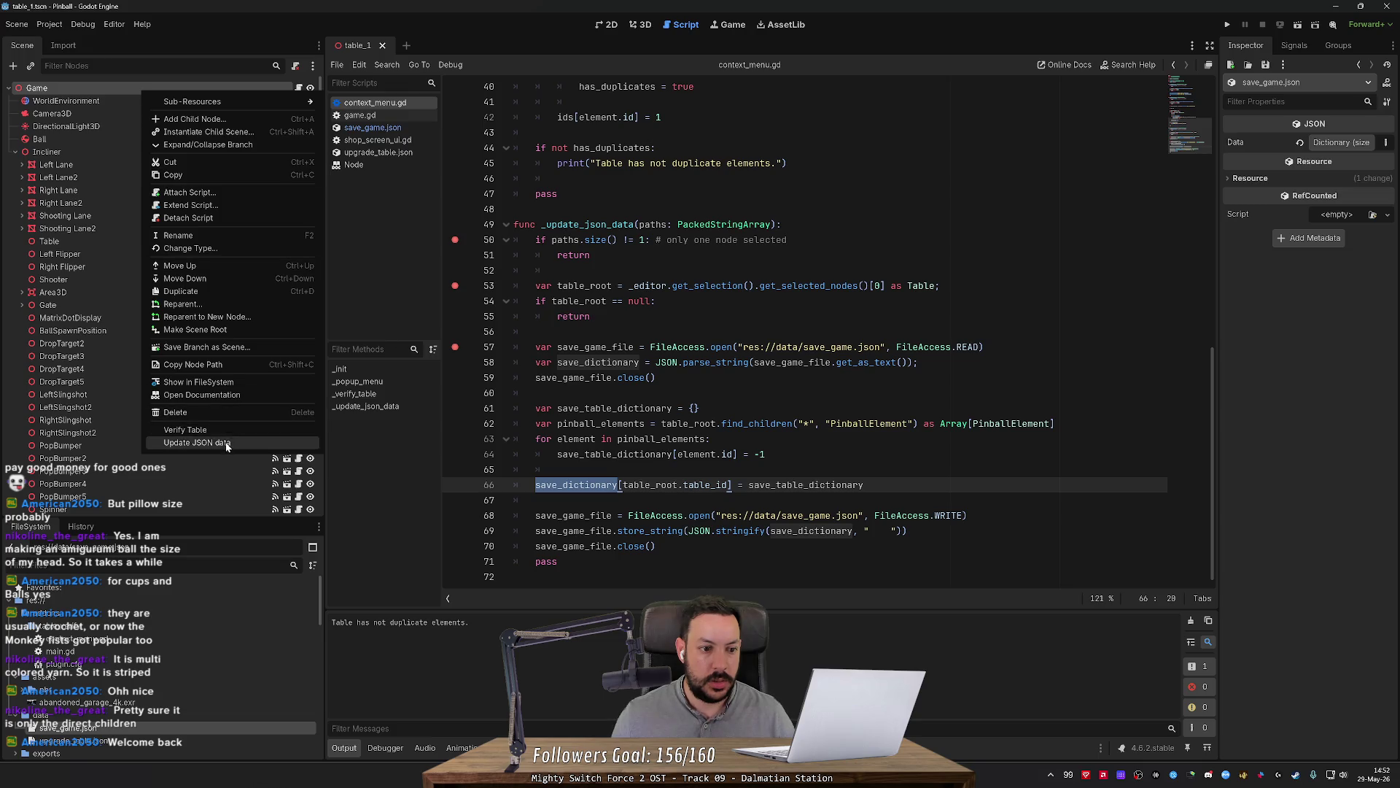
{"action": "left_click", "coordinate": [244, 436]}
- Swap the line 53 and 50 breakpoints for one at line 22 and rerun Verify Table
{"action": "left_click", "coordinate": [455, 285]}
{"action": "left_click", "coordinate": [455, 240]}
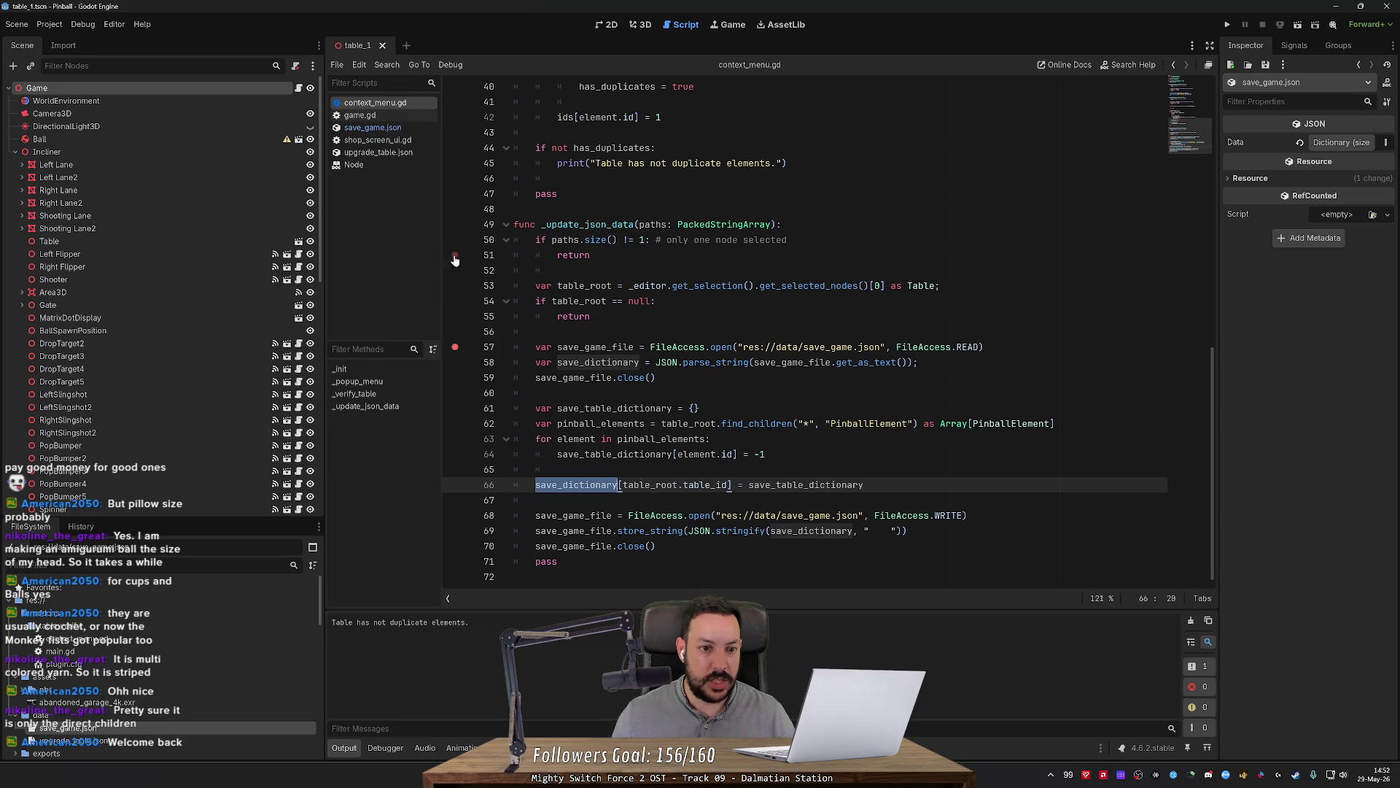
{"action": "scroll", "coordinate": [802, 328], "scroll_direction": "up", "scroll_amount": 4}
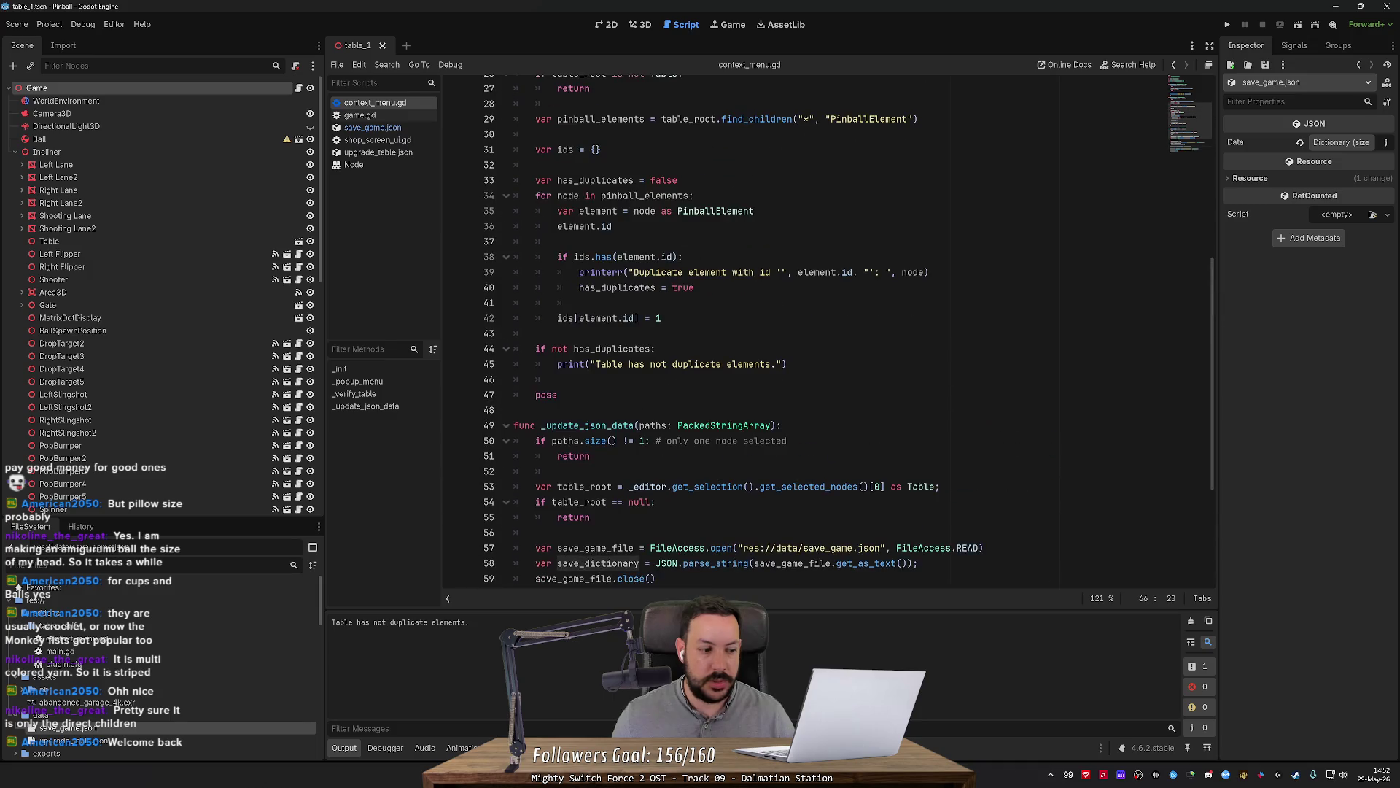
{"action": "scroll", "coordinate": [802, 328], "scroll_direction": "down", "scroll_amount": 4}
{"action": "scroll", "coordinate": [802, 328], "scroll_direction": "up", "scroll_amount": 8}
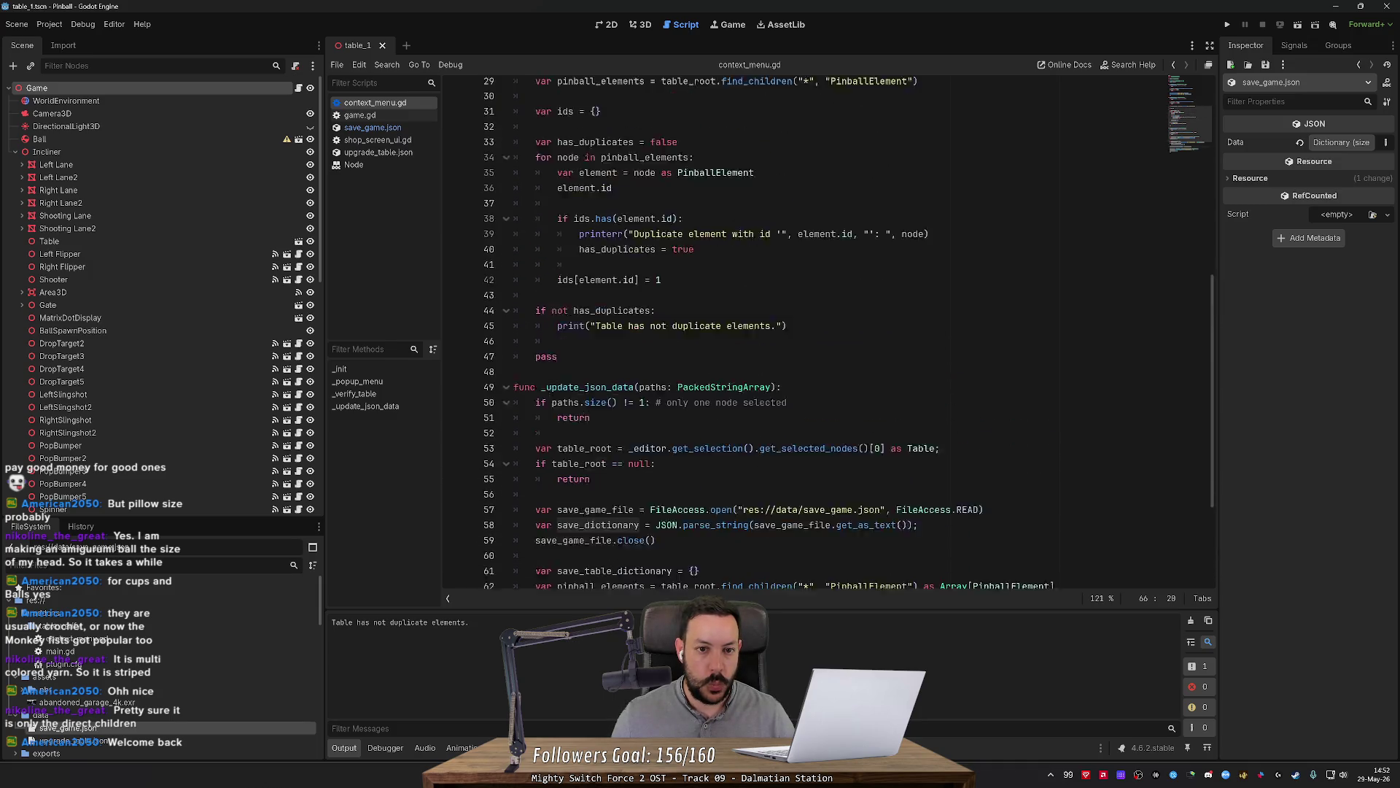
{"action": "left_click", "coordinate": [453, 180]}
{"action": "right_click", "coordinate": [180, 84]}
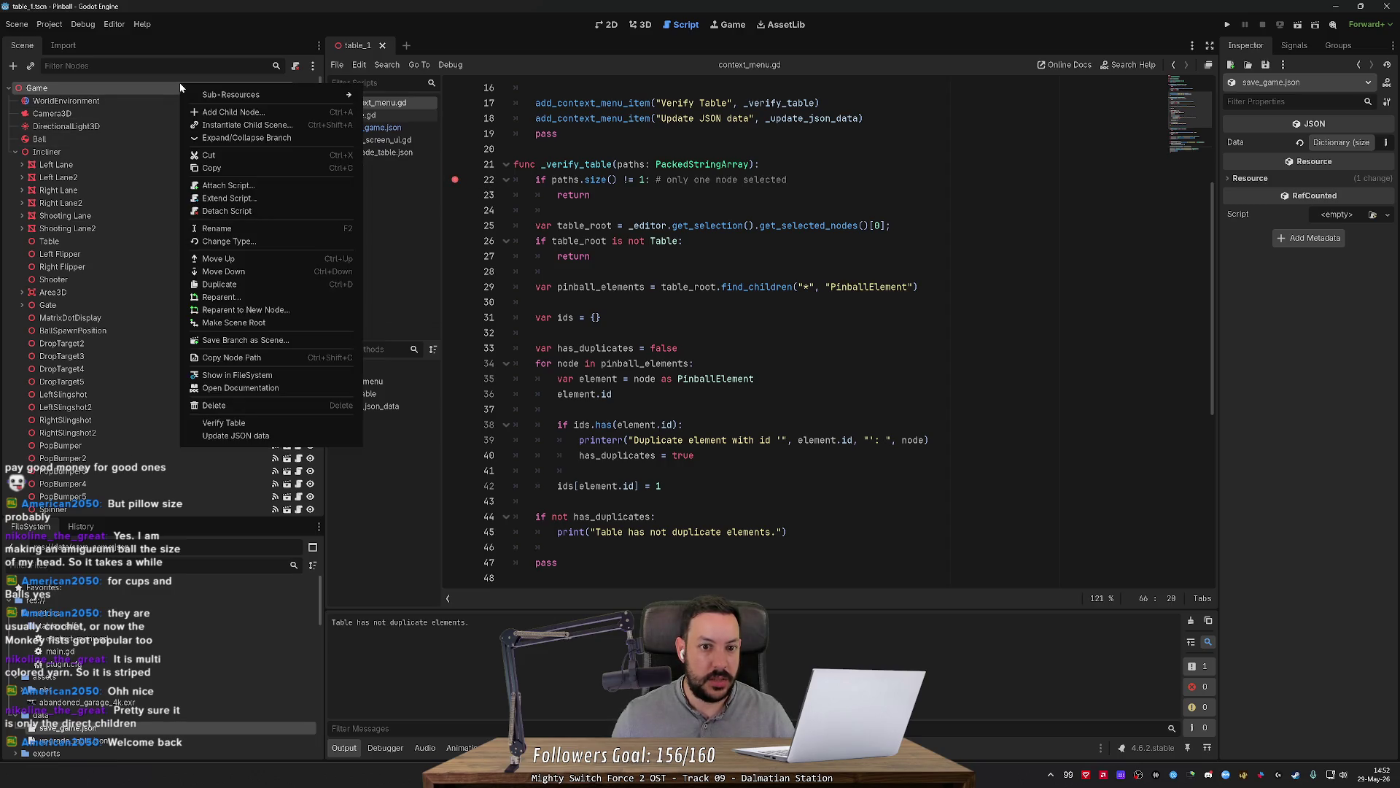
{"action": "left_click", "coordinate": [223, 423]}
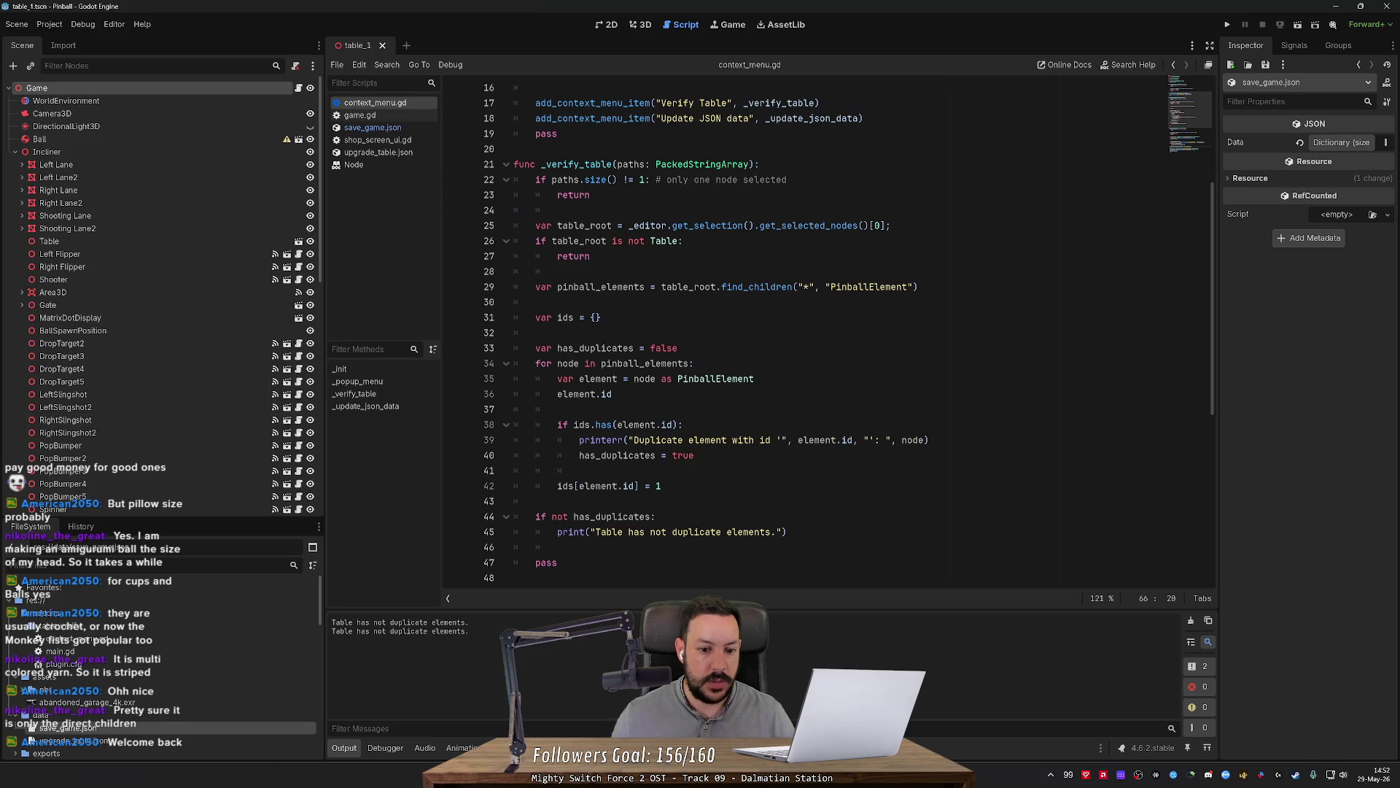
{"action": "scroll", "coordinate": [620, 486], "scroll_direction": "down", "scroll_amount": 8}
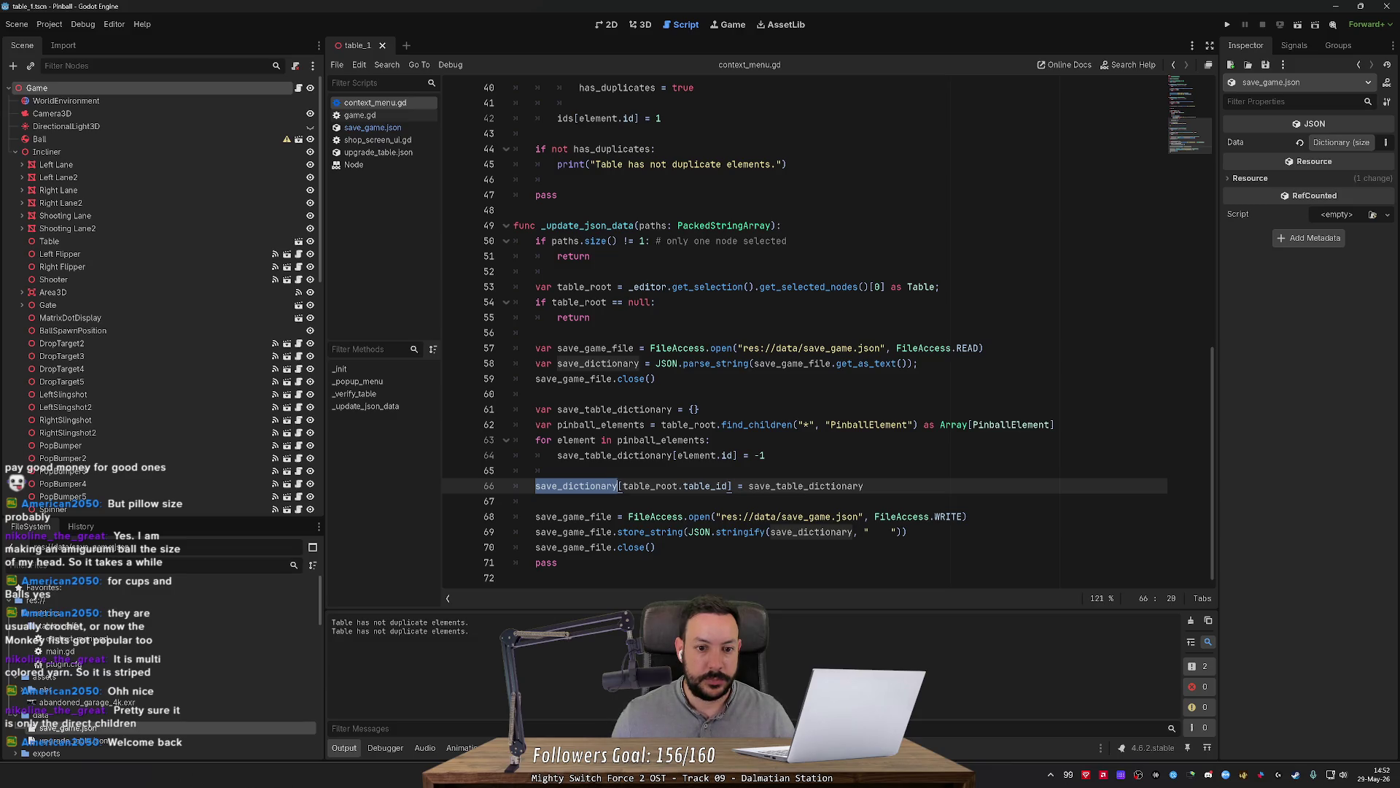
- Replace the 'as Table' cast and '== null' check with an 'is not Table' check, then save
{"action": "left_click_drag", "start_coordinate": [886, 287], "coordinate": [936, 287]}
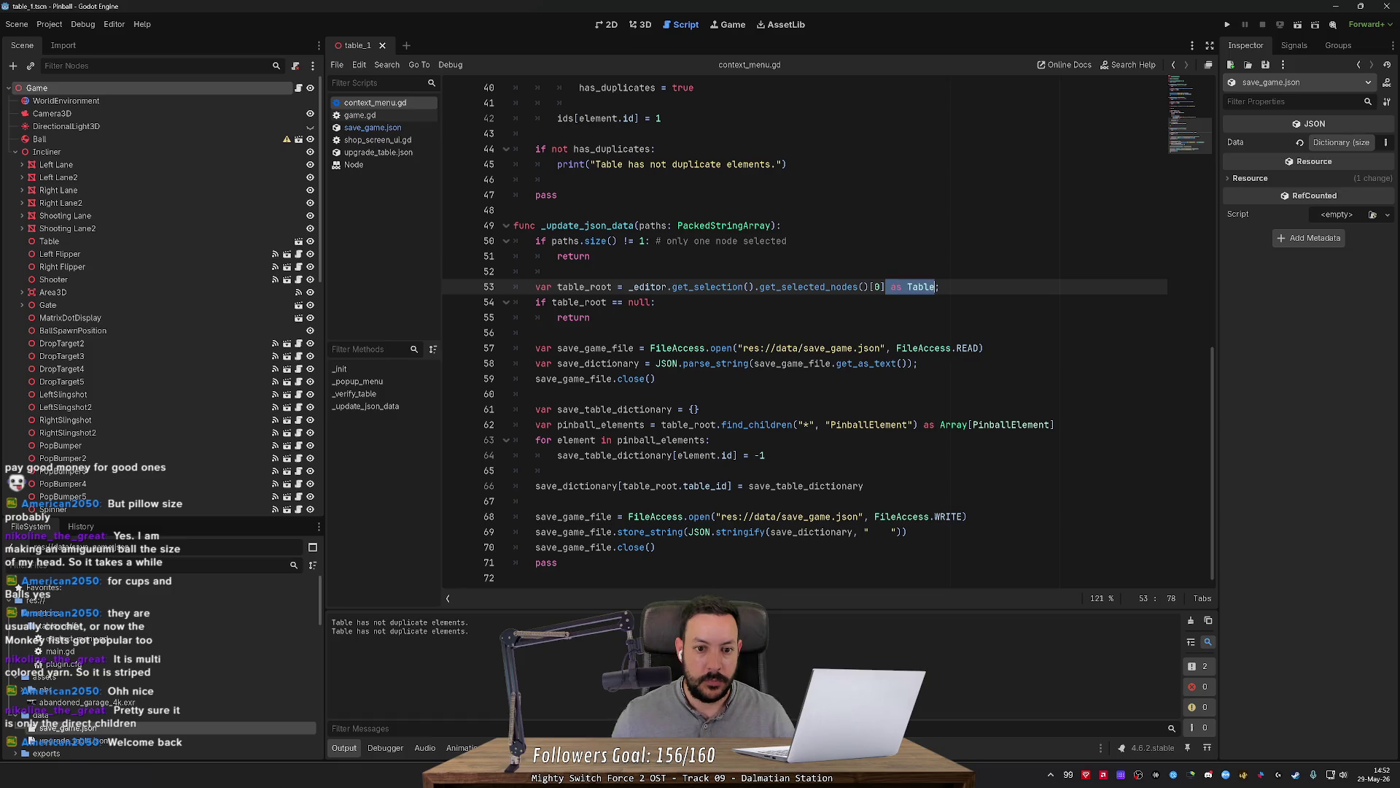
{"action": "key", "text": "BackSpace"}
{"action": "left_click_drag", "start_coordinate": [611, 302], "coordinate": [654, 302]}
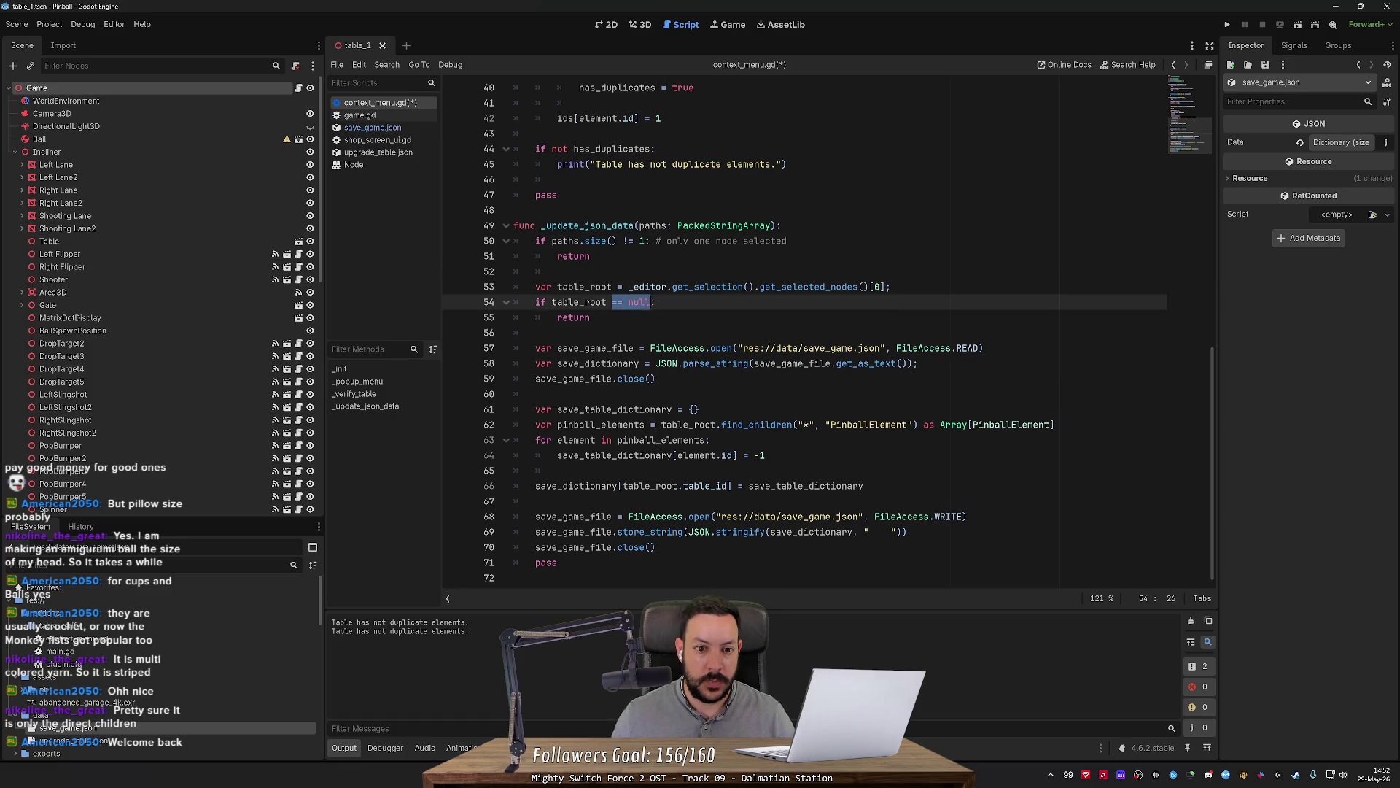
{"action": "type", "text": "is not "}
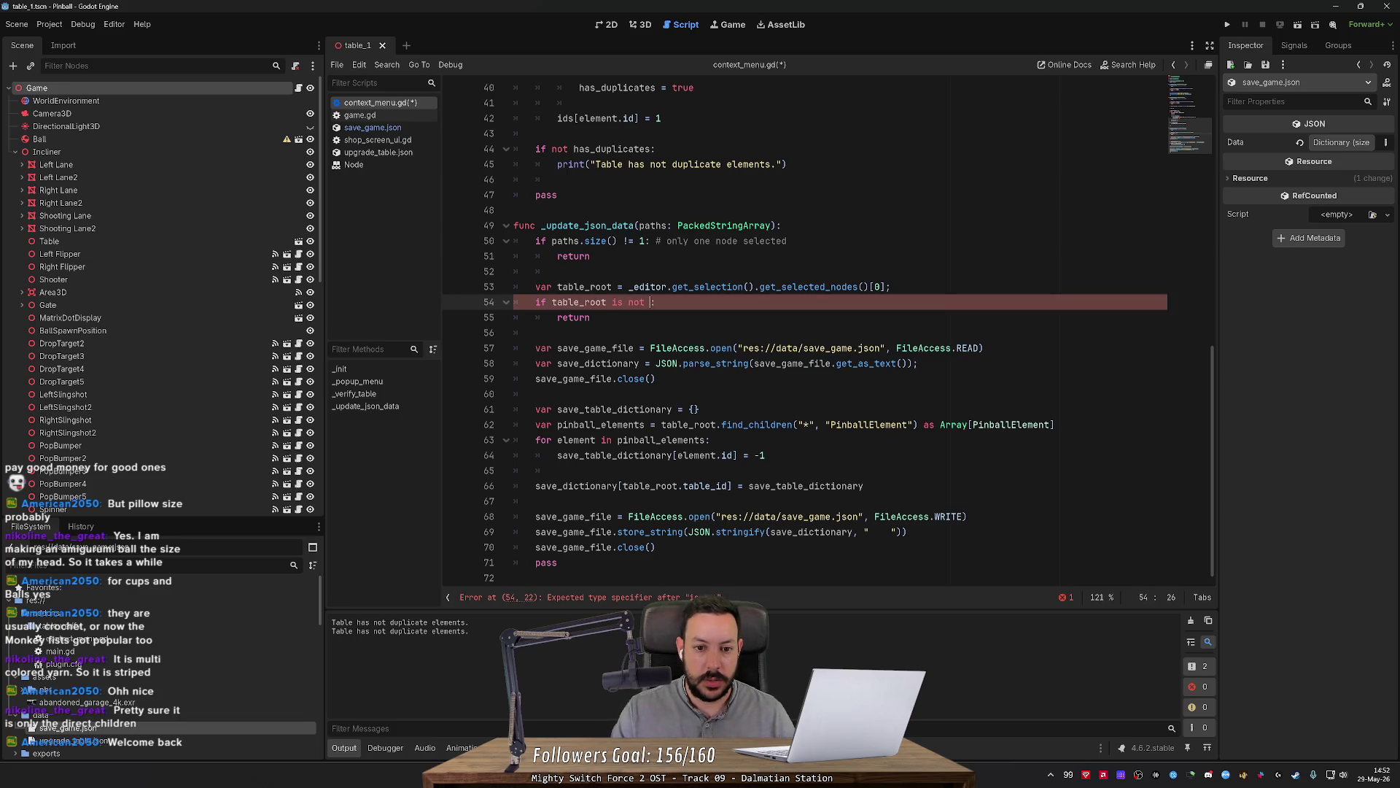
{"action": "type", "text": "Table"}
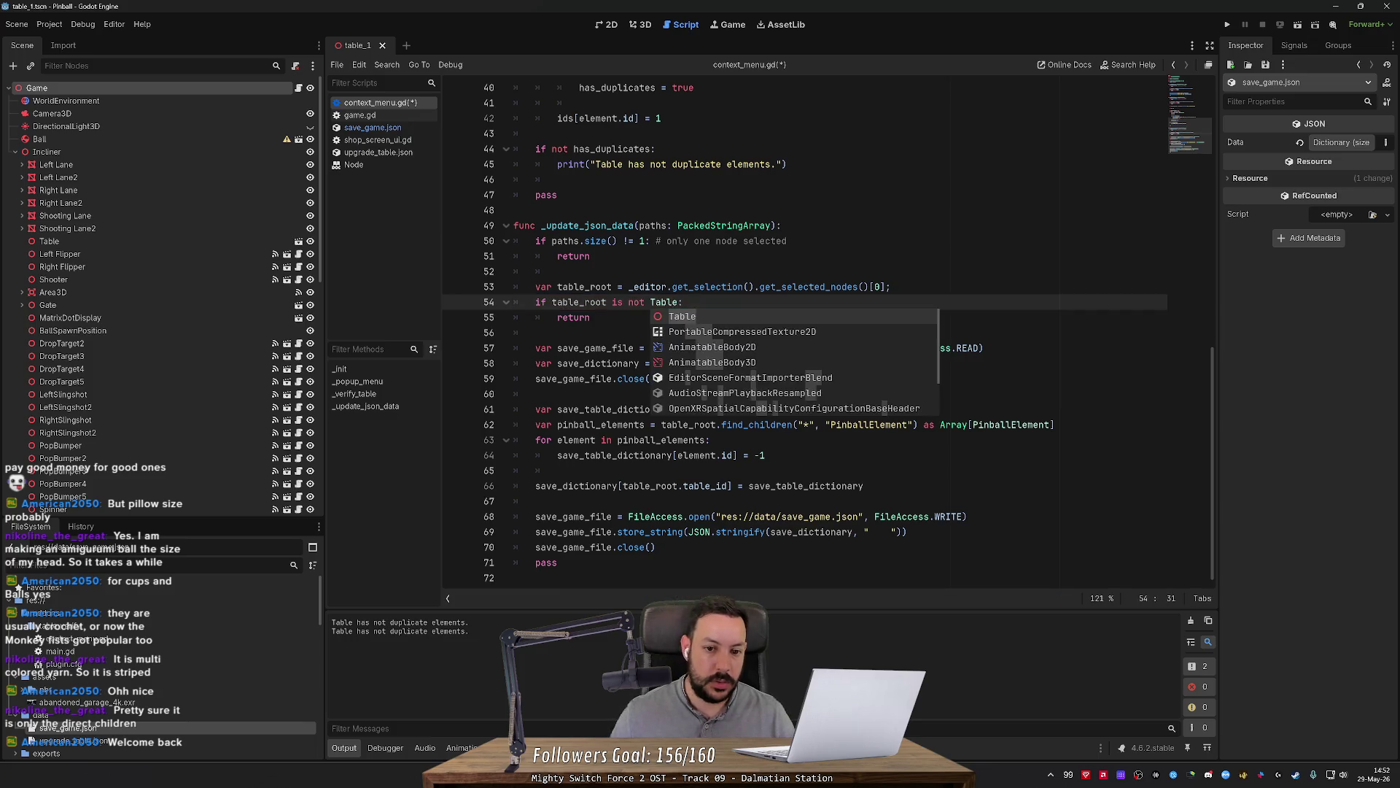
{"action": "left_click", "coordinate": [716, 241]}
{"action": "key", "text": "ctrl+s"}
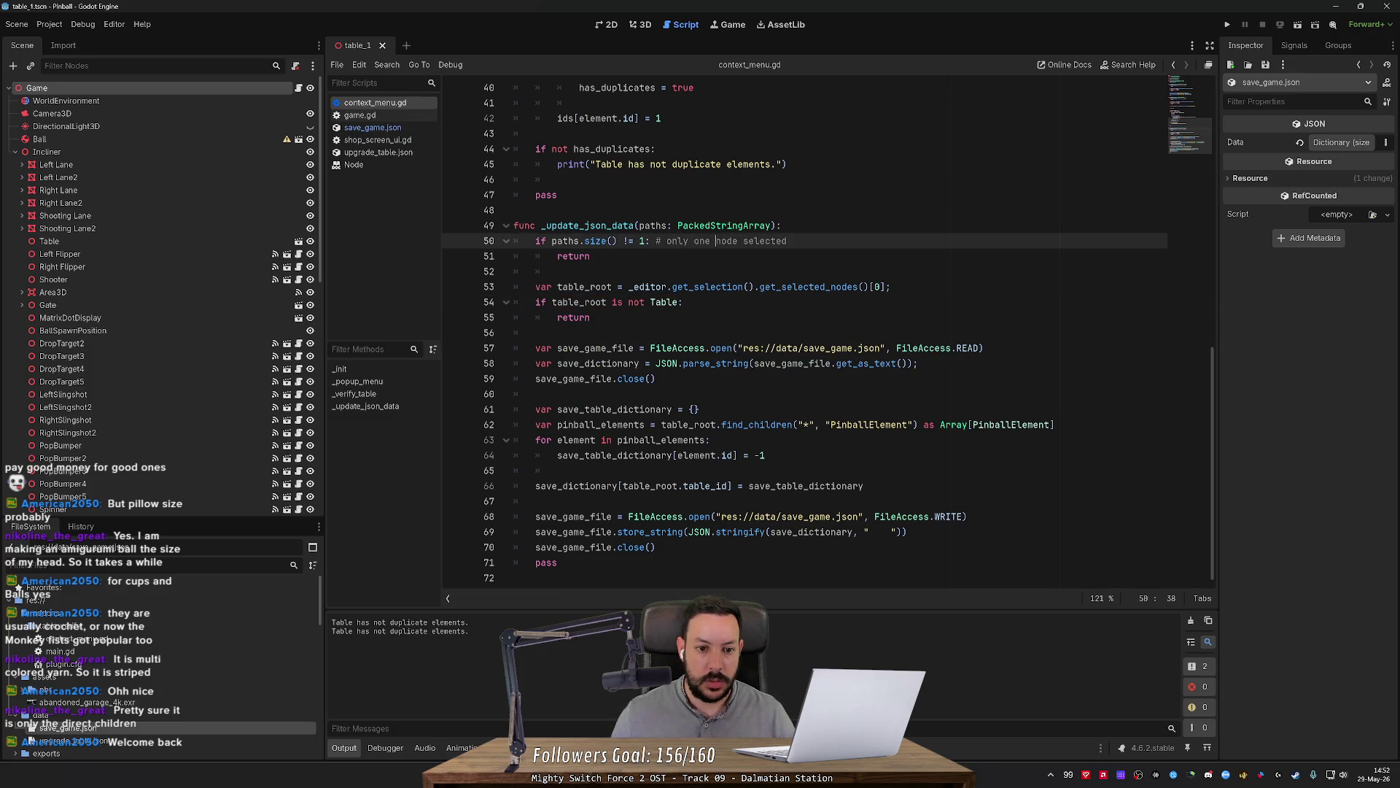
- Add print("hello") and return after the early return, then test with Update JSON data
{"action": "left_click", "coordinate": [591, 317]}
{"action": "key", "text": "Return"}
{"action": "key", "text": "Return"}
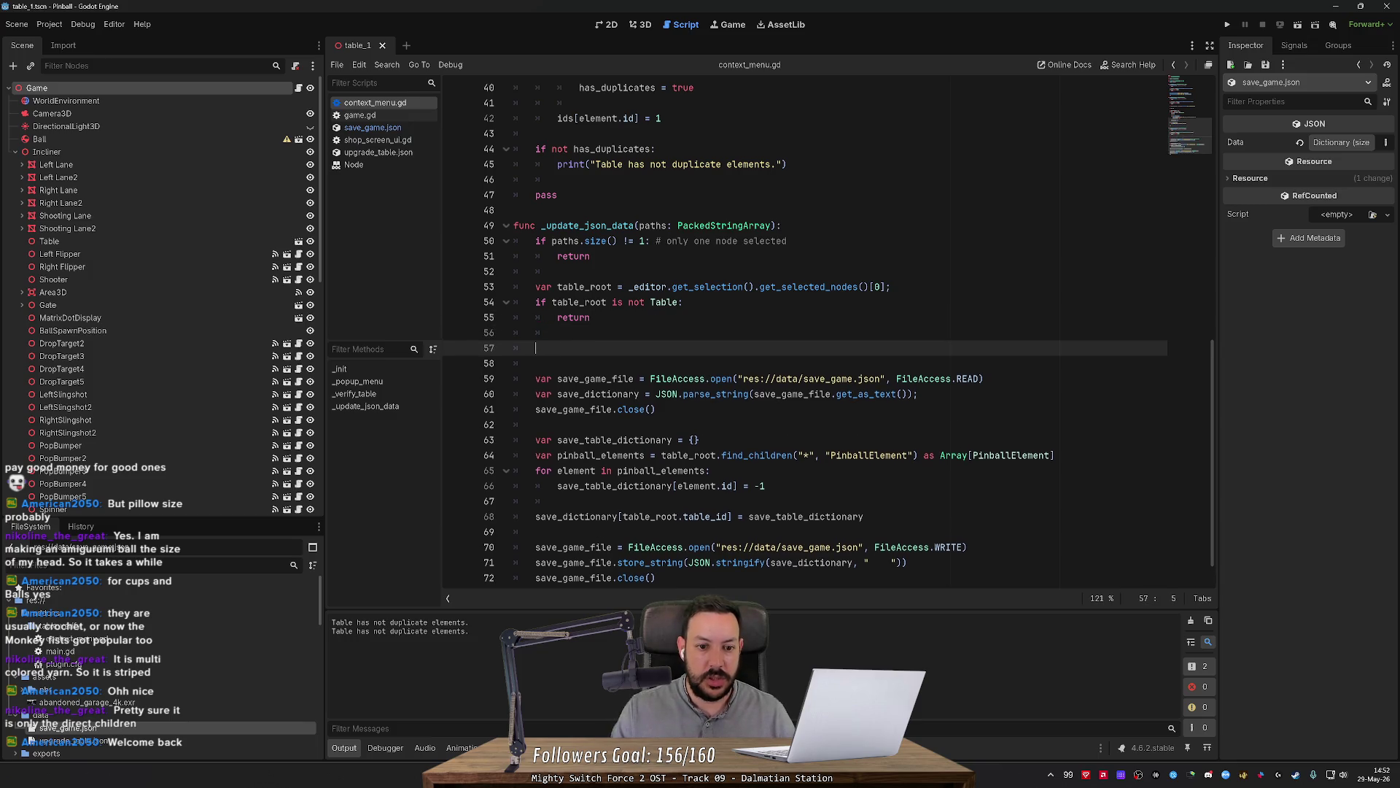
{"action": "type", "text": "print(\""}
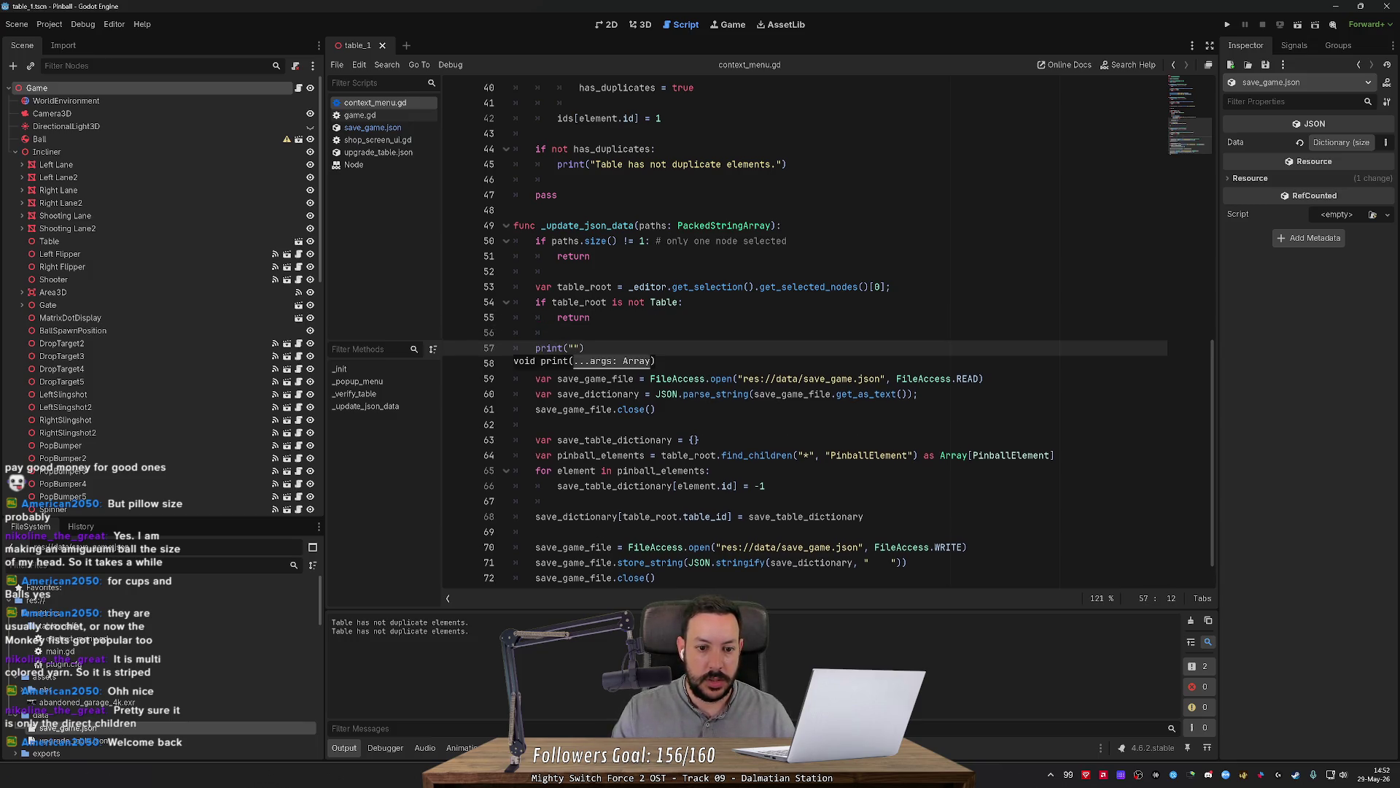
{"action": "type", "text": "hello"}
{"action": "key", "text": "End"}
{"action": "key", "text": "Return"}
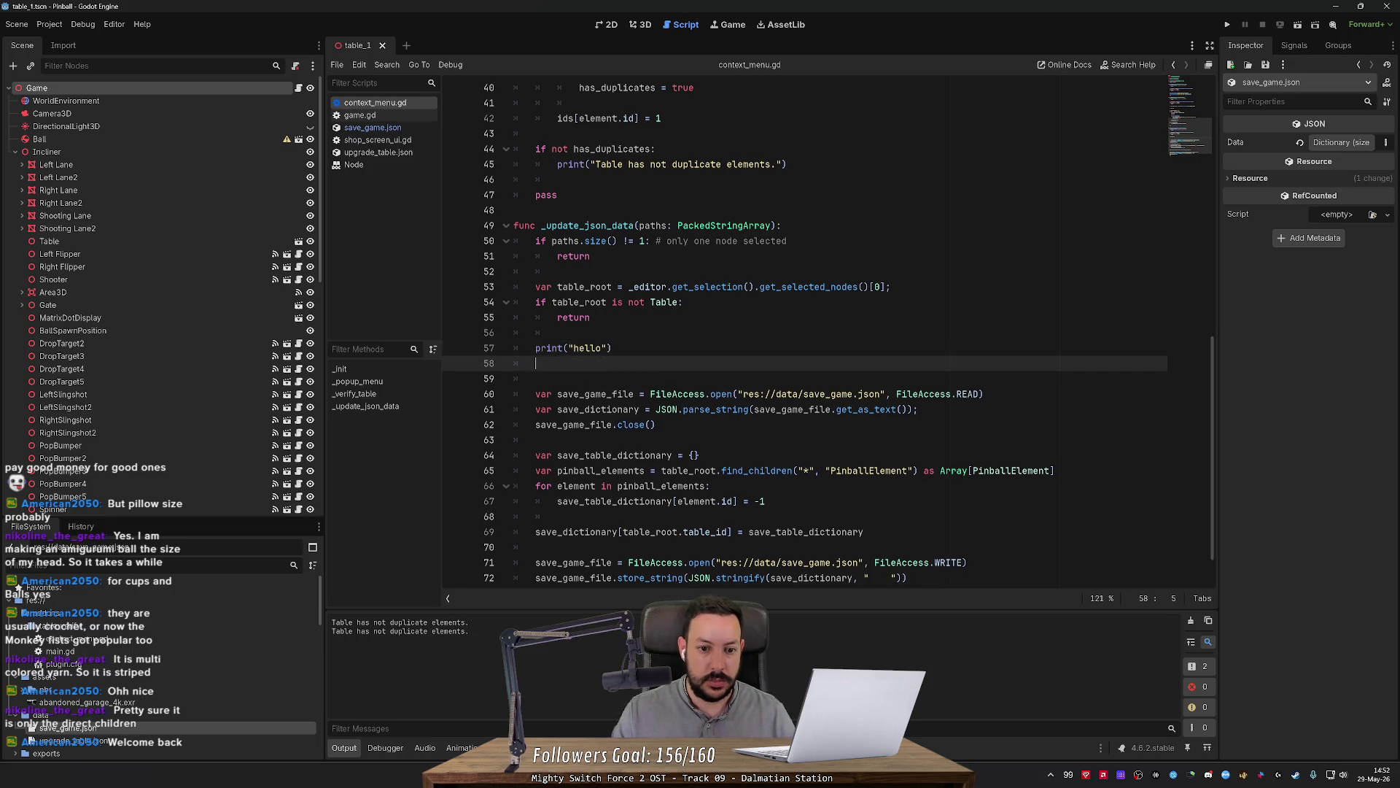
{"action": "type", "text": "return"}
{"action": "right_click", "coordinate": [141, 86]}
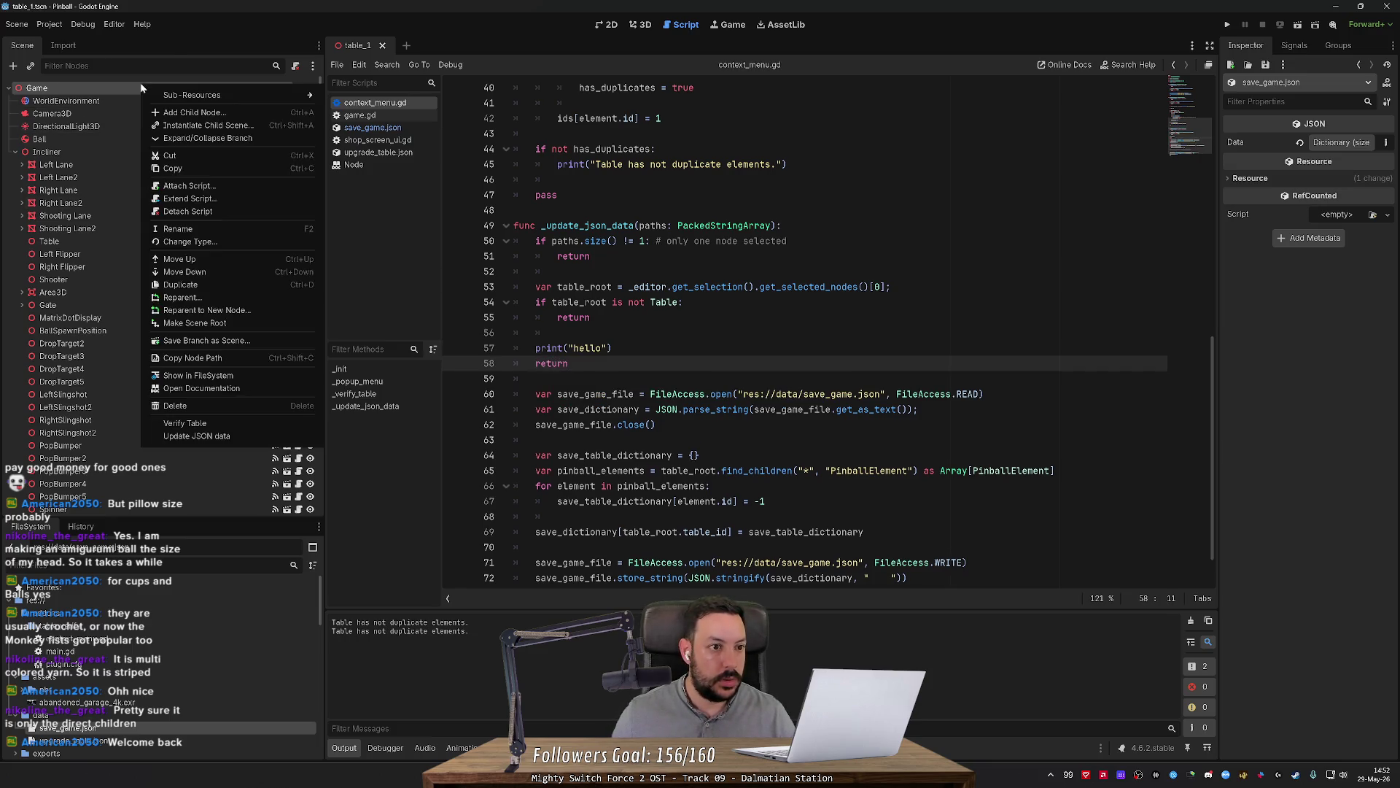
{"action": "left_click", "coordinate": [184, 431]}
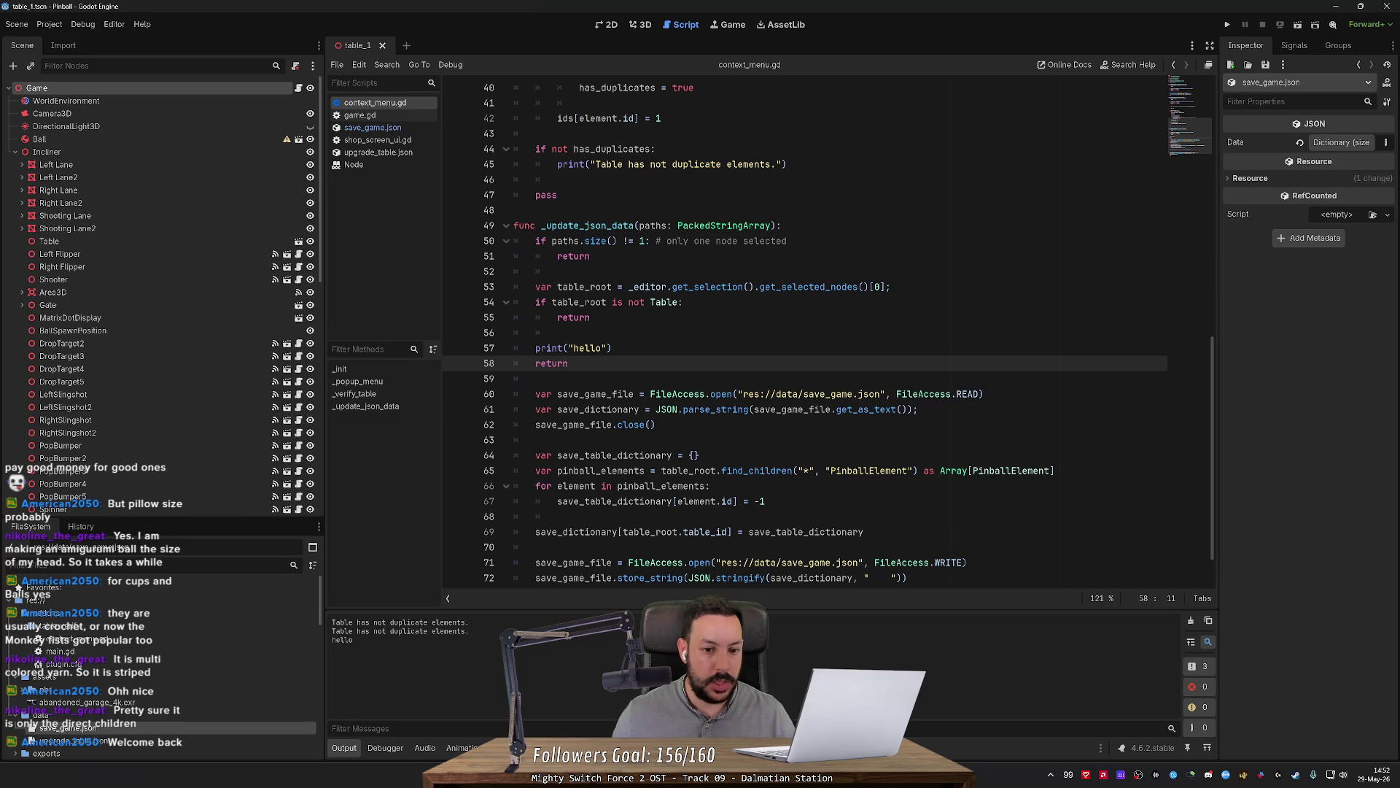
- Move the hello print and return lines to just after save_game_file.close()
{"action": "left_click_drag", "start_coordinate": [569, 363], "coordinate": [560, 333]}
{"action": "key", "text": "Delete"}
{"action": "left_click", "coordinate": [657, 378]}
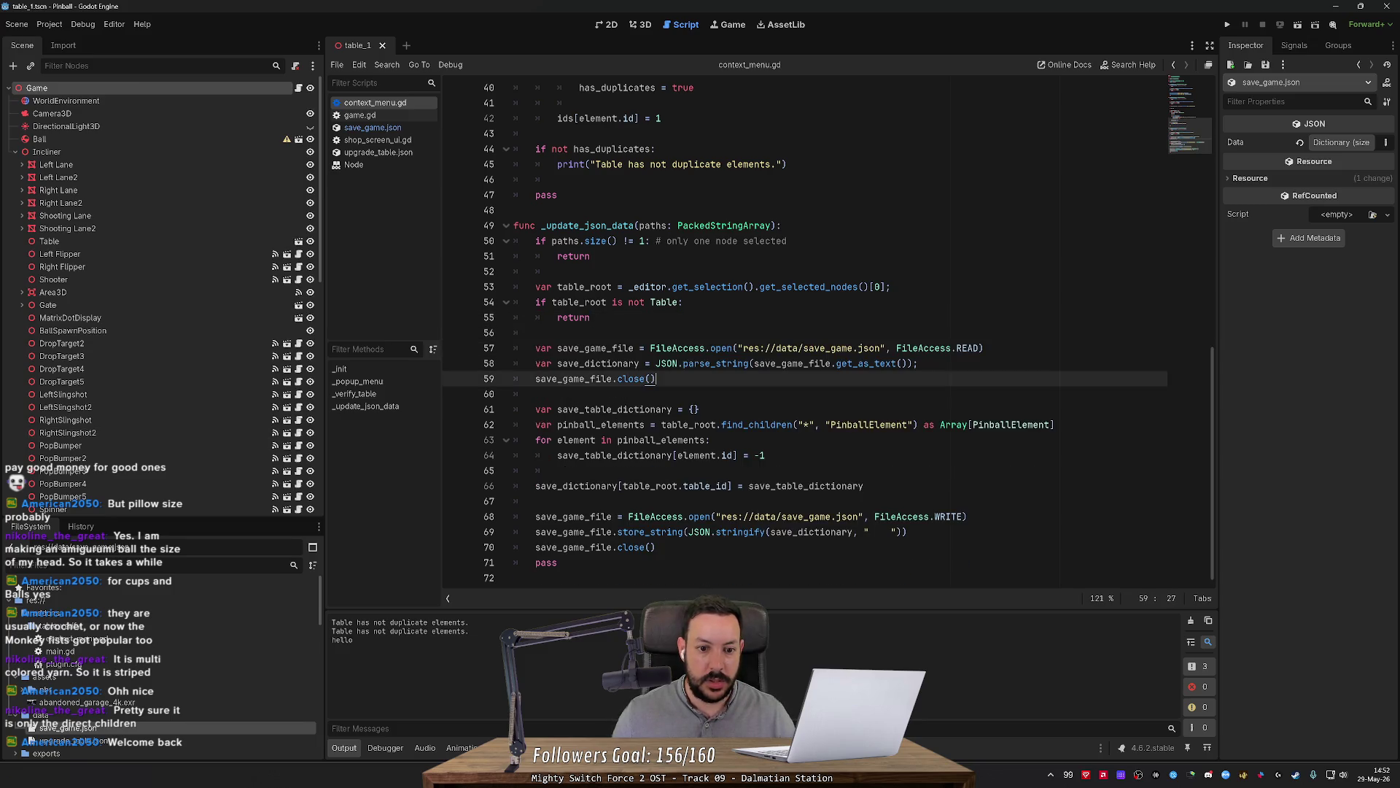
{"action": "key", "text": "Return"}
{"action": "key", "text": "ctrl+v"}
{"action": "key", "text": "Up"}
{"action": "key", "text": "Up"}
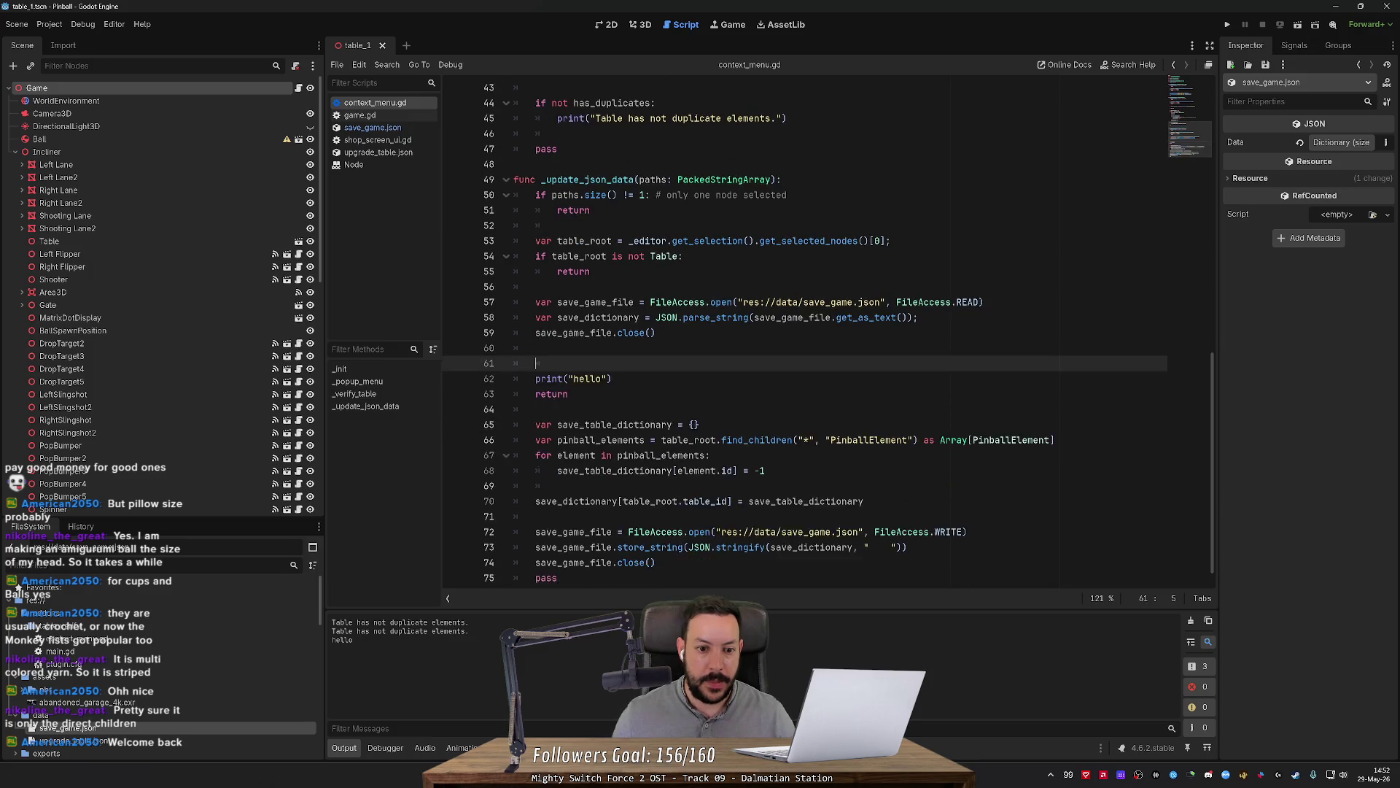
- Rerun Update JSON data on Game, clear the Output log, and select the debug lines
{"action": "right_click", "coordinate": [151, 89]}
{"action": "left_click", "coordinate": [159, 82]}
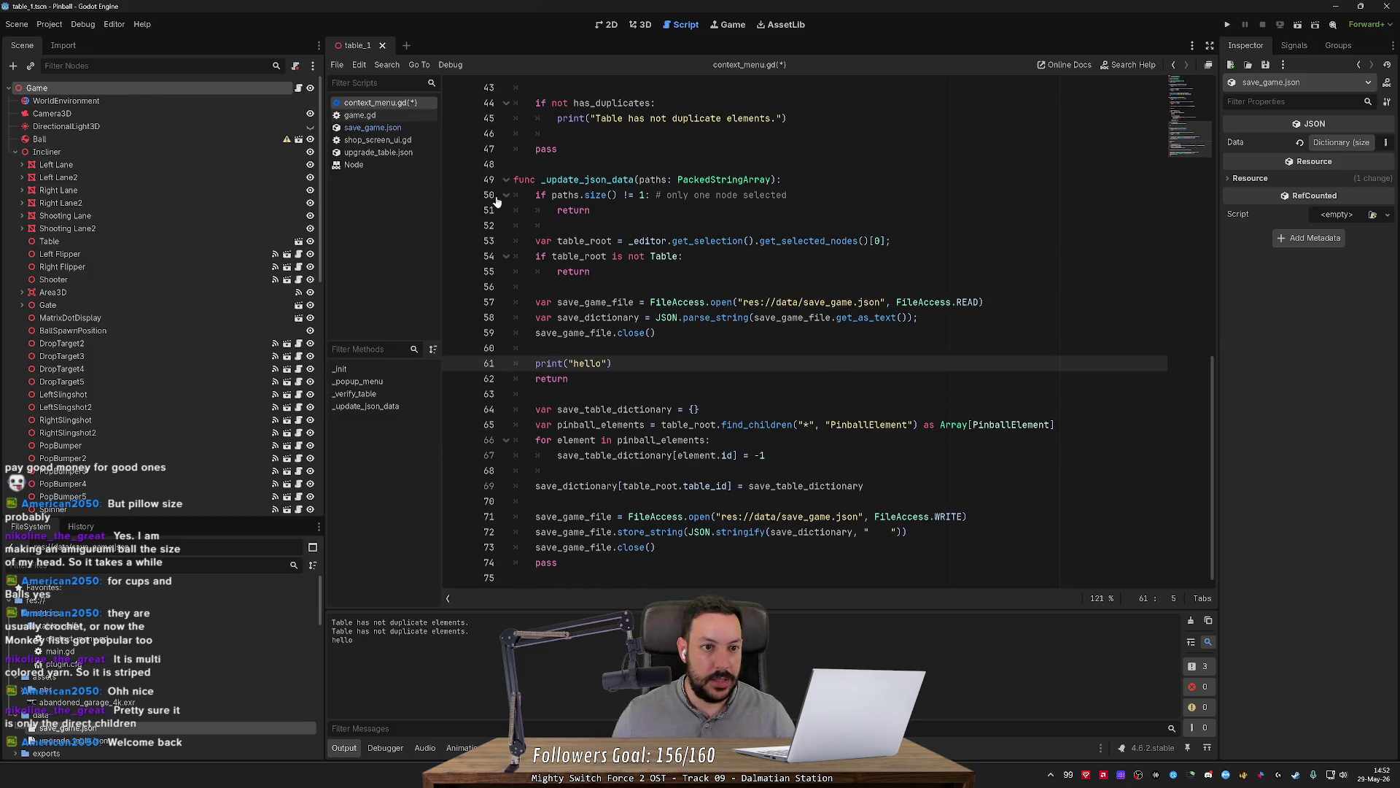
{"action": "right_click", "coordinate": [158, 83]}
{"action": "left_click", "coordinate": [178, 436]}
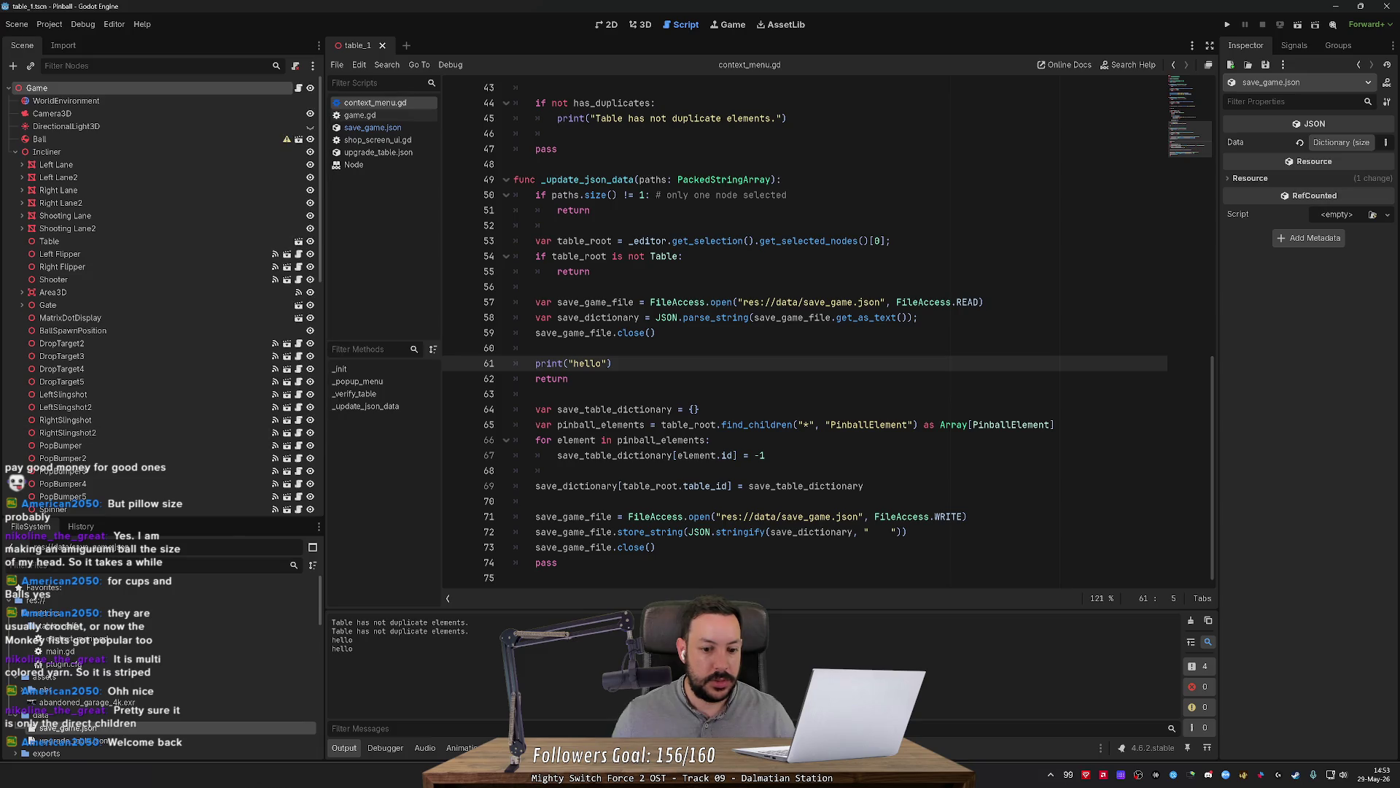
{"action": "left_click", "coordinate": [1207, 622]}
{"action": "left_click_drag", "start_coordinate": [568, 379], "coordinate": [537, 347]}
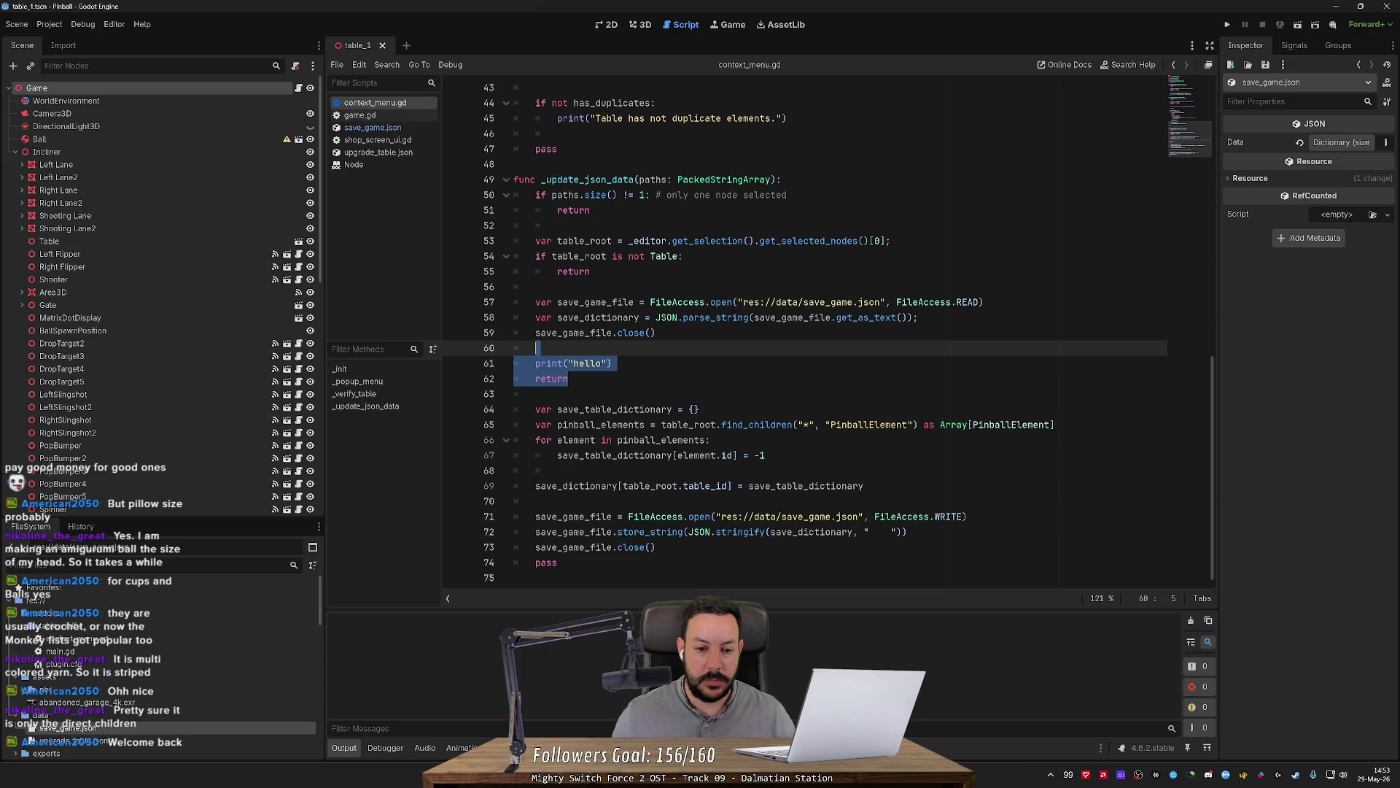
- Replace "hello" in the debug print with the save_dictionary variable
{"action": "double_click", "coordinate": [615, 409]}
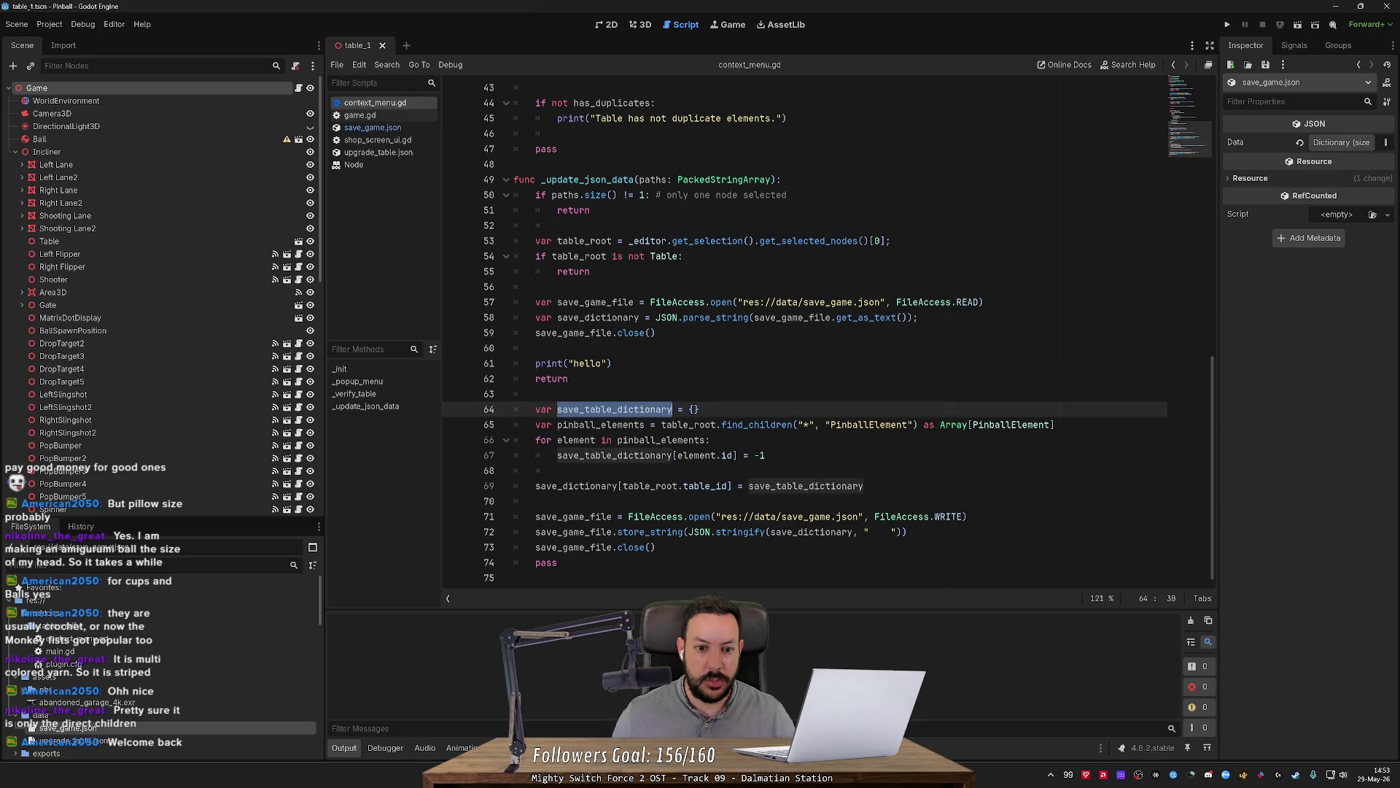
{"action": "double_click", "coordinate": [598, 318]}
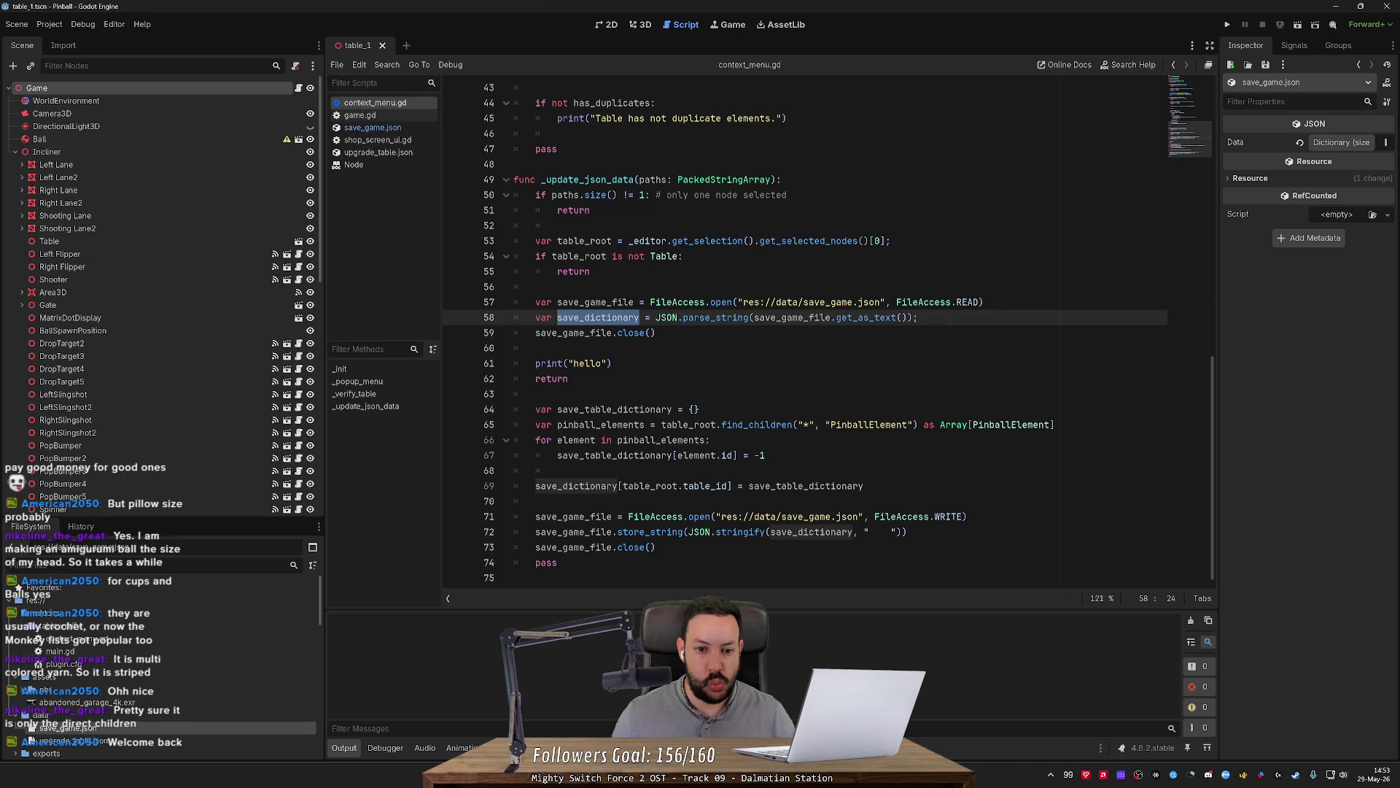
{"action": "double_click", "coordinate": [615, 409]}
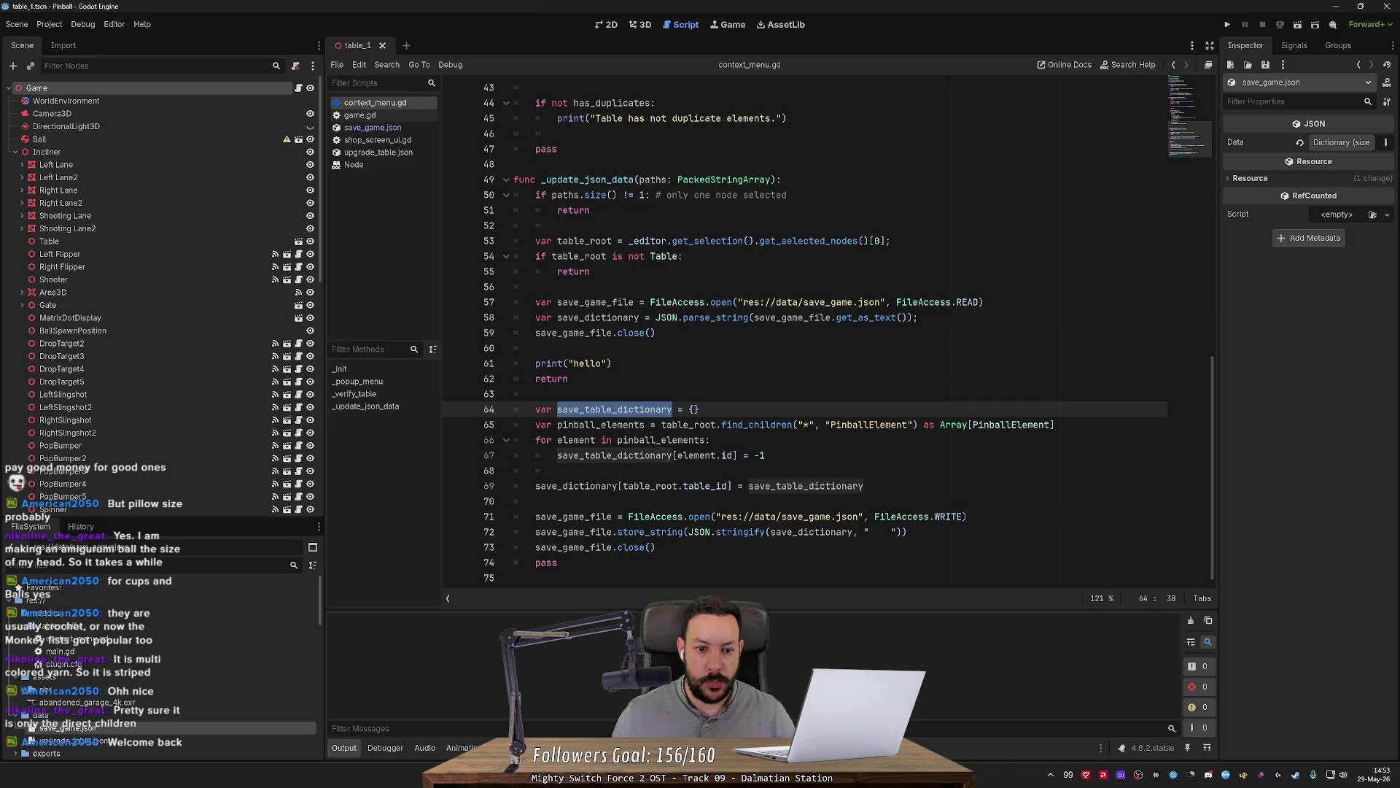
{"action": "double_click", "coordinate": [598, 318]}
{"action": "key", "text": "ctrl+c"}
{"action": "double_click", "coordinate": [587, 363]}
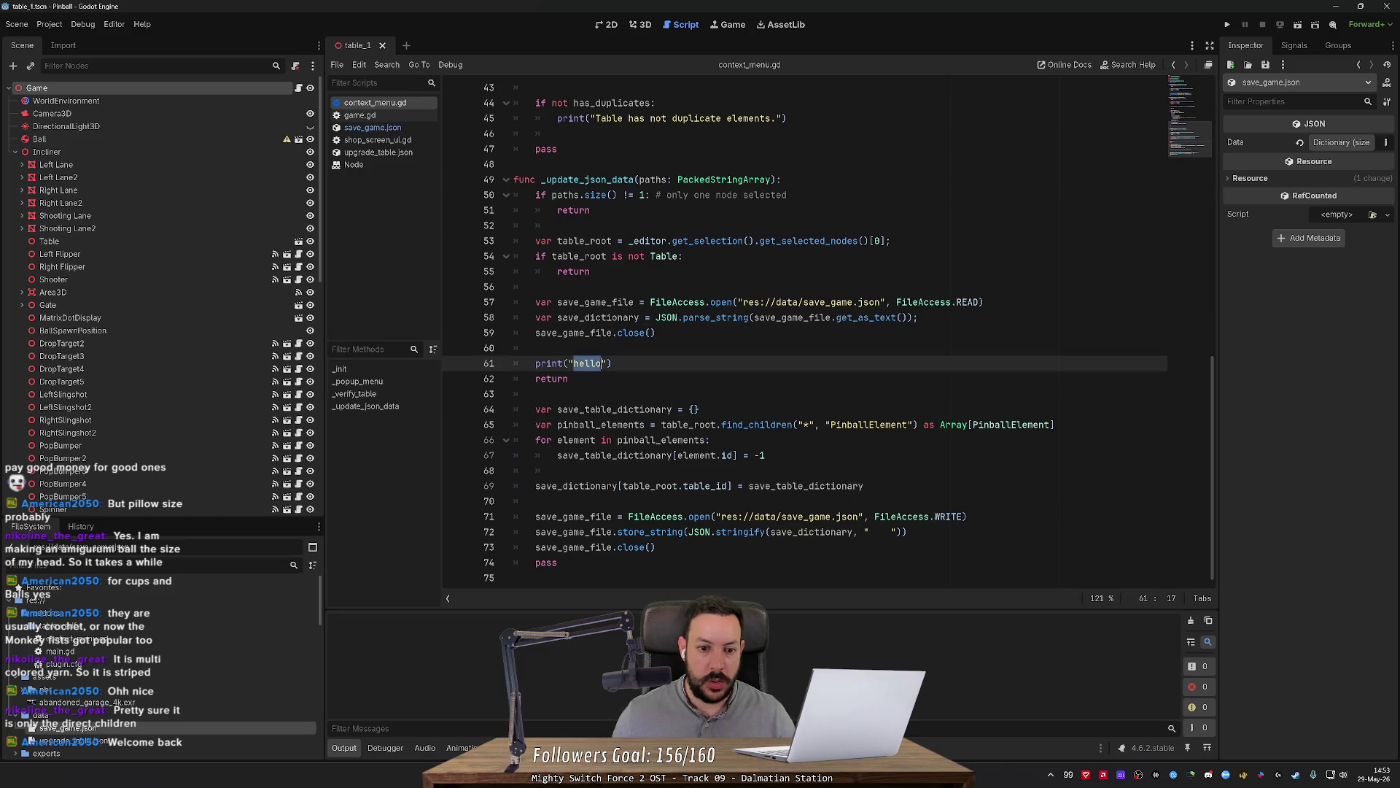
{"action": "key", "text": "BackSpace"}
{"action": "key", "text": "Delete"}
{"action": "key", "text": "BackSpace"}
{"action": "key", "text": "ctrl+v"}
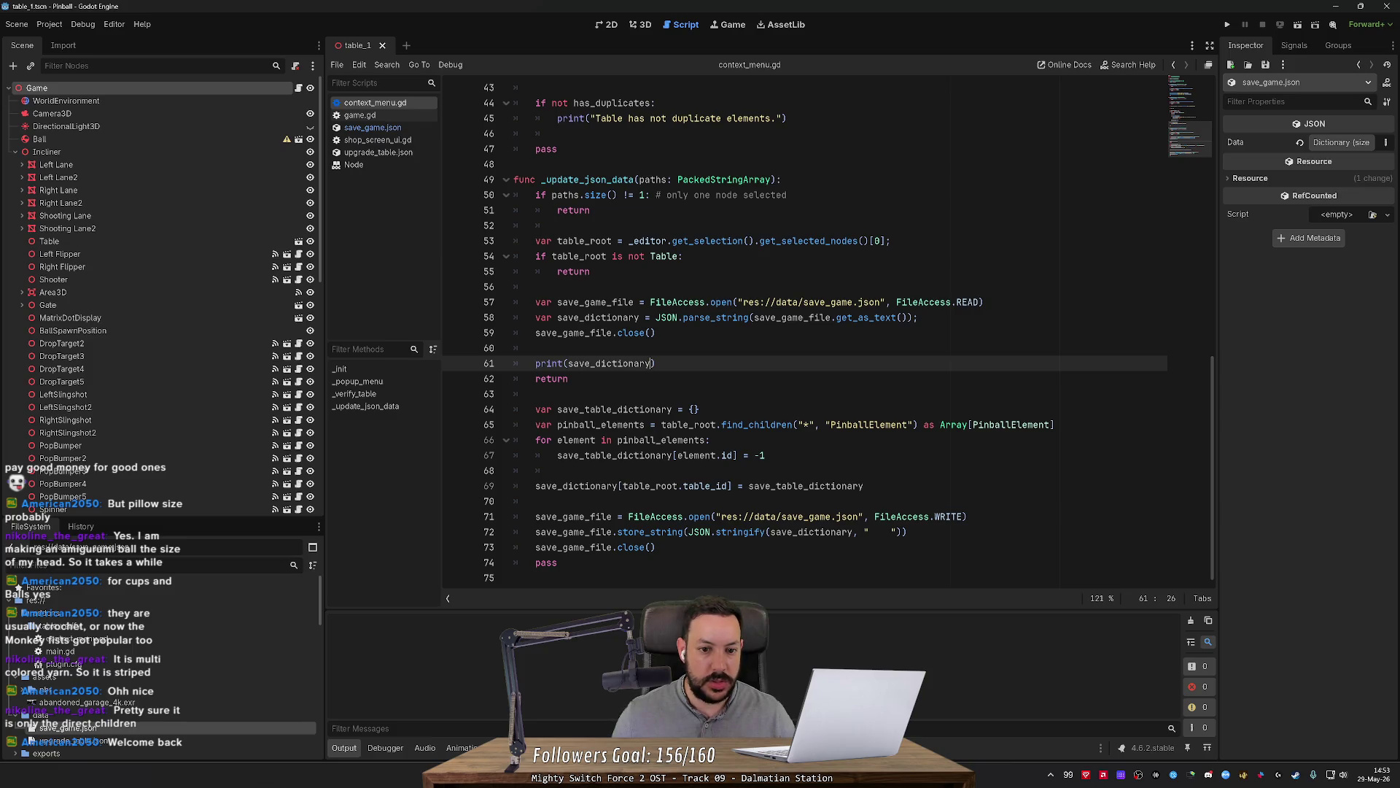
- Run Update JSON data on Game so Output shows the loaded save dictionary
{"action": "right_click", "coordinate": [169, 88]}
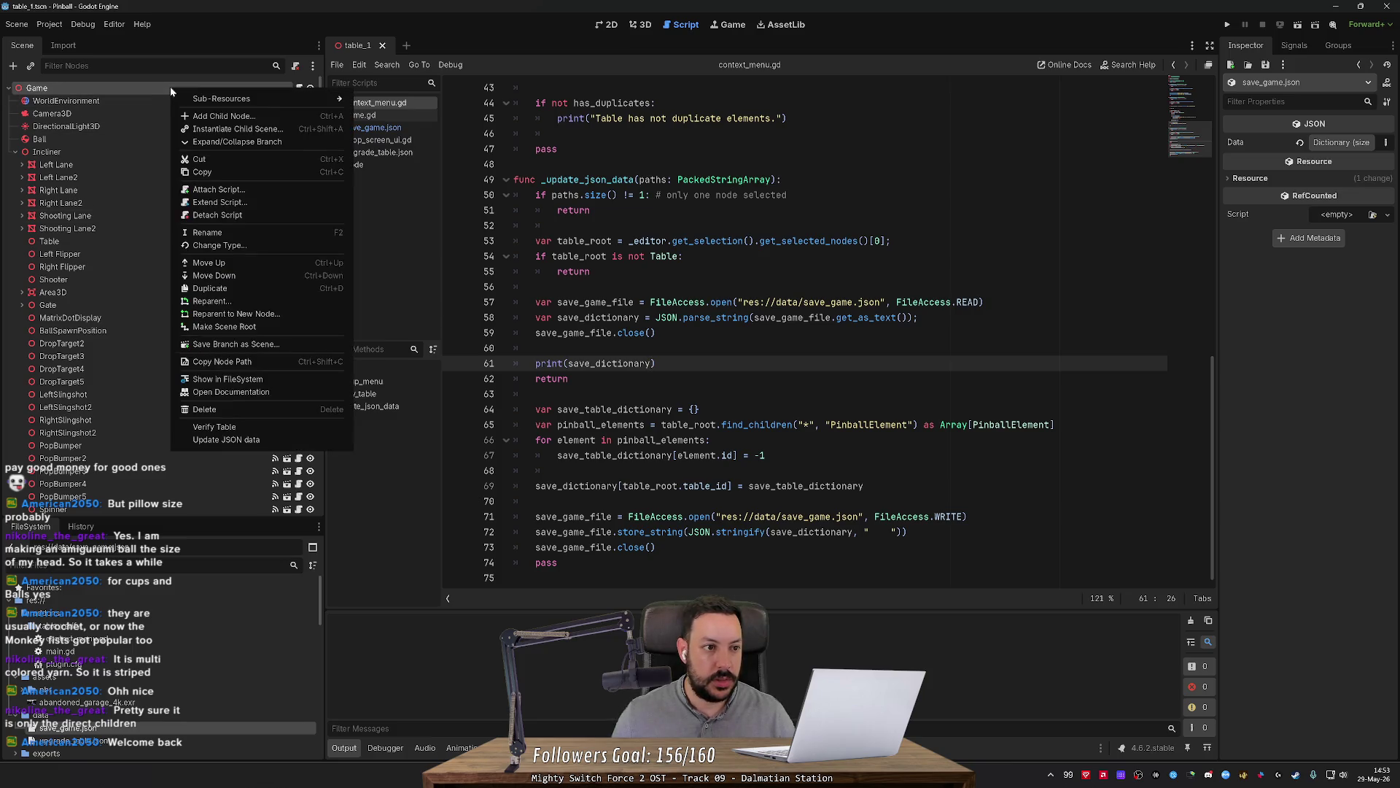
{"action": "left_click", "coordinate": [248, 438]}
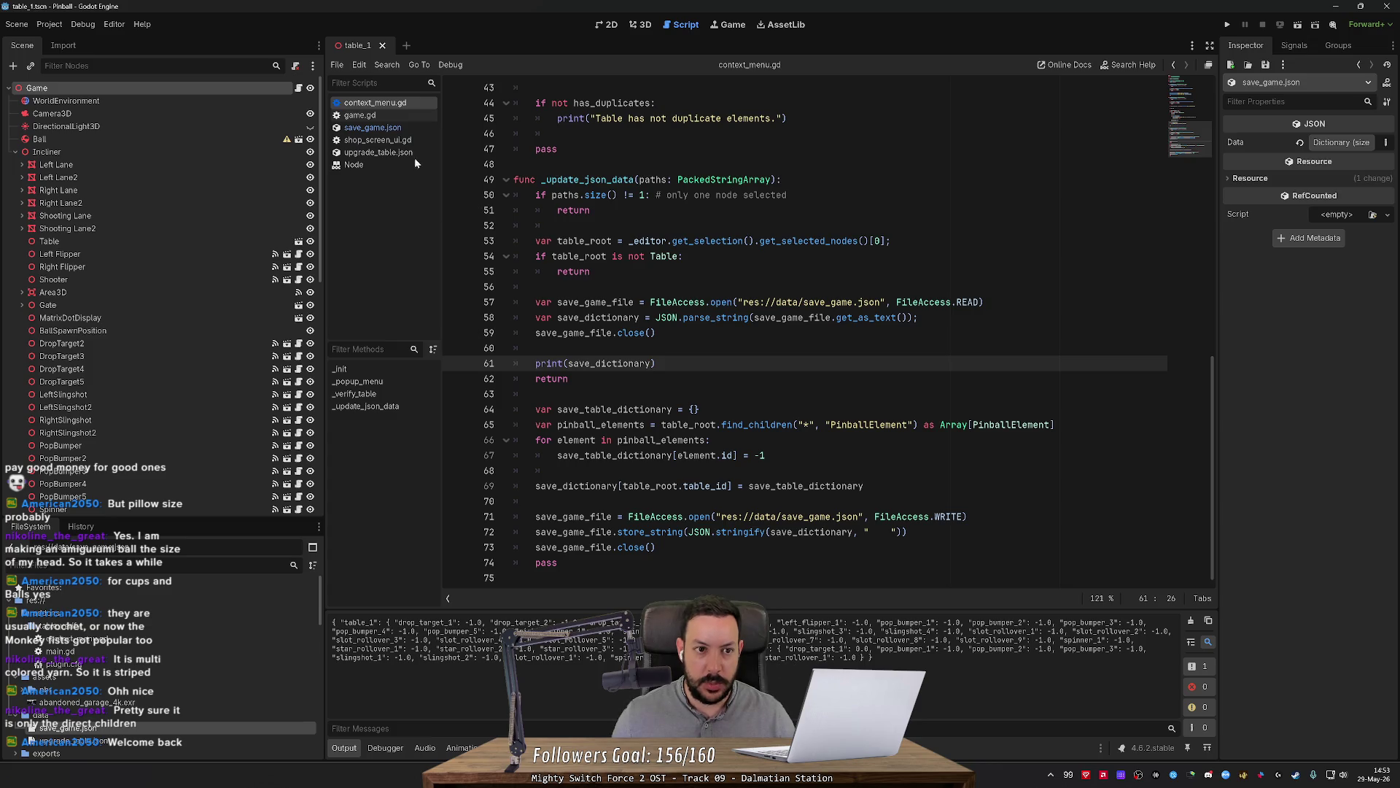
{"action": "scroll", "coordinate": [147, 714], "scroll_direction": "down", "scroll_amount": 3}
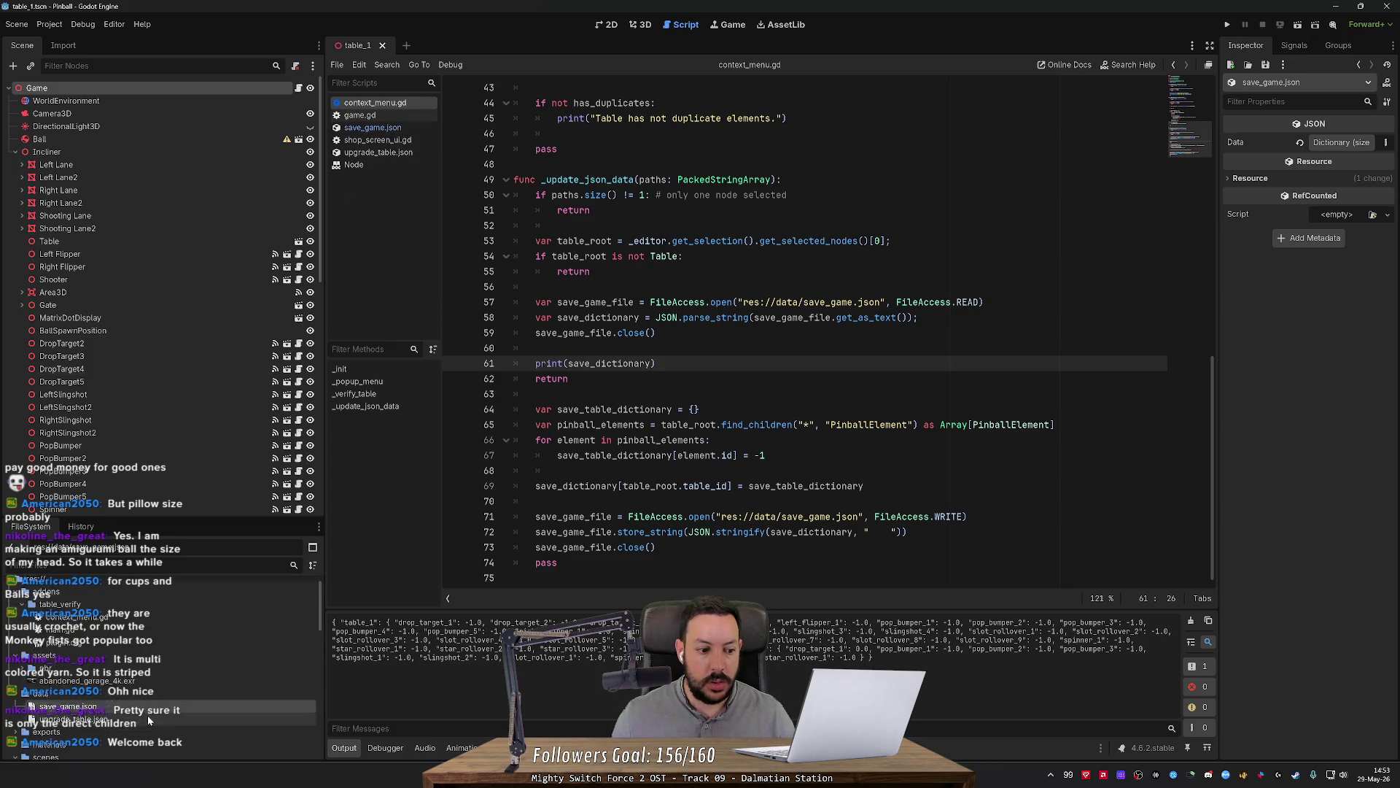
- Open save_game.json, then rerun Verify Table and Update JSON data on Game
{"action": "double_click", "coordinate": [145, 687]}
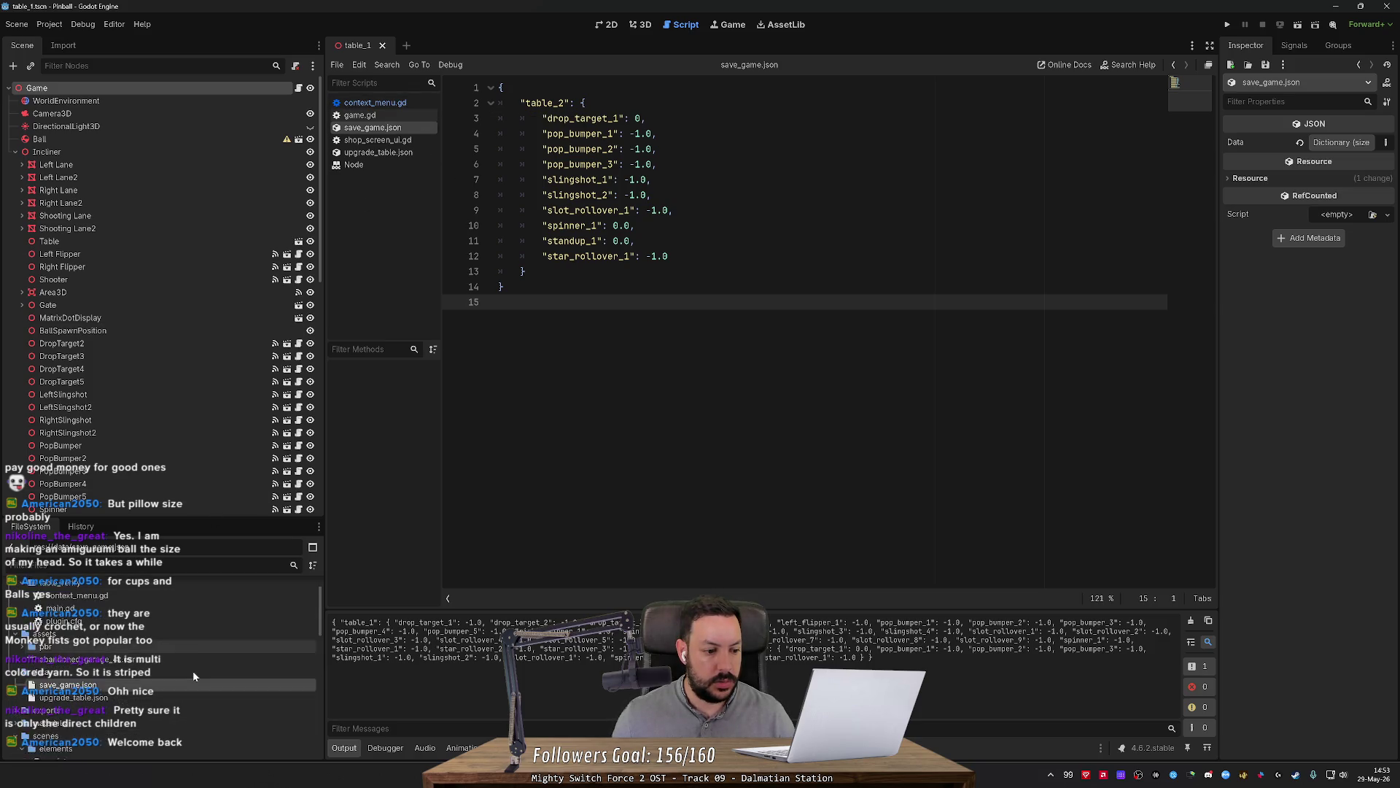
{"action": "scroll", "coordinate": [193, 671], "scroll_direction": "up", "scroll_amount": 2}
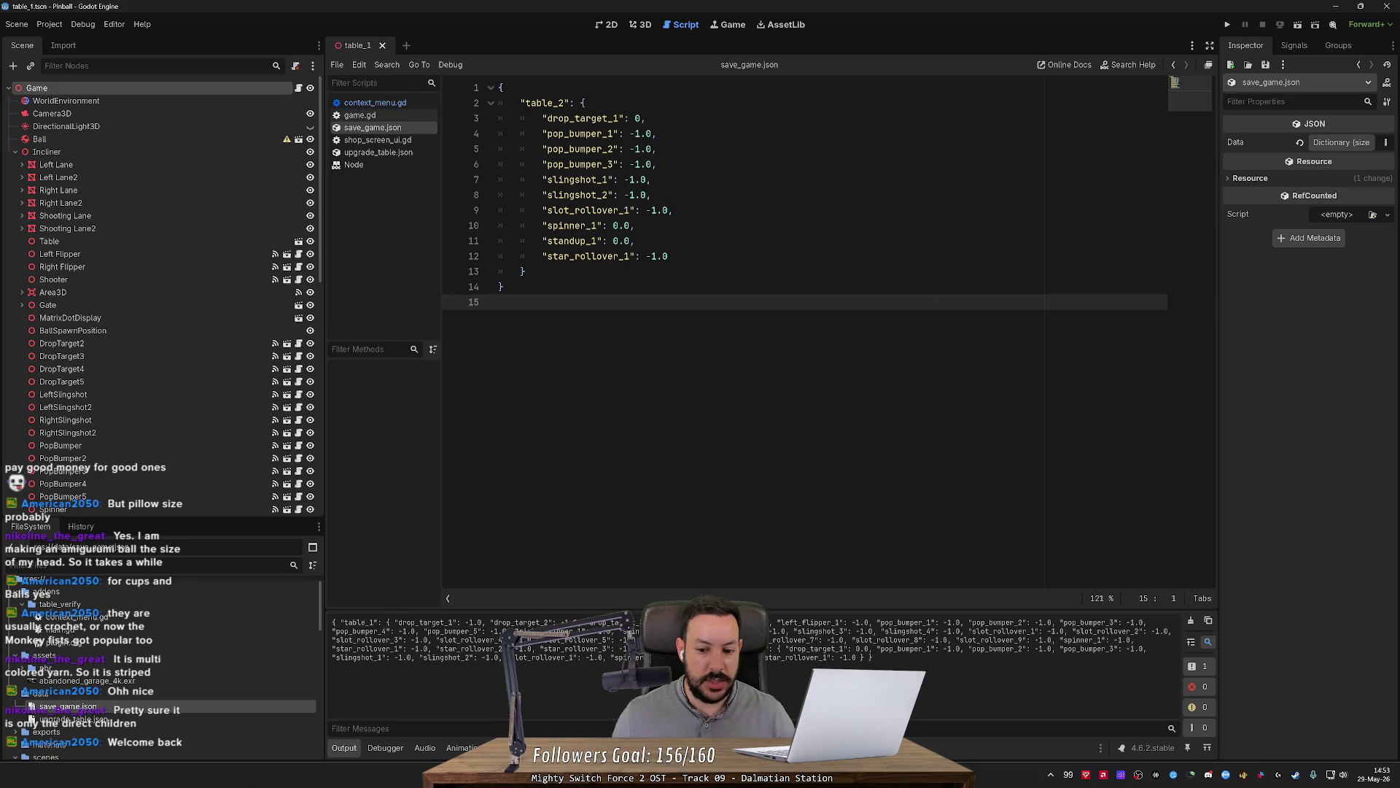
{"action": "key", "text": "ctrl+a"}
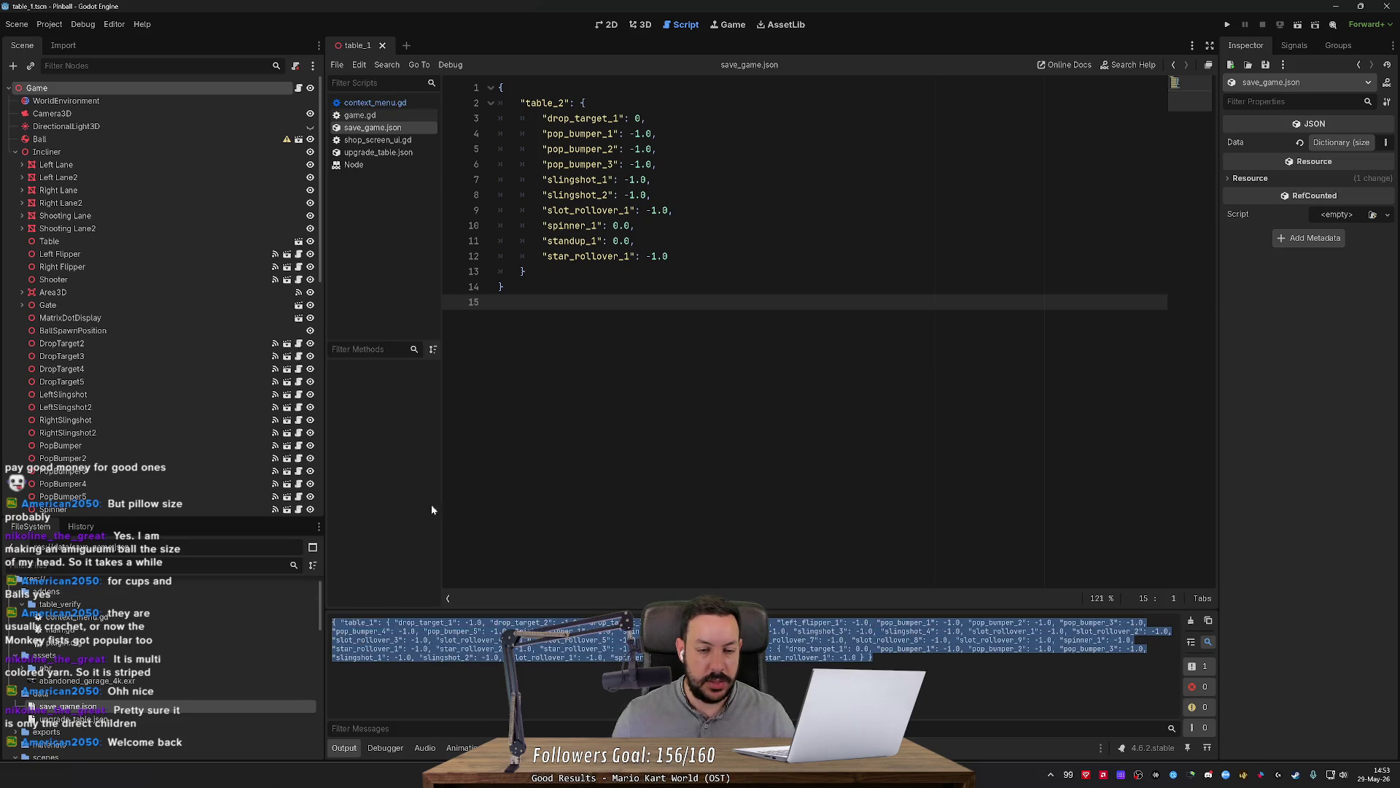
{"action": "key", "text": "ctrl+a"}
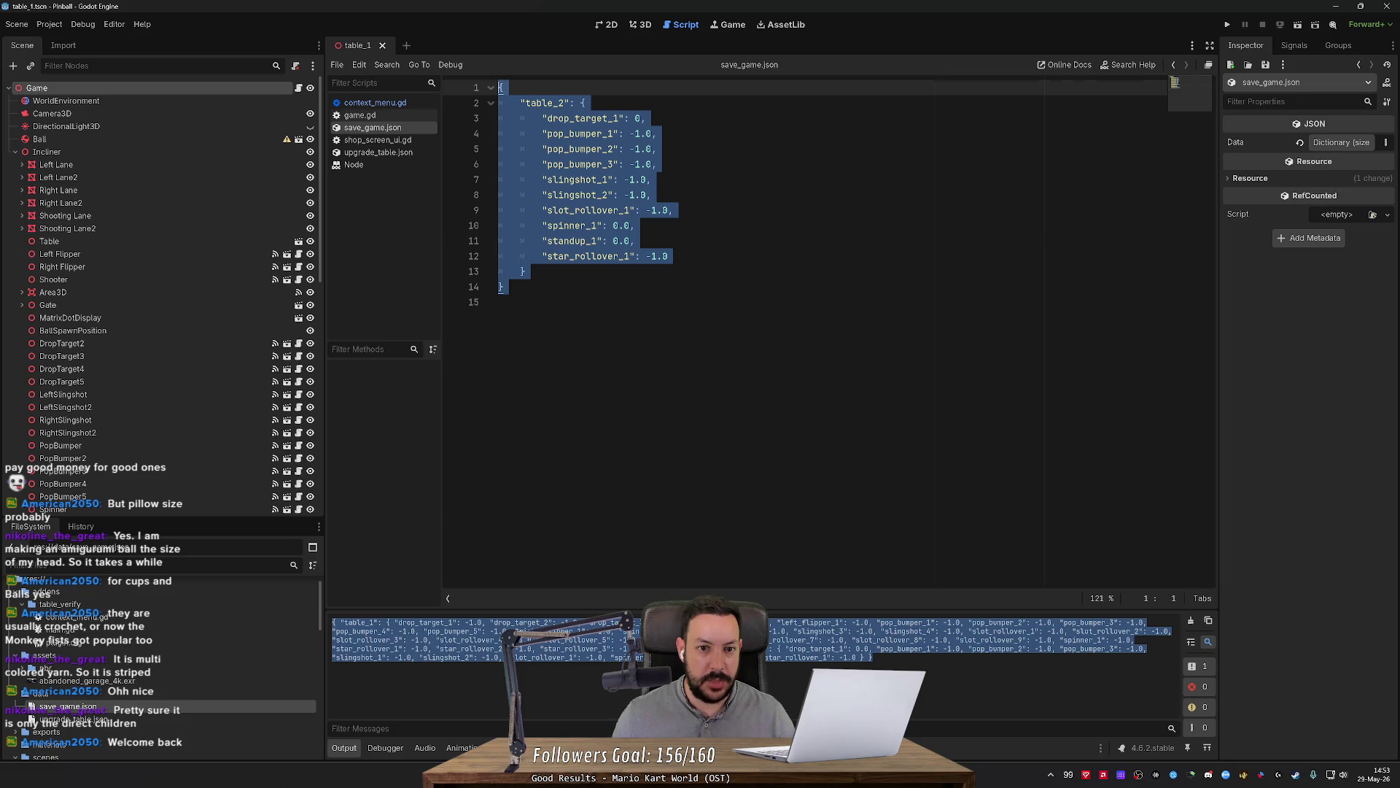
{"action": "left_click", "coordinate": [636, 226]}
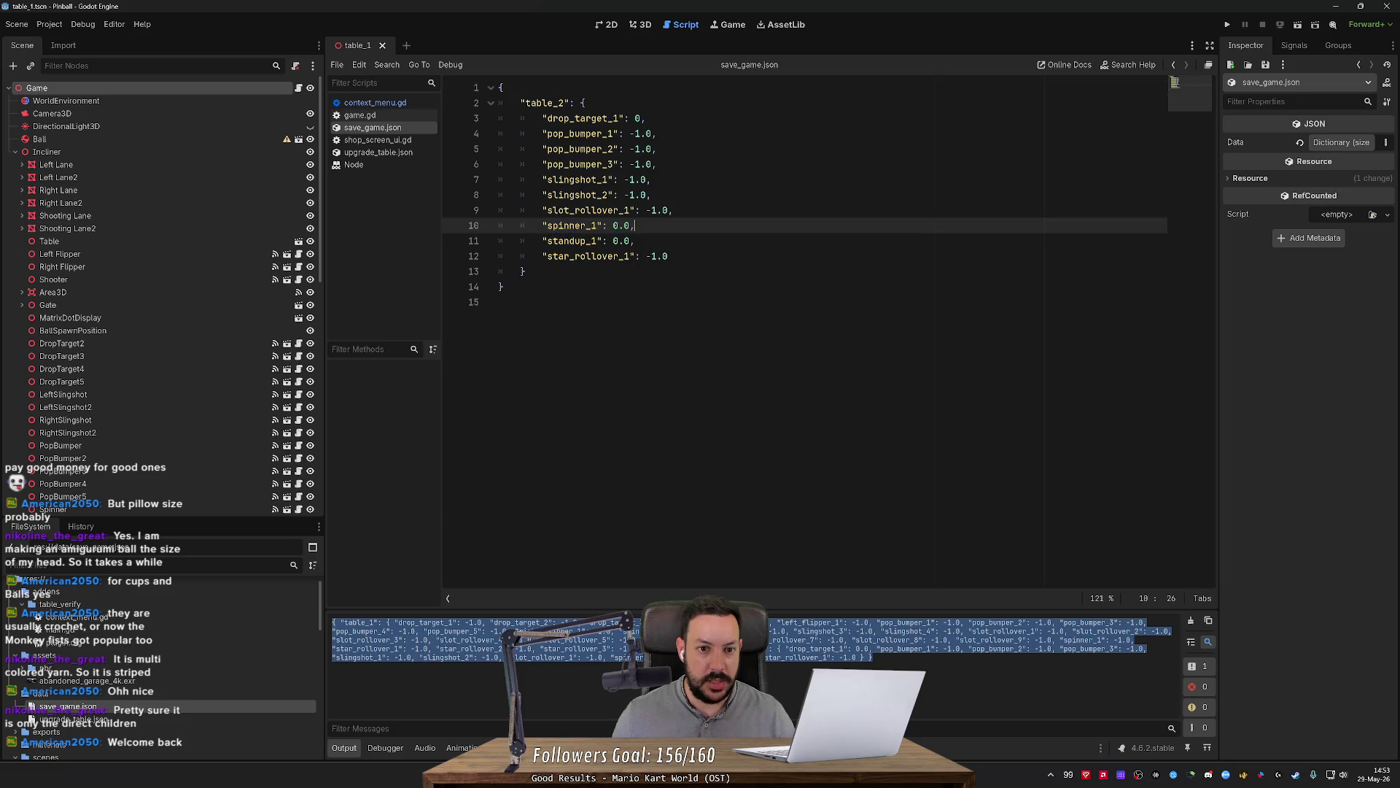
{"action": "right_click", "coordinate": [152, 89]}
{"action": "left_click", "coordinate": [242, 435]}
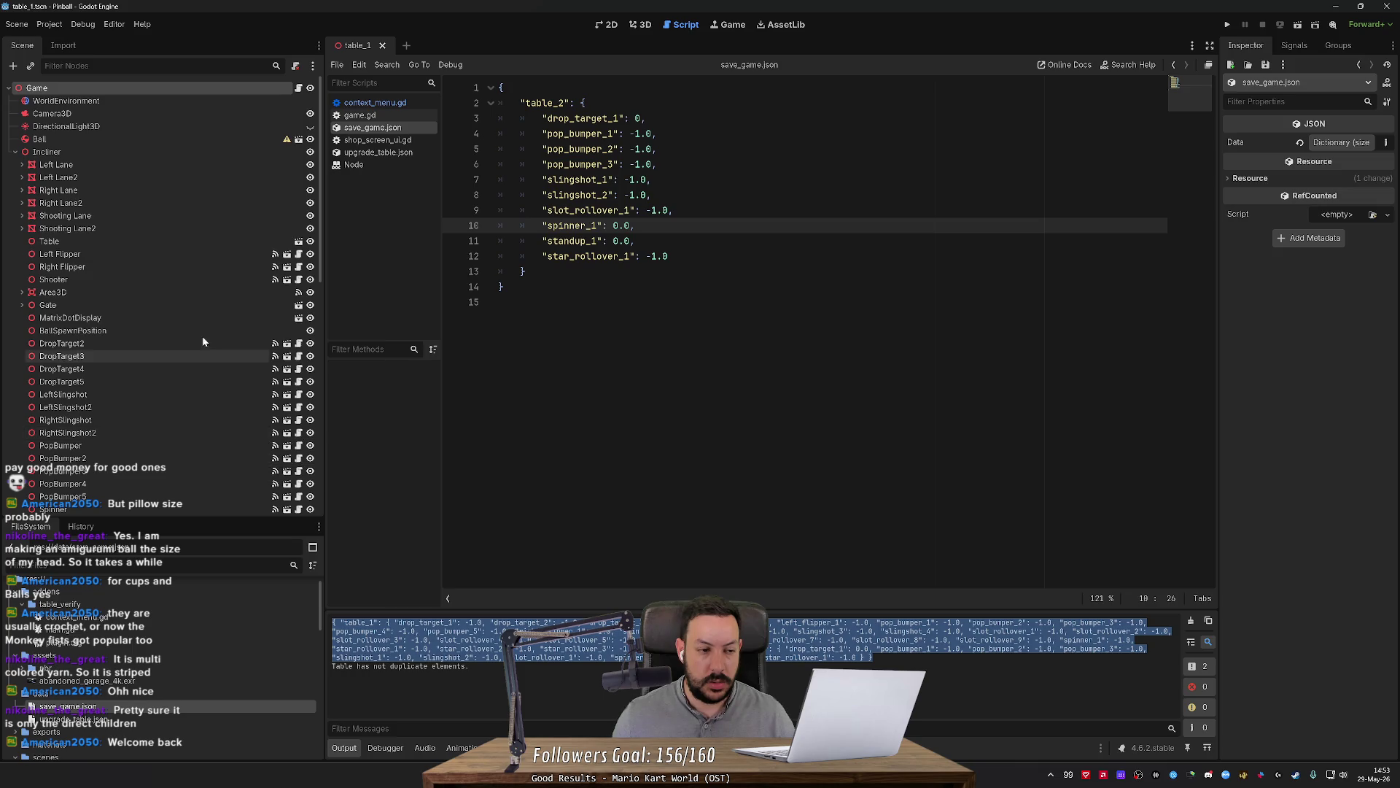
{"action": "right_click", "coordinate": [138, 89]}
{"action": "left_click", "coordinate": [216, 442]}
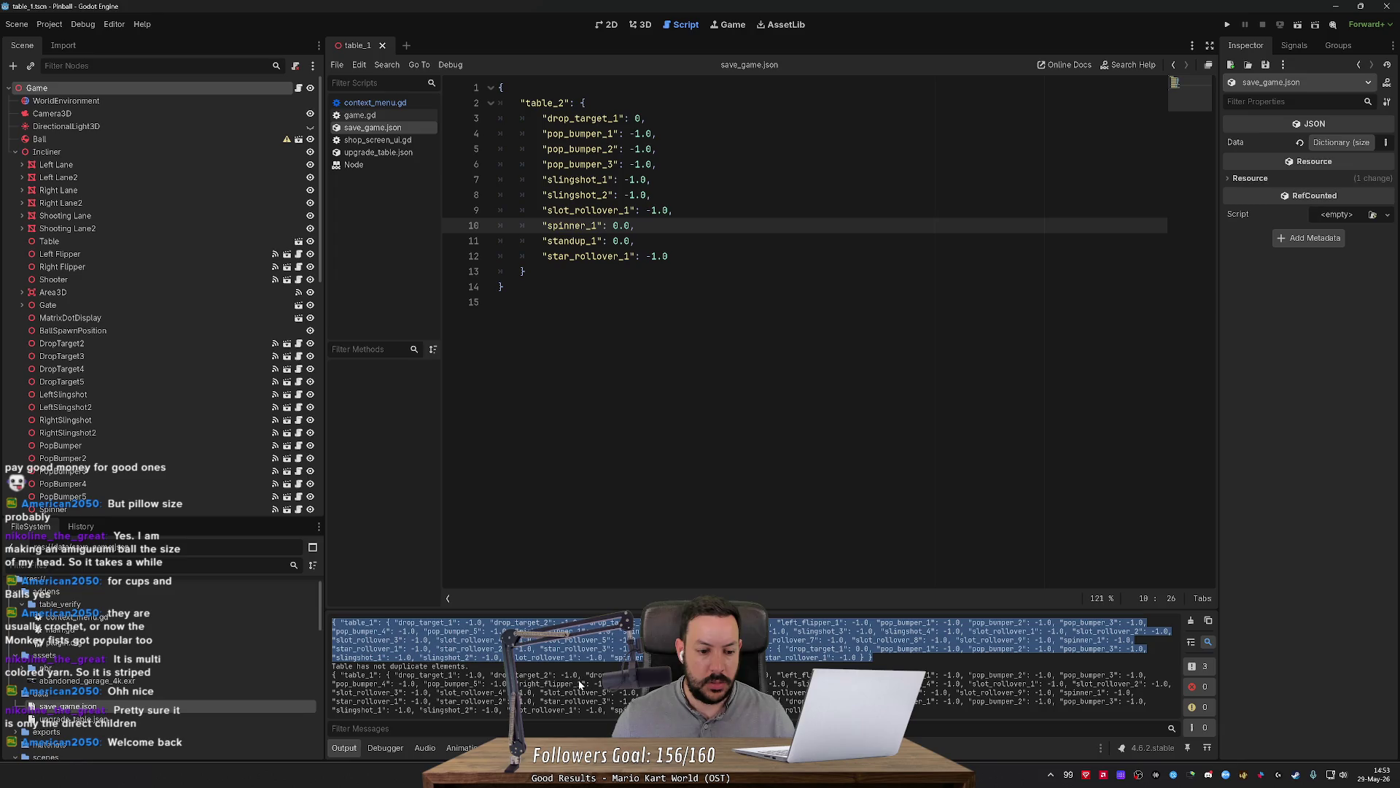
- Check the 3D pinball table view, return to context_menu.gd, and collapse the addons and assets folders
{"action": "left_click", "coordinate": [646, 25]}
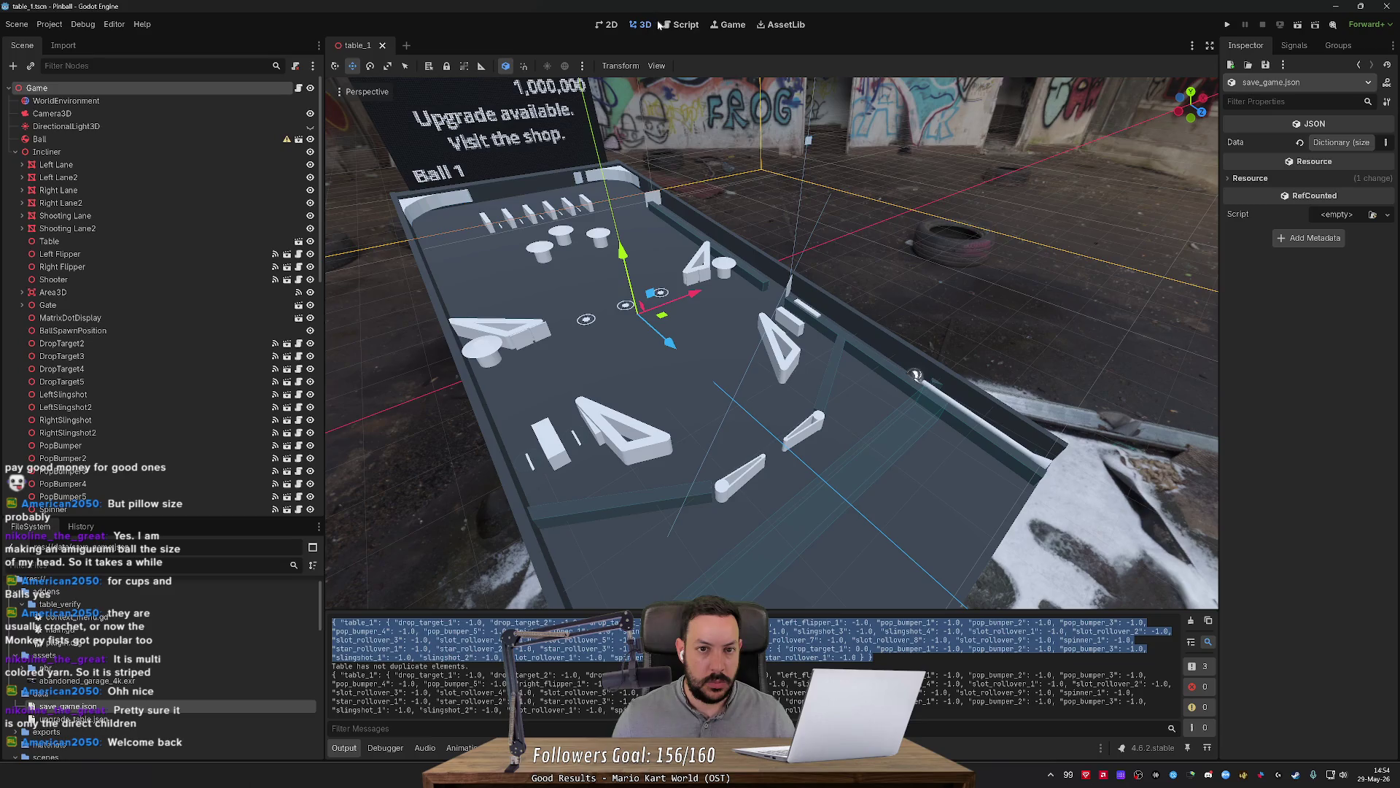
{"action": "left_click", "coordinate": [682, 24]}
{"action": "left_click", "coordinate": [727, 25]}
{"action": "left_click", "coordinate": [682, 25]}
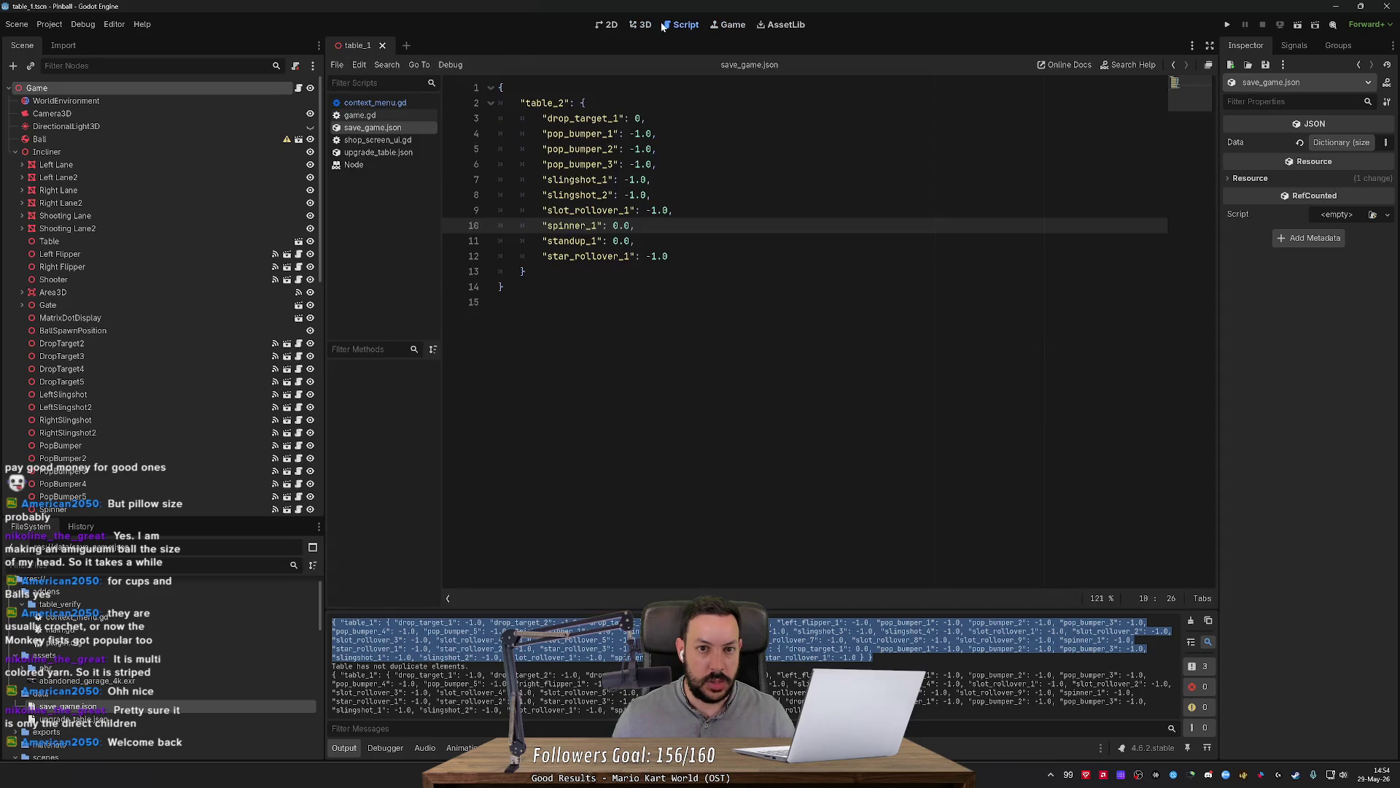
{"action": "left_click", "coordinate": [393, 104]}
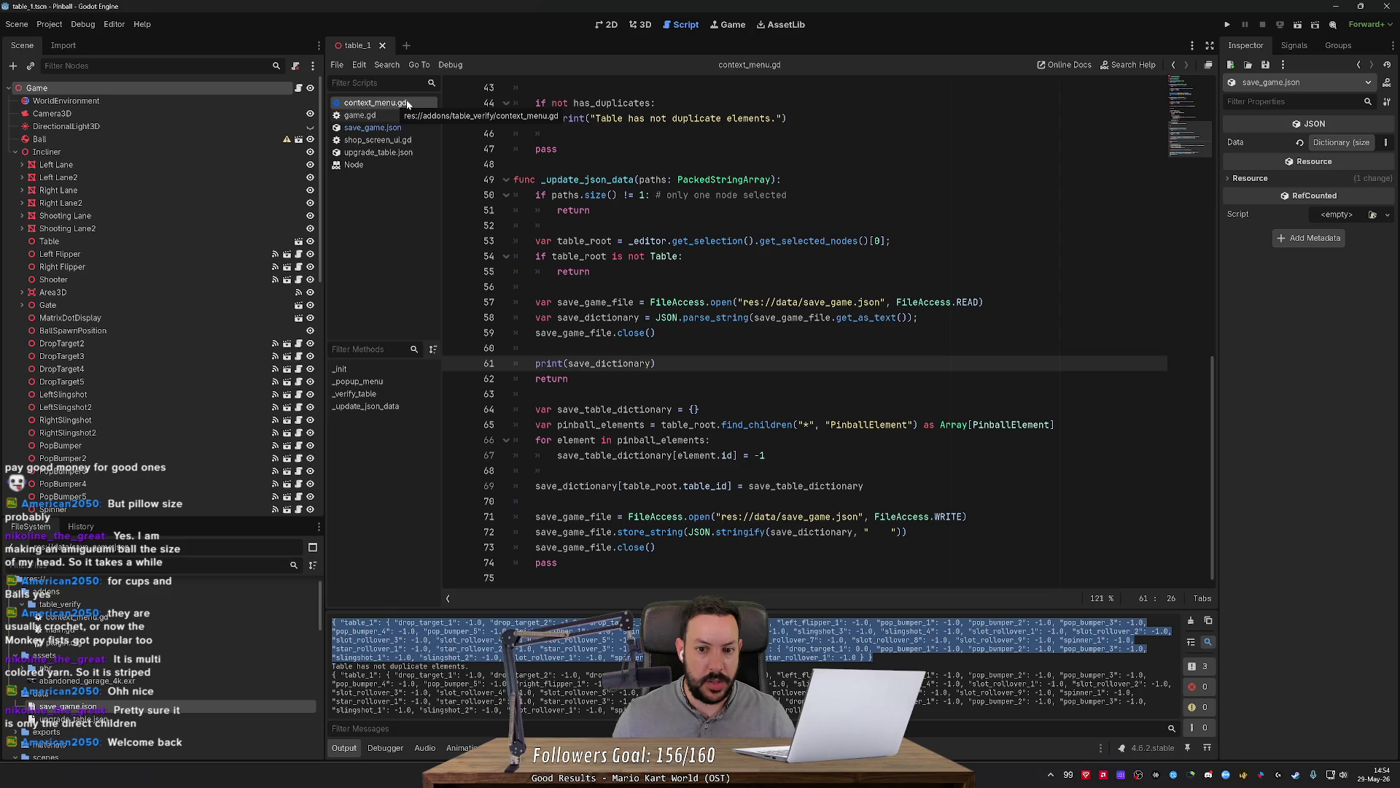
{"action": "left_click", "coordinate": [16, 594]}
{"action": "left_click", "coordinate": [16, 607]}
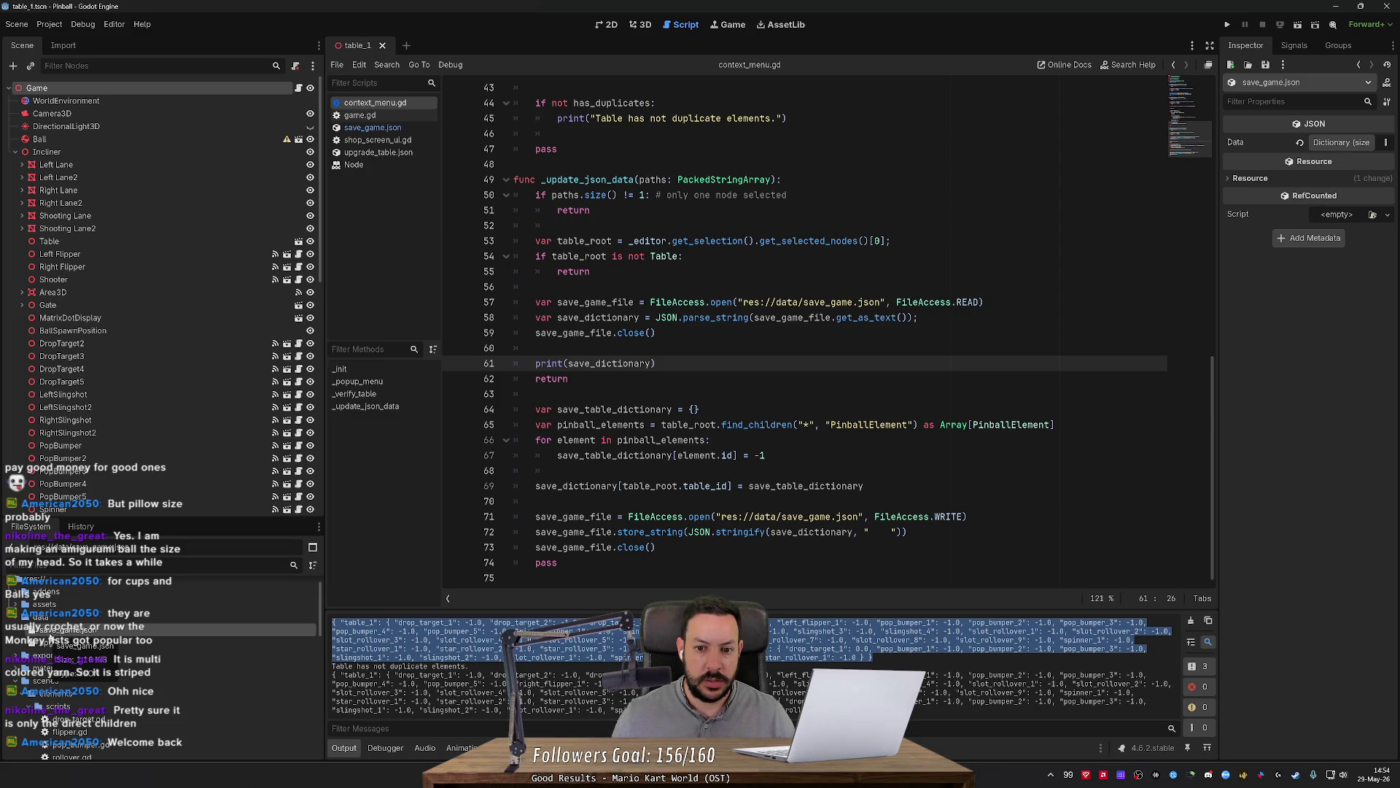
- Set drop_target_1 to 1 in save_game.json, clear Output, and return to context_menu.gd
{"action": "double_click", "coordinate": [75, 644]}
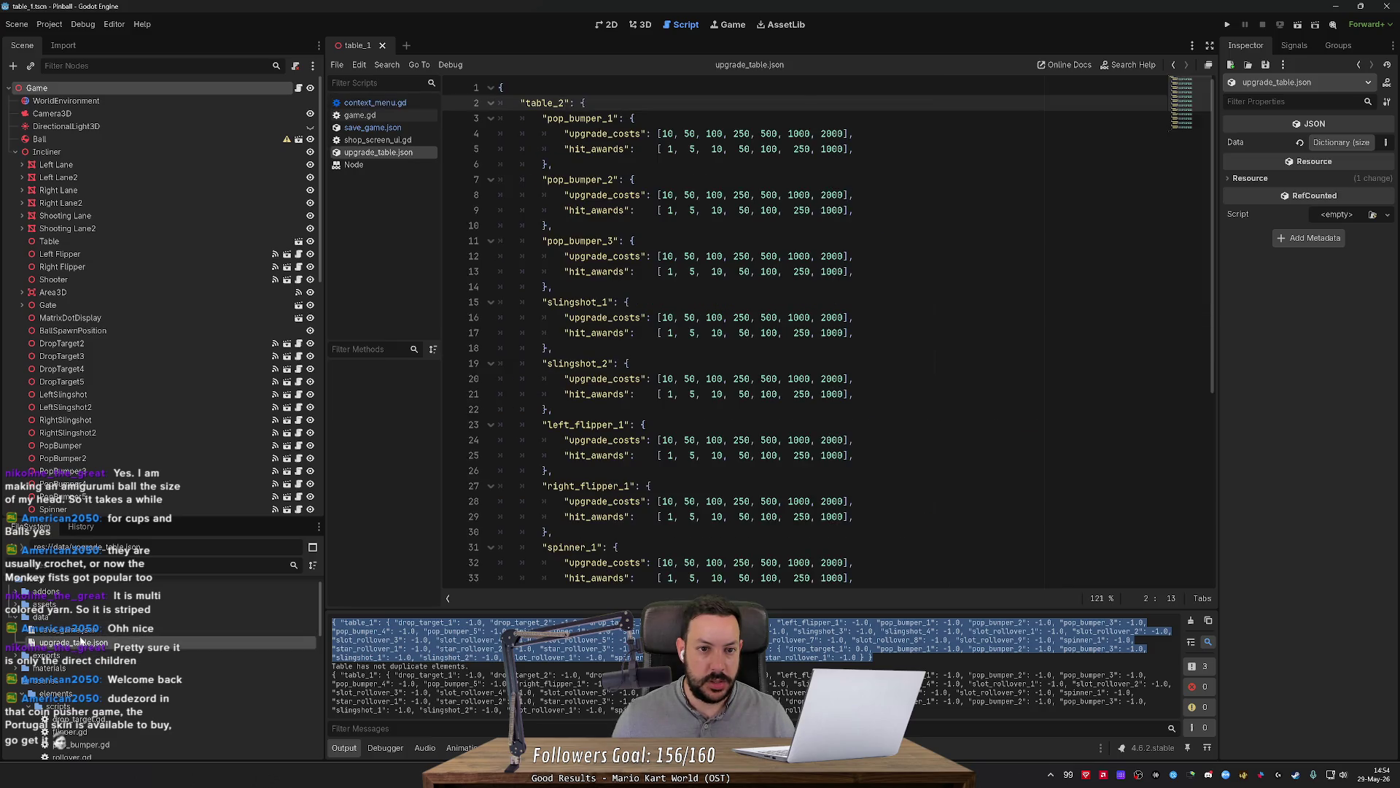
{"action": "double_click", "coordinate": [73, 628]}
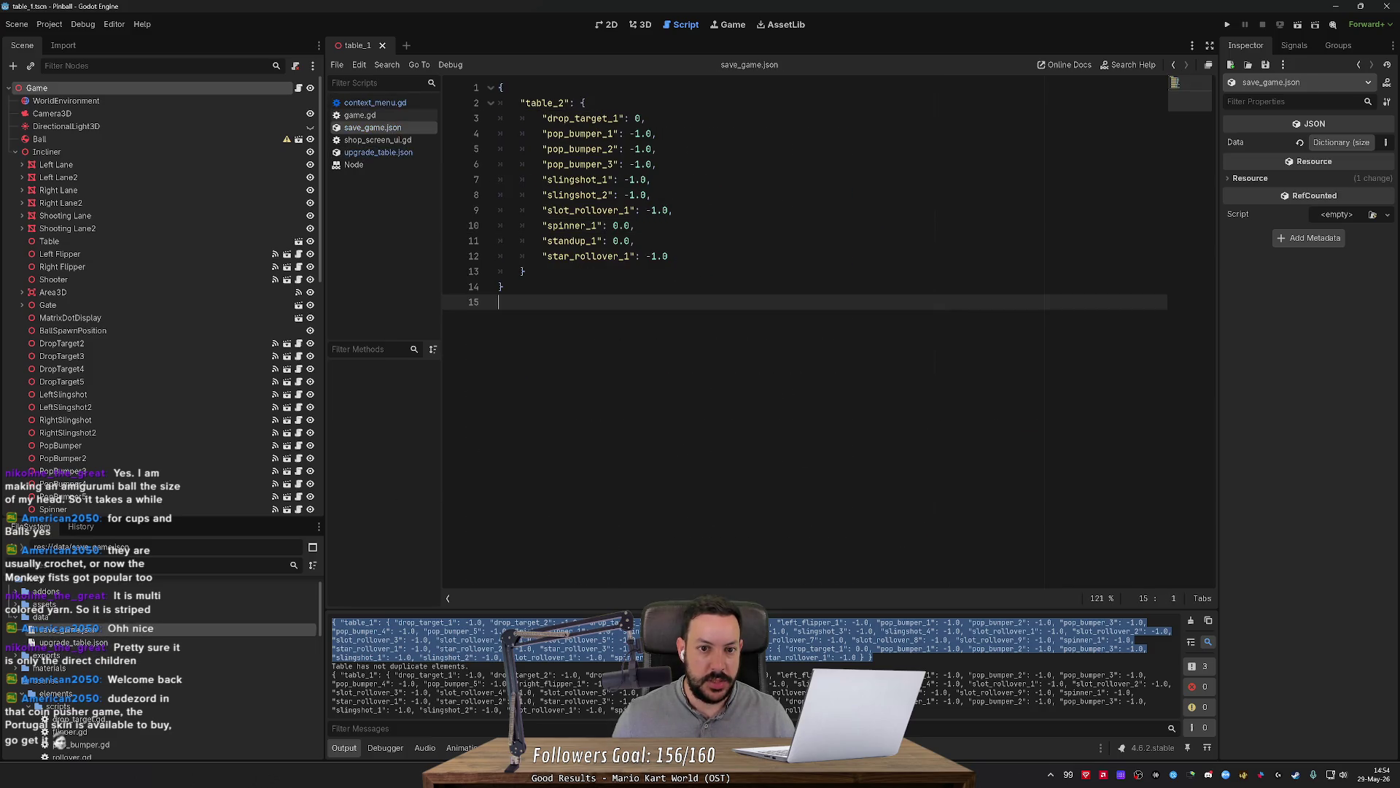
{"action": "double_click", "coordinate": [638, 119]}
{"action": "type", "text": "1"}
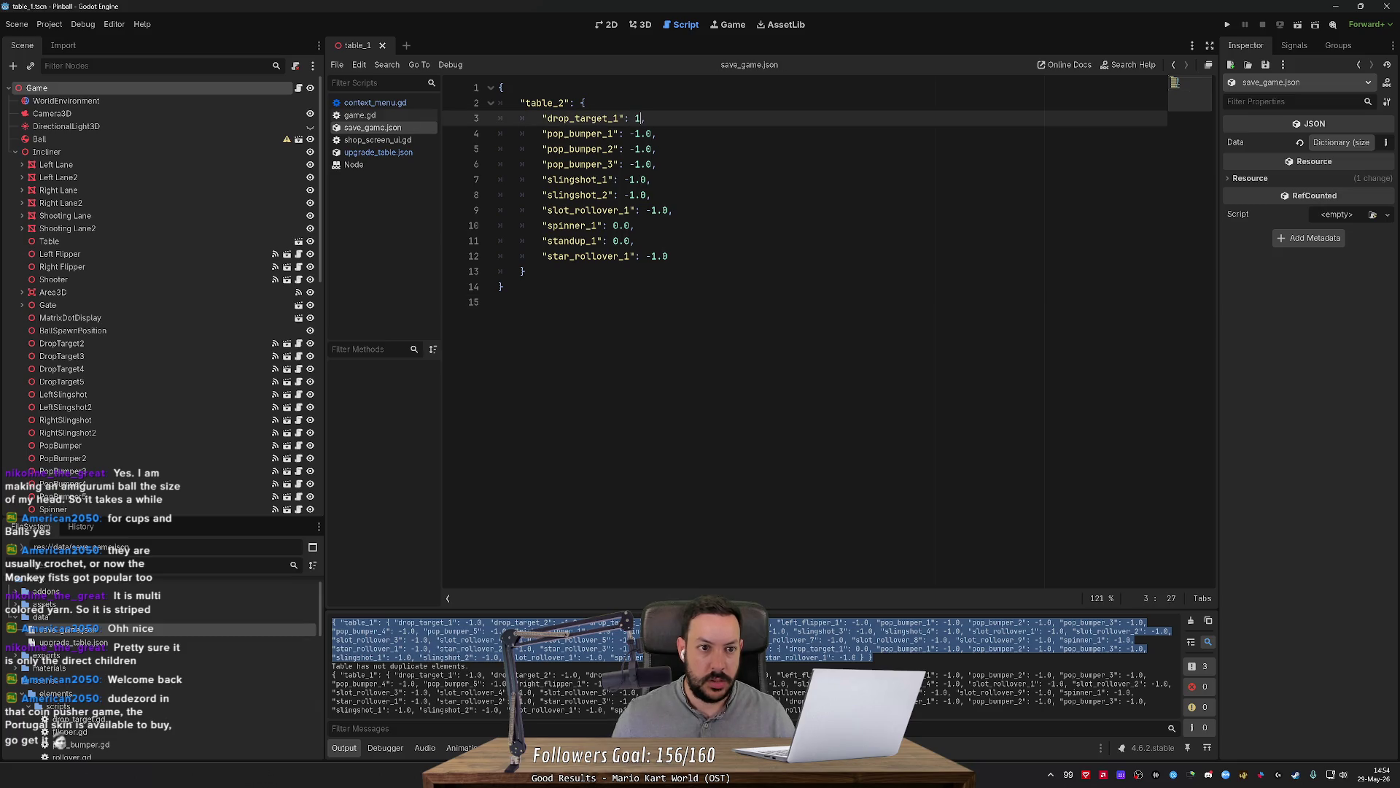
{"action": "left_click", "coordinate": [1191, 620]}
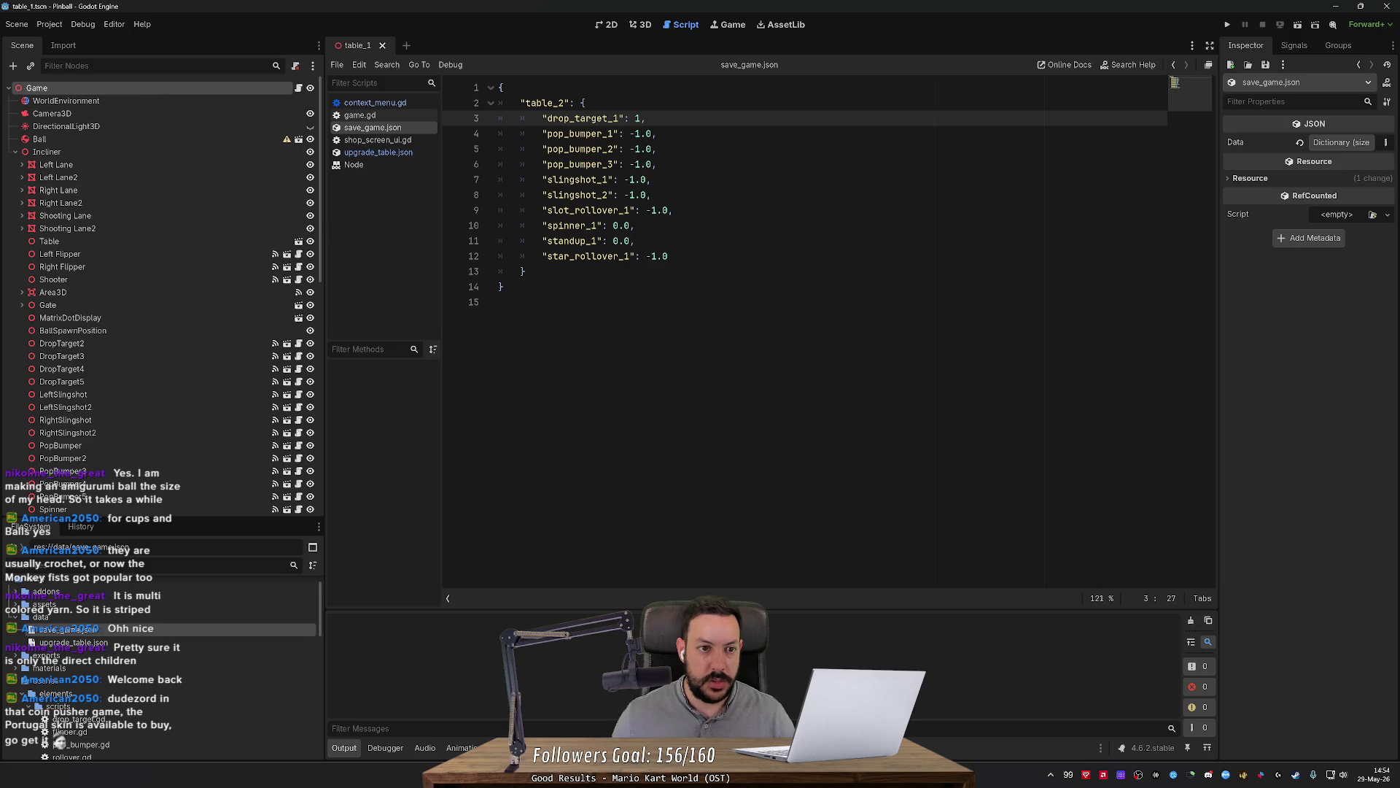
{"action": "left_click", "coordinate": [389, 104]}
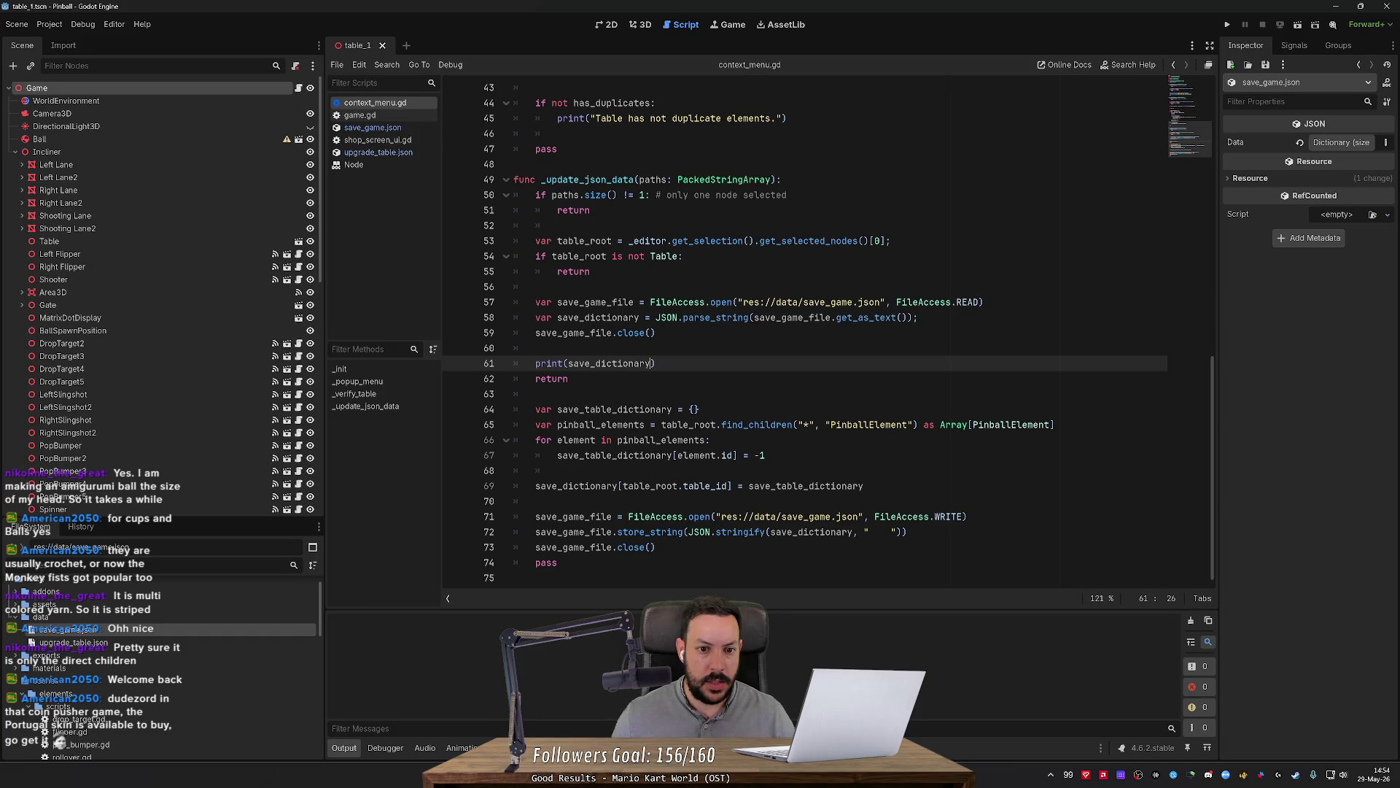
{"action": "double_click", "coordinate": [609, 364]}
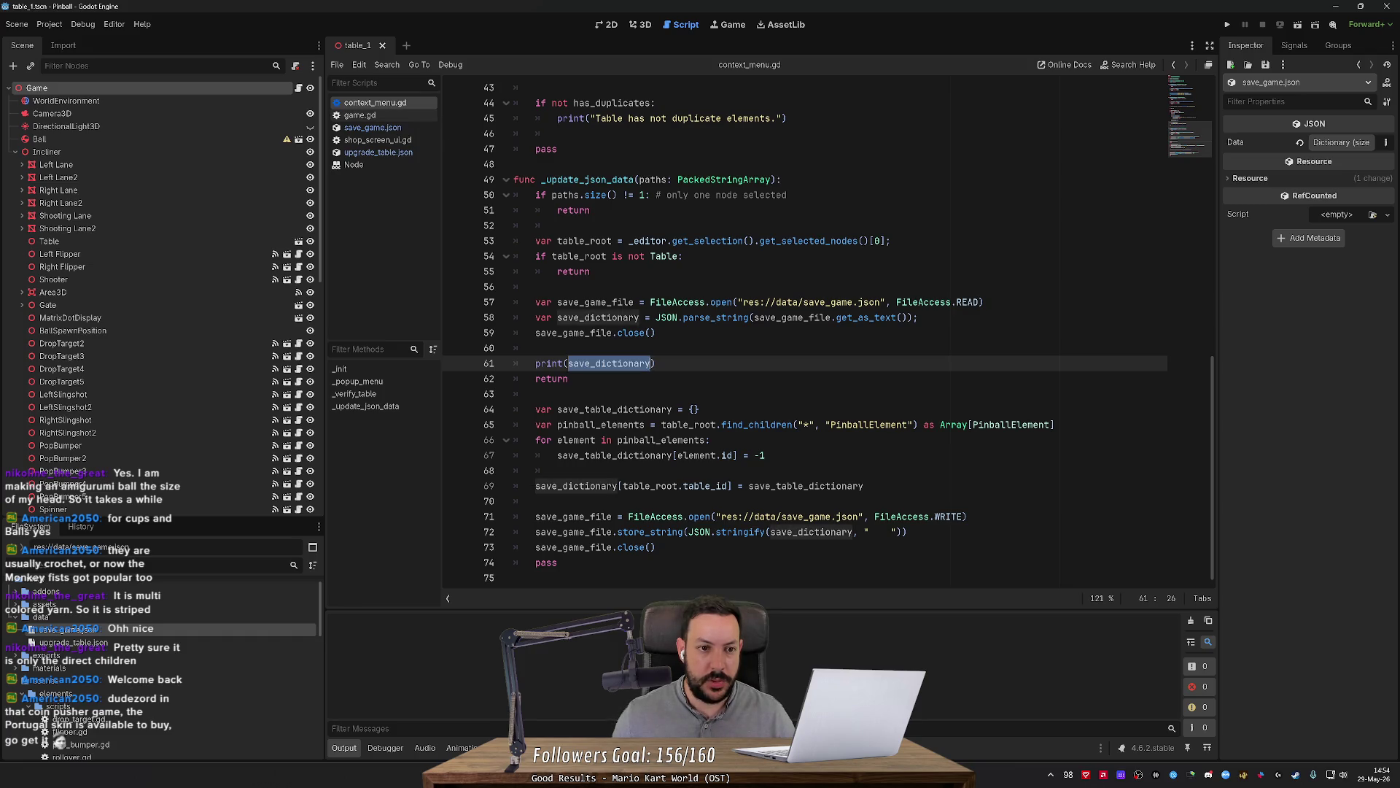
- Run Update JSON data on Game and review save_game.json before closing it
{"action": "right_click", "coordinate": [173, 88]}
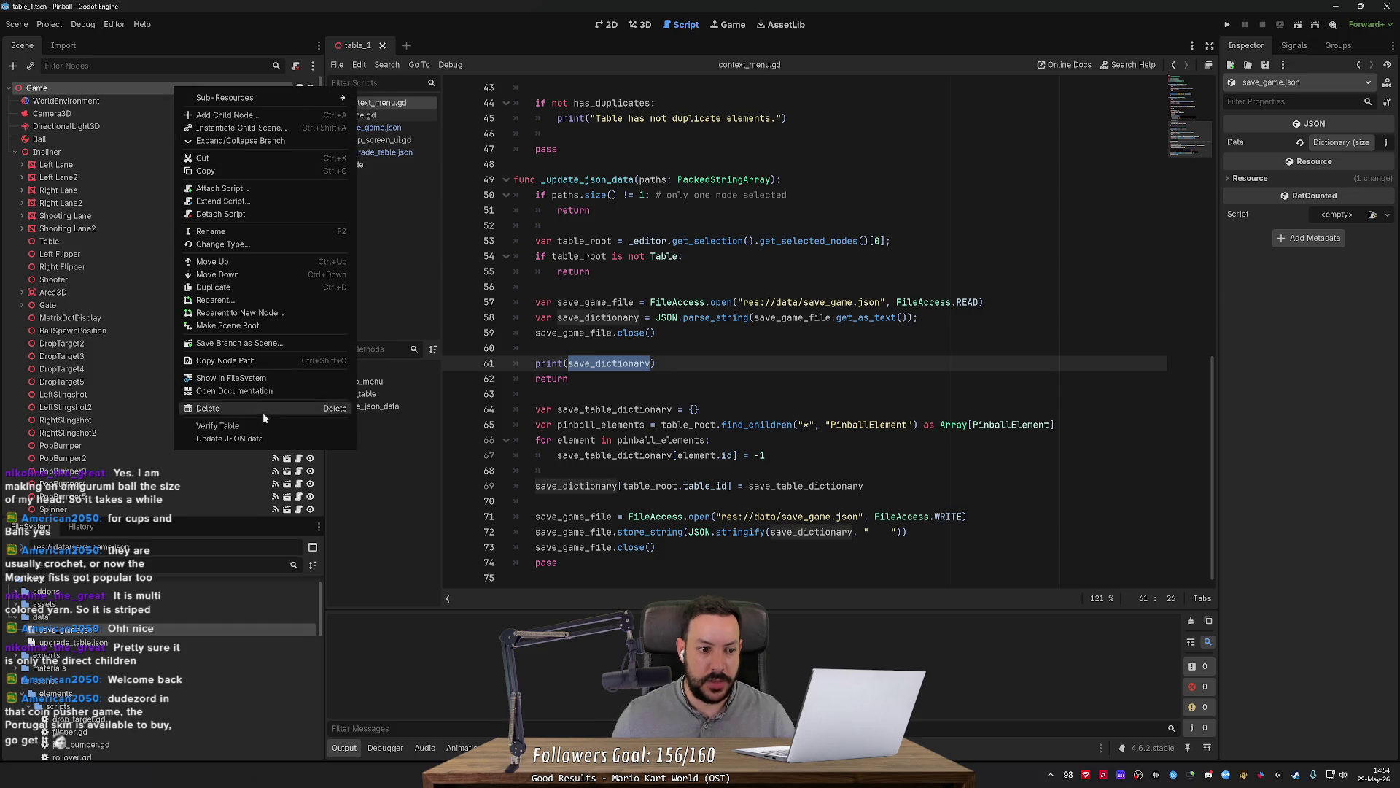
{"action": "left_click", "coordinate": [265, 437]}
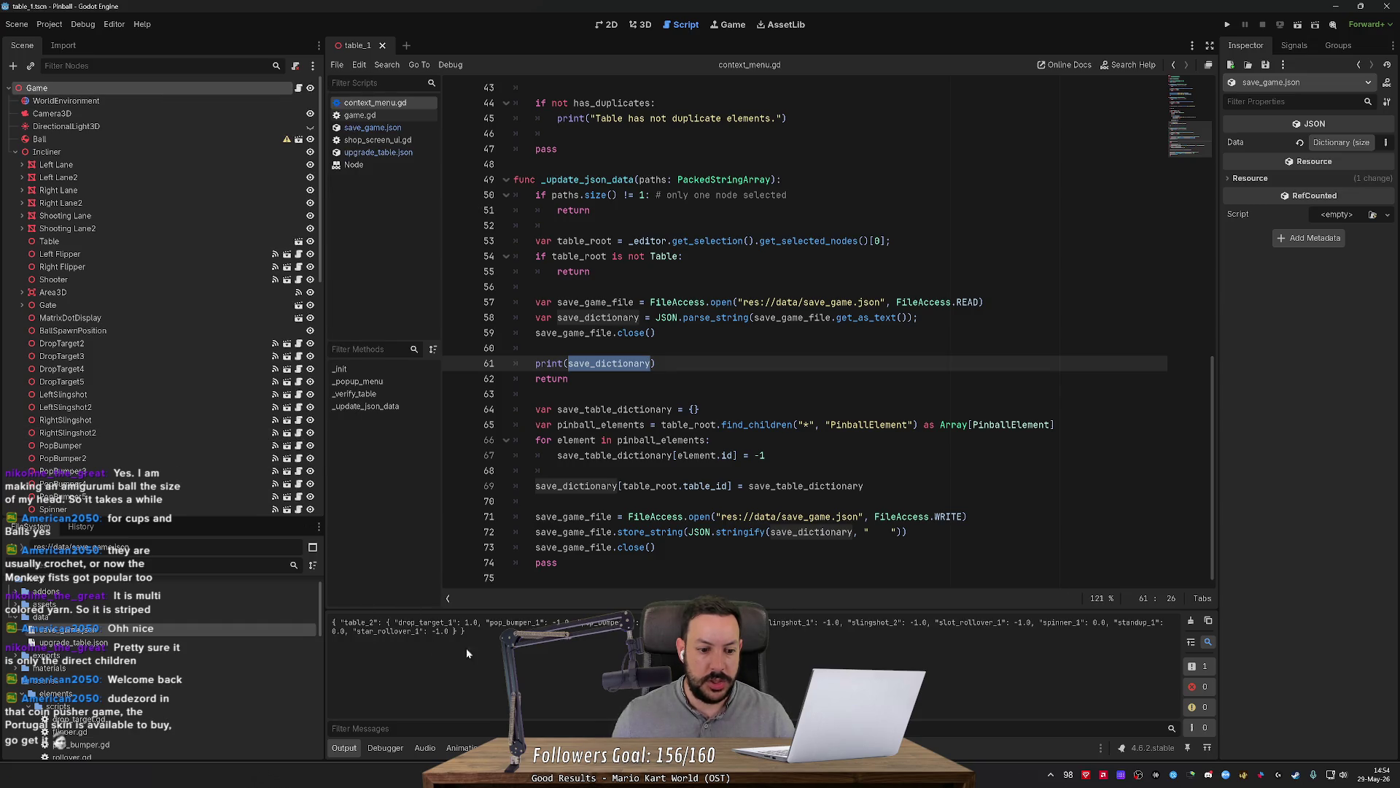
{"action": "left_click", "coordinate": [372, 128]}
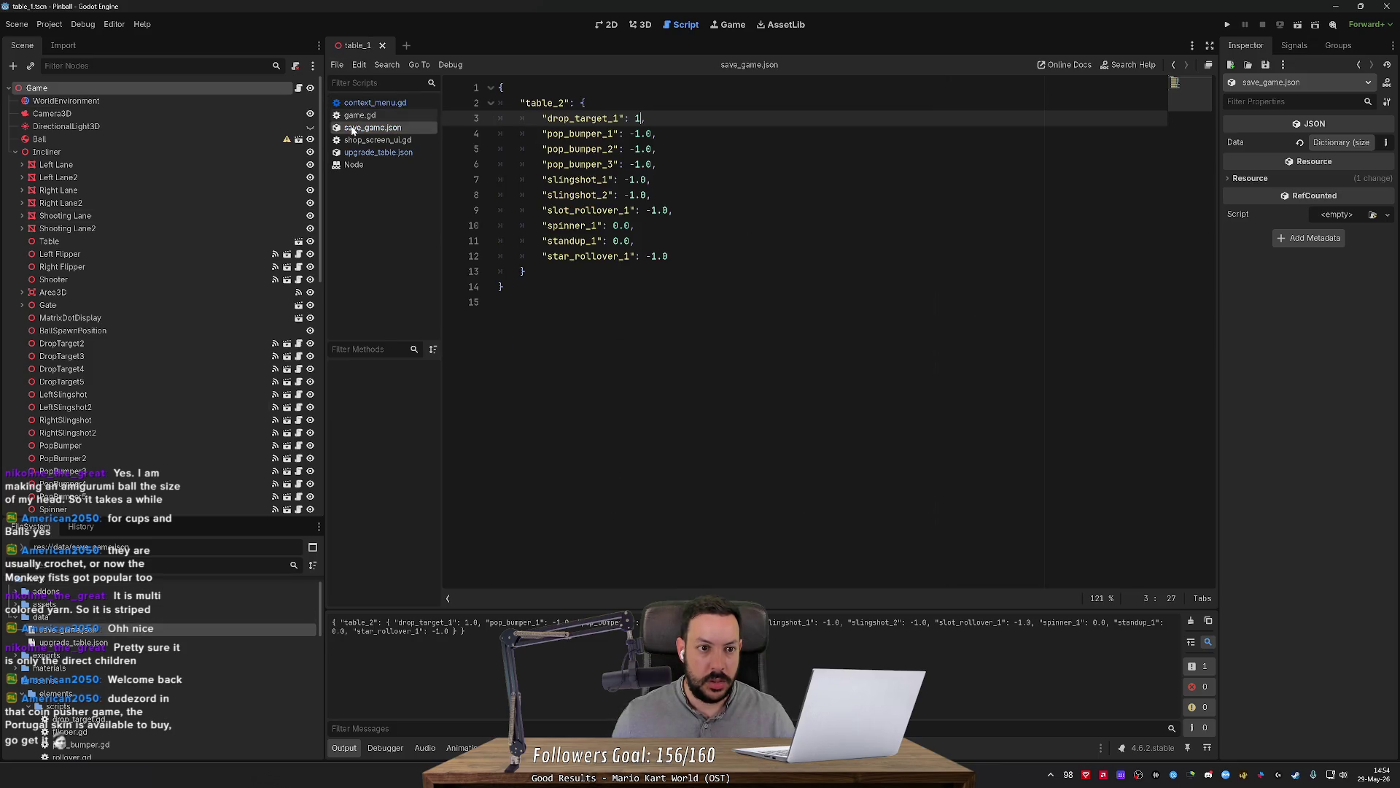
{"action": "middle_click", "coordinate": [372, 127]}
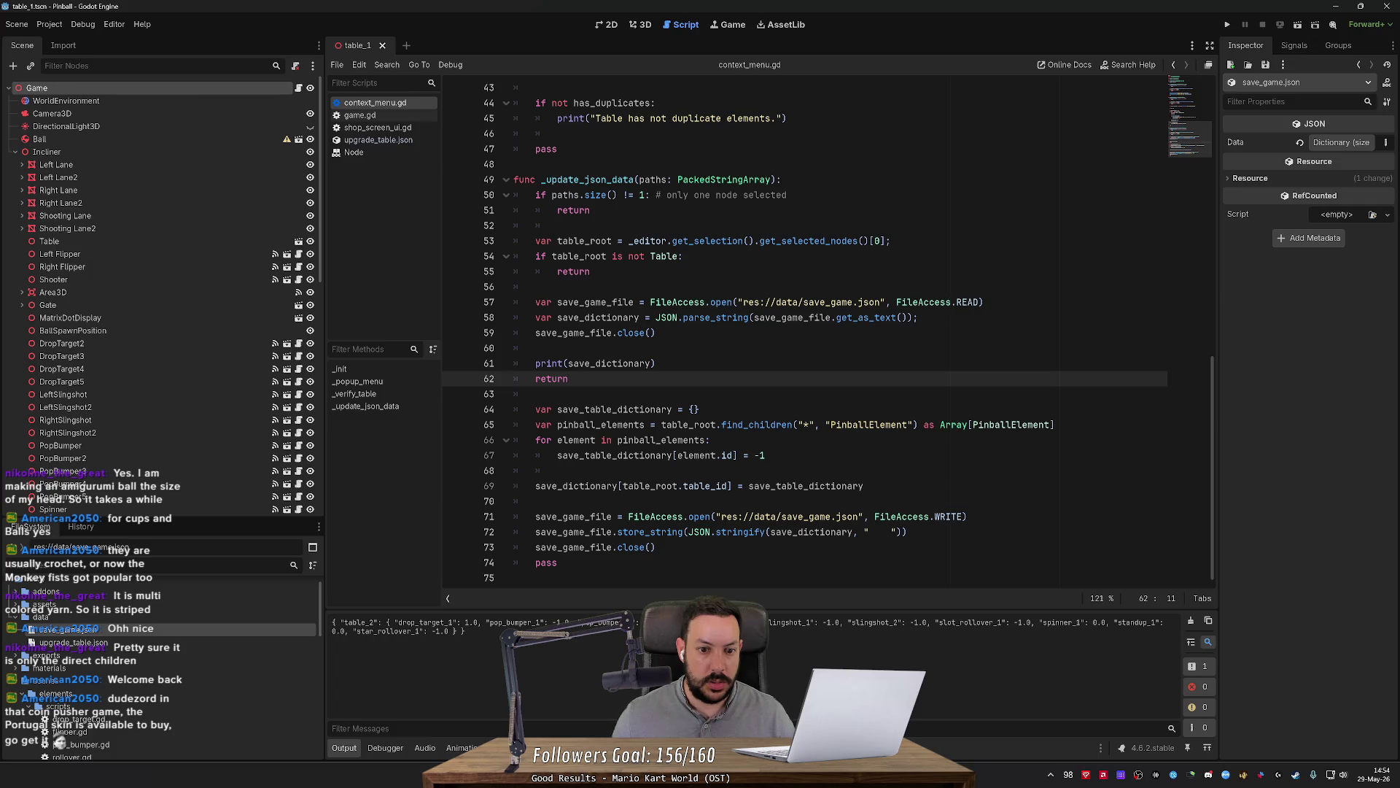
- Delete the debug print, return and leftover blank lines from _update_json_data, then save
{"action": "key", "text": "shift+Up"}
{"action": "key", "text": "shift+Up"}
{"action": "key", "text": "BackSpace"}
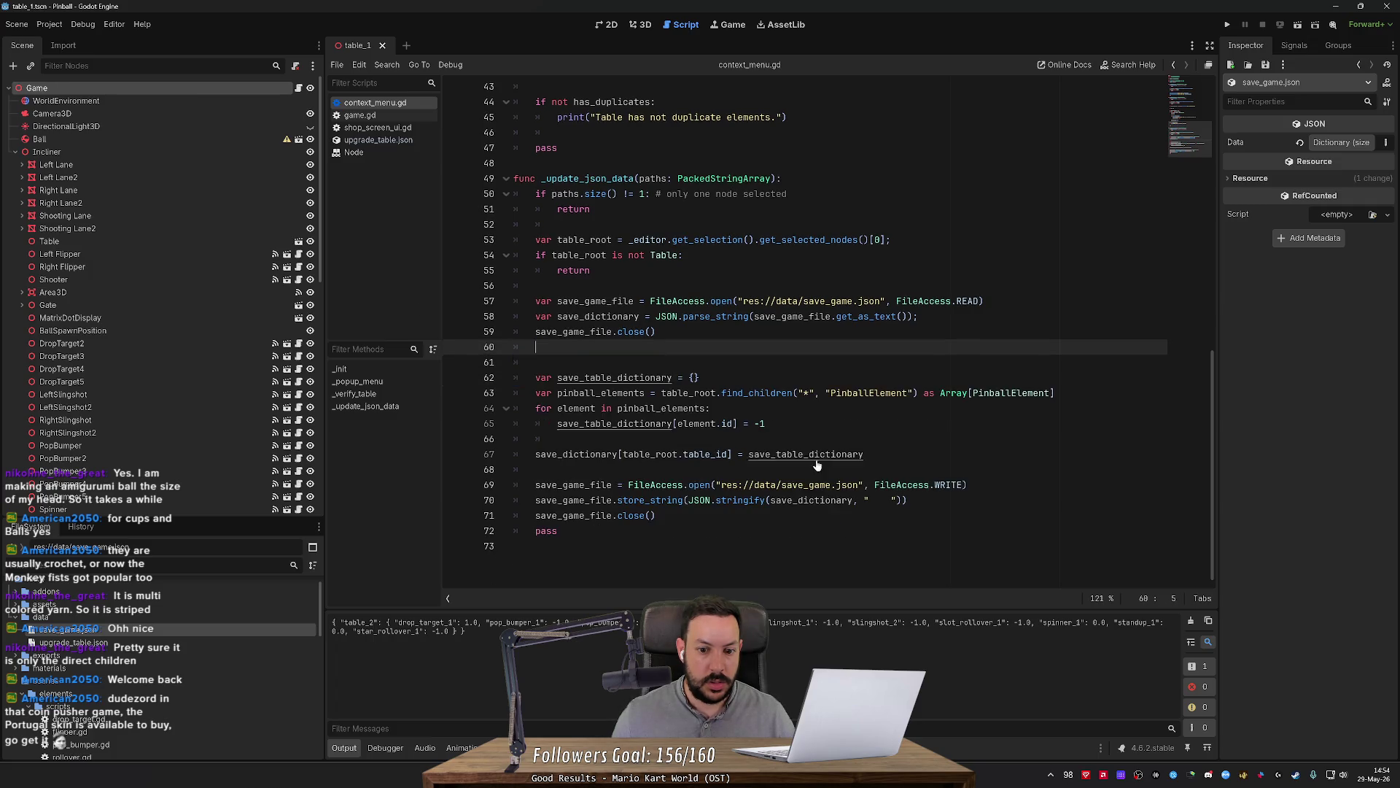
{"action": "left_click", "coordinate": [864, 453]}
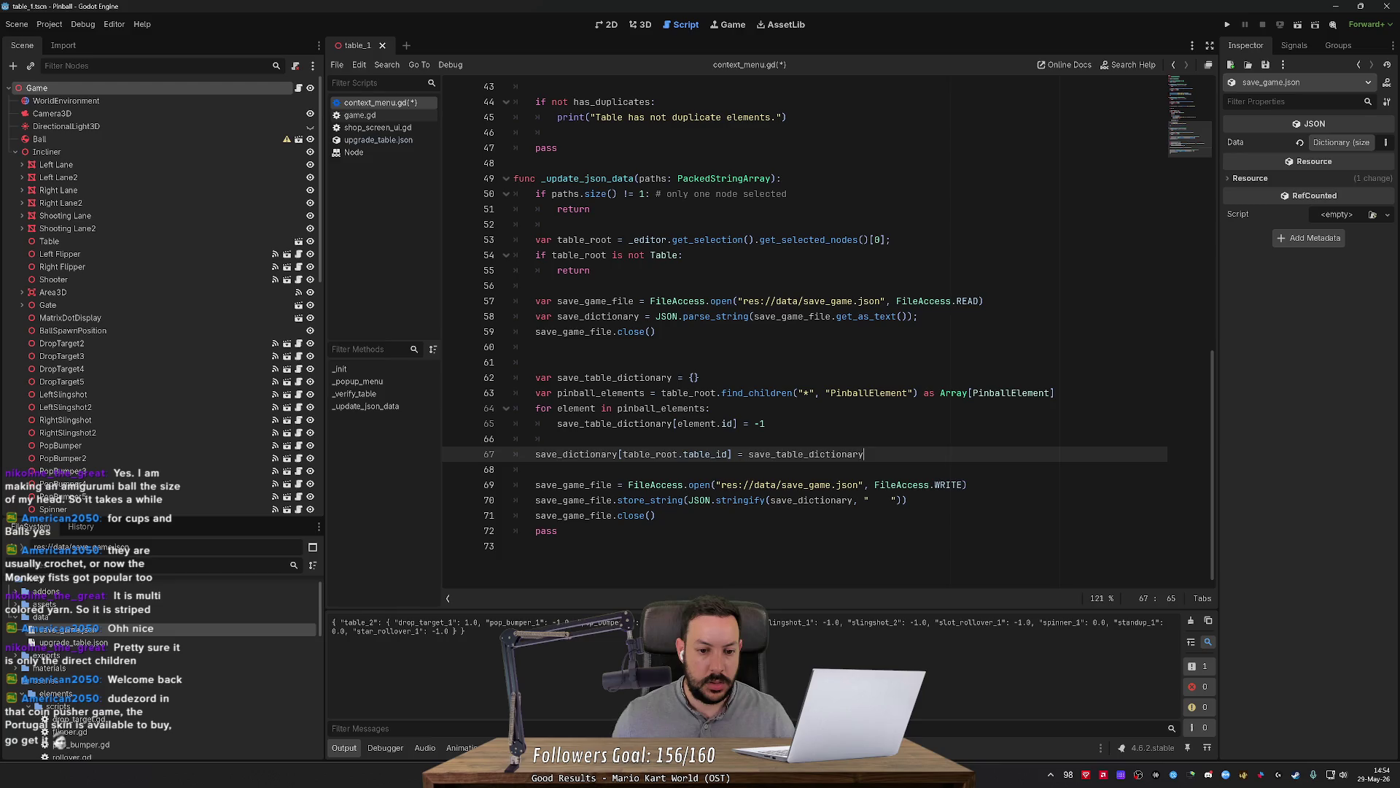
{"action": "left_click_drag", "start_coordinate": [536, 363], "coordinate": [537, 348]}
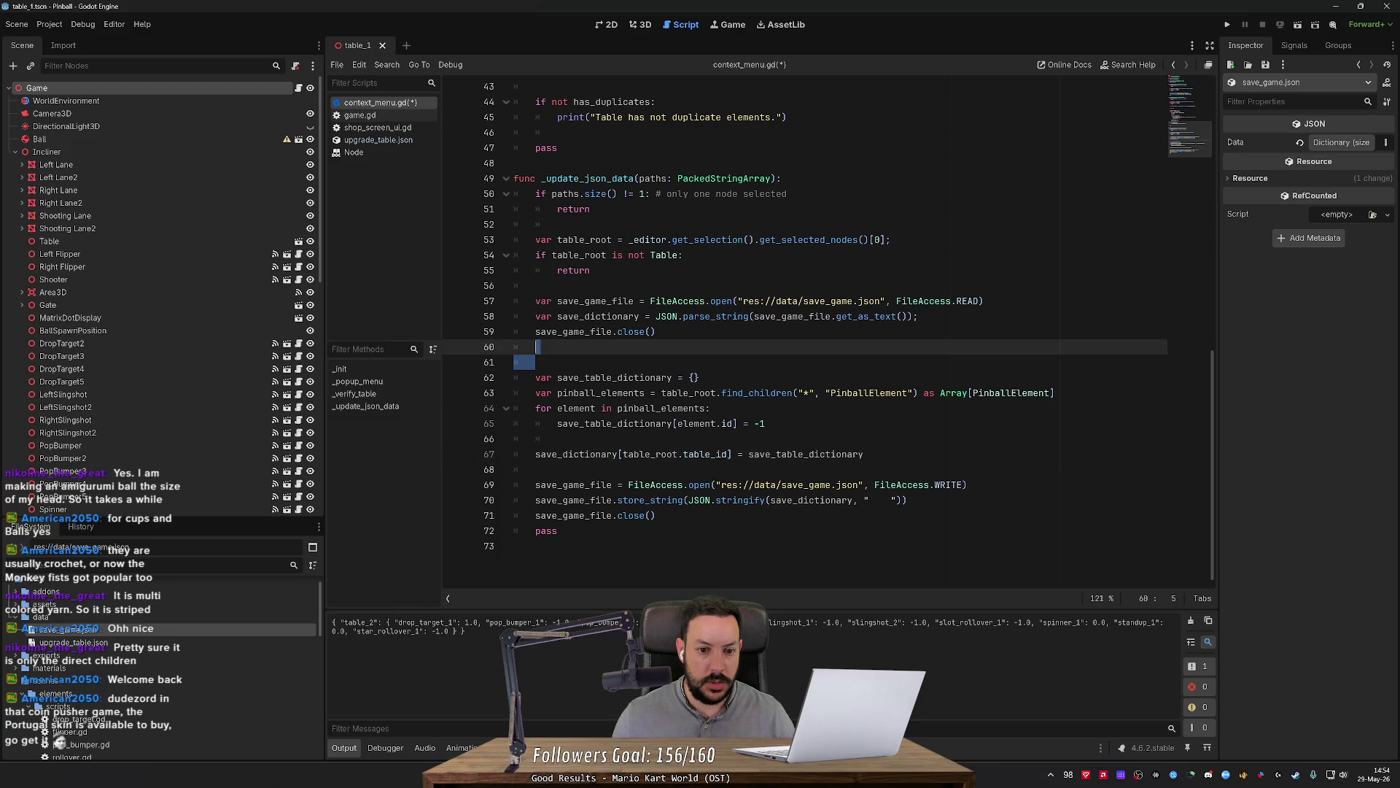
{"action": "key", "text": "BackSpace"}
{"action": "key", "text": "ctrl+s"}
- Rerun Update JSON data, verify save_game.json and game.gd, then return to context_menu.gd
{"action": "right_click", "coordinate": [125, 89]}
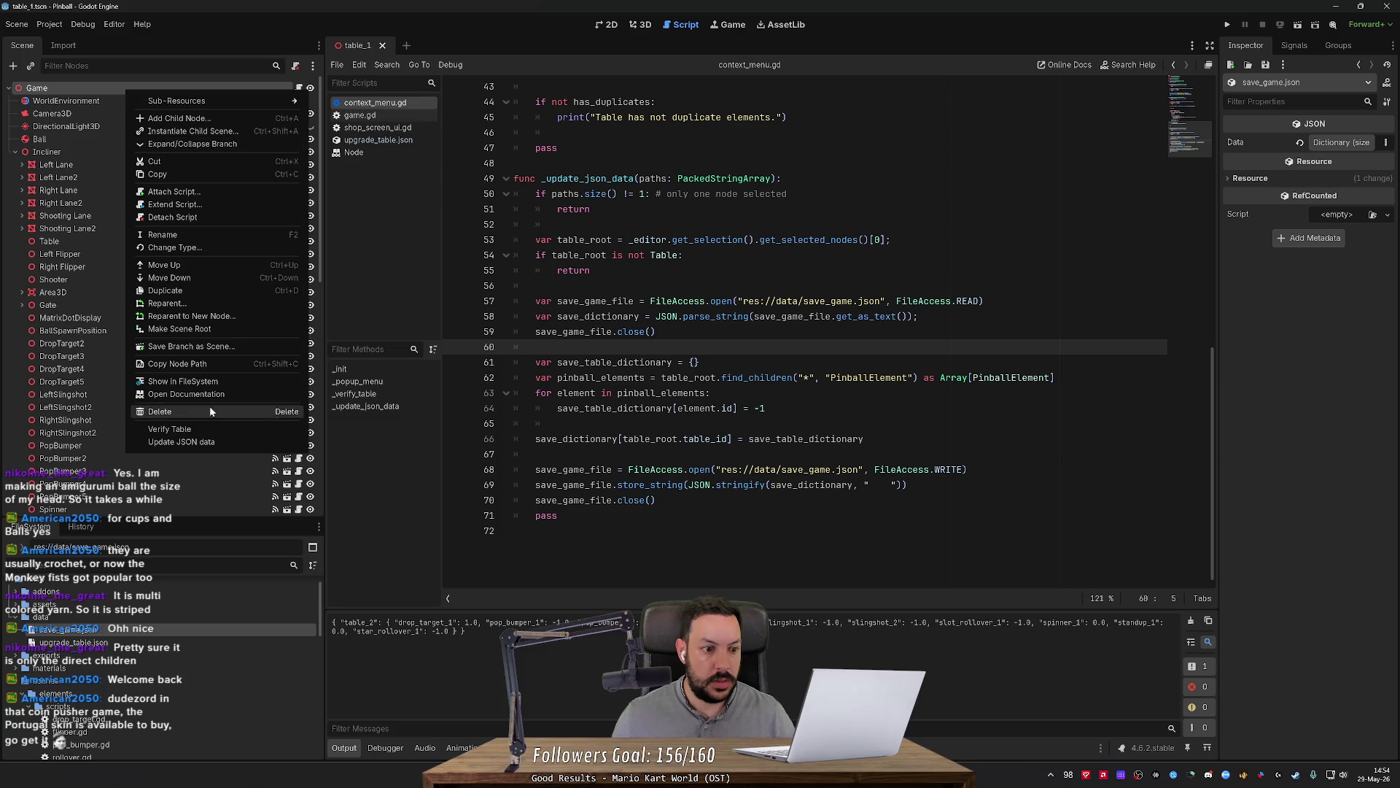
{"action": "left_click", "coordinate": [212, 441]}
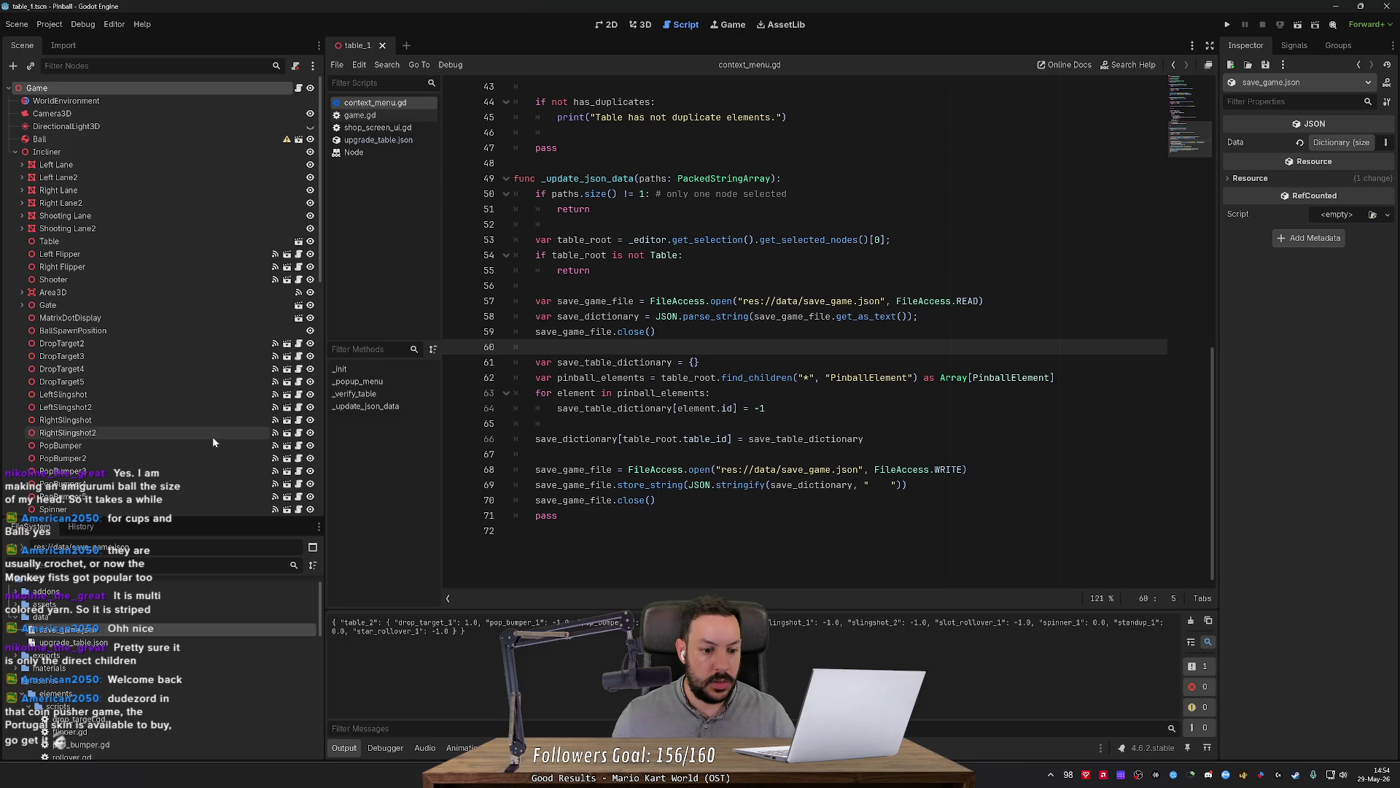
{"action": "double_click", "coordinate": [205, 629]}
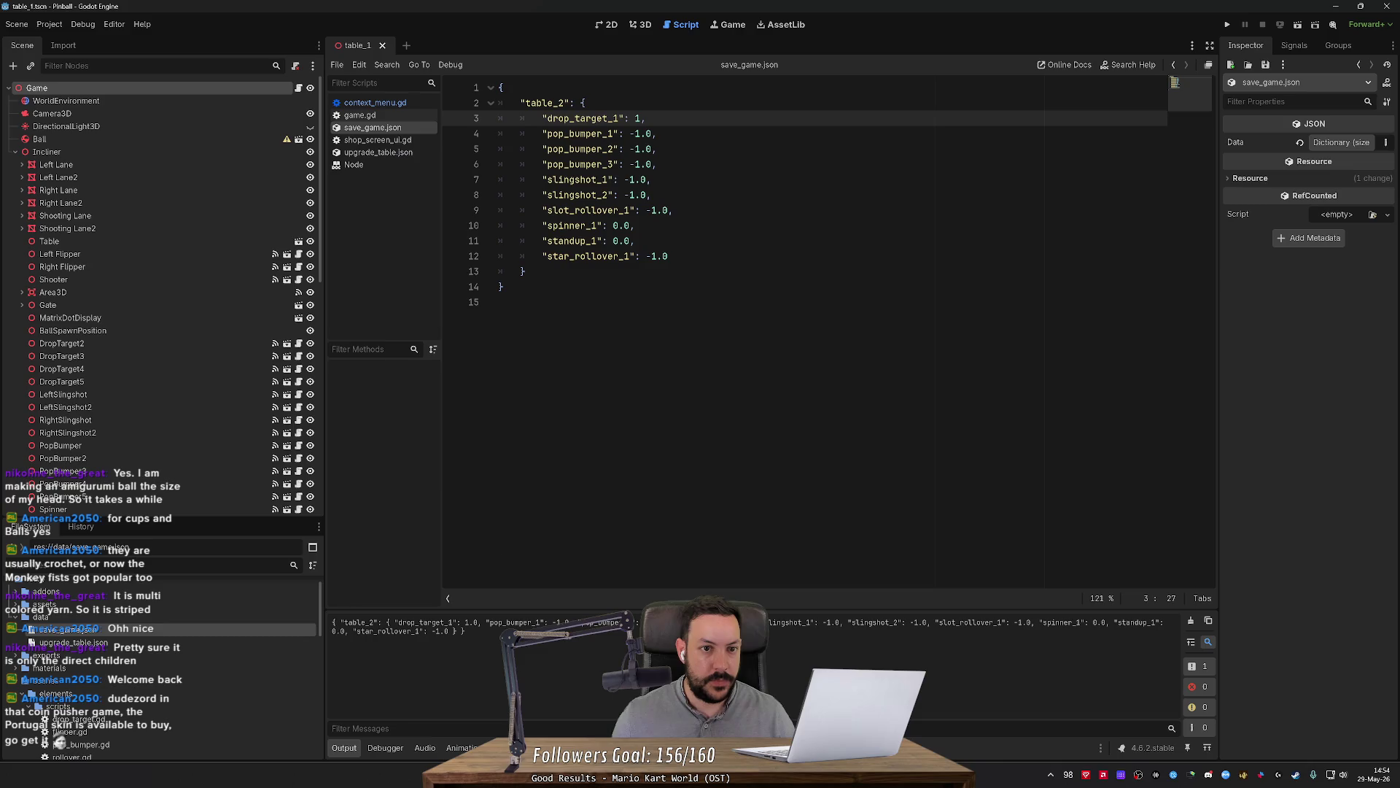
{"action": "middle_click", "coordinate": [398, 132]}
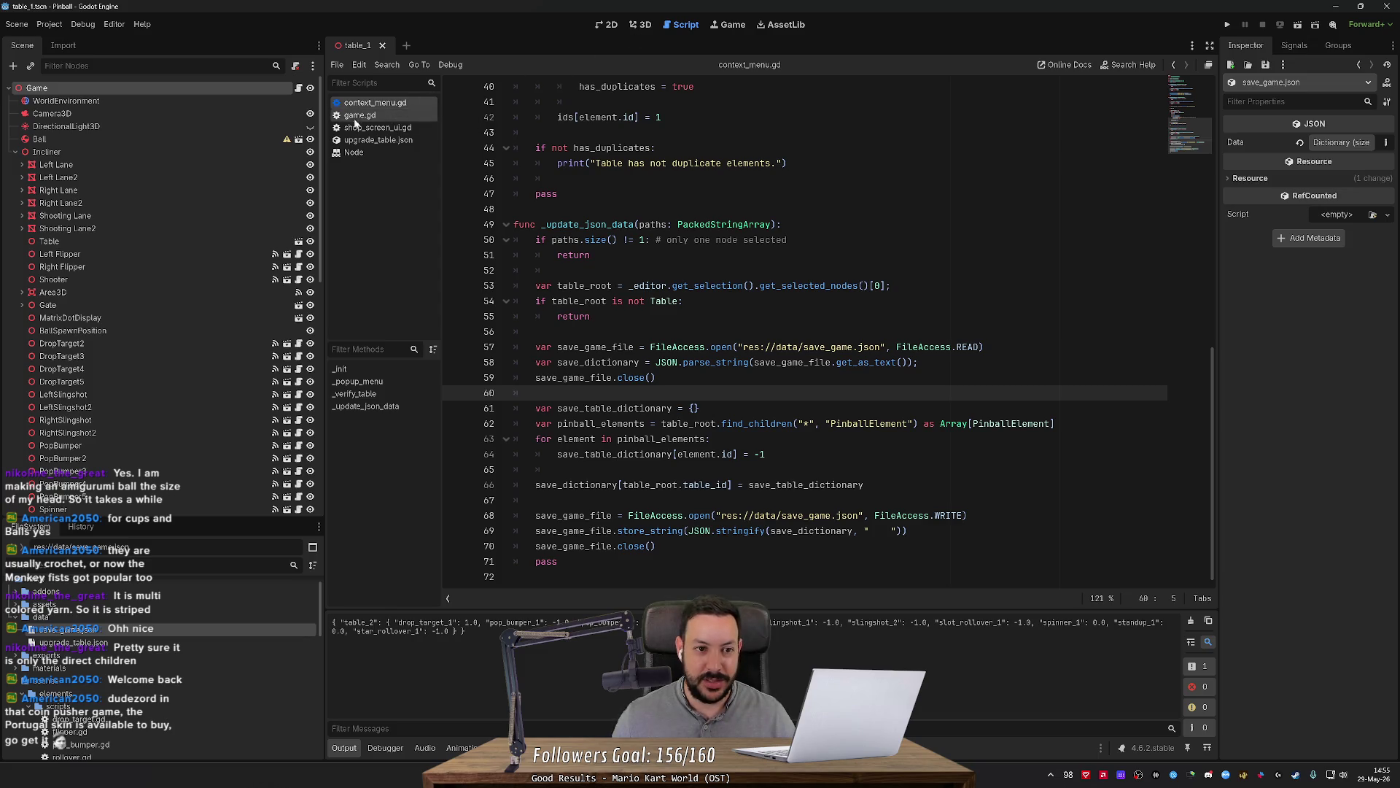
{"action": "left_click", "coordinate": [371, 122]}
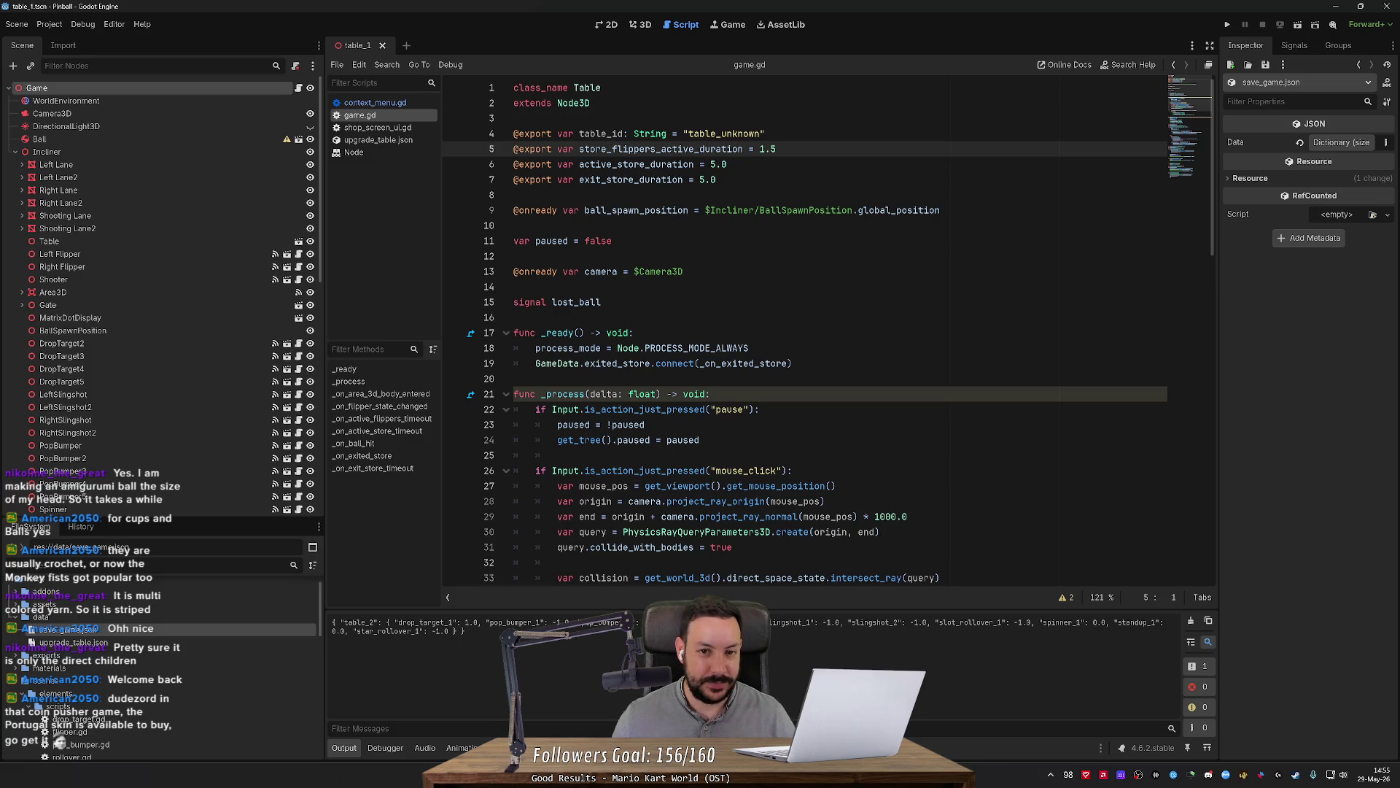
{"action": "left_click", "coordinate": [391, 106]}
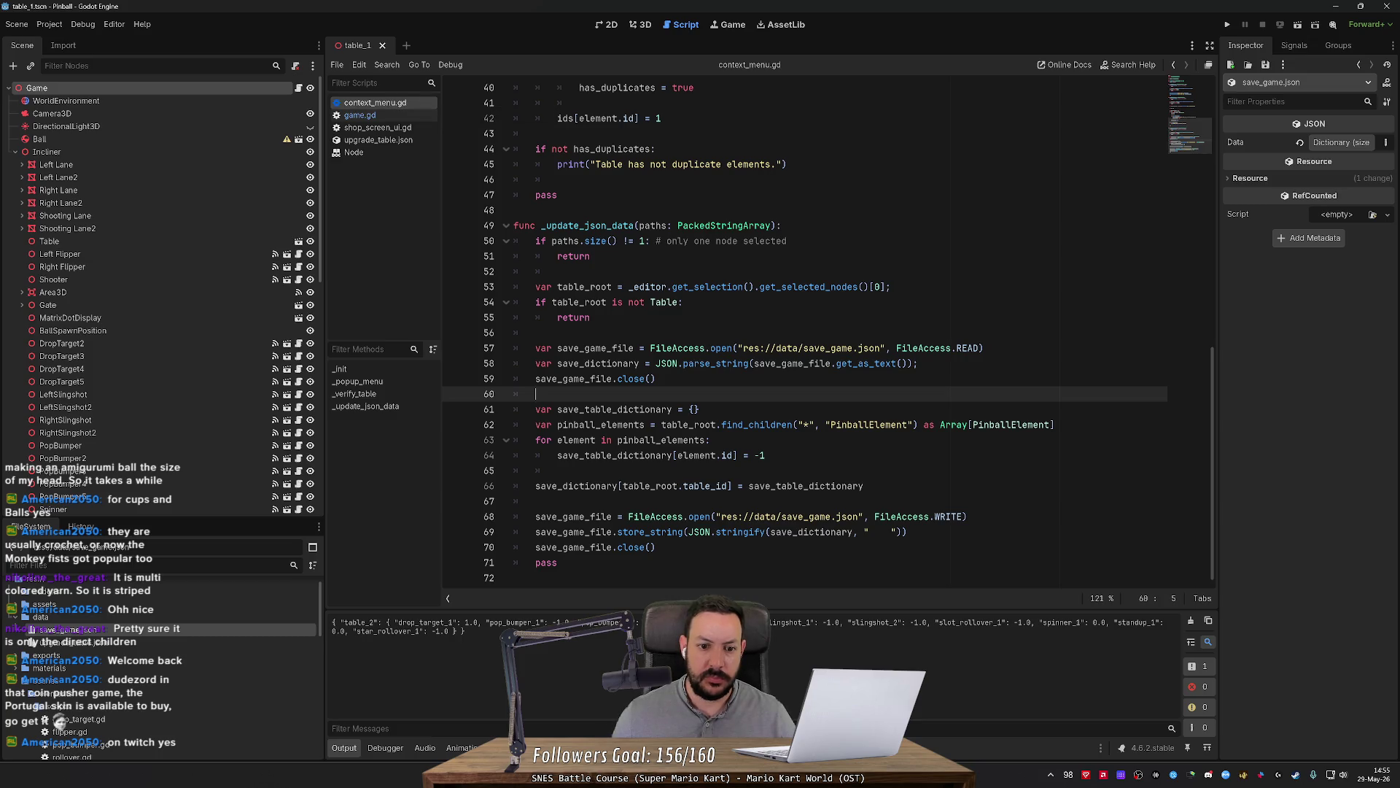
- Restore the print and return, renaming the parsed variable and print argument to old_save_dictionary
{"action": "key", "text": "ctrl+z"}
{"action": "key", "text": "Right"}
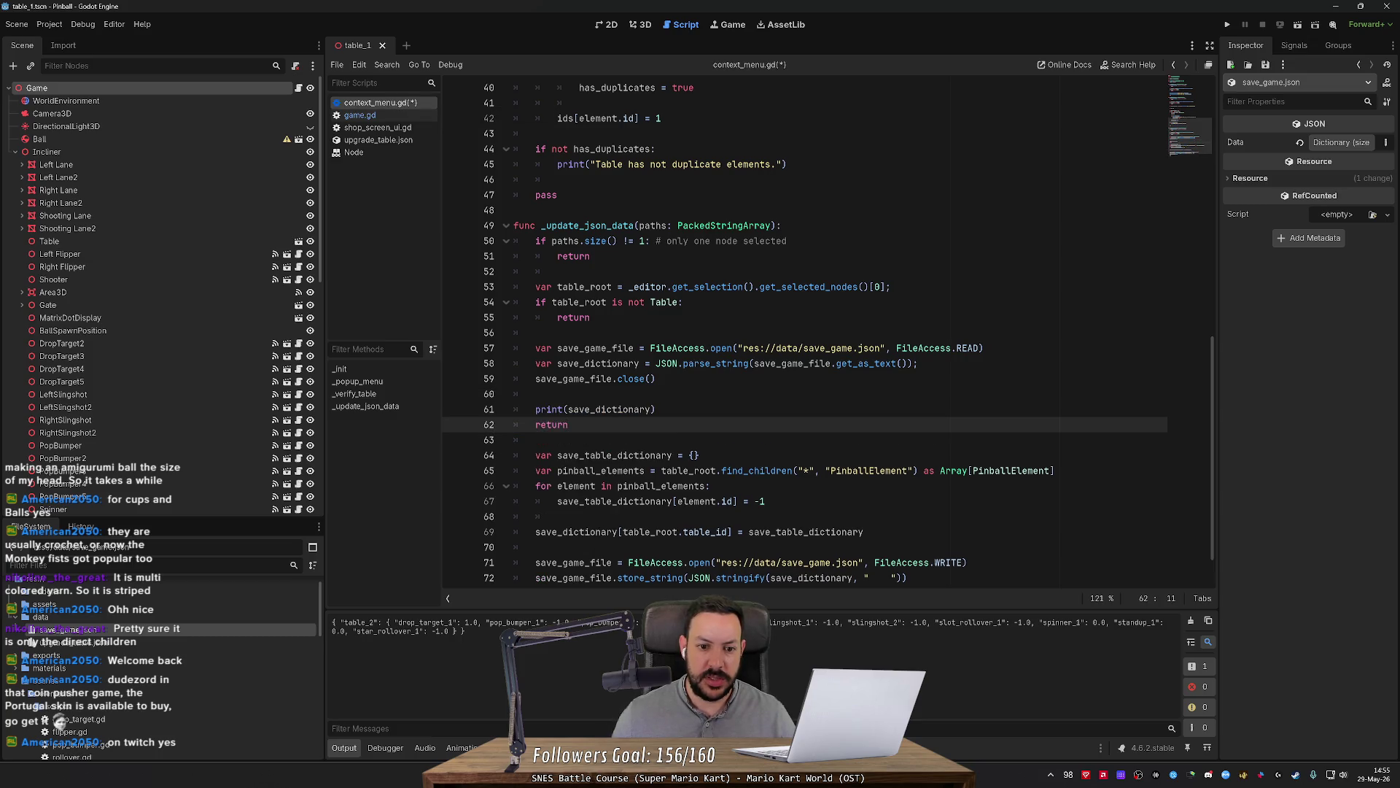
{"action": "left_click", "coordinate": [557, 363]}
{"action": "type", "text": "odld_"}
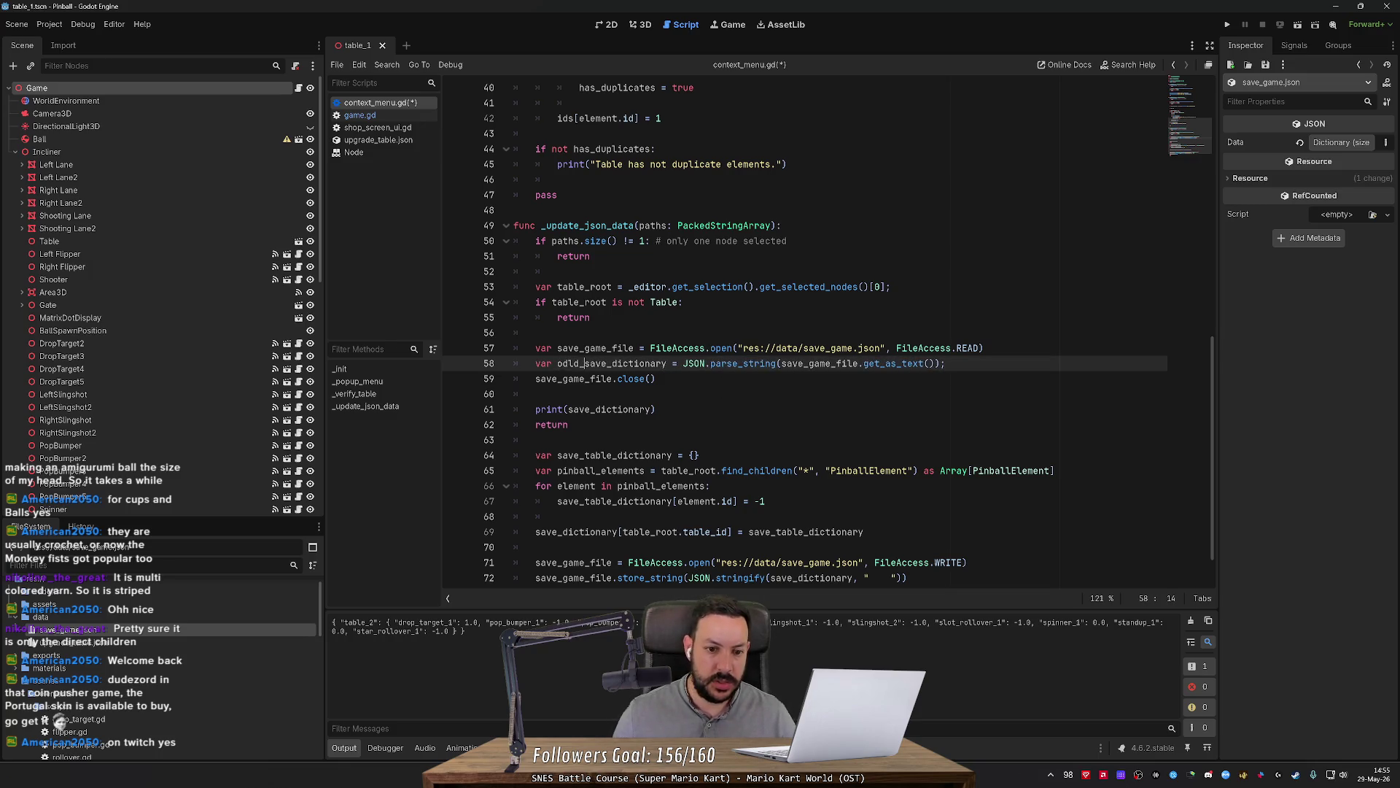
{"action": "key", "text": "BackSpace"}
{"action": "key", "text": "BackSpace"}
{"action": "key", "text": "BackSpace"}
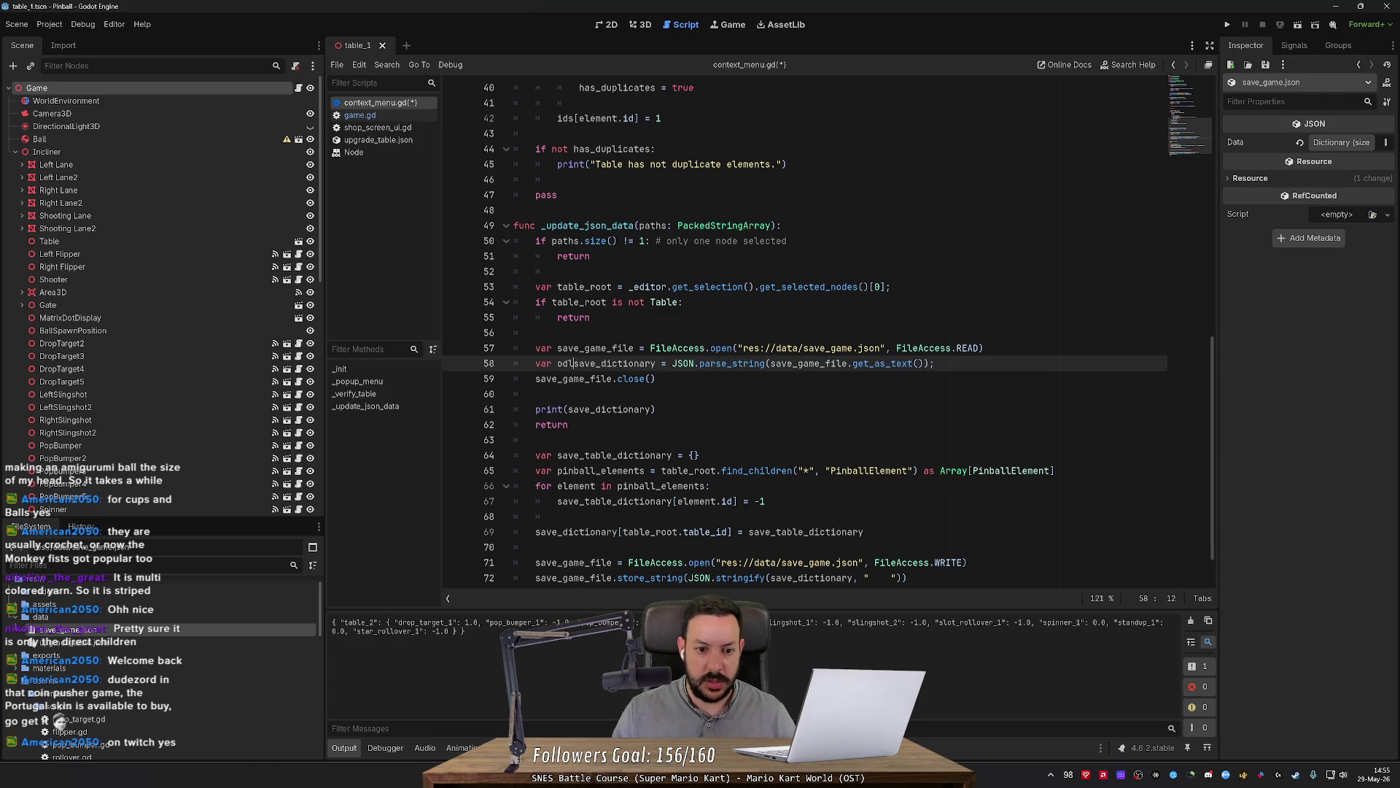
{"action": "type", "text": "ld_"}
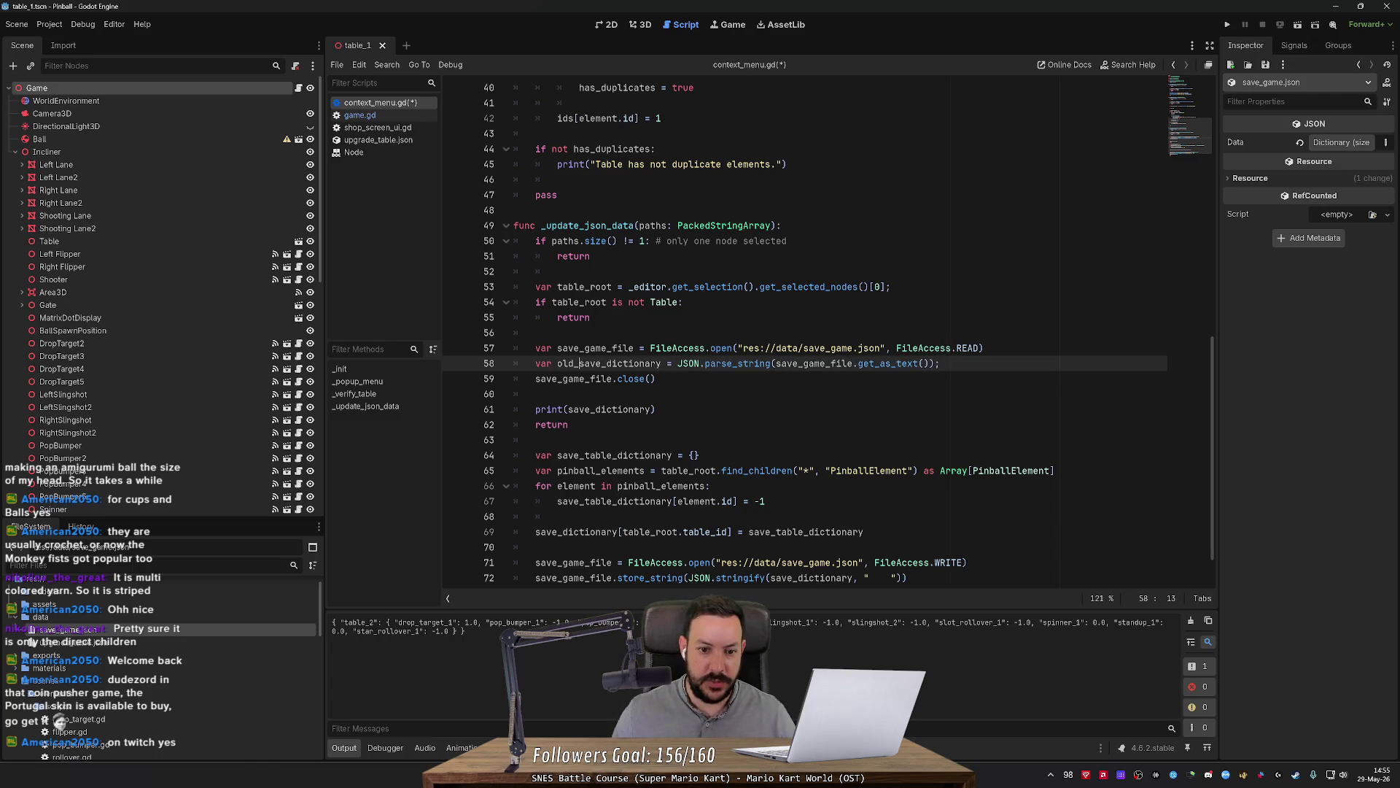
{"action": "left_click", "coordinate": [616, 409]}
{"action": "double_click", "coordinate": [617, 409]}
{"action": "type", "text": "old_save_dictionary"}
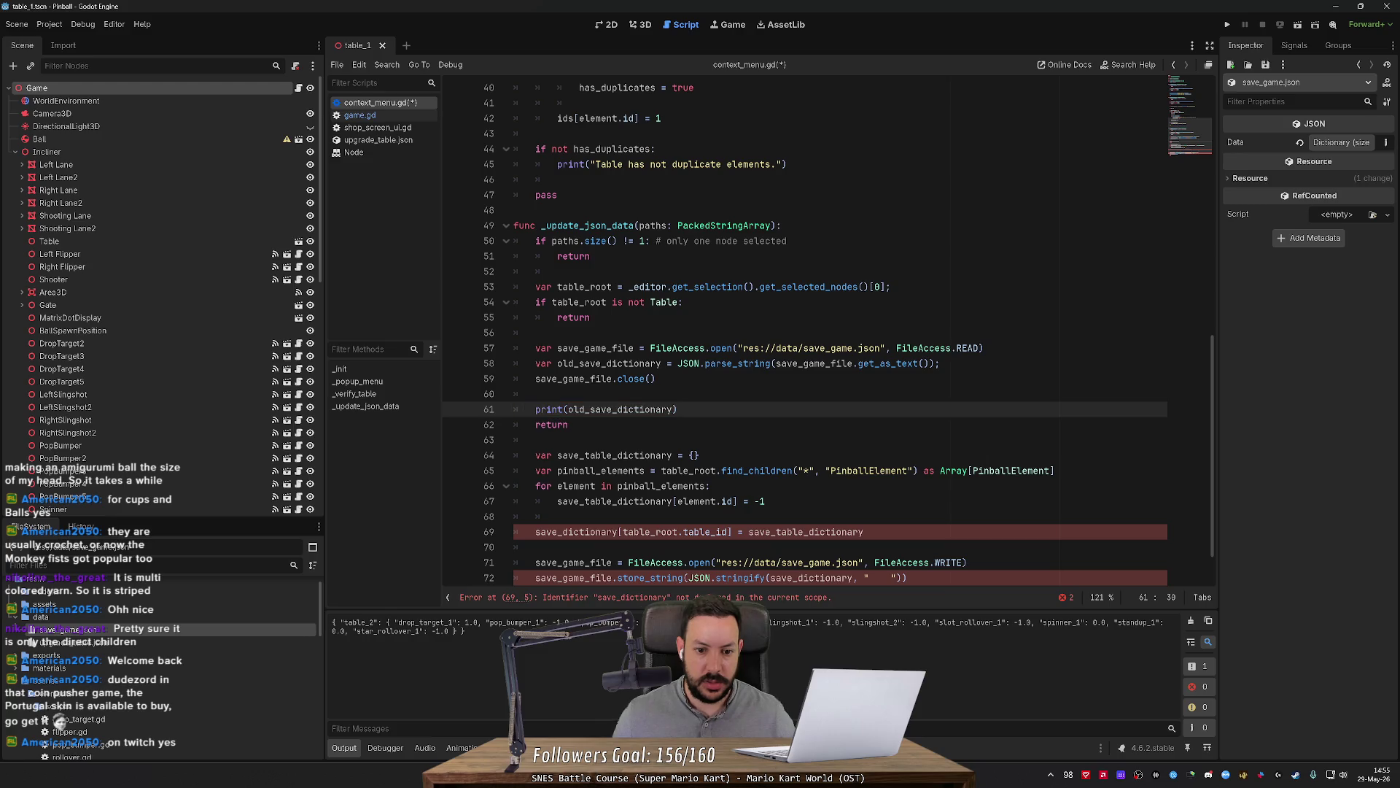
- Add 'var save_dictionary = old_save_dictionary' after the loop
{"action": "scroll", "coordinate": [828, 334], "scroll_direction": "down", "scroll_amount": 1}
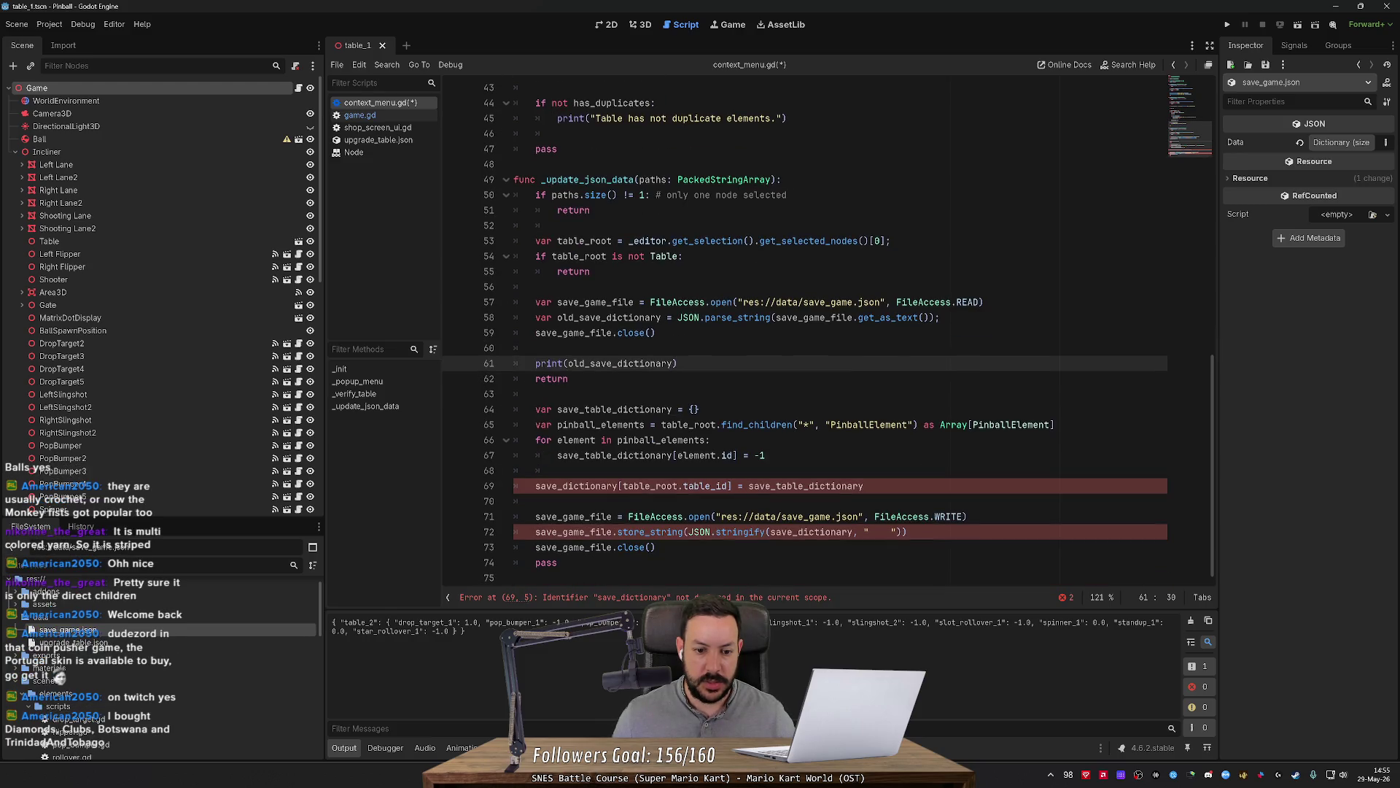
{"action": "left_click", "coordinate": [544, 470]}
{"action": "key", "text": "Return"}
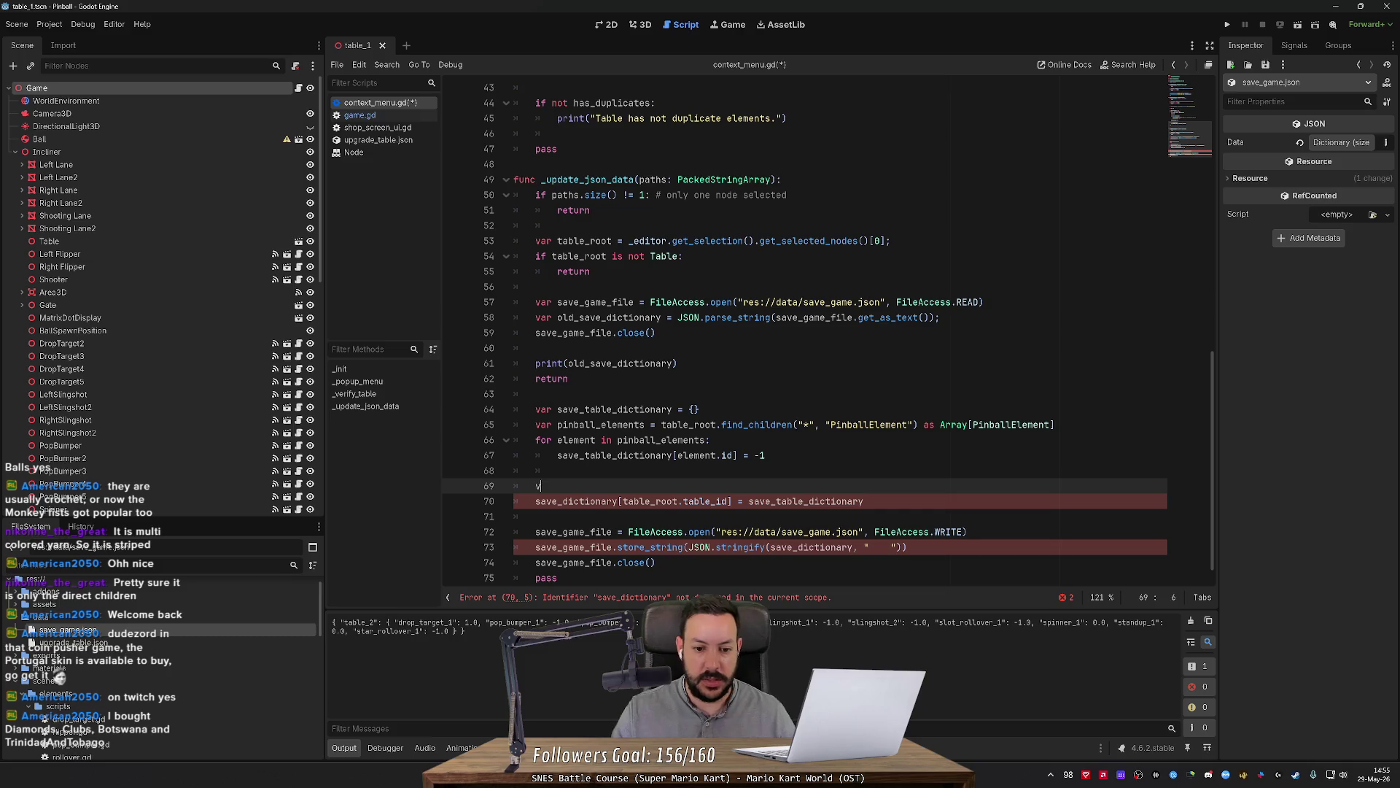
{"action": "type", "text": "ar save_dictio"}
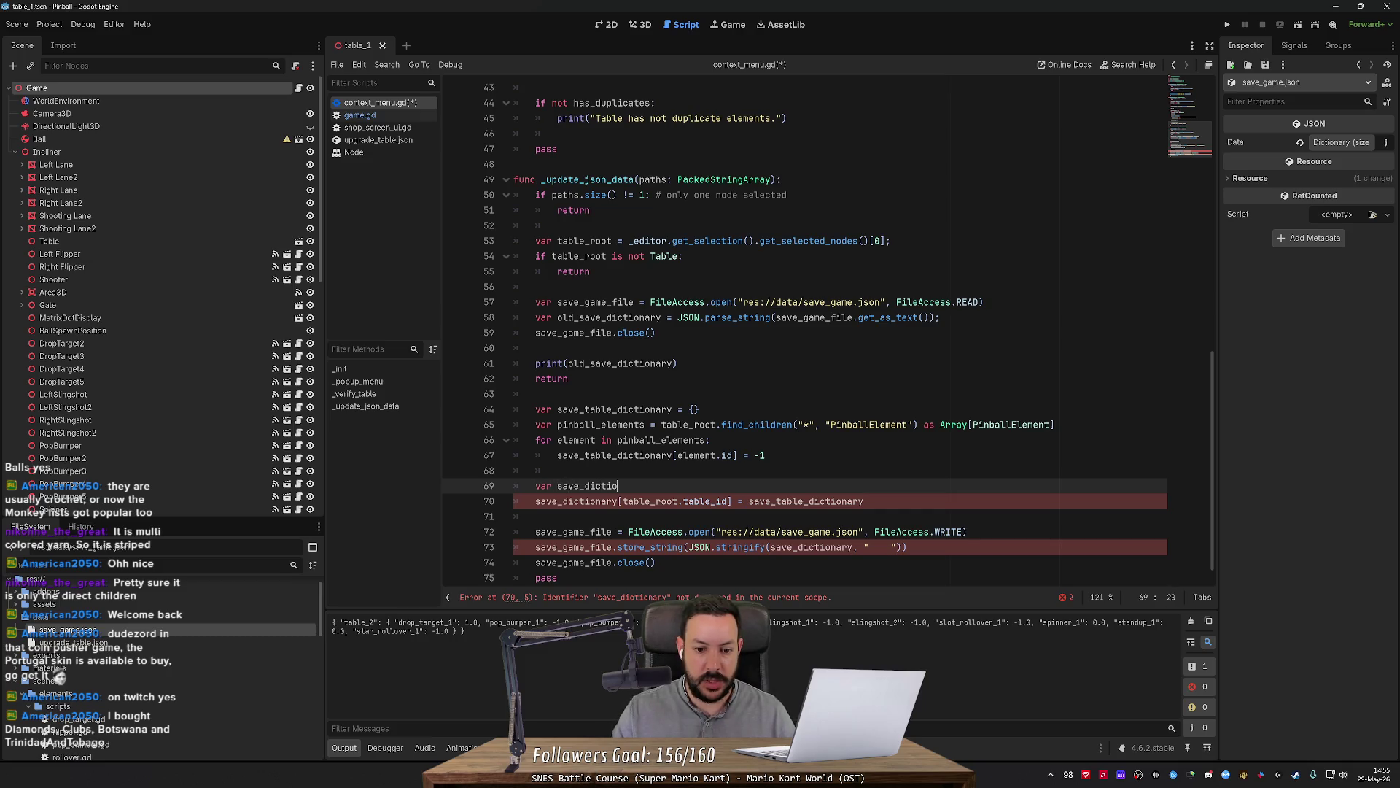
{"action": "type", "text": "nary ="}
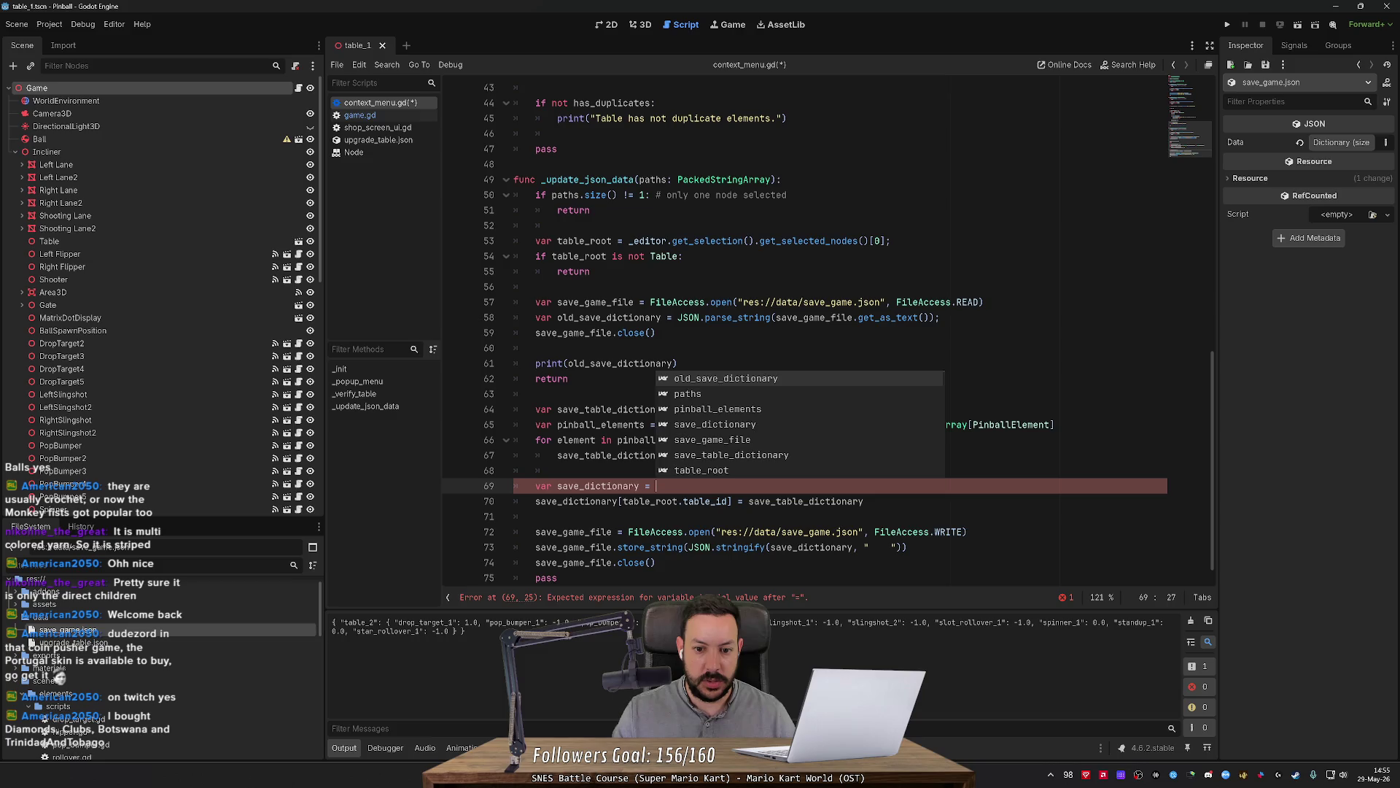
{"action": "key", "text": "Return"}
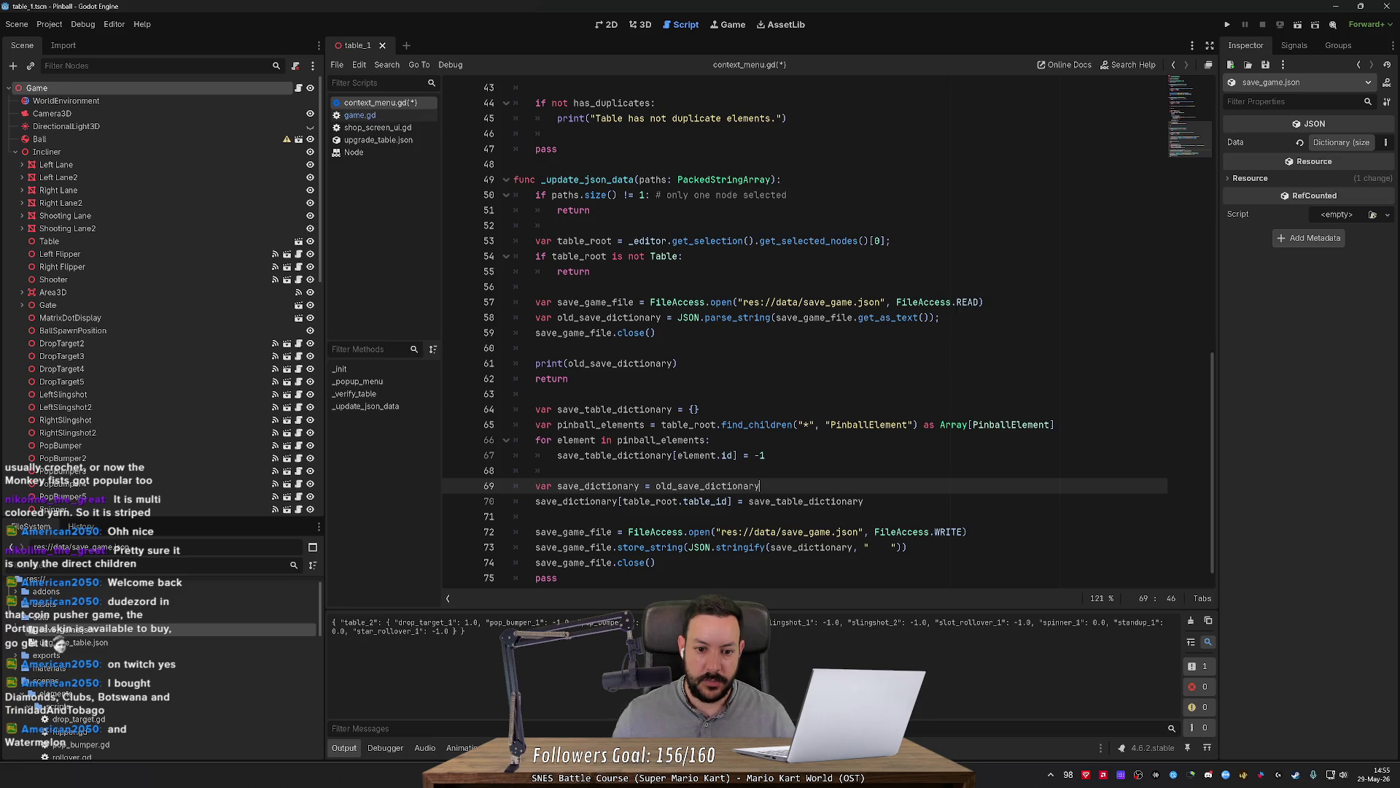
- Add print(element.id) inside the element loop and save the script
{"action": "left_click", "coordinate": [711, 440]}
{"action": "key", "text": "Return"}
{"action": "type", "text": "print"}
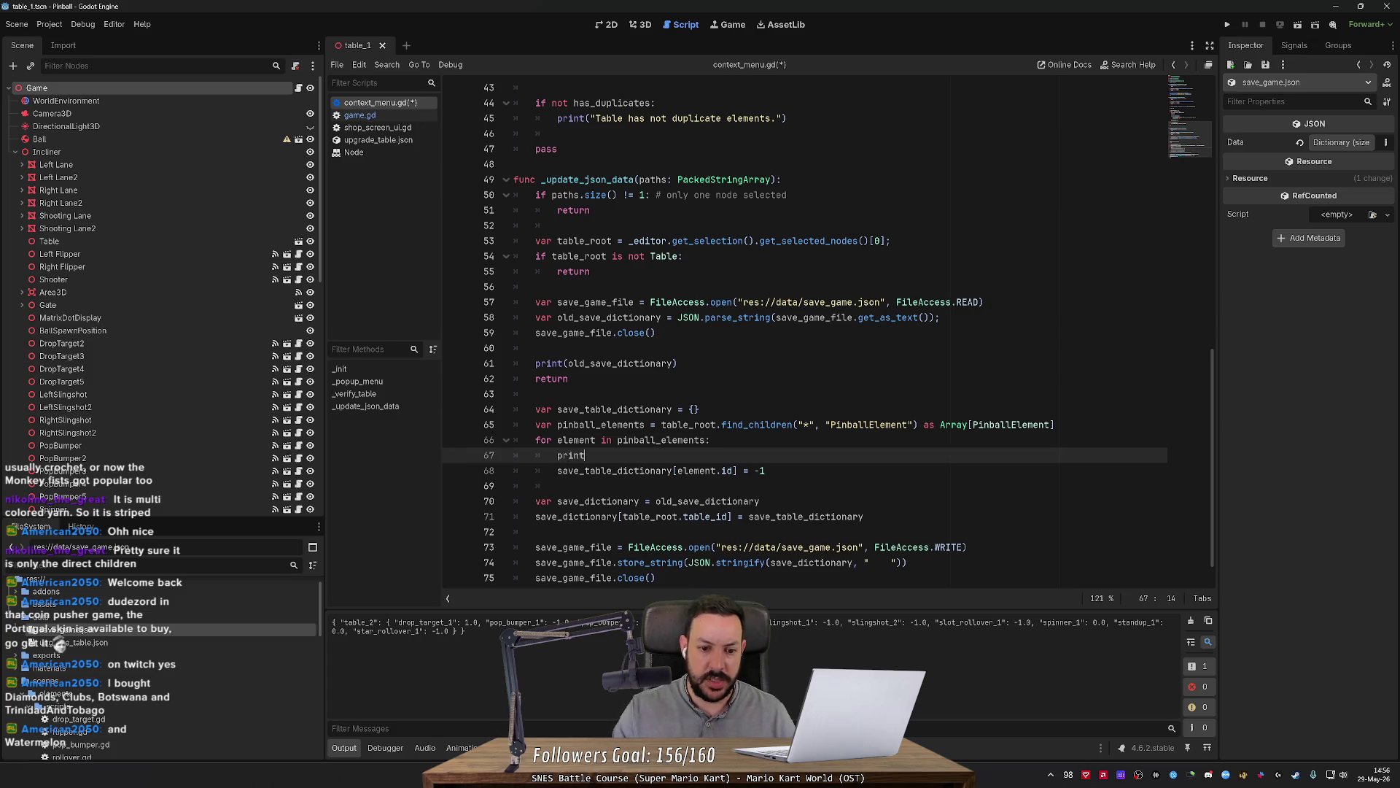
{"action": "type", "text": "(\"el"}
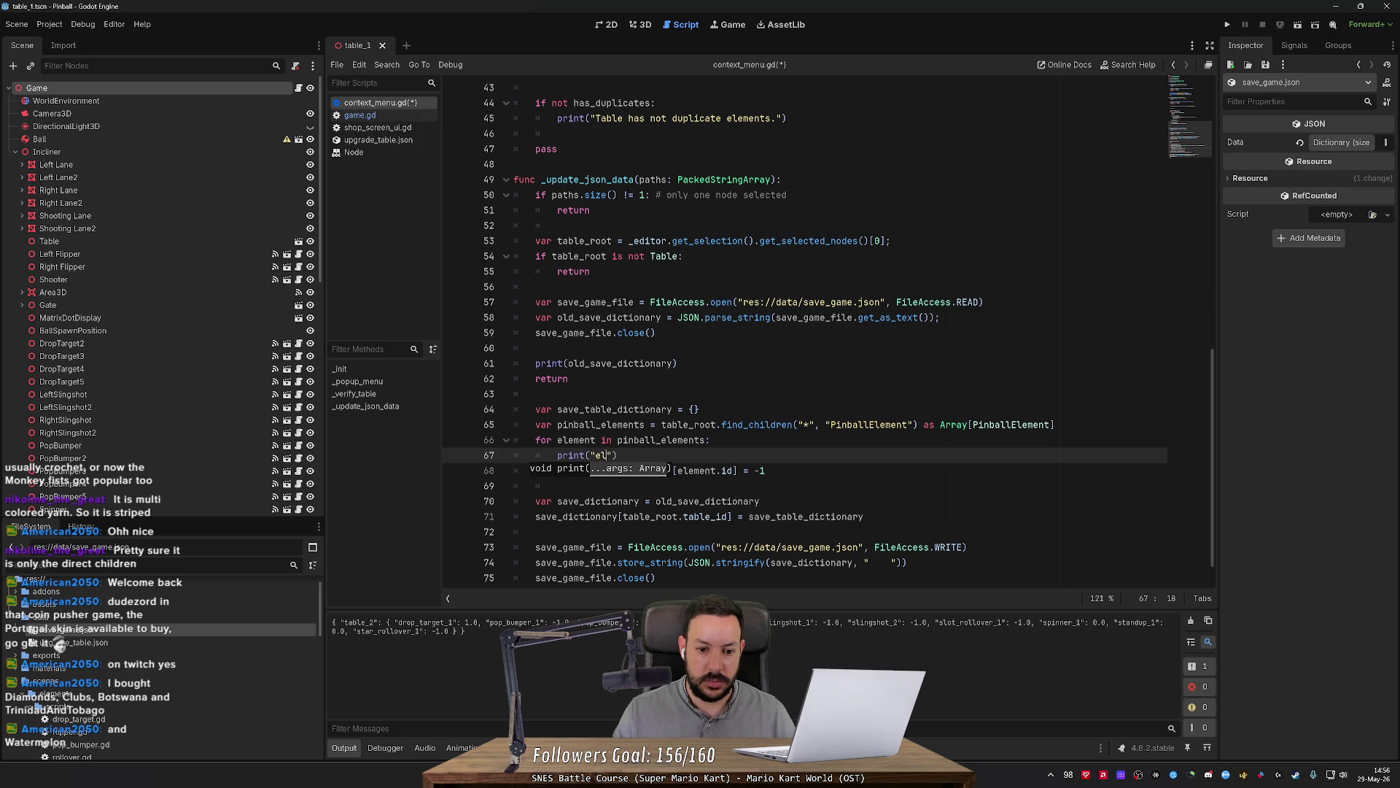
{"action": "key", "text": "BackSpace"}
{"action": "type", "text": "element.id)"}
{"action": "key", "text": "ctrl+s"}
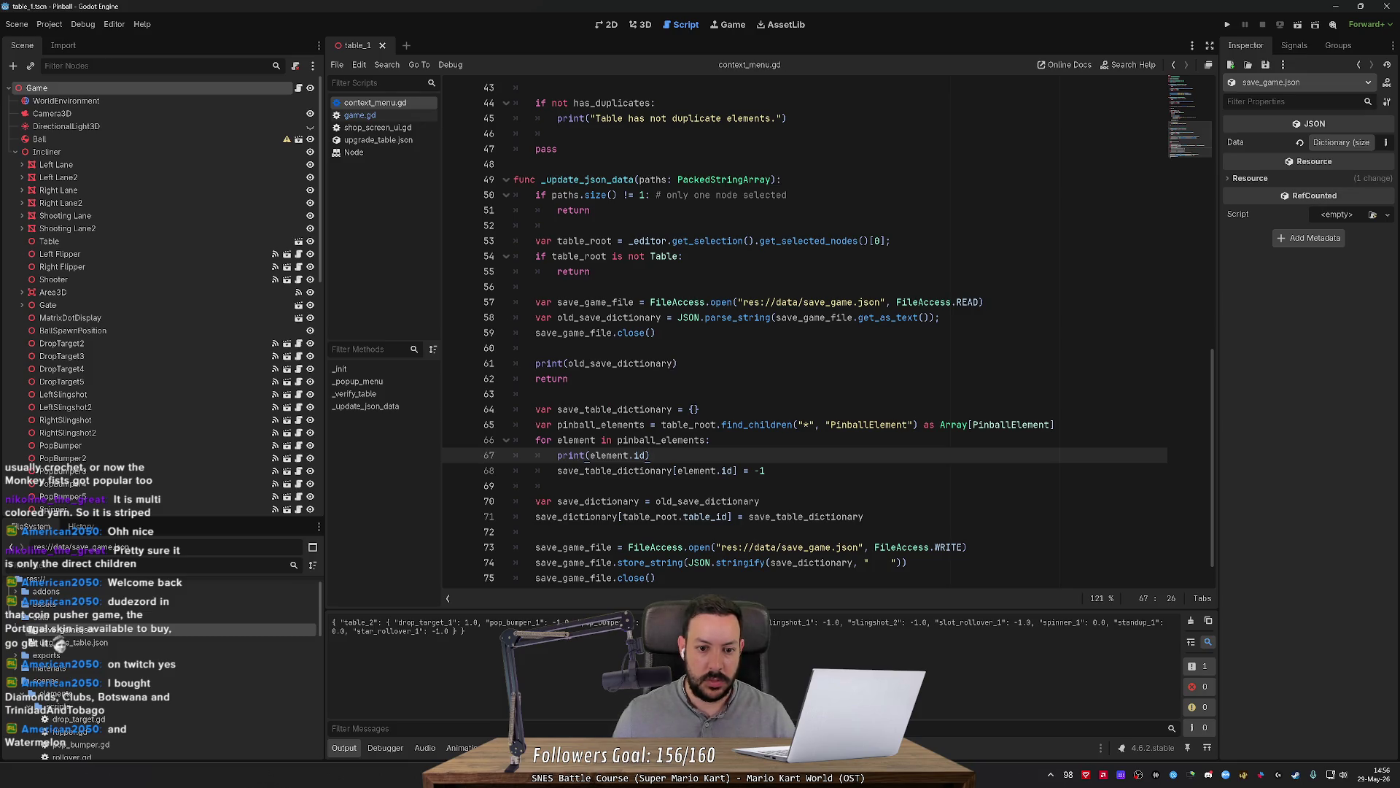
- Relocate the print(old_save_dictionary) and return lines below the loop and remove the blank line
{"action": "left_click_drag", "start_coordinate": [569, 379], "coordinate": [518, 363]}
{"action": "key", "text": "BackSpace"}
{"action": "left_click", "coordinate": [543, 455]}
{"action": "key", "text": "Return"}
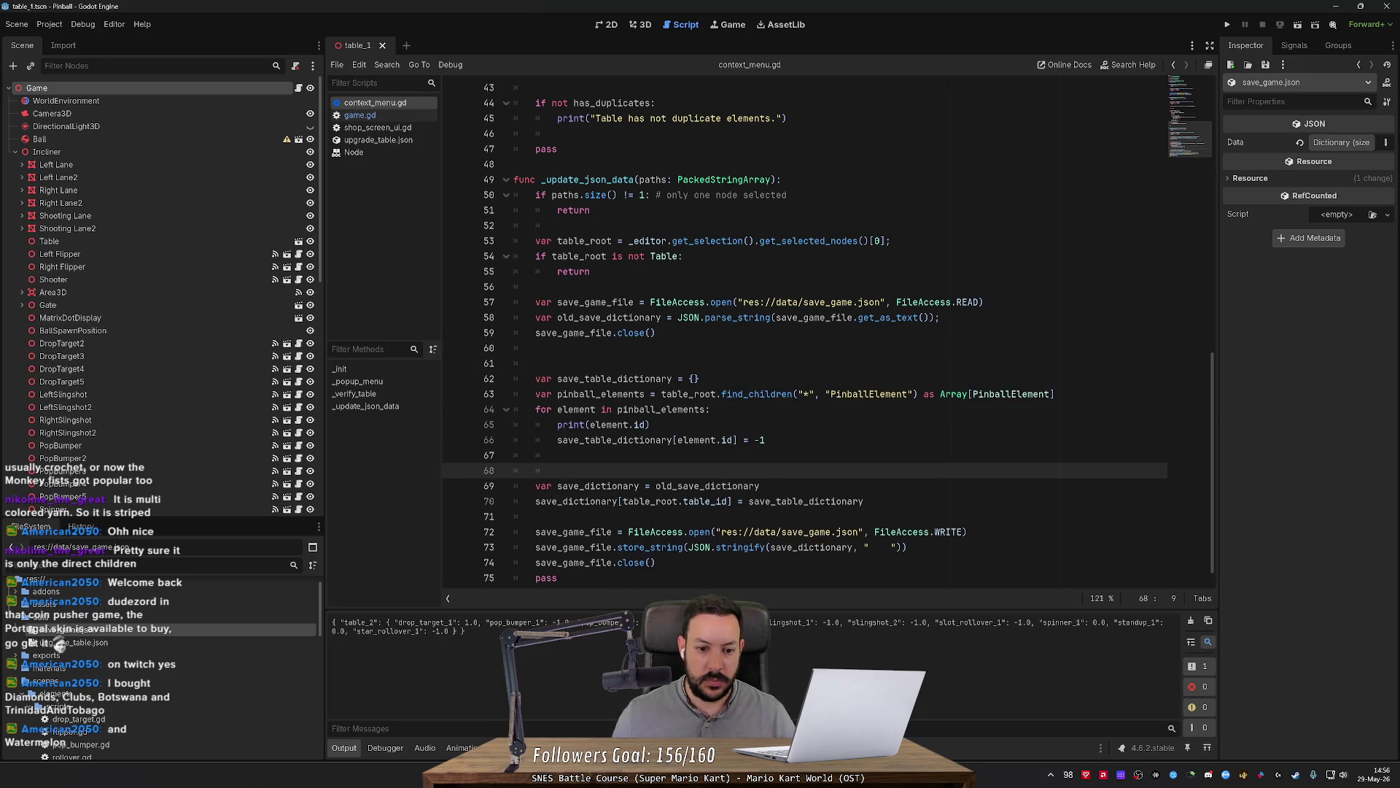
{"action": "type", "text": "print(old_save_dictionary) return"}
{"action": "left_click", "coordinate": [536, 364]}
{"action": "key", "text": "ctrl+shift+k"}
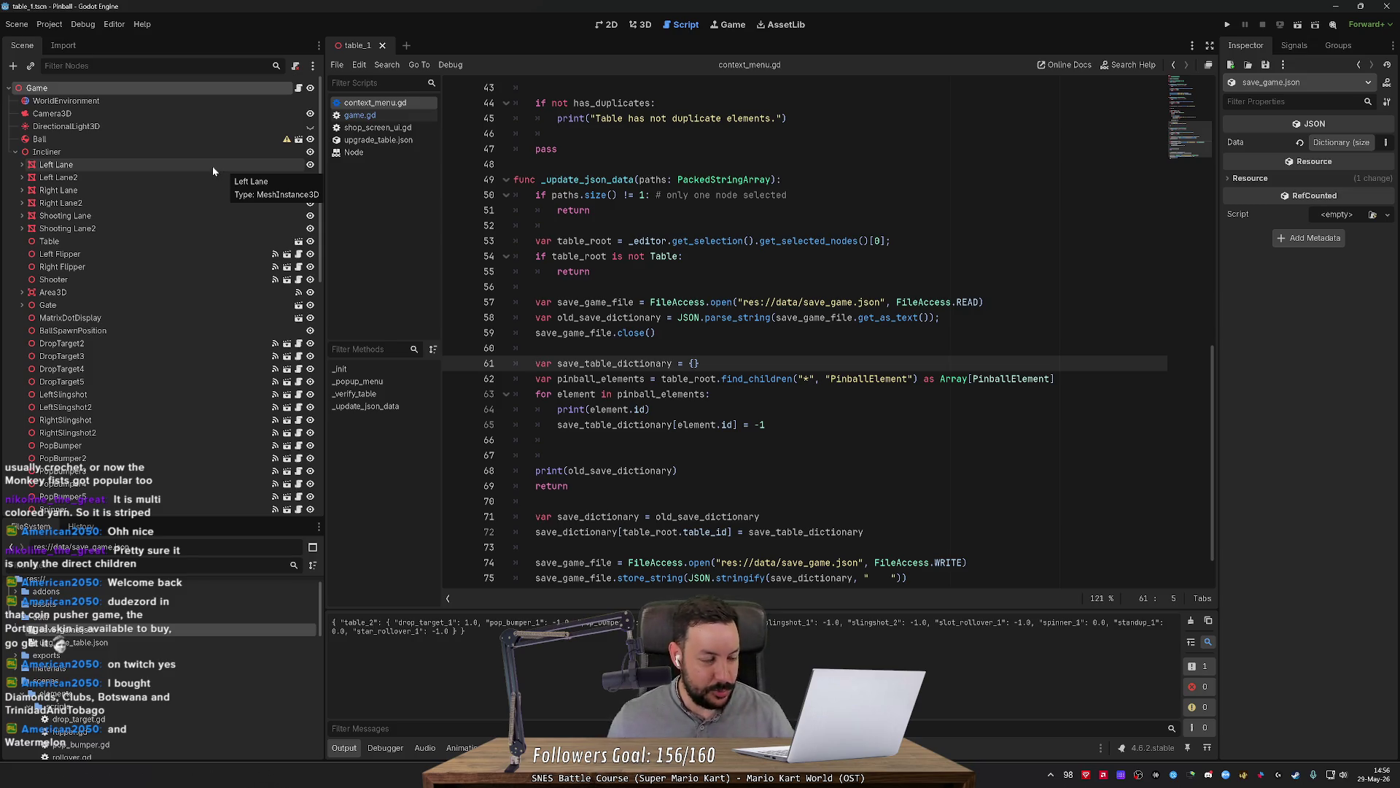
- Run Update JSON data on the Game node, enlarge and clear the Output panel, then rerun it
{"action": "right_click", "coordinate": [206, 89]}
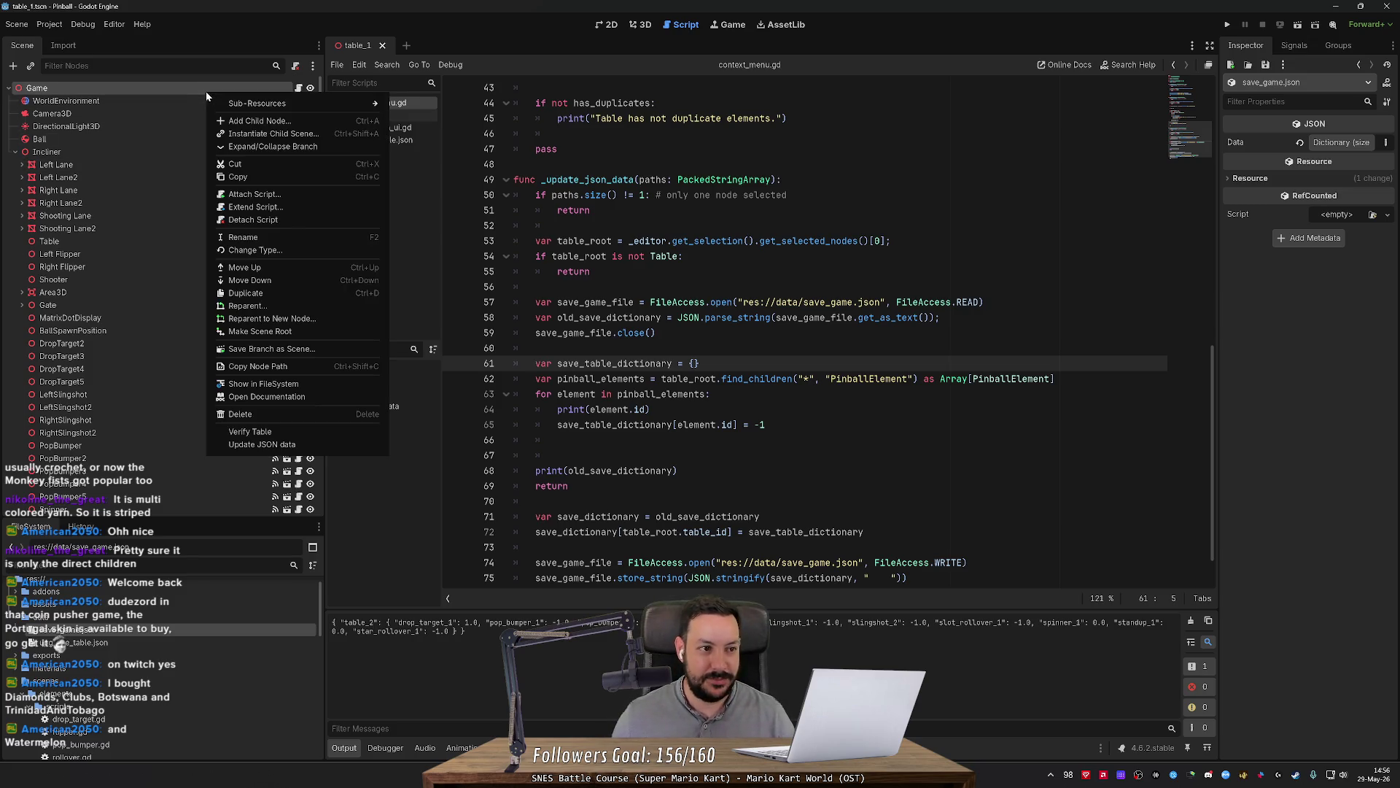
{"action": "left_click", "coordinate": [261, 444]}
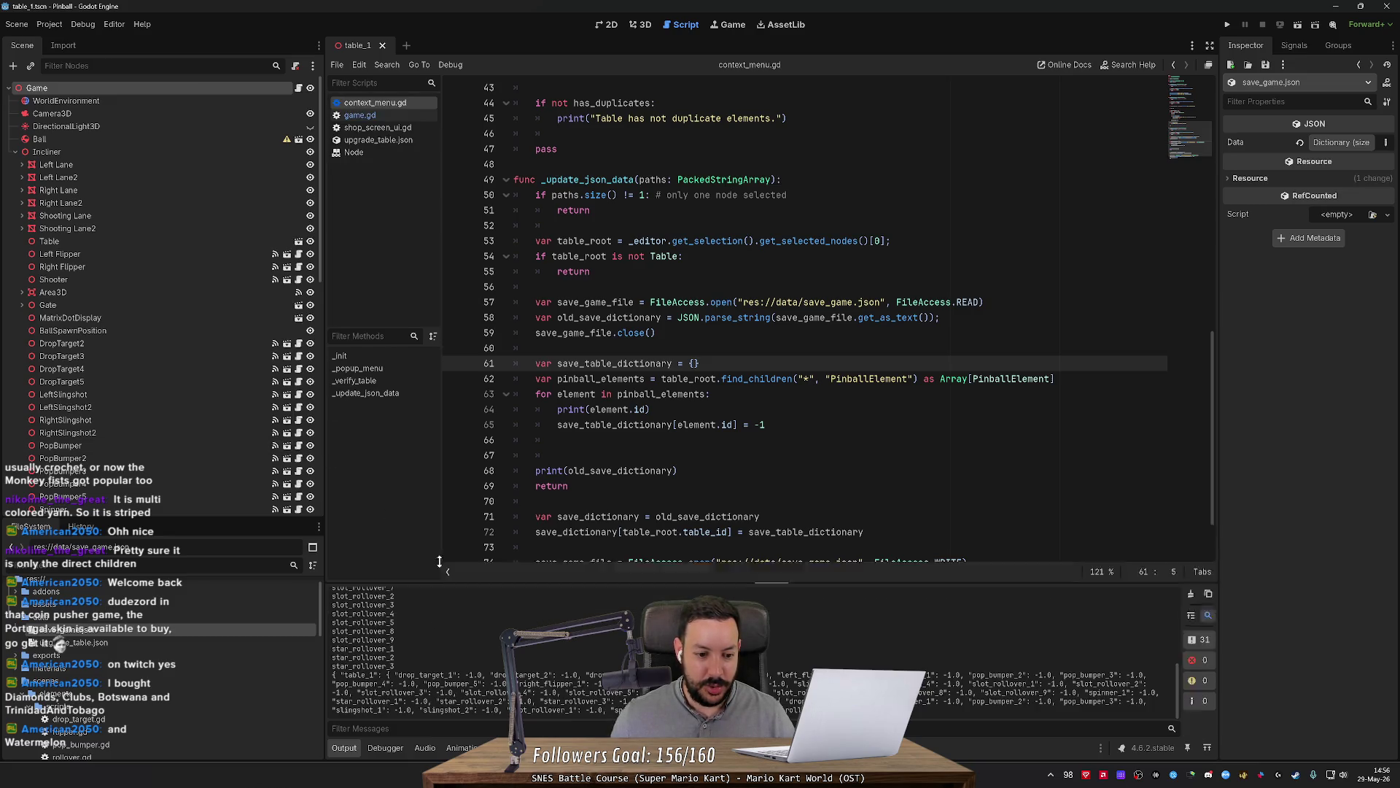
{"action": "left_click_drag", "start_coordinate": [433, 611], "coordinate": [449, 423]}
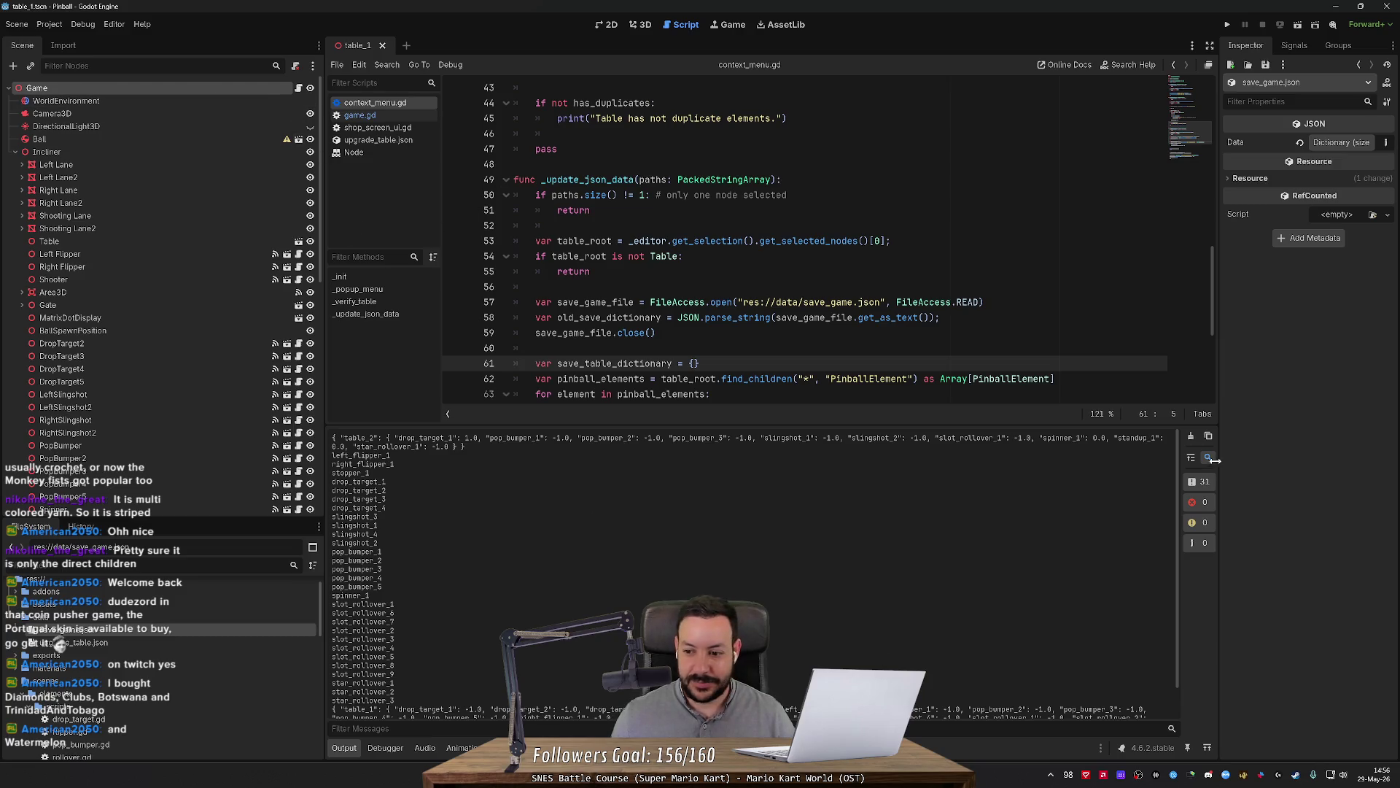
{"action": "left_click", "coordinate": [1191, 436]}
{"action": "right_click", "coordinate": [76, 89]}
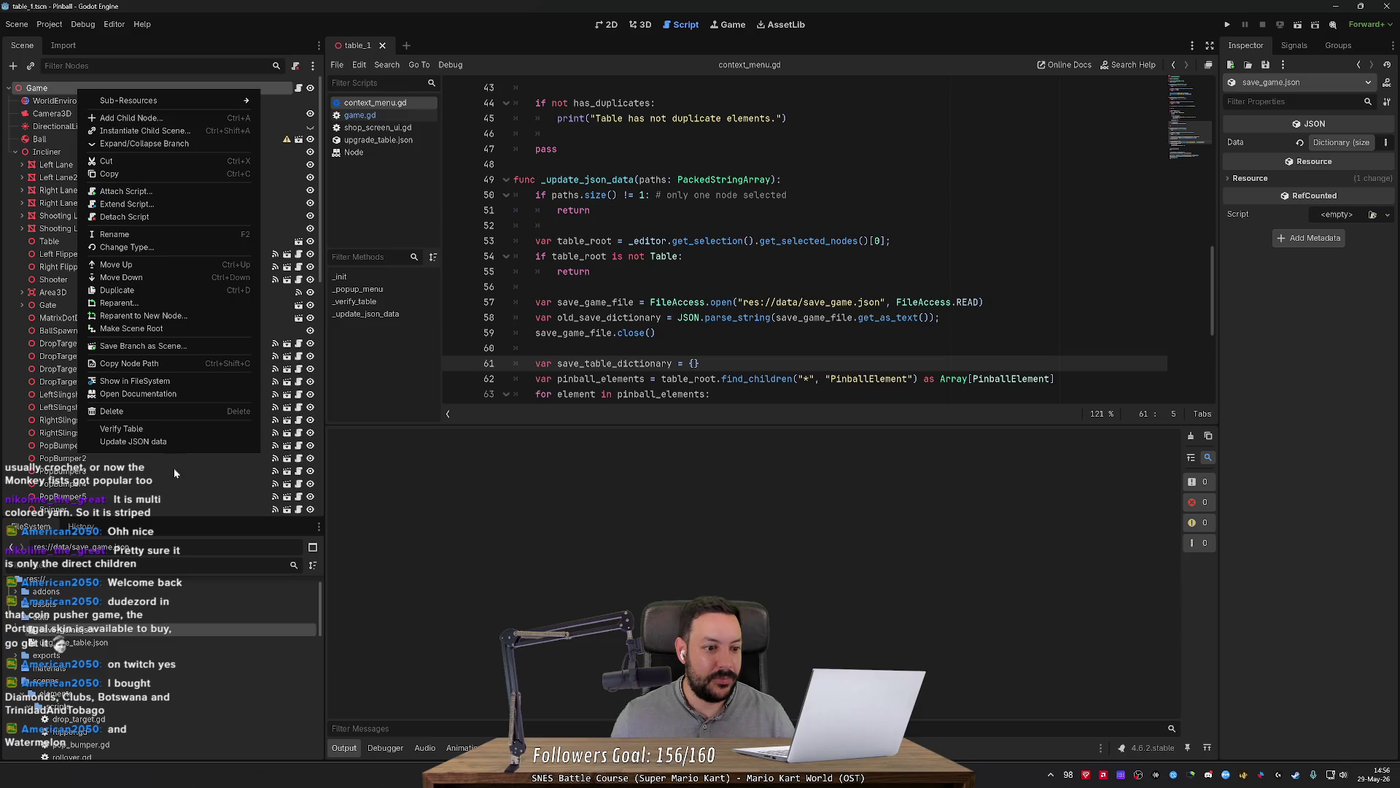
{"action": "left_click", "coordinate": [175, 442]}
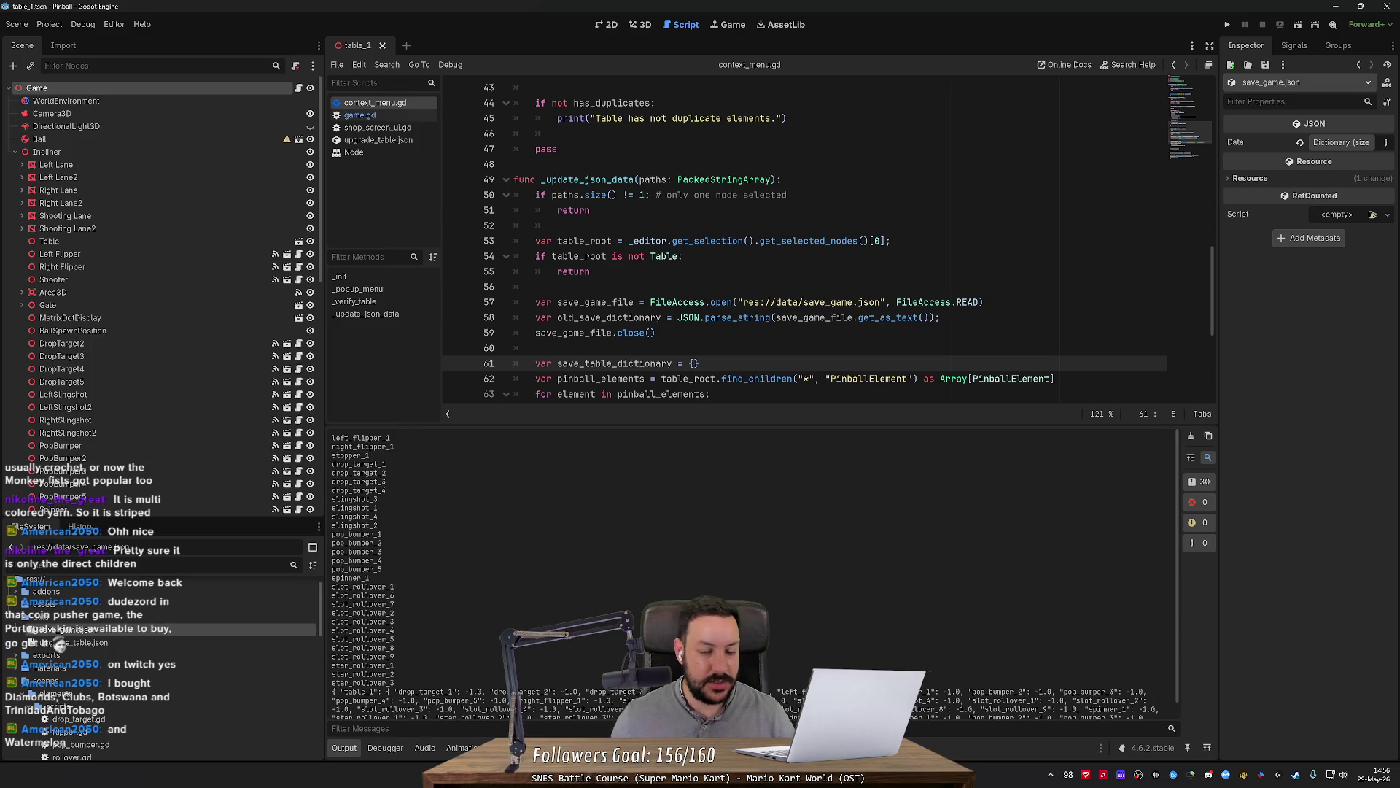
- Compare save_game.json against upgrade_table.json, then close save_game.json
{"action": "scroll", "coordinate": [575, 541], "scroll_direction": "down", "scroll_amount": 1}
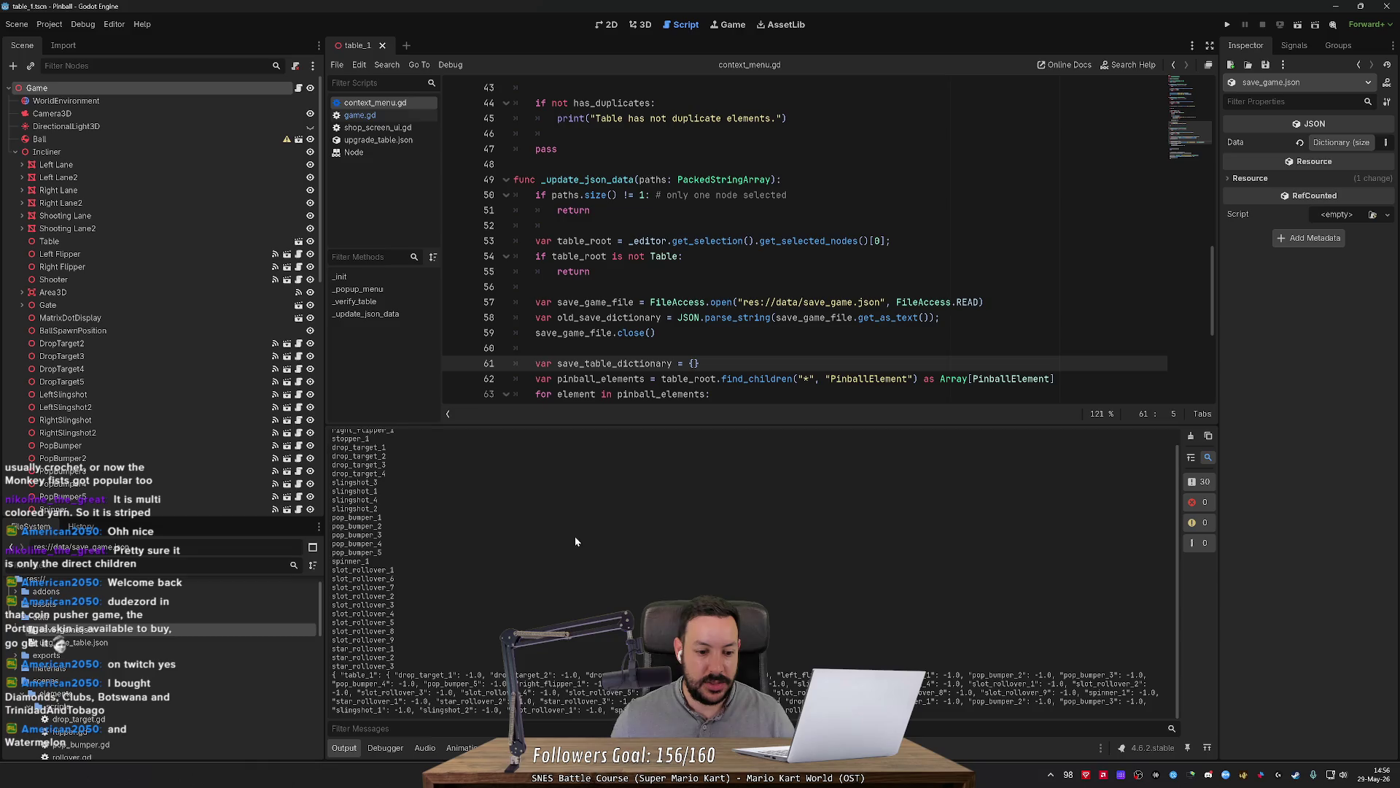
{"action": "double_click", "coordinate": [131, 630]}
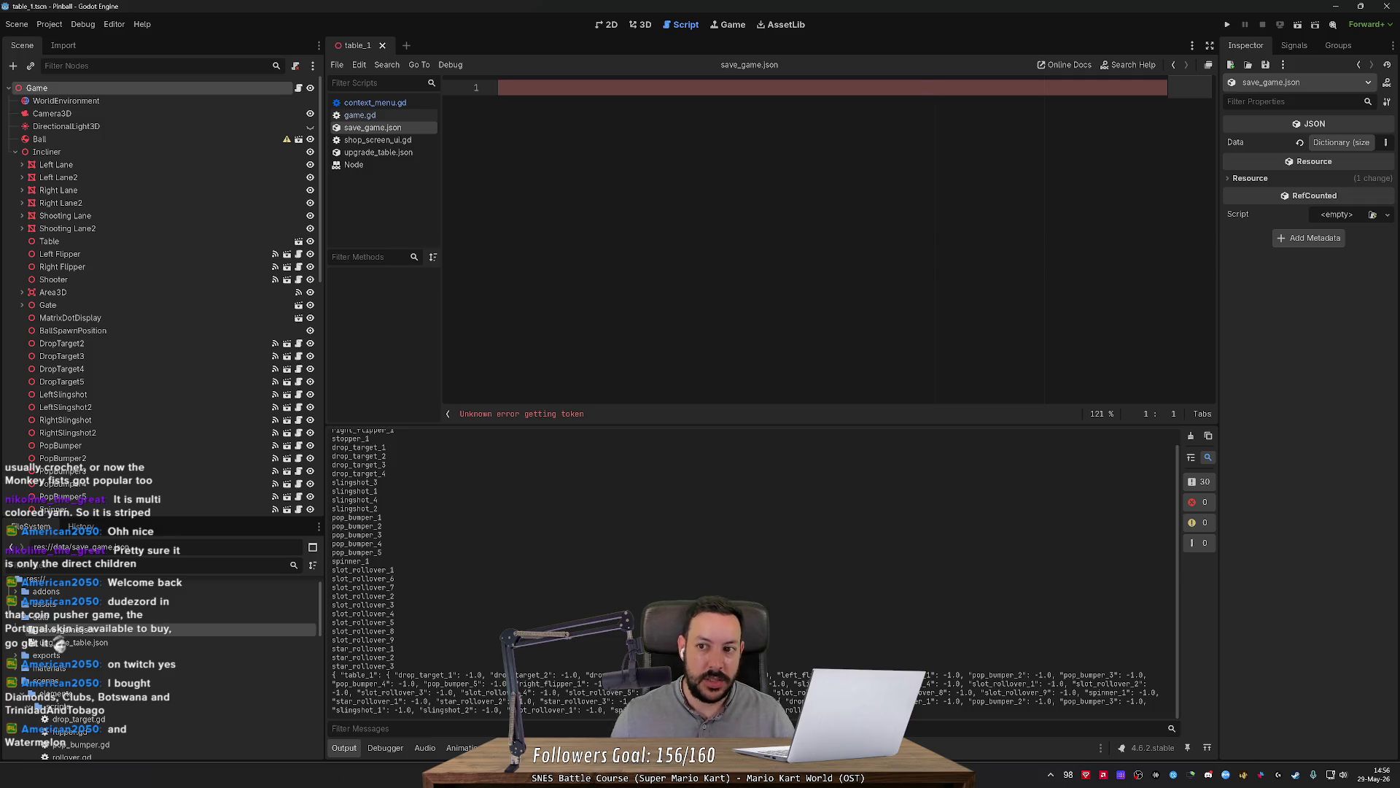
{"action": "double_click", "coordinate": [149, 644]}
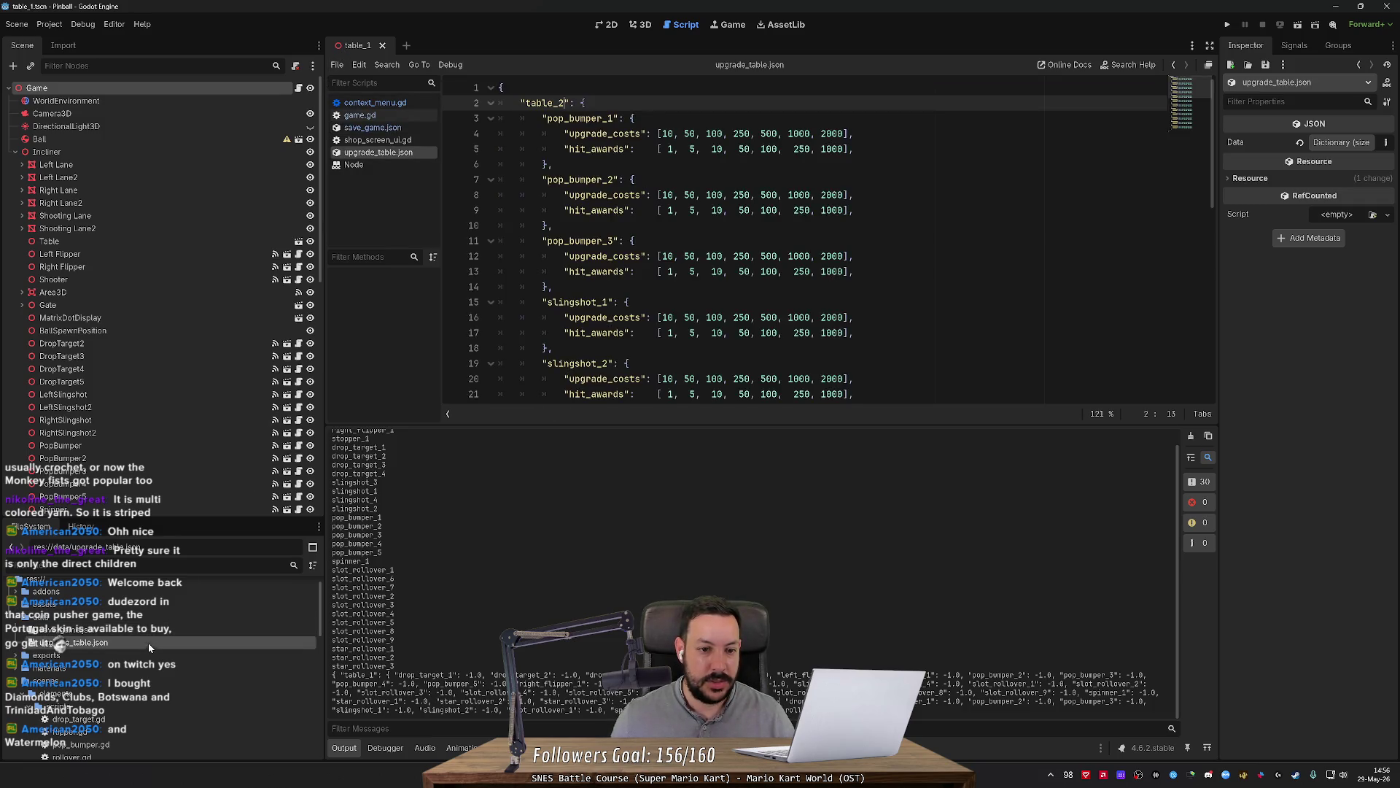
{"action": "double_click", "coordinate": [153, 629]}
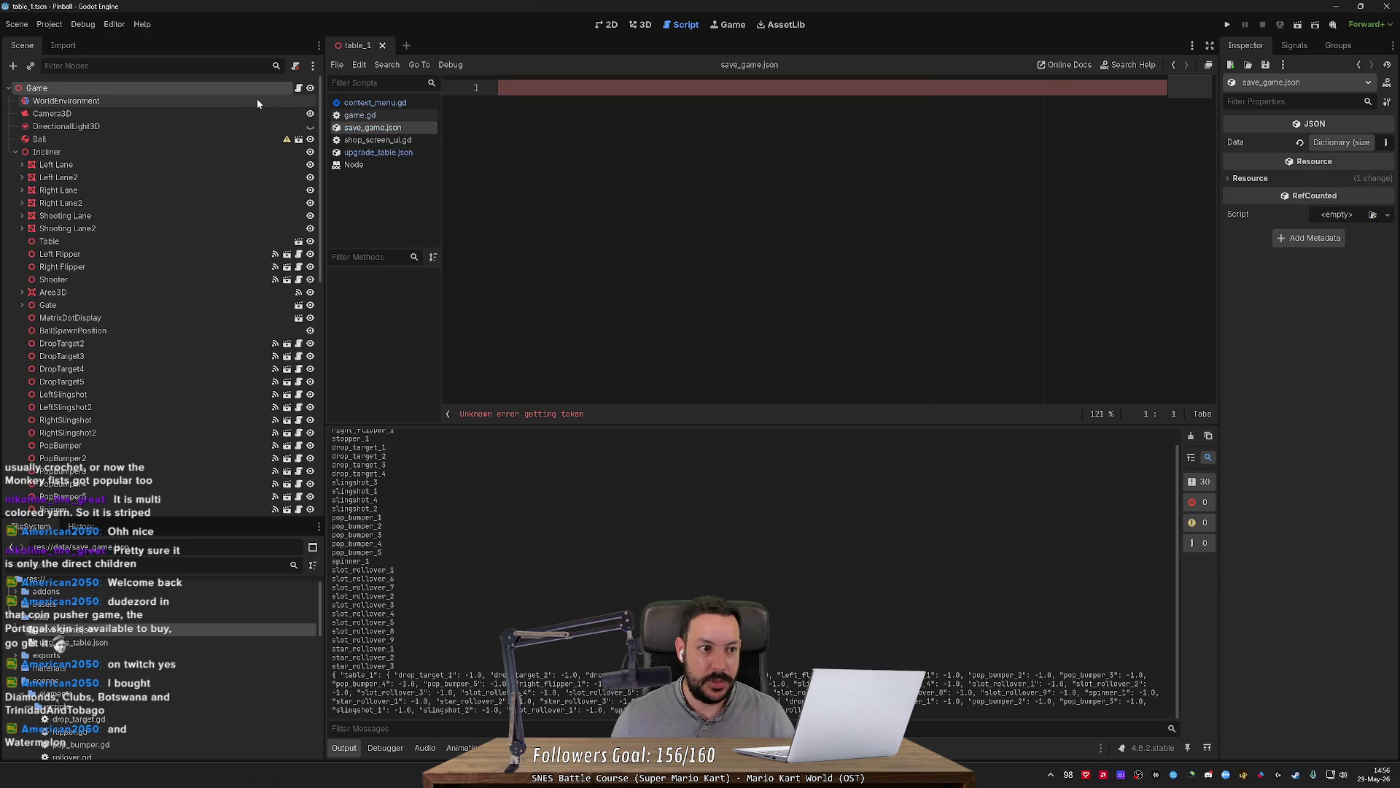
{"action": "key", "text": "ctrl+w"}
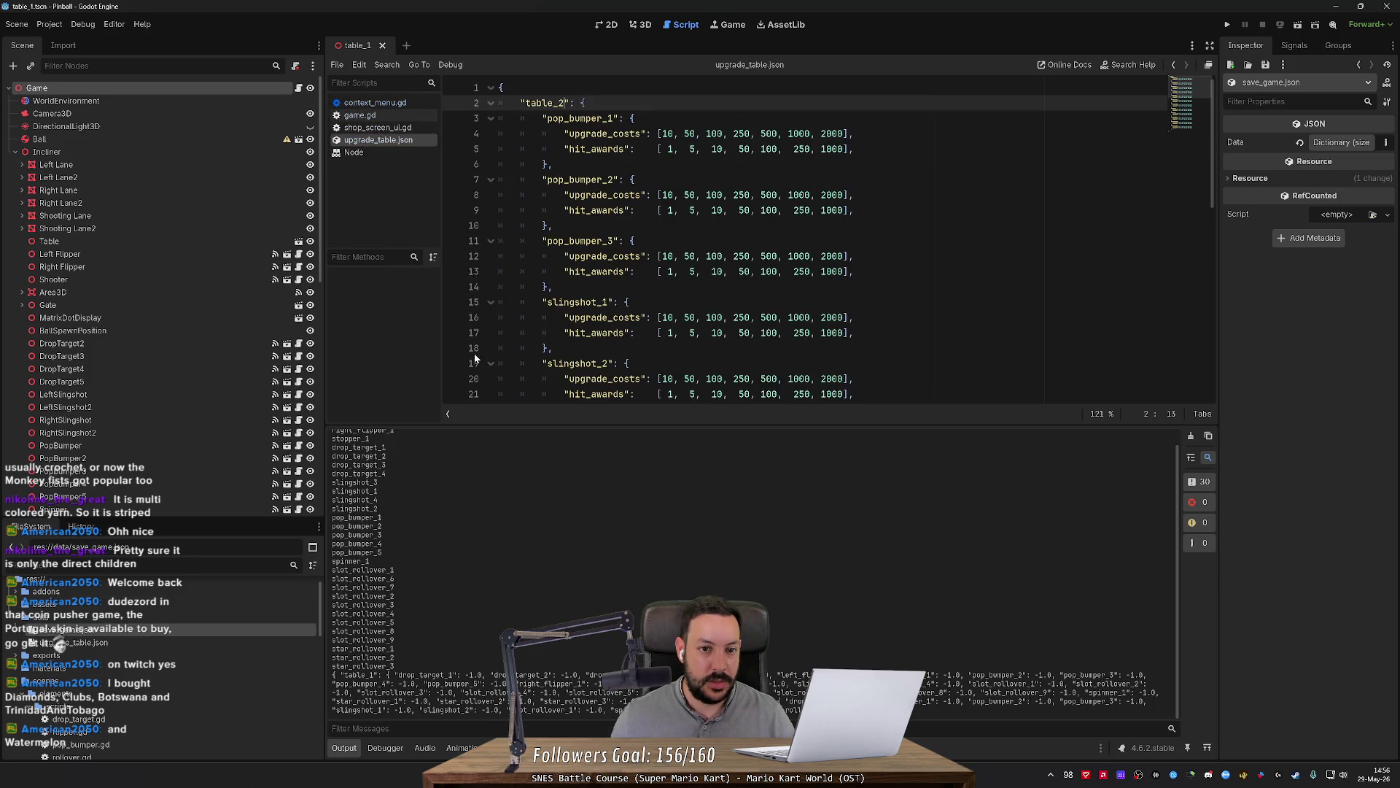
- Clear the Output, rerun Update JSON data, check save_game.json, and return to context_menu.gd
{"action": "left_click", "coordinate": [1191, 435]}
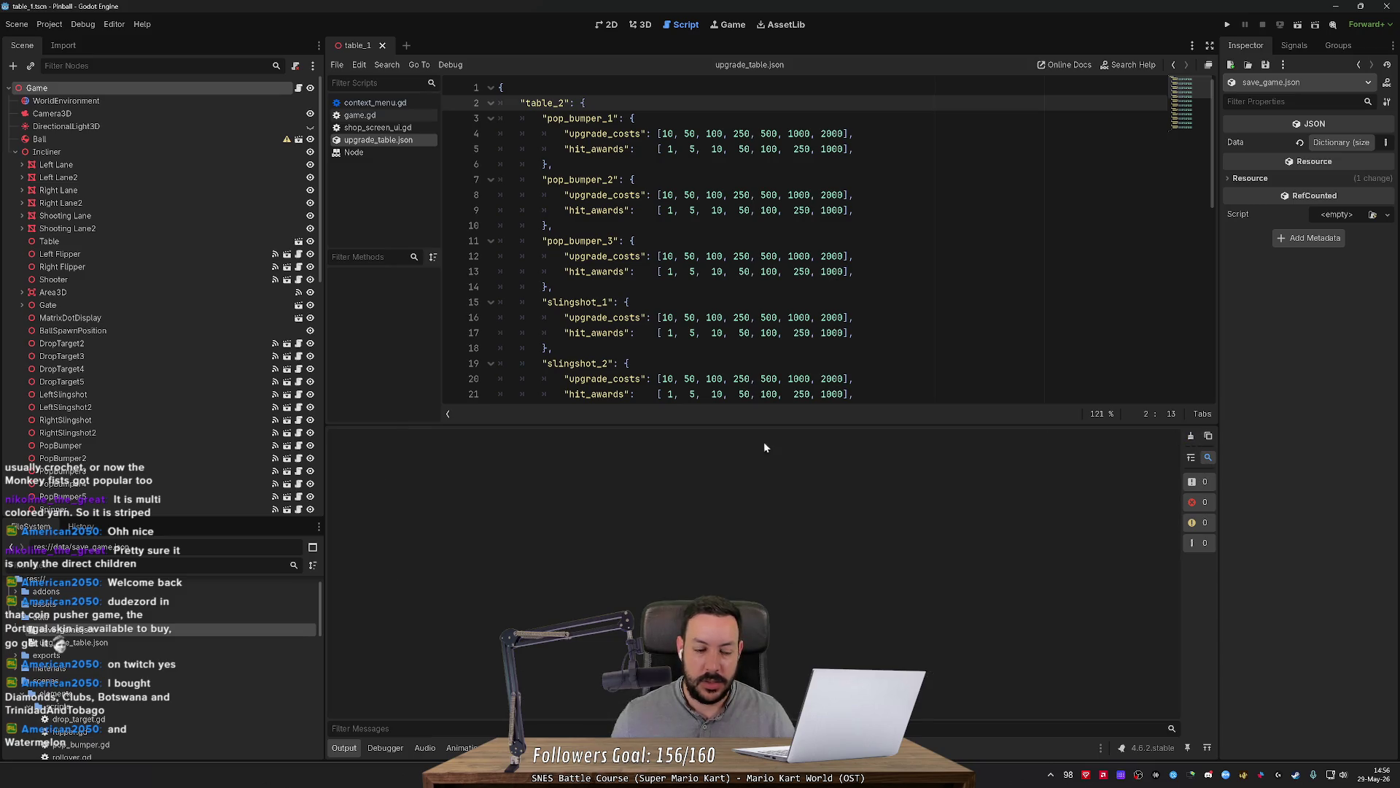
{"action": "left_click", "coordinate": [608, 302]}
{"action": "right_click", "coordinate": [182, 88]}
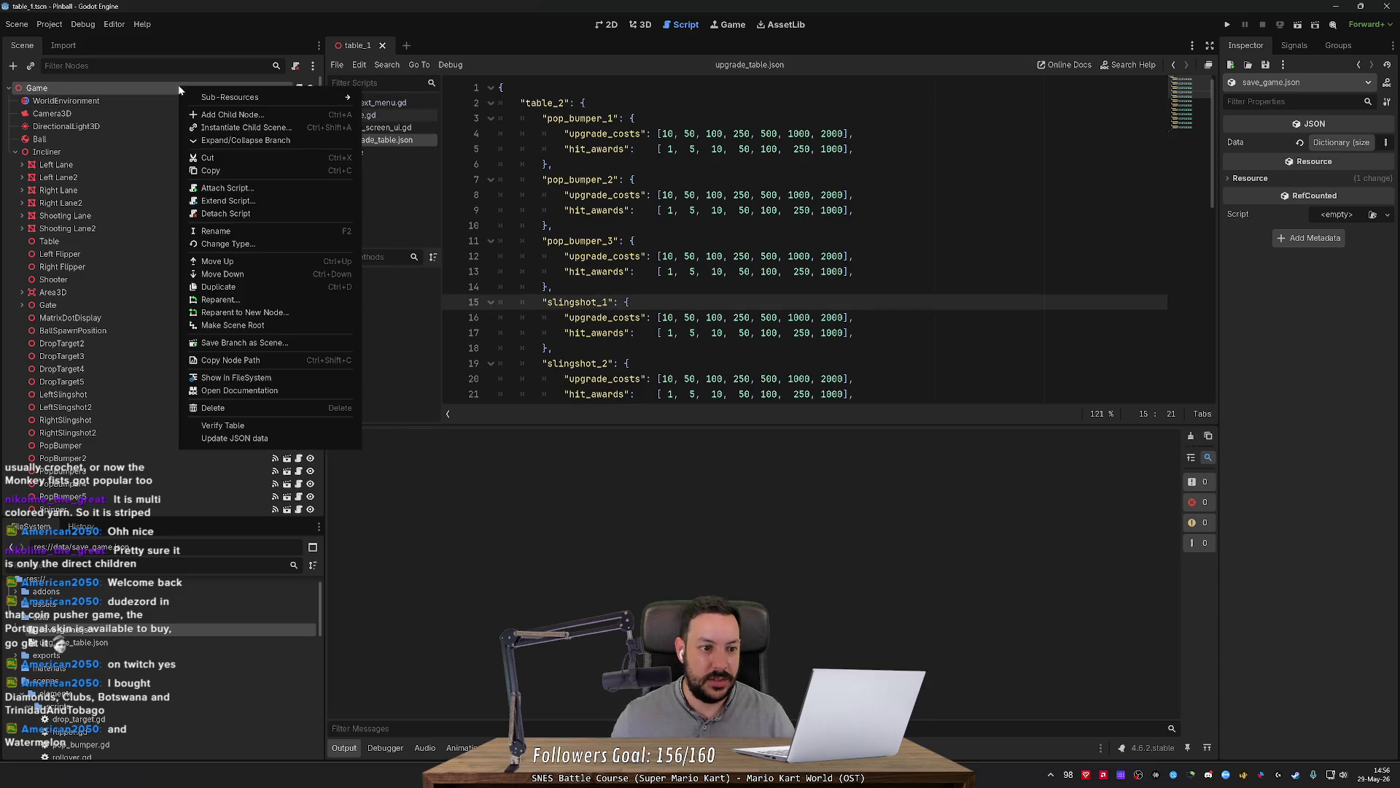
{"action": "left_click", "coordinate": [233, 440]}
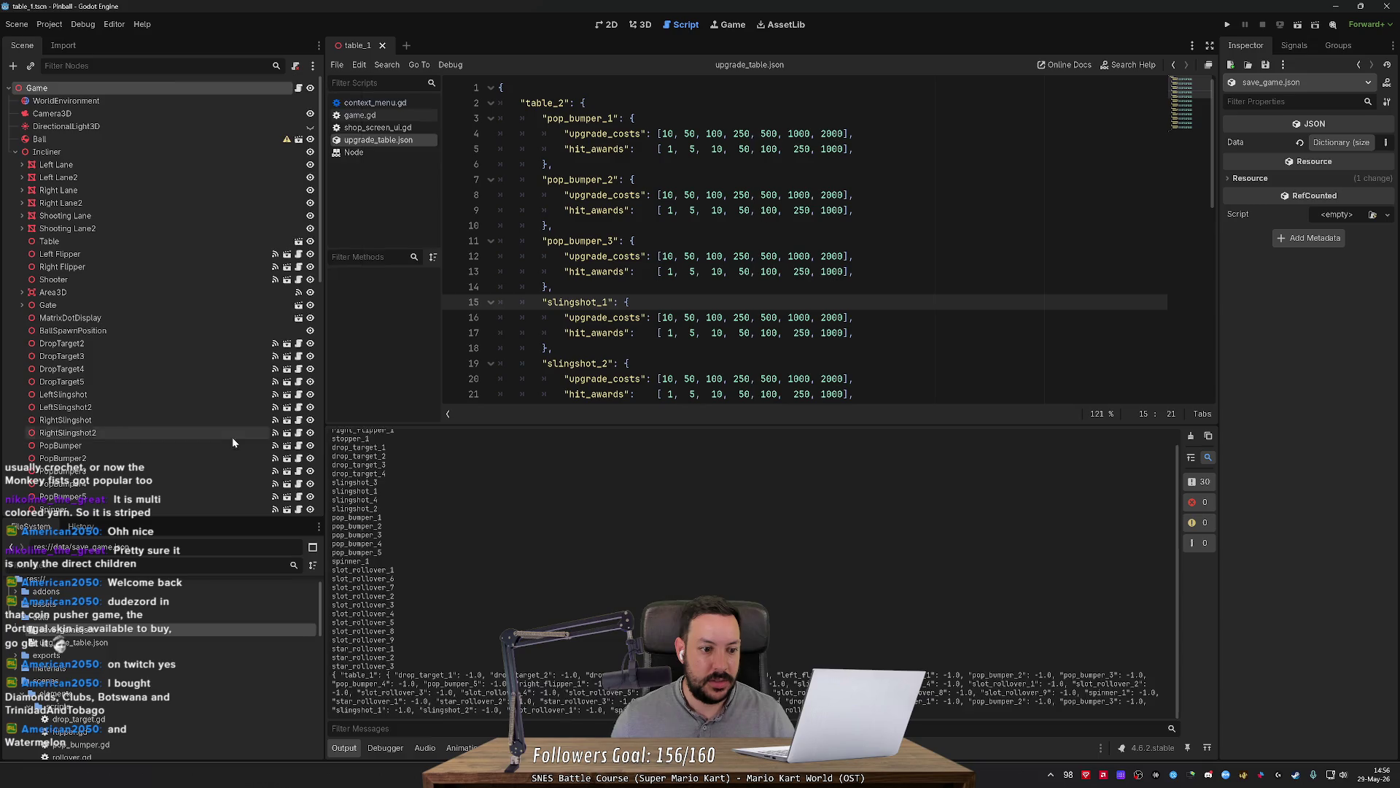
{"action": "double_click", "coordinate": [166, 633]}
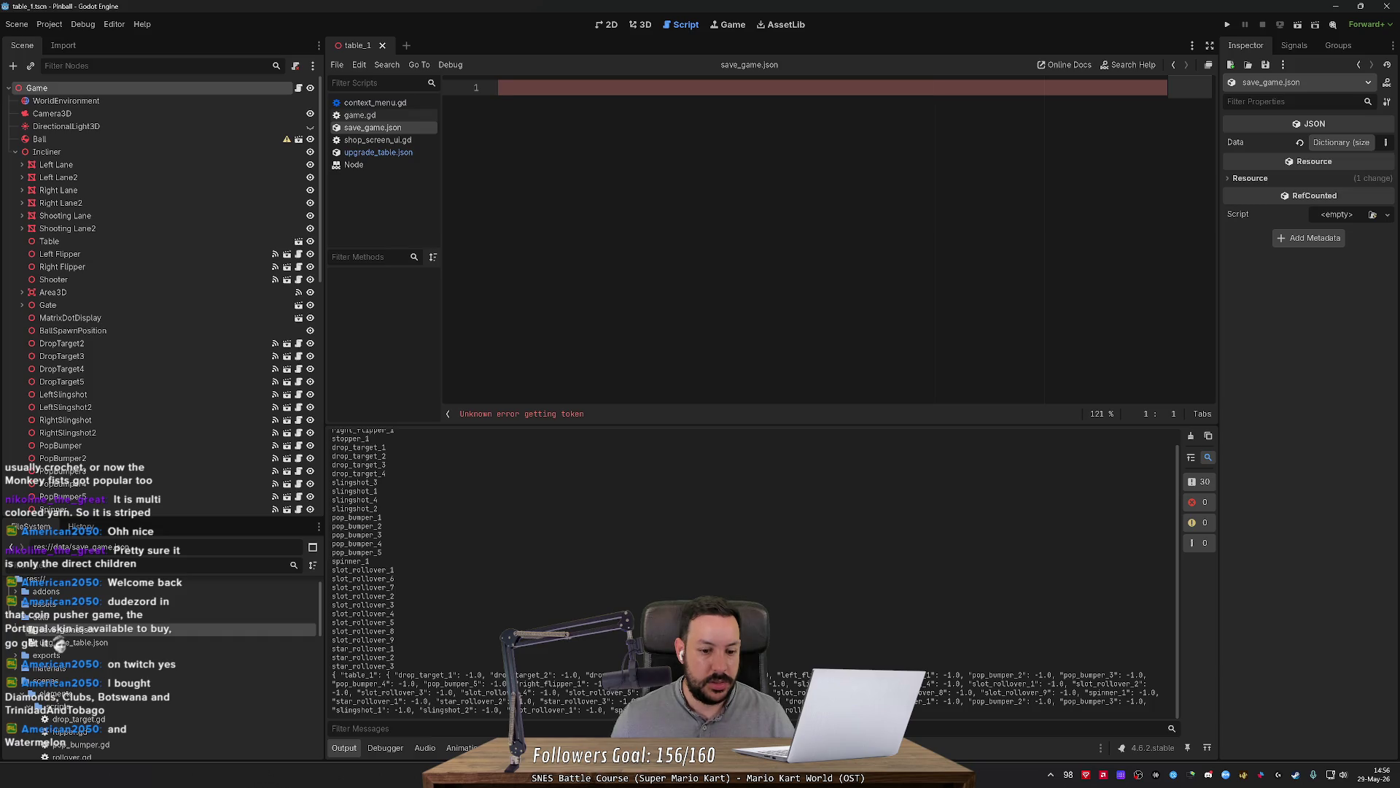
{"action": "scroll", "coordinate": [529, 580], "scroll_direction": "up", "scroll_amount": 1}
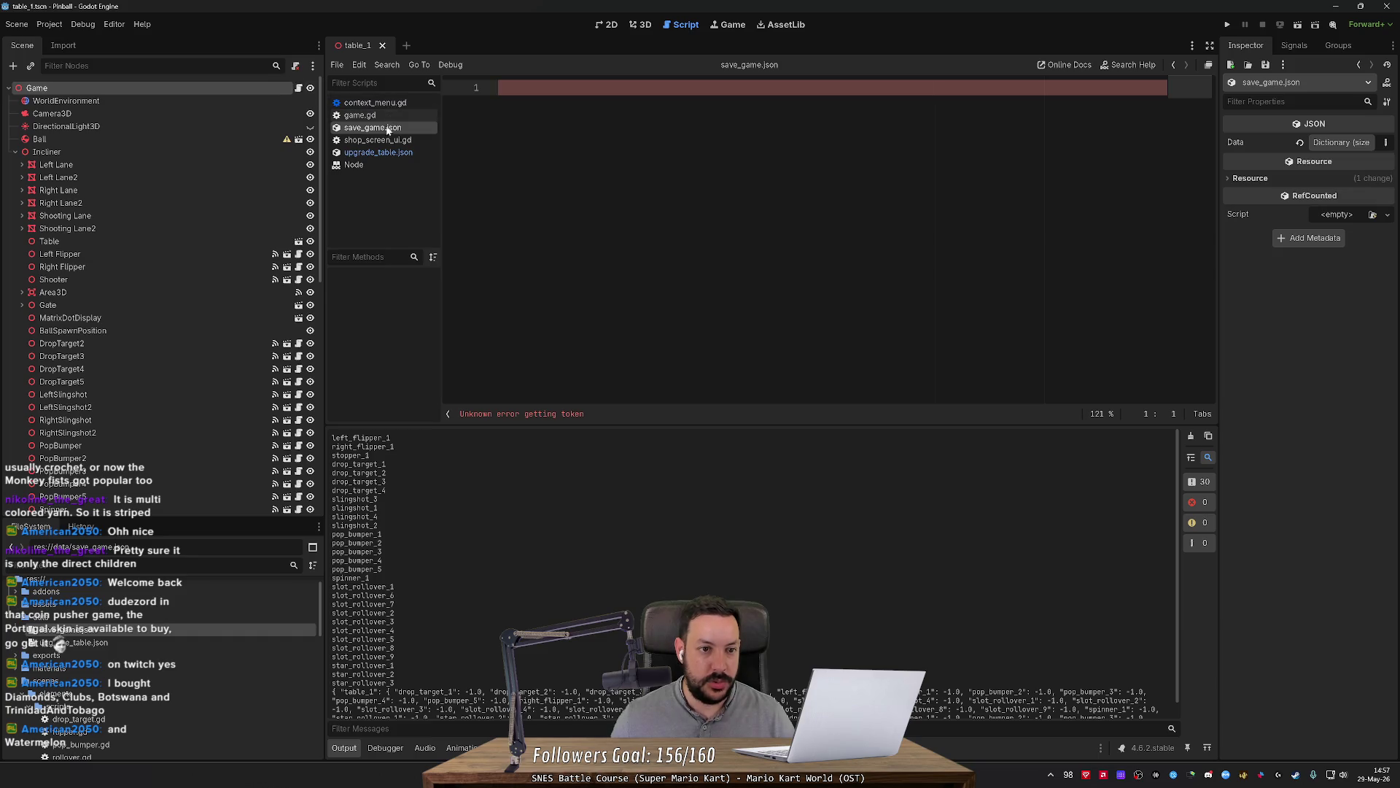
{"action": "left_click", "coordinate": [394, 103]}
{"action": "scroll", "coordinate": [802, 241], "scroll_direction": "down", "scroll_amount": 3}
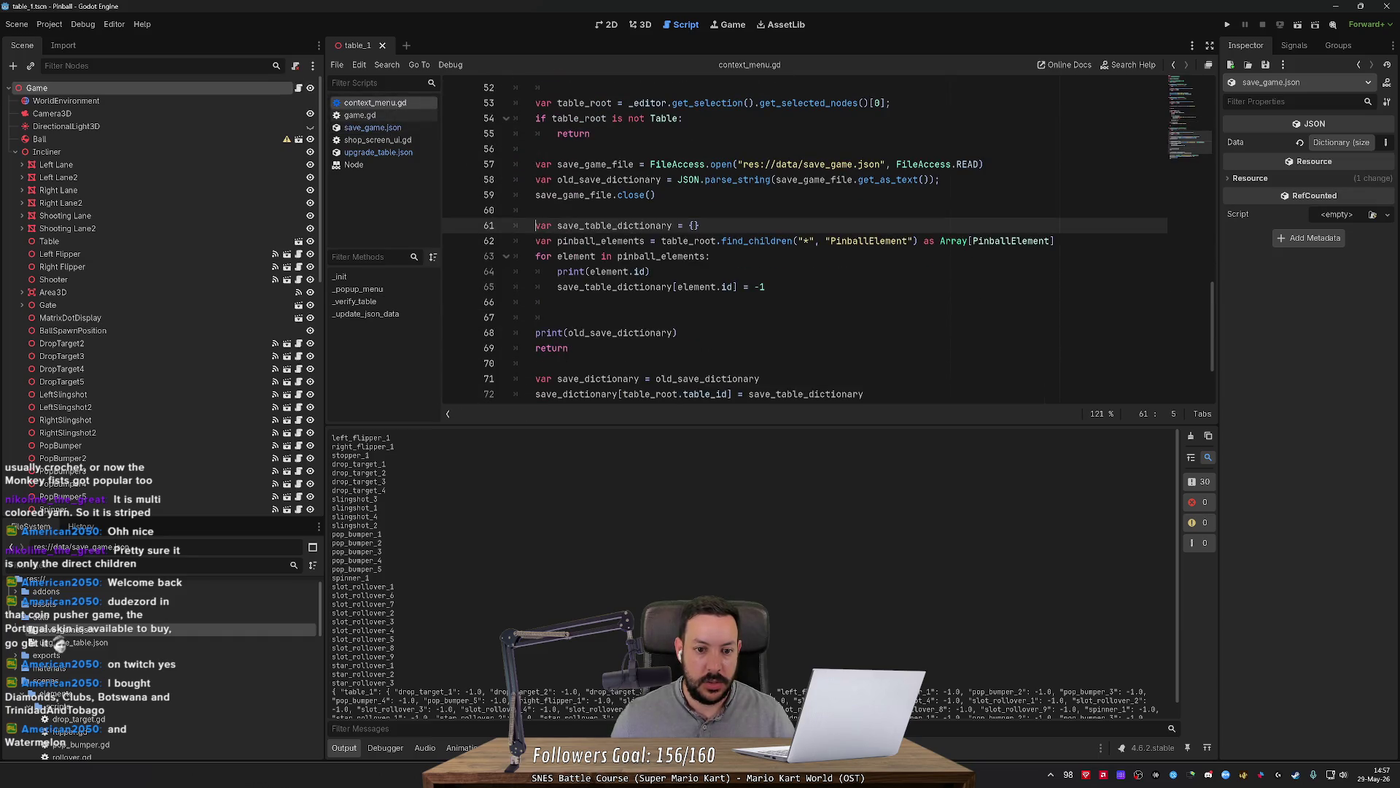
- Delete the print(element.id) line from the element loop and select old_save_dictionary in its print call
{"action": "triple_click", "coordinate": [605, 333]}
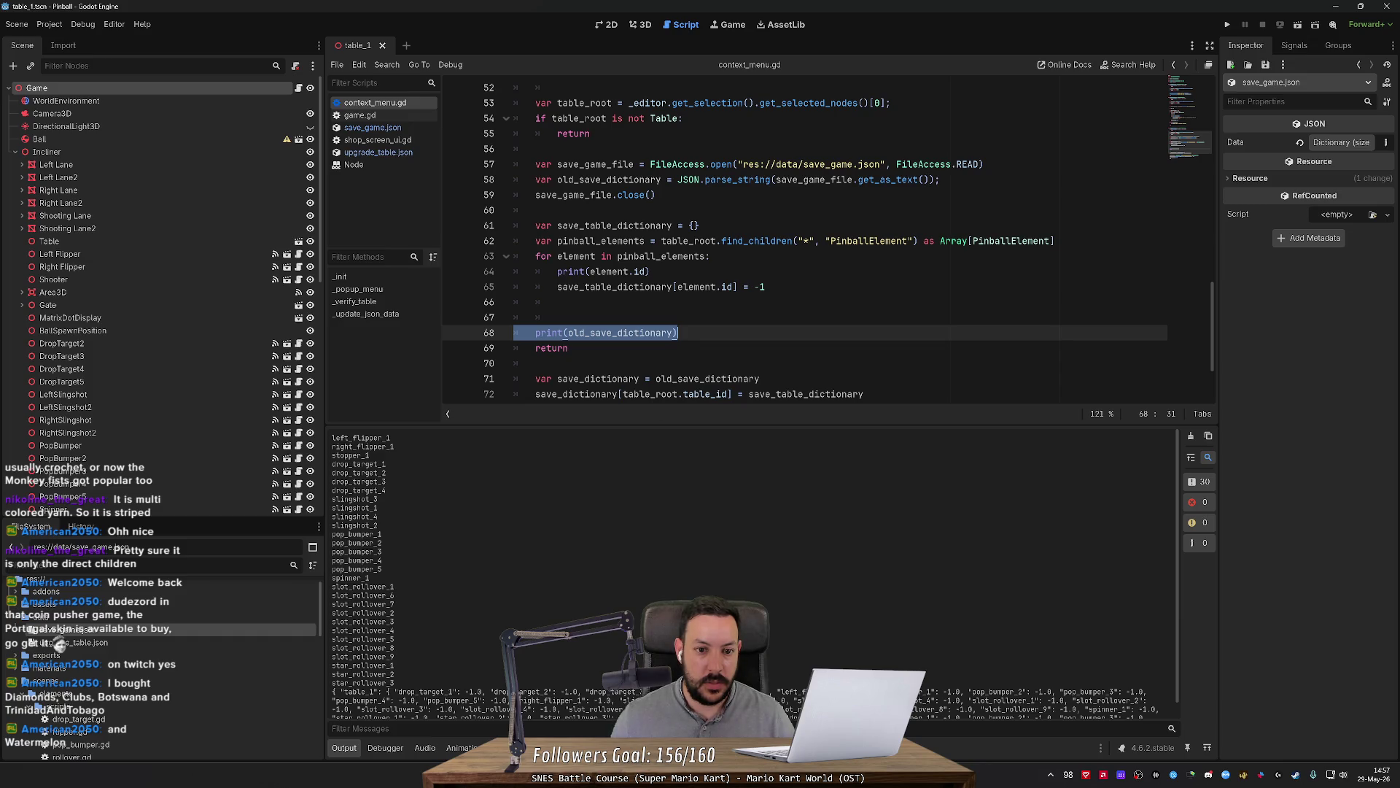
{"action": "left_click", "coordinate": [649, 272]}
{"action": "key", "text": "ctrl+shift+k"}
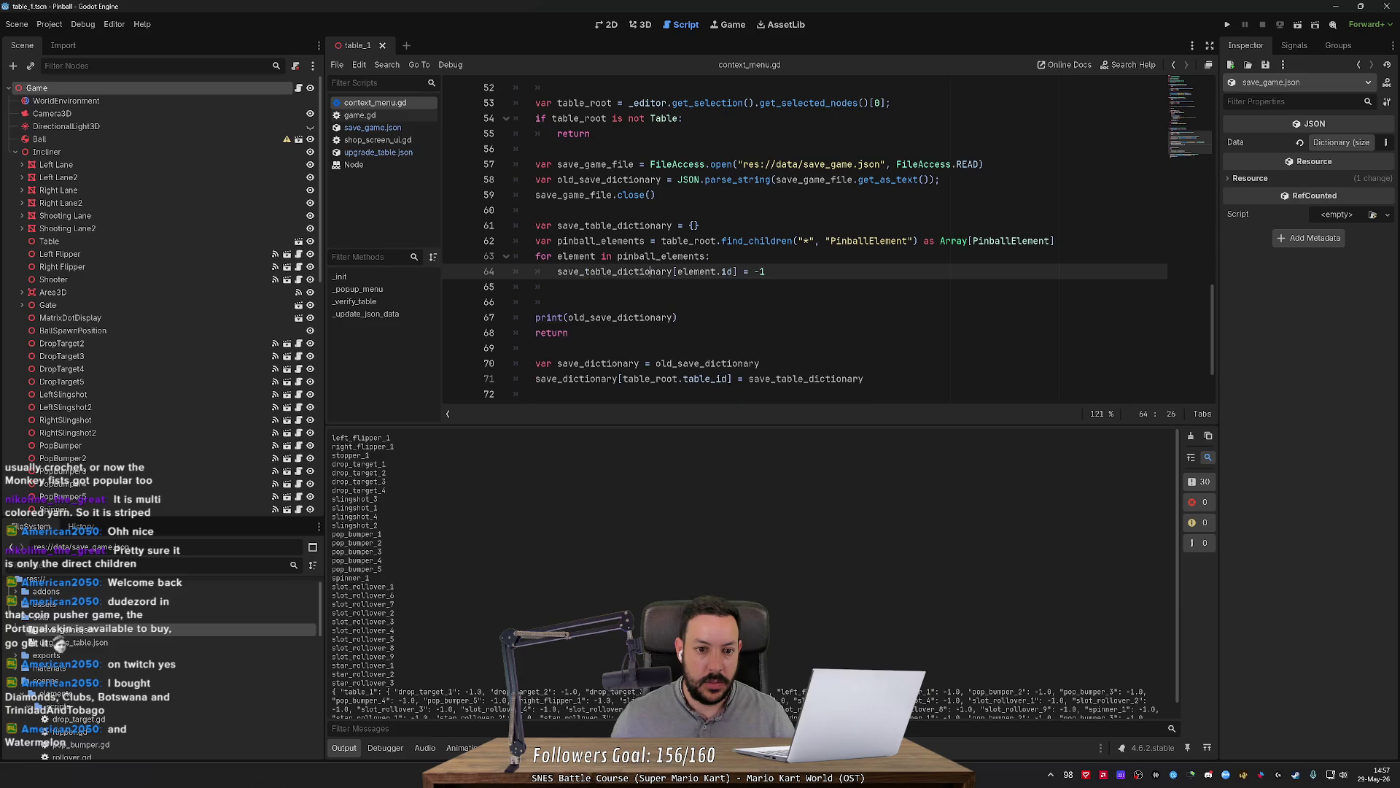
{"action": "scroll", "coordinate": [730, 240], "scroll_direction": "down", "scroll_amount": 2}
{"action": "left_click", "coordinate": [620, 224]}
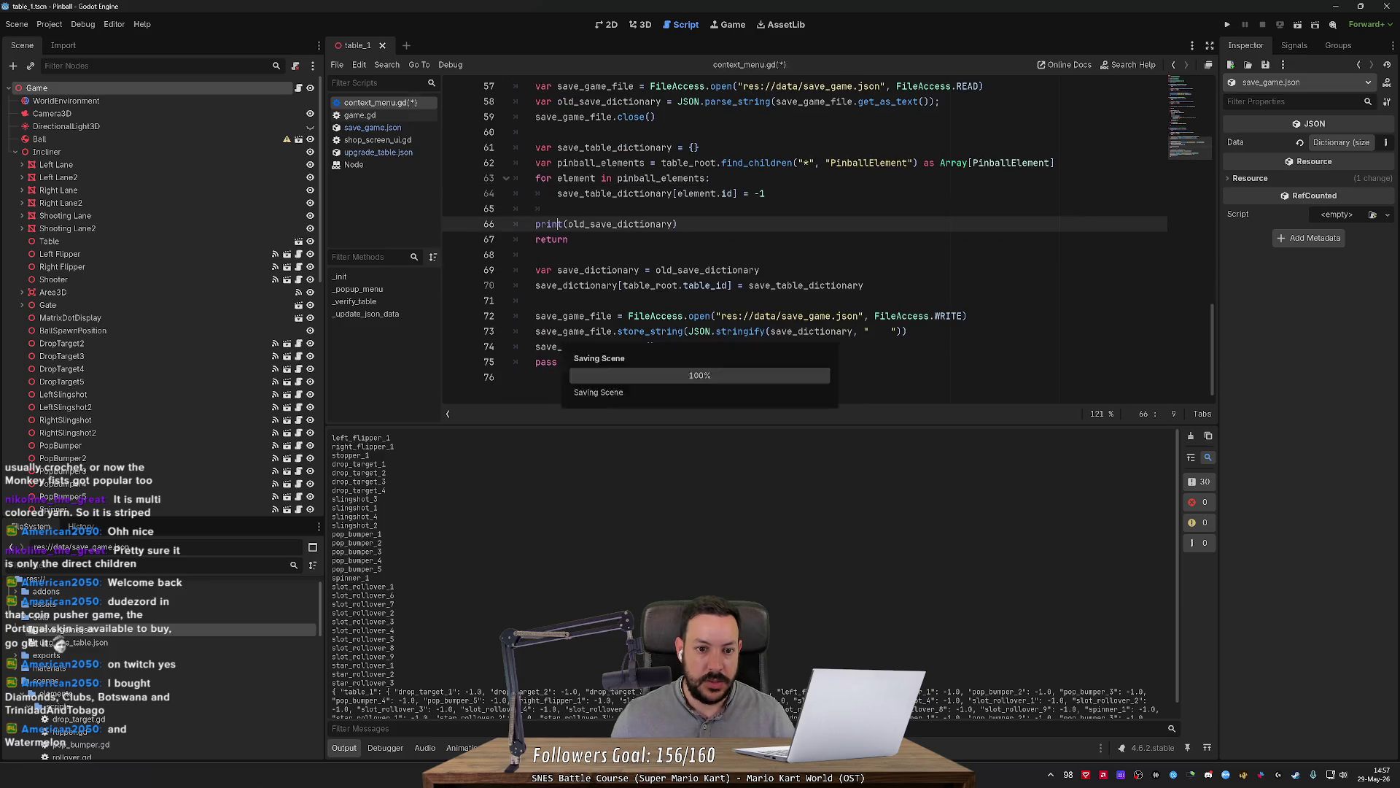
{"action": "double_click", "coordinate": [619, 224]}
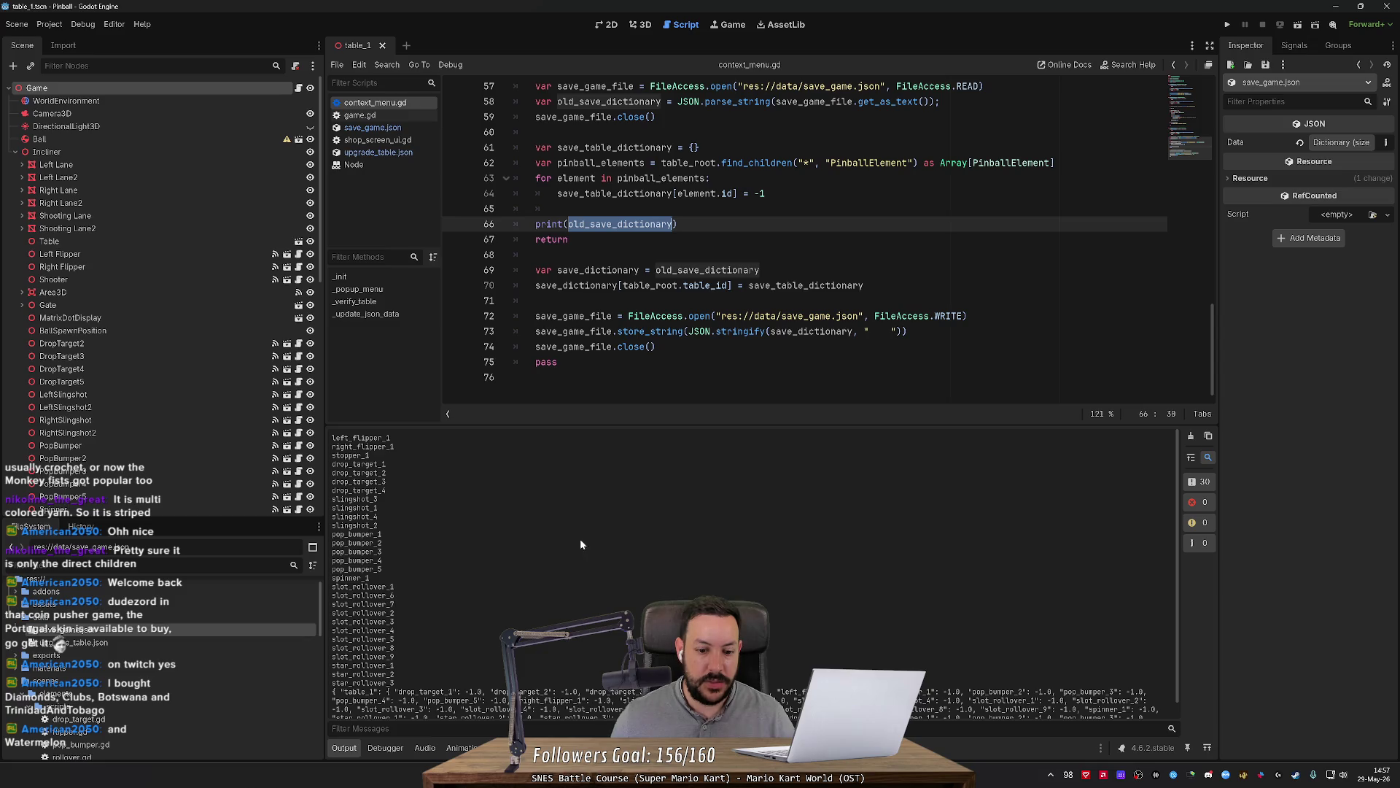
- Select the printed dictionary output, reopen save_game.json, and quit the Godot editor
{"action": "scroll", "coordinate": [607, 693], "scroll_direction": "down", "scroll_amount": 1}
{"action": "left_click_drag", "start_coordinate": [919, 706], "coordinate": [343, 649]}
{"action": "double_click", "coordinate": [109, 632]}
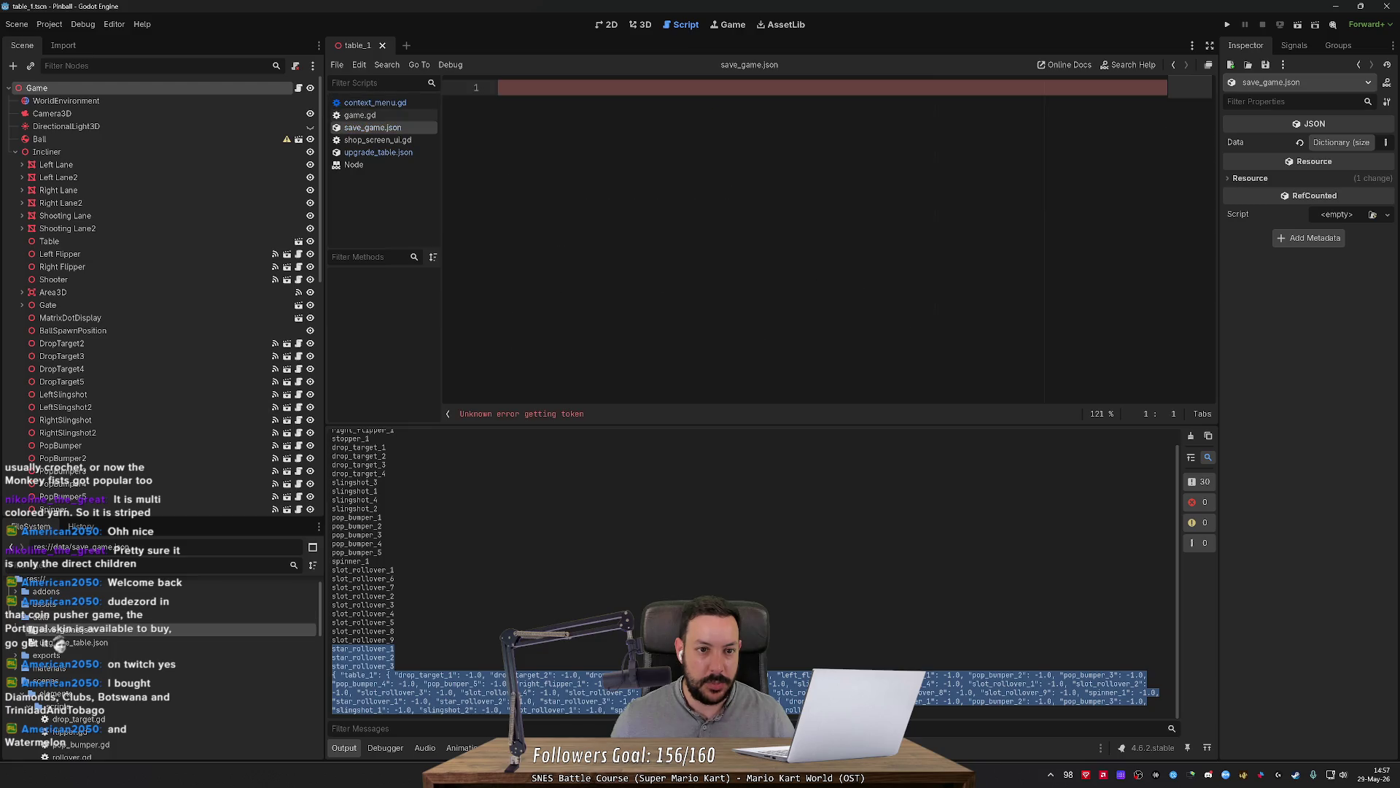
{"action": "left_click", "coordinate": [1386, 6]}
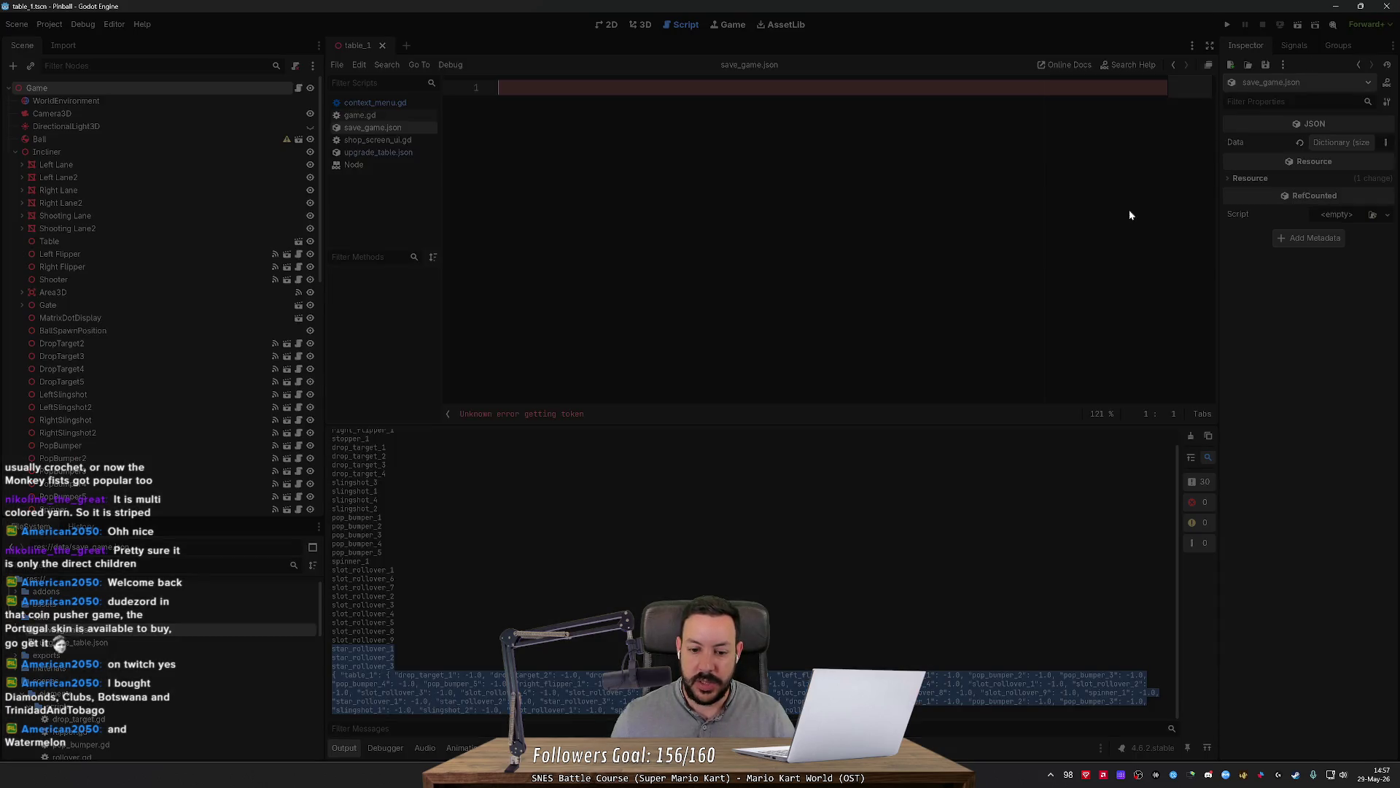
- Launch Godot 4.6.2, open the Pinball project, and scroll through save_game.json's table_1 and table_2 entries
{"action": "key", "text": "alt+Tab"}
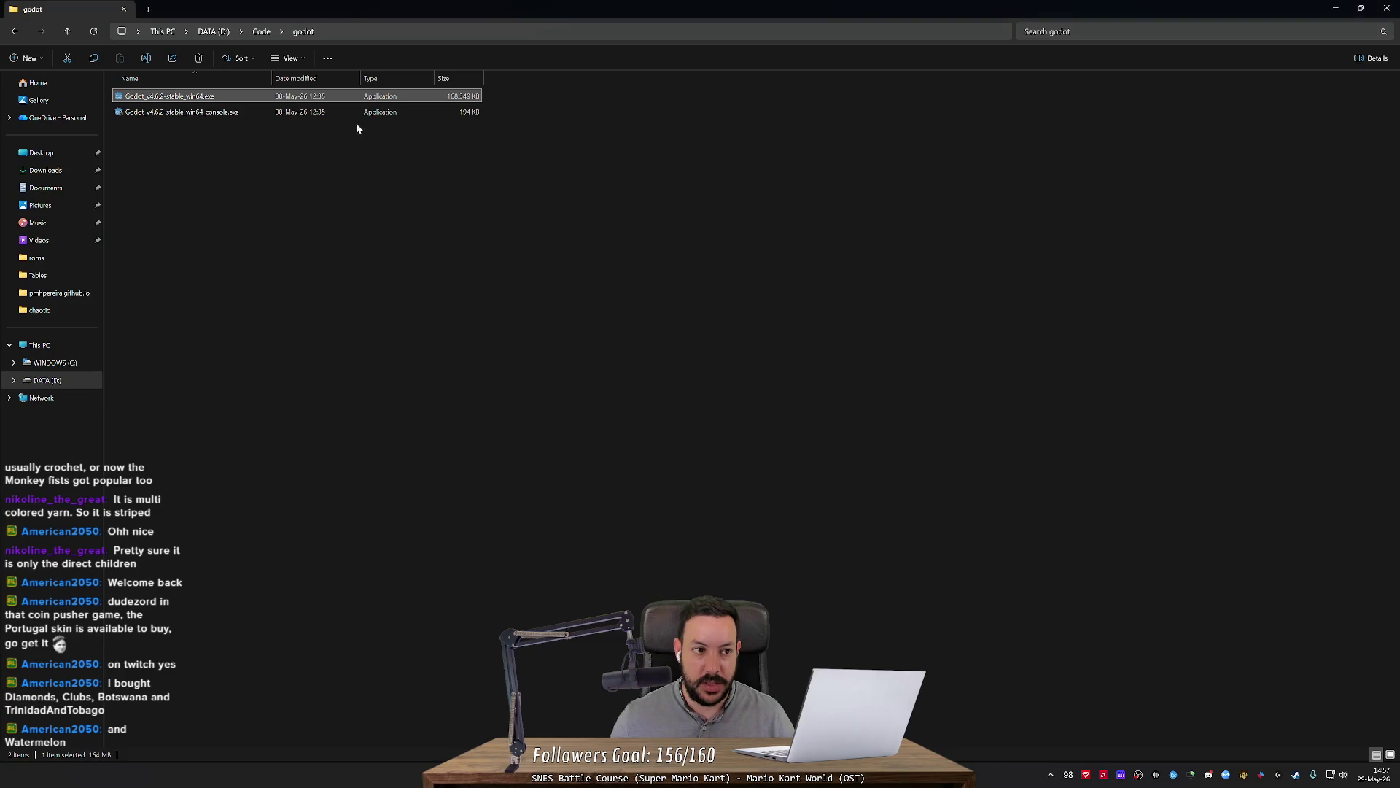
{"action": "double_click", "coordinate": [306, 97]}
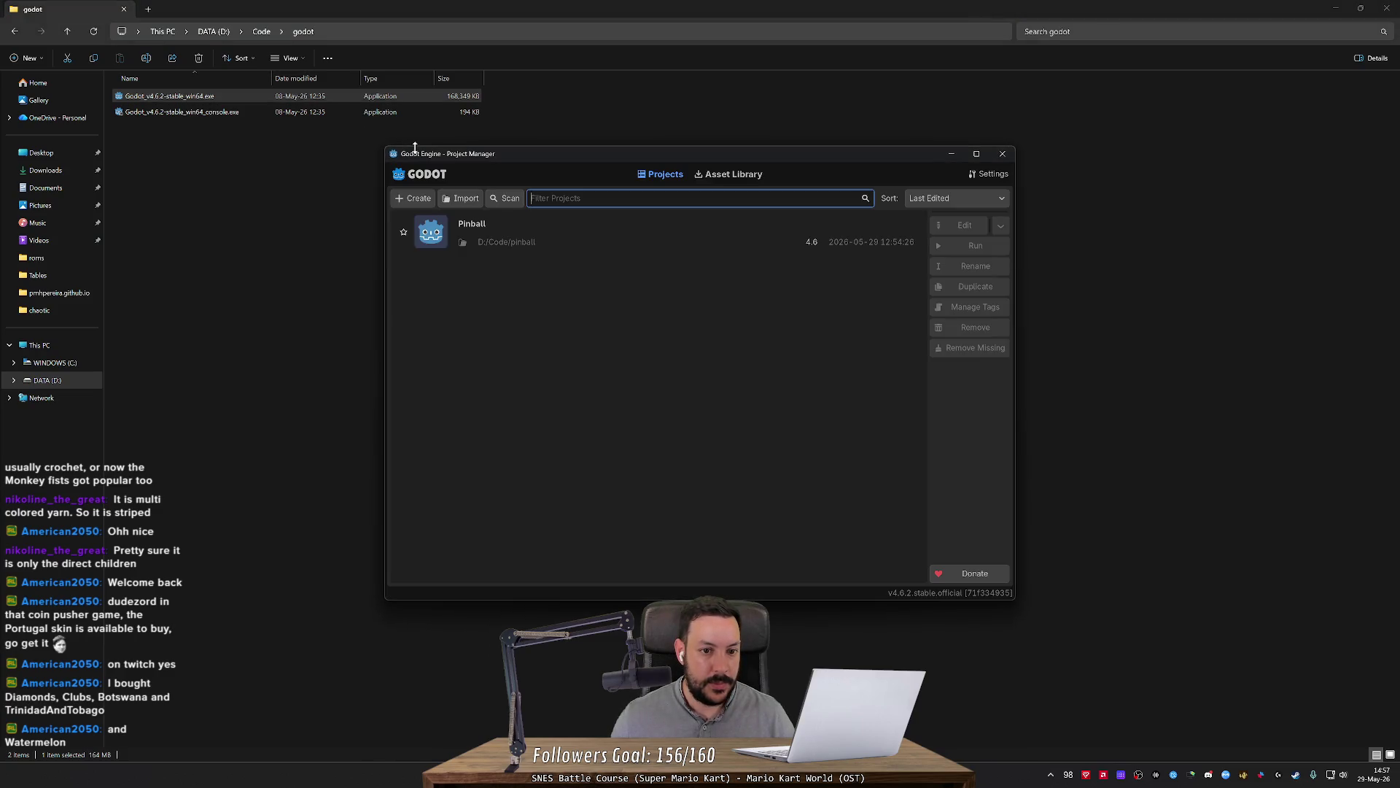
{"action": "double_click", "coordinate": [600, 241]}
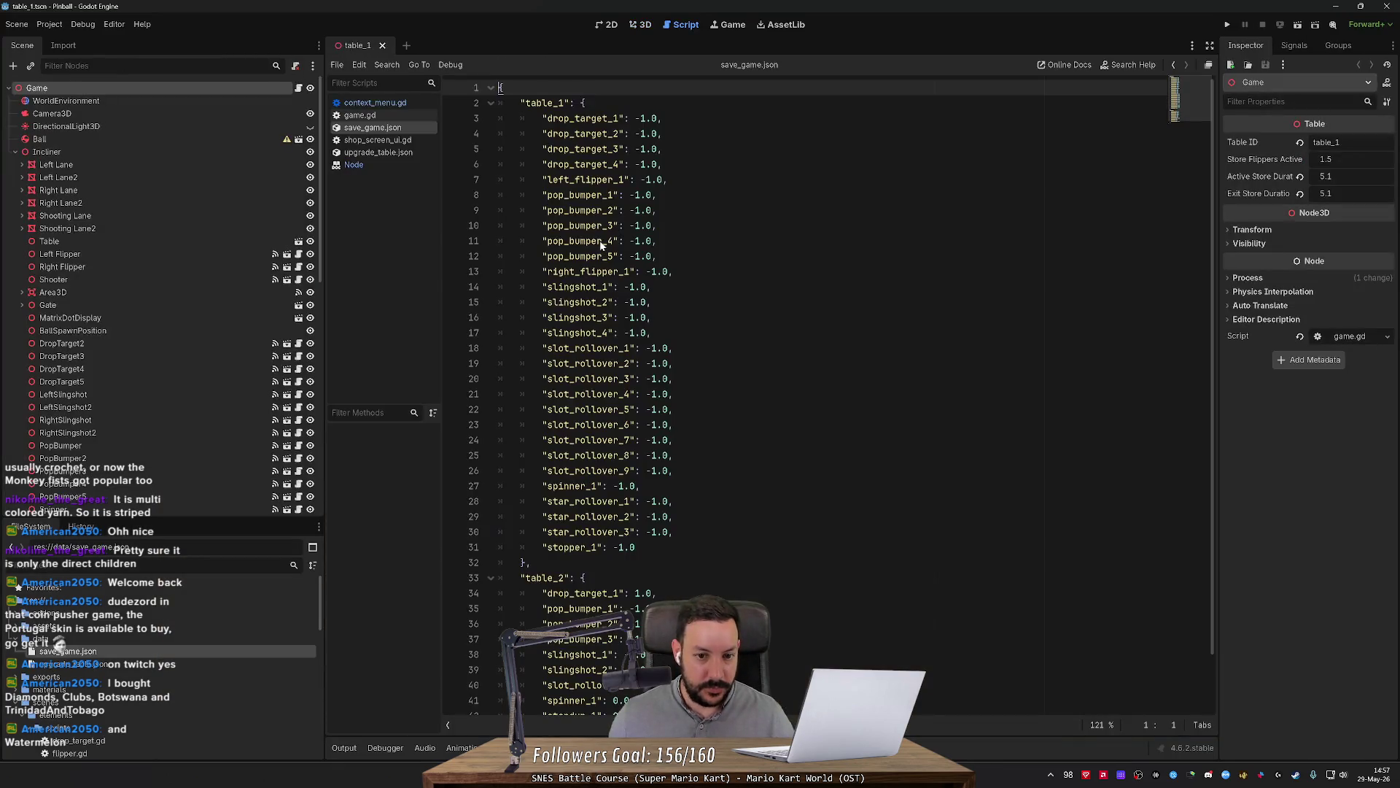
{"action": "scroll", "coordinate": [599, 245], "scroll_direction": "down", "scroll_amount": 1}
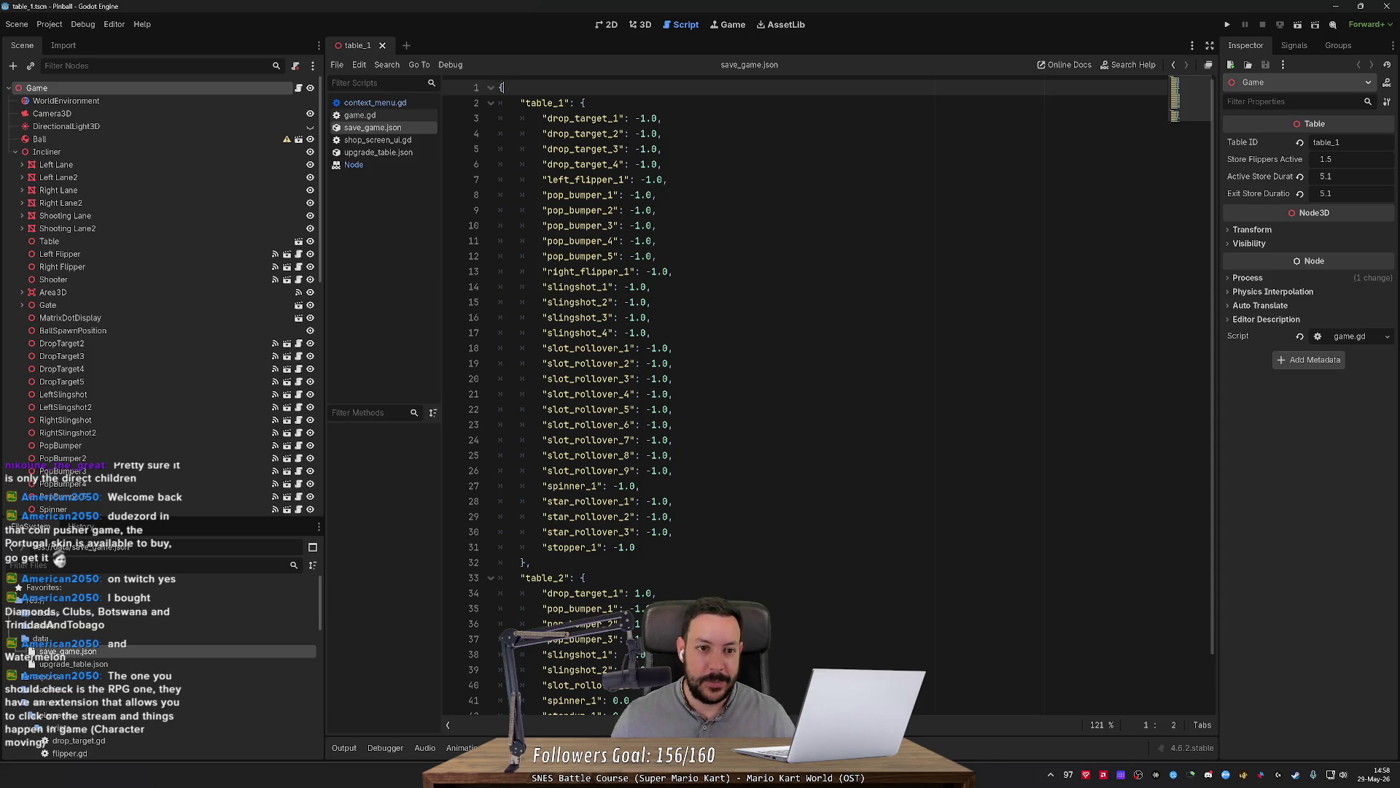
{"action": "scroll", "coordinate": [825, 393], "scroll_direction": "down", "scroll_amount": 1}
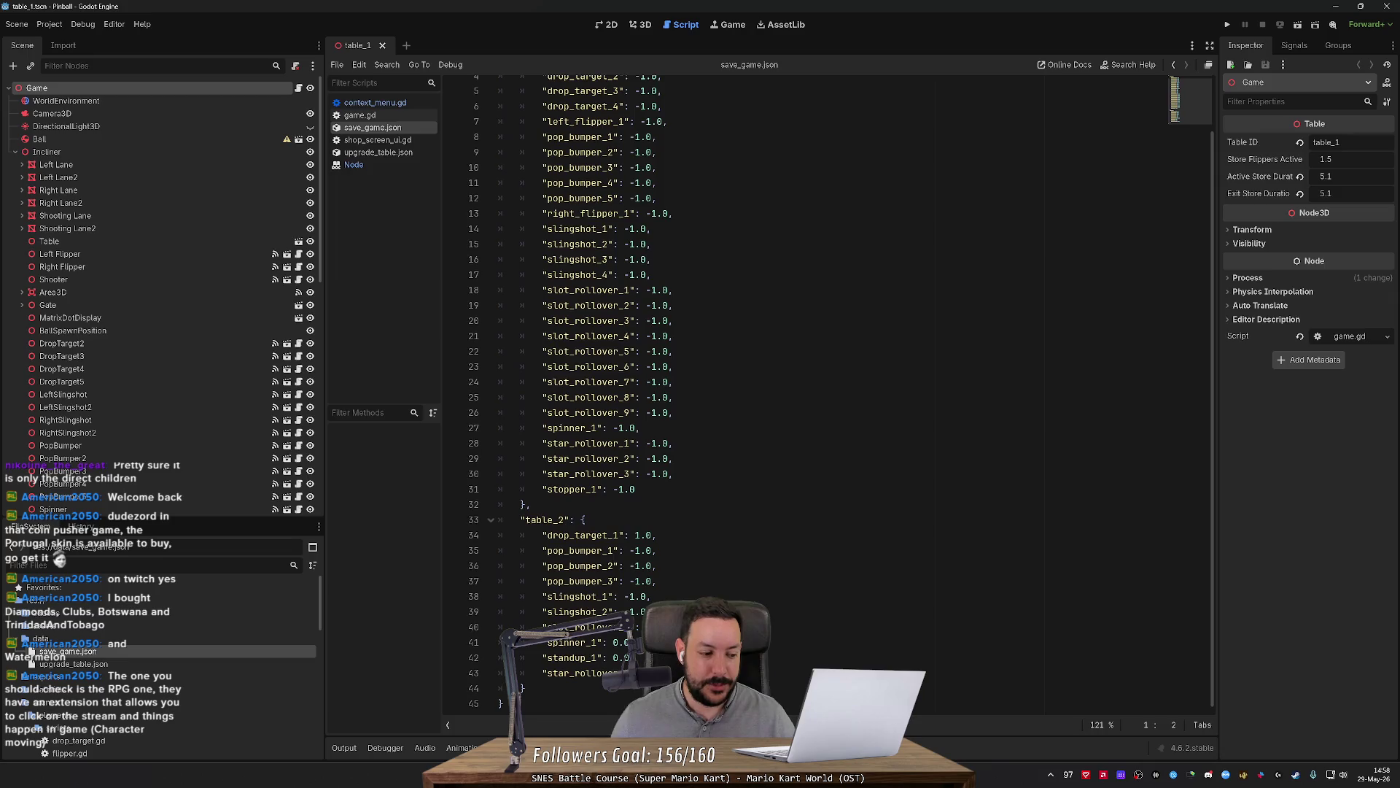
{"action": "scroll", "coordinate": [824, 394], "scroll_direction": "up", "scroll_amount": 1}
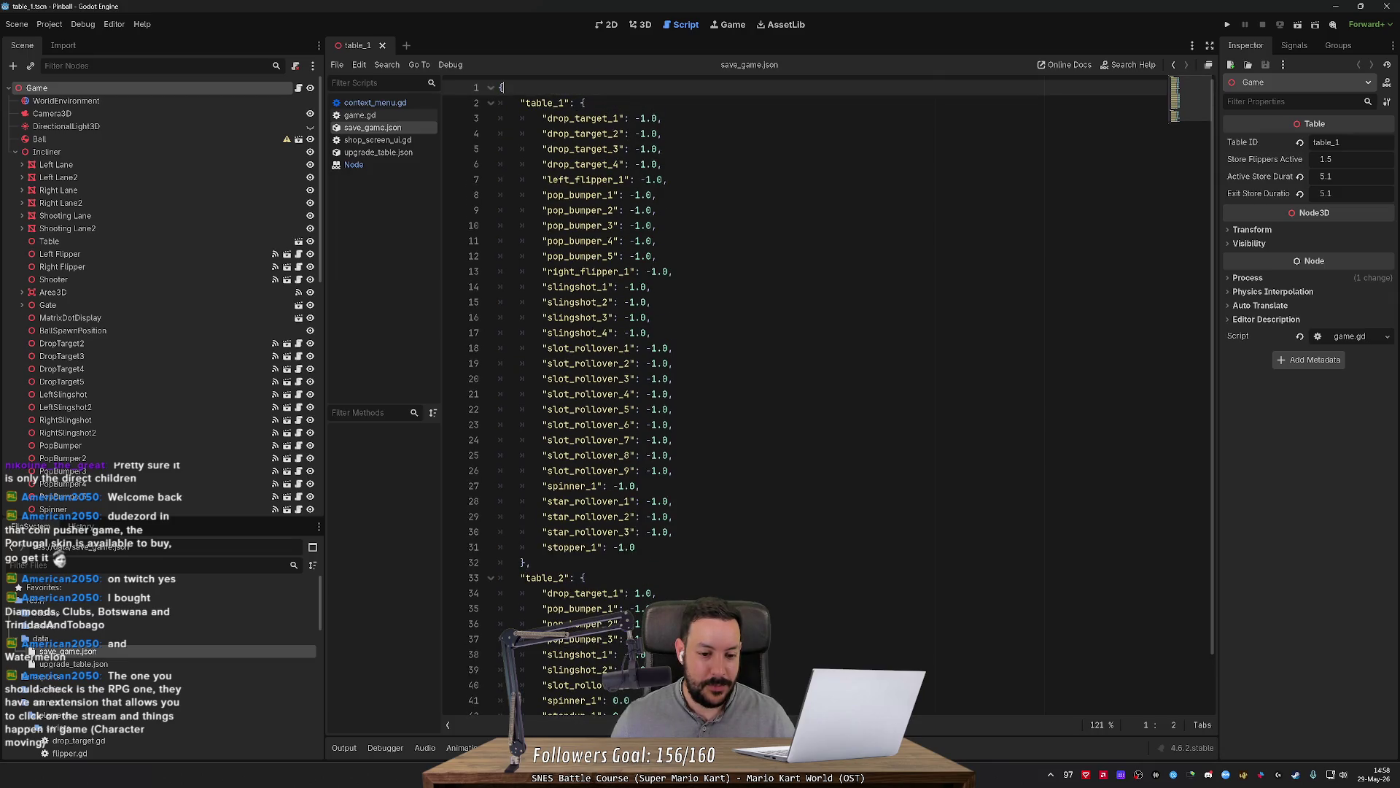
{"action": "scroll", "coordinate": [824, 394], "scroll_direction": "down", "scroll_amount": 1}
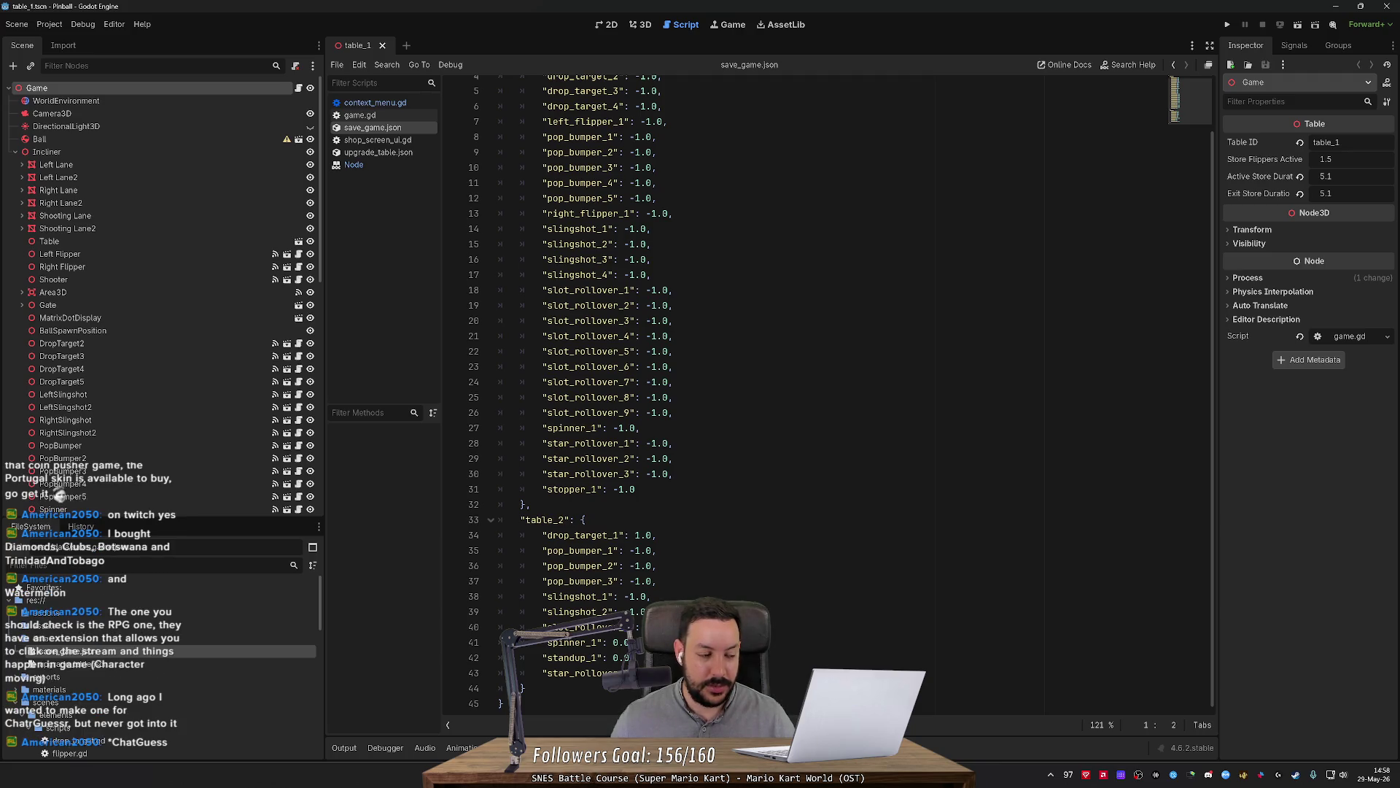
- Search the web for 'chatguess' in a new browser tab
{"action": "key", "text": "alt+Tab"}
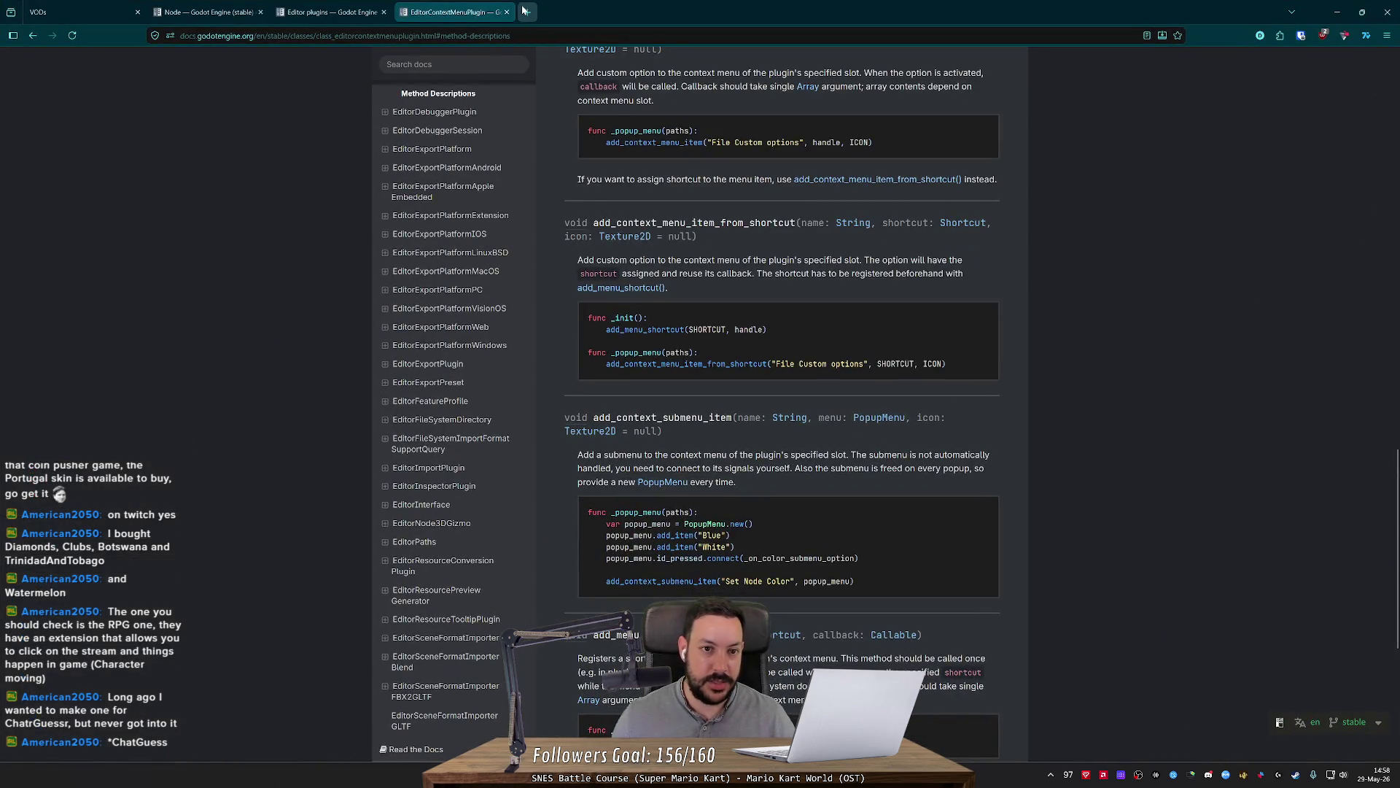
{"action": "key", "text": "ctrl+t"}
{"action": "type", "text": "chatguess"}
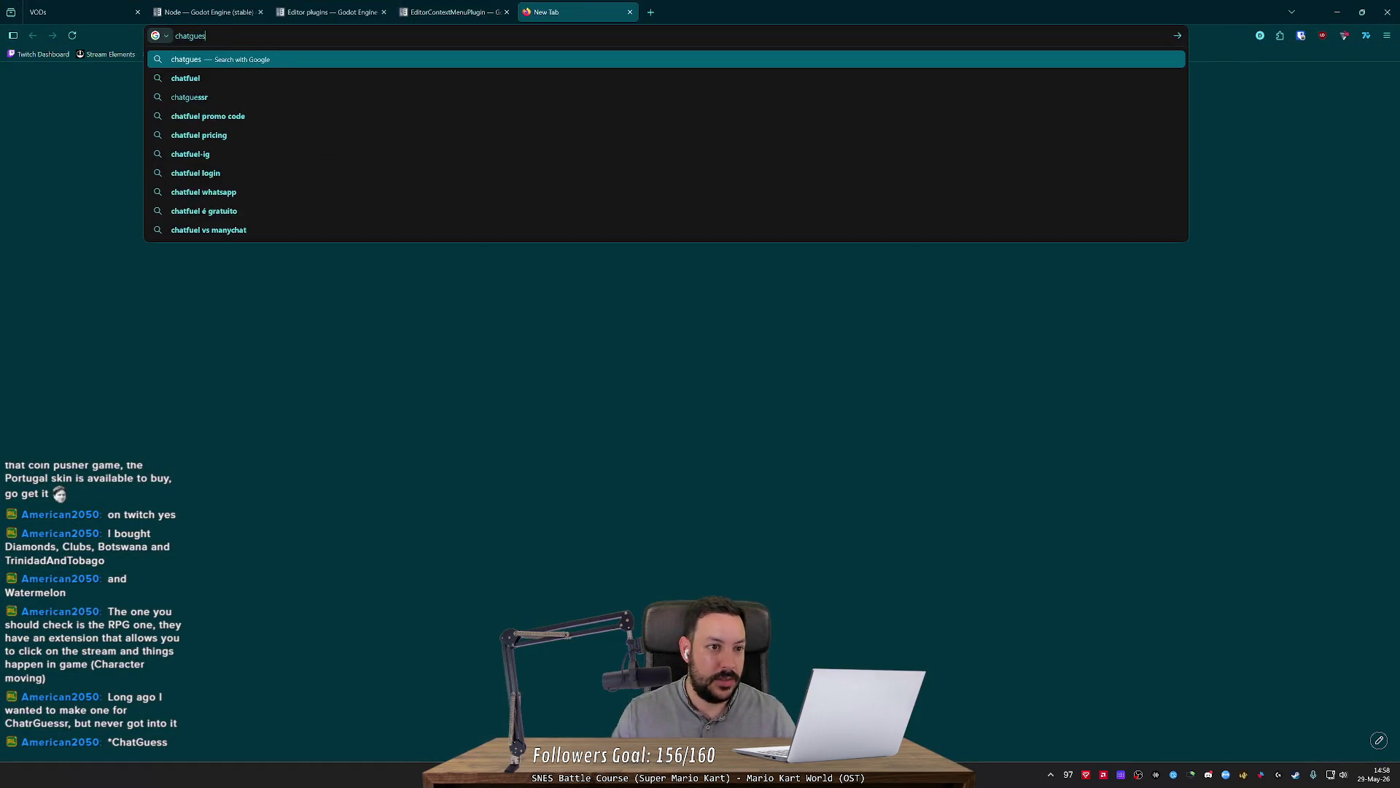
{"action": "key", "text": "Return"}
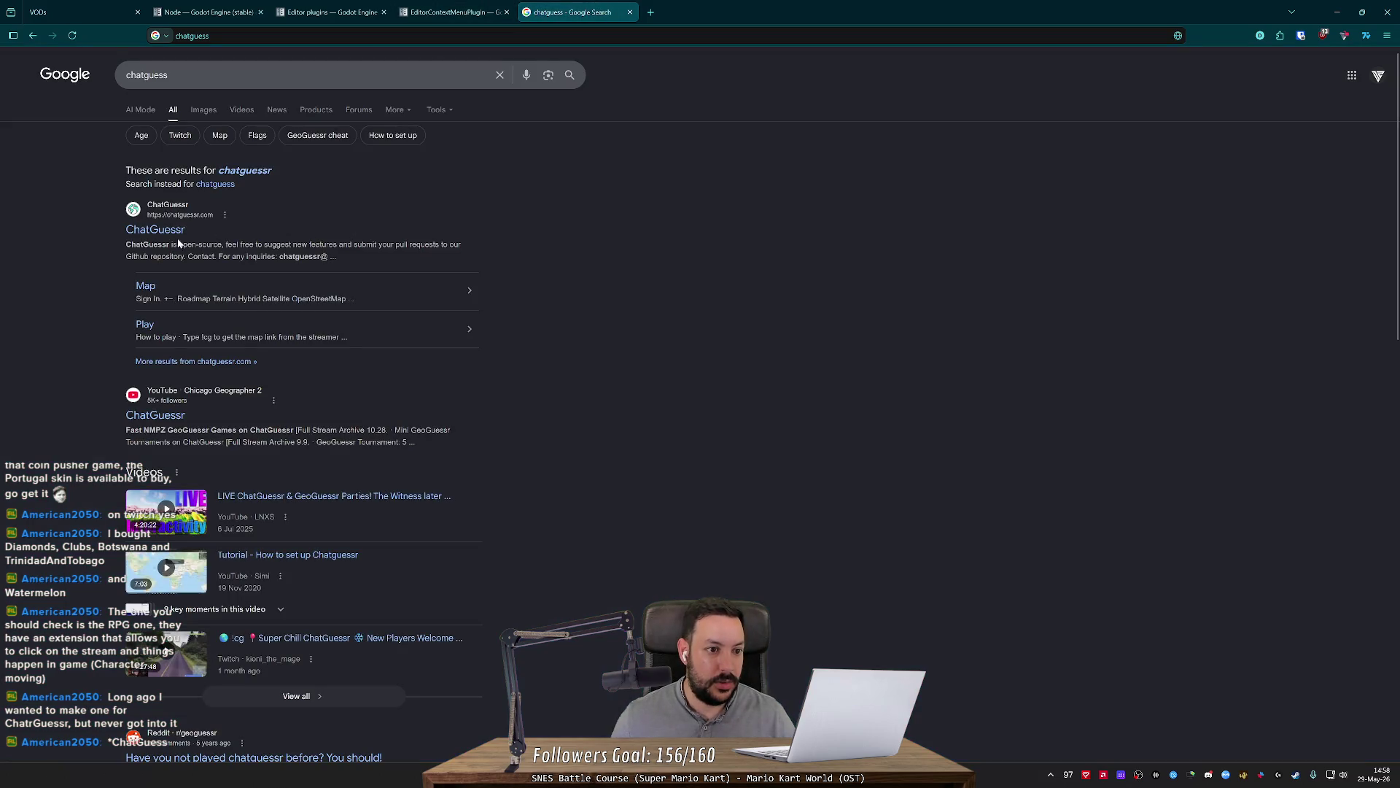
{"action": "scroll", "coordinate": [178, 243], "scroll_direction": "down", "scroll_amount": 3}
{"action": "scroll", "coordinate": [219, 182], "scroll_direction": "up", "scroll_amount": 3}
- Refine the search to 'chatguess twitch', review the results, then close the tab
{"action": "left_click", "coordinate": [277, 74]}
{"action": "type", "text": "twitch"}
{"action": "key", "text": "Return"}
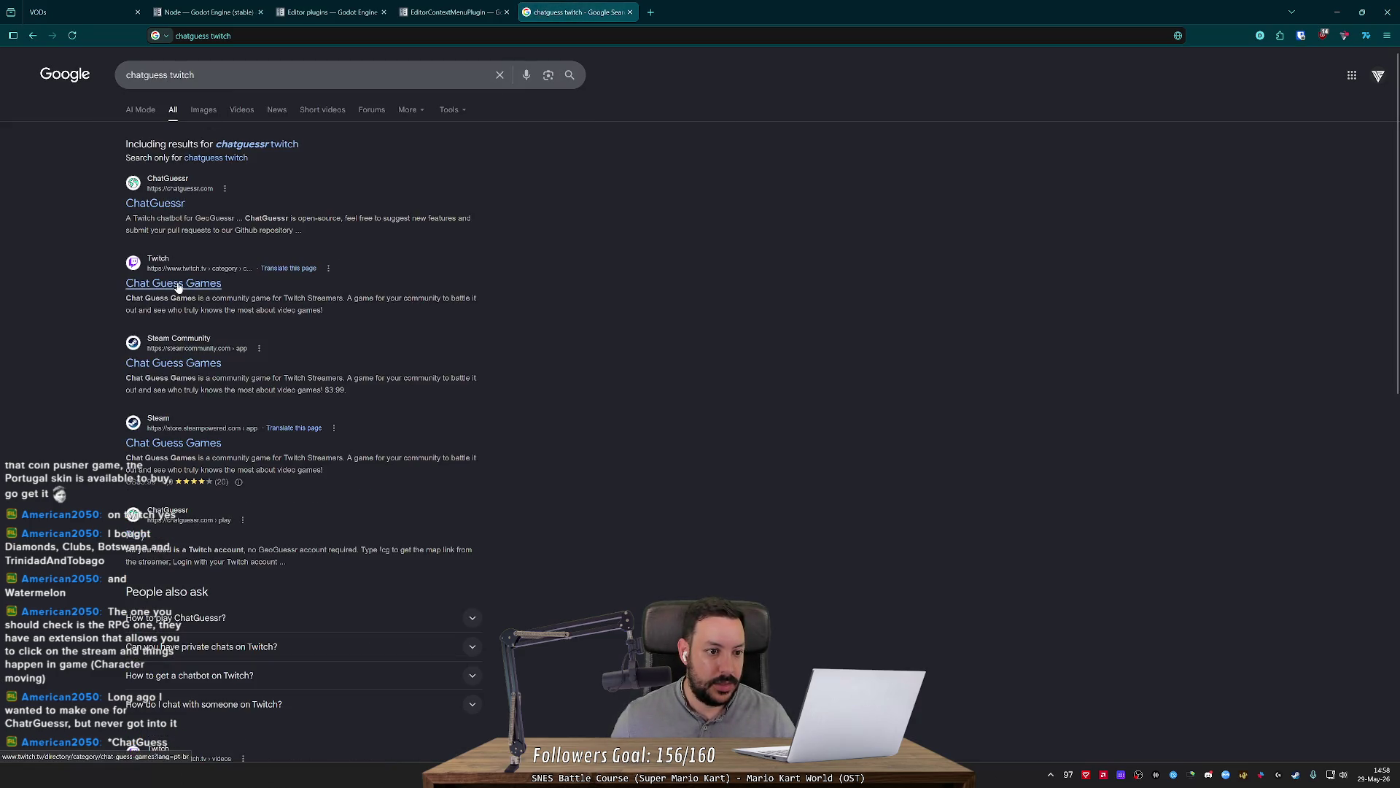
{"action": "scroll", "coordinate": [191, 286], "scroll_direction": "down", "scroll_amount": 8}
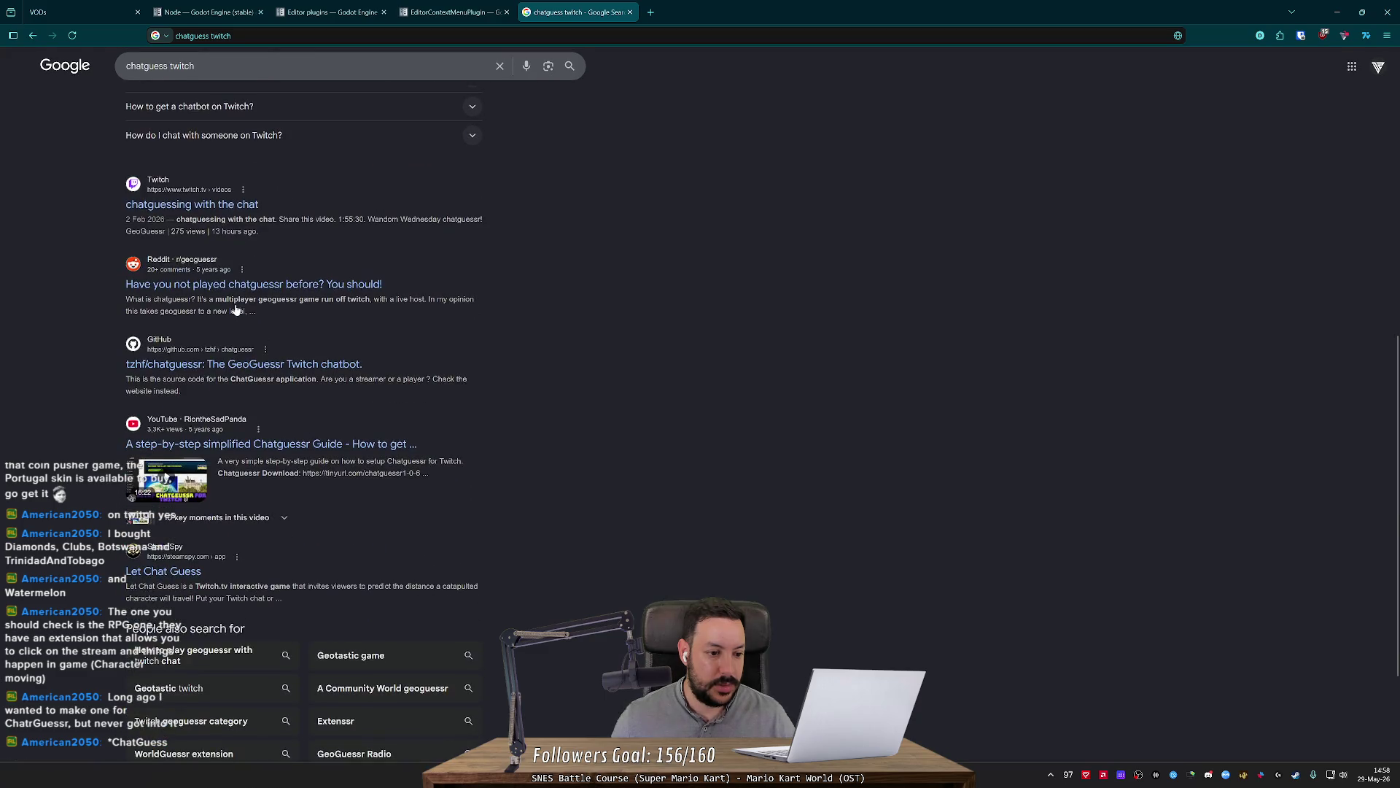
{"action": "scroll", "coordinate": [234, 310], "scroll_direction": "up", "scroll_amount": 6}
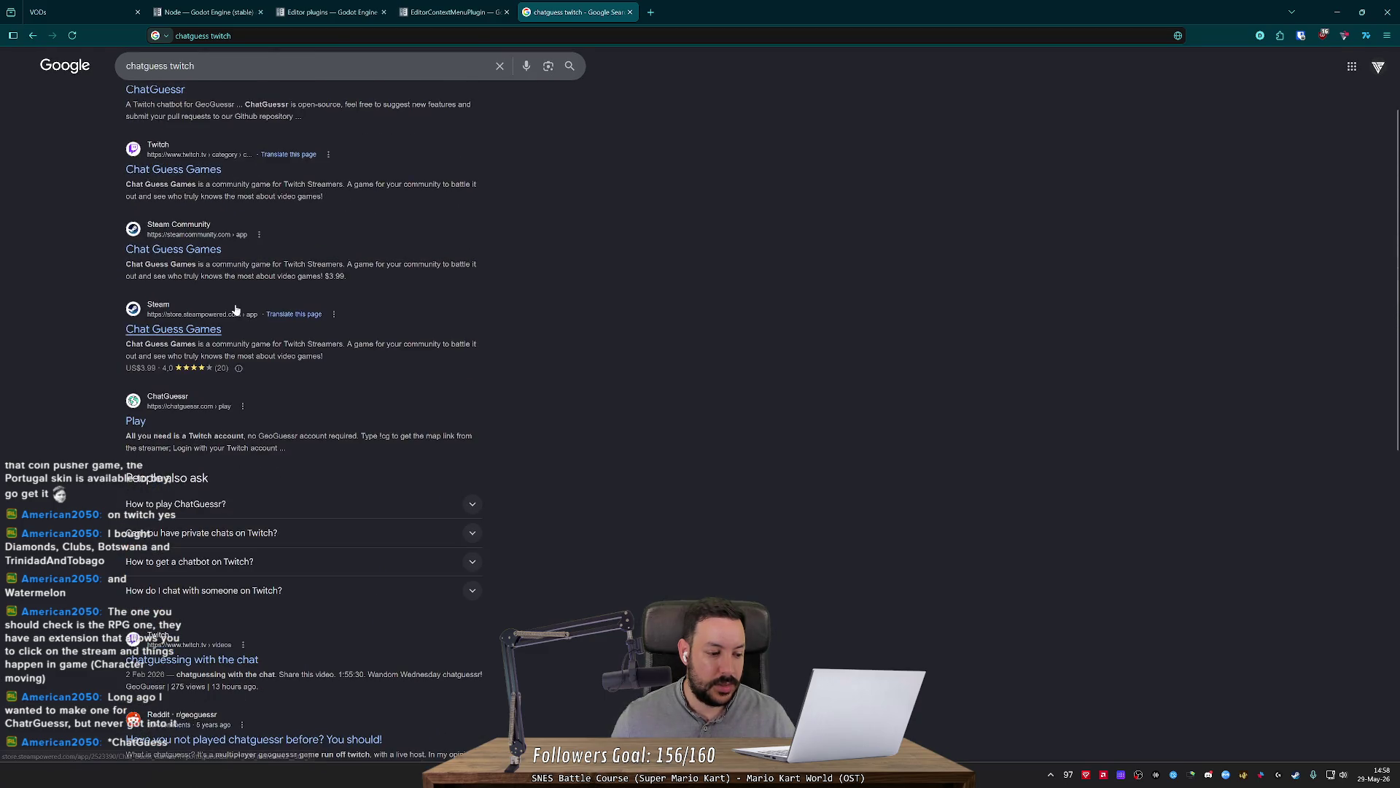
{"action": "scroll", "coordinate": [235, 310], "scroll_direction": "up", "scroll_amount": 2}
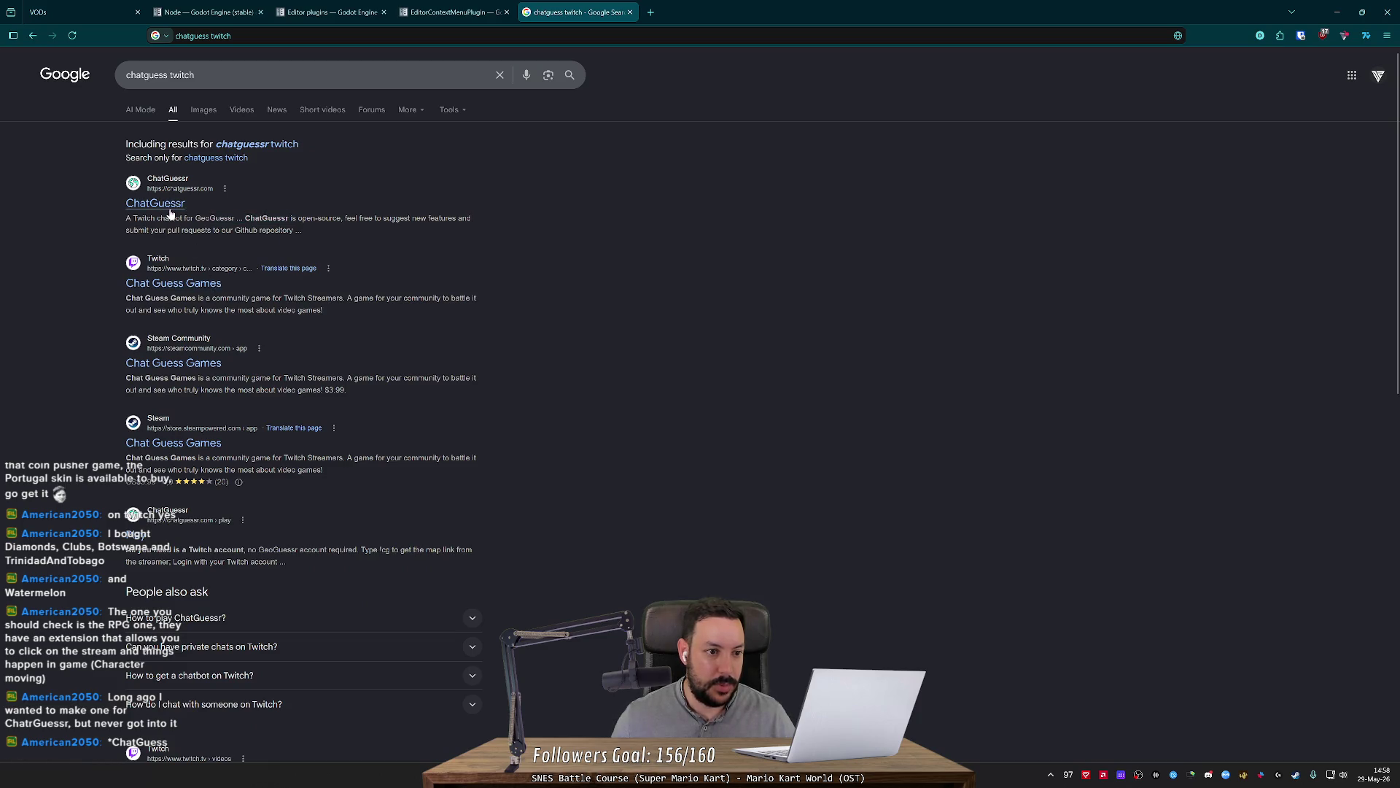
{"action": "left_click", "coordinate": [630, 11]}
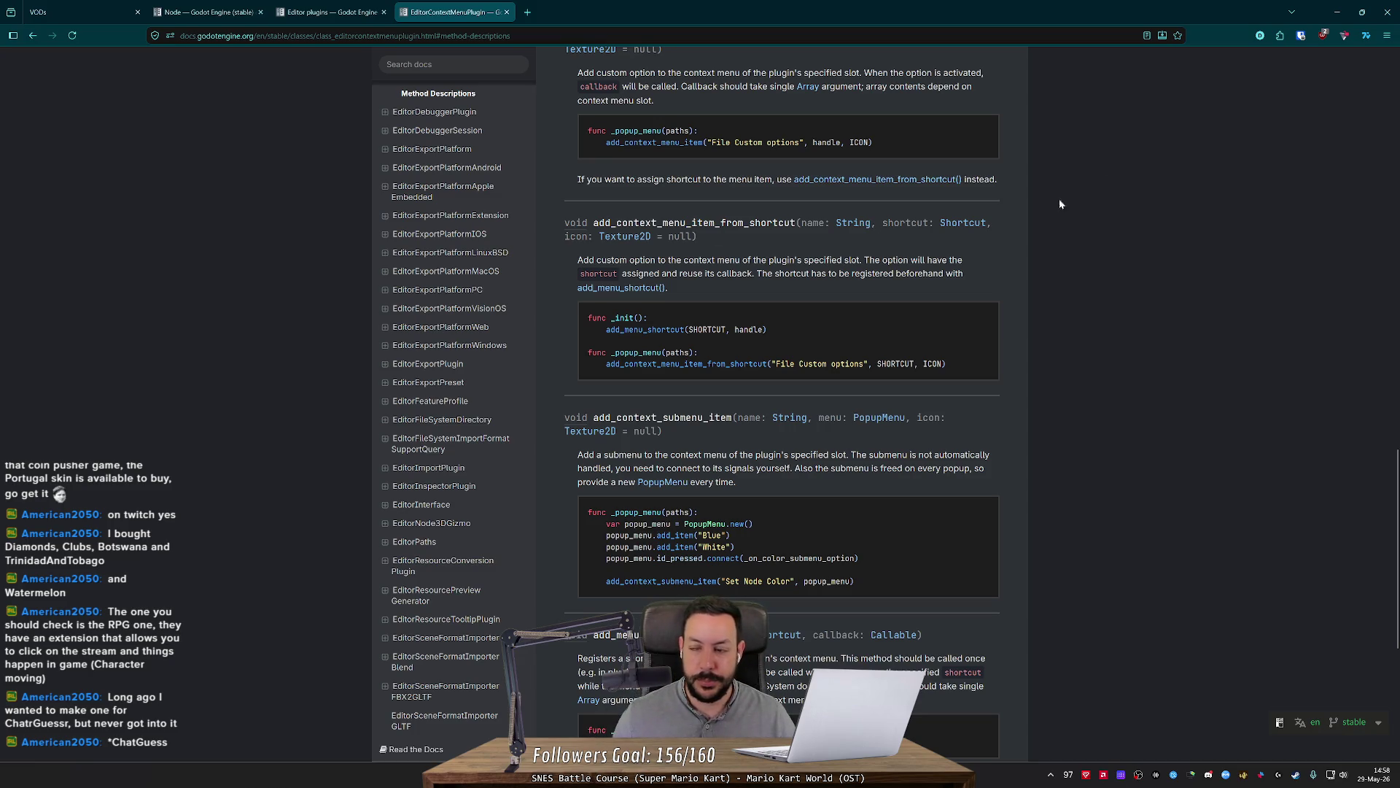
- Autoscroll through the EditorContextMenuPlugin method descriptions, then switch back to the Godot editor
{"action": "middle_click", "coordinate": [1098, 175]}
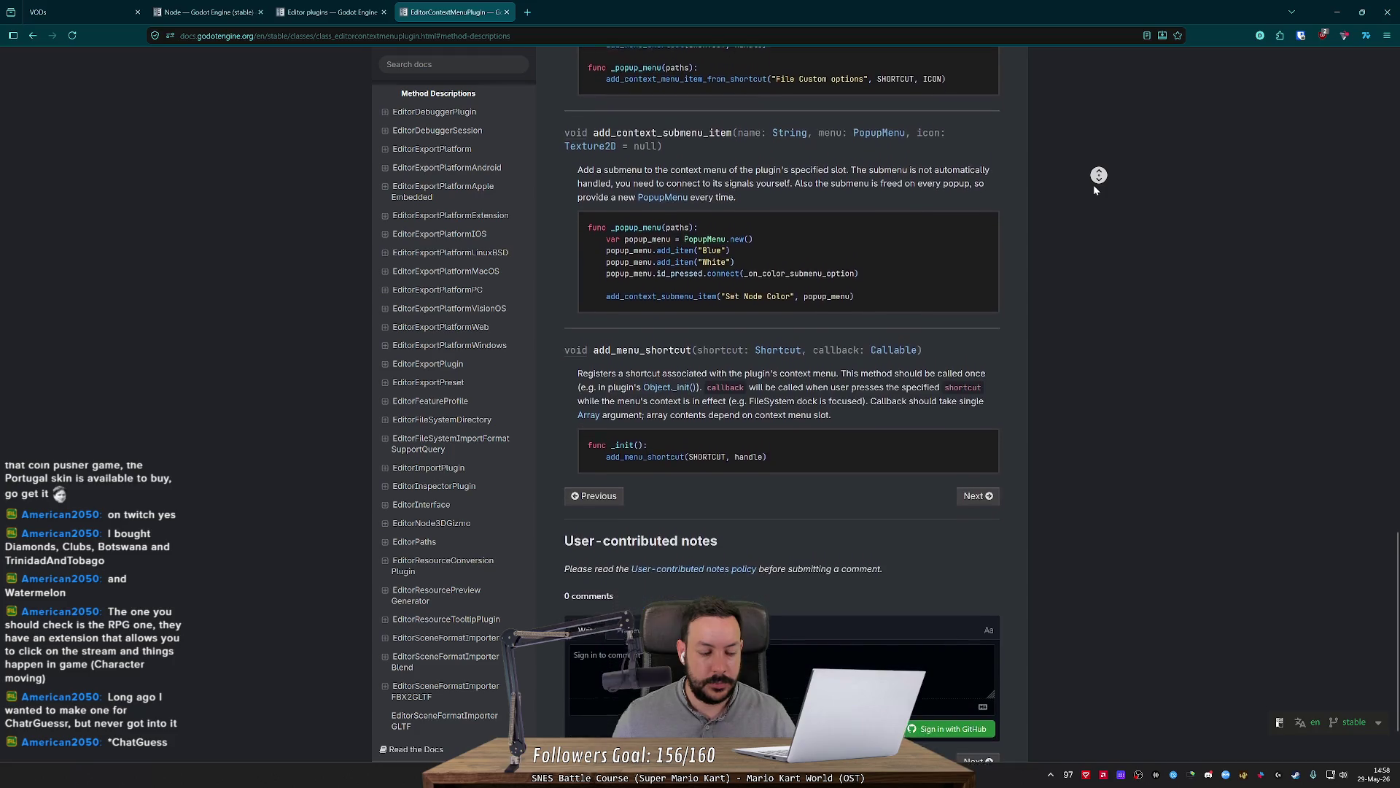
{"action": "middle_click", "coordinate": [1094, 189]}
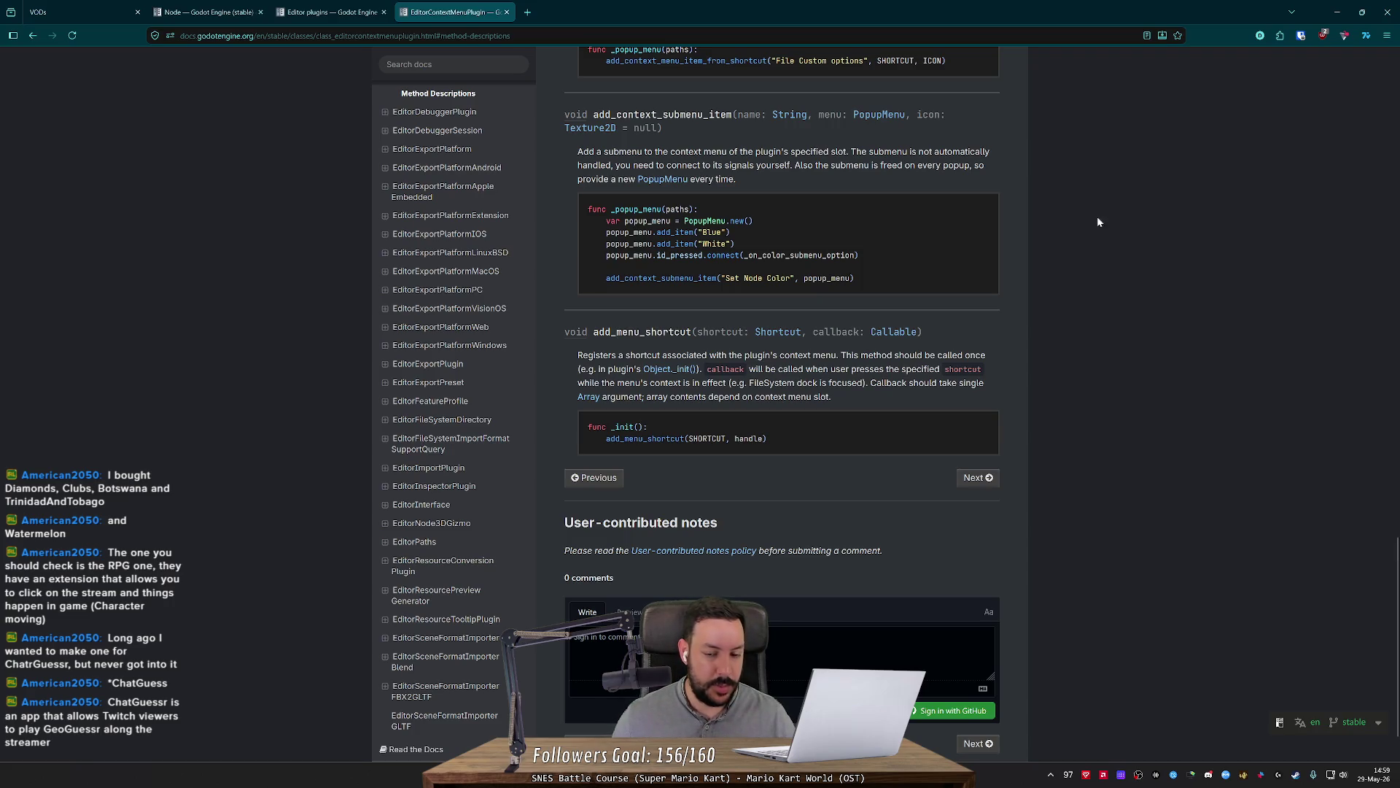
{"action": "middle_click", "coordinate": [1098, 217]}
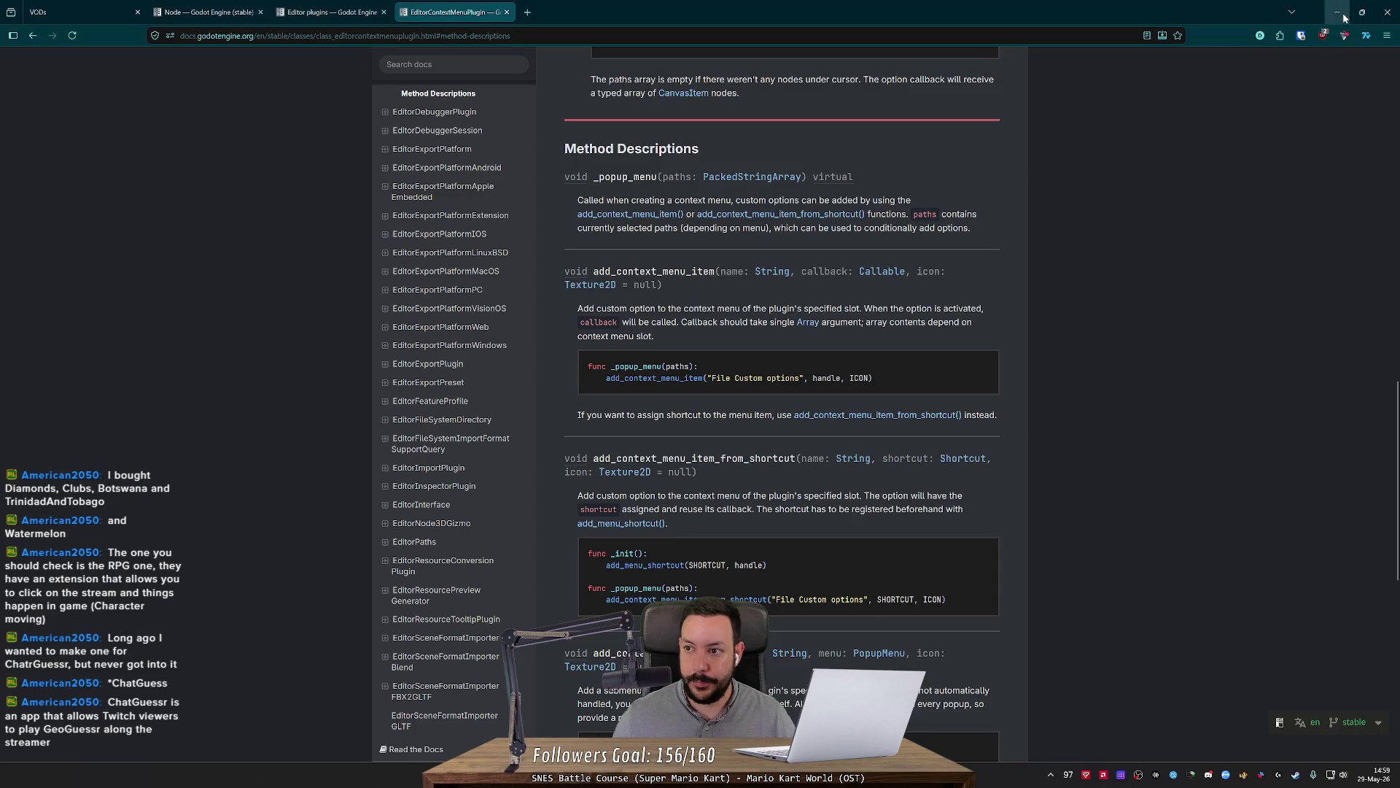
{"action": "key", "text": "alt+Tab"}
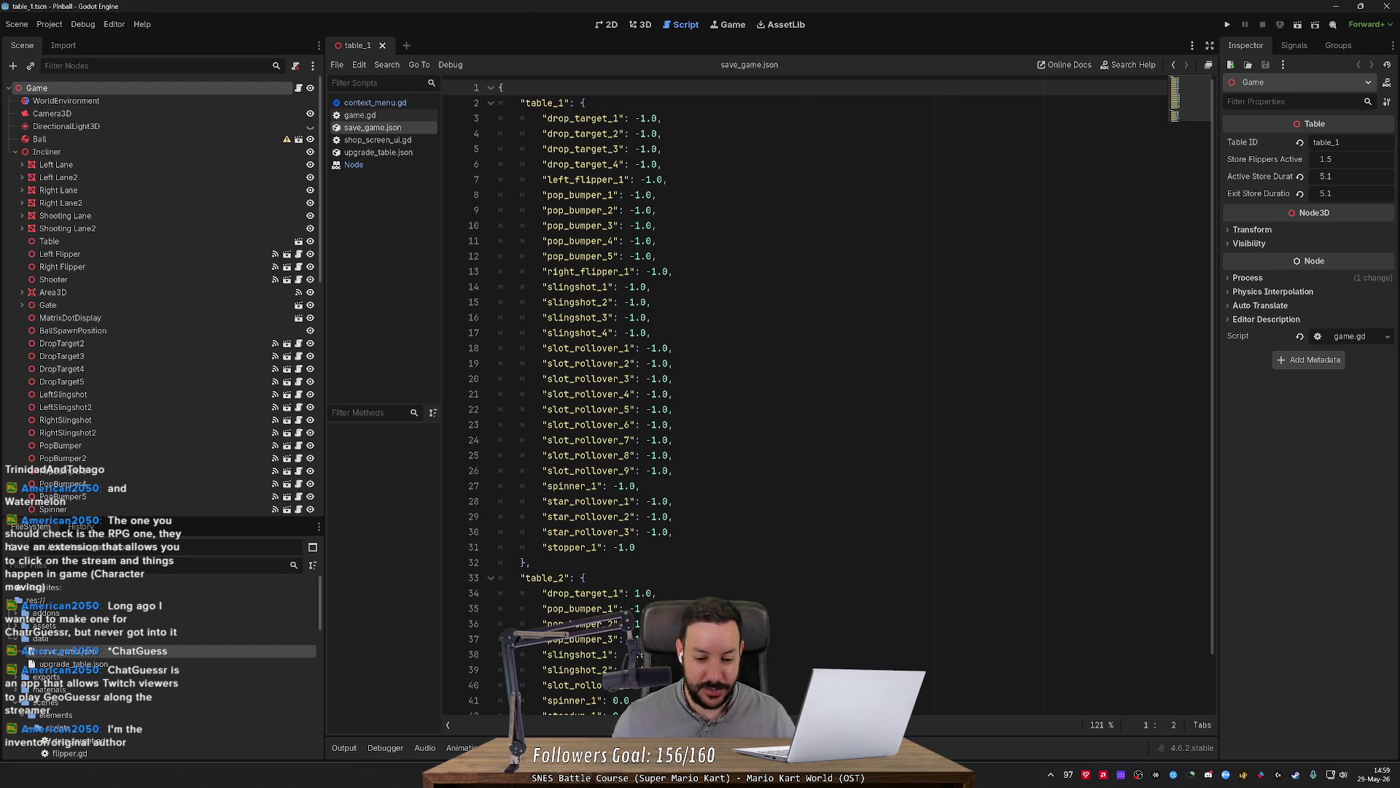
- Bring back the 'chatguess twitch' results and open the ChatGuessr site from them
{"action": "key", "text": "alt+Tab"}
{"action": "key", "text": "ctrl+Tab"}
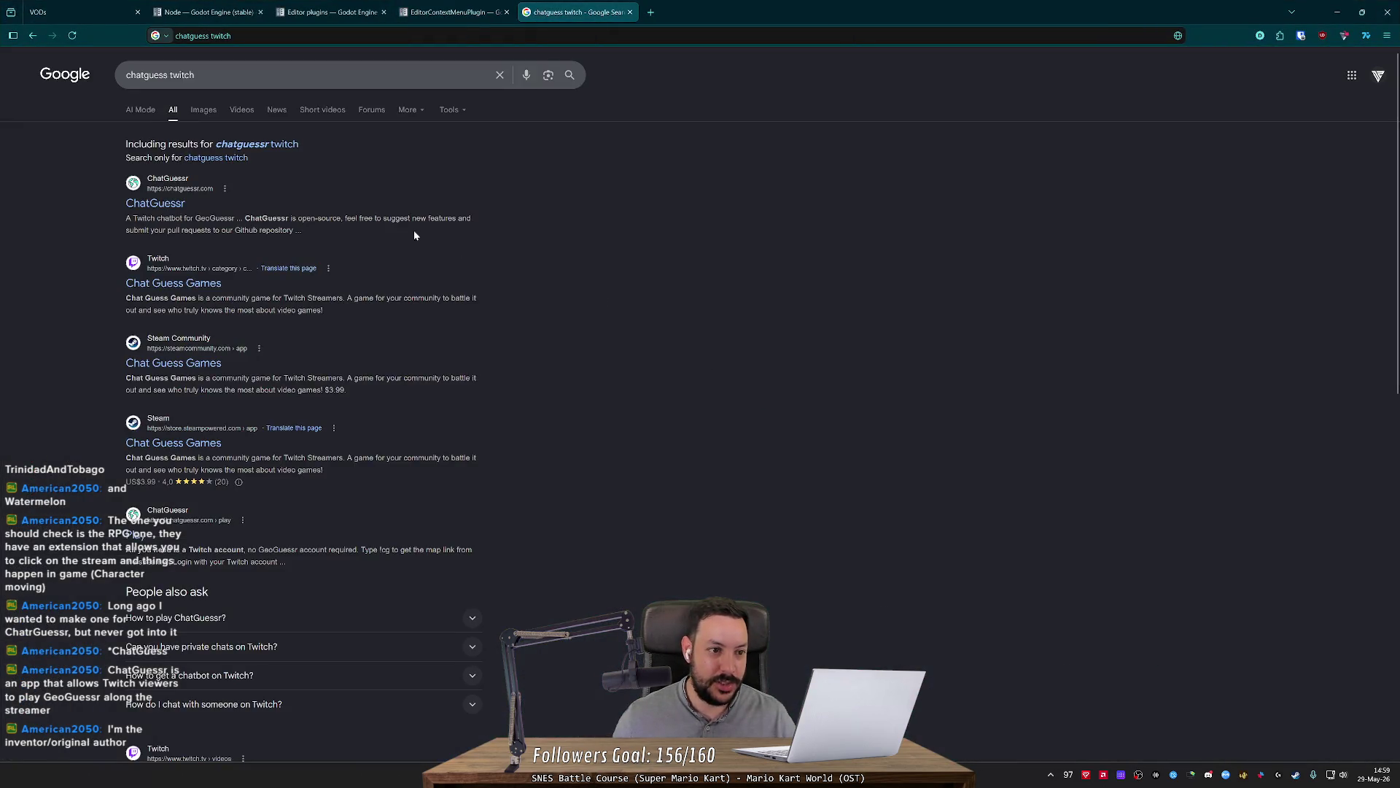
{"action": "left_click", "coordinate": [157, 203]}
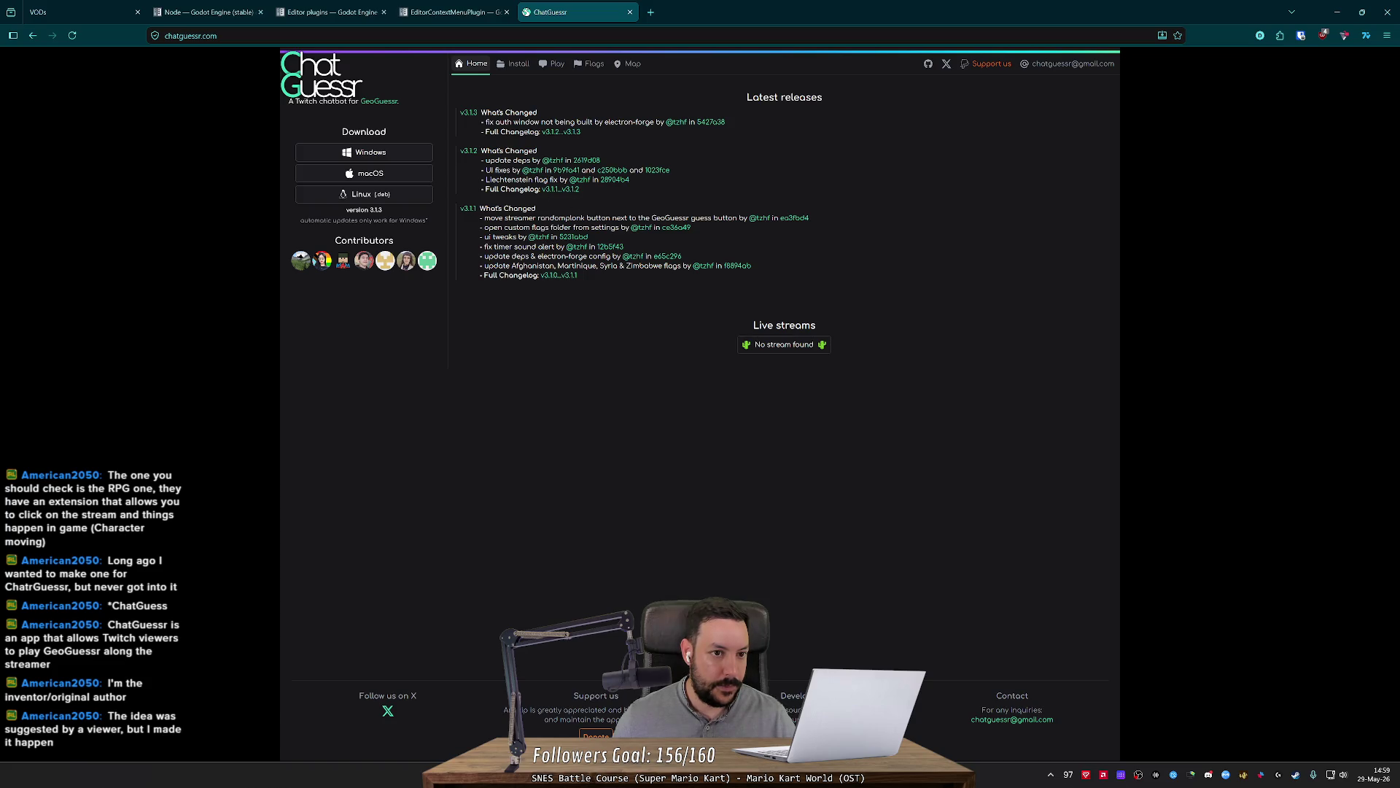
- Highlight the GeoGuessr chatbot tagline and briefly view a contributor's GitHub profile
{"action": "left_click_drag", "start_coordinate": [322, 101], "coordinate": [384, 105]}
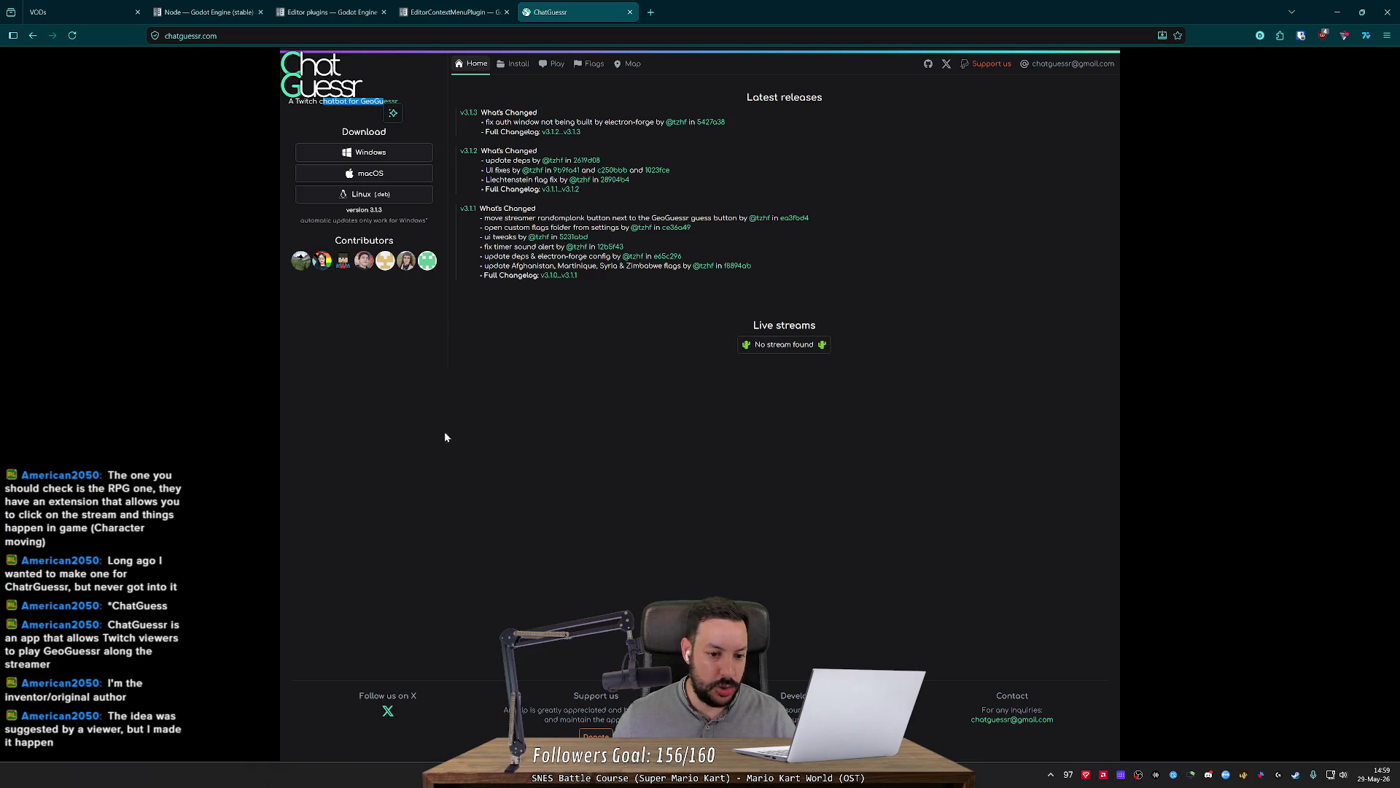
{"action": "left_click", "coordinate": [502, 508]}
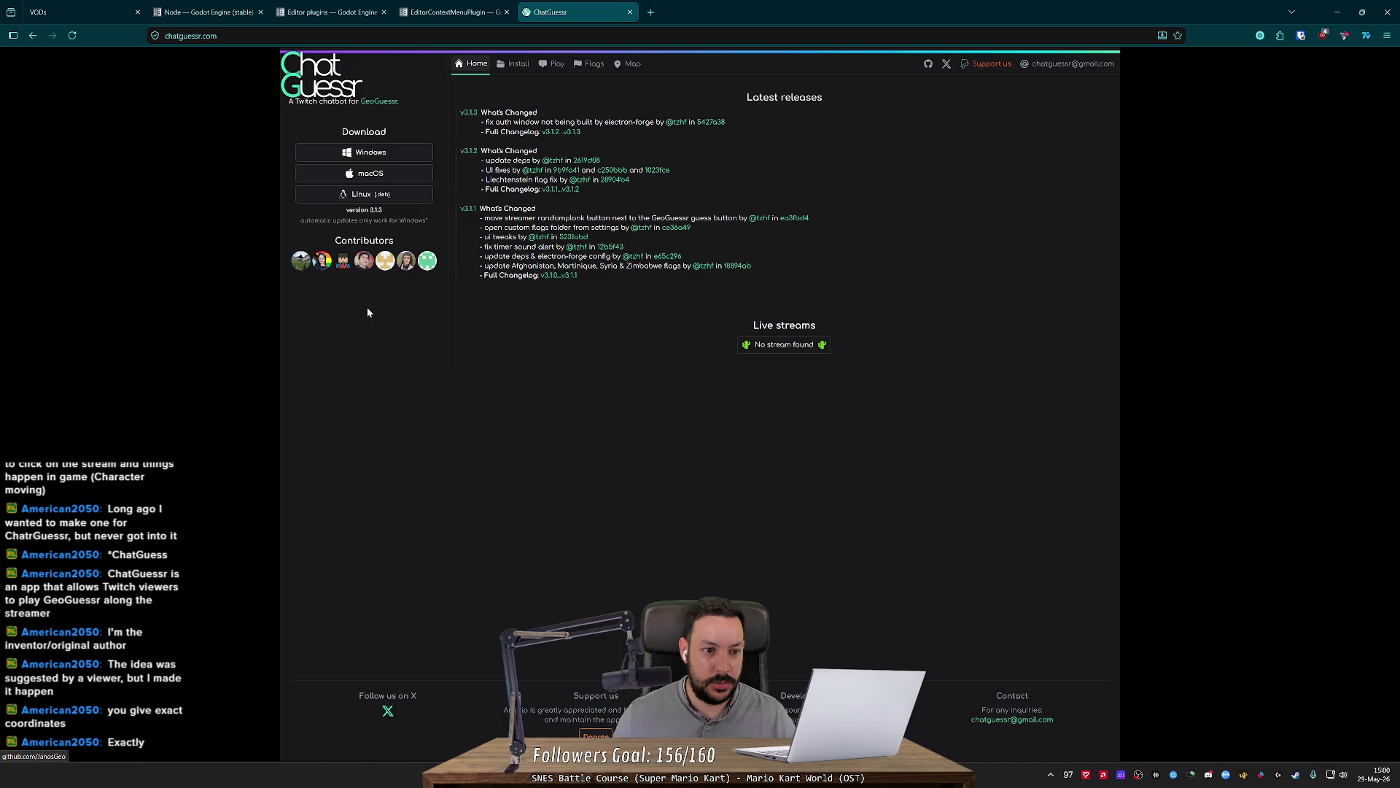
{"action": "middle_click", "coordinate": [342, 266]}
{"action": "left_click", "coordinate": [700, 12]}
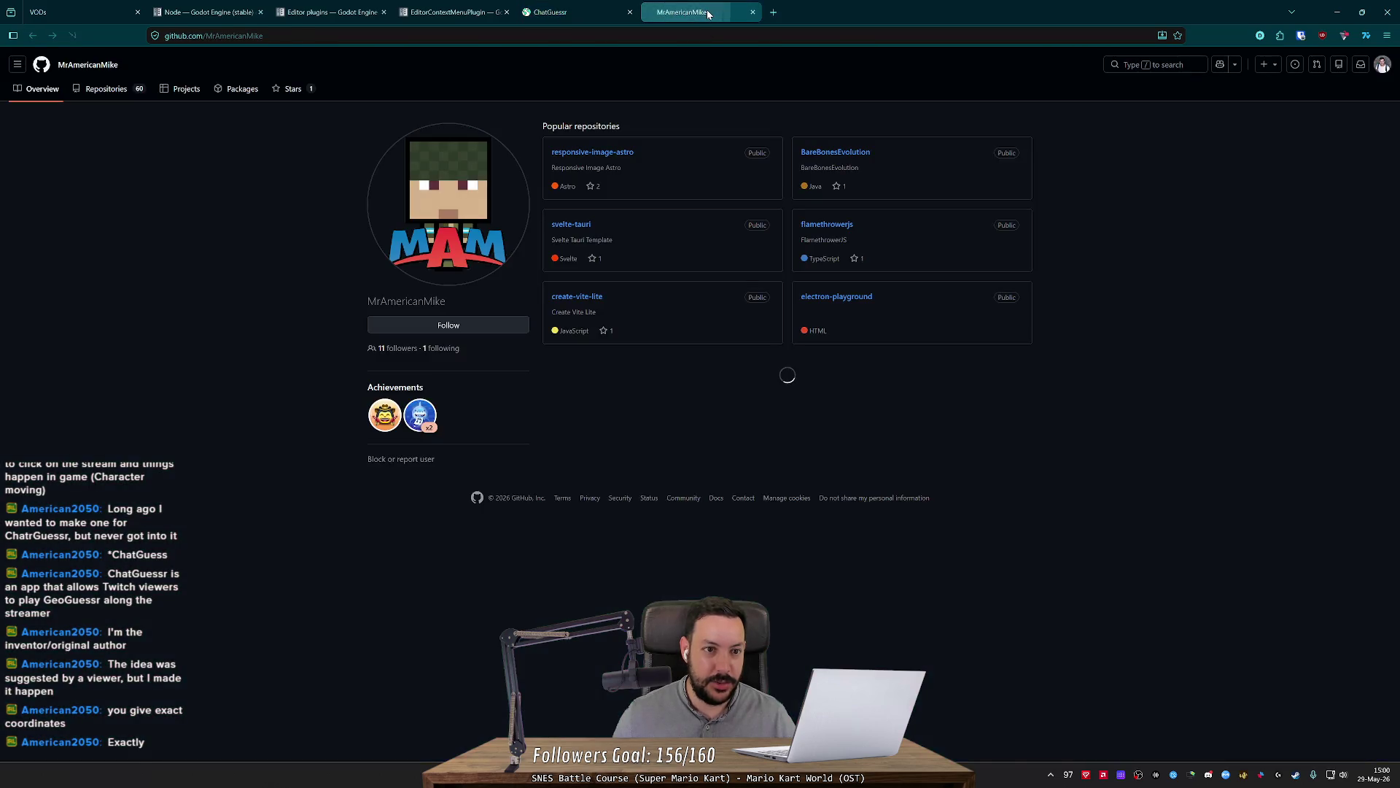
{"action": "middle_click", "coordinate": [708, 13]}
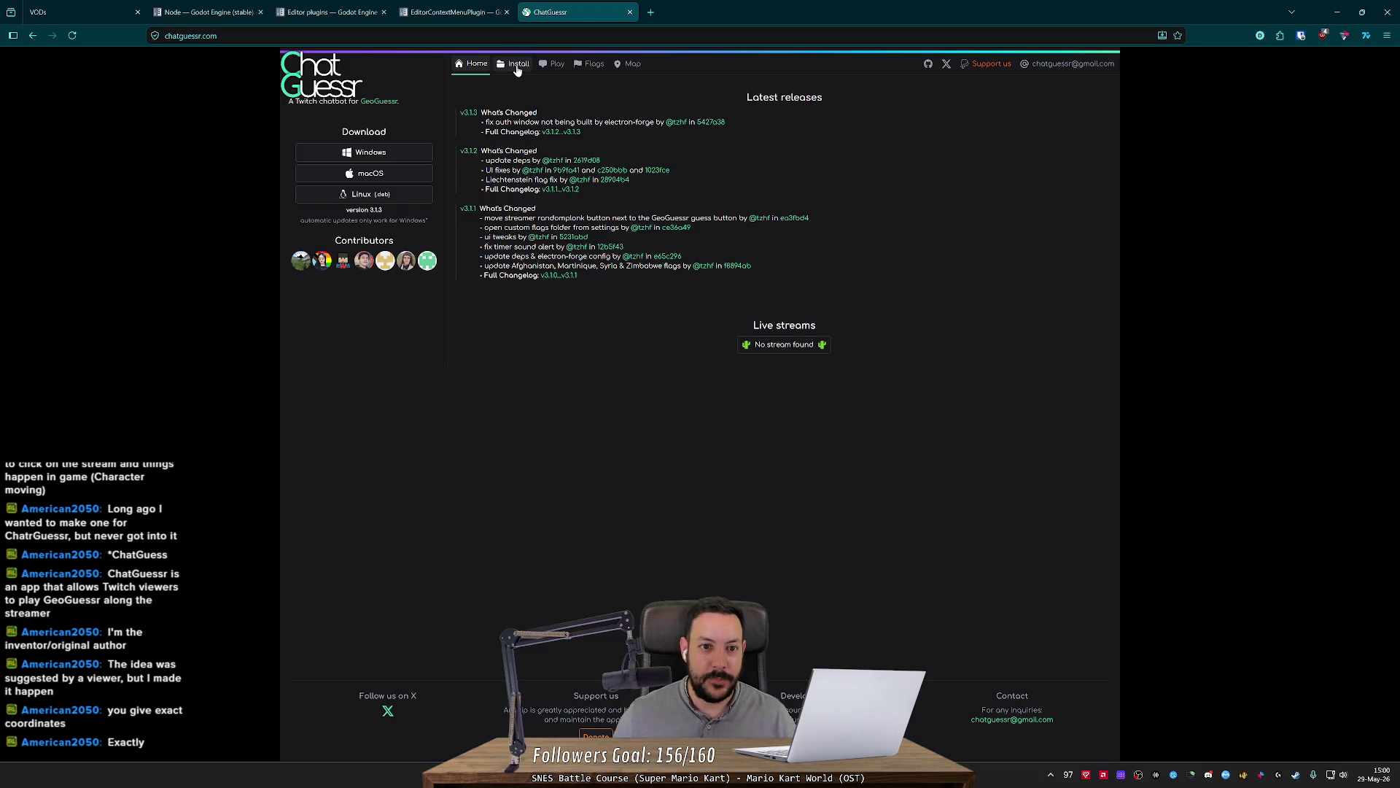
- Browse the How to Play chat commands and the Flags page, ending on the Map page
{"action": "left_click", "coordinate": [553, 64]}
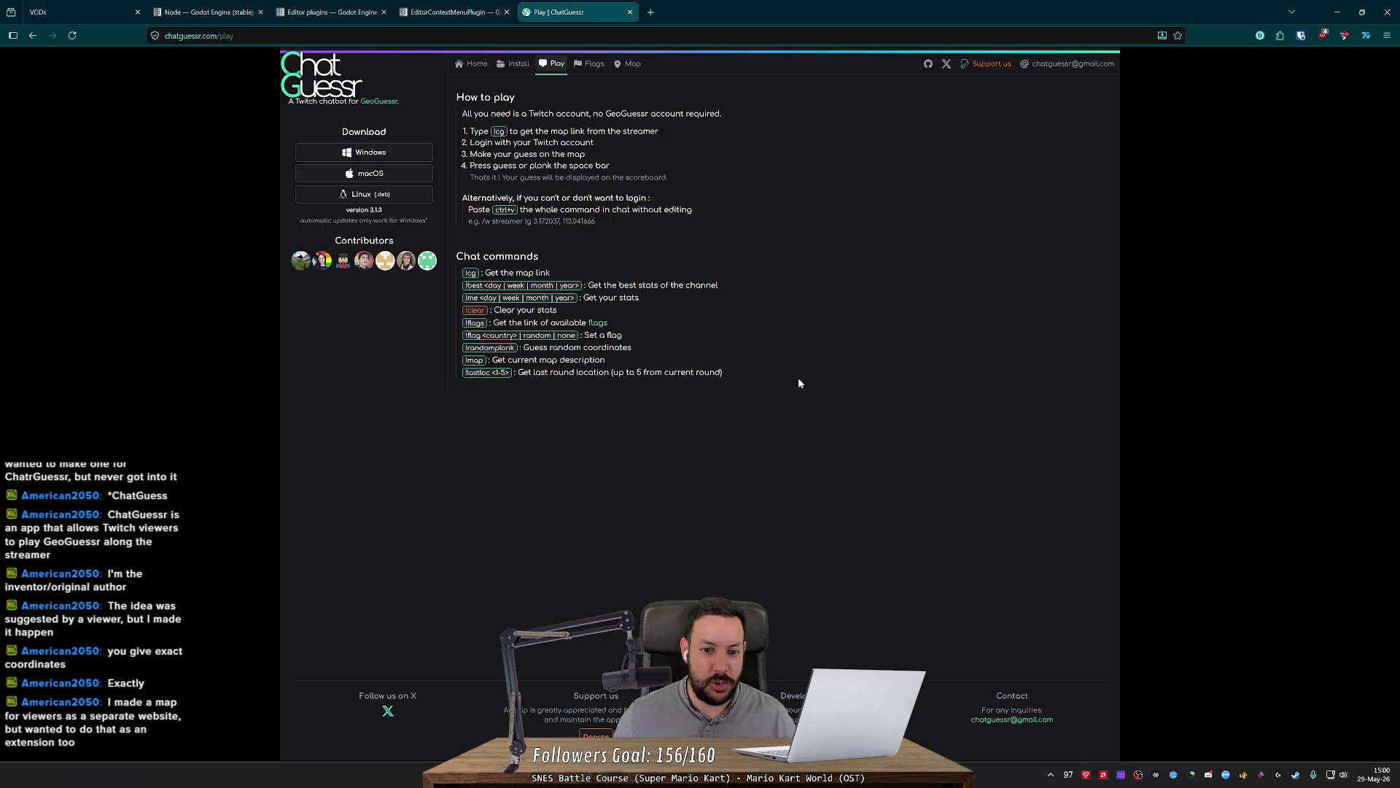
{"action": "mouse_move", "coordinate": [798, 382]}
{"action": "left_mouse_down"}
{"action": "mouse_move", "coordinate": [485, 360]}
{"action": "mouse_move", "coordinate": [458, 275]}
{"action": "left_mouse_up"}
{"action": "left_click", "coordinate": [458, 274]}
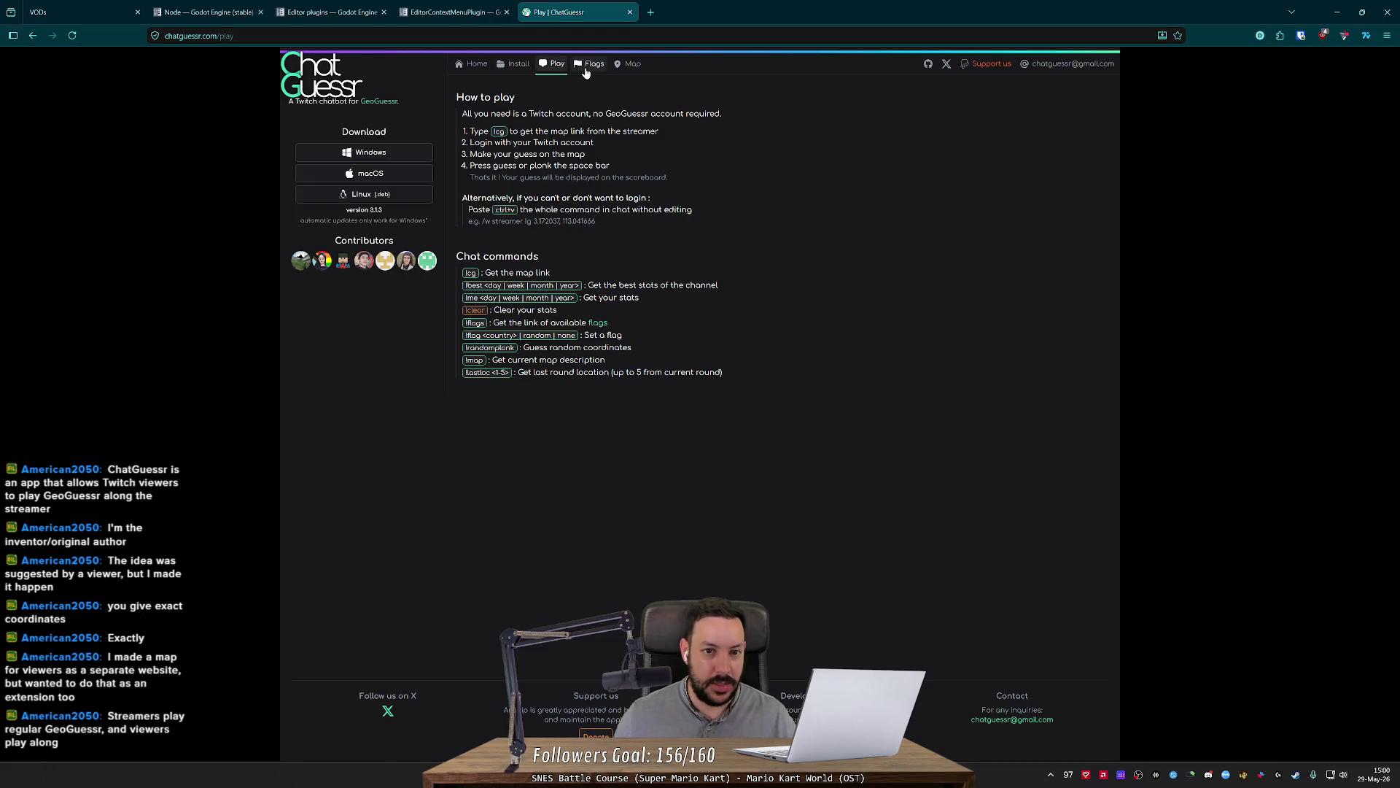
{"action": "left_click", "coordinate": [587, 71]}
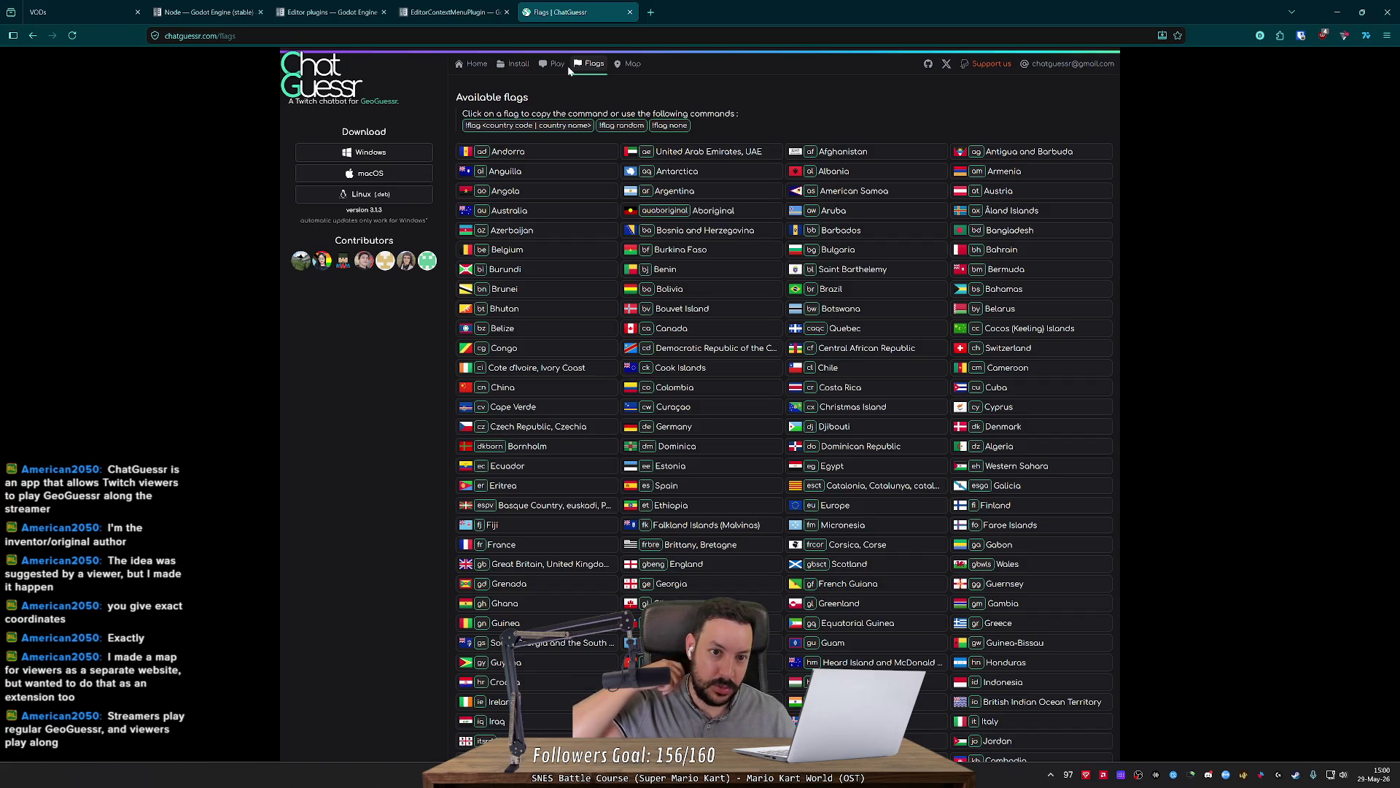
{"action": "left_click", "coordinate": [626, 64]}
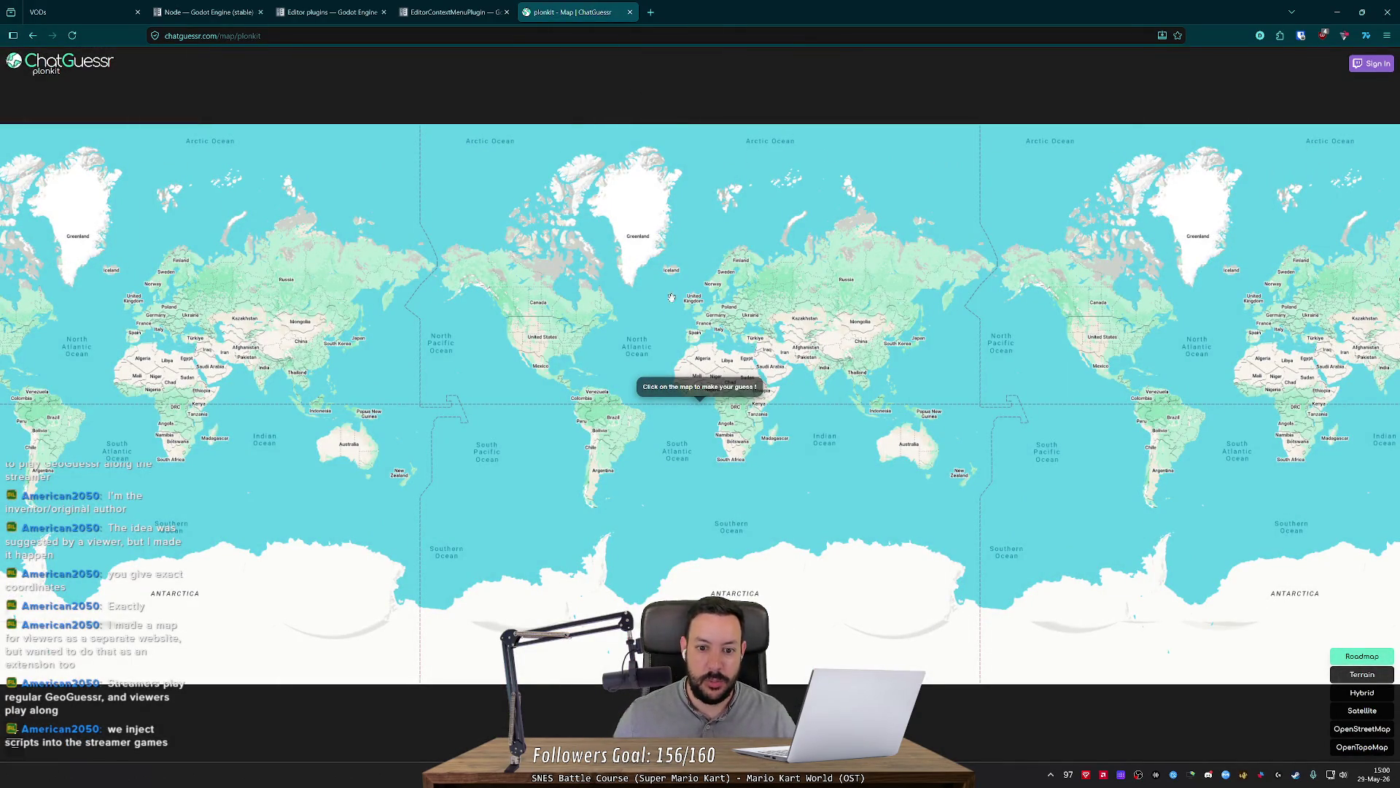
- Place a guess near Spain, paste and submit its copied command, then return to the map
{"action": "left_click", "coordinate": [689, 339]}
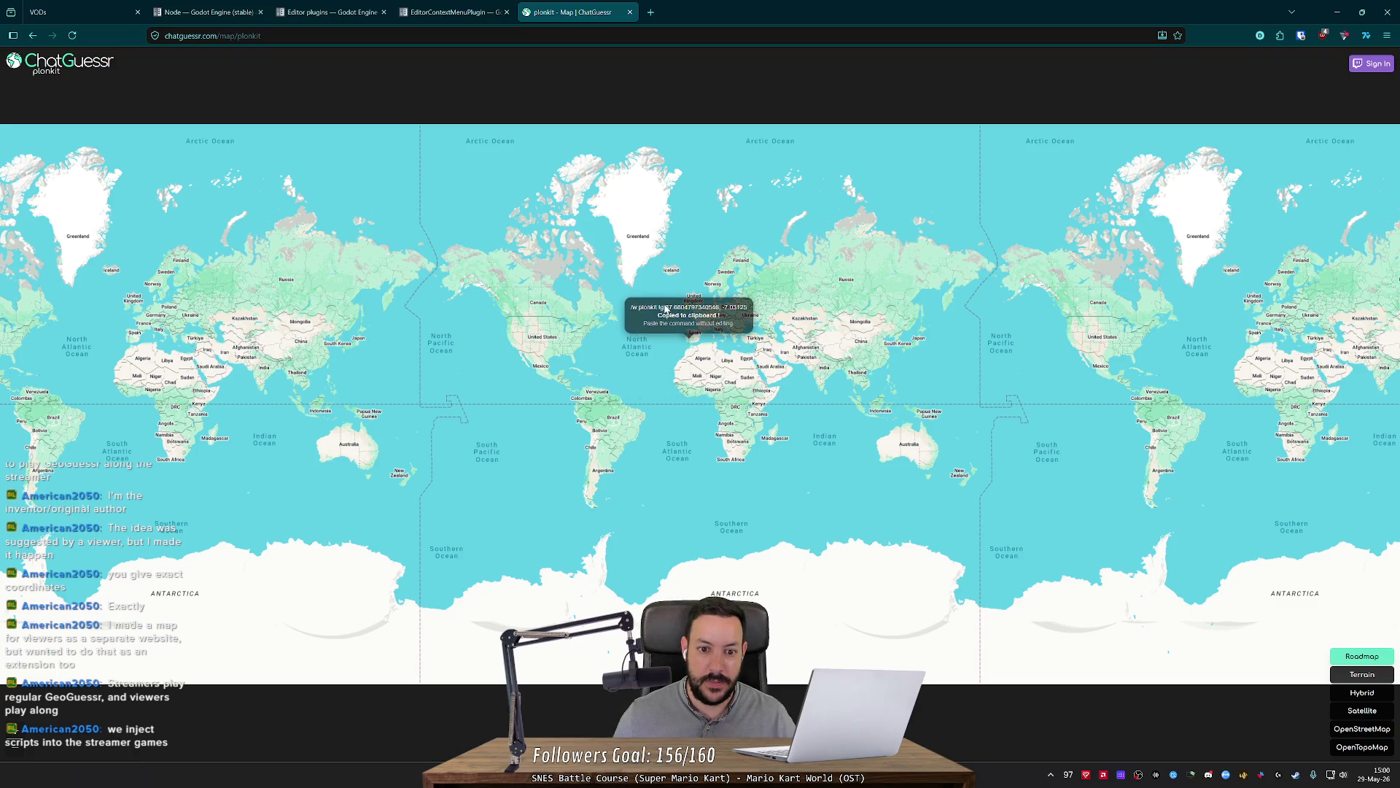
{"action": "left_click", "coordinate": [598, 35]}
{"action": "key", "text": "ctrl+v"}
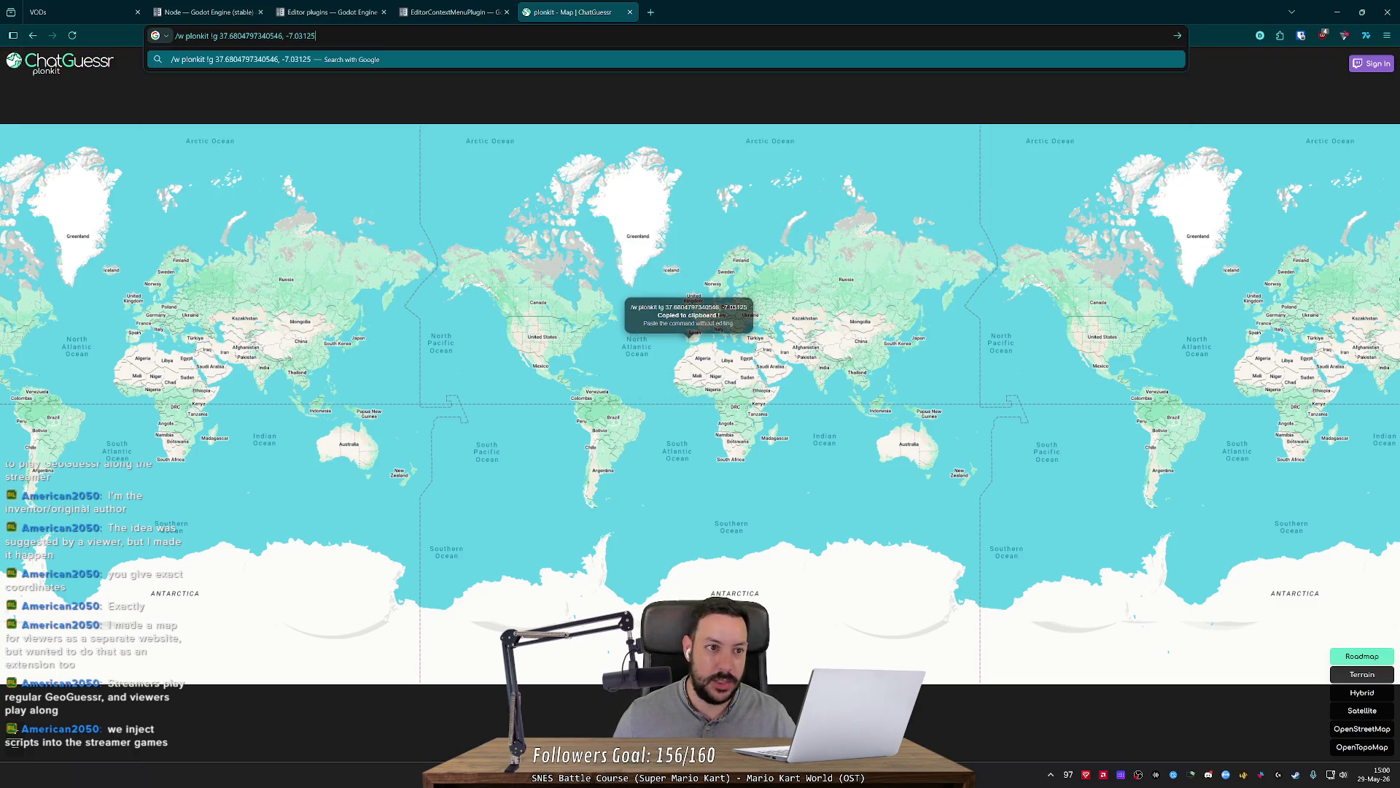
{"action": "key", "text": "Return"}
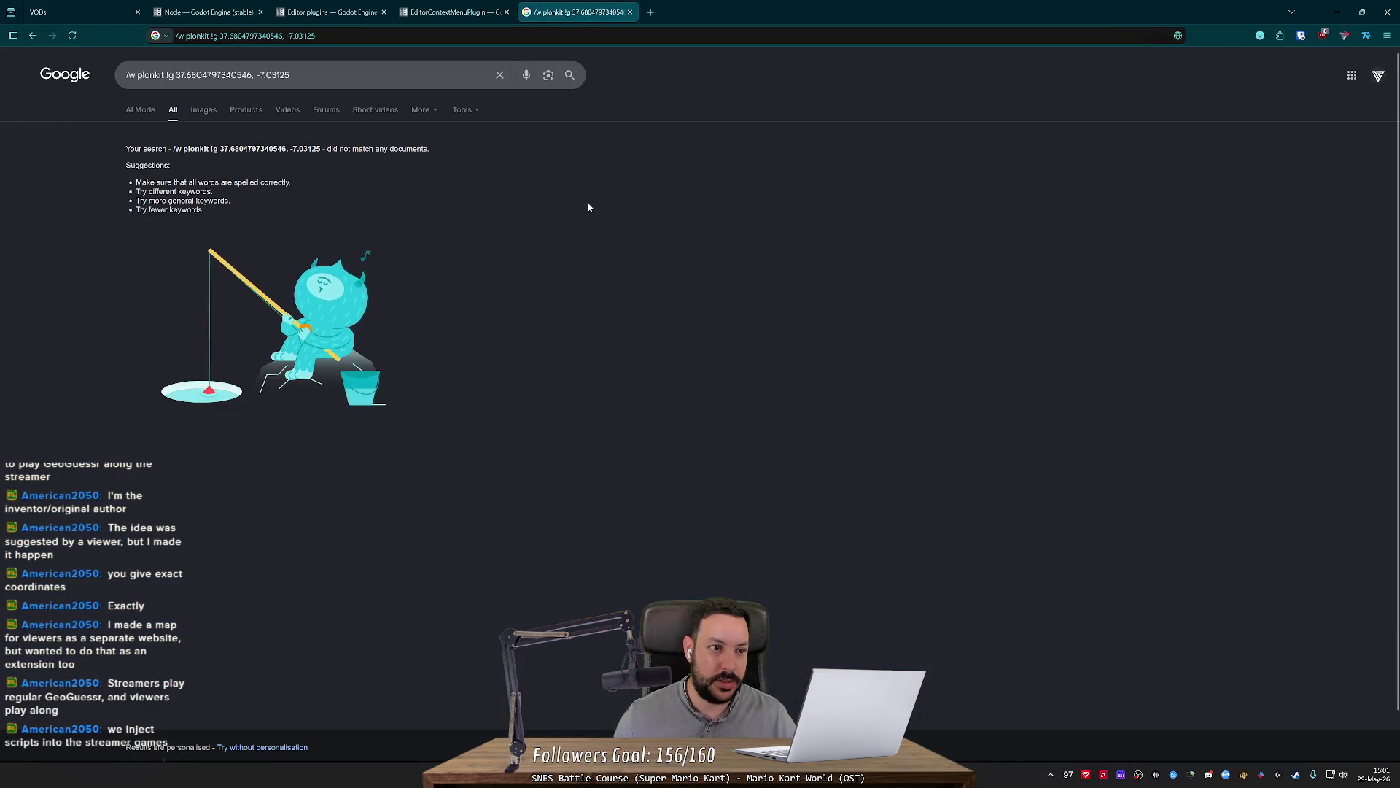
{"action": "key", "text": "alt+Left"}
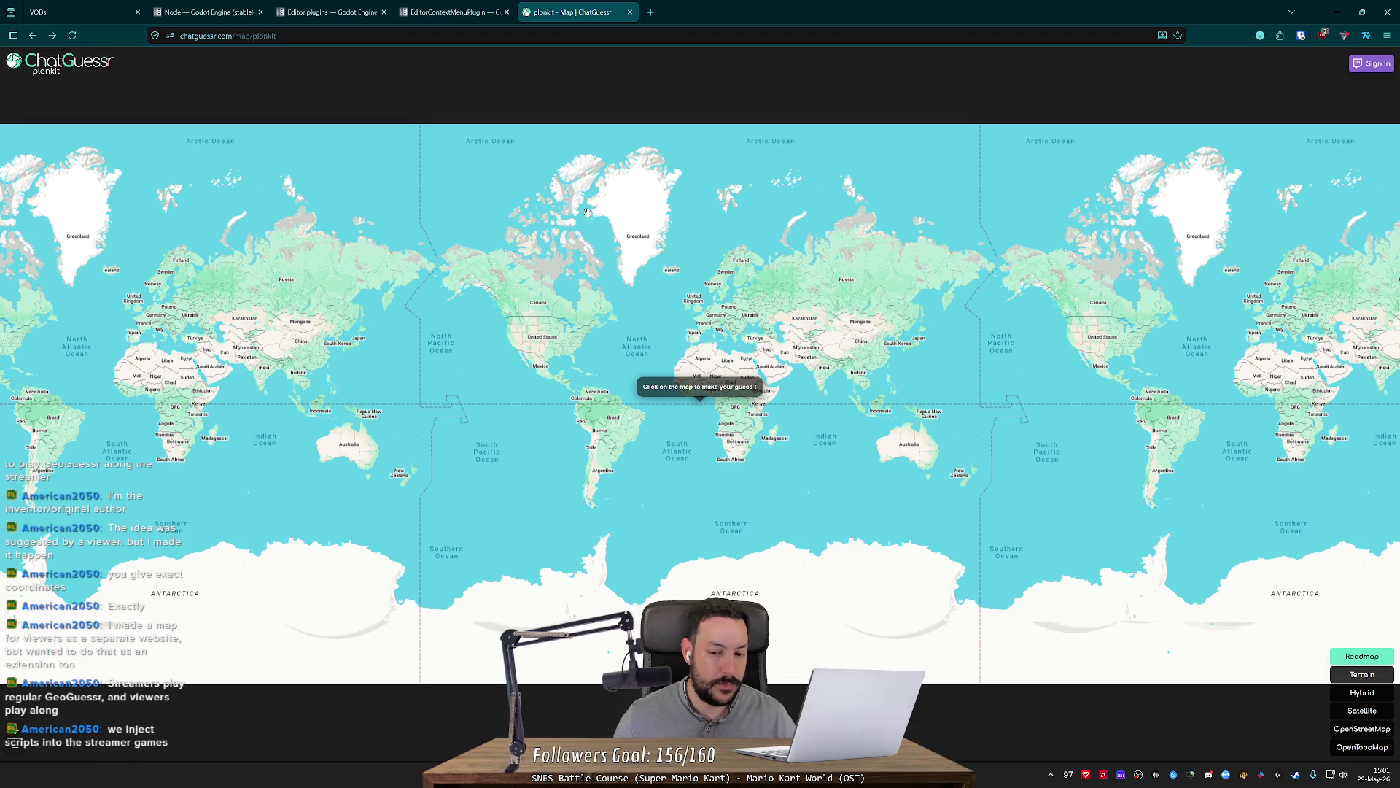
- Zoom and pan the world map, then place a guess in Russia to copy its command
{"action": "scroll", "coordinate": [1052, 334], "scroll_direction": "up", "scroll_amount": 1}
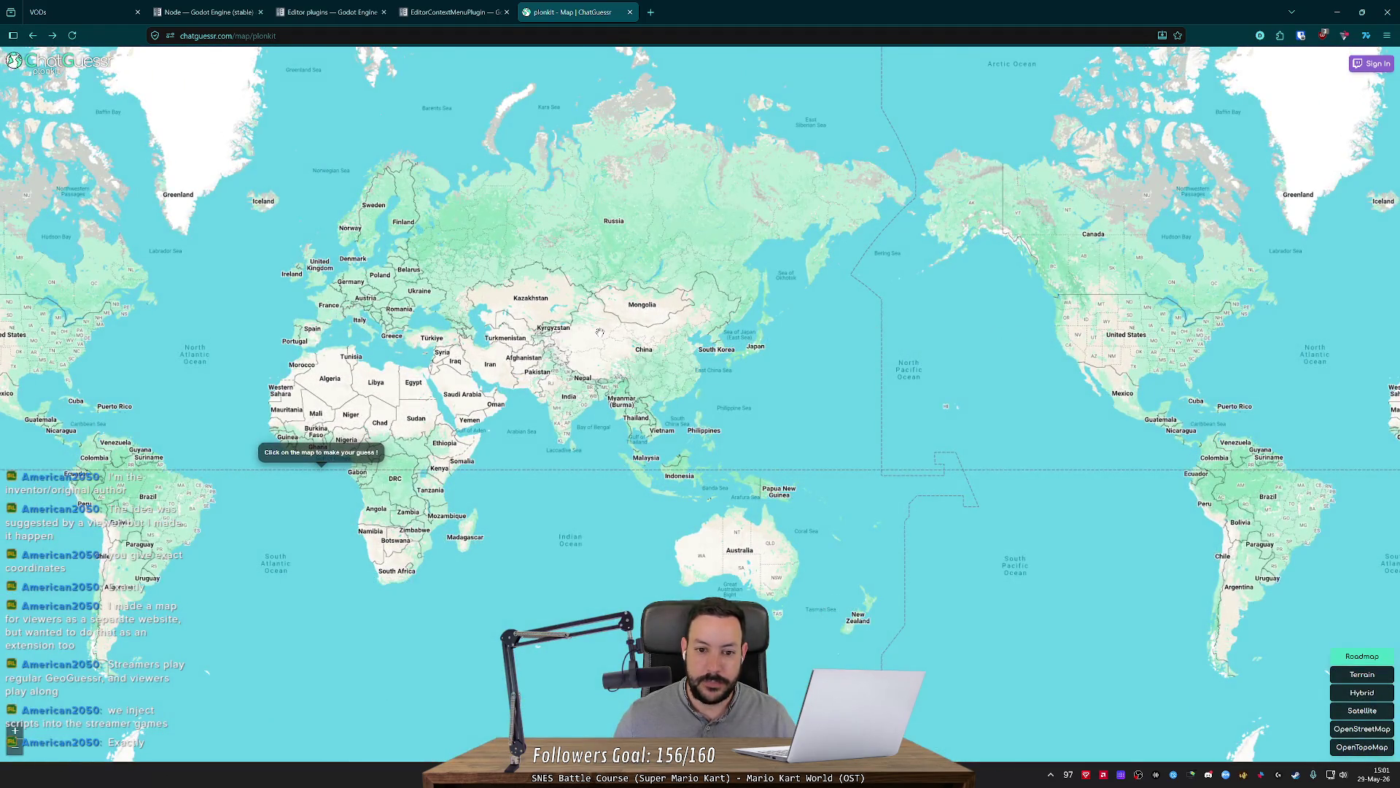
{"action": "scroll", "coordinate": [600, 332], "scroll_direction": "up", "scroll_amount": 1}
{"action": "scroll", "coordinate": [868, 375], "scroll_direction": "down", "scroll_amount": 1}
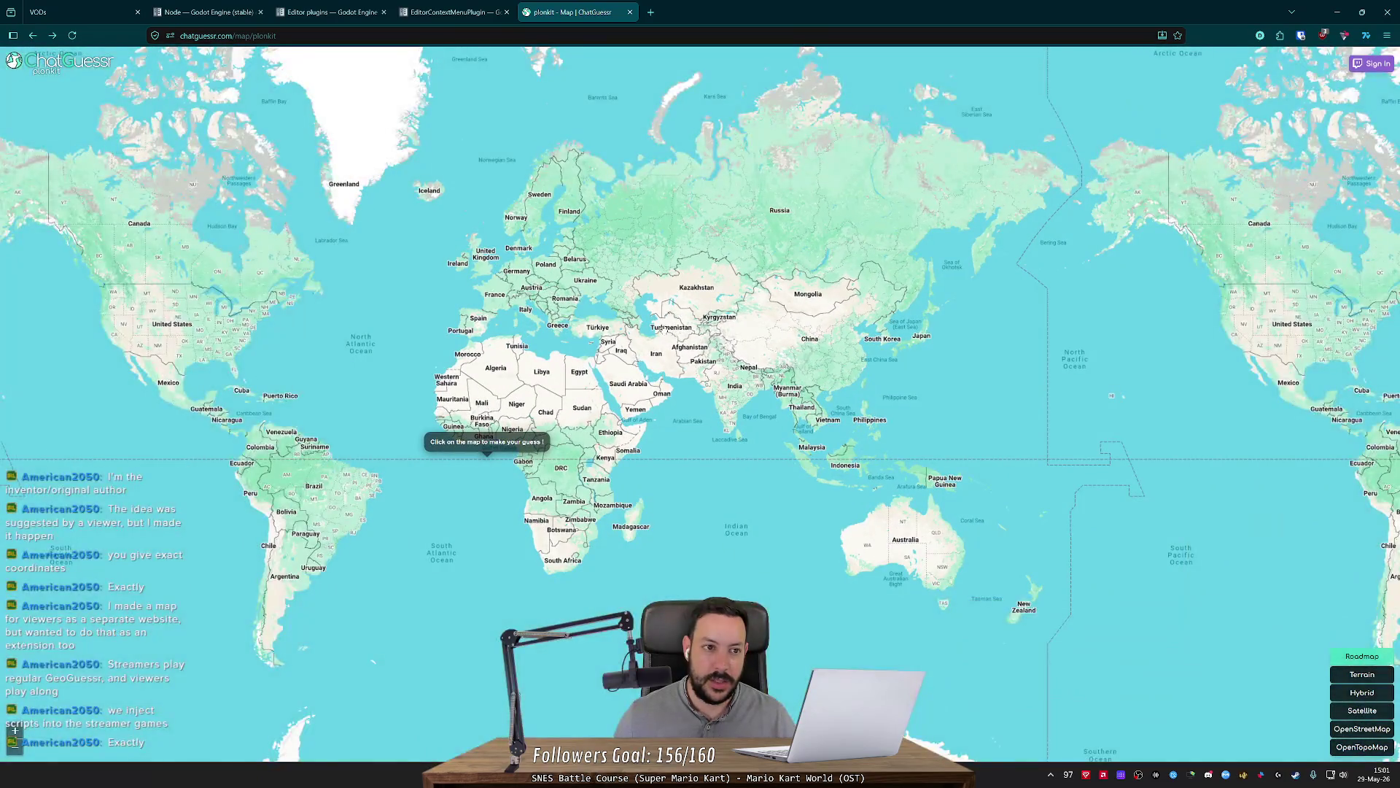
{"action": "scroll", "coordinate": [656, 330], "scroll_direction": "down", "scroll_amount": 1}
{"action": "scroll", "coordinate": [627, 332], "scroll_direction": "up", "scroll_amount": 1}
{"action": "left_click_drag", "start_coordinate": [626, 332], "coordinate": [617, 411]}
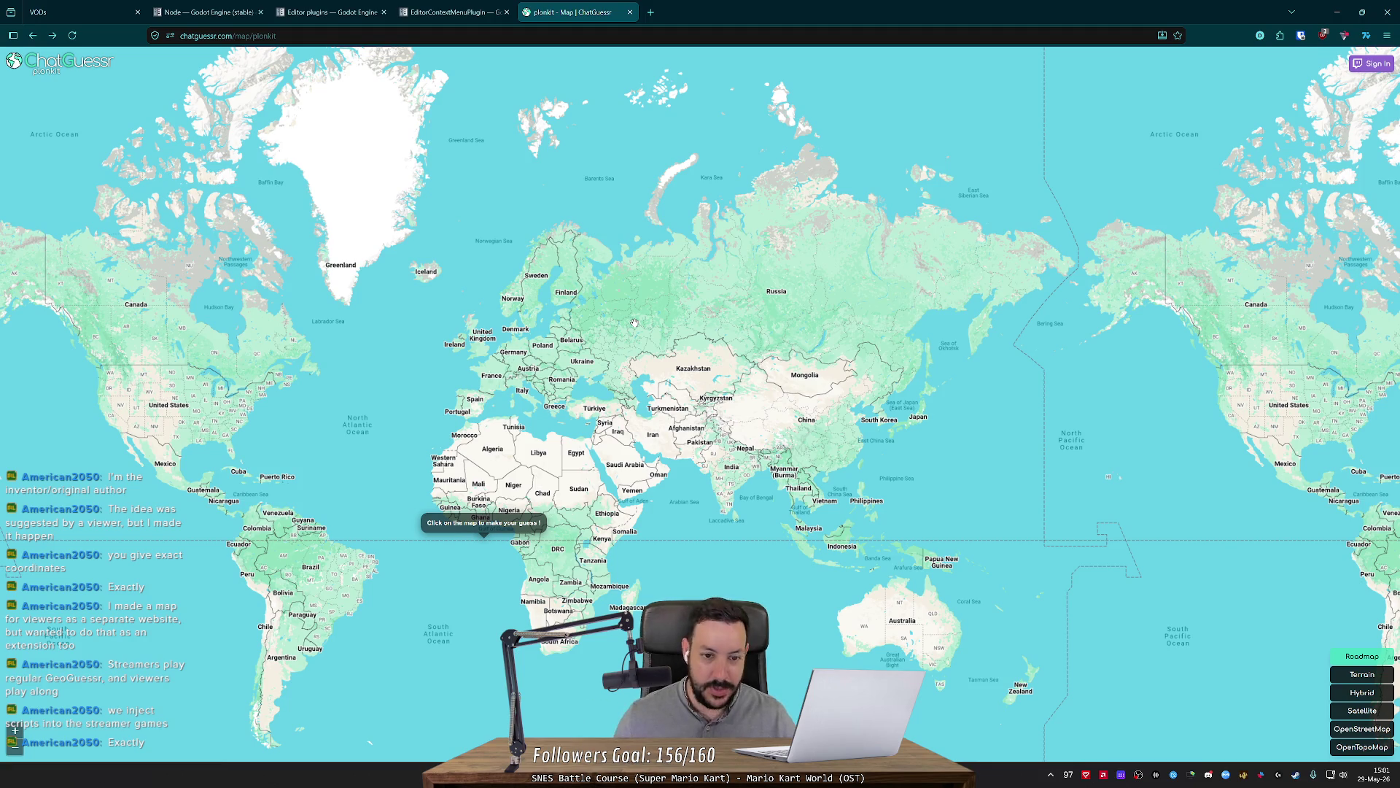
{"action": "scroll", "coordinate": [634, 322], "scroll_direction": "down", "scroll_amount": 1}
{"action": "scroll", "coordinate": [715, 221], "scroll_direction": "up", "scroll_amount": 2}
{"action": "left_click", "coordinate": [715, 220]}
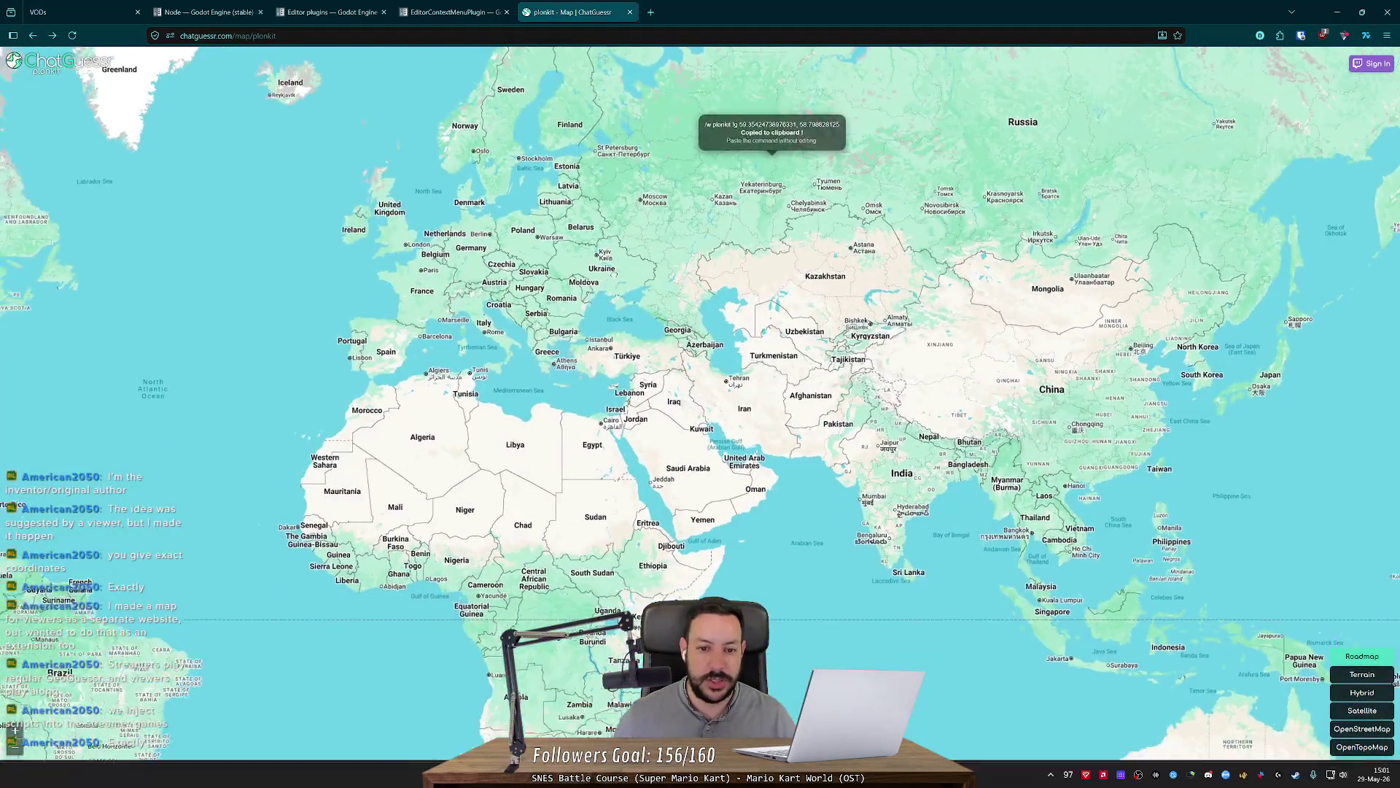
- Copy a guess command for another spot over Russia, then recentre the map on Asia
{"action": "scroll", "coordinate": [715, 220], "scroll_direction": "down", "scroll_amount": 2}
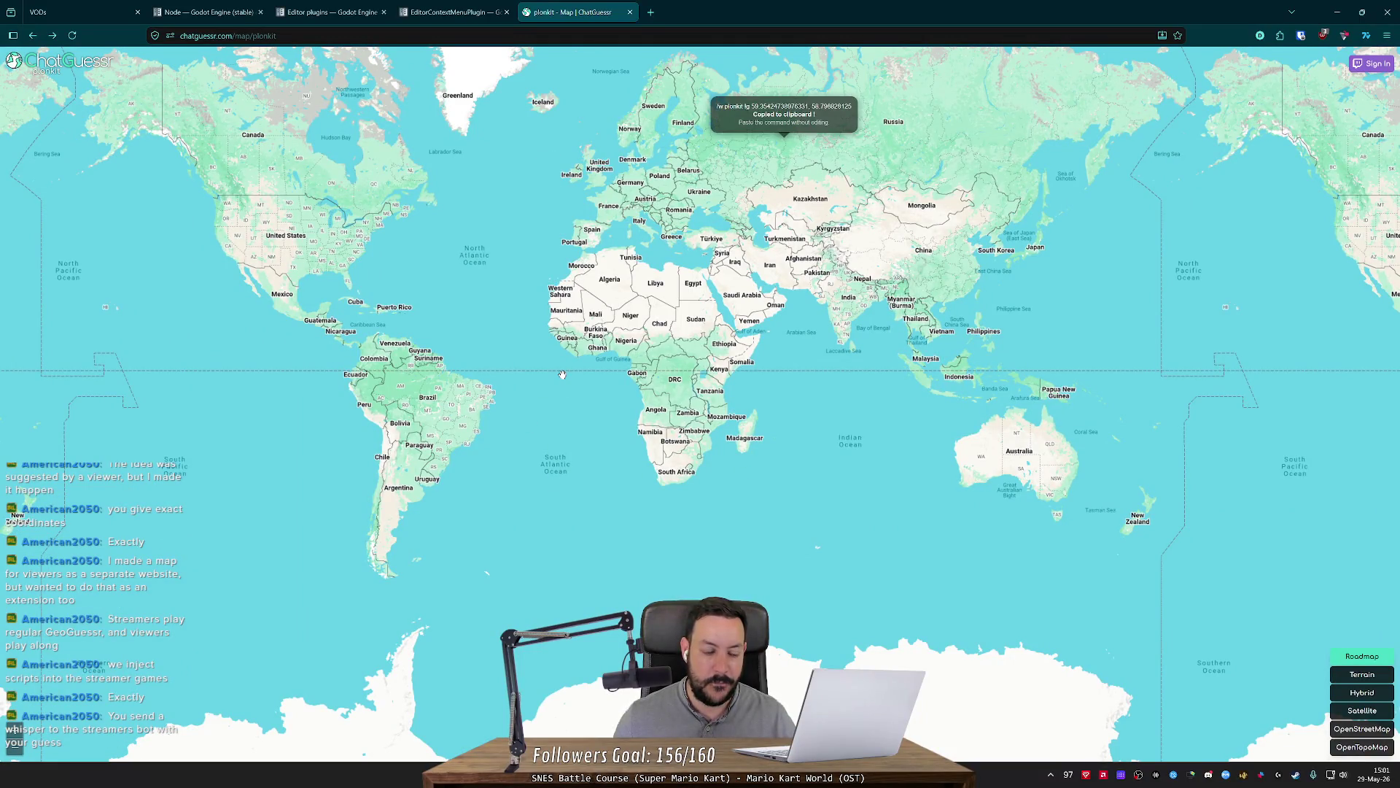
{"action": "scroll", "coordinate": [562, 375], "scroll_direction": "down", "scroll_amount": 1}
{"action": "scroll", "coordinate": [562, 375], "scroll_direction": "up", "scroll_amount": 1}
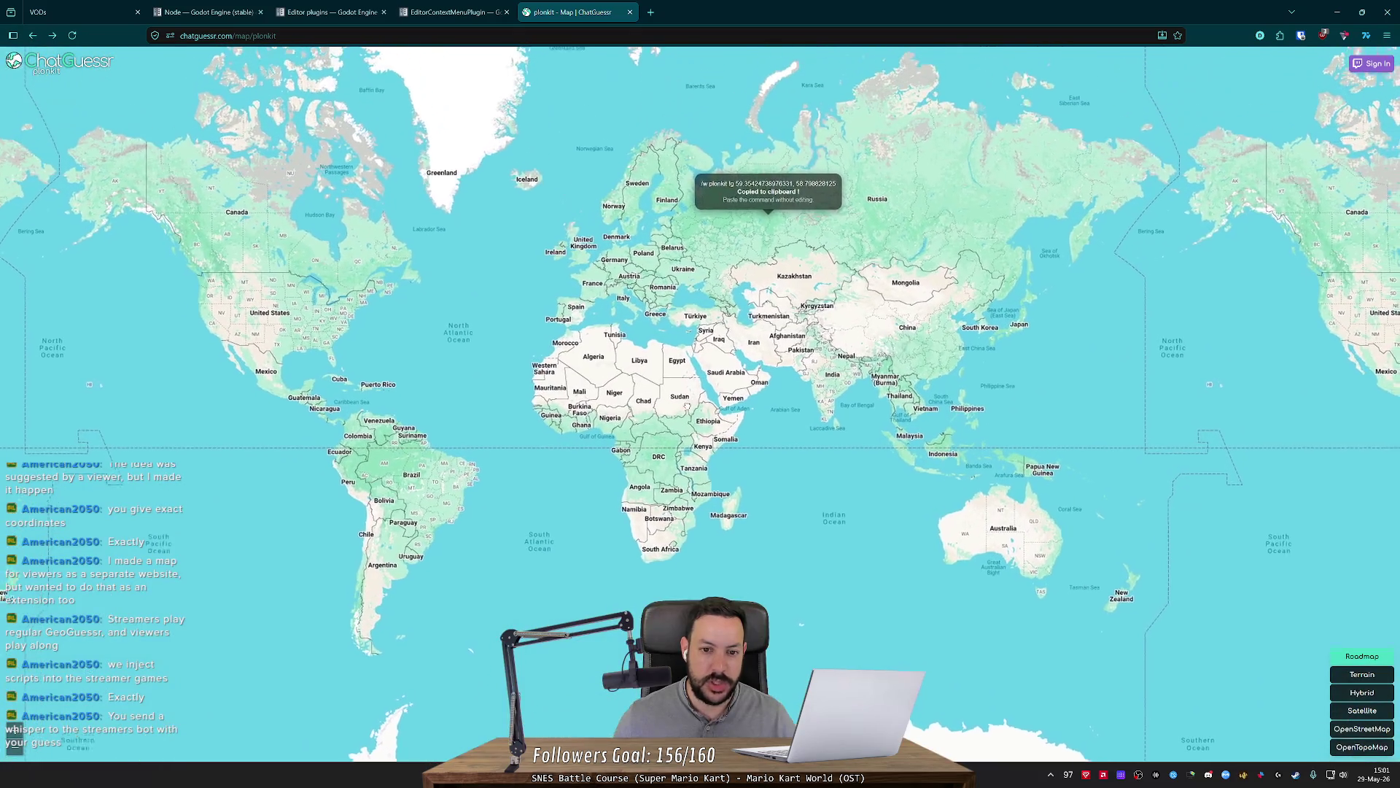
{"action": "scroll", "coordinate": [679, 323], "scroll_direction": "up", "scroll_amount": 1}
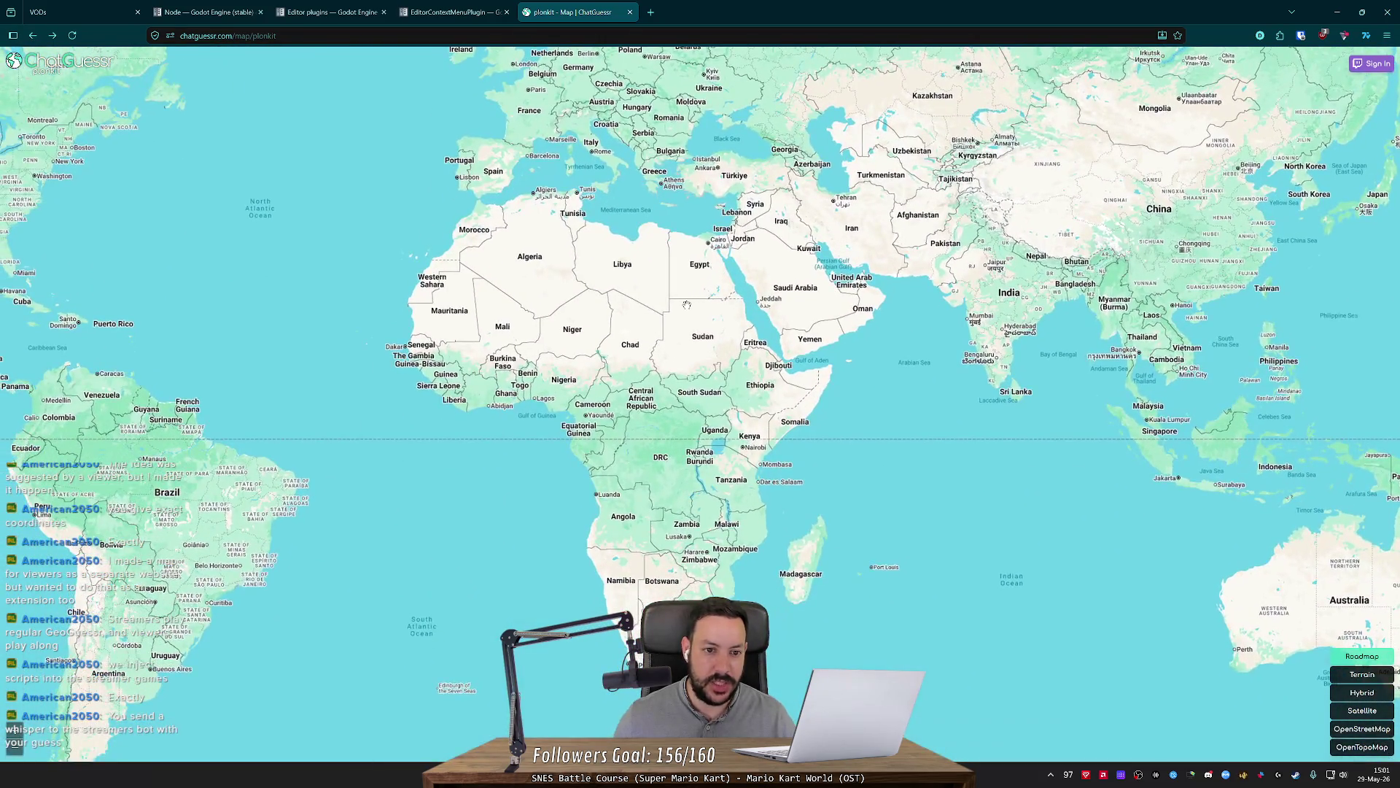
{"action": "scroll", "coordinate": [682, 314], "scroll_direction": "down", "scroll_amount": 1}
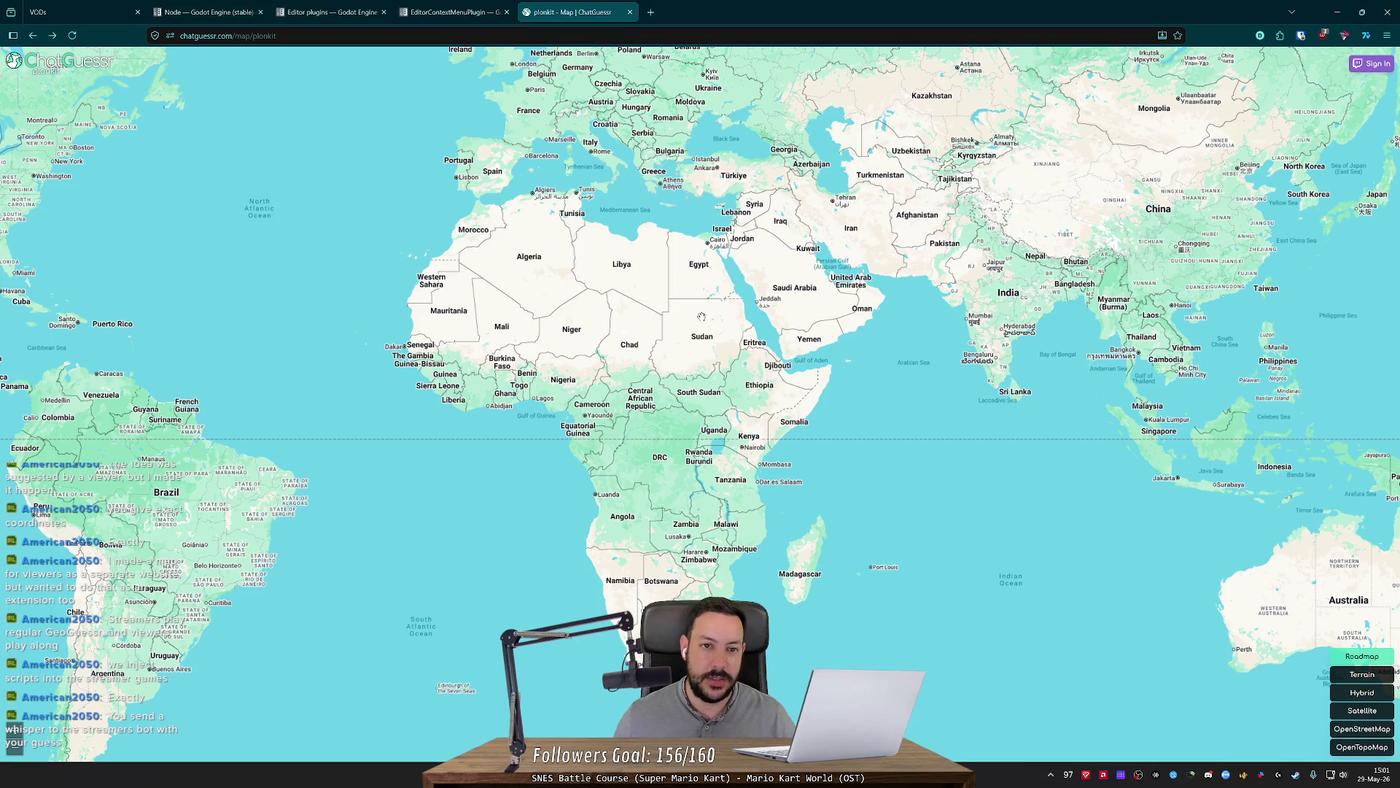
{"action": "scroll", "coordinate": [701, 316], "scroll_direction": "down", "scroll_amount": 3}
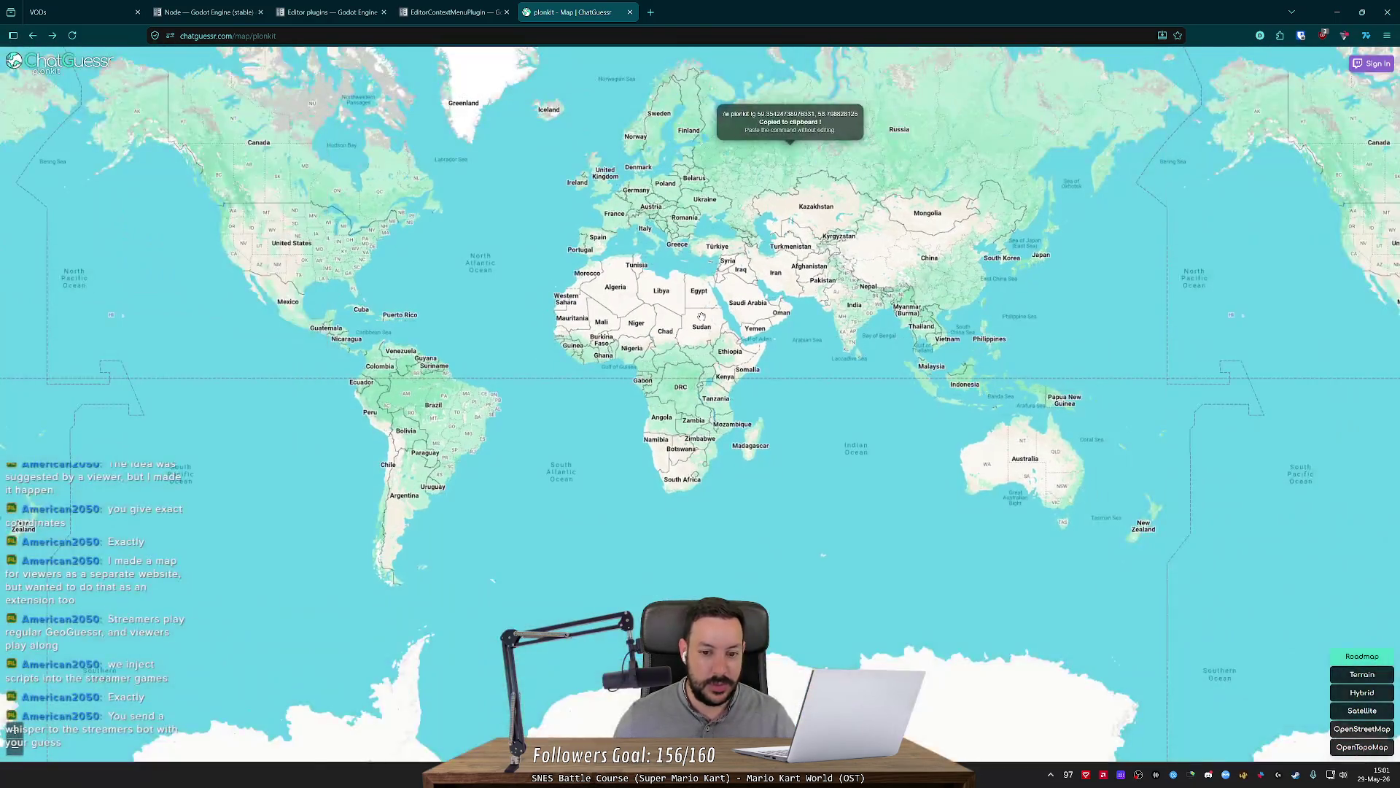
{"action": "scroll", "coordinate": [701, 316], "scroll_direction": "up", "scroll_amount": 3}
{"action": "mouse_move", "coordinate": [546, 306]}
{"action": "left_mouse_down"}
{"action": "mouse_move", "coordinate": [968, 300]}
{"action": "mouse_move", "coordinate": [668, 310]}
{"action": "left_mouse_up"}
{"action": "scroll", "coordinate": [968, 300], "scroll_direction": "down", "scroll_amount": 3}
{"action": "scroll", "coordinate": [967, 300], "scroll_direction": "up", "scroll_amount": 3}
{"action": "scroll", "coordinate": [668, 309], "scroll_direction": "down", "scroll_amount": 2}
{"action": "left_click", "coordinate": [819, 150]}
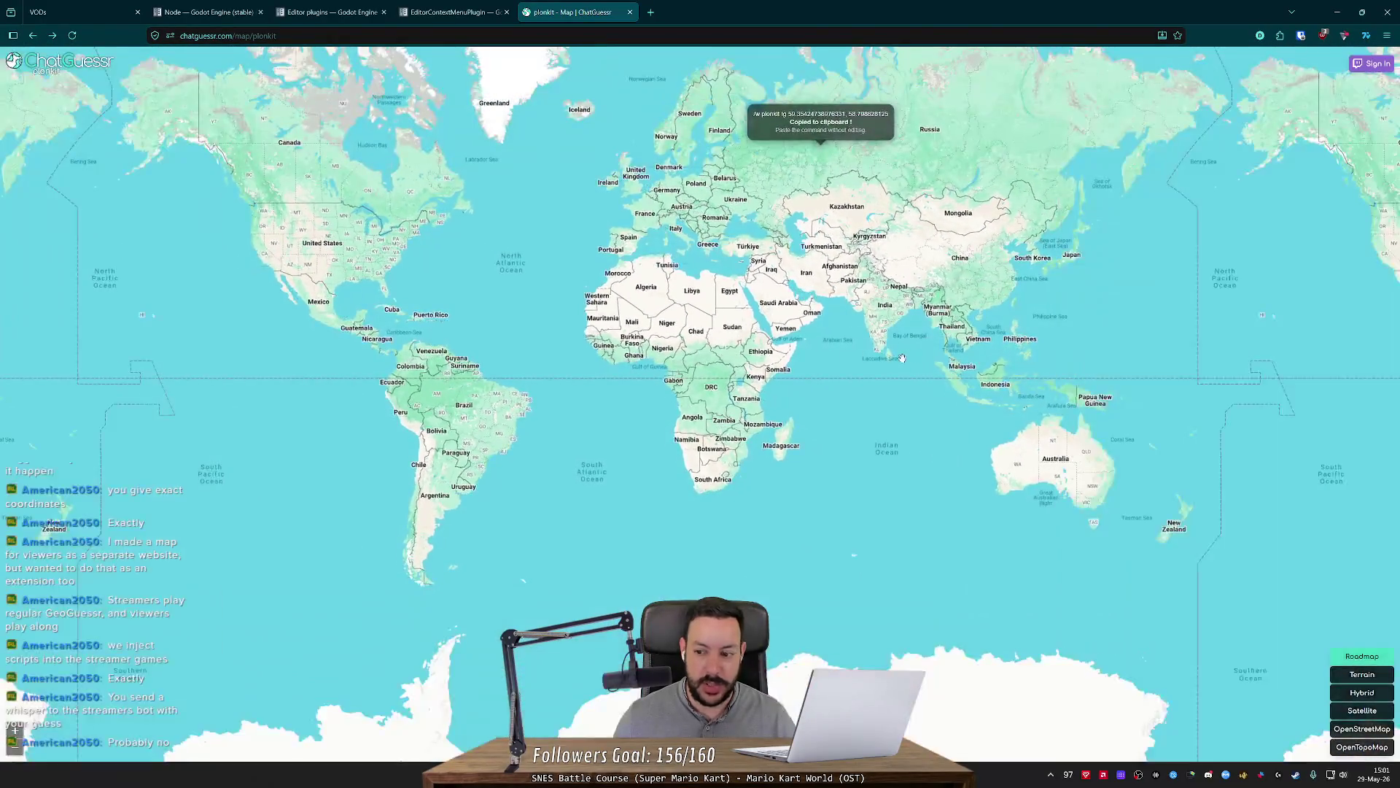
{"action": "left_click_drag", "start_coordinate": [891, 366], "coordinate": [590, 338]}
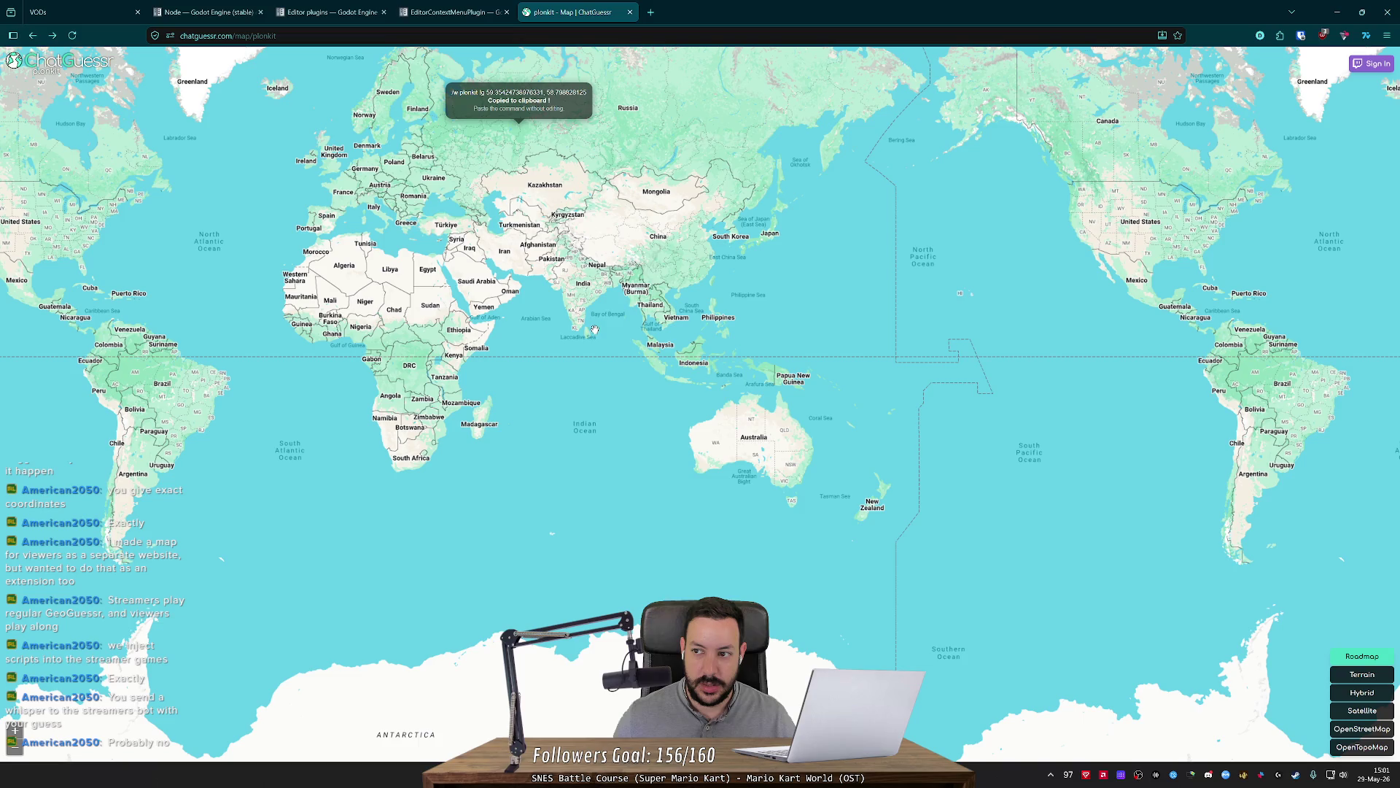
{"action": "left_click_drag", "start_coordinate": [582, 305], "coordinate": [676, 355]}
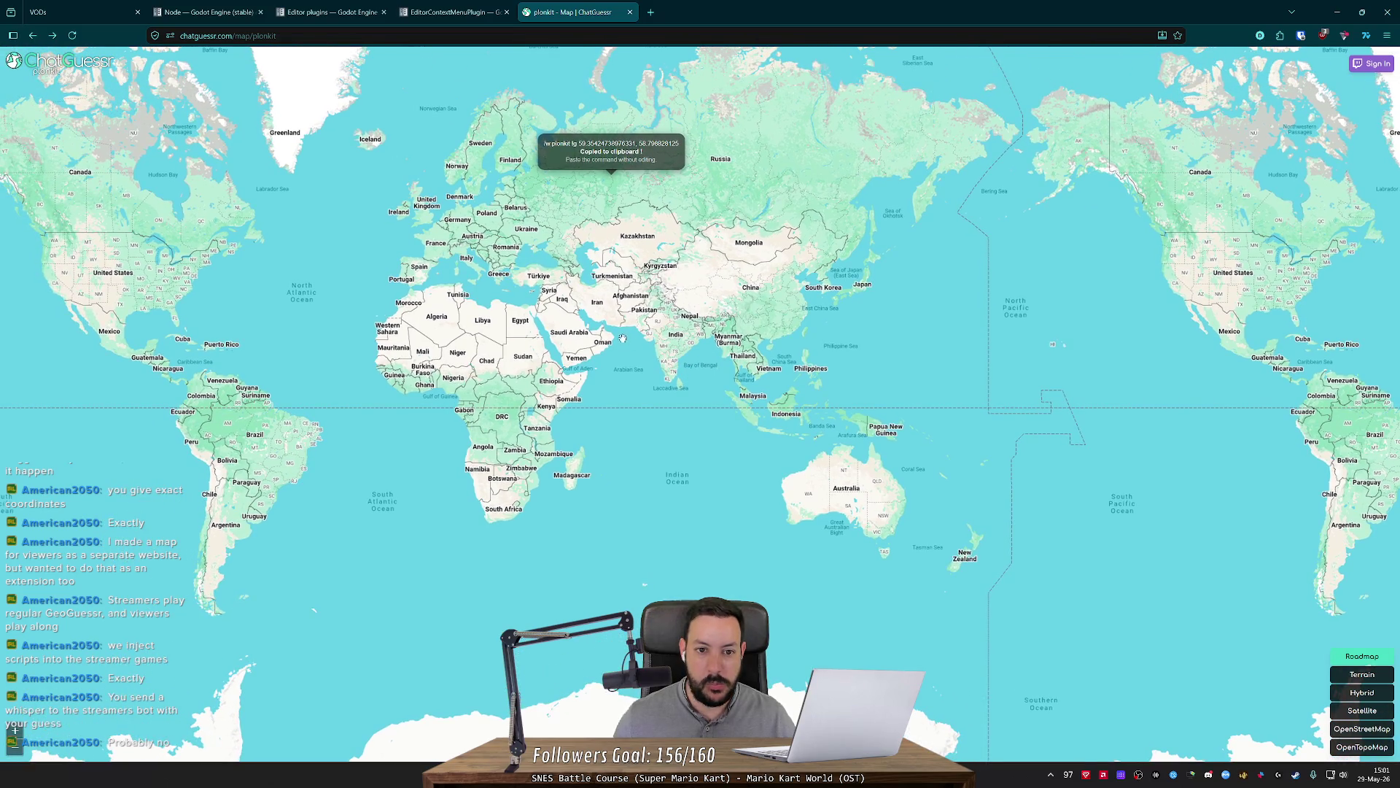
- Start the Twitch sign-in, then back out of the authorization to the map
{"action": "left_click", "coordinate": [1384, 67]}
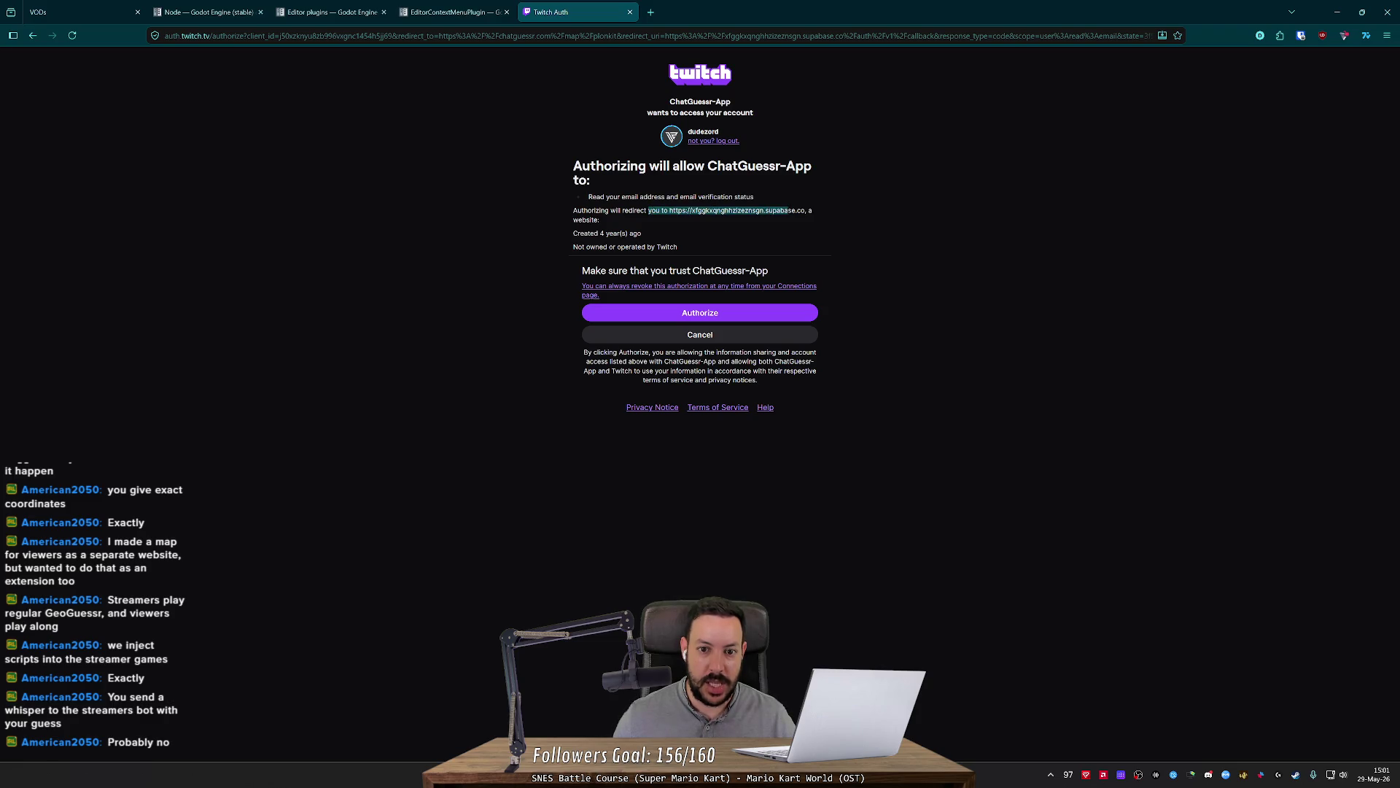
{"action": "key", "text": "alt+Left"}
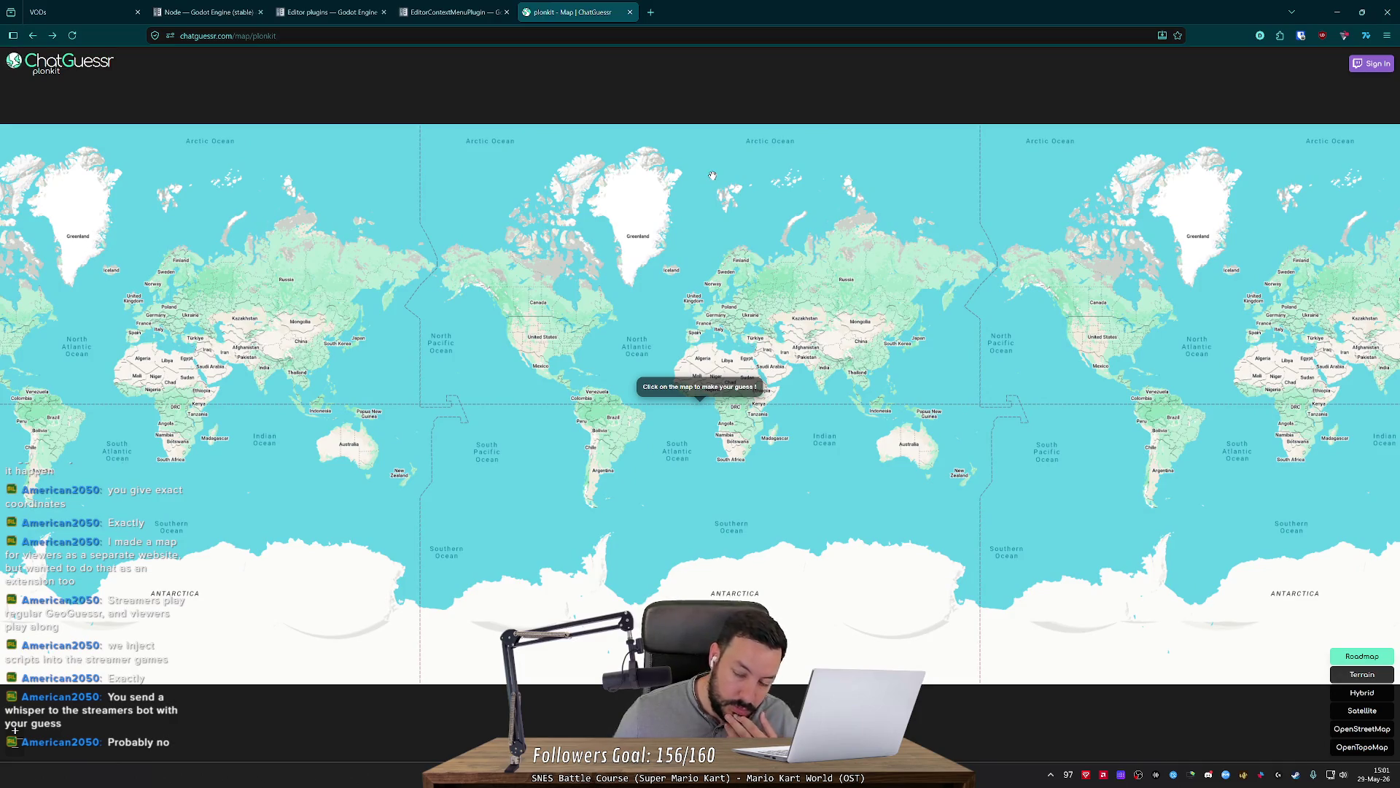
{"action": "scroll", "coordinate": [679, 327], "scroll_direction": "up", "scroll_amount": 1}
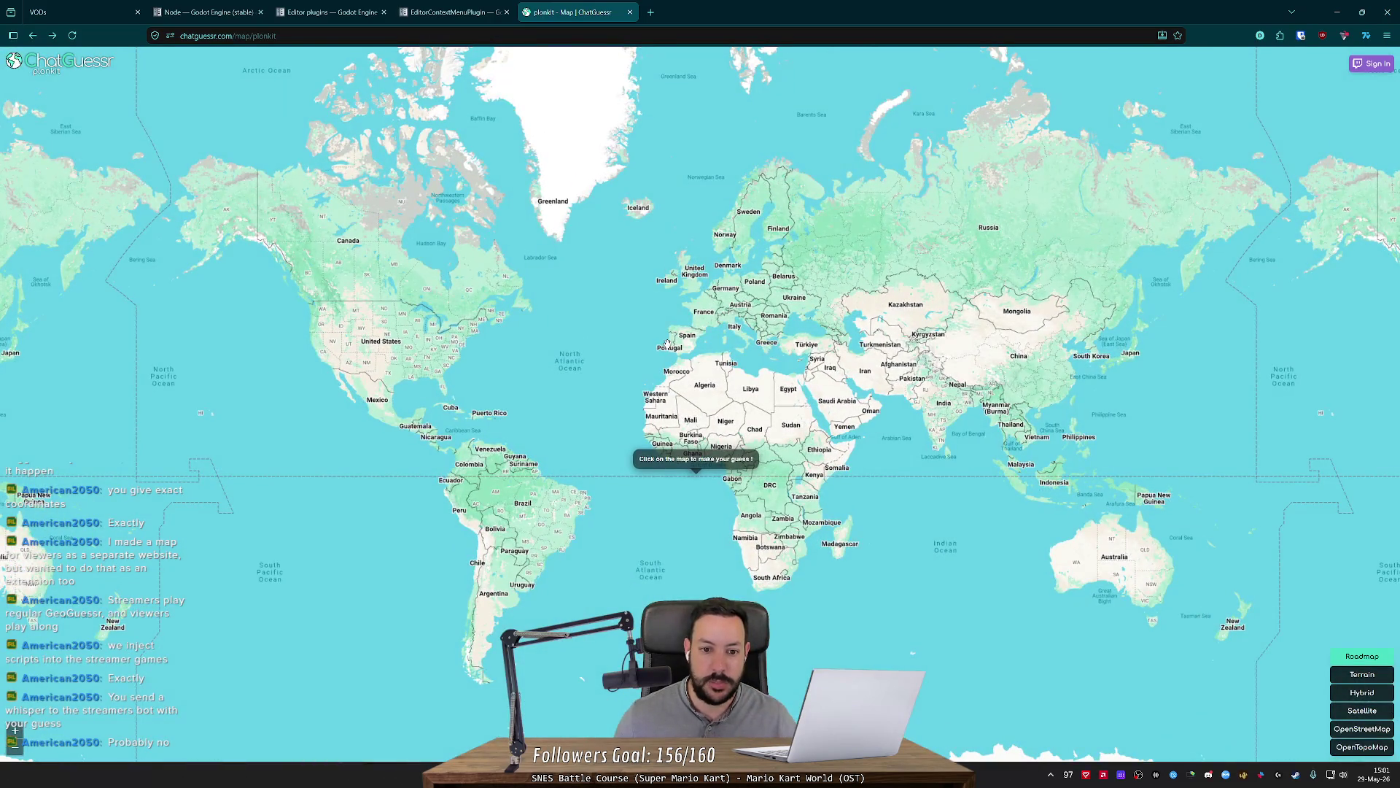
- Copy guess commands near Portugal and in the North Atlantic, then go back to the Install page
{"action": "left_click", "coordinate": [667, 343]}
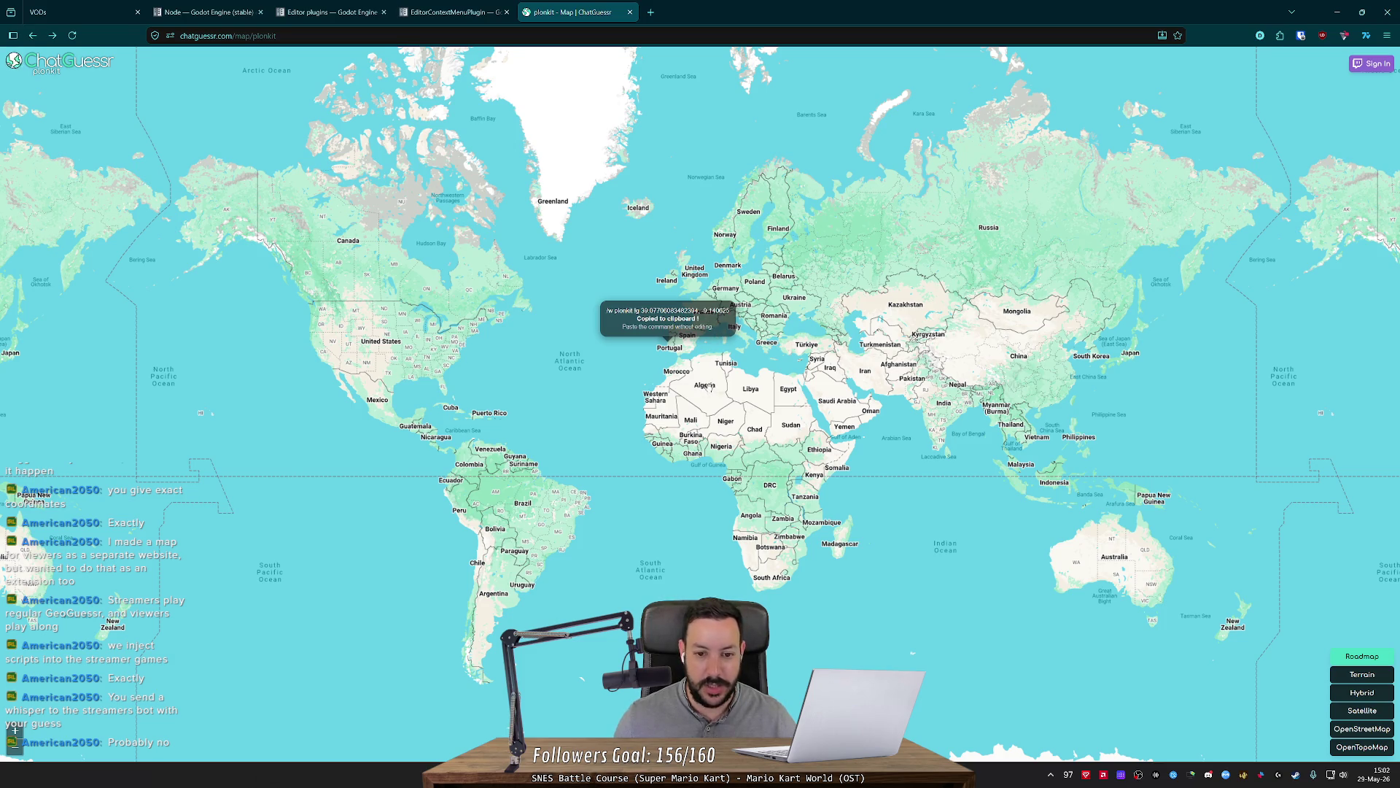
{"action": "left_click", "coordinate": [621, 260]}
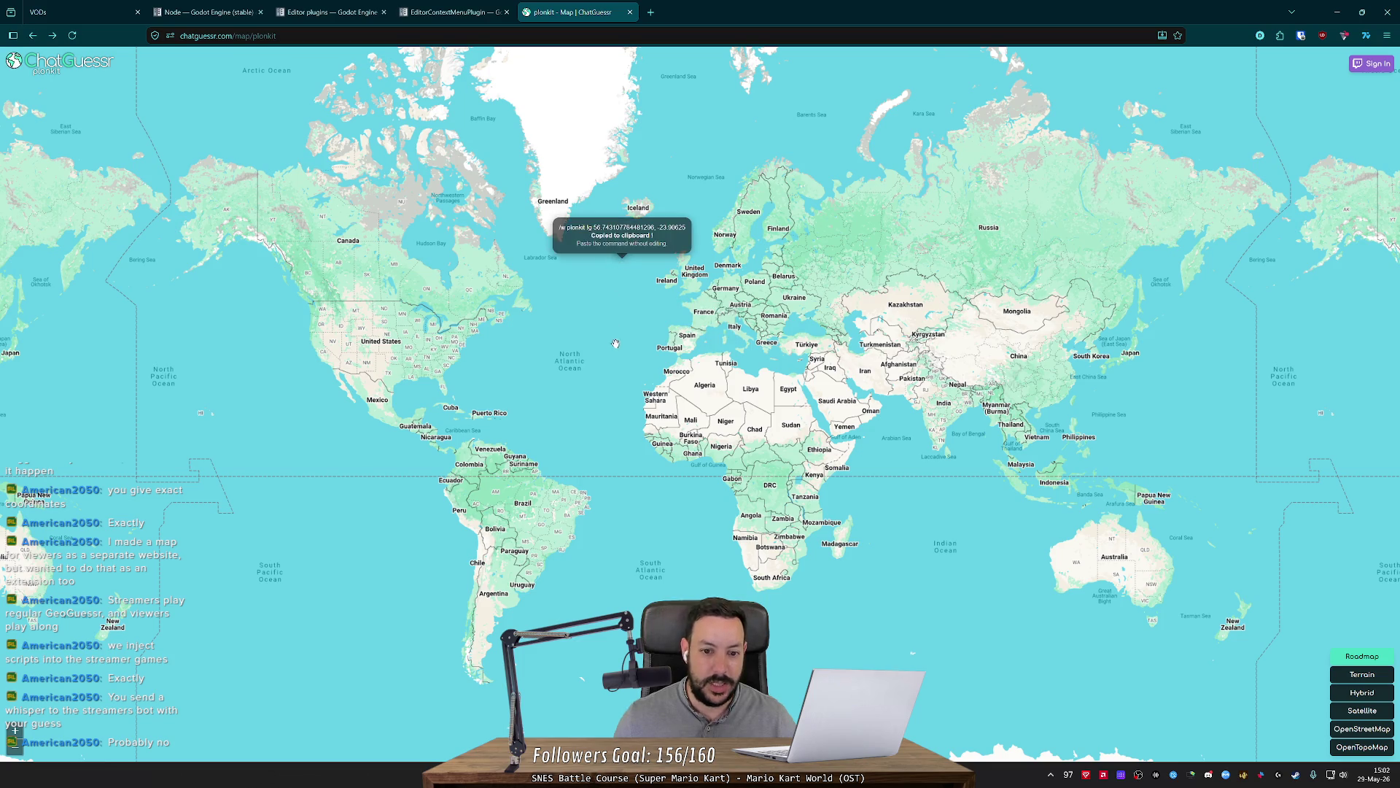
{"action": "scroll", "coordinate": [621, 359], "scroll_direction": "down", "scroll_amount": 1}
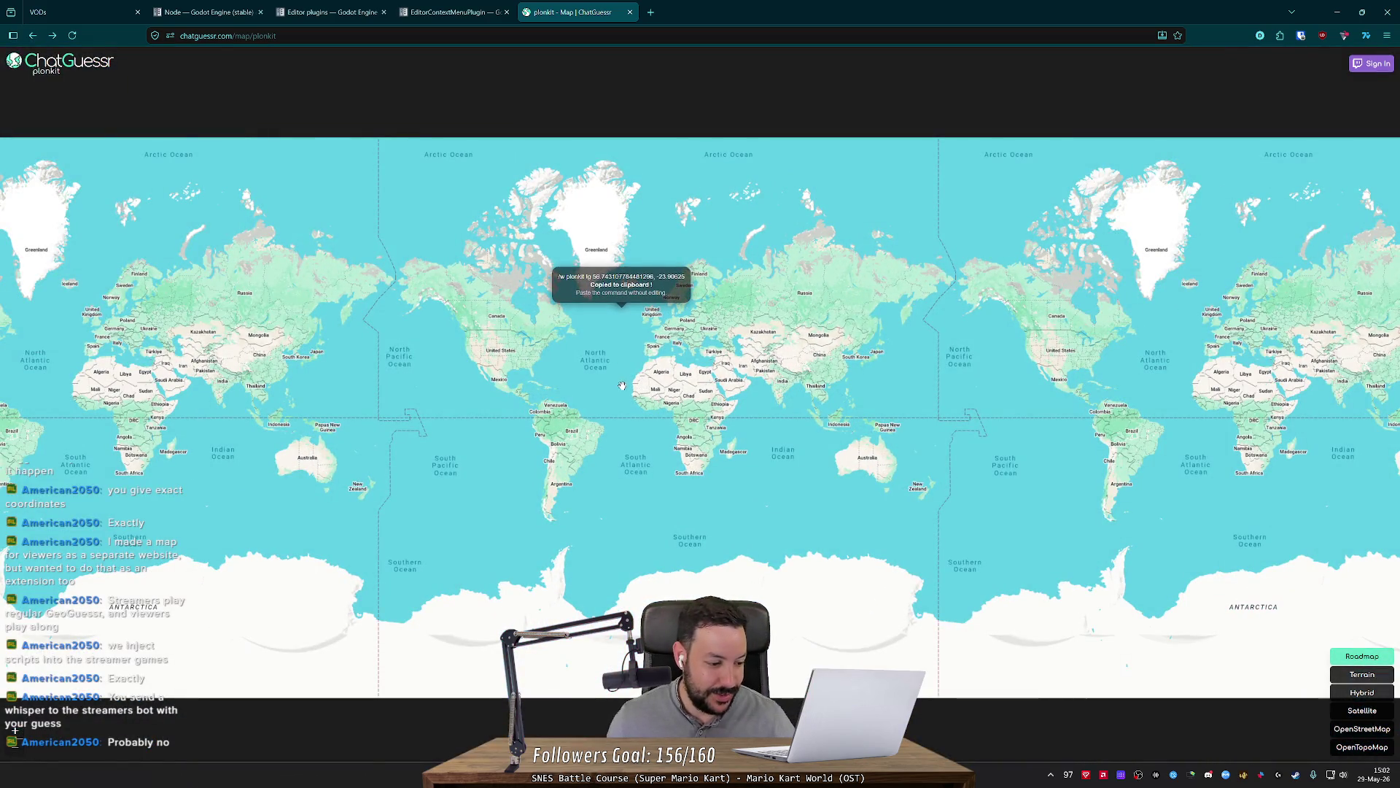
{"action": "scroll", "coordinate": [632, 379], "scroll_direction": "up", "scroll_amount": 1}
{"action": "scroll", "coordinate": [606, 332], "scroll_direction": "up", "scroll_amount": 1}
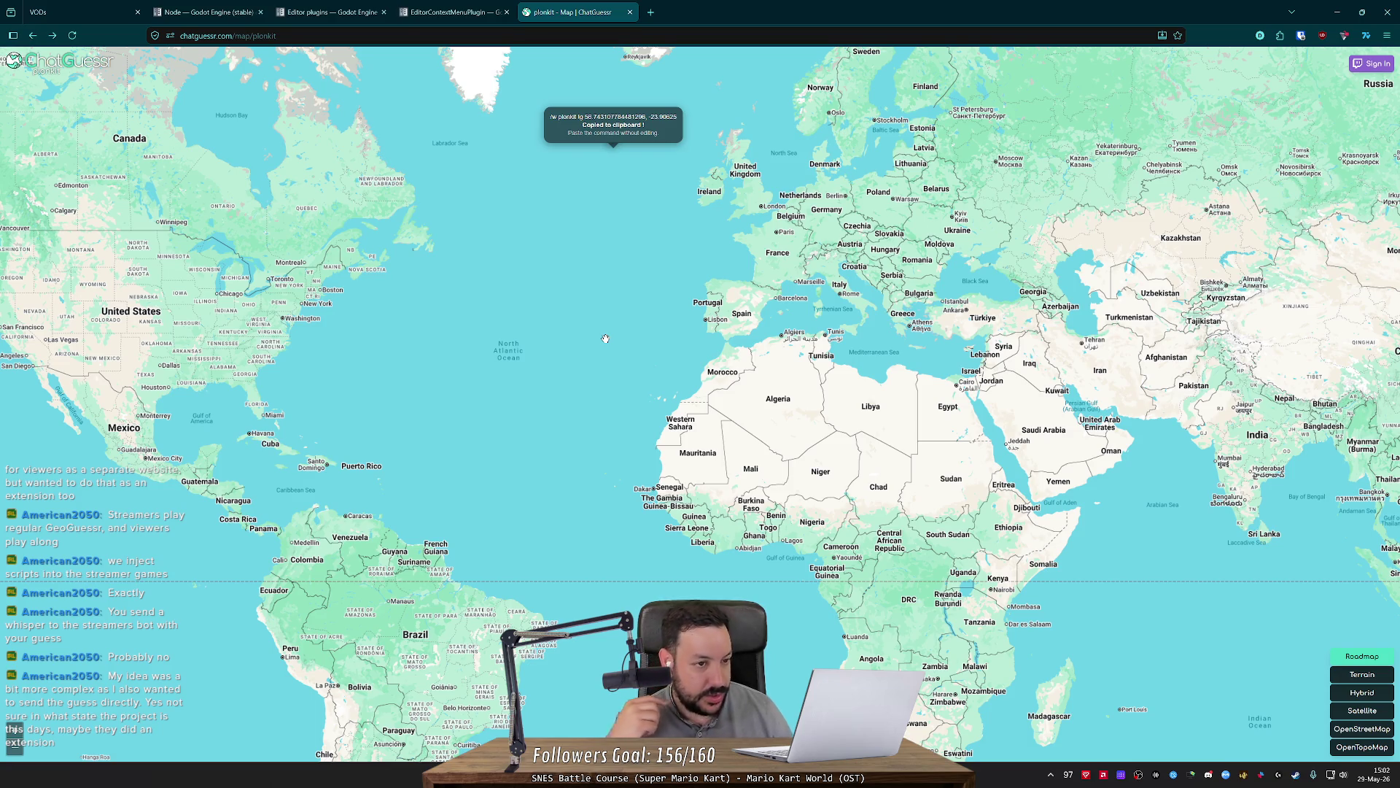
{"action": "key", "text": "alt+Left"}
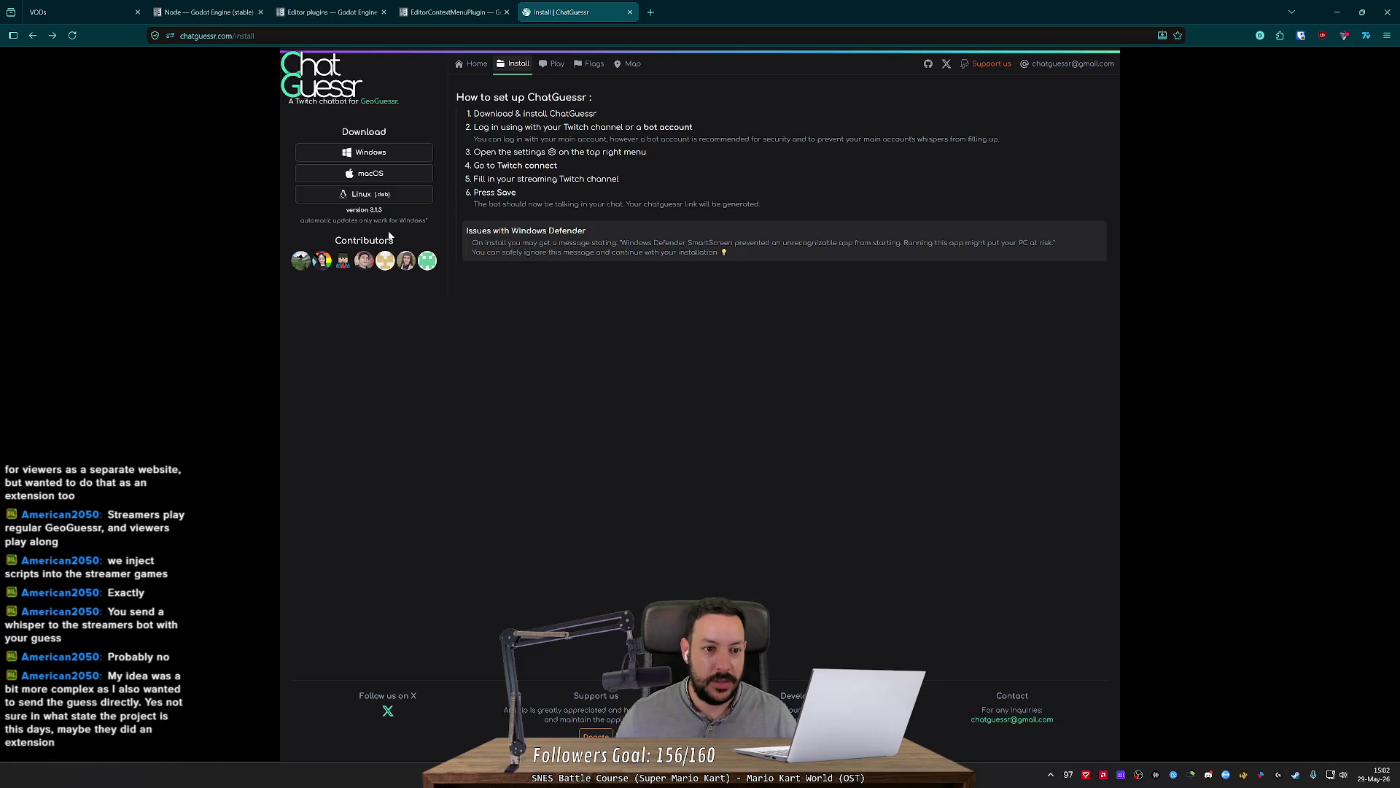
- Go to the ChatGuessr Home page showing releases through v3.1.3 and no live stream
{"action": "left_click", "coordinate": [487, 65]}
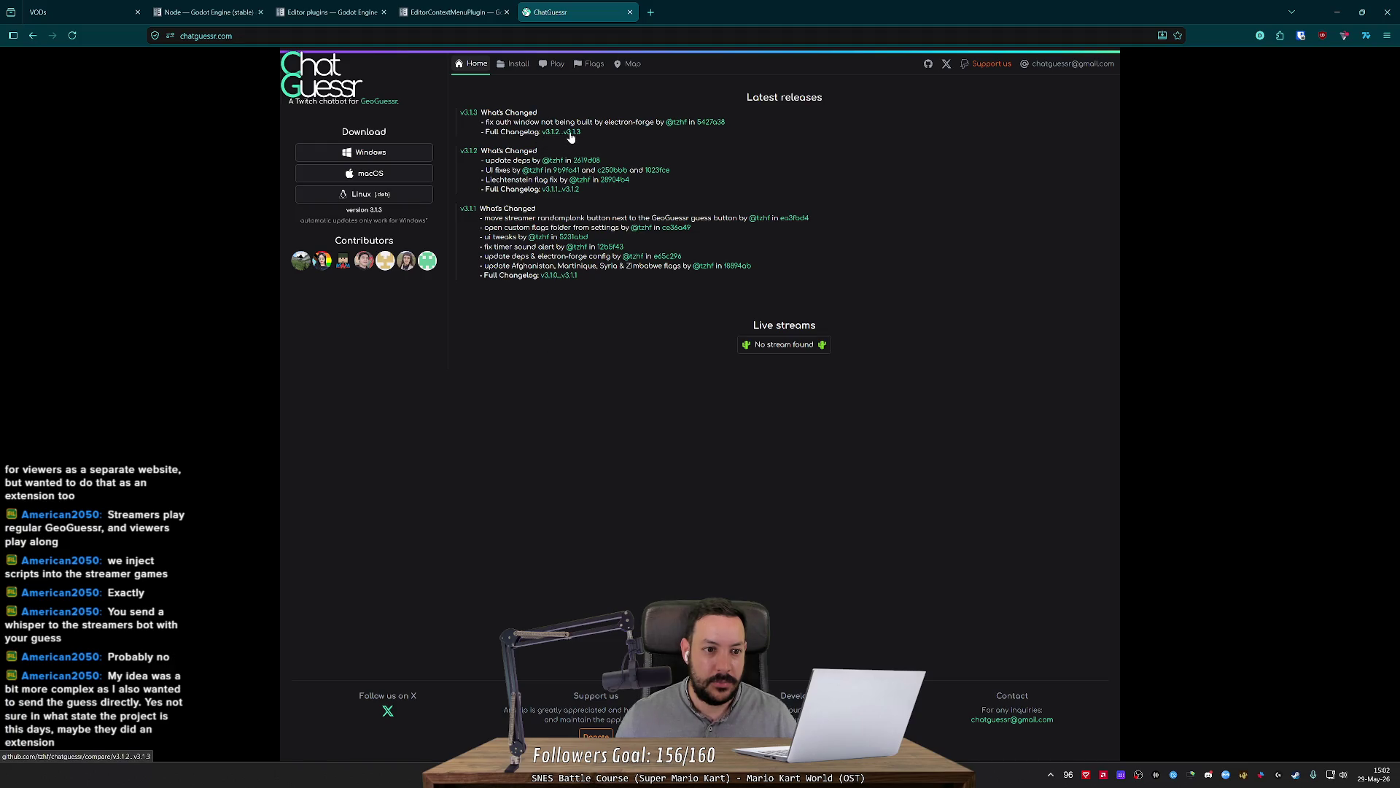
- Go from commit 5427a38 to the chatguessr repository and browse its tags list
{"action": "left_click", "coordinate": [713, 123]}
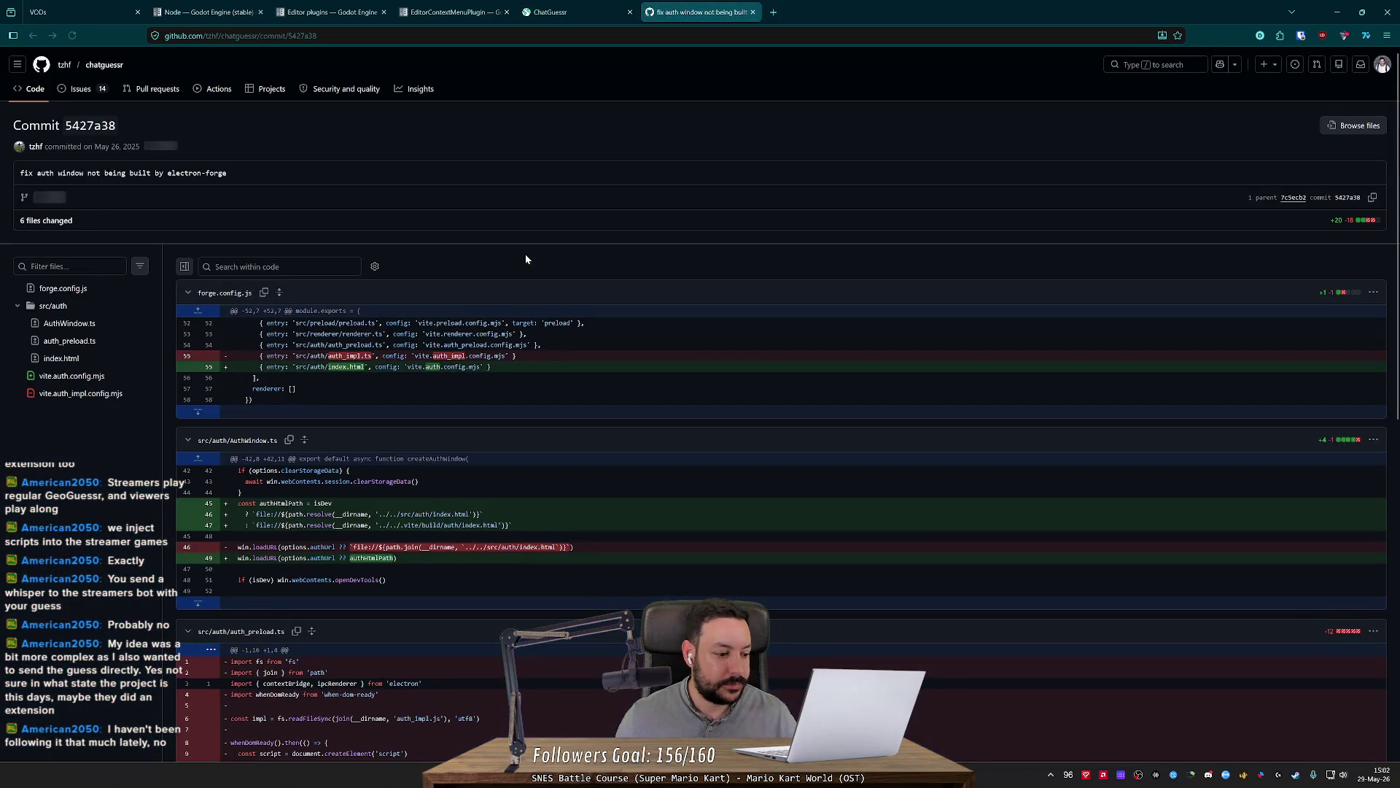
{"action": "left_click", "coordinate": [113, 65]}
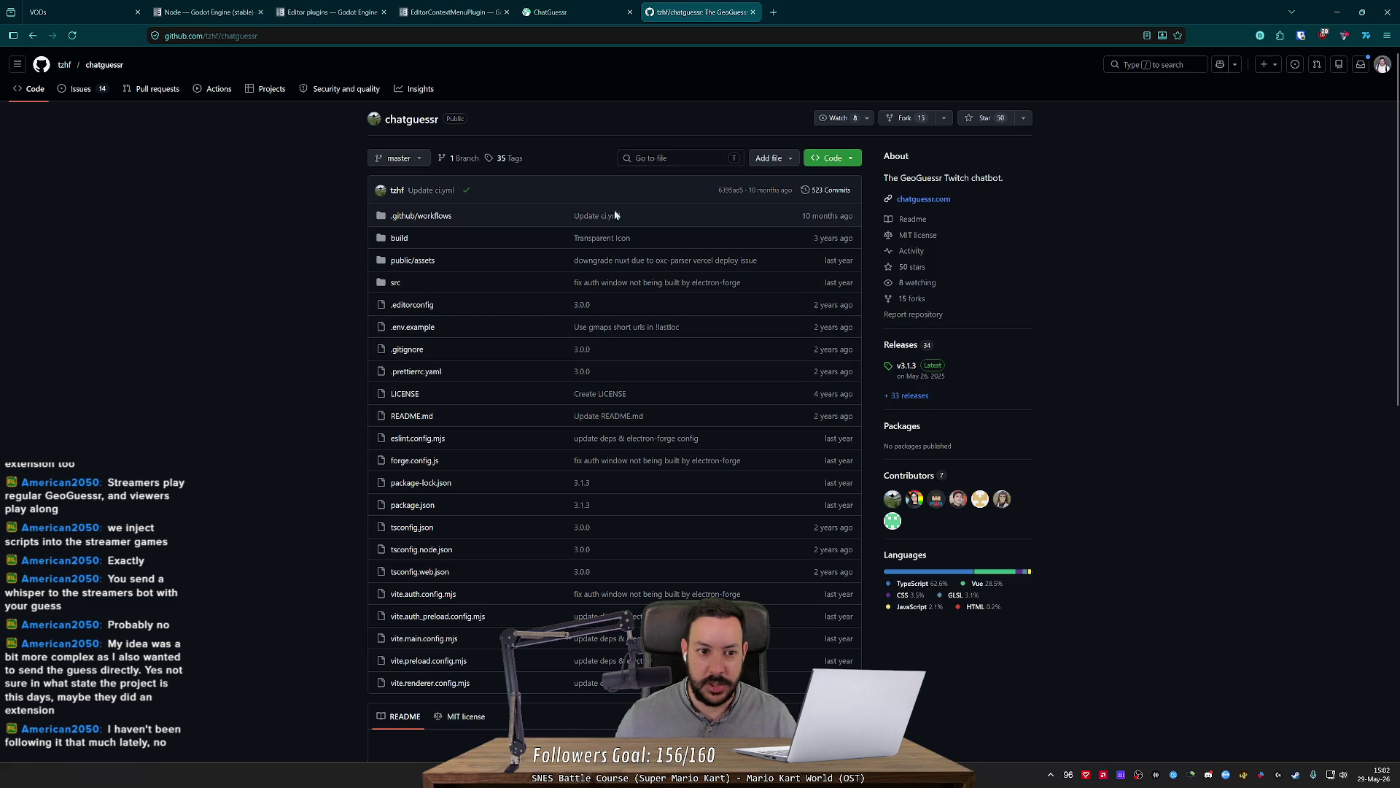
{"action": "left_click", "coordinate": [401, 159]}
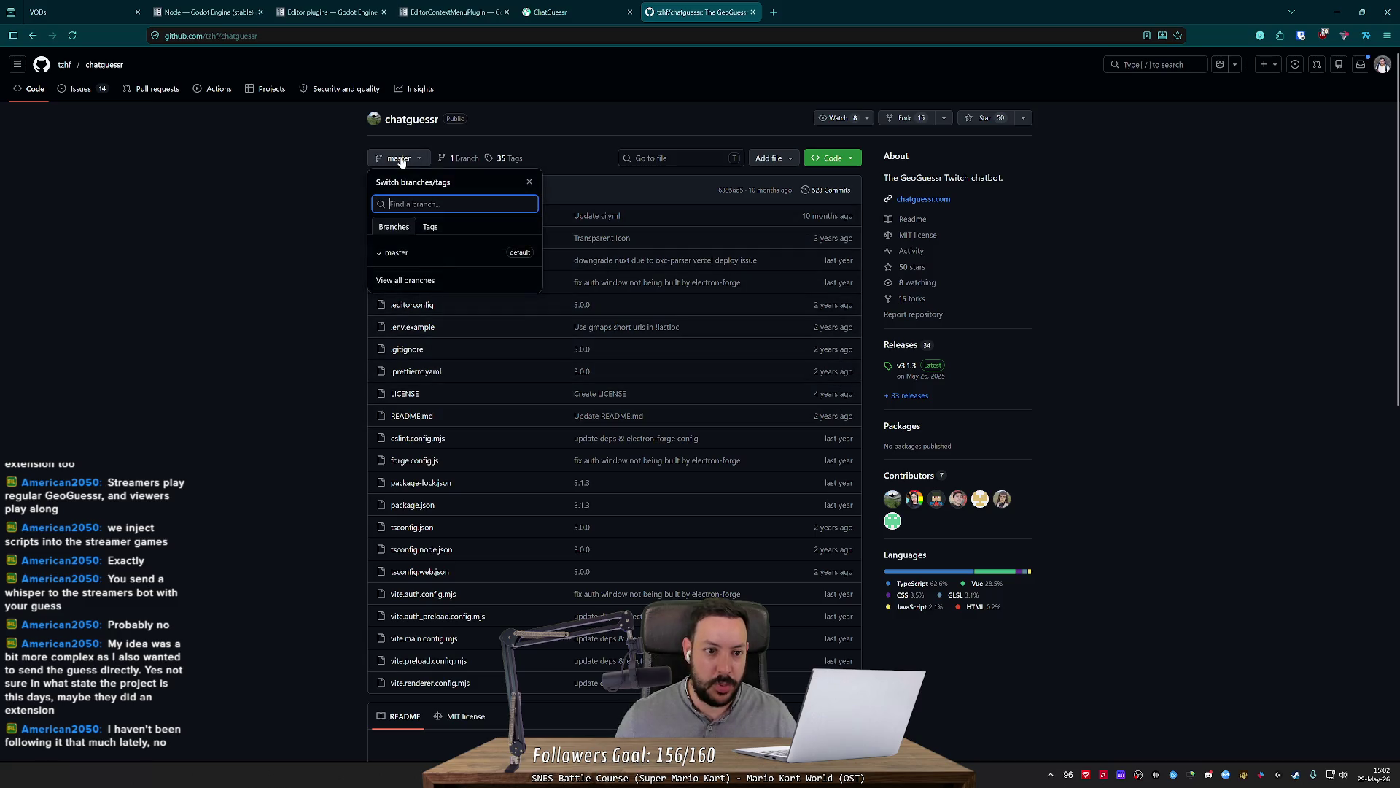
{"action": "left_click", "coordinate": [427, 227]}
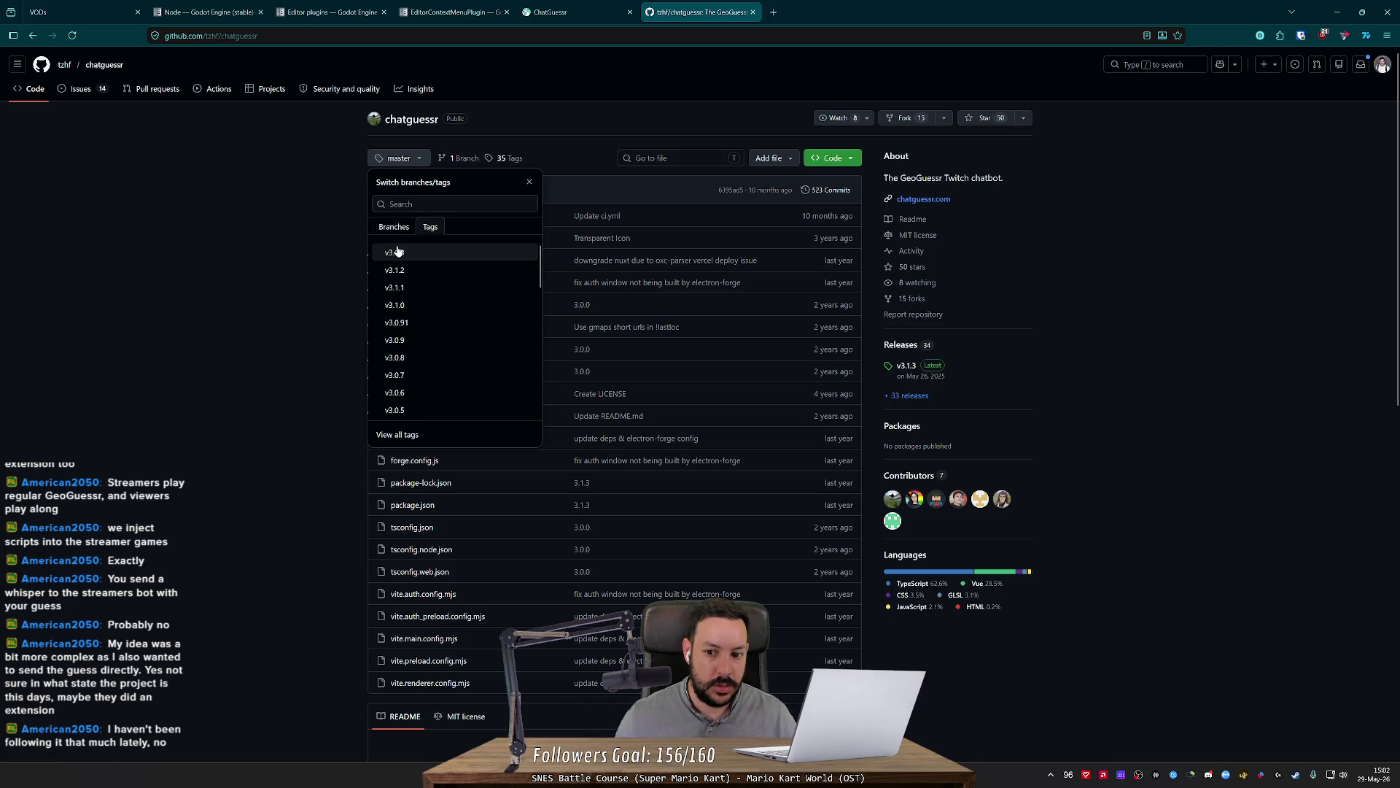
{"action": "left_click", "coordinate": [1058, 405]}
- Scroll through the chatguessr README and select the ChatGuessr title and tagline
{"action": "scroll", "coordinate": [579, 421], "scroll_direction": "down", "scroll_amount": 2}
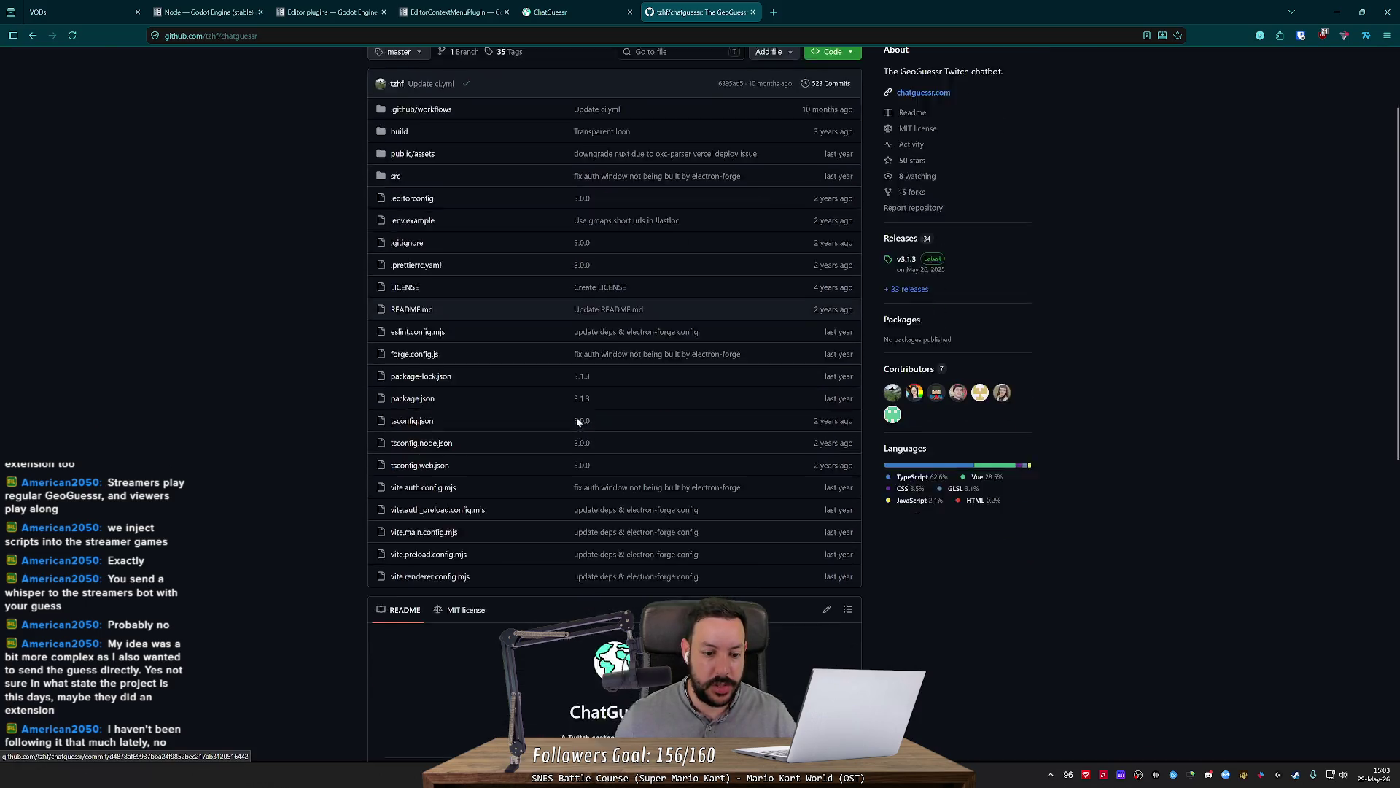
{"action": "scroll", "coordinate": [572, 405], "scroll_direction": "down", "scroll_amount": 5}
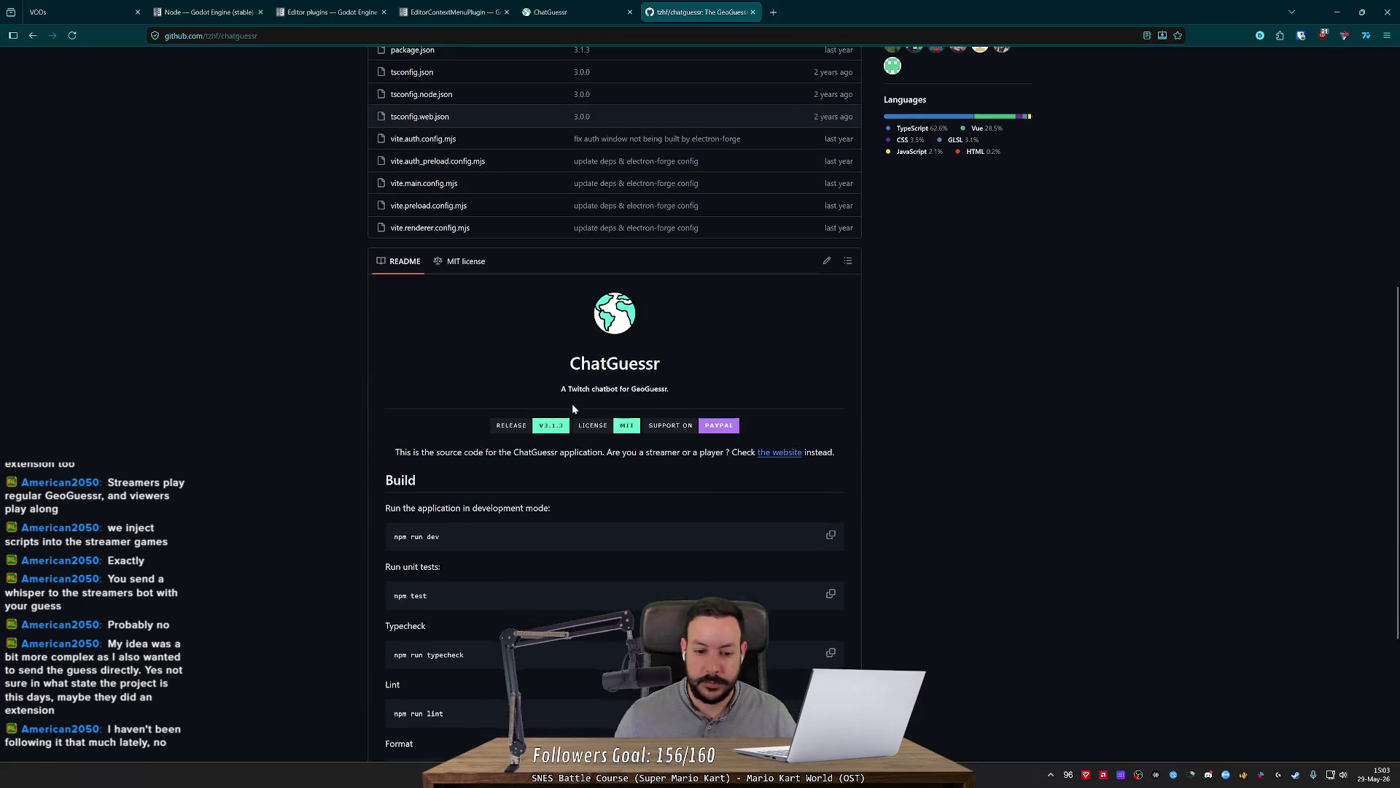
{"action": "scroll", "coordinate": [572, 404], "scroll_direction": "down", "scroll_amount": 3}
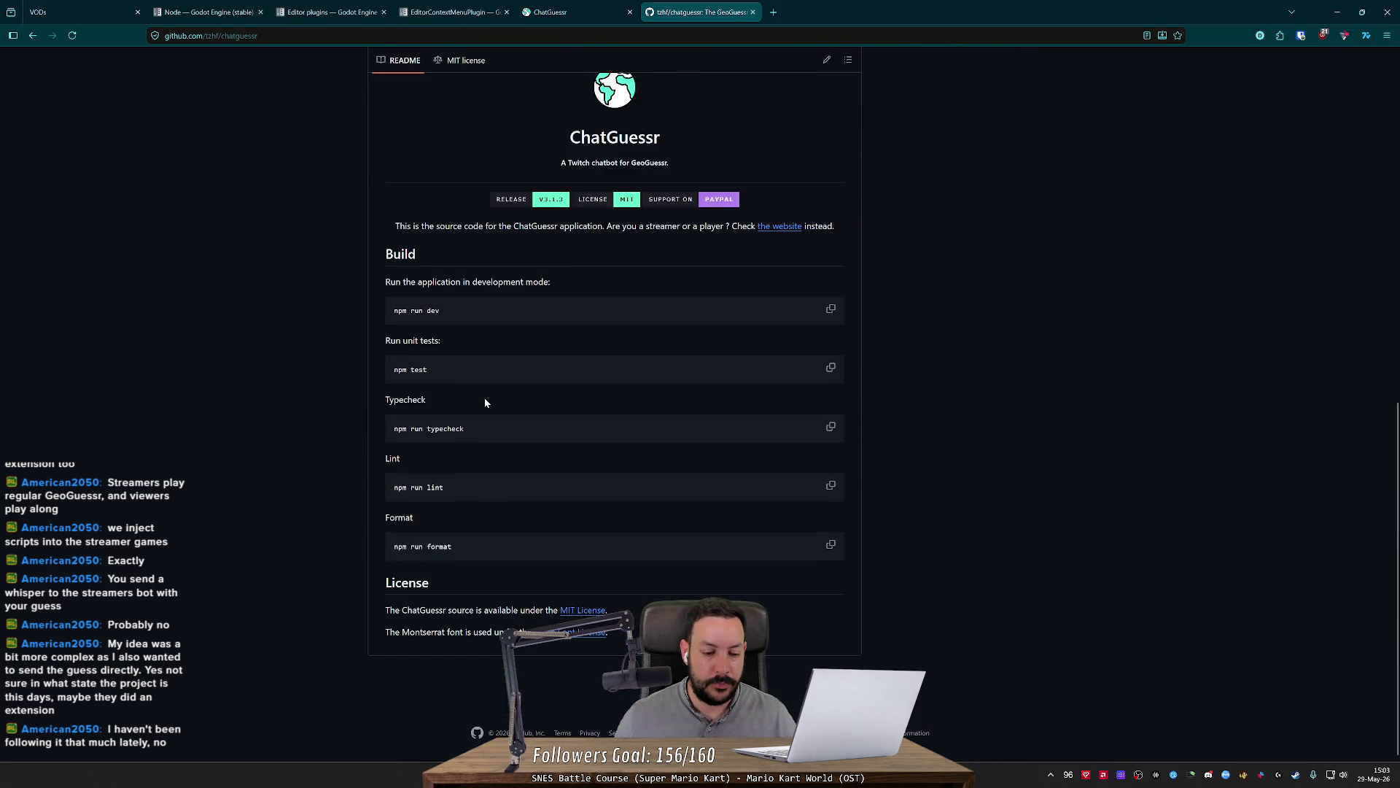
{"action": "scroll", "coordinate": [489, 326], "scroll_direction": "up", "scroll_amount": 9}
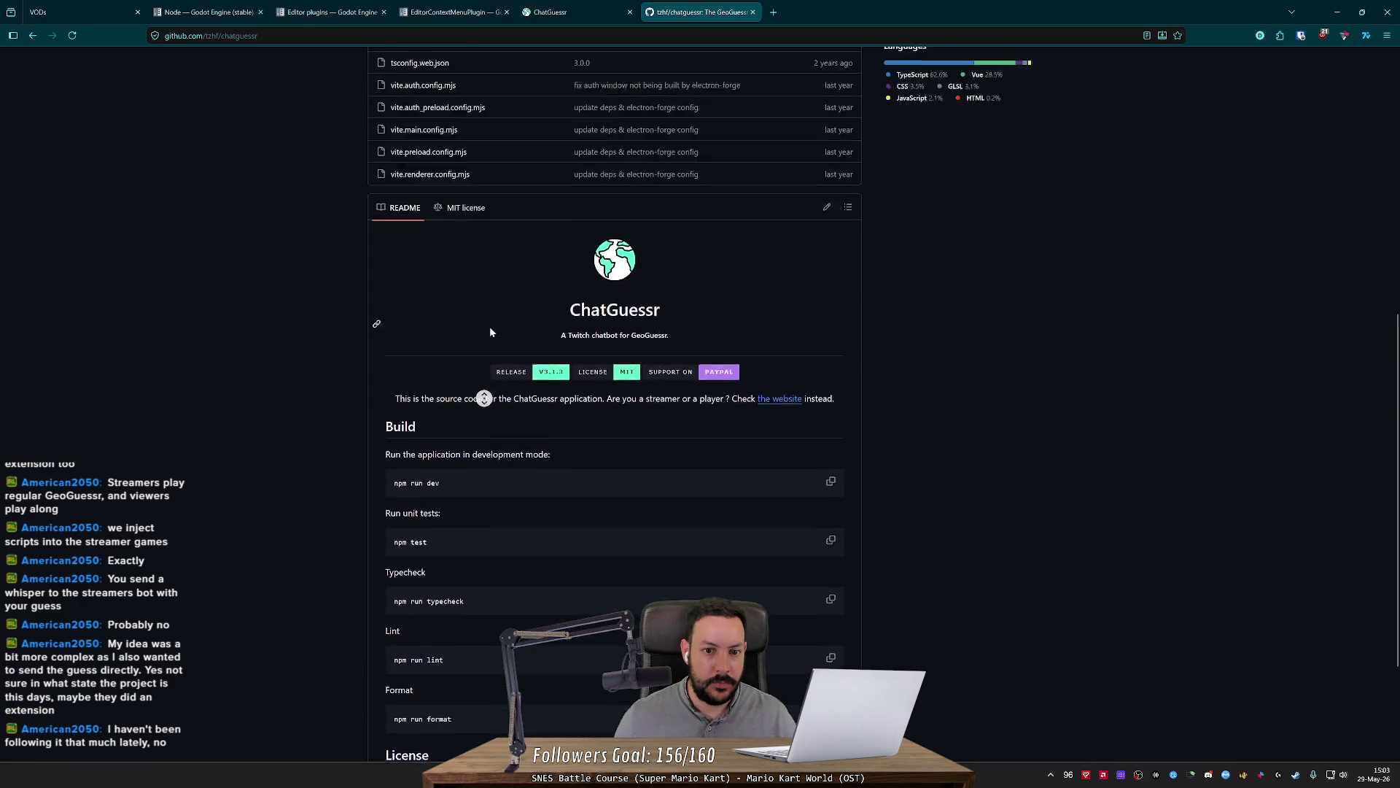
{"action": "scroll", "coordinate": [489, 325], "scroll_direction": "down", "scroll_amount": 6}
{"action": "scroll", "coordinate": [492, 332], "scroll_direction": "down", "scroll_amount": 1}
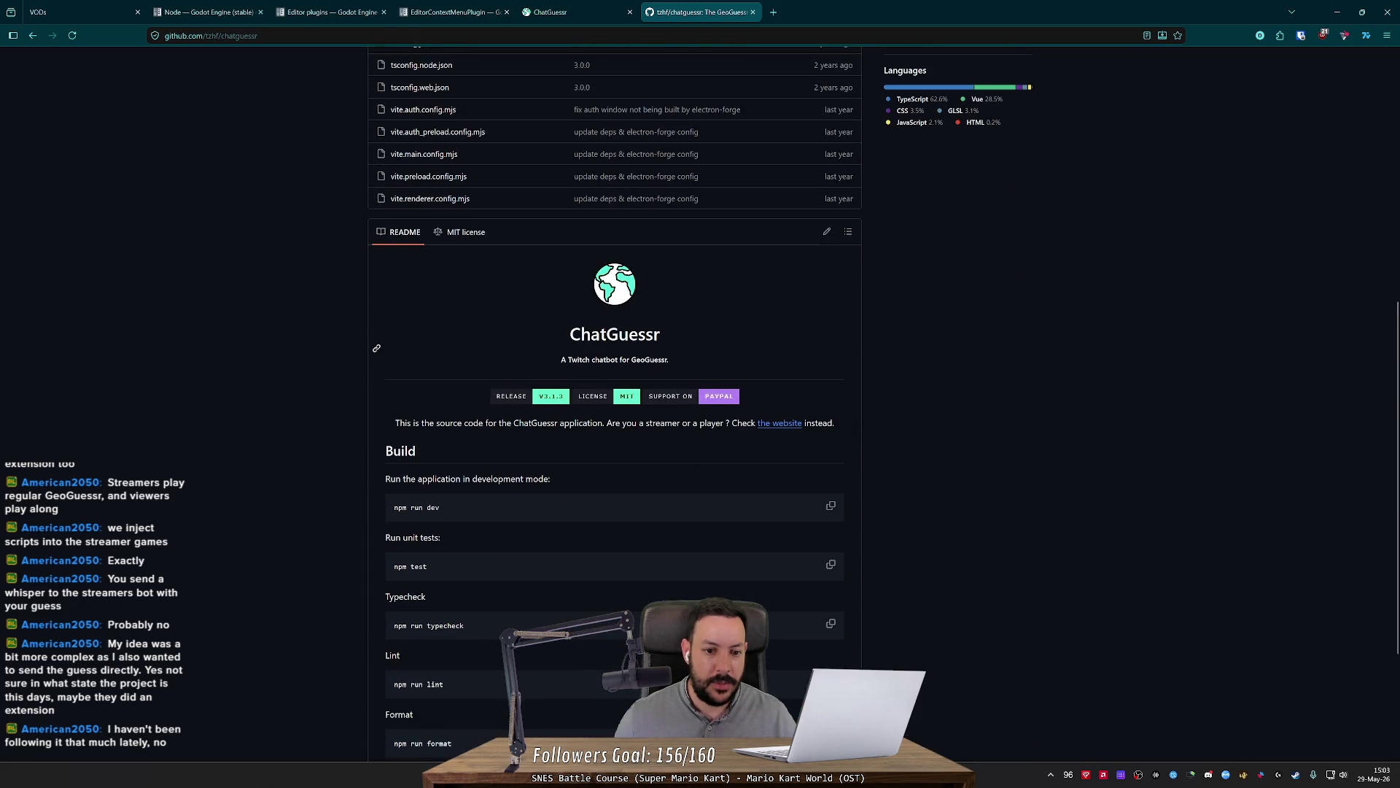
{"action": "mouse_move", "coordinate": [703, 359]}
{"action": "left_mouse_down"}
{"action": "mouse_move", "coordinate": [545, 358]}
{"action": "mouse_move", "coordinate": [541, 331]}
{"action": "left_mouse_up"}
{"action": "middle_click", "coordinate": [541, 331]}
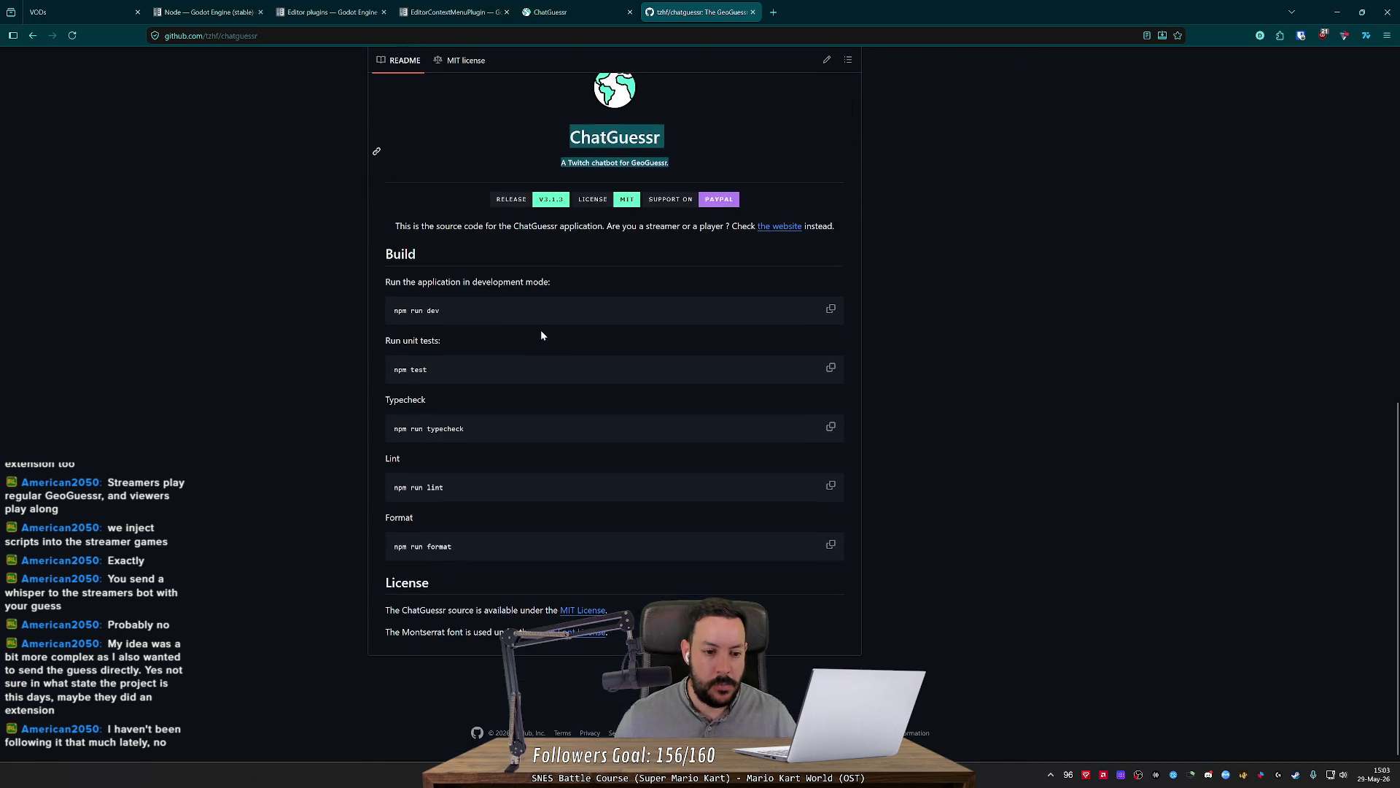
{"action": "scroll", "coordinate": [540, 331], "scroll_direction": "up", "scroll_amount": 15}
{"action": "middle_click", "coordinate": [541, 171]}
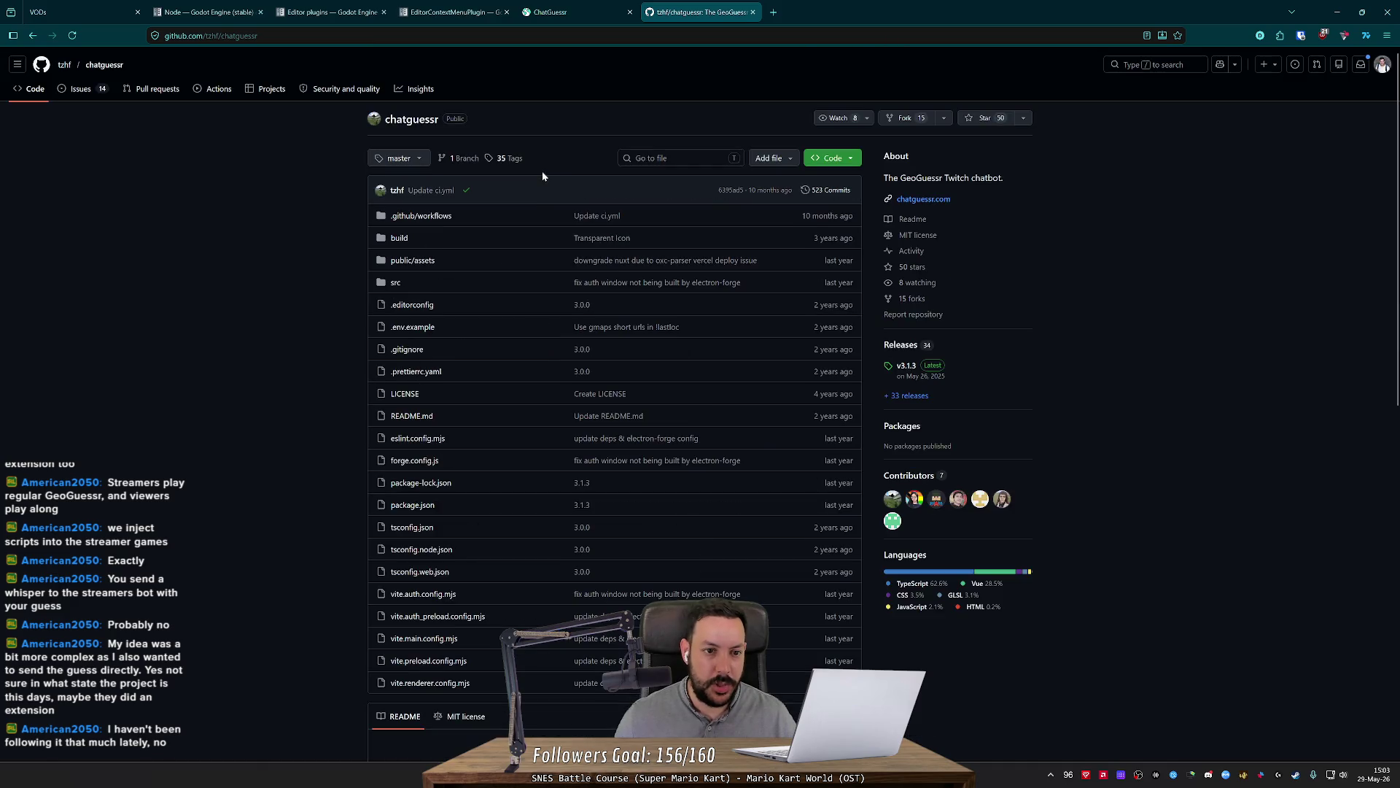
- Close the chatguessr GitHub tab to bring back the ChatGuessr homepage showing v3.1.3
{"action": "left_click", "coordinate": [753, 12]}
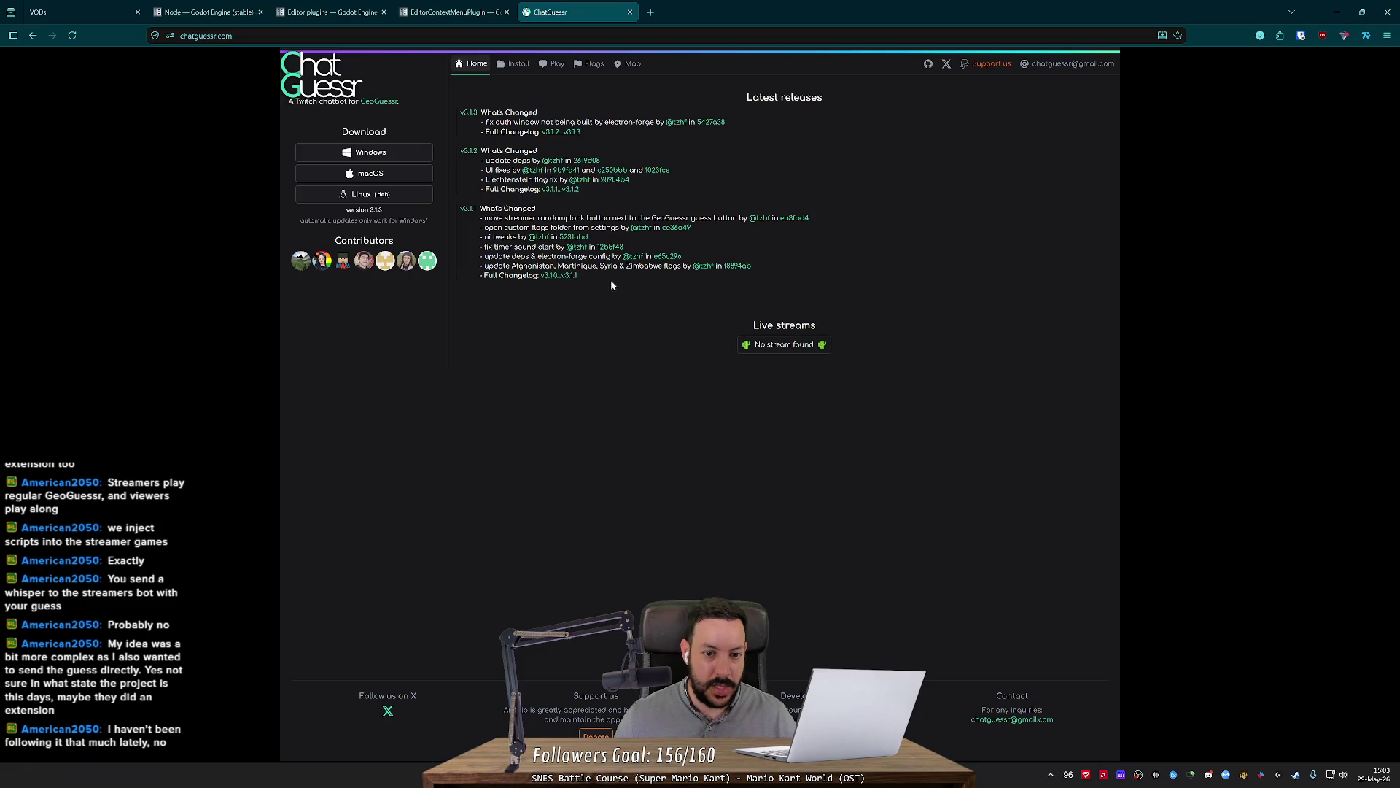
{"action": "mouse_move", "coordinate": [590, 281]}
{"action": "left_mouse_down"}
{"action": "mouse_move", "coordinate": [481, 168]}
{"action": "mouse_move", "coordinate": [449, 107]}
{"action": "left_mouse_up"}
{"action": "left_click", "coordinate": [449, 108]}
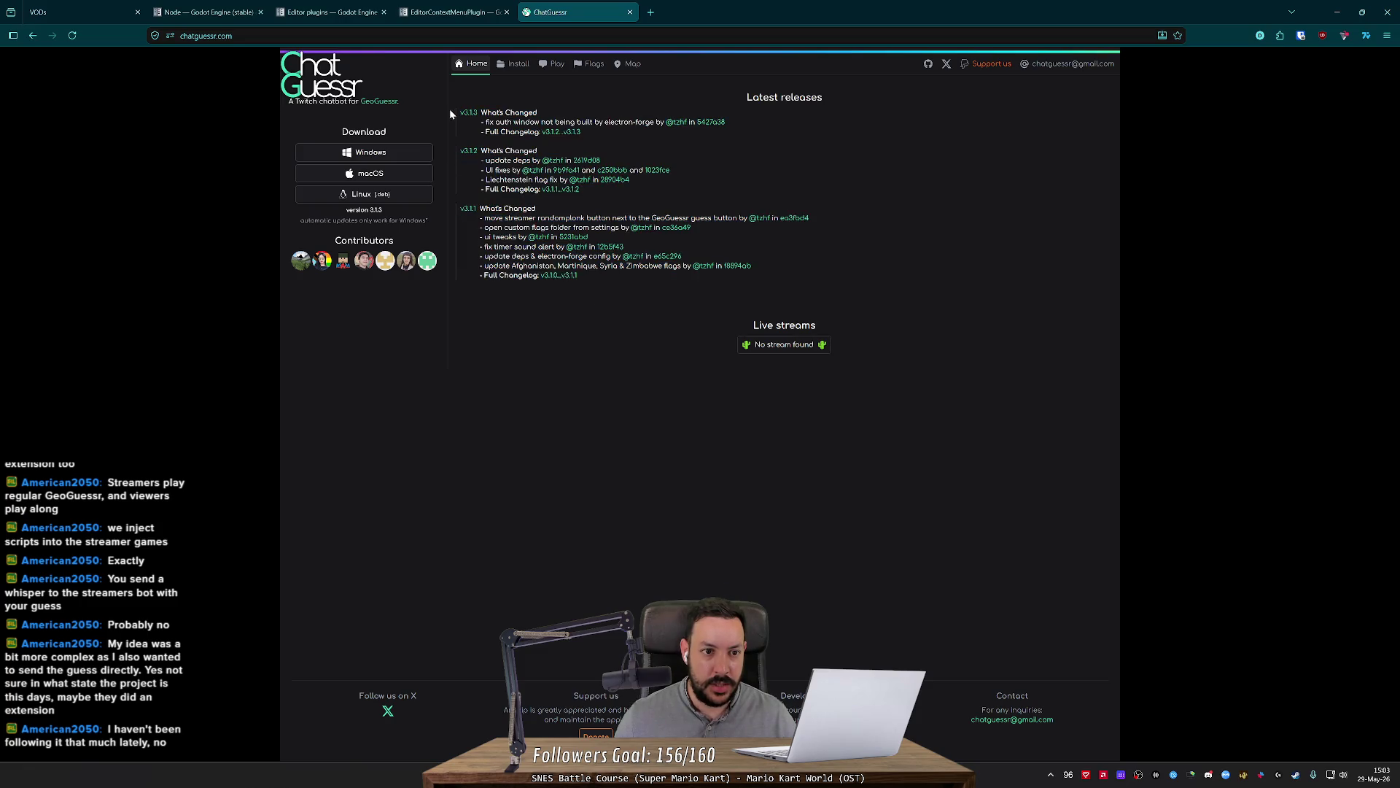
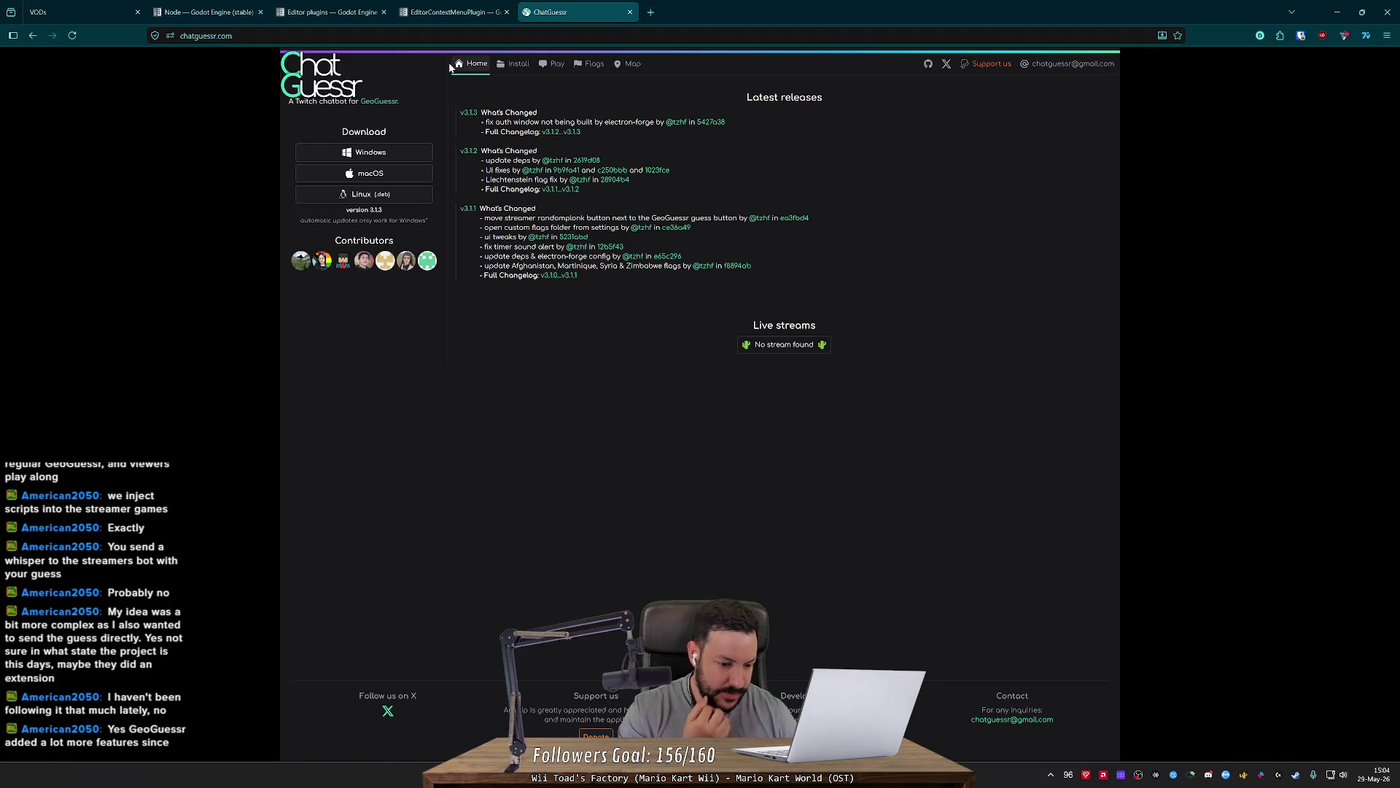
- Close the ChatGuessr tab and search Google for 'geoguessr lobby size'
{"action": "middle_click", "coordinate": [598, 9]}
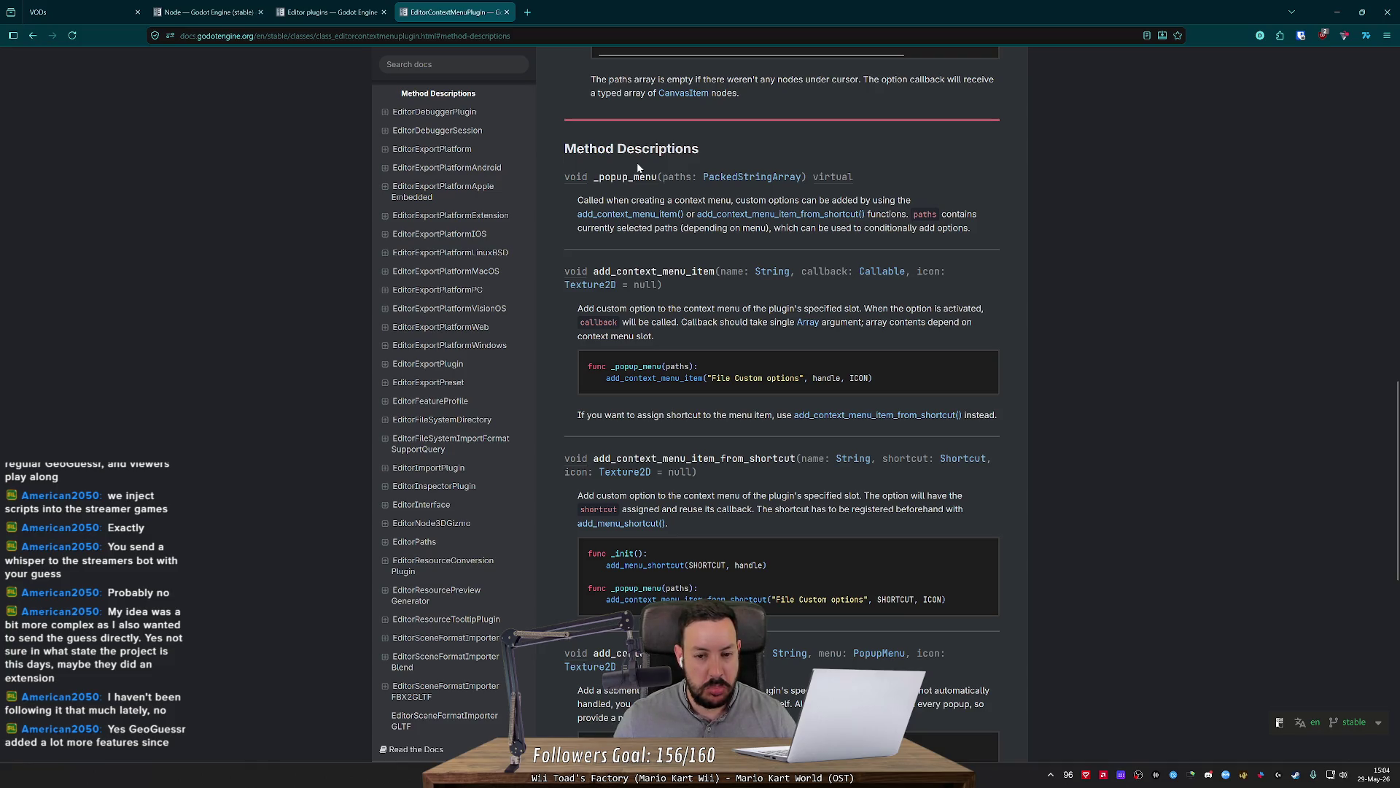
{"action": "left_click", "coordinate": [528, 12]}
{"action": "type", "text": "geoguessr lo"}
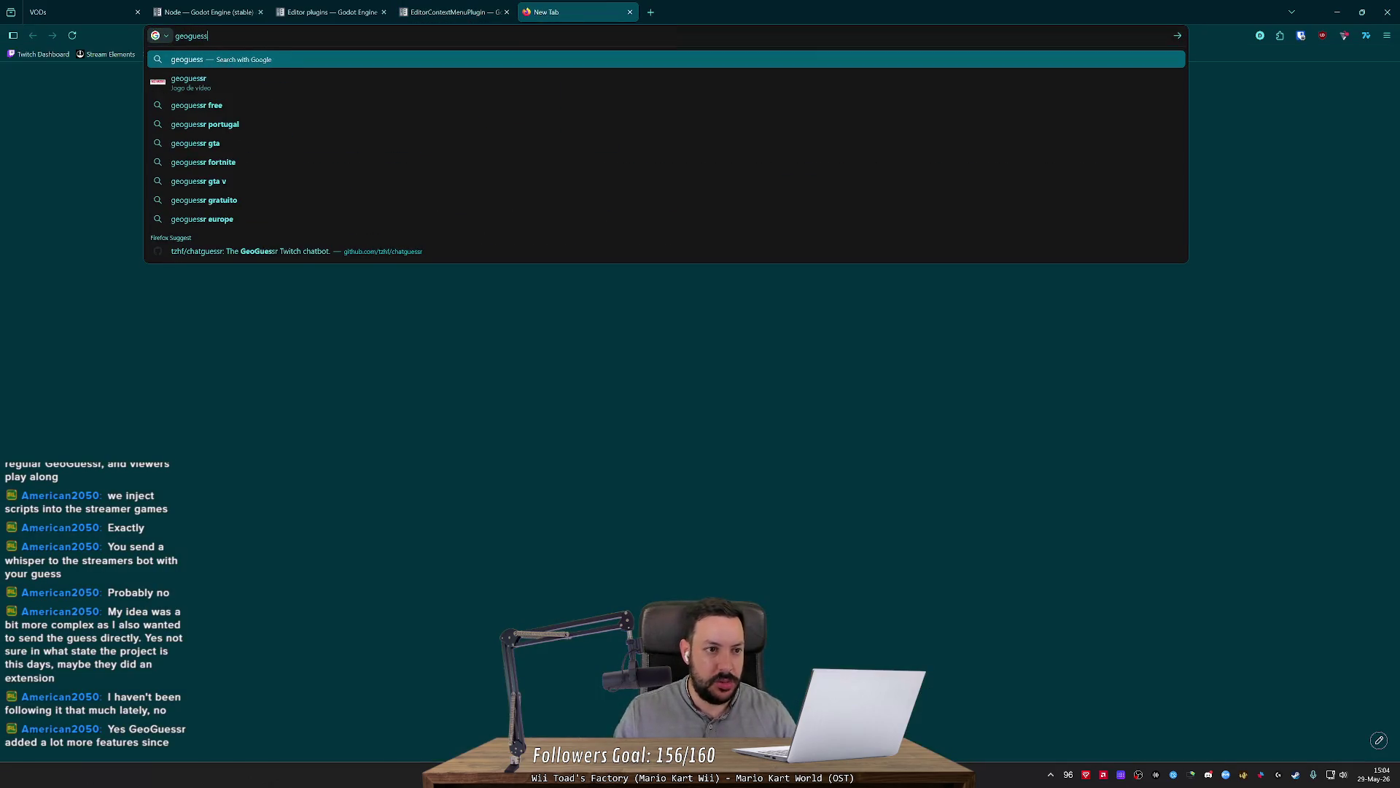
{"action": "type", "text": "bby size"}
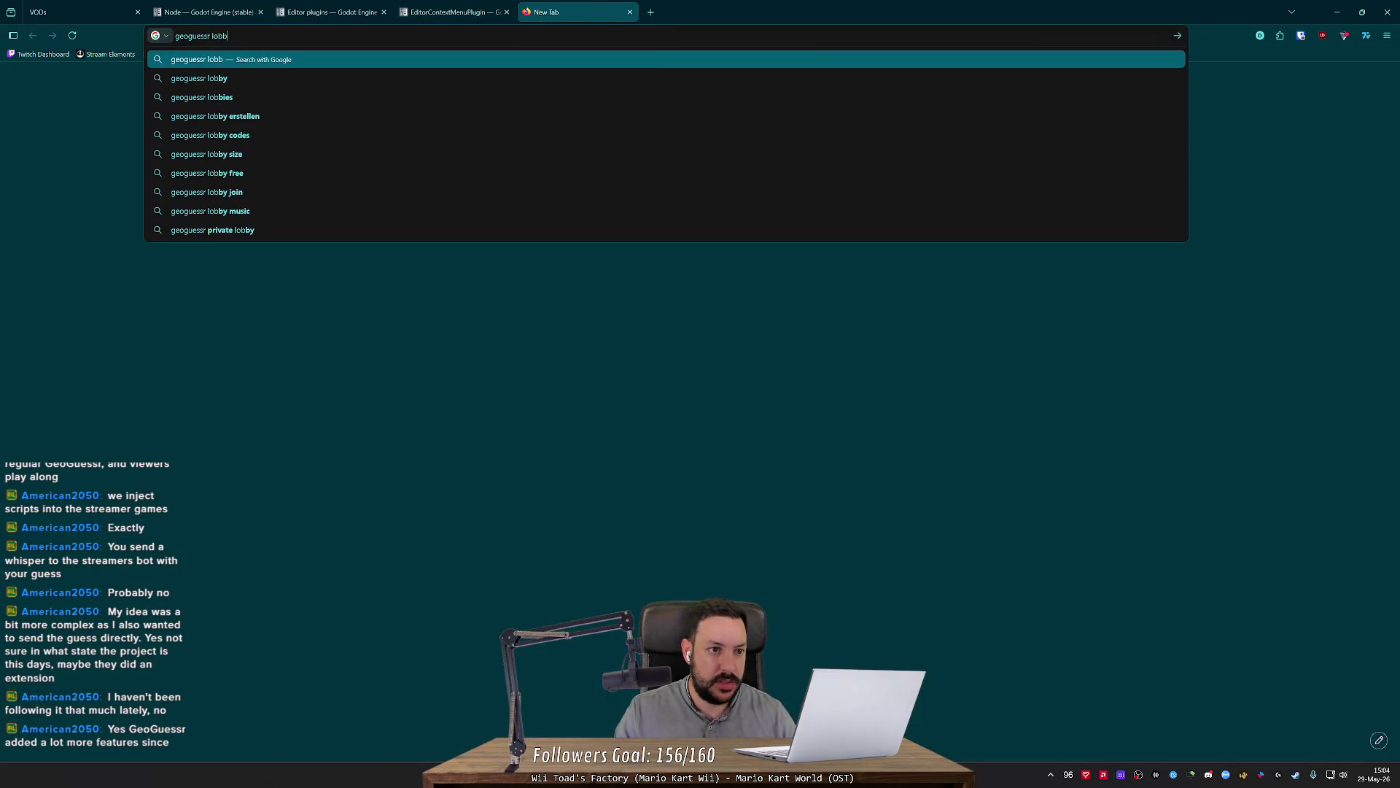
{"action": "key", "text": "Return"}
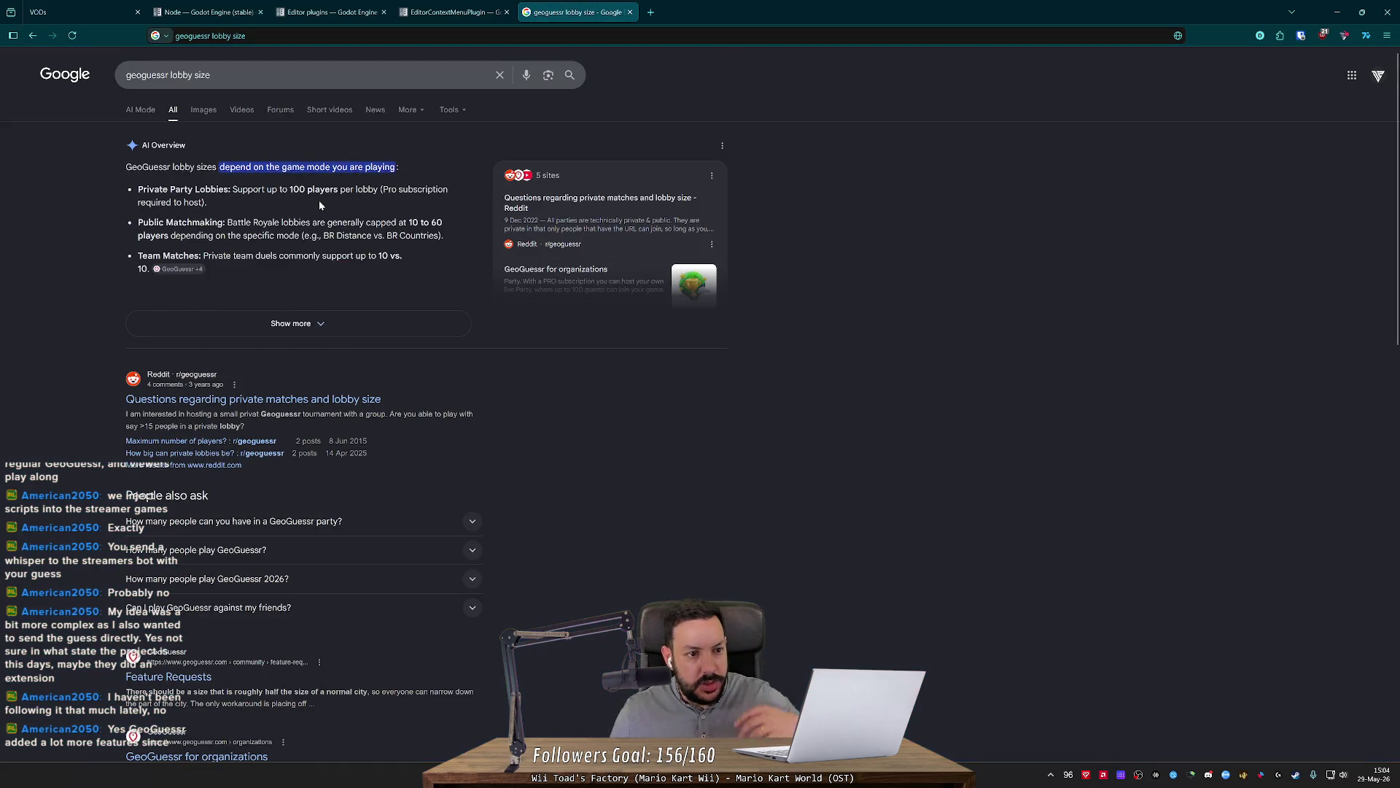
- Highlight the 100-player private lobby limit in the results, then close the search tab
{"action": "left_click_drag", "start_coordinate": [291, 190], "coordinate": [305, 189]}
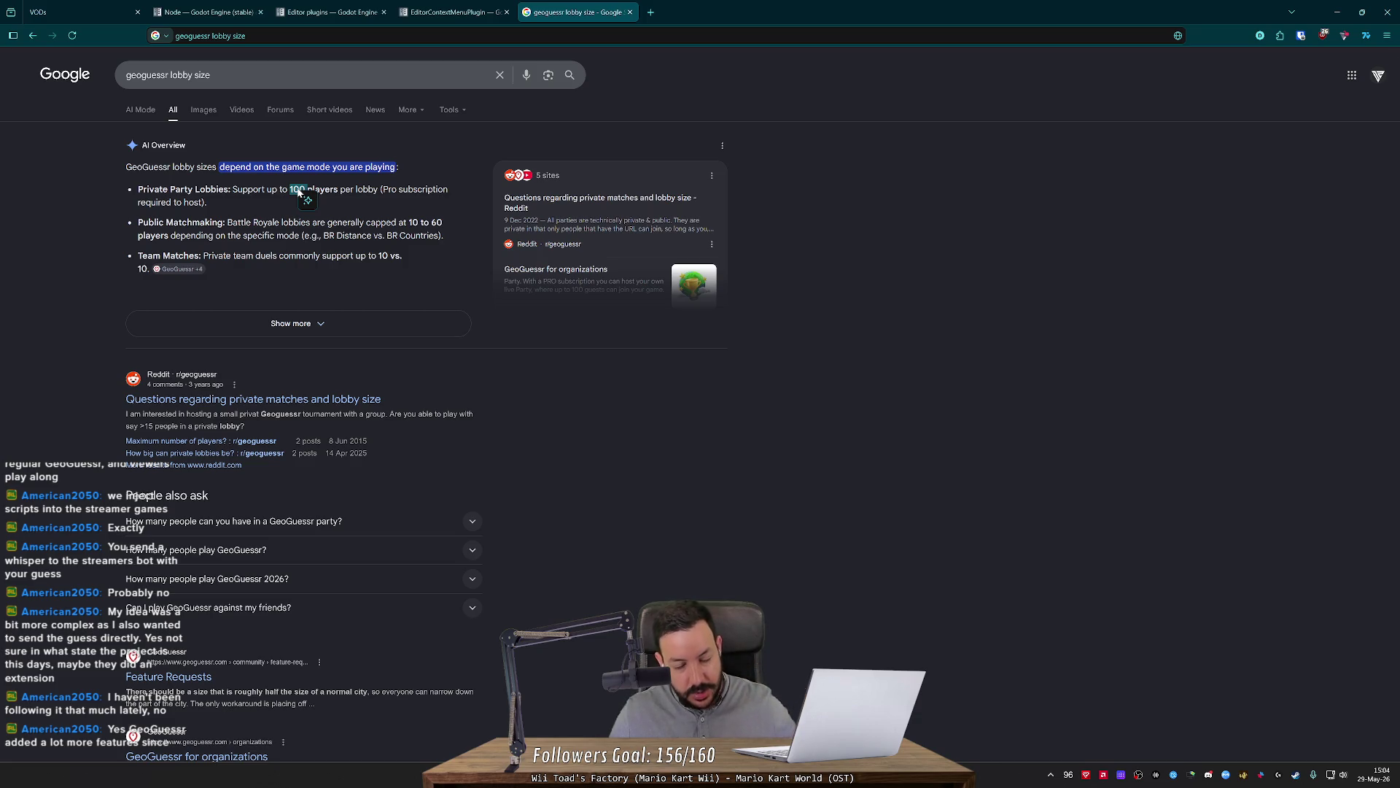
{"action": "left_click", "coordinate": [298, 192]}
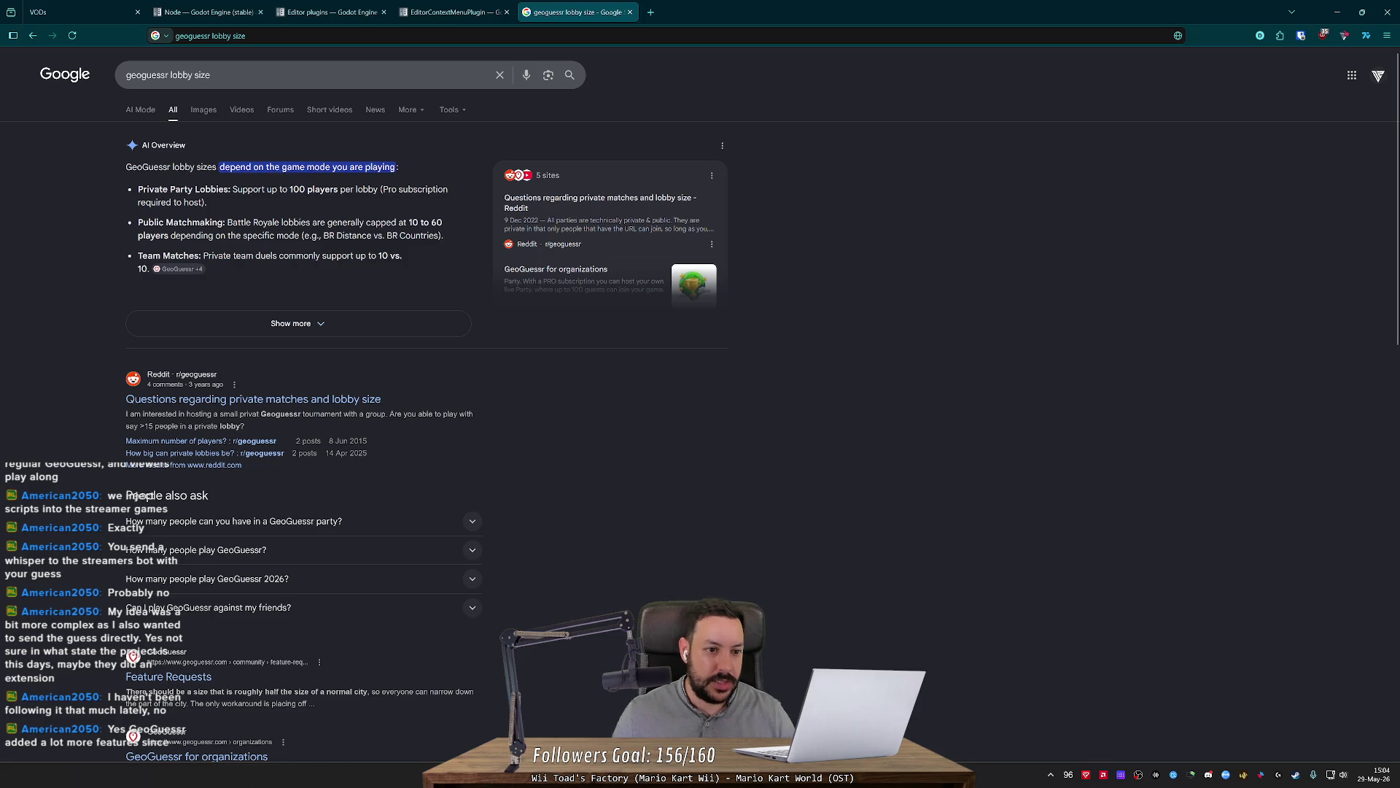
{"action": "left_click_drag", "start_coordinate": [262, 189], "coordinate": [301, 208]}
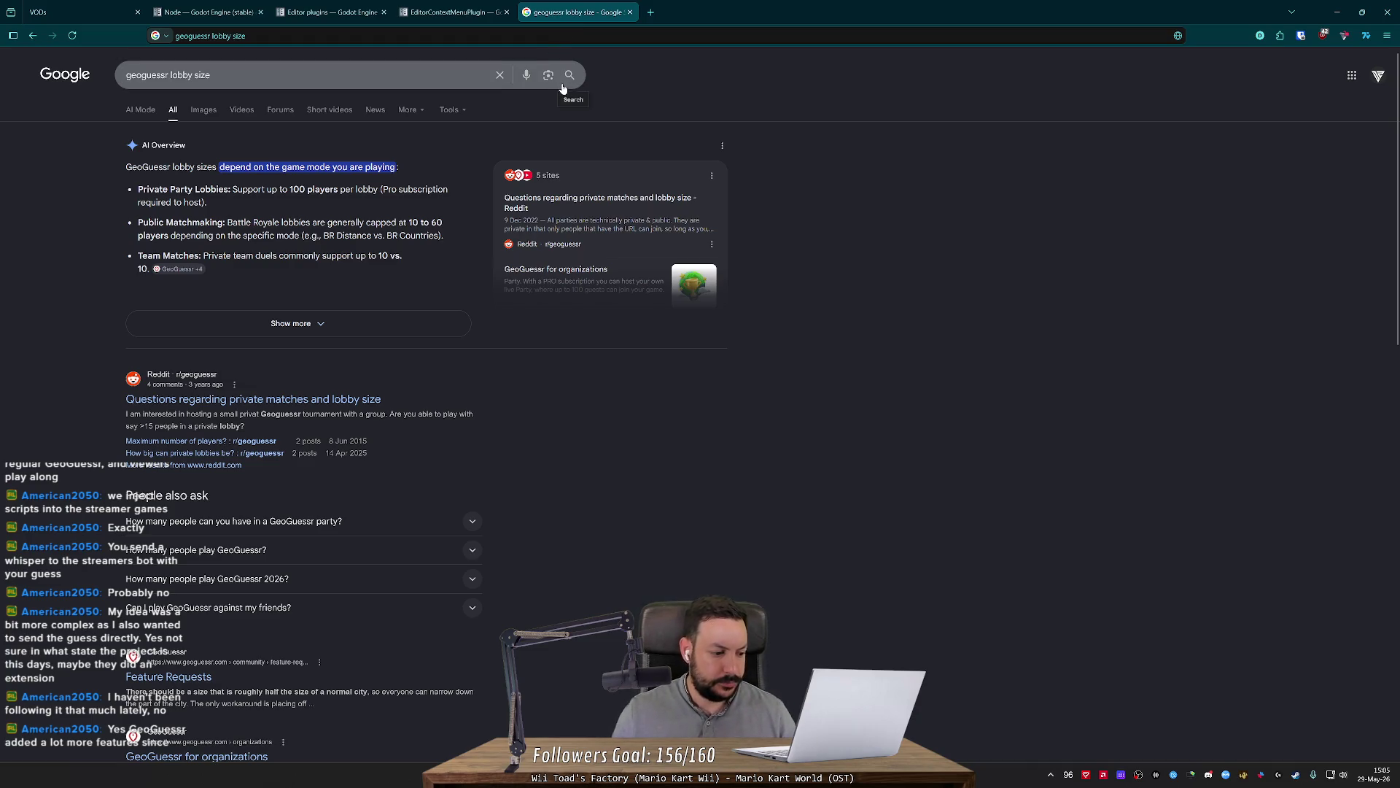
{"action": "left_click", "coordinate": [630, 12]}
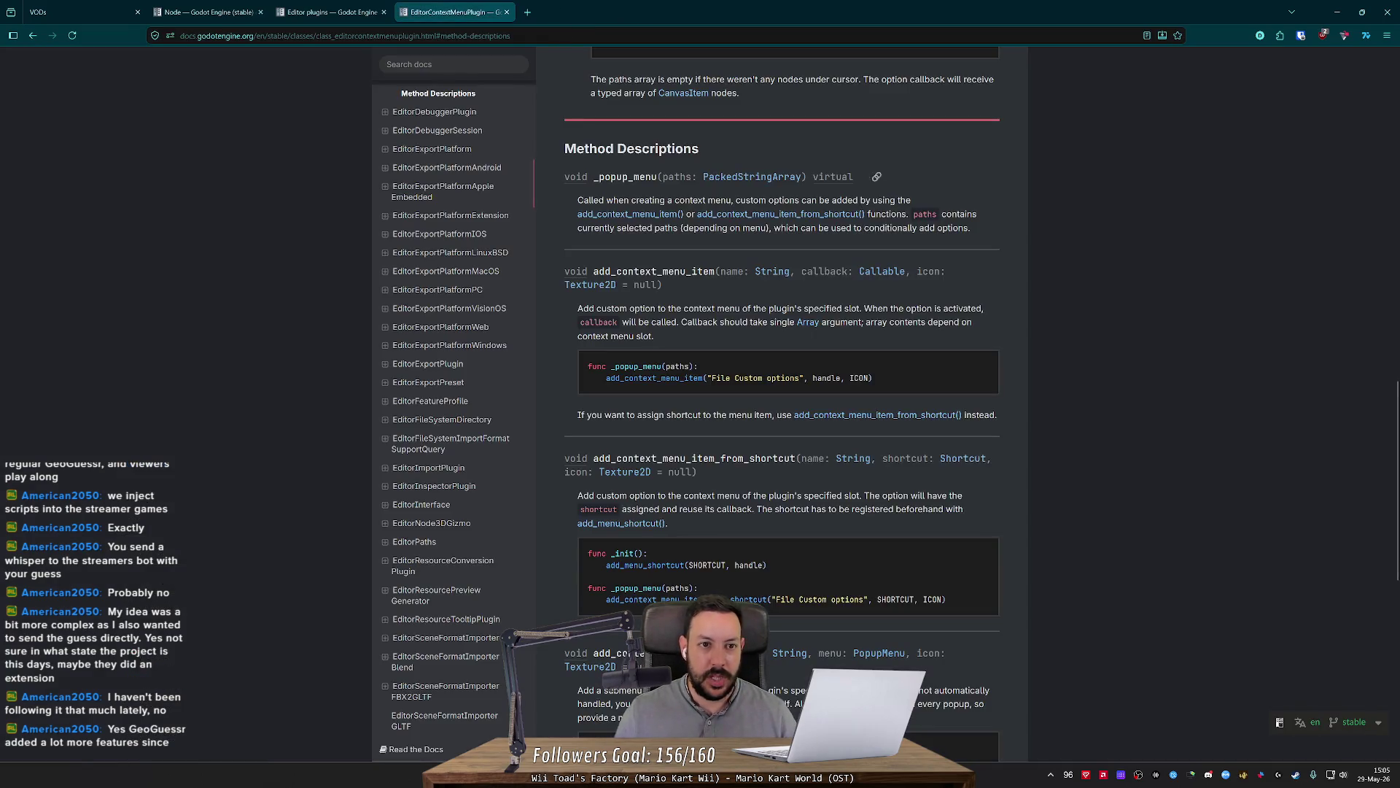
- Scroll through save_game.json in Godot, select slingshot_4's -1 value, then return to the browser
{"action": "left_click", "coordinate": [1337, 12]}
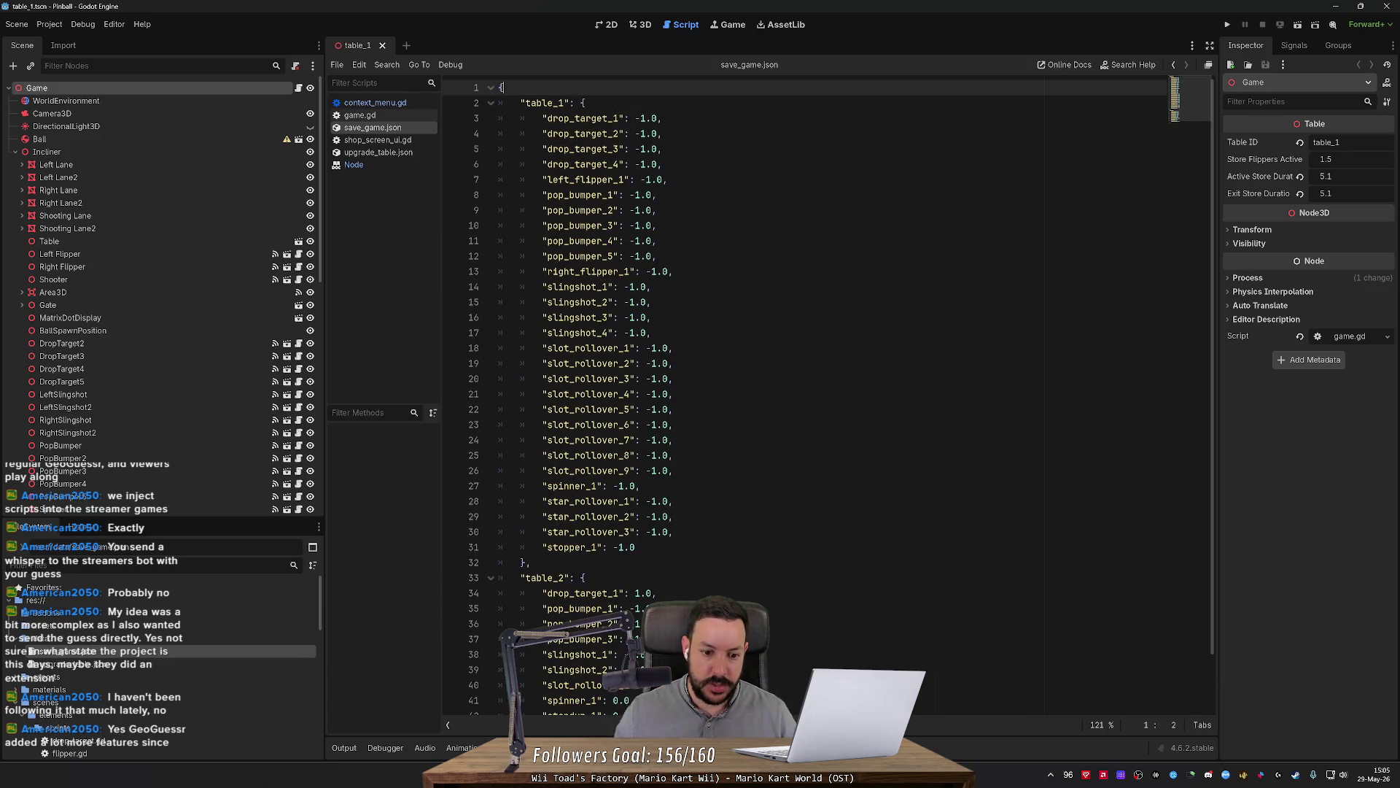
{"action": "scroll", "coordinate": [803, 394], "scroll_direction": "down", "scroll_amount": 2}
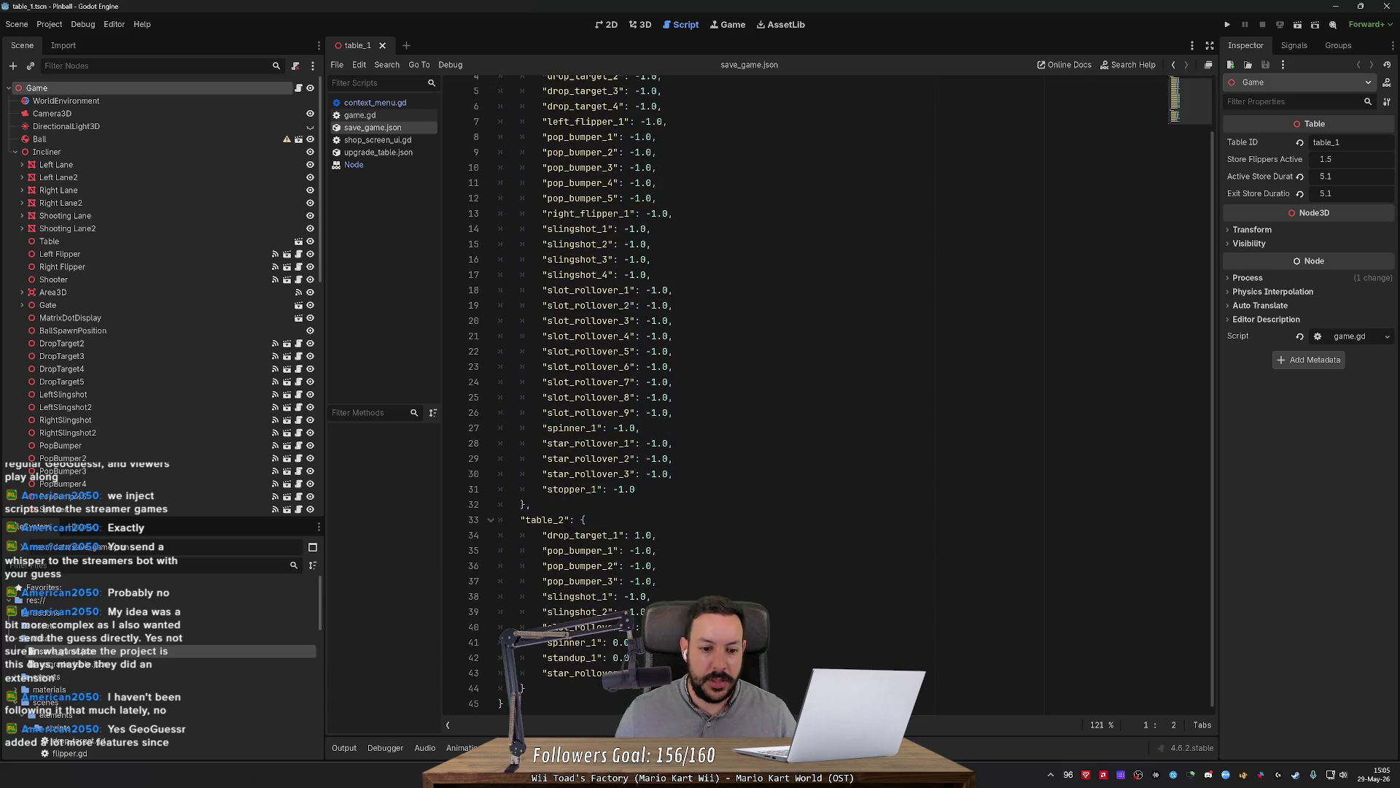
{"action": "scroll", "coordinate": [802, 394], "scroll_direction": "up", "scroll_amount": 2}
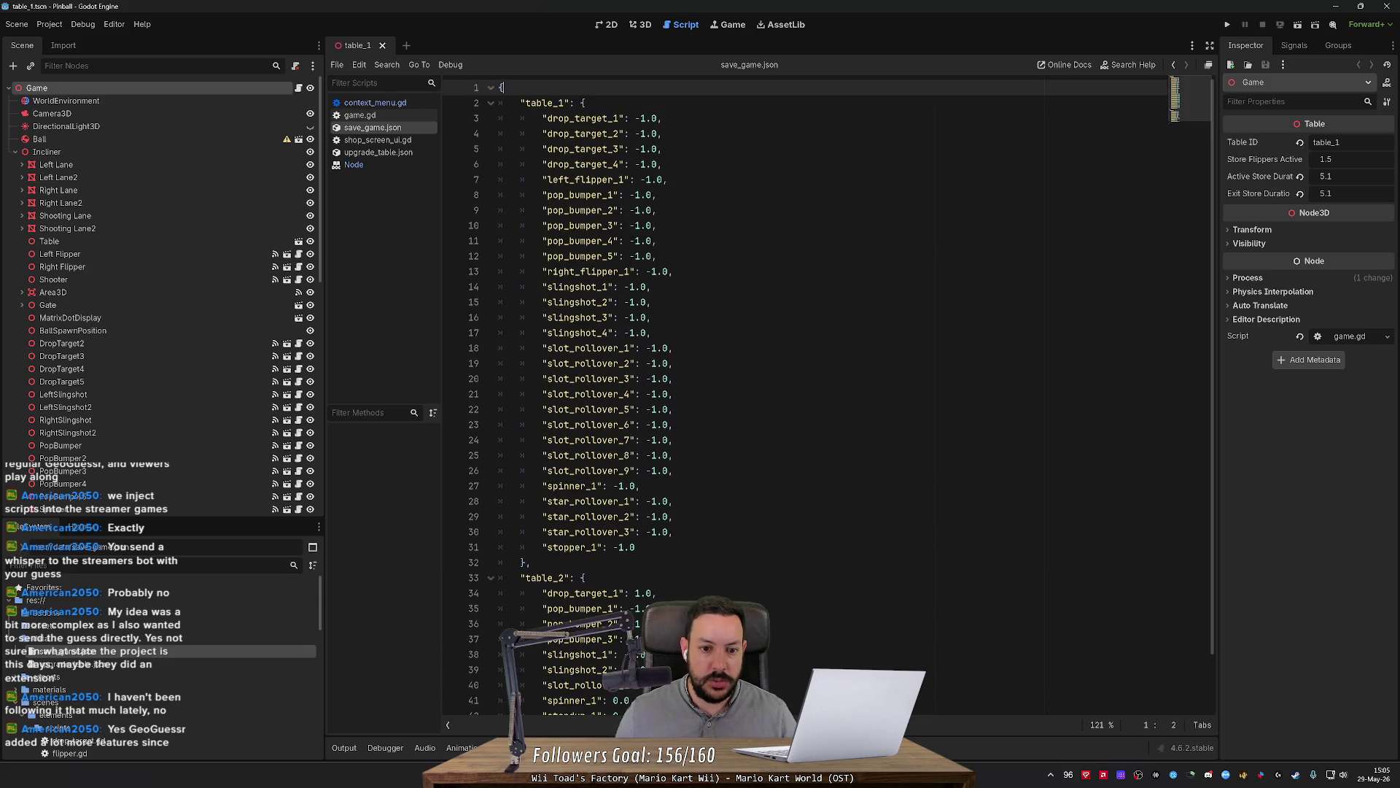
{"action": "double_click", "coordinate": [630, 333]}
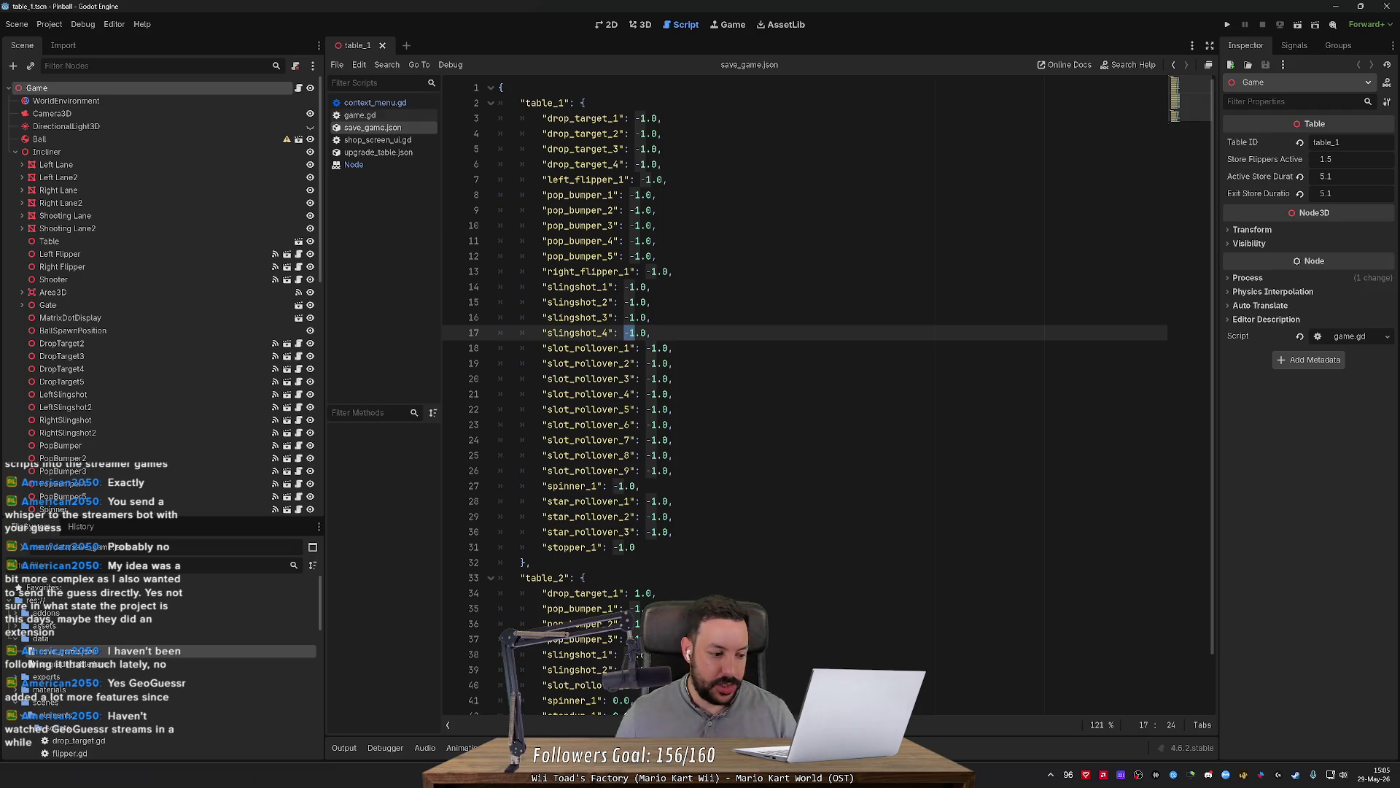
{"action": "key", "text": "alt+Tab"}
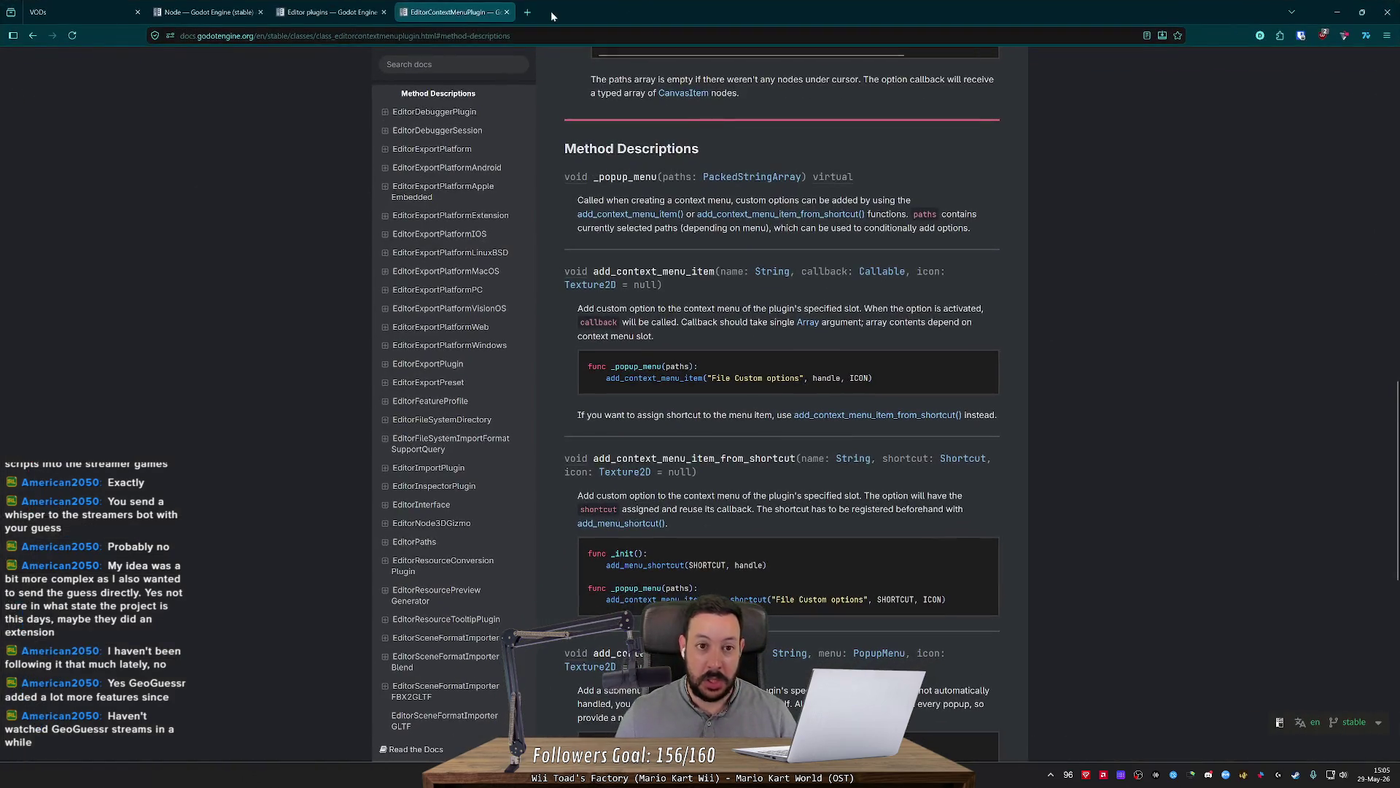
- Open twitch.tv/directory/category/geoguessr in a new tab
{"action": "key", "text": "ctrl+t"}
{"action": "type", "text": "twitch.tv/d"}
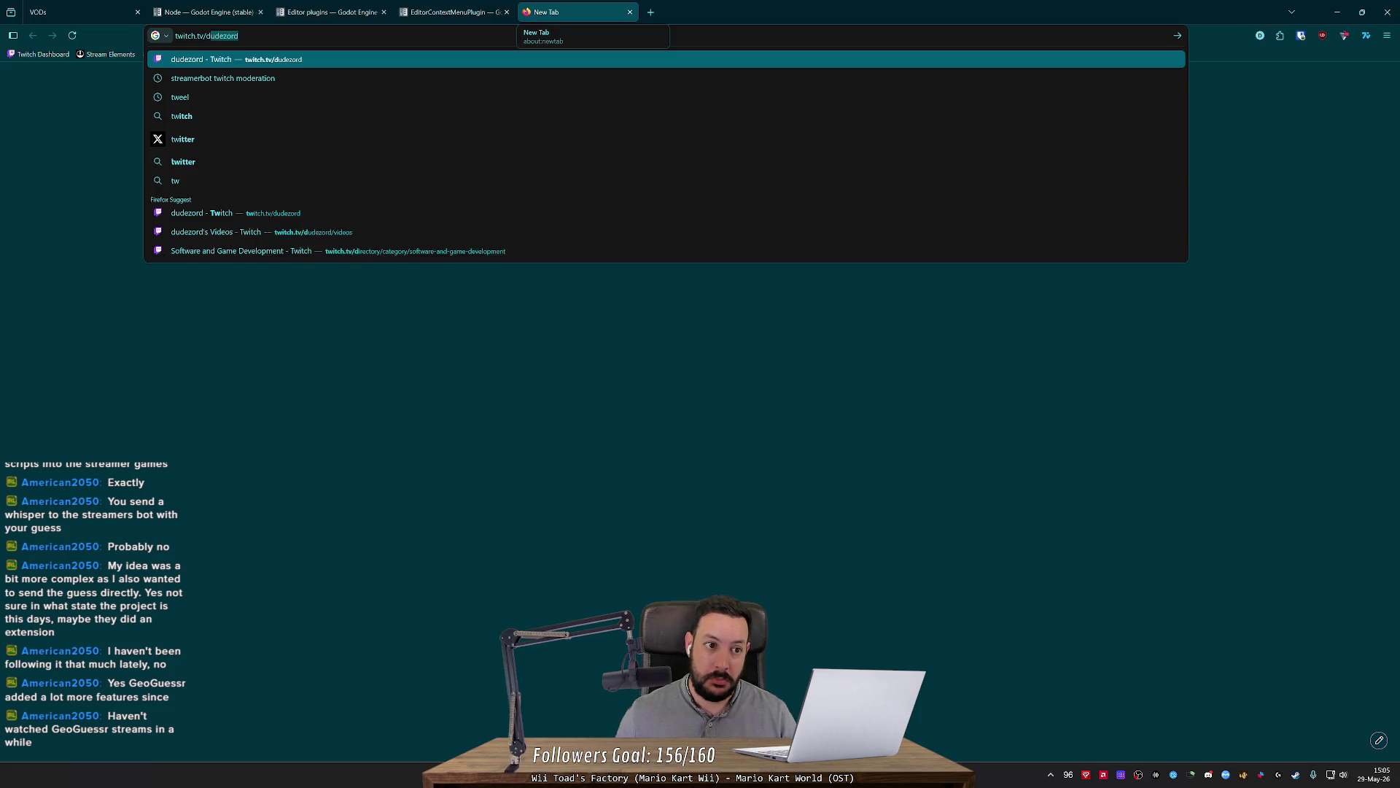
{"action": "key", "text": "Down"}
{"action": "key", "text": "Down"}
{"action": "key", "text": "ctrl+shift+Left"}
{"action": "key", "text": "ctrl+shift+Left"}
{"action": "key", "text": "ctrl+shift+Left"}
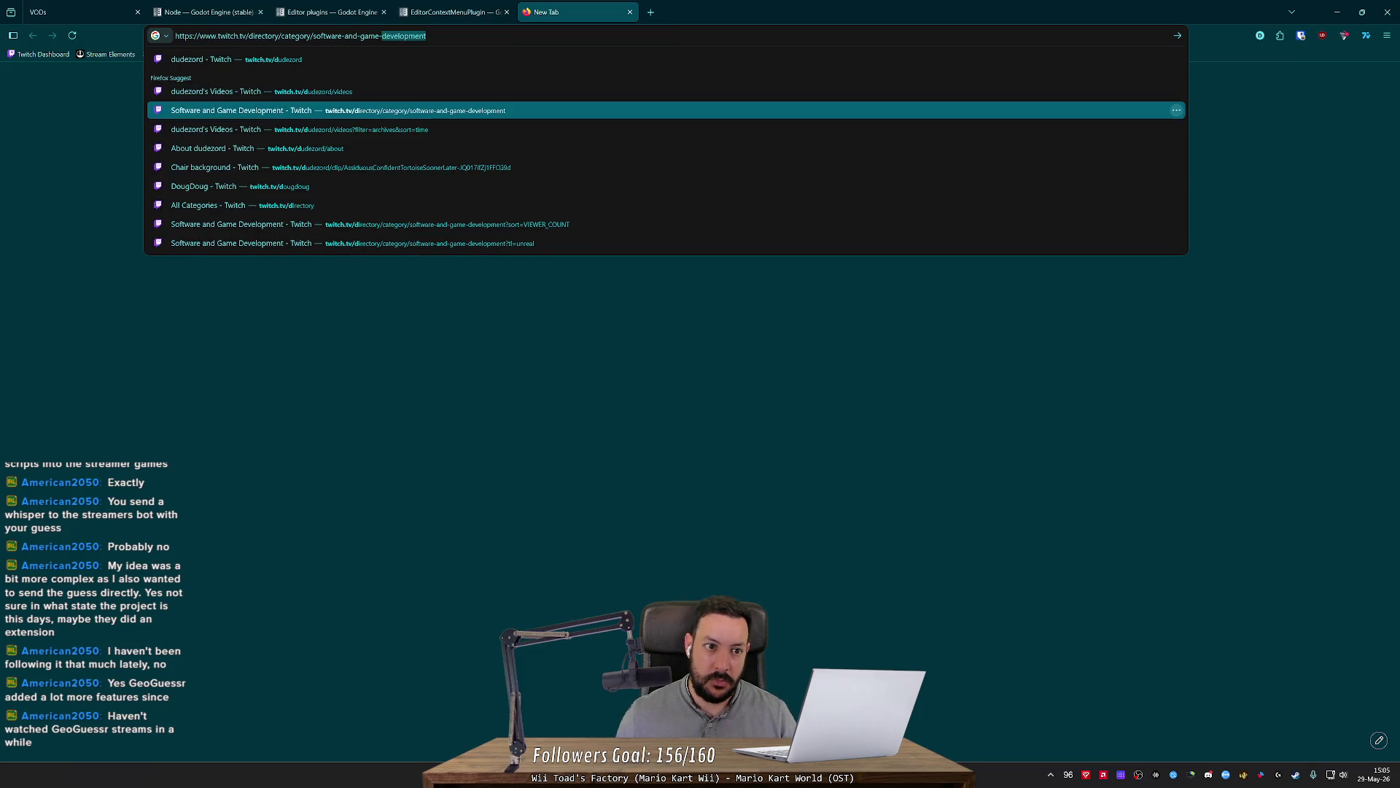
{"action": "type", "text": "geoguessr"}
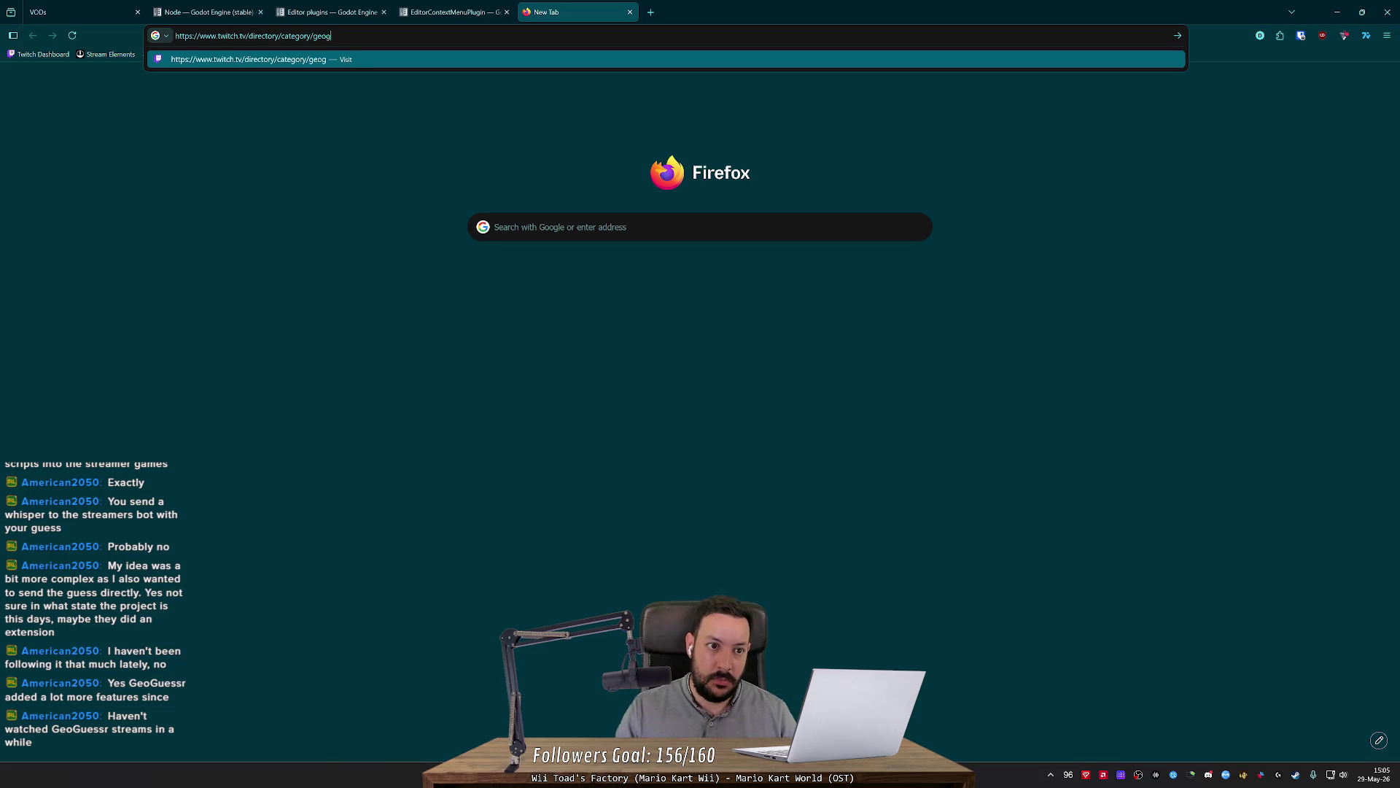
{"action": "key", "text": "Return"}
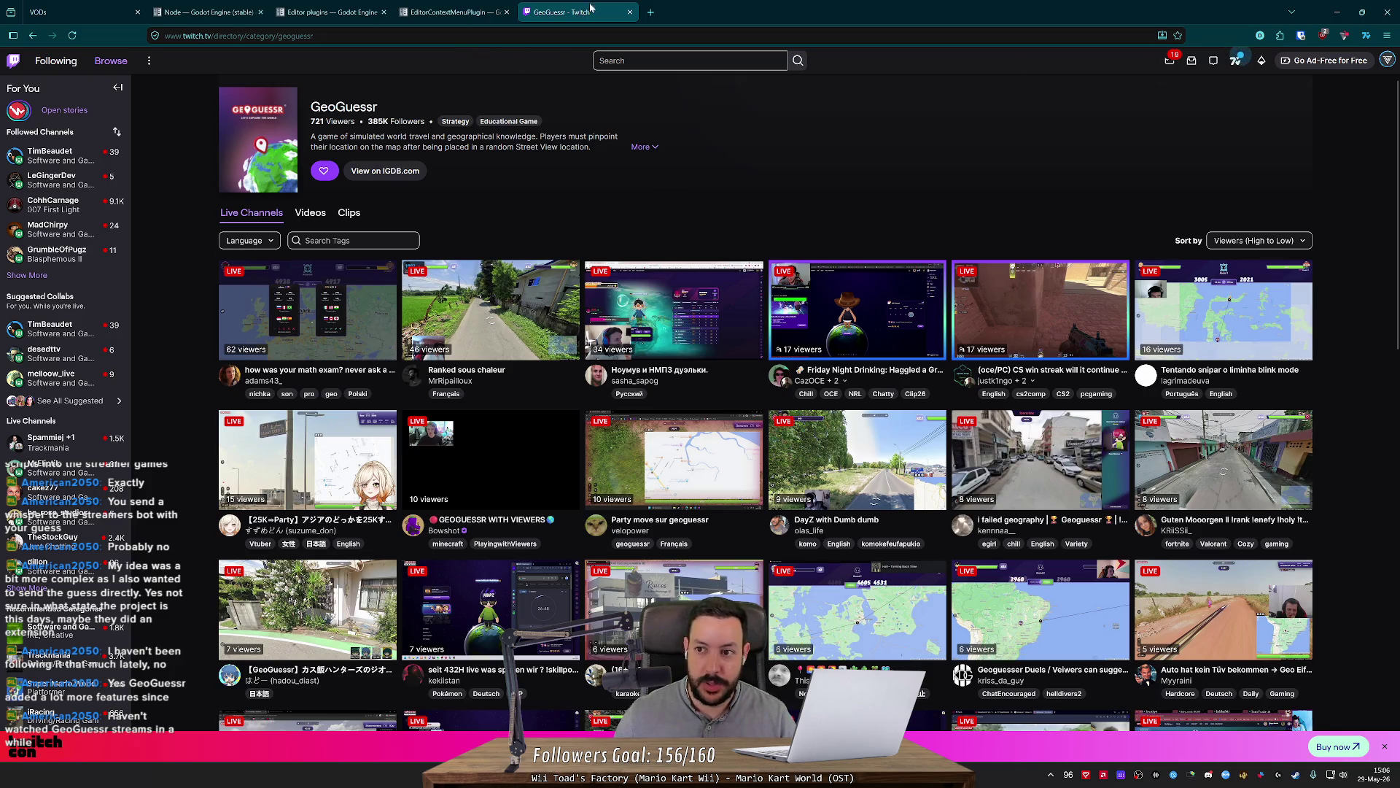
- Close the Twitch tab and minimize Firefox to show save_game.json in Godot
{"action": "left_click", "coordinate": [630, 11]}
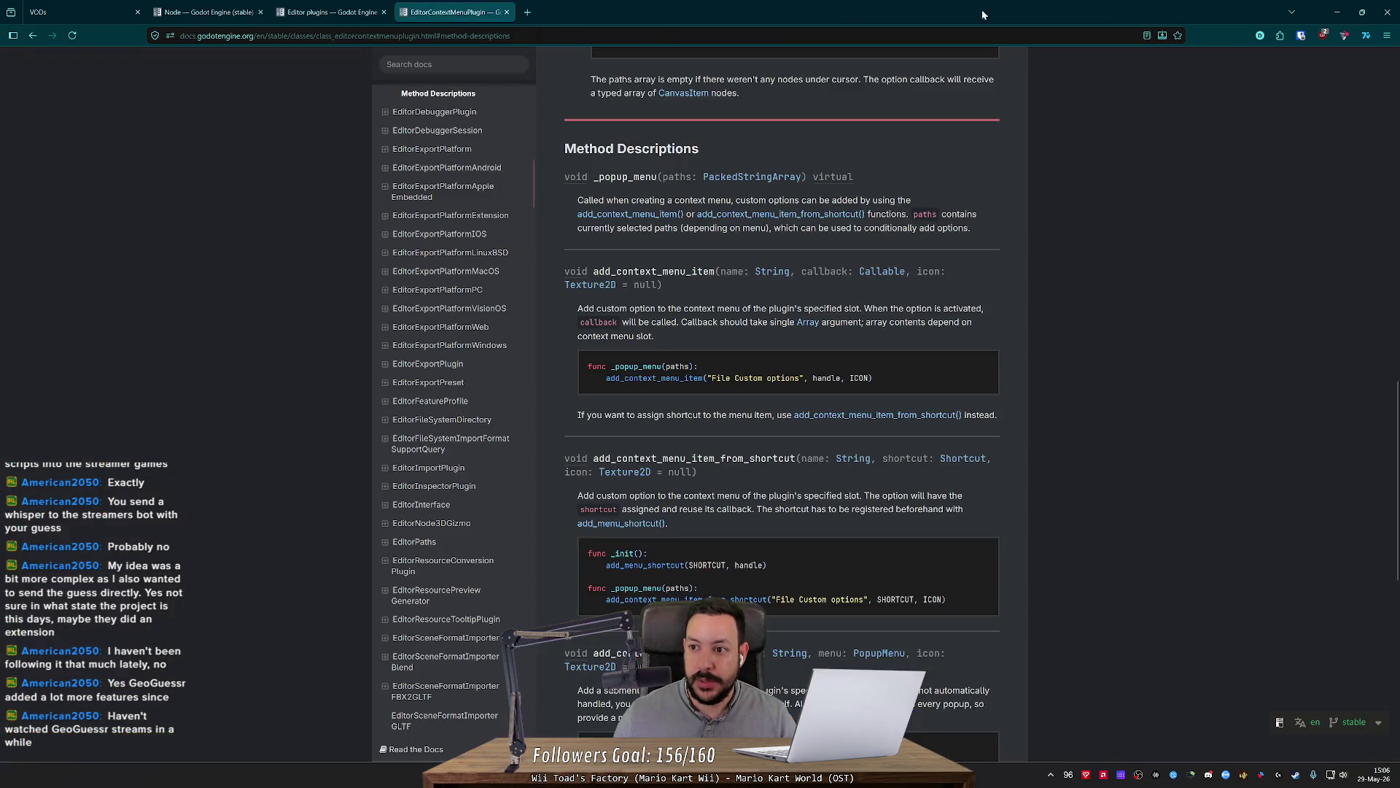
{"action": "left_click", "coordinate": [1332, 12]}
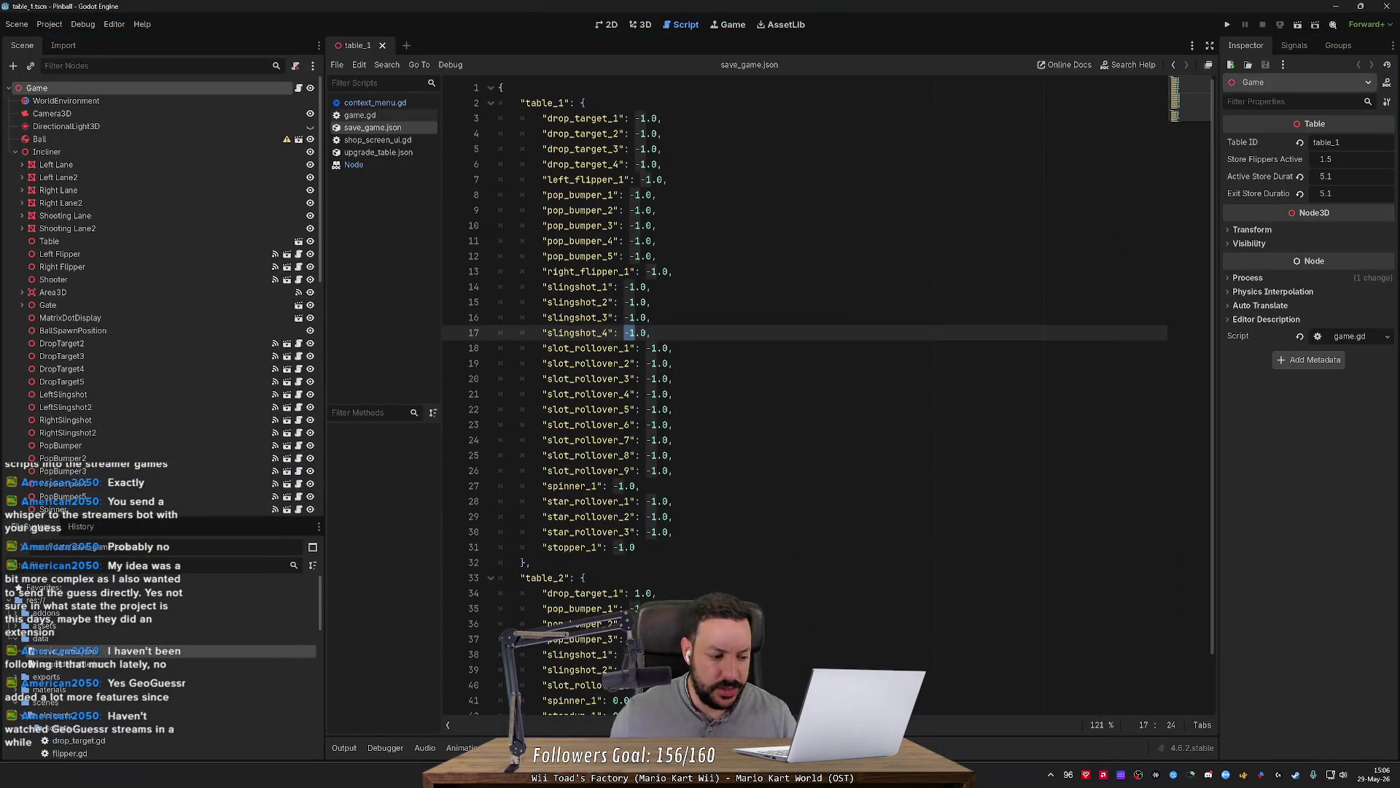
{"action": "scroll", "coordinate": [657, 364], "scroll_direction": "down", "scroll_amount": 3}
{"action": "scroll", "coordinate": [657, 365], "scroll_direction": "up", "scroll_amount": 3}
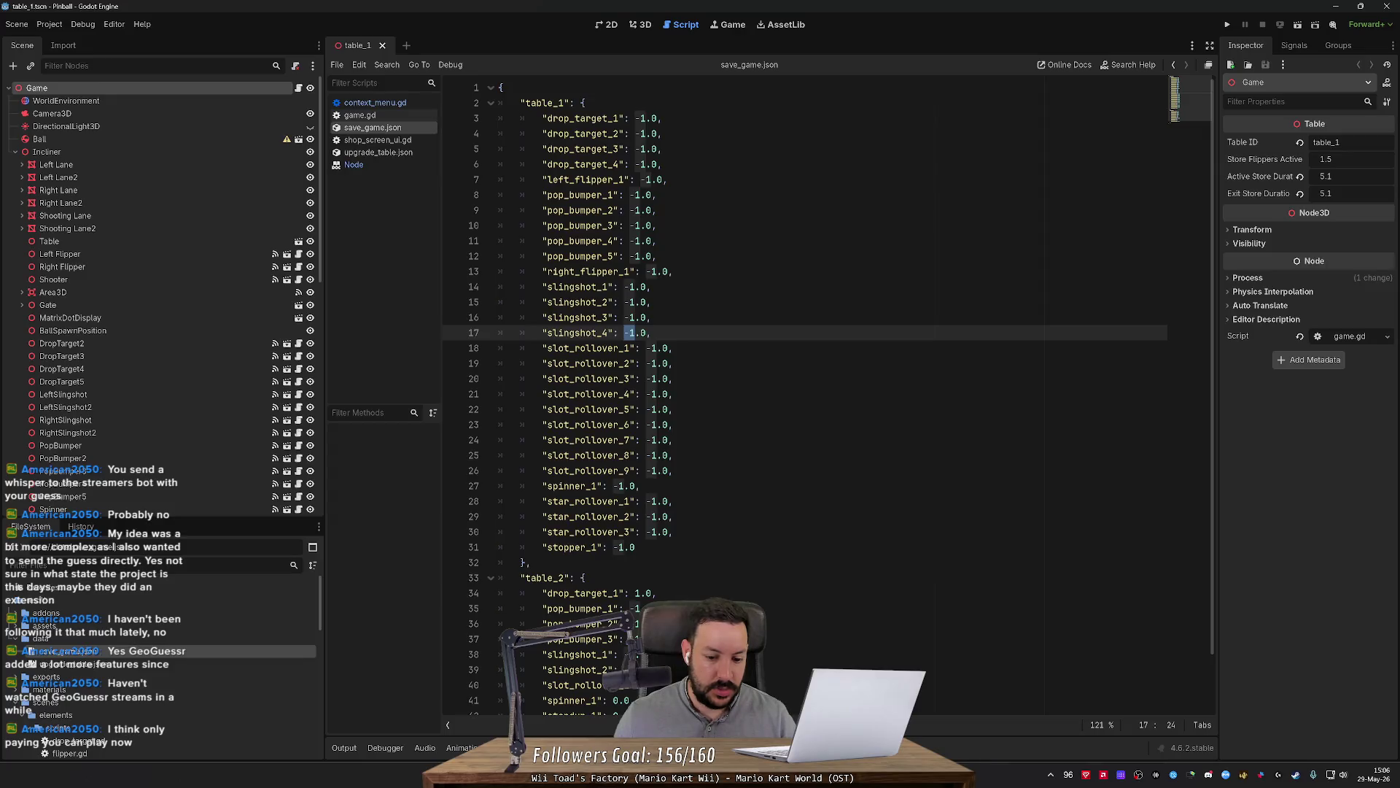
- Search Google for 'geoguessr' in a new tab and open geoguessr.com
{"action": "key", "text": "alt+Tab"}
{"action": "key", "text": "ctrl+t"}
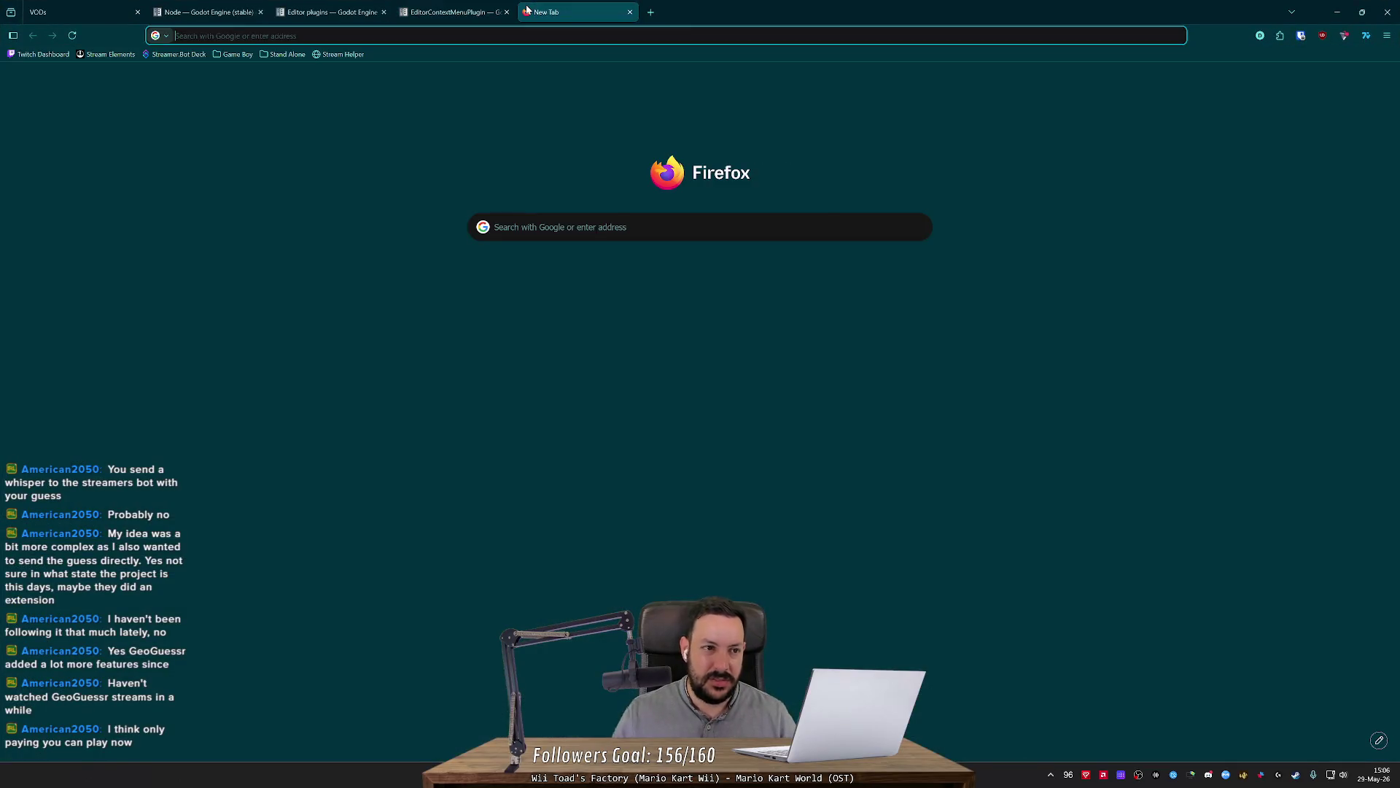
{"action": "type", "text": "fw"}
{"action": "key", "text": "BackSpace"}
{"action": "key", "text": "BackSpace"}
{"action": "type", "text": "geoguessr"}
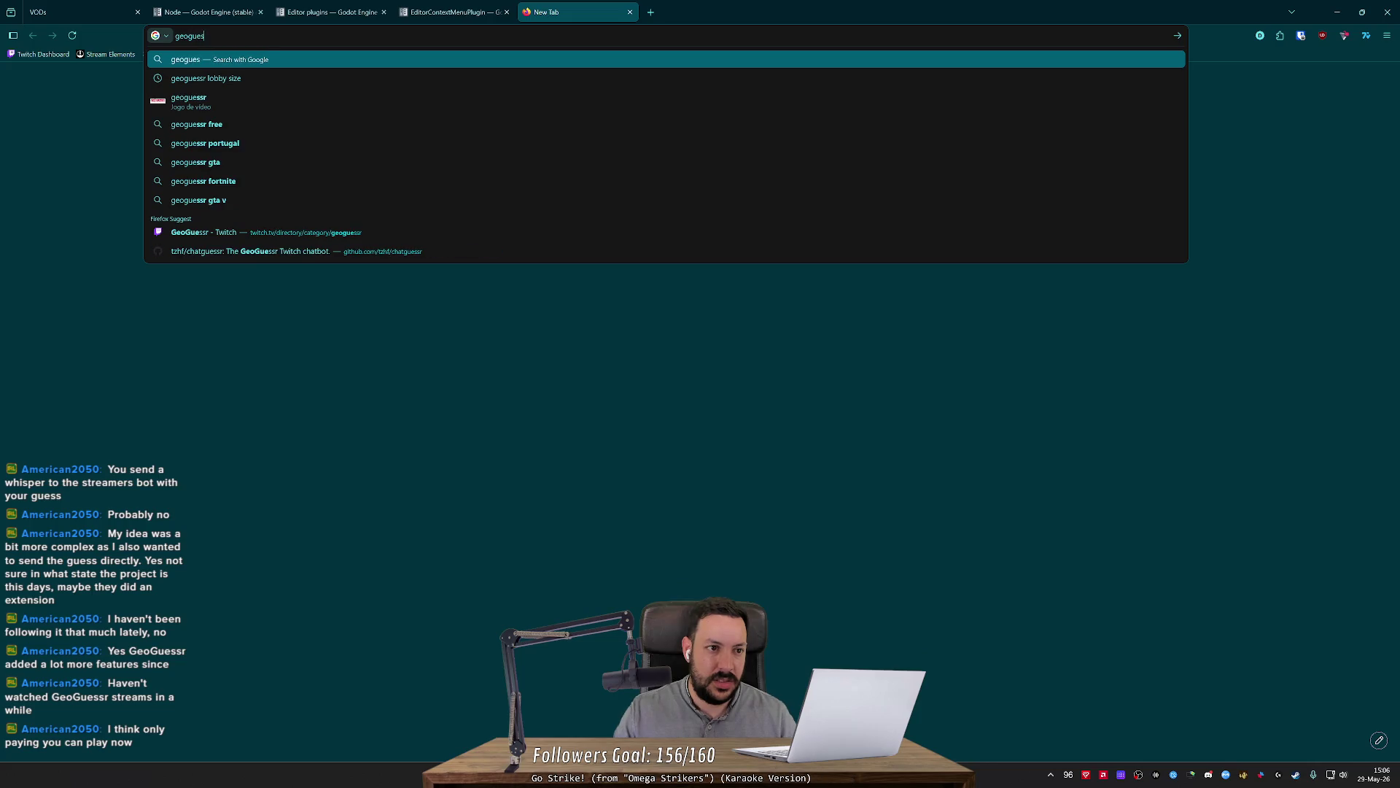
{"action": "key", "text": "Return"}
{"action": "left_click", "coordinate": [291, 171]}
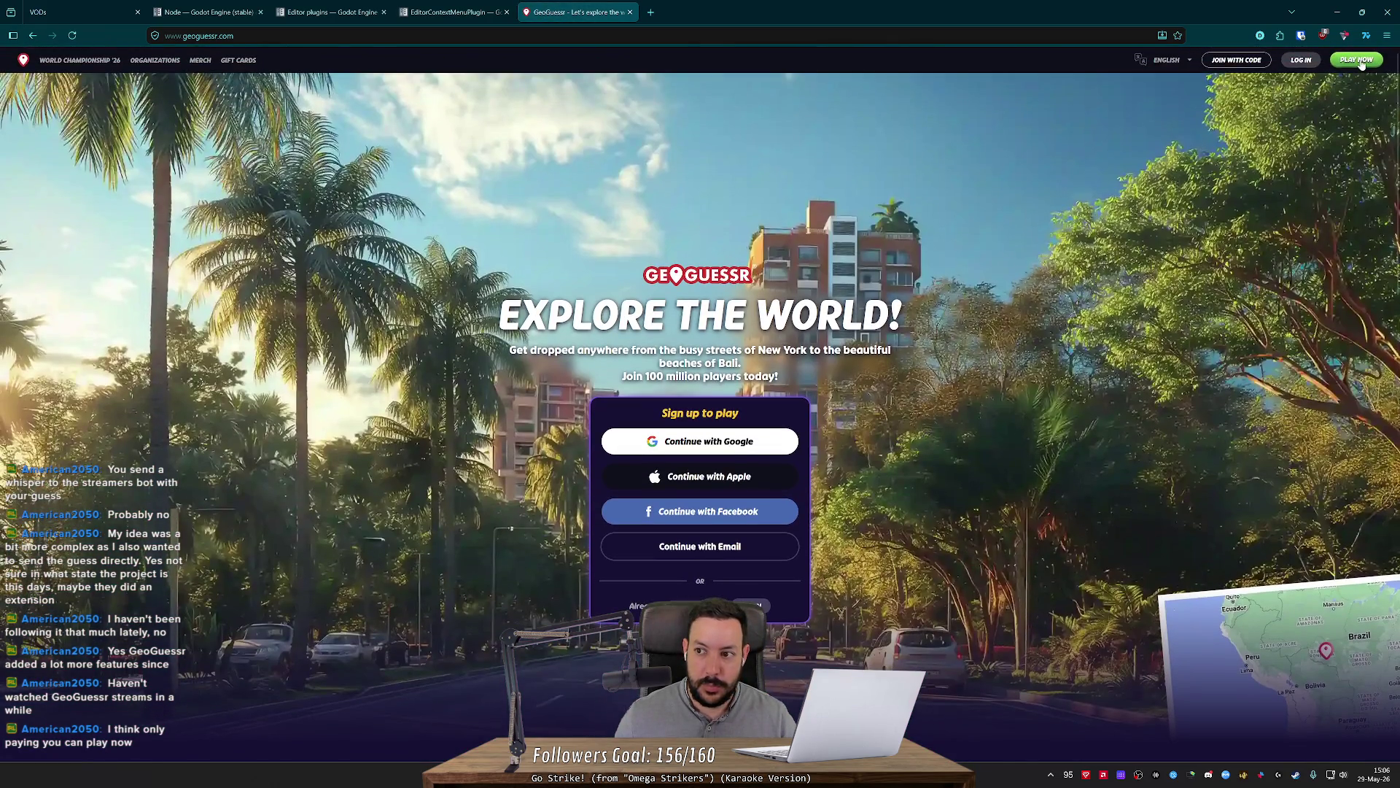
- Enter a party code on the GeoGuessr homepage, then close the tab
{"action": "left_click", "coordinate": [1358, 61]}
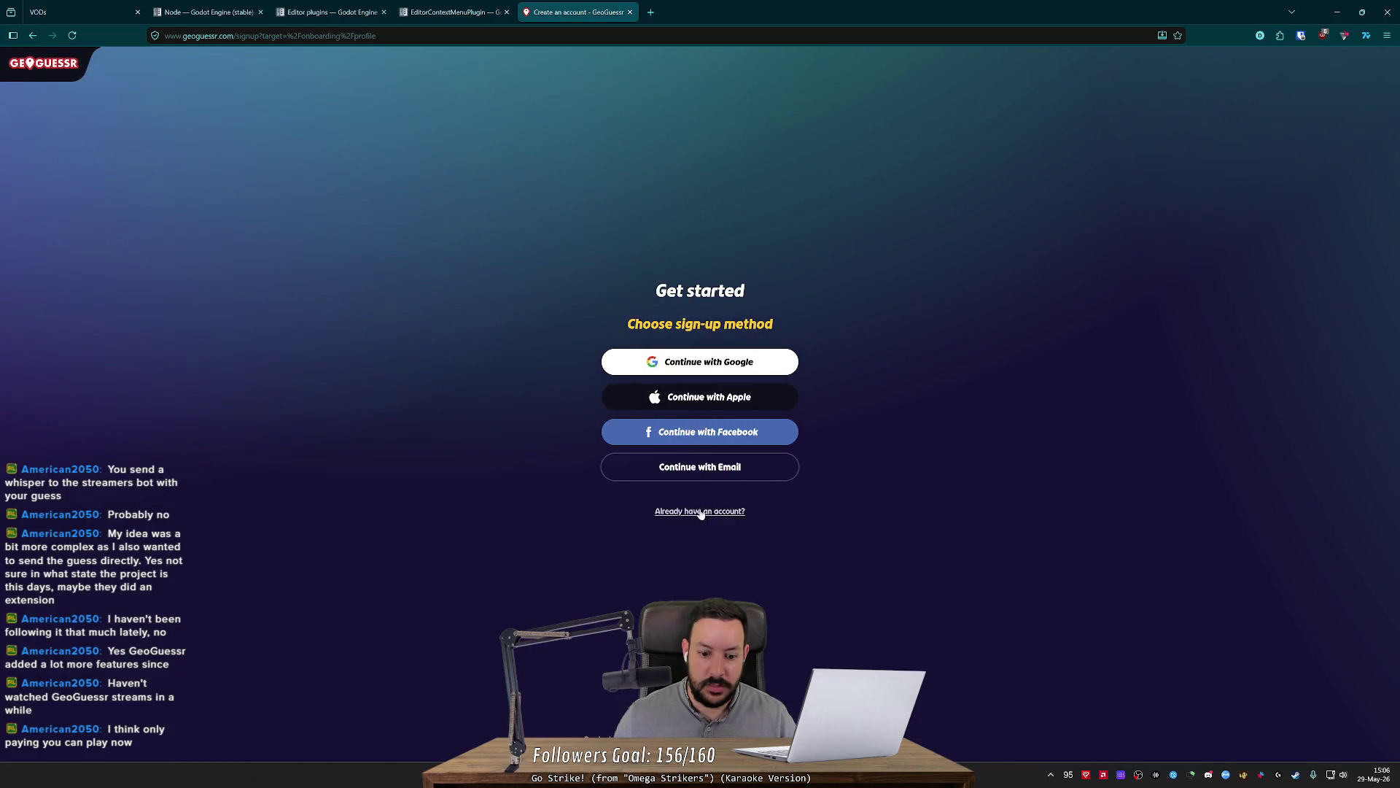
{"action": "left_click", "coordinate": [80, 66]}
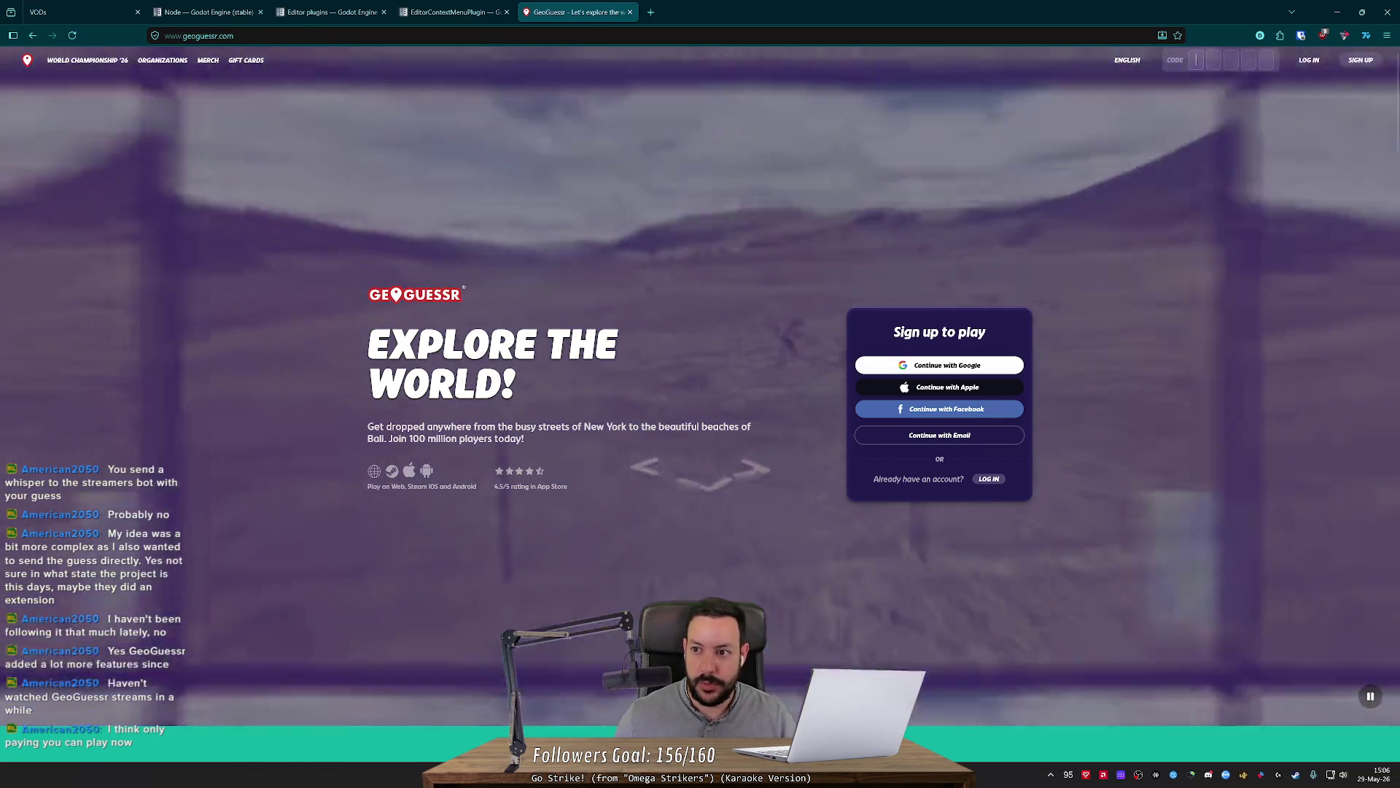
{"action": "type", "text": "21123"}
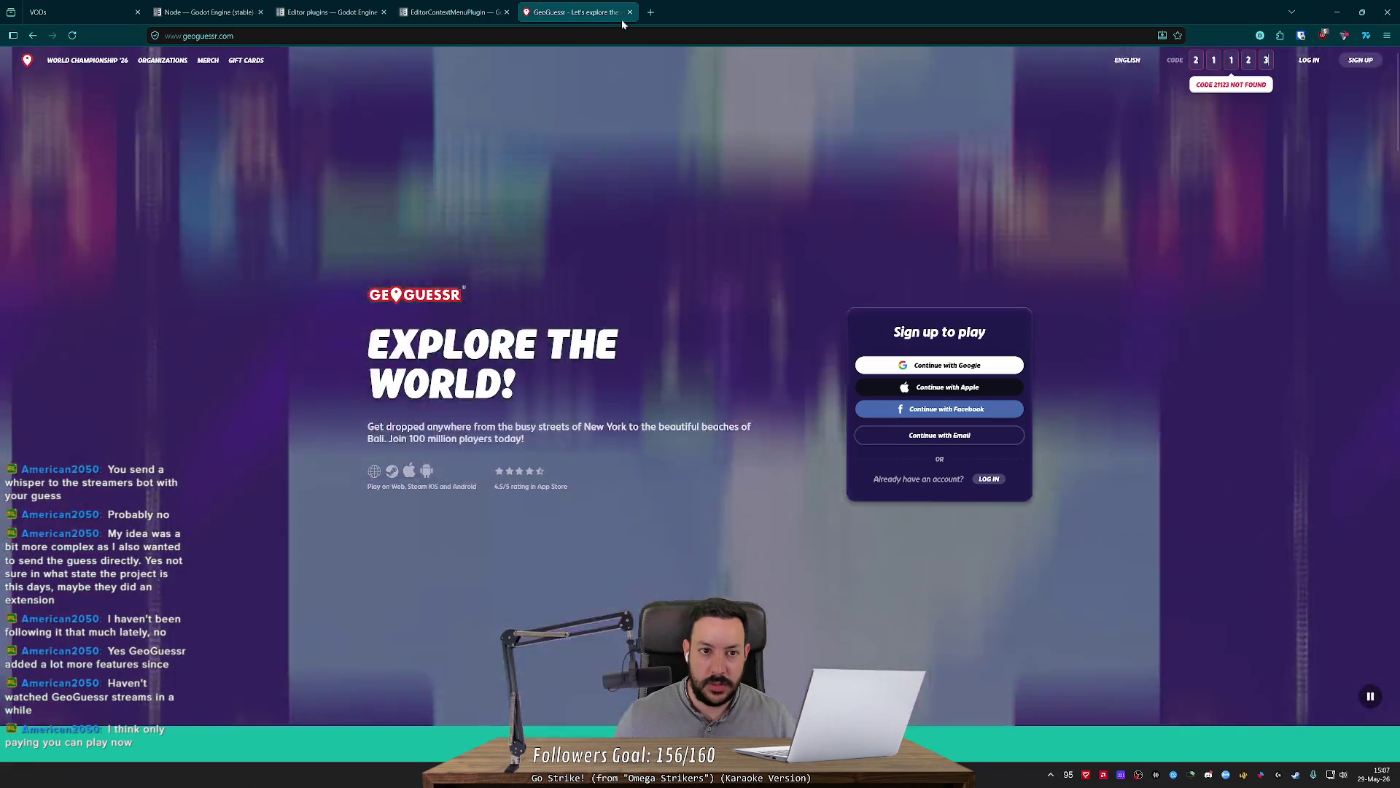
{"action": "left_click", "coordinate": [629, 11]}
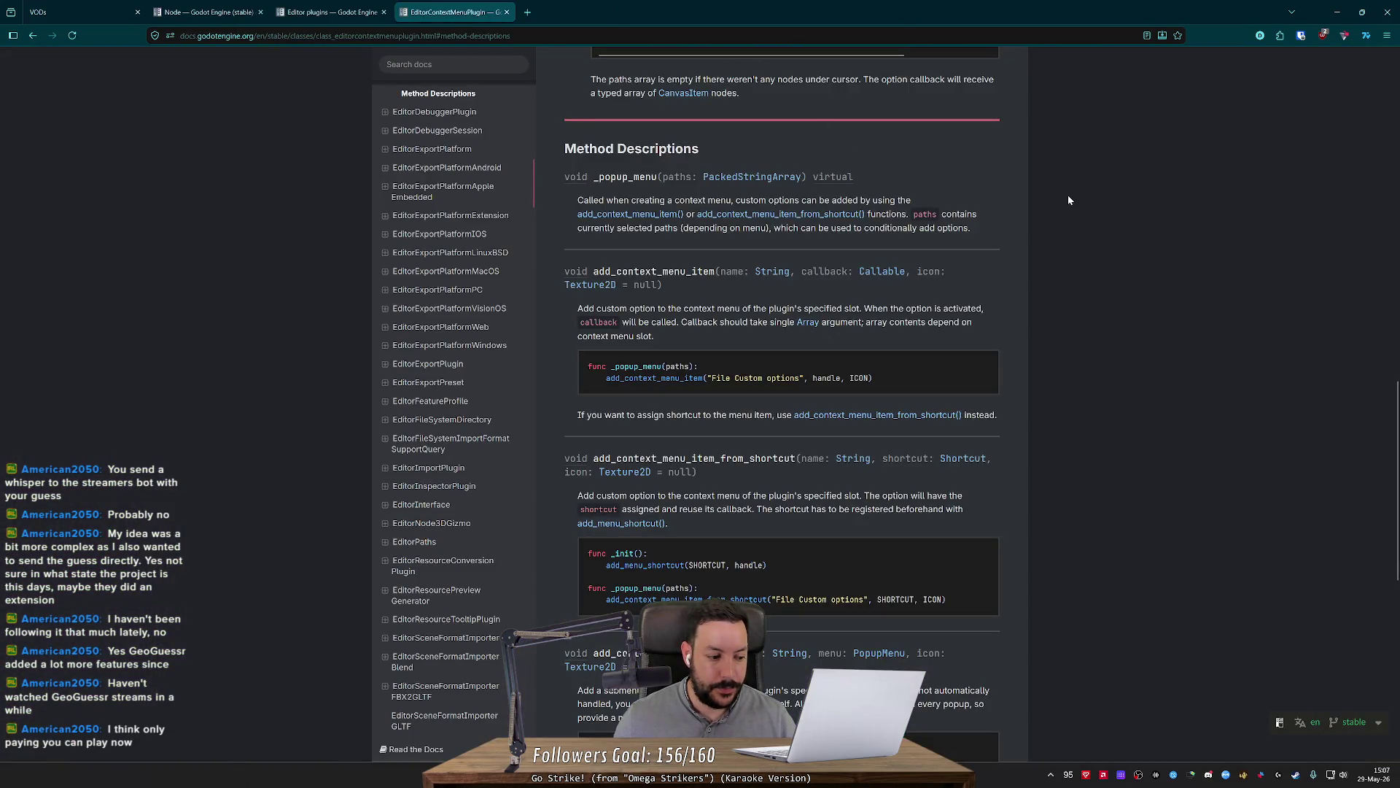
- Collapse the scripts folder, expand scenes, and open sample.tscn in the Godot editor
{"action": "left_click", "coordinate": [1338, 12]}
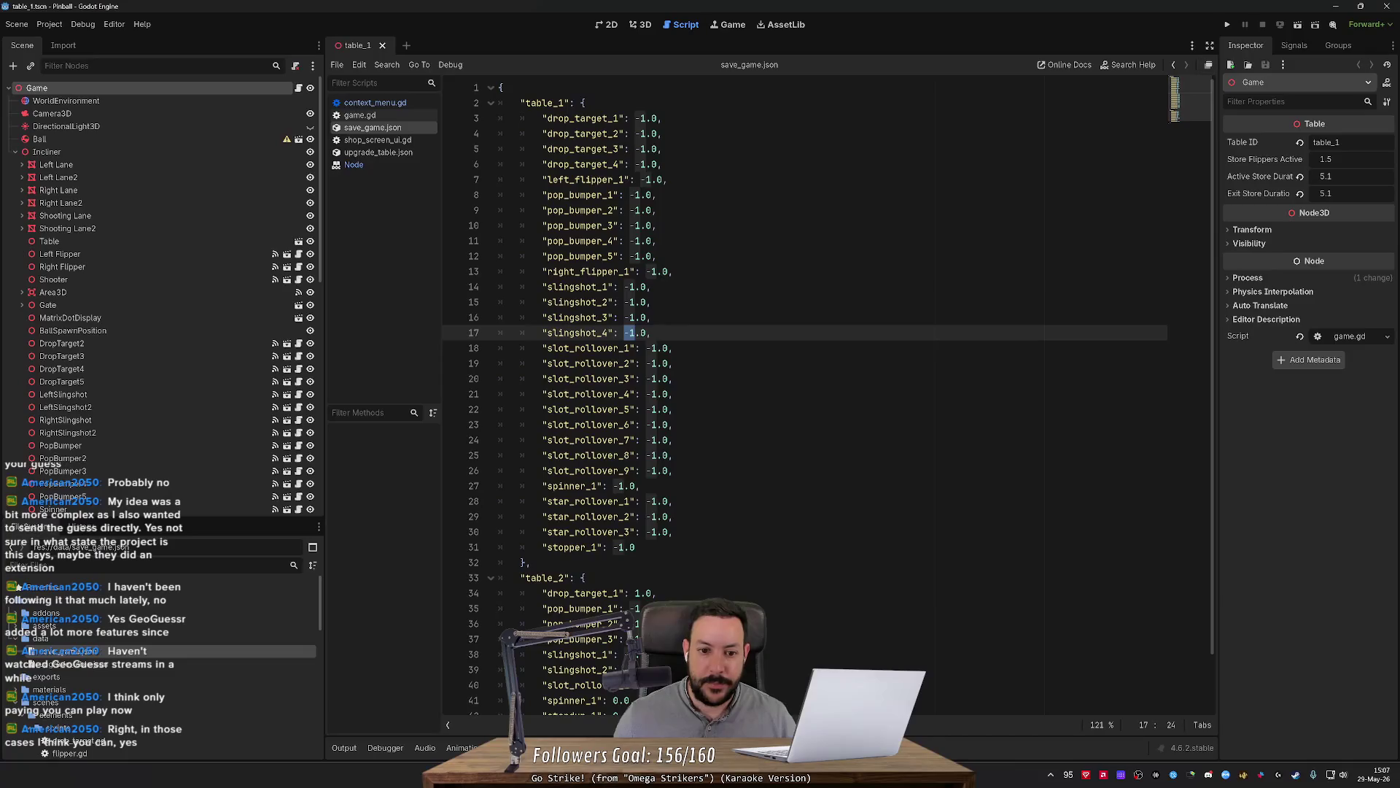
{"action": "scroll", "coordinate": [828, 394], "scroll_direction": "down", "scroll_amount": 2}
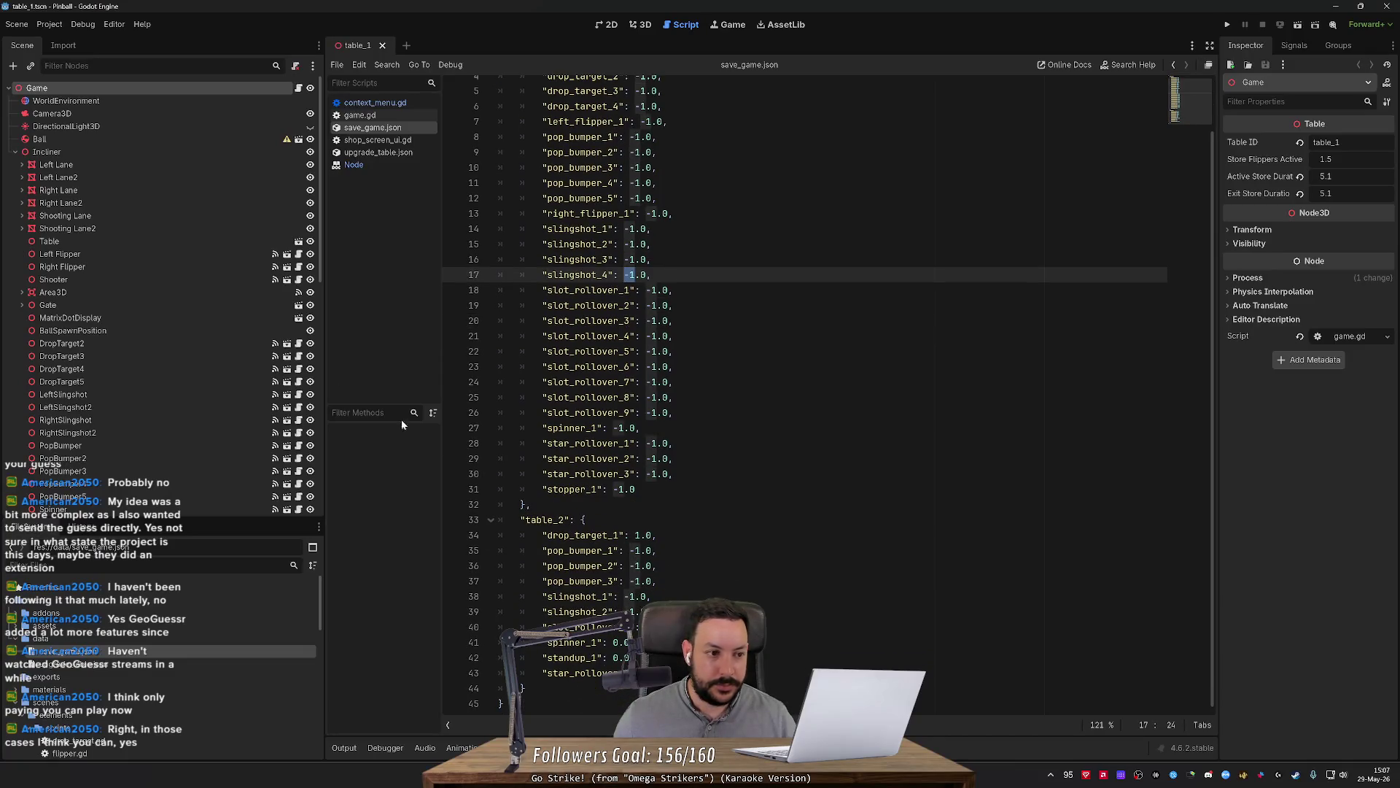
{"action": "scroll", "coordinate": [142, 710], "scroll_direction": "down", "scroll_amount": 5}
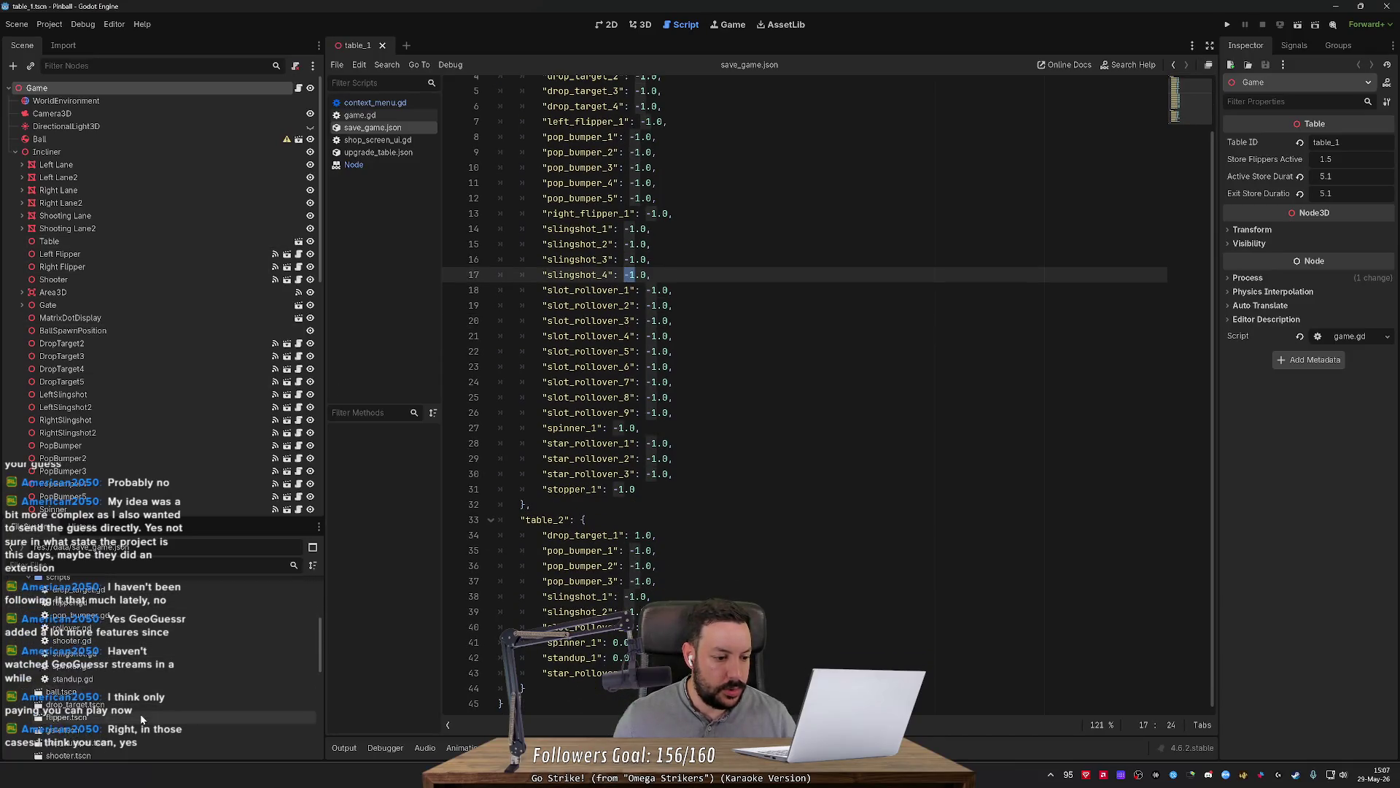
{"action": "scroll", "coordinate": [141, 719], "scroll_direction": "down", "scroll_amount": 3}
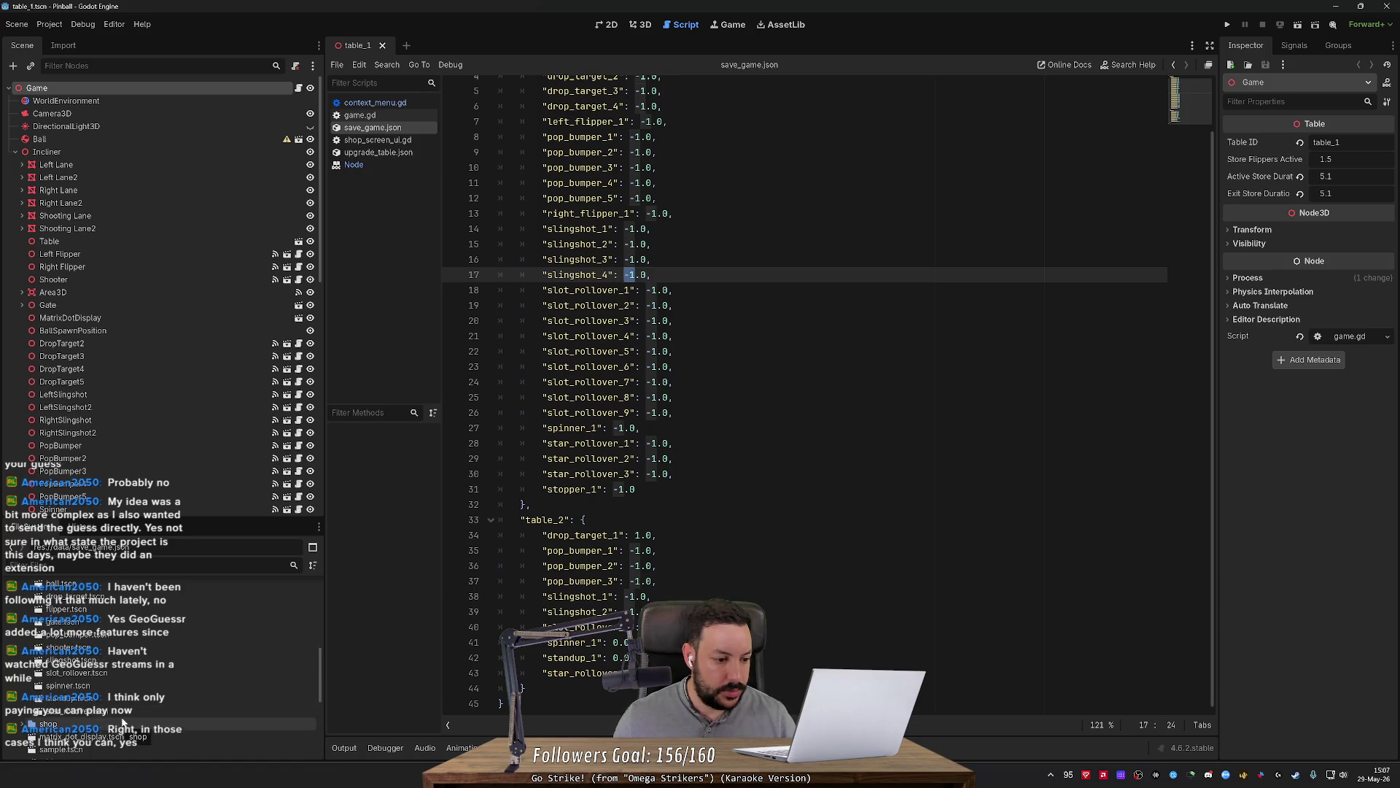
{"action": "scroll", "coordinate": [120, 673], "scroll_direction": "up", "scroll_amount": 6}
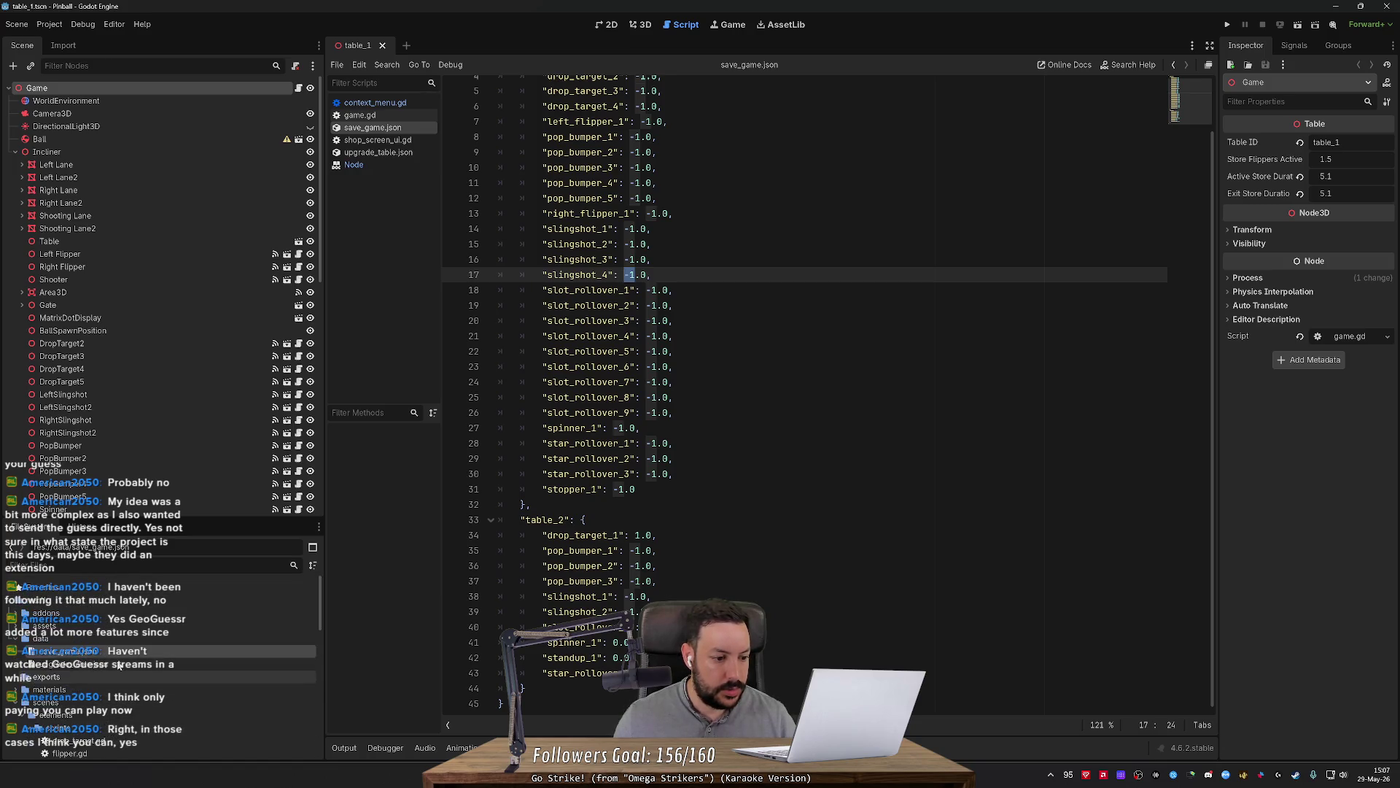
{"action": "left_click", "coordinate": [15, 653]}
{"action": "left_click", "coordinate": [14, 653]}
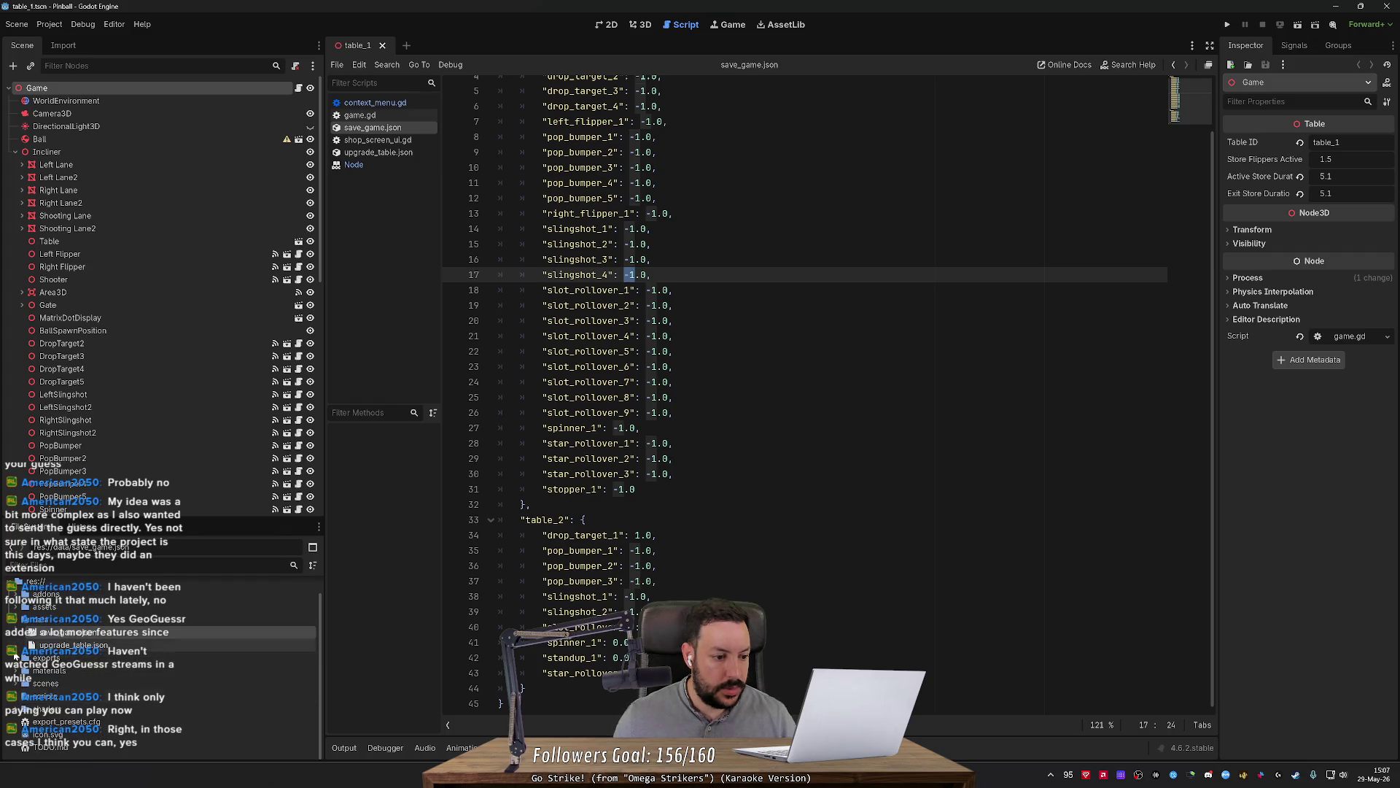
{"action": "left_click", "coordinate": [15, 684]}
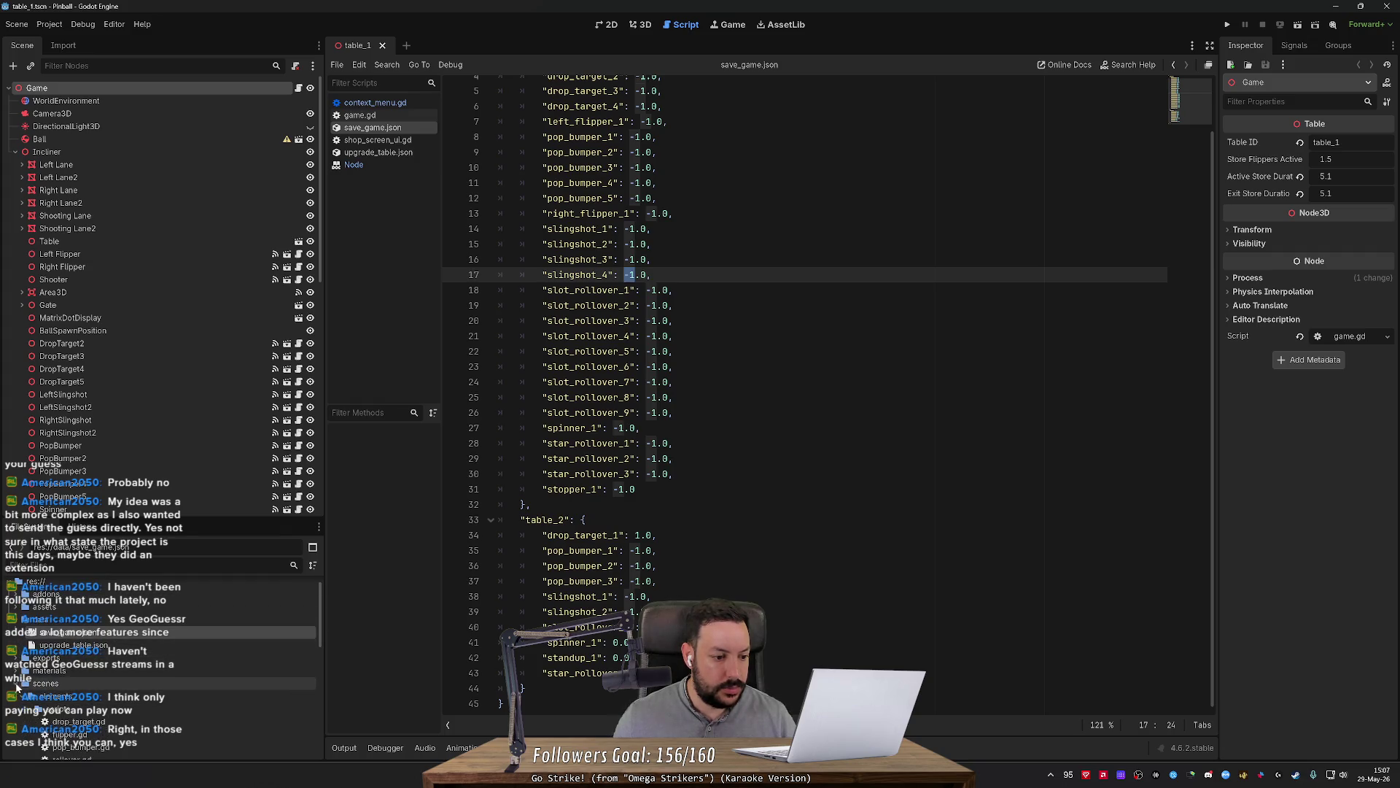
{"action": "scroll", "coordinate": [18, 696], "scroll_direction": "up", "scroll_amount": 1}
{"action": "scroll", "coordinate": [44, 708], "scroll_direction": "down", "scroll_amount": 2}
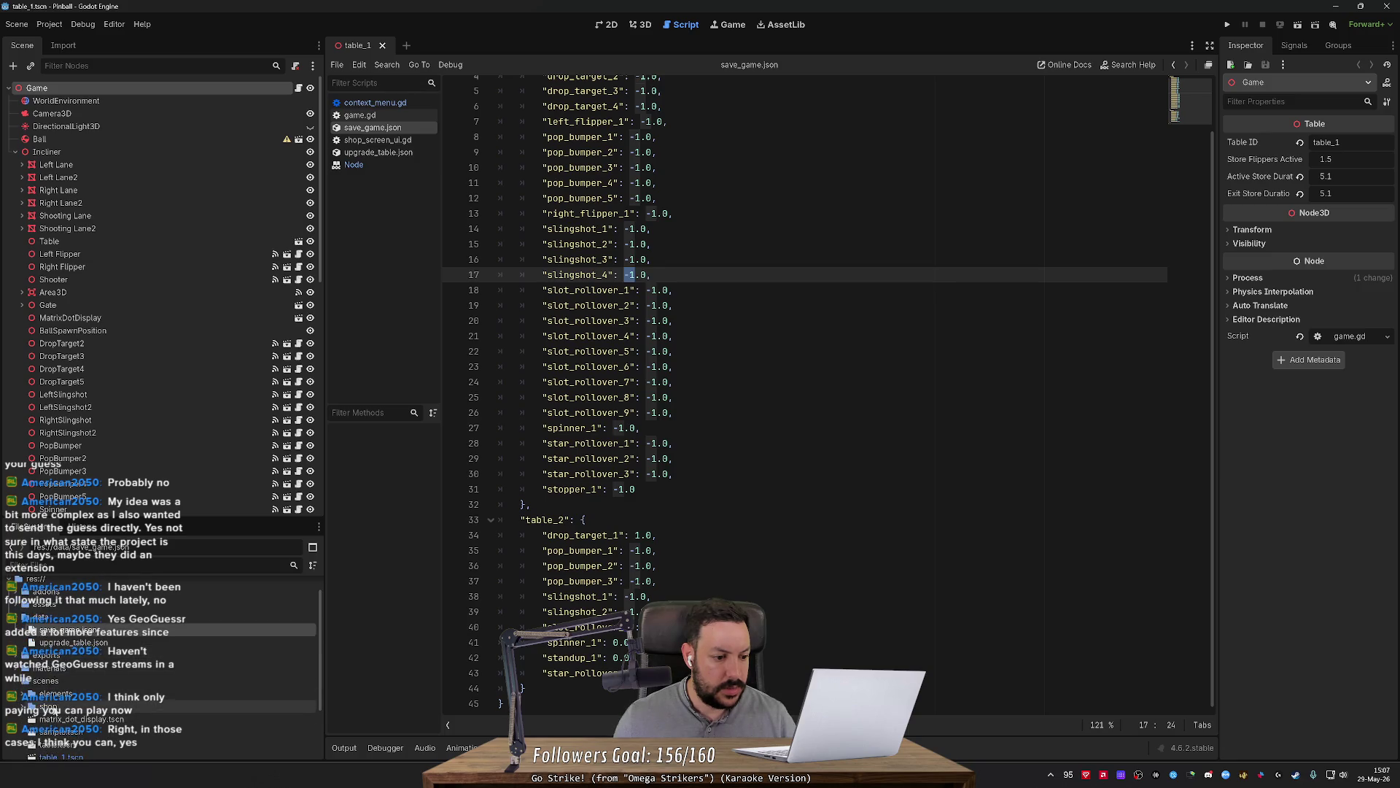
{"action": "double_click", "coordinate": [98, 722]}
{"action": "double_click", "coordinate": [98, 709]}
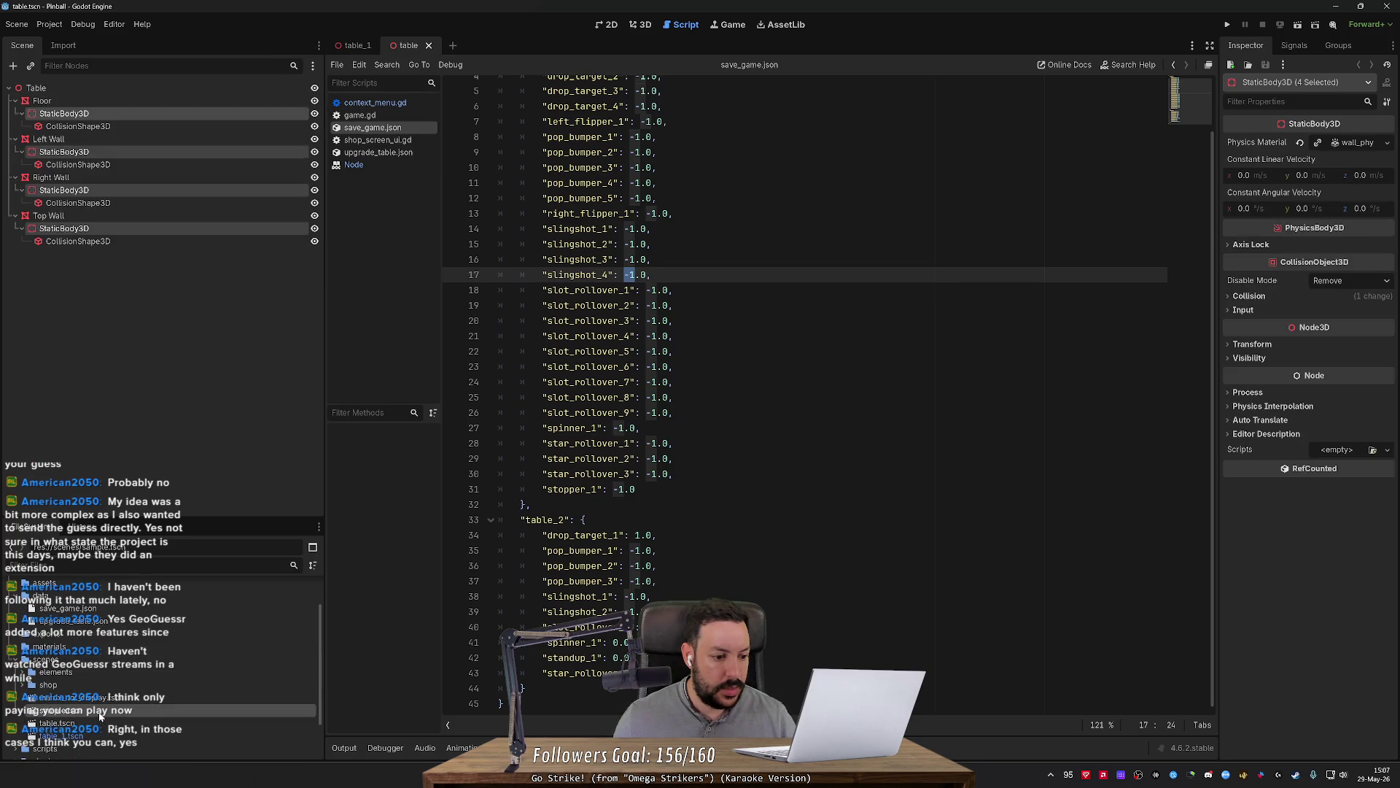
- Change the Table ID to table_sample and save the scene
{"action": "triple_click", "coordinate": [1339, 142]}
{"action": "type", "text": "table_sample"}
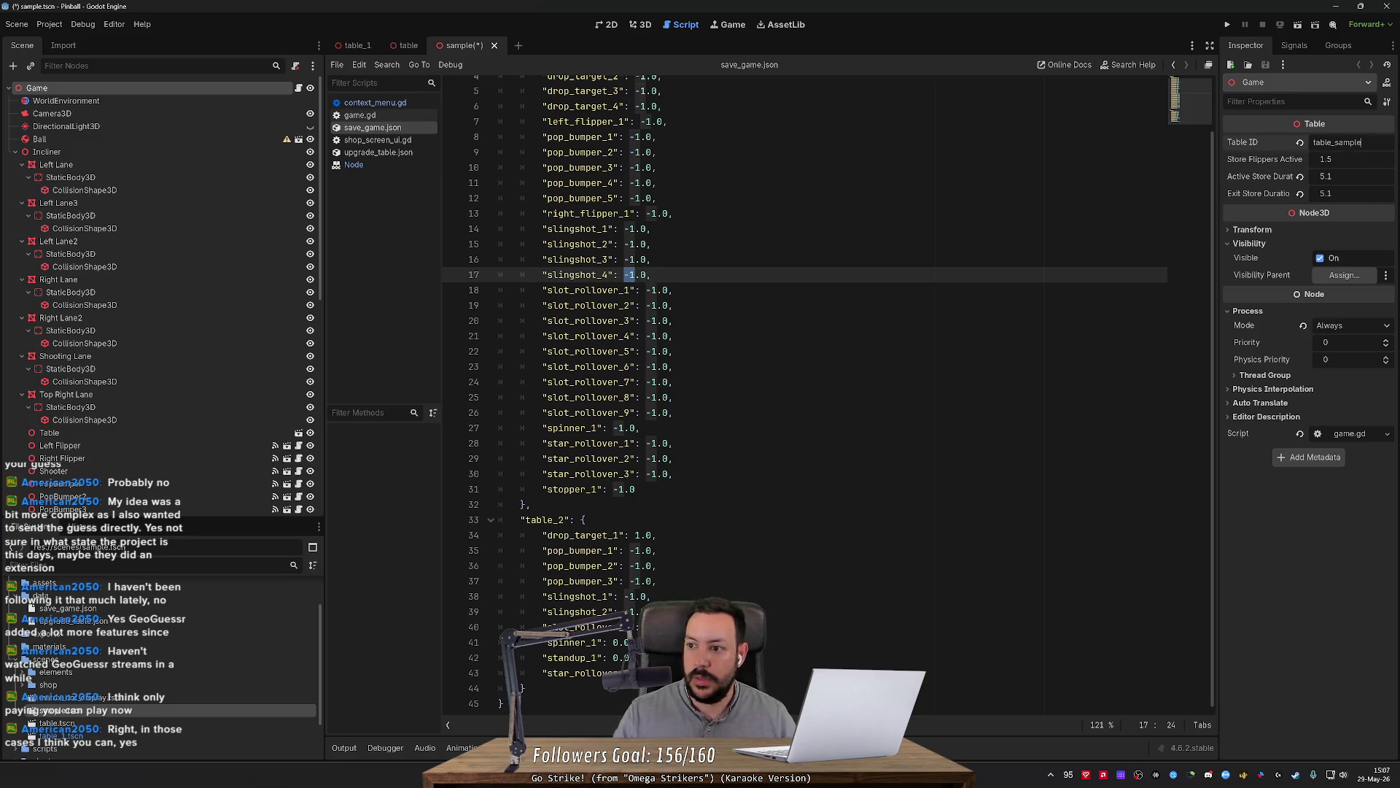
{"action": "key", "text": "ctrl+s"}
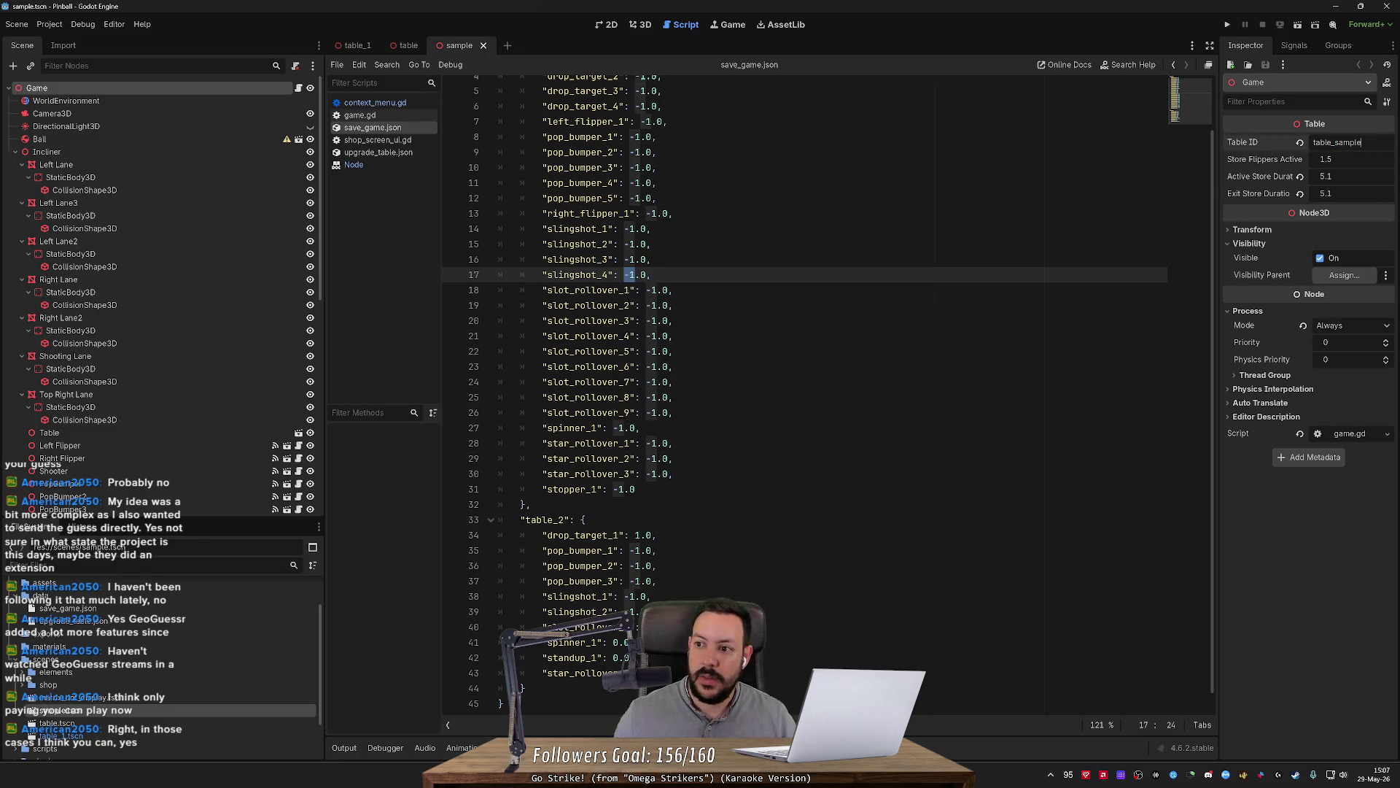
- Run Verify Table on the Game node and show the Output log
{"action": "right_click", "coordinate": [190, 86]}
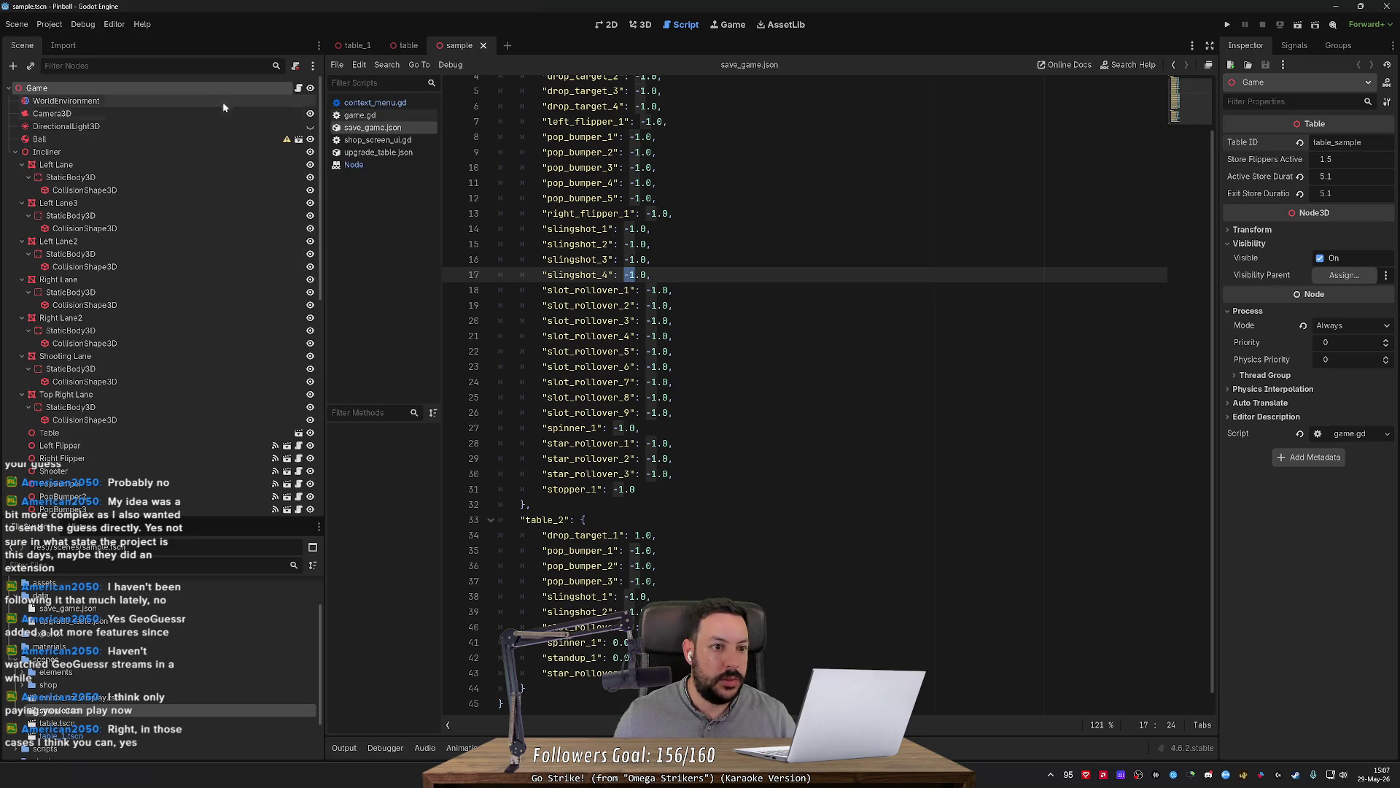
{"action": "right_click", "coordinate": [227, 90]}
{"action": "left_click", "coordinate": [291, 351]}
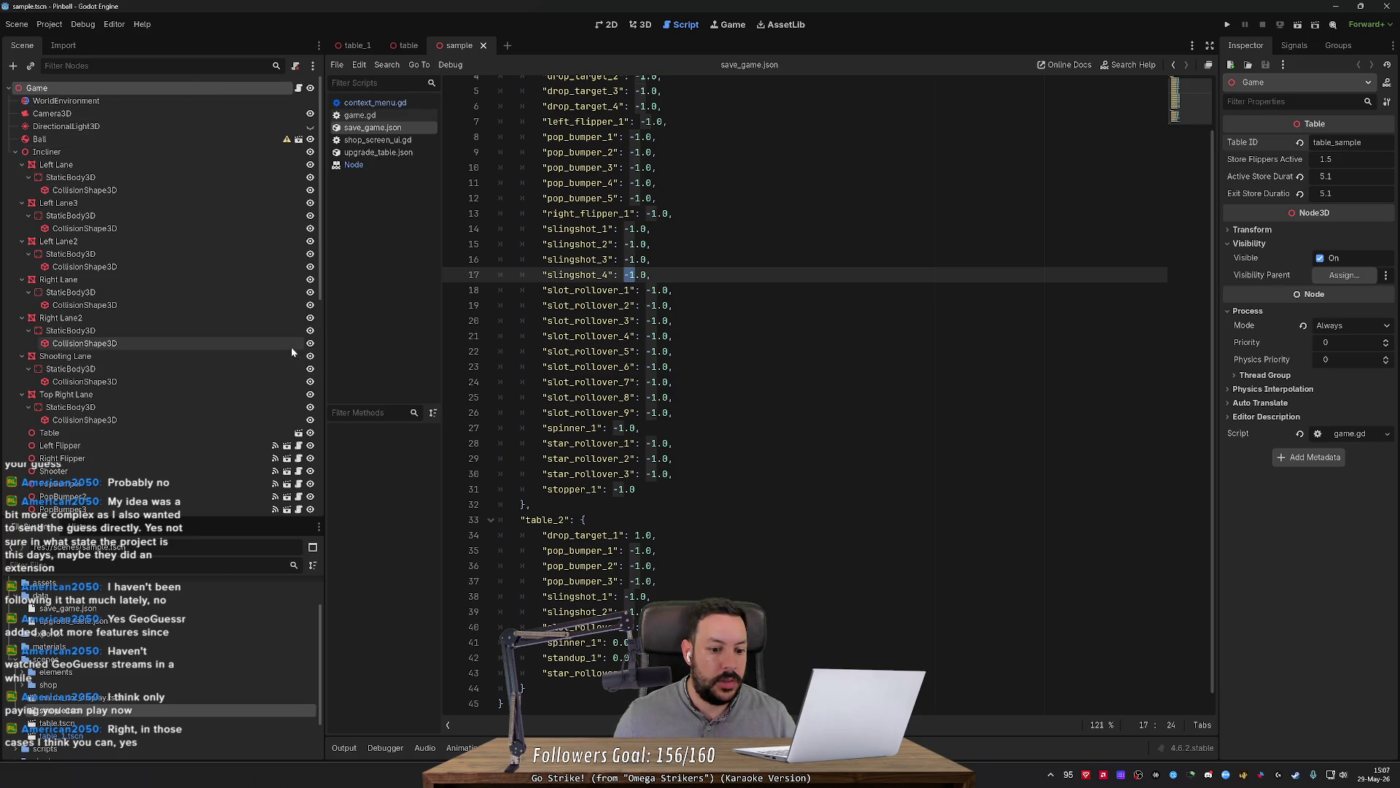
{"action": "left_click", "coordinate": [354, 749]}
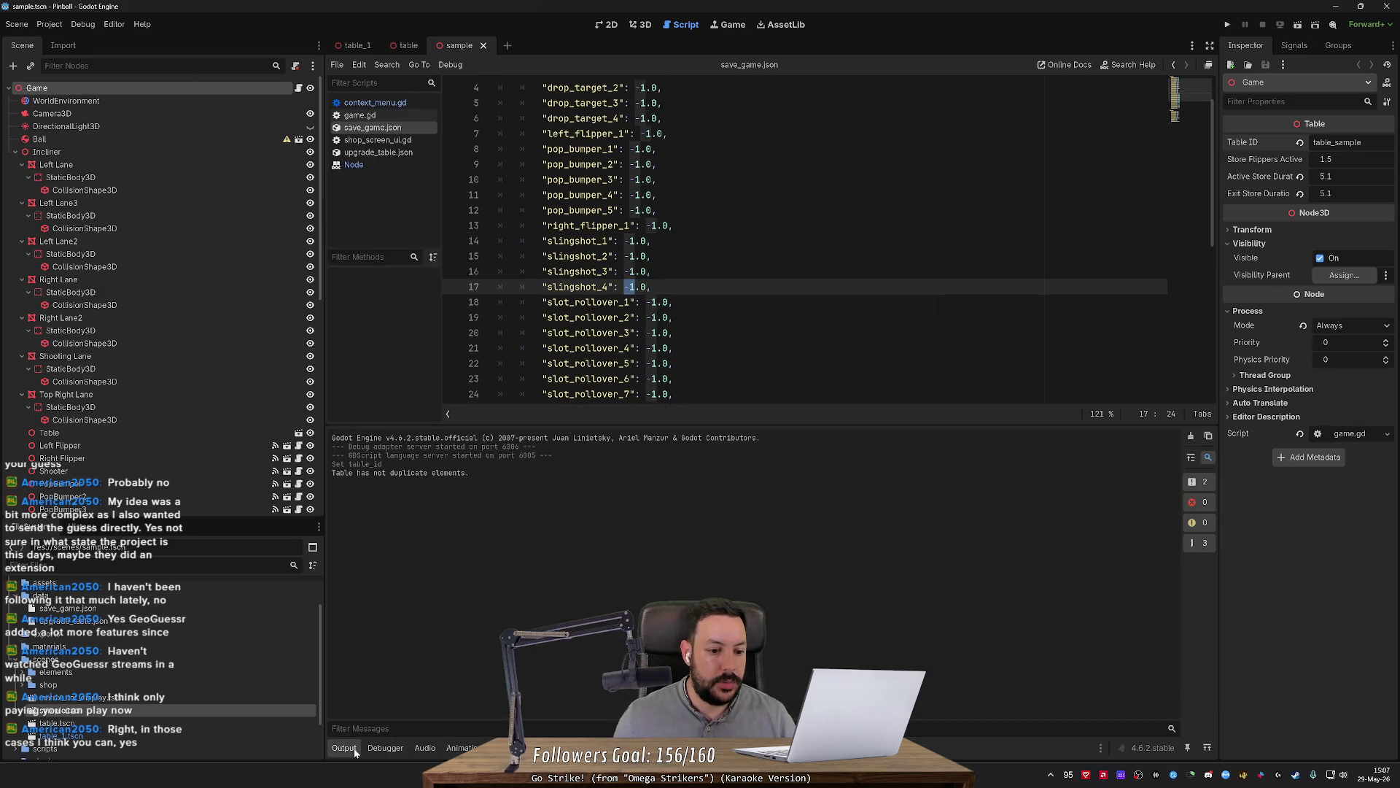
- Rerun Verify Table so Output reports 'Table has not duplicate elements.'
{"action": "right_click", "coordinate": [204, 91]}
{"action": "left_click", "coordinate": [428, 678]}
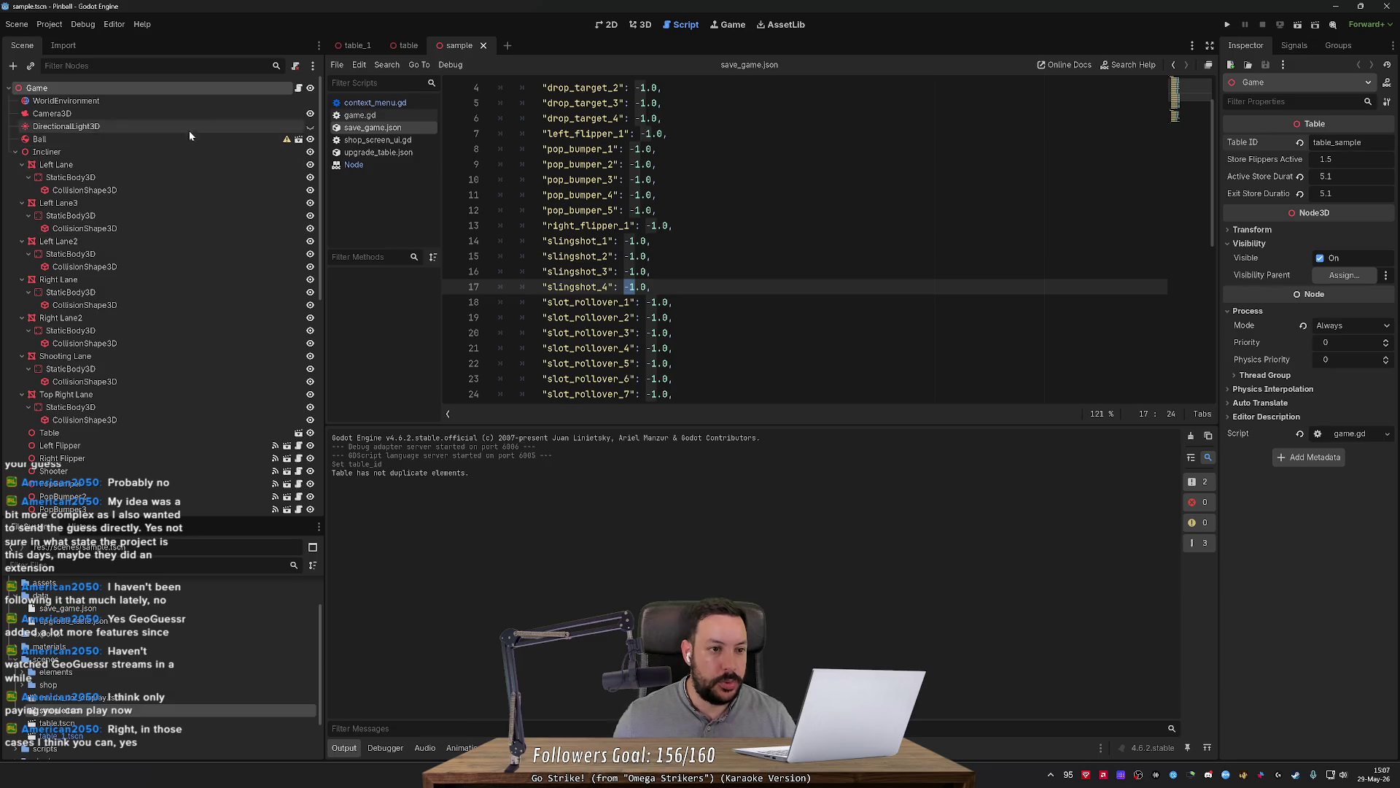
{"action": "left_click", "coordinate": [383, 748]}
{"action": "left_click", "coordinate": [359, 749]}
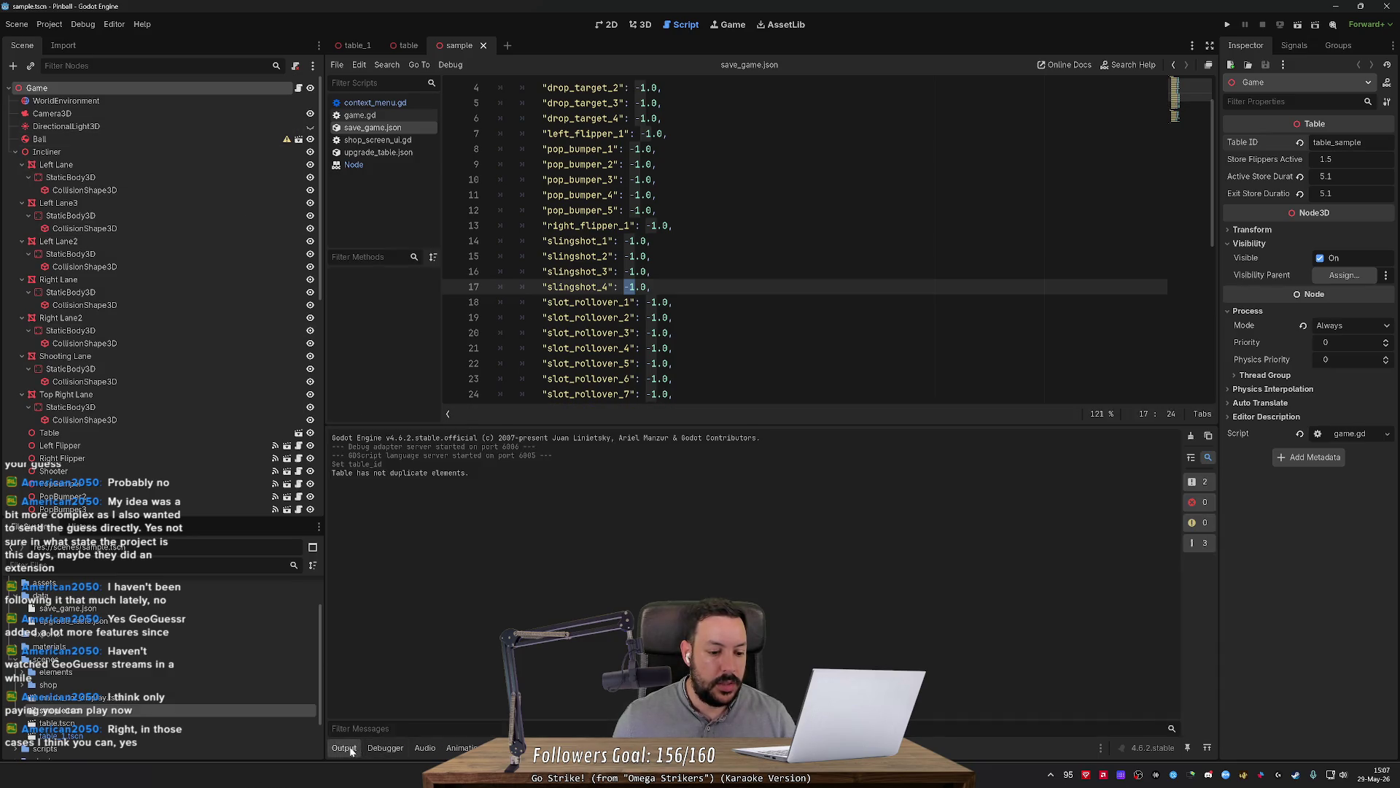
{"action": "right_click", "coordinate": [210, 87]}
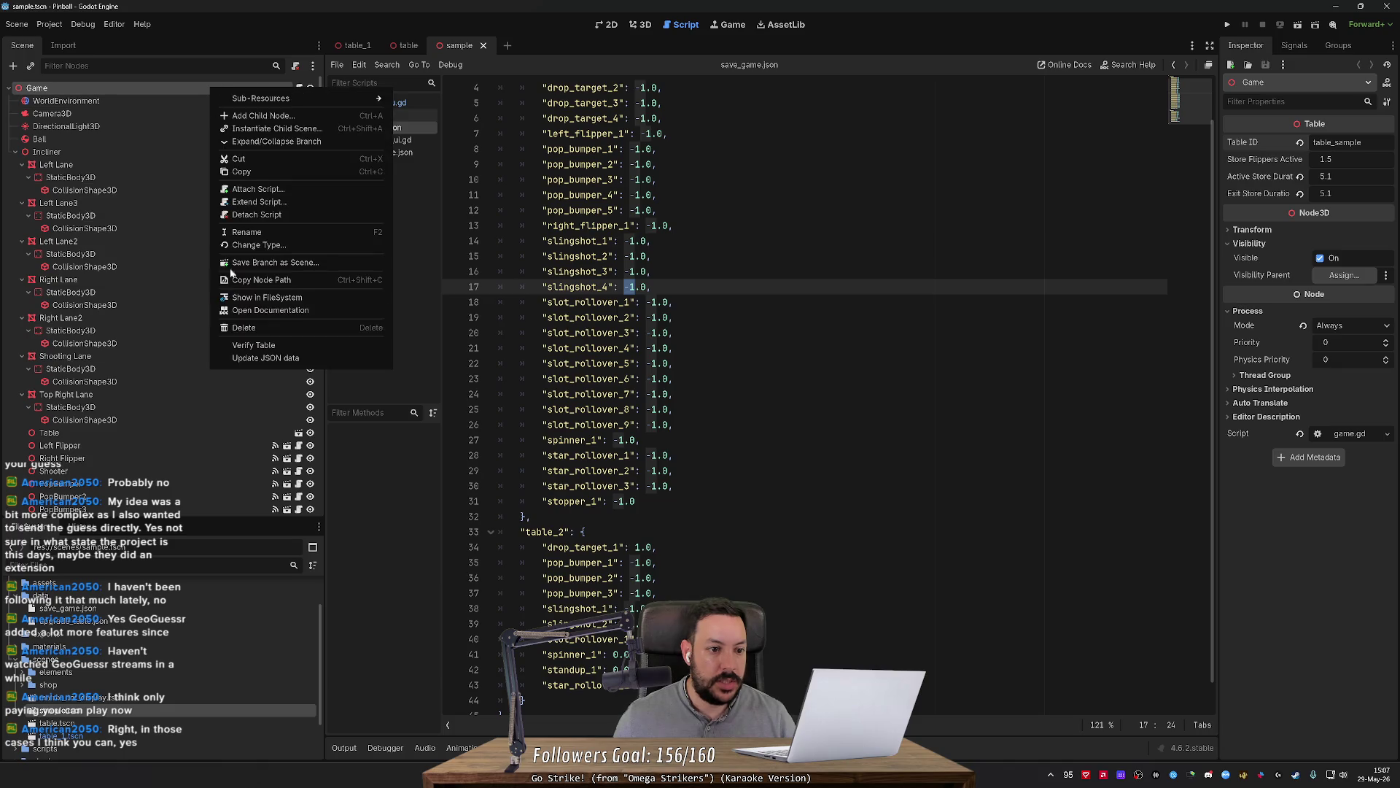
{"action": "left_click", "coordinate": [262, 345]}
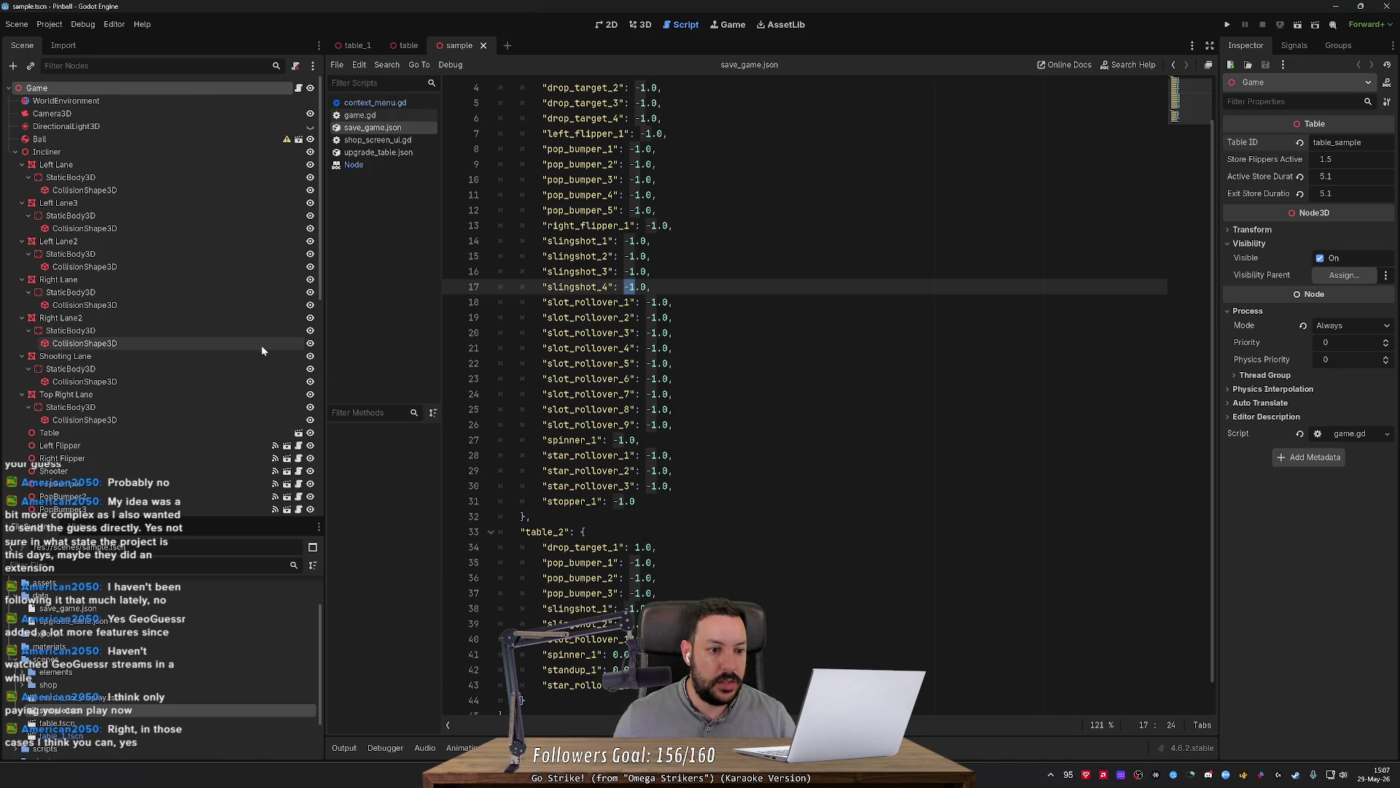
{"action": "left_click", "coordinate": [344, 748]}
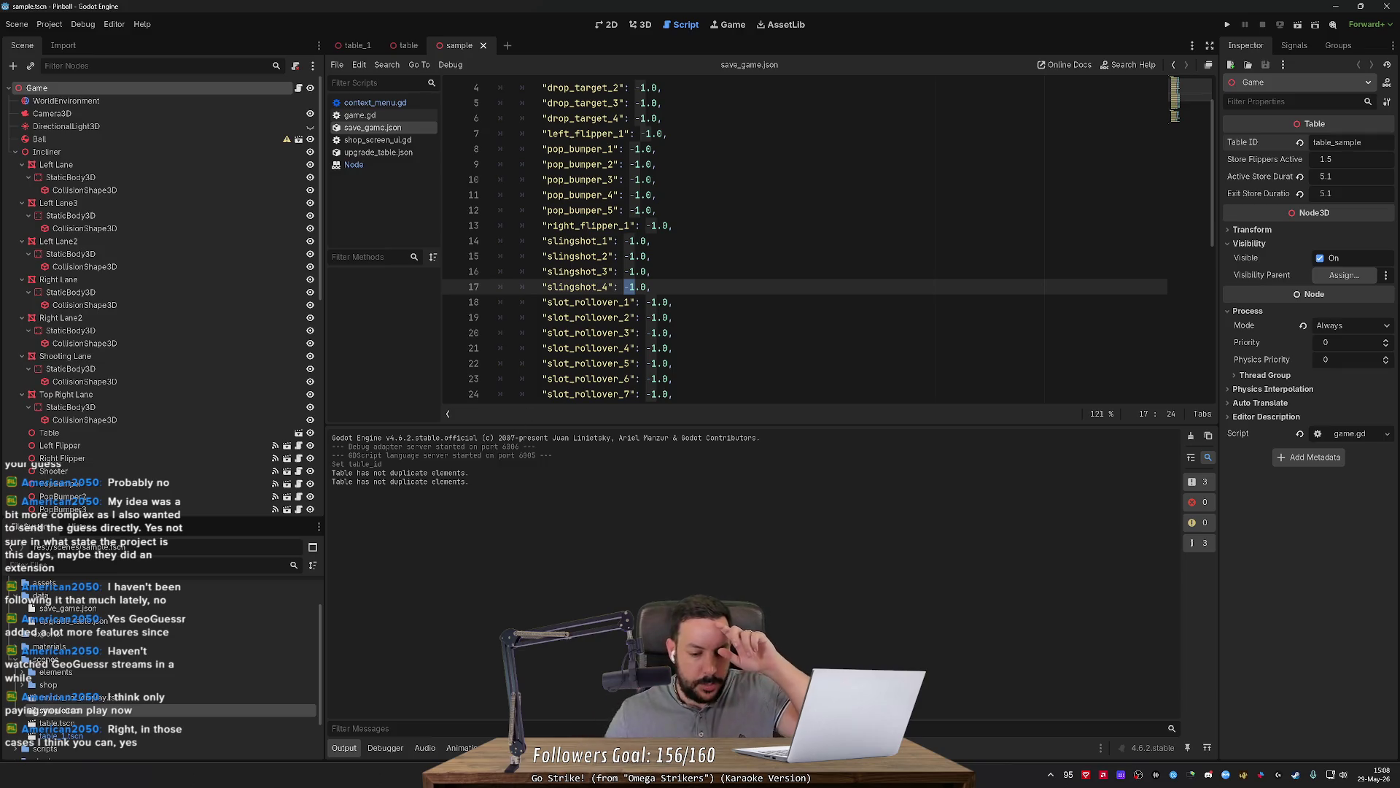
- Search Google for 'godot editor popup' in a new tab, using the spelling correction
{"action": "key", "text": "alt+Tab"}
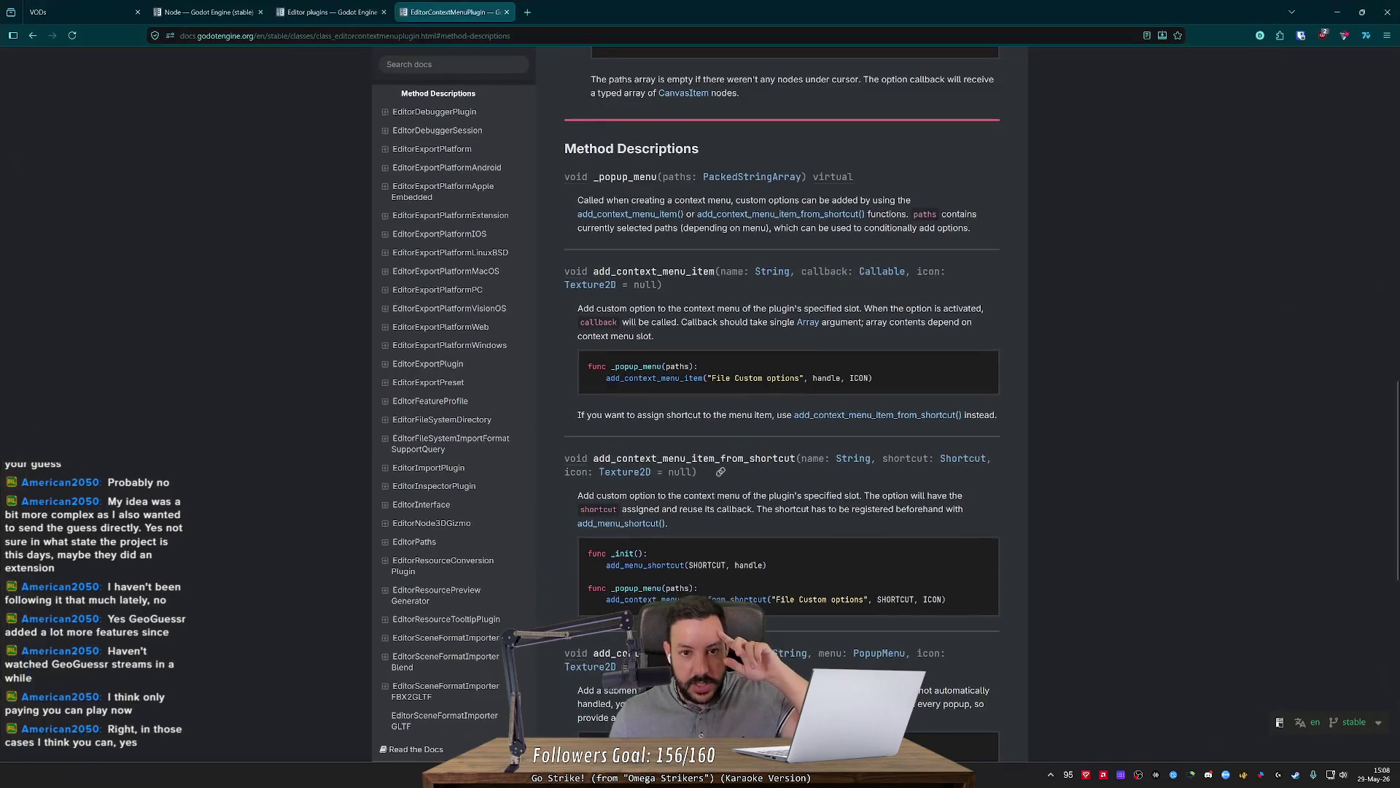
{"action": "left_click", "coordinate": [523, 16]}
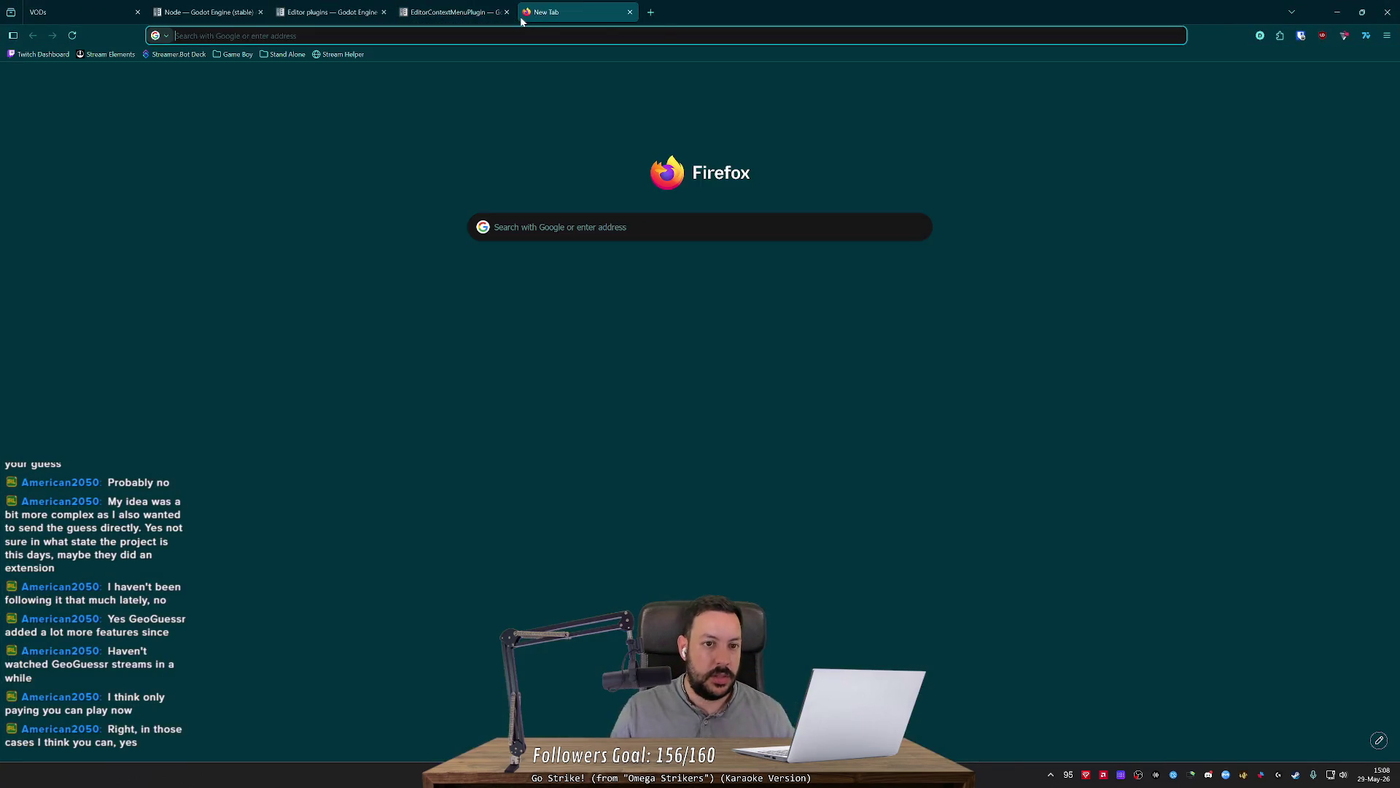
{"action": "type", "text": "godot editor"}
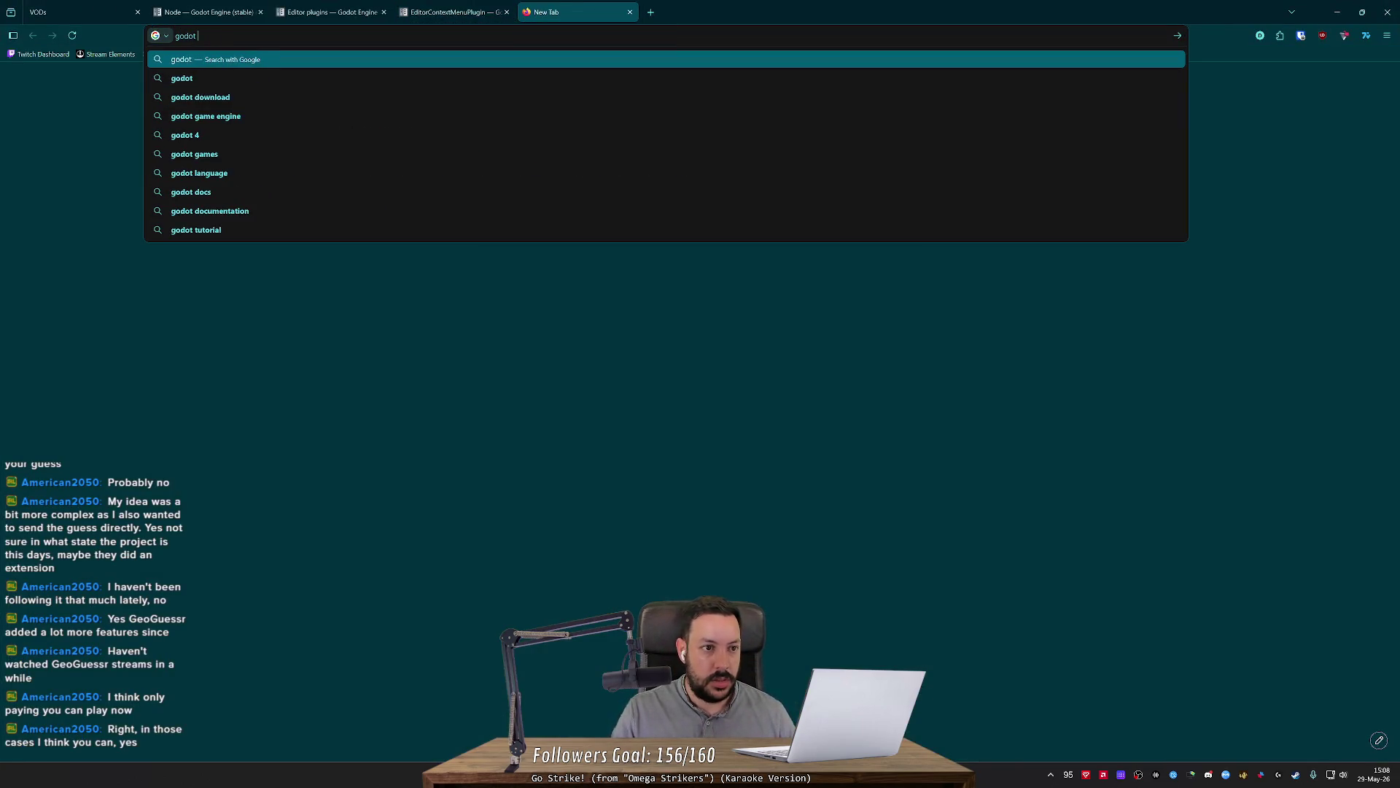
{"action": "type", "text": " poup"}
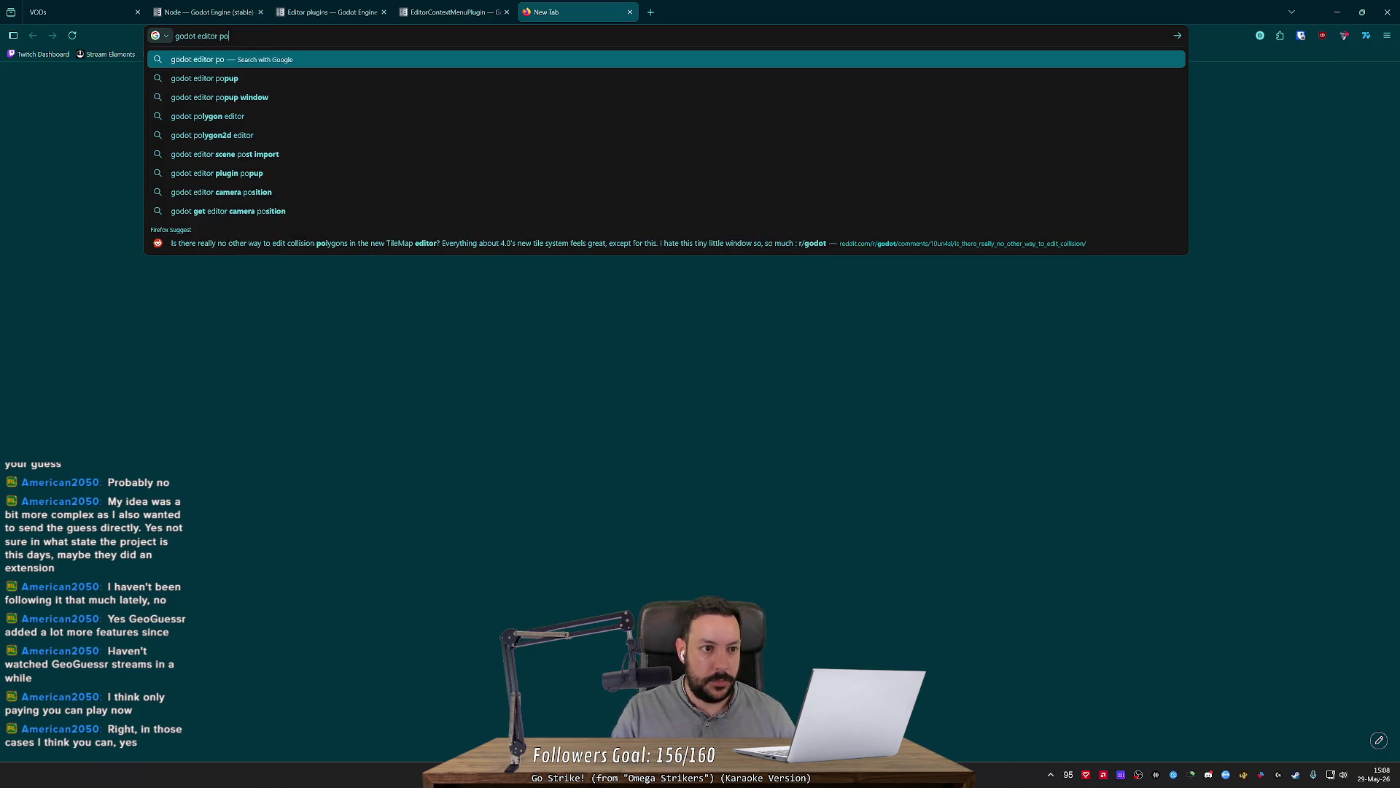
{"action": "key", "text": "Return"}
{"action": "left_click", "coordinate": [281, 172]}
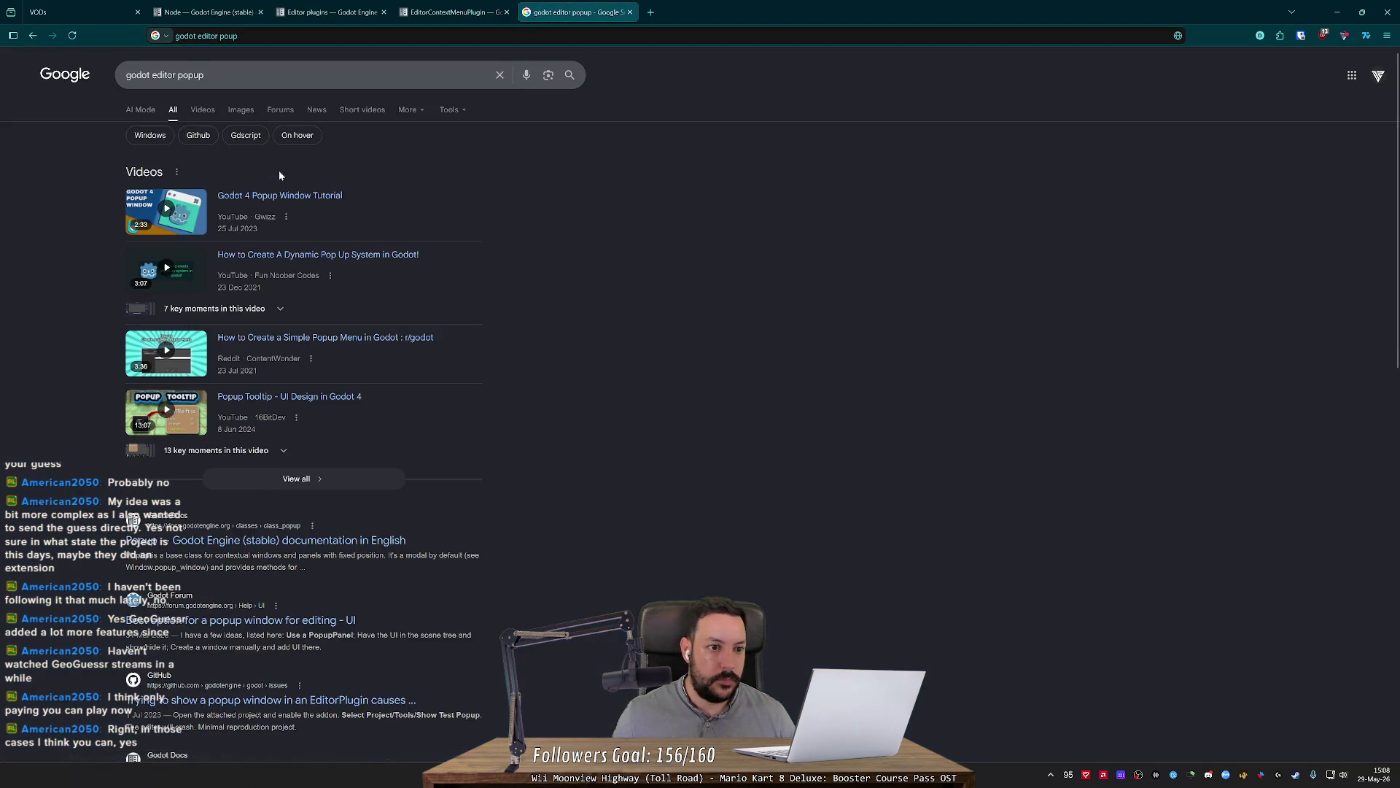
- Open the Godot docs Popup class page and scroll through its properties and signals
{"action": "left_click", "coordinate": [220, 540]}
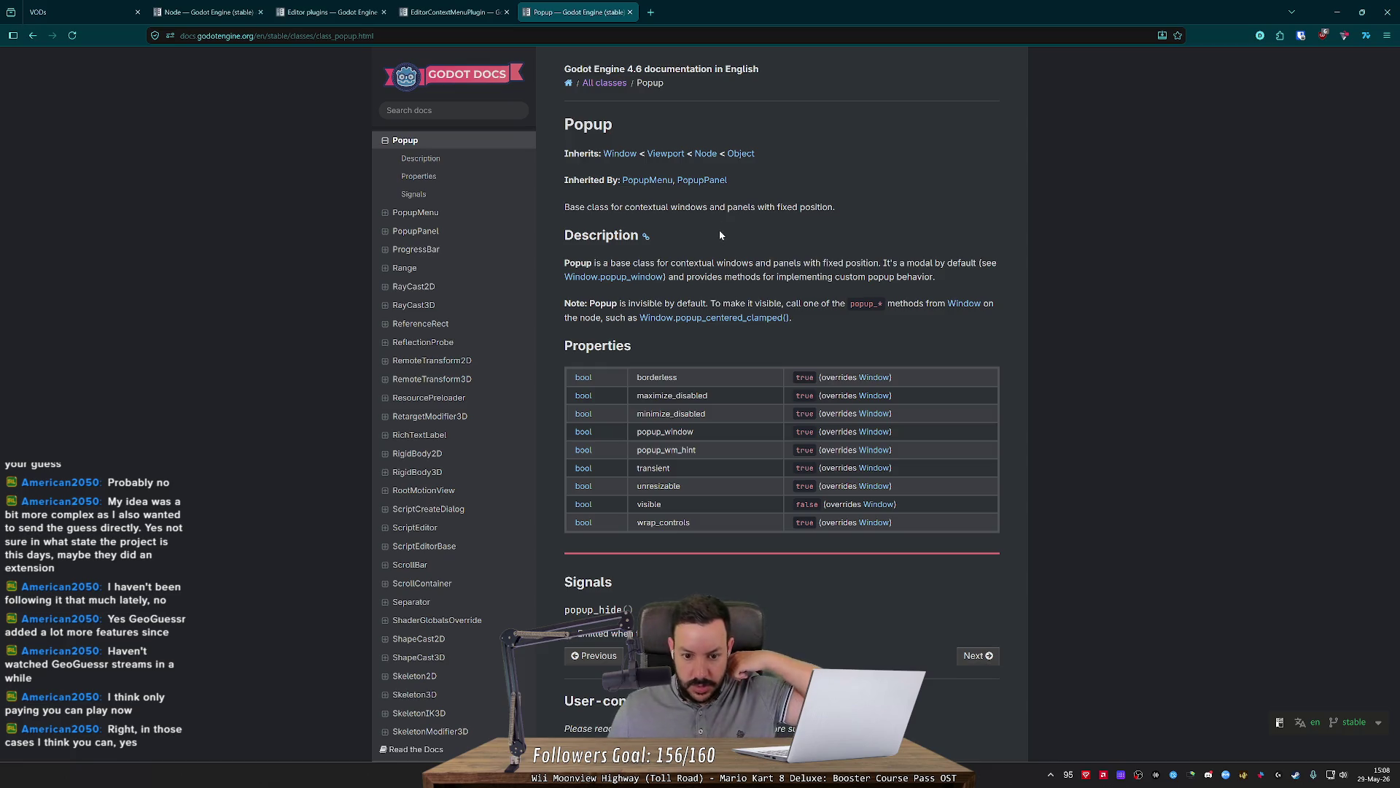
{"action": "scroll", "coordinate": [702, 236], "scroll_direction": "down", "scroll_amount": 3}
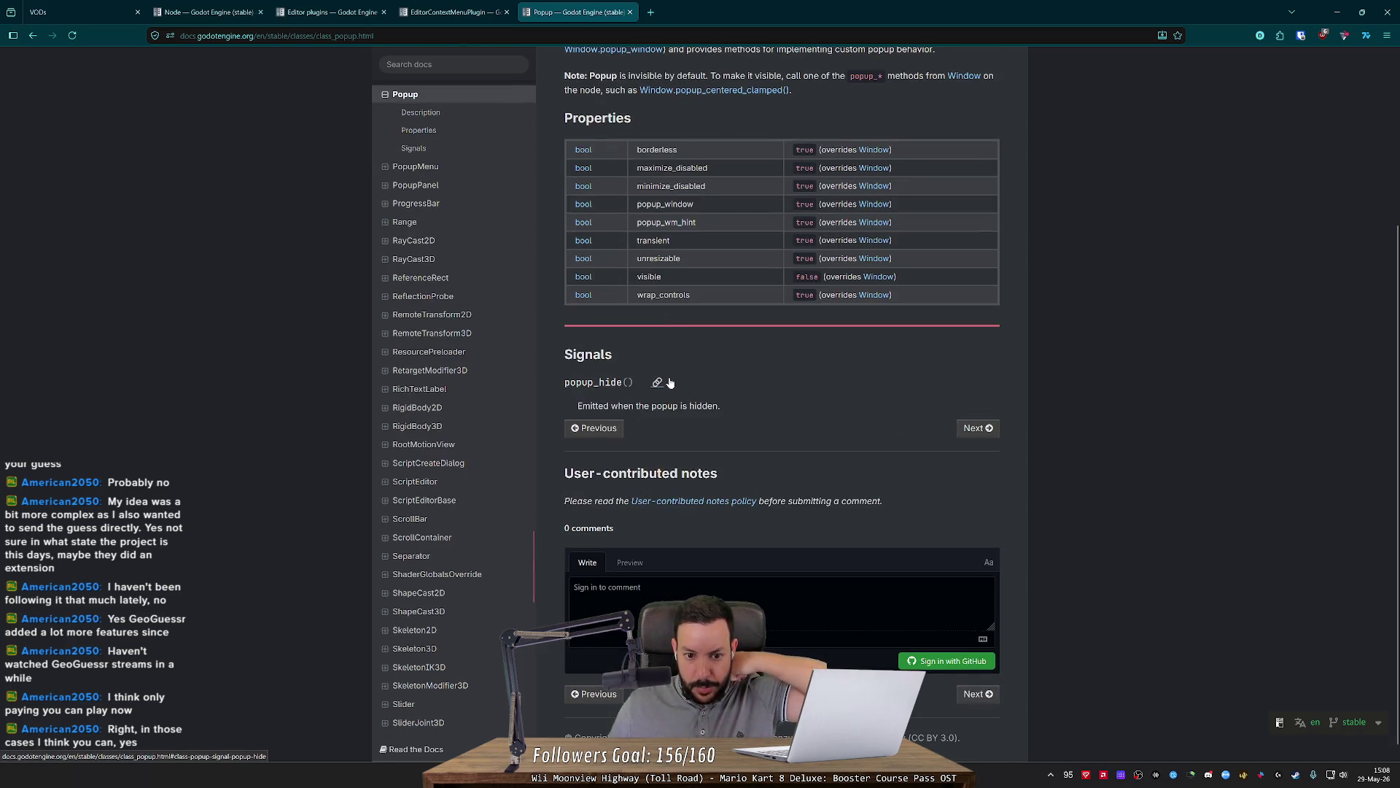
{"action": "scroll", "coordinate": [669, 382], "scroll_direction": "up", "scroll_amount": 3}
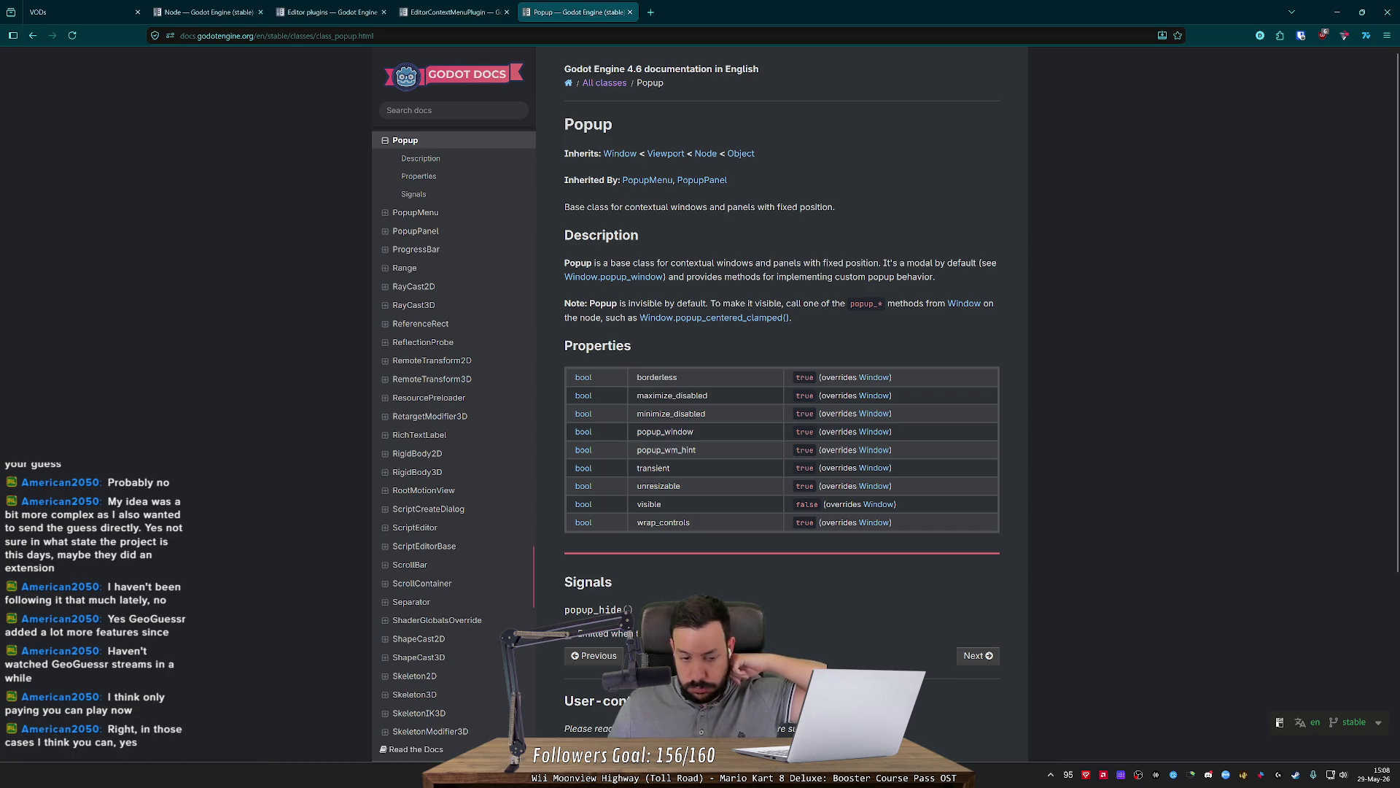
{"action": "scroll", "coordinate": [670, 382], "scroll_direction": "down", "scroll_amount": 3}
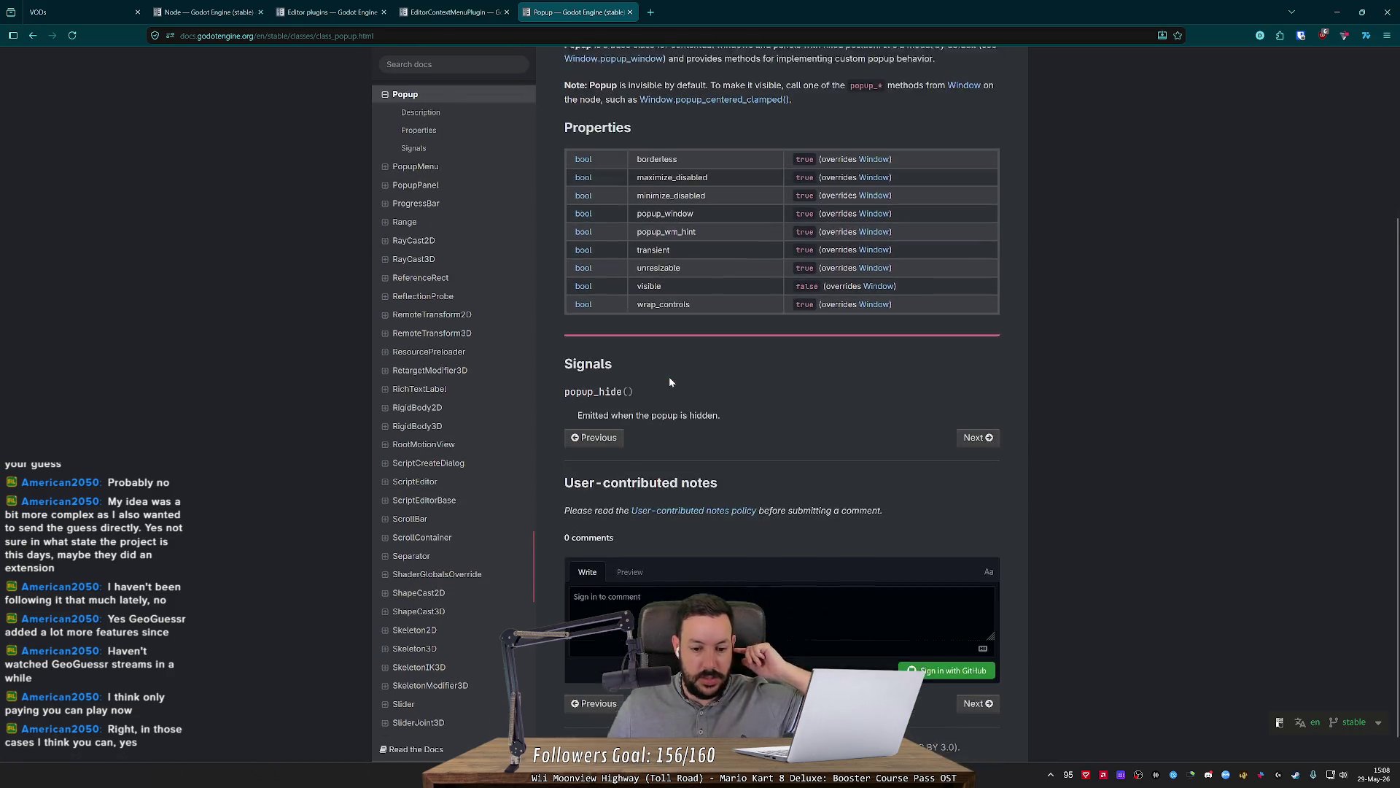
{"action": "scroll", "coordinate": [669, 382], "scroll_direction": "down", "scroll_amount": 1}
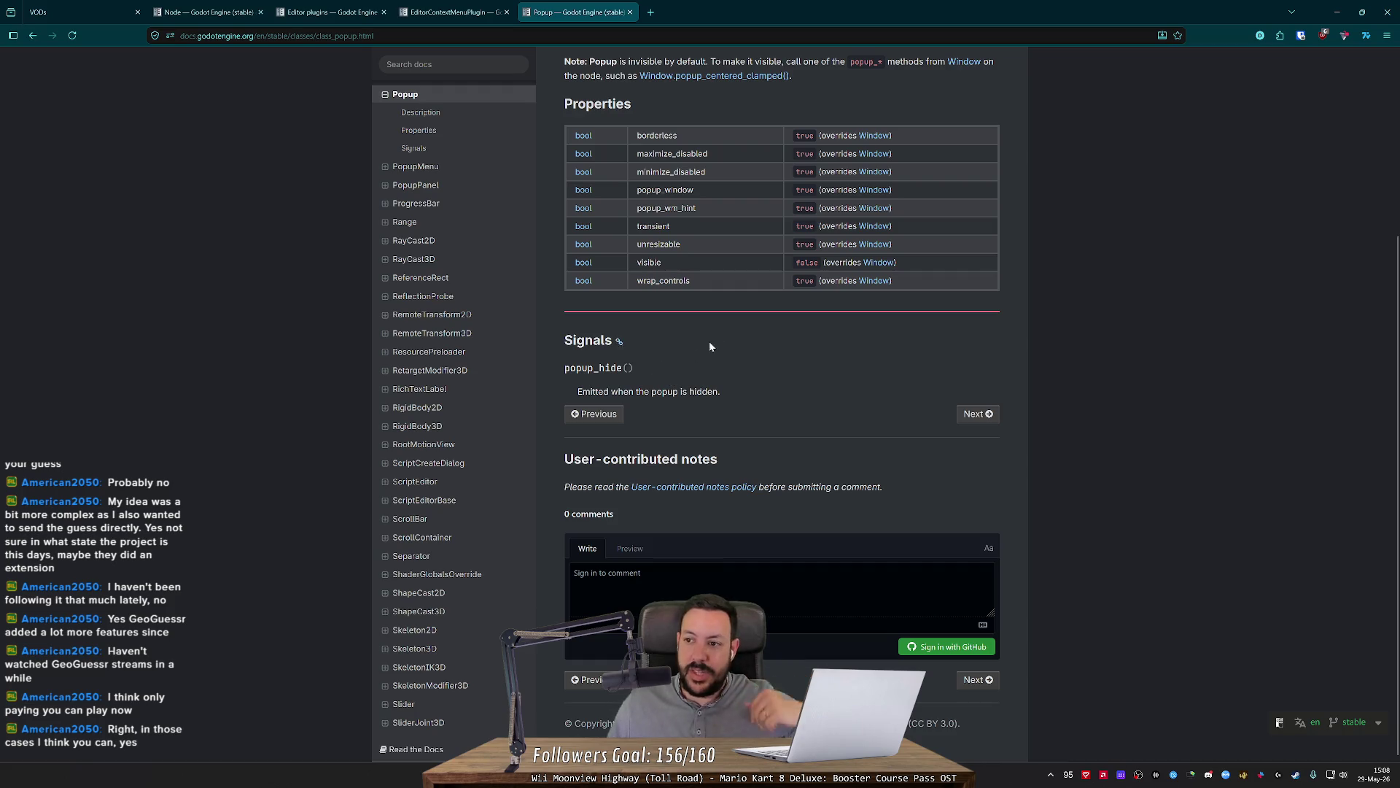
- Hide the Output log, run a Game node context action, and close save_game.json
{"action": "left_click", "coordinate": [1338, 13]}
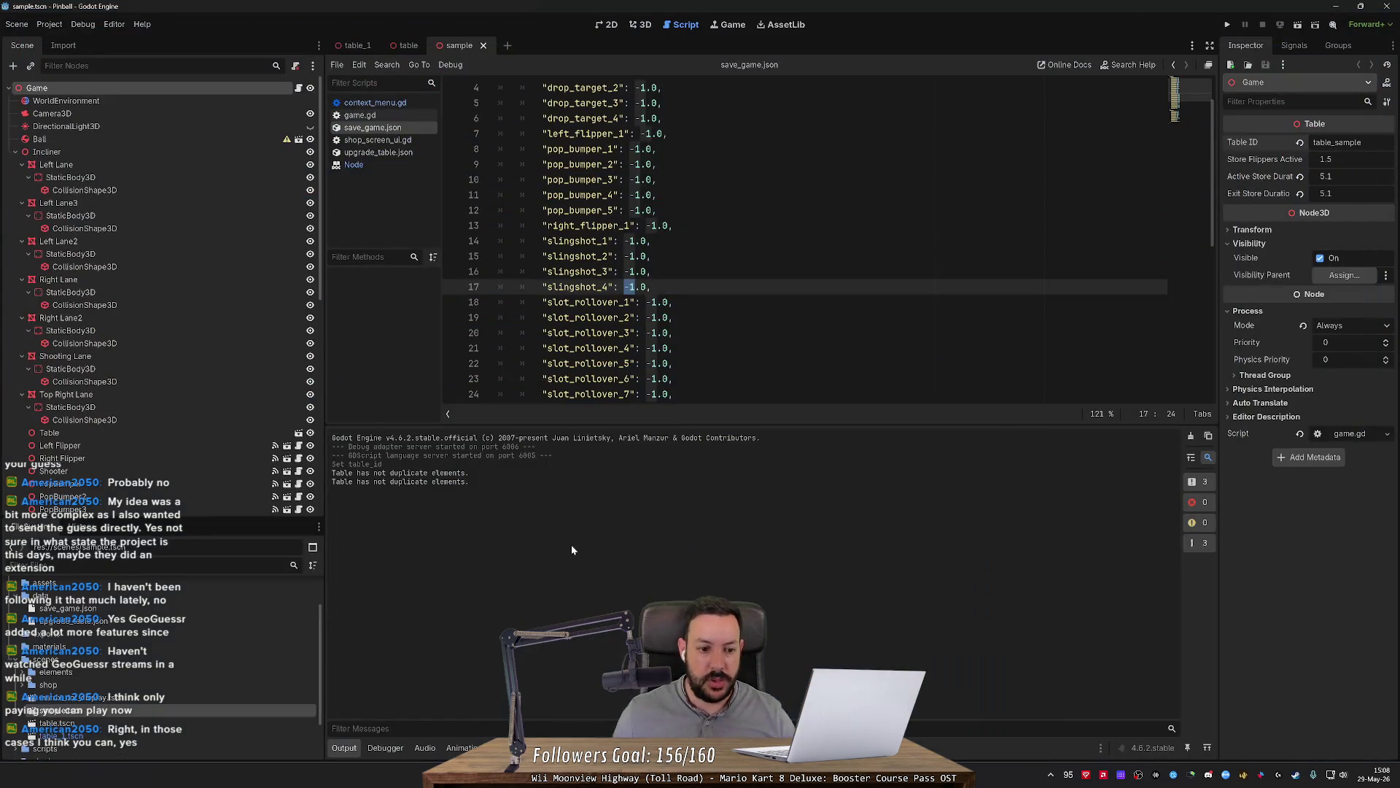
{"action": "left_click", "coordinate": [344, 748]}
{"action": "scroll", "coordinate": [802, 394], "scroll_direction": "down", "scroll_amount": 2}
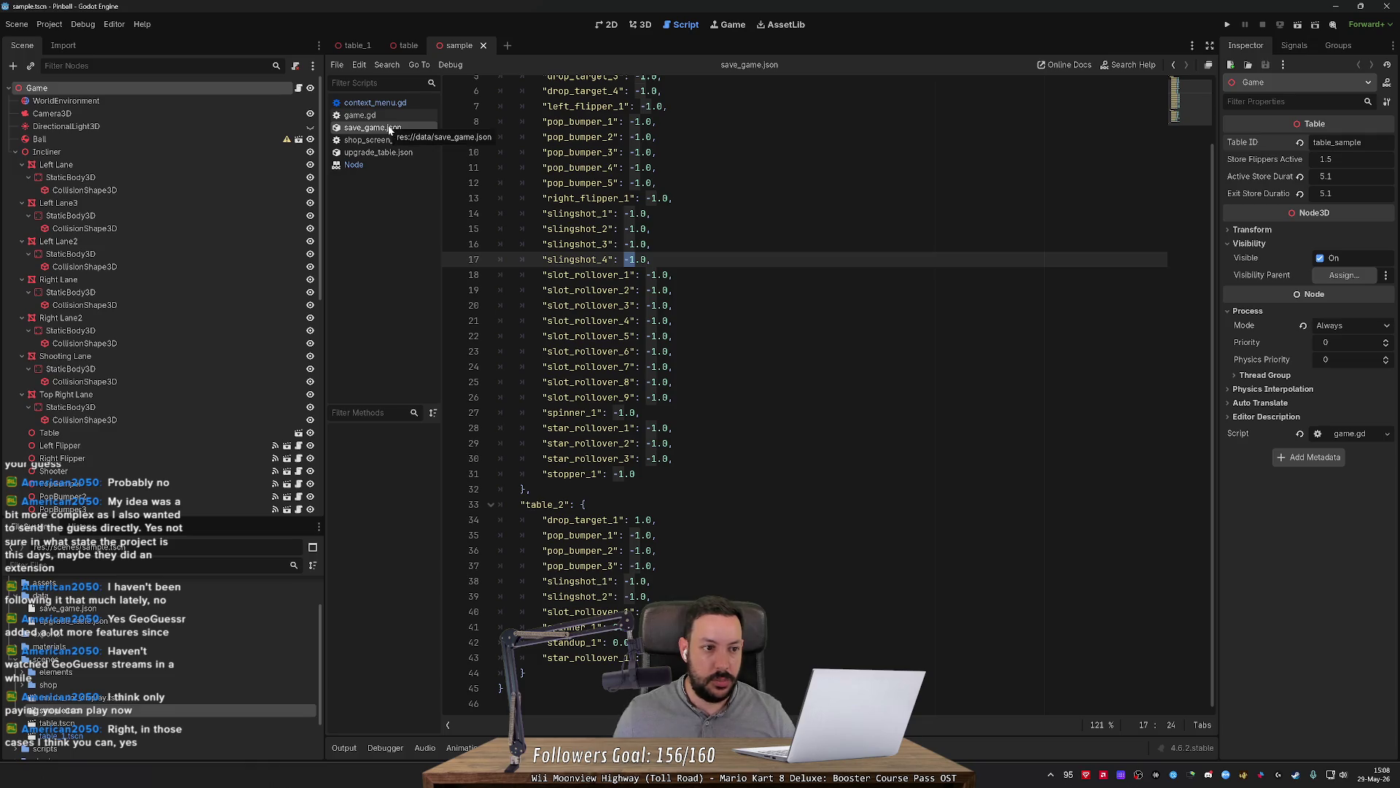
{"action": "right_click", "coordinate": [187, 87]}
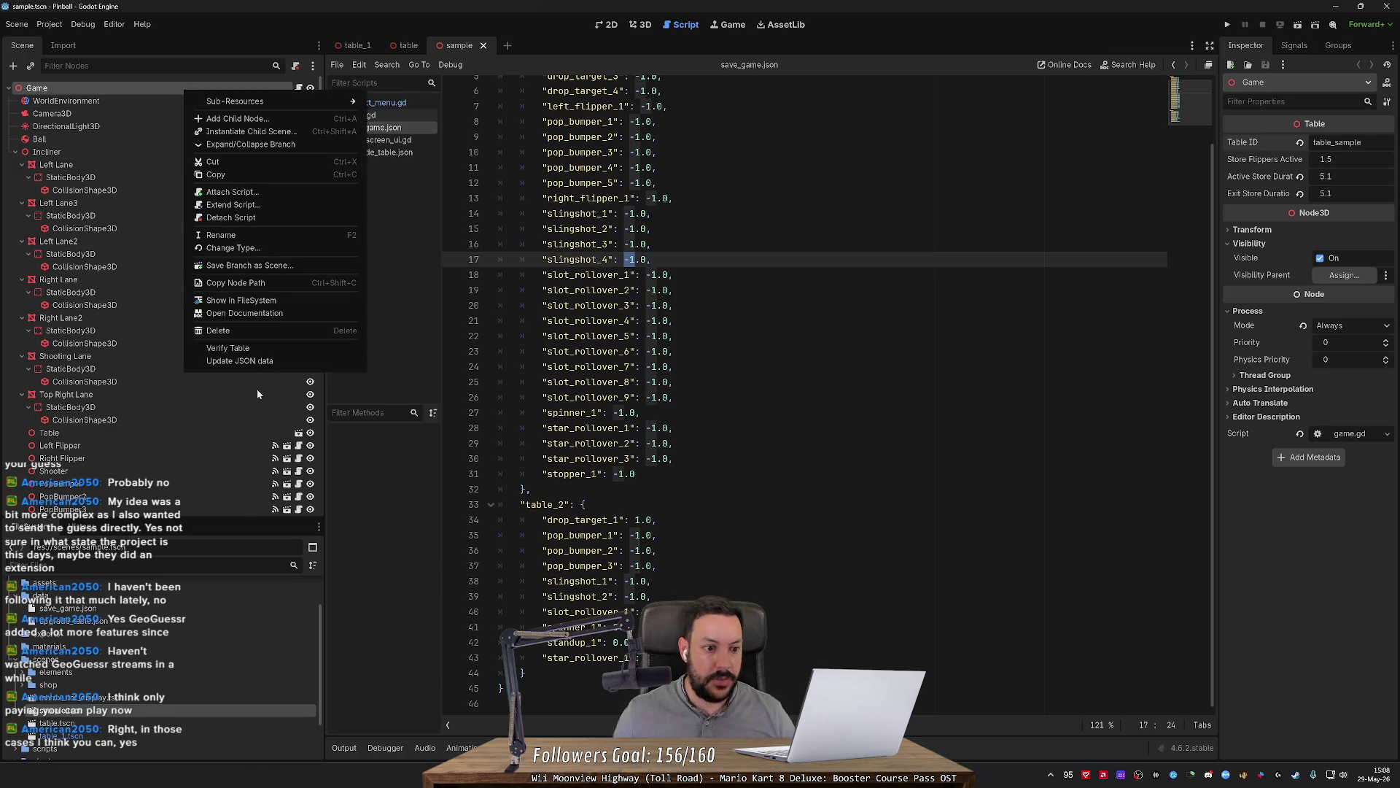
{"action": "left_click", "coordinate": [265, 359]}
{"action": "scroll", "coordinate": [632, 348], "scroll_direction": "up", "scroll_amount": 2}
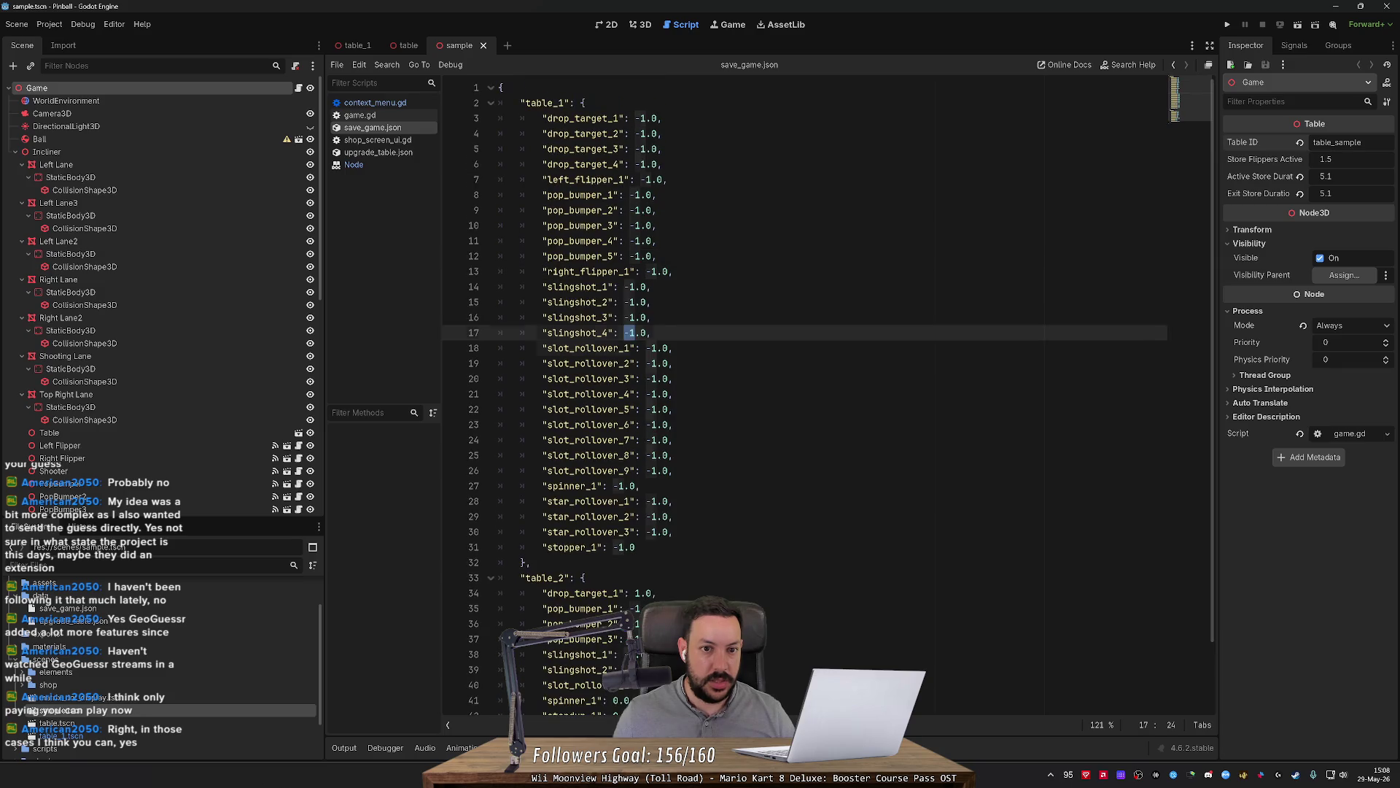
{"action": "left_click", "coordinate": [631, 349]}
{"action": "scroll", "coordinate": [632, 348], "scroll_direction": "down", "scroll_amount": 2}
{"action": "key", "text": "ctrl+w"}
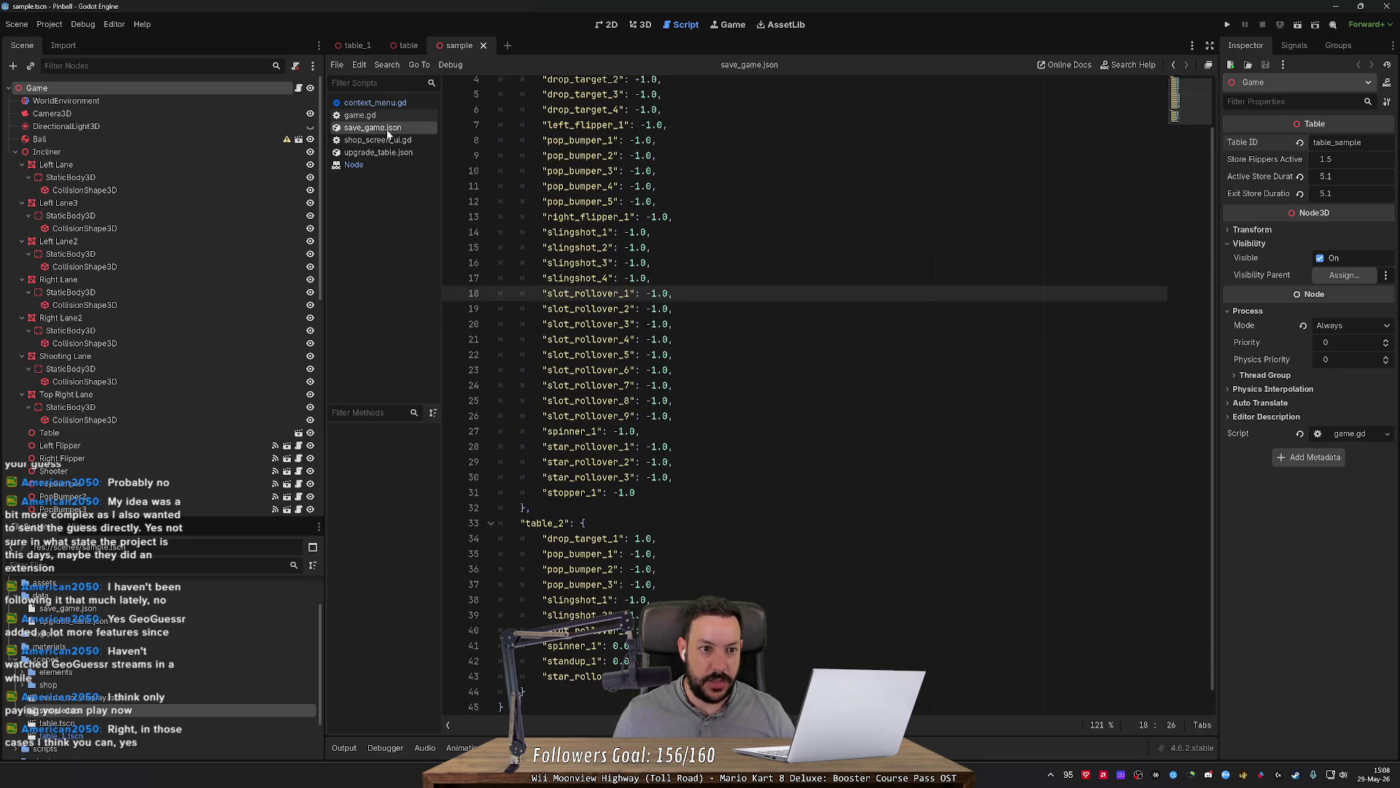
- Reopen save_game.json in the script editor from the FileSystem dock
{"action": "scroll", "coordinate": [173, 706], "scroll_direction": "up", "scroll_amount": 2}
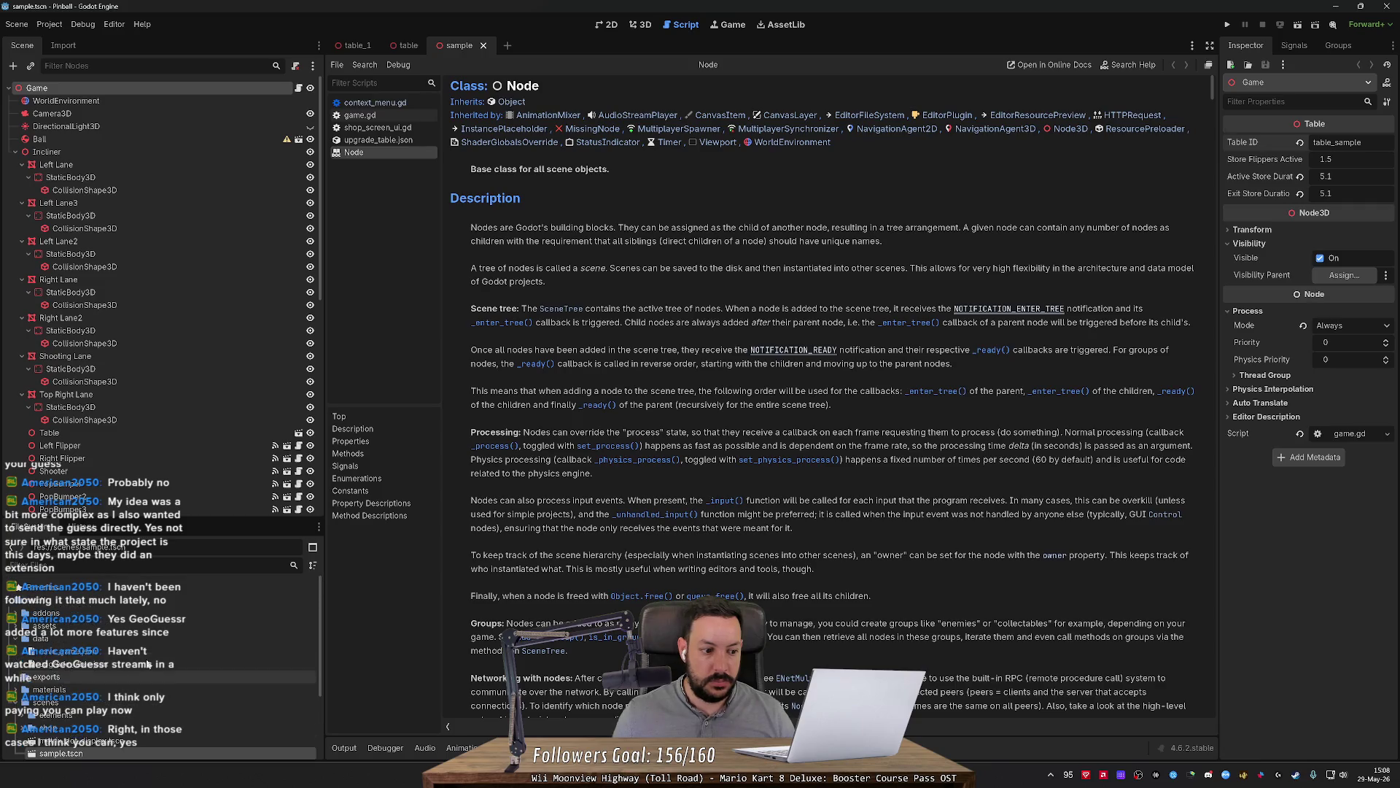
{"action": "double_click", "coordinate": [67, 650]}
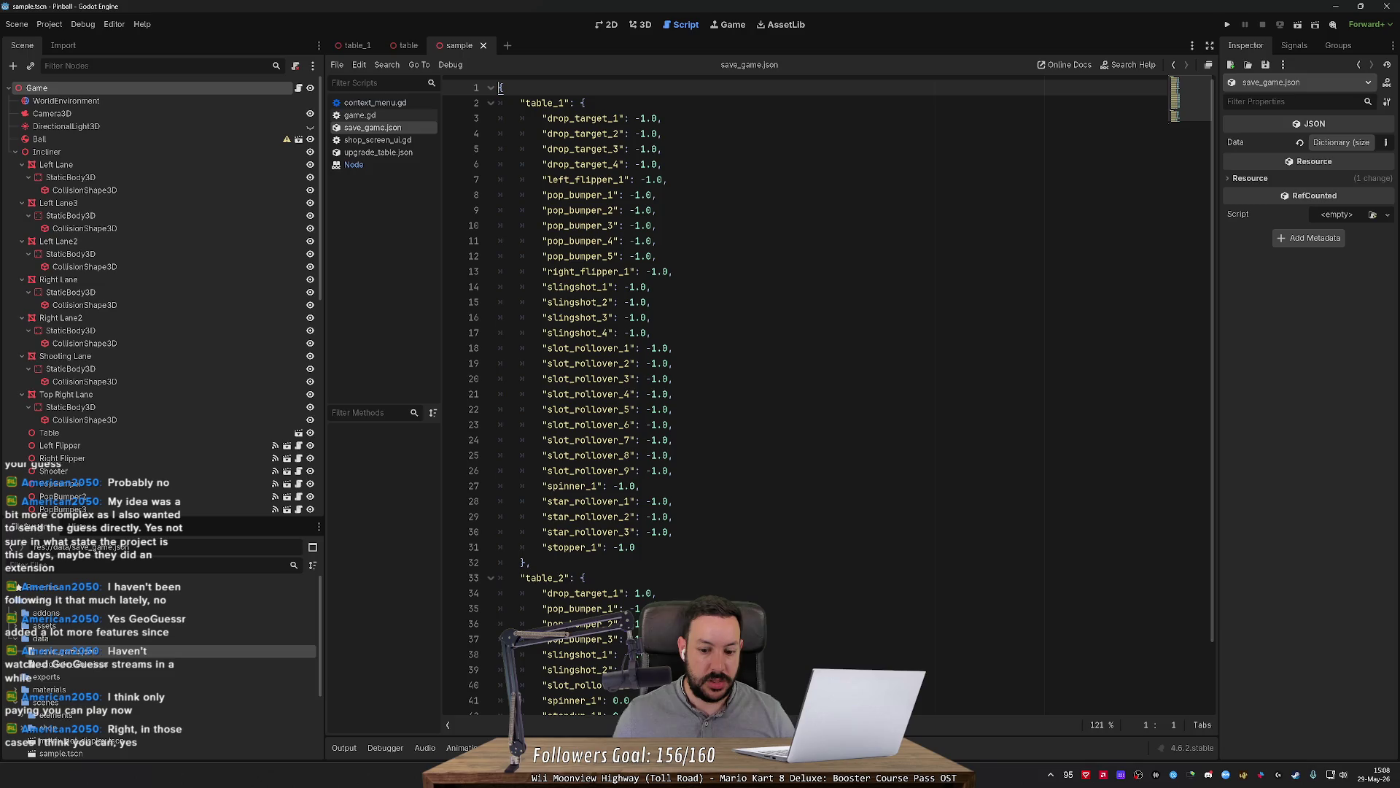
{"action": "left_click", "coordinate": [56, 27]}
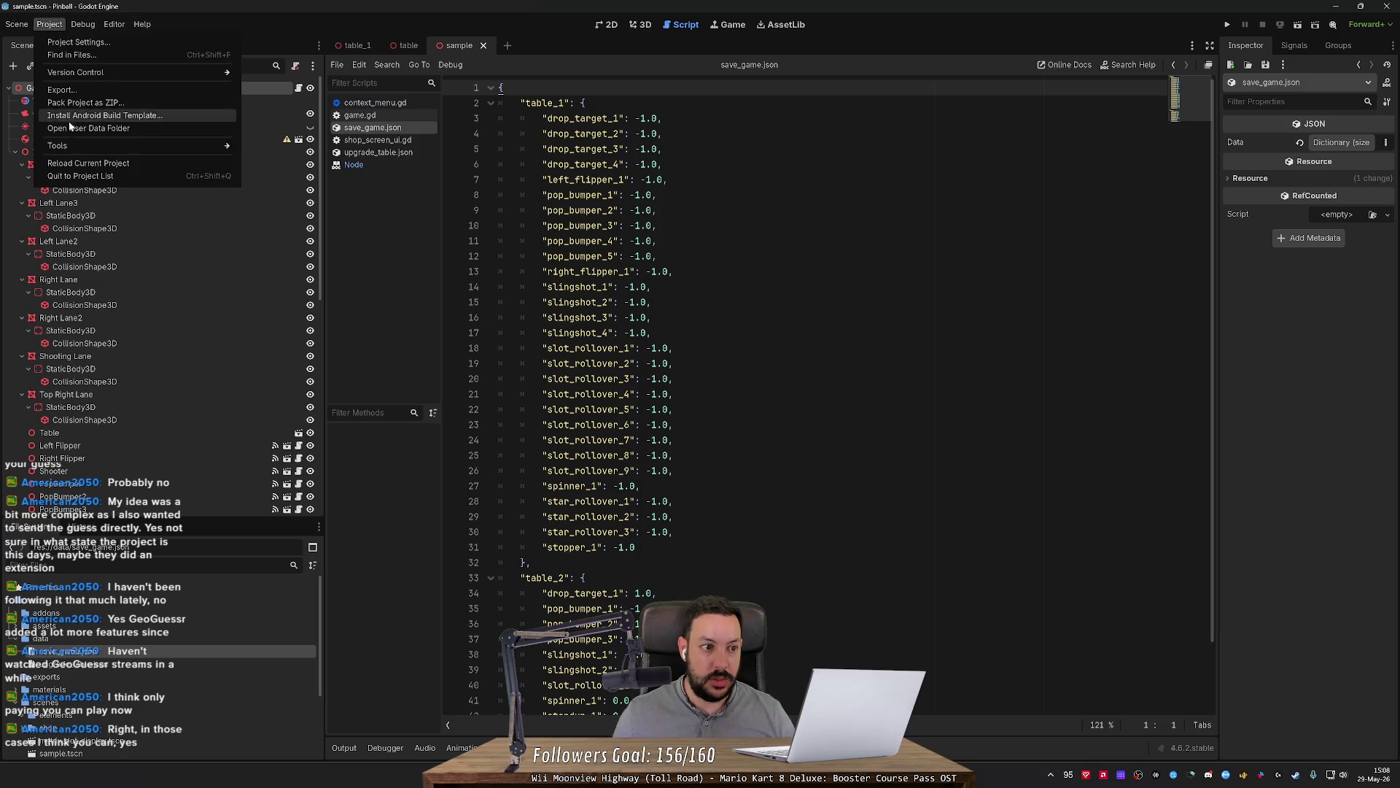
{"action": "left_click", "coordinate": [93, 169]}
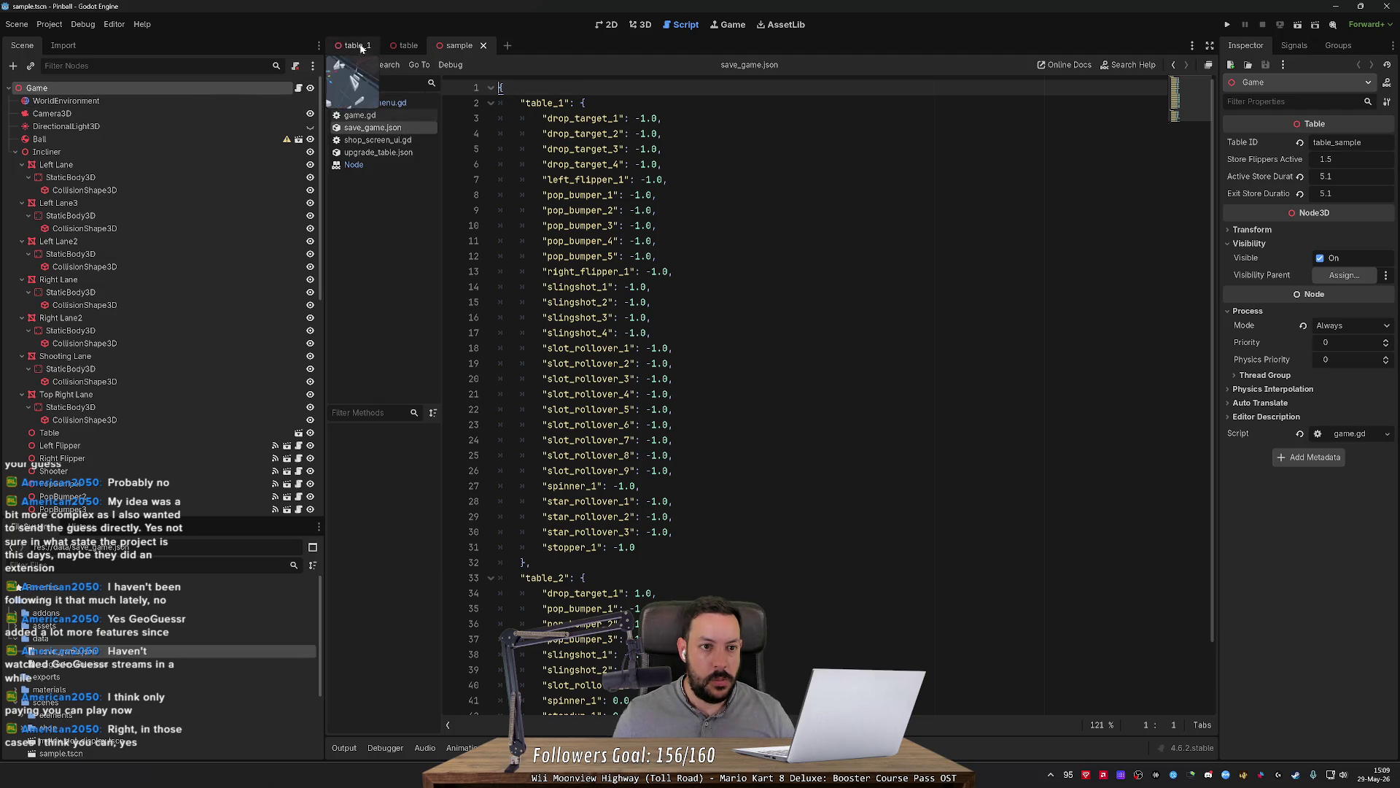
- Switch between the table and sample scenes and open the Game node's game.gd script
{"action": "left_click", "coordinate": [407, 48]}
{"action": "left_click", "coordinate": [460, 46]}
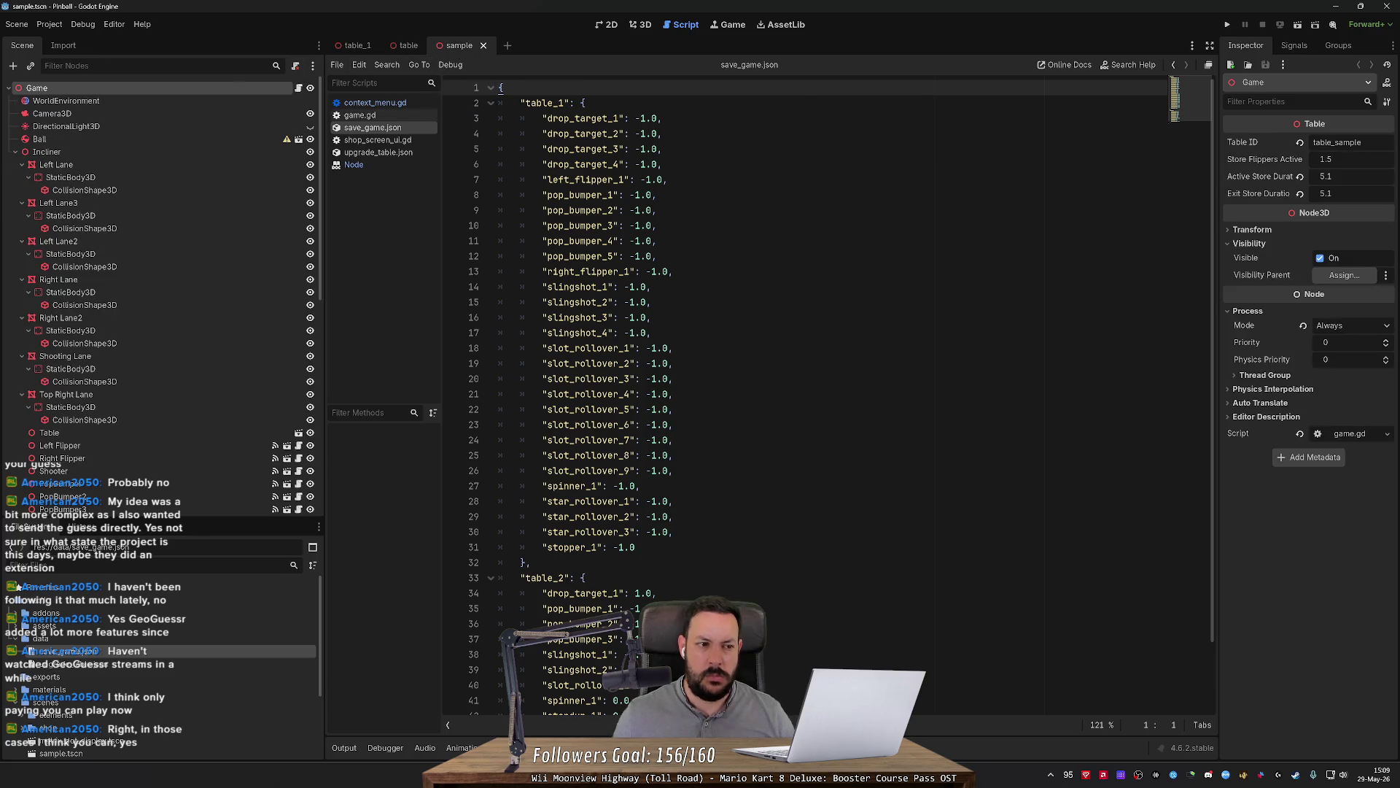
{"action": "right_click", "coordinate": [210, 87]}
{"action": "left_click", "coordinate": [198, 90]}
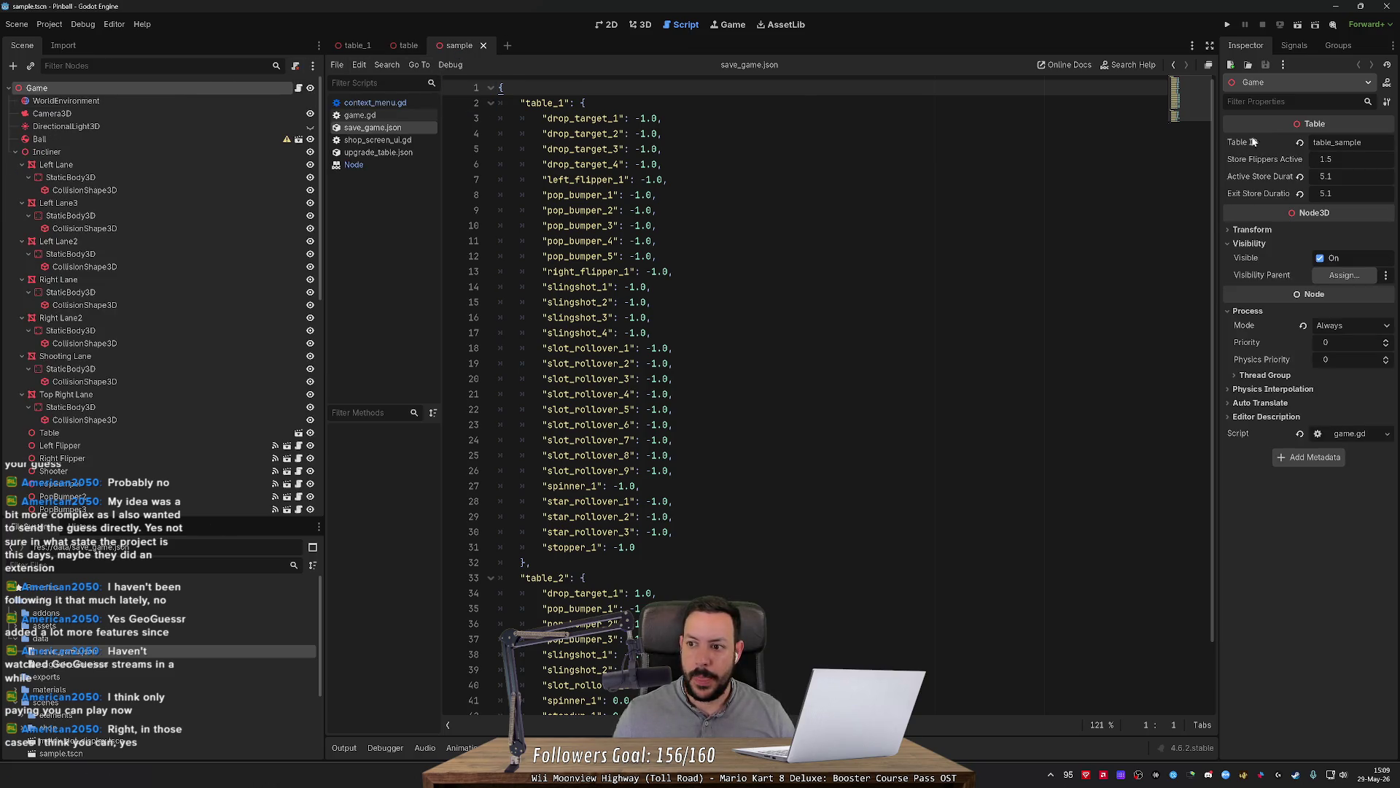
{"action": "left_click", "coordinate": [299, 89]}
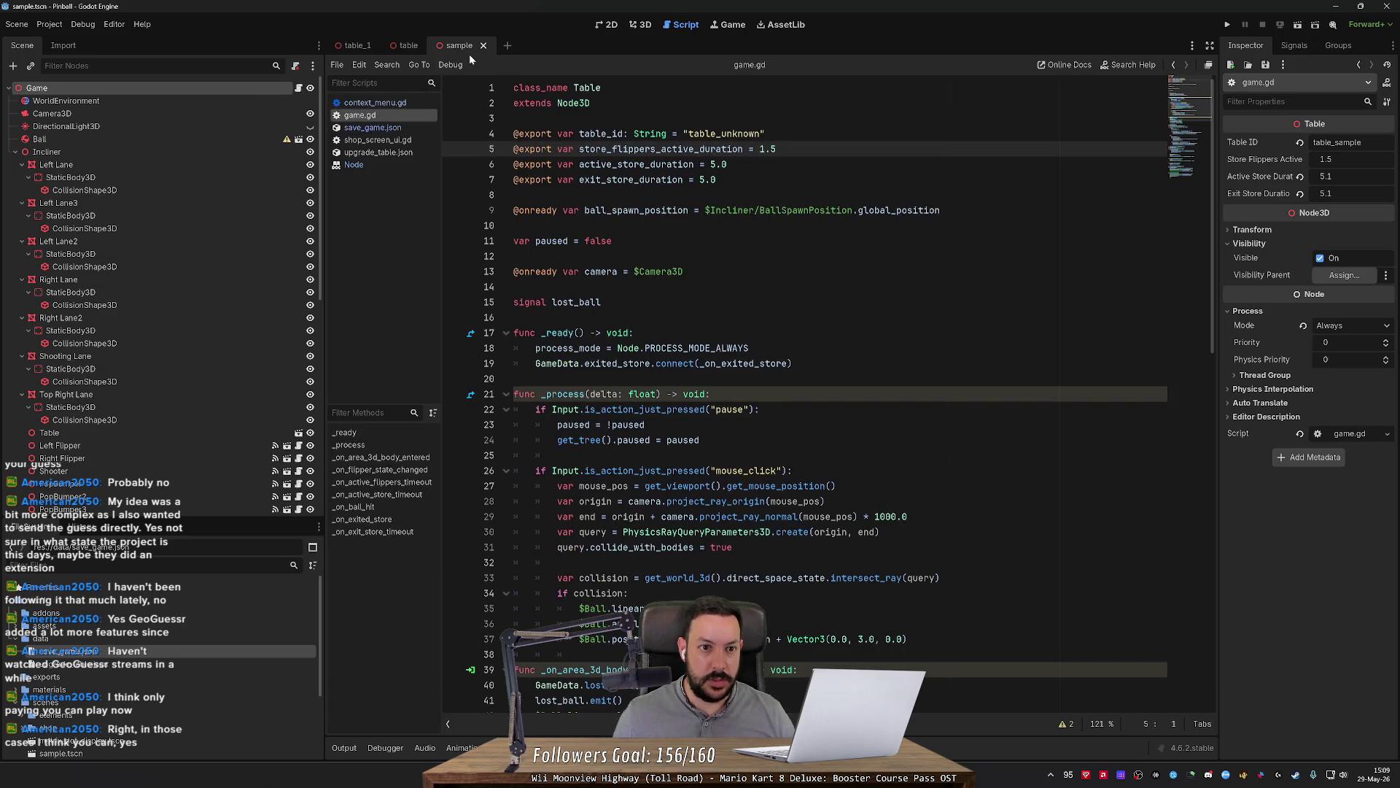
- Run Verify Table, clear the output, run Update JSON data, and open save_game.json
{"action": "right_click", "coordinate": [213, 85]}
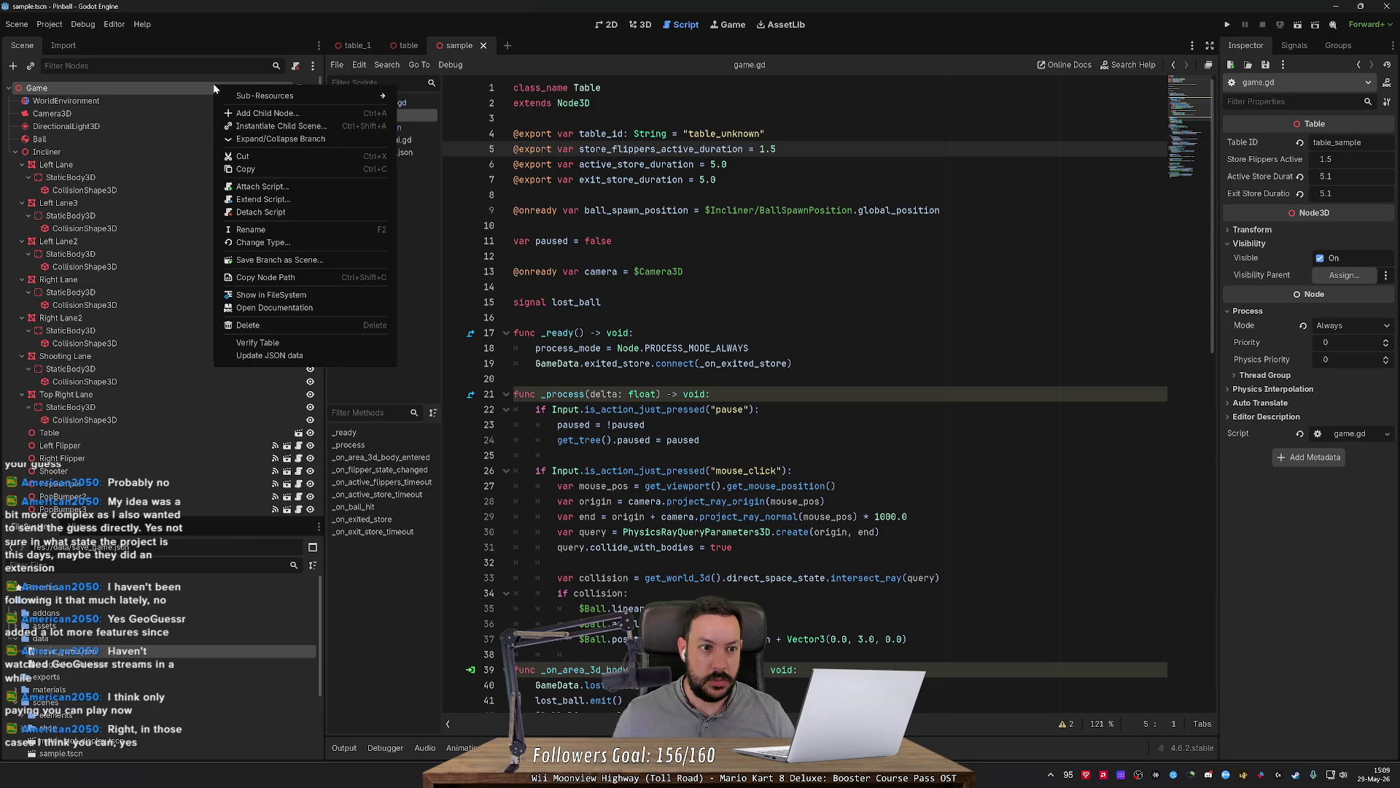
{"action": "left_click", "coordinate": [263, 343]}
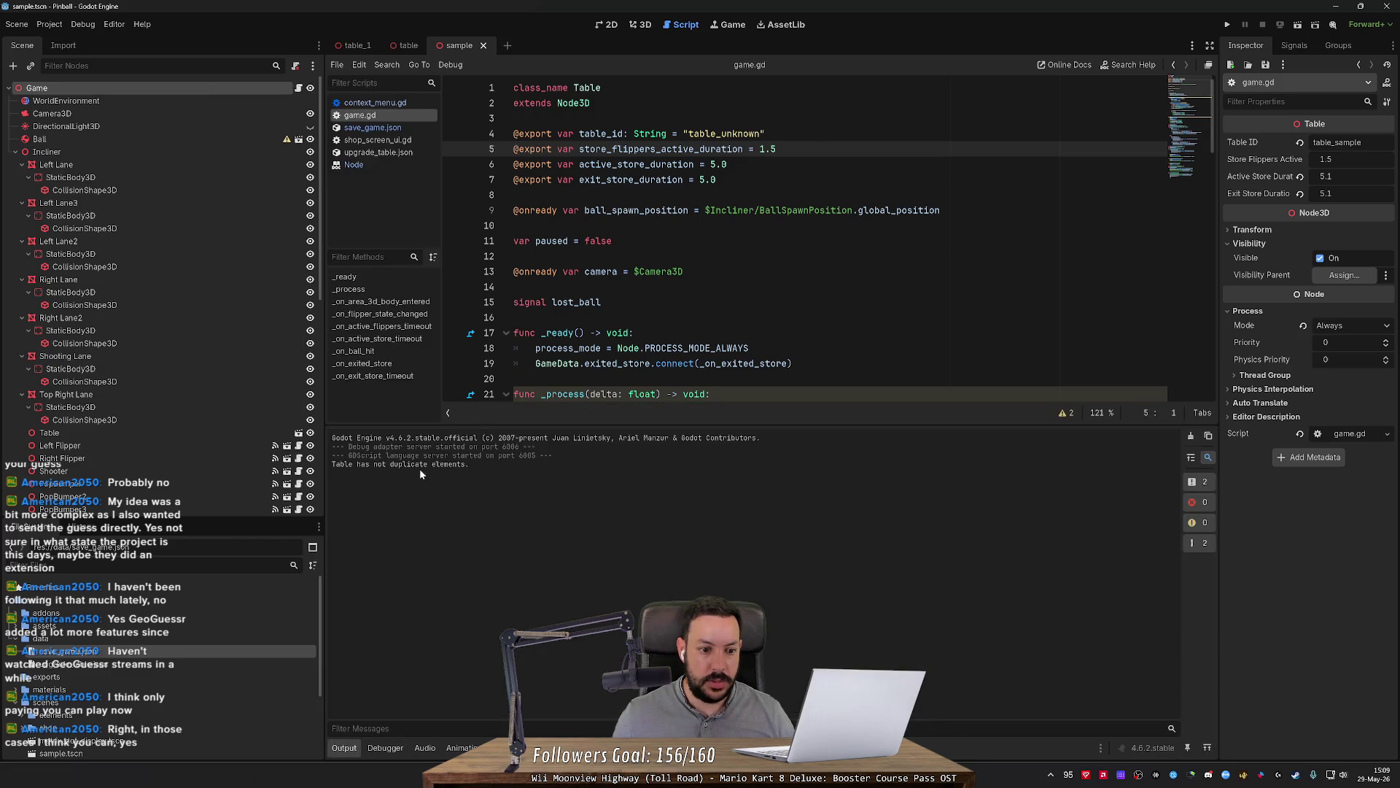
{"action": "left_click", "coordinate": [1193, 438]}
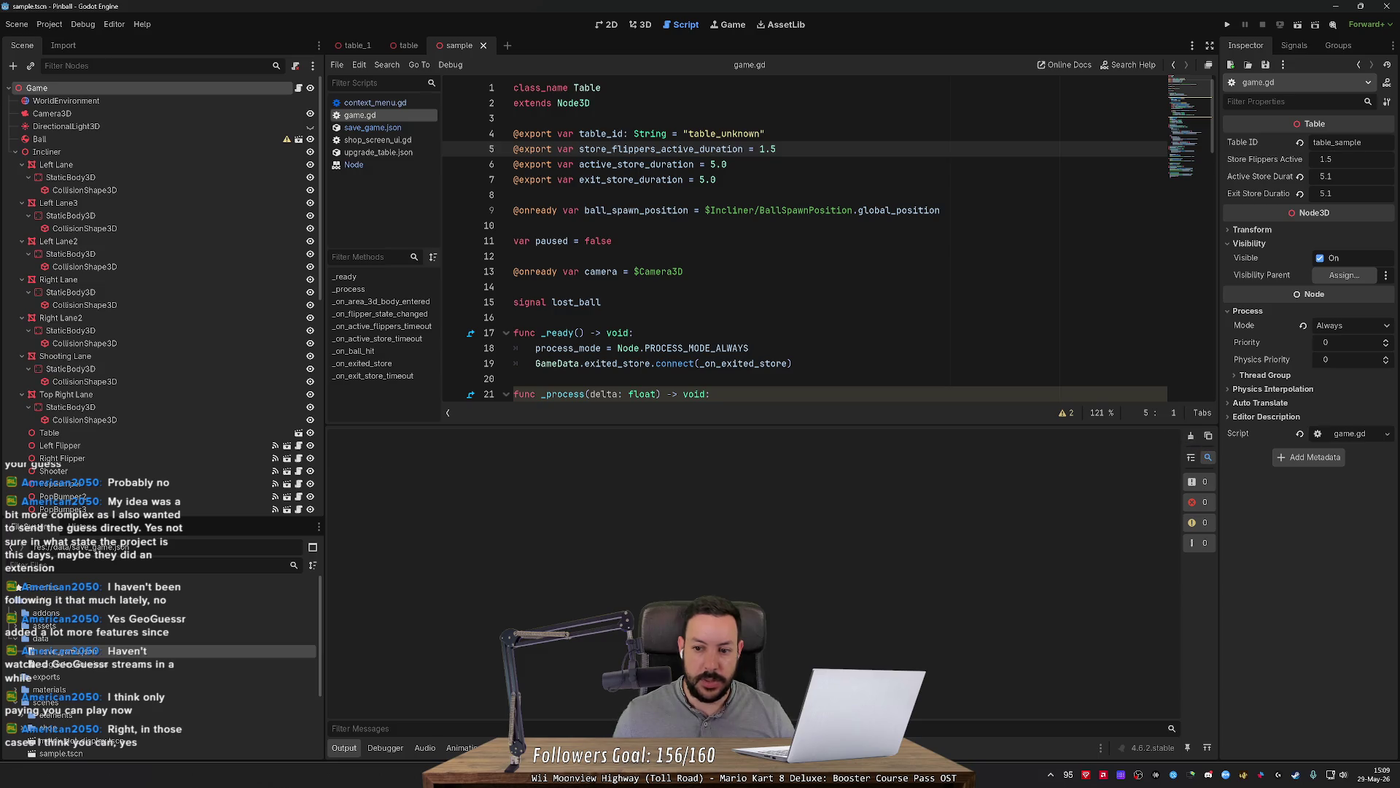
{"action": "right_click", "coordinate": [160, 85]}
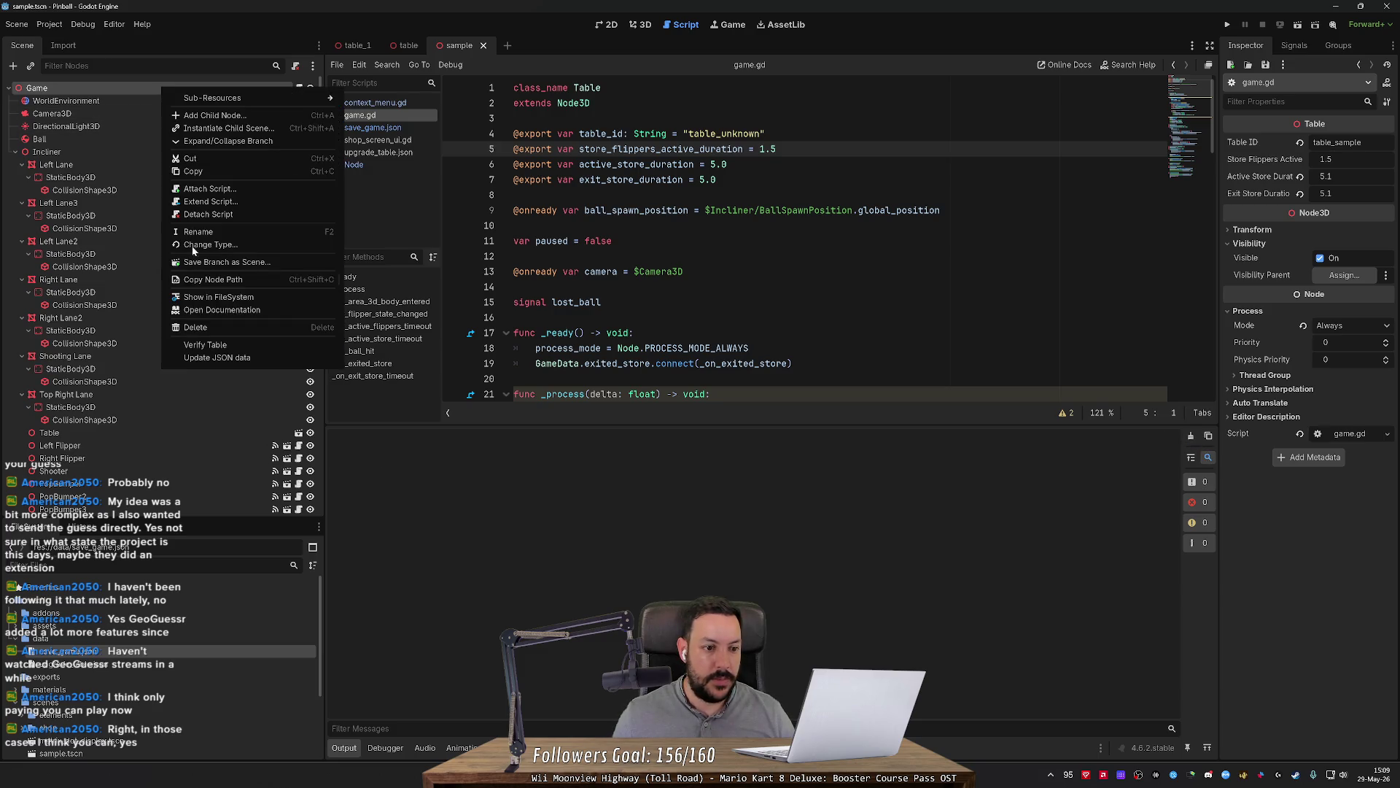
{"action": "left_click", "coordinate": [237, 360]}
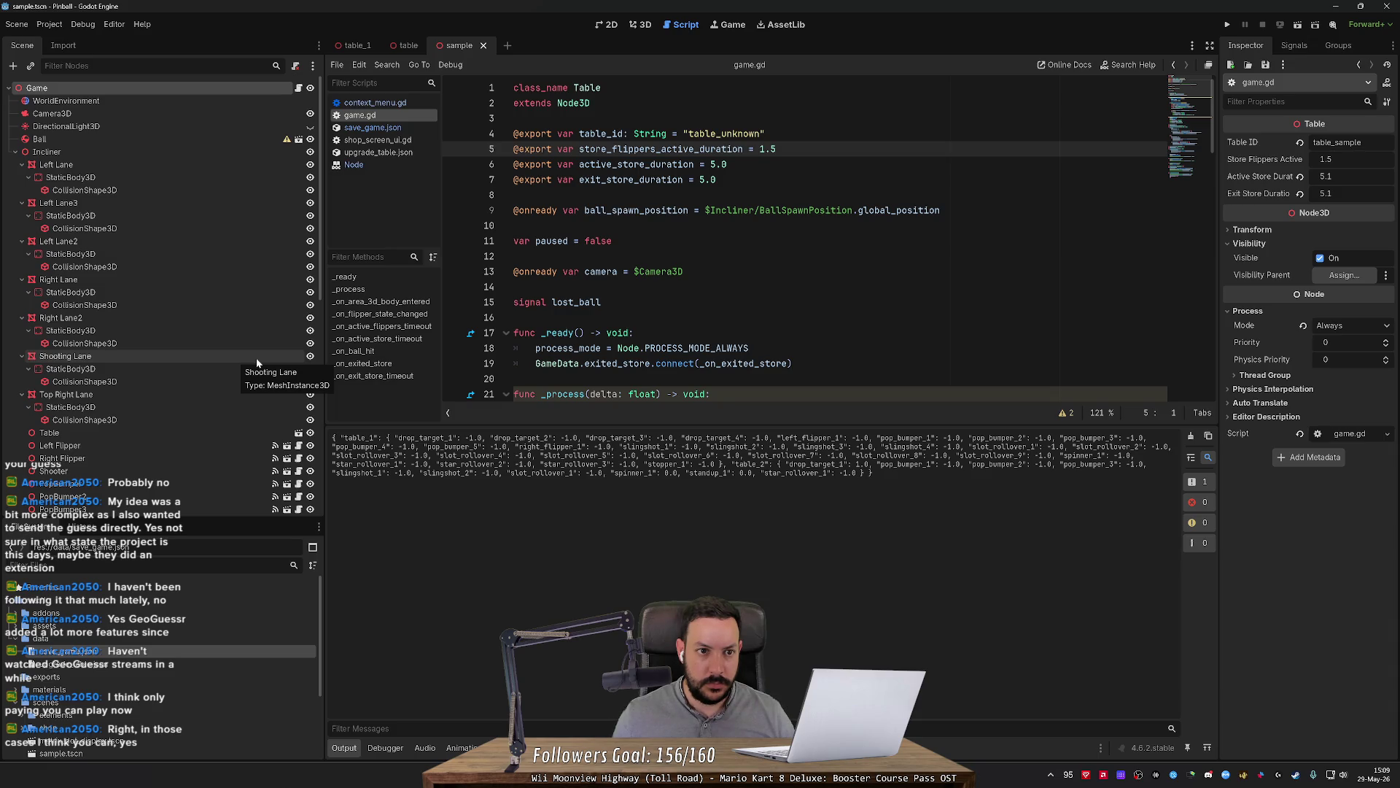
{"action": "double_click", "coordinate": [158, 655]}
{"action": "scroll", "coordinate": [802, 240], "scroll_direction": "down", "scroll_amount": 8}
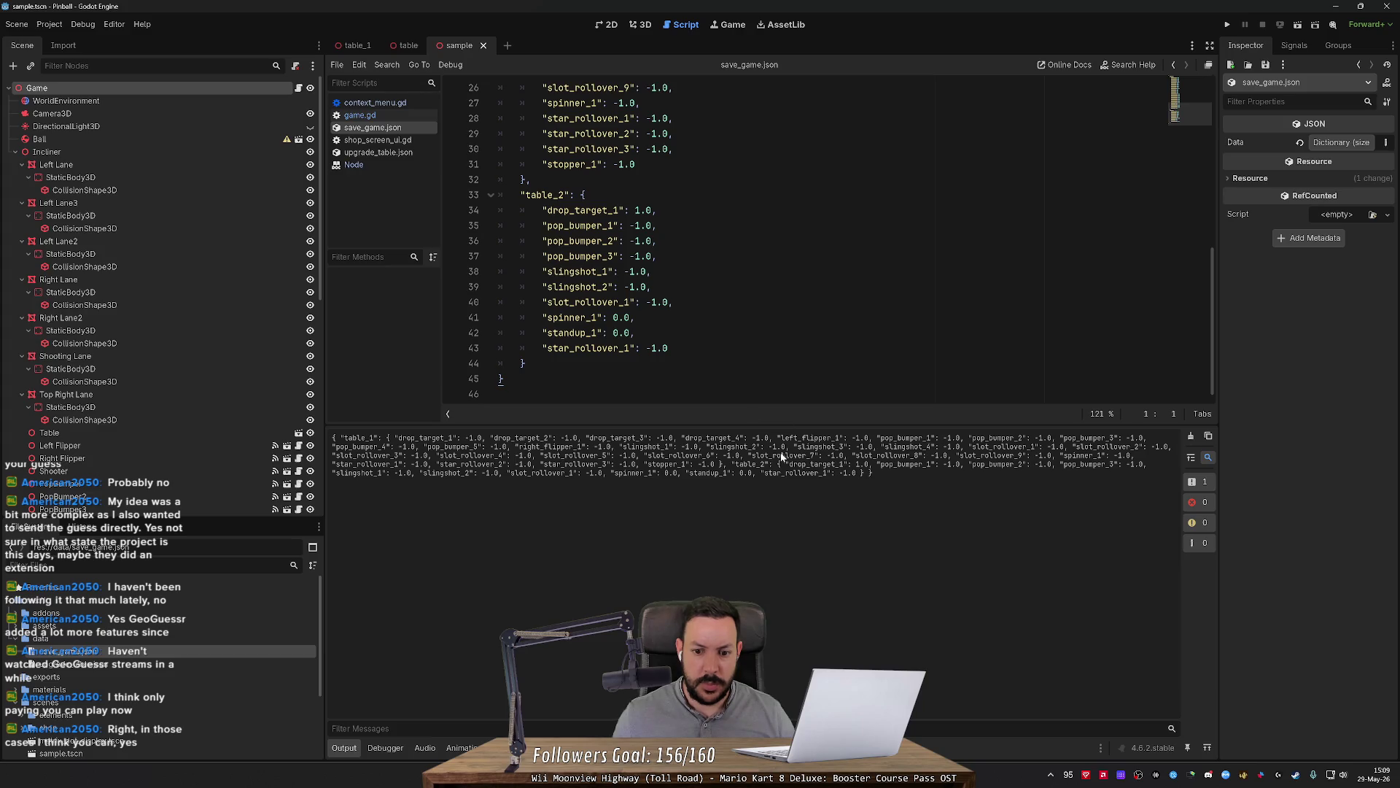
- Delete the debug print, return and pass lines from context_menu.gd and save it
{"action": "left_click", "coordinate": [374, 103]}
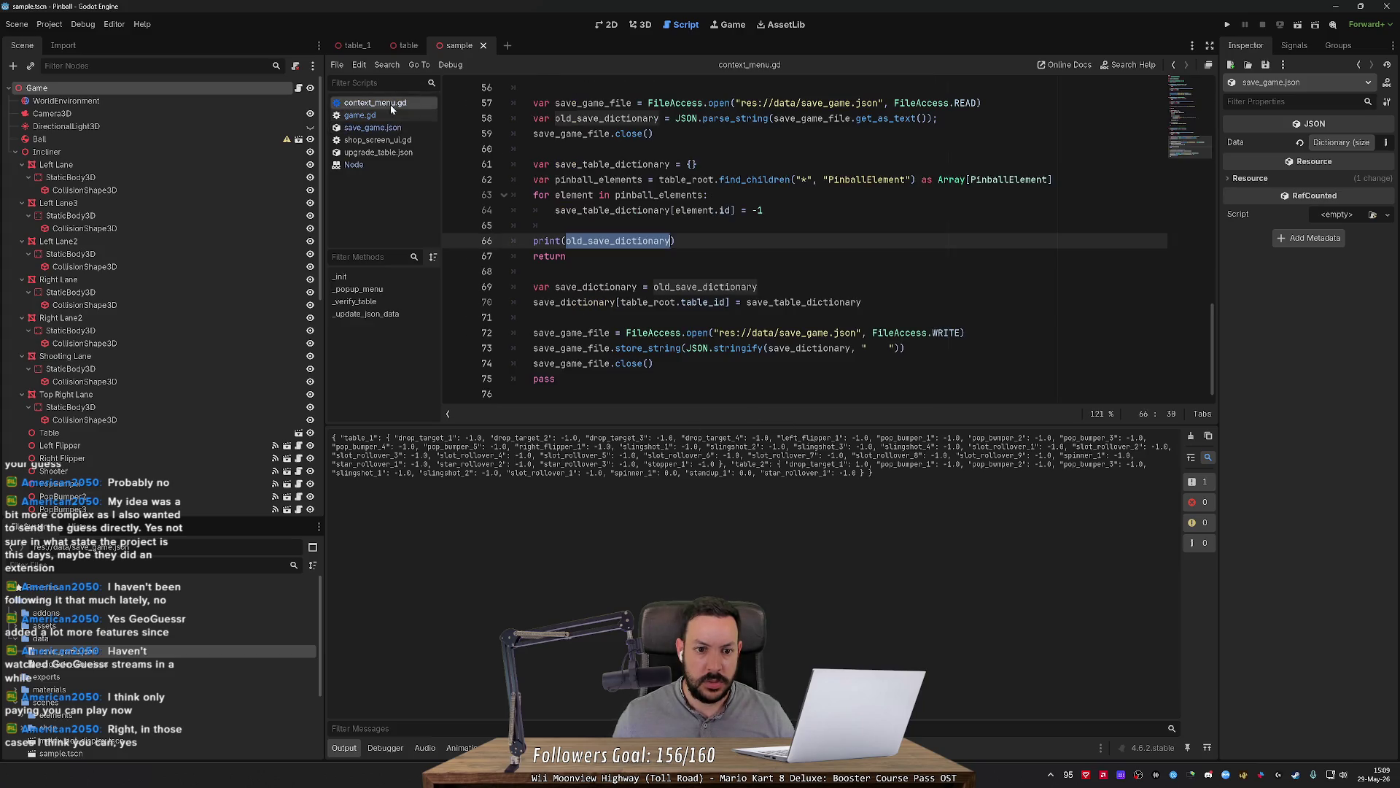
{"action": "key", "text": "Up"}
{"action": "key", "text": "shift+Down"}
{"action": "key", "text": "shift+Down"}
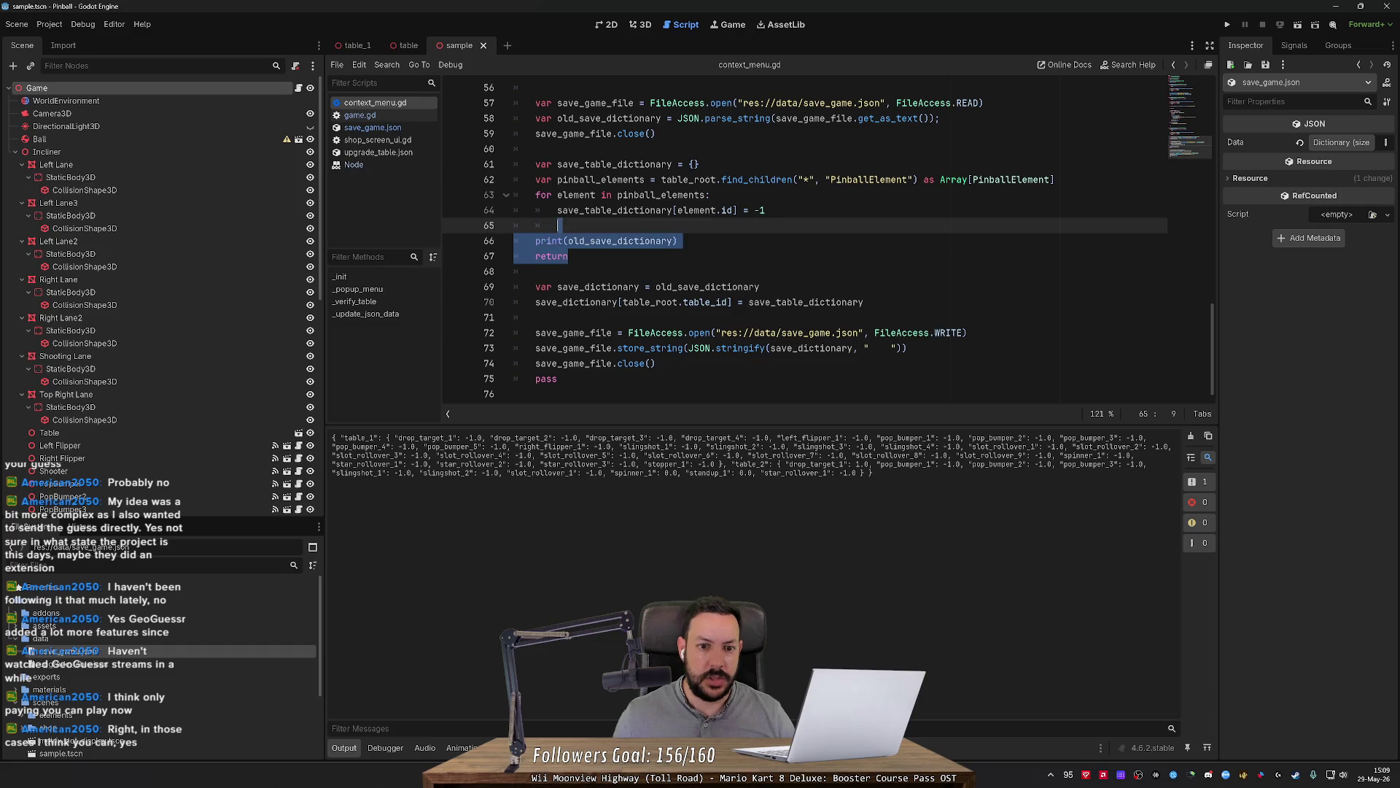
{"action": "key", "text": "BackSpace"}
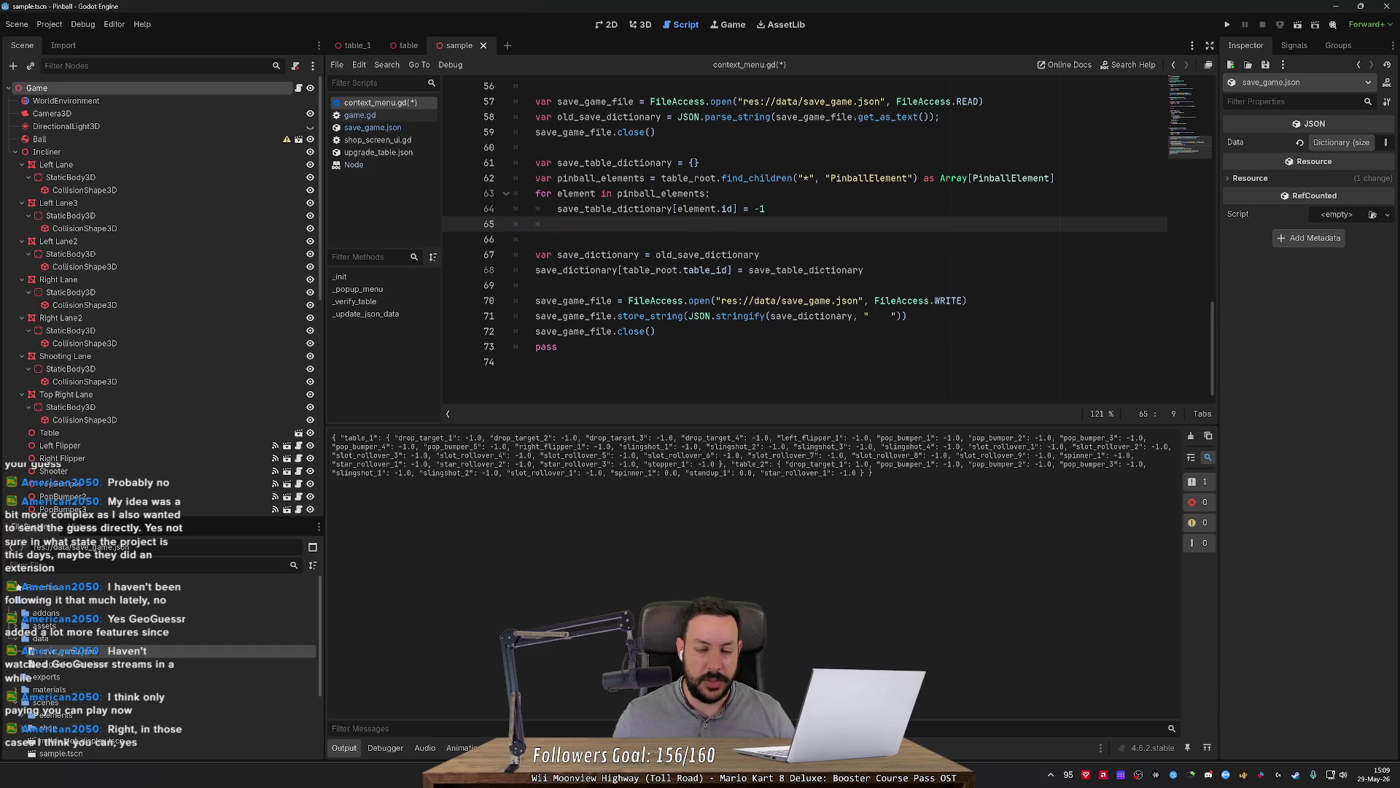
{"action": "key", "text": "BackSpace"}
{"action": "key", "text": "BackSpace"}
{"action": "key", "text": "BackSpace"}
{"action": "left_click", "coordinate": [558, 331]}
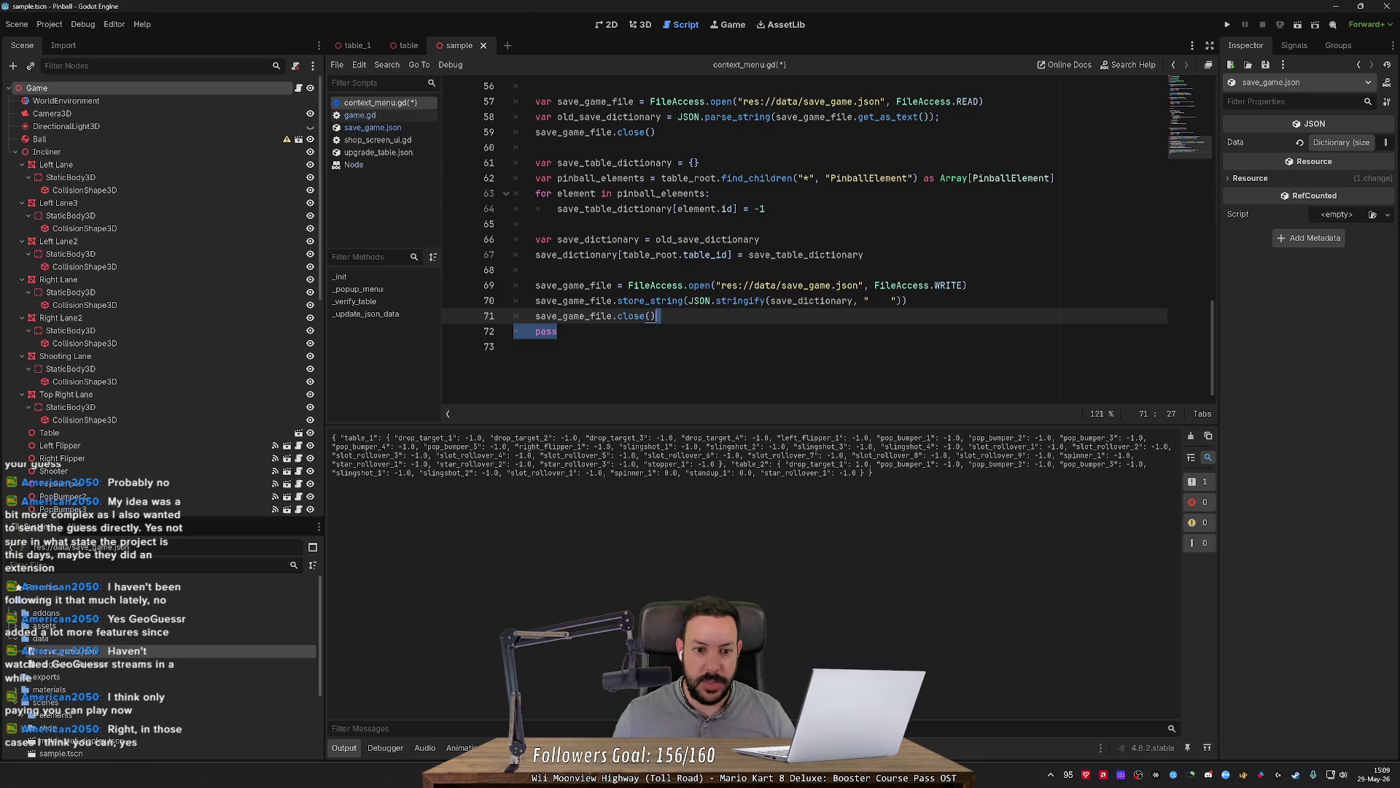
{"action": "key", "text": "BackSpace"}
{"action": "key", "text": "BackSpace"}
{"action": "key", "text": "BackSpace"}
{"action": "key", "text": "ctrl+s"}
- Rerun Verify Table and Update JSON data on Game, then view save_game.json
{"action": "right_click", "coordinate": [182, 89]}
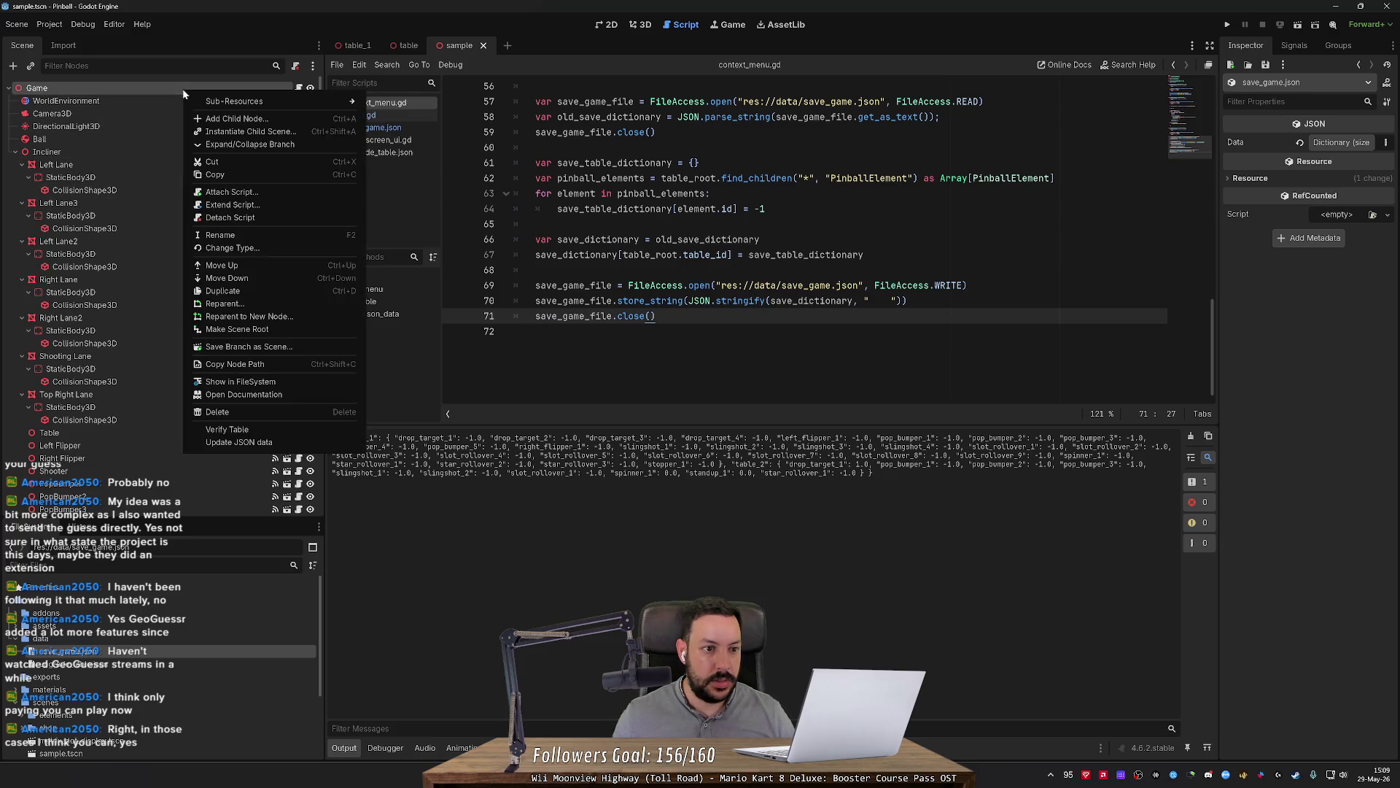
{"action": "left_click", "coordinate": [252, 428]}
{"action": "right_click", "coordinate": [204, 89]}
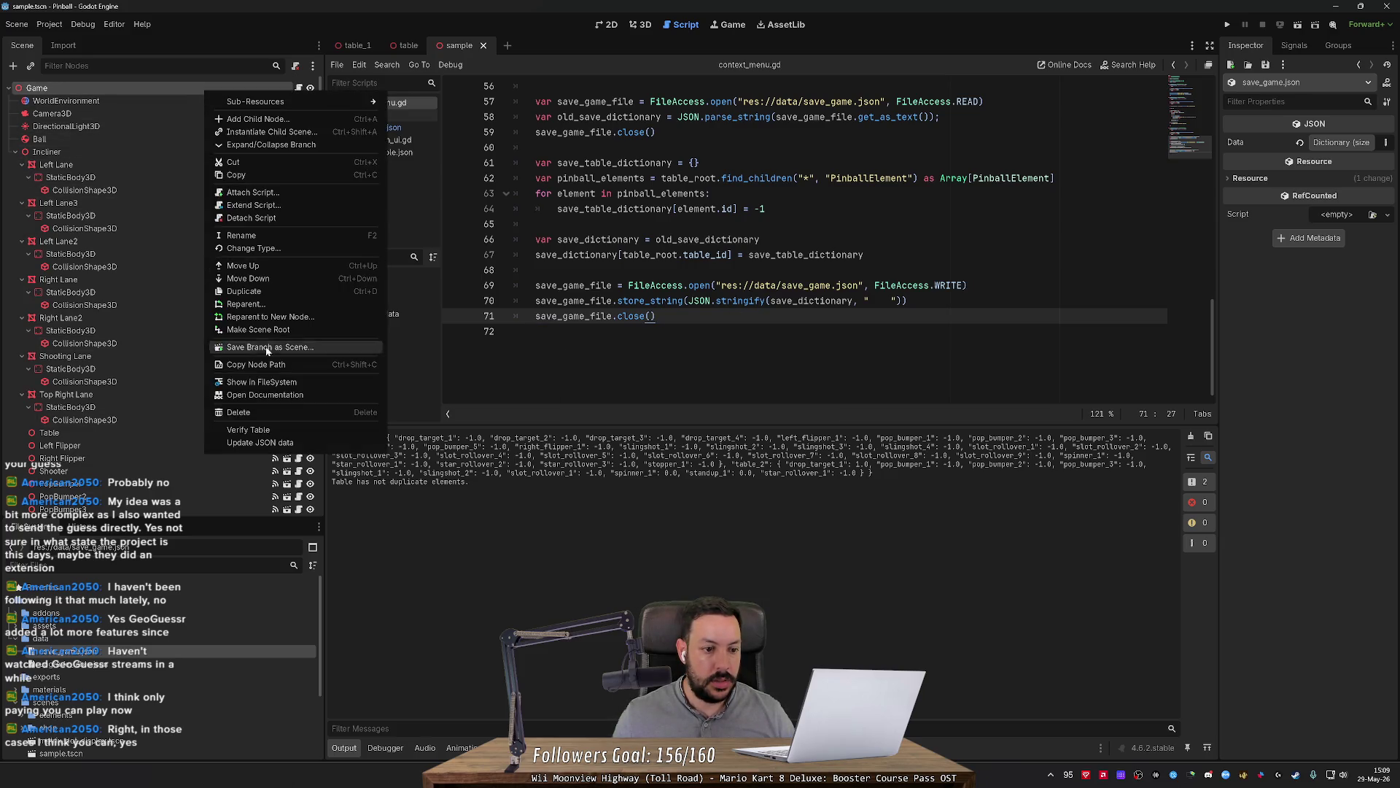
{"action": "left_click", "coordinate": [274, 443]}
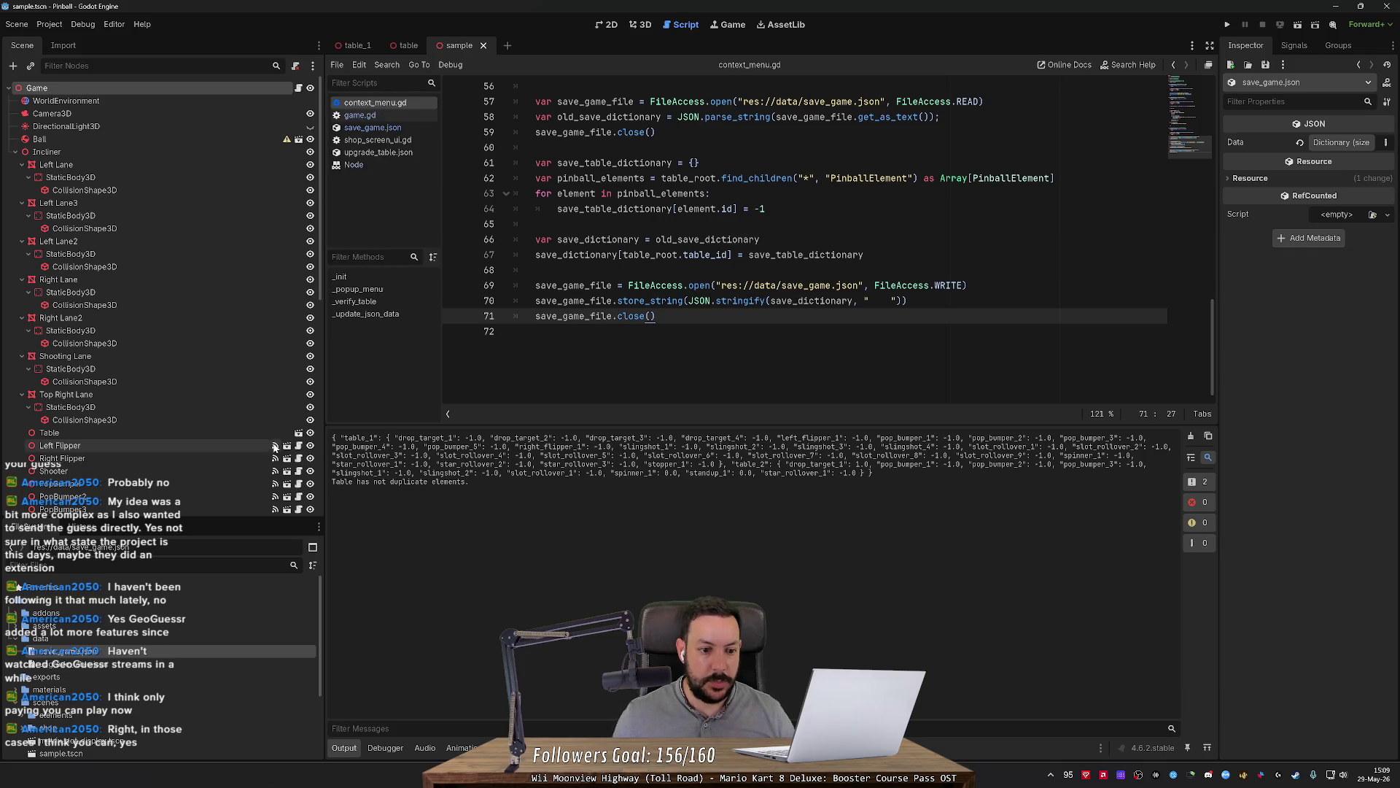
{"action": "left_click", "coordinate": [389, 129]}
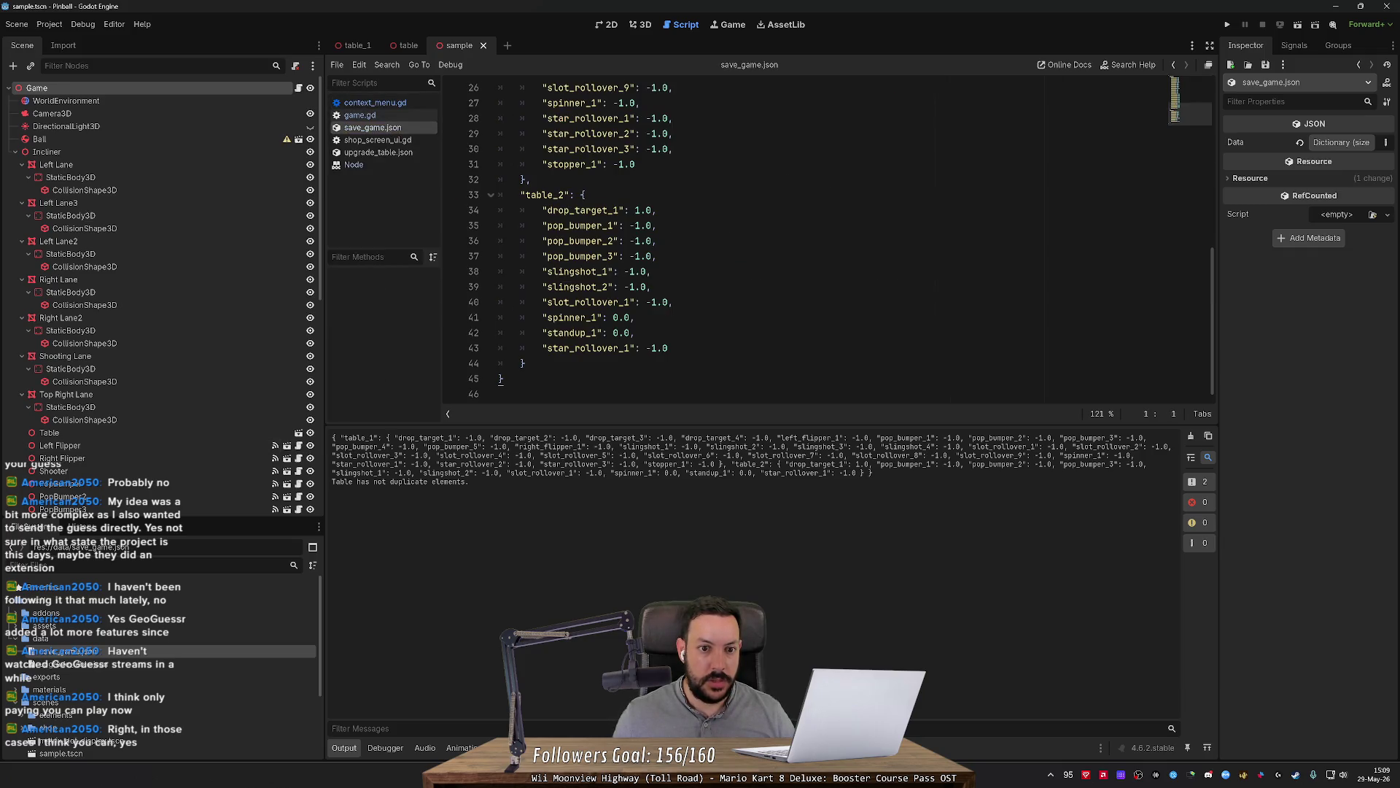
- Reopen save_game.json and look through its file and script option menus
{"action": "scroll", "coordinate": [730, 241], "scroll_direction": "up", "scroll_amount": 8}
{"action": "left_click", "coordinate": [378, 139]}
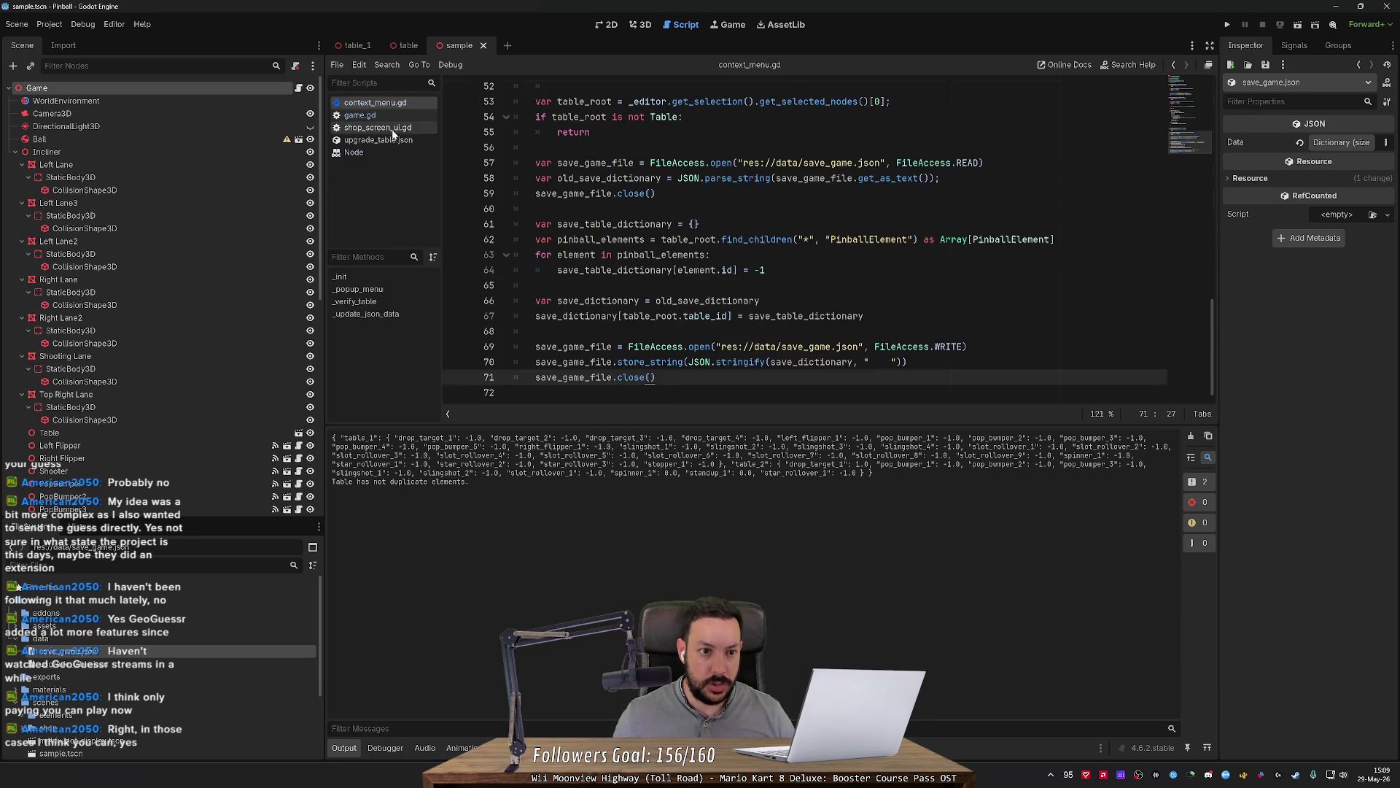
{"action": "double_click", "coordinate": [144, 649]}
{"action": "scroll", "coordinate": [729, 241], "scroll_direction": "down", "scroll_amount": 8}
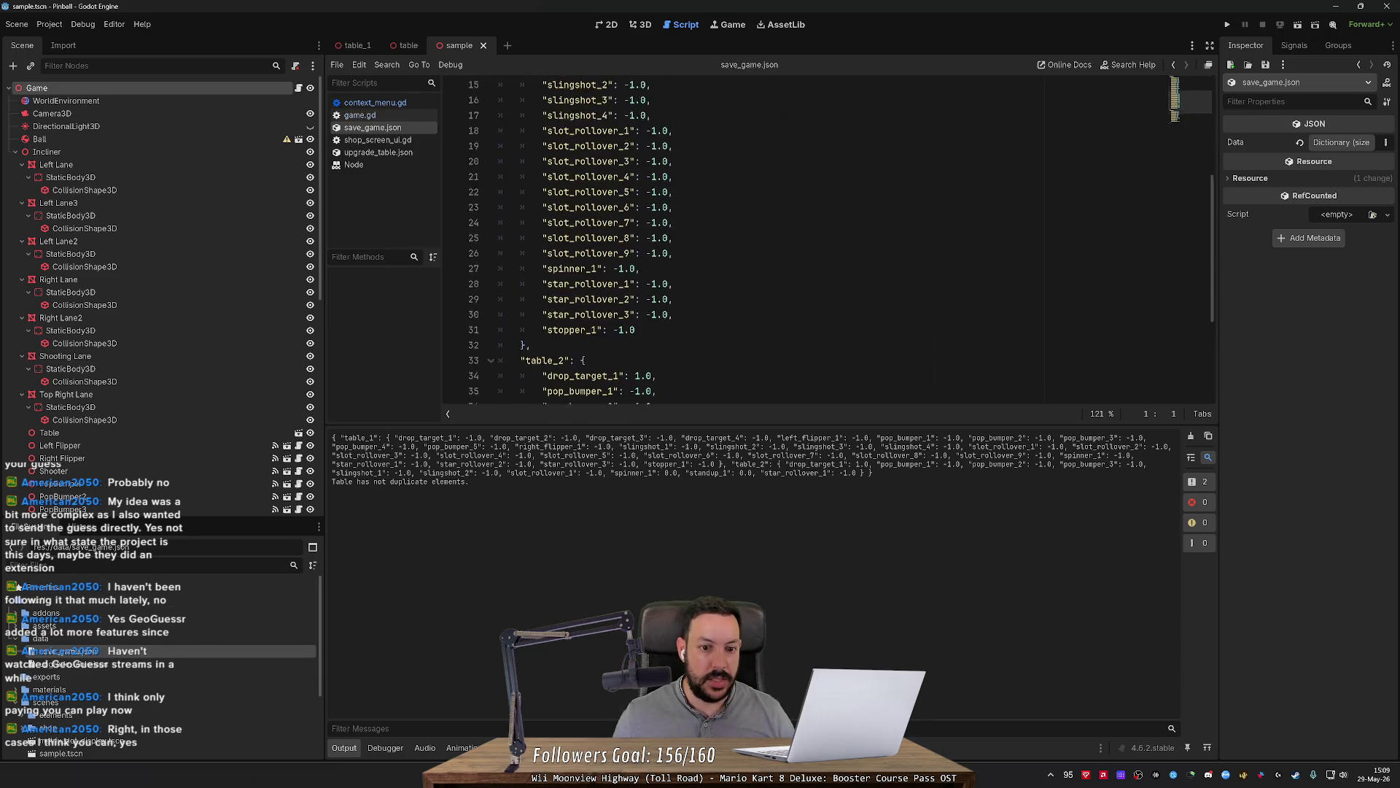
{"action": "right_click", "coordinate": [178, 652]}
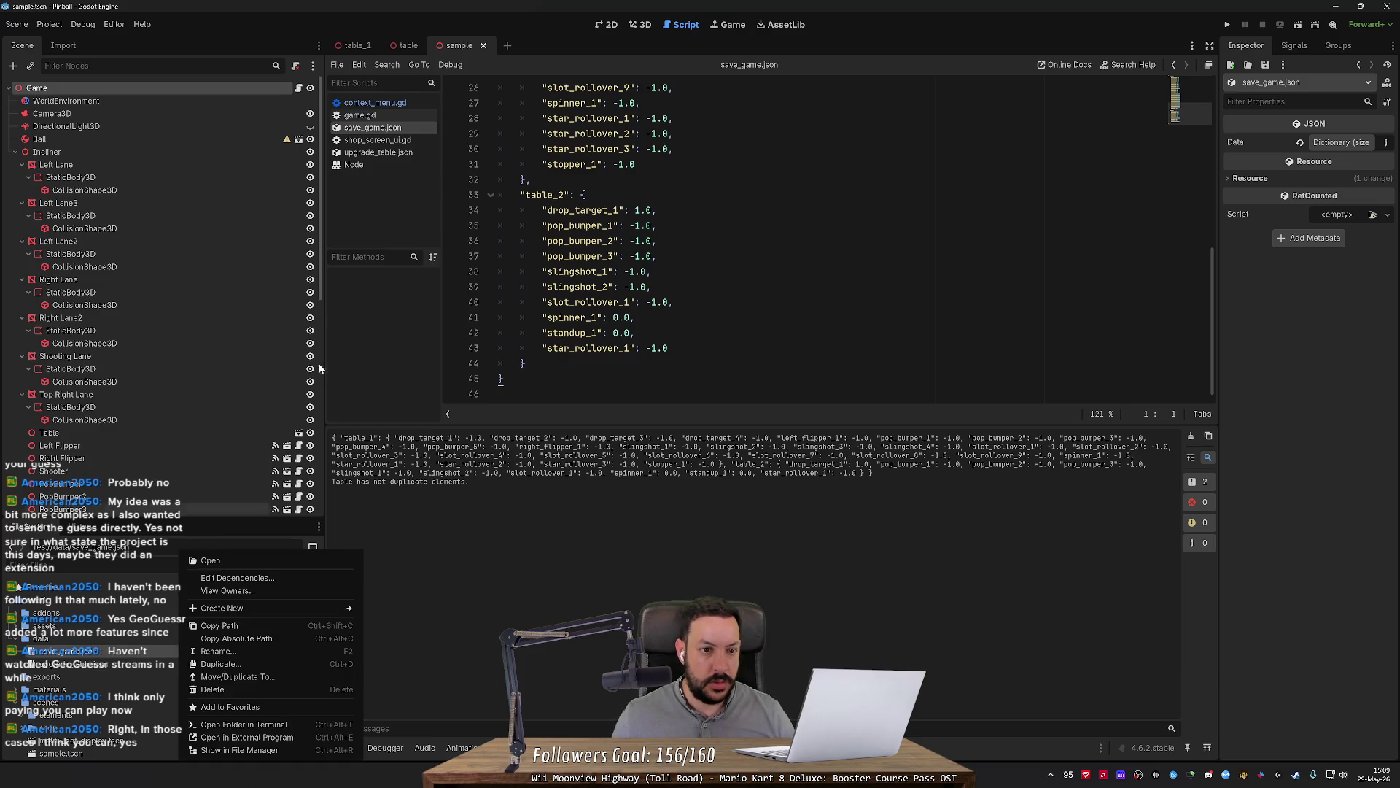
{"action": "right_click", "coordinate": [391, 132]}
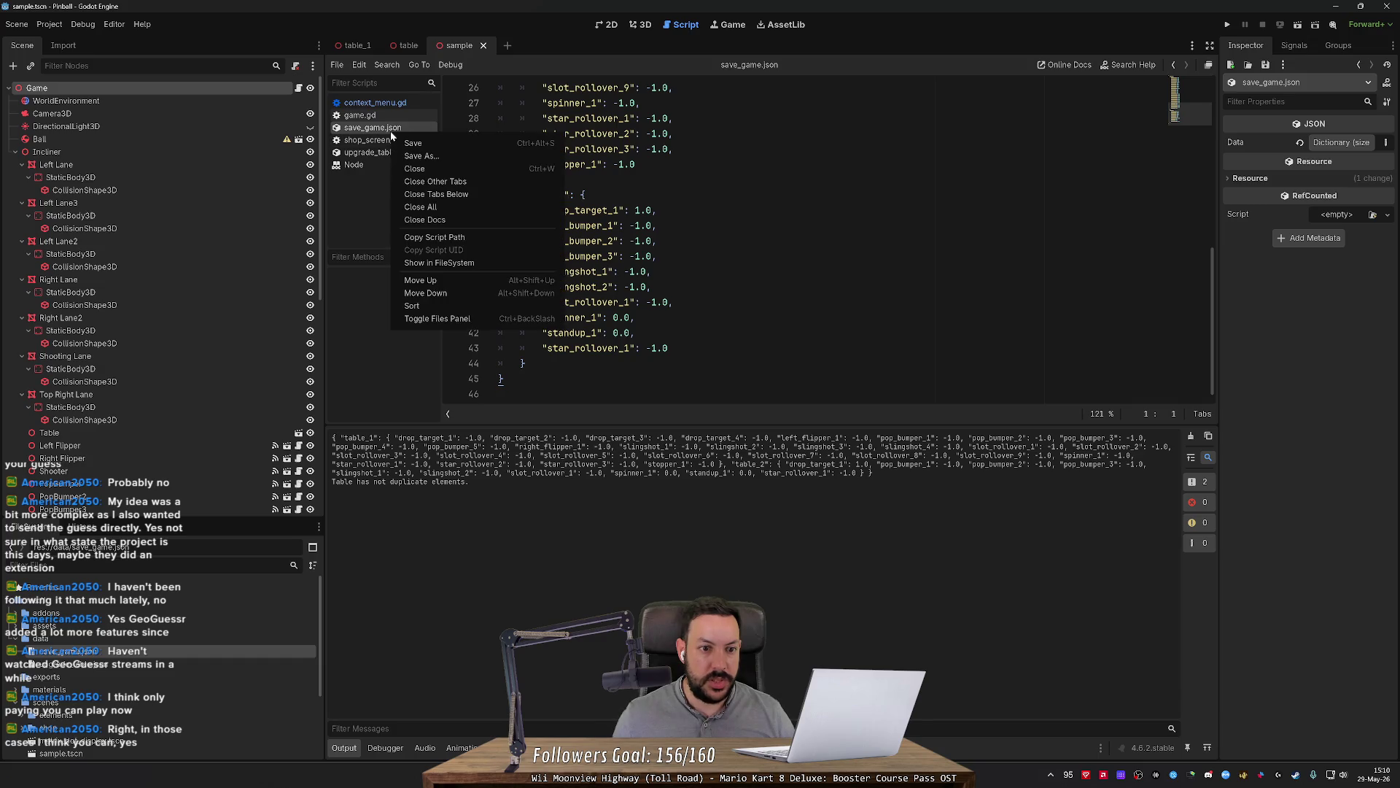
{"action": "left_click", "coordinate": [337, 64]}
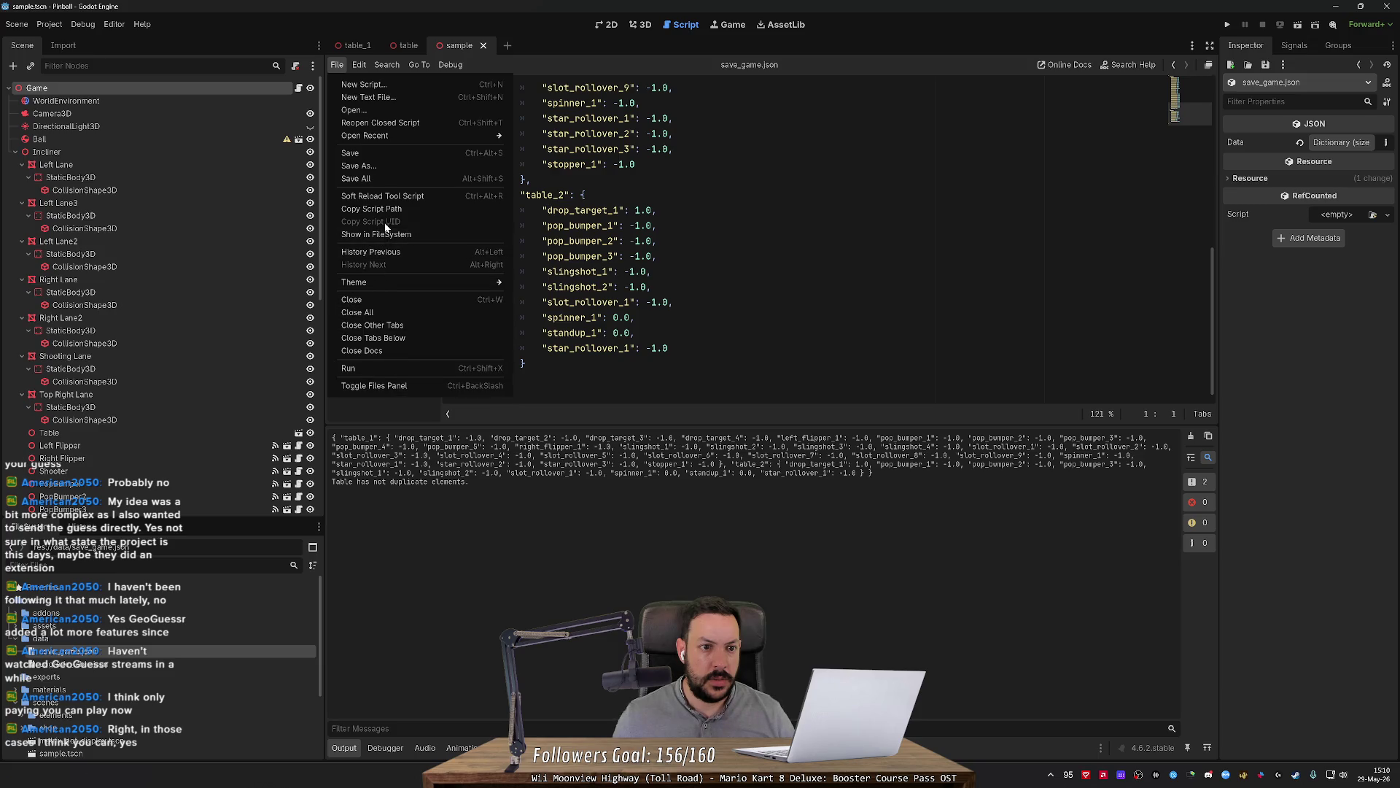
{"action": "mouse_move", "coordinate": [363, 66]}
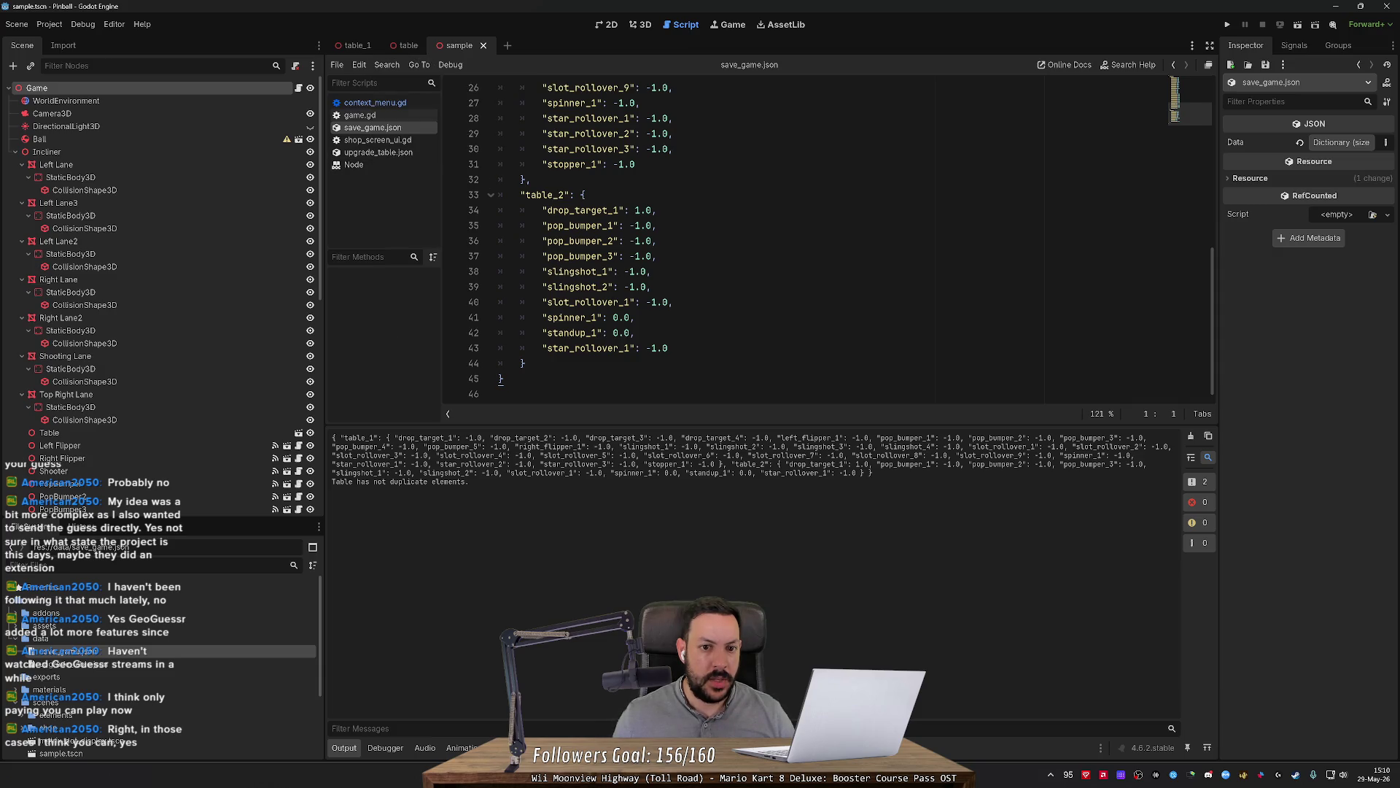
- Drag the splitter down so the script editor grows and the Output log shrinks
{"action": "scroll", "coordinate": [729, 240], "scroll_direction": "up", "scroll_amount": 6}
{"action": "scroll", "coordinate": [729, 240], "scroll_direction": "up", "scroll_amount": 3}
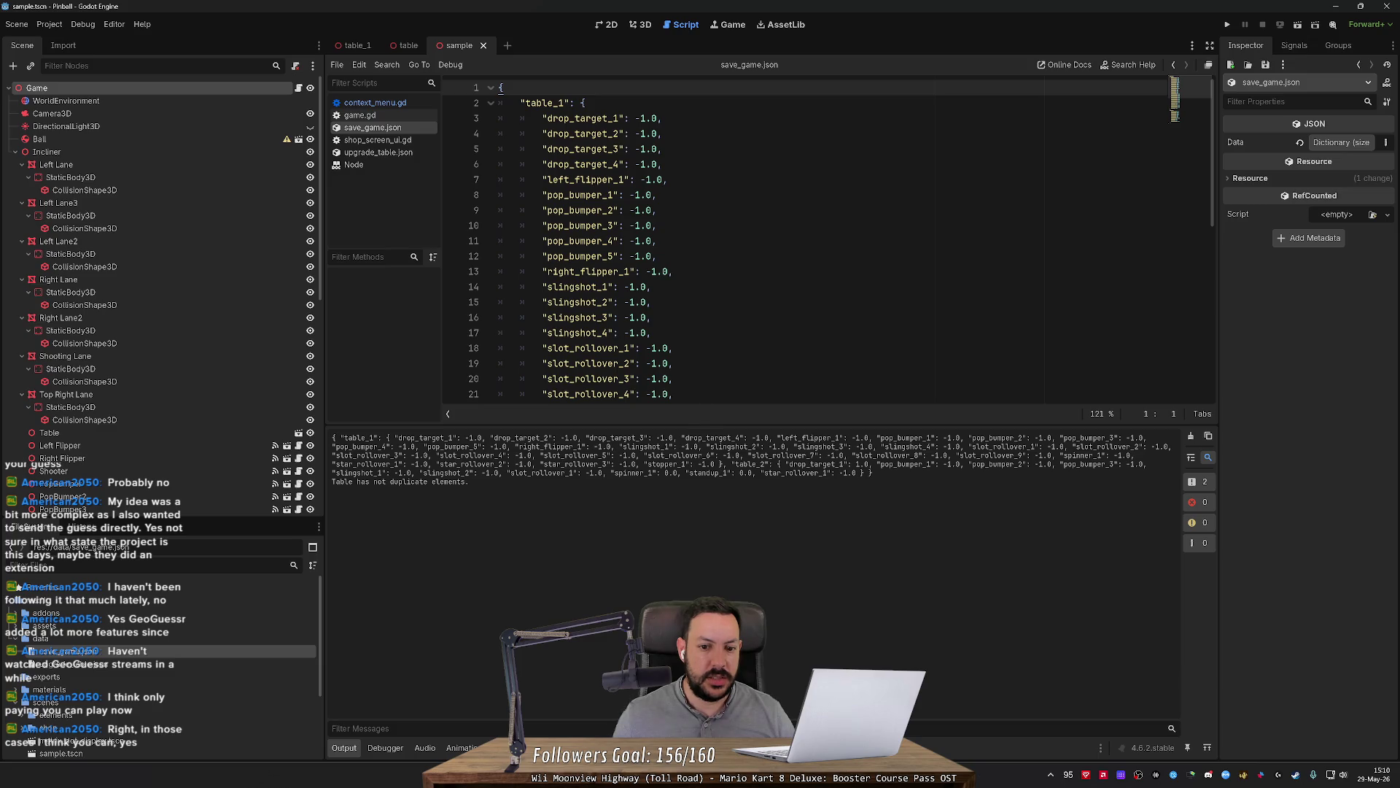
{"action": "left_click_drag", "start_coordinate": [706, 426], "coordinate": [699, 560]}
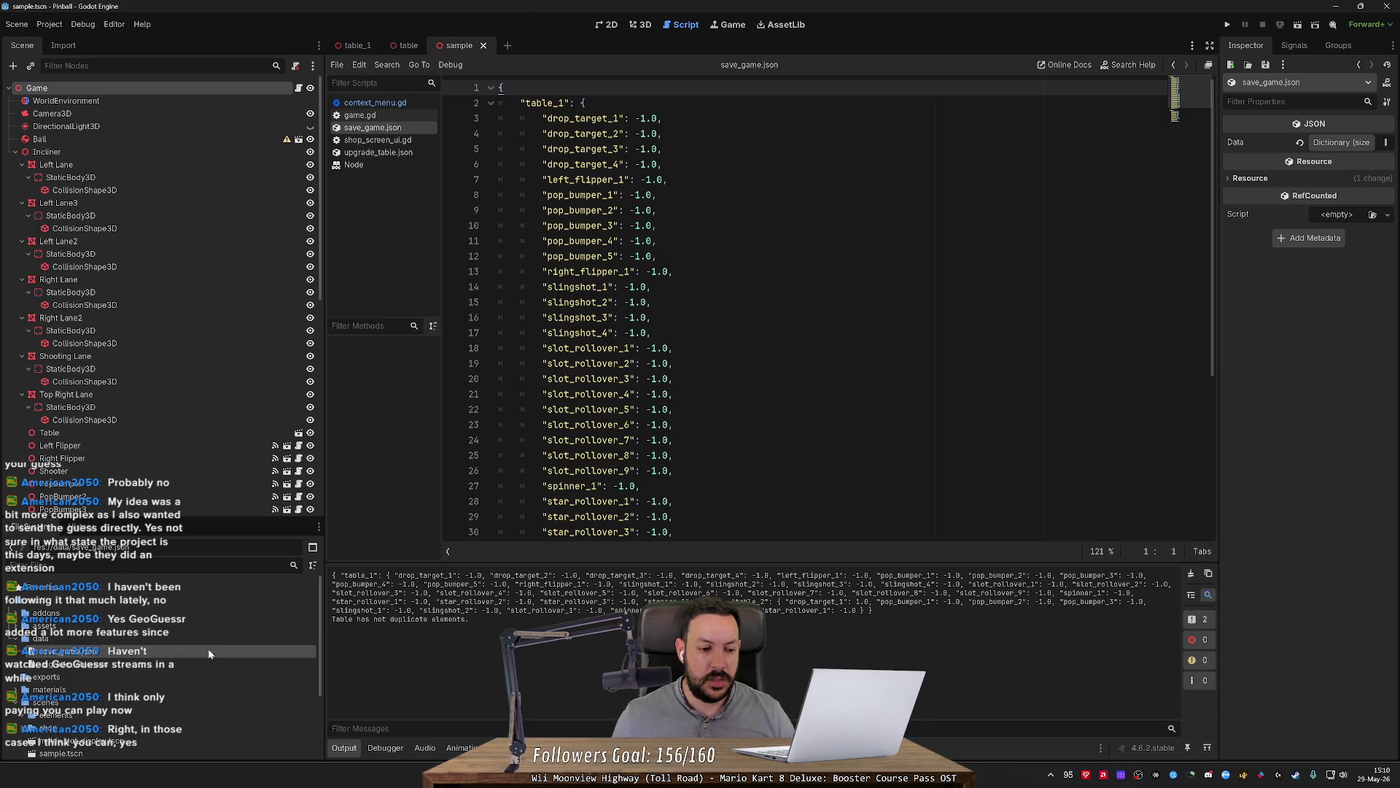
- Run Update JSON data from the Game node's context menu and scroll the editor text
{"action": "right_click", "coordinate": [112, 91]}
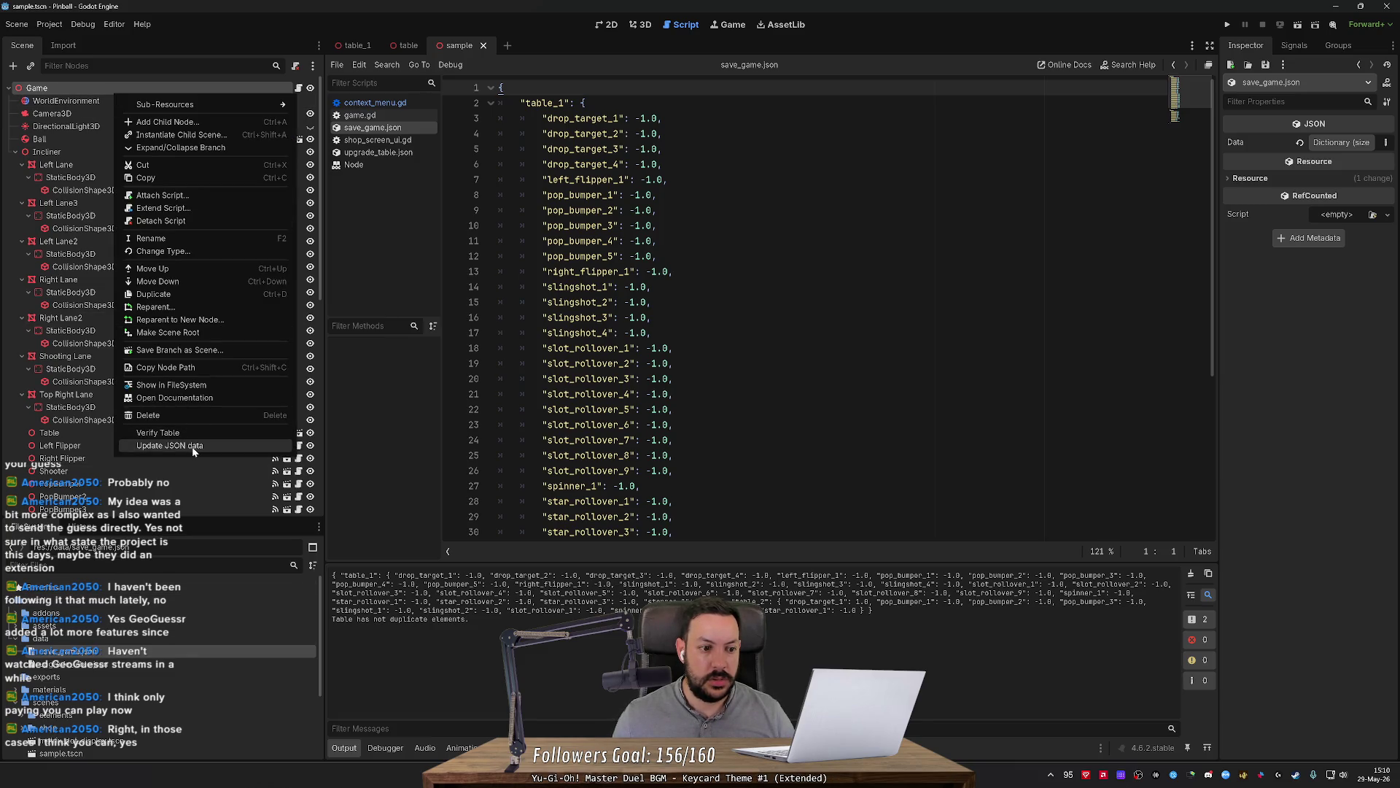
{"action": "left_click", "coordinate": [191, 447]}
{"action": "scroll", "coordinate": [730, 306], "scroll_direction": "down", "scroll_amount": 4}
{"action": "scroll", "coordinate": [586, 364], "scroll_direction": "down", "scroll_amount": 1}
{"action": "left_click", "coordinate": [586, 363]}
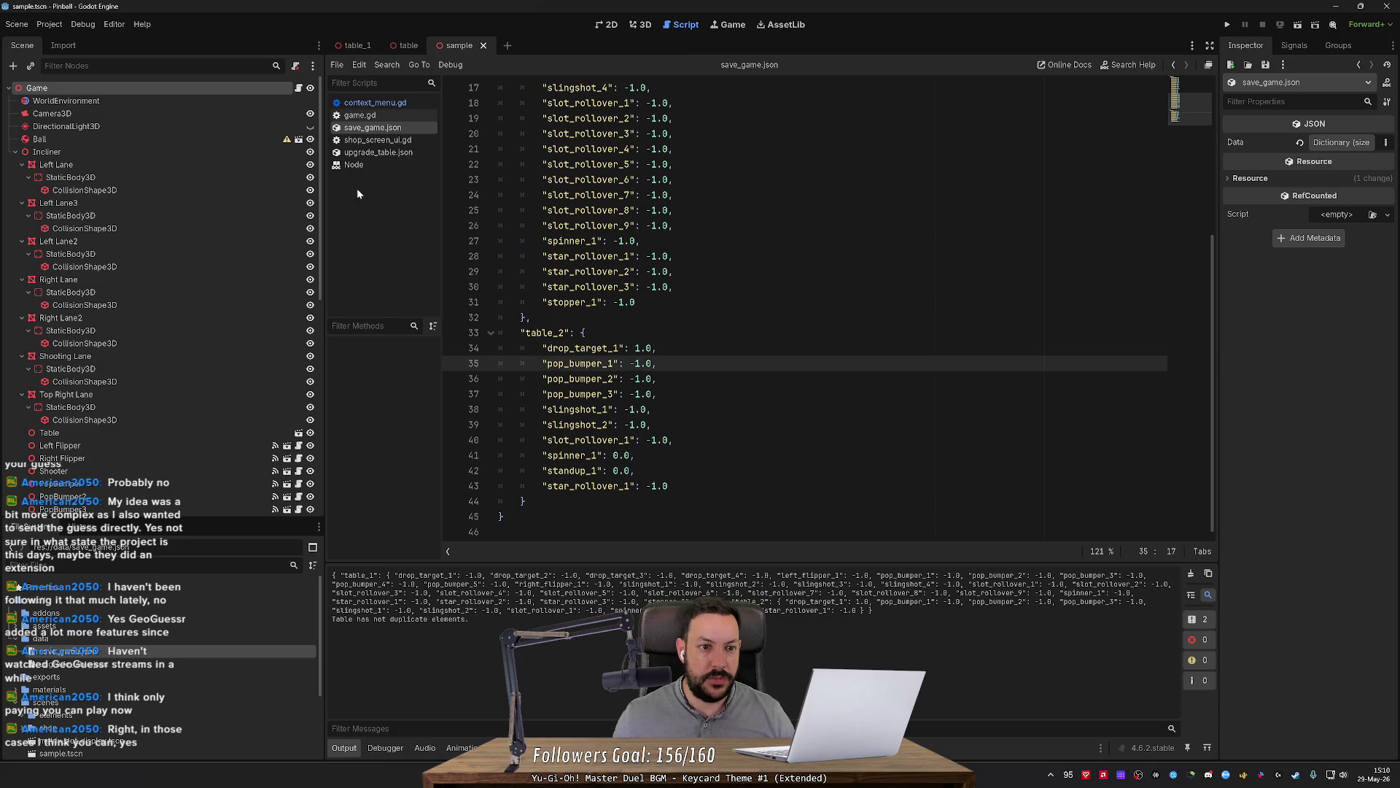
{"action": "left_click", "coordinate": [361, 139]}
- Reopen save_game.json, rerun the element-ID update, and scroll to the new table_sample entries
{"action": "double_click", "coordinate": [132, 651]}
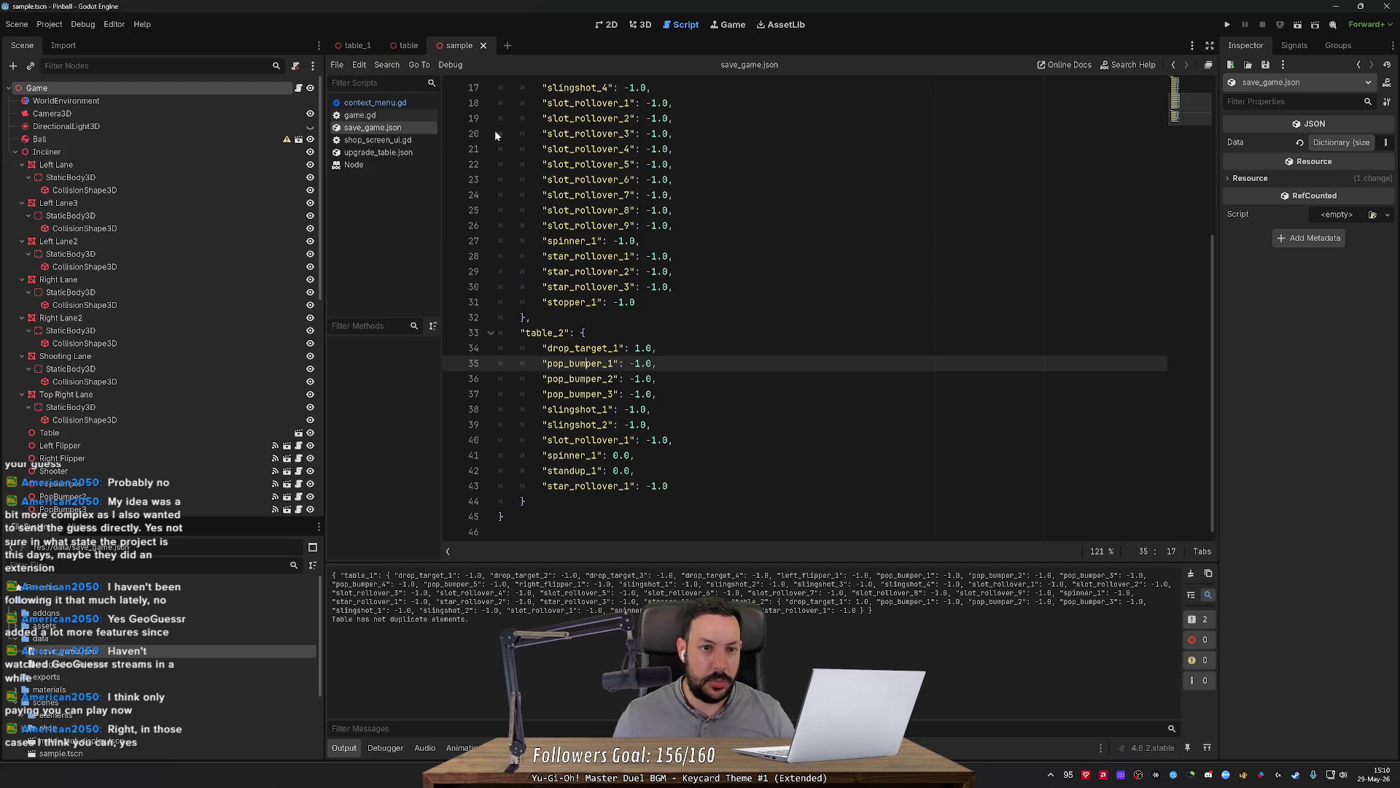
{"action": "left_click", "coordinate": [50, 24]}
{"action": "left_click", "coordinate": [96, 162]}
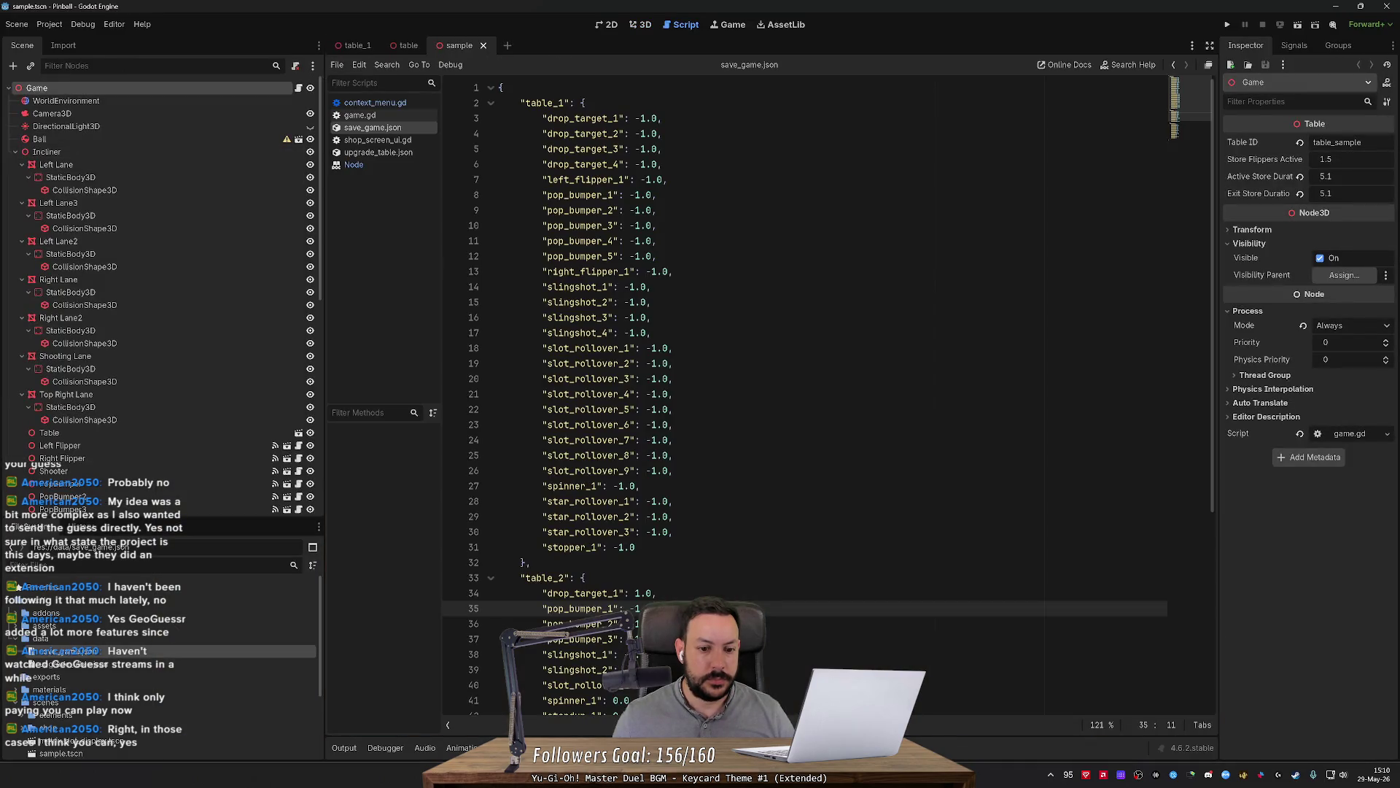
{"action": "scroll", "coordinate": [802, 394], "scroll_direction": "down", "scroll_amount": 6}
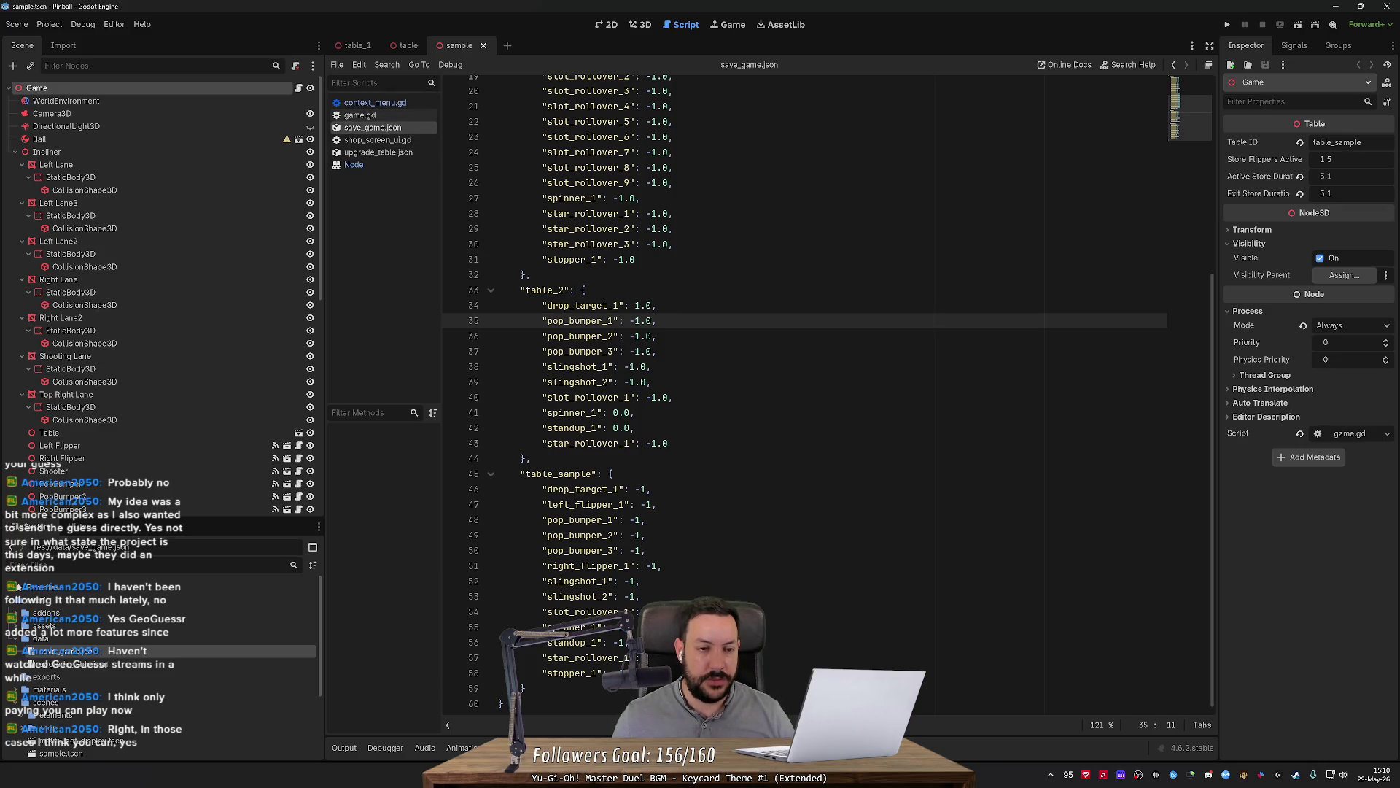
{"action": "left_click", "coordinate": [452, 65]}
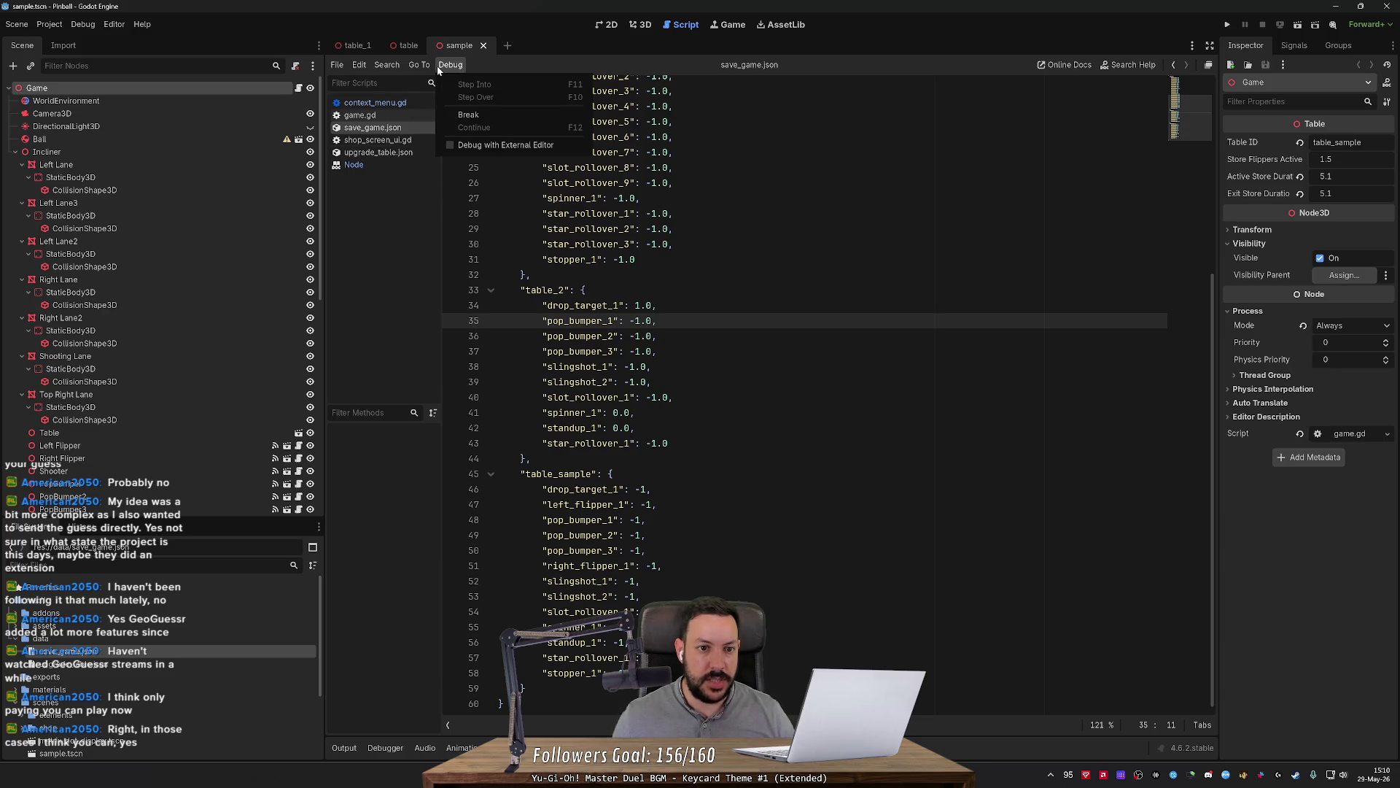
- Check the File menu and Theme submenu for a reload command, then open context_menu.gd
{"action": "mouse_move", "coordinate": [392, 66]}
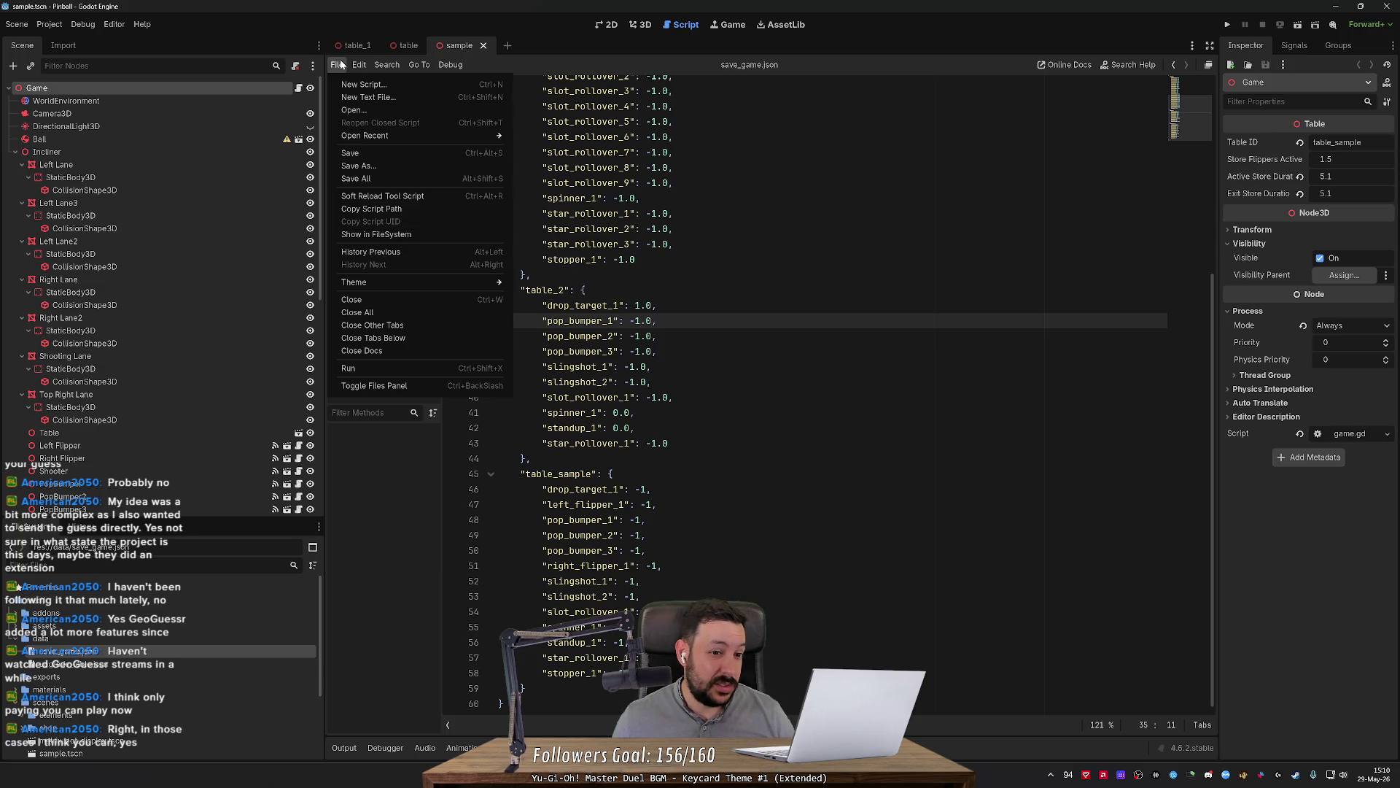
{"action": "mouse_move", "coordinate": [416, 287]}
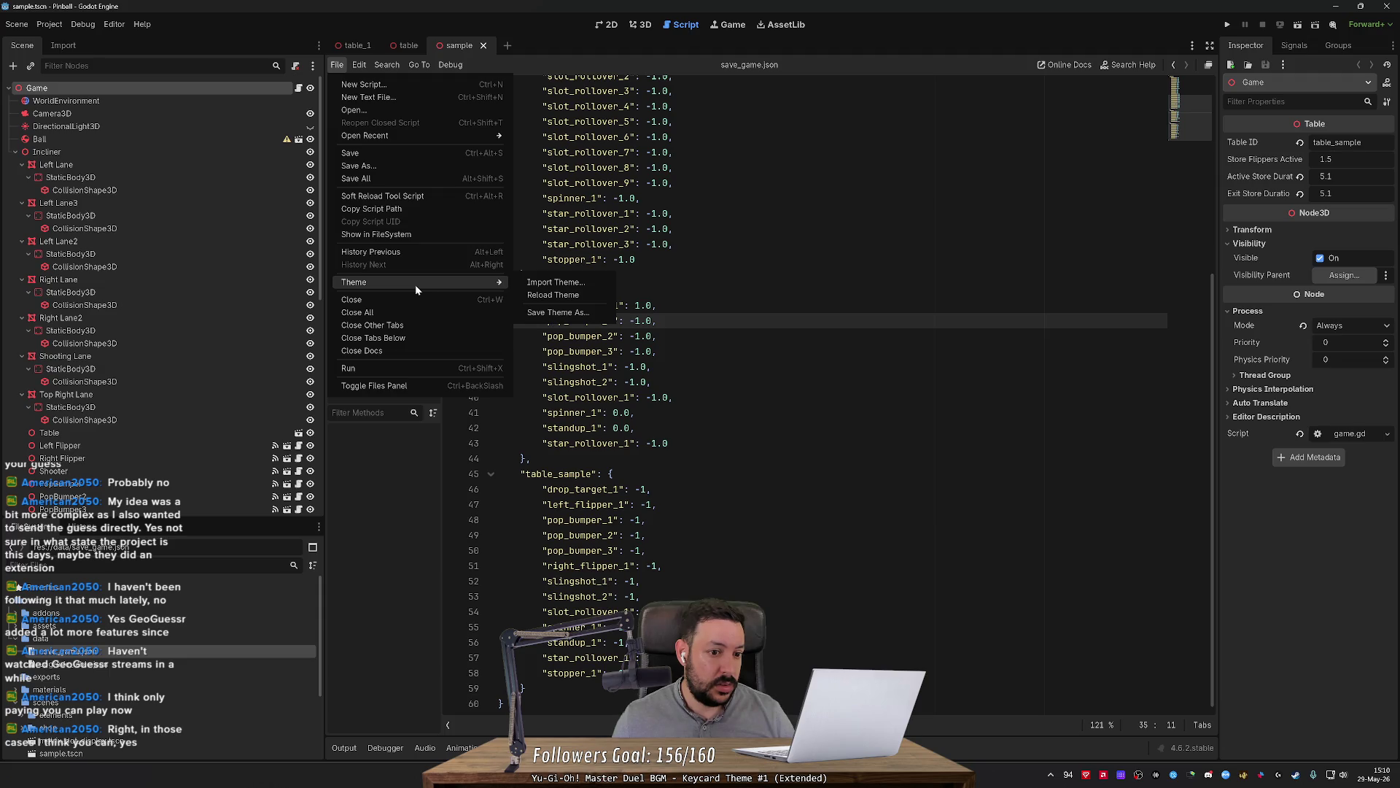
{"action": "left_click", "coordinate": [556, 255]}
{"action": "left_click", "coordinate": [337, 66]}
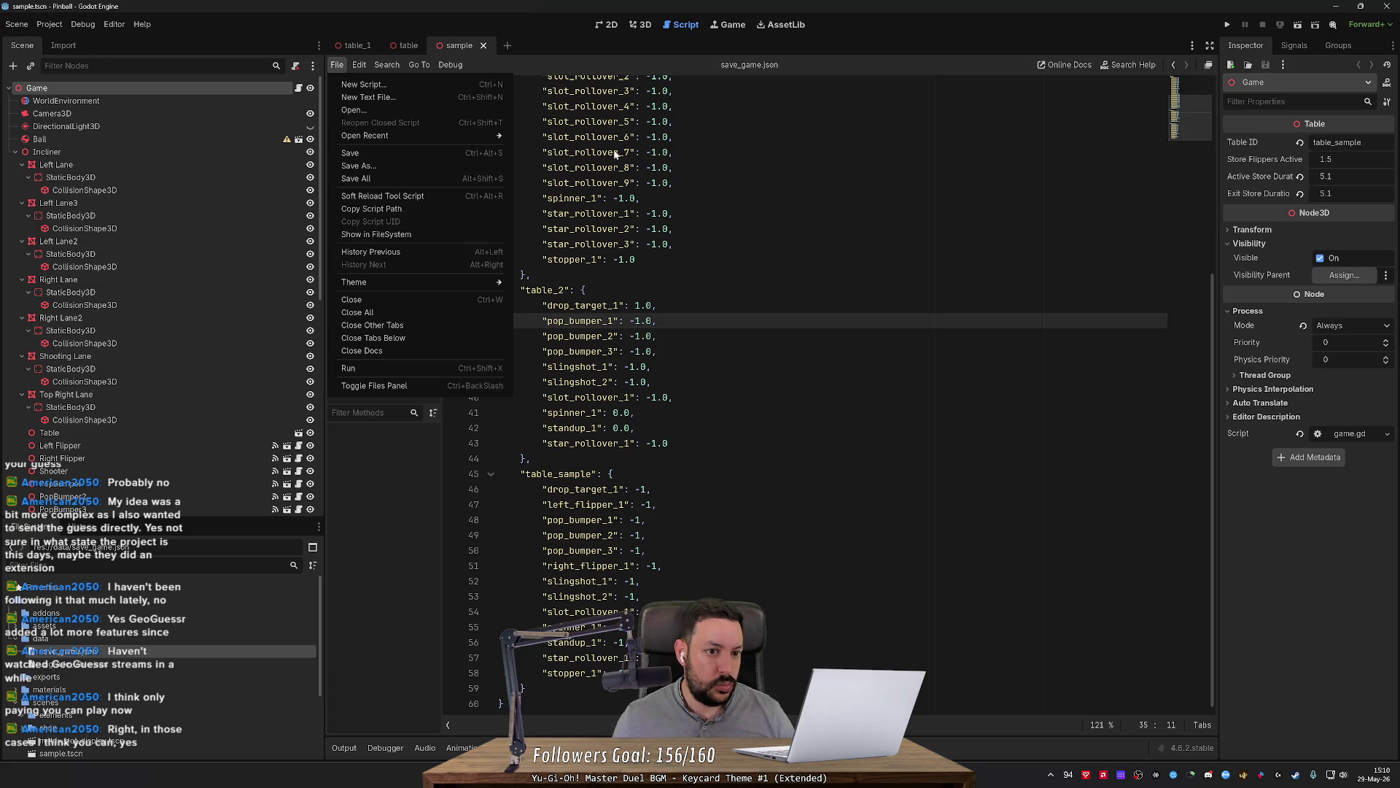
{"action": "key", "text": "Escape"}
{"action": "left_click", "coordinate": [422, 103]}
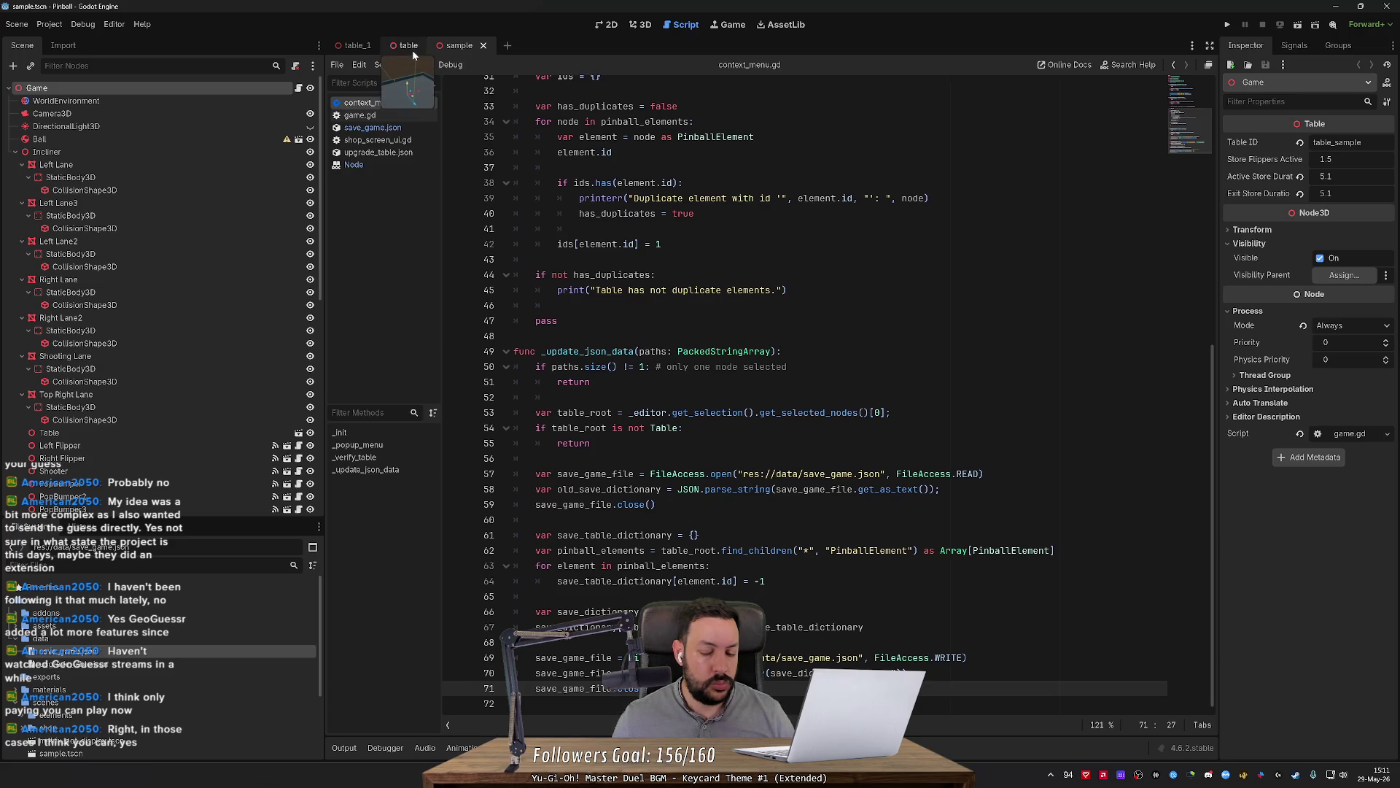
- Search Firefox for 'godot script editor refresh file' and open the Godot Forum result on reloading script source
{"action": "key", "text": "alt+Tab"}
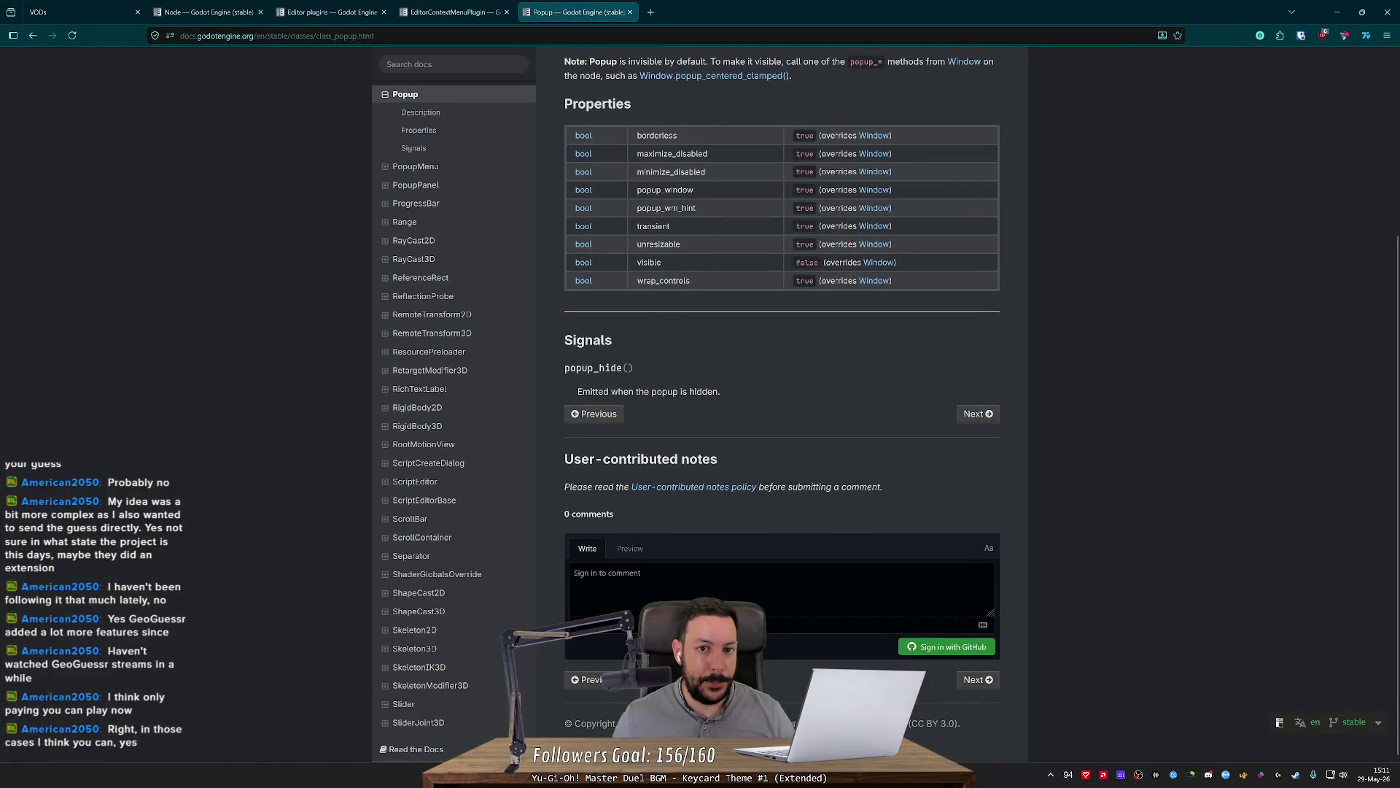
{"action": "left_click", "coordinate": [651, 12]}
{"action": "type", "text": "go"}
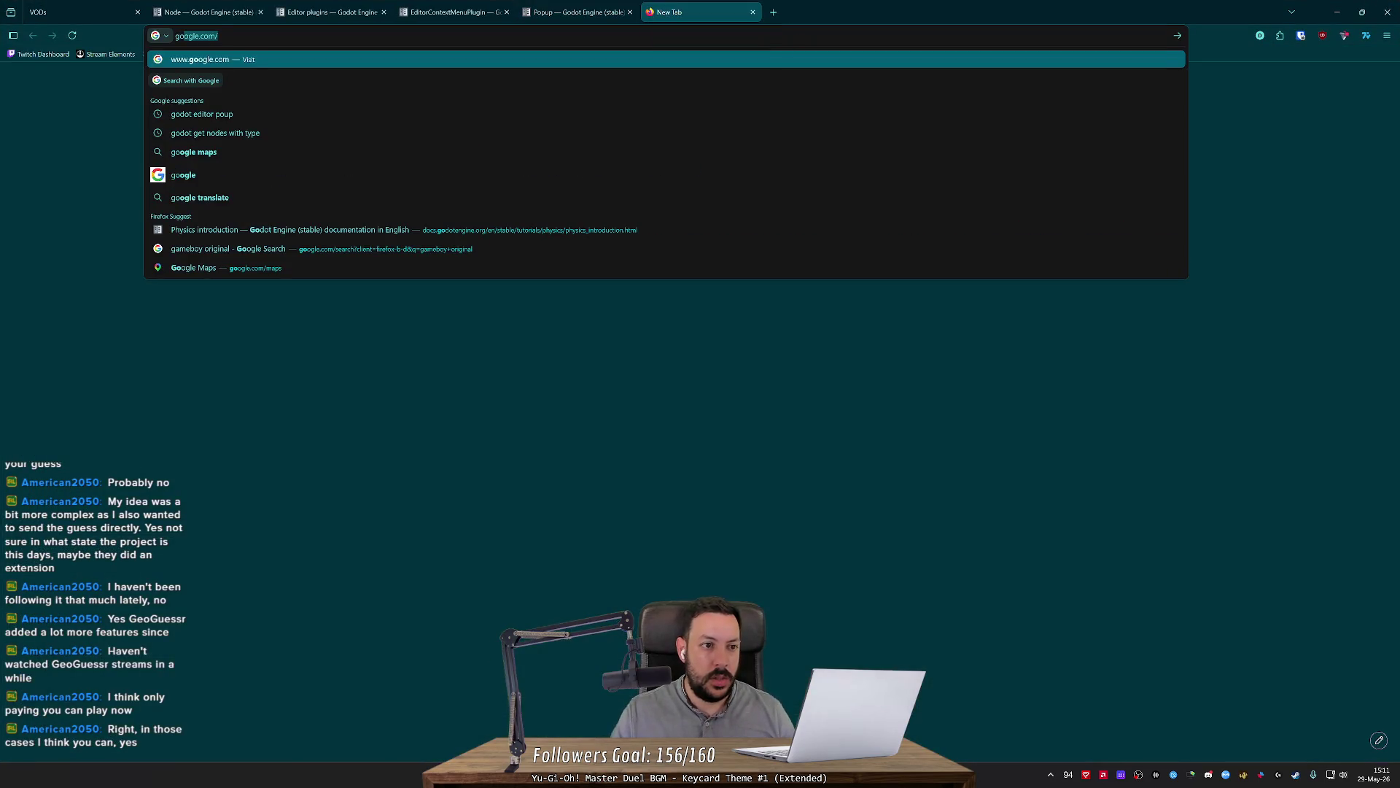
{"action": "type", "text": "dot script ed"}
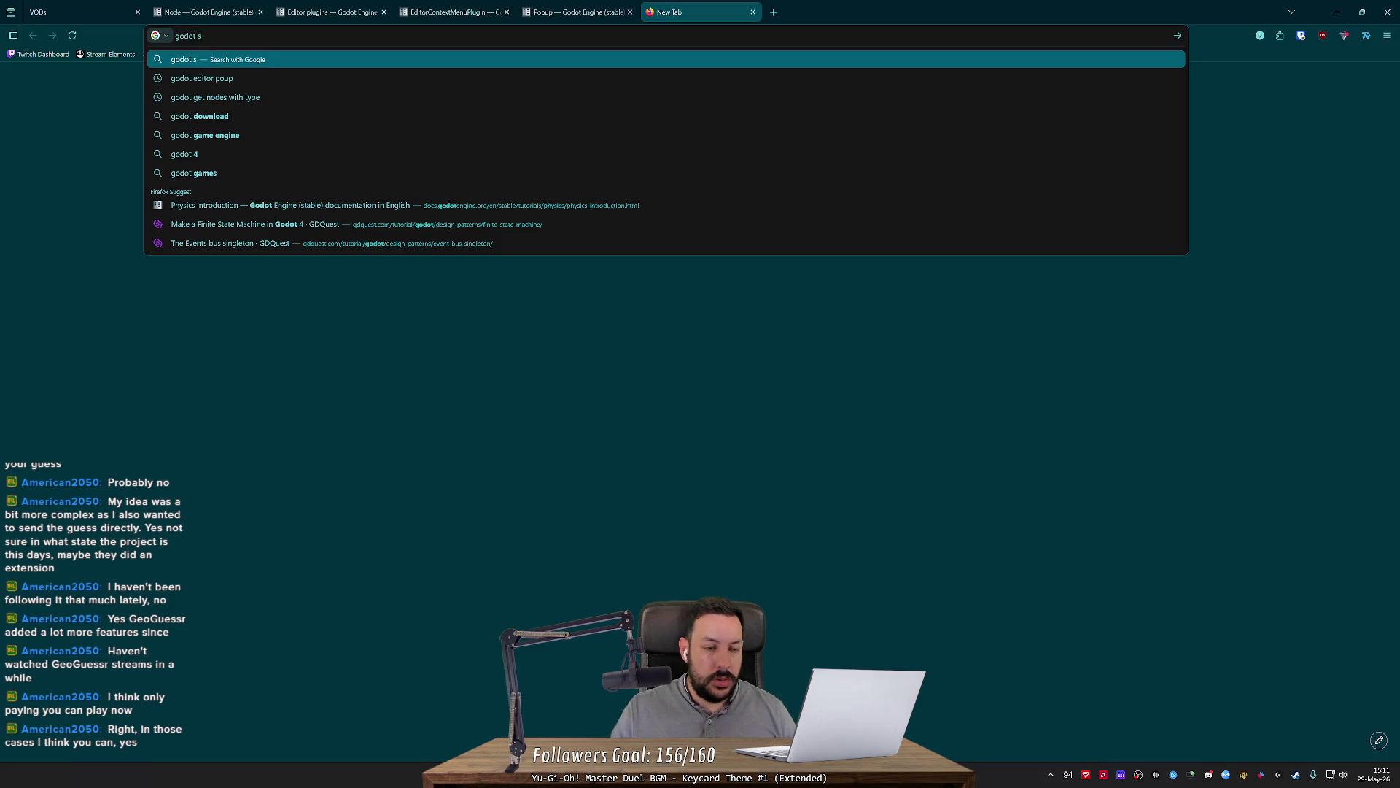
{"action": "type", "text": "itor refresh file"}
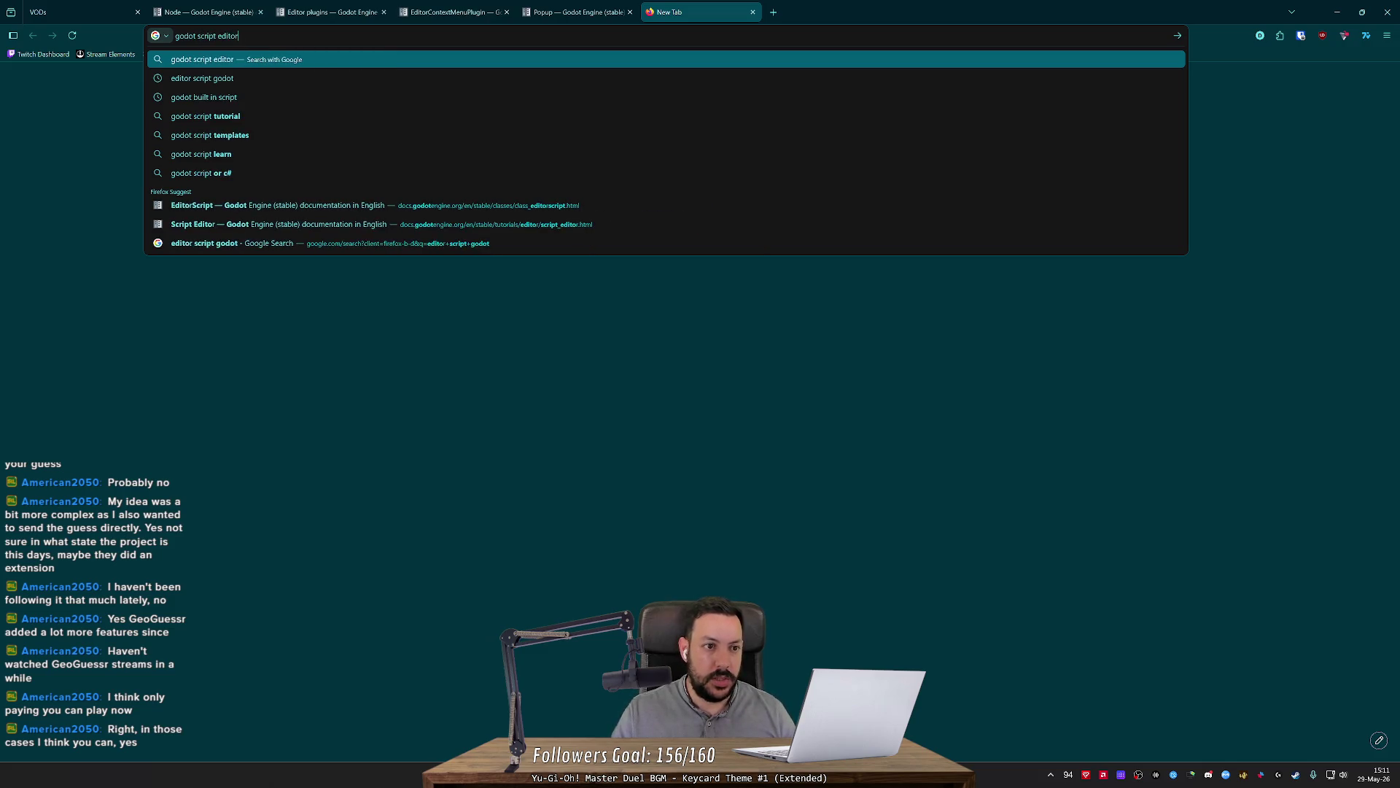
{"action": "key", "text": "Return"}
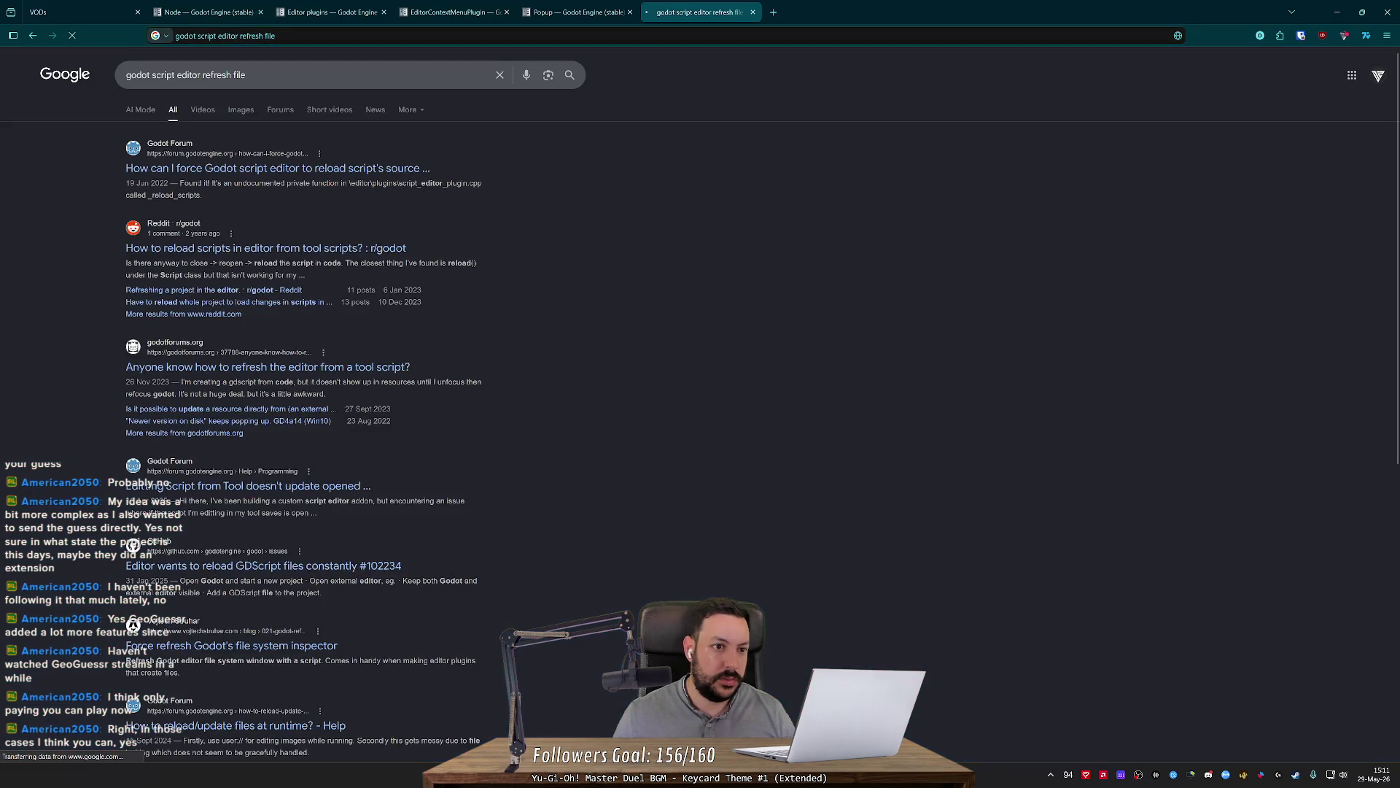
{"action": "left_click", "coordinate": [294, 172]}
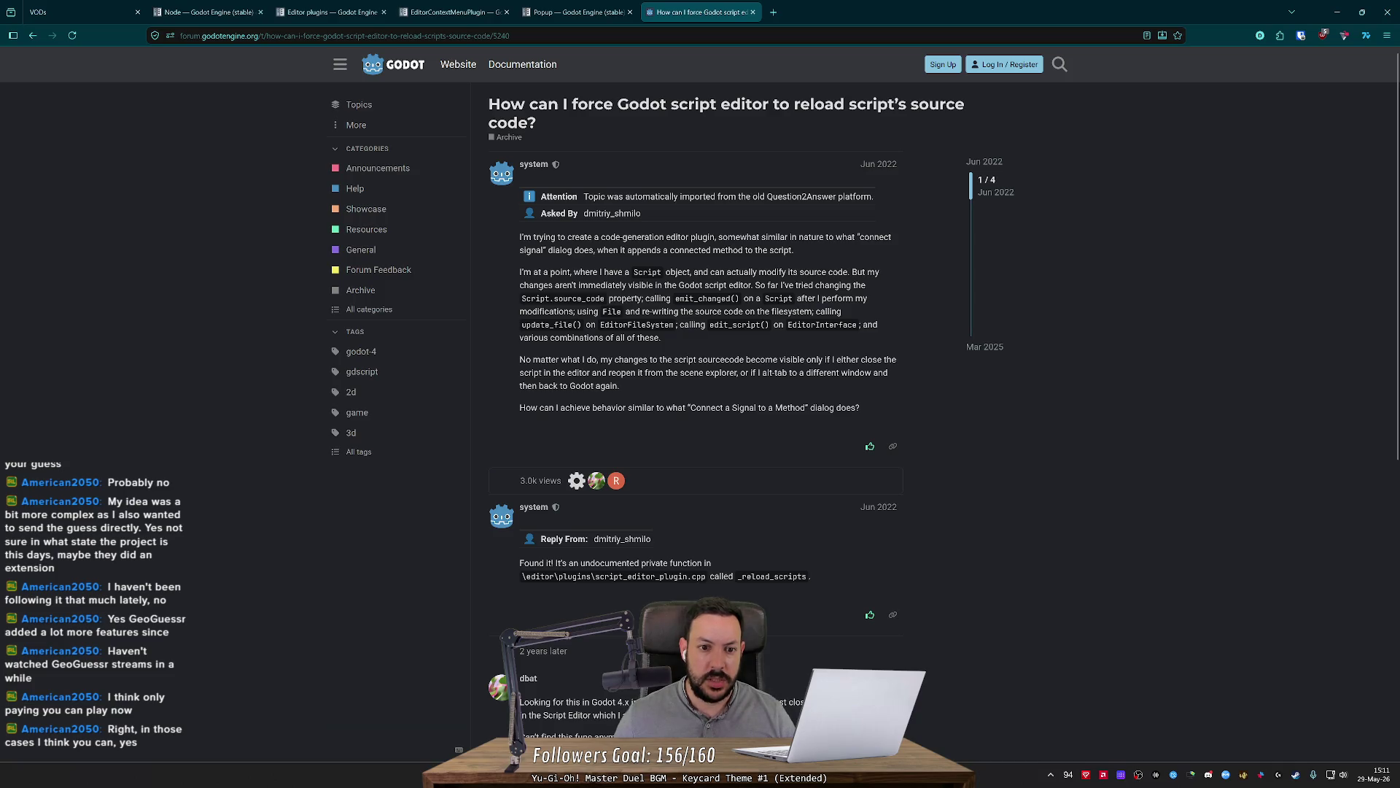
- Highlight the question's passages on modifying script source, emit_changed() and EditorFileSystem
{"action": "left_click_drag", "start_coordinate": [533, 272], "coordinate": [820, 269]}
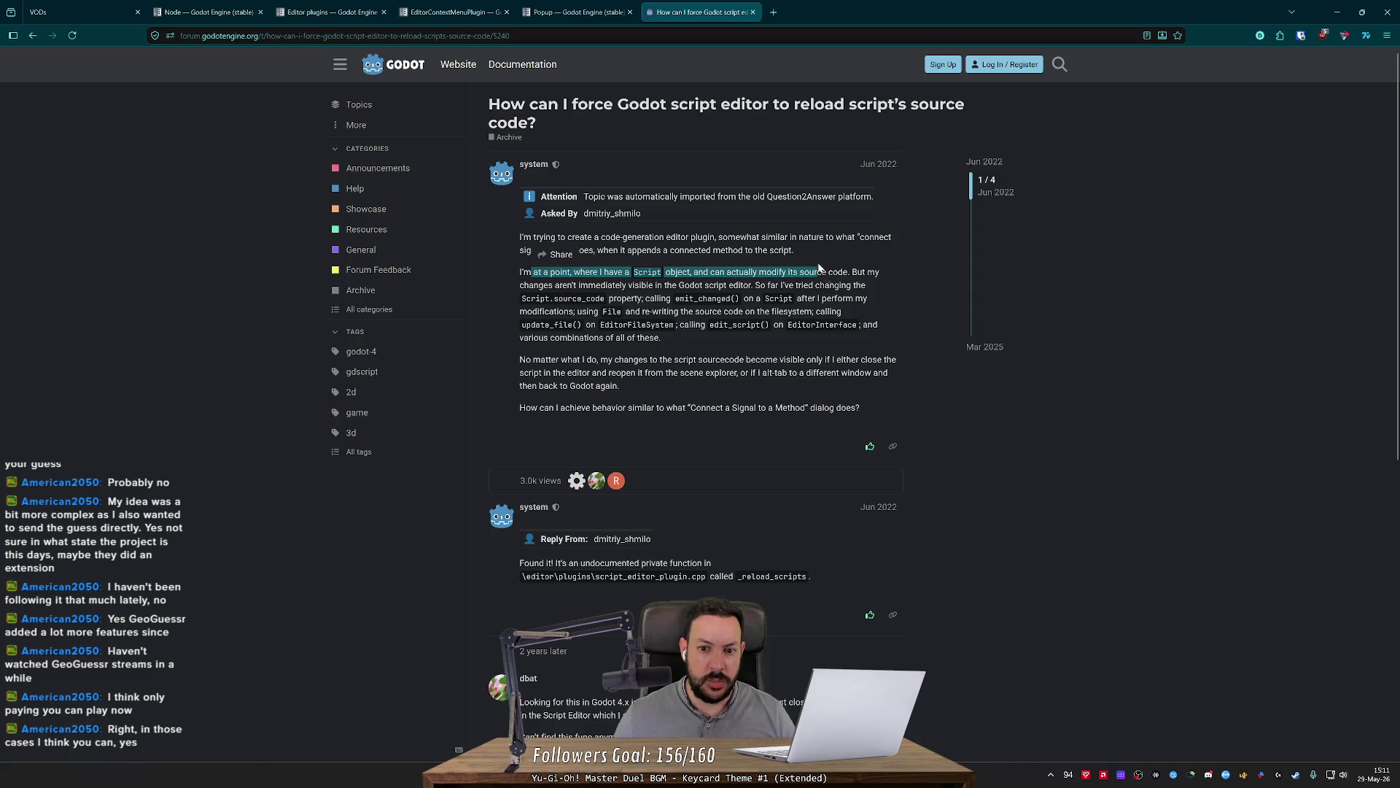
{"action": "left_click", "coordinate": [777, 255]}
{"action": "left_click_drag", "start_coordinate": [544, 285], "coordinate": [677, 285]}
{"action": "left_click", "coordinate": [677, 285]}
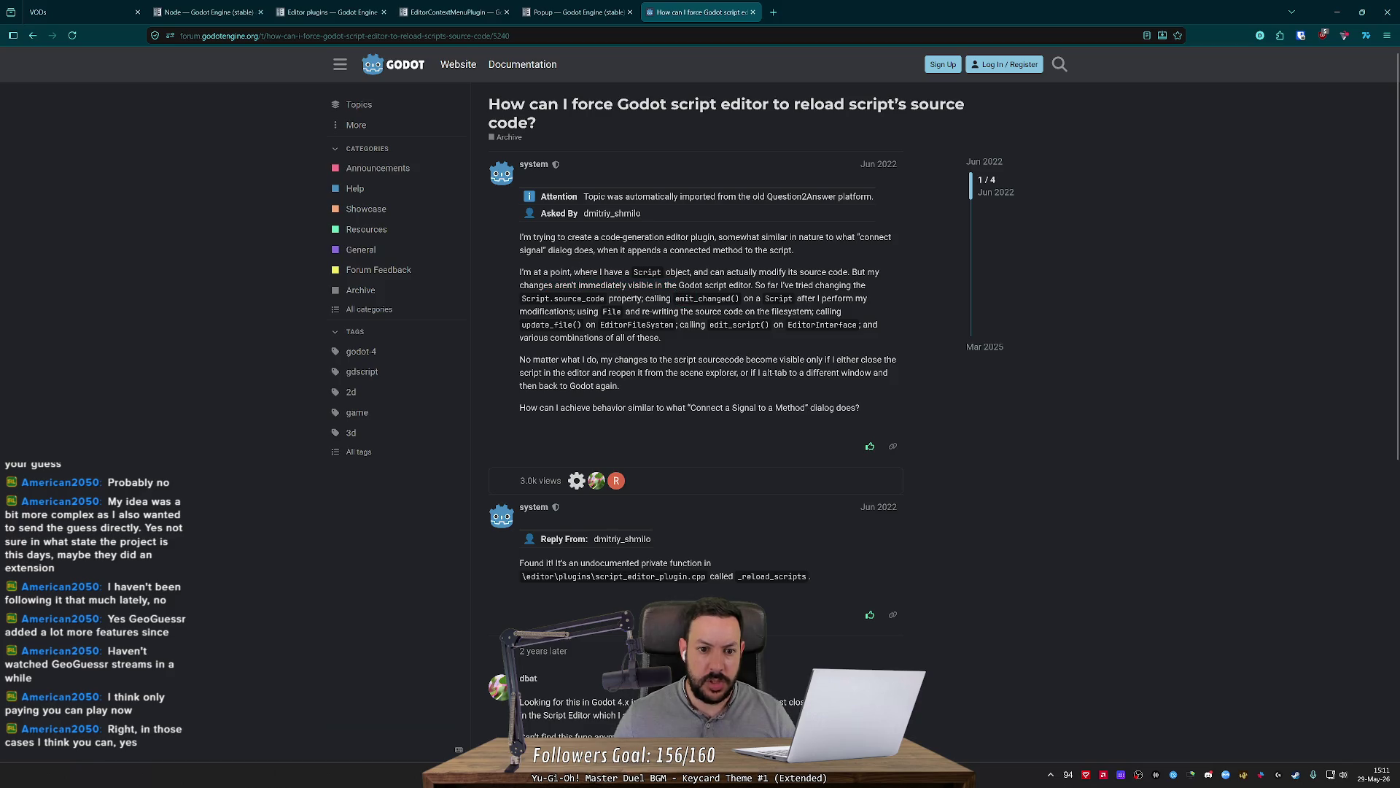
{"action": "left_click_drag", "start_coordinate": [659, 298], "coordinate": [740, 299]}
{"action": "left_click", "coordinate": [739, 298]}
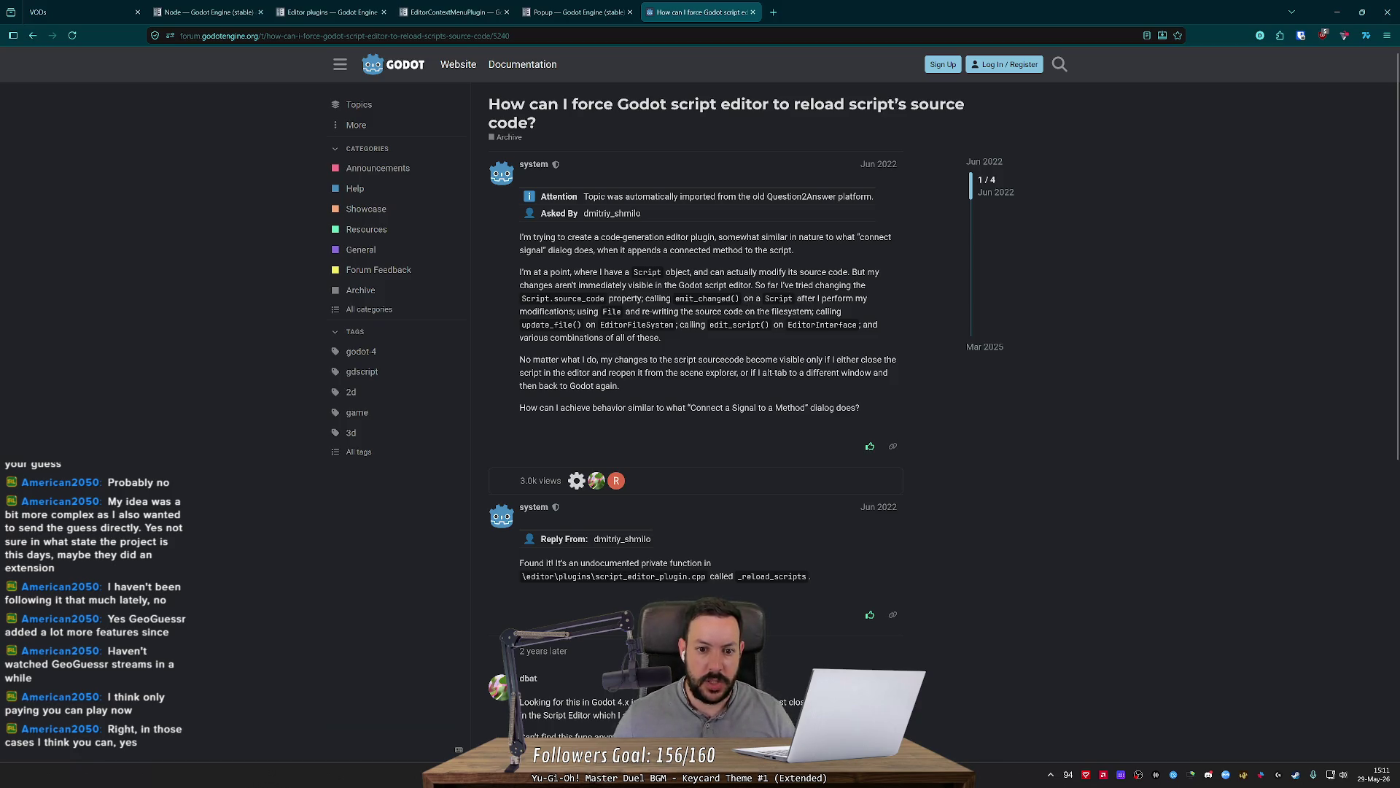
{"action": "left_click_drag", "start_coordinate": [587, 311], "coordinate": [812, 311]}
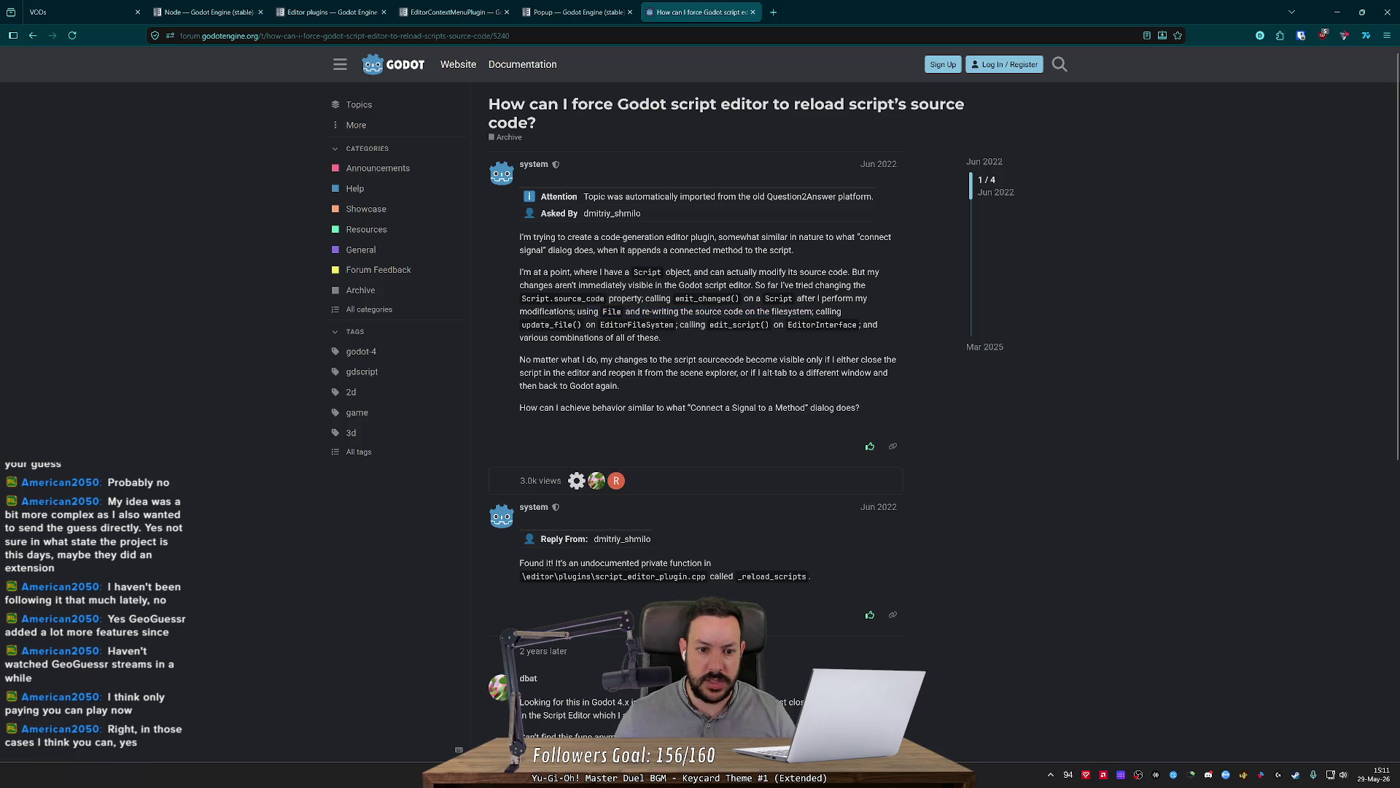
{"action": "scroll", "coordinate": [693, 394], "scroll_direction": "down", "scroll_amount": 3}
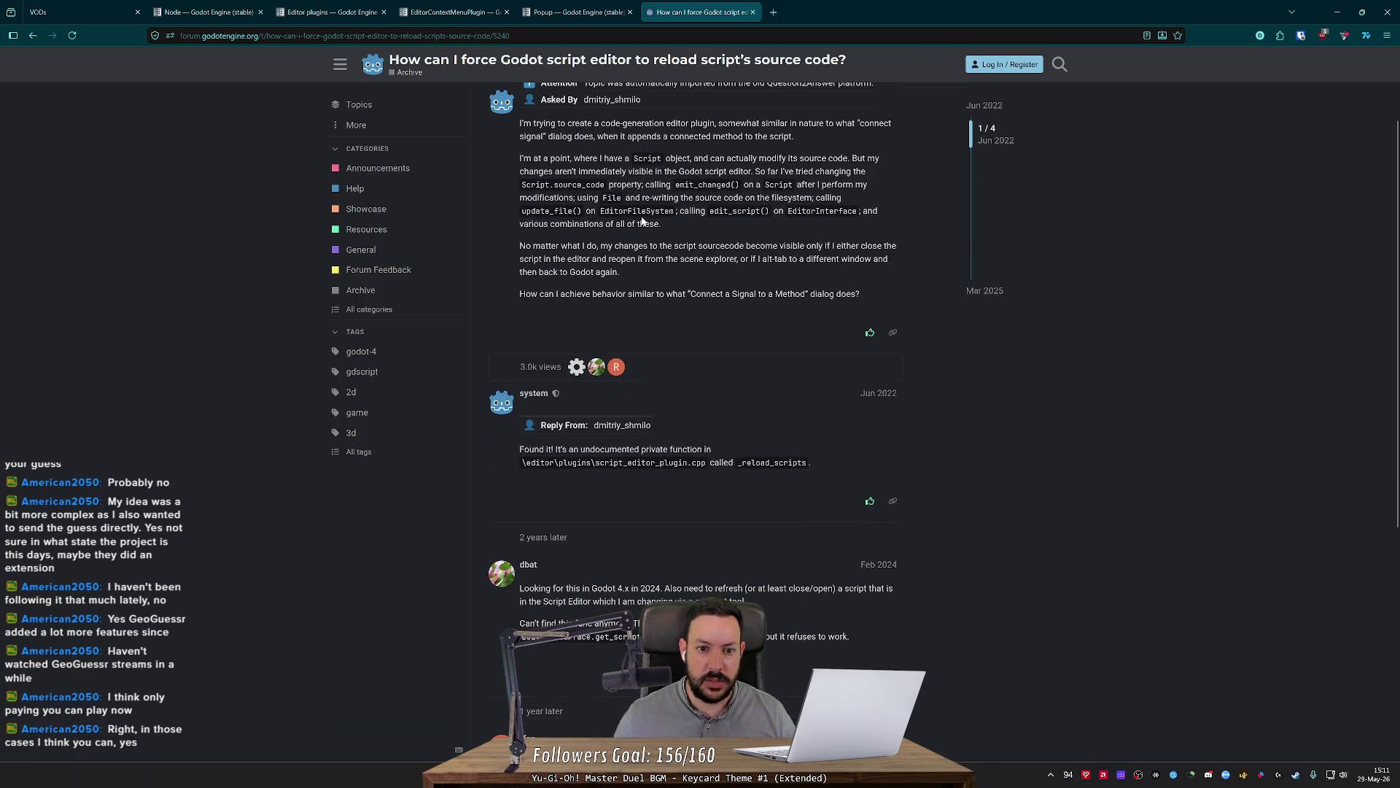
{"action": "double_click", "coordinate": [637, 211]}
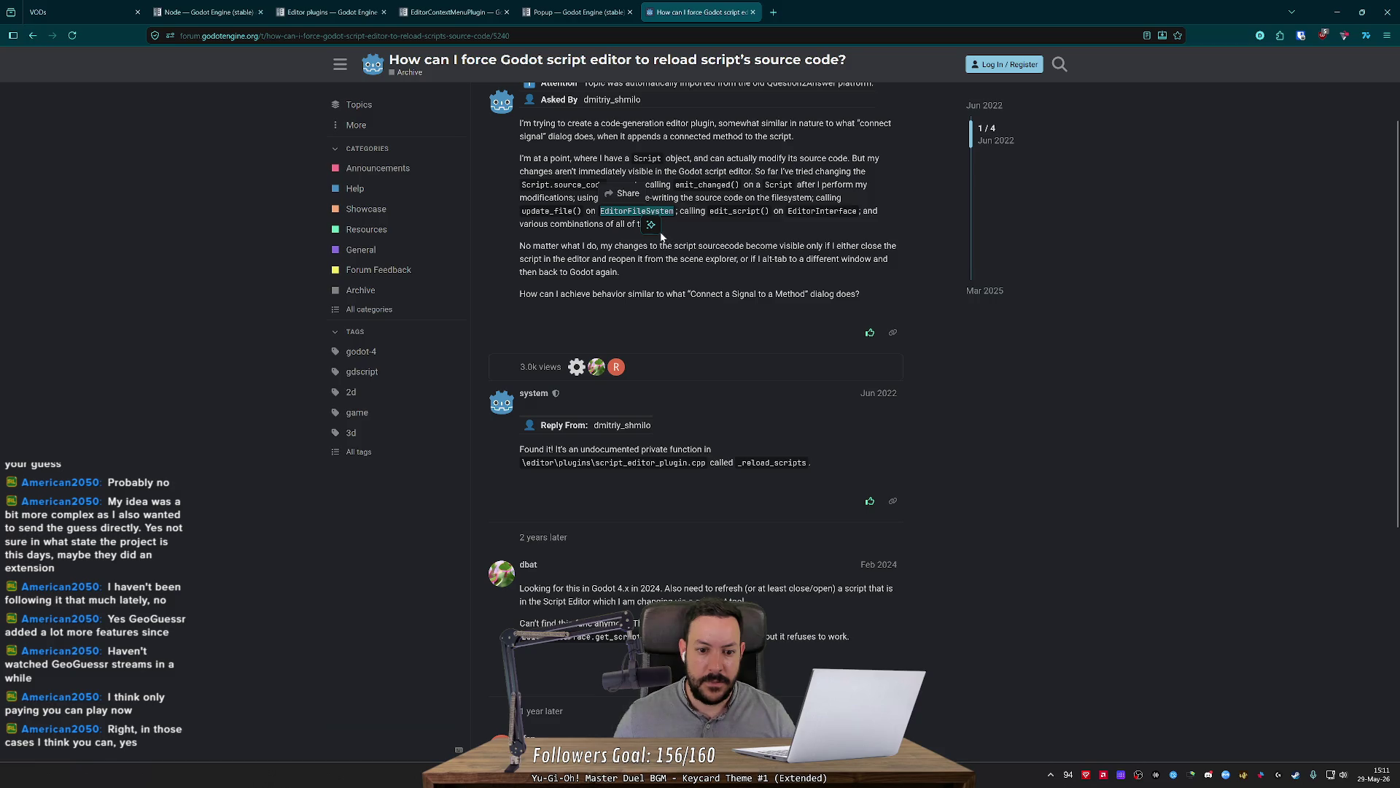
- Read the replies, select get_editor_settings in the code snippet, then return to Godot
{"action": "scroll", "coordinate": [649, 227], "scroll_direction": "down", "scroll_amount": 3}
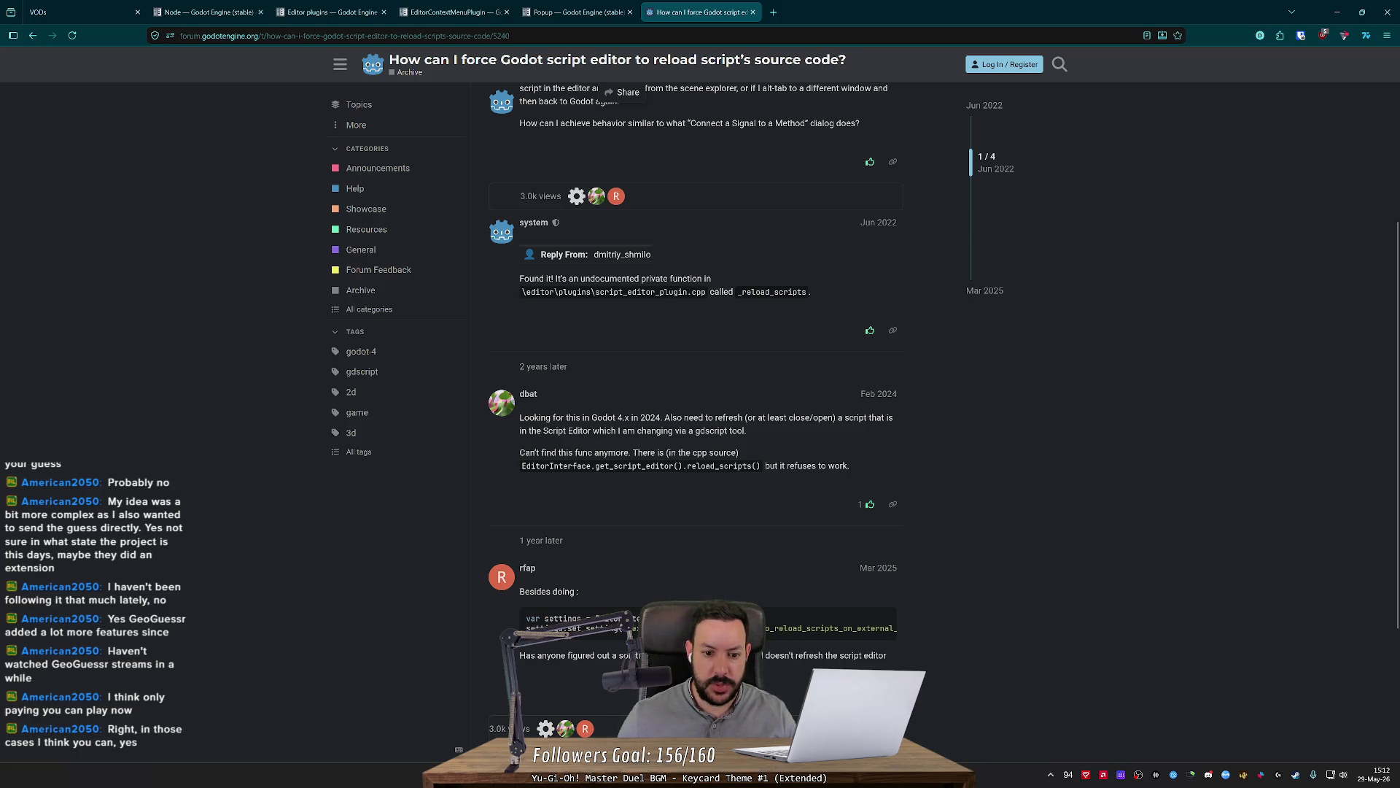
{"action": "left_click_drag", "start_coordinate": [521, 465], "coordinate": [554, 466]}
{"action": "left_click", "coordinate": [519, 466]}
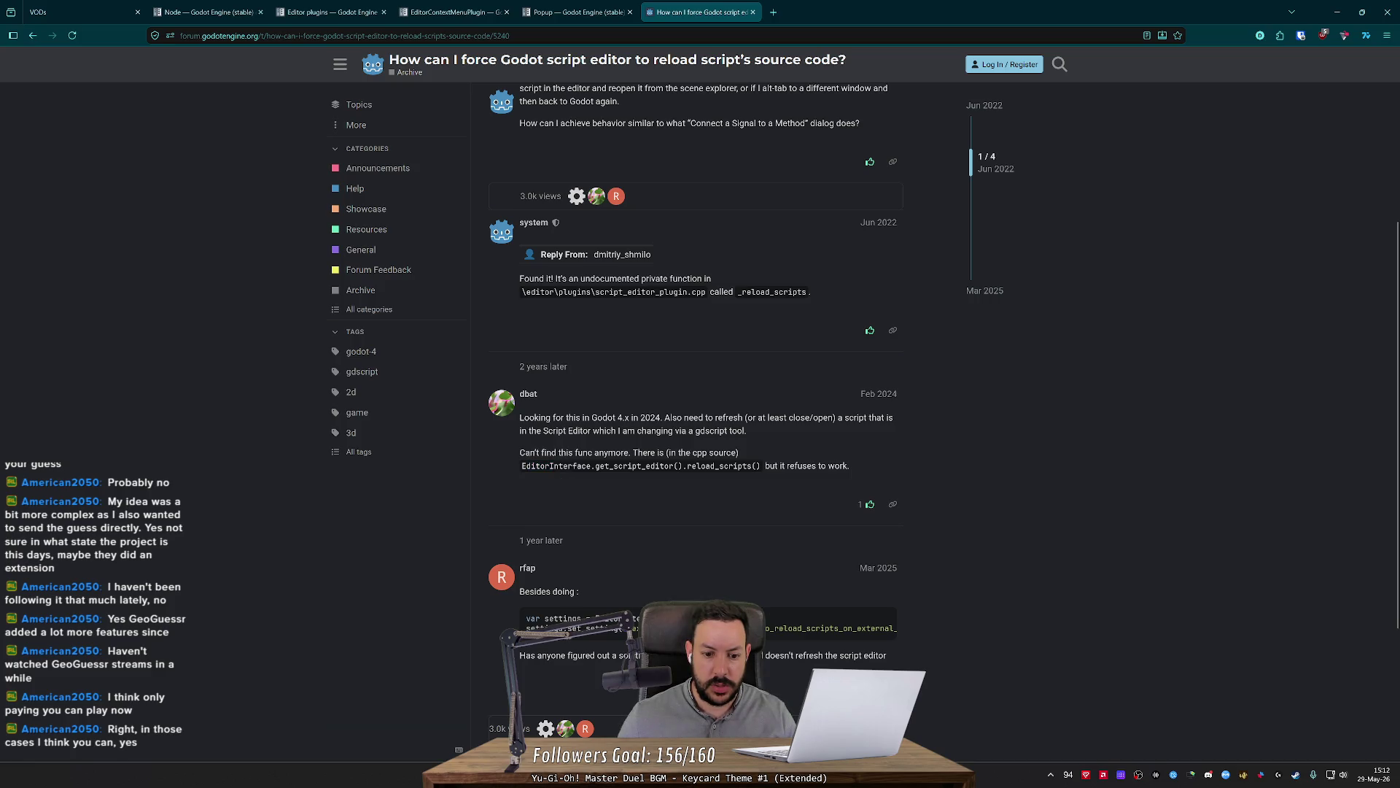
{"action": "scroll", "coordinate": [541, 475], "scroll_direction": "down", "scroll_amount": 1}
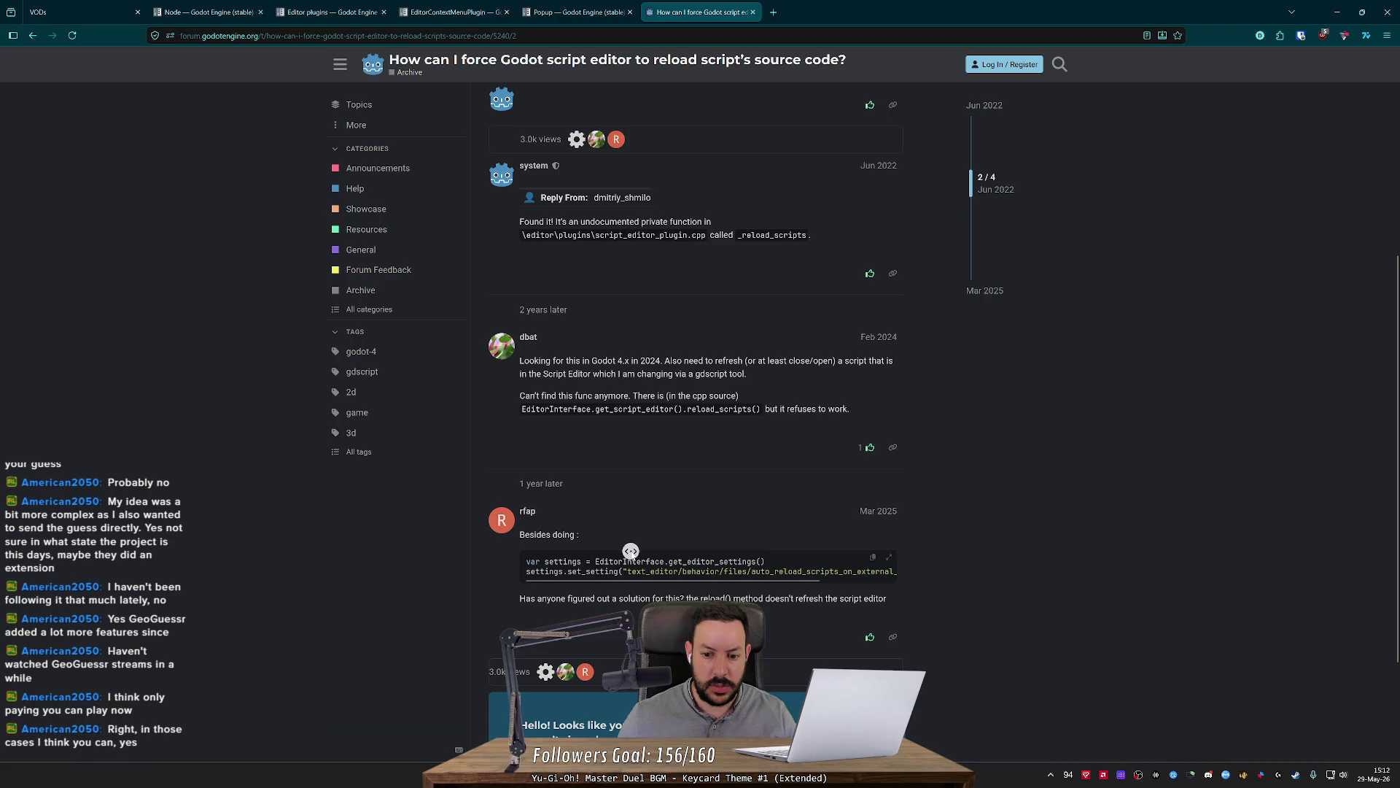
{"action": "scroll", "coordinate": [659, 553], "scroll_direction": "right", "scroll_amount": 2}
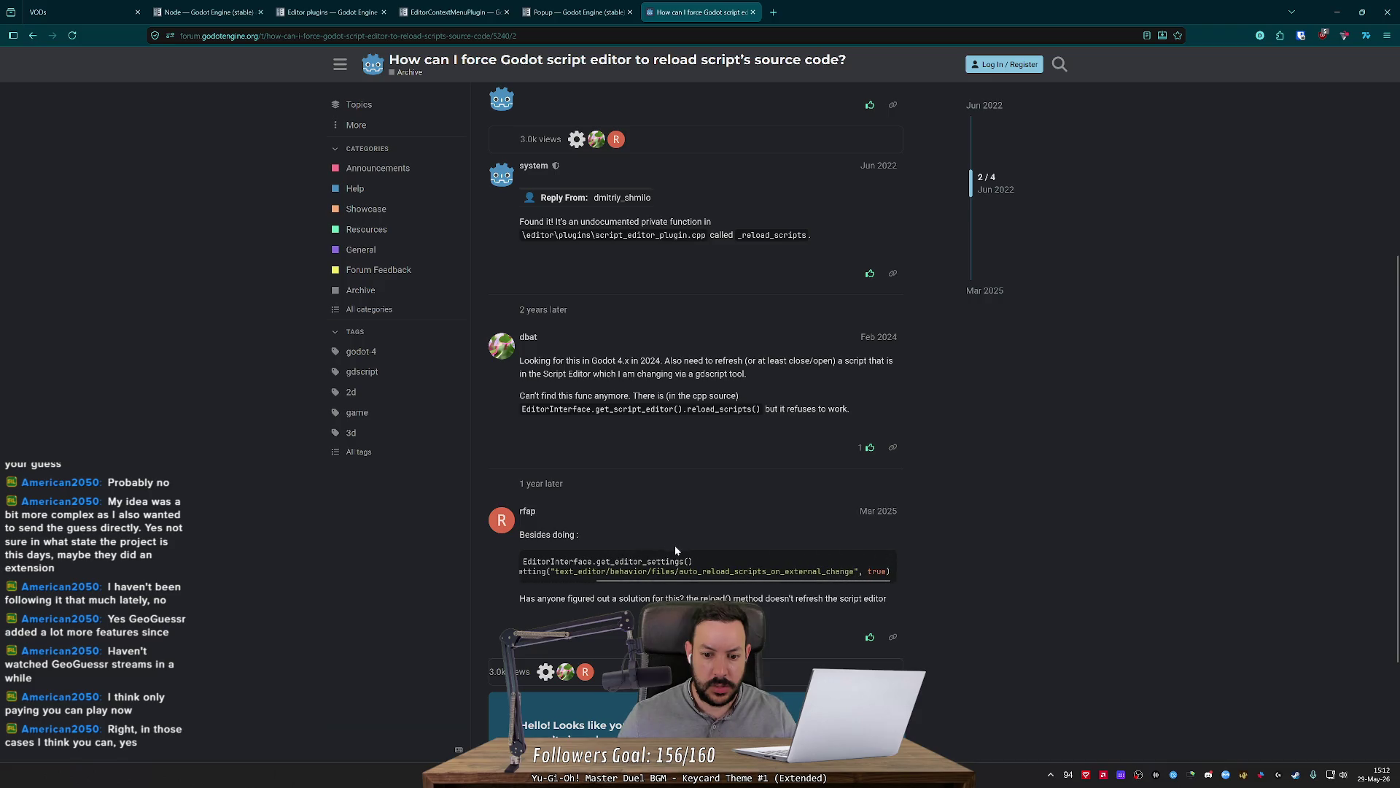
{"action": "scroll", "coordinate": [576, 558], "scroll_direction": "left", "scroll_amount": 2}
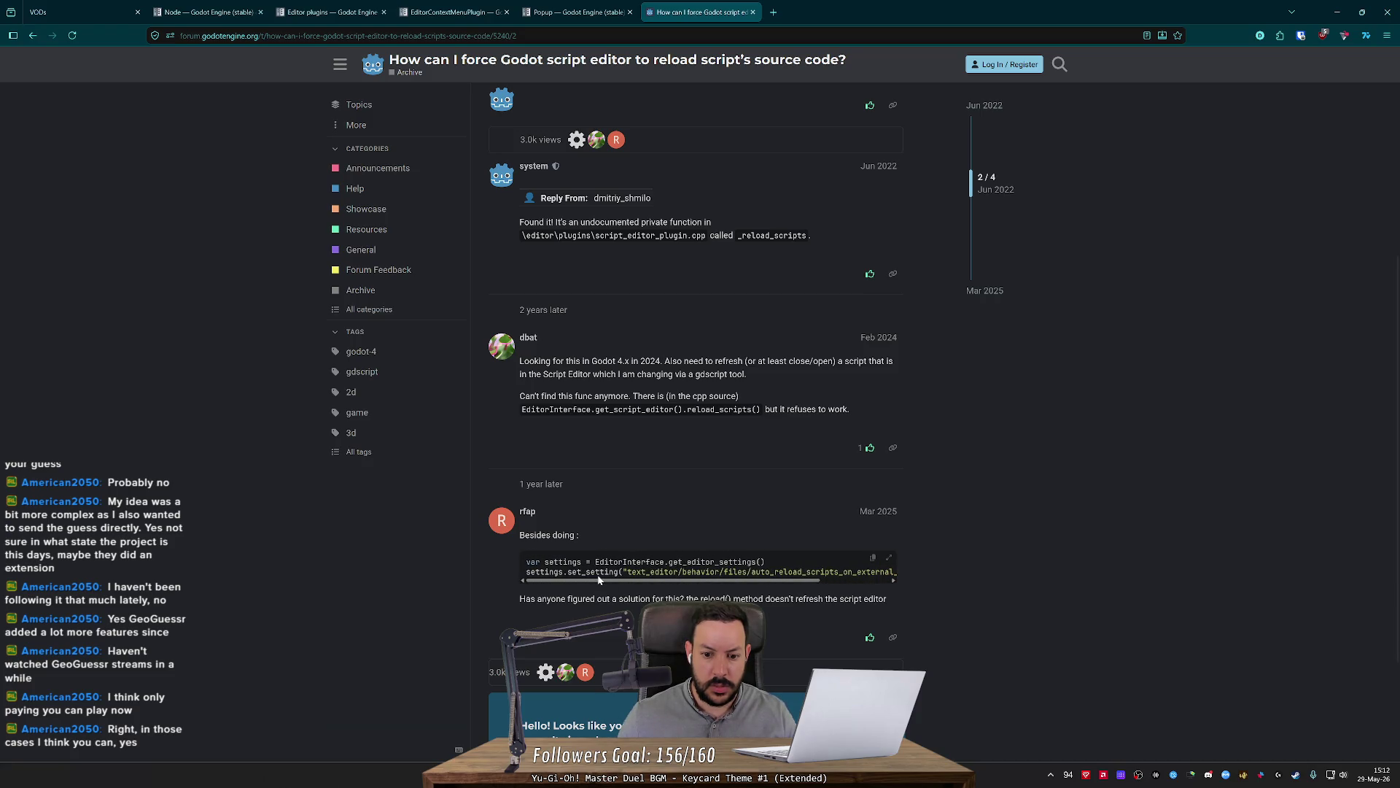
{"action": "double_click", "coordinate": [713, 561]}
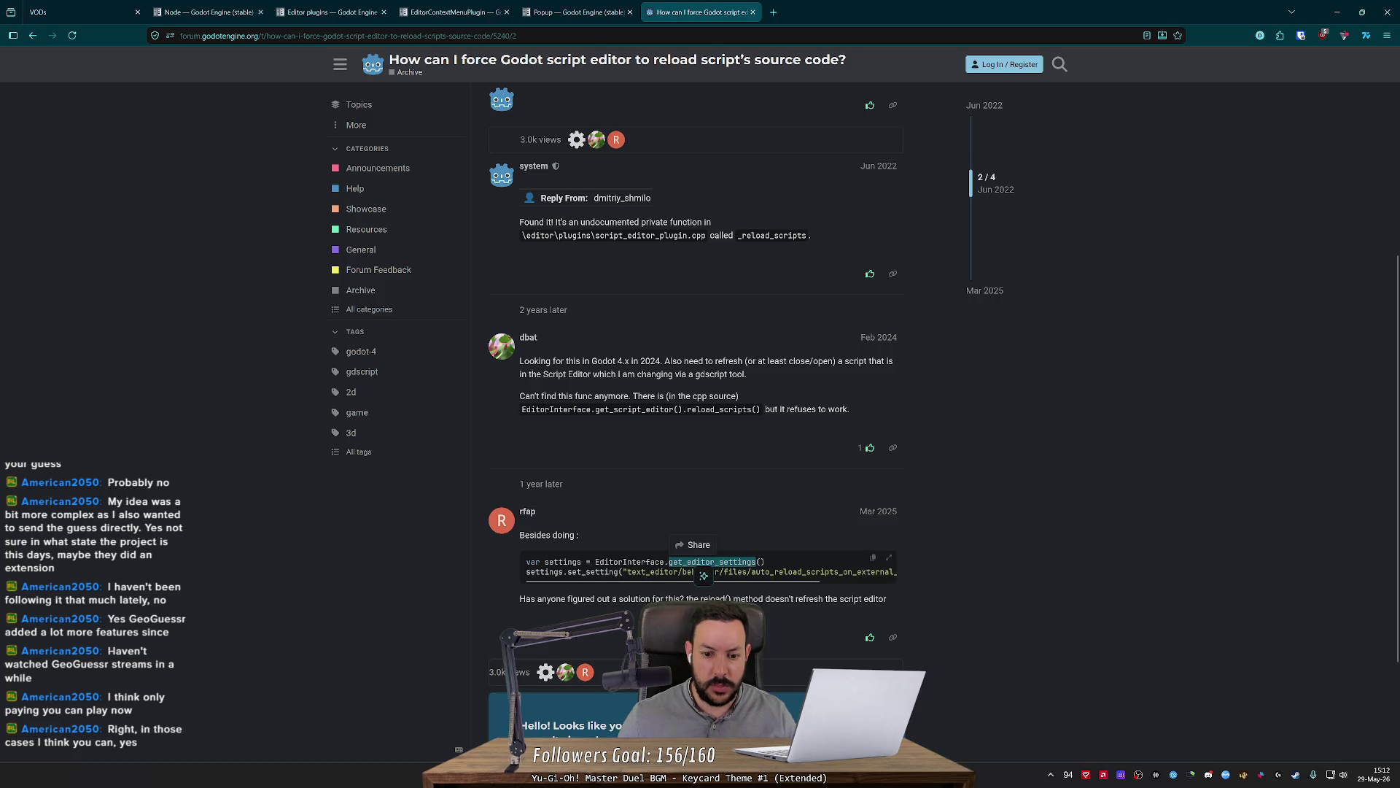
{"action": "key", "text": "alt+Tab"}
{"action": "left_click", "coordinate": [49, 24]}
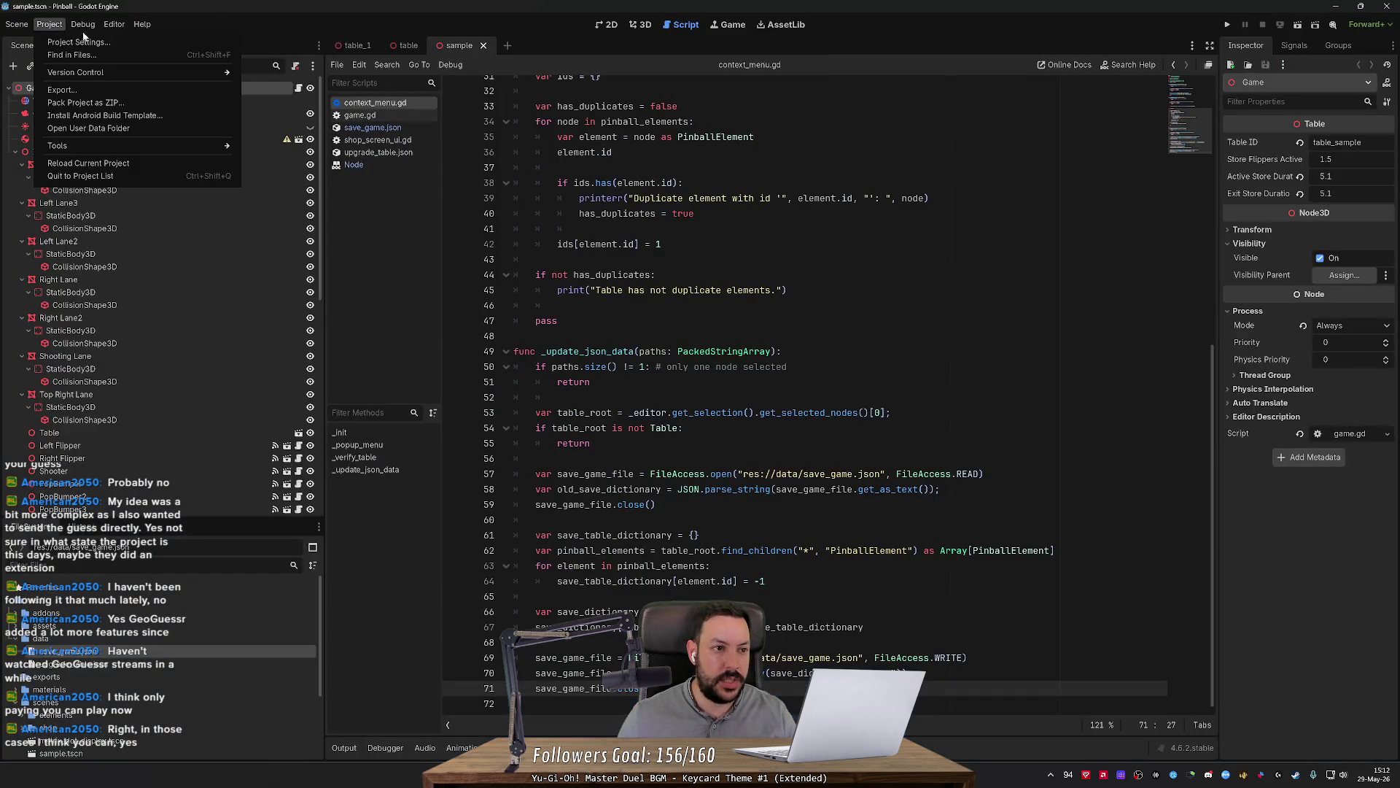
- Filter Editor Settings by 'reload' and check Text Editor's Auto Reload Scripts on External Change
{"action": "mouse_move", "coordinate": [114, 24]}
{"action": "left_click", "coordinate": [168, 41]}
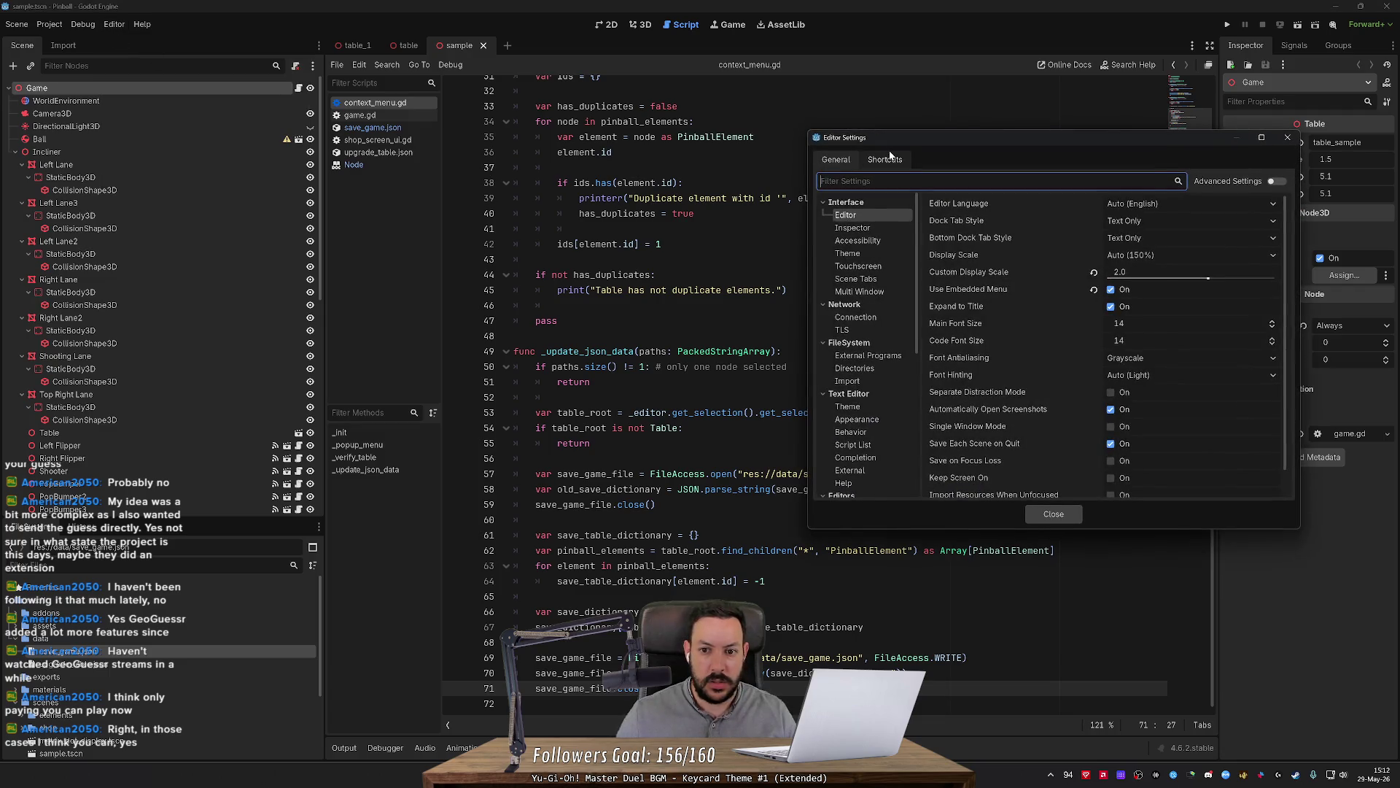
{"action": "type", "text": "reload"}
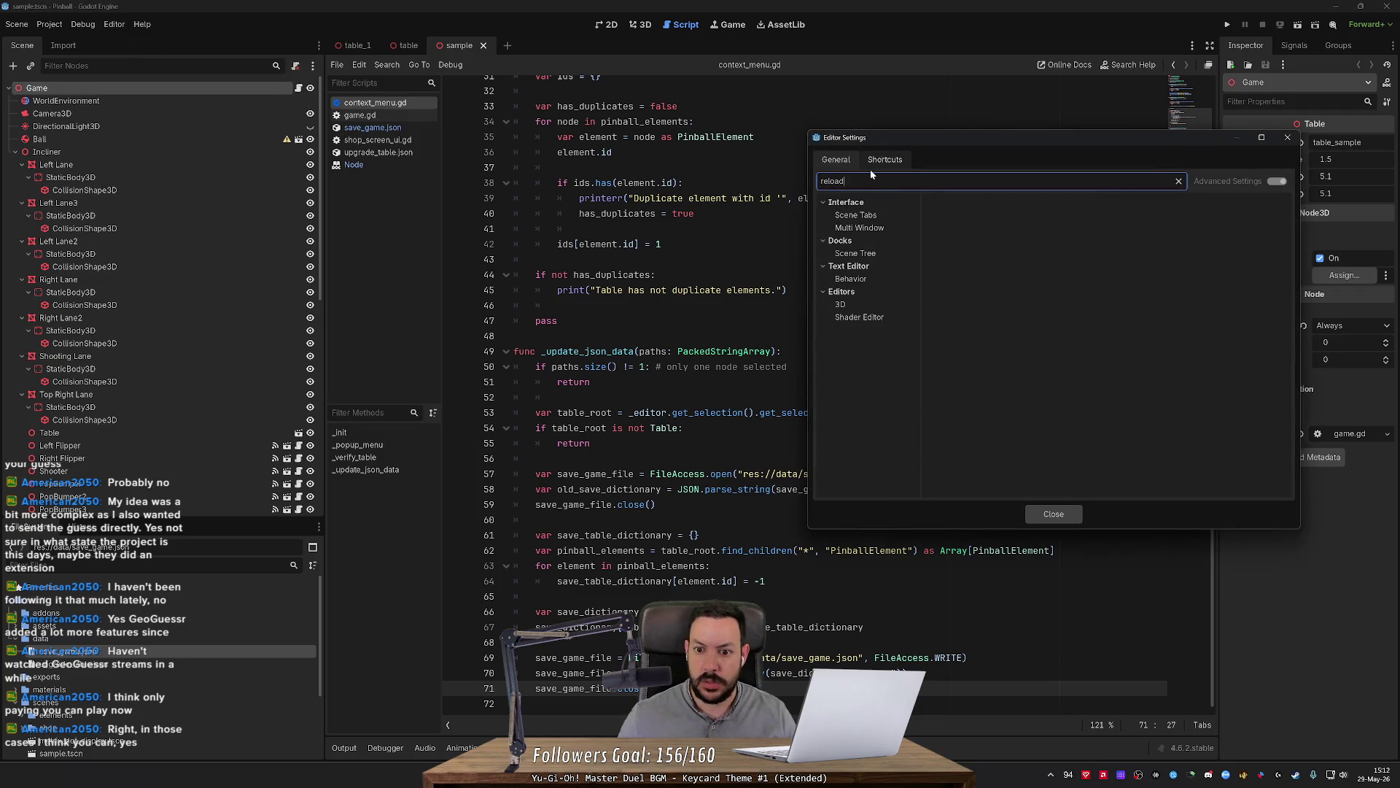
{"action": "left_click", "coordinate": [850, 304]}
{"action": "left_click", "coordinate": [858, 319]}
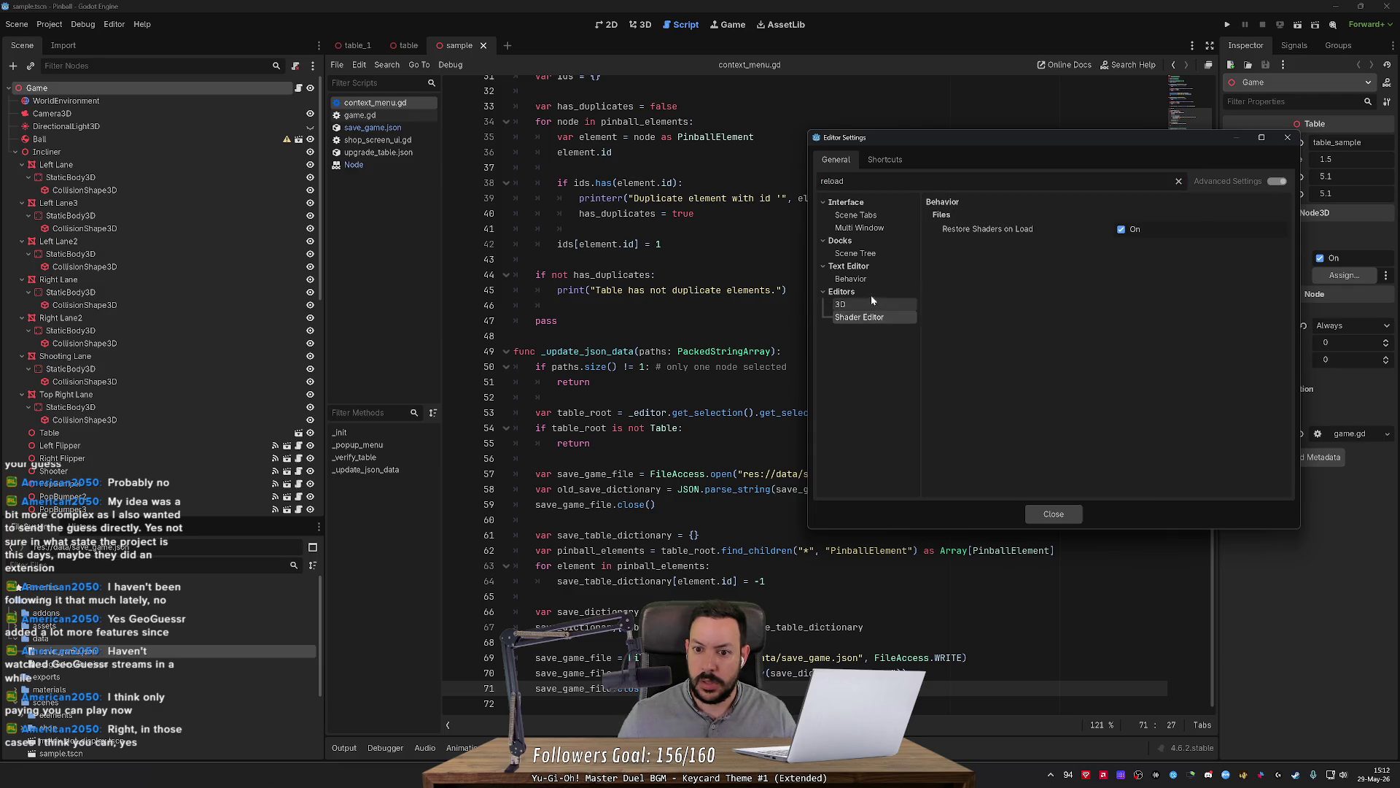
{"action": "left_click", "coordinate": [870, 293]}
{"action": "left_click", "coordinate": [872, 305]}
{"action": "left_click", "coordinate": [873, 316]}
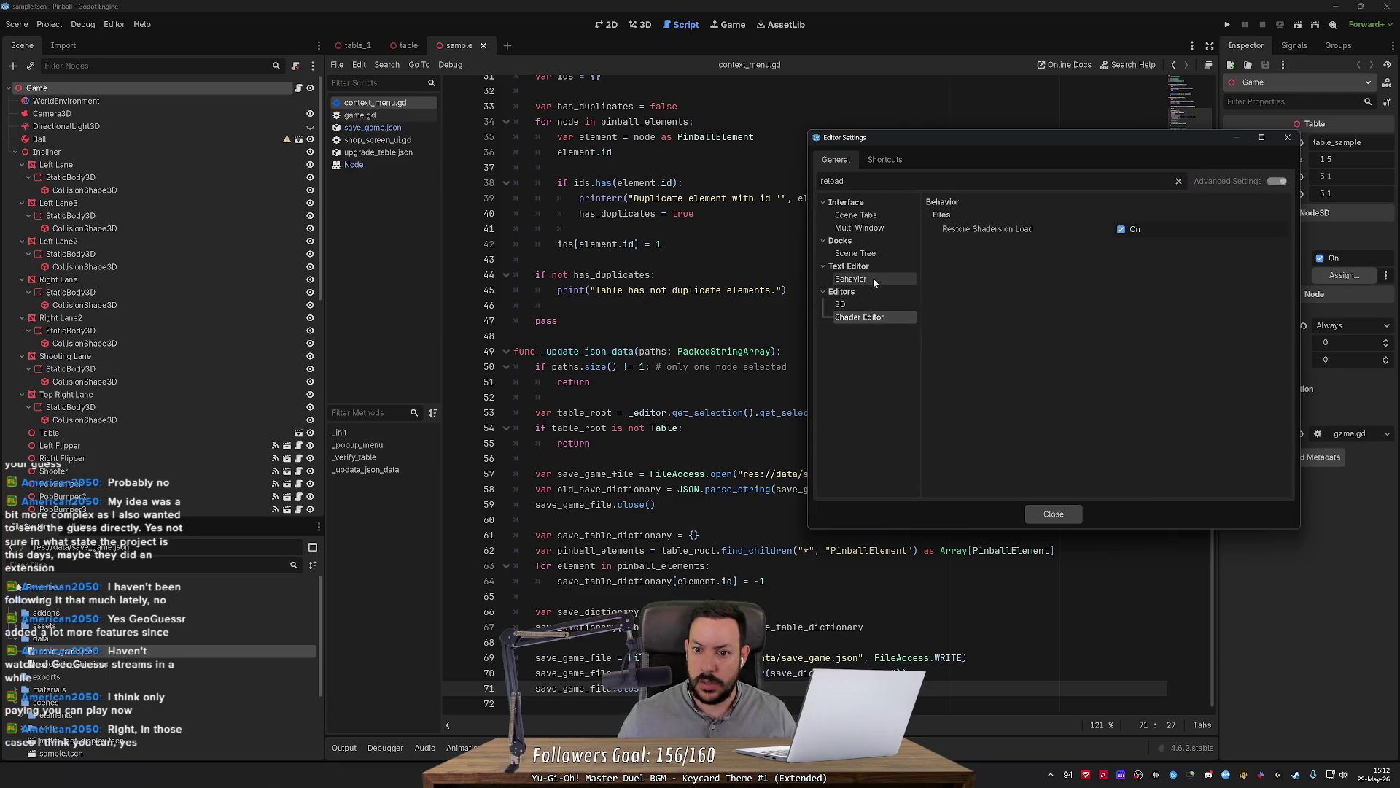
{"action": "left_click", "coordinate": [873, 278]}
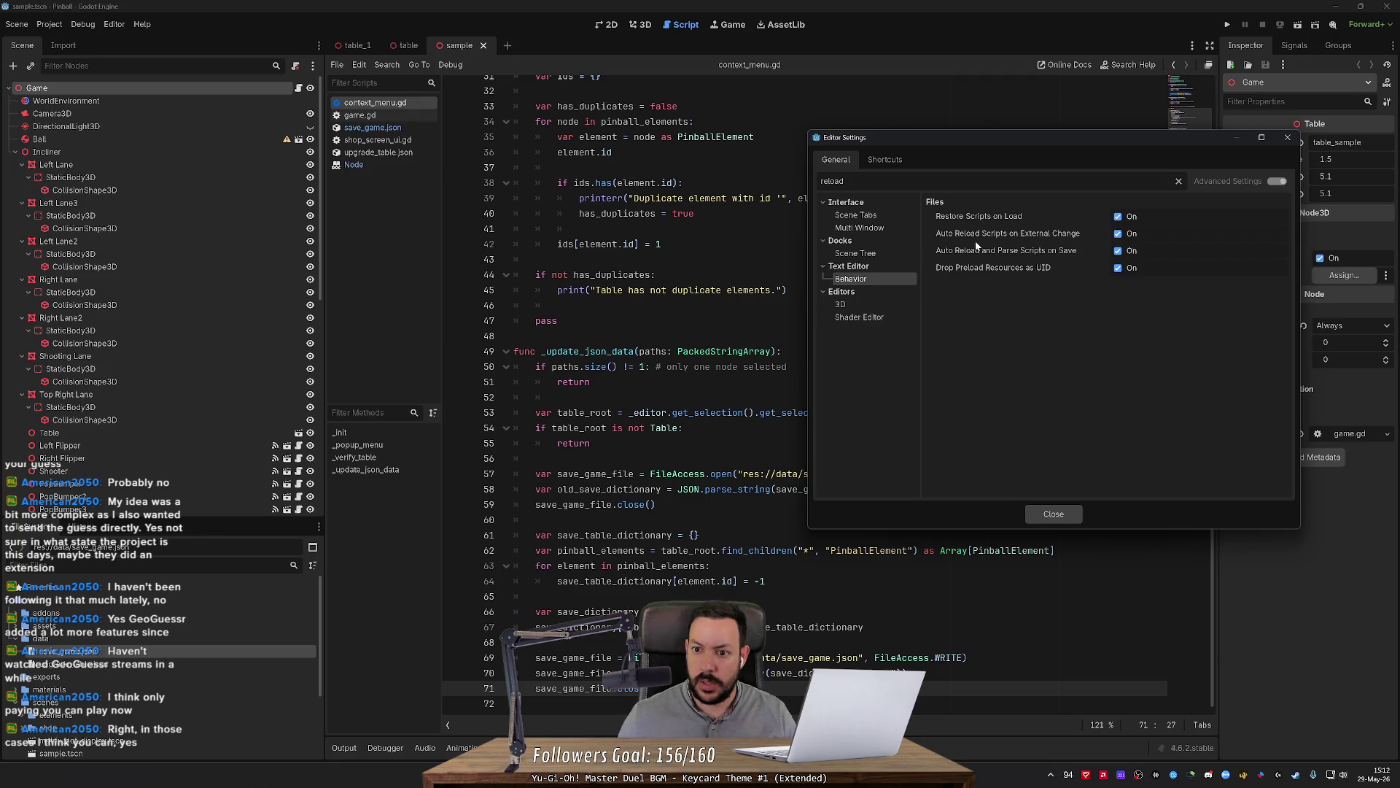
- Close Editor Settings and open the Reddit thread on reloading scripts from the Google results
{"action": "left_click", "coordinate": [1053, 513]}
{"action": "key", "text": "alt+Tab"}
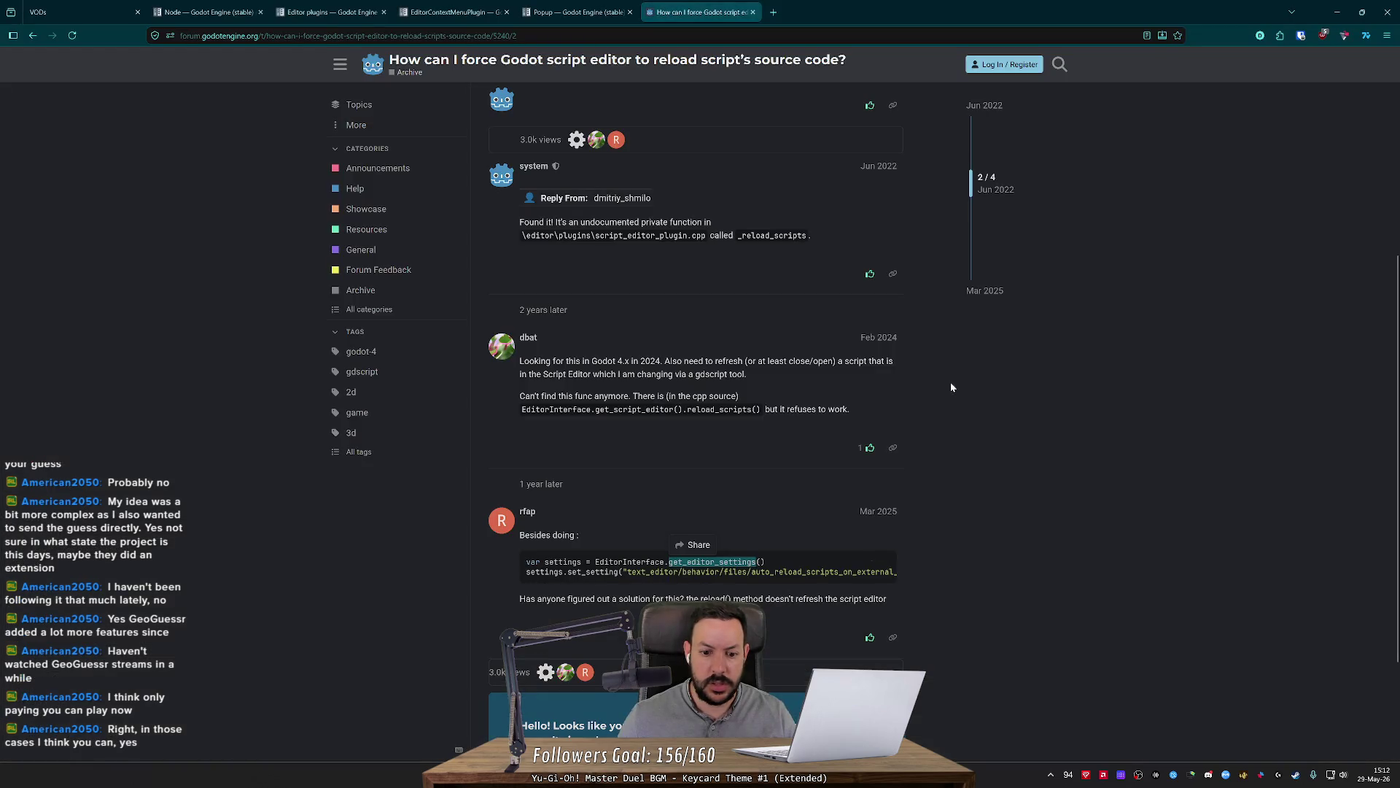
{"action": "scroll", "coordinate": [892, 374], "scroll_direction": "down", "scroll_amount": 3}
{"action": "key", "text": "alt+Left"}
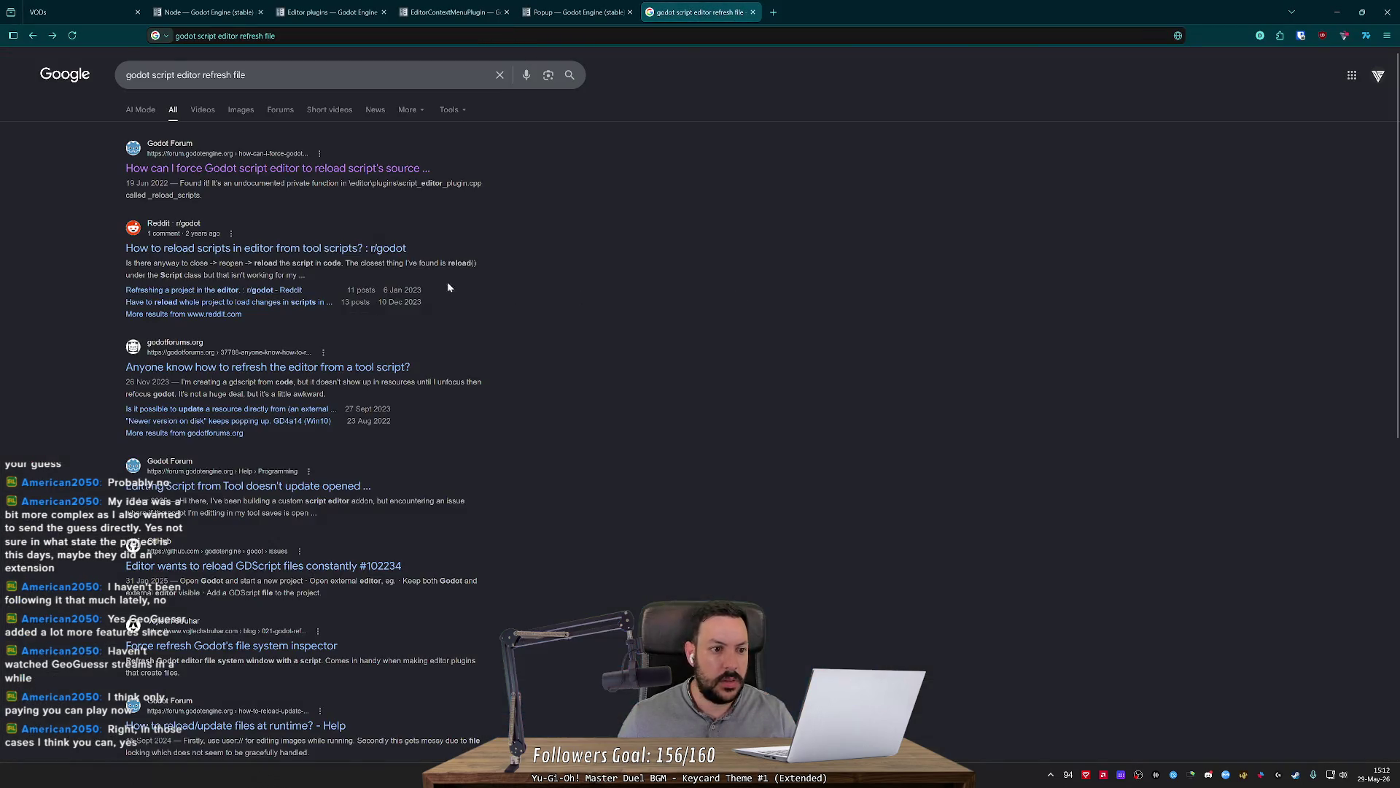
{"action": "left_click", "coordinate": [307, 249]}
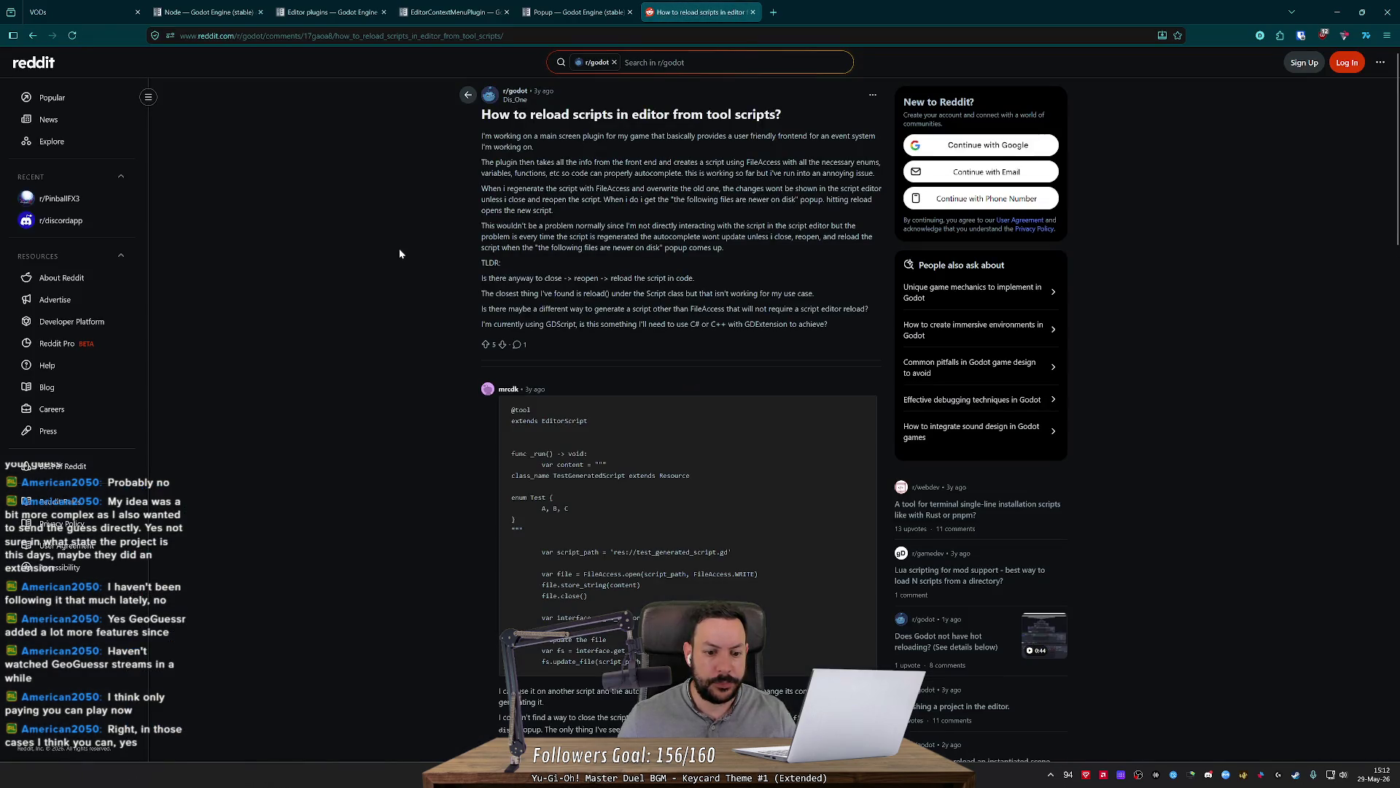
{"action": "scroll", "coordinate": [399, 251], "scroll_direction": "down", "scroll_amount": 4}
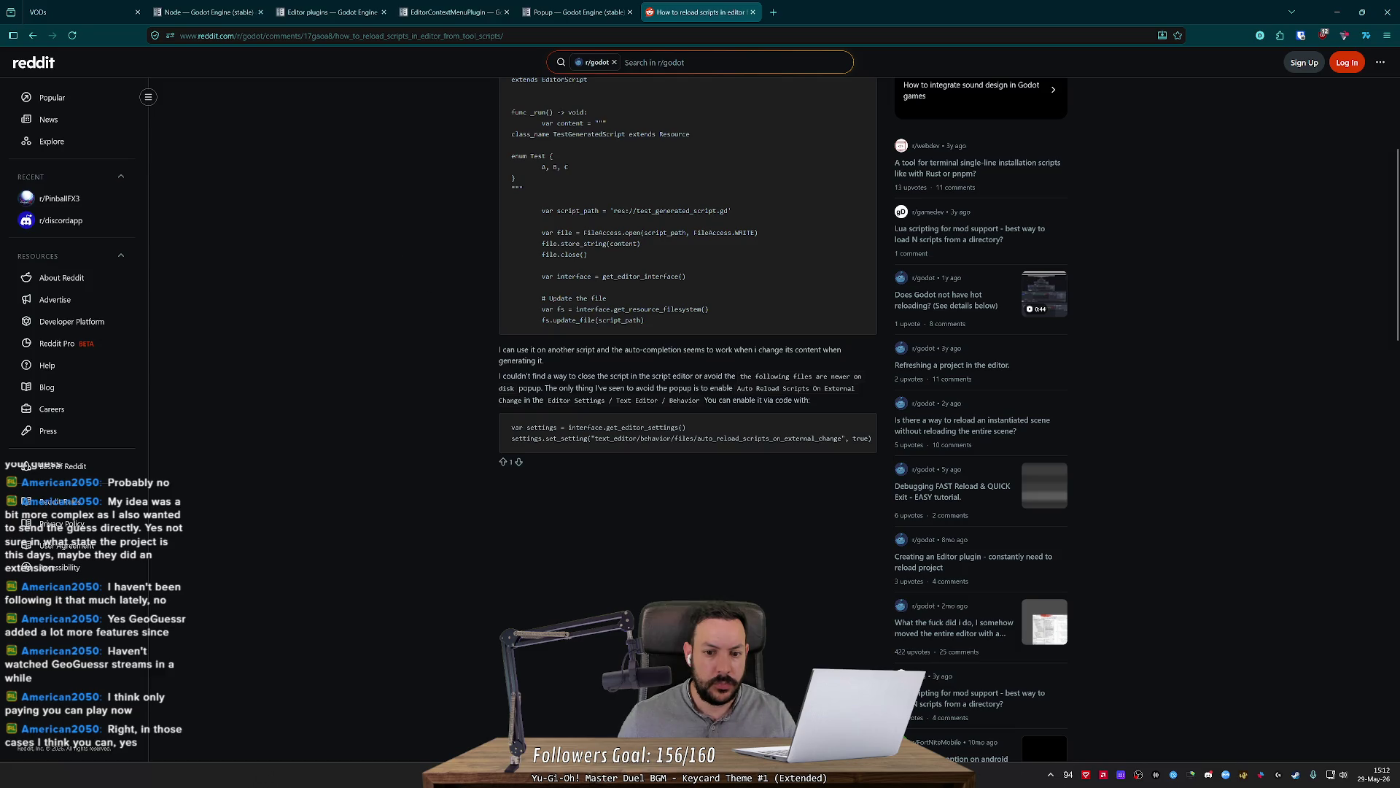
{"action": "scroll", "coordinate": [413, 252], "scroll_direction": "up", "scroll_amount": 1}
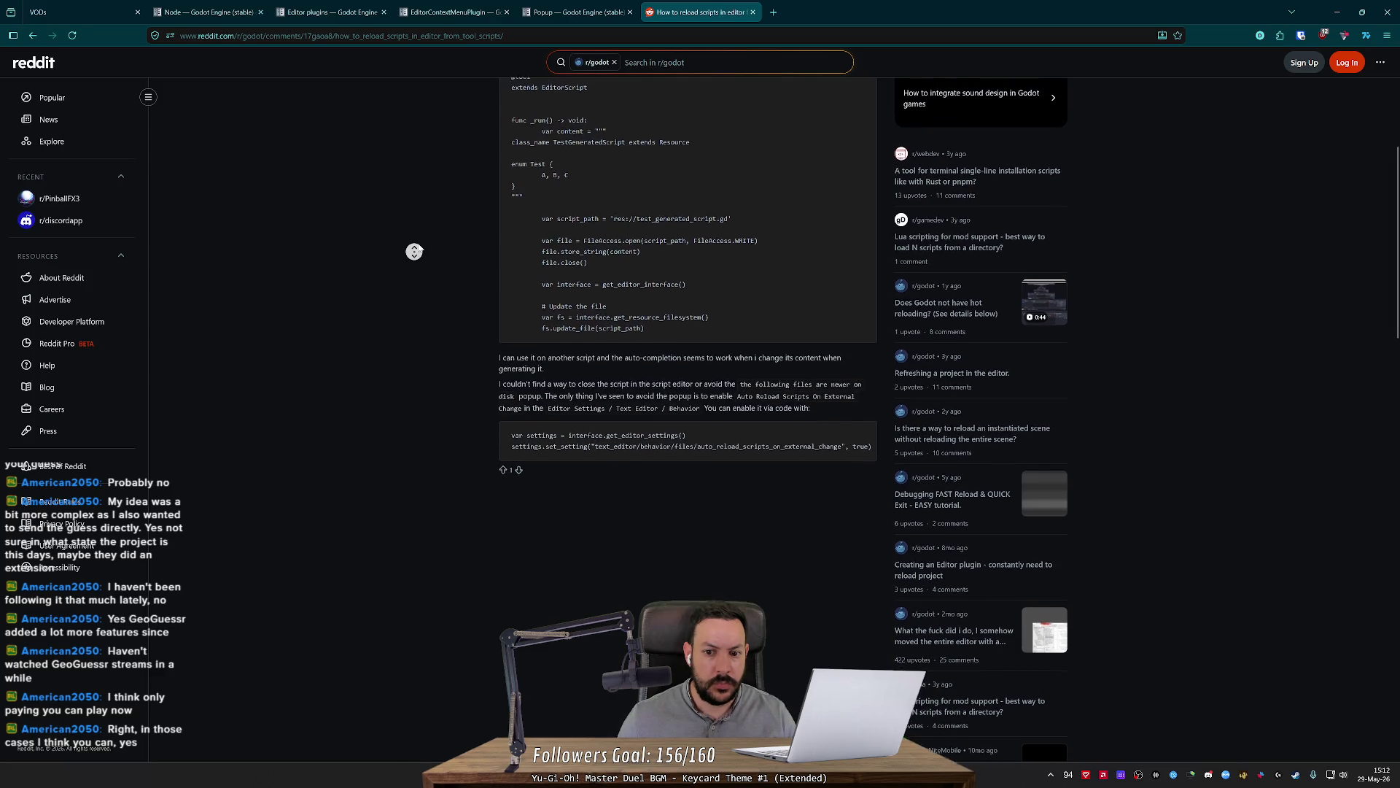
- Select the reply's 'var fs' and 'fs.update_file' code lines for copying
{"action": "middle_click", "coordinate": [418, 247]}
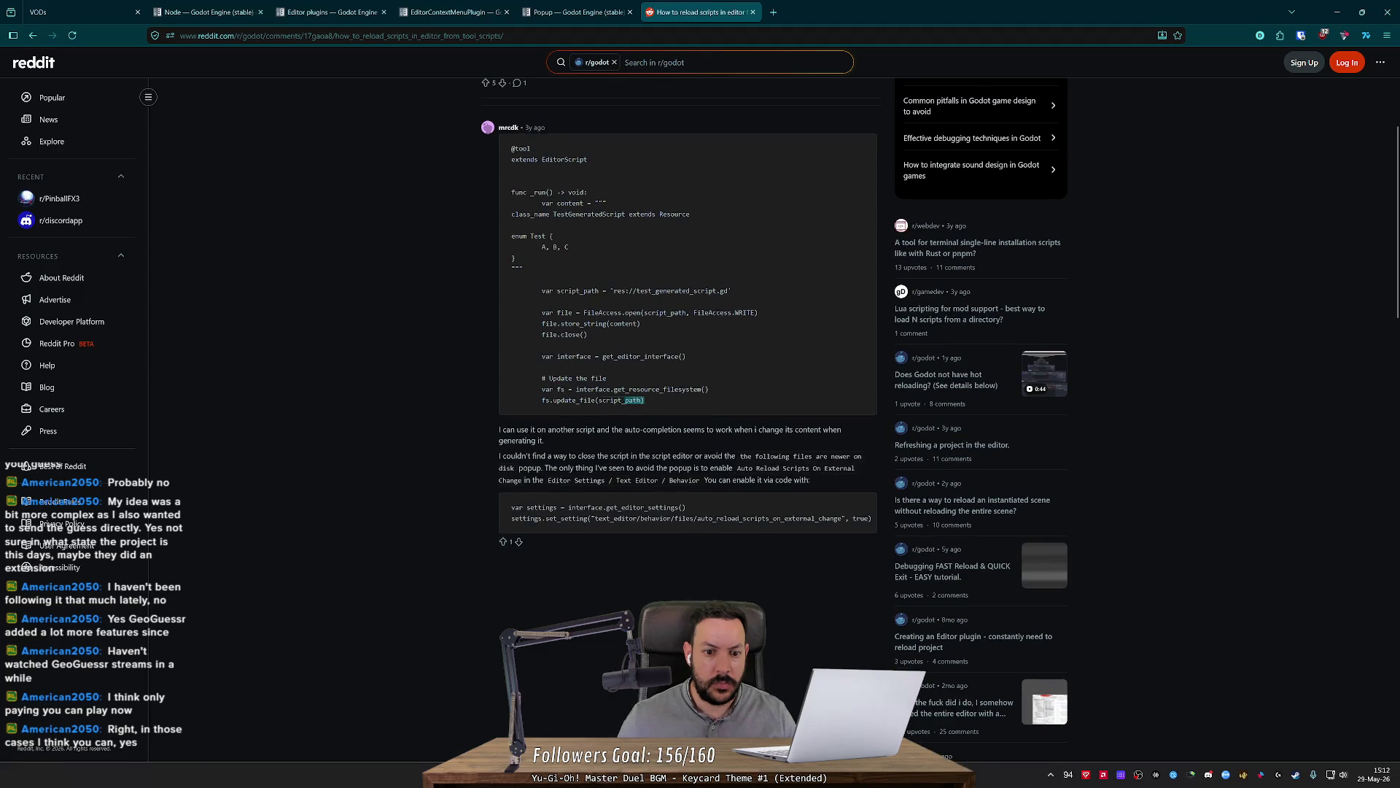
{"action": "left_click_drag", "start_coordinate": [625, 400], "coordinate": [465, 387]}
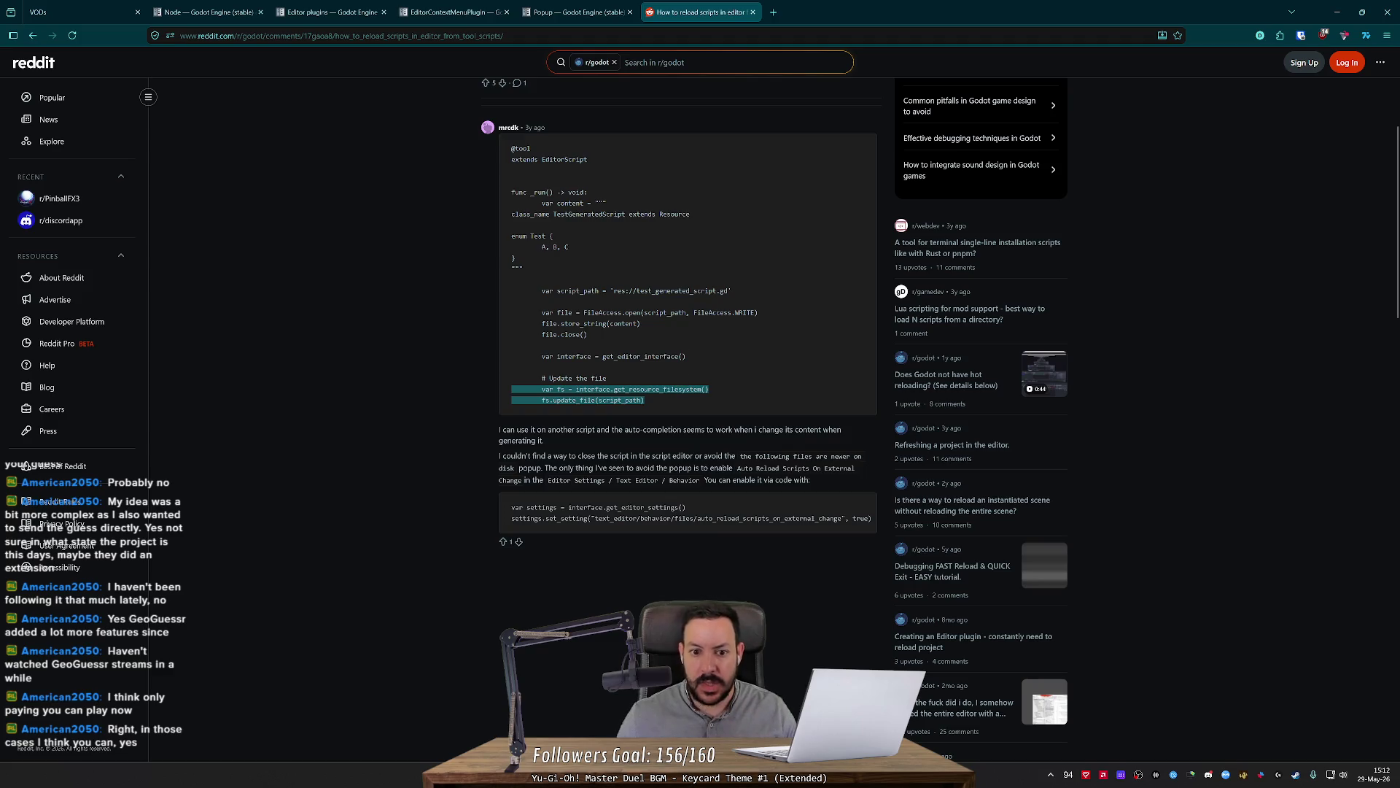
{"action": "left_click", "coordinate": [651, 407]}
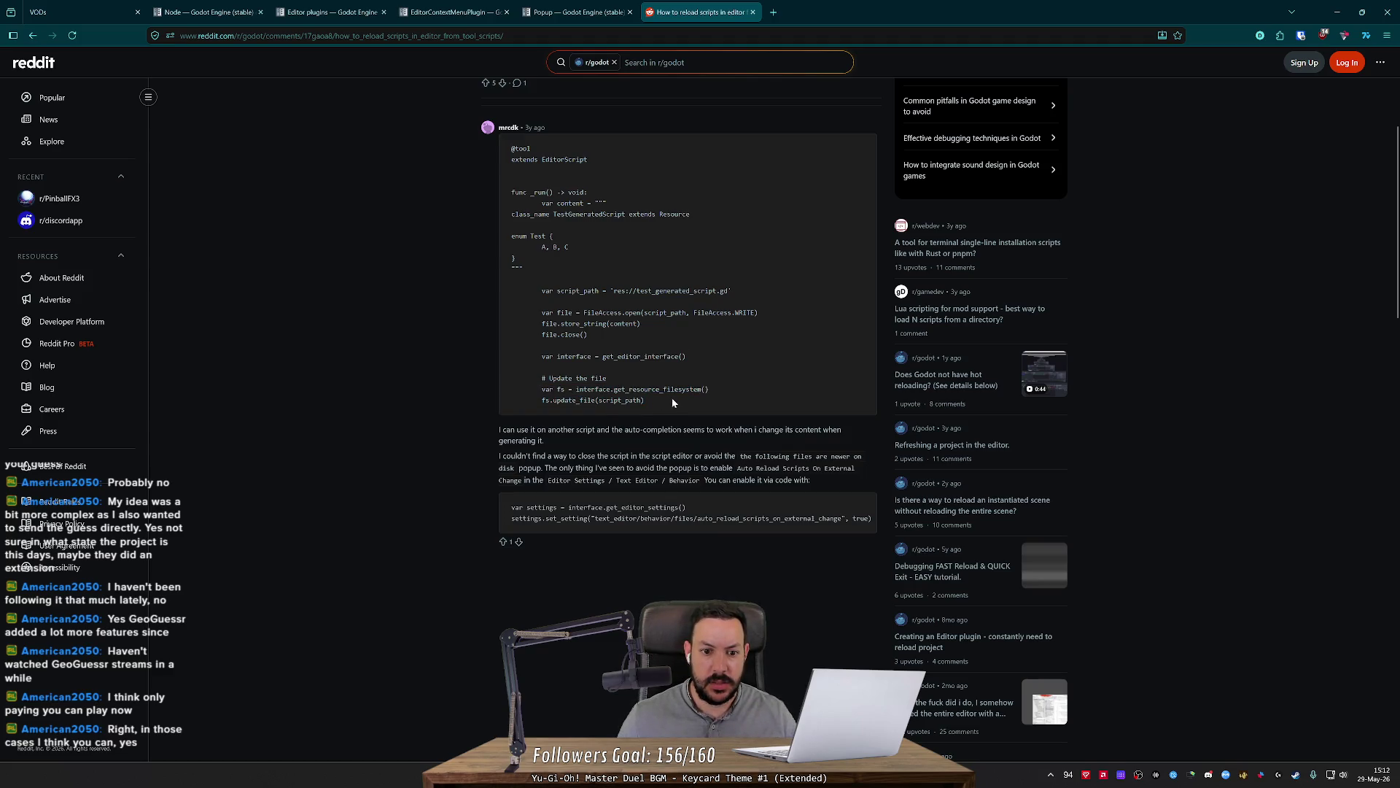
{"action": "left_click_drag", "start_coordinate": [672, 396], "coordinate": [448, 396]}
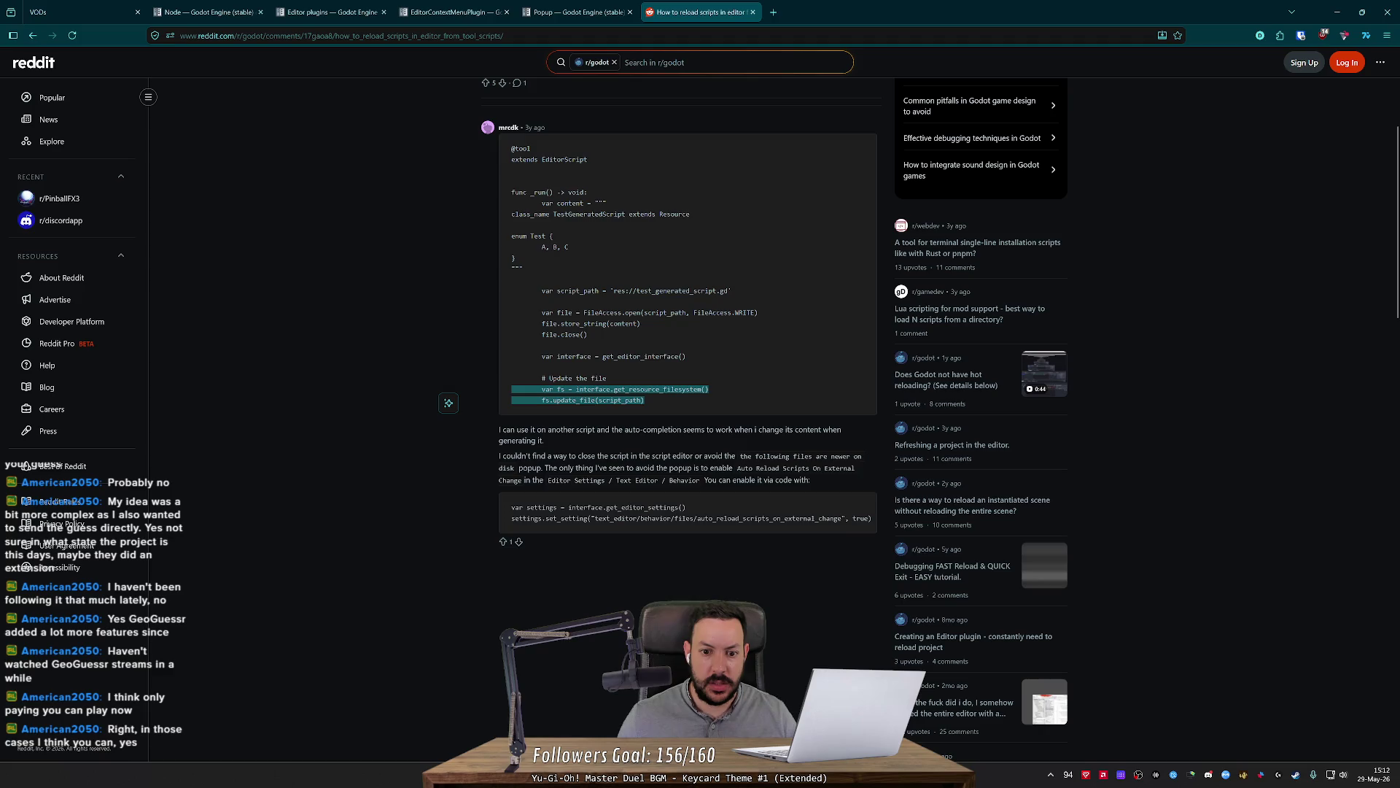
{"action": "left_click_drag", "start_coordinate": [660, 398], "coordinate": [462, 394]}
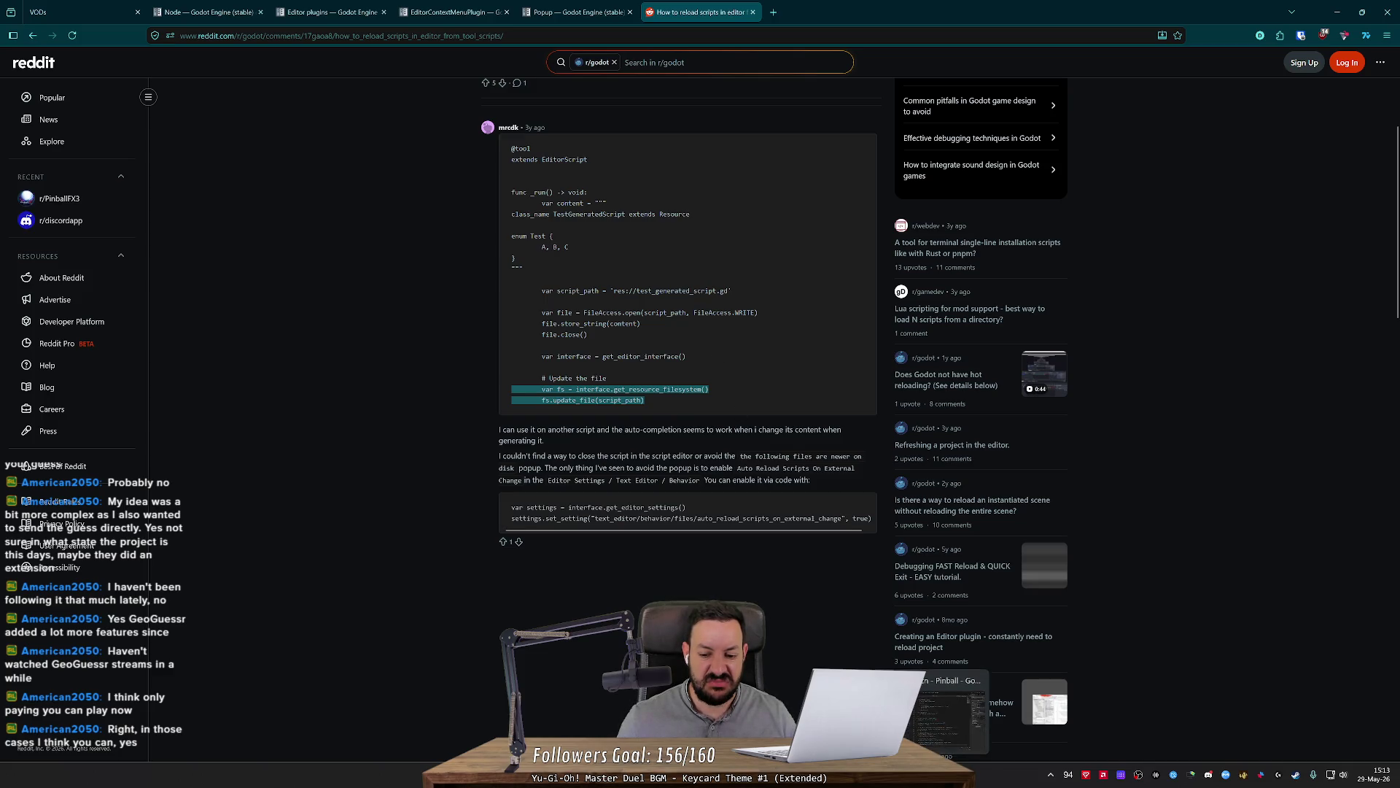
- Paste the fs lines into _update_json_data and change interface to _editor
{"action": "key", "text": "alt+Tab"}
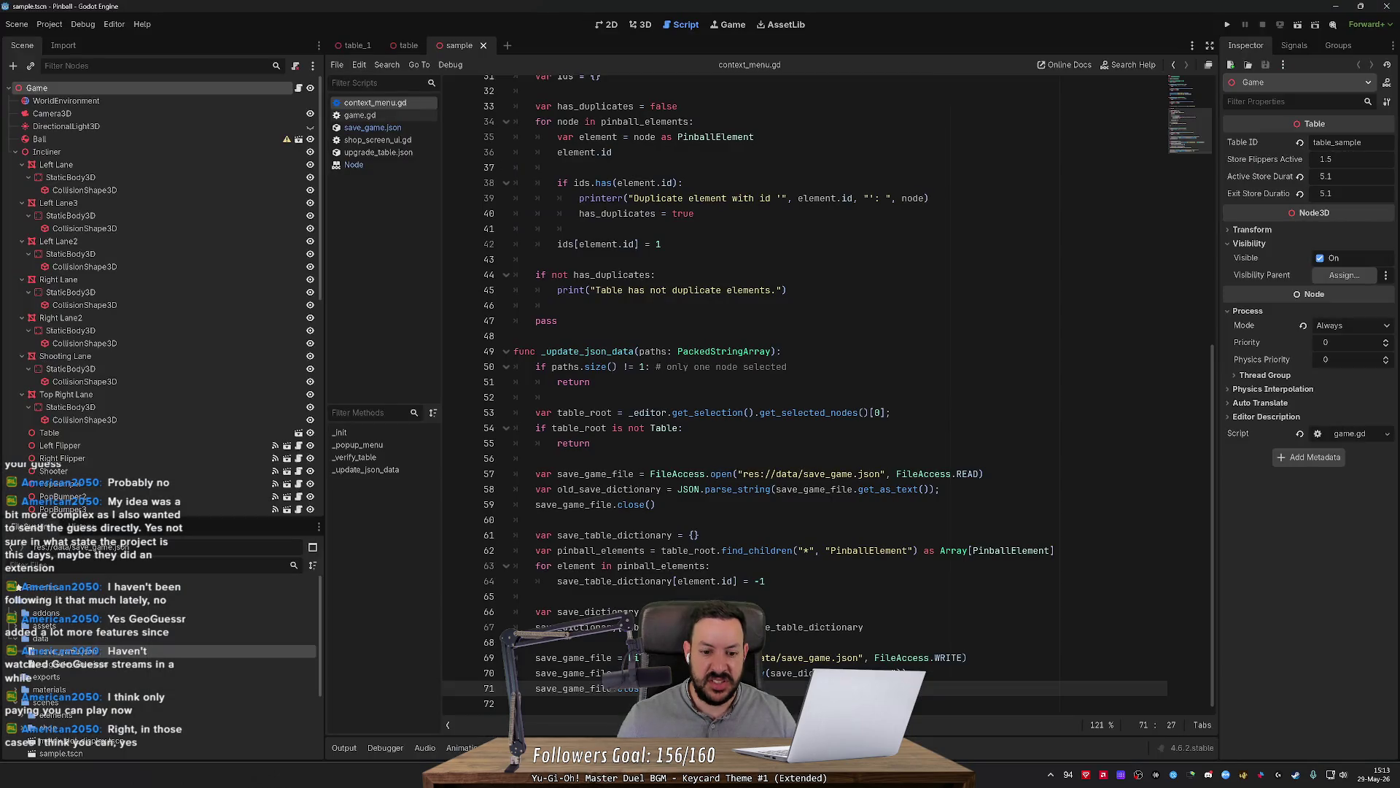
{"action": "key", "text": "ctrl+v"}
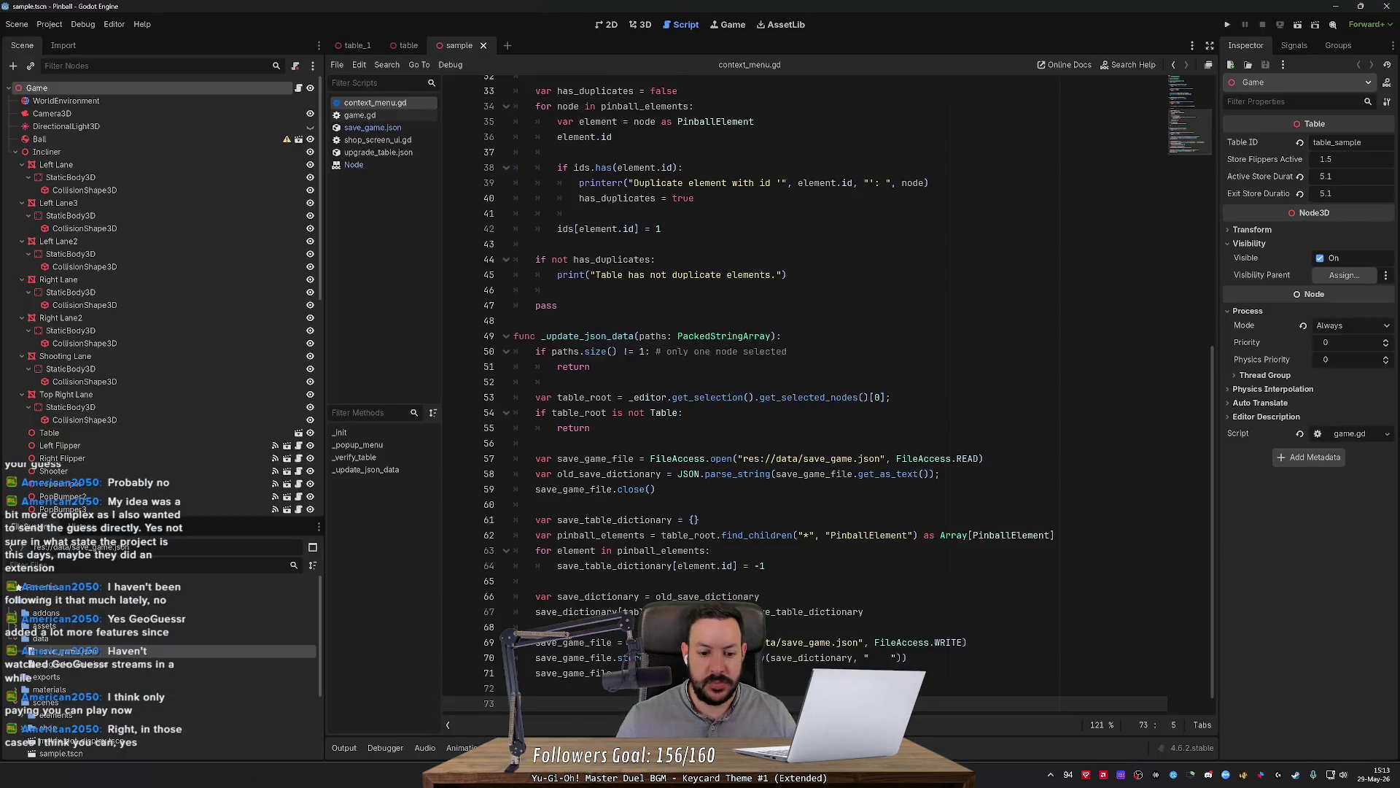
{"action": "left_click", "coordinate": [557, 688]}
{"action": "key", "text": "BackSpace"}
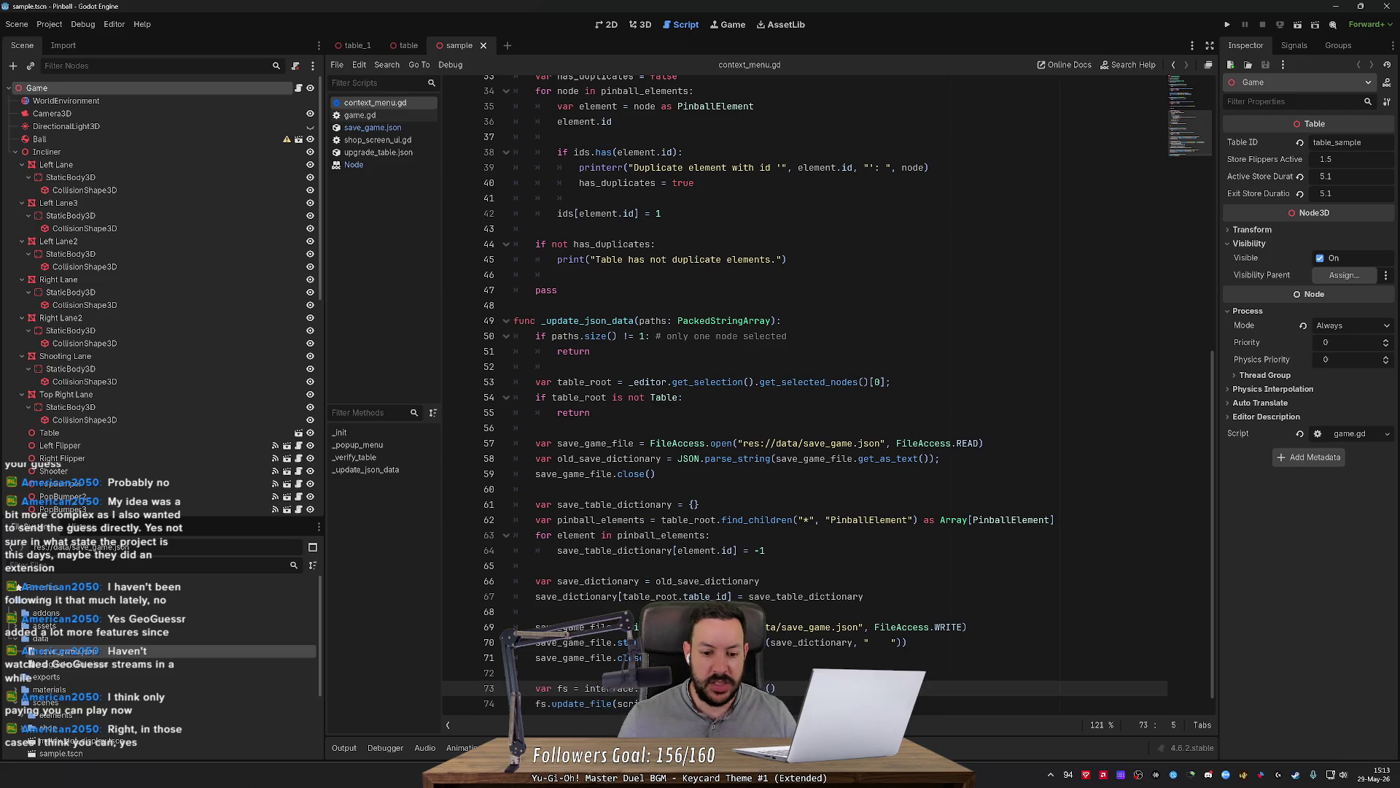
{"action": "scroll", "coordinate": [803, 394], "scroll_direction": "up", "scroll_amount": 10}
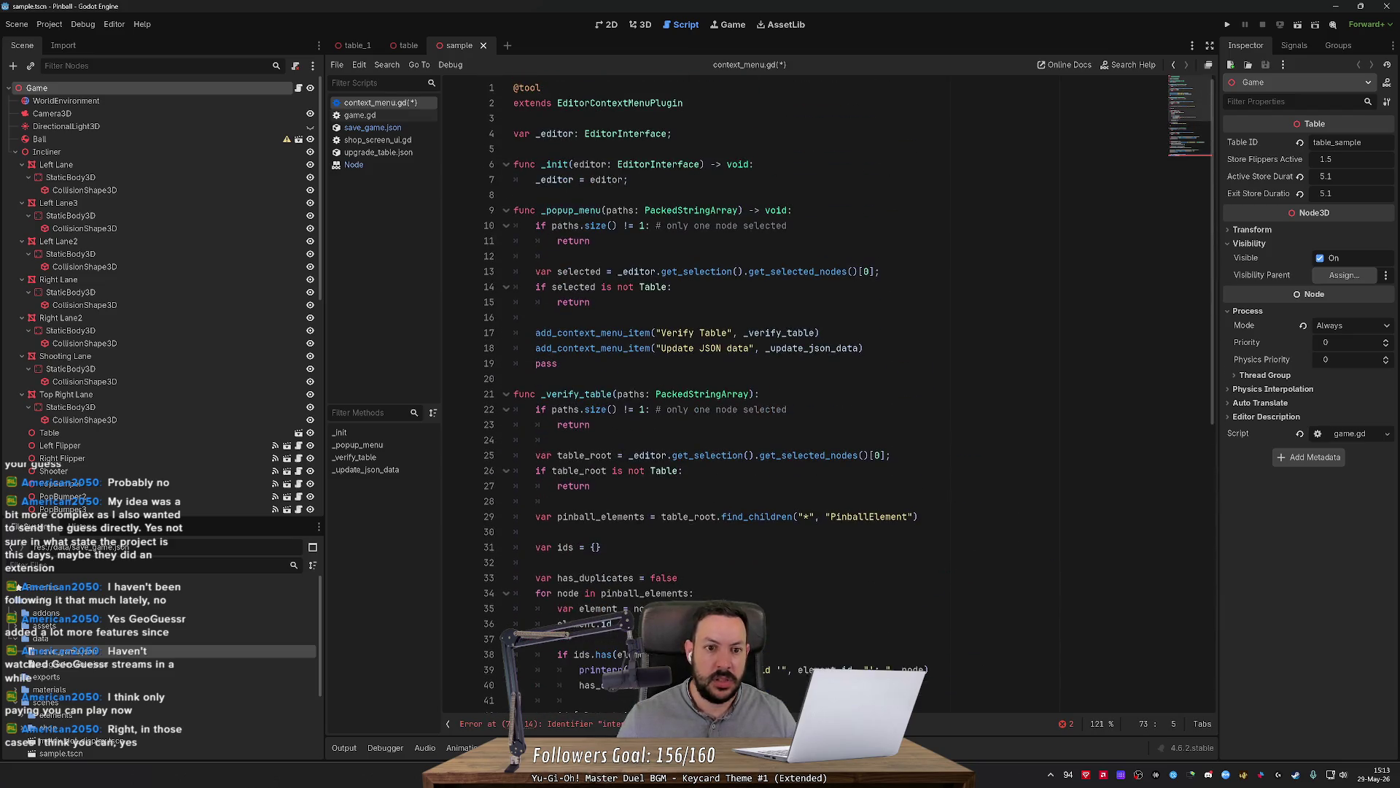
{"action": "scroll", "coordinate": [802, 394], "scroll_direction": "down", "scroll_amount": 10}
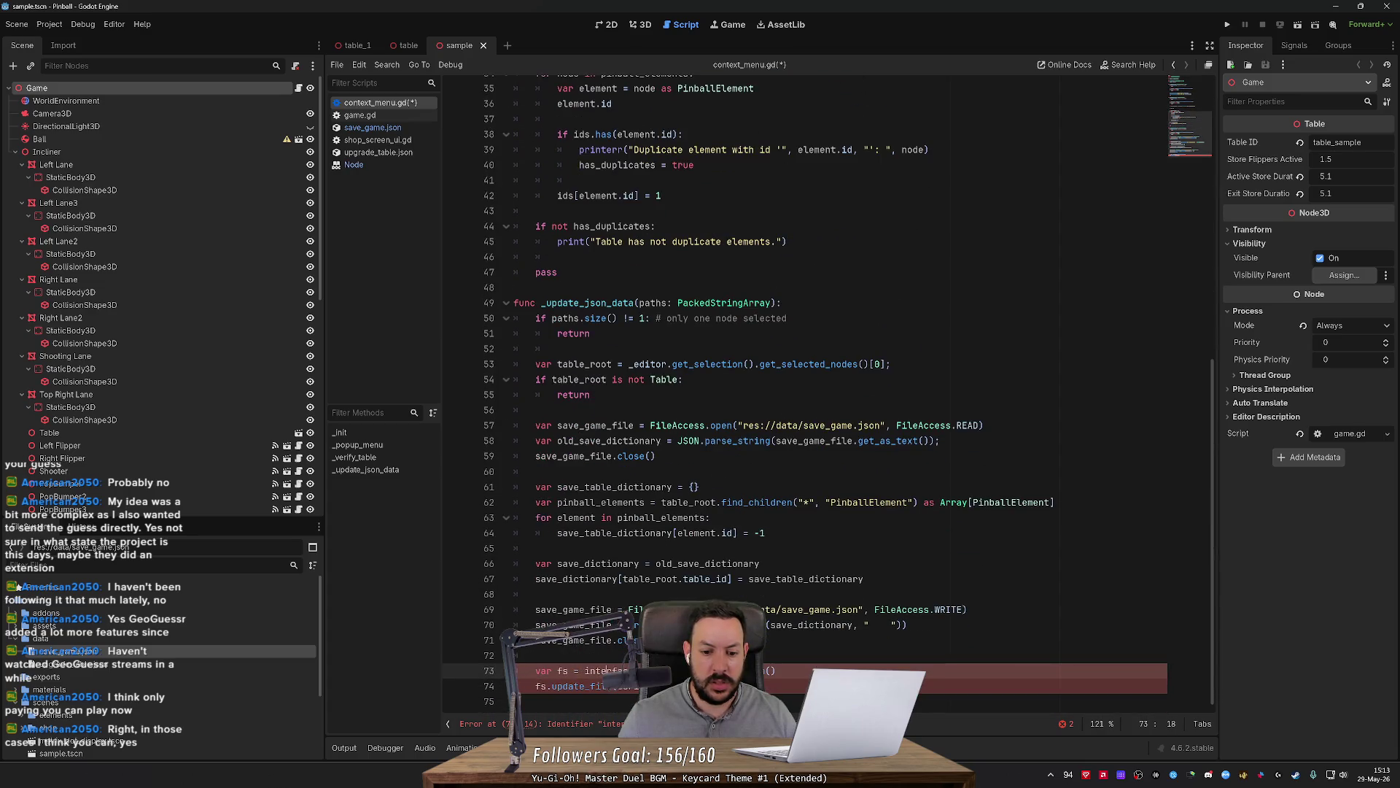
{"action": "double_click", "coordinate": [607, 670]}
{"action": "type", "text": "_edit"}
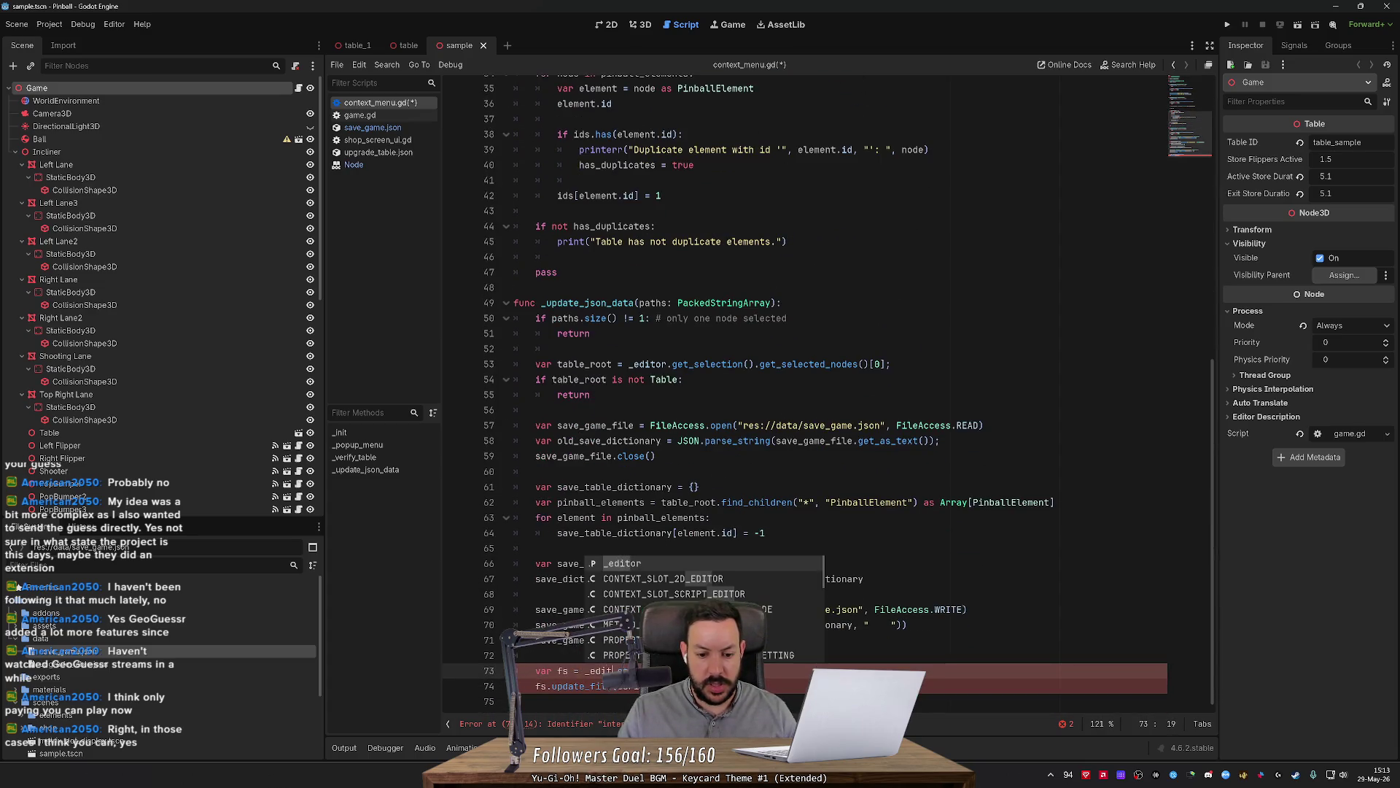
{"action": "type", "text": "or"}
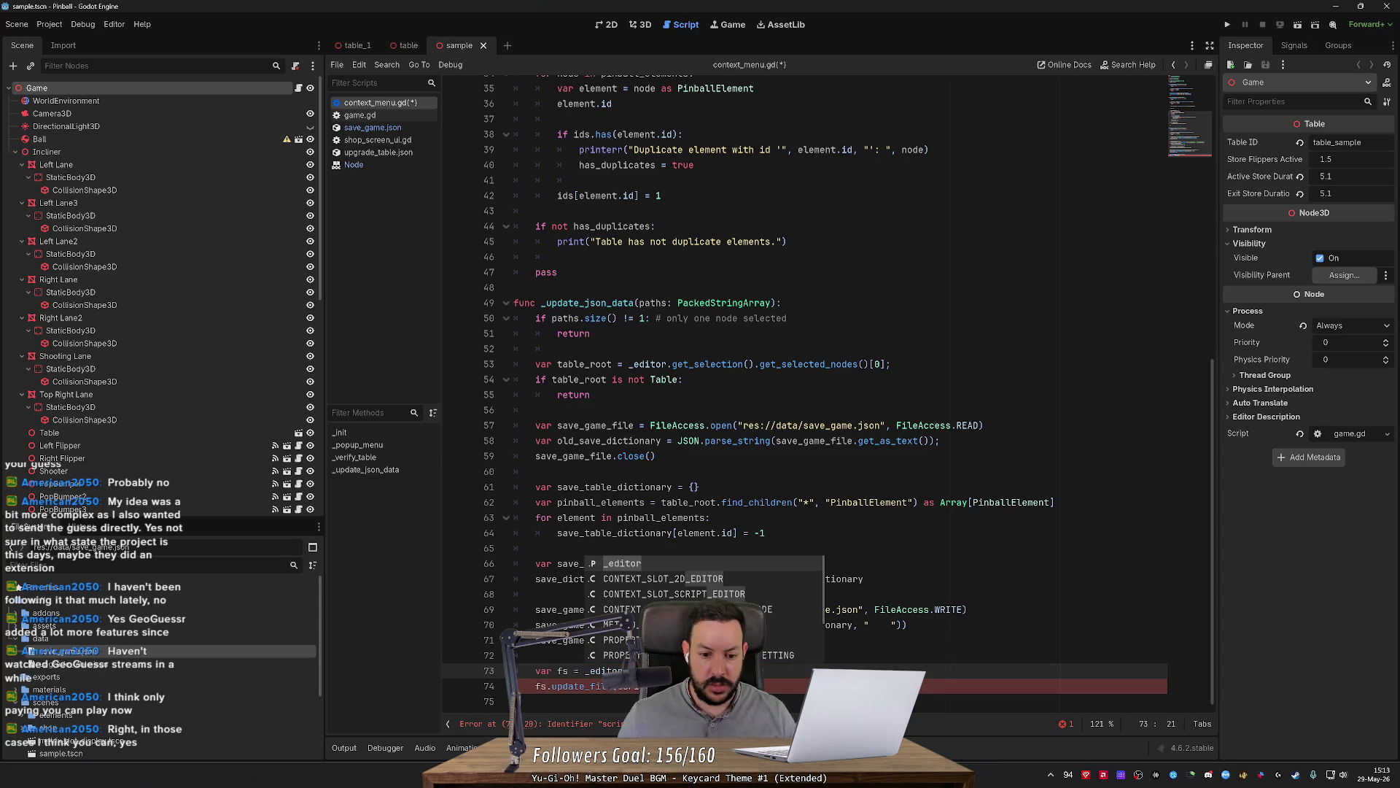
{"action": "key", "text": "Escape"}
{"action": "left_click", "coordinate": [678, 686]}
- Add var save_game_path = "res://data/save_game.json" after the table check
{"action": "left_click_drag", "start_coordinate": [727, 609], "coordinate": [859, 609]}
{"action": "left_click", "coordinate": [592, 395]}
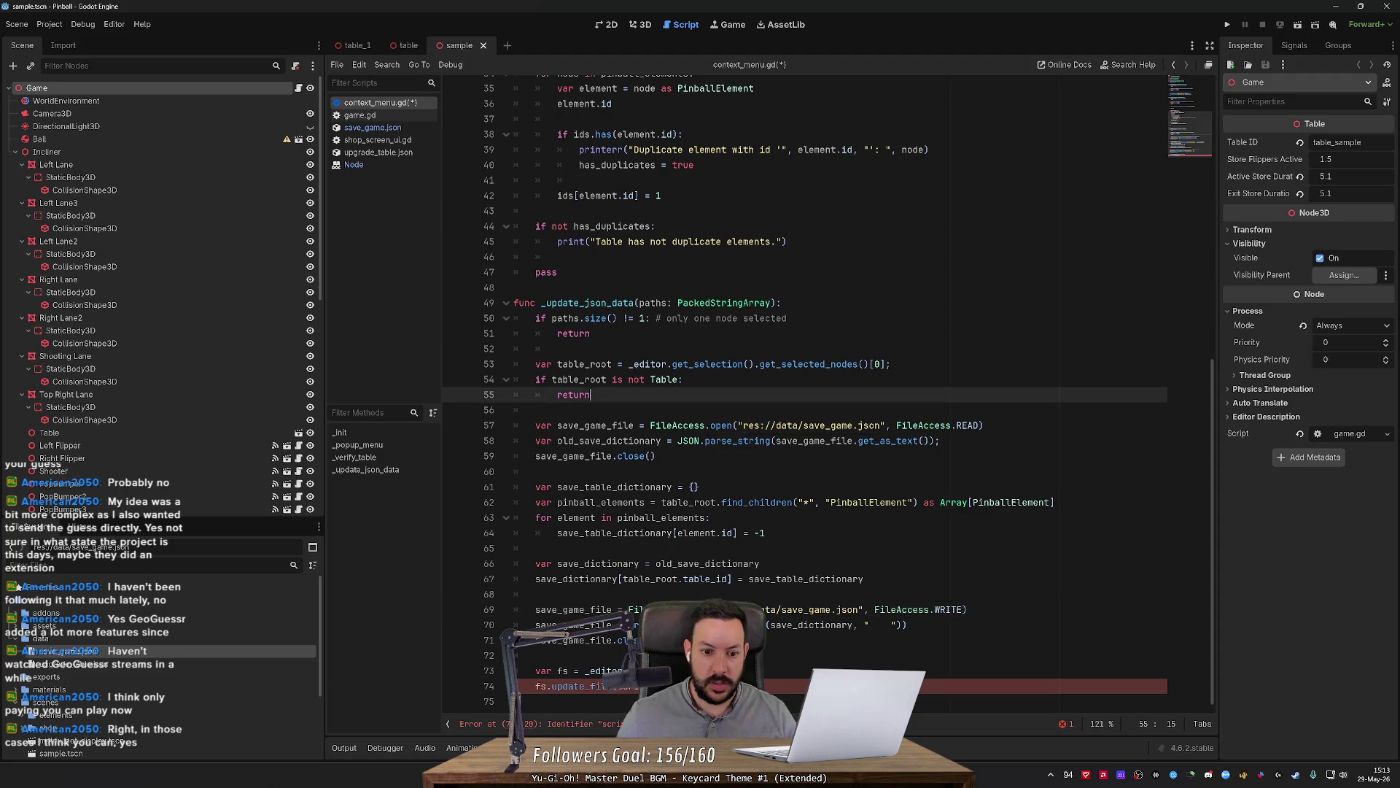
{"action": "key", "text": "Return"}
{"action": "key", "text": "Return"}
{"action": "type", "text": "var save_file"}
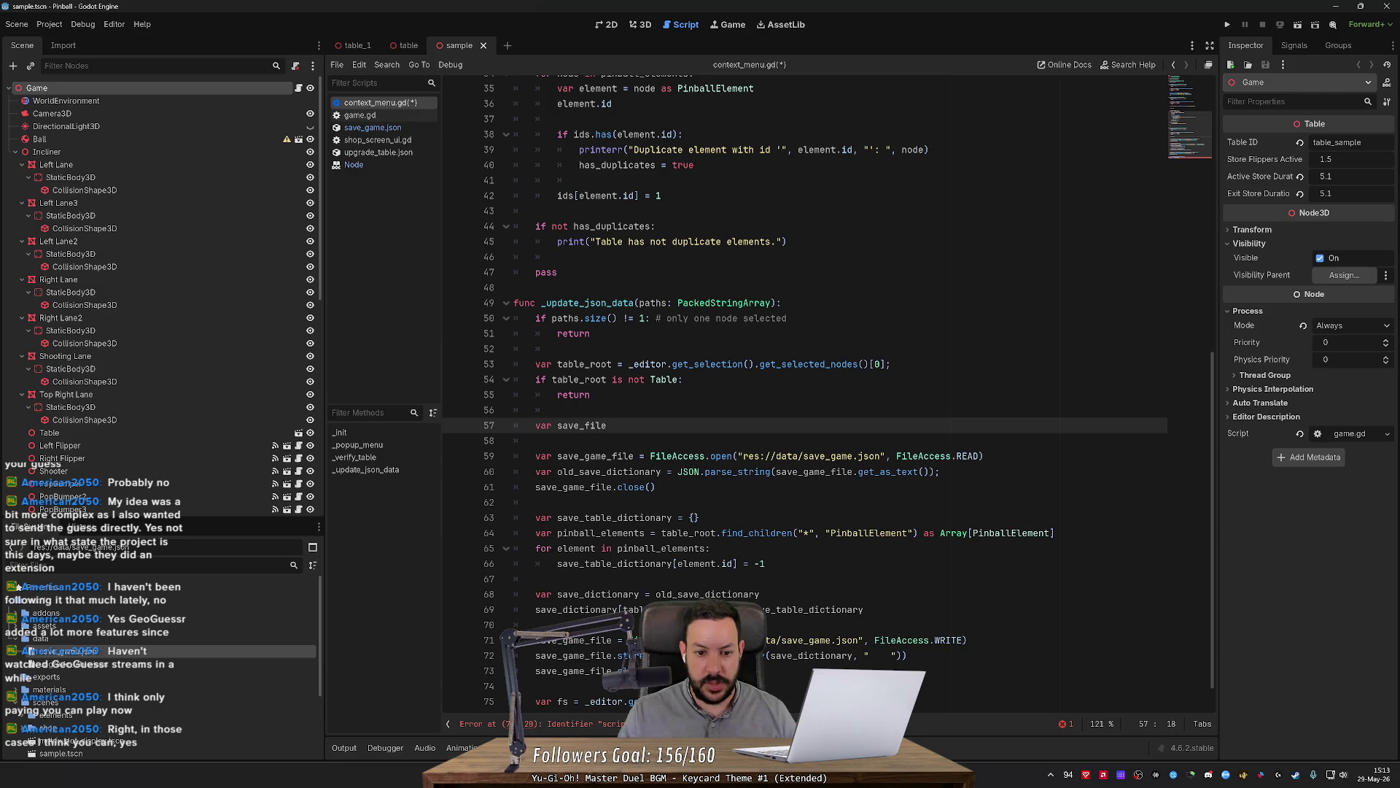
{"action": "key", "text": "BackSpace"}
{"action": "key", "text": "BackSpace"}
{"action": "key", "text": "BackSpace"}
{"action": "type", "text": "game_pa"}
{"action": "type", "text": "th = "}
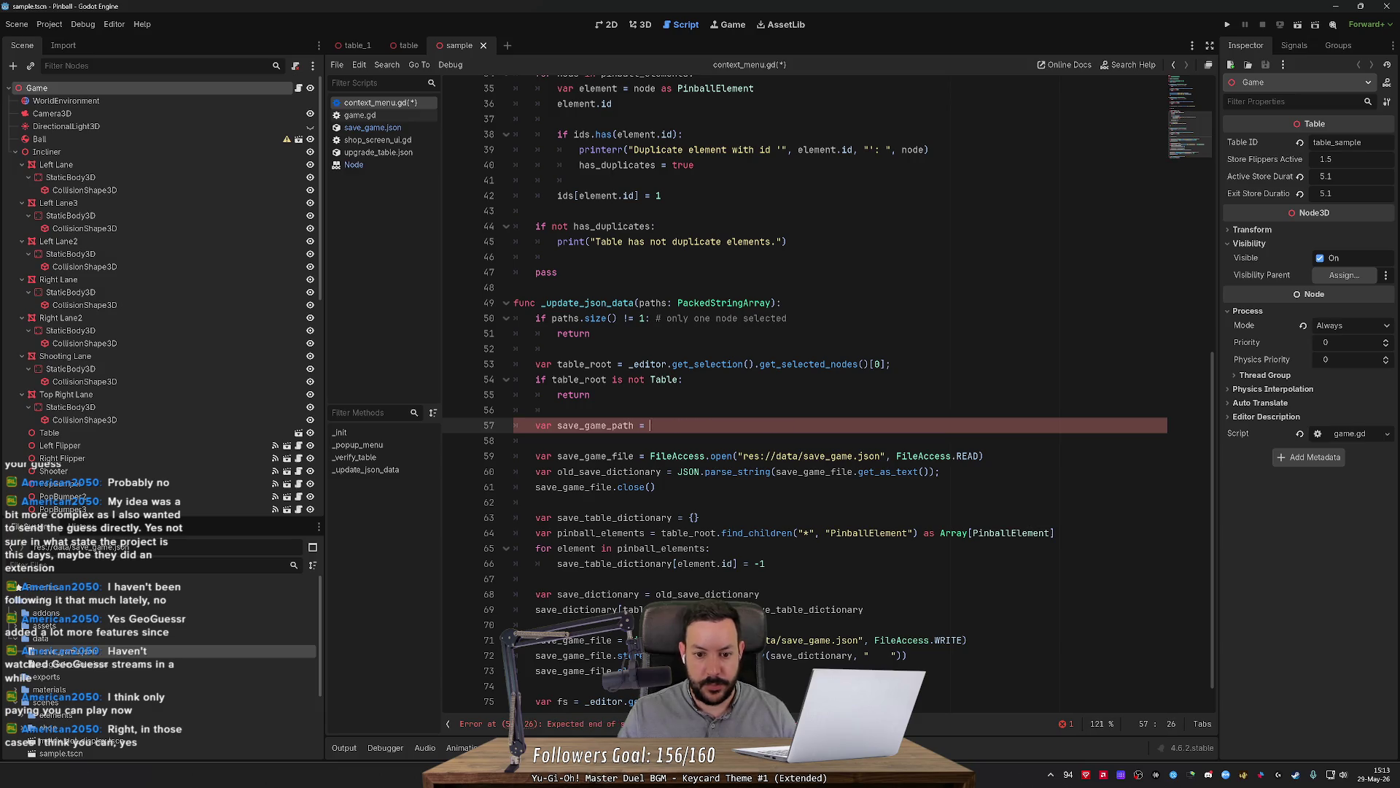
{"action": "type", "text": "\"res://data/save_game.json"}
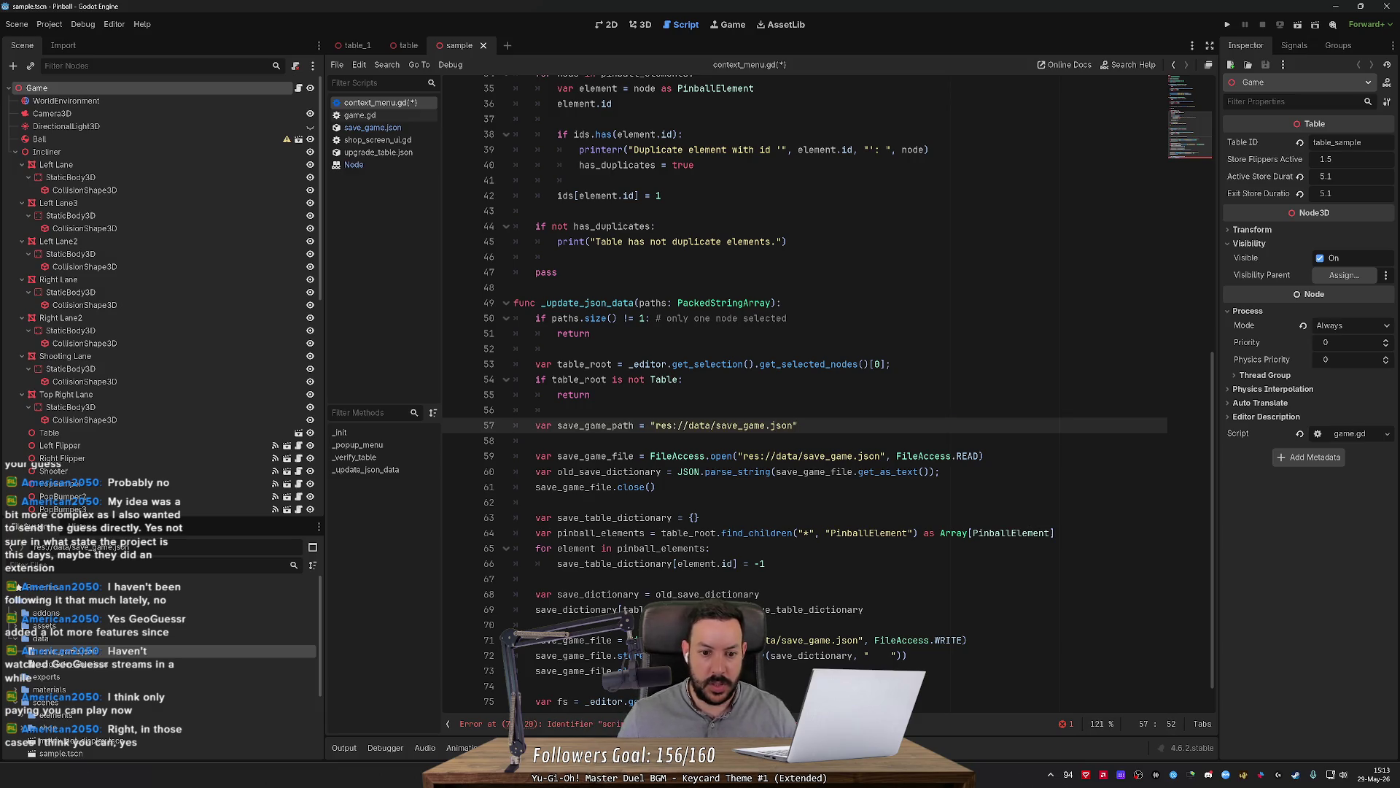
- Replace the path literals on lines 59 and 71 with save_game_path and save the script
{"action": "left_click_drag", "start_coordinate": [738, 455], "coordinate": [886, 456]}
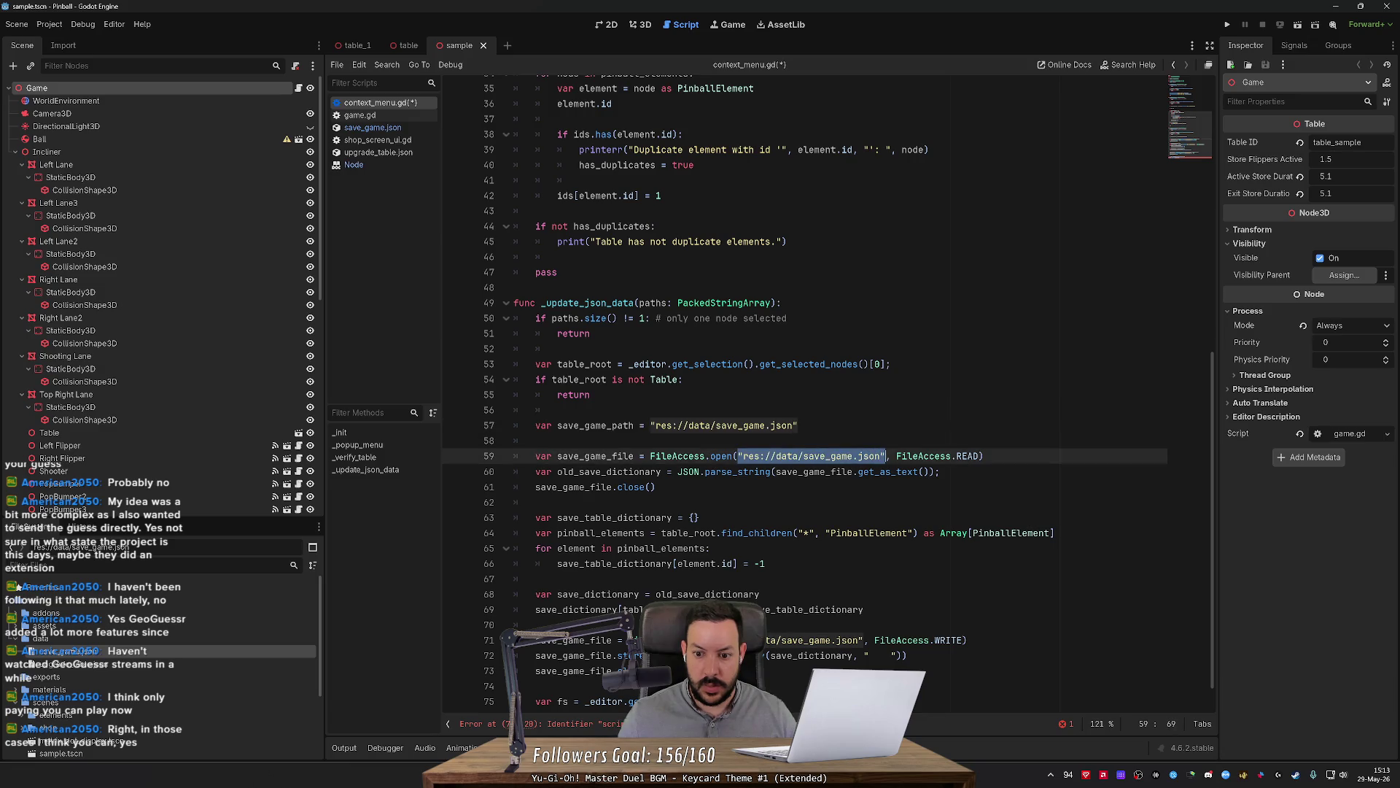
{"action": "type", "text": "save_game_path"}
{"action": "left_click_drag", "start_coordinate": [715, 639], "coordinate": [864, 640]}
{"action": "scroll", "coordinate": [828, 394], "scroll_direction": "down", "scroll_amount": 1}
{"action": "type", "text": "save_game_path"}
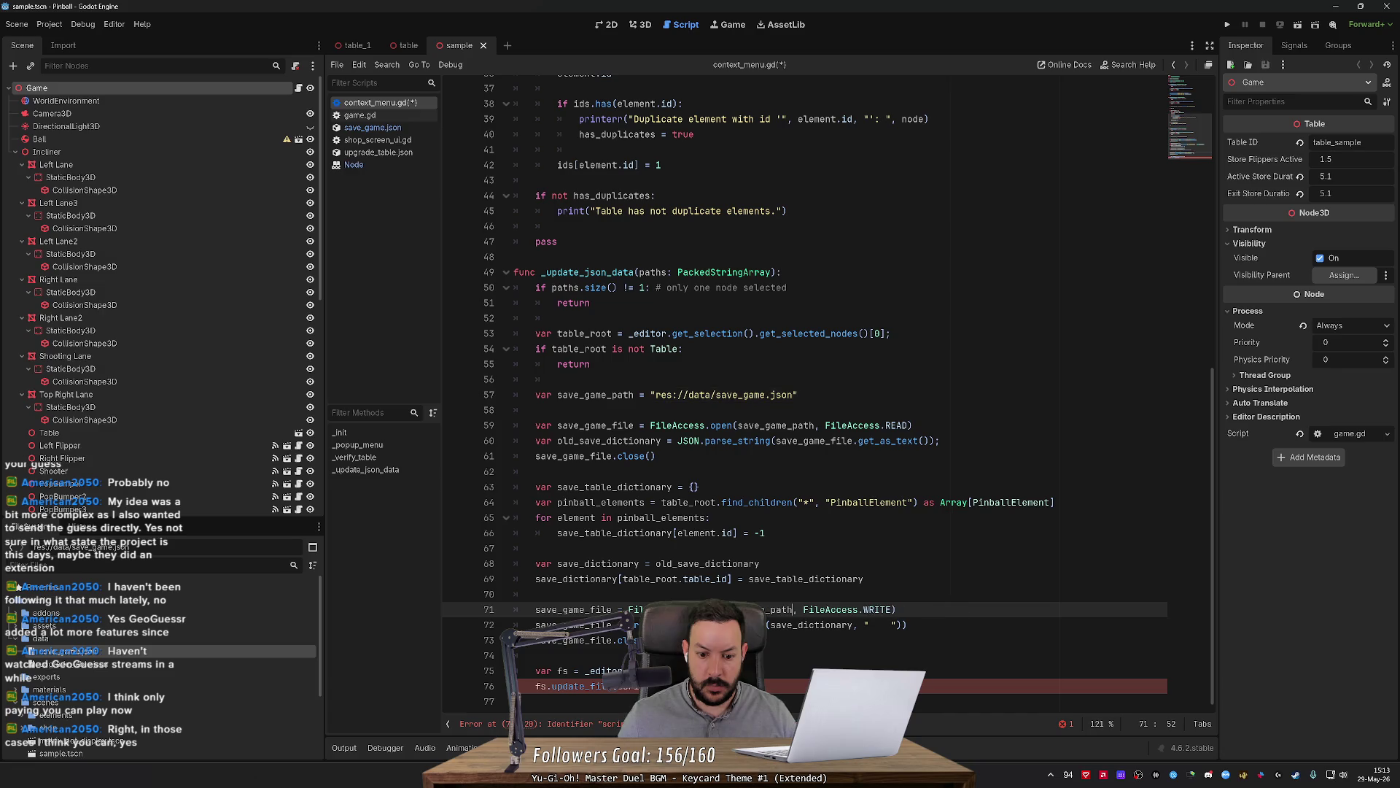
{"action": "left_click", "coordinate": [678, 685]}
{"action": "key", "text": "ctrl+s"}
{"action": "scroll", "coordinate": [828, 405], "scroll_direction": "up", "scroll_amount": 1}
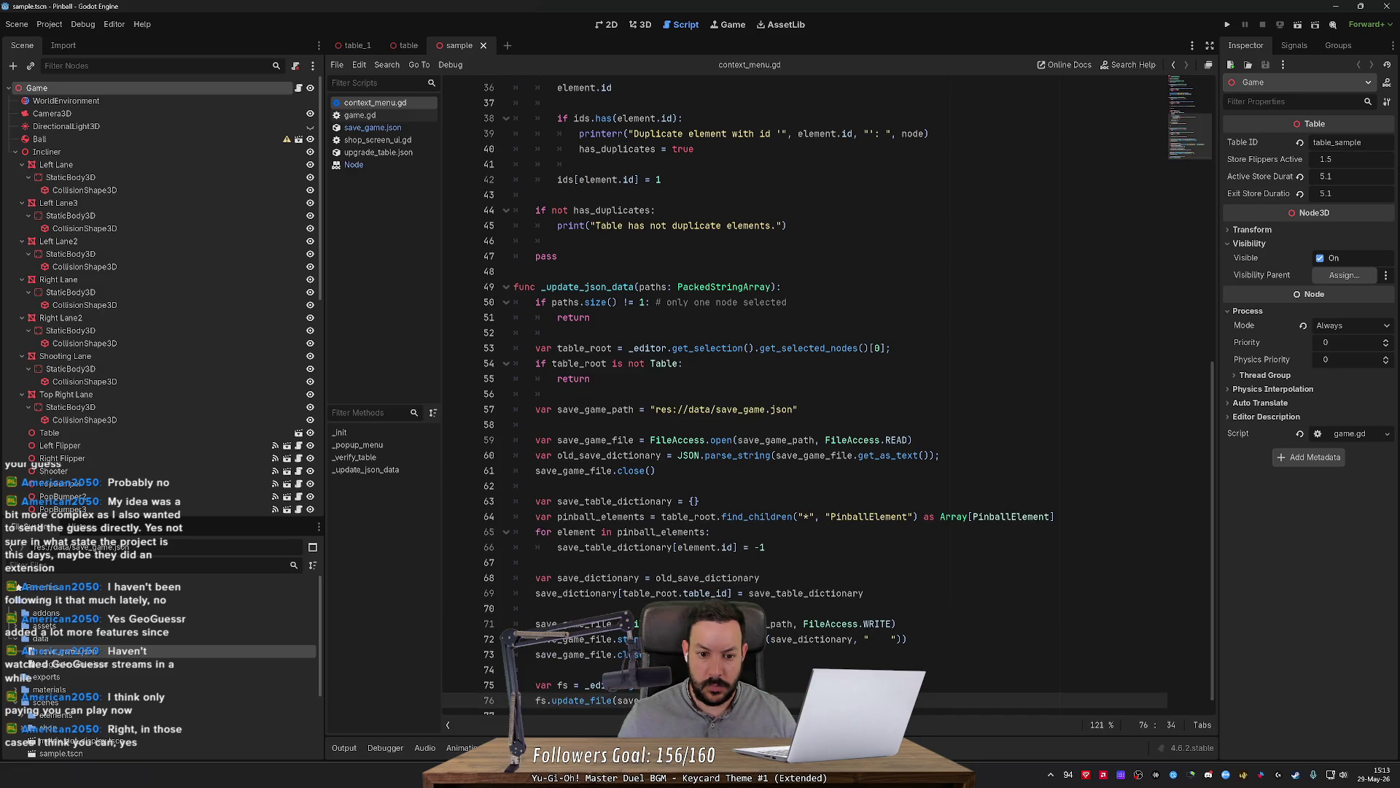
- Open save_game.json and delete the table_sample block
{"action": "left_click", "coordinate": [406, 46]}
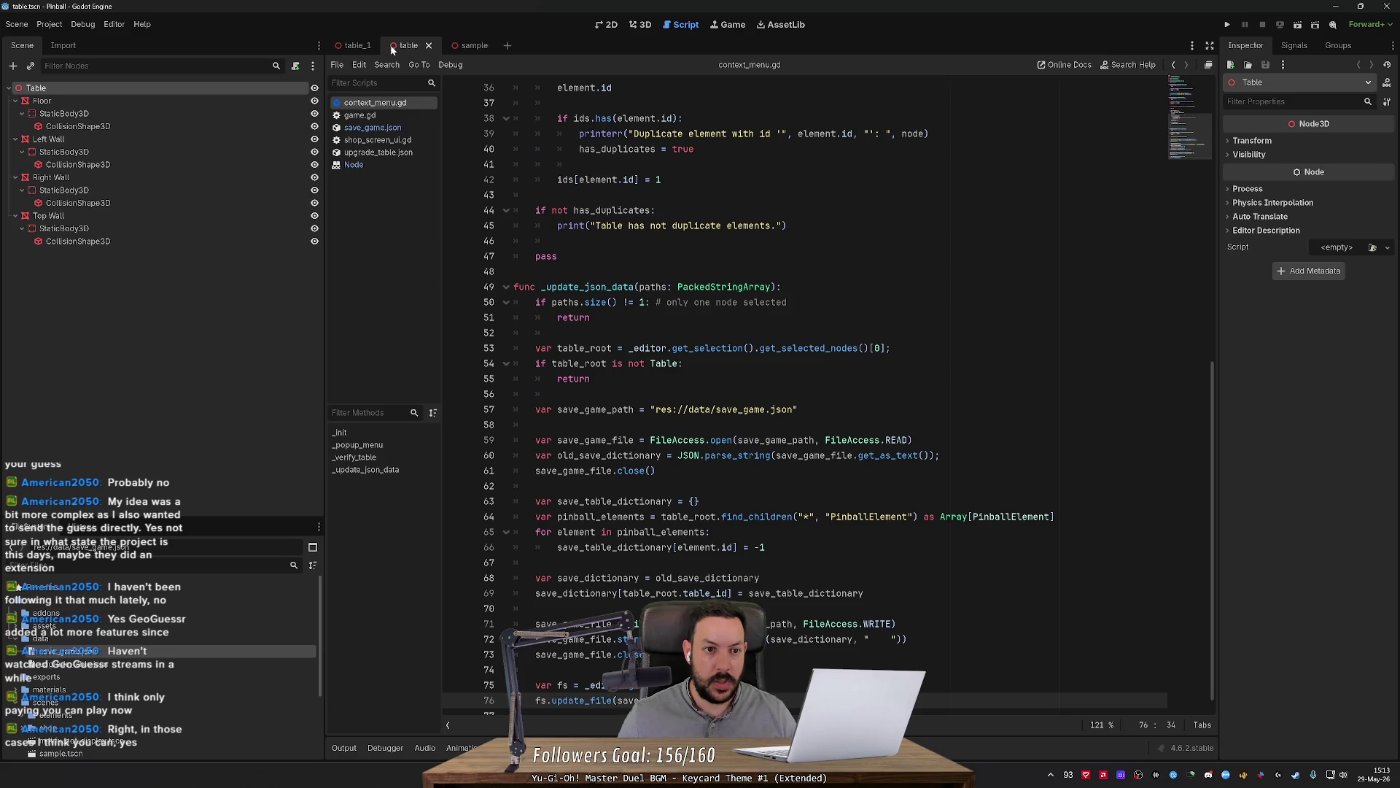
{"action": "double_click", "coordinate": [115, 652]}
{"action": "left_click_drag", "start_coordinate": [526, 443], "coordinate": [525, 672]}
{"action": "key", "text": "BackSpace"}
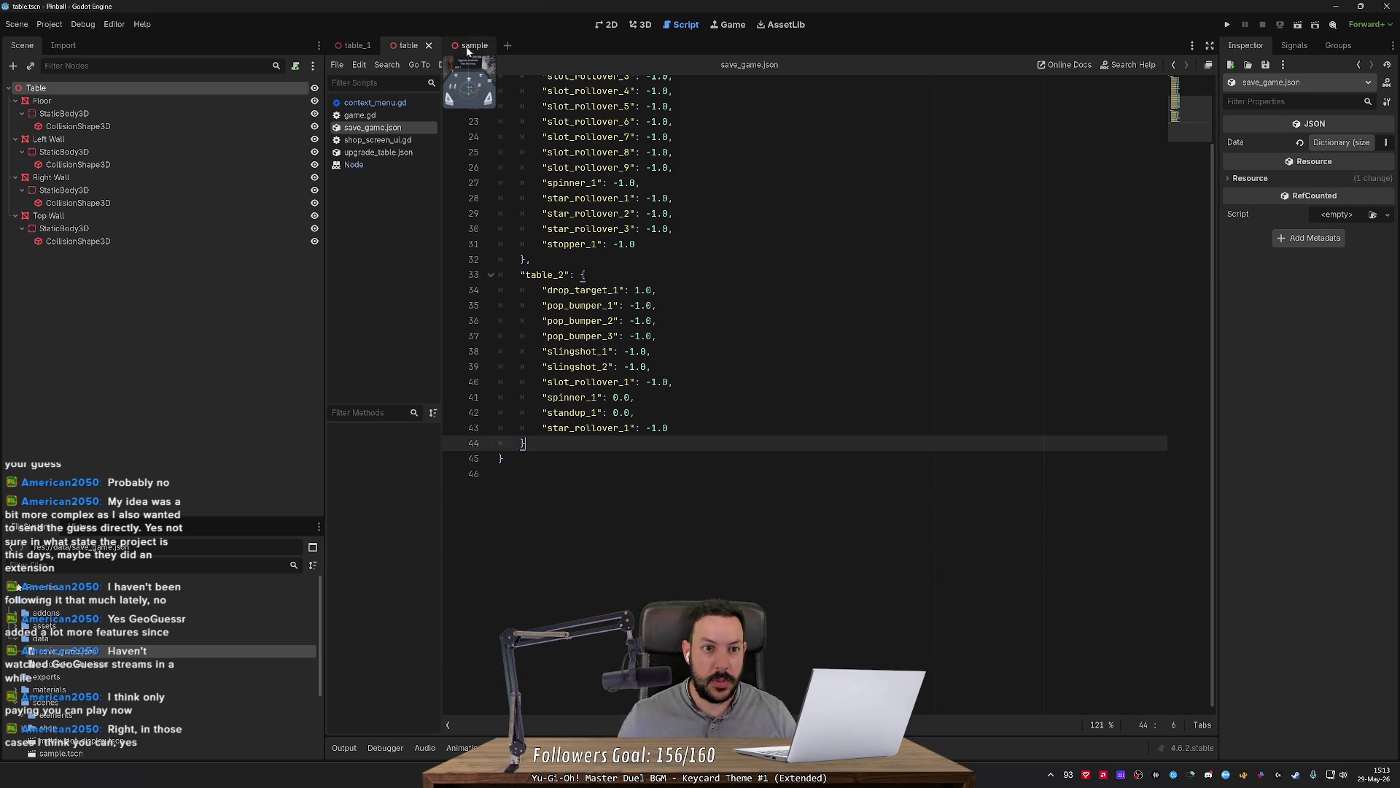
- Run Update JSON data on the sample scene's Game node and reopen save_game.json
{"action": "left_click", "coordinate": [469, 45]}
{"action": "right_click", "coordinate": [177, 91]}
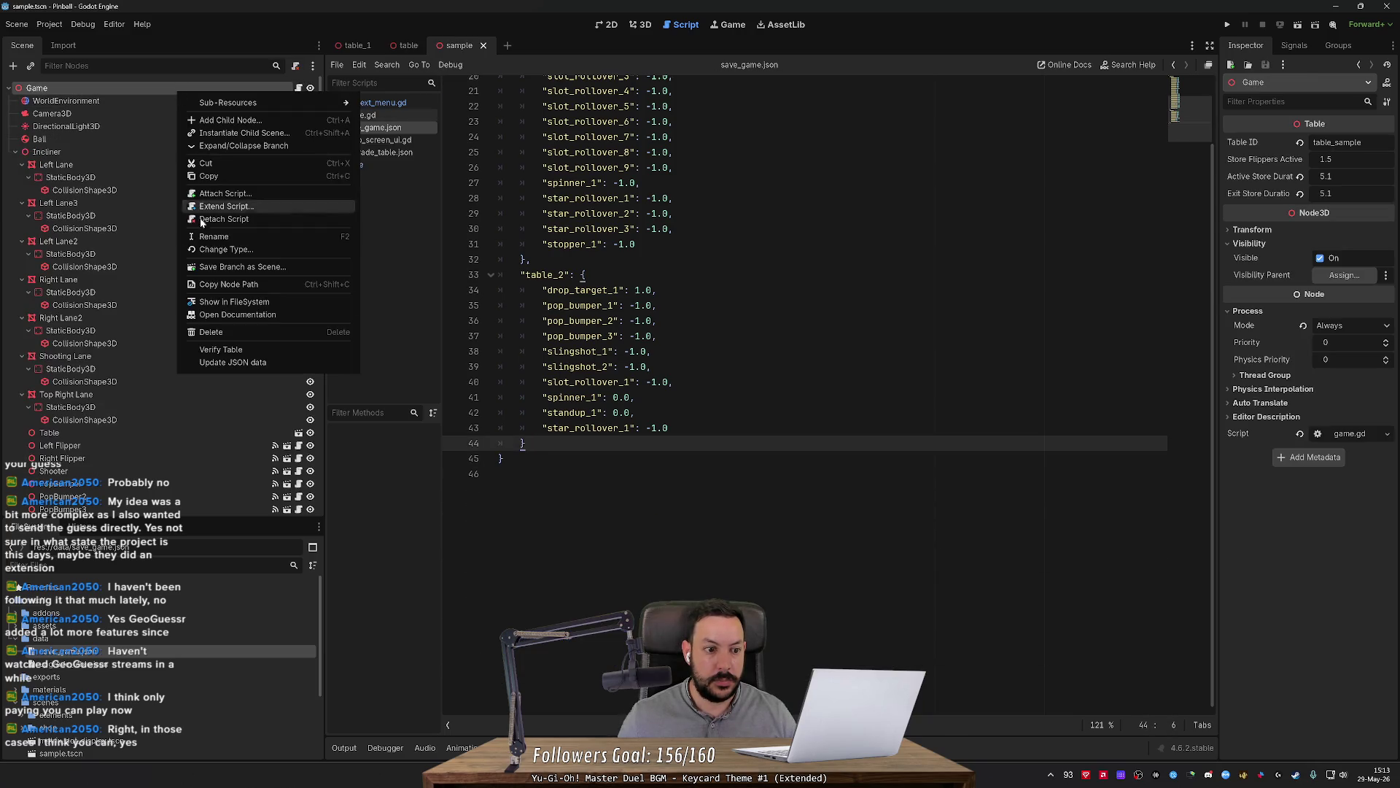
{"action": "left_click", "coordinate": [237, 361]}
{"action": "left_click", "coordinate": [365, 167]}
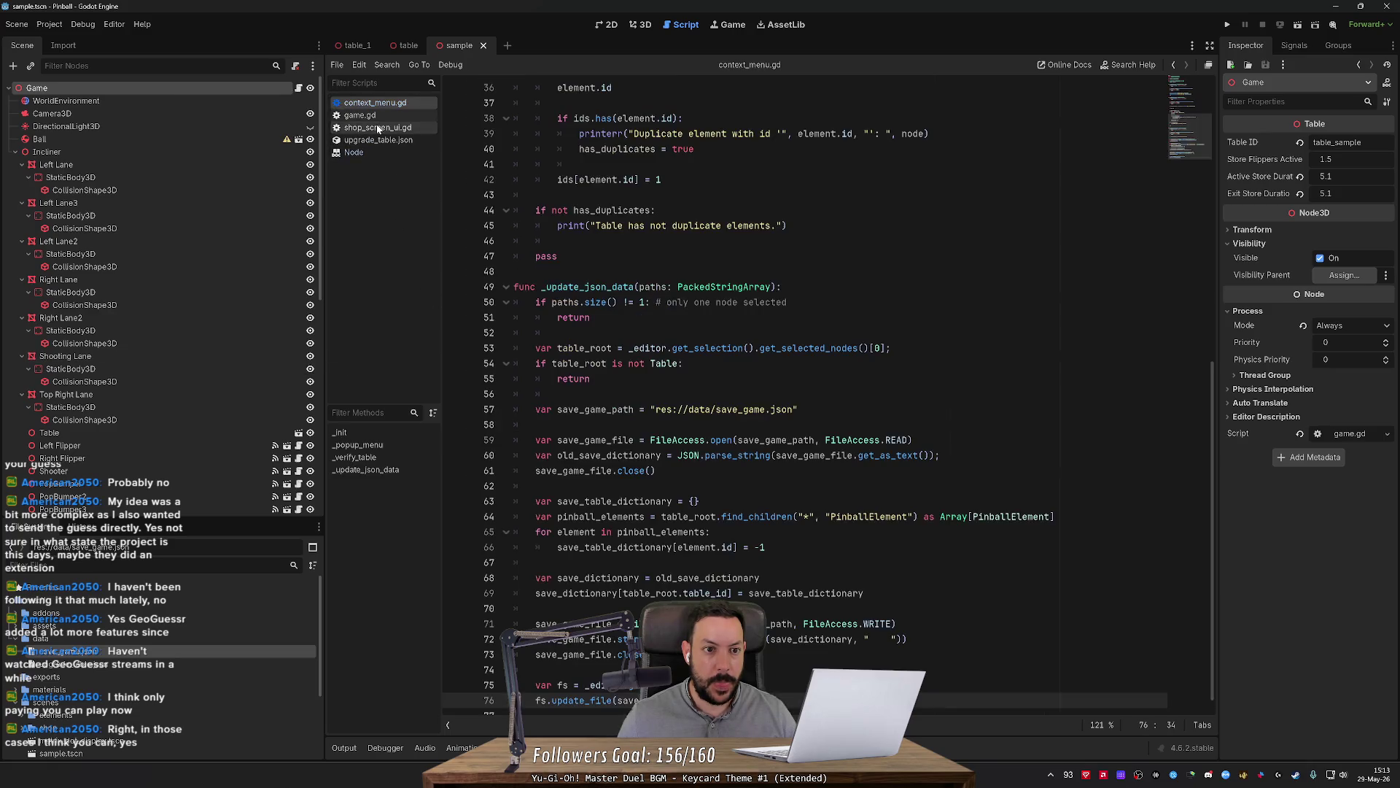
{"action": "left_click", "coordinate": [141, 653]}
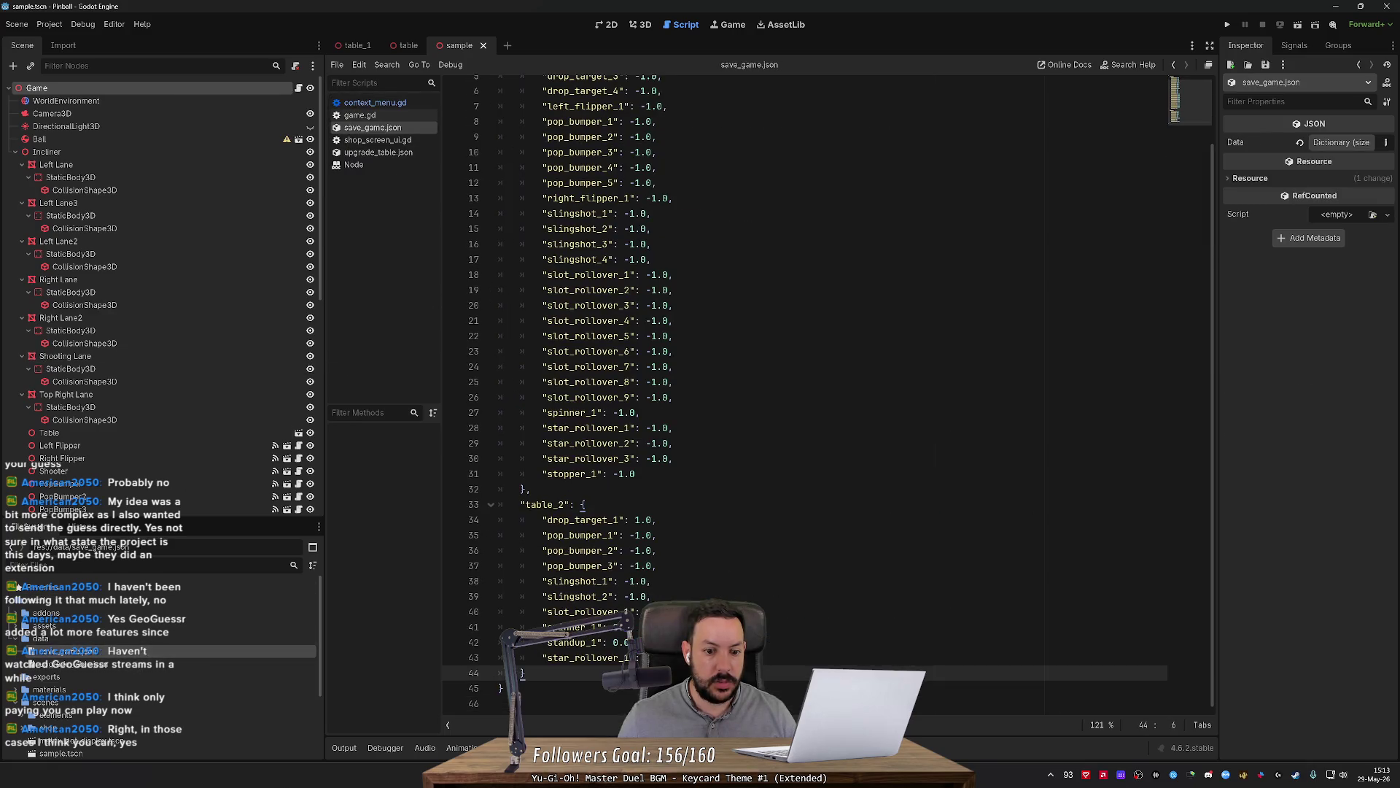
{"action": "scroll", "coordinate": [827, 394], "scroll_direction": "up", "scroll_amount": 1}
- Open the forum thread about scripts not updating in the editor from the search results
{"action": "key", "text": "alt+Tab"}
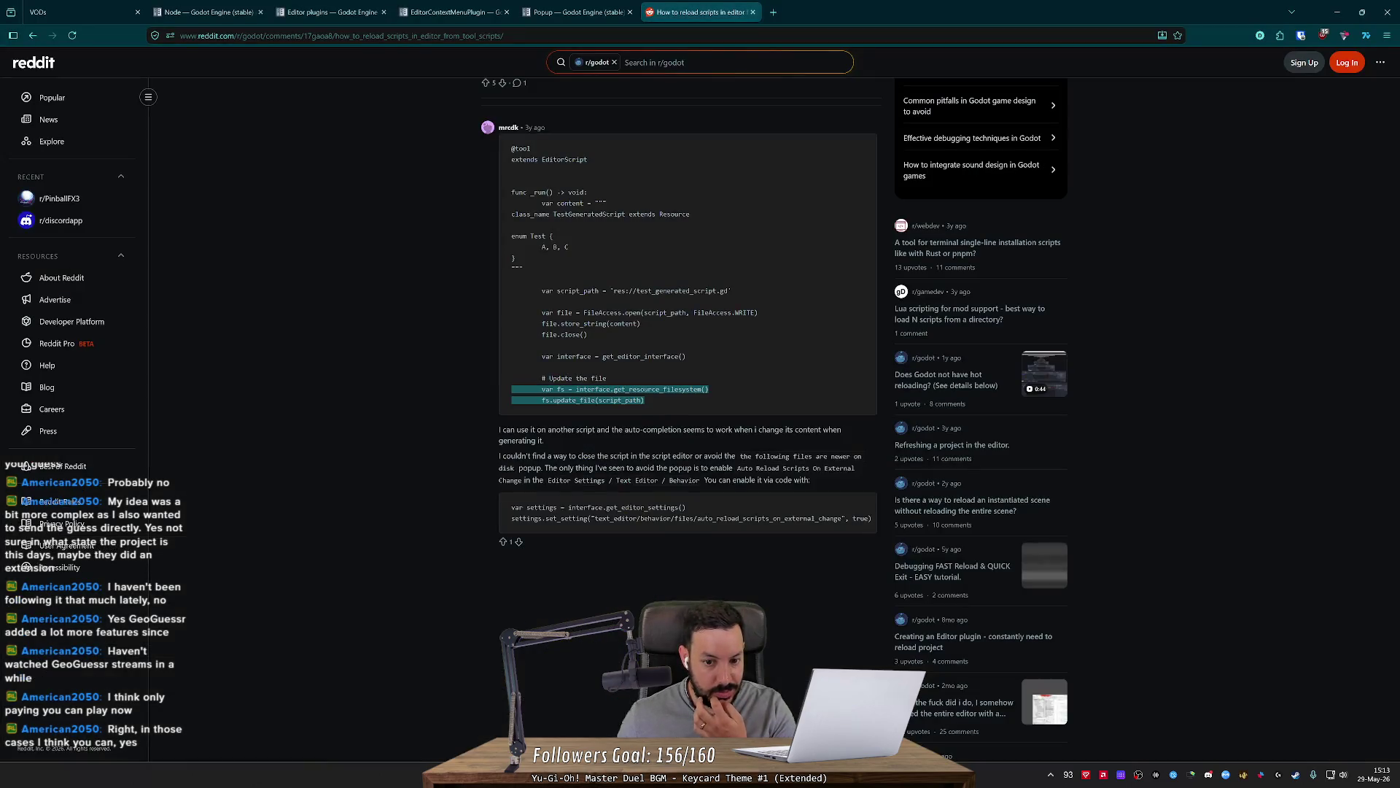
{"action": "key", "text": "alt+Left"}
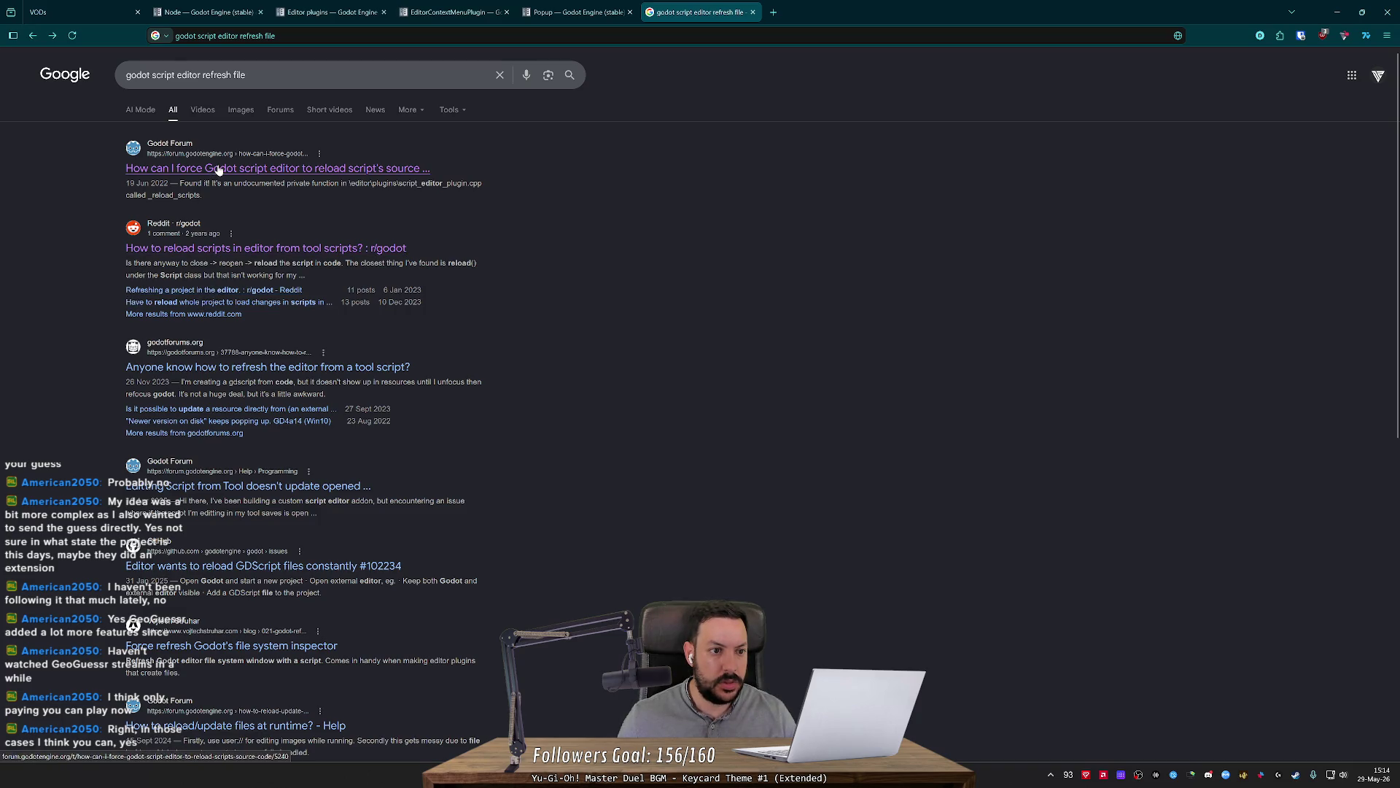
{"action": "left_click", "coordinate": [204, 487]}
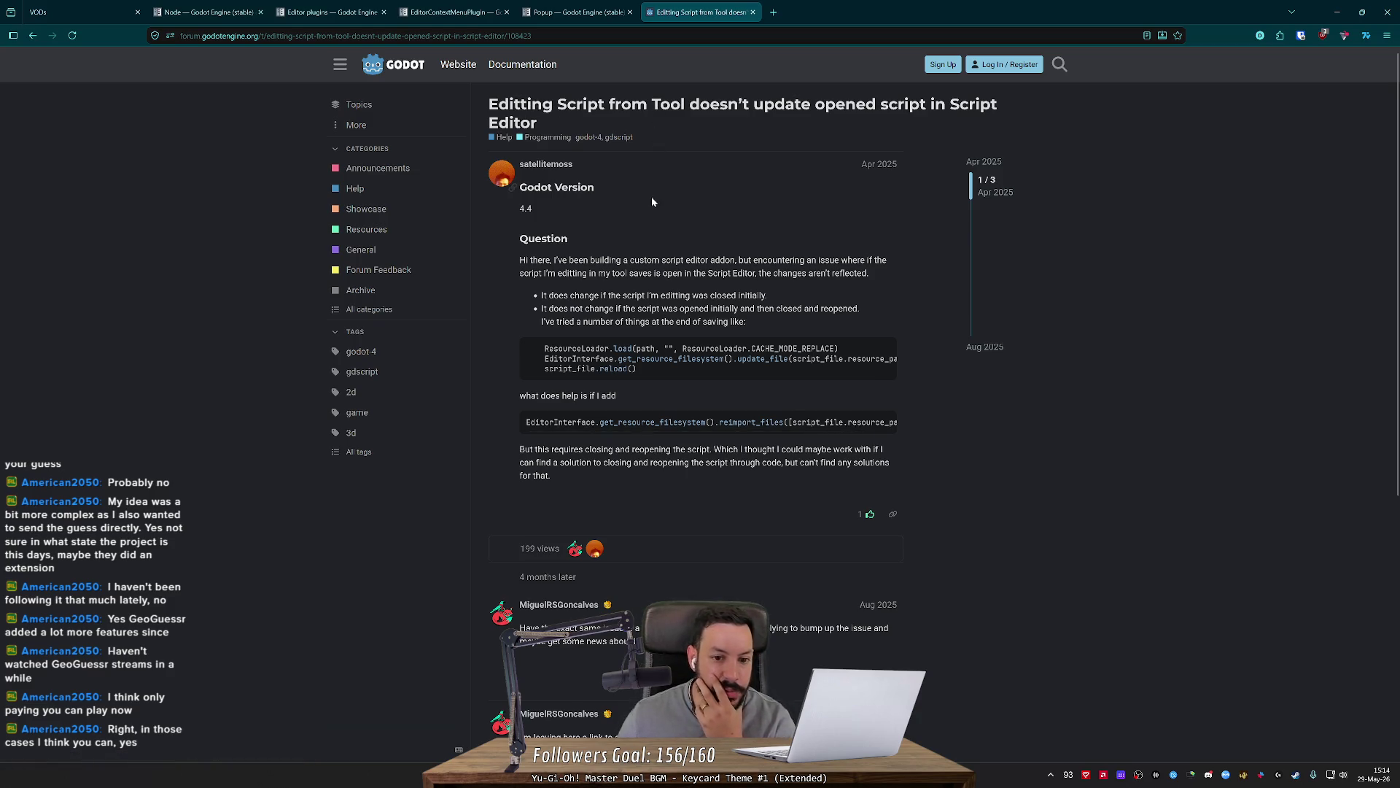
{"action": "scroll", "coordinate": [642, 224], "scroll_direction": "down", "scroll_amount": 2}
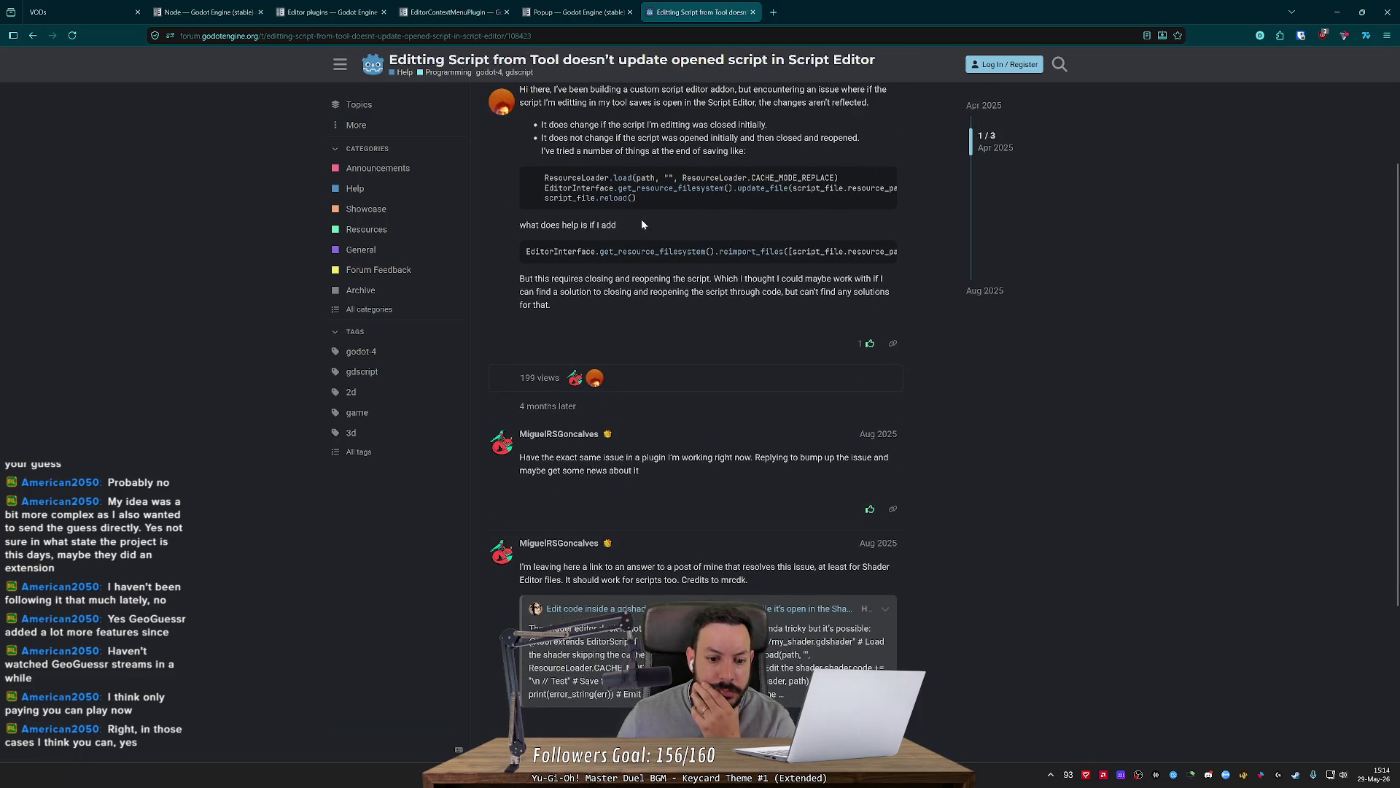
{"action": "scroll", "coordinate": [641, 224], "scroll_direction": "down", "scroll_amount": 2}
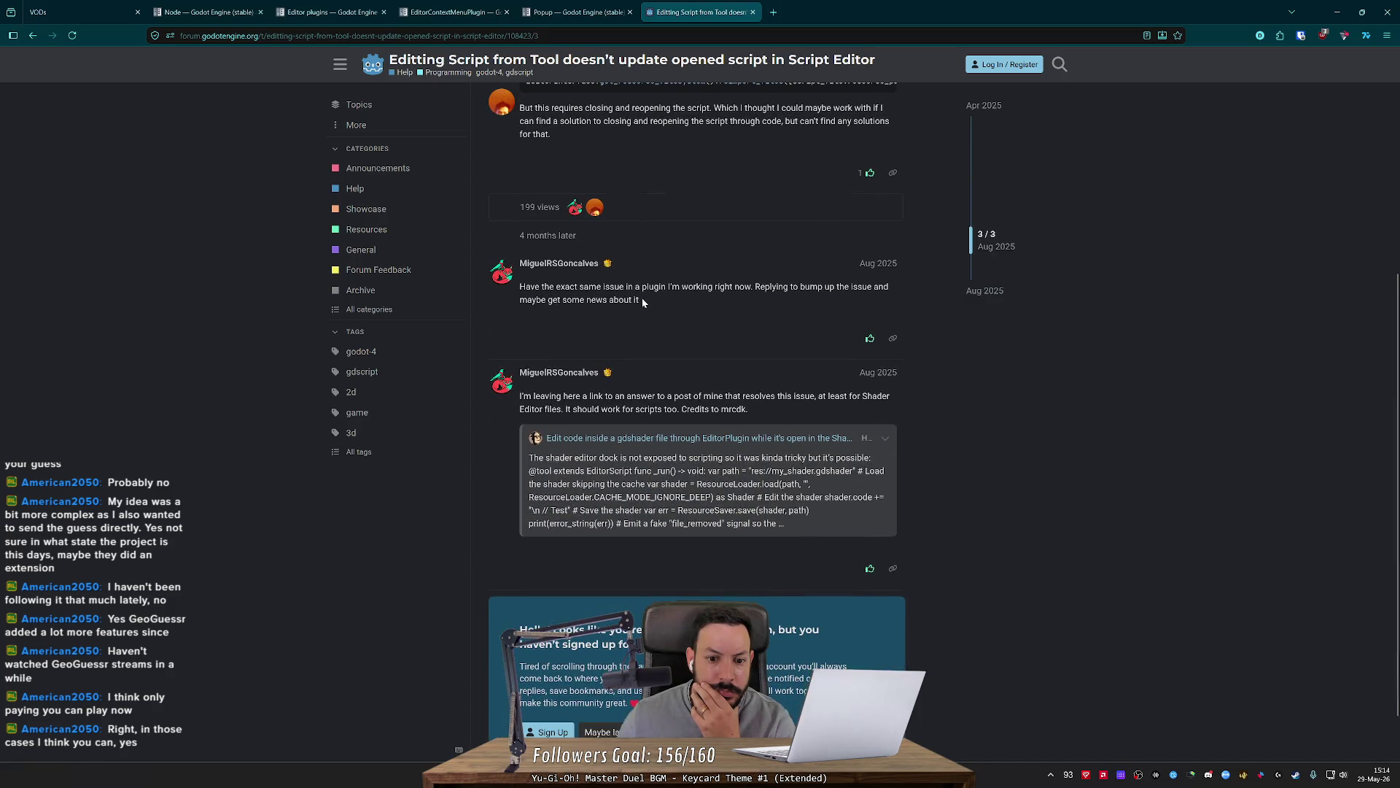
- In the linked gdshader EditorPlugin thread, select the fs_dock and reimport_files lines, then return to Godot
{"action": "left_click", "coordinate": [679, 438]}
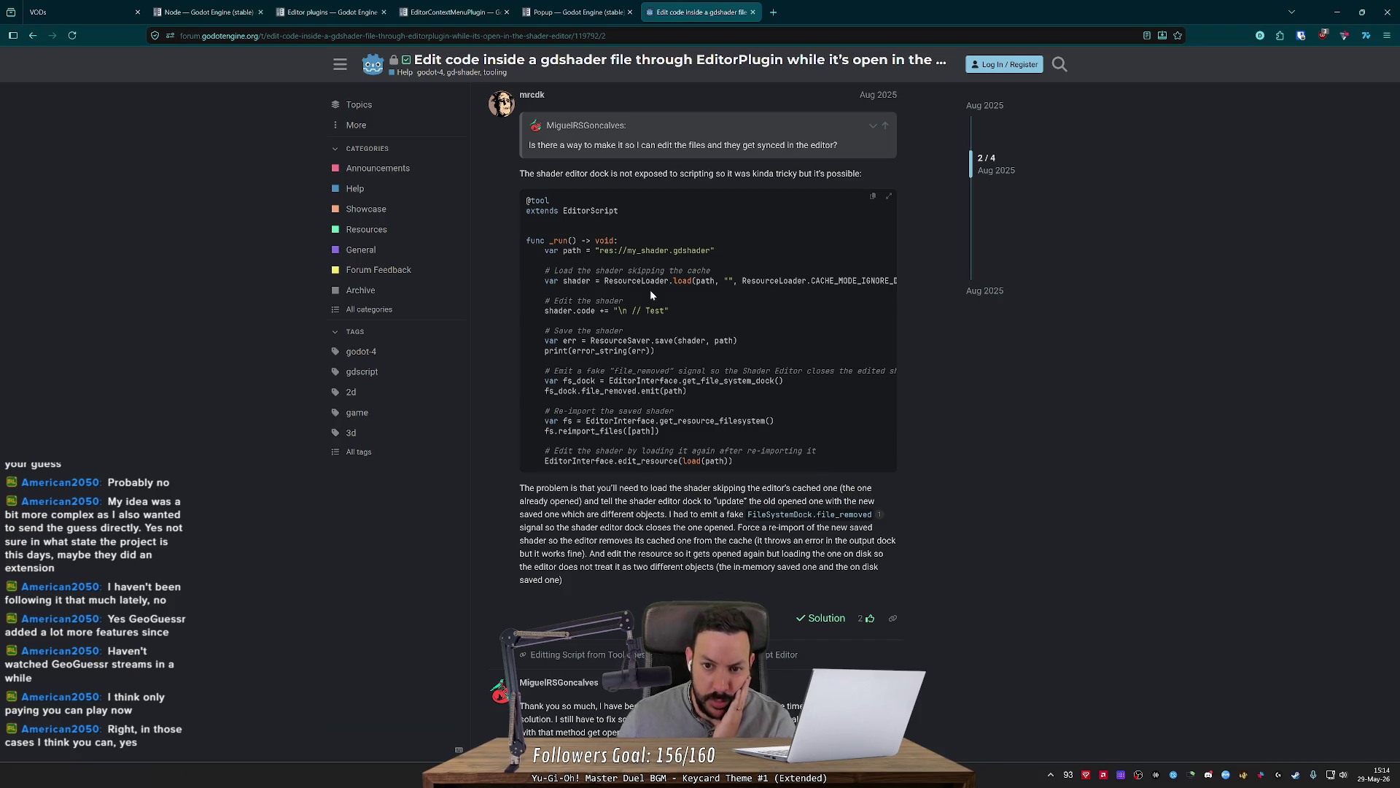
{"action": "middle_click", "coordinate": [704, 226]}
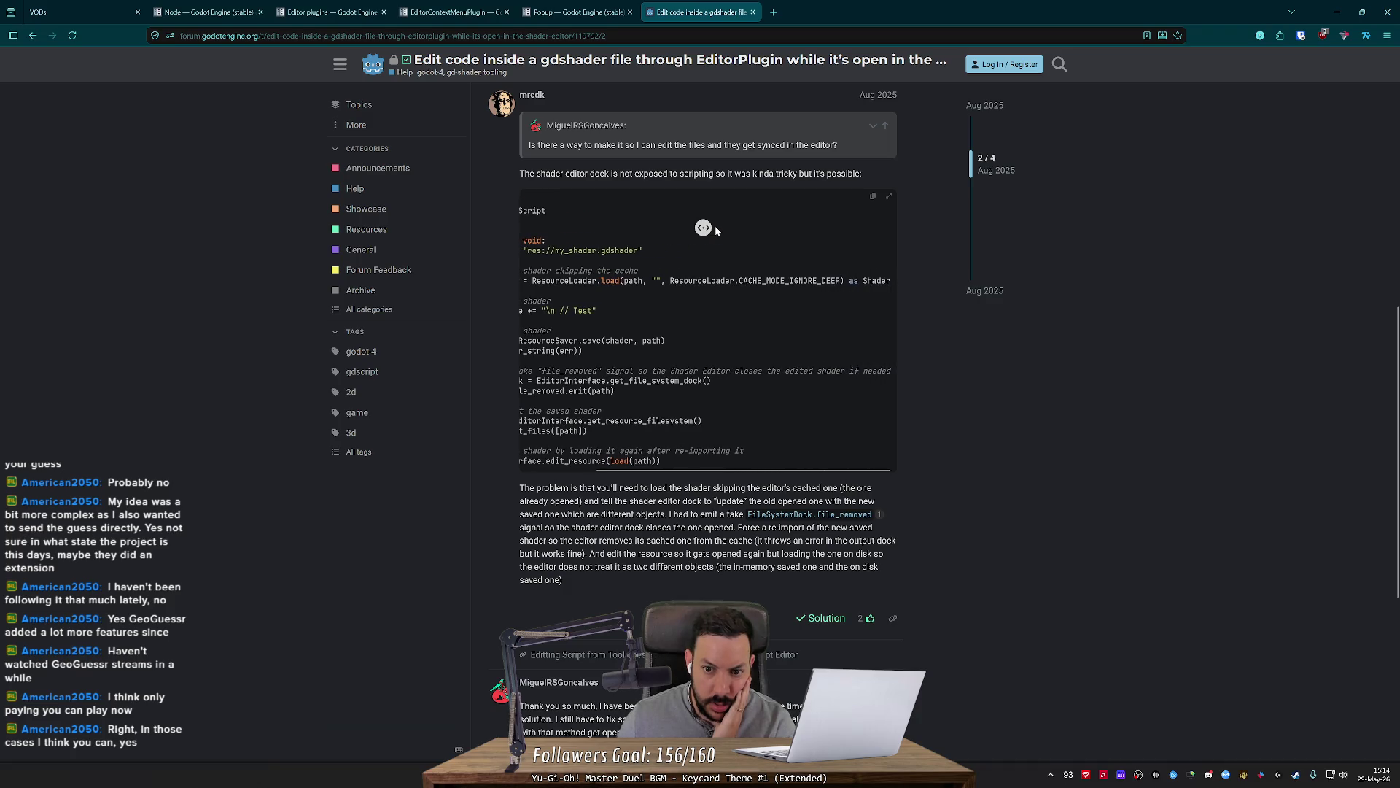
{"action": "scroll", "coordinate": [703, 227], "scroll_direction": "left", "scroll_amount": 3}
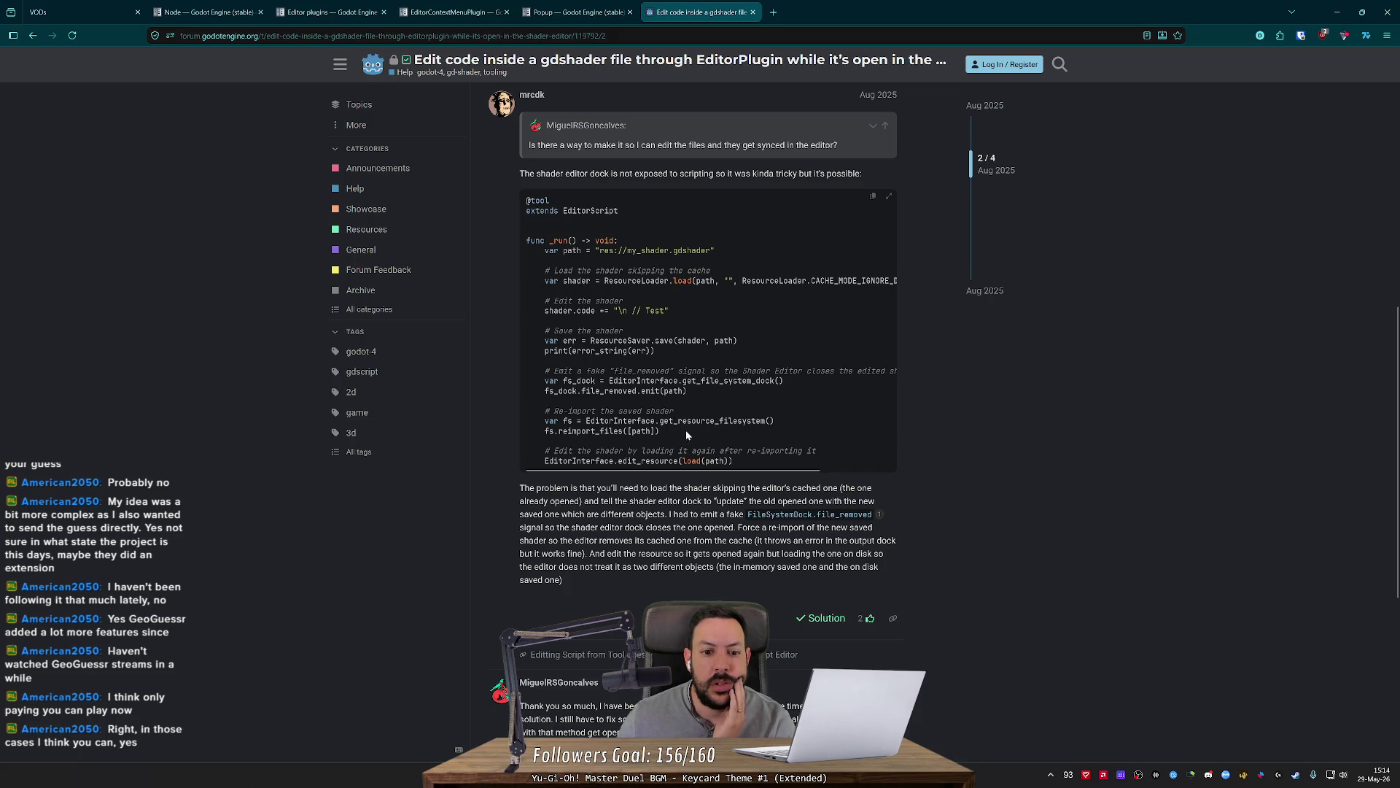
{"action": "left_click_drag", "start_coordinate": [685, 436], "coordinate": [506, 385]}
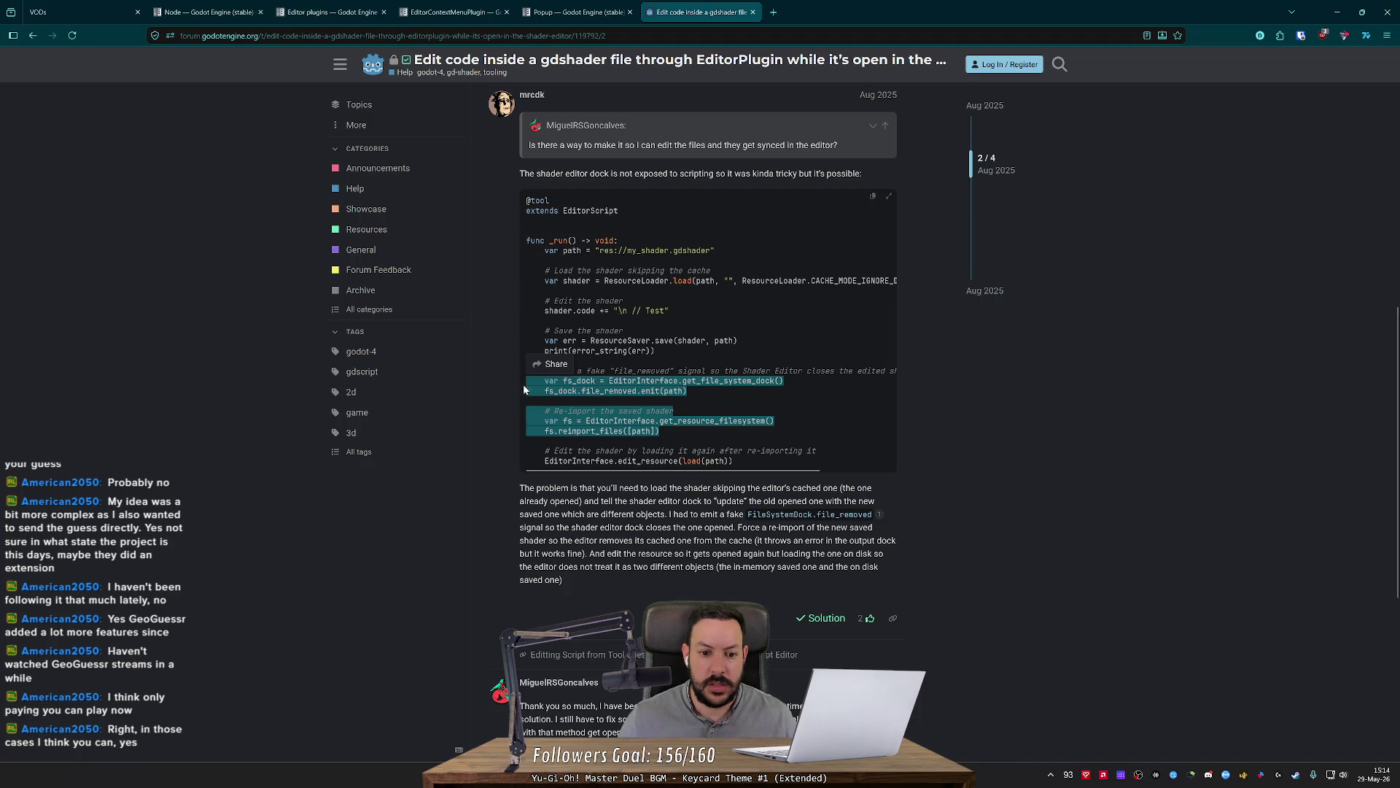
{"action": "left_click_drag", "start_coordinate": [523, 384], "coordinate": [518, 382]}
{"action": "key", "text": "alt+Tab"}
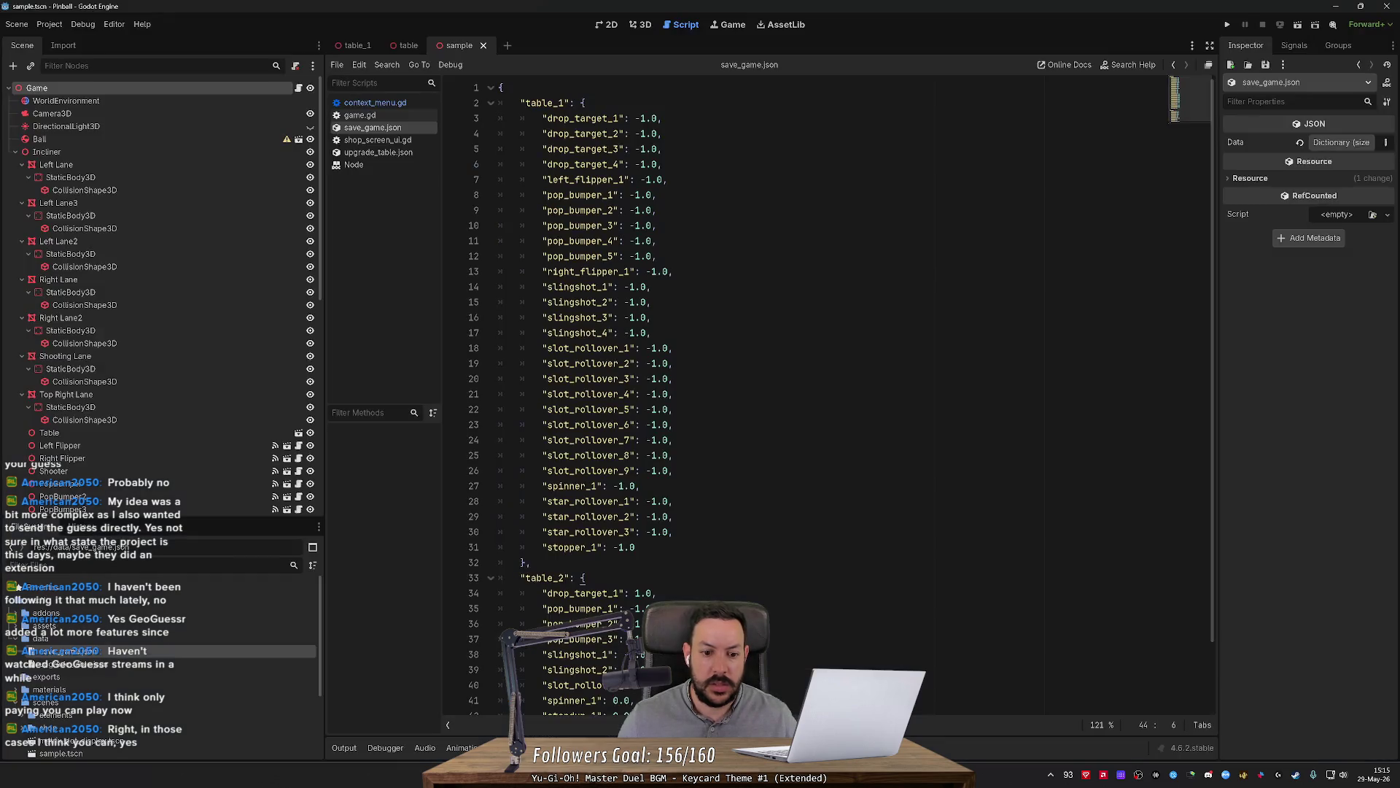
- Paste the fs_dock.file_removed and fs.reimport_files lines after the write and fix the fs_dock indent
{"action": "left_click", "coordinate": [392, 104]}
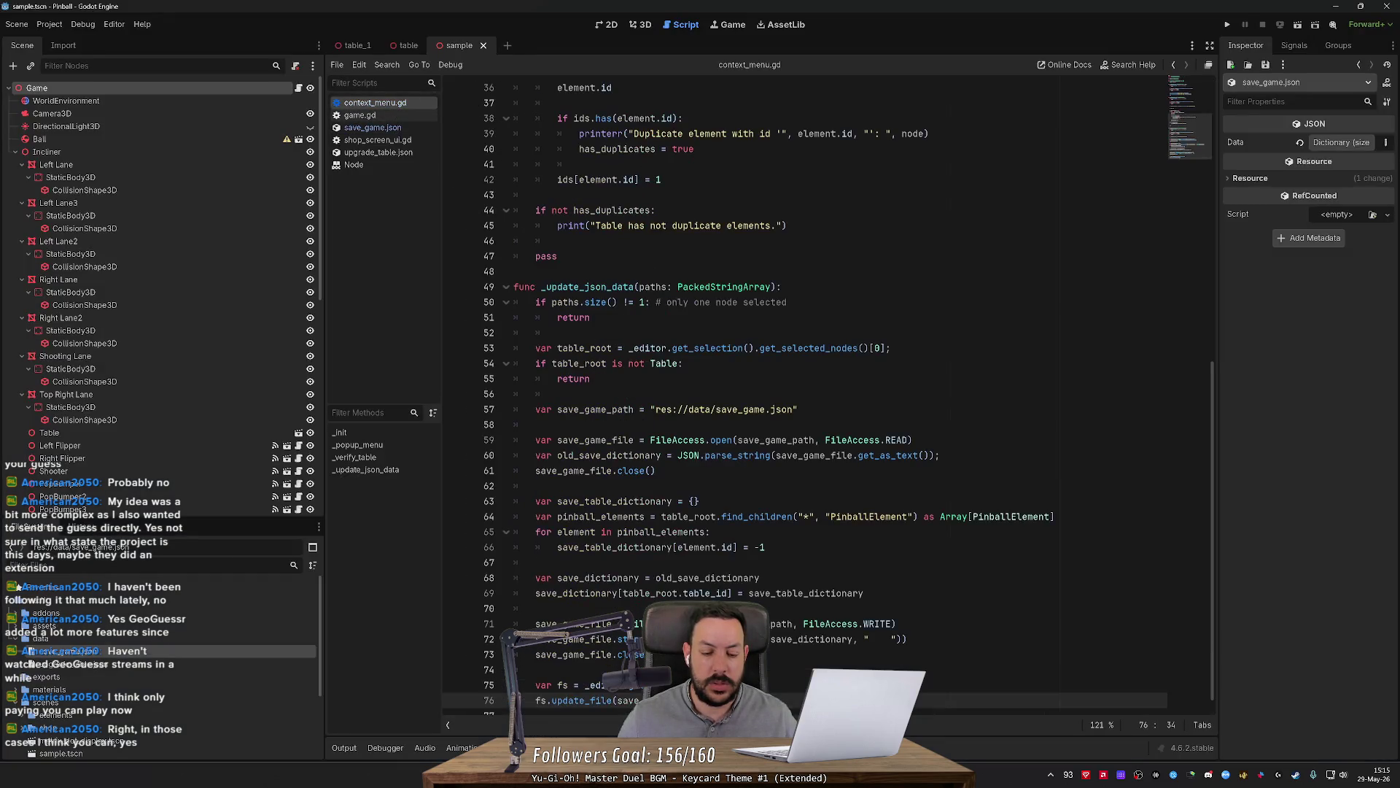
{"action": "key", "text": "Return"}
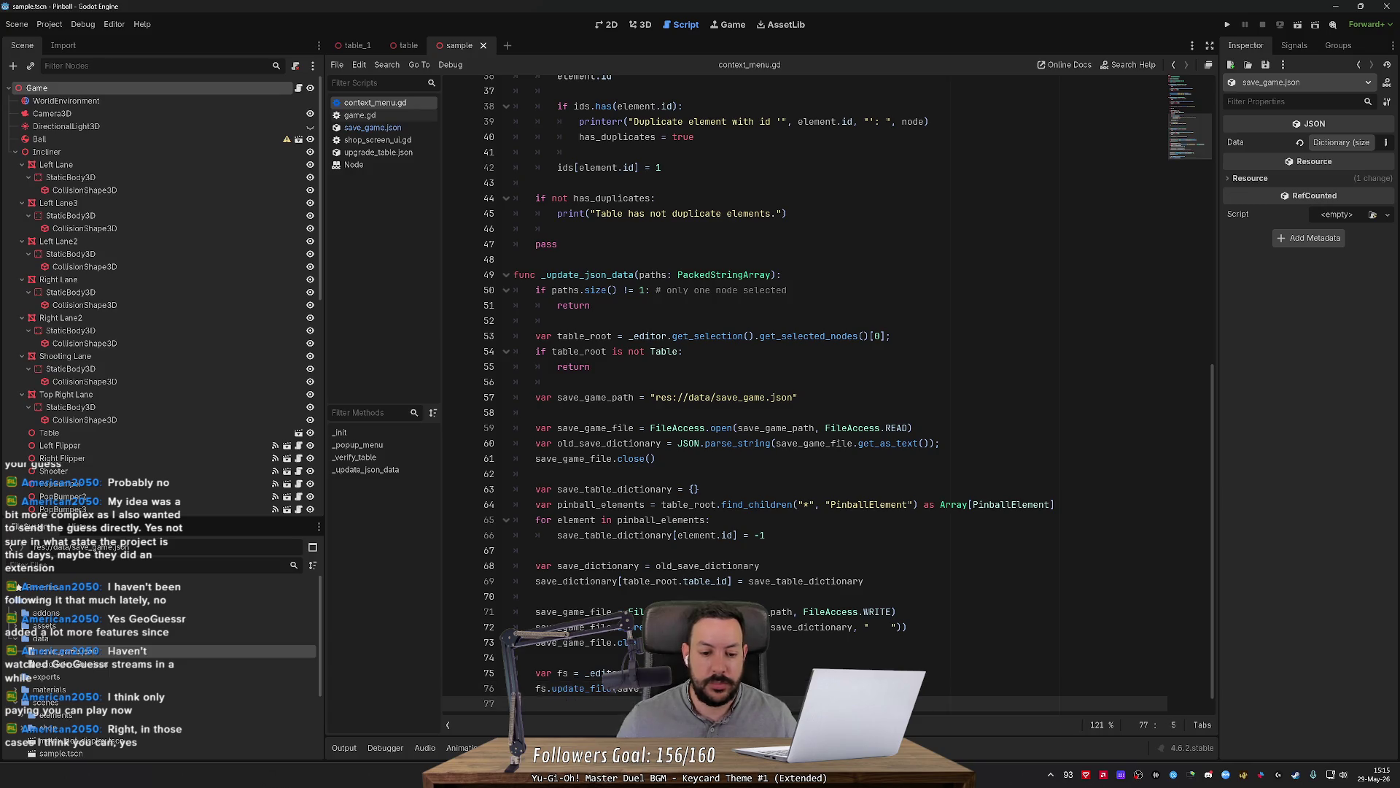
{"action": "key", "text": "ctrl+v"}
{"action": "key", "text": "ctrl+shift+k"}
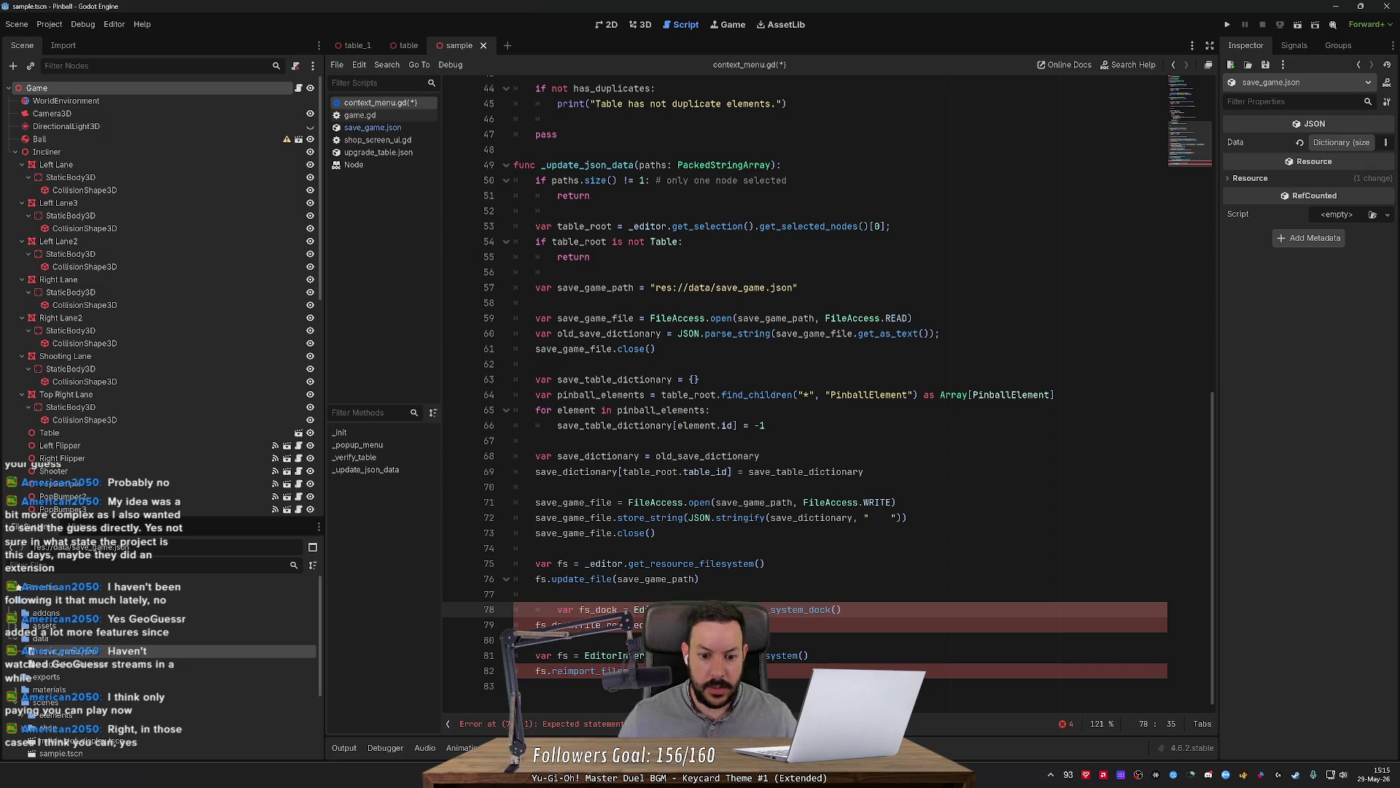
{"action": "double_click", "coordinate": [657, 579]}
{"action": "left_click", "coordinate": [730, 625]}
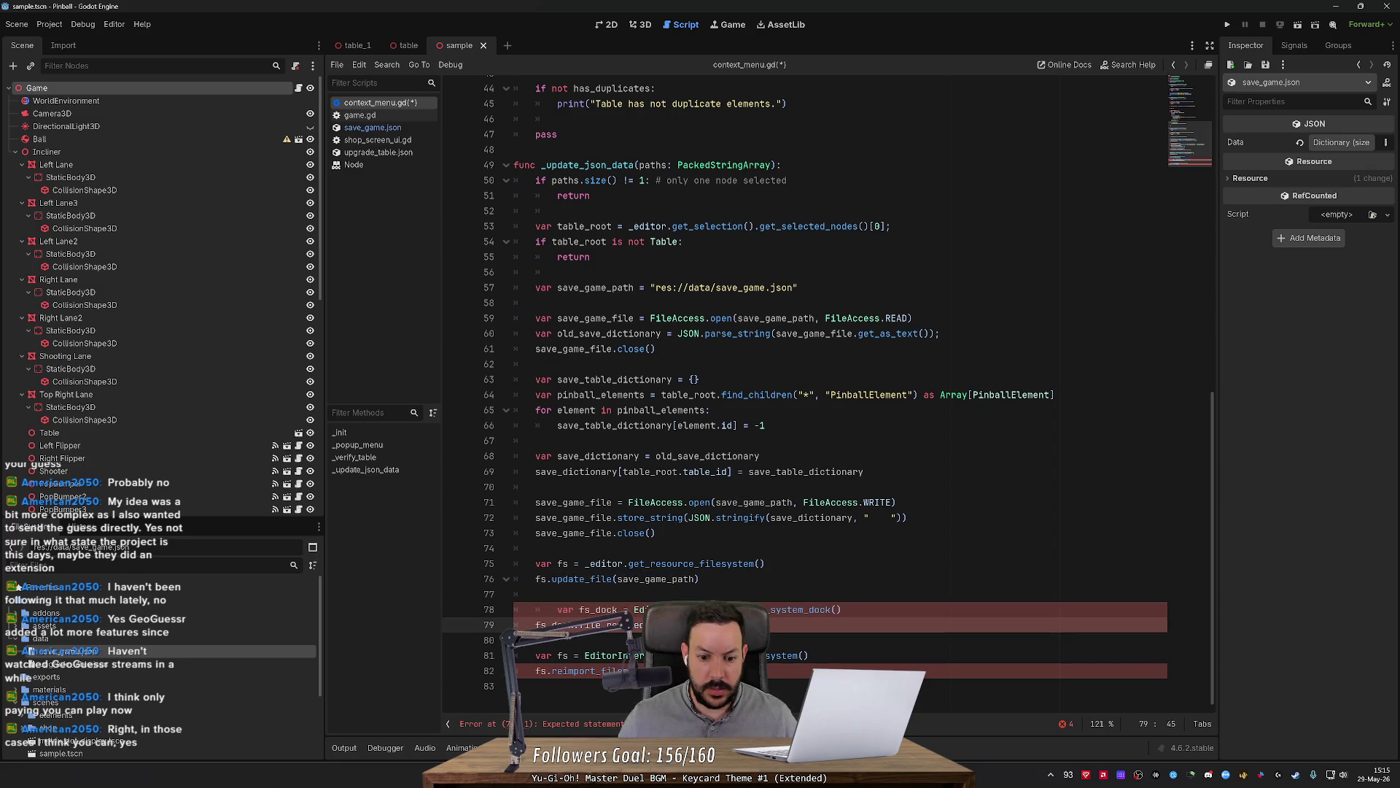
{"action": "left_click", "coordinate": [729, 670]}
{"action": "left_click", "coordinate": [557, 609]}
{"action": "key", "text": "BackSpace"}
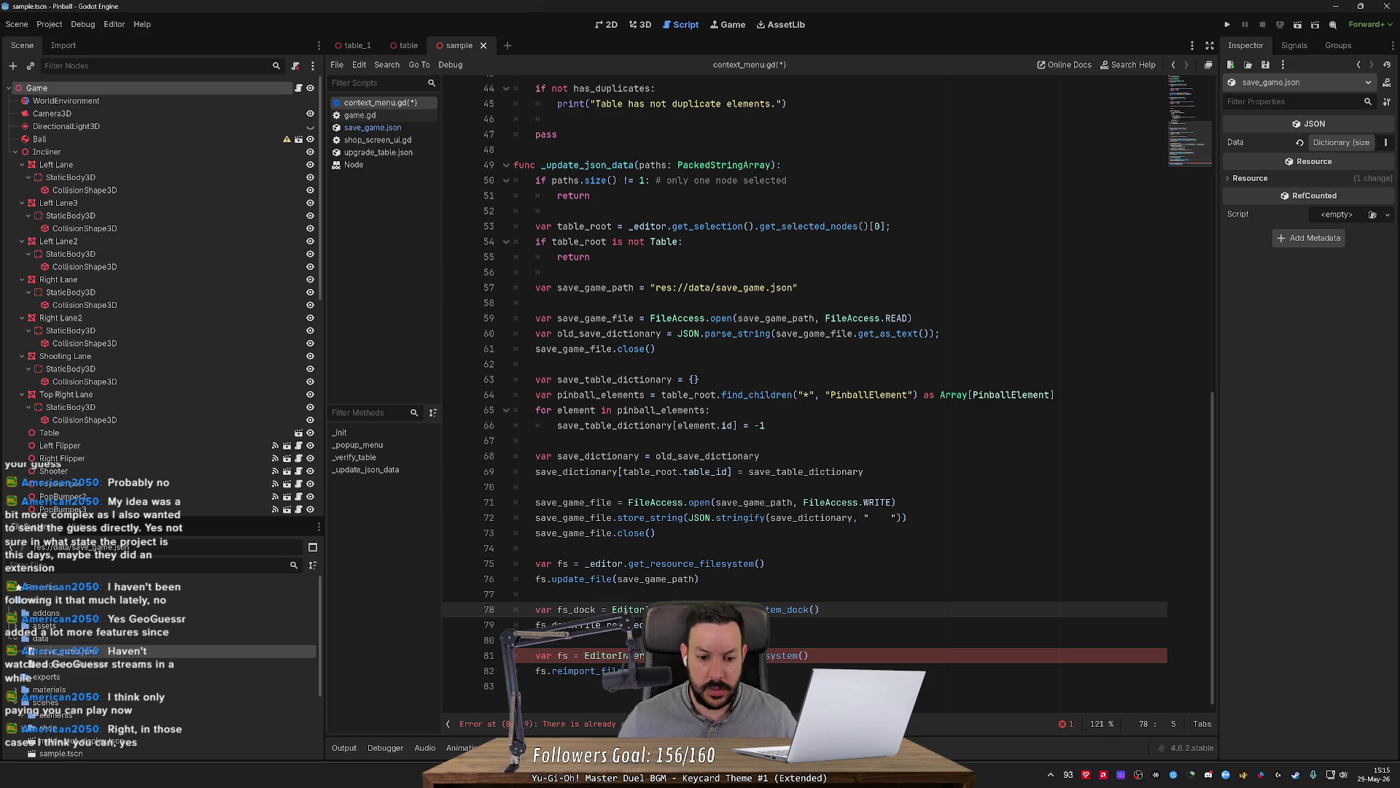
- Delete the duplicate var fs and old update_file lines, save, then undo and redo that deletion
{"action": "left_click_drag", "start_coordinate": [809, 655], "coordinate": [525, 640]}
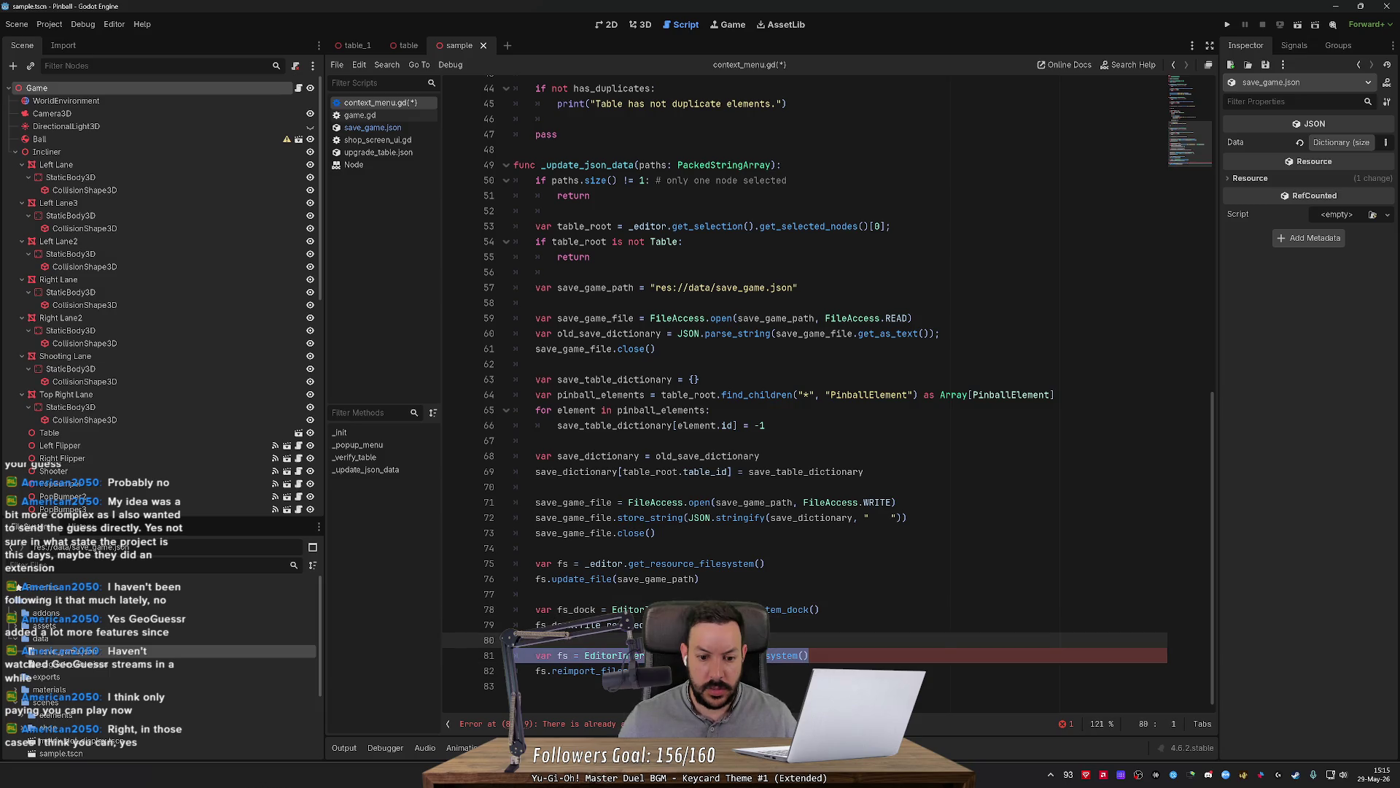
{"action": "key", "text": "BackSpace"}
{"action": "left_click_drag", "start_coordinate": [700, 611], "coordinate": [538, 581]}
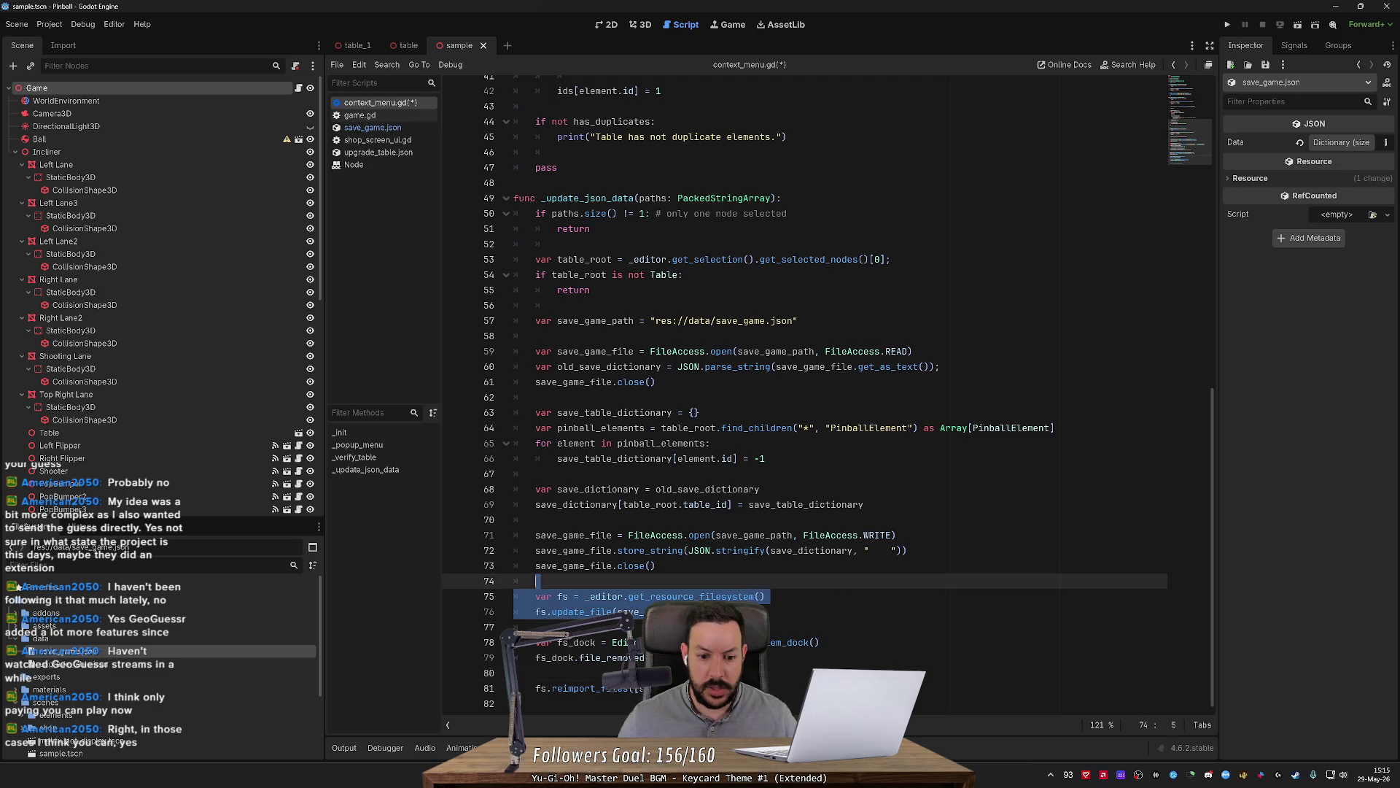
{"action": "key", "text": "BackSpace"}
{"action": "key", "text": "ctrl+s"}
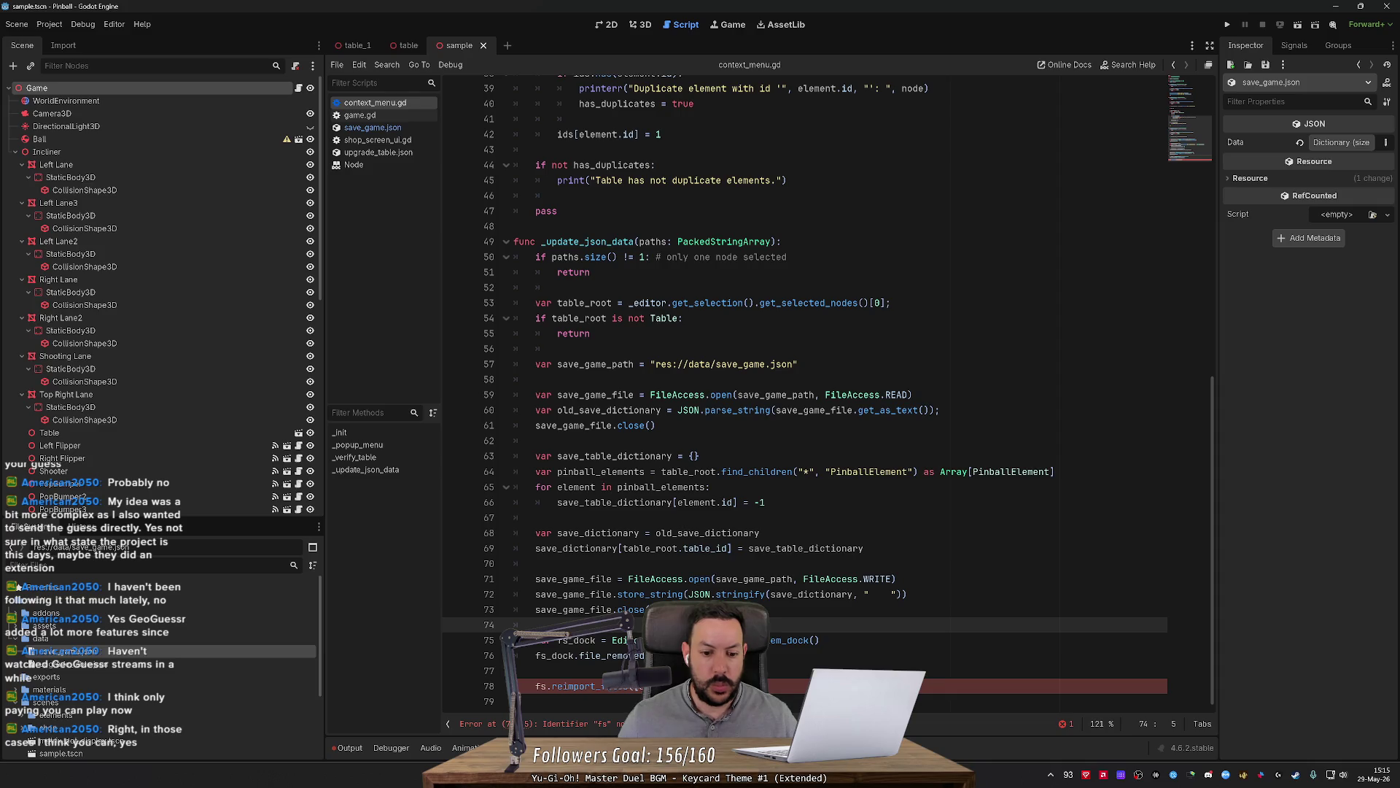
{"action": "key", "text": "ctrl+z"}
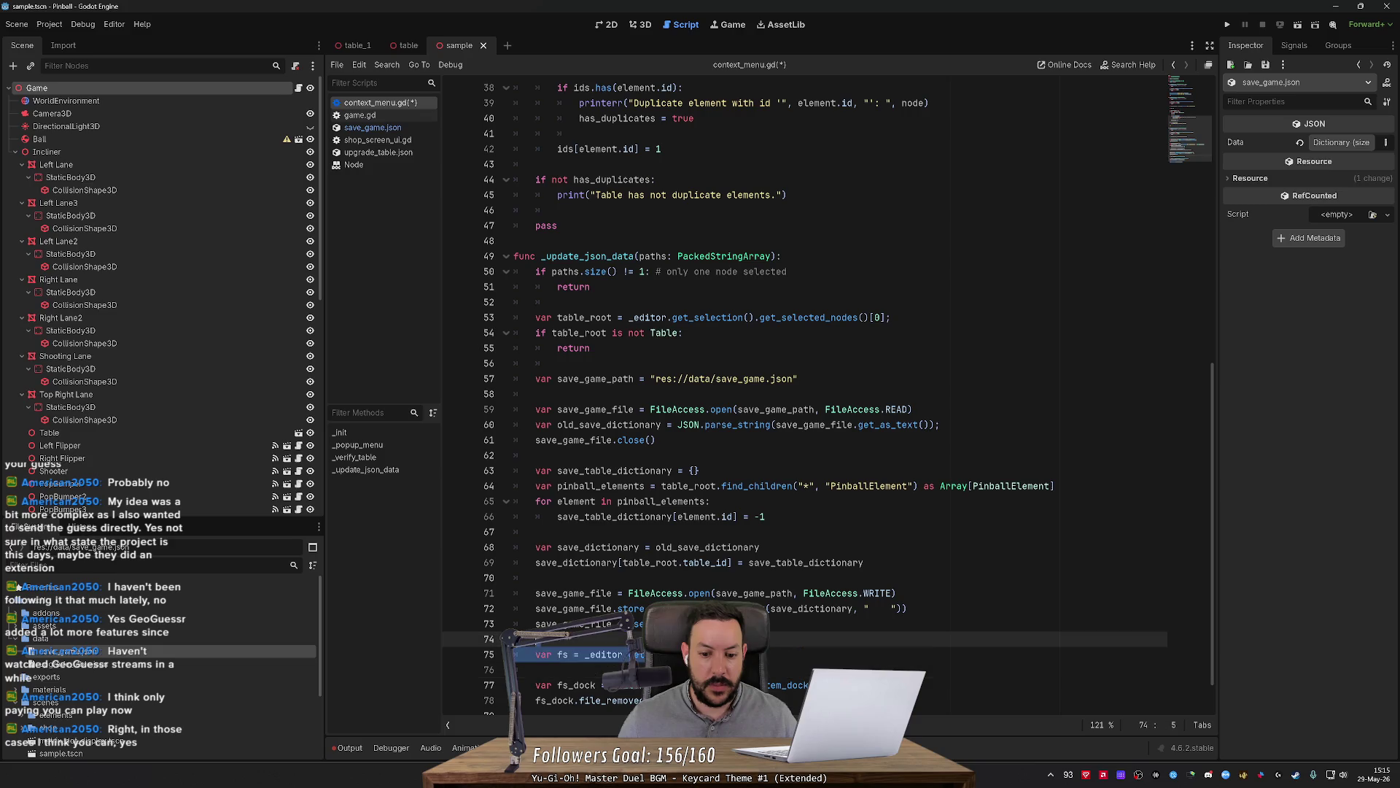
{"action": "key", "text": "ctrl+y"}
{"action": "key", "text": "ctrl+z"}
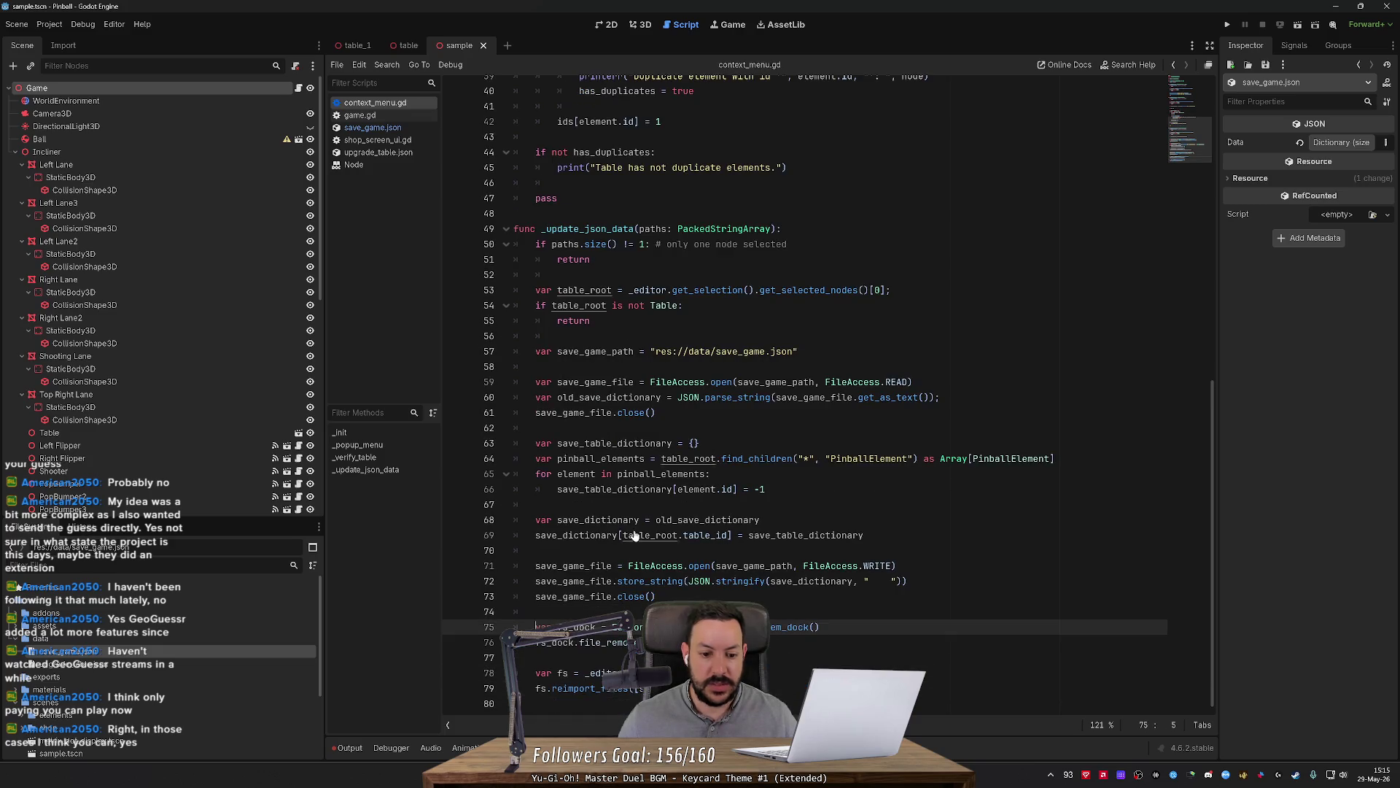
- Run Update JSON data on the Game node, reopen save_game.json, then run the action again
{"action": "right_click", "coordinate": [160, 87]}
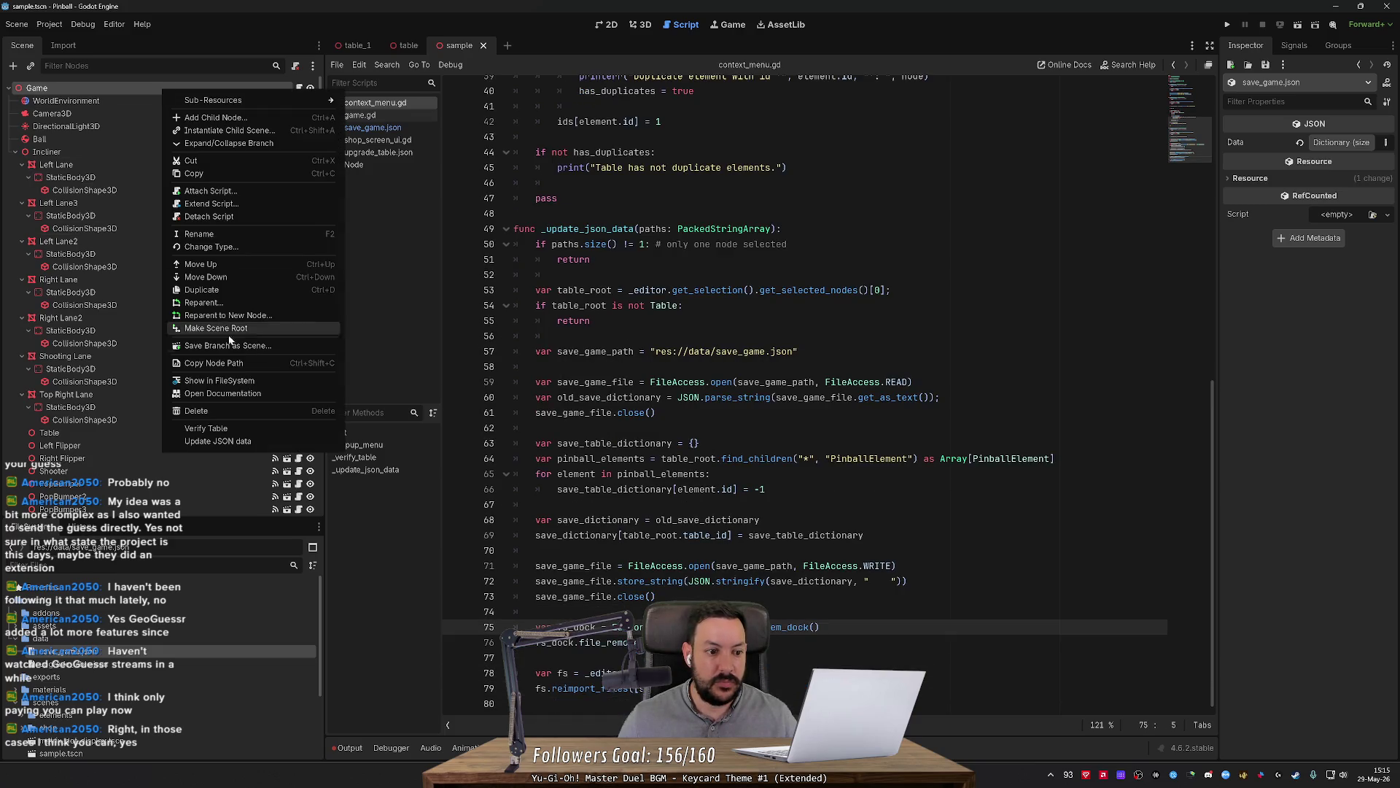
{"action": "left_click", "coordinate": [244, 437]}
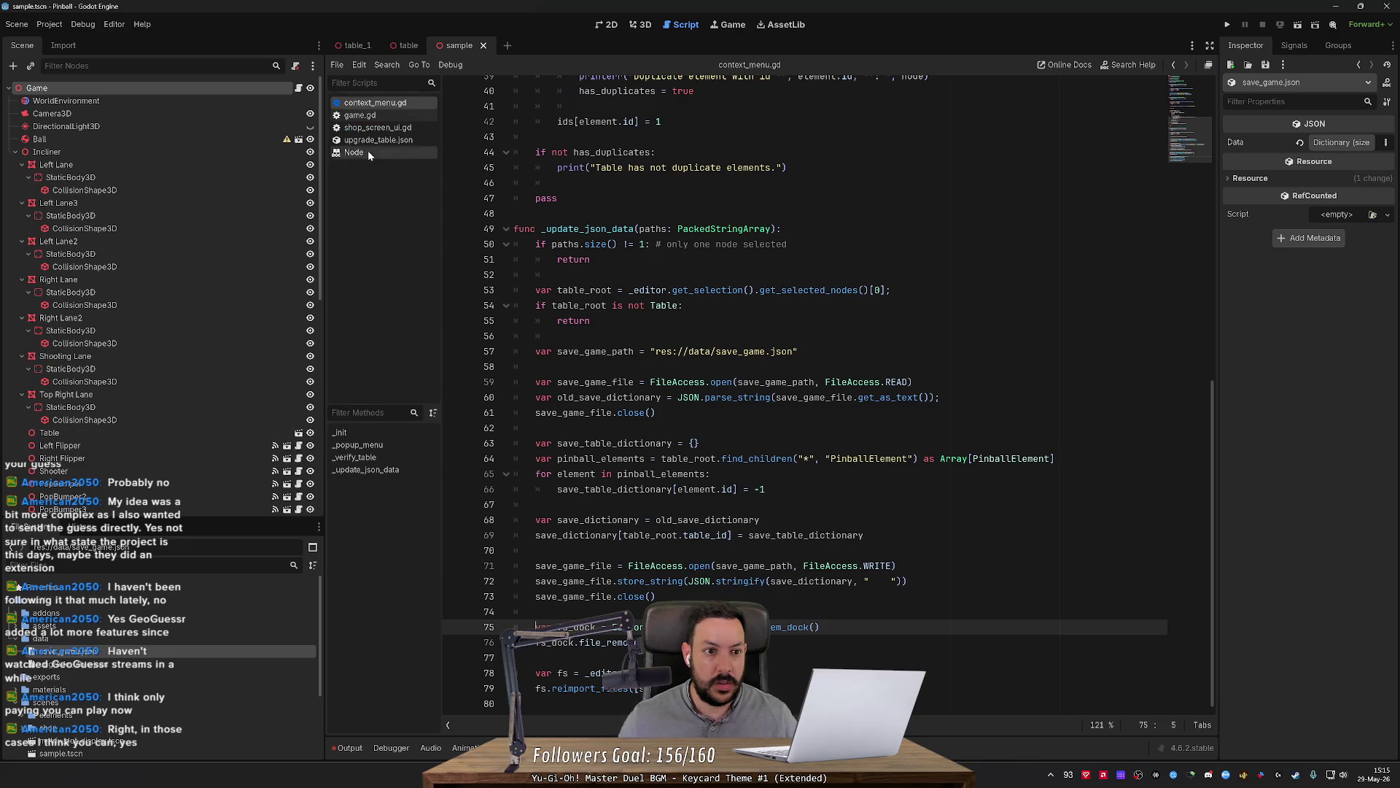
{"action": "left_click", "coordinate": [374, 129]}
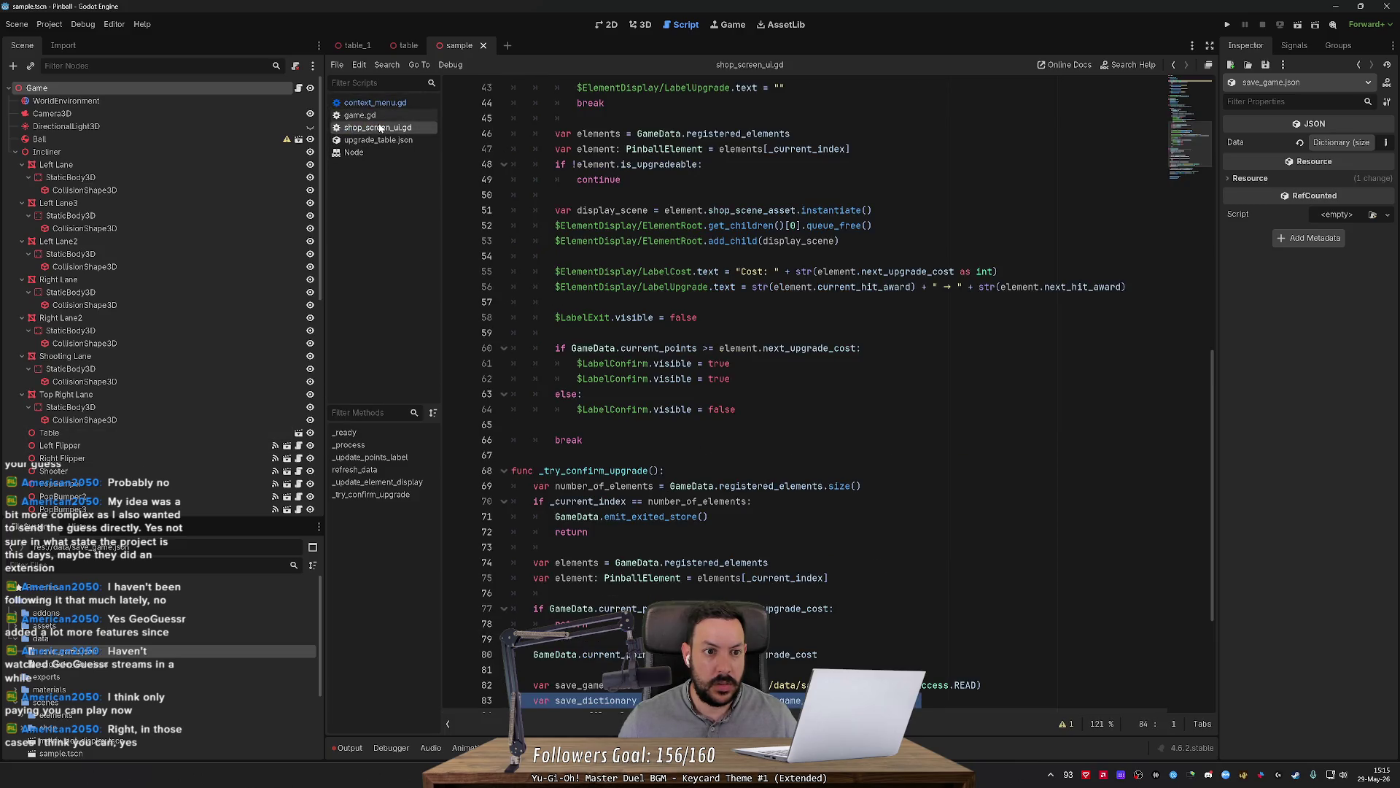
{"action": "double_click", "coordinate": [69, 651]}
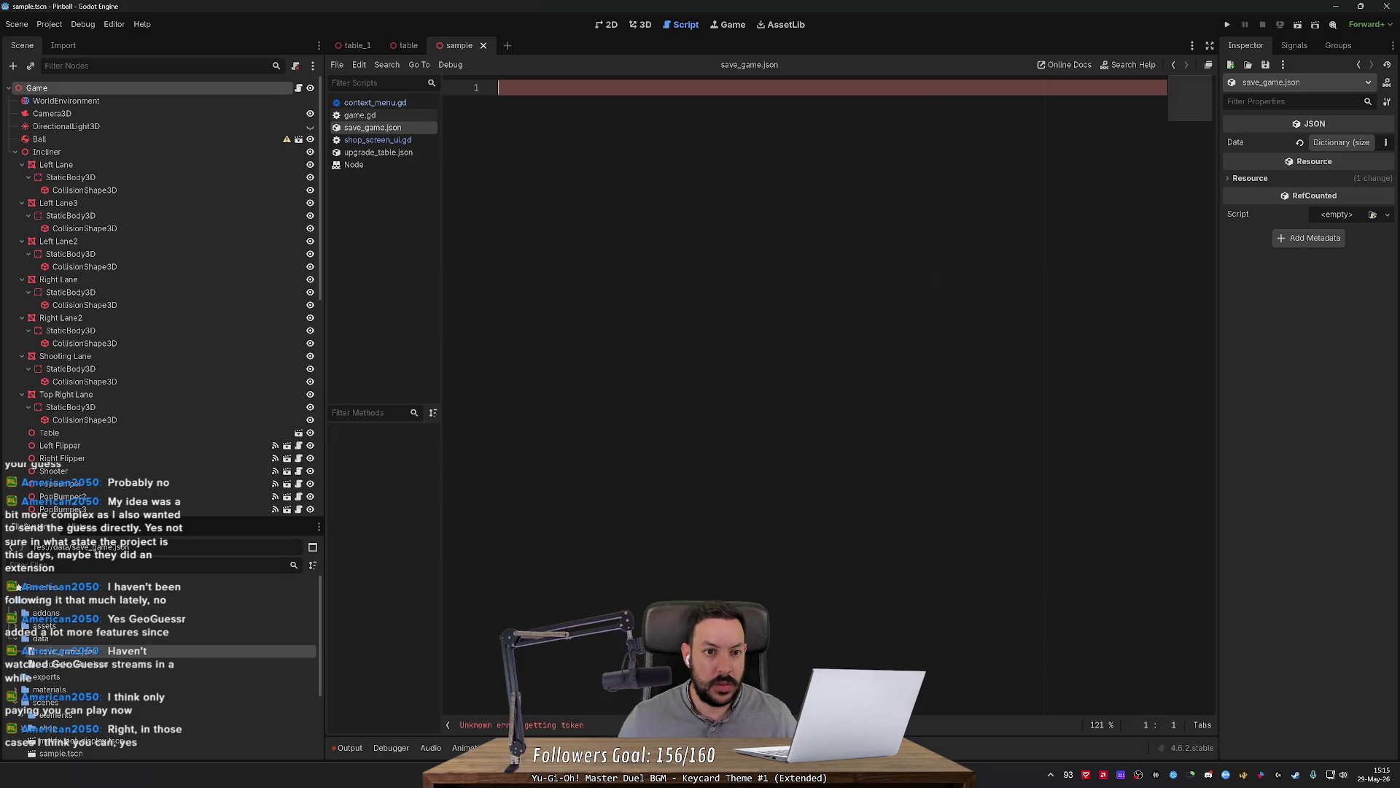
{"action": "right_click", "coordinate": [222, 93]}
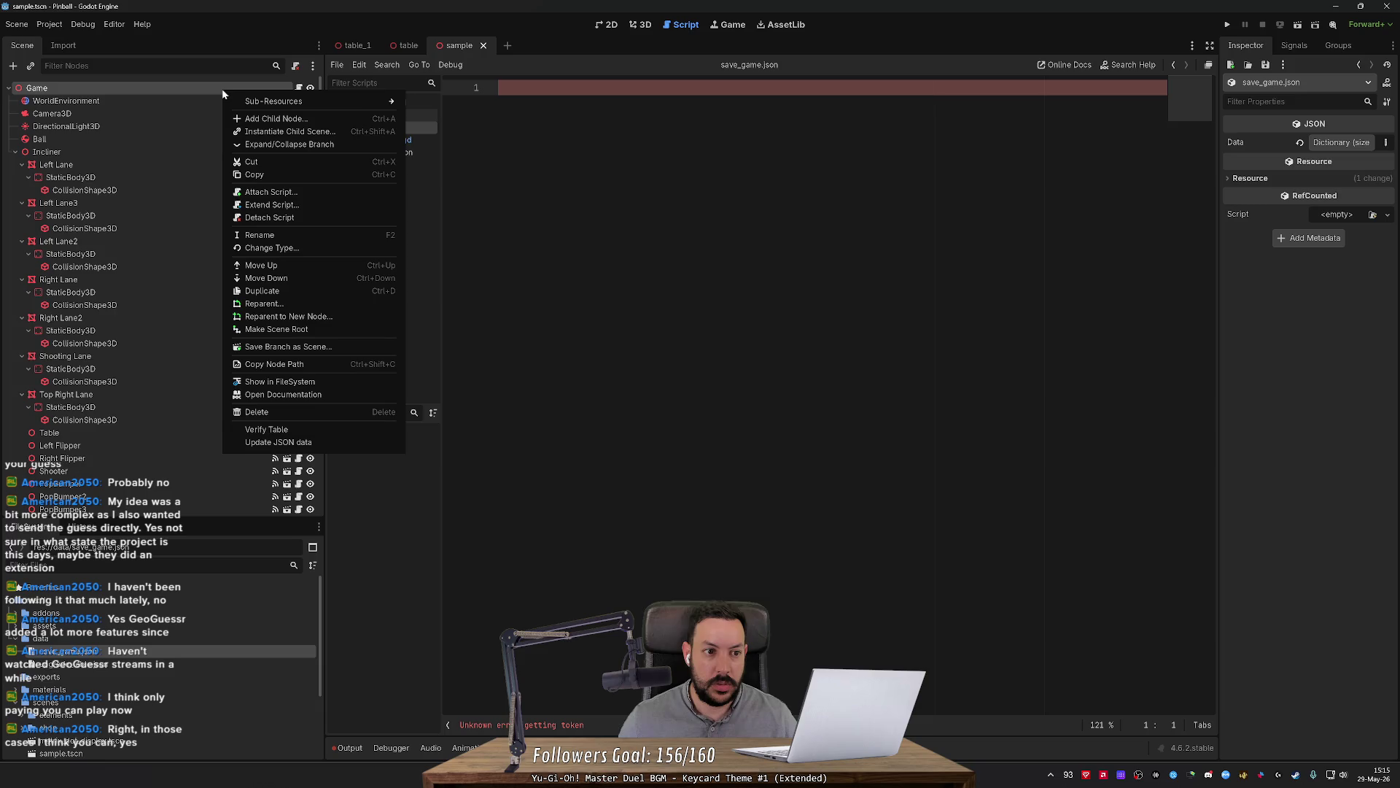
{"action": "left_click", "coordinate": [305, 441]}
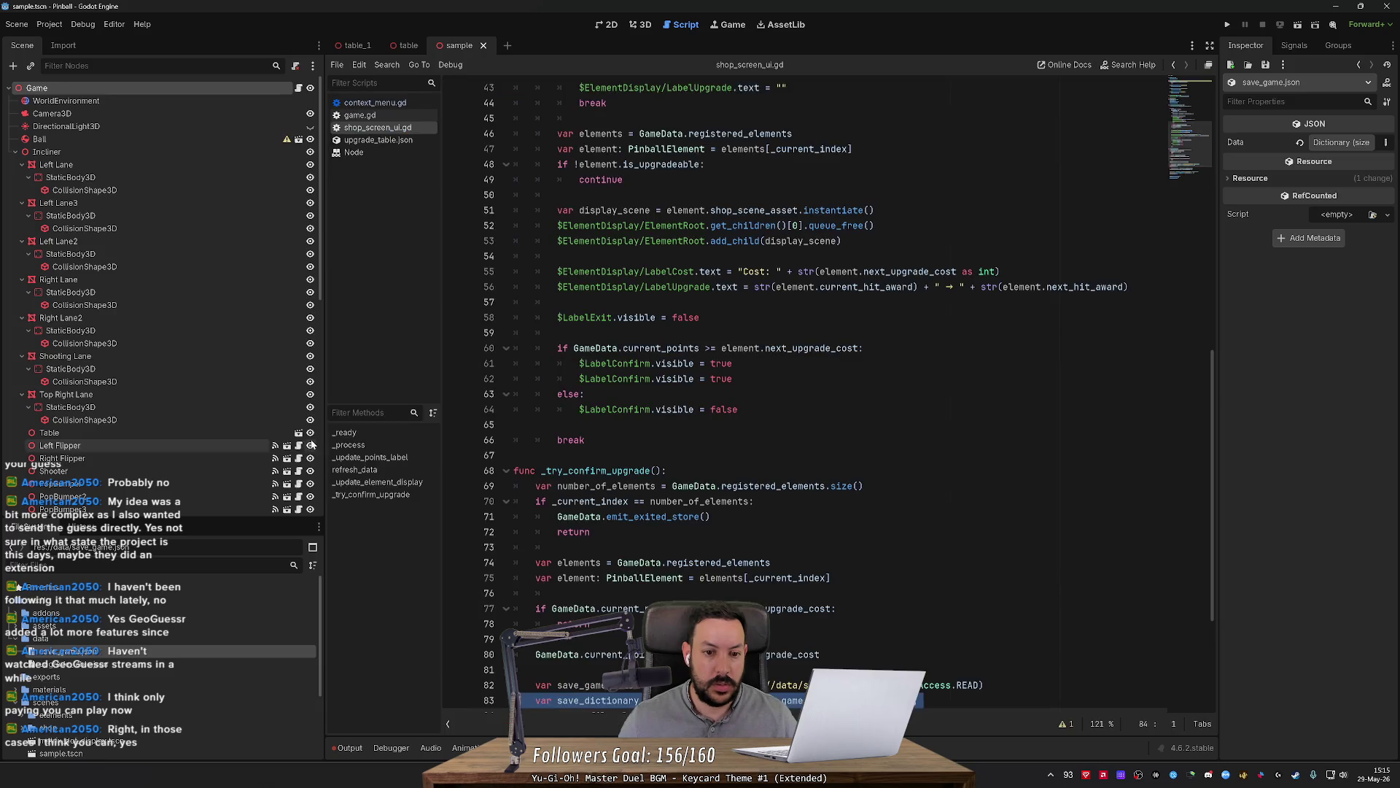
- Grab the EditorInterface.edit_resource(load(path)) line from the forum solution
{"action": "key", "text": "alt+Tab"}
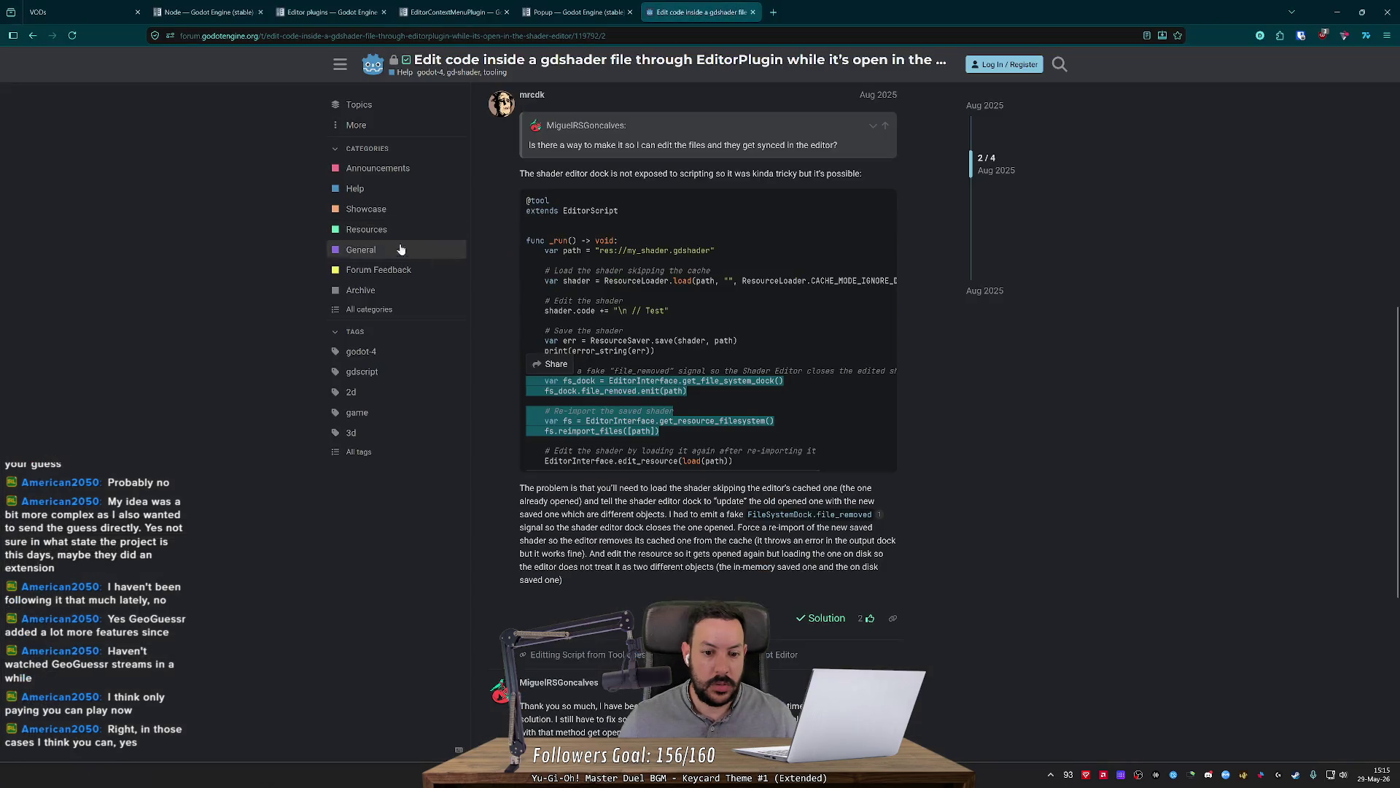
{"action": "left_click_drag", "start_coordinate": [758, 466], "coordinate": [541, 467]}
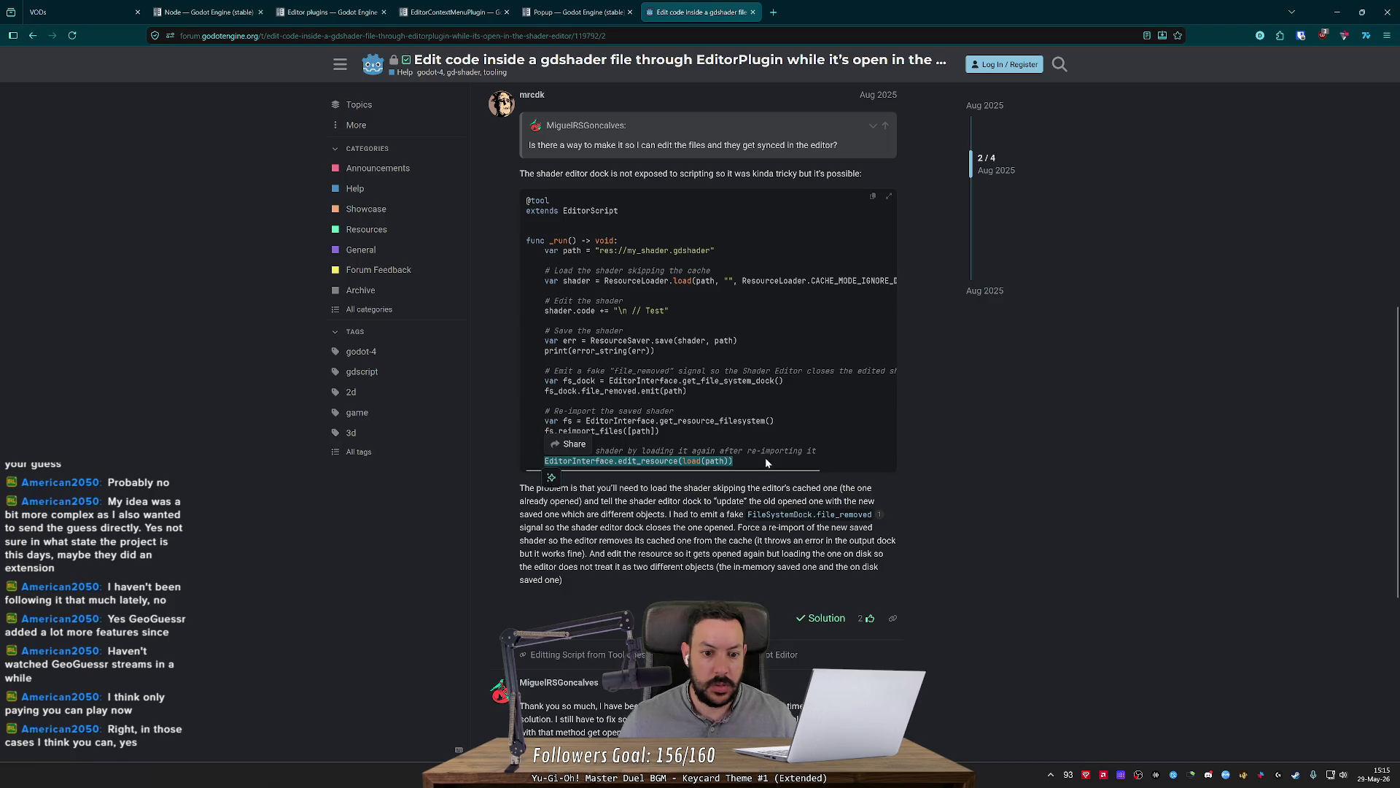
{"action": "key", "text": "alt+Tab"}
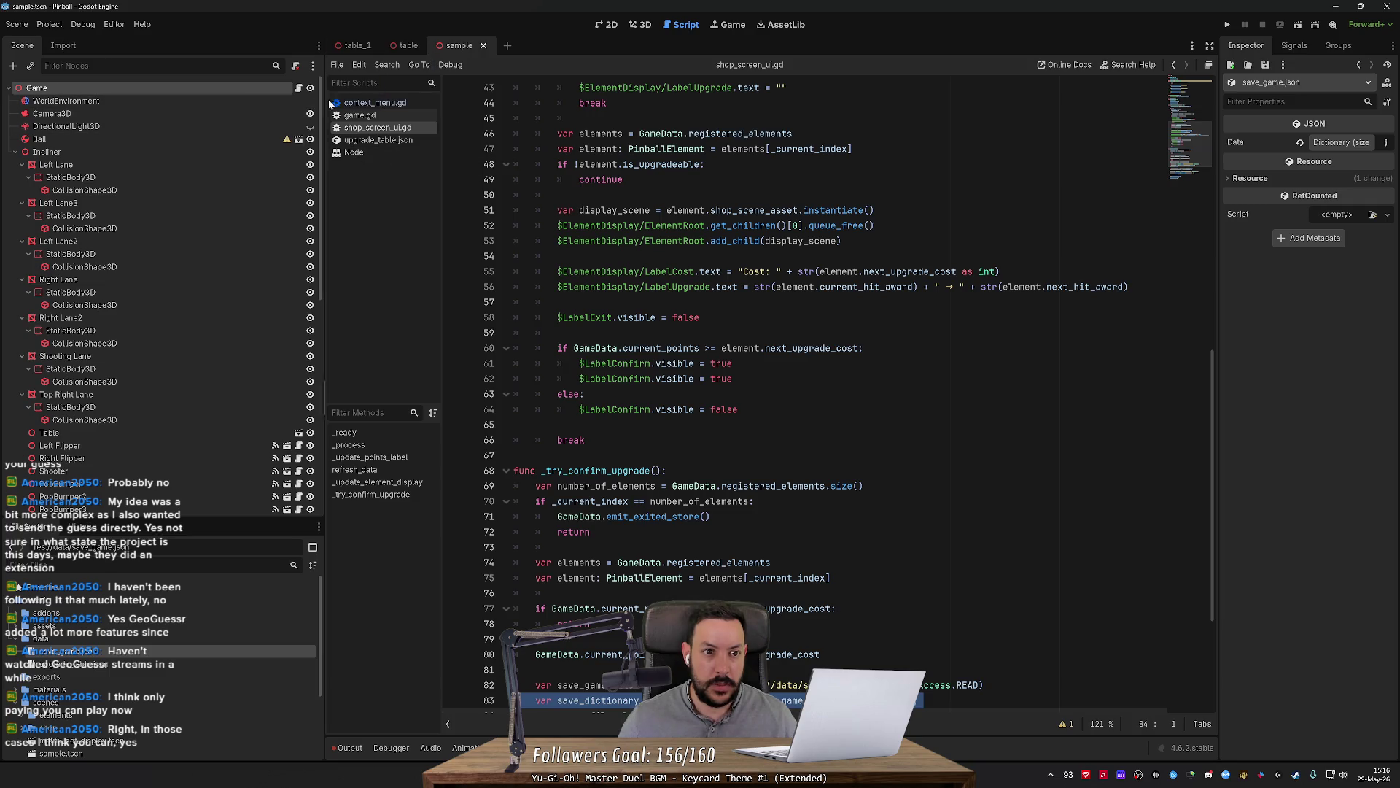
- Append an EditorInterface.edit_resource(load(path)) call after the re-import code in context_menu.gd and save
{"action": "left_click", "coordinate": [383, 103]}
{"action": "key", "text": "ctrl+End"}
{"action": "key", "text": "Return"}
{"action": "type", "text": "EditorInterface.edi"}
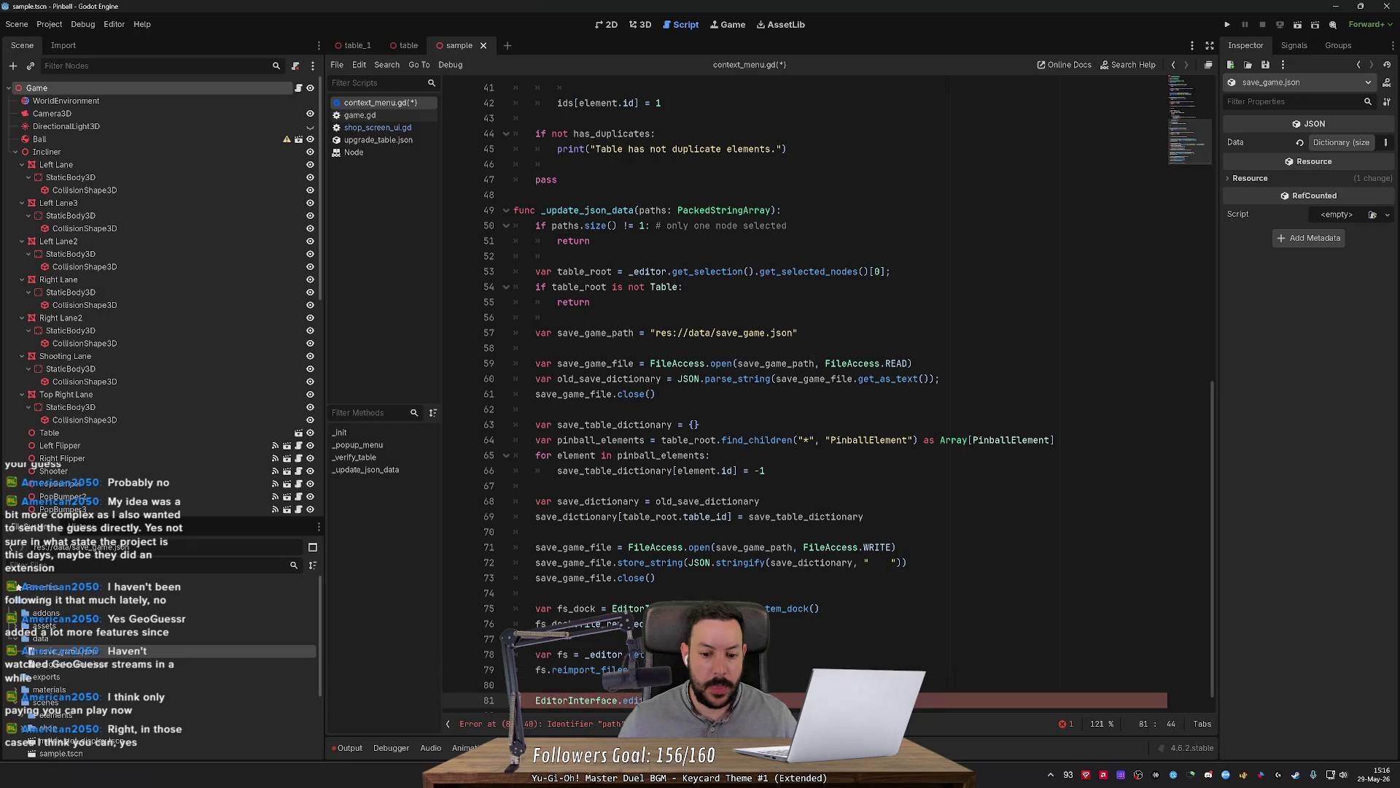
{"action": "type", "text": "path)"}
{"action": "key", "text": "ctrl+s"}
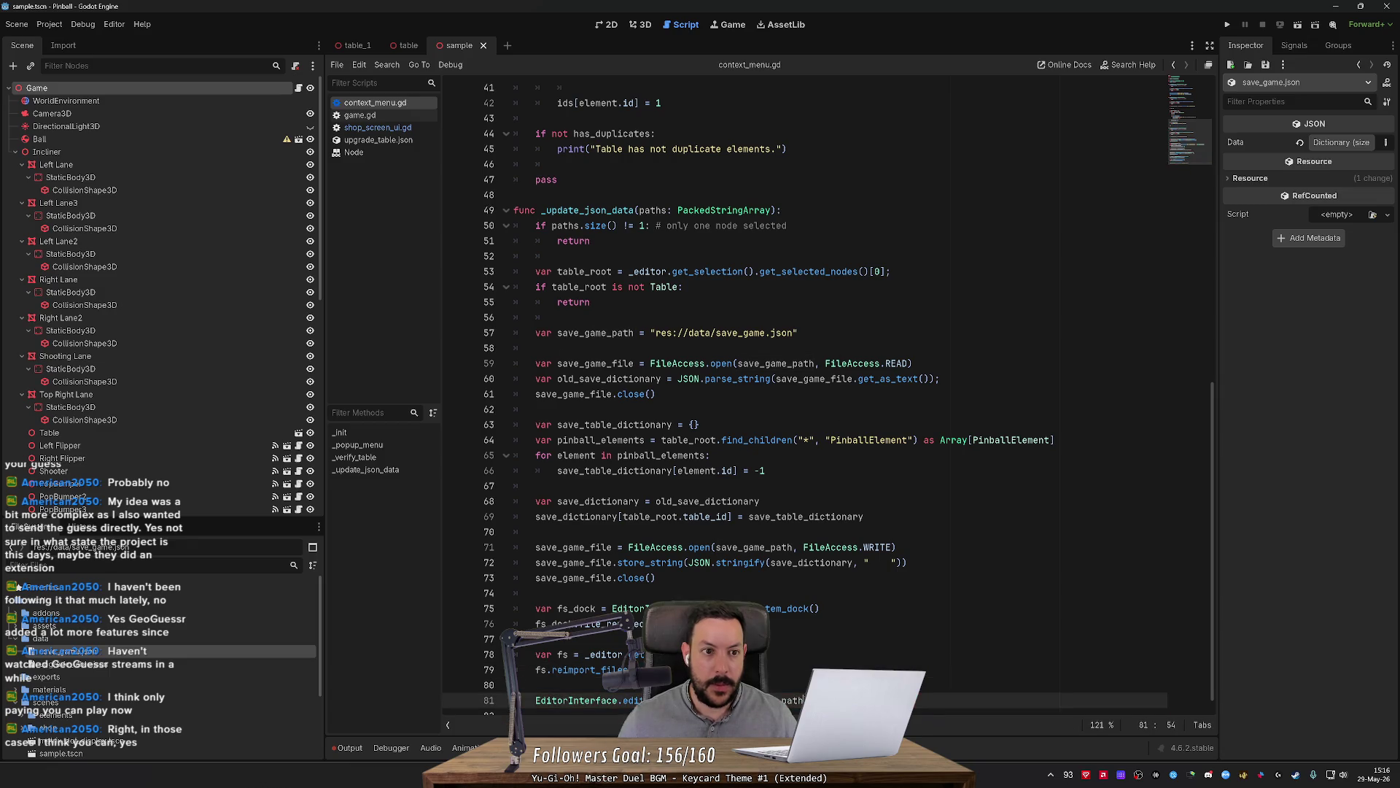
- Run Update JSON data on the Game node, then quit to the project list
{"action": "right_click", "coordinate": [162, 96]}
{"action": "left_click", "coordinate": [257, 446]}
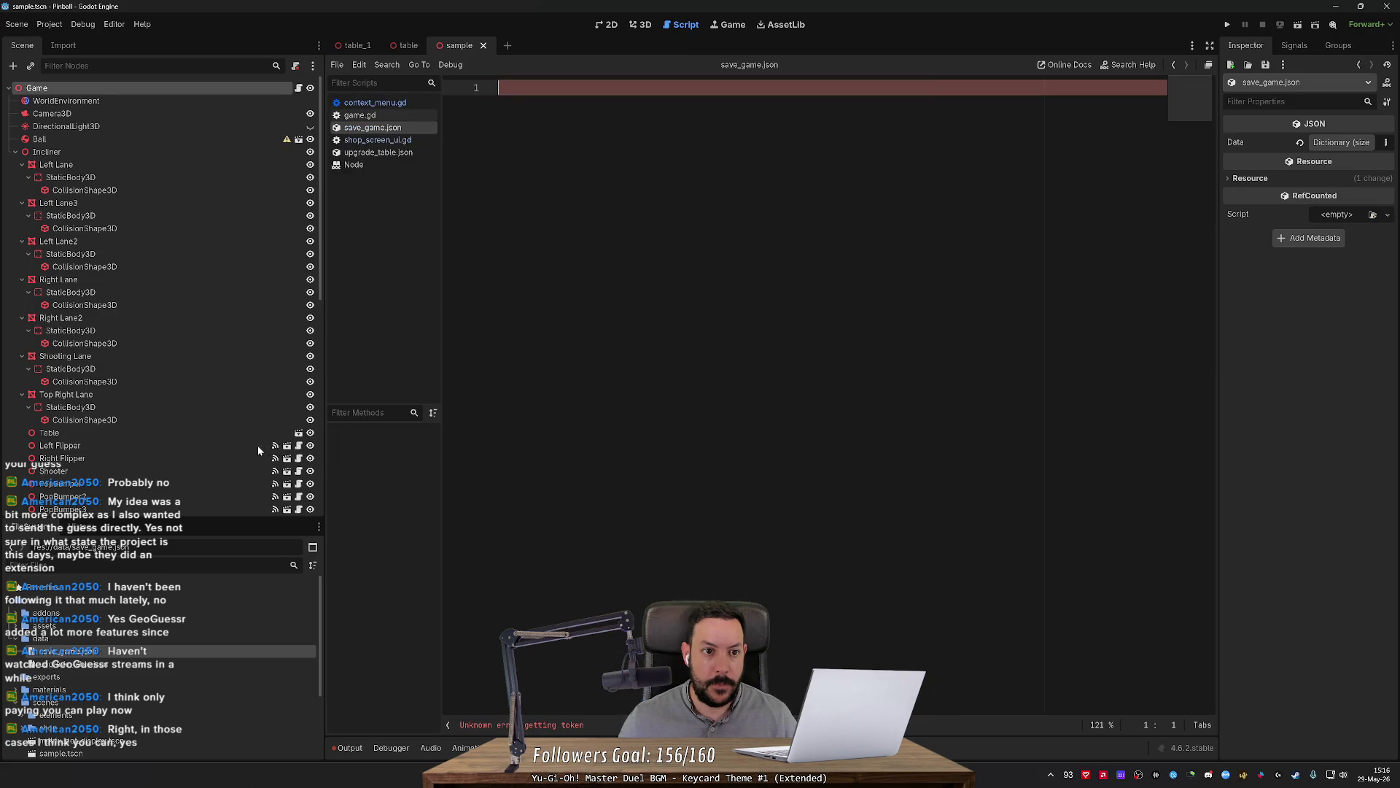
{"action": "left_click", "coordinate": [49, 24]}
{"action": "left_click", "coordinate": [87, 175]}
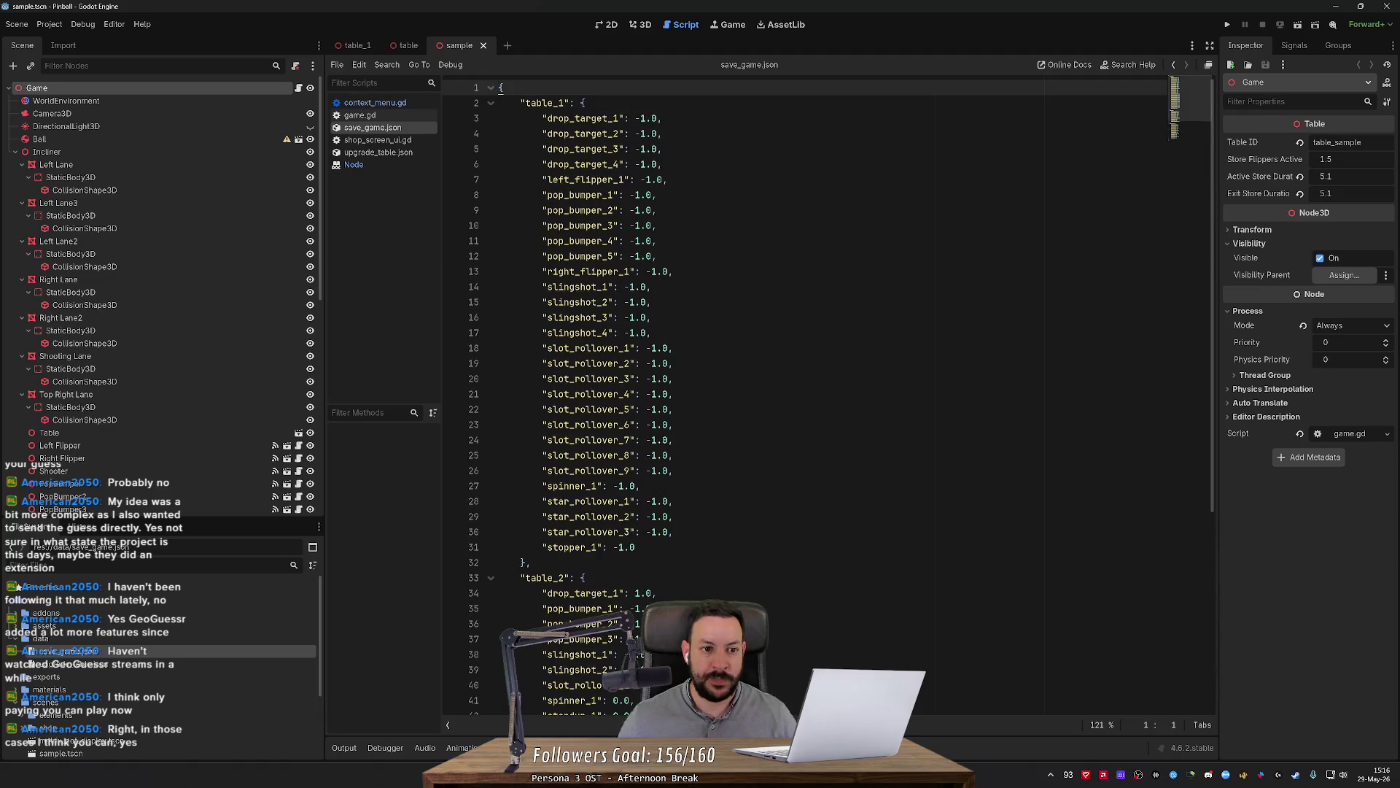
- Read the gdshader thread's solution code, picking out its ResourceSaver.save call
{"action": "key", "text": "alt+Tab"}
{"action": "scroll", "coordinate": [497, 366], "scroll_direction": "down", "scroll_amount": 4}
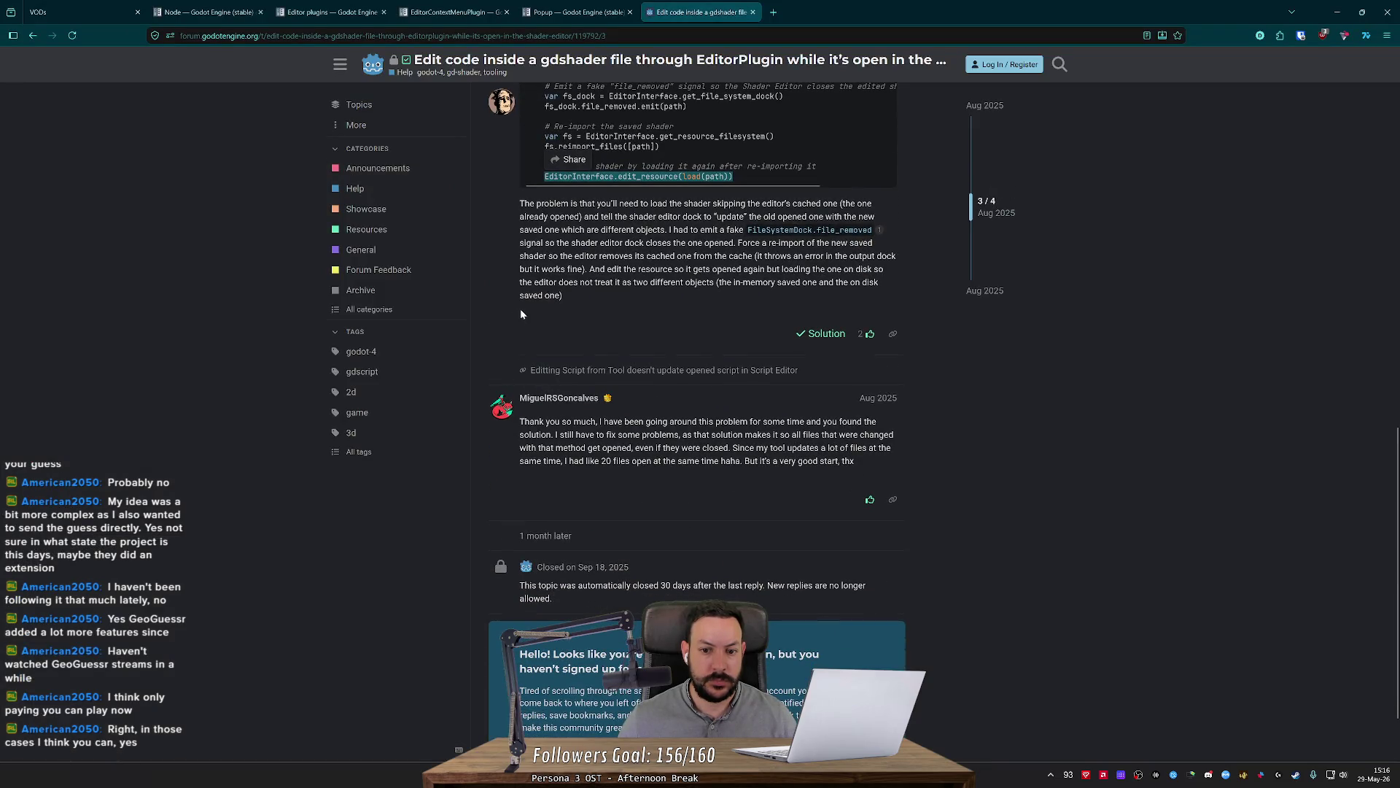
{"action": "scroll", "coordinate": [520, 309], "scroll_direction": "up", "scroll_amount": 8}
{"action": "scroll", "coordinate": [521, 315], "scroll_direction": "up", "scroll_amount": 3}
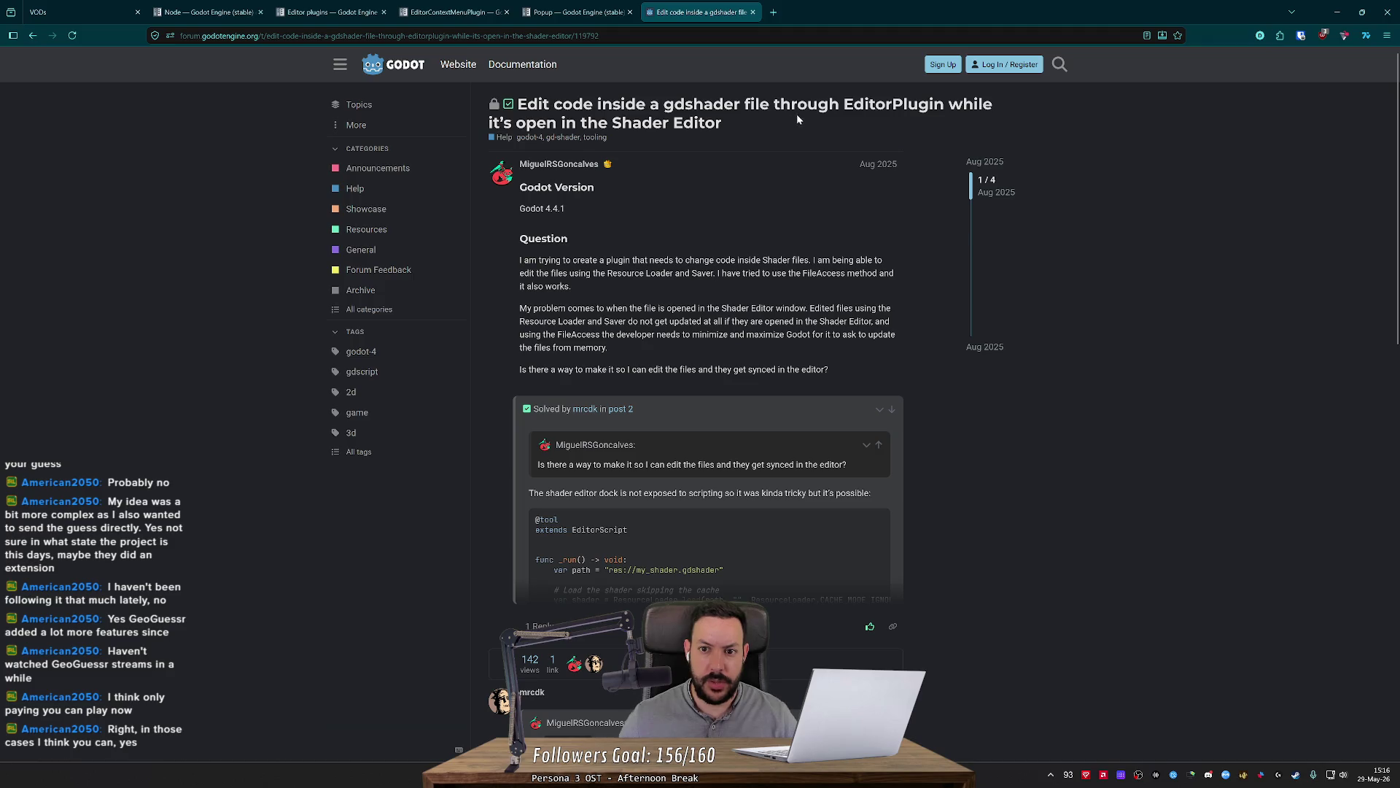
{"action": "scroll", "coordinate": [694, 182], "scroll_direction": "down", "scroll_amount": 6}
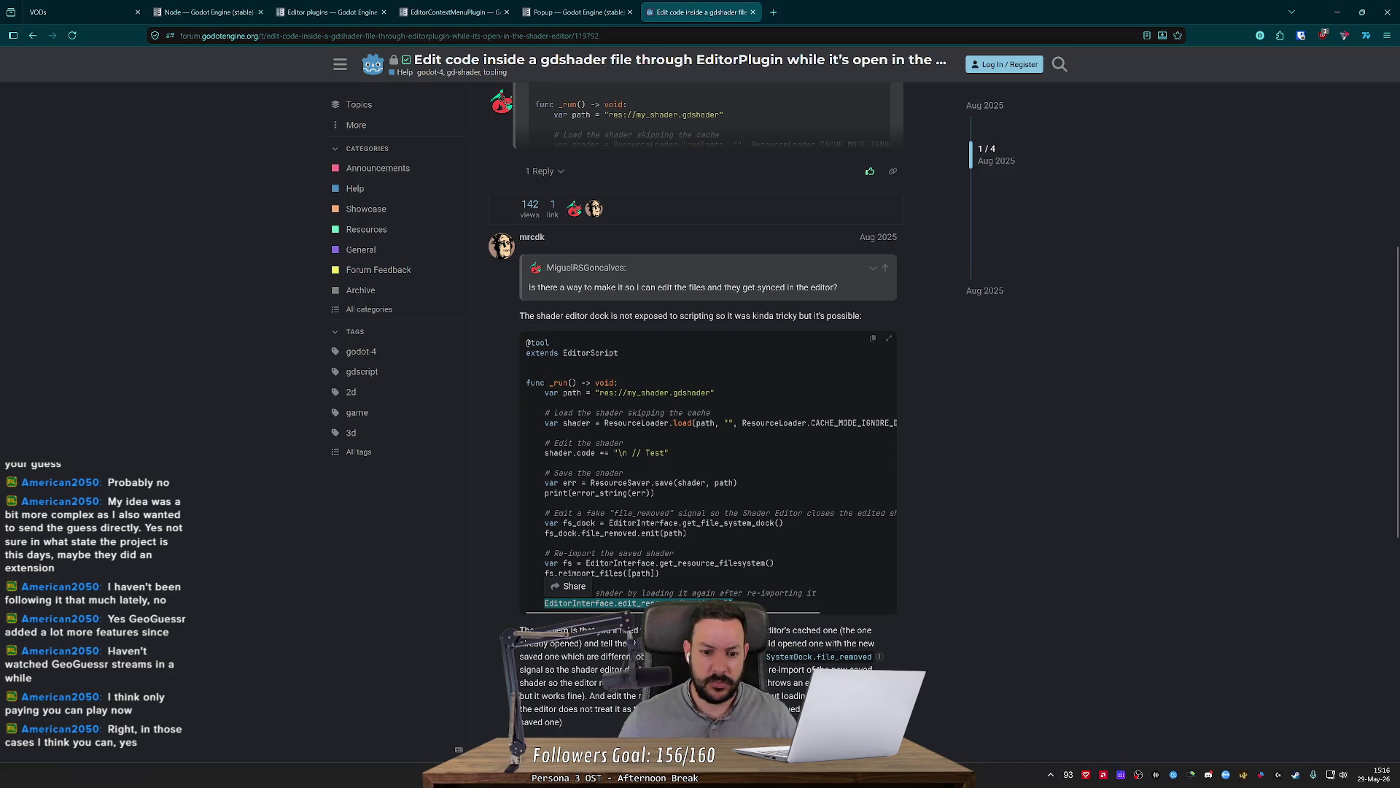
{"action": "scroll", "coordinate": [675, 394], "scroll_direction": "down", "scroll_amount": 2}
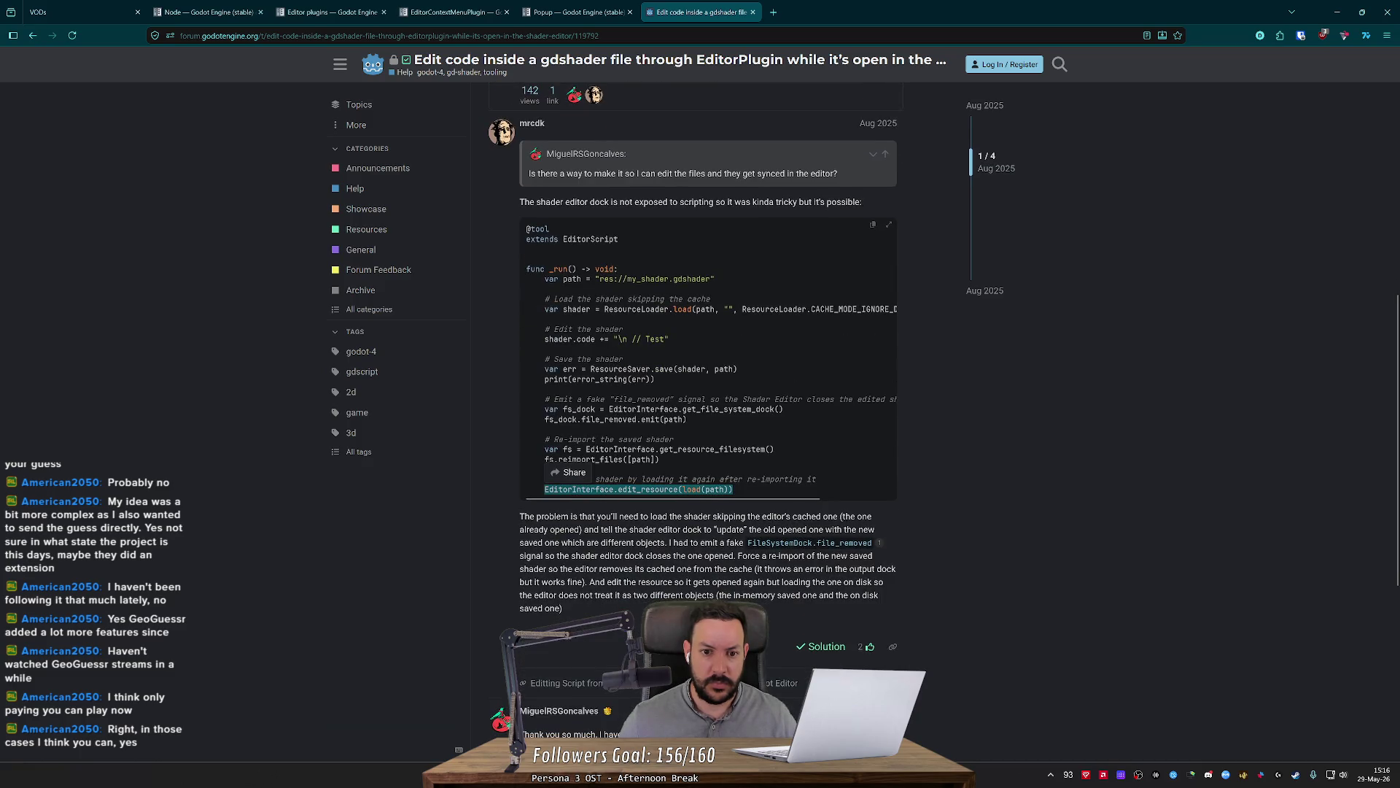
{"action": "left_click_drag", "start_coordinate": [590, 369], "coordinate": [673, 369]}
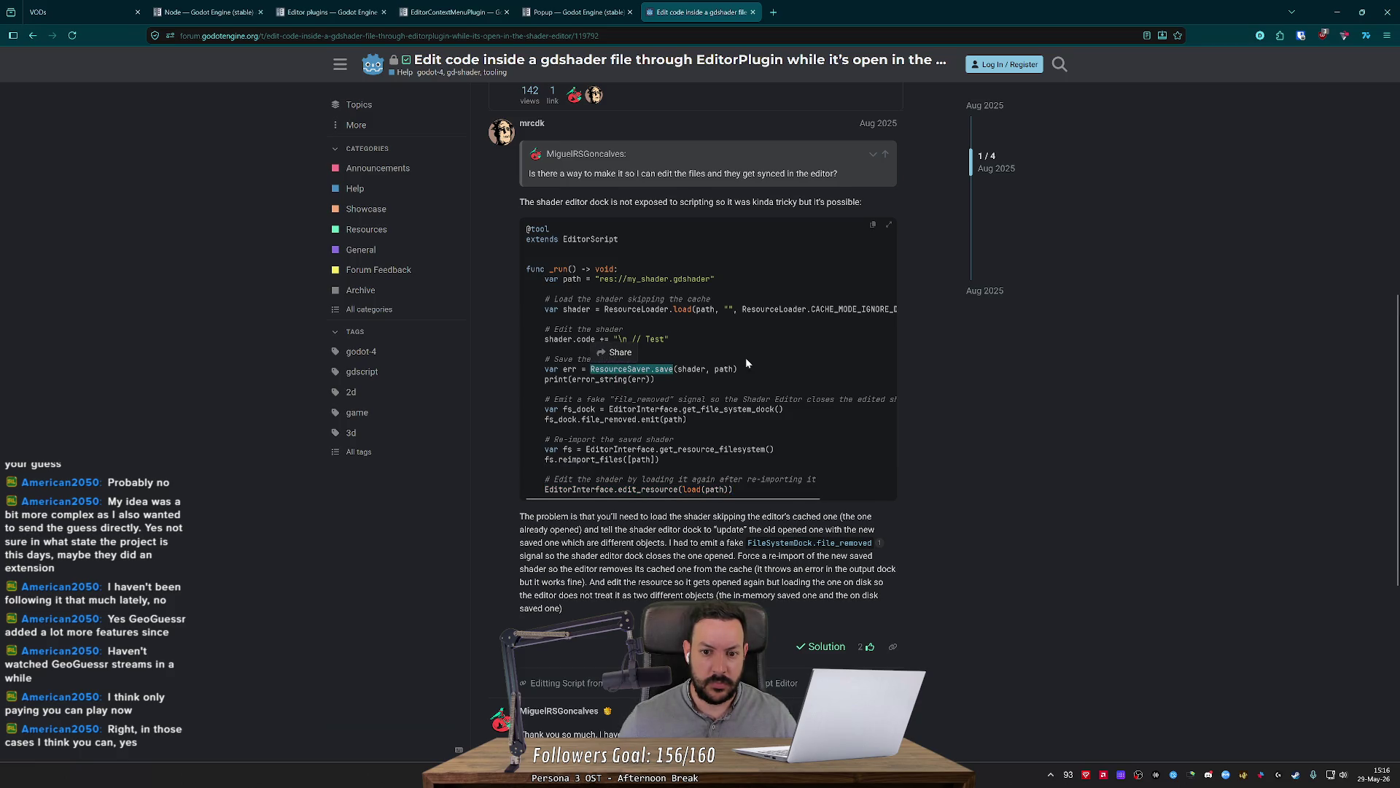
- Shift the code block sideways to read line ends like CACHE_MODE_IGNORE_DEEP, then go back a page
{"action": "middle_click", "coordinate": [780, 355]}
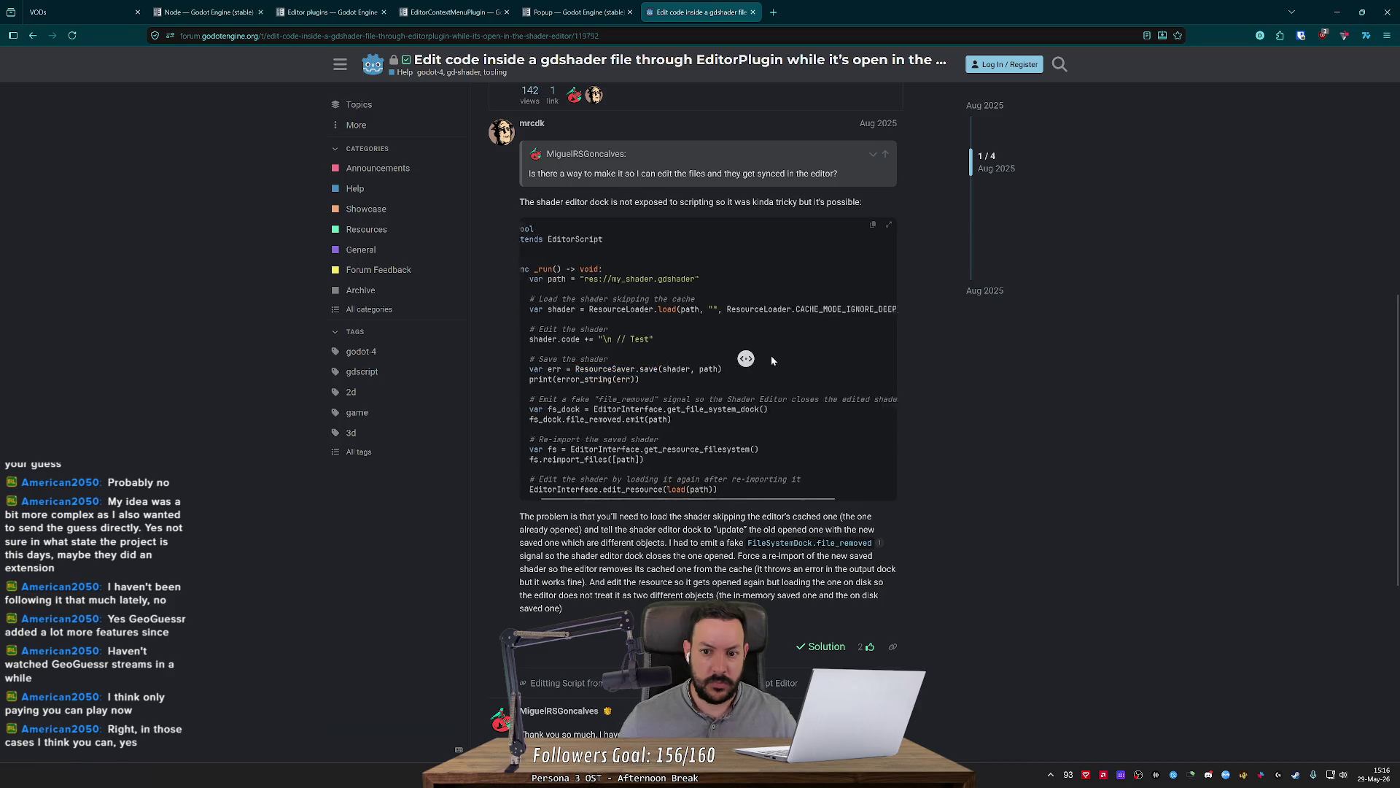
{"action": "middle_click", "coordinate": [728, 355]}
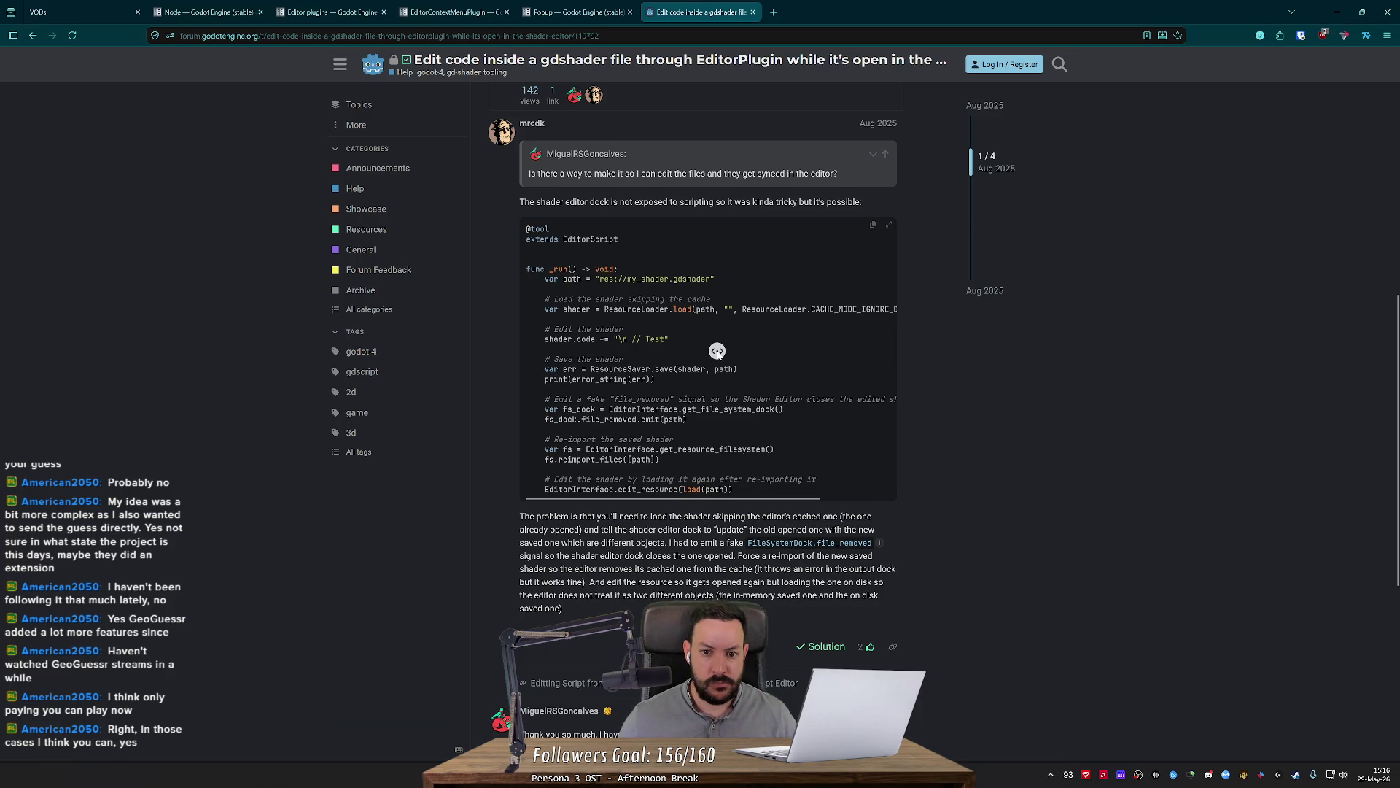
{"action": "middle_click", "coordinate": [717, 350]}
{"action": "middle_click", "coordinate": [739, 348]}
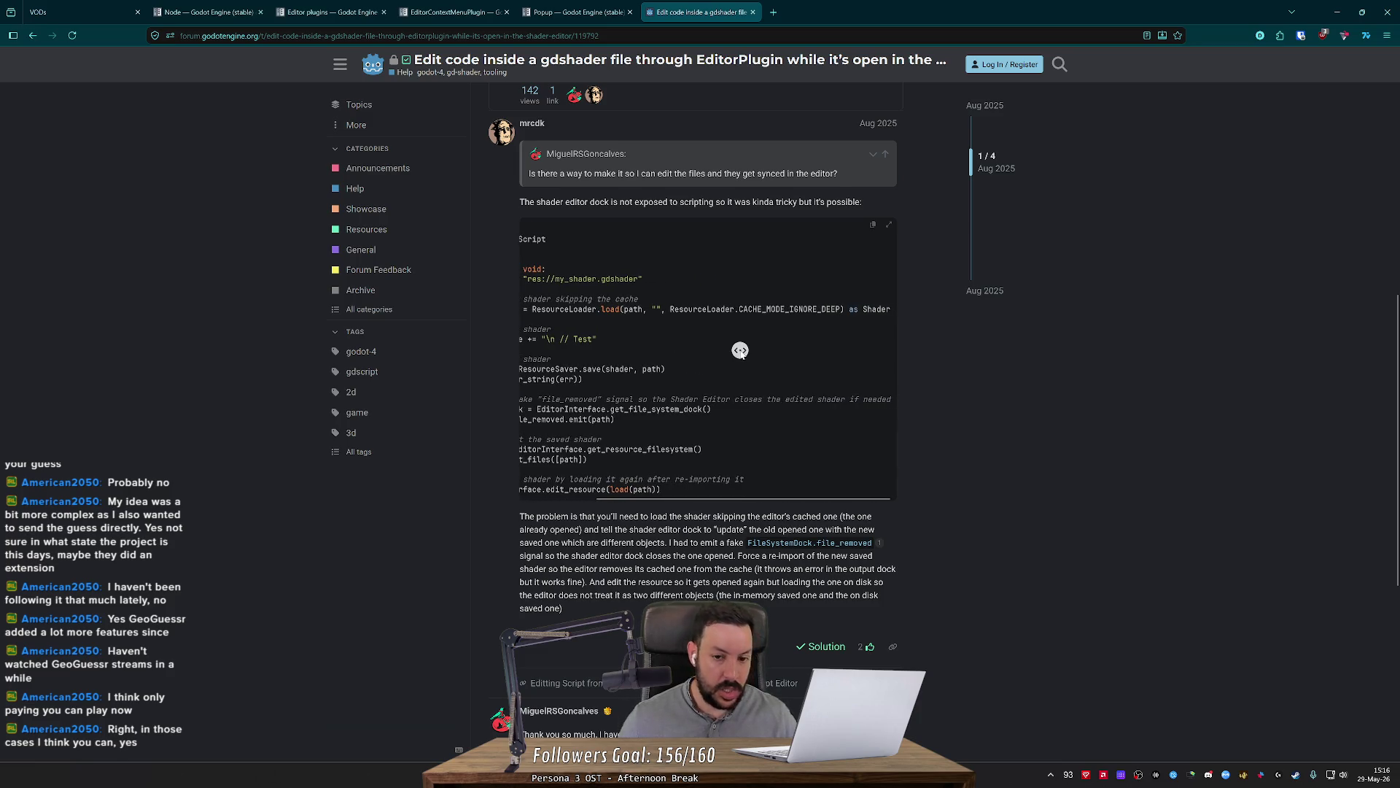
{"action": "scroll", "coordinate": [740, 348], "scroll_direction": "left", "scroll_amount": 1}
{"action": "scroll", "coordinate": [718, 341], "scroll_direction": "left", "scroll_amount": 1}
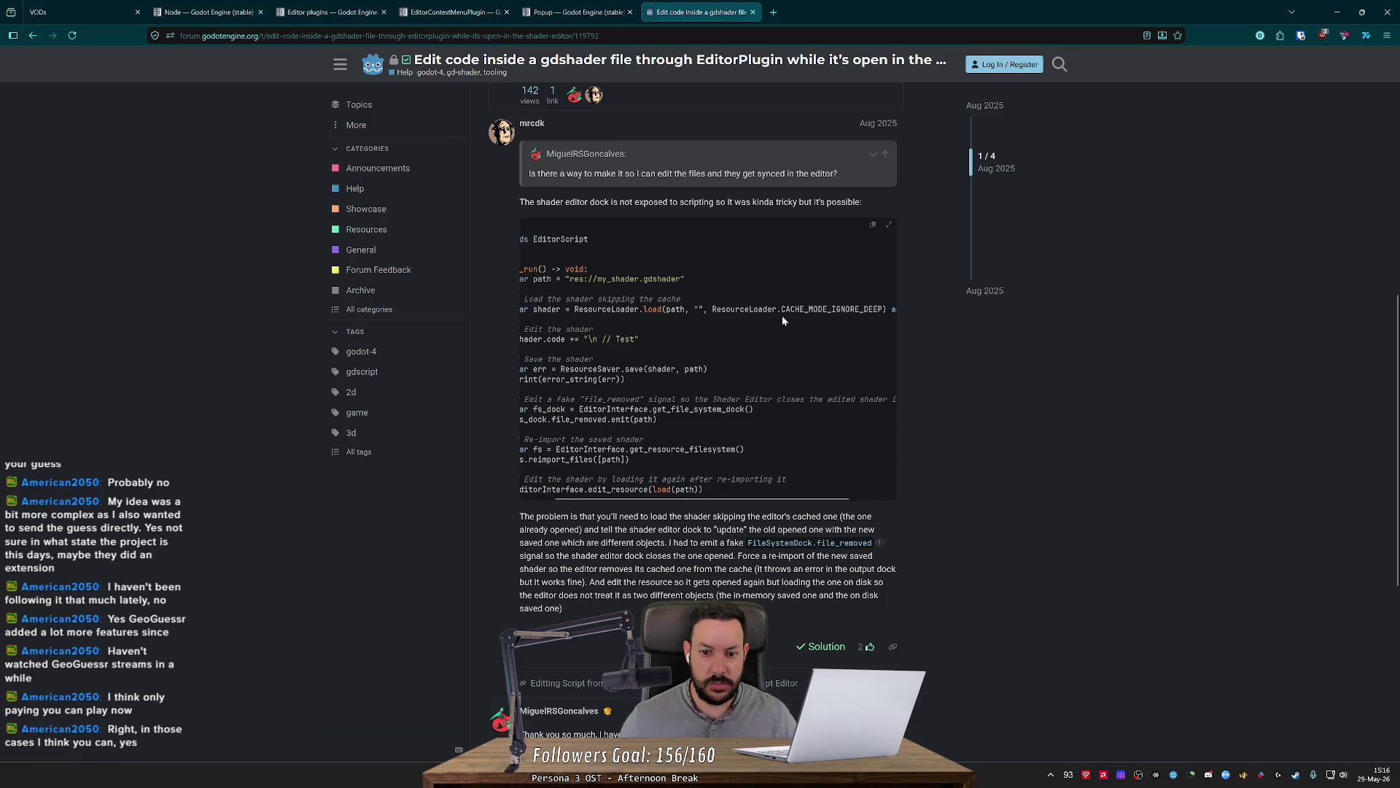
{"action": "left_click_drag", "start_coordinate": [804, 309], "coordinate": [813, 310]}
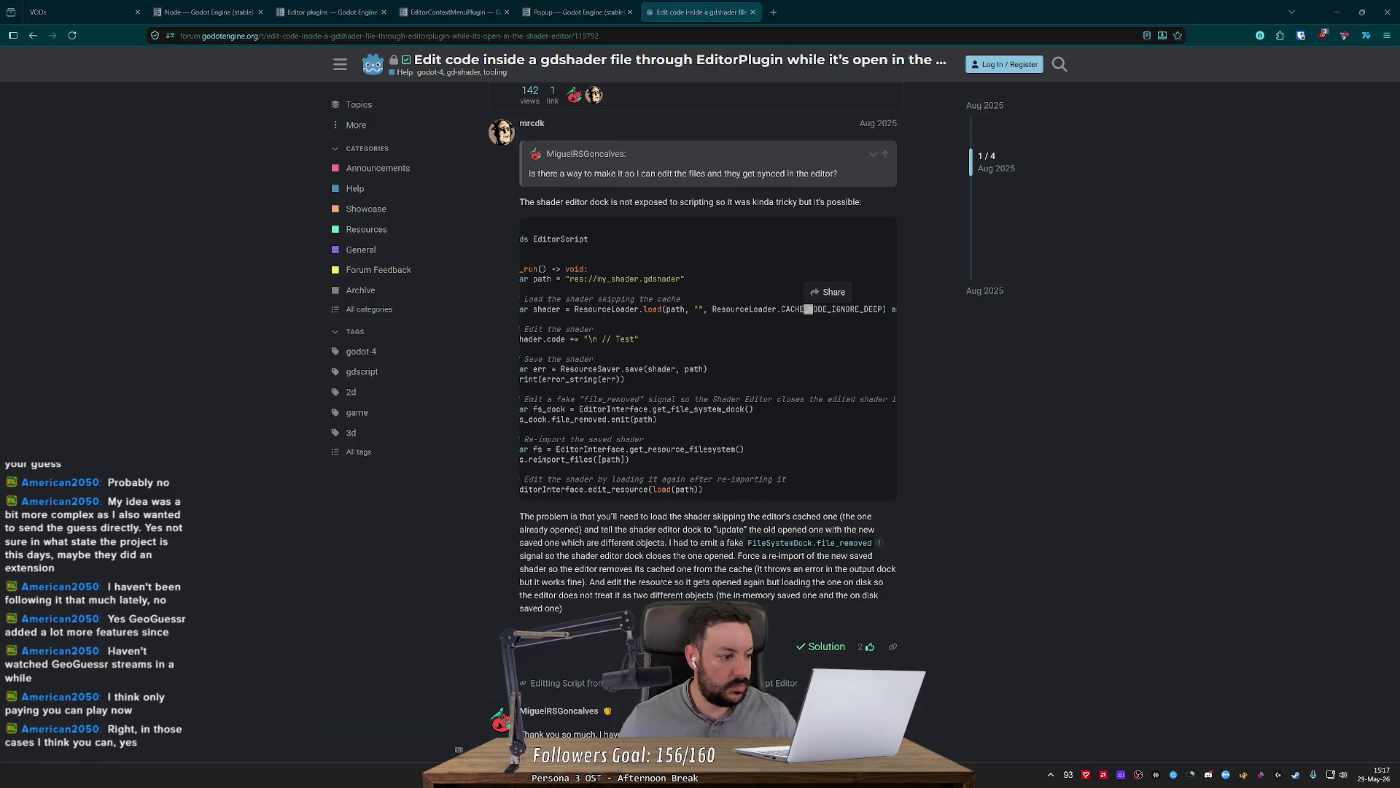
{"action": "key", "text": "alt+Left"}
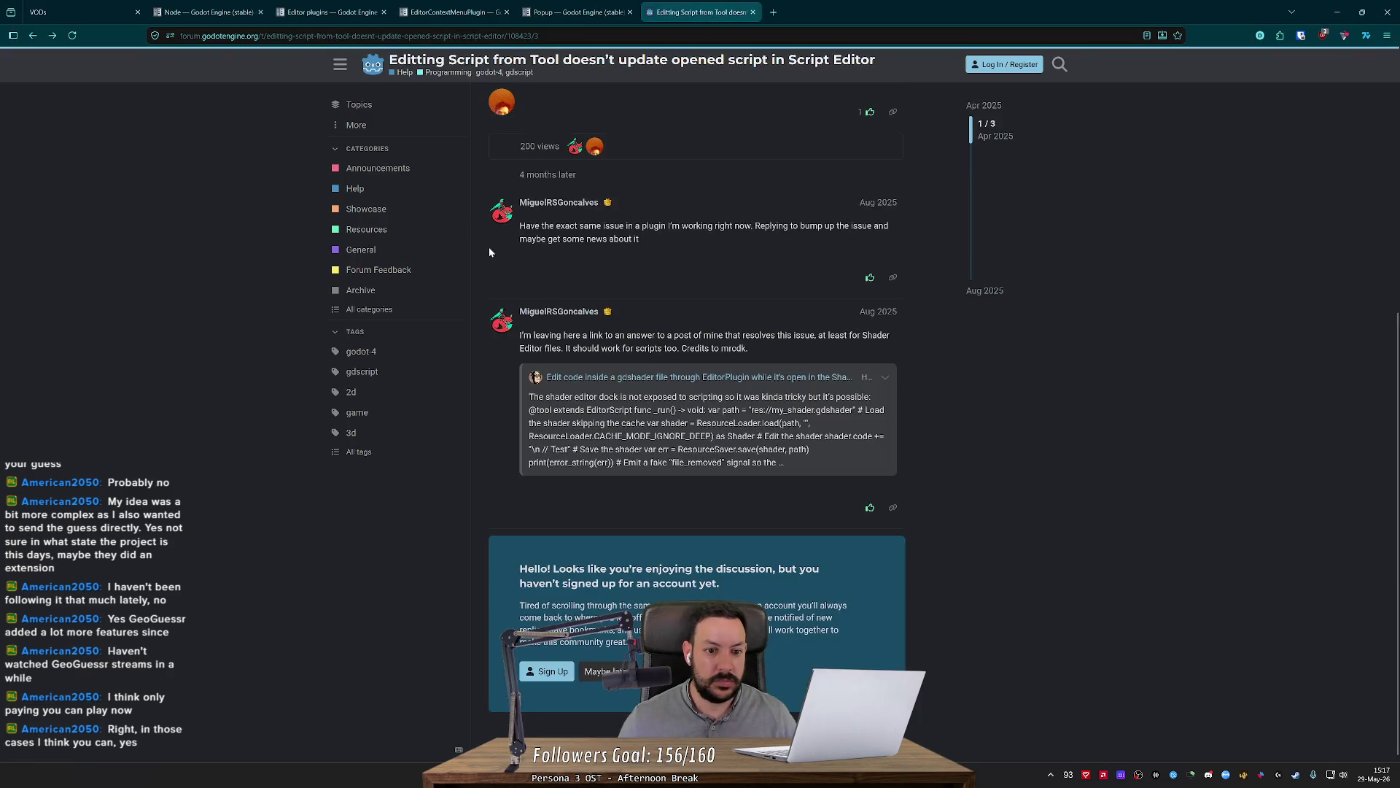
- Open the godotforums 'refresh the editor from a tool script' thread from the results and read its answer
{"action": "key", "text": "alt+Left"}
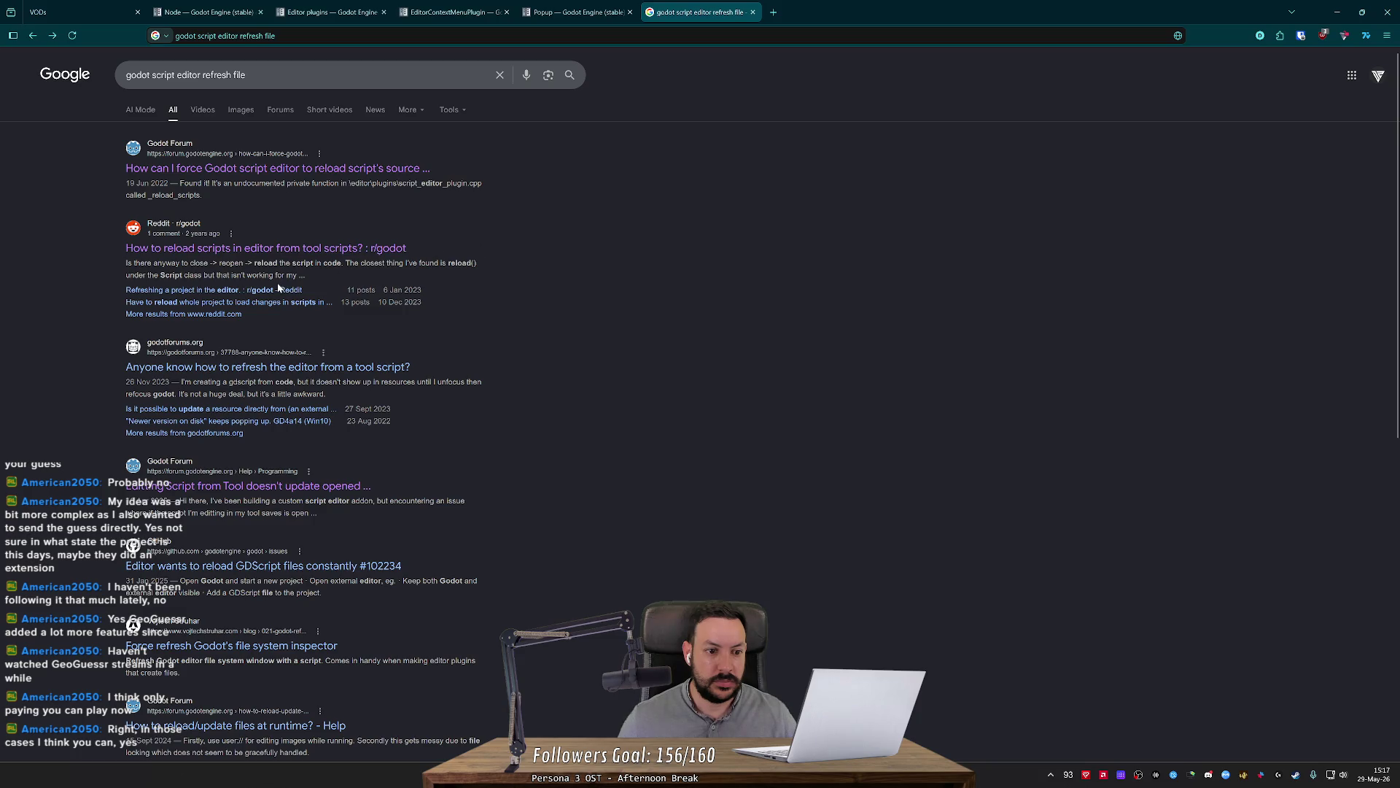
{"action": "left_click", "coordinate": [245, 366]}
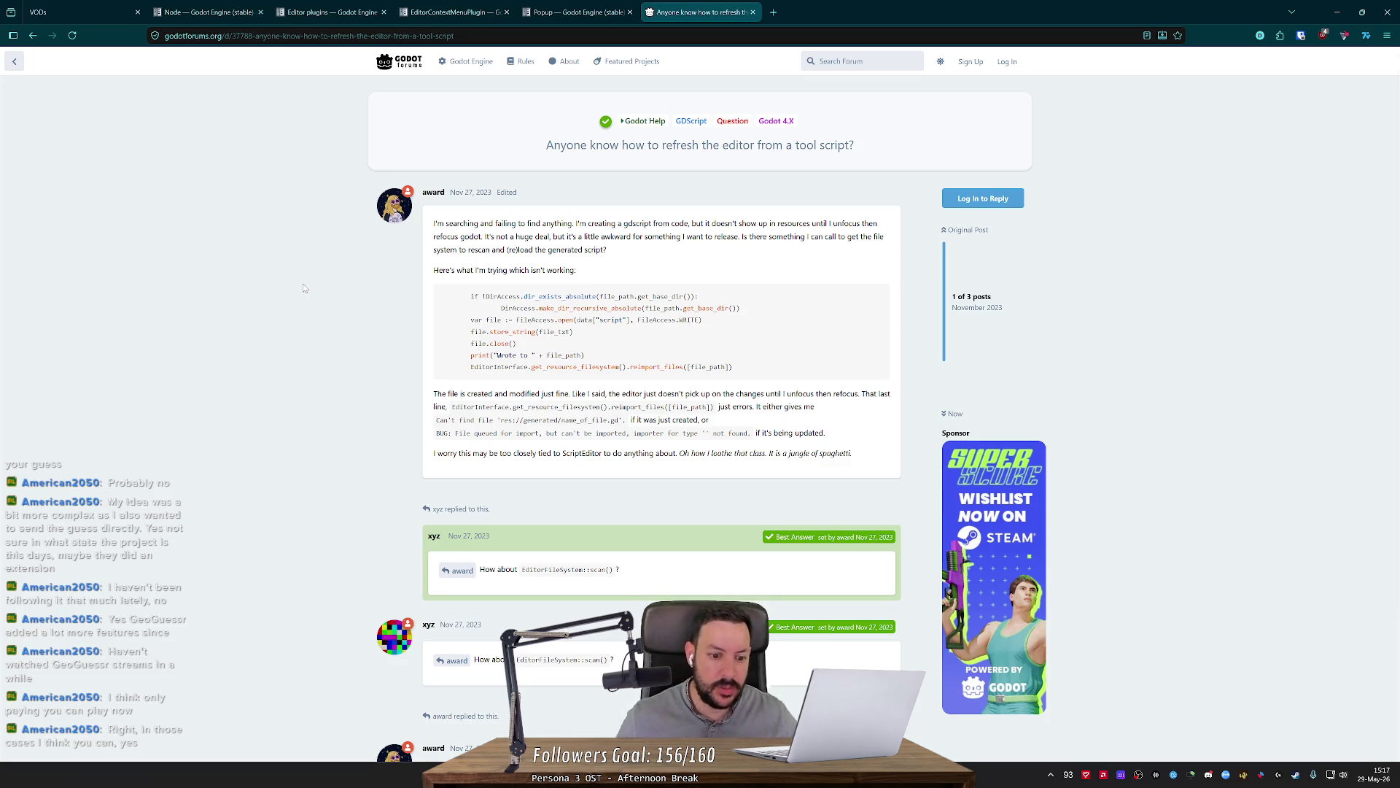
{"action": "scroll", "coordinate": [521, 370], "scroll_direction": "down", "scroll_amount": 3}
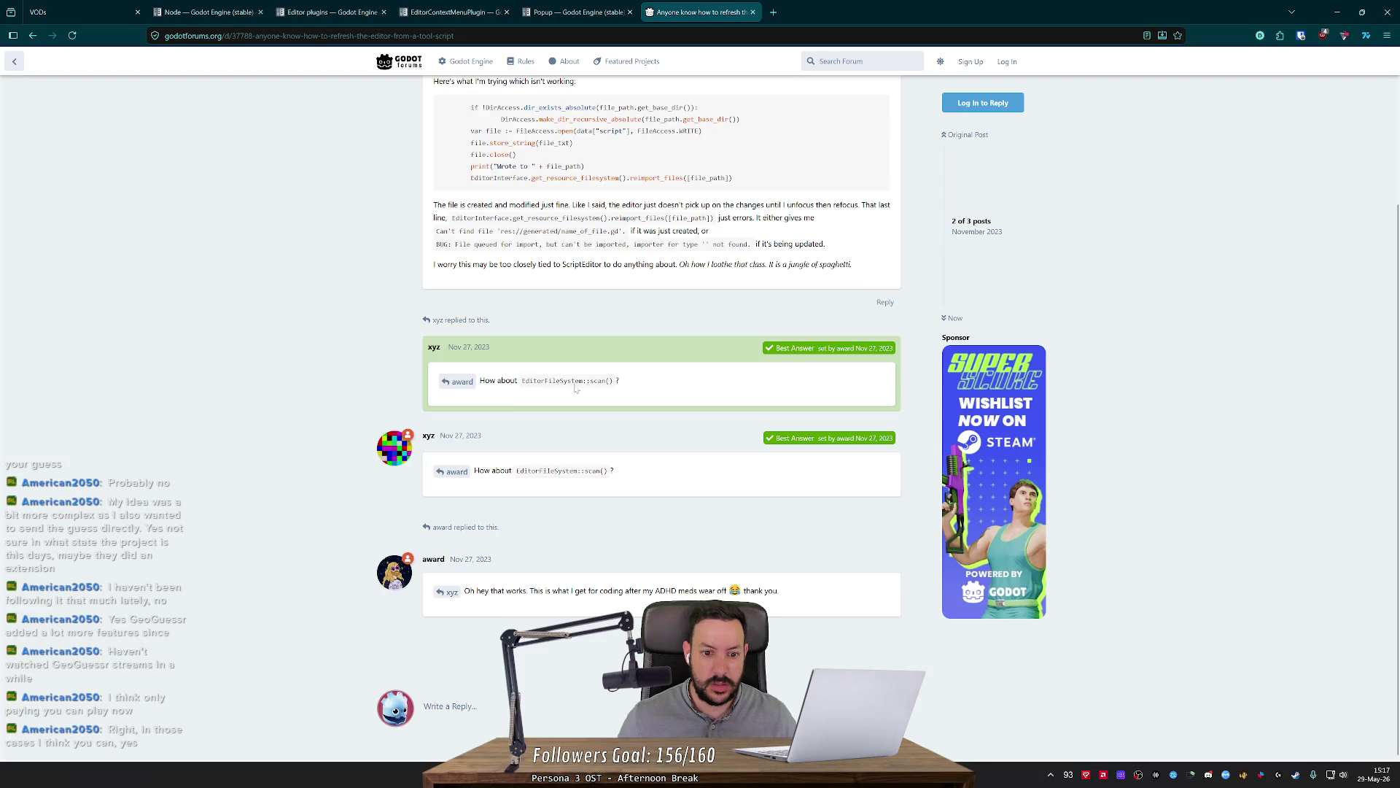
{"action": "key", "text": "alt+Tab"}
{"action": "scroll", "coordinate": [602, 261], "scroll_direction": "down", "scroll_amount": 5}
- Delete the old file-dock refresh lines 74–80 in context_menu.gd and clear the edit_resource call
{"action": "scroll", "coordinate": [602, 260], "scroll_direction": "up", "scroll_amount": 5}
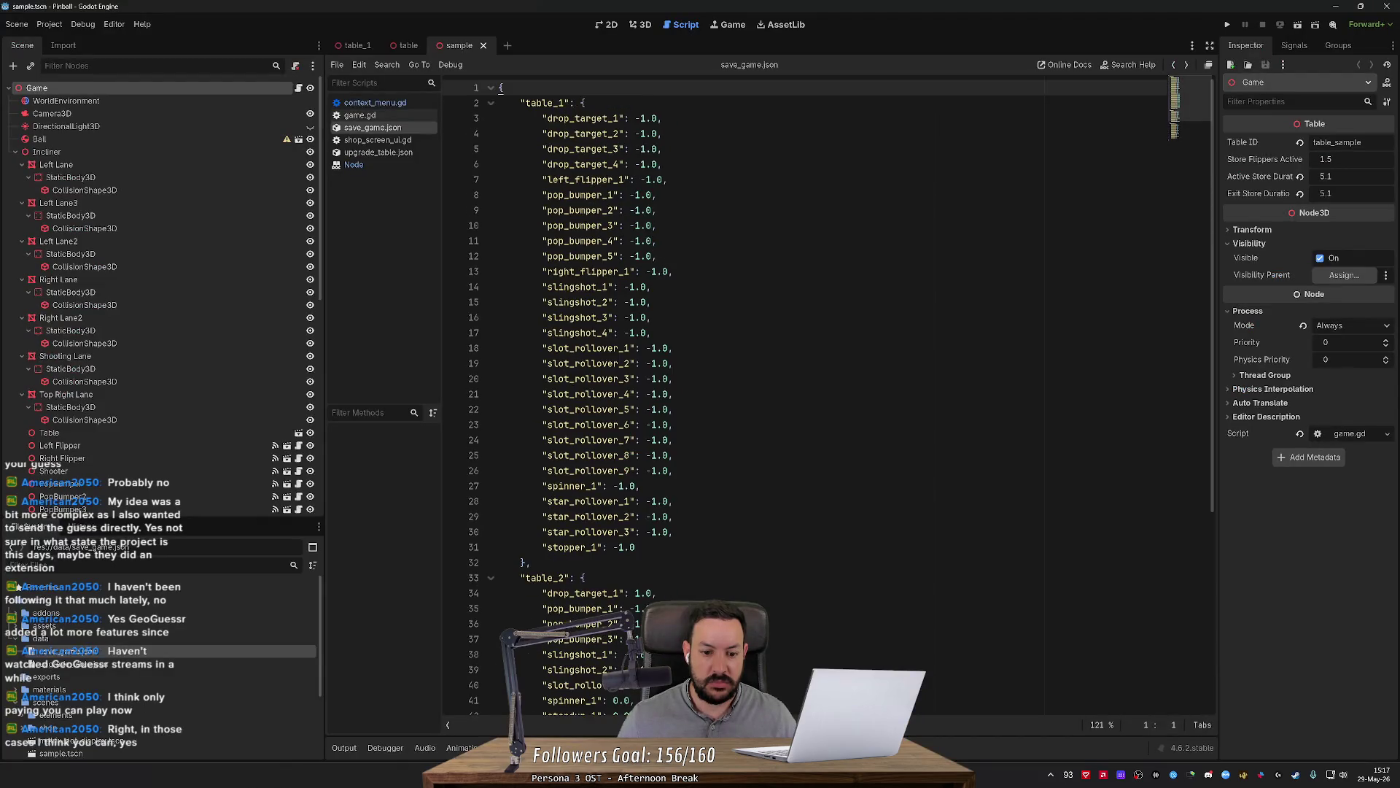
{"action": "left_click", "coordinate": [354, 165]}
{"action": "left_click", "coordinate": [391, 105]}
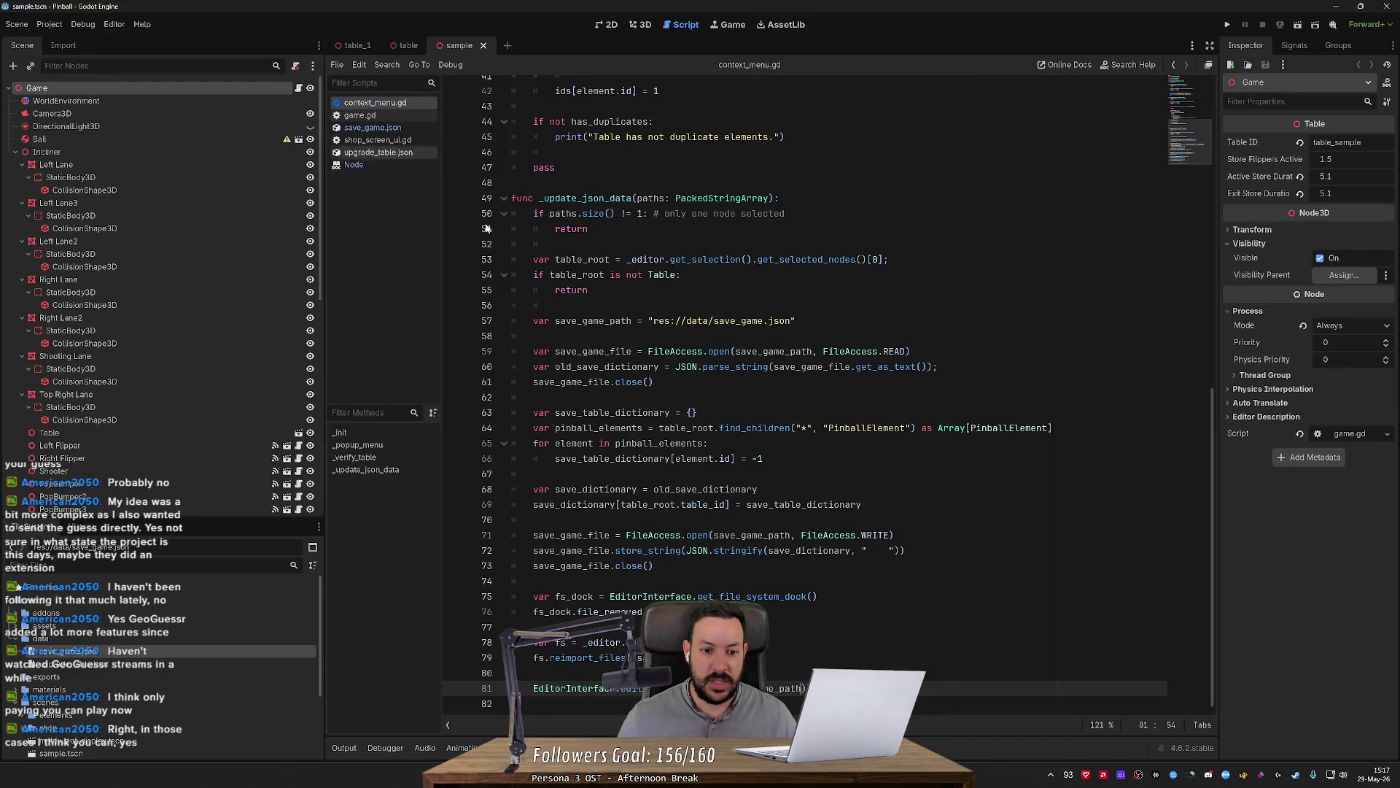
{"action": "left_click_drag", "start_coordinate": [517, 687], "coordinate": [538, 580]}
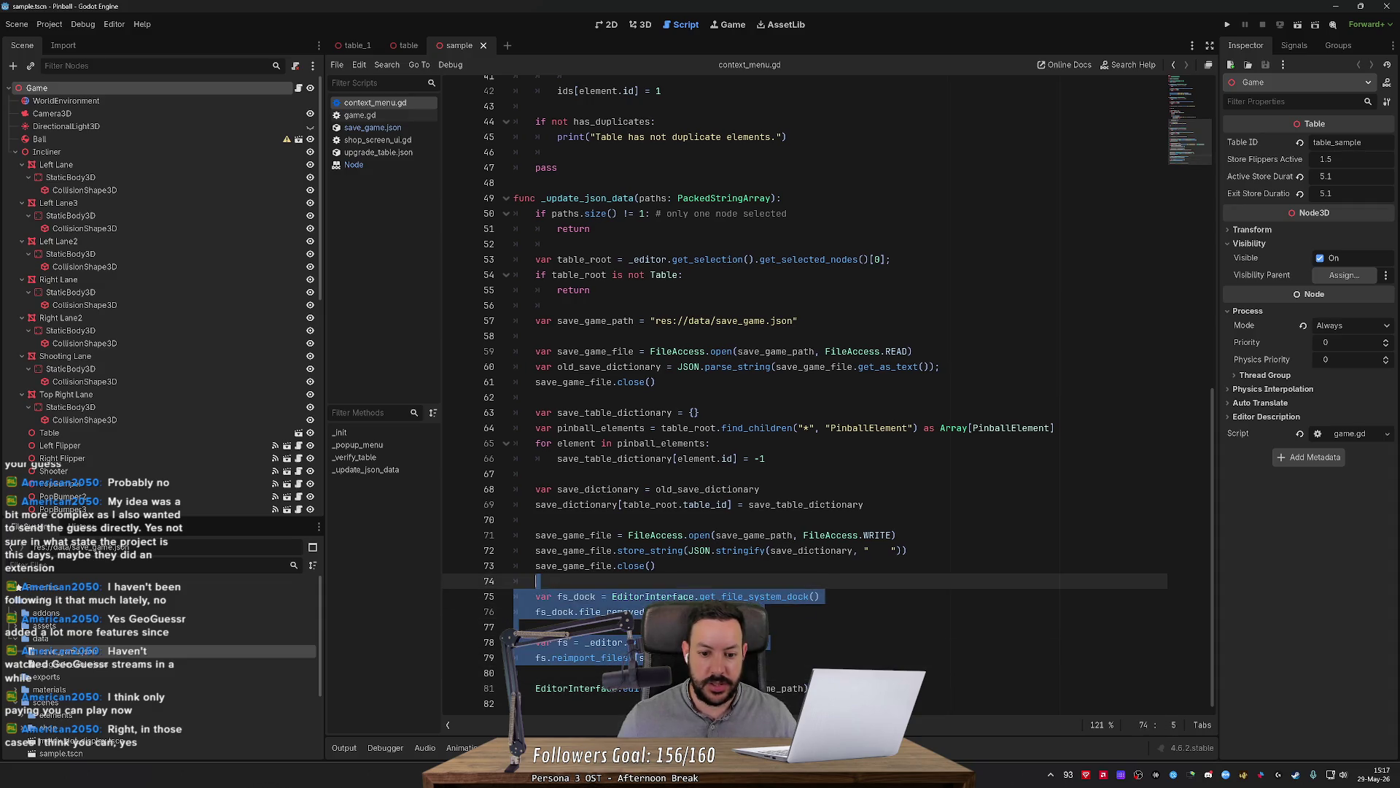
{"action": "key", "text": "Delete"}
{"action": "left_click", "coordinate": [683, 595]}
{"action": "key", "text": "shift+End"}
{"action": "key", "text": "BackSpace"}
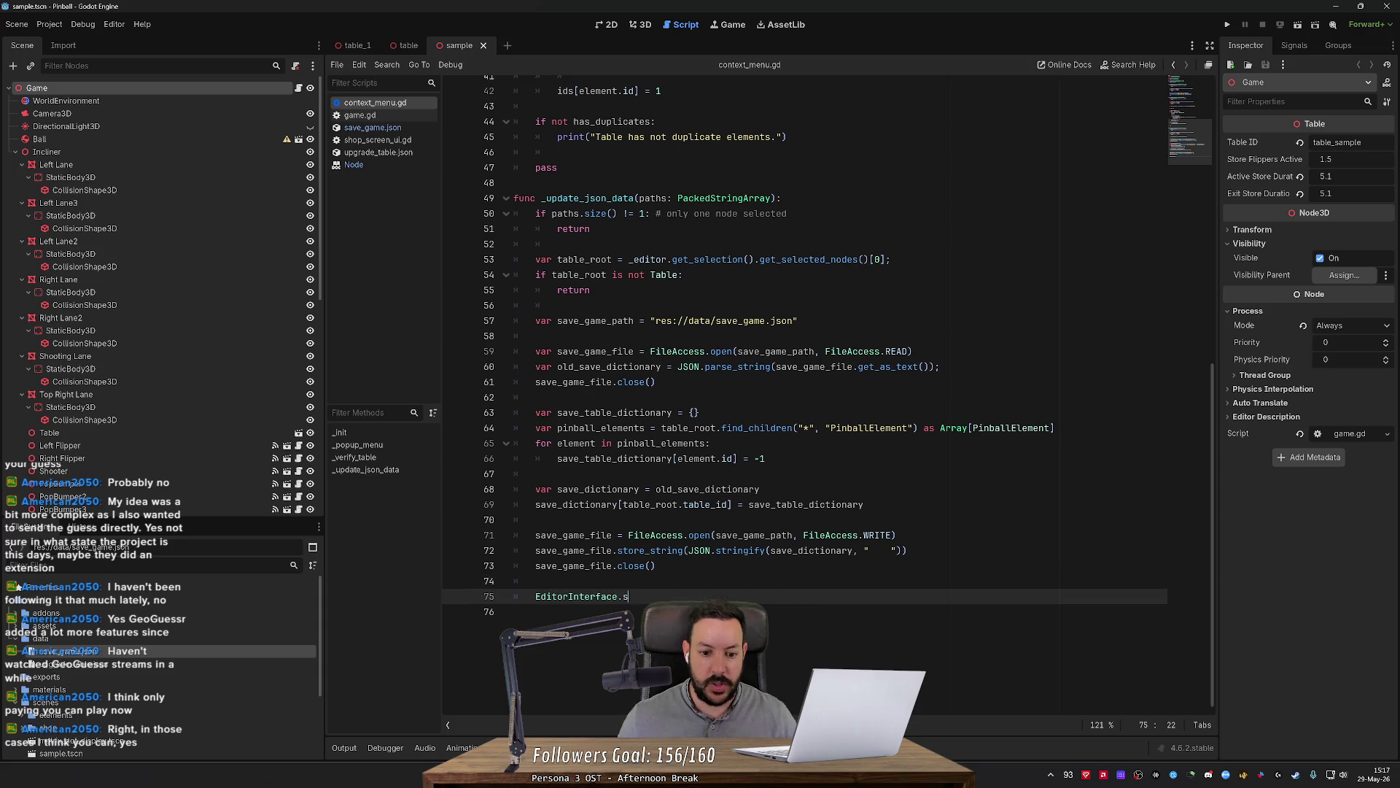
- Write EditorFileSystem.scan() on line 75 and open the EditorFileSystem class reference
{"action": "type", "text": "sca"}
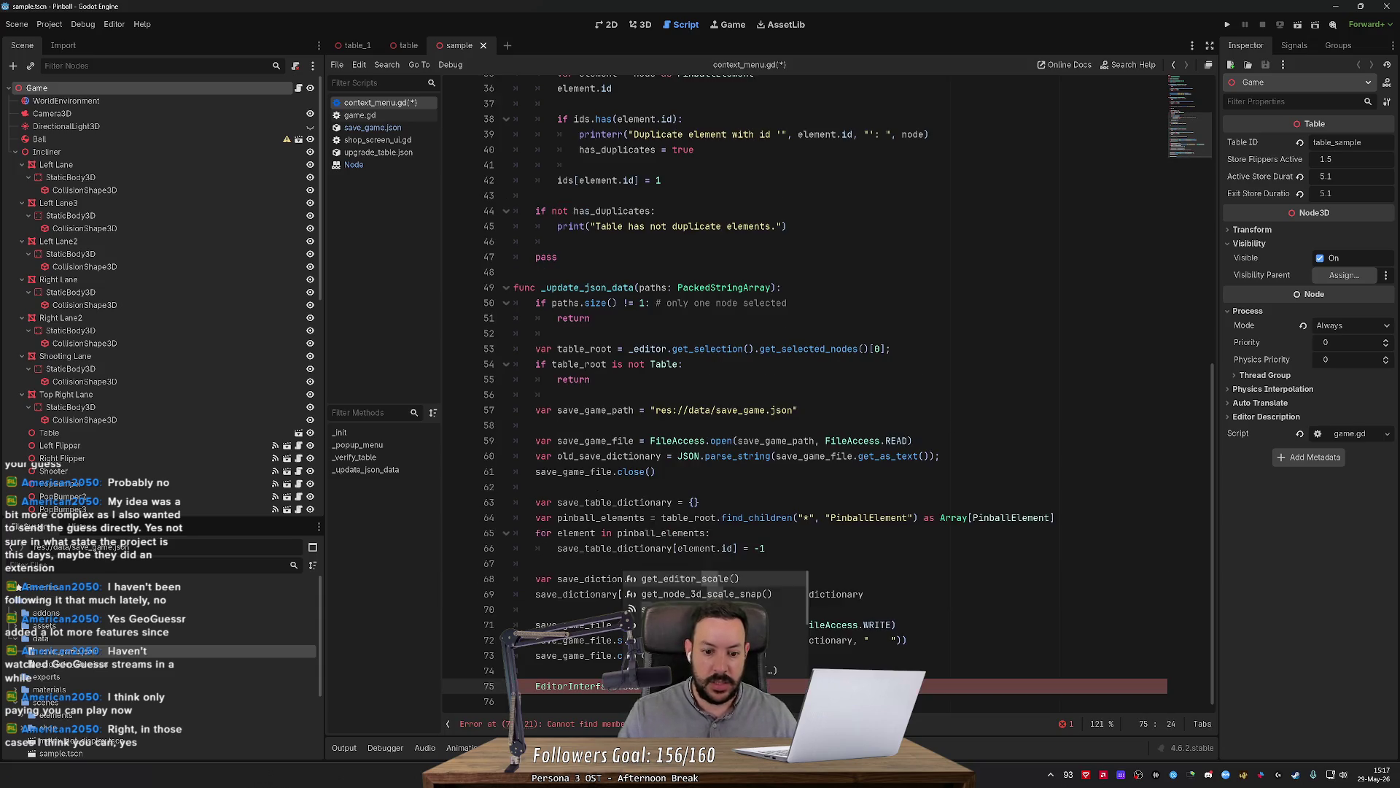
{"action": "key", "text": "alt+Tab"}
{"action": "key", "text": "alt+Tab"}
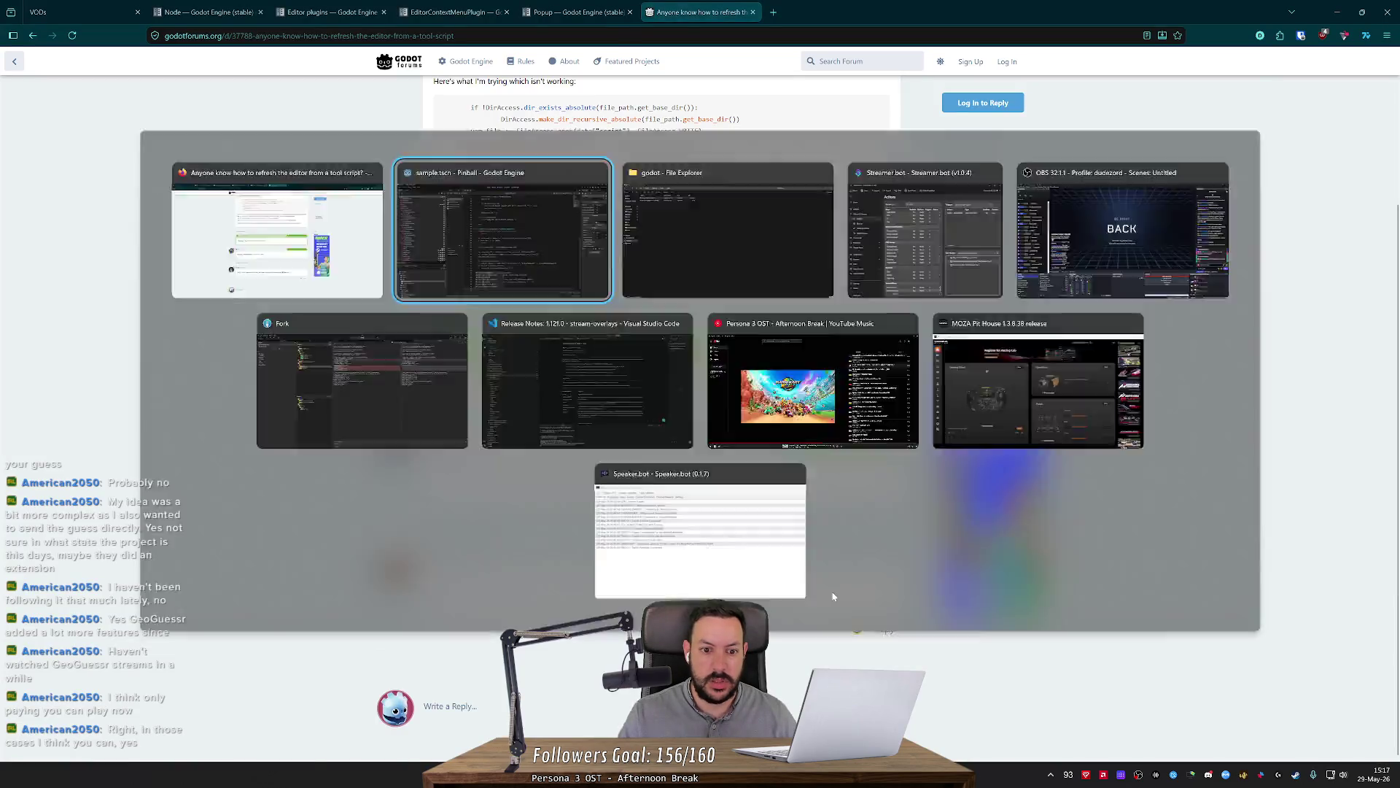
{"action": "key", "text": "BackSpace"}
{"action": "key", "text": "BackSpace"}
{"action": "key", "text": "BackSpace"}
{"action": "type", "text": "File"}
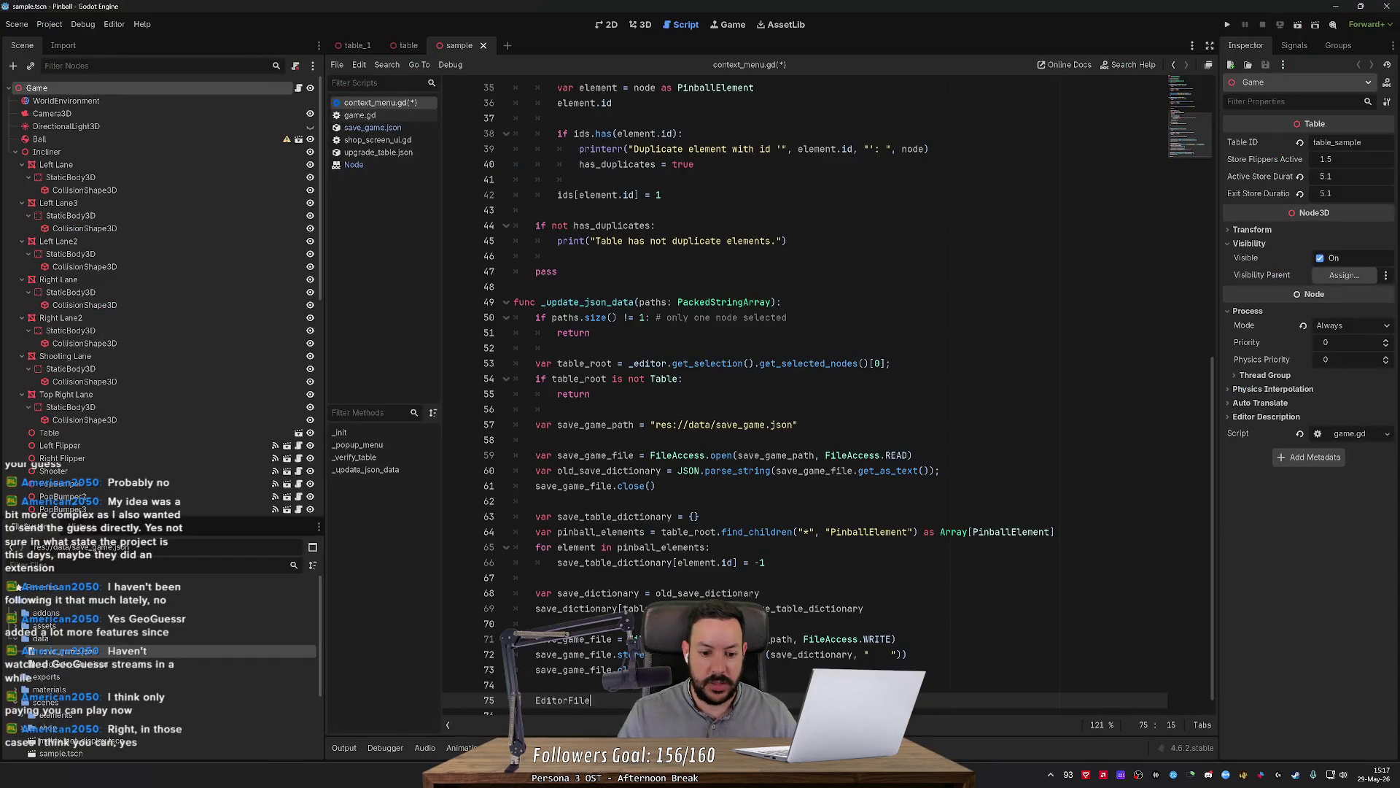
{"action": "type", "text": "System.s"}
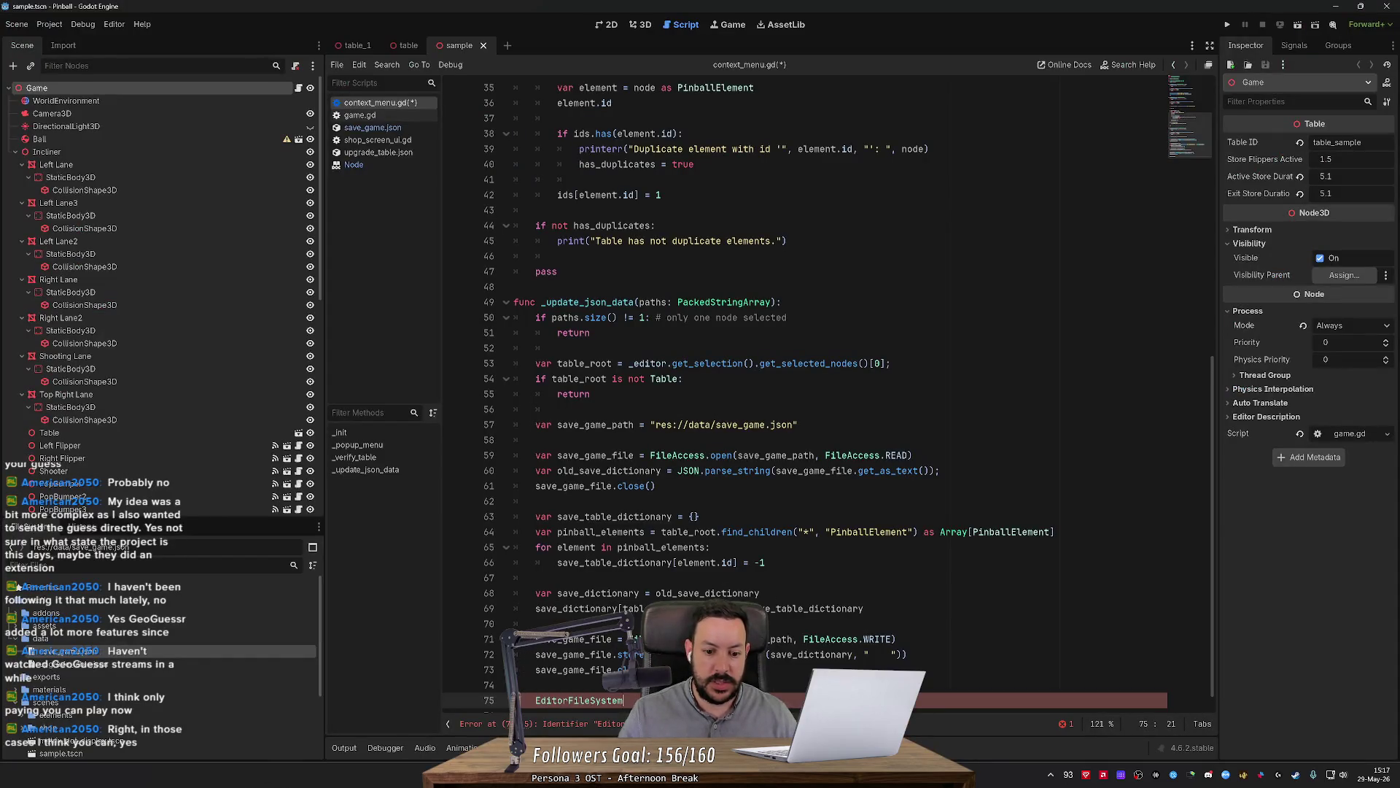
{"action": "type", "text": "can("}
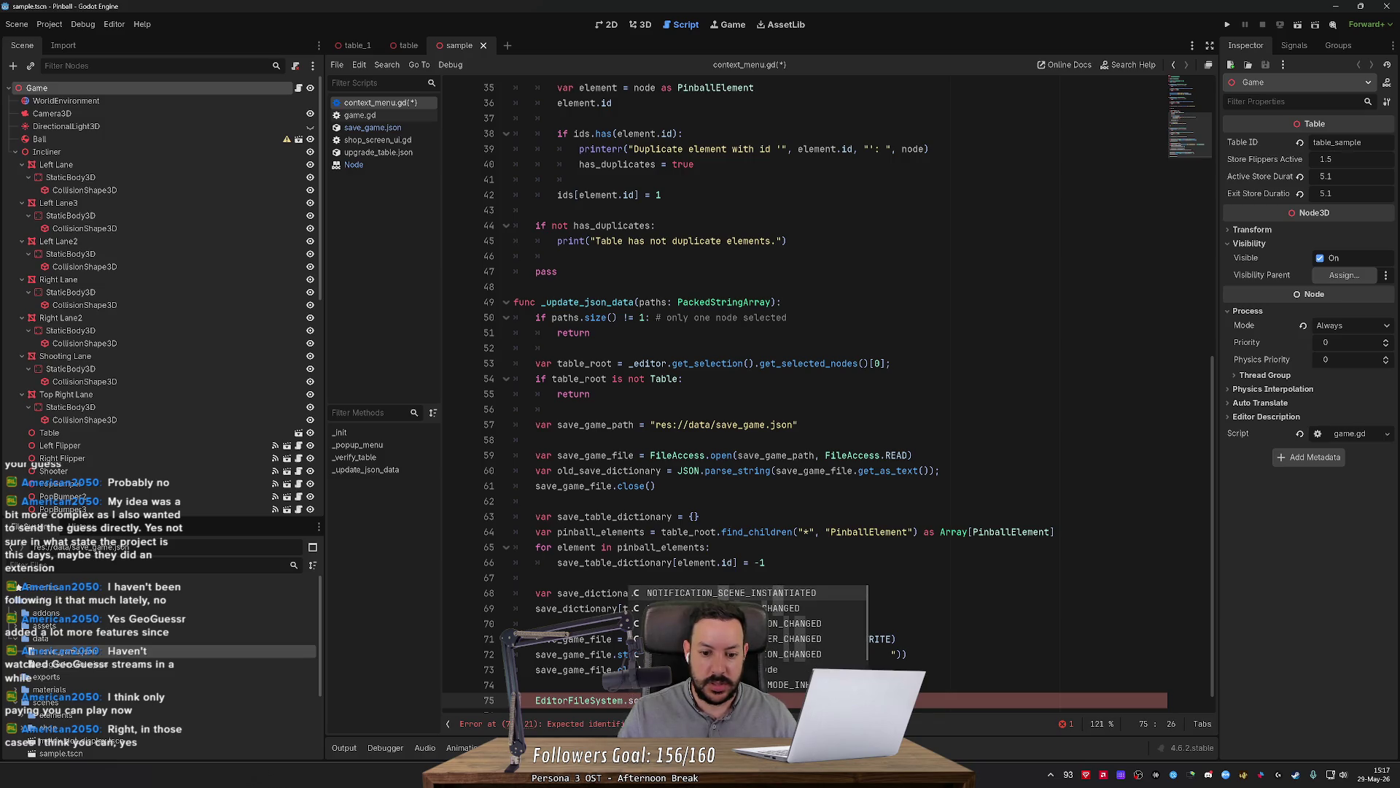
{"action": "type", "text": ")"}
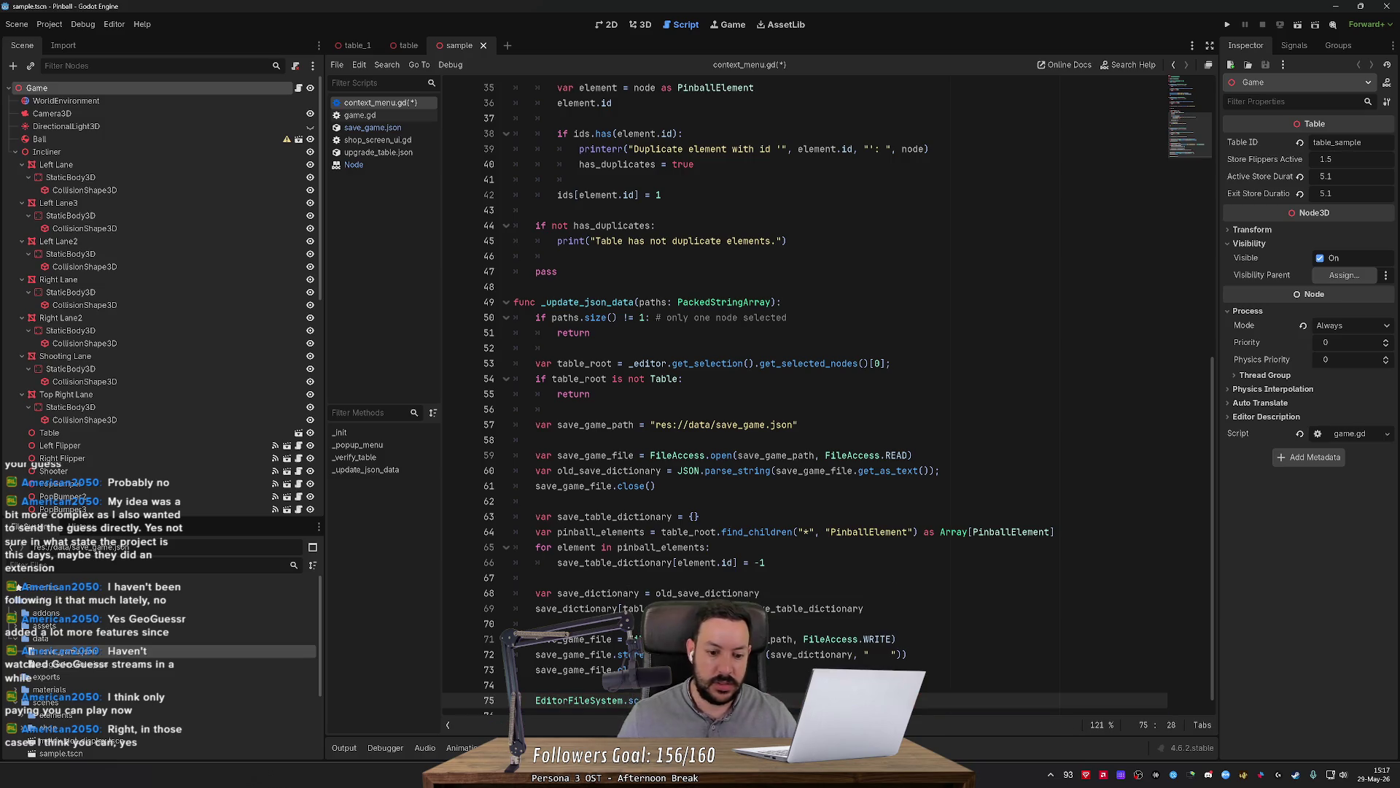
{"action": "key", "text": "alt+Tab"}
{"action": "key", "text": "alt+Tab"}
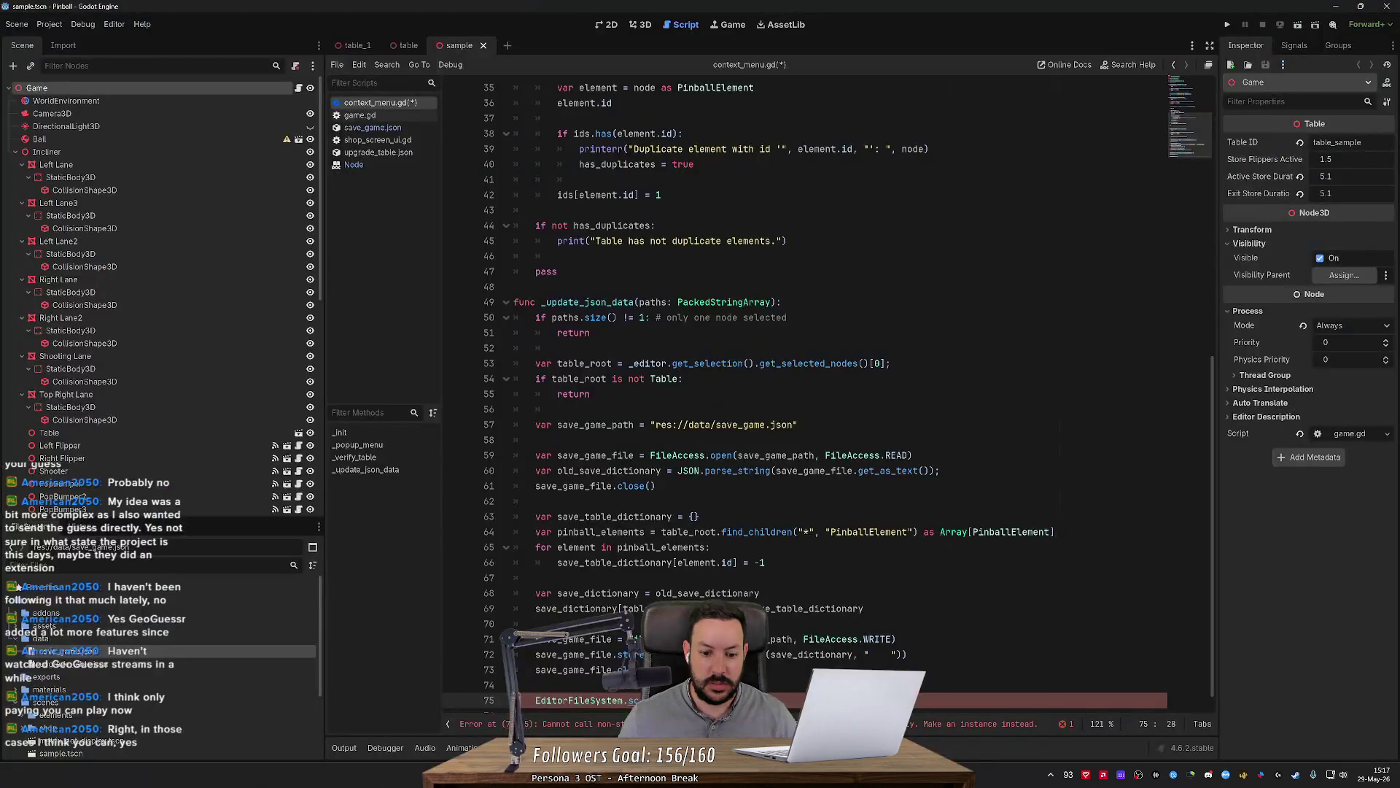
{"action": "key", "text": "alt+F1"}
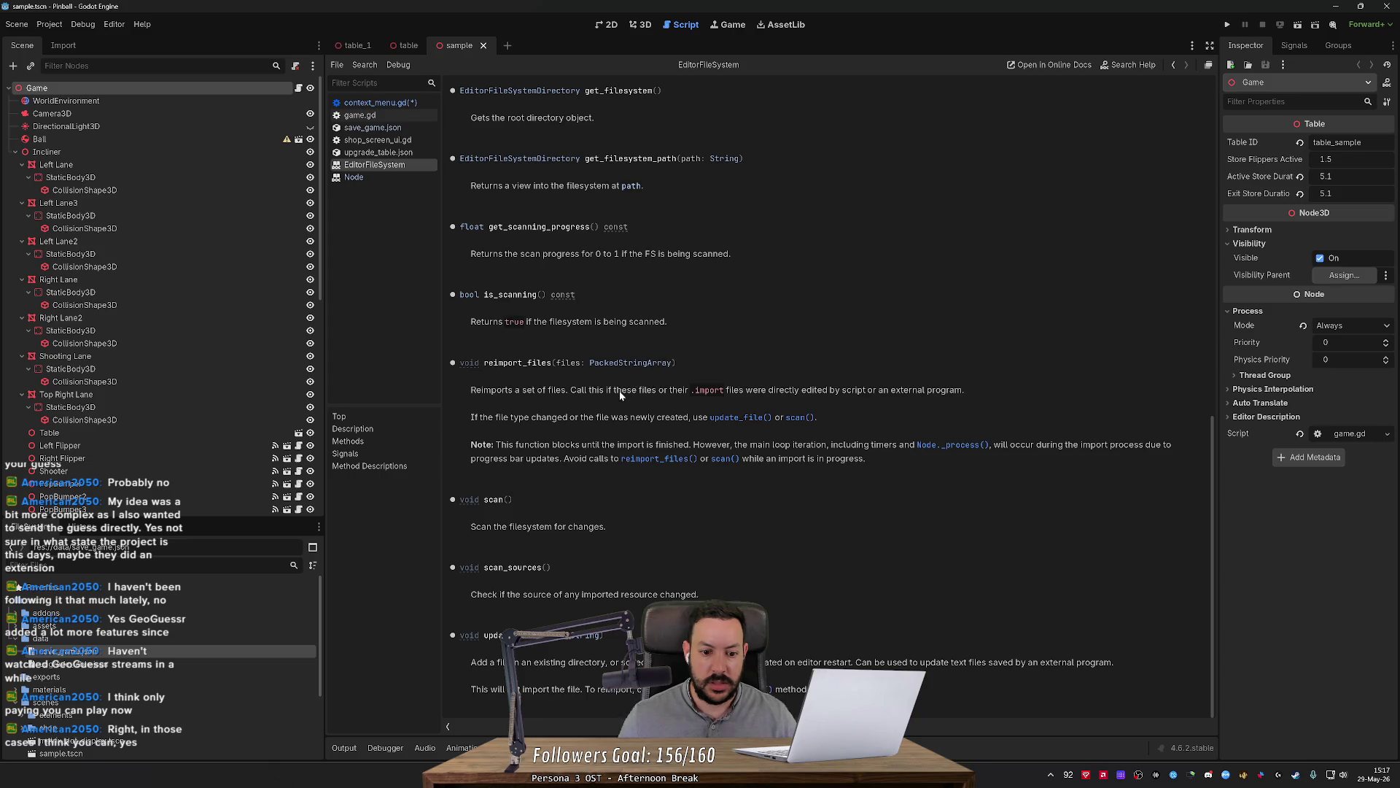
- Revert context_menu.gd to its previously saved refresh code and save
{"action": "key", "text": "alt+Left"}
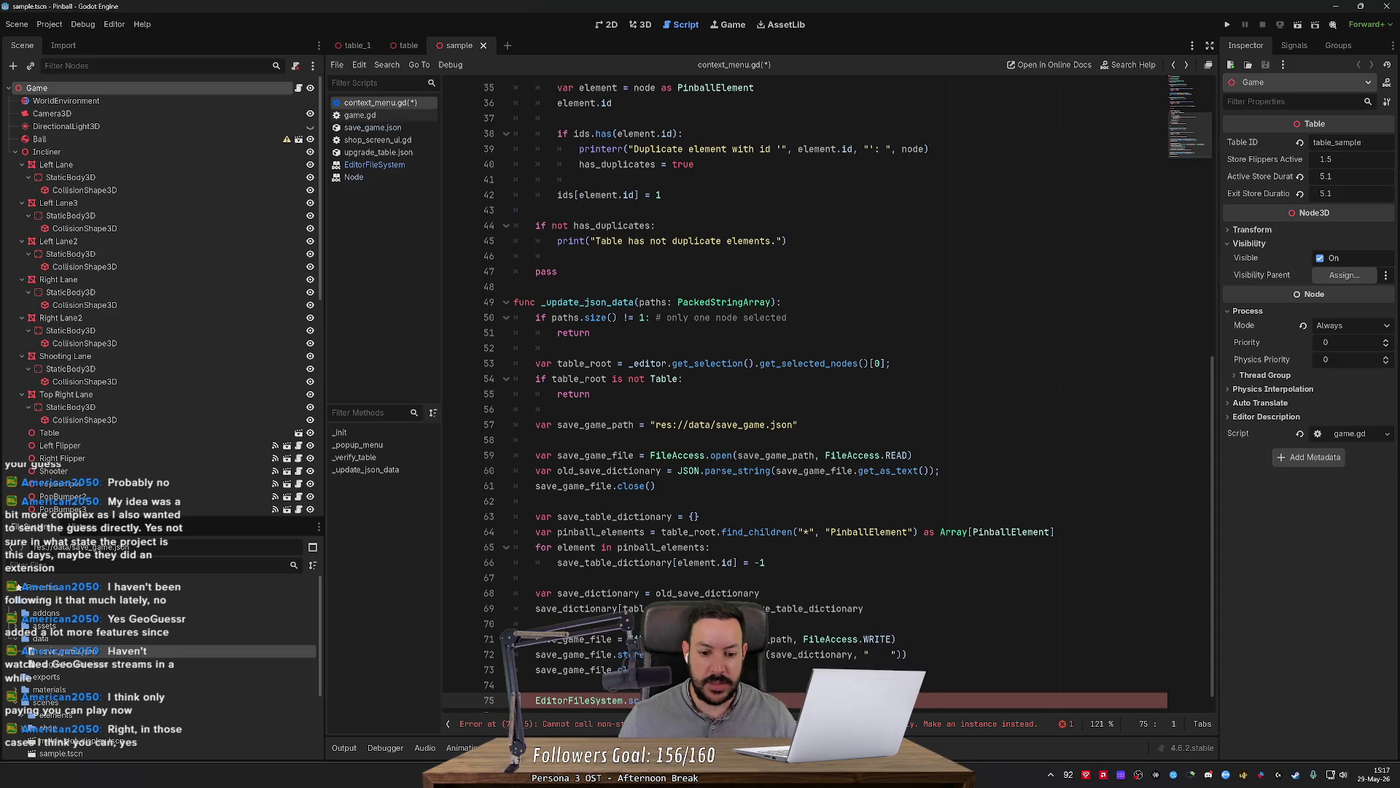
{"action": "key", "text": "alt+Tab"}
{"action": "key", "text": "alt+Tab"}
{"action": "key", "text": "ctrl+z"}
{"action": "key", "text": "ctrl+z"}
{"action": "key", "text": "ctrl+z"}
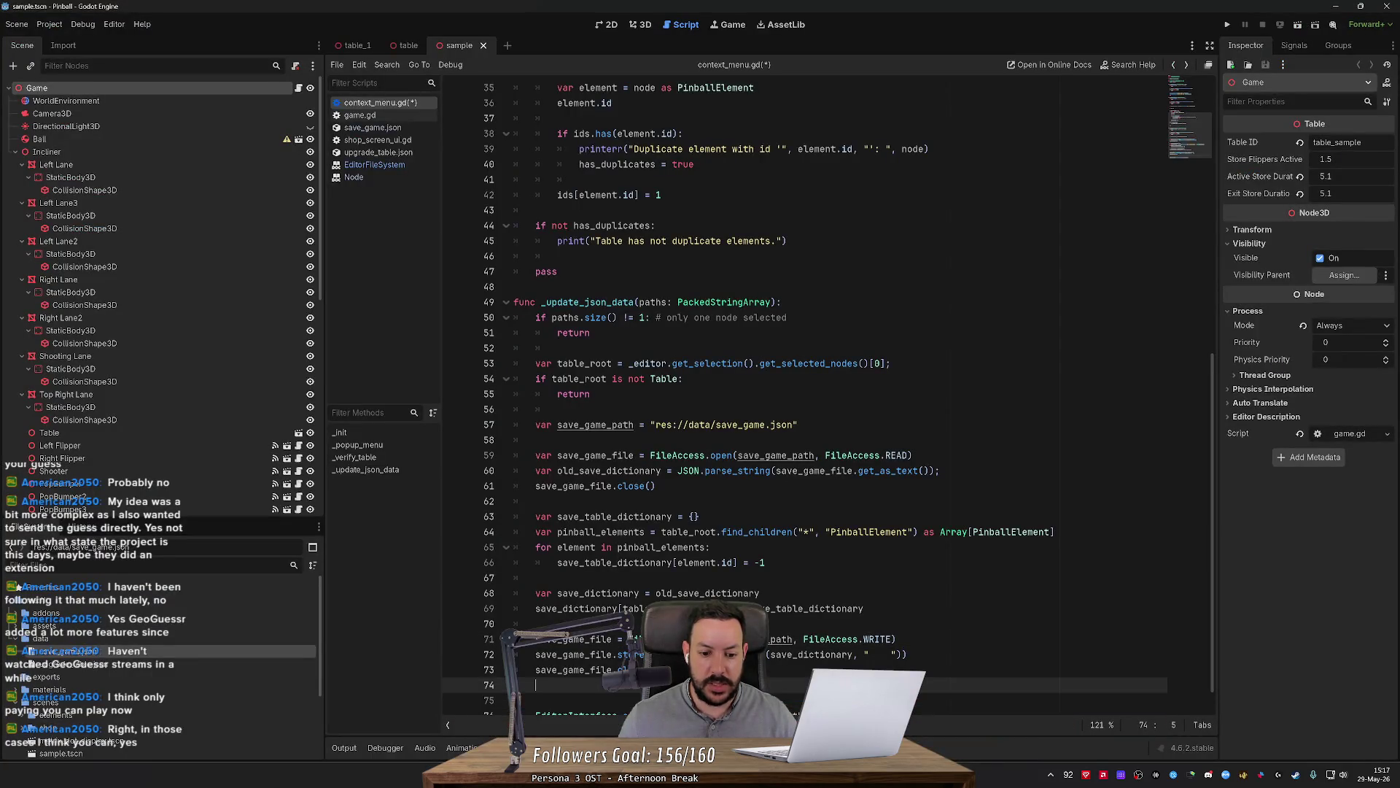
{"action": "key", "text": "ctrl+z"}
{"action": "key", "text": "ctrl+s"}
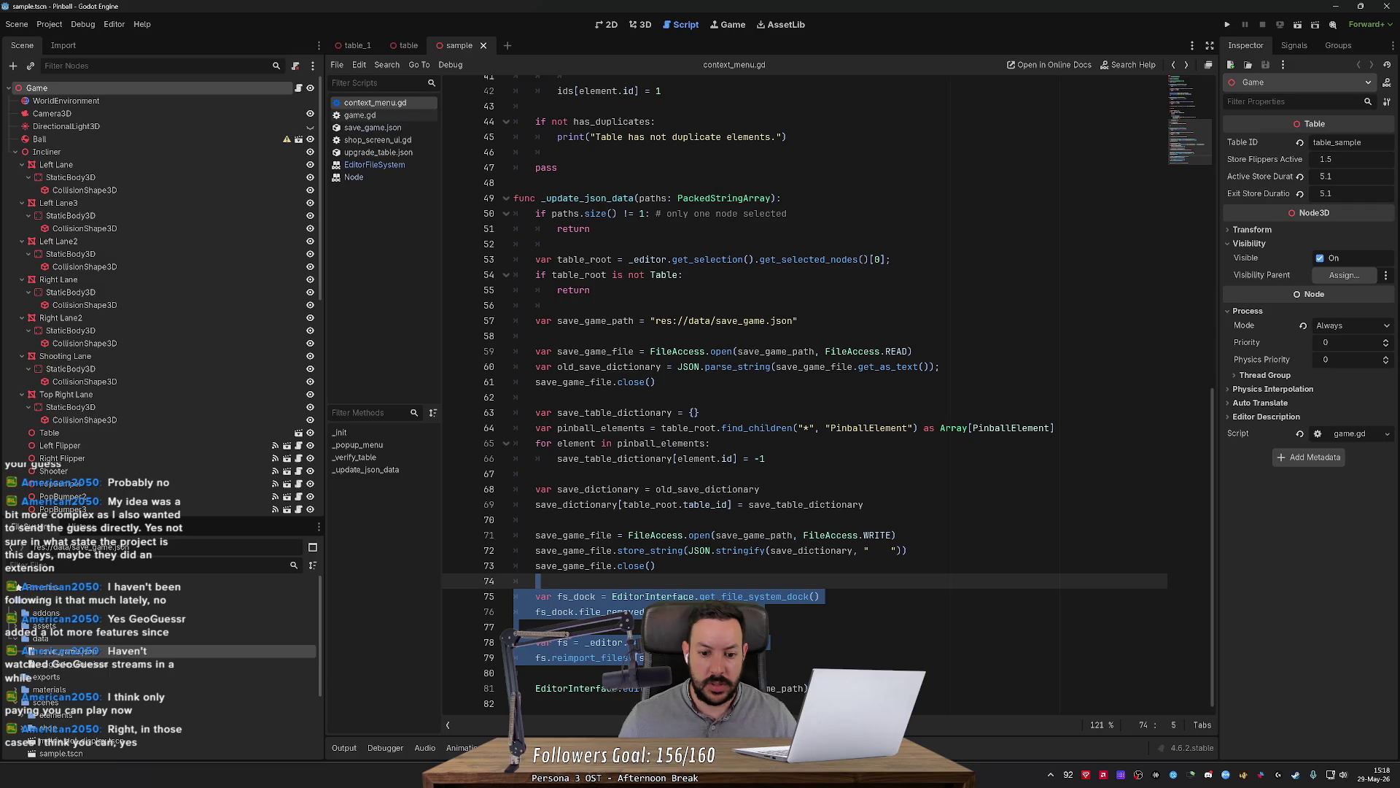
- Copy get_resource_filesystem from the EditorInterface class reference
{"action": "left_click", "coordinate": [514, 627]}
{"action": "left_click", "coordinate": [774, 597], "text": "ctrl"}
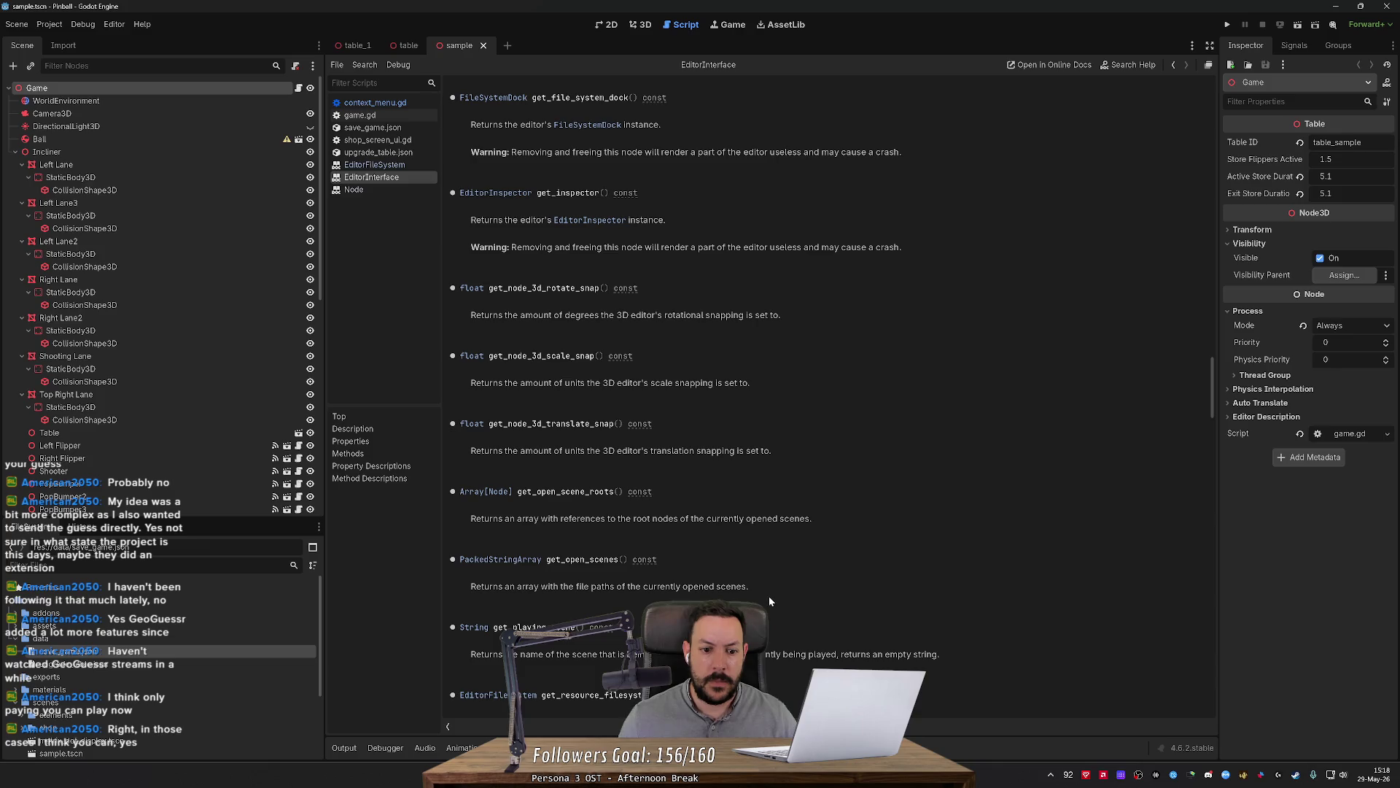
{"action": "scroll", "coordinate": [768, 596], "scroll_direction": "down", "scroll_amount": 3}
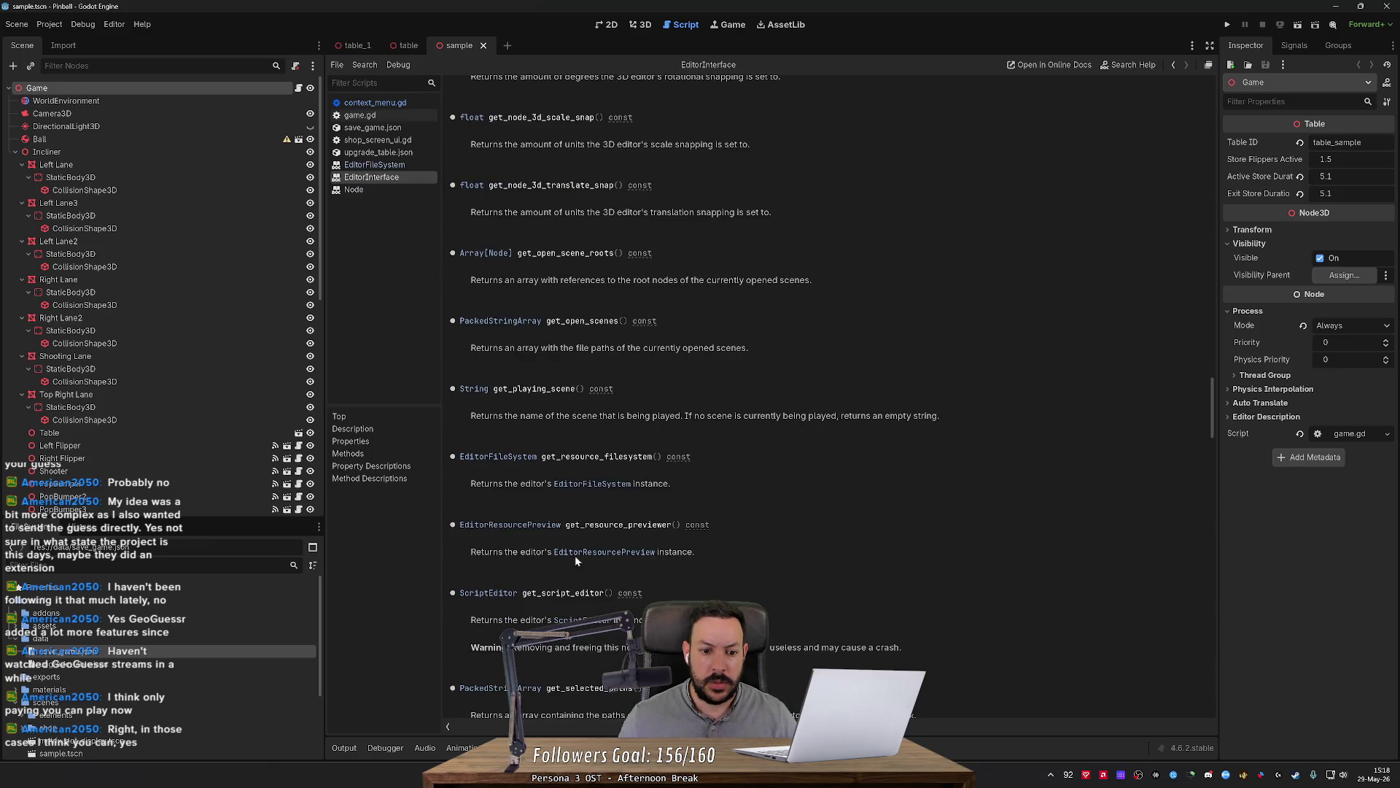
{"action": "double_click", "coordinate": [583, 457]}
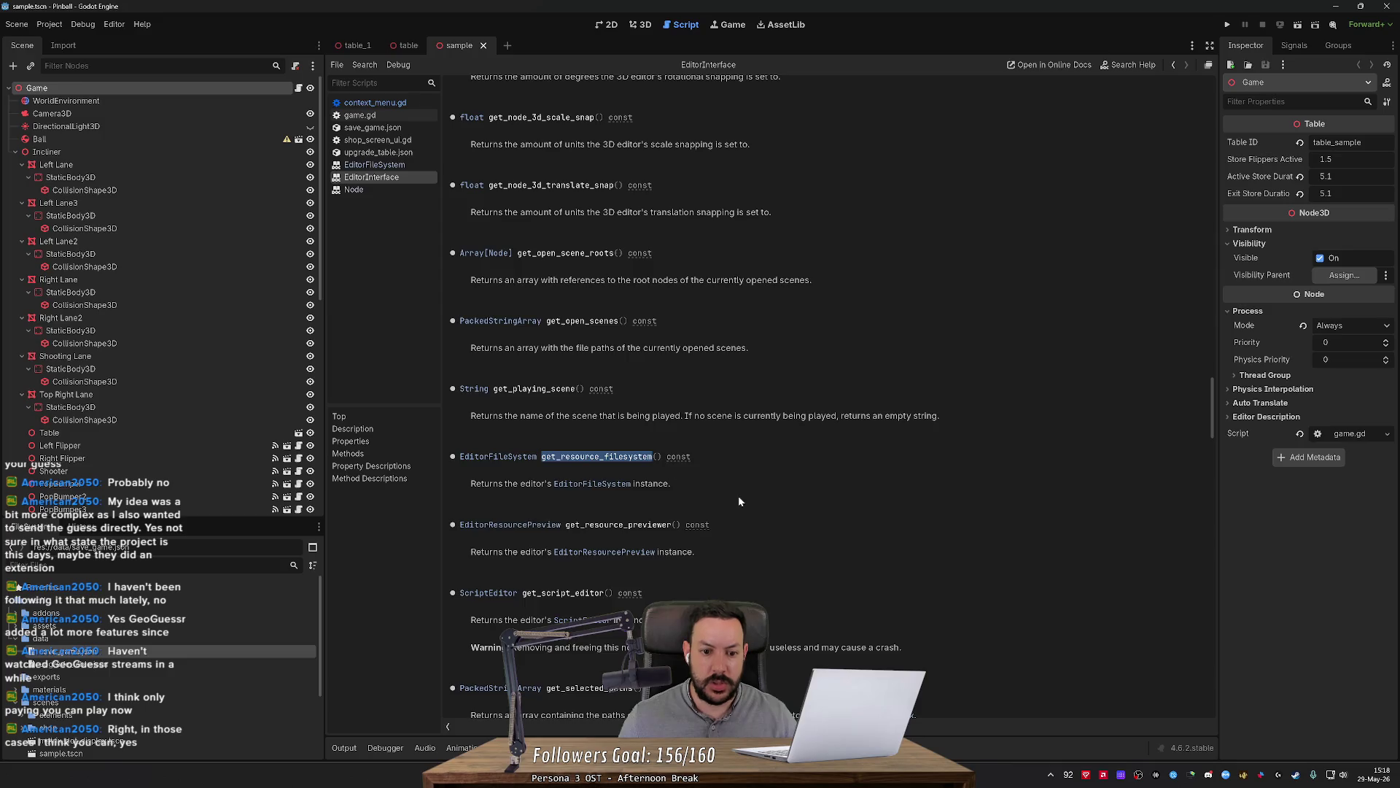
{"action": "key", "text": "alt+Tab"}
{"action": "key", "text": "alt+Tab"}
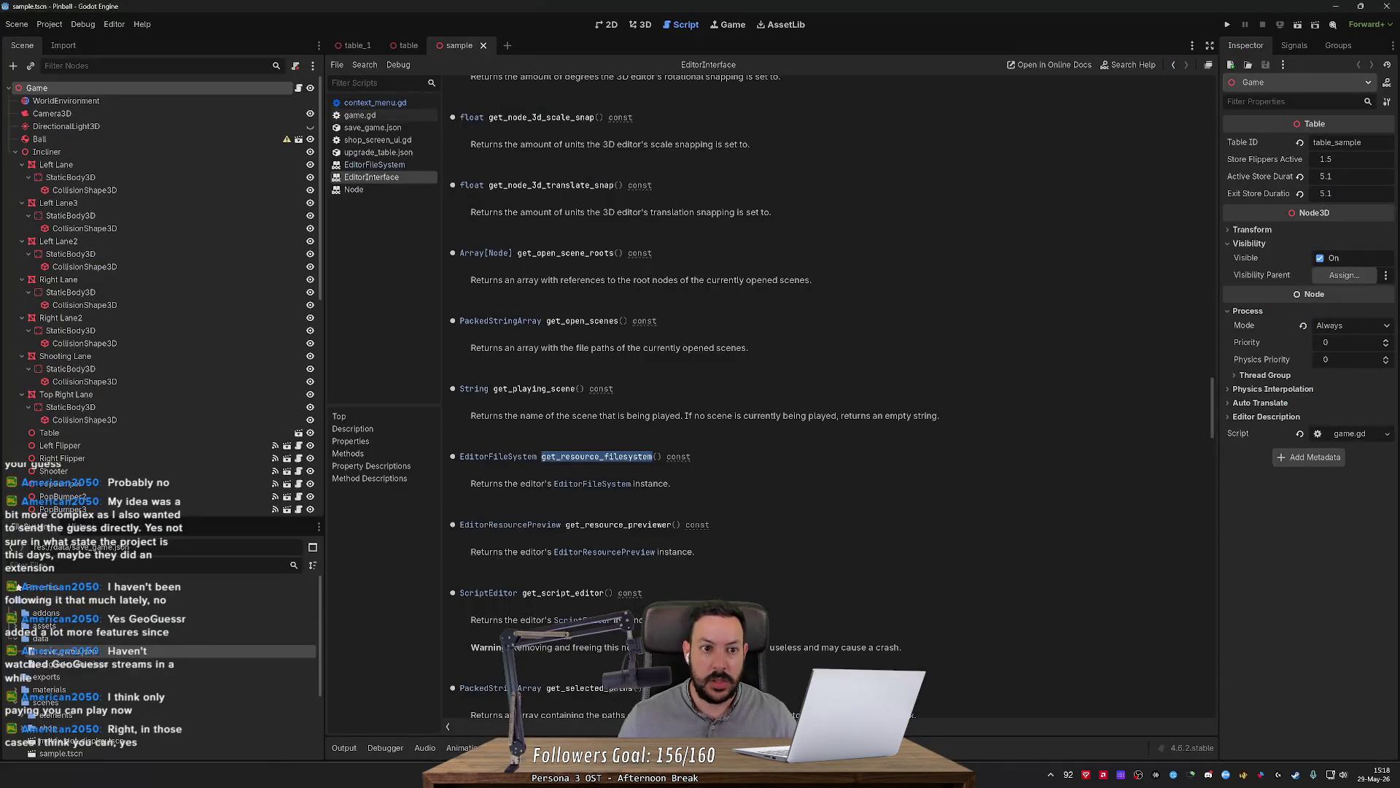
- Make line 75 read var fs = EditorInterface.get_resource_filesystem()
{"action": "key", "text": "alt+Left"}
{"action": "key", "text": "ctrl+v"}
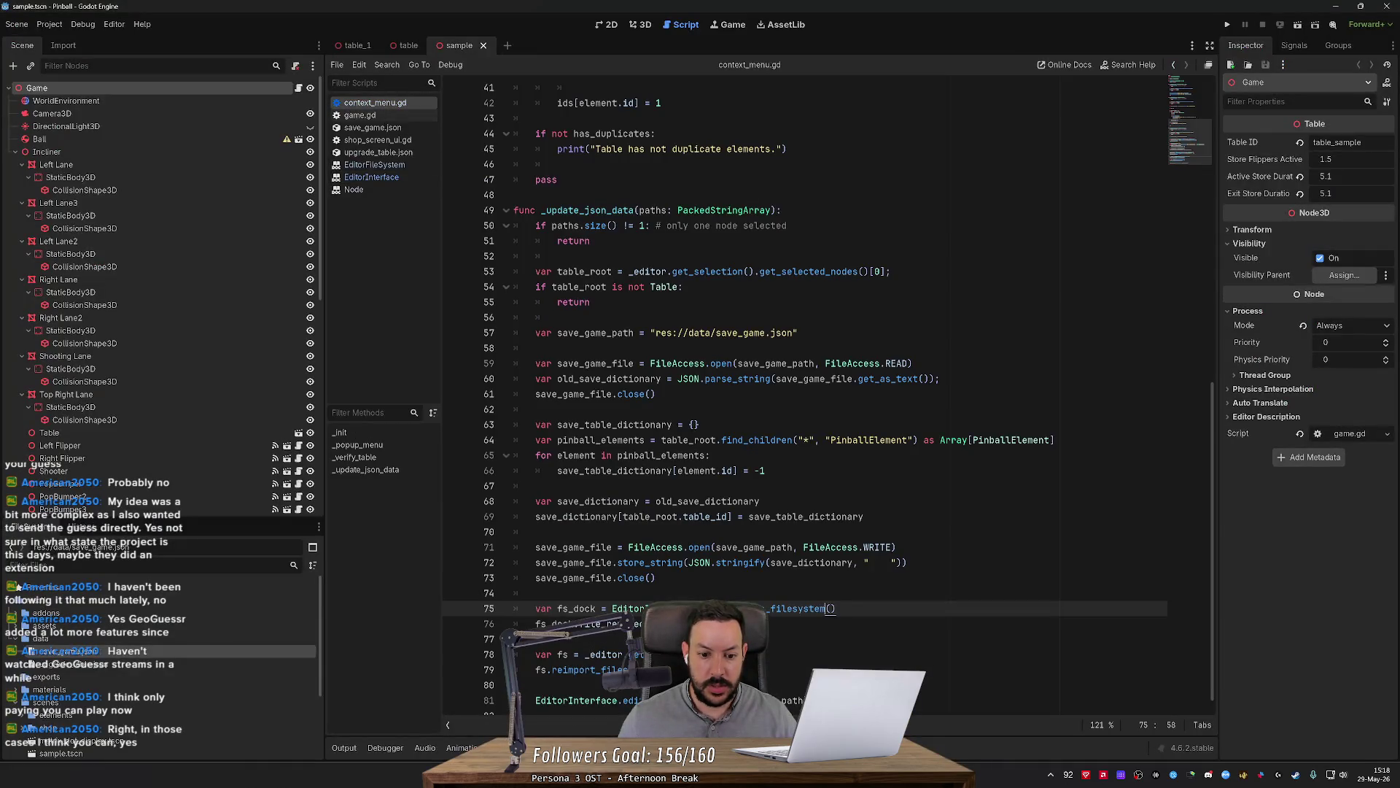
{"action": "double_click", "coordinate": [576, 608]}
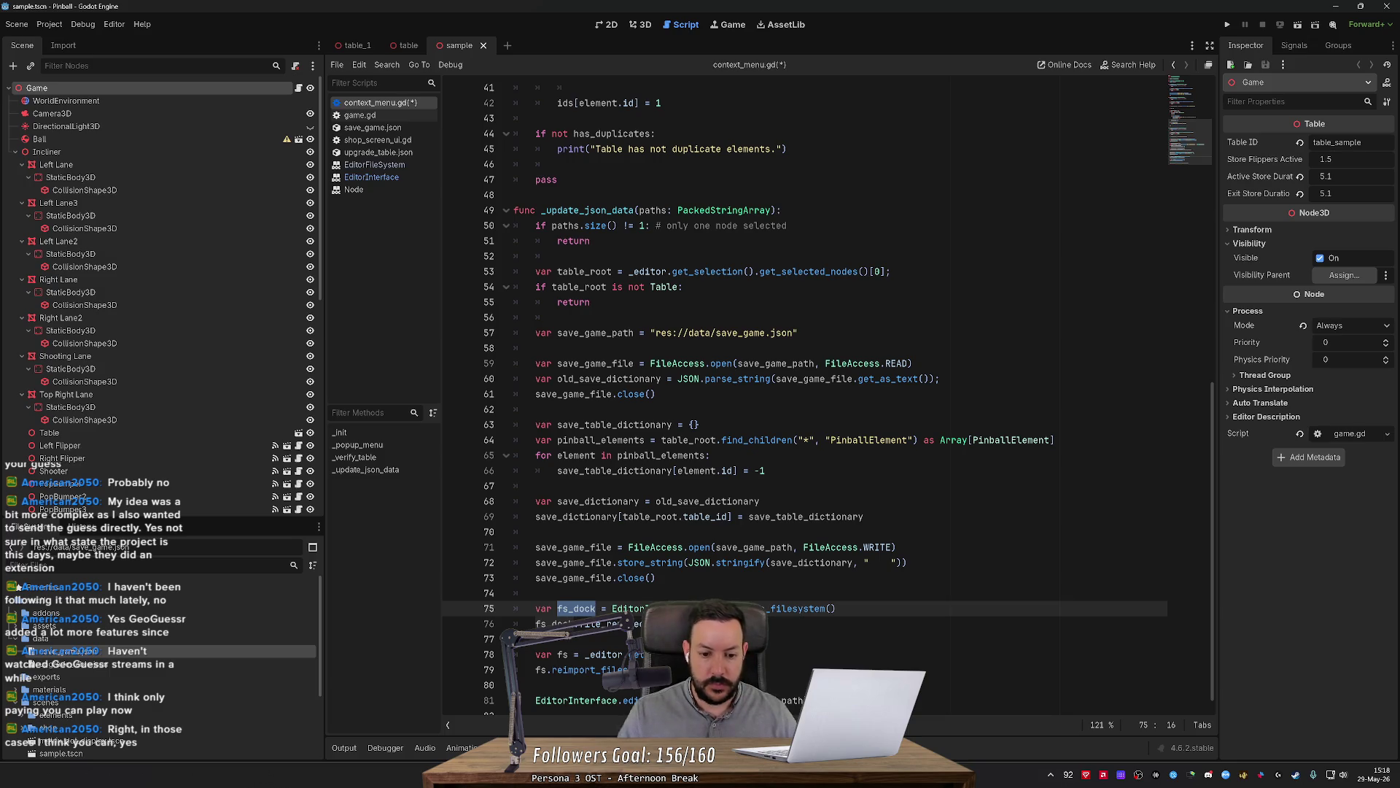
{"action": "type", "text": "fs"}
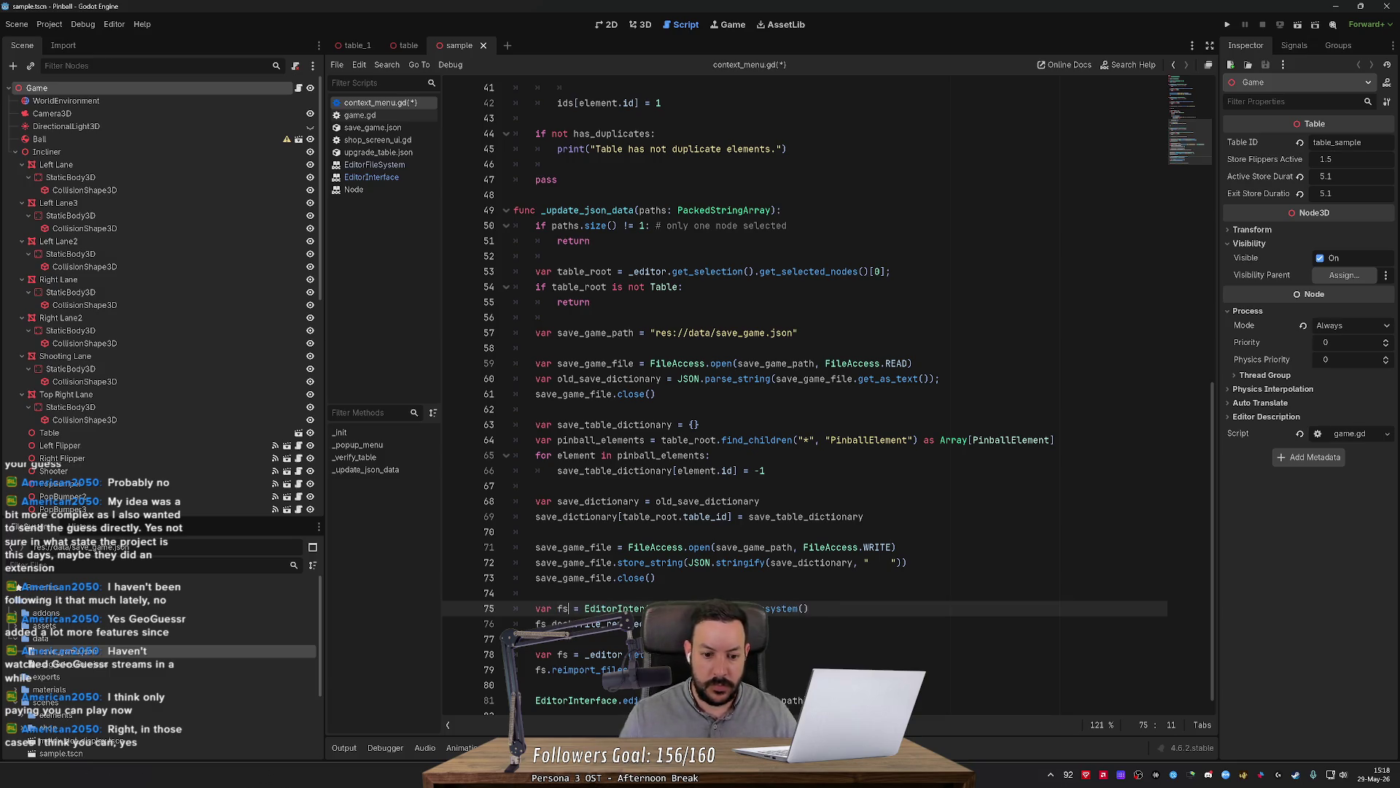
{"action": "left_click", "coordinate": [779, 624]}
{"action": "left_click", "coordinate": [810, 609]}
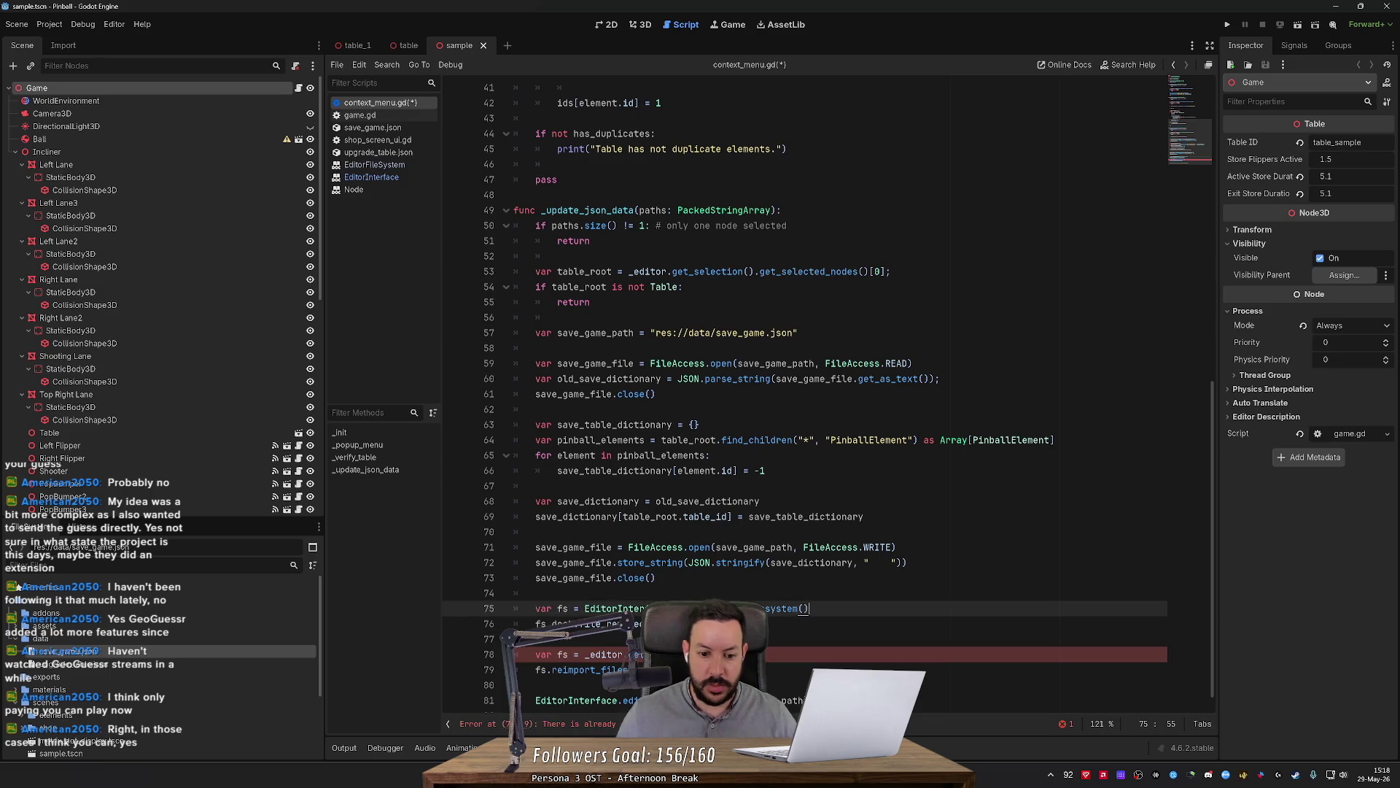
- Add fs.scan() below line 75, delete the leftover old lines, and save
{"action": "key", "text": "Return"}
{"action": "type", "text": "fs.scan"}
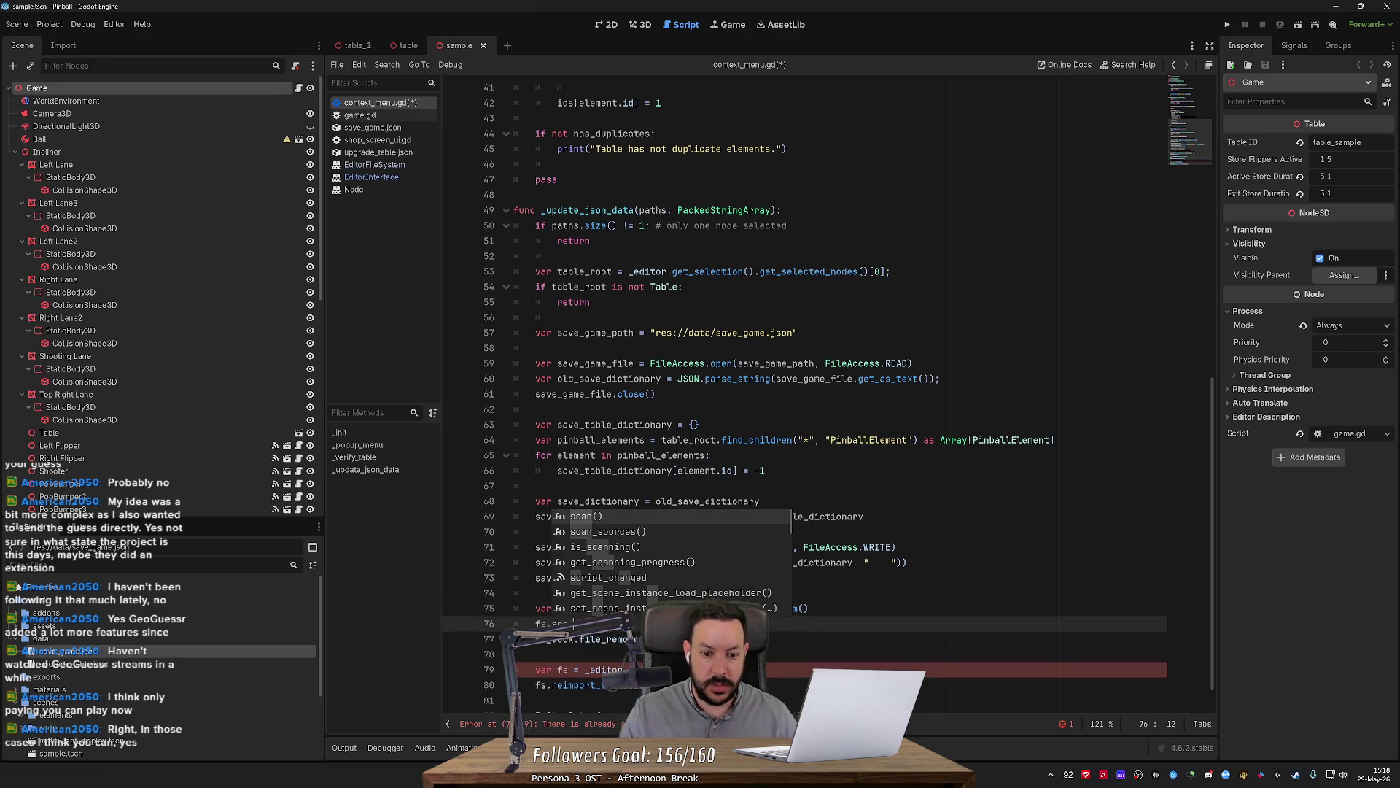
{"action": "key", "text": "Return"}
{"action": "key", "text": "Down"}
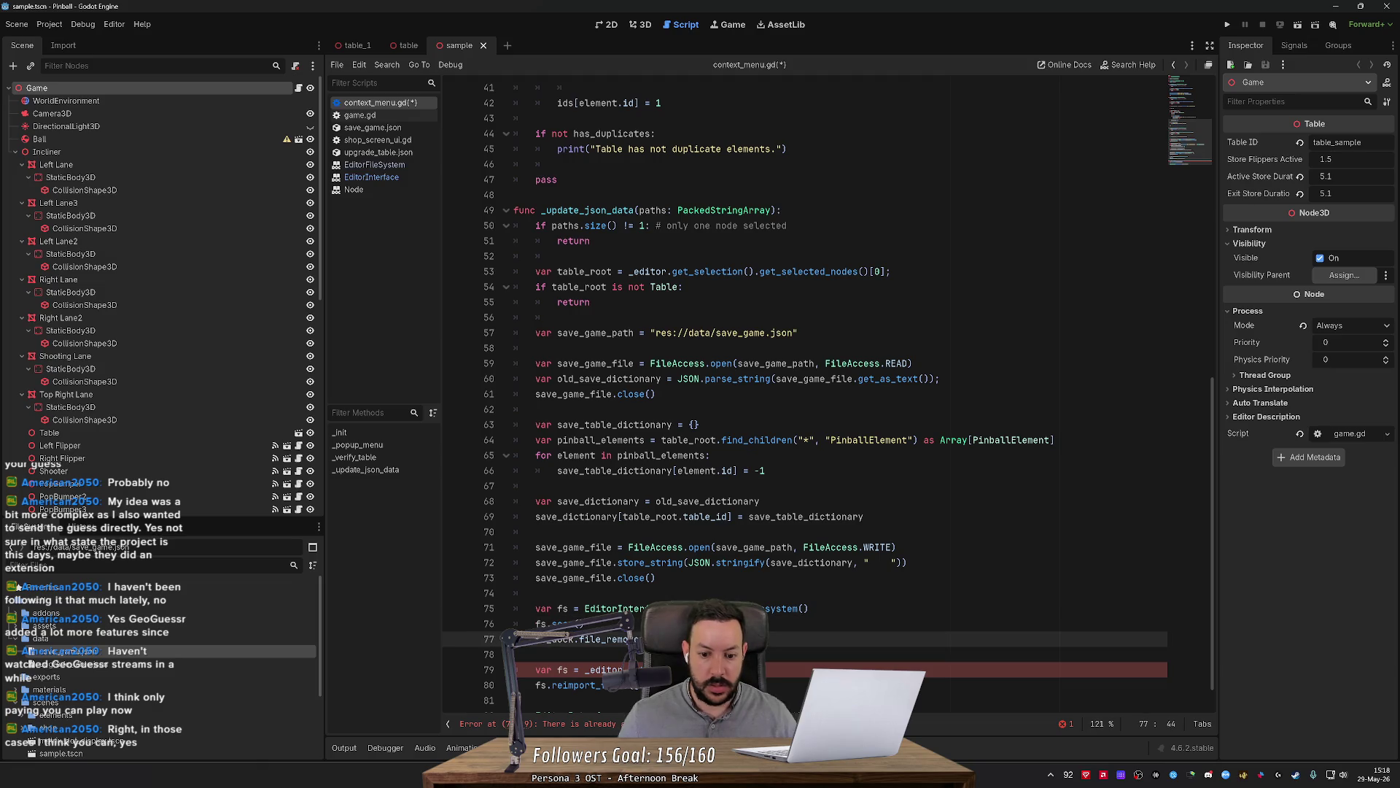
{"action": "key", "text": "shift+ctrl+End"}
{"action": "key", "text": "Delete"}
{"action": "key", "text": "ctrl+s"}
{"action": "scroll", "coordinate": [803, 636], "scroll_direction": "up", "scroll_amount": 2}
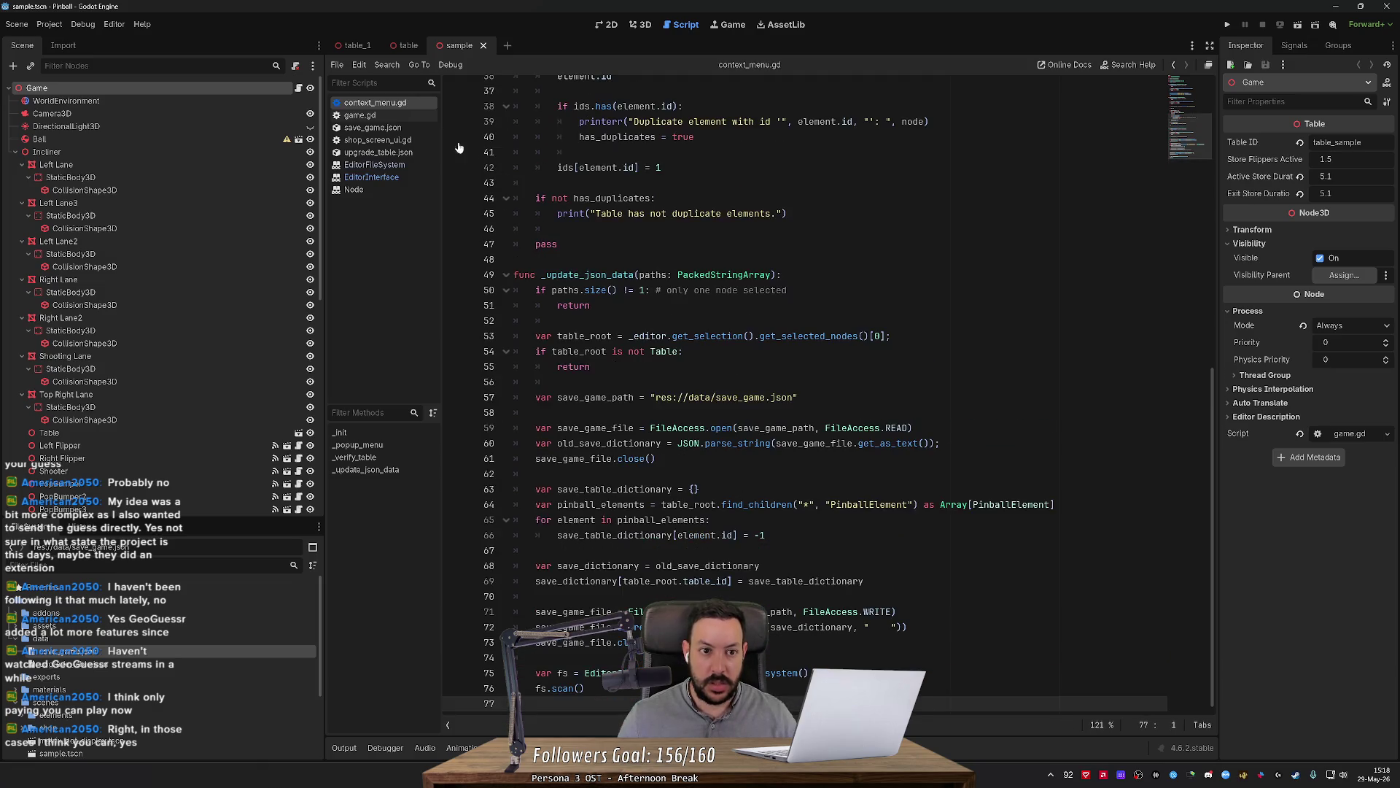
- Delete the table_sample block (lines 44–59) from save_game.json
{"action": "left_click", "coordinate": [396, 129]}
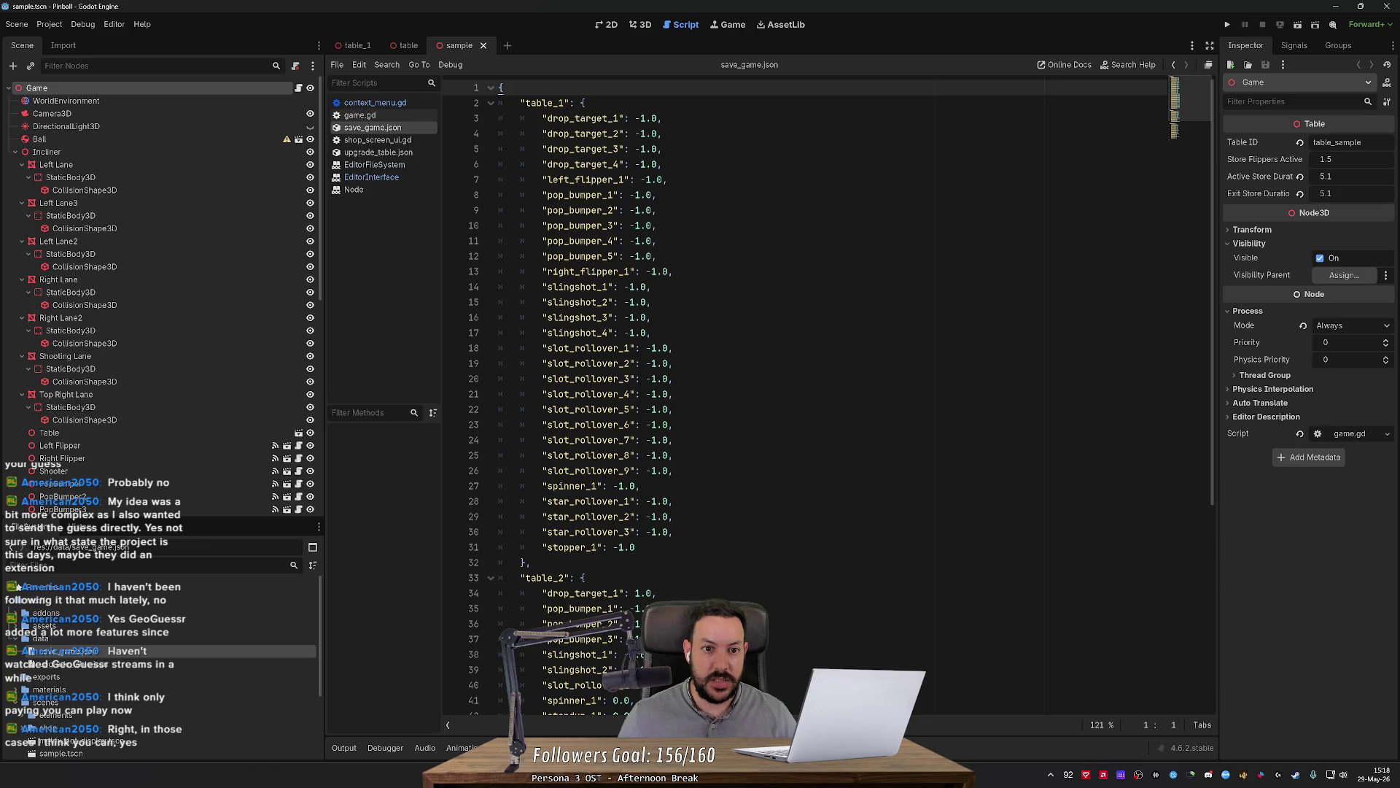
{"action": "left_click", "coordinate": [521, 103]}
{"action": "scroll", "coordinate": [803, 394], "scroll_direction": "down", "scroll_amount": 6}
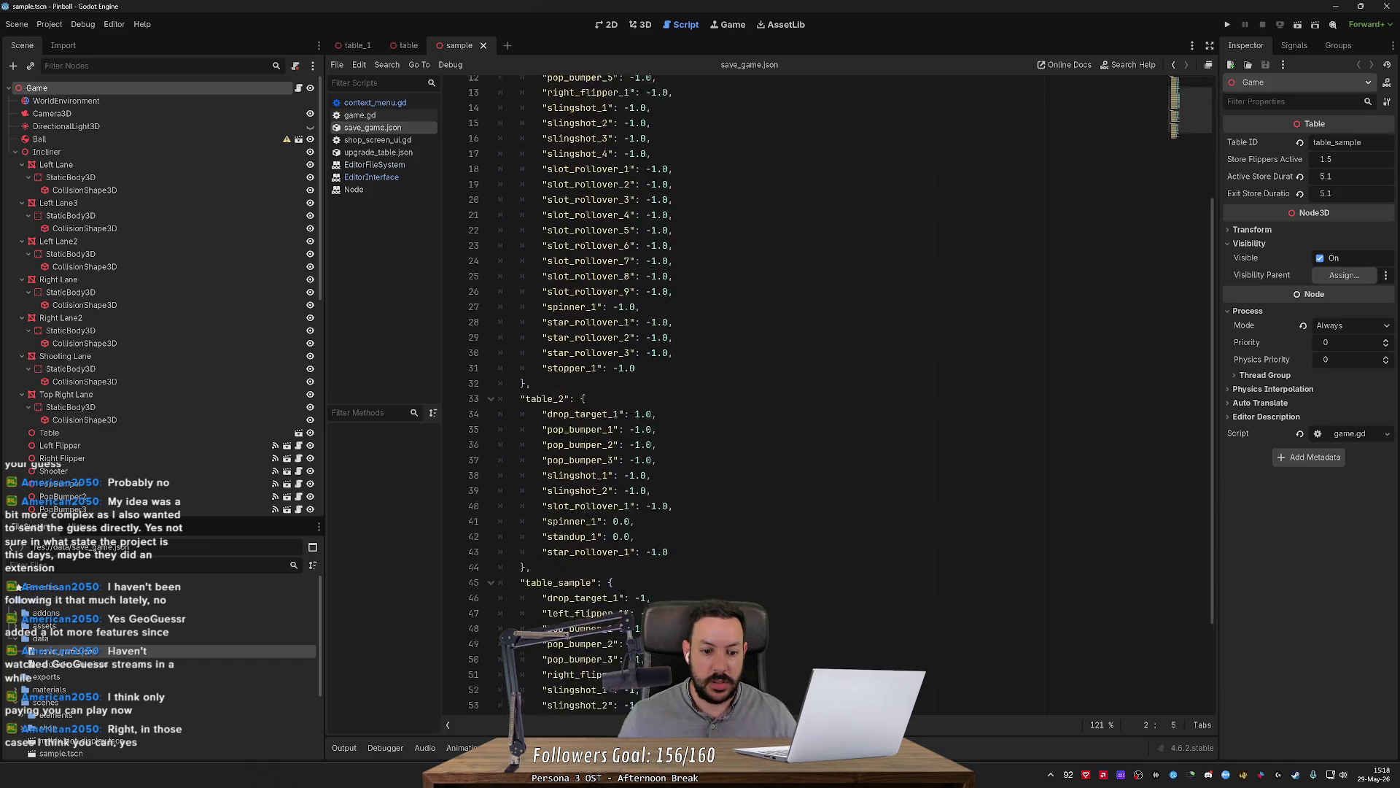
{"action": "mouse_move", "coordinate": [529, 442]}
{"action": "left_mouse_down"}
{"action": "mouse_move", "coordinate": [554, 452]}
{"action": "mouse_move", "coordinate": [554, 641]}
{"action": "mouse_move", "coordinate": [525, 673]}
{"action": "left_mouse_up"}
{"action": "key", "text": "BackSpace"}
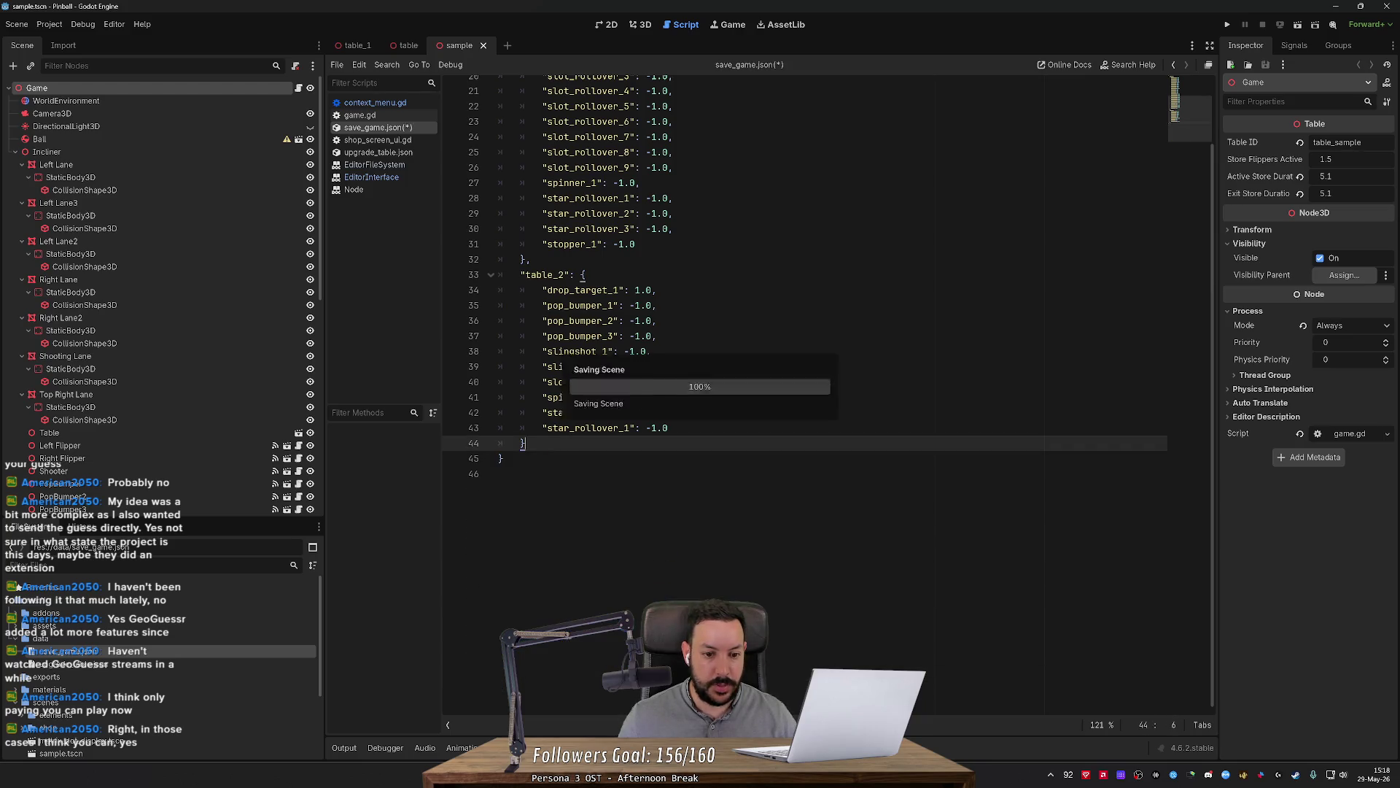
{"action": "left_click", "coordinate": [48, 24]}
{"action": "left_click", "coordinate": [110, 177]}
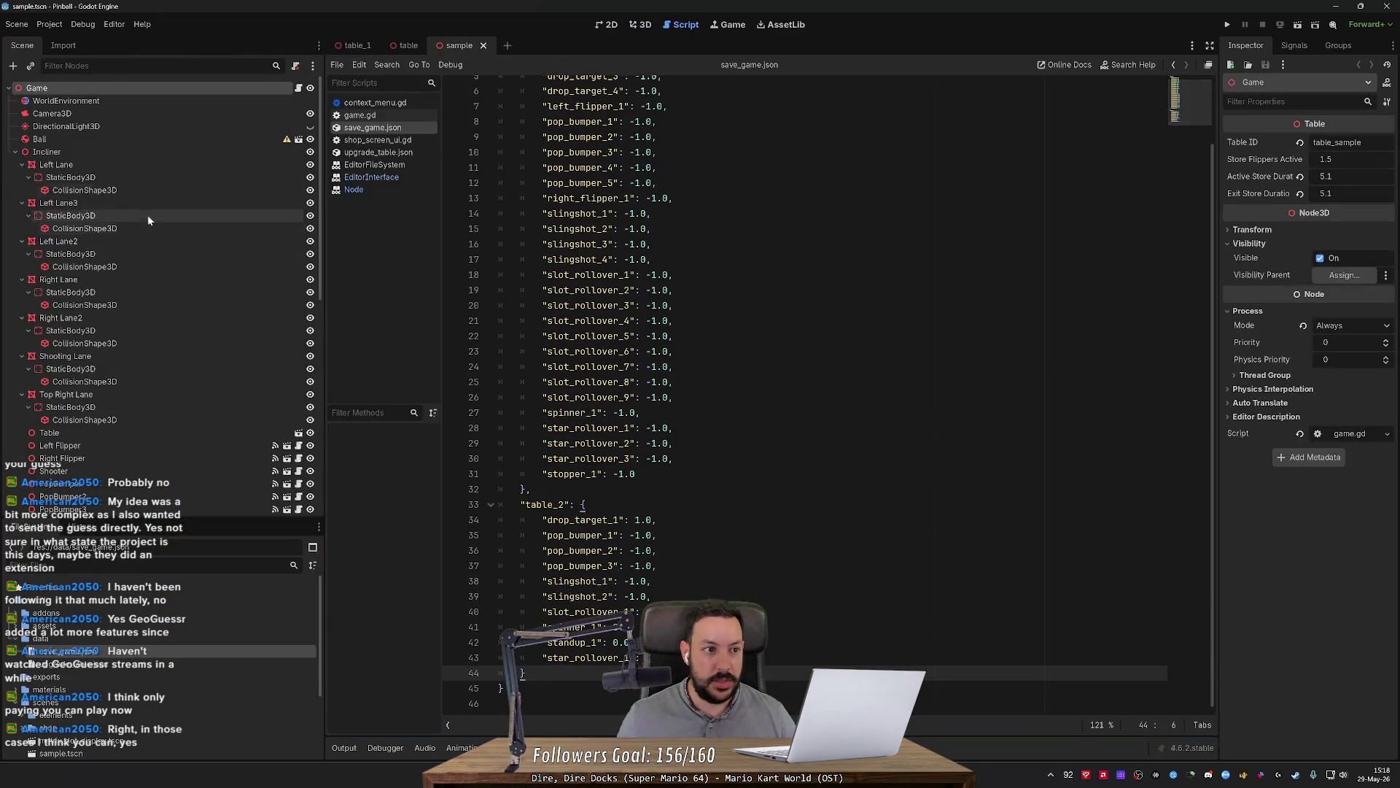
- Run Update JSON data on Game, then close and reopen save_game.json to check it
{"action": "right_click", "coordinate": [126, 88]}
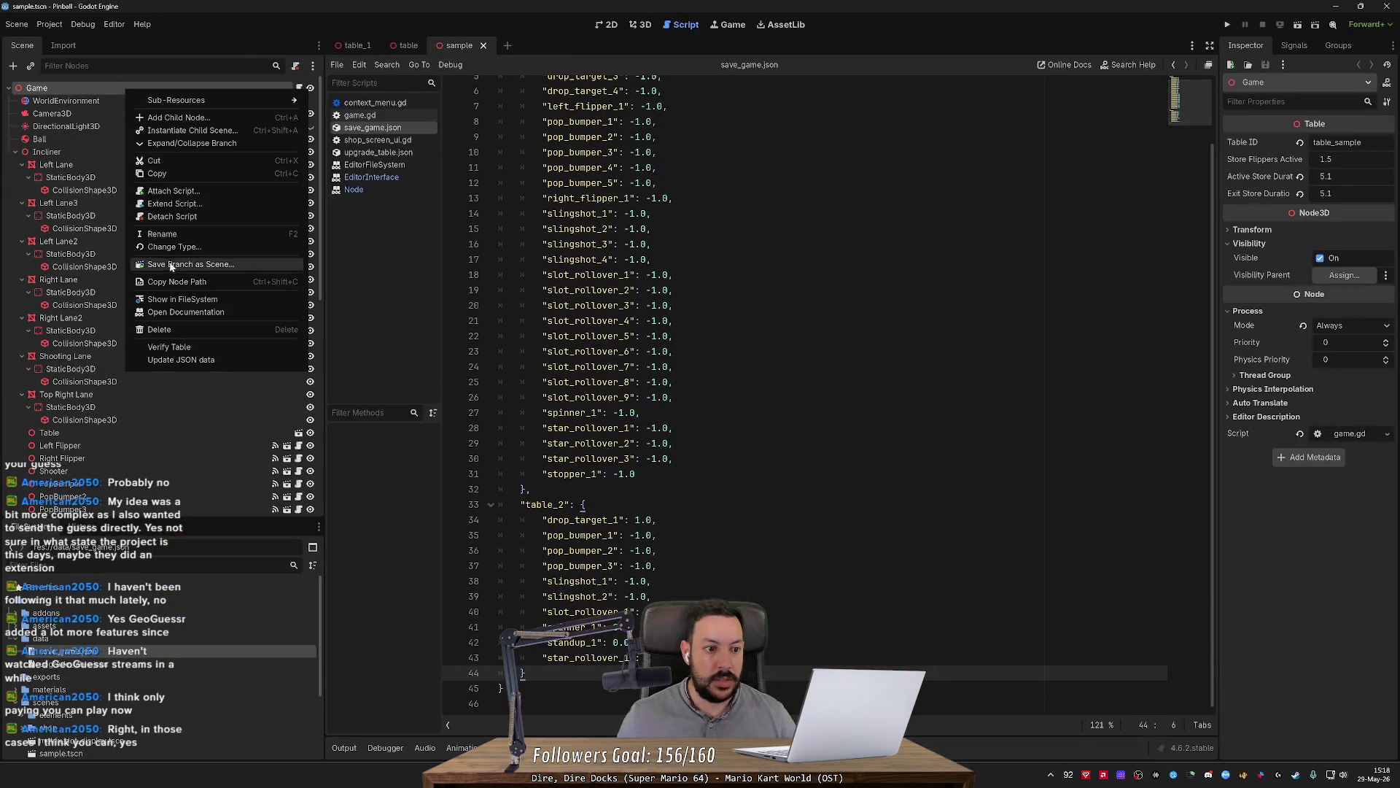
{"action": "left_click", "coordinate": [192, 360]}
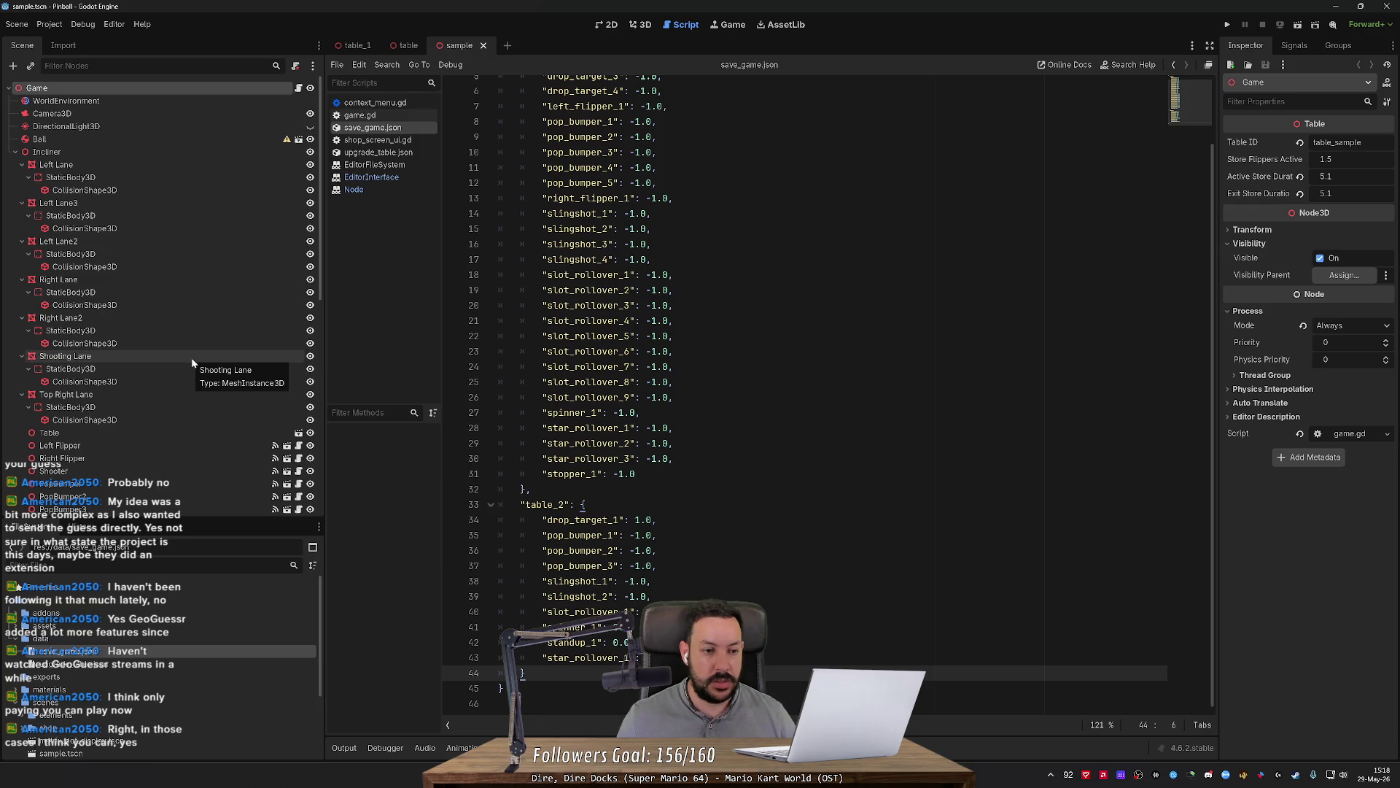
{"action": "left_click", "coordinate": [377, 140]}
{"action": "left_click", "coordinate": [377, 130]}
{"action": "key", "text": "ctrl+w"}
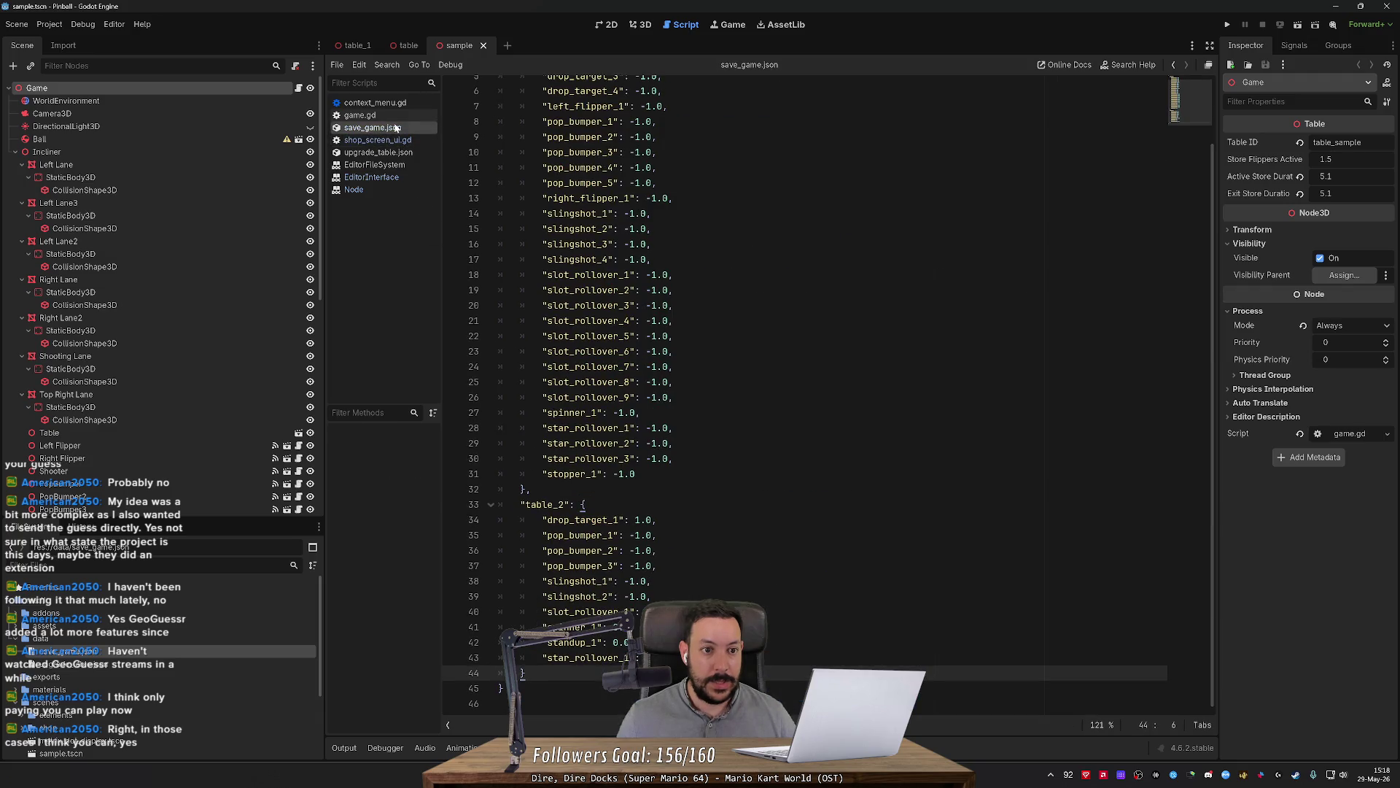
{"action": "double_click", "coordinate": [66, 650]}
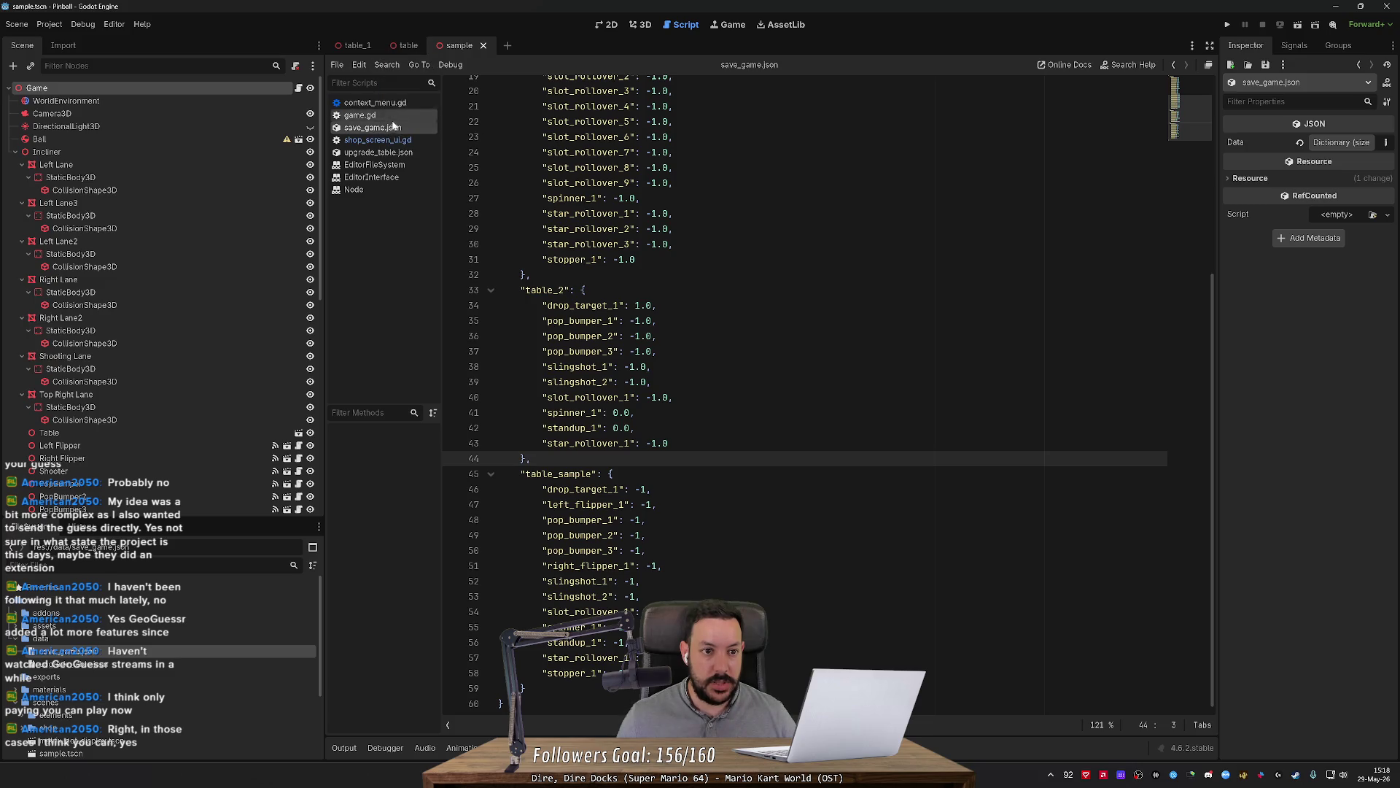
{"action": "left_click", "coordinate": [392, 139]}
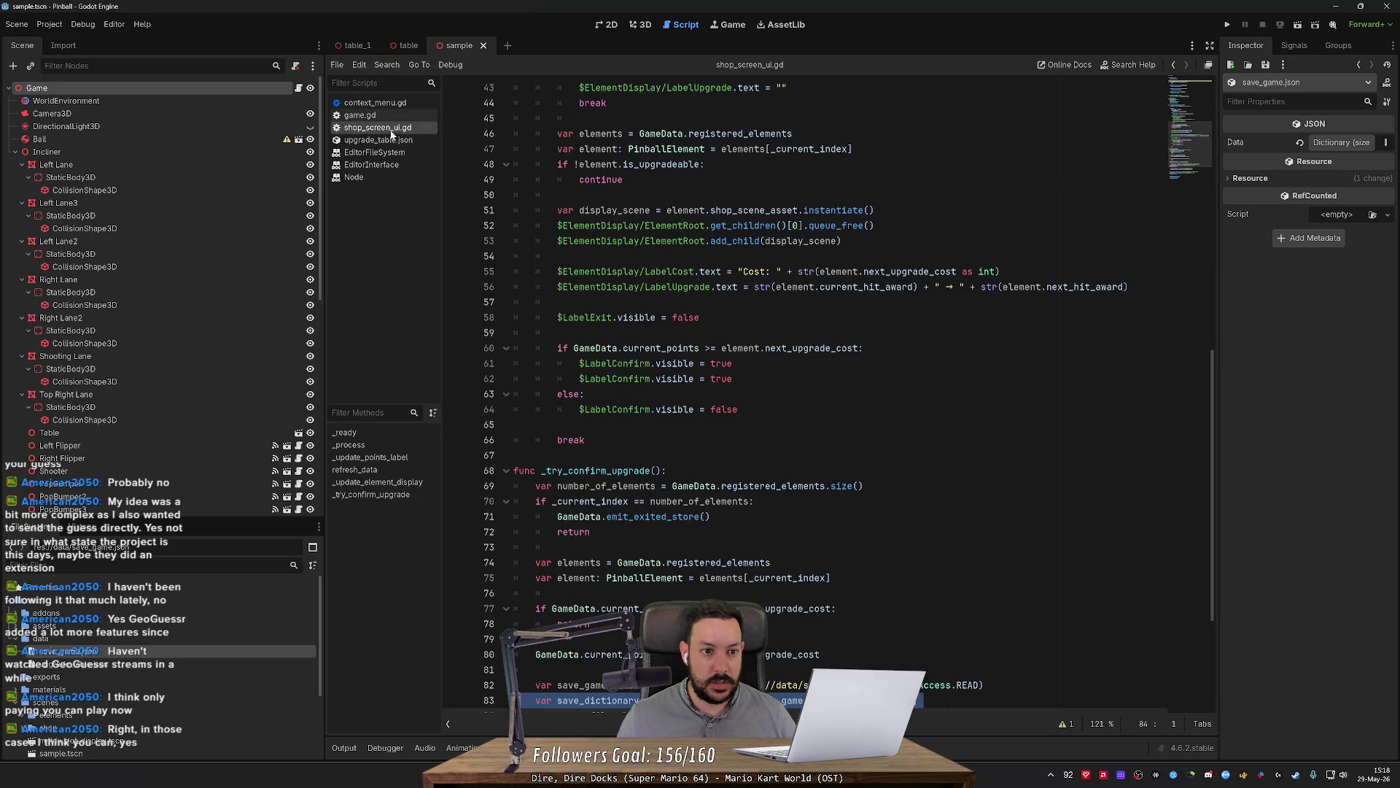
- Rerun the action, remove table_sample and the trailing comma after table_2, and close save_game.json
{"action": "right_click", "coordinate": [150, 89]}
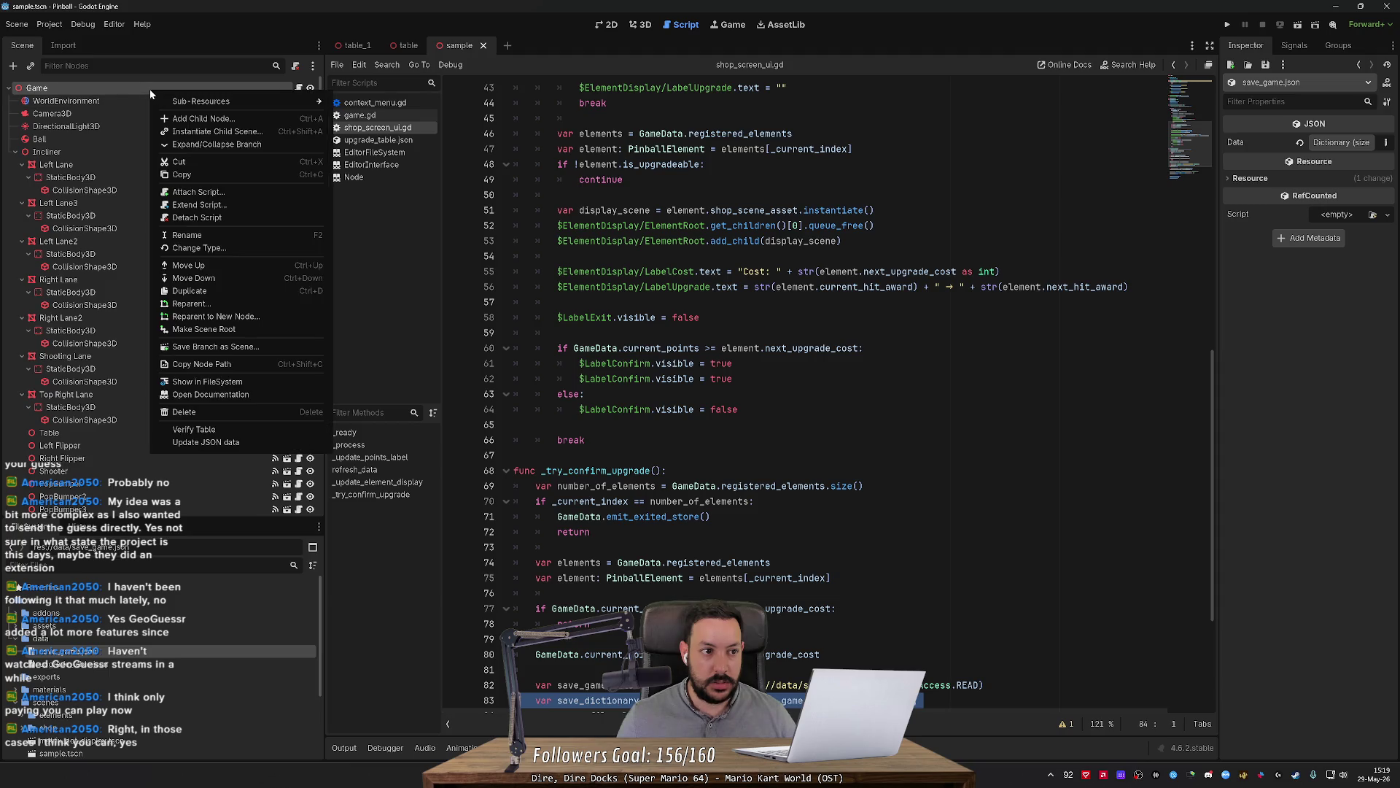
{"action": "left_click", "coordinate": [105, 651]}
{"action": "double_click", "coordinate": [106, 650]}
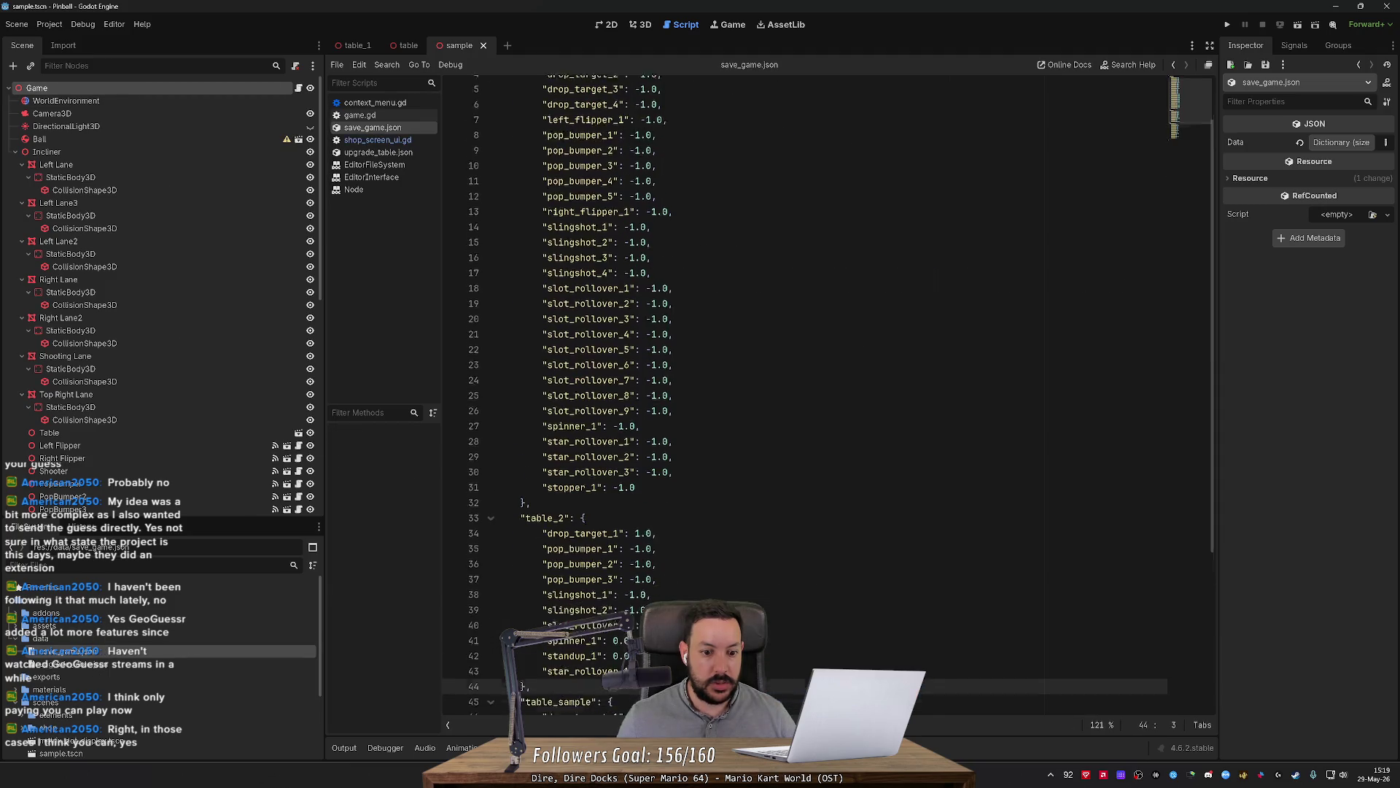
{"action": "key", "text": "shift+Down"}
{"action": "key", "text": "shift+Down"}
{"action": "key", "text": "shift+Down"}
{"action": "key", "text": "shift+End"}
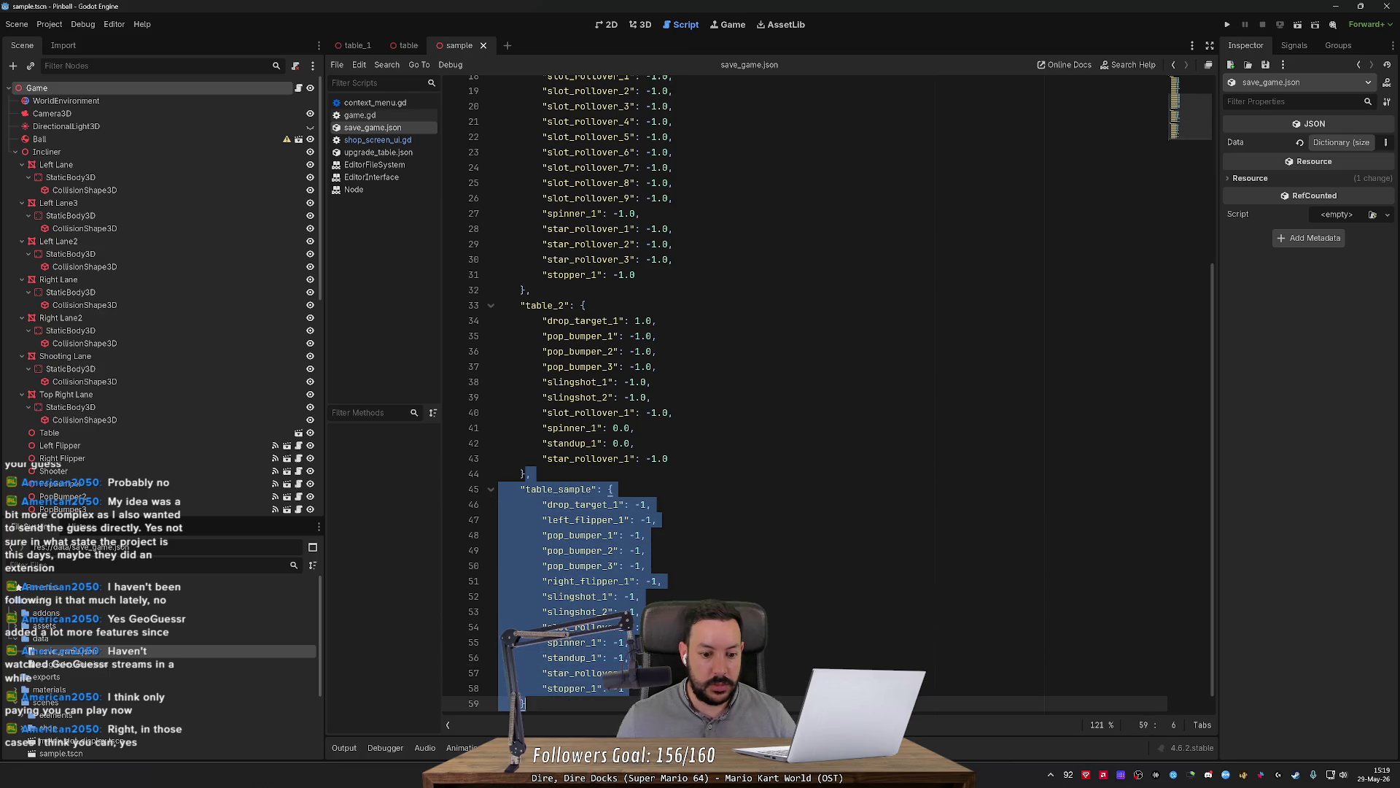
{"action": "key", "text": "Delete"}
{"action": "key", "text": "ctrl+w"}
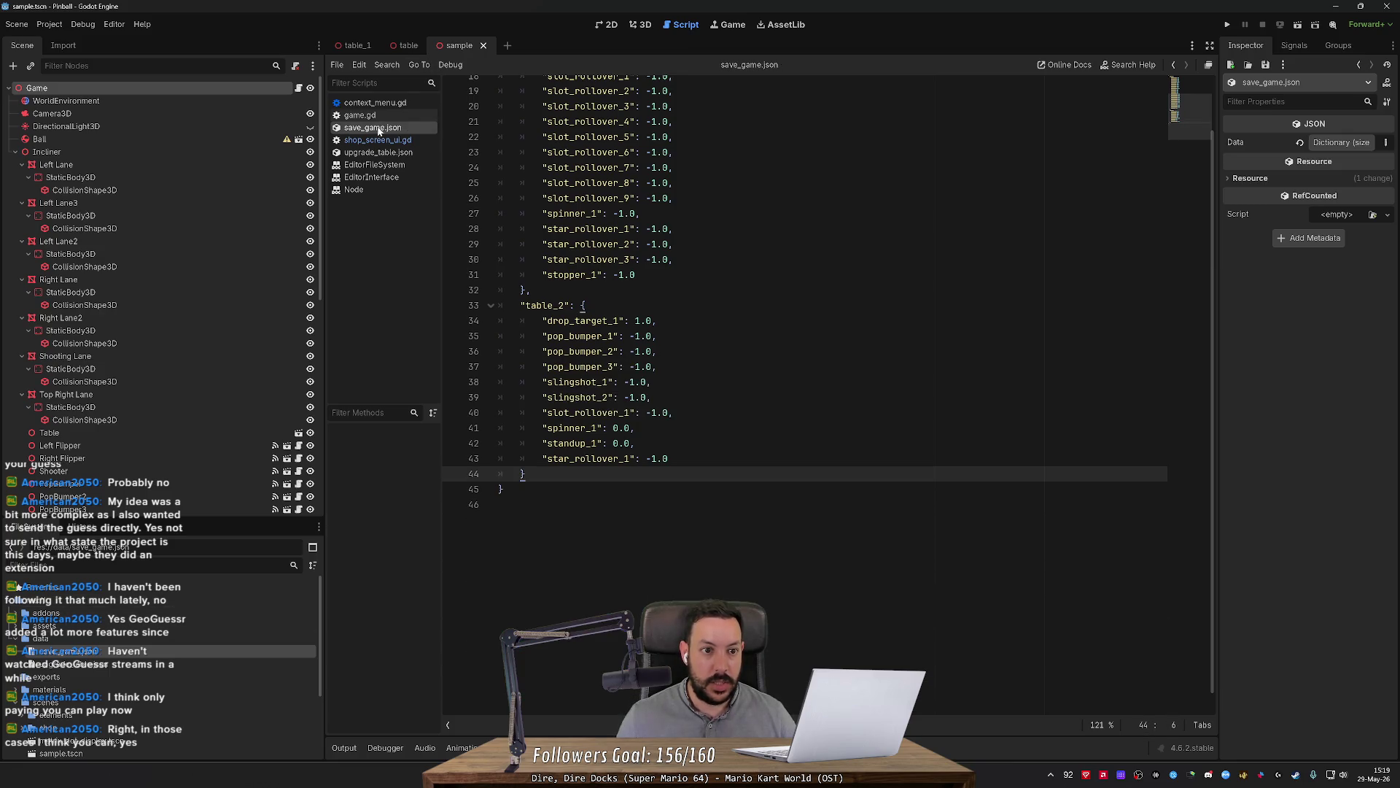
- Run Update JSON data again and reopen save_game.json twice to look for table_sample
{"action": "right_click", "coordinate": [165, 93]}
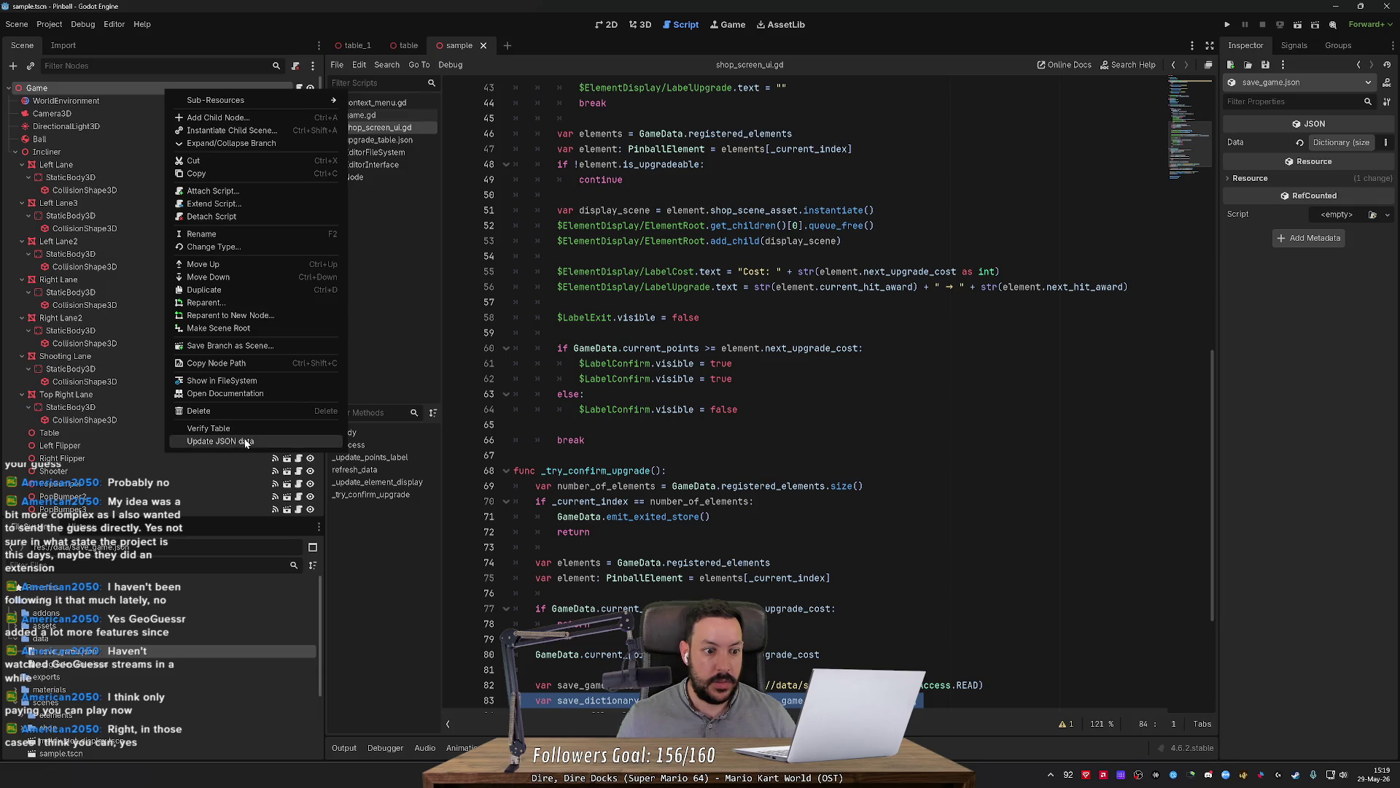
{"action": "left_click", "coordinate": [219, 437]}
{"action": "double_click", "coordinate": [206, 654]}
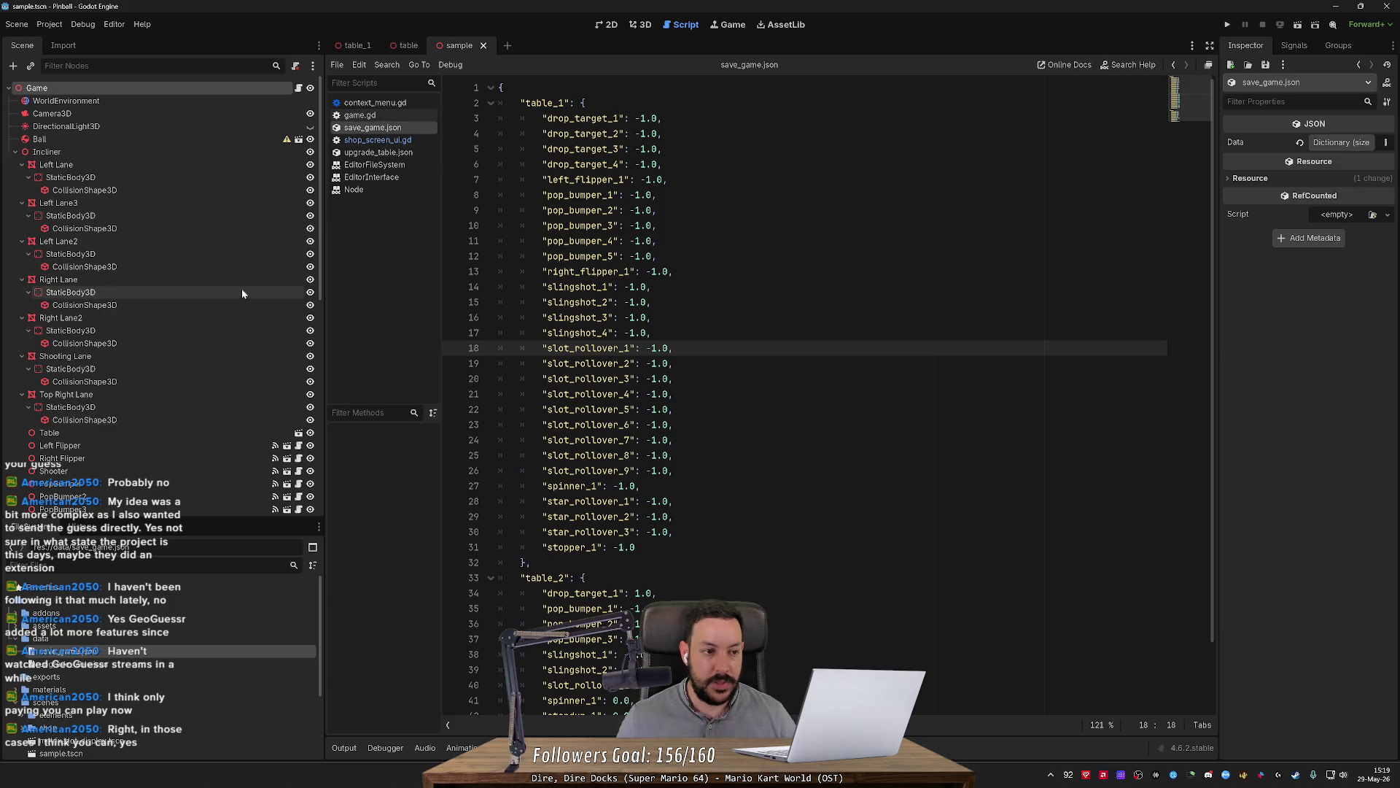
{"action": "middle_click", "coordinate": [372, 128]}
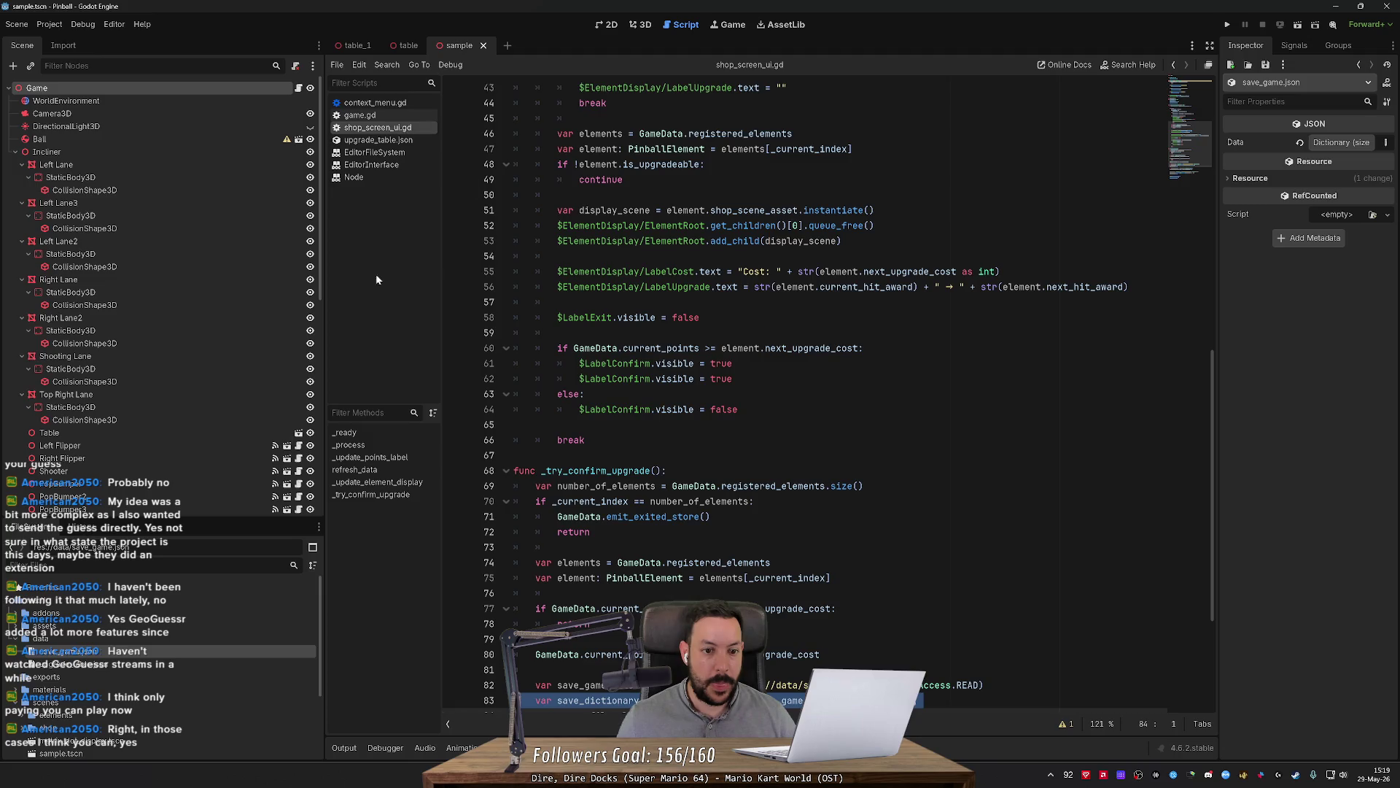
{"action": "double_click", "coordinate": [87, 656]}
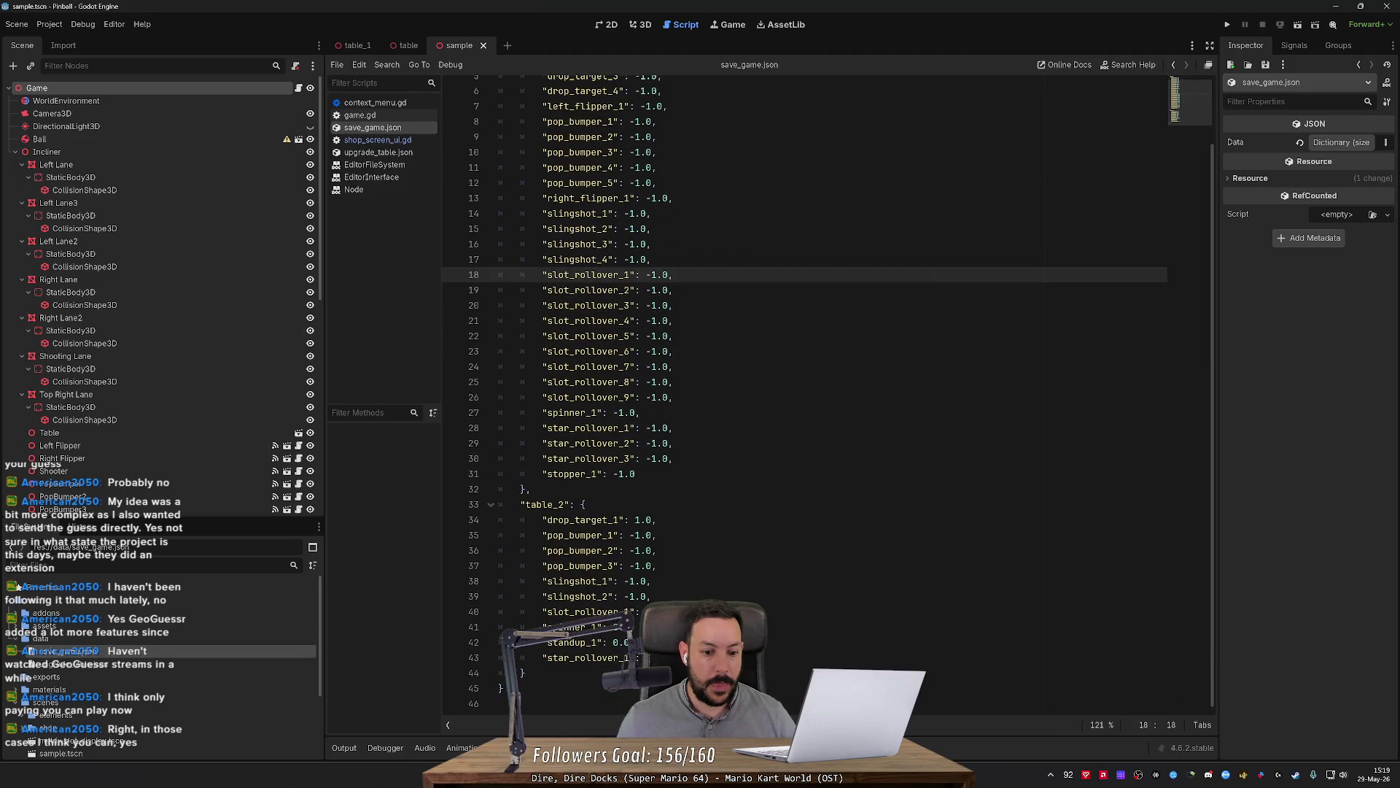
- Reselect Game, run the action once more, check save_game.json, and return to context_menu.gd
{"action": "right_click", "coordinate": [225, 96]}
{"action": "left_click", "coordinate": [211, 89]}
{"action": "left_click", "coordinate": [211, 88]}
{"action": "right_click", "coordinate": [196, 86]}
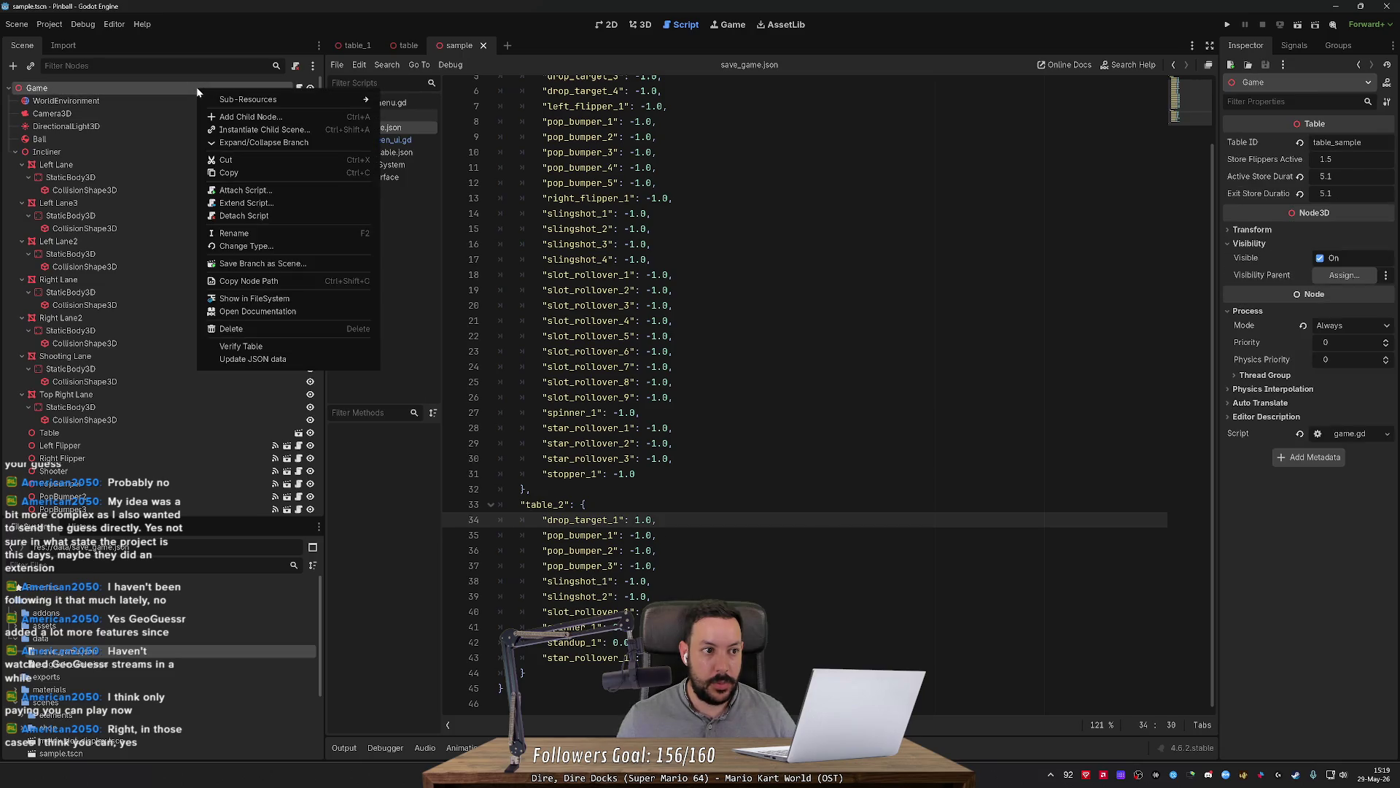
{"action": "left_click", "coordinate": [277, 362]}
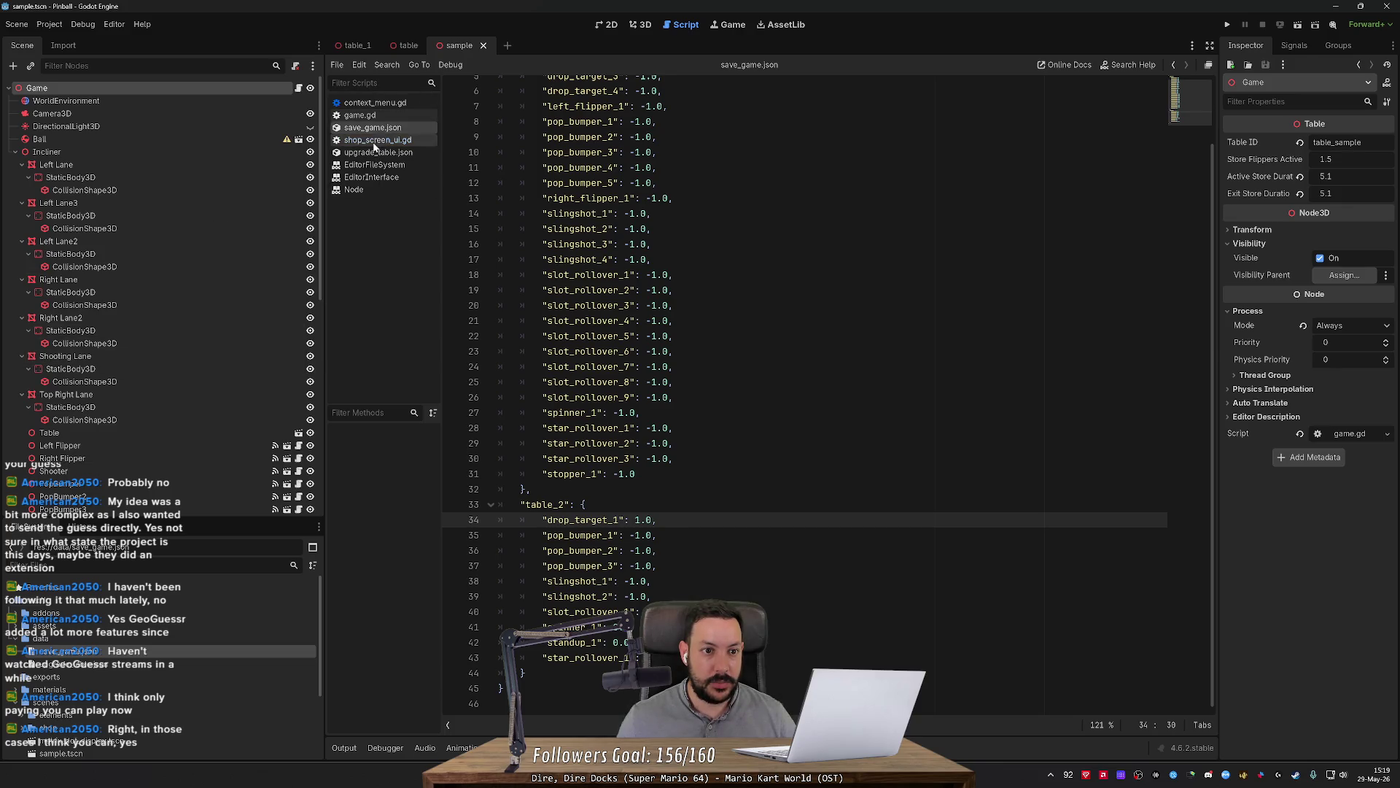
{"action": "double_click", "coordinate": [66, 651]}
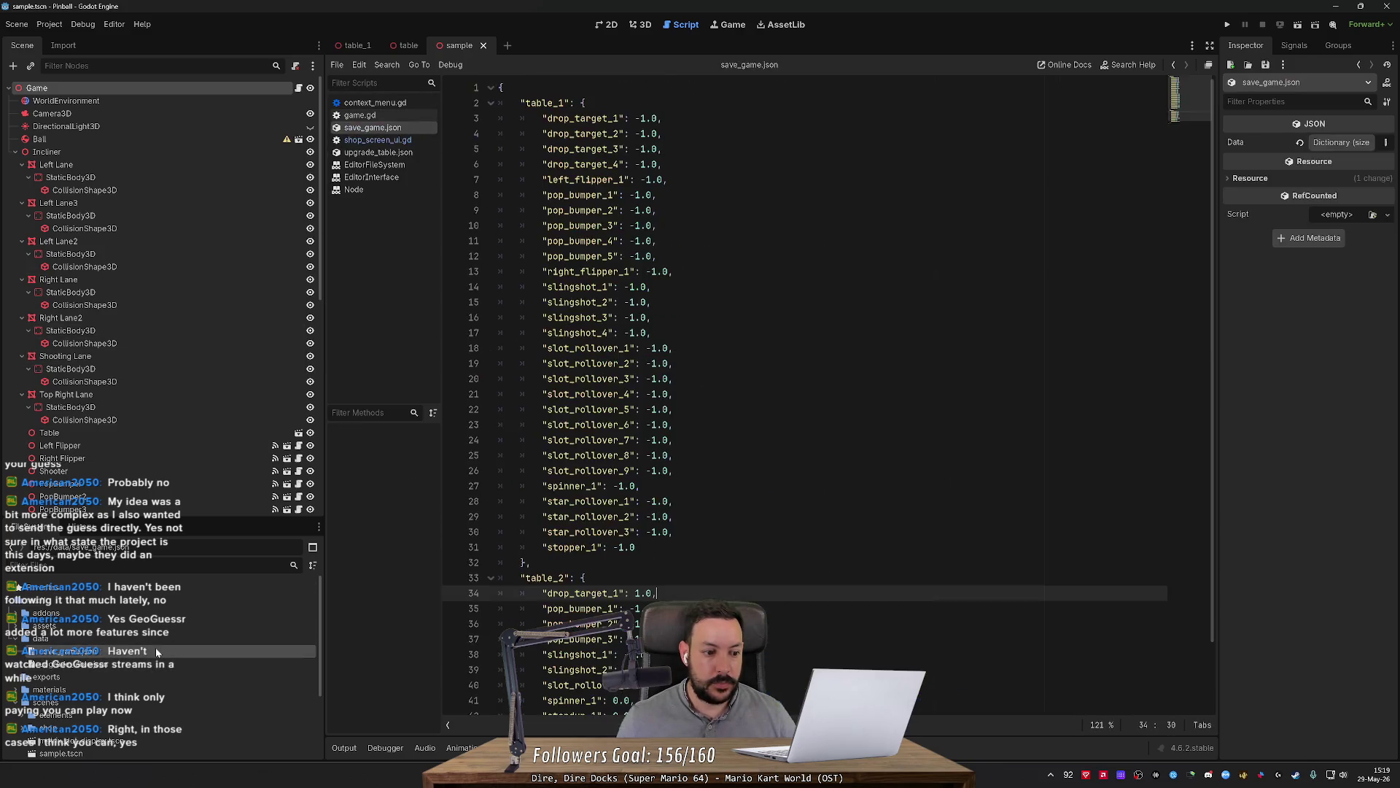
{"action": "left_click", "coordinate": [390, 108]}
- Delete the filesystem rescan lines and the leftover blank line from context_menu.gd
{"action": "key", "text": "shift+Up"}
{"action": "key", "text": "shift+Up"}
{"action": "key", "text": "shift+Up"}
{"action": "key", "text": "BackSpace"}
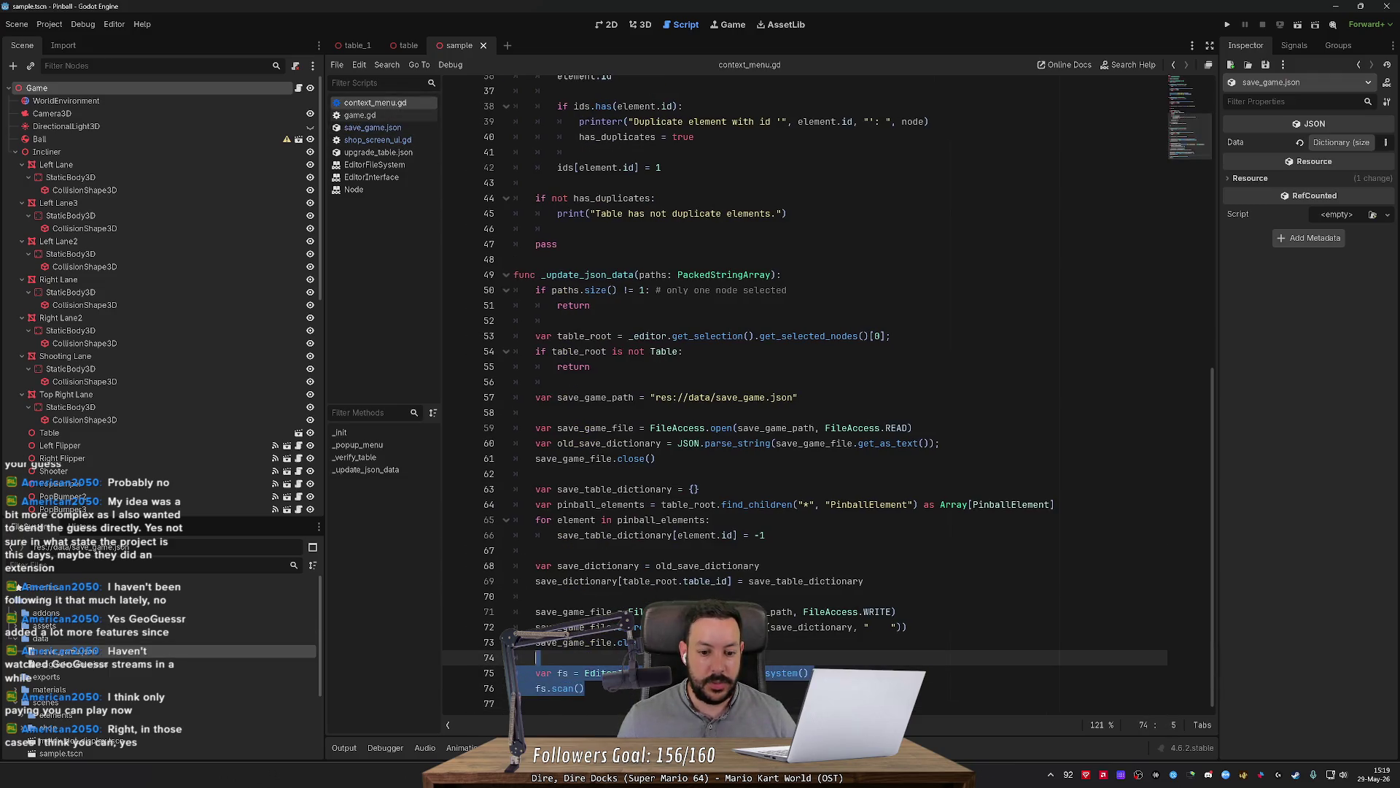
{"action": "key", "text": "Up"}
{"action": "key", "text": "End"}
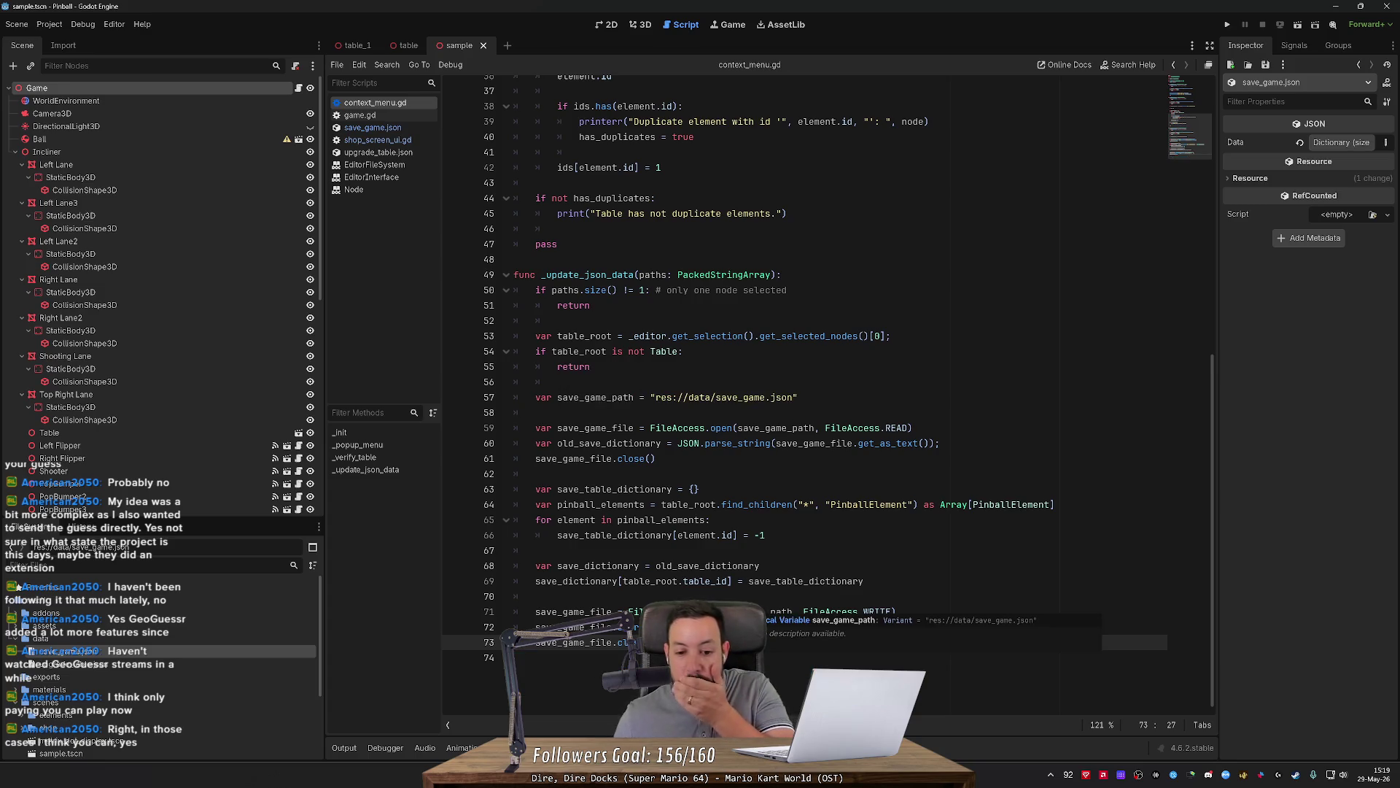
- In the browser, search Google for 'godot script editor refresh', skim the results, then return to Godot
{"action": "key", "text": "alt+Tab"}
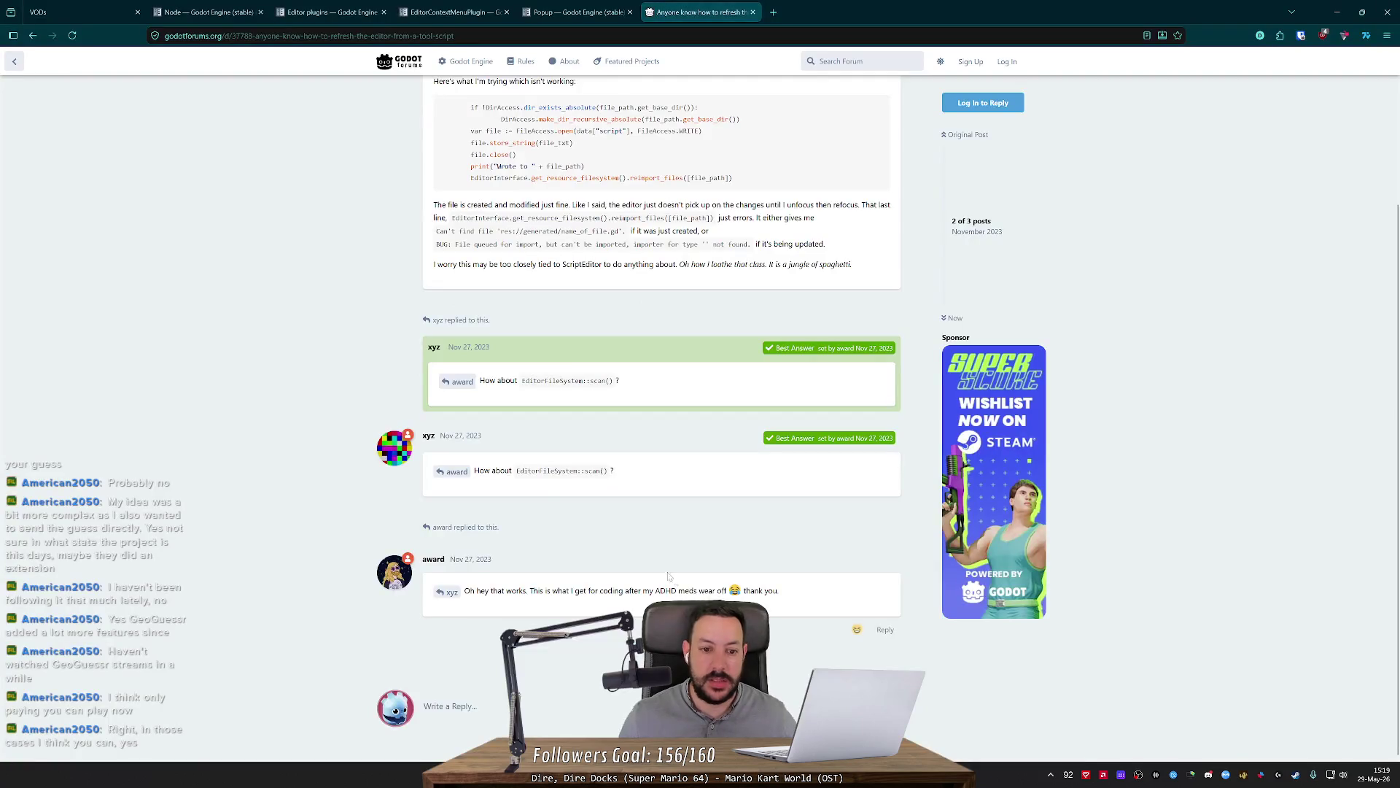
{"action": "key", "text": "ctrl+w"}
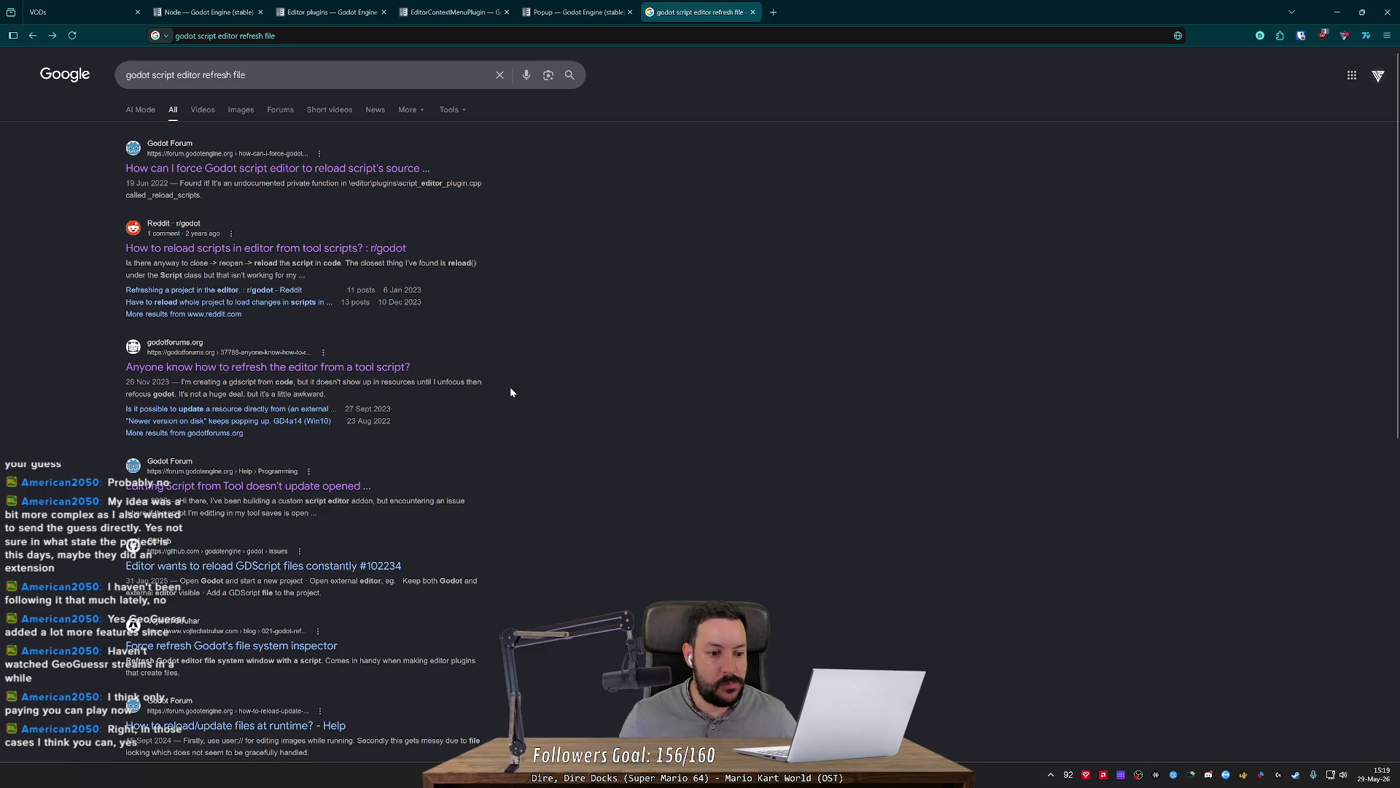
{"action": "scroll", "coordinate": [511, 393], "scroll_direction": "down", "scroll_amount": 3}
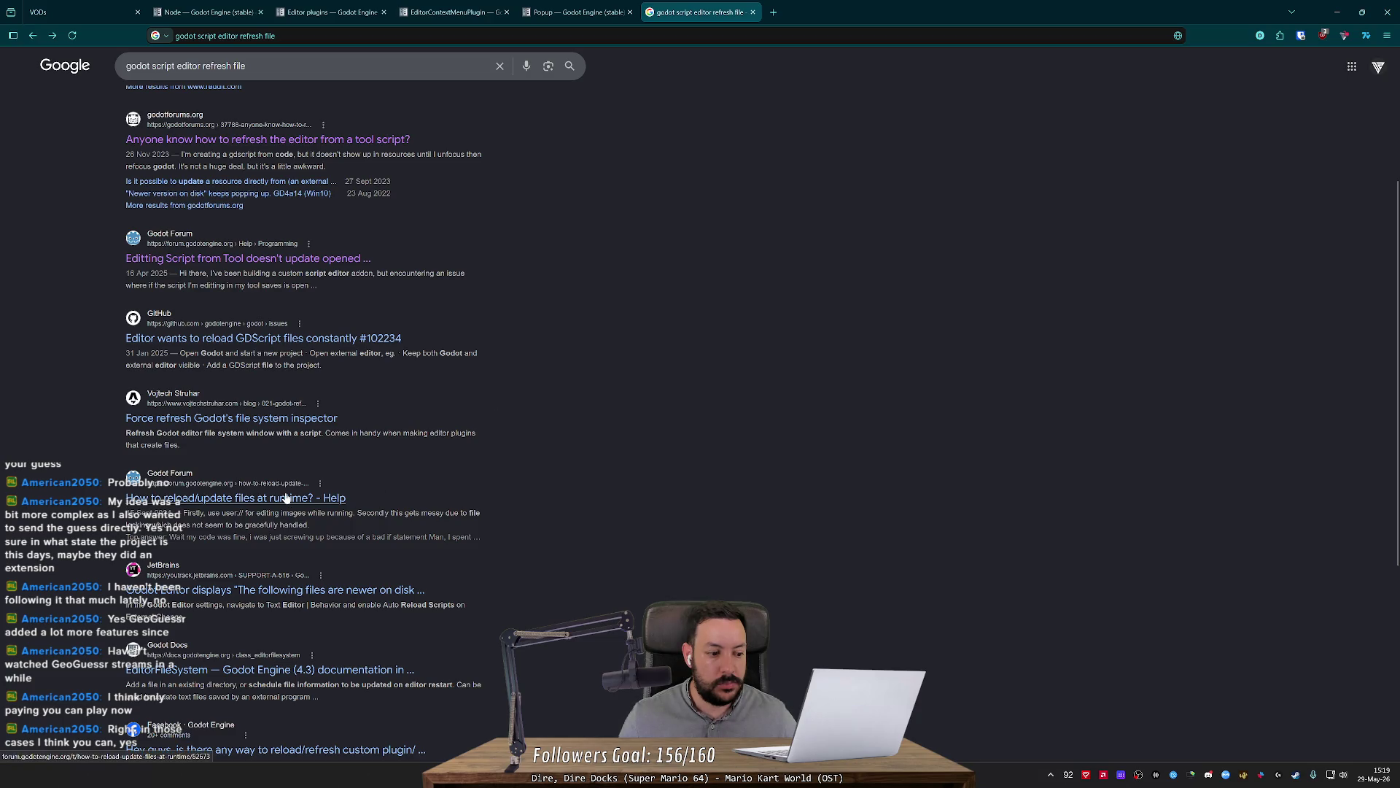
{"action": "scroll", "coordinate": [286, 498], "scroll_direction": "up", "scroll_amount": 3}
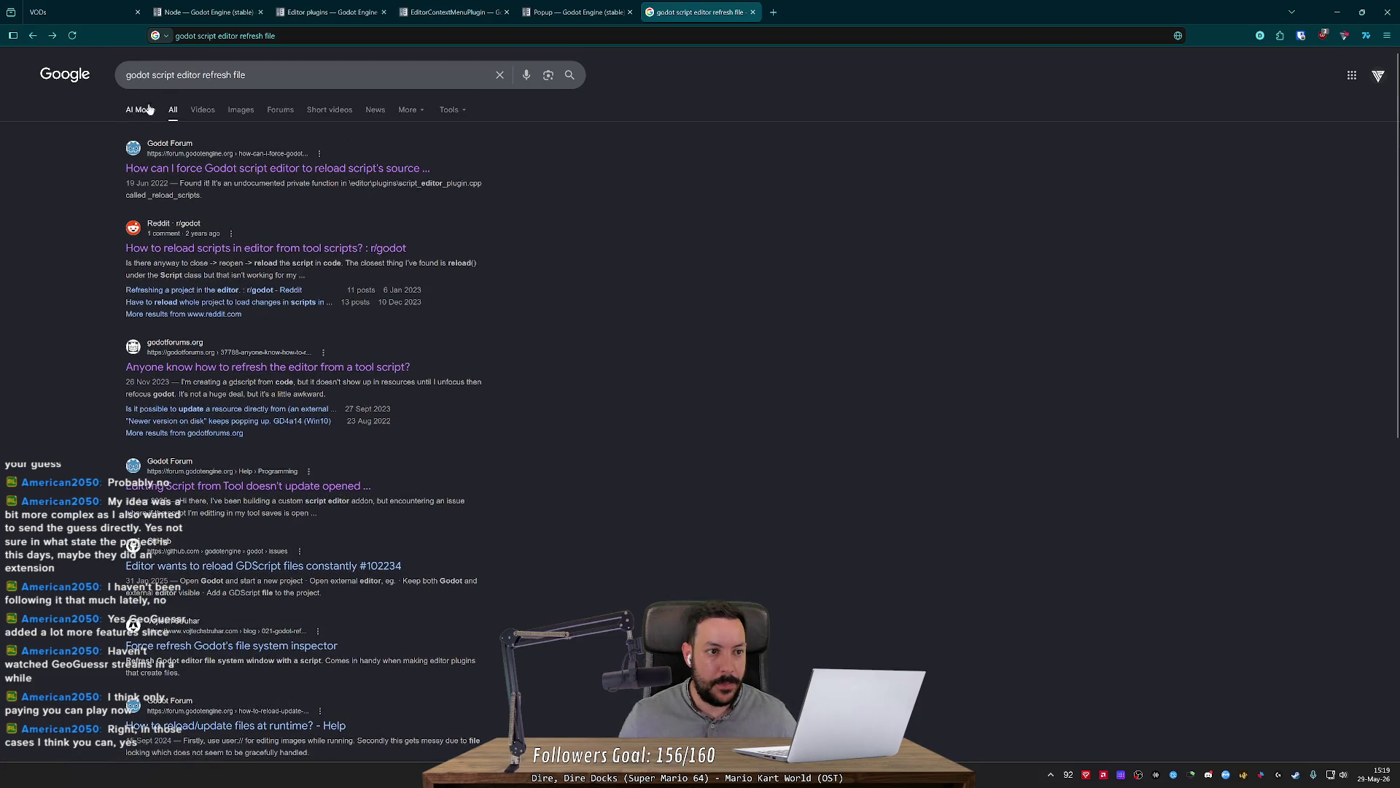
{"action": "left_click", "coordinate": [246, 74]}
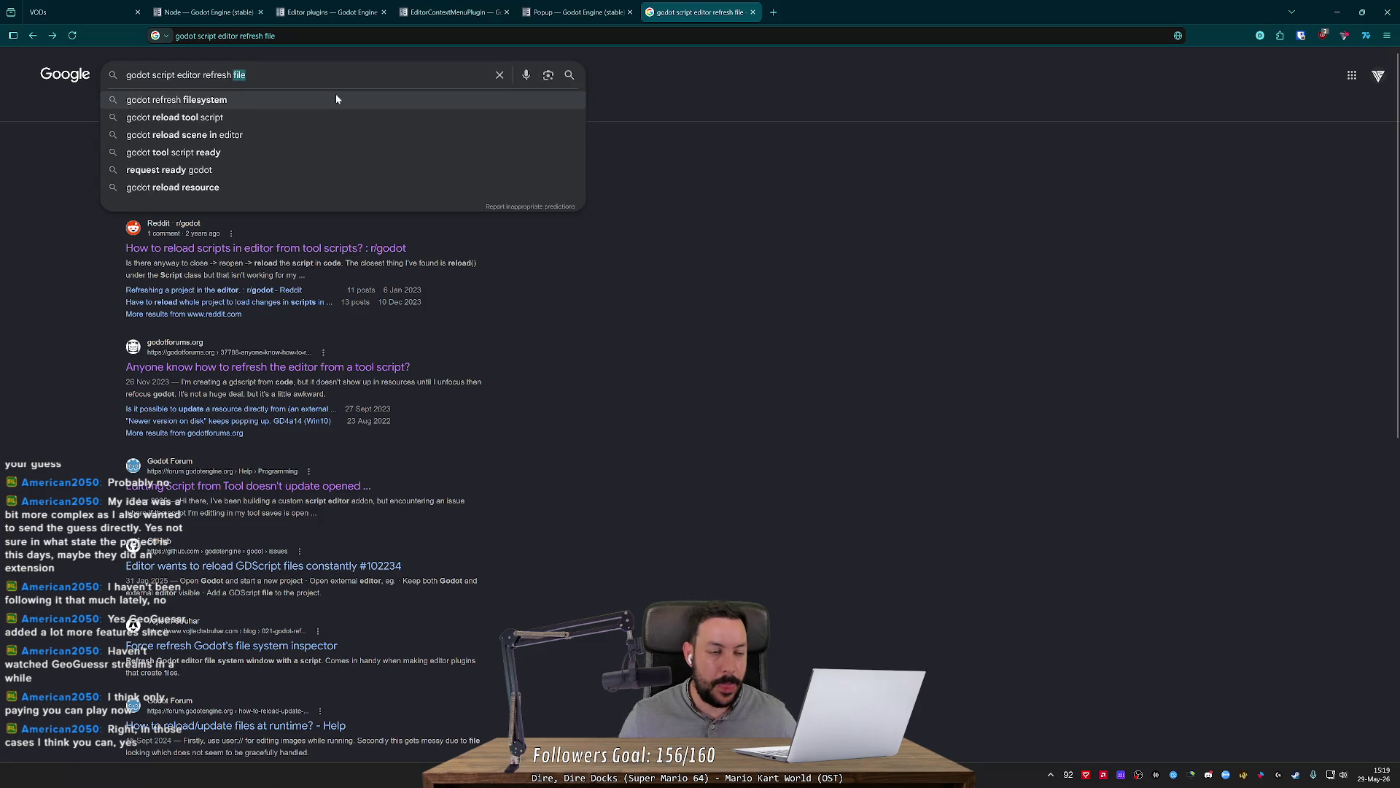
{"action": "key", "text": "BackSpace"}
{"action": "key", "text": "BackSpace"}
{"action": "key", "text": "BackSpace"}
{"action": "key", "text": "Return"}
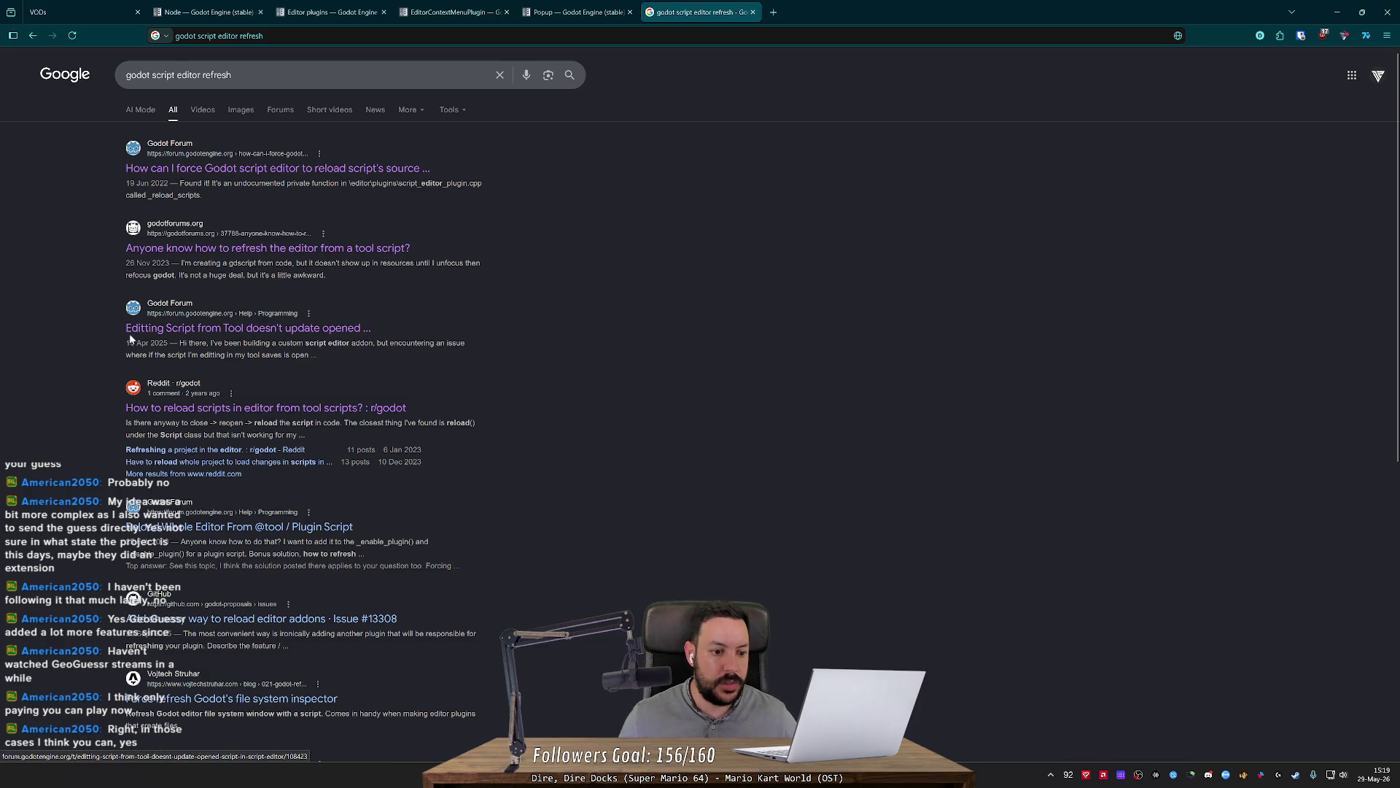
{"action": "scroll", "coordinate": [74, 352], "scroll_direction": "down", "scroll_amount": 1}
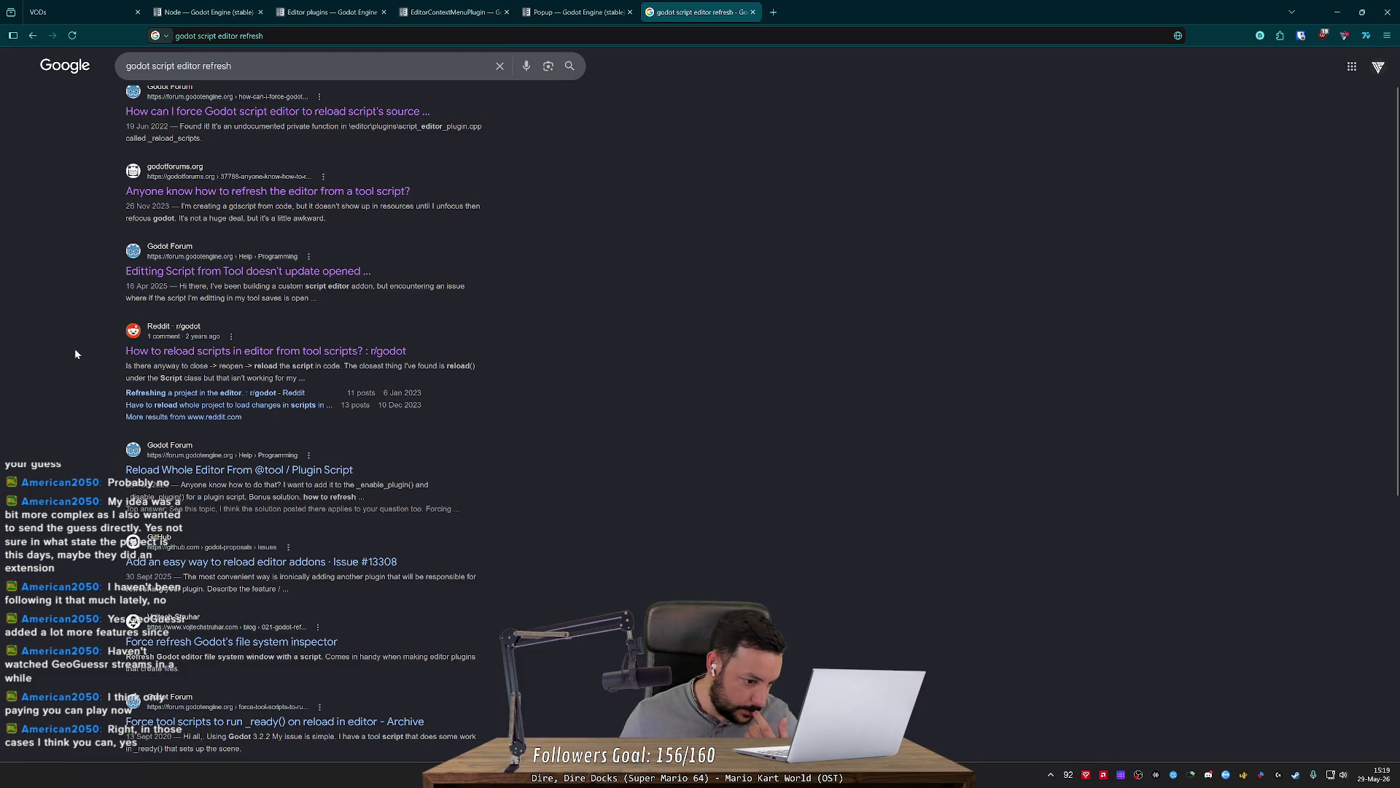
{"action": "scroll", "coordinate": [75, 354], "scroll_direction": "down", "scroll_amount": 2}
{"action": "scroll", "coordinate": [75, 354], "scroll_direction": "down", "scroll_amount": 4}
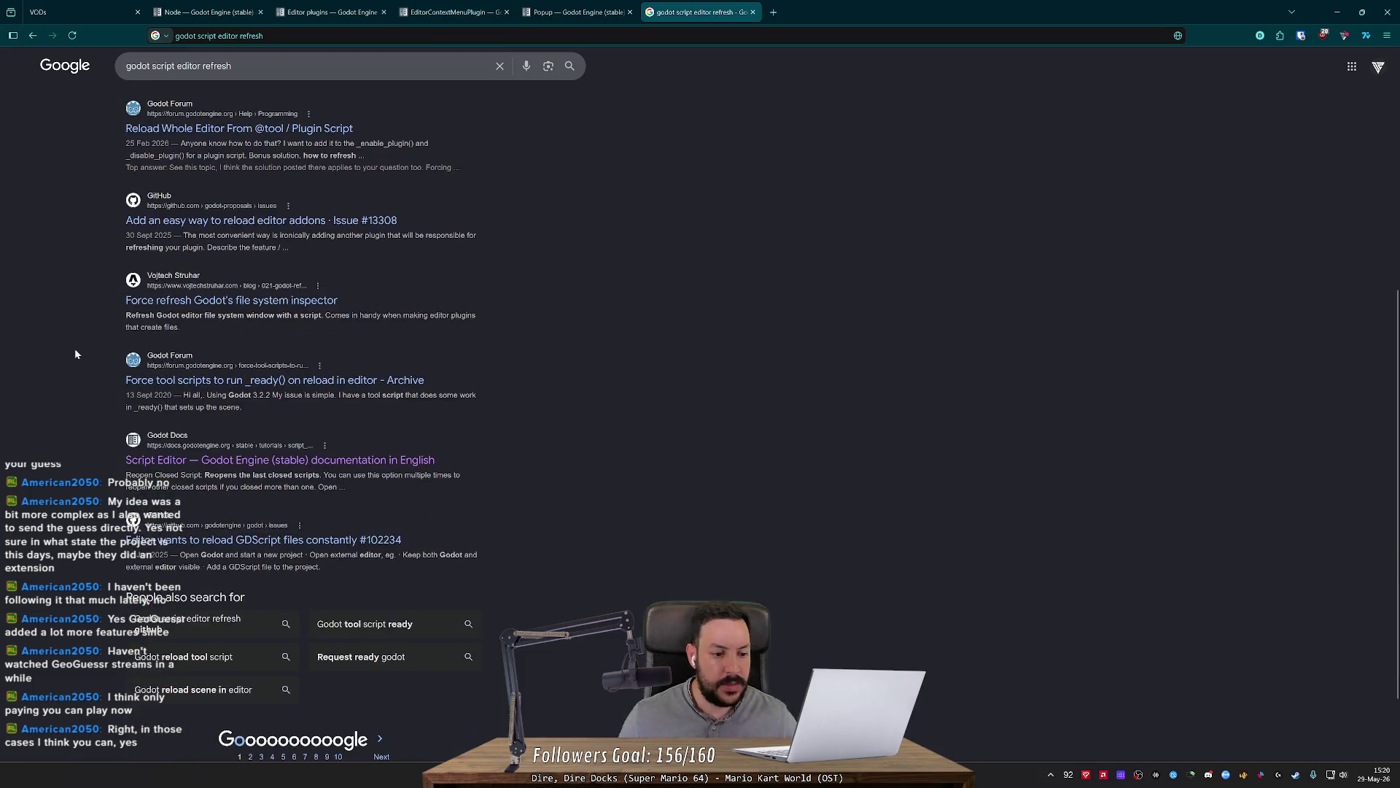
{"action": "key", "text": "alt+Tab"}
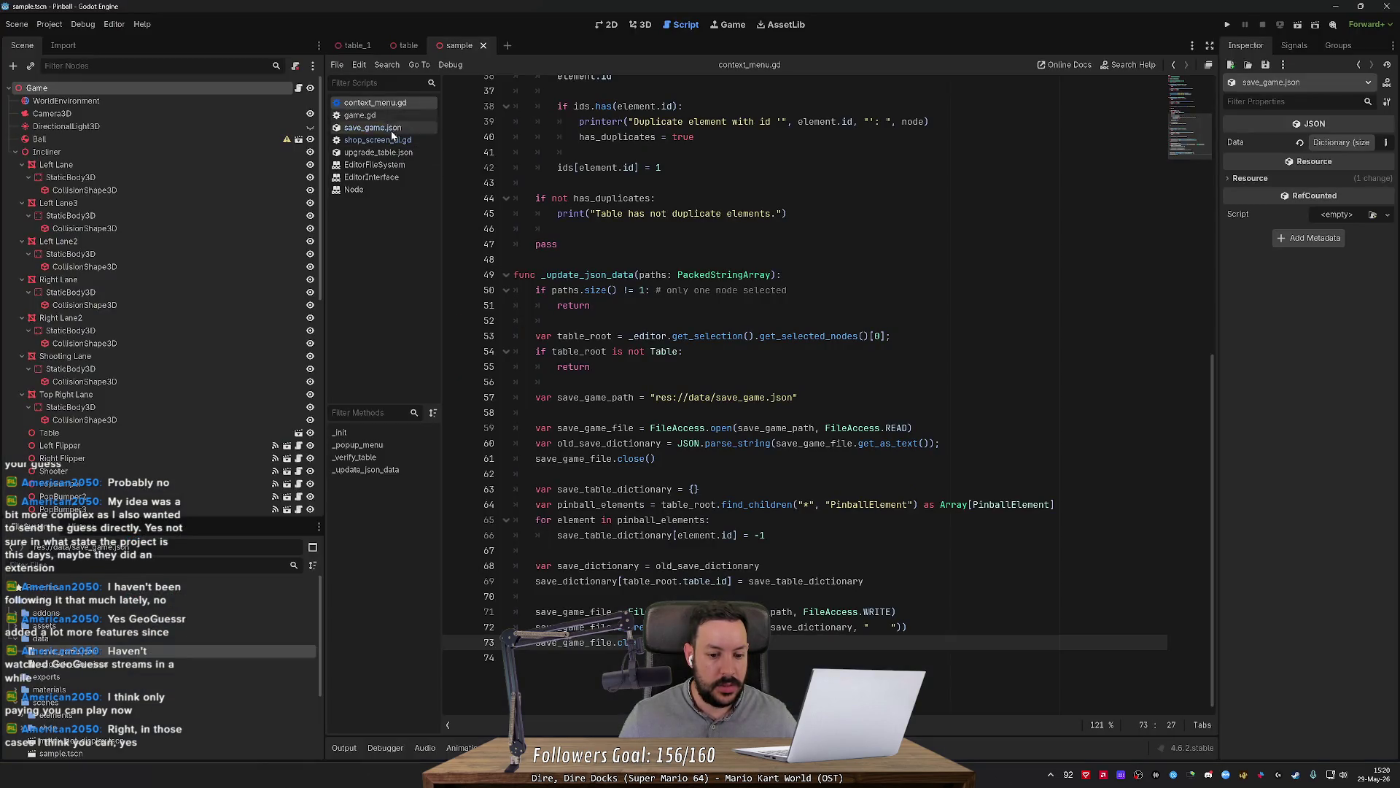
{"action": "key", "text": "shift+Up"}
{"action": "key", "text": "shift+Up"}
{"action": "key", "text": "shift+Home"}
{"action": "key", "text": "shift+Home"}
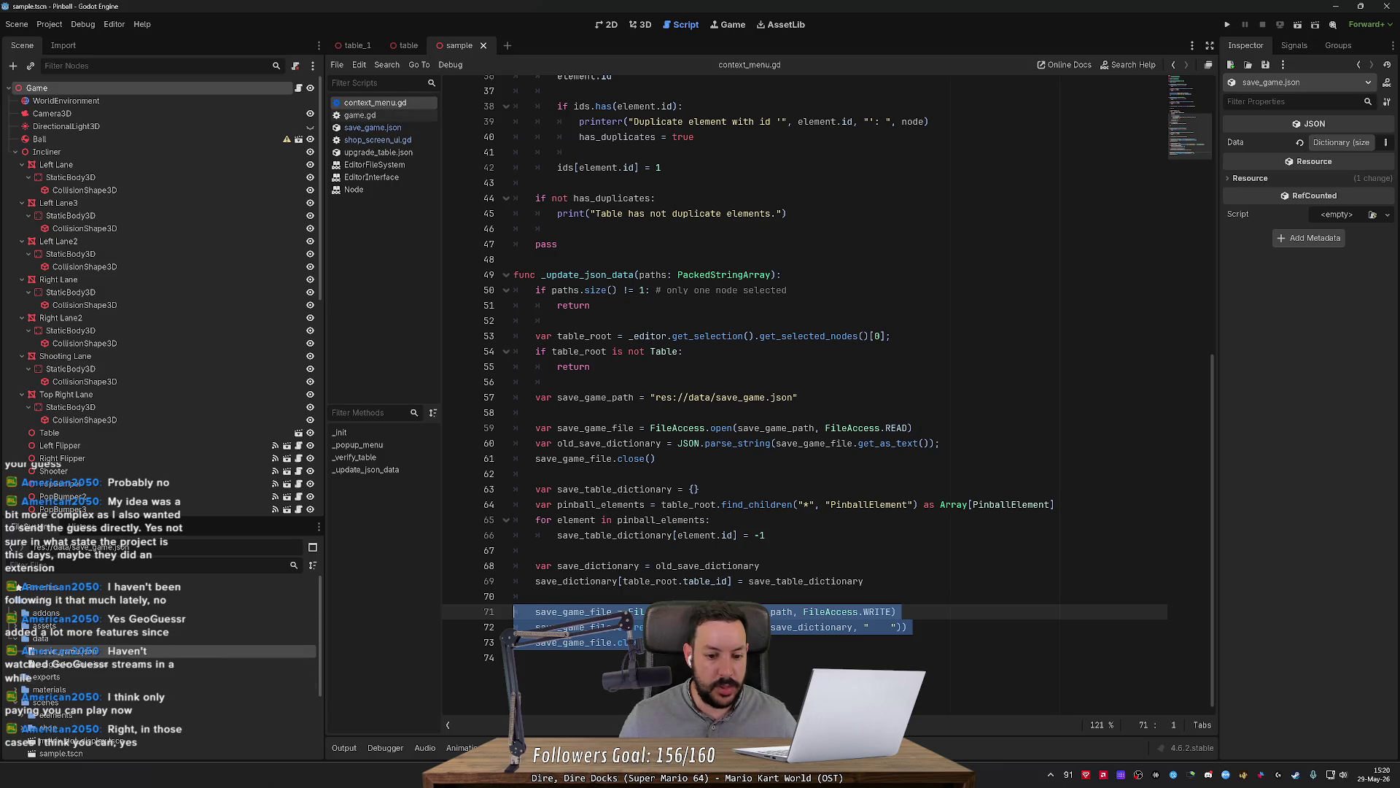
{"action": "key", "text": "Right"}
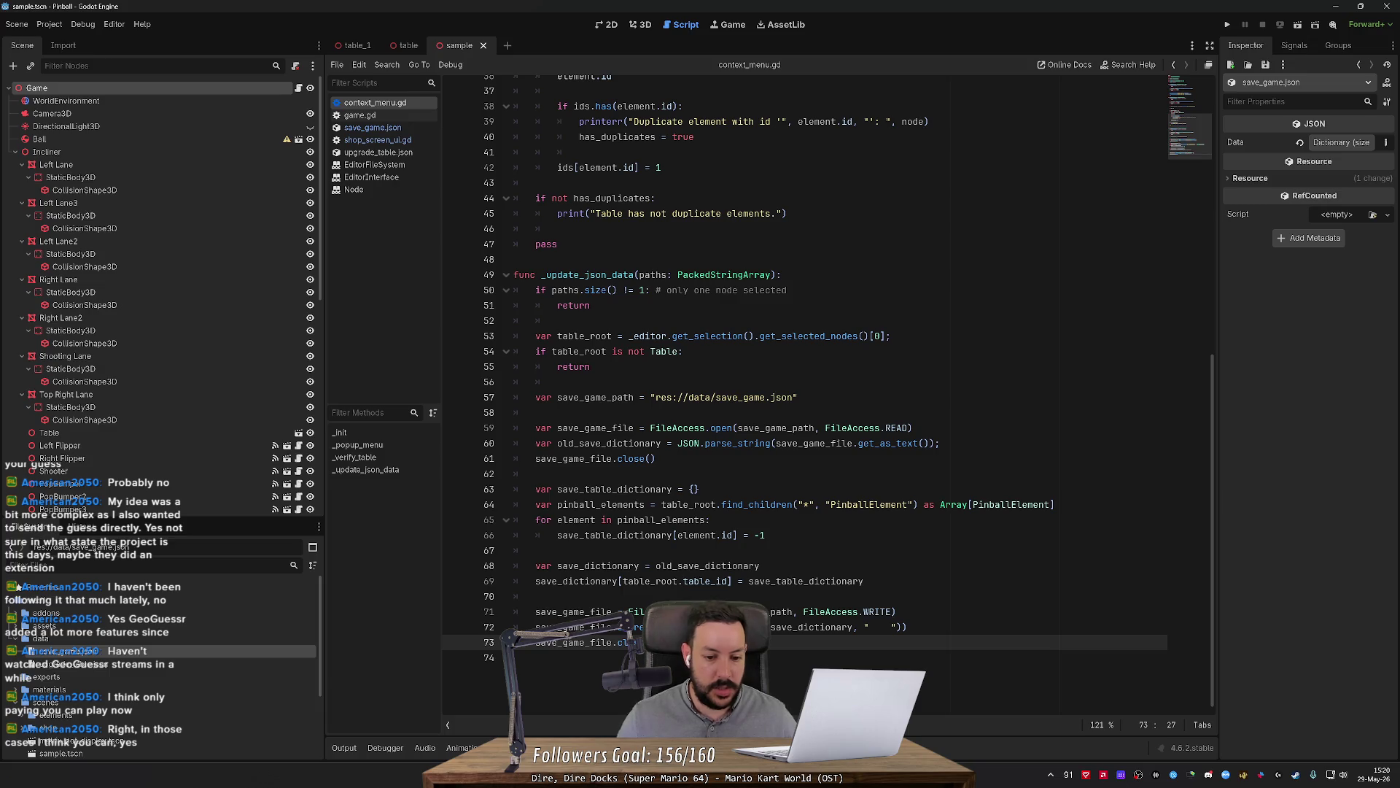
{"action": "key", "text": "Return"}
{"action": "key", "text": "Return"}
{"action": "type", "text": "Resource"}
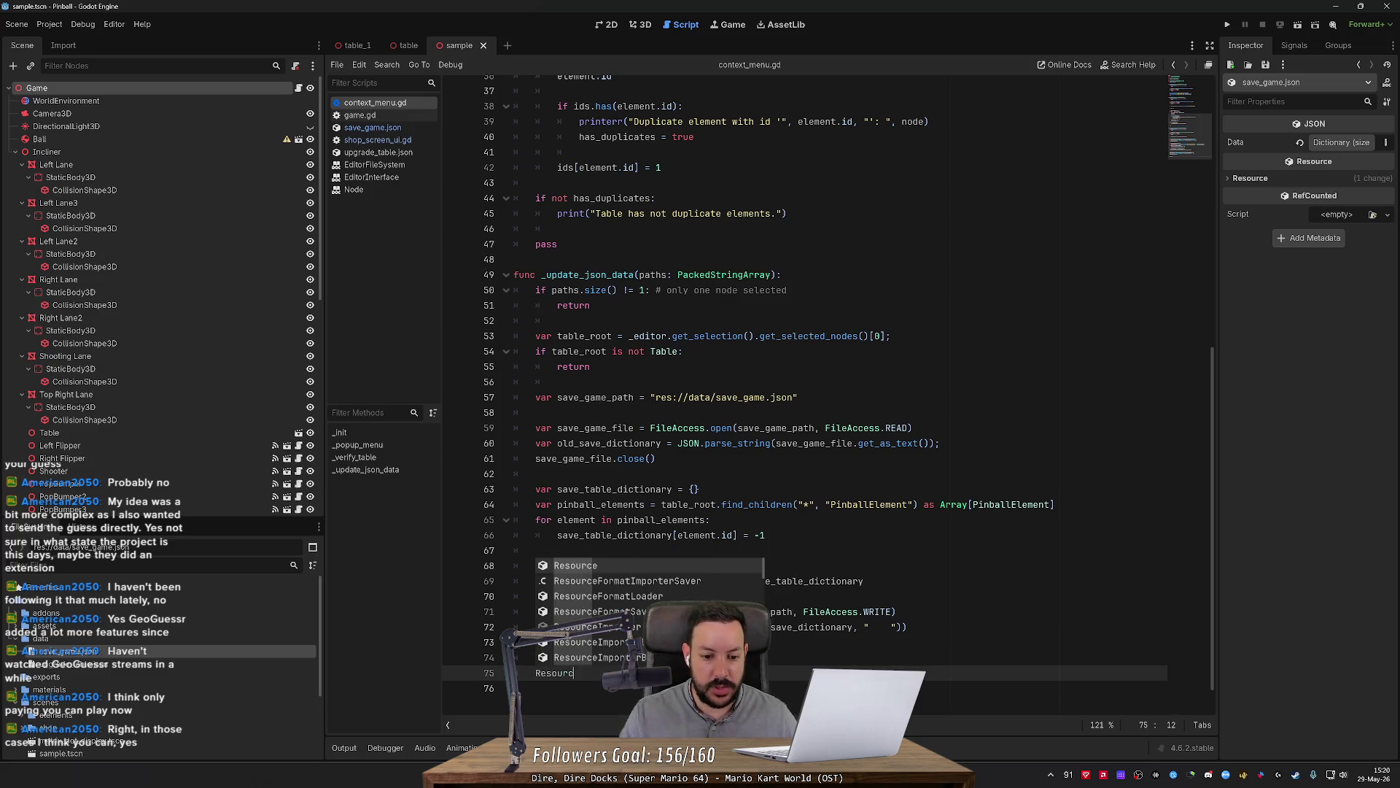
{"action": "type", "text": "Man"}
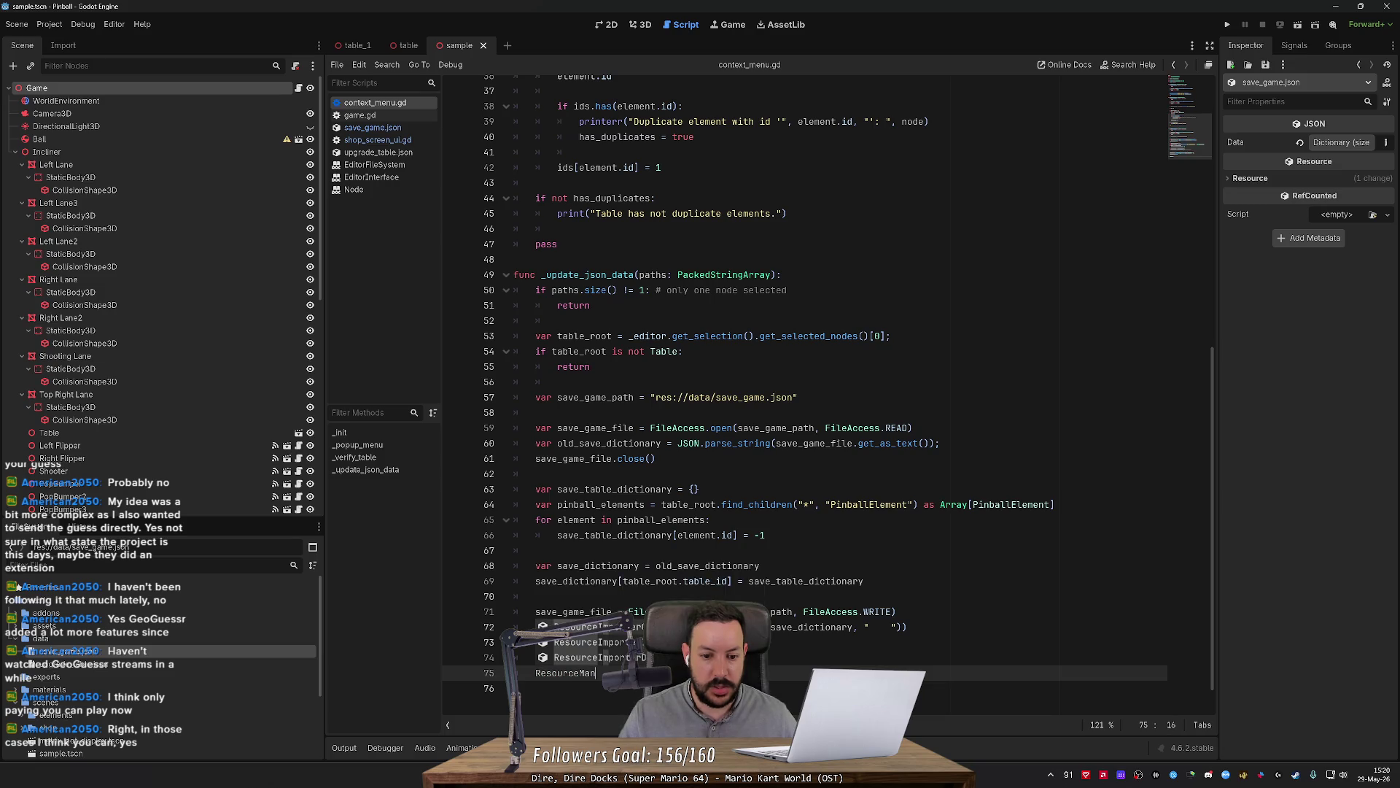
{"action": "key", "text": "BackSpace"}
{"action": "key", "text": "BackSpace"}
{"action": "key", "text": "BackSpace"}
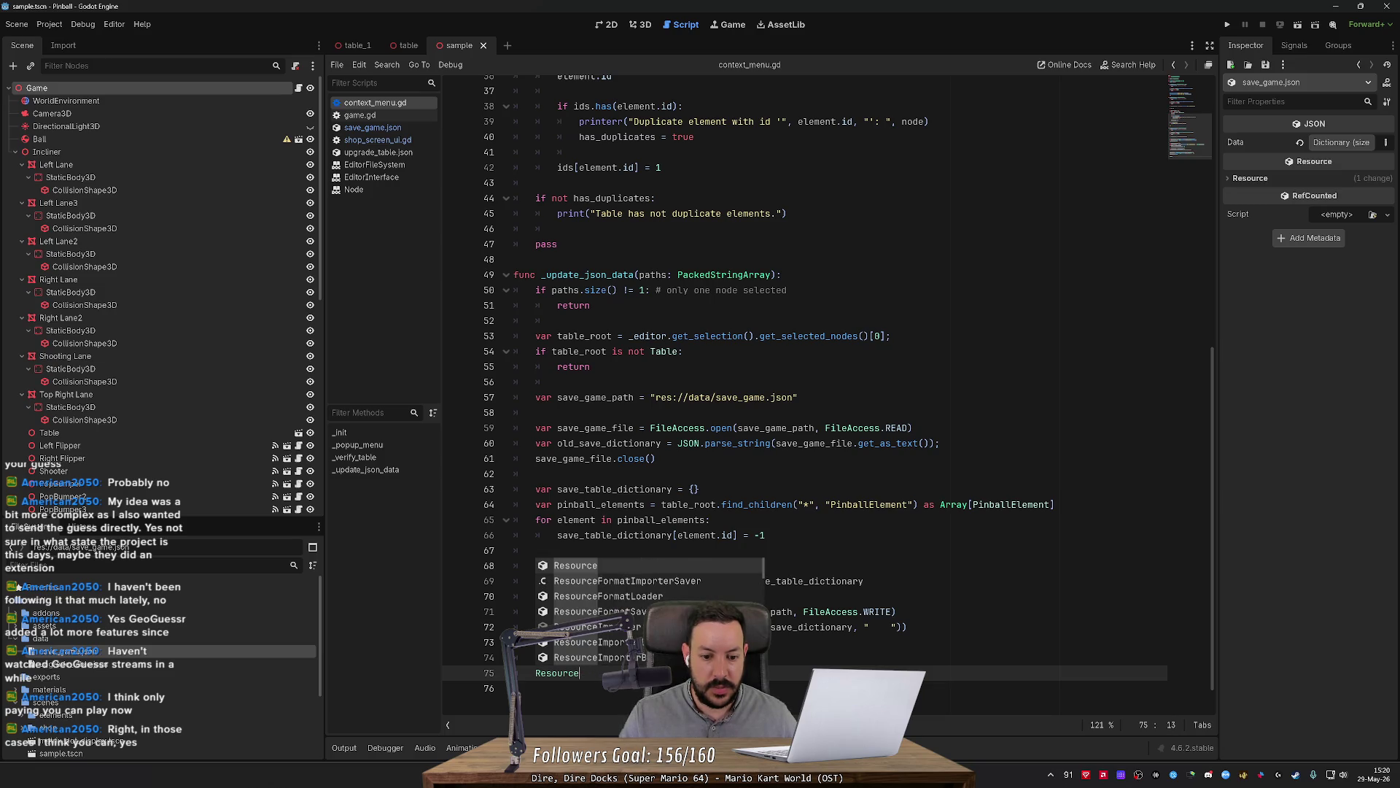
{"action": "key", "text": "Down"}
{"action": "key", "text": "Down"}
{"action": "key", "text": "Down"}
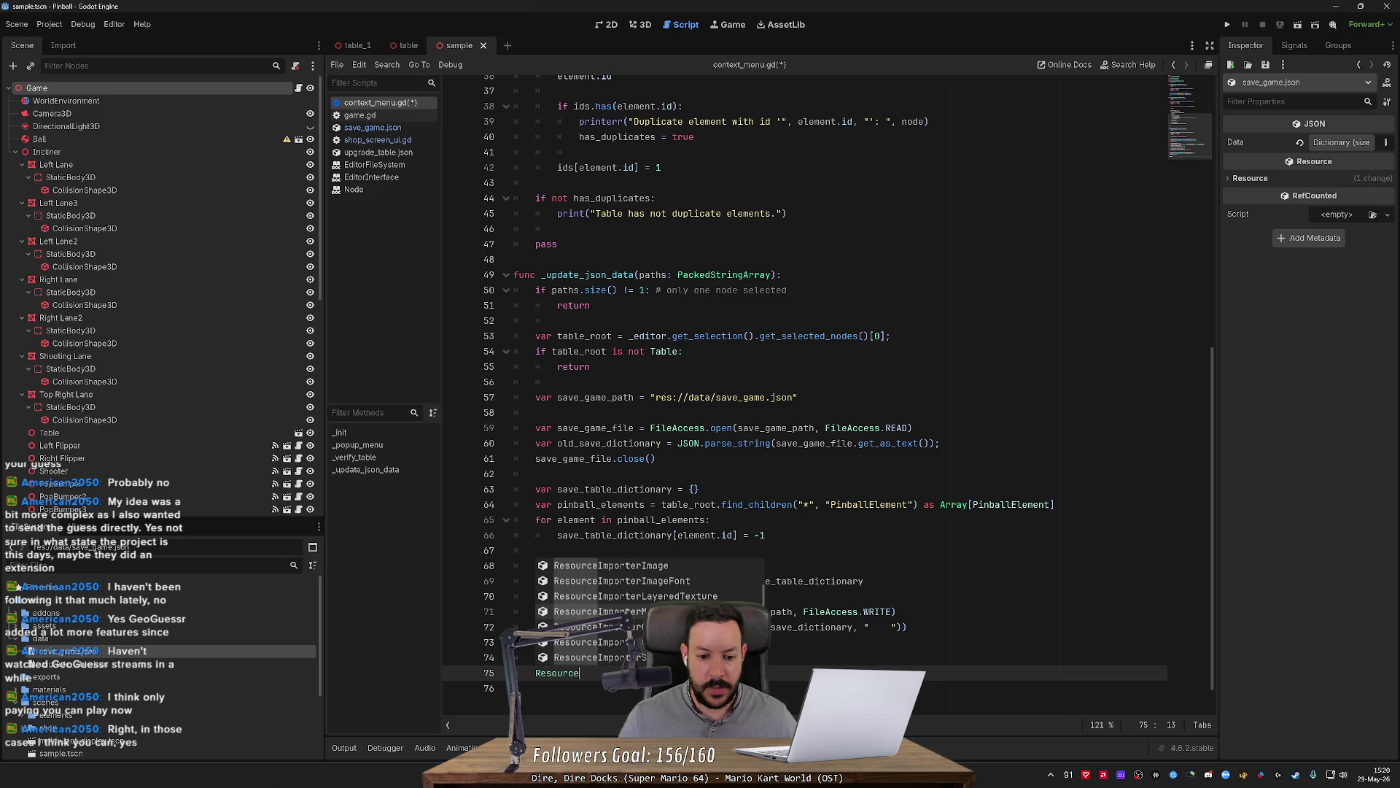
{"action": "key", "text": "Down"}
{"action": "key", "text": "Down"}
{"action": "key", "text": "Down"}
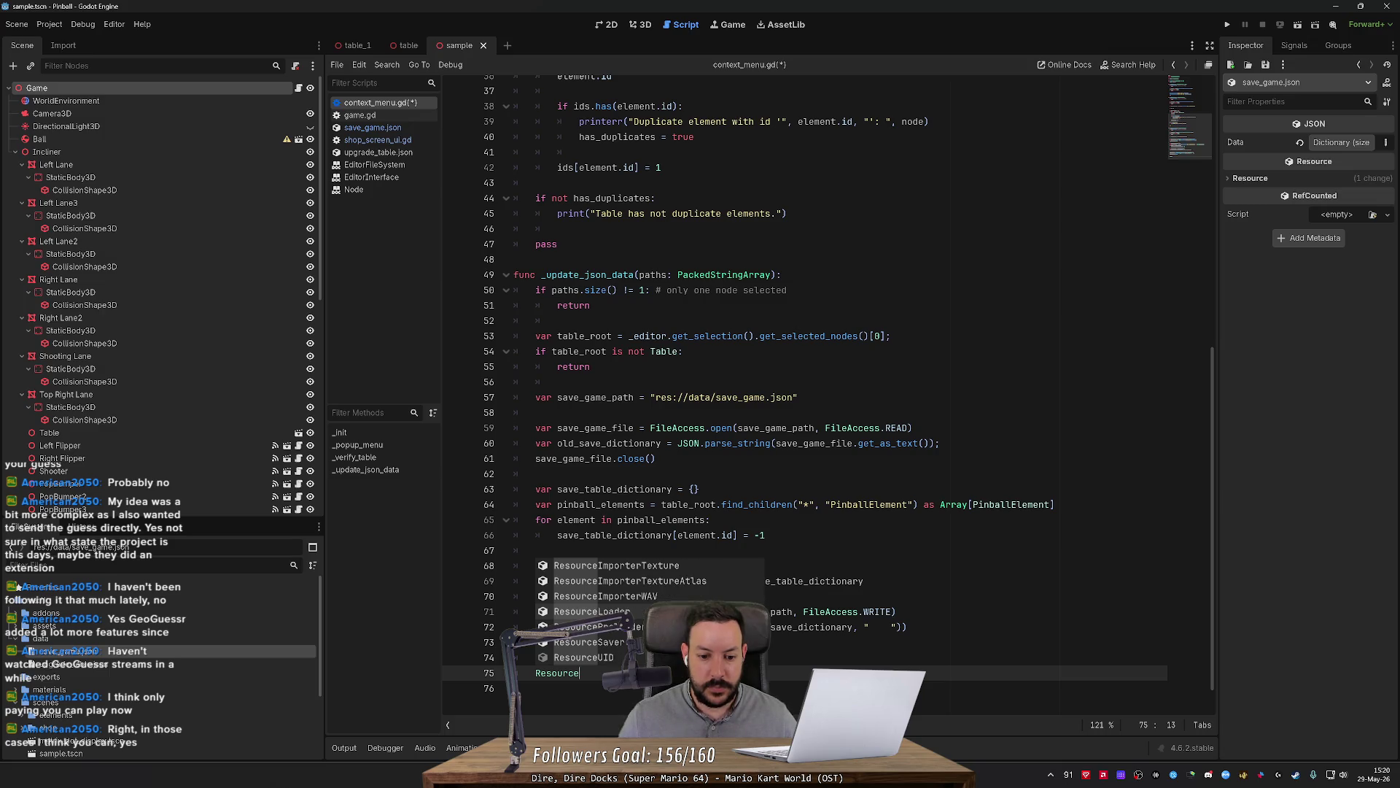
{"action": "key", "text": "Up"}
{"action": "key", "text": "Up"}
{"action": "key", "text": "Up"}
{"action": "key", "text": "Down"}
{"action": "key", "text": "Down"}
{"action": "key", "text": "Down"}
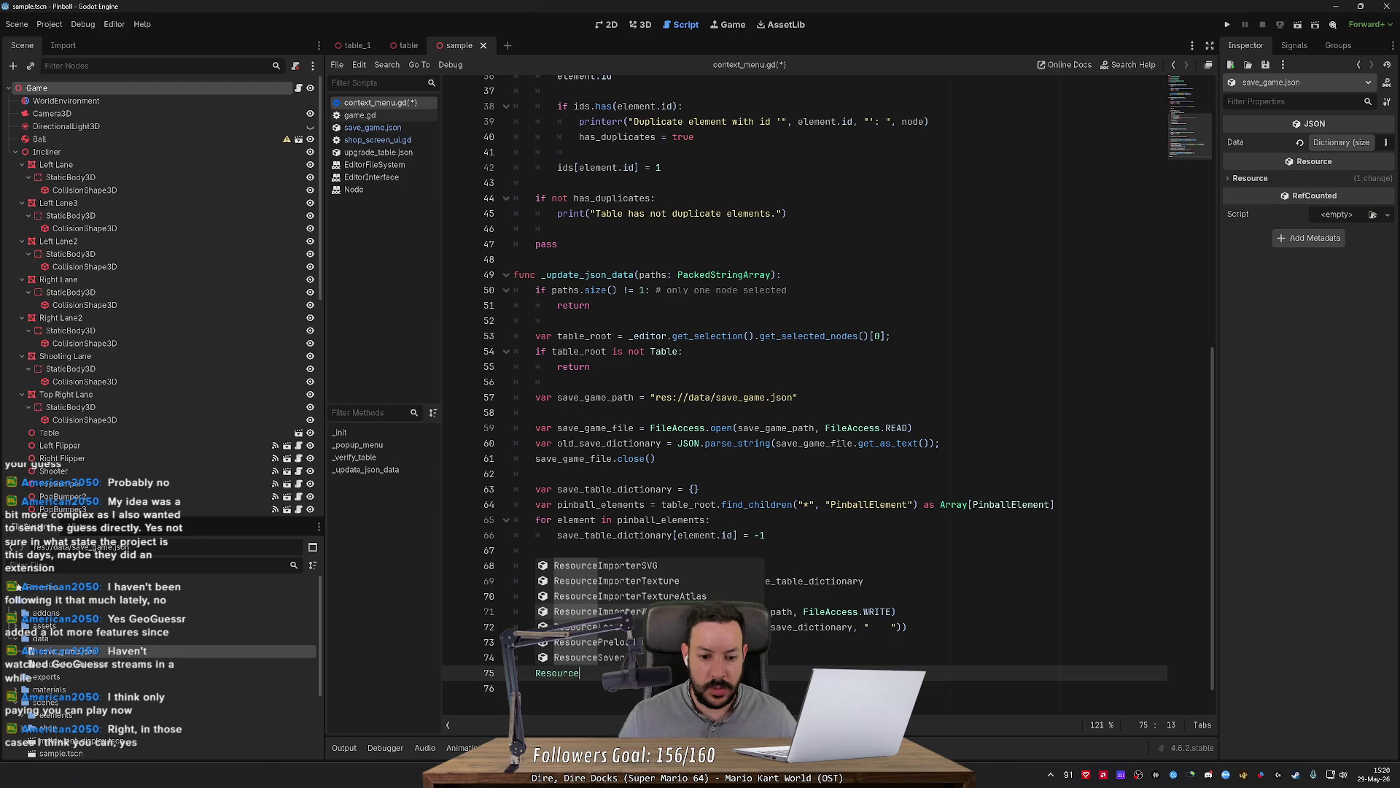
{"action": "type", "text": "Loader."}
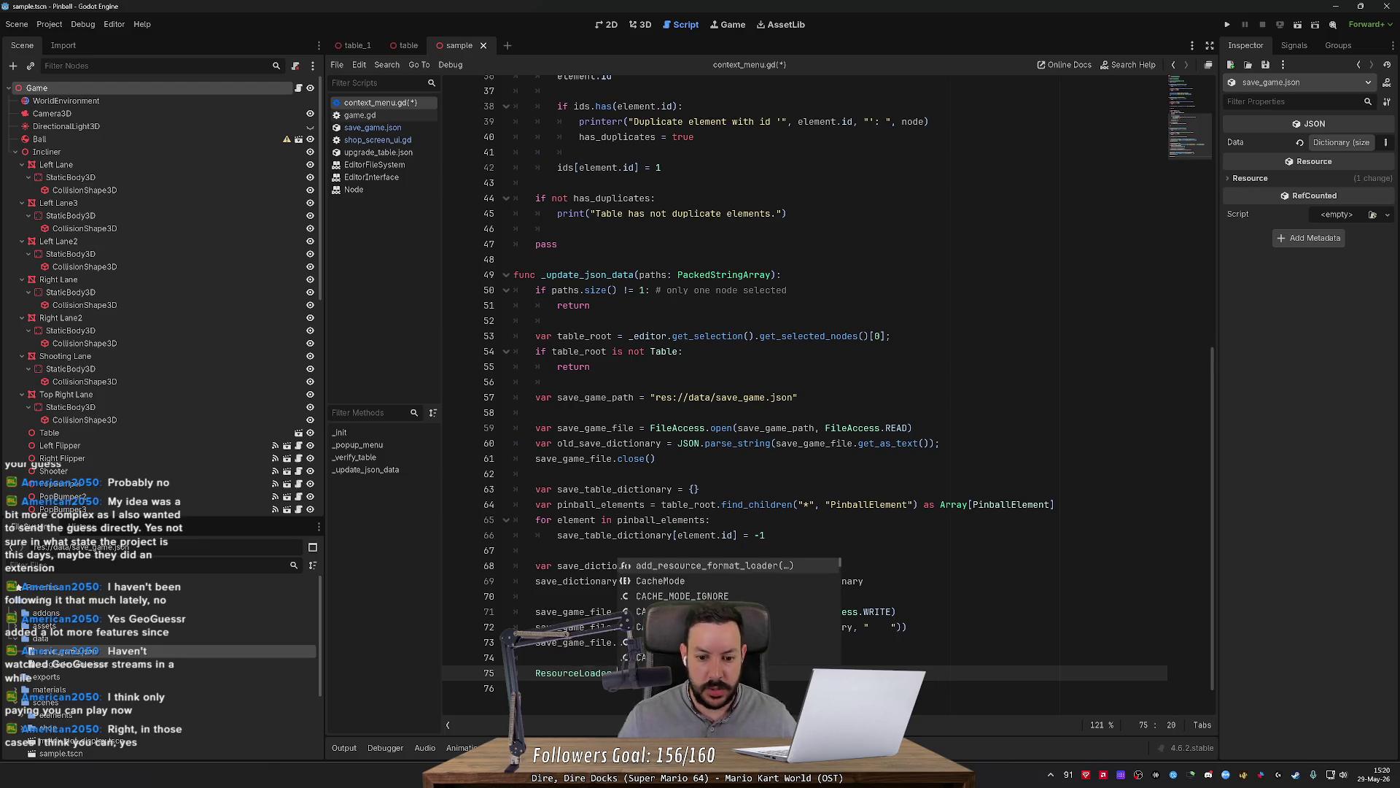
{"action": "key", "text": "Down"}
{"action": "key", "text": "Down"}
{"action": "key", "text": "Down"}
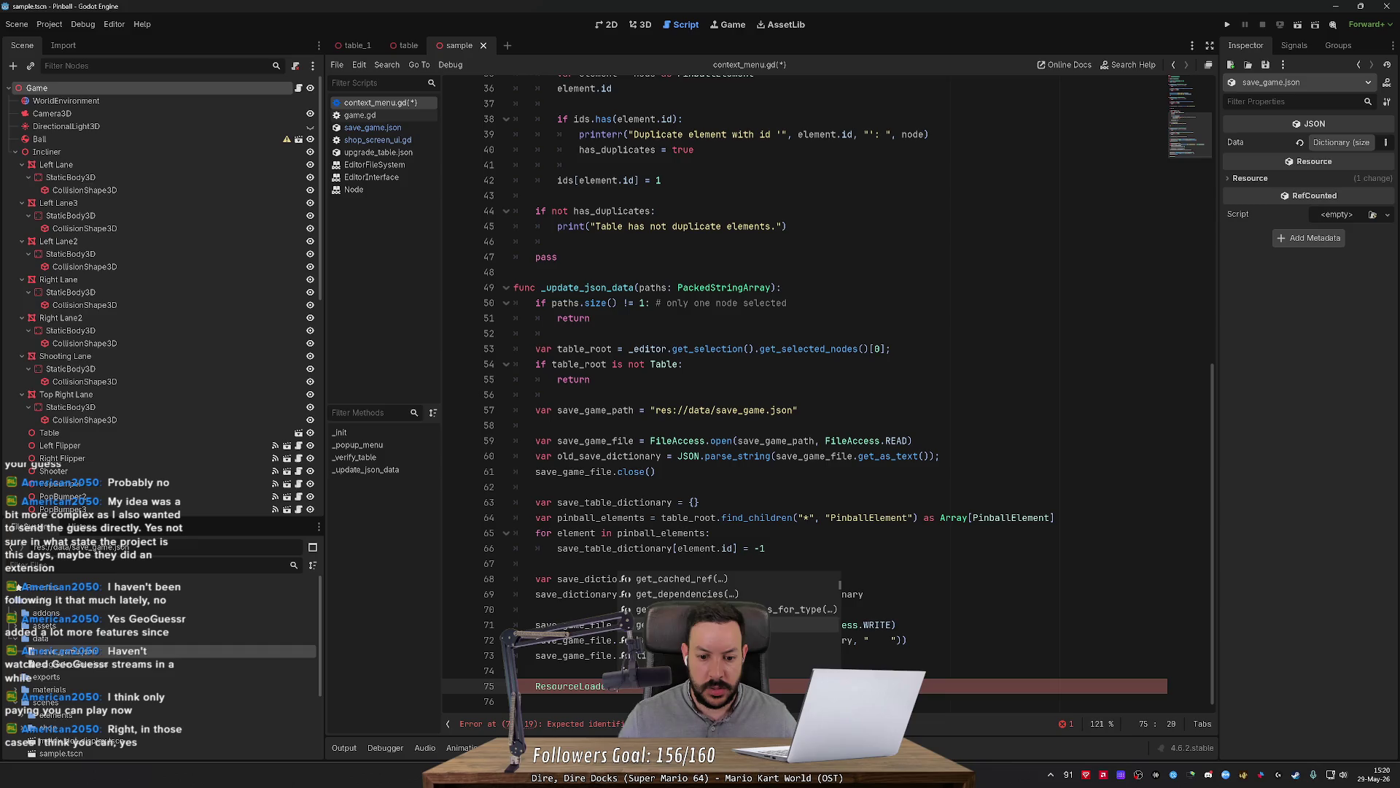
{"action": "key", "text": "Down"}
{"action": "key", "text": "Down"}
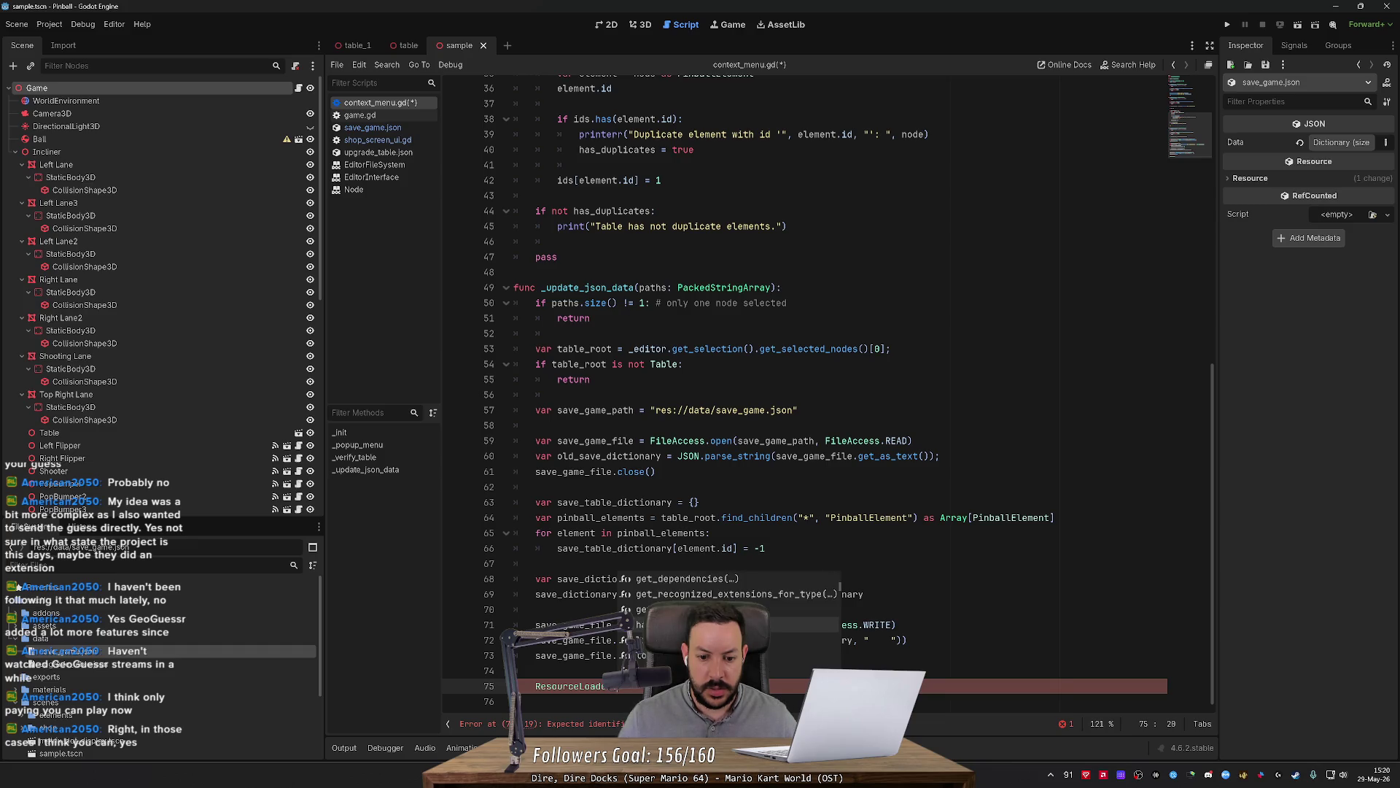
{"action": "key", "text": "Down"}
{"action": "key", "text": "Down"}
{"action": "key", "text": "Down"}
{"action": "key", "text": "Down"}
{"action": "key", "text": "Down"}
{"action": "key", "text": "Down"}
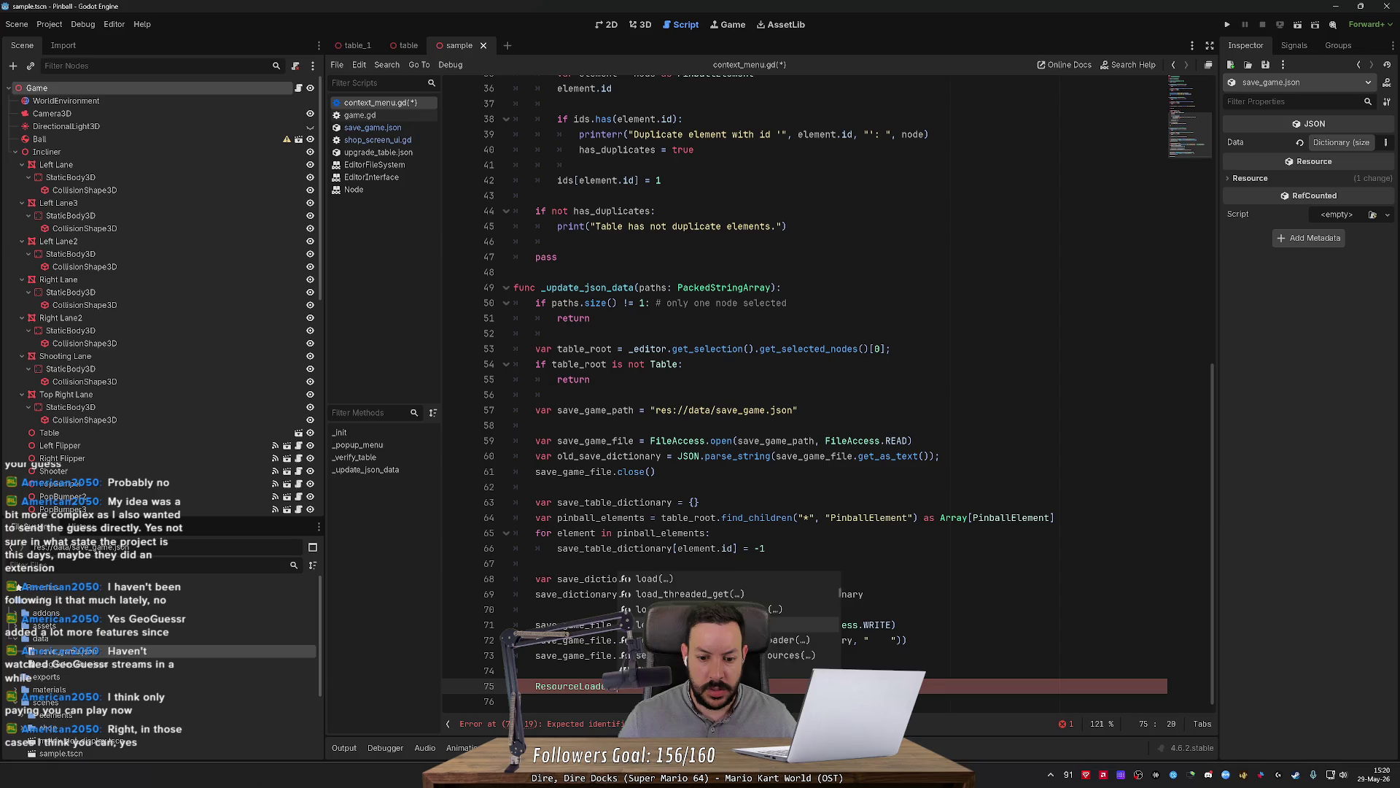
{"action": "key", "text": "Down"}
{"action": "key", "text": "Down"}
{"action": "key", "text": "Down"}
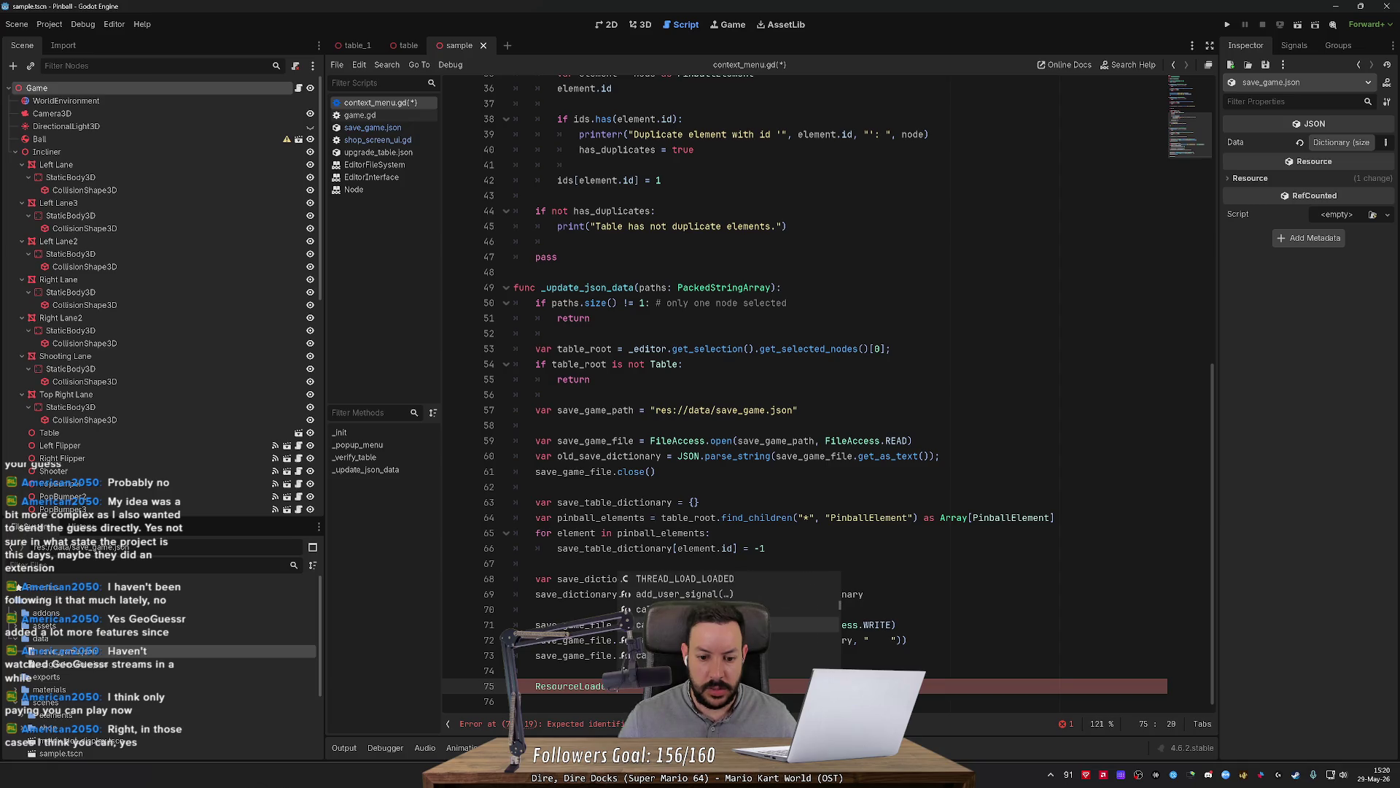
{"action": "key", "text": "Down"}
{"action": "key", "text": "Down"}
{"action": "key", "text": "Down"}
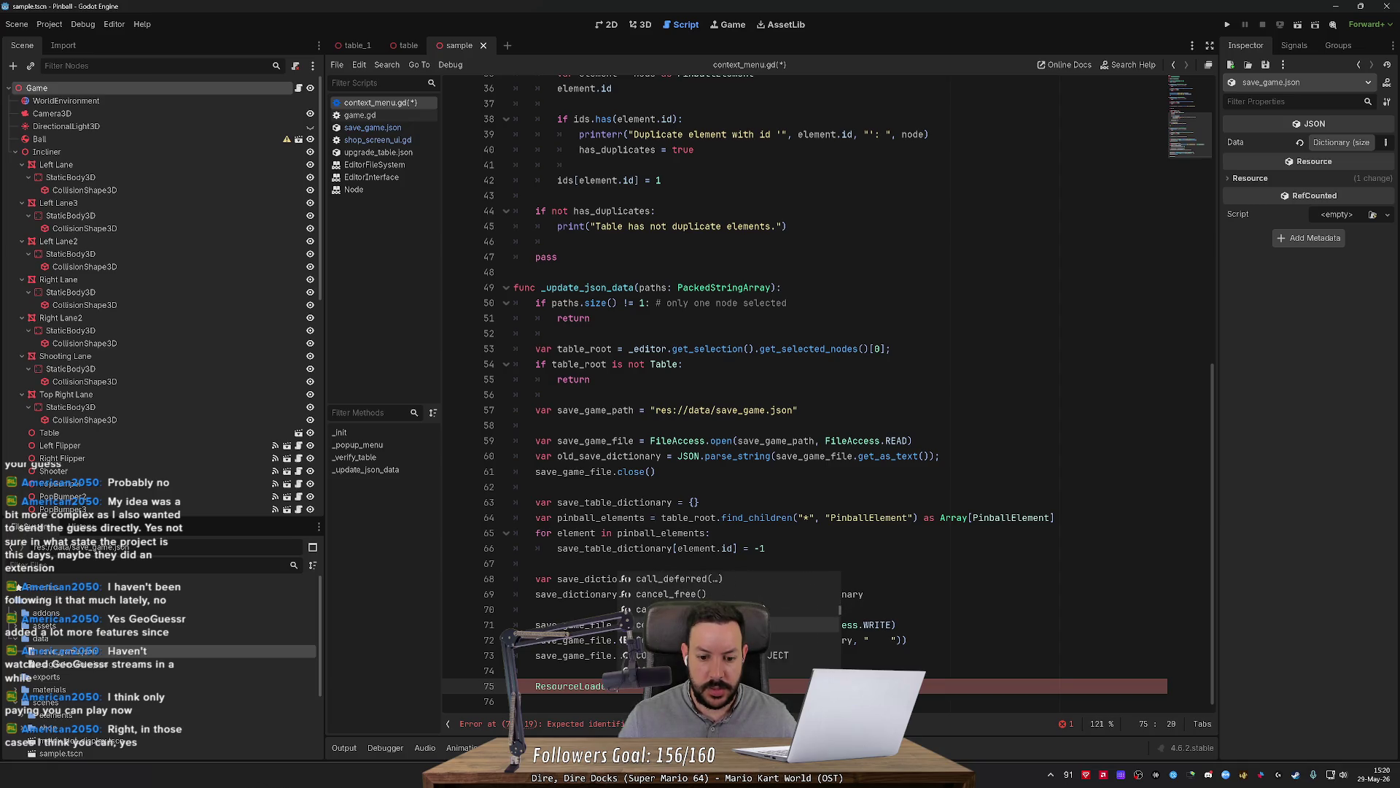
{"action": "key", "text": "Down"}
{"action": "key", "text": "Down"}
{"action": "key", "text": "Down"}
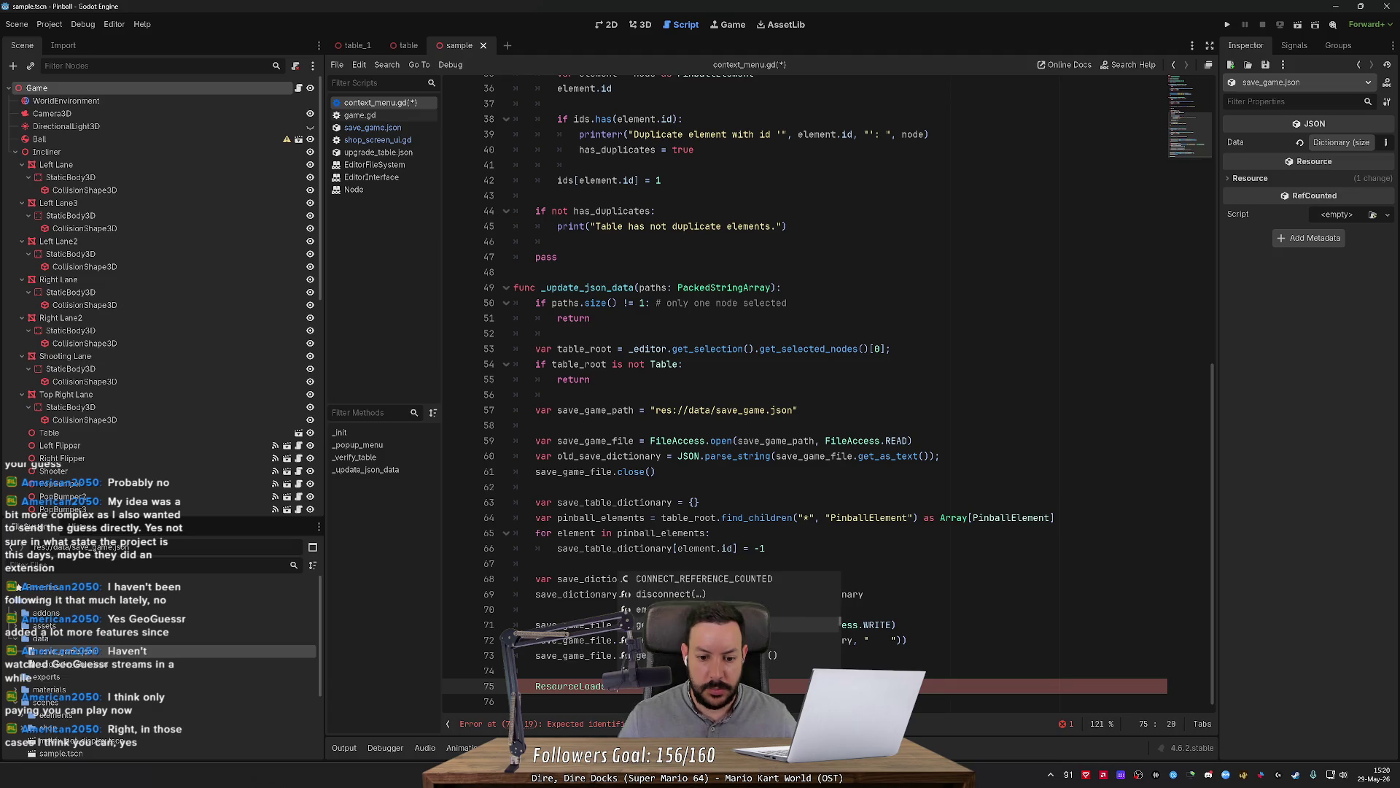
{"action": "key", "text": "Down"}
{"action": "key", "text": "Down"}
{"action": "key", "text": "Down"}
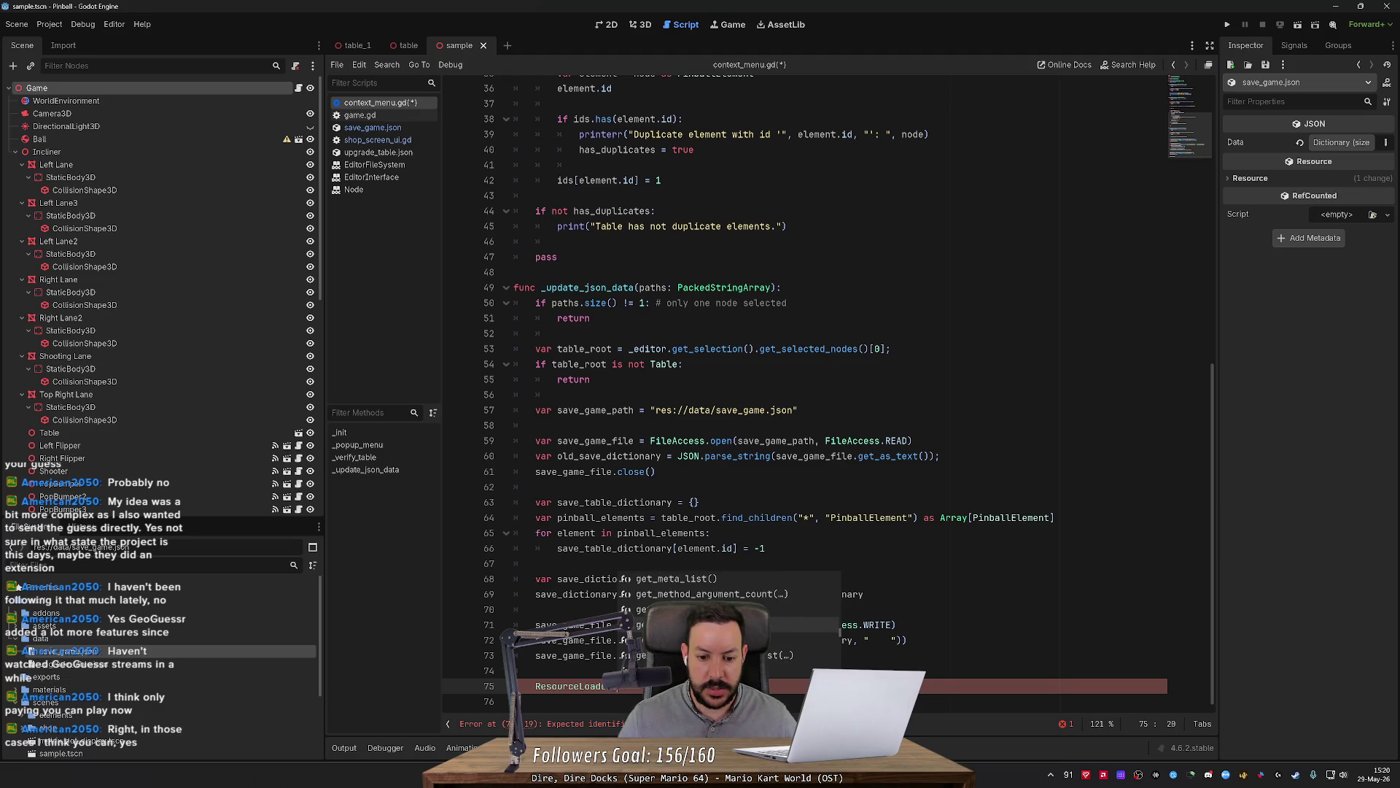
{"action": "type", "text": "canc"}
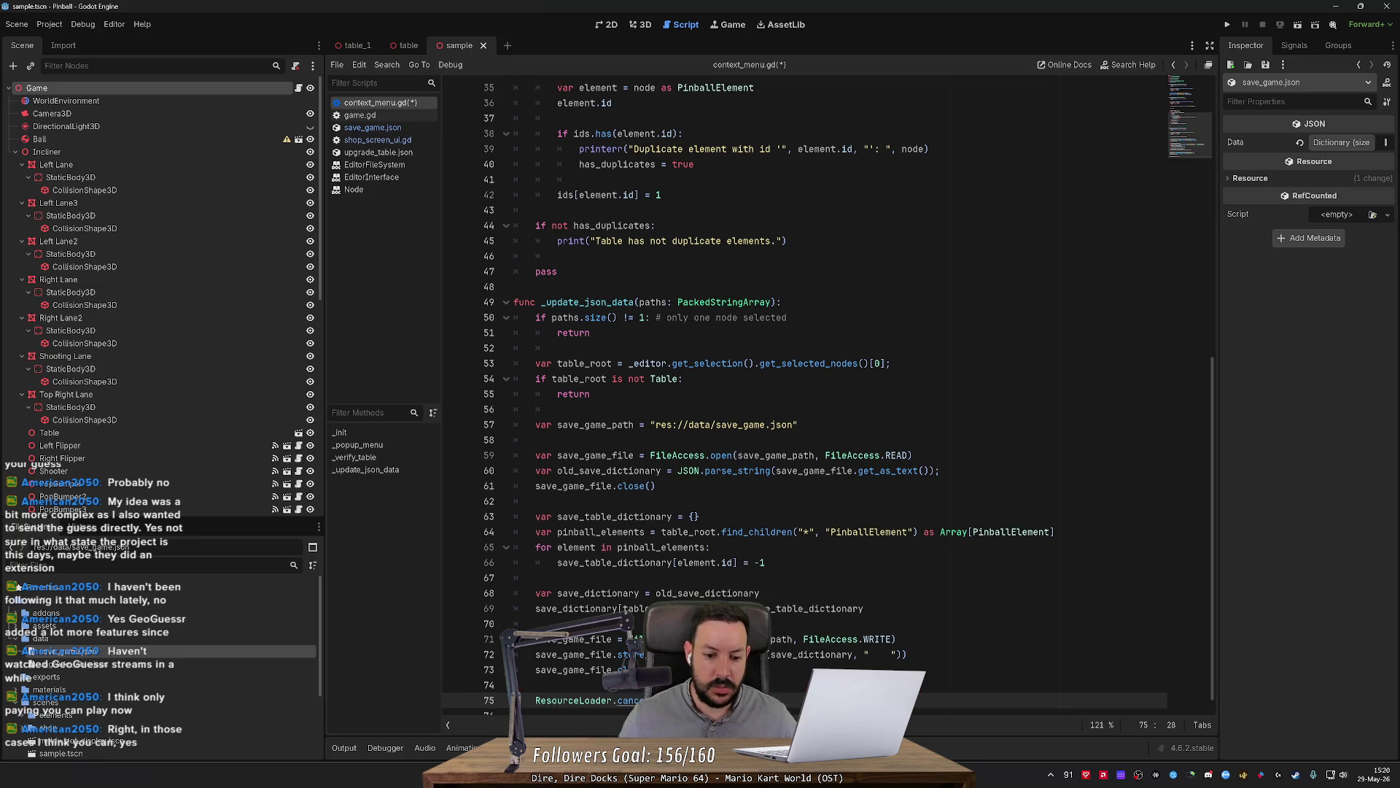
{"action": "key", "text": "alt+F1"}
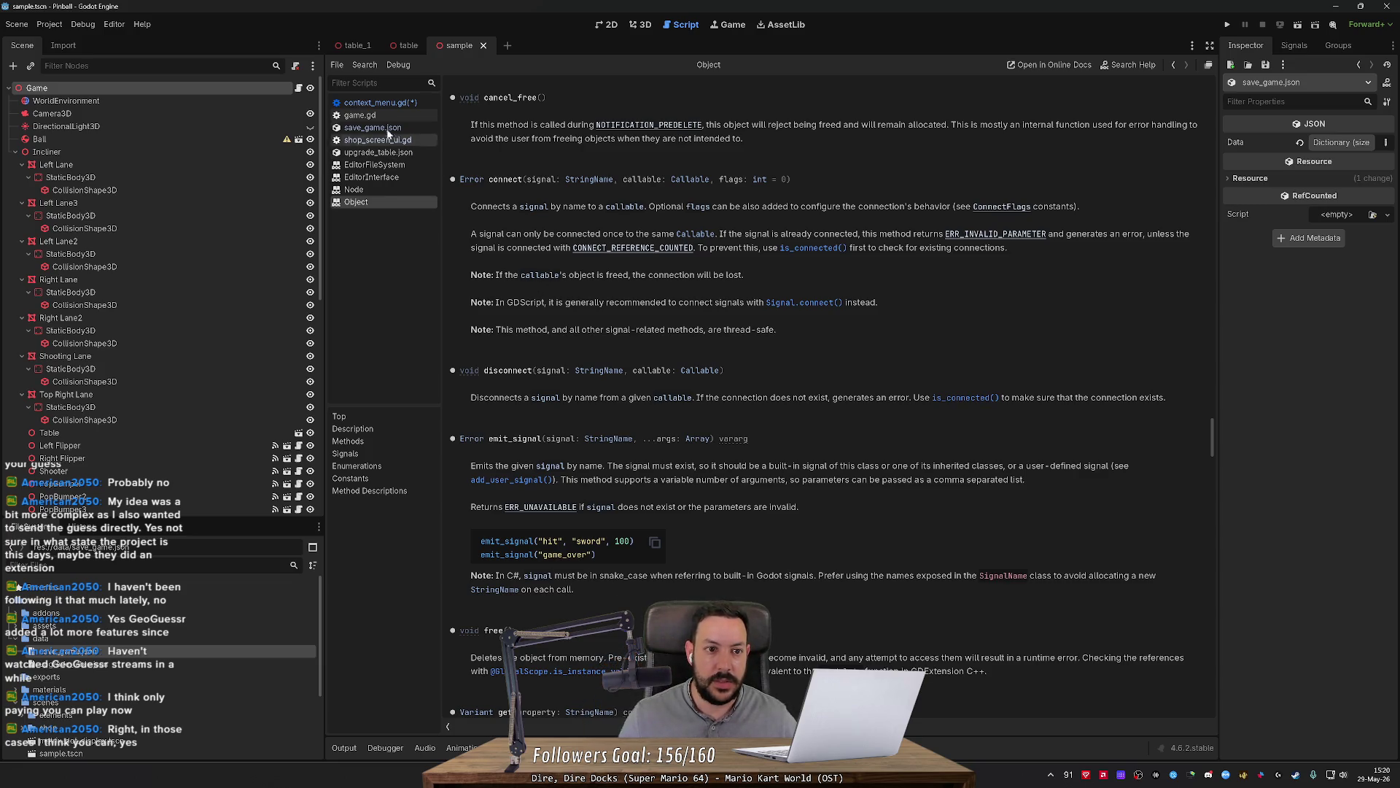
{"action": "left_click", "coordinate": [379, 102]}
{"action": "key", "text": "ctrl+s"}
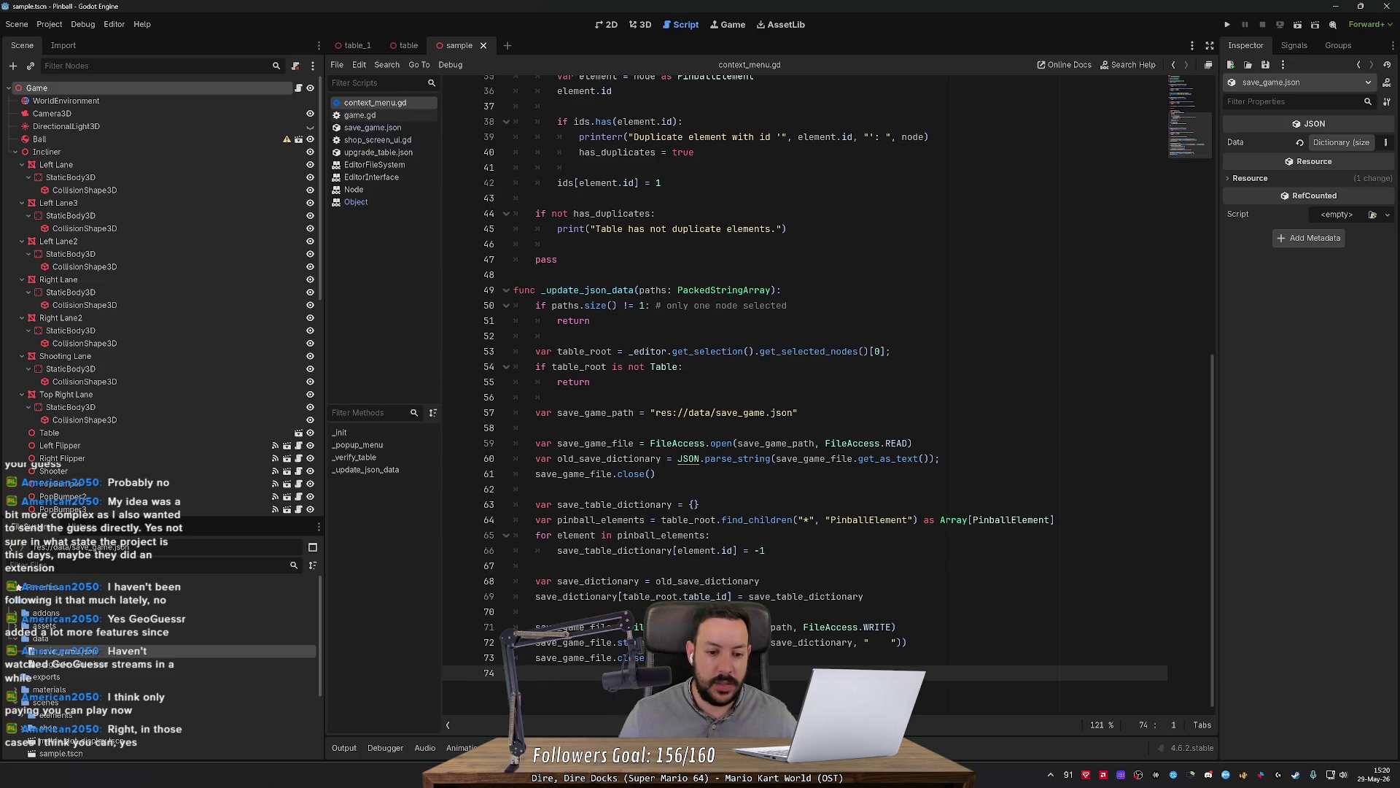
{"action": "scroll", "coordinate": [803, 394], "scroll_direction": "up", "scroll_amount": 3}
{"action": "scroll", "coordinate": [802, 394], "scroll_direction": "down", "scroll_amount": 2}
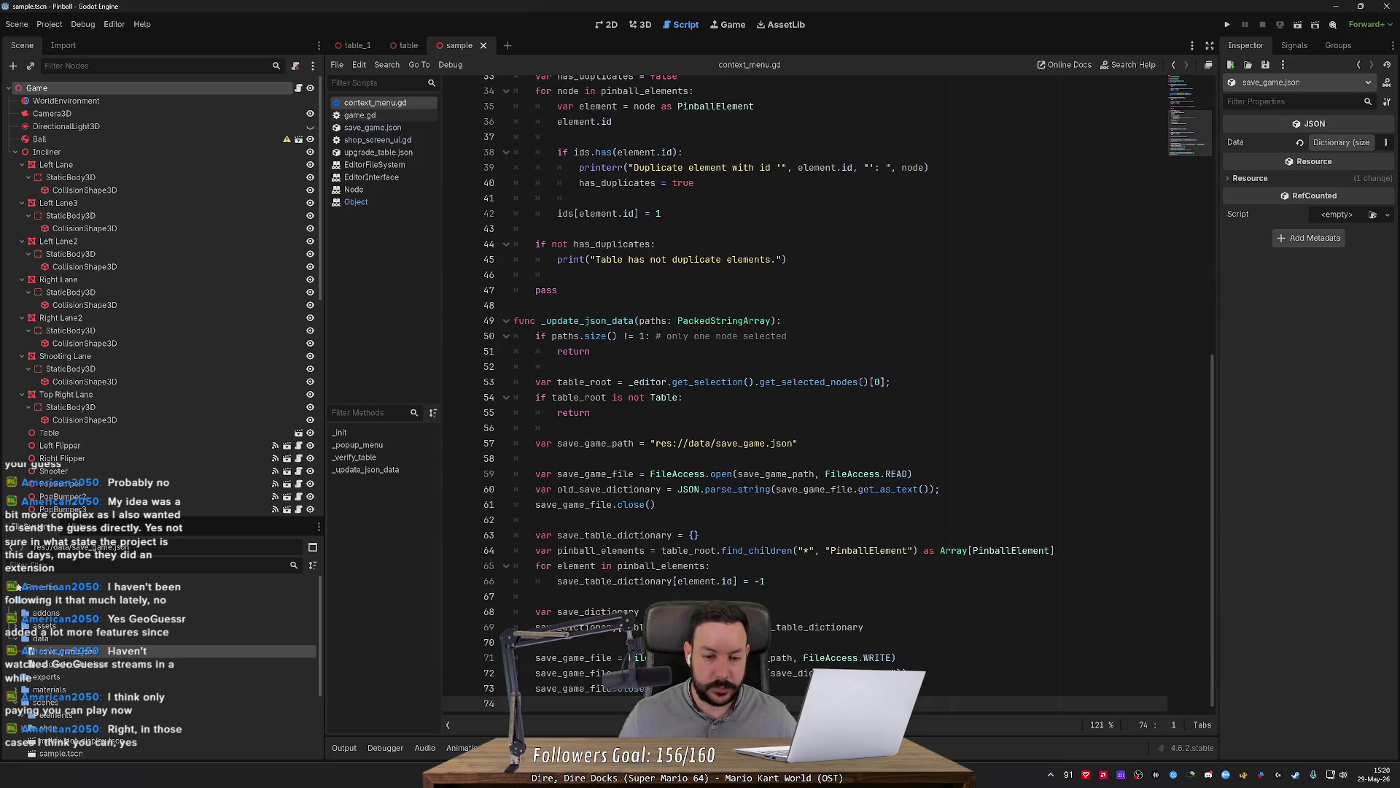
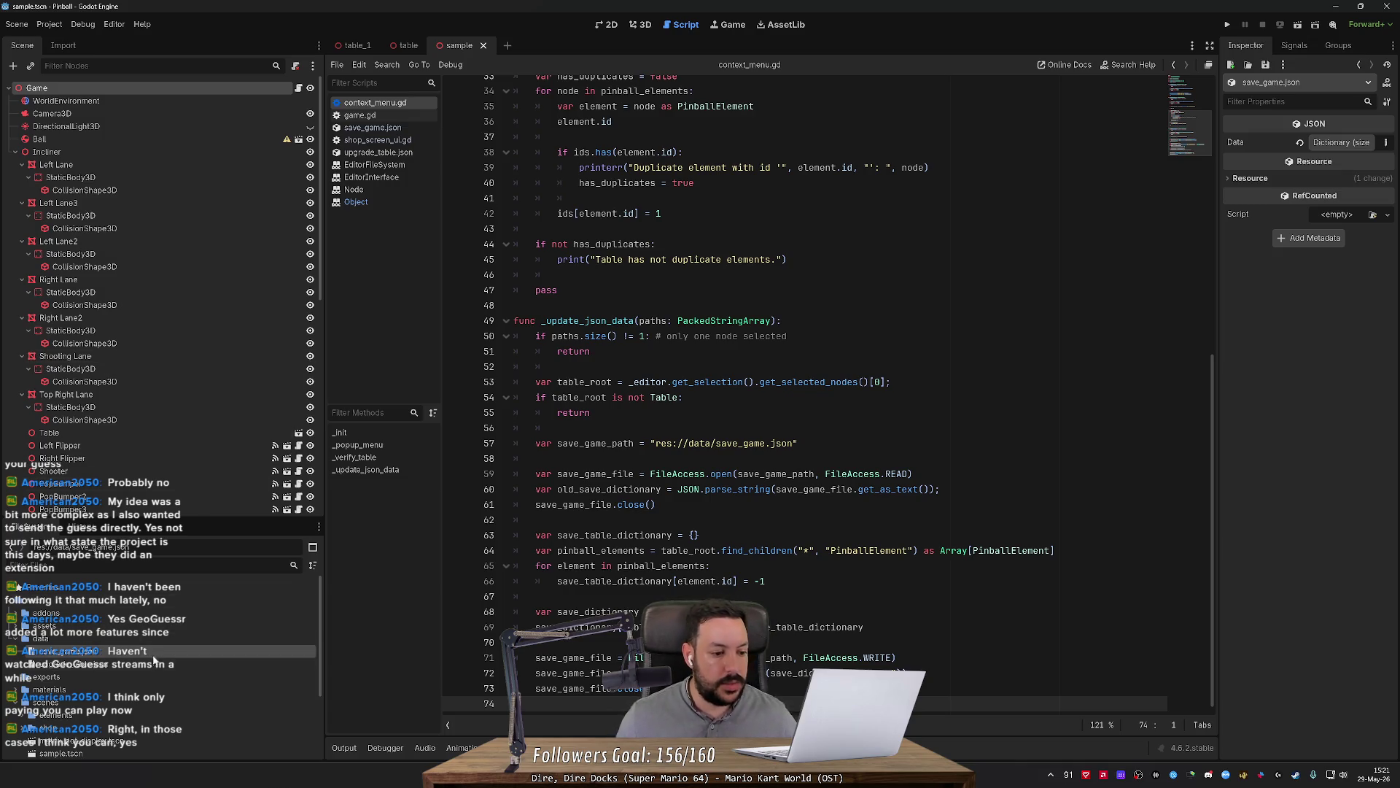
- Add an _update_save_game(table_root) call after the Table check in _update_json_data
{"action": "left_click", "coordinate": [781, 320]}
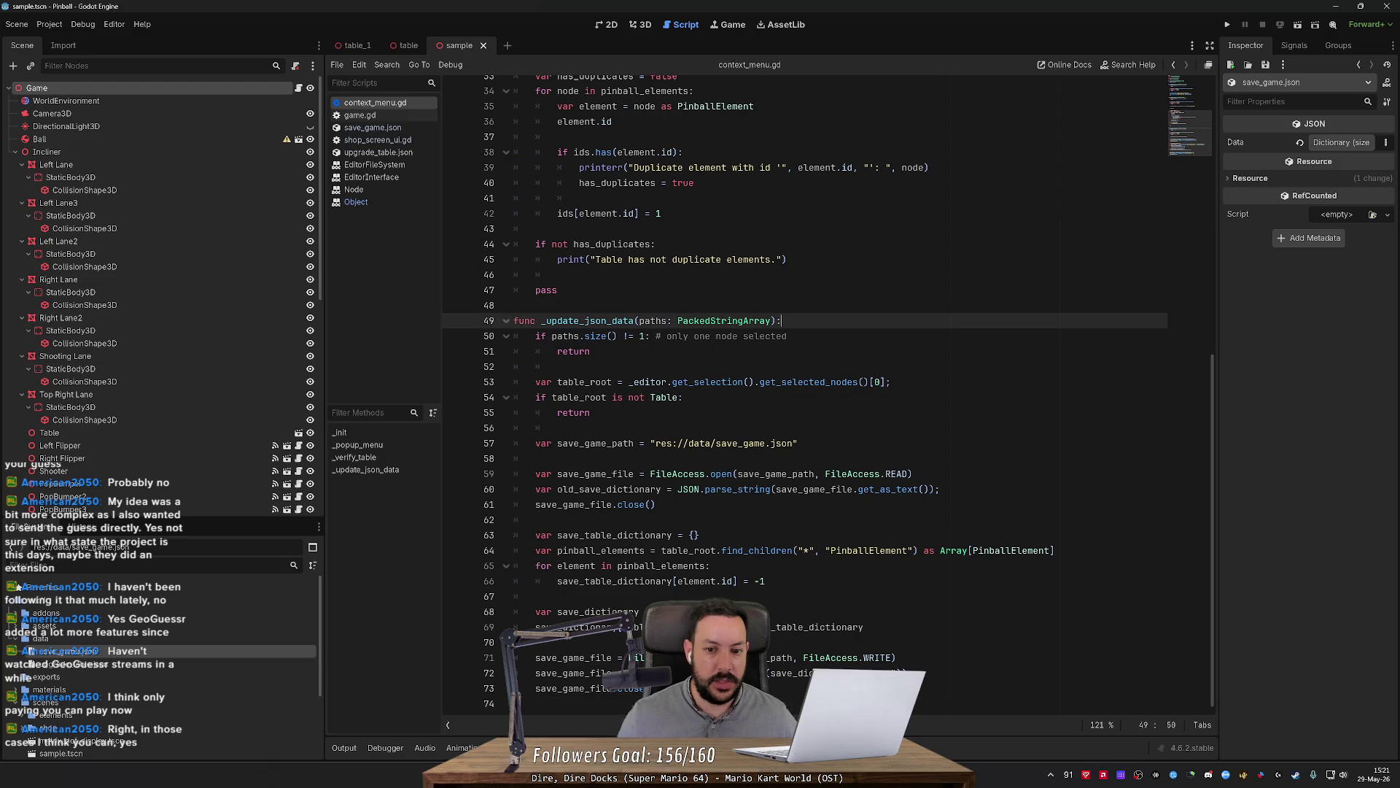
{"action": "left_click", "coordinate": [558, 427]}
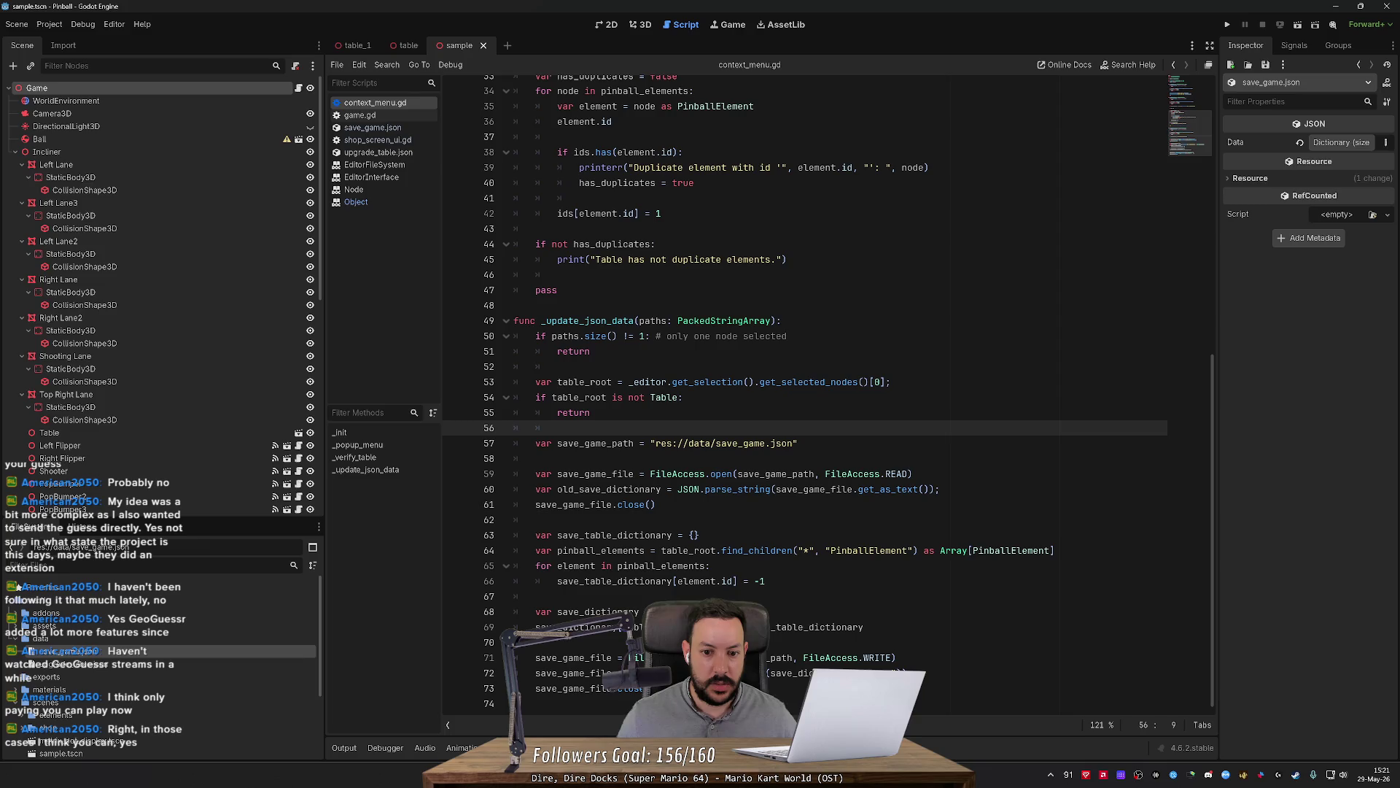
{"action": "key", "text": "Return"}
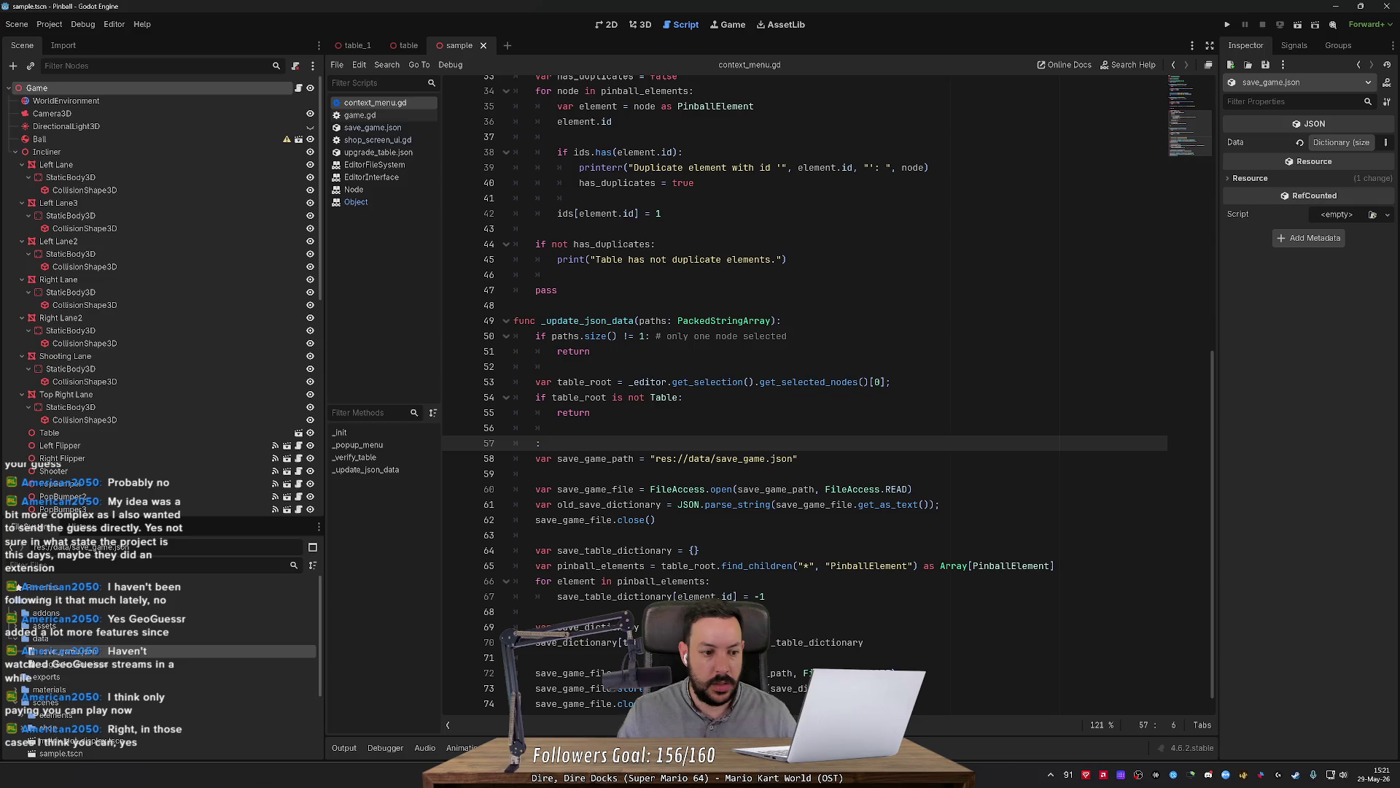
{"action": "type", "text": "update_save_"}
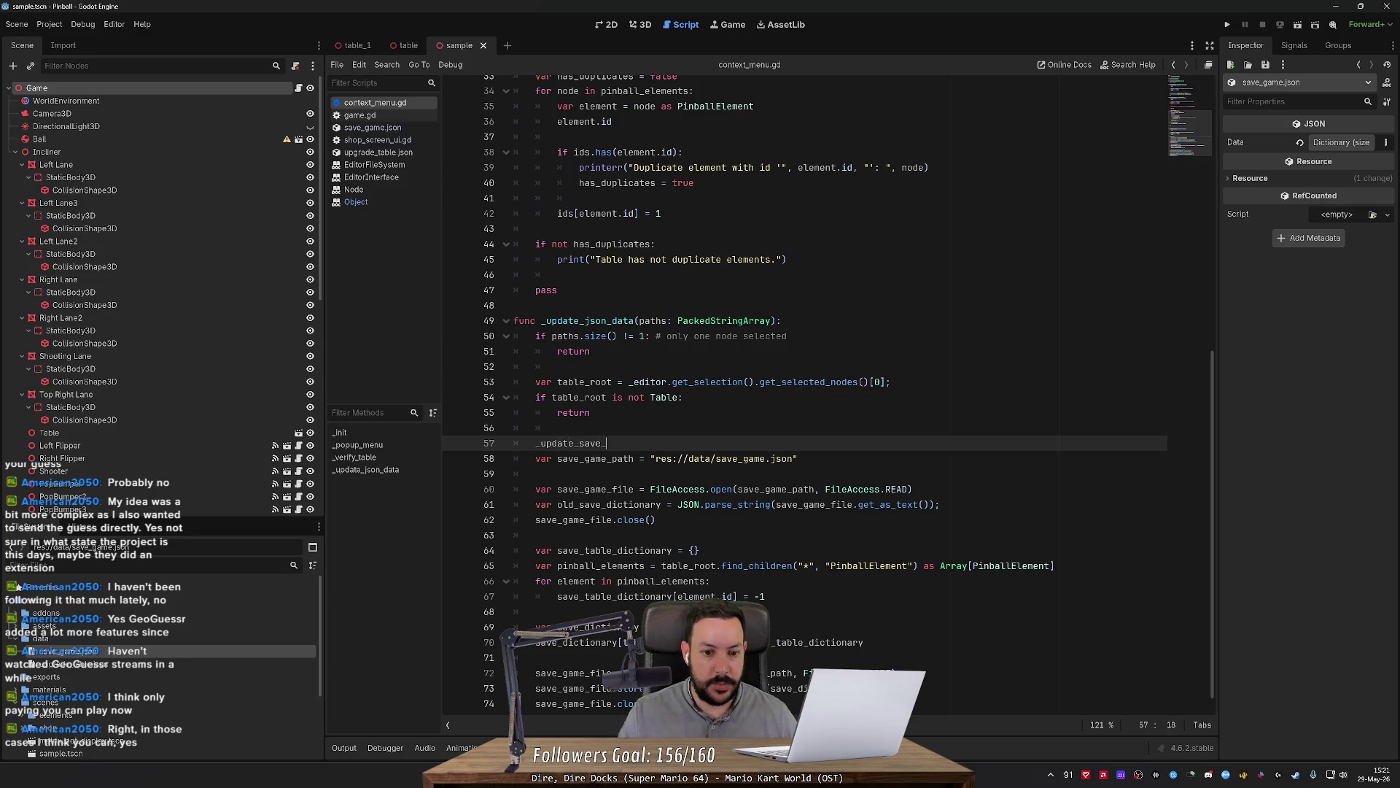
{"action": "type", "text": "game(table_root)"}
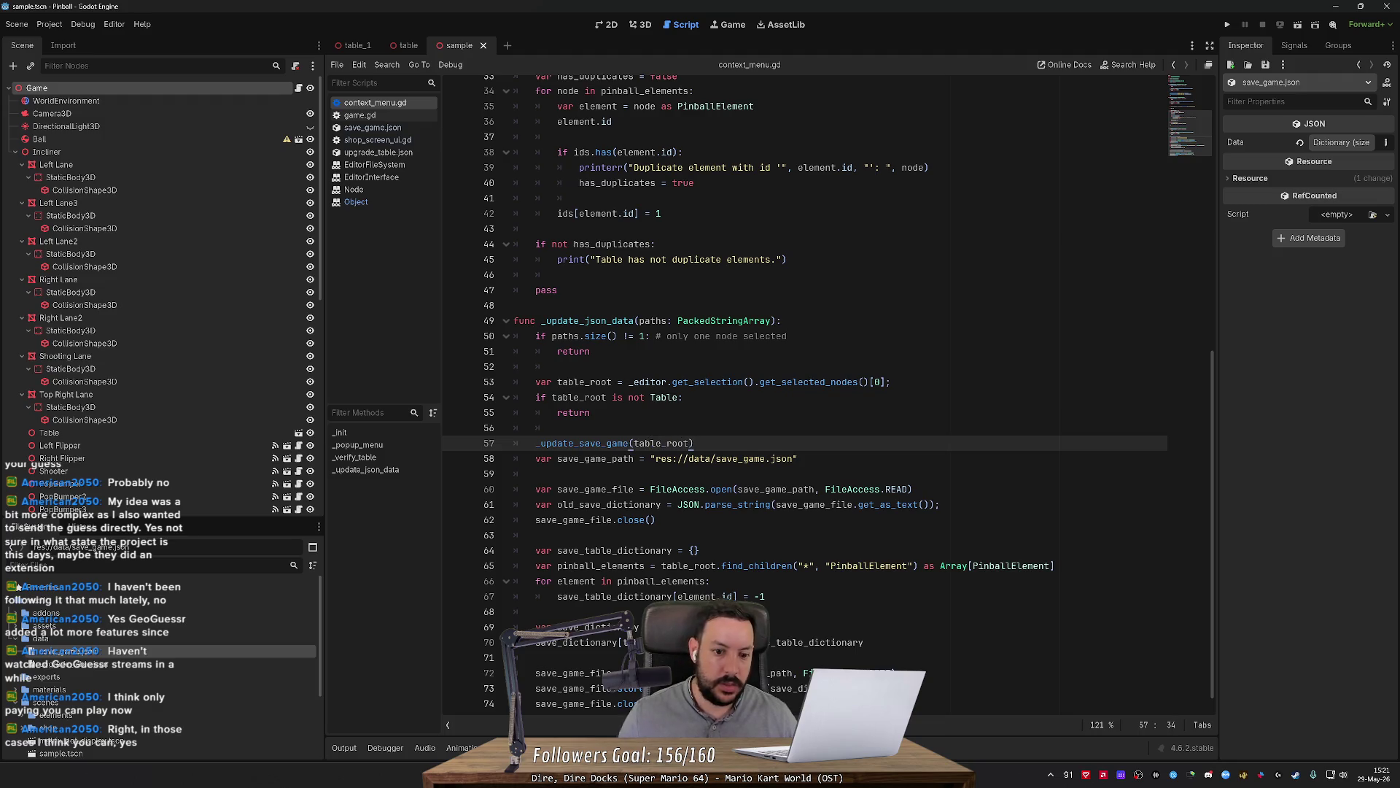
{"action": "key", "text": "Return"}
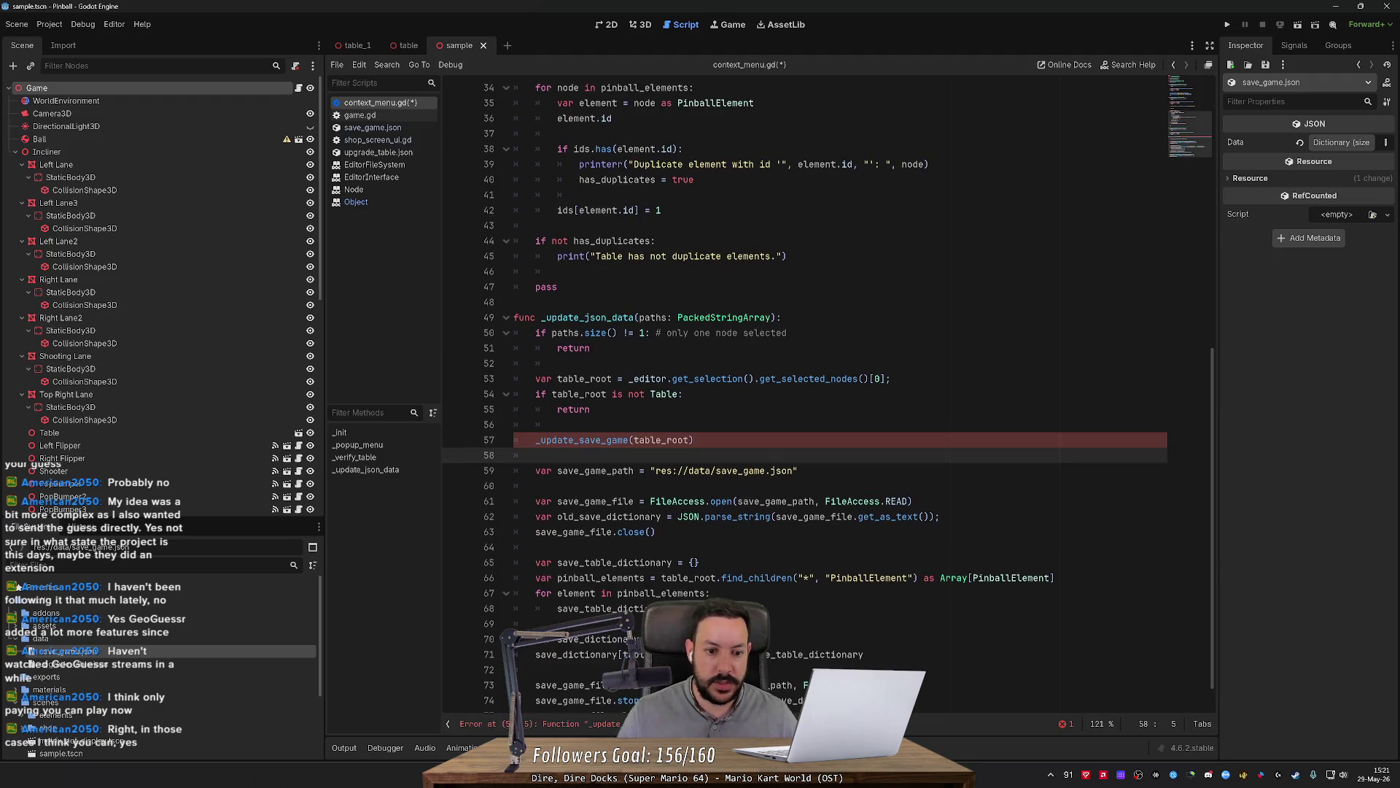
- Declare func _update_save_game(table_root: Table): above the existing save-game code
{"action": "key", "text": "Return"}
{"action": "type", "text": "func _"}
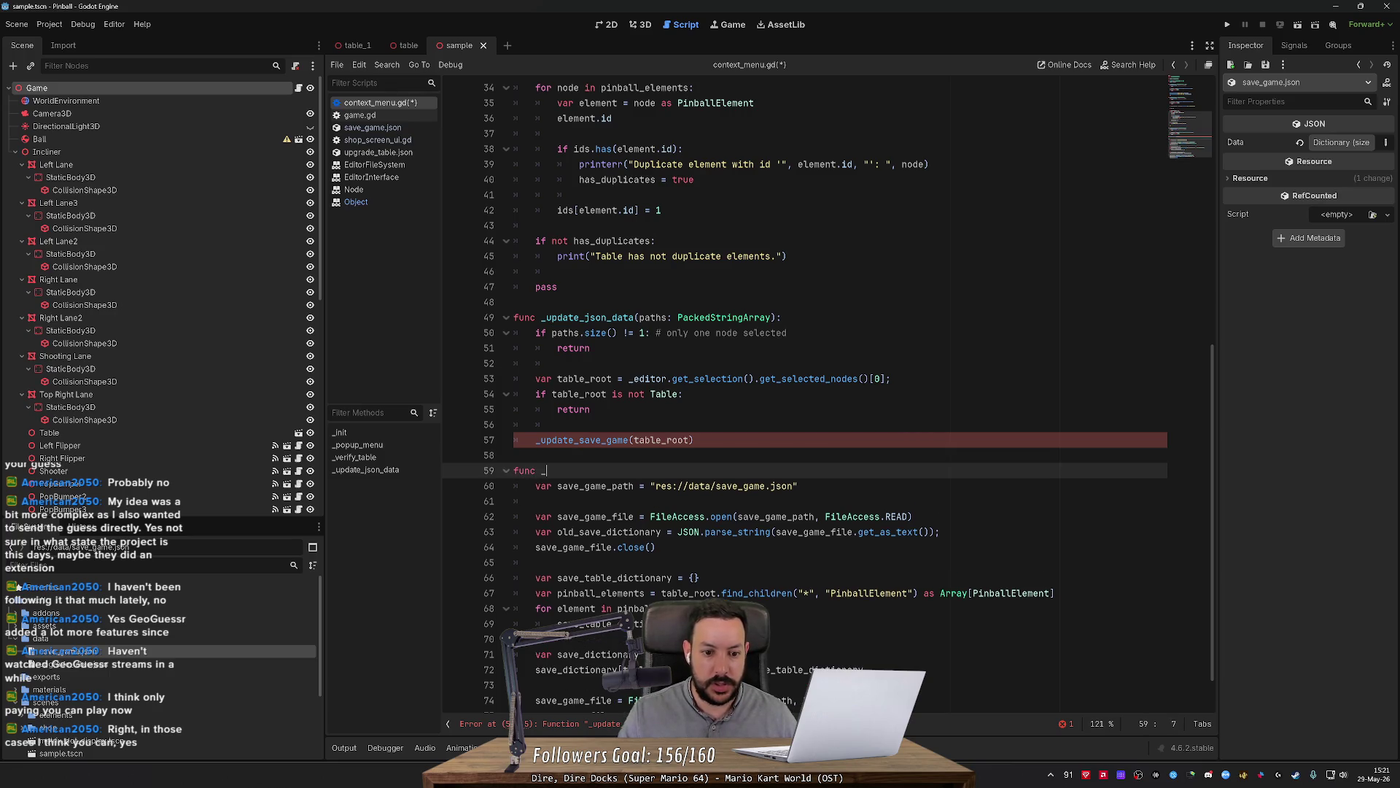
{"action": "type", "text": "update_sav_ga"}
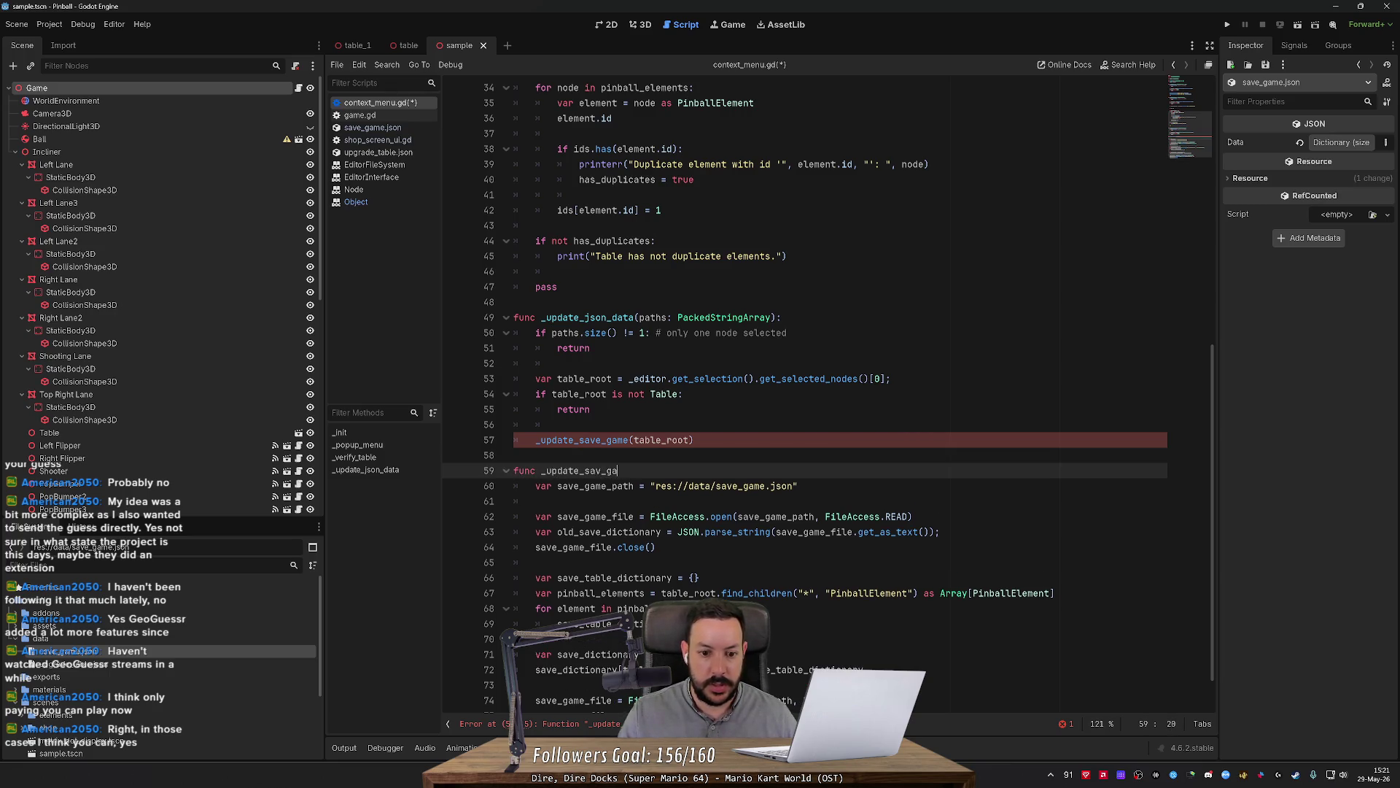
{"action": "key", "text": "BackSpace"}
{"action": "key", "text": "BackSpace"}
{"action": "key", "text": "BackSpace"}
{"action": "type", "text": "e_game("}
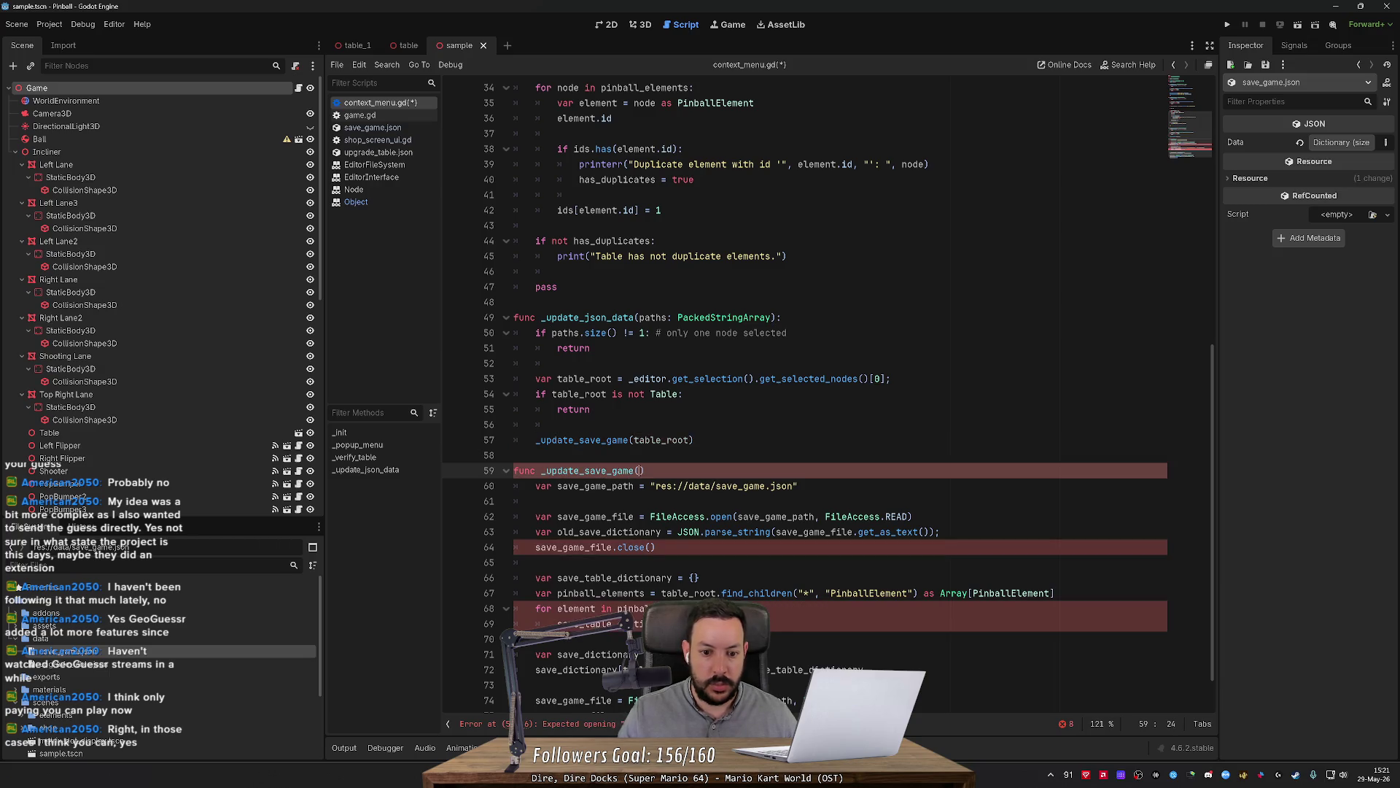
{"action": "type", "text": "table_root: "}
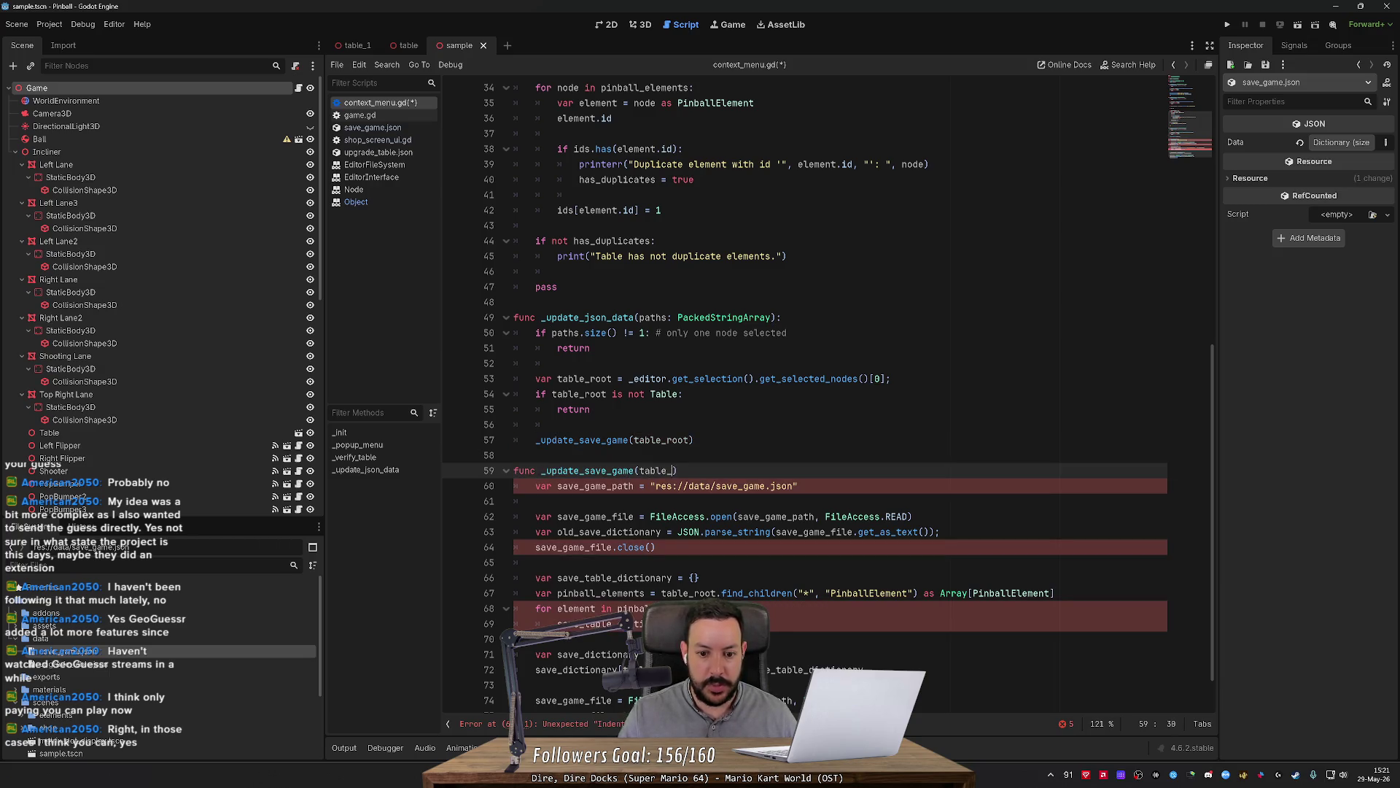
{"action": "type", "text": "Table"}
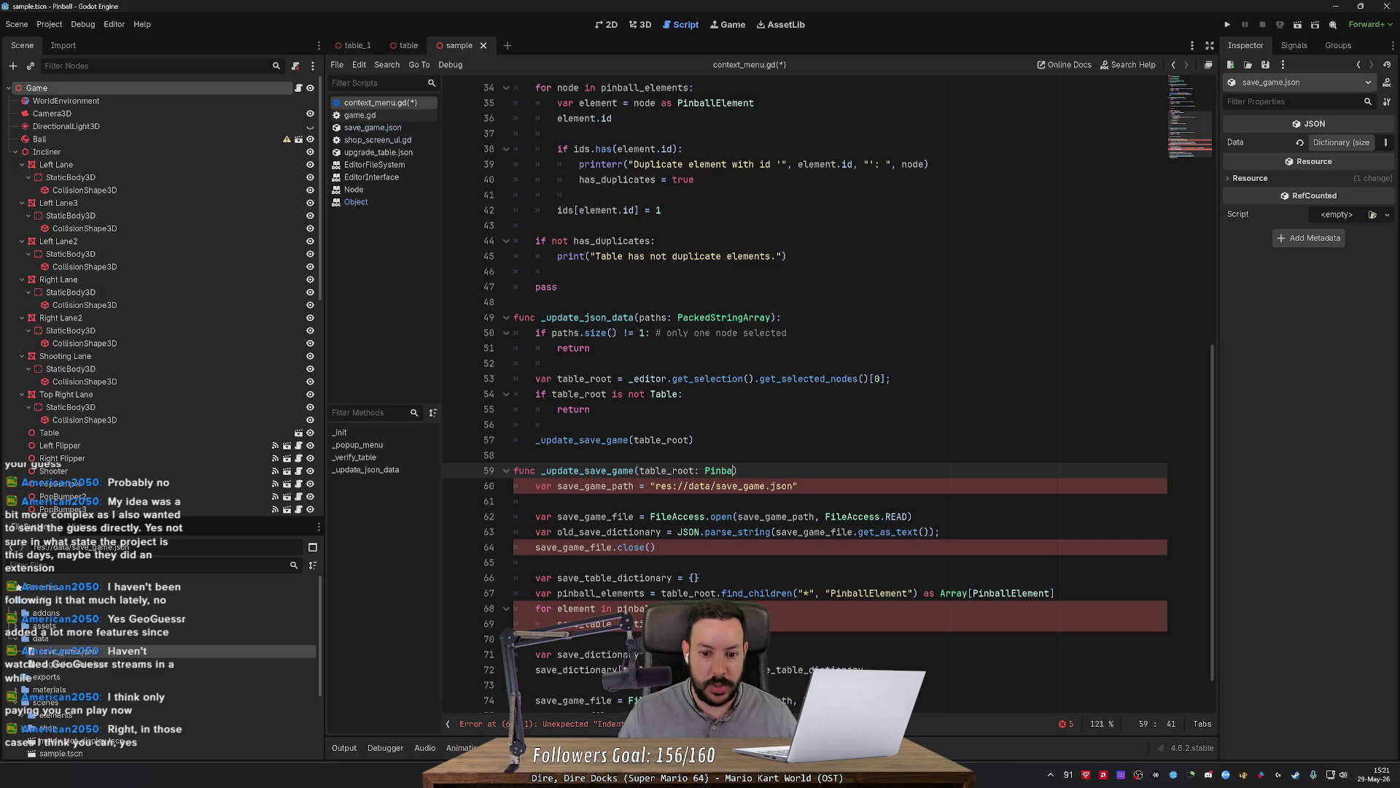
{"action": "key", "text": "ctrl+z"}
{"action": "type", "text": "Table):"}
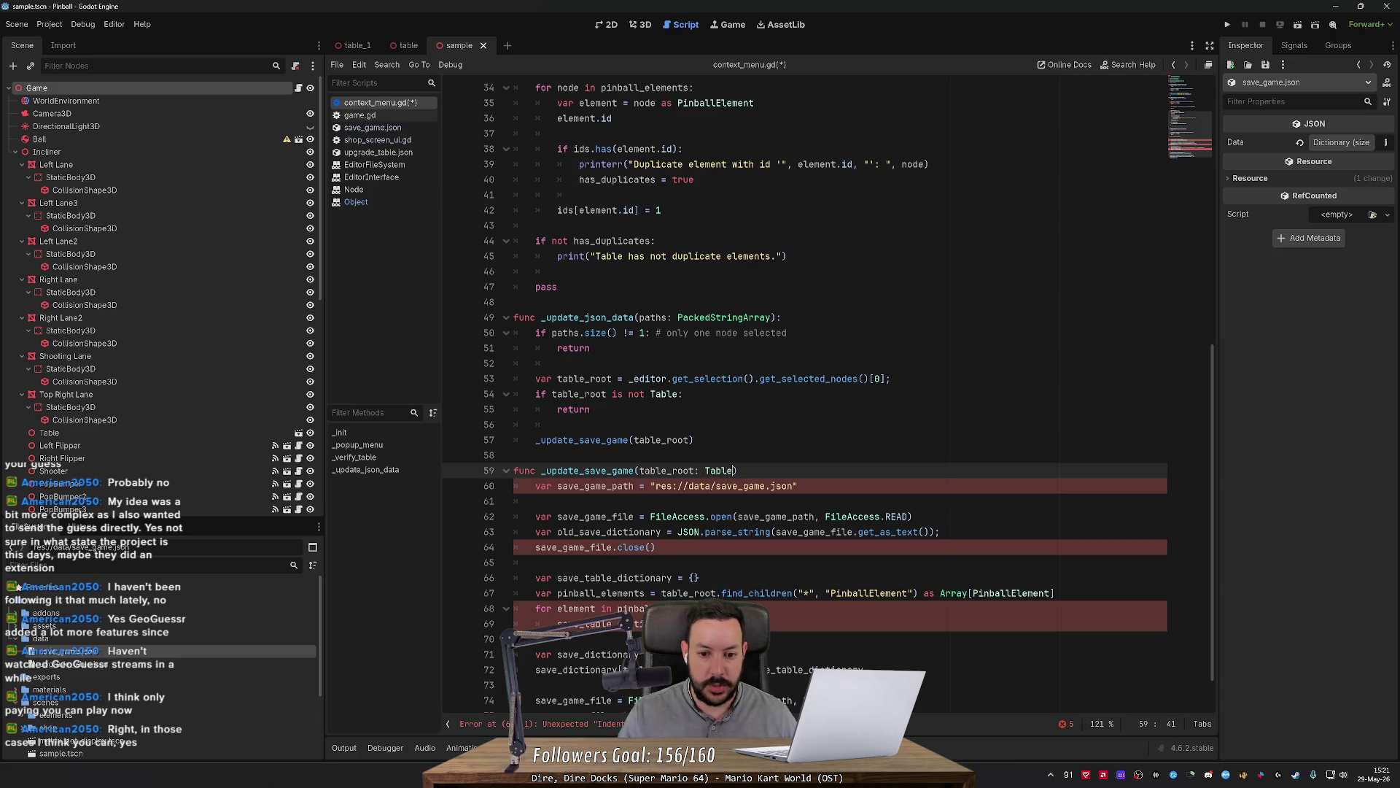
{"action": "scroll", "coordinate": [826, 390], "scroll_direction": "down", "scroll_amount": 1}
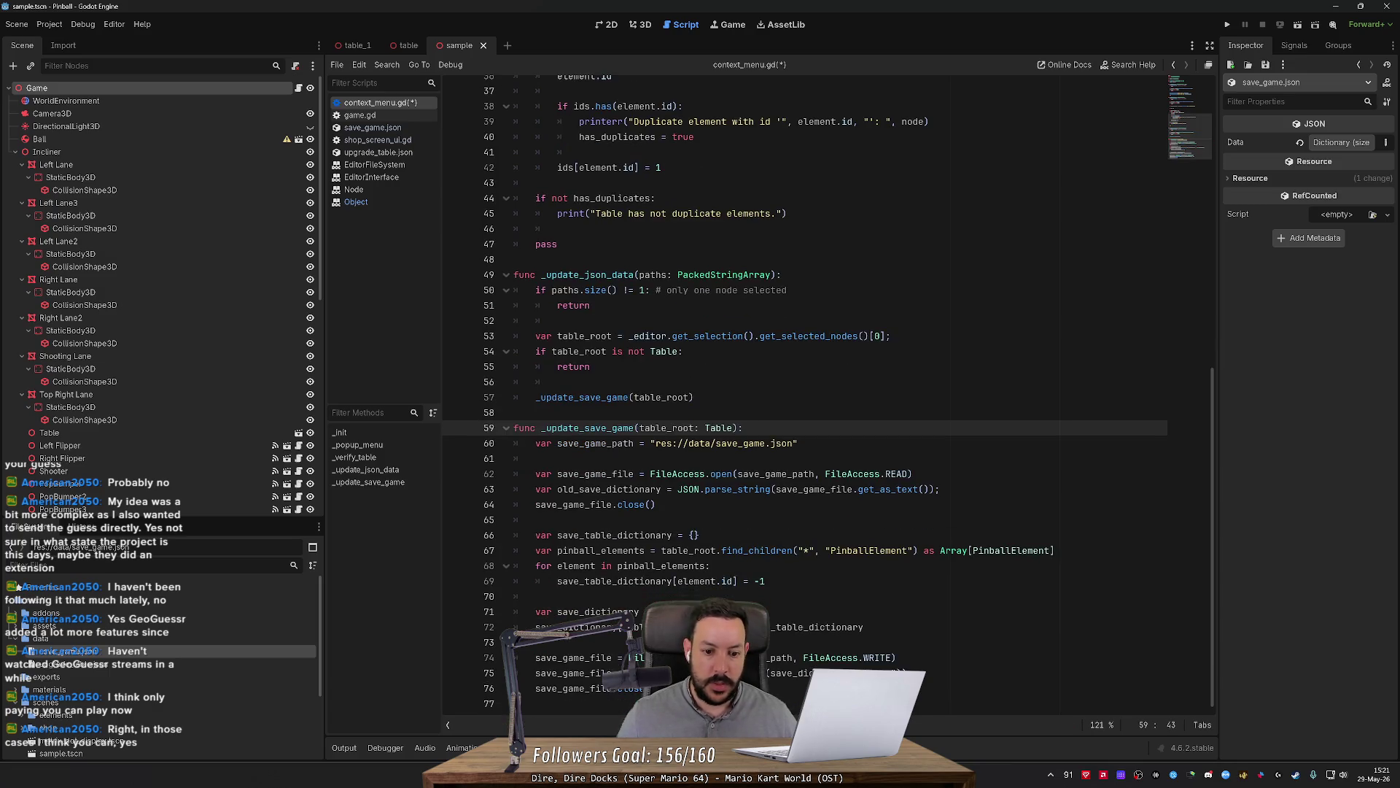
{"action": "left_click", "coordinate": [693, 397]}
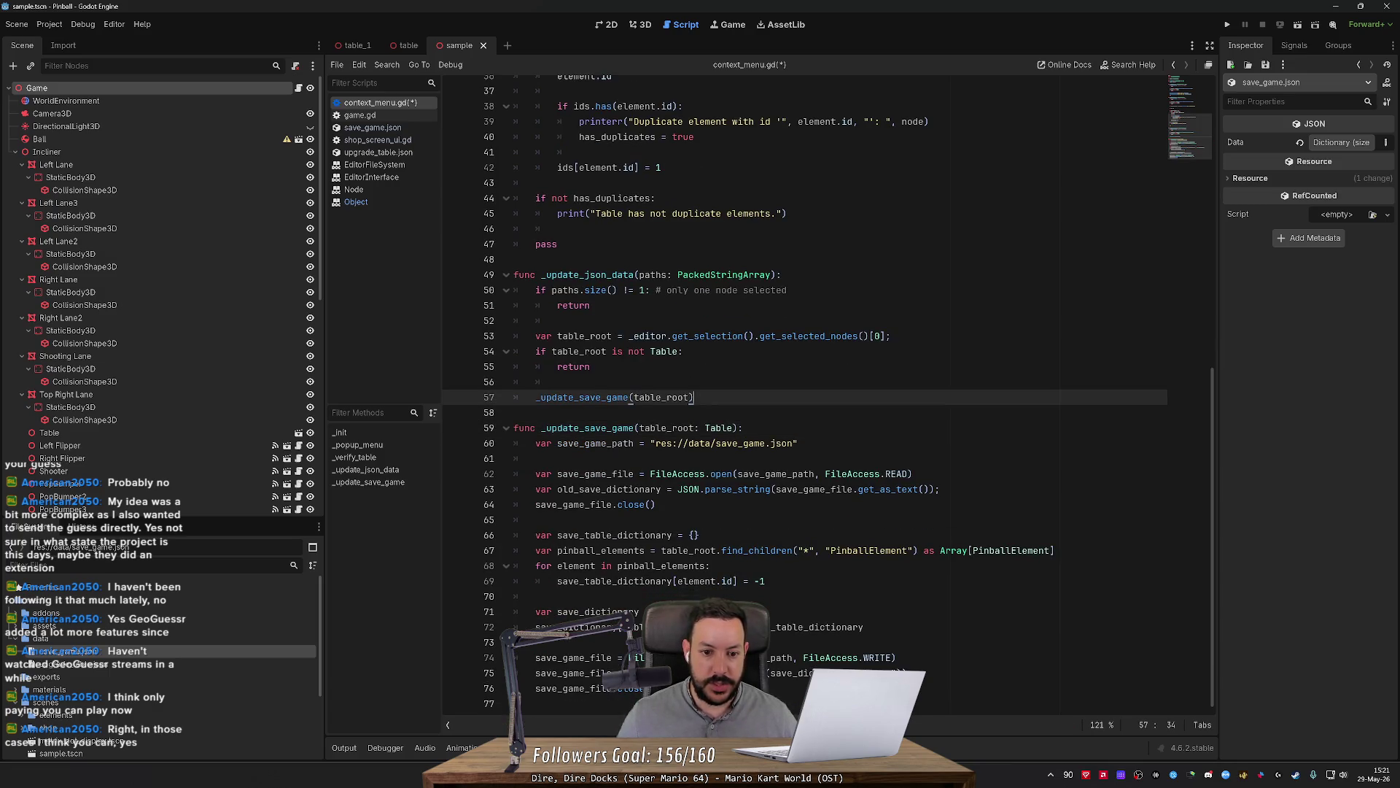
- Duplicate the call line and rename the calls to _update_save_game_json and _update_upgrade_table_json
{"action": "key", "text": "ctrl+shift+d"}
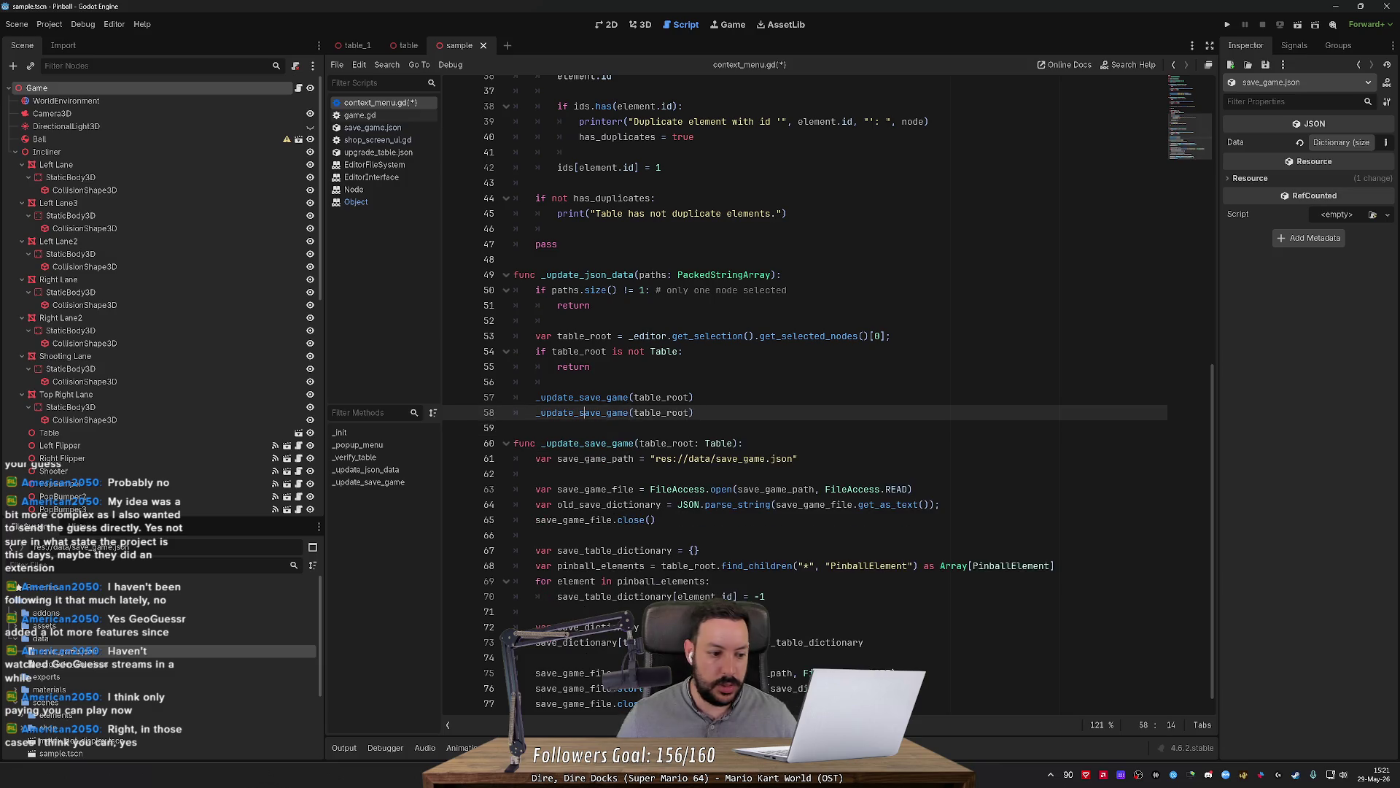
{"action": "left_click_drag", "start_coordinate": [579, 412], "coordinate": [629, 413]}
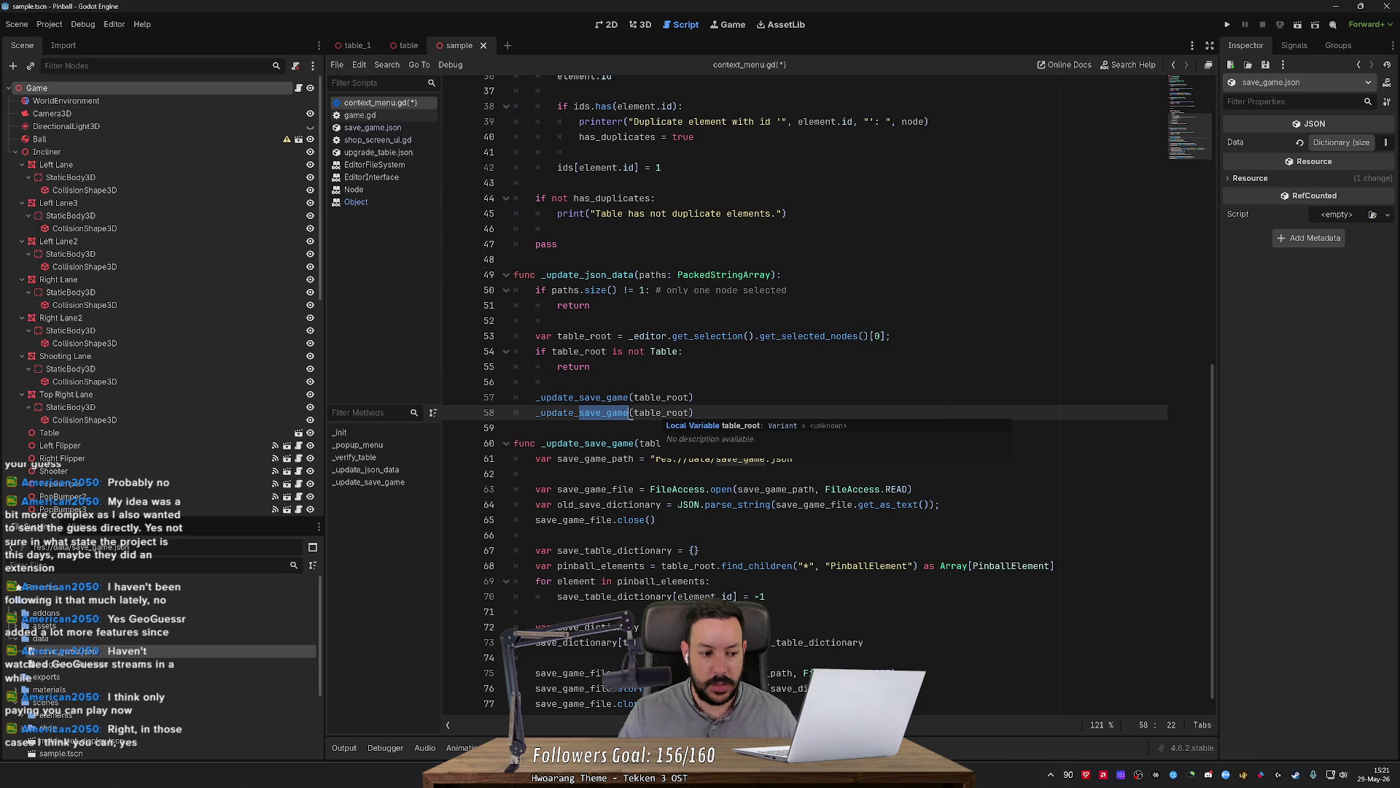
{"action": "type", "text": "upgrade_"}
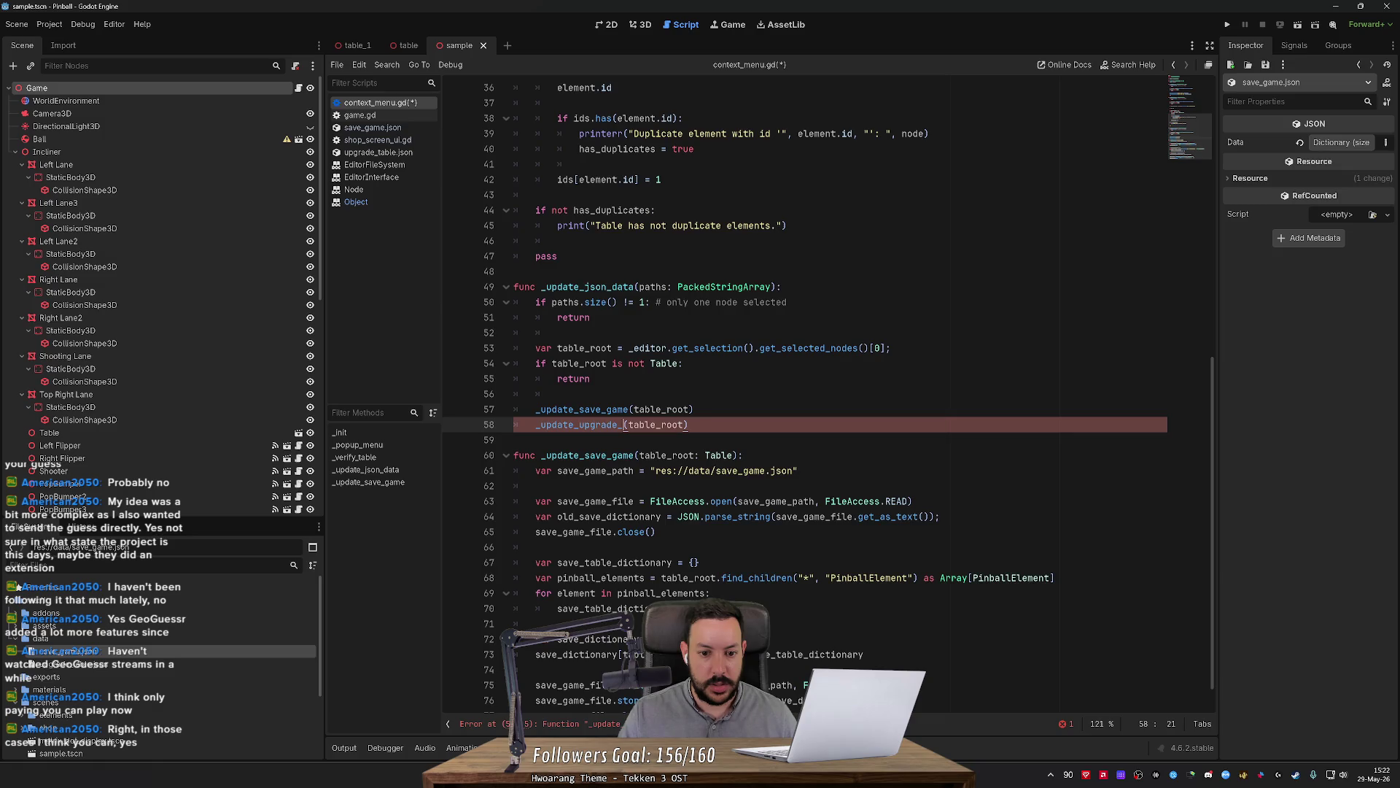
{"action": "type", "text": "json"}
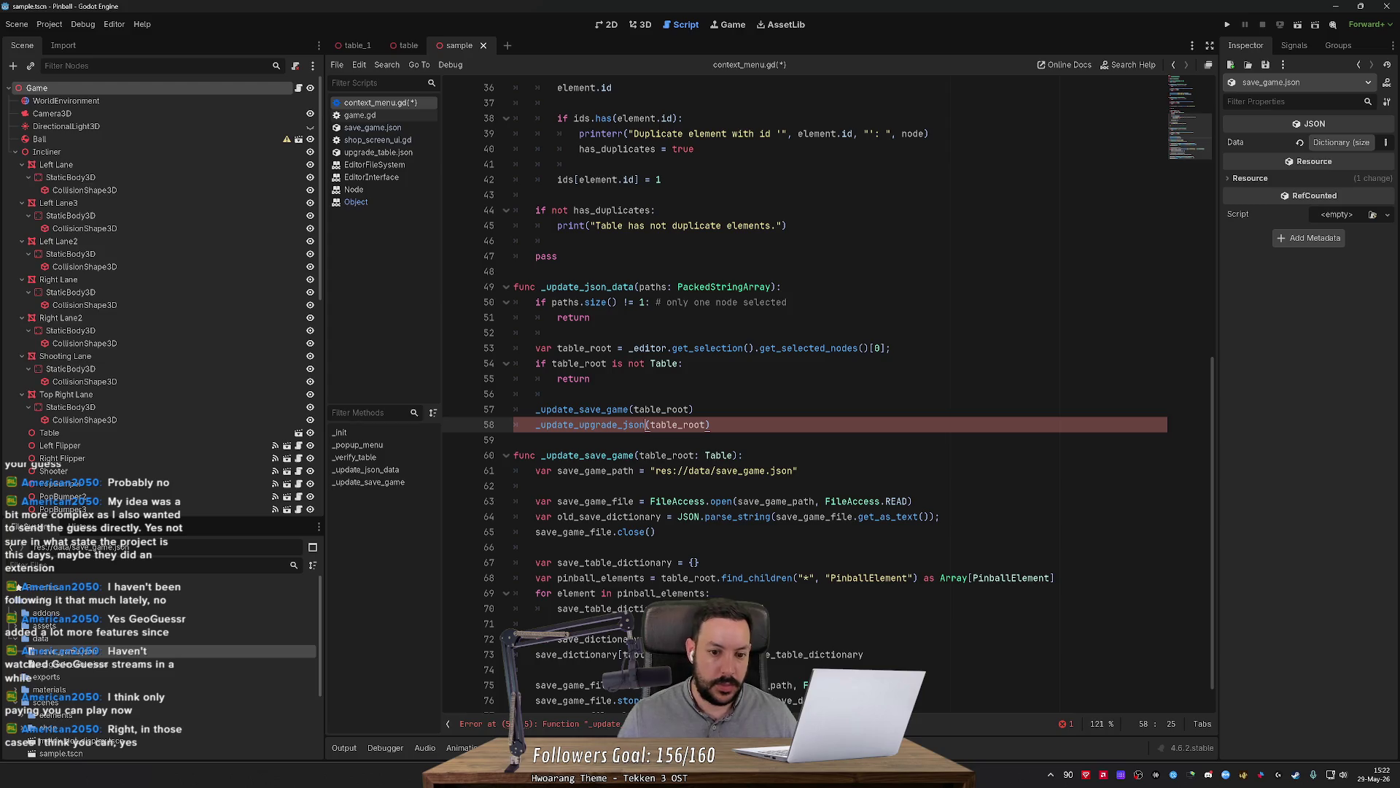
{"action": "left_click", "coordinate": [630, 409]}
{"action": "type", "text": "_json"}
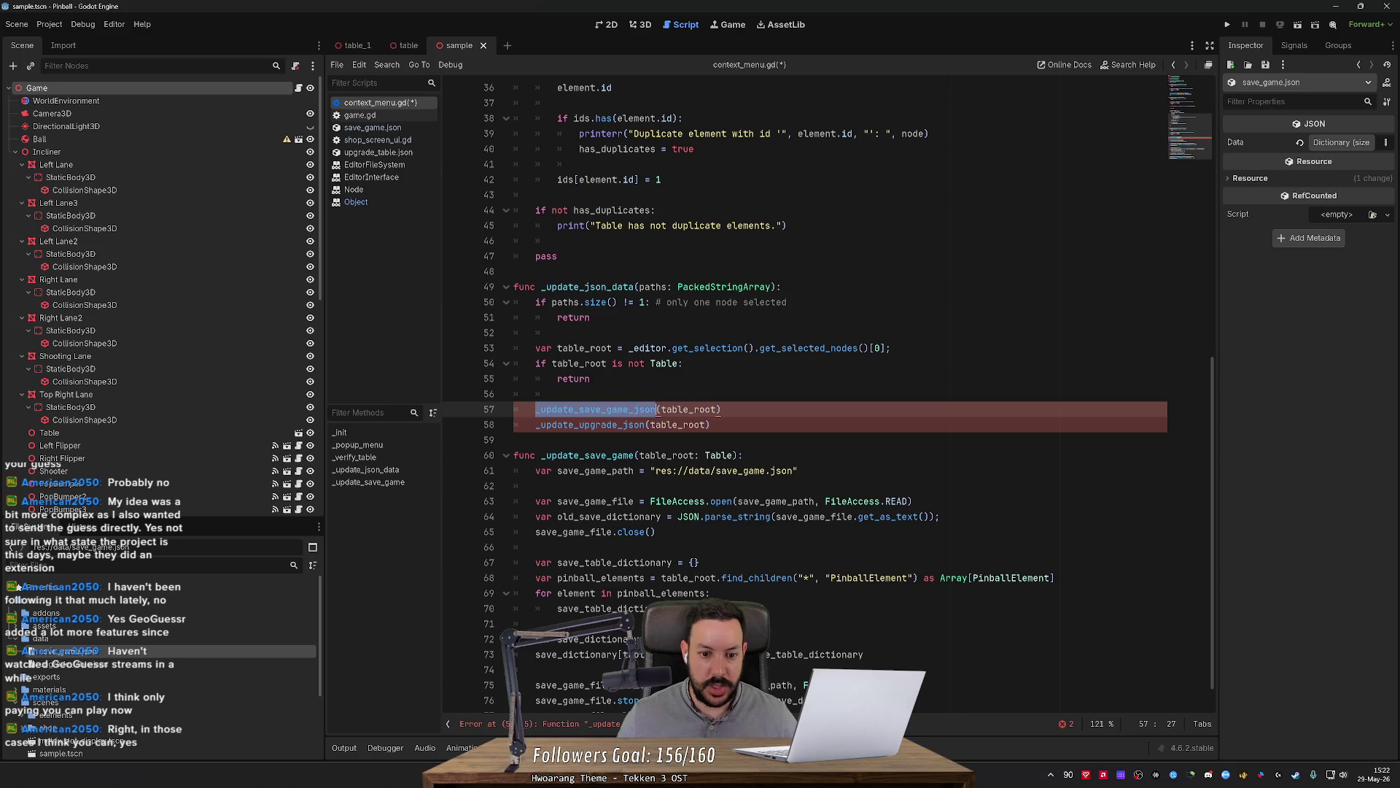
{"action": "left_click", "coordinate": [642, 455]}
{"action": "type", "text": "_json"}
{"action": "left_click", "coordinate": [622, 424]}
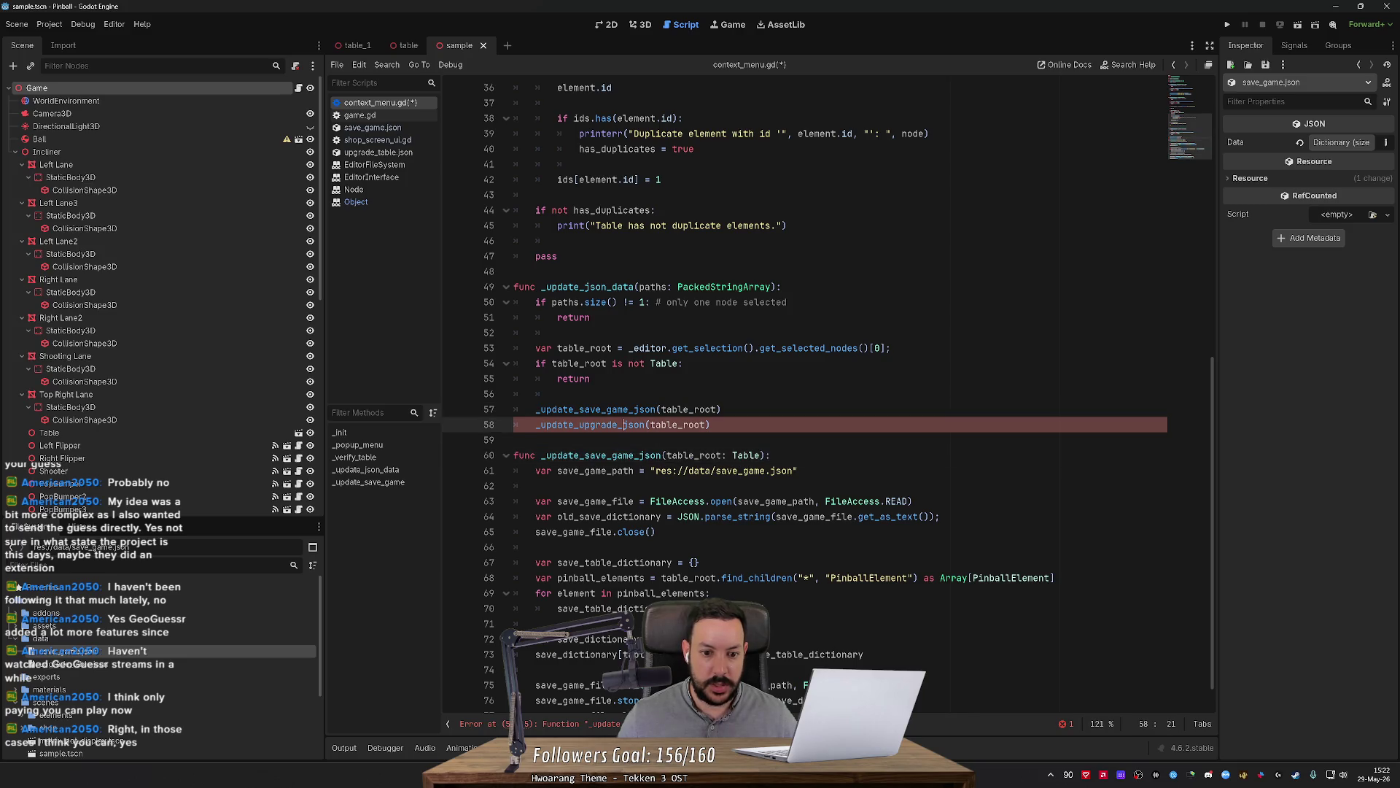
{"action": "type", "text": "table_"}
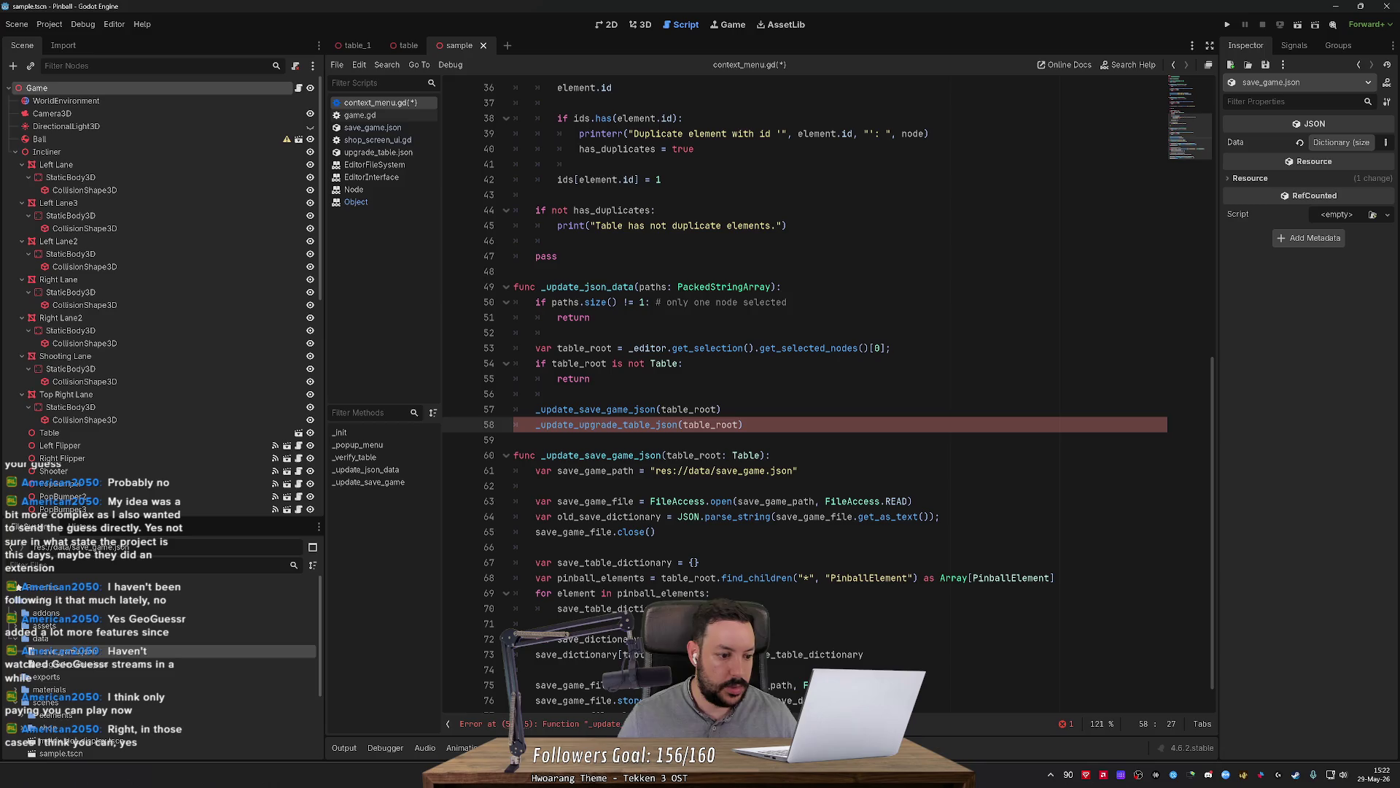
{"action": "left_click", "coordinate": [720, 409]}
- Paste a copy of the _update_save_game_json function below it, renamed _update_upgrade_table_json
{"action": "scroll", "coordinate": [828, 394], "scroll_direction": "down", "scroll_amount": 1}
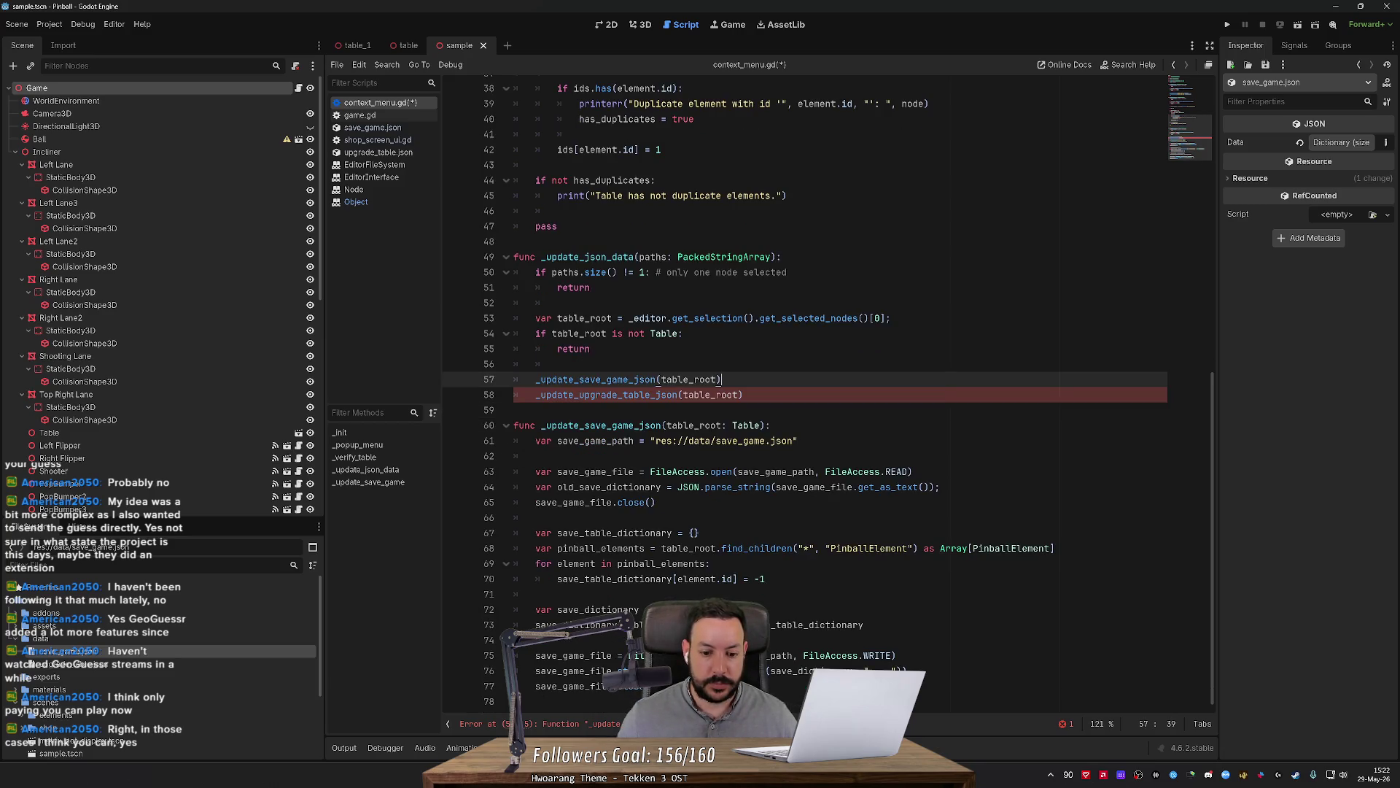
{"action": "left_click_drag", "start_coordinate": [657, 686], "coordinate": [514, 425]}
{"action": "key", "text": "ctrl+c"}
{"action": "left_click", "coordinate": [514, 701]}
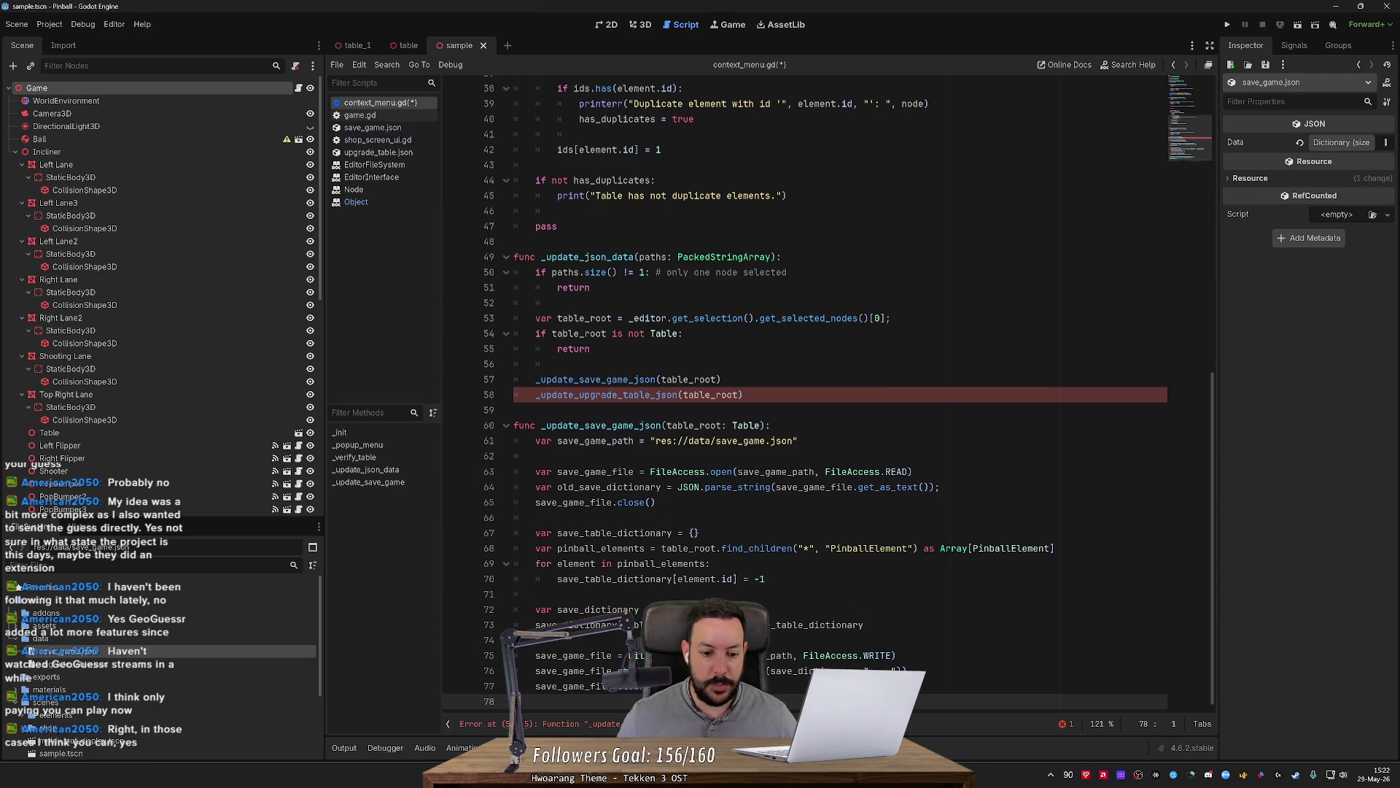
{"action": "key", "text": "ctrl+v"}
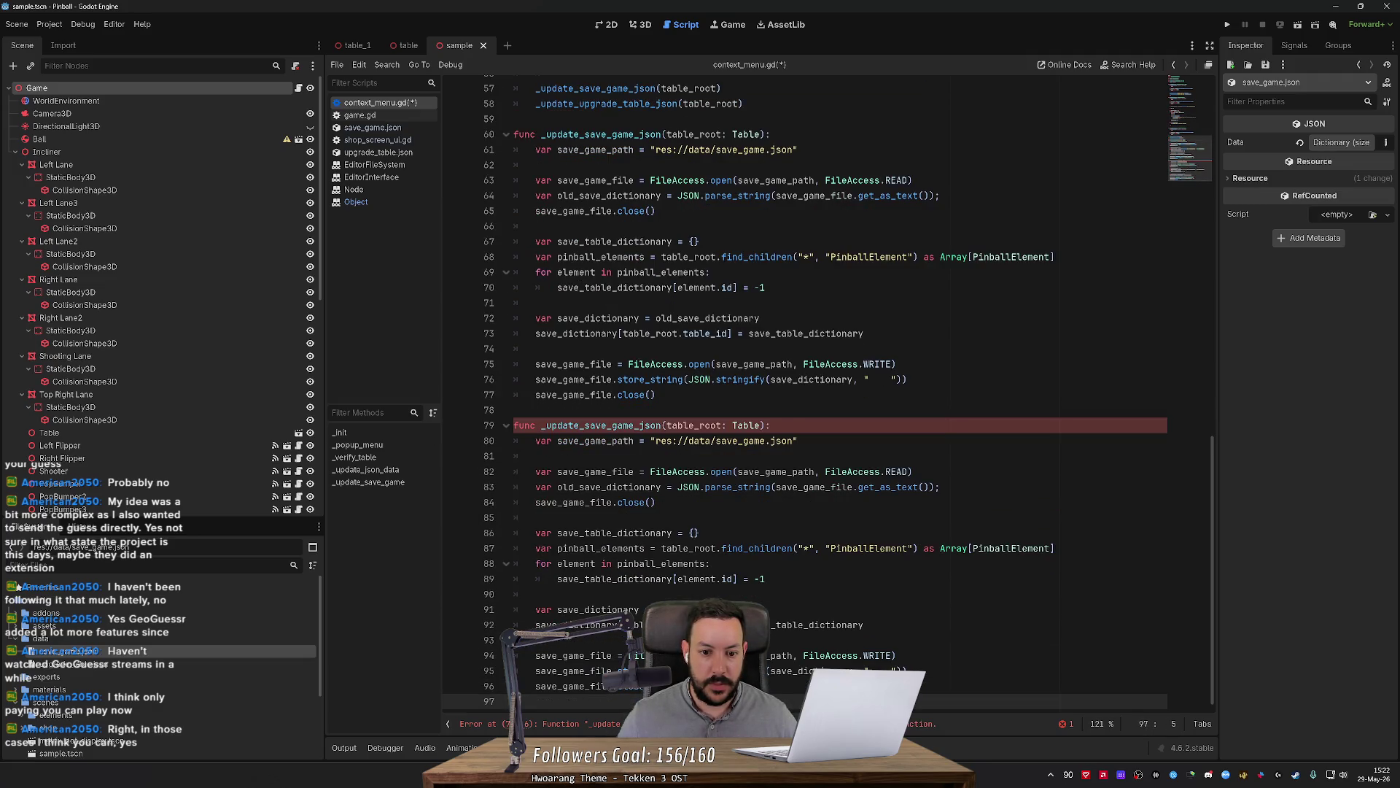
{"action": "scroll", "coordinate": [828, 394], "scroll_direction": "up", "scroll_amount": 4}
{"action": "double_click", "coordinate": [606, 287]}
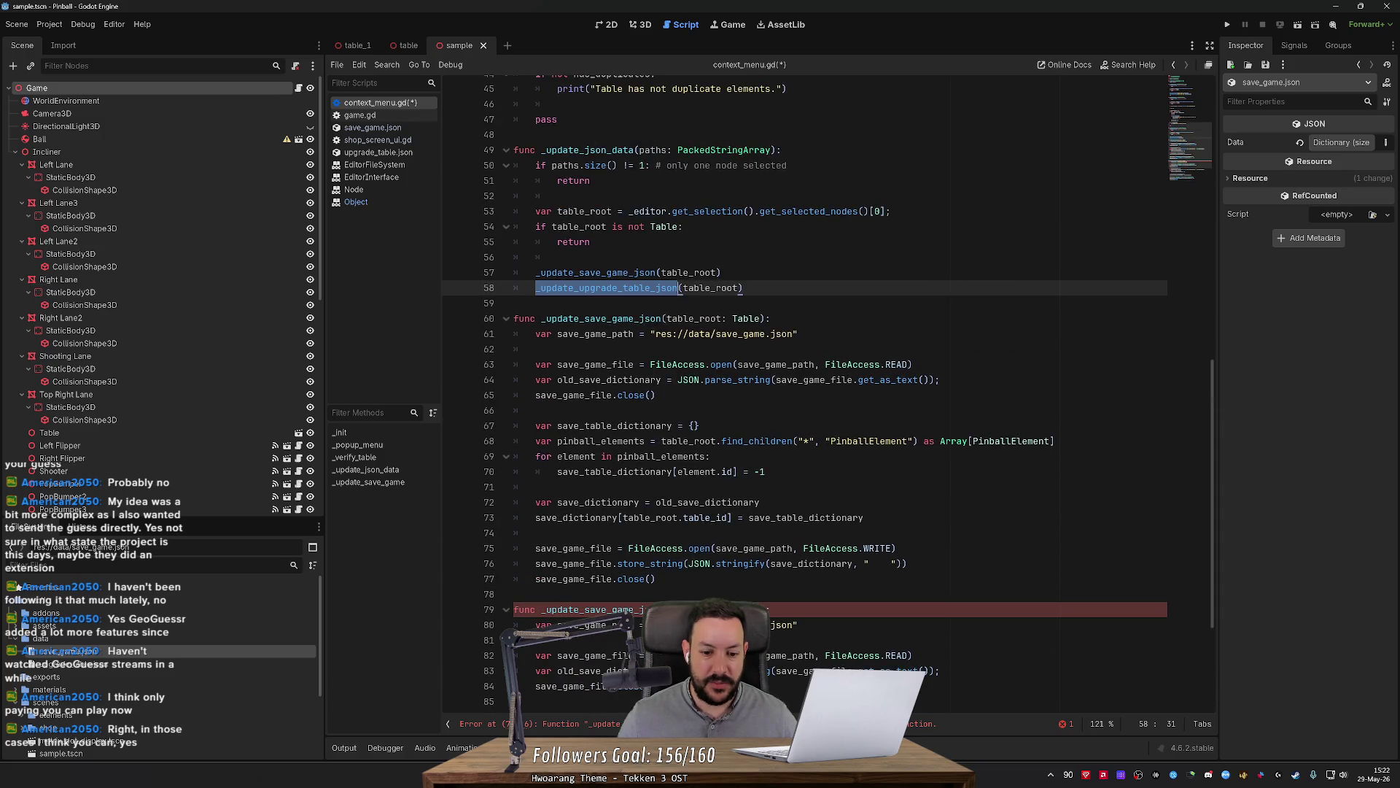
{"action": "key", "text": "ctrl+c"}
{"action": "double_click", "coordinate": [591, 609]}
{"action": "key", "text": "ctrl+v"}
- Change the copied function's path to res://data/upgrade_table.json and save the script
{"action": "scroll", "coordinate": [827, 394], "scroll_direction": "down", "scroll_amount": 4}
{"action": "double_click", "coordinate": [707, 427]}
{"action": "type", "text": "upgrade_table"}
{"action": "key", "text": "ctrl+s"}
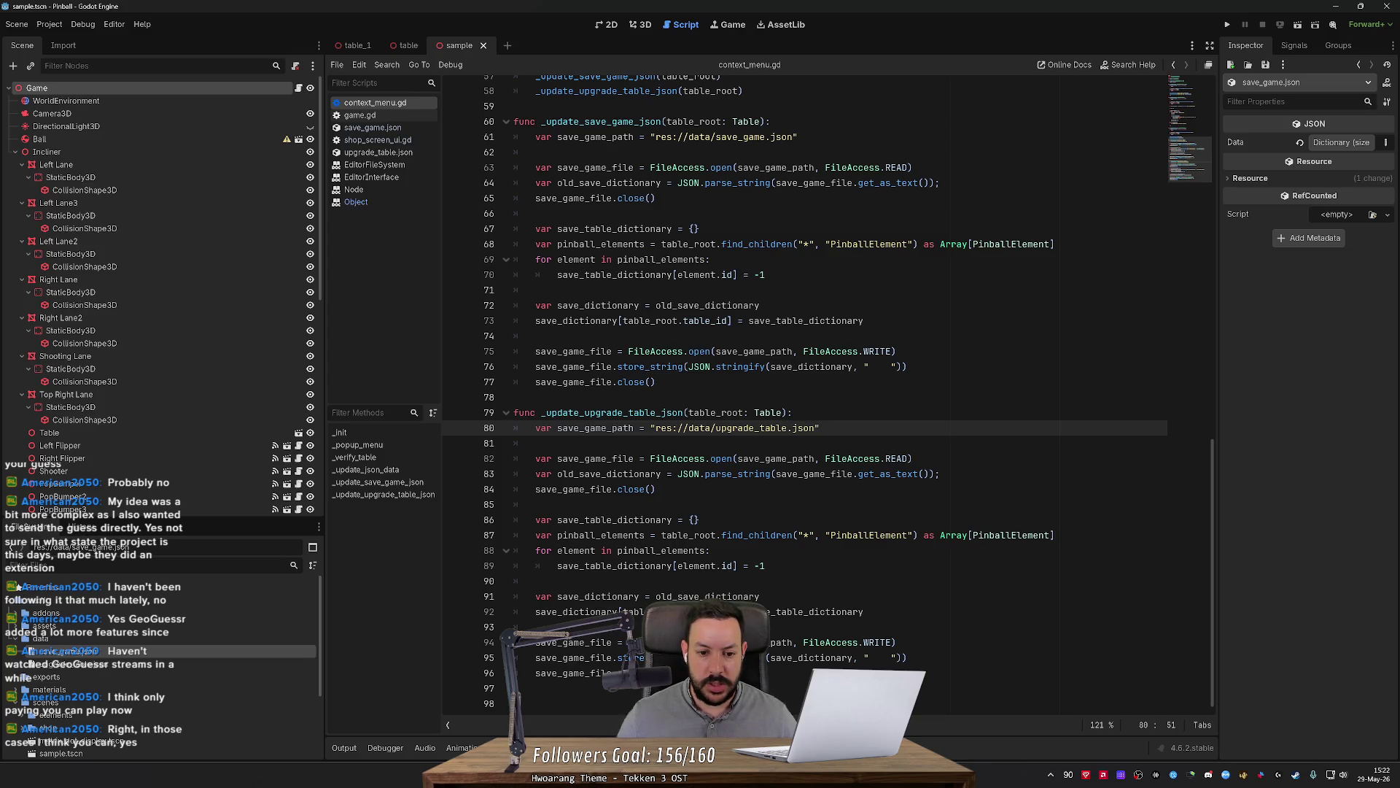
- Open upgrade_table.json and rename its top-level "table_2" key to "table_1"
{"action": "double_click", "coordinate": [146, 665]}
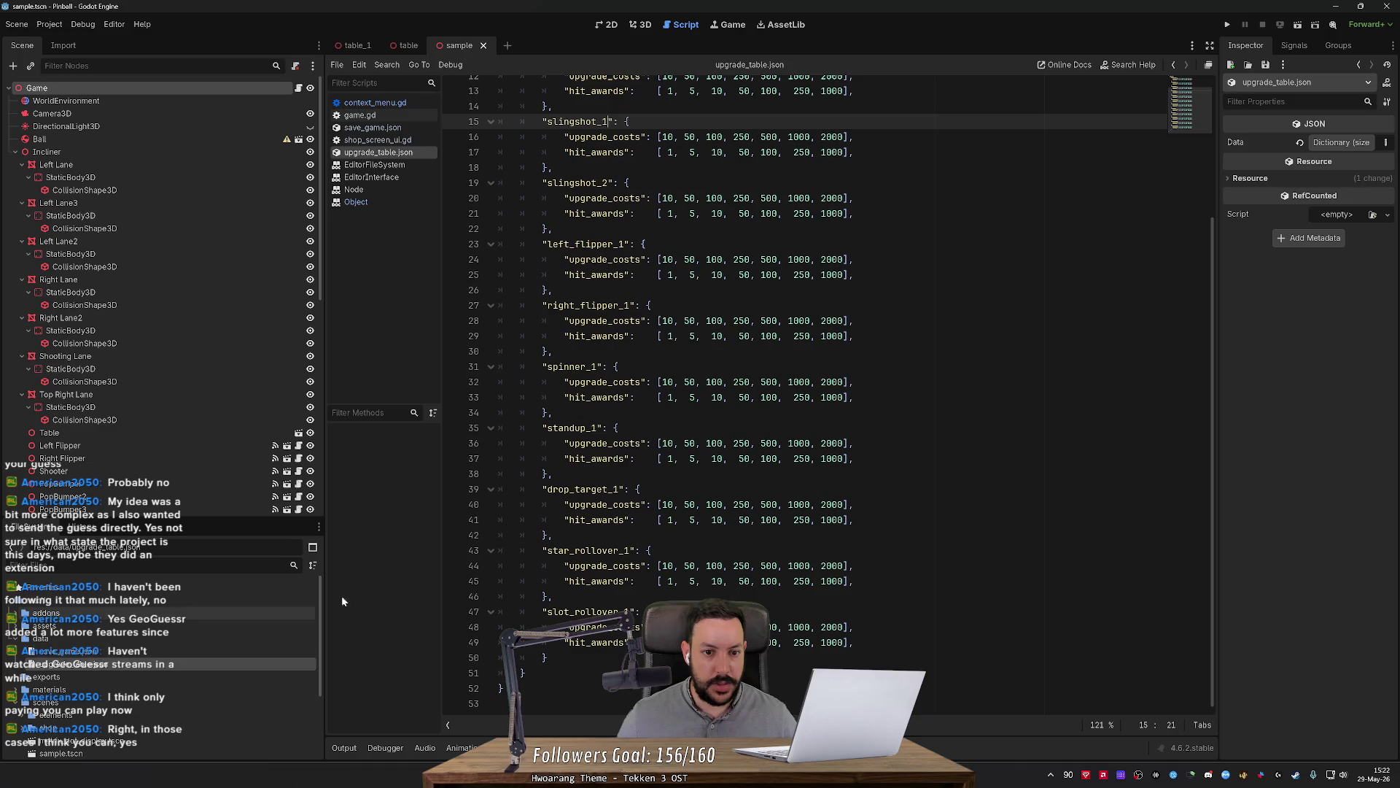
{"action": "scroll", "coordinate": [828, 393], "scroll_direction": "up", "scroll_amount": 4}
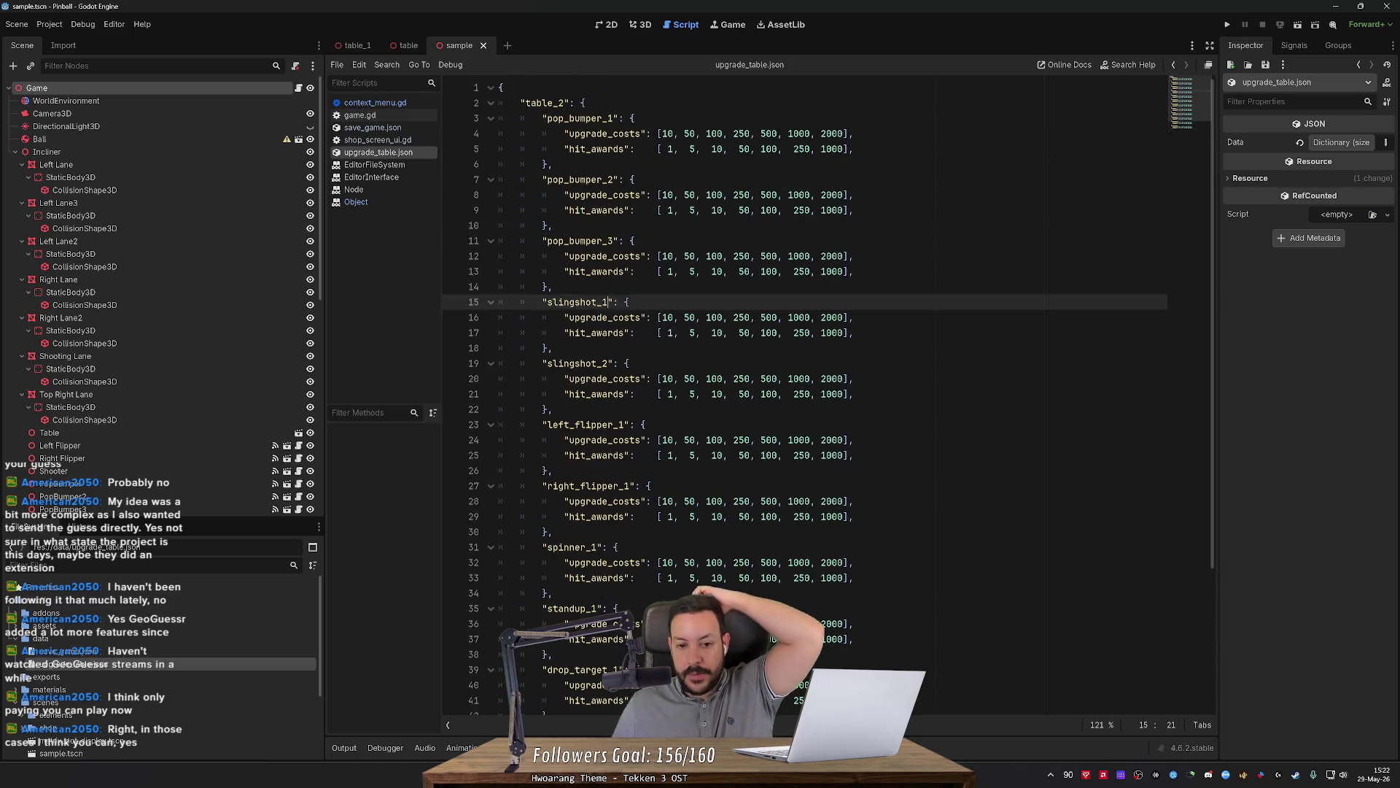
{"action": "scroll", "coordinate": [828, 394], "scroll_direction": "down", "scroll_amount": 2}
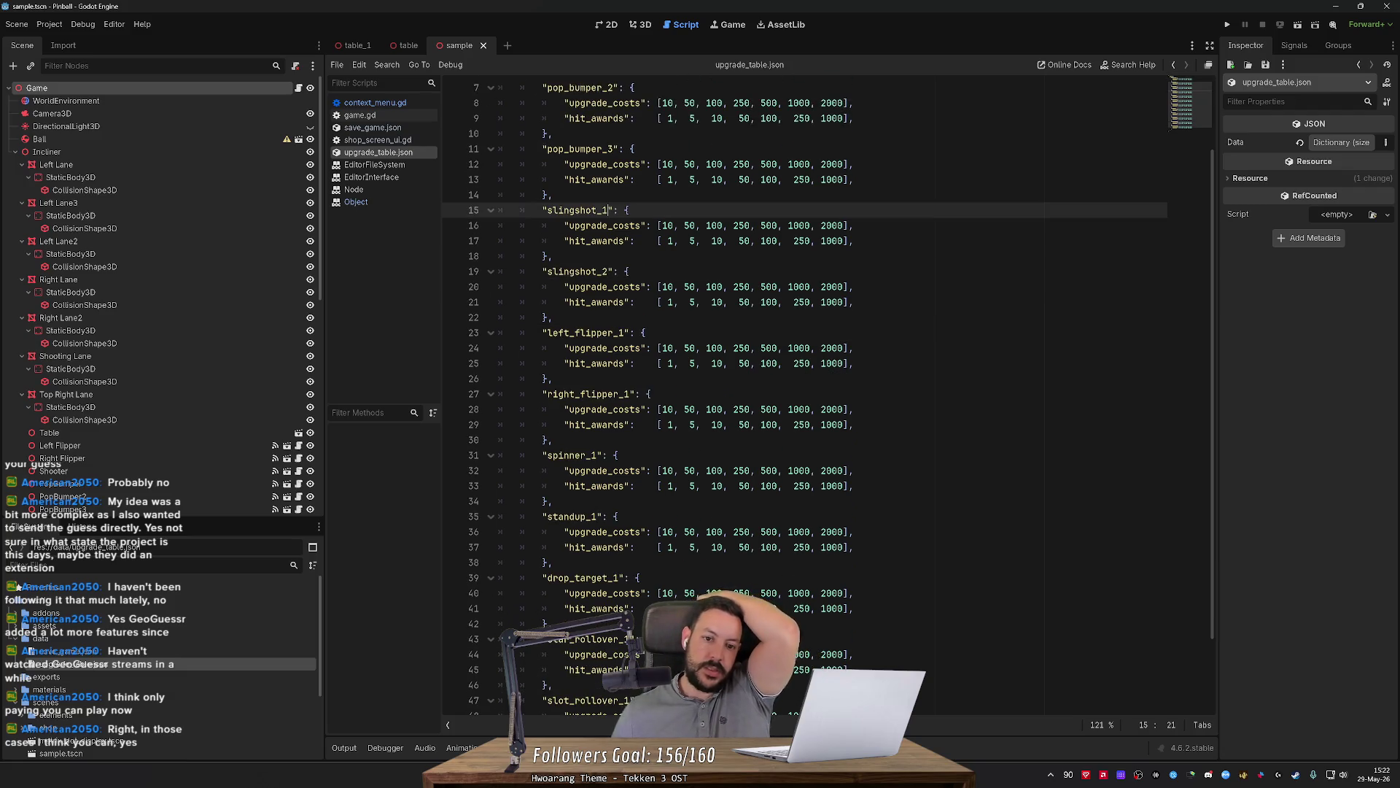
{"action": "scroll", "coordinate": [827, 394], "scroll_direction": "down", "scroll_amount": 2}
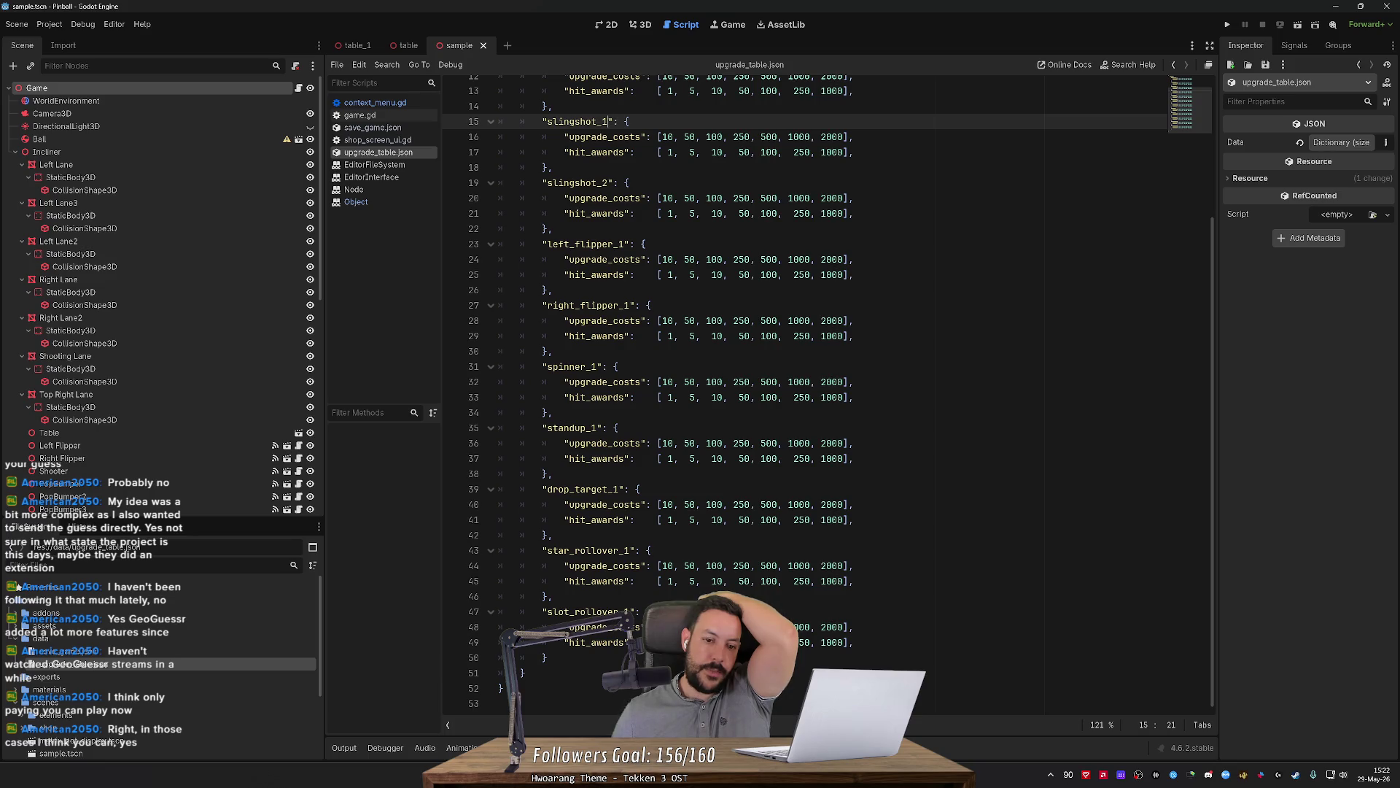
{"action": "left_click_drag", "start_coordinate": [500, 365], "coordinate": [499, 304]}
{"action": "scroll", "coordinate": [828, 393], "scroll_direction": "up", "scroll_amount": 4}
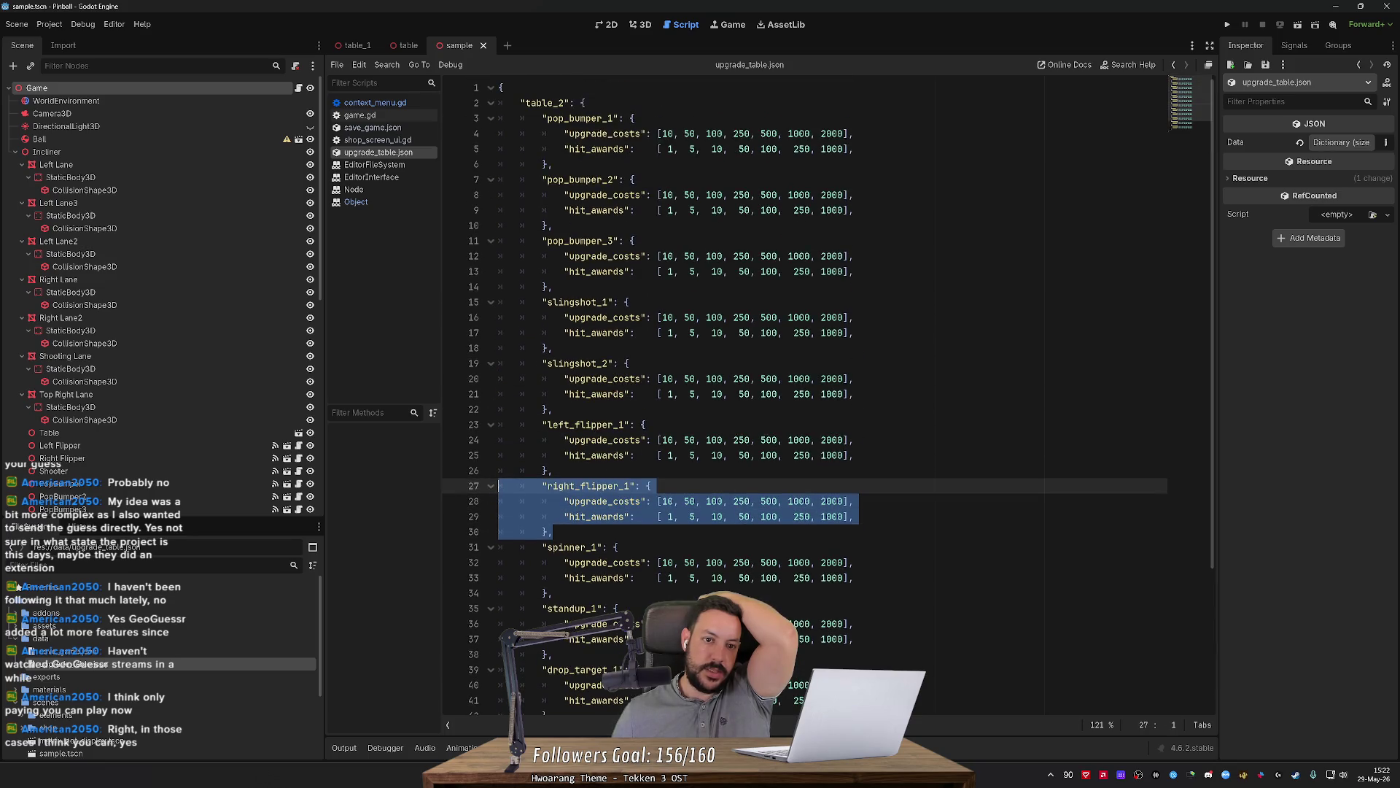
{"action": "left_click", "coordinate": [583, 103]}
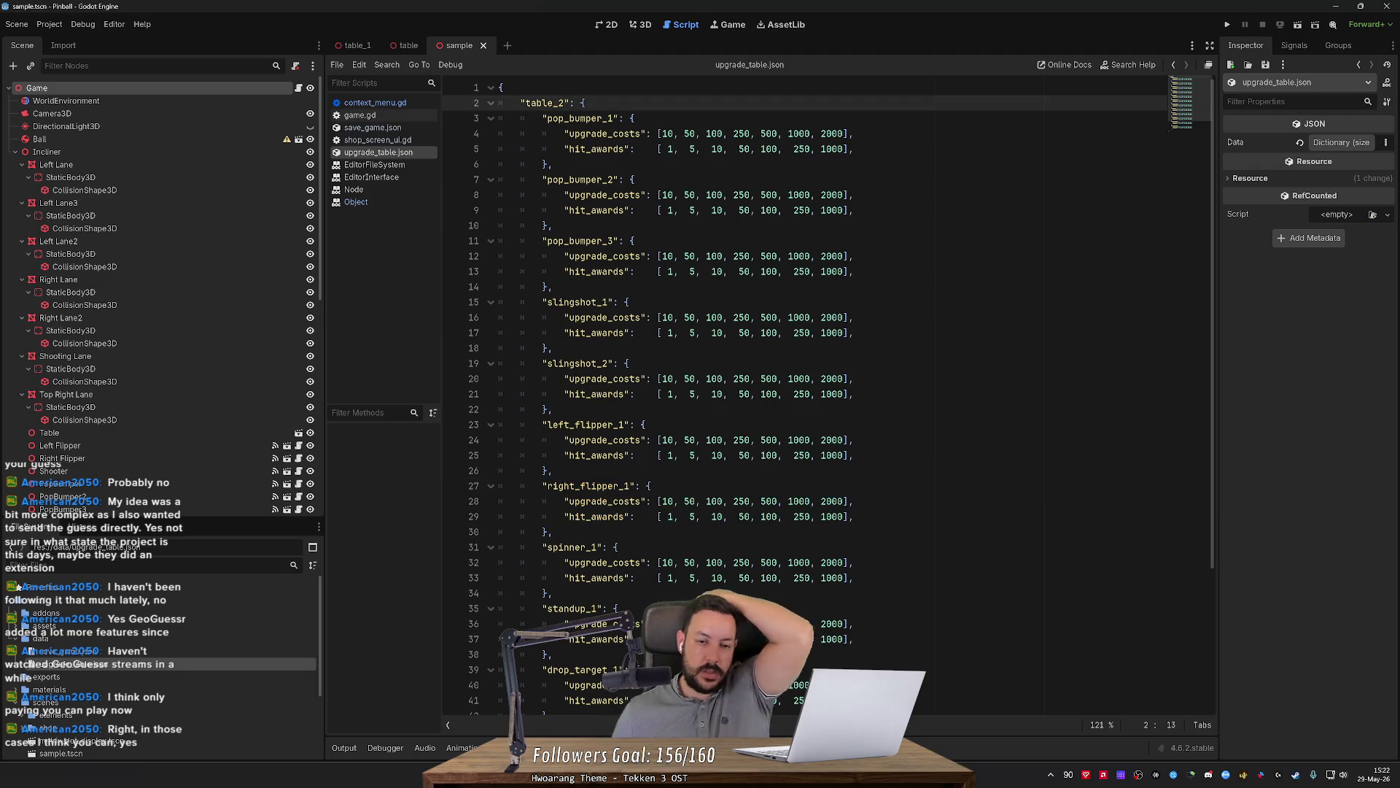
{"action": "key", "text": "BackSpace"}
{"action": "type", "text": "1"}
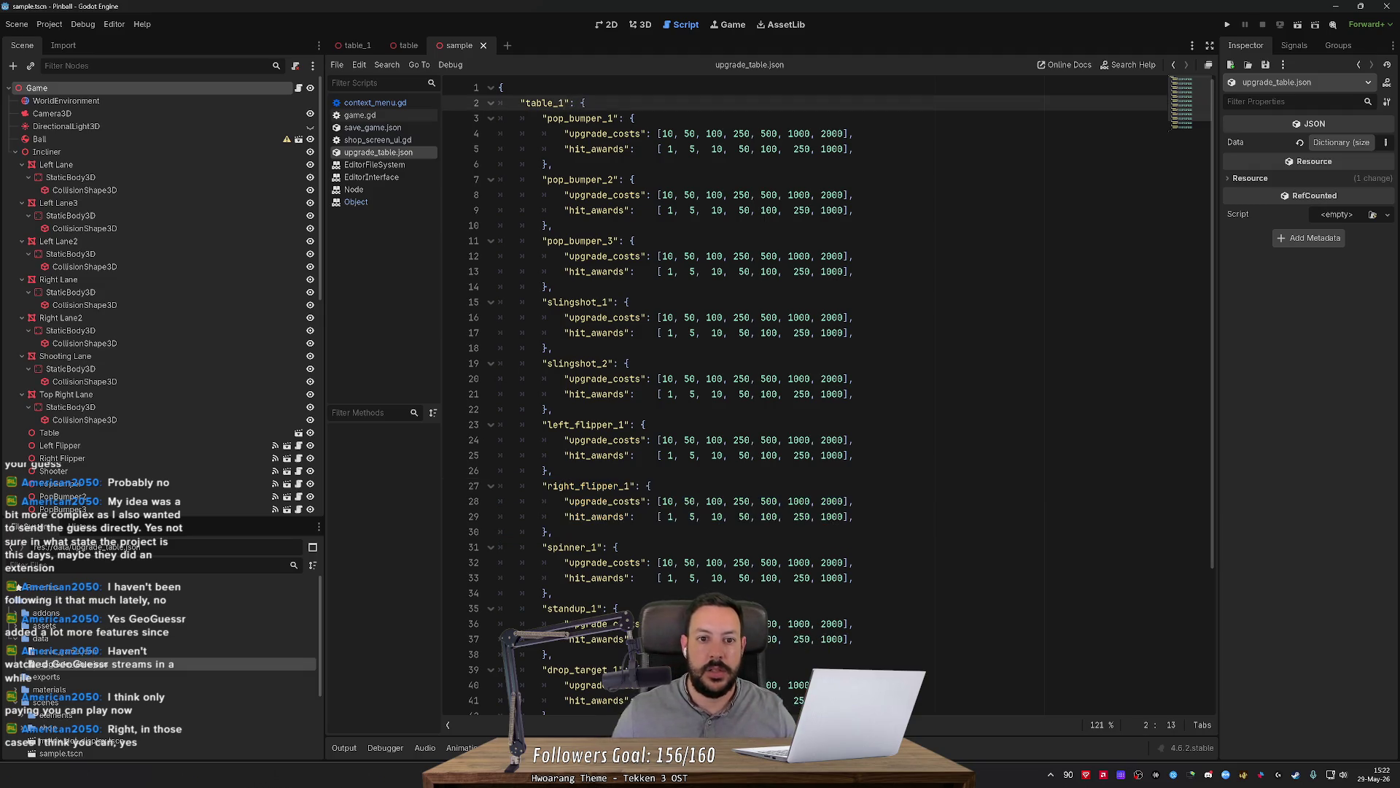
- Inspect the pop_bumper_1 block, then switch to the 3D view of the pinball table
{"action": "mouse_move", "coordinate": [553, 164]}
{"action": "left_mouse_down"}
{"action": "mouse_move", "coordinate": [500, 133]}
{"action": "mouse_move", "coordinate": [500, 118]}
{"action": "left_mouse_up"}
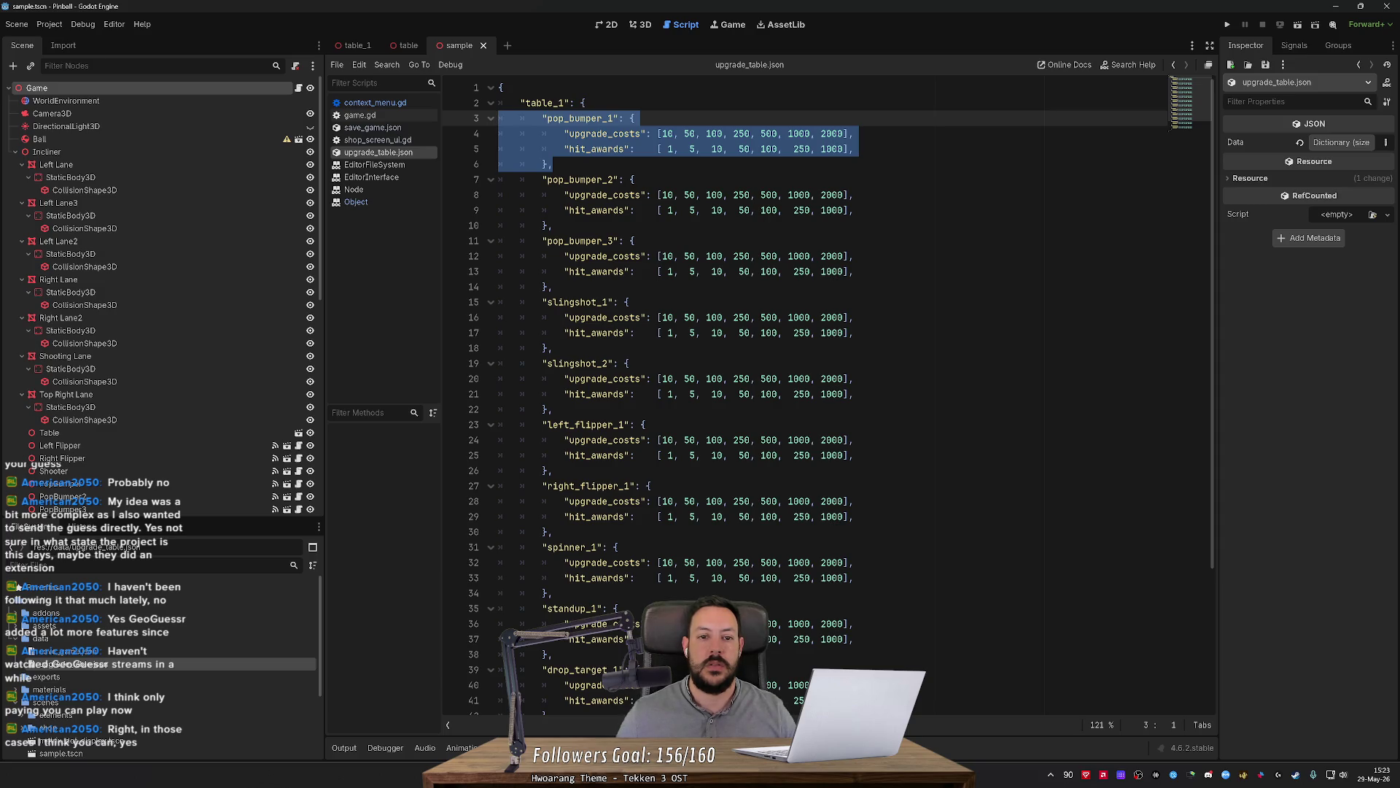
{"action": "left_click", "coordinate": [552, 164]}
{"action": "left_click_drag", "start_coordinate": [553, 164], "coordinate": [430, 121]}
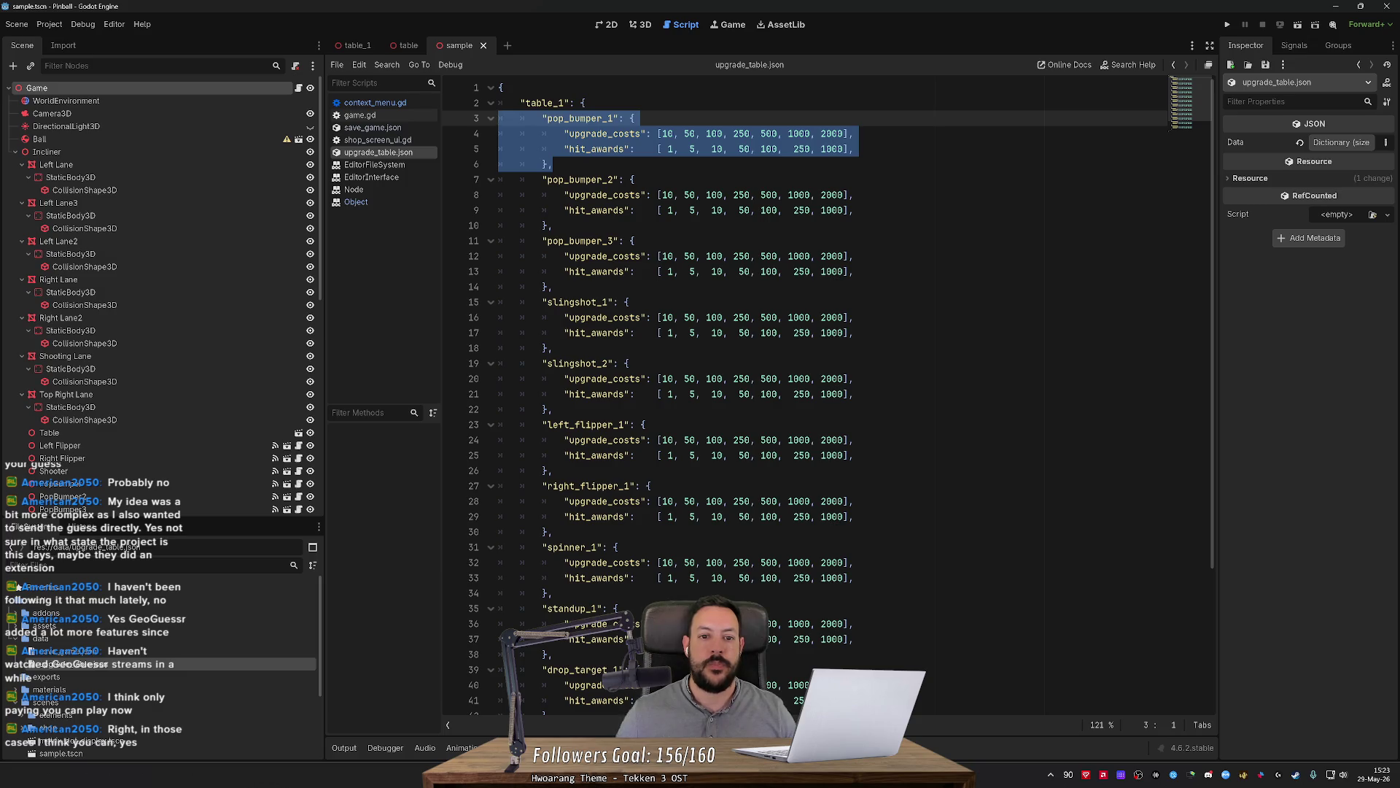
{"action": "left_click", "coordinate": [548, 180]}
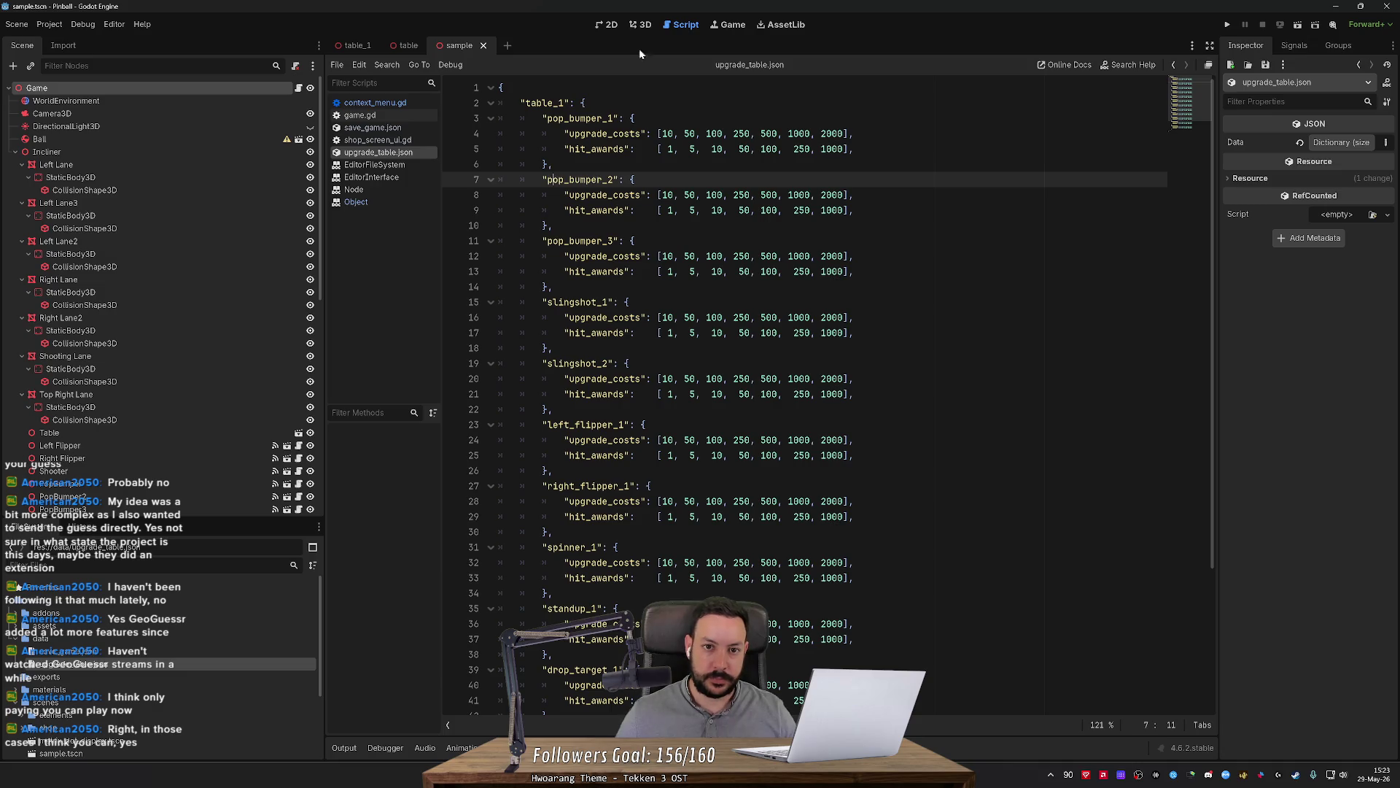
{"action": "left_click", "coordinate": [640, 24]}
{"action": "scroll", "coordinate": [690, 234], "scroll_direction": "up", "scroll_amount": 3}
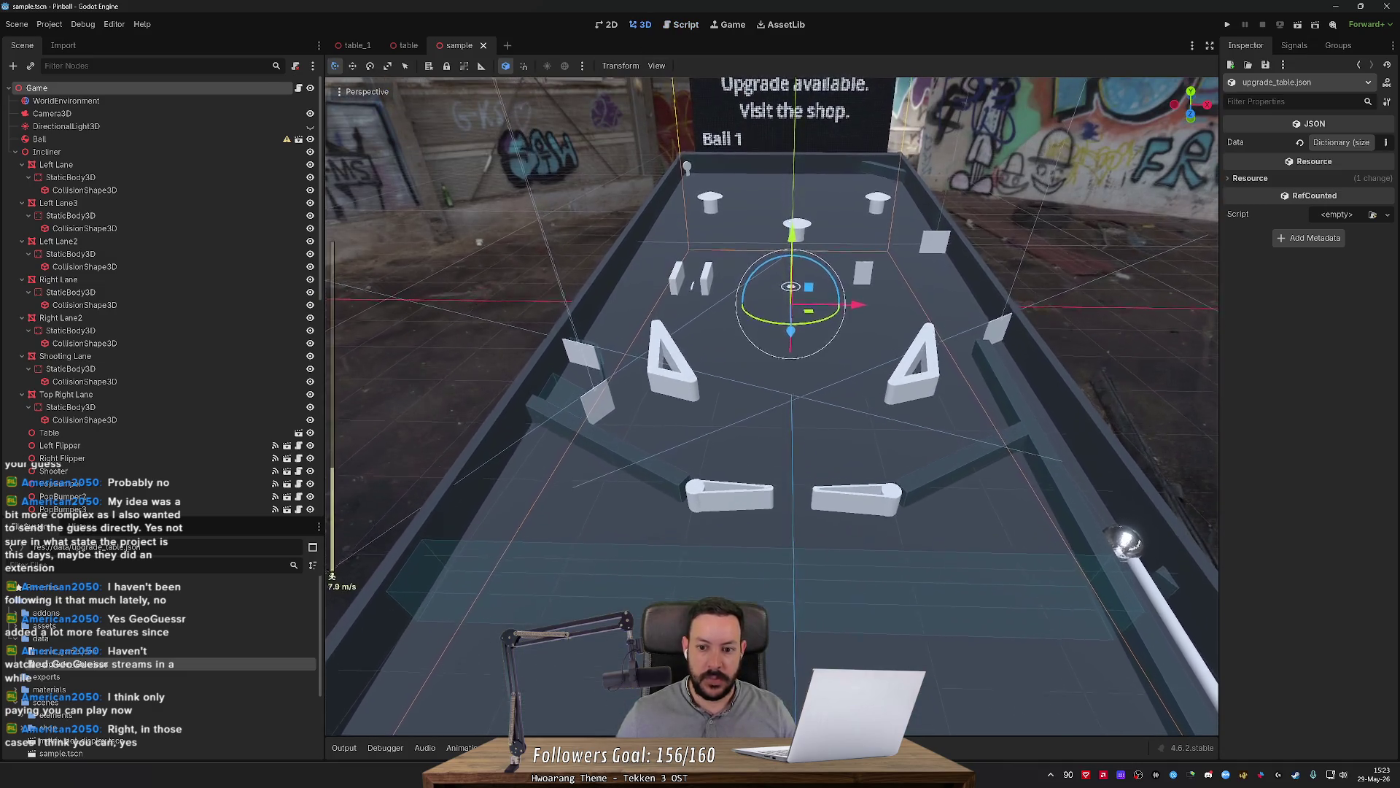
{"action": "scroll", "coordinate": [771, 405], "scroll_direction": "up", "scroll_amount": 8}
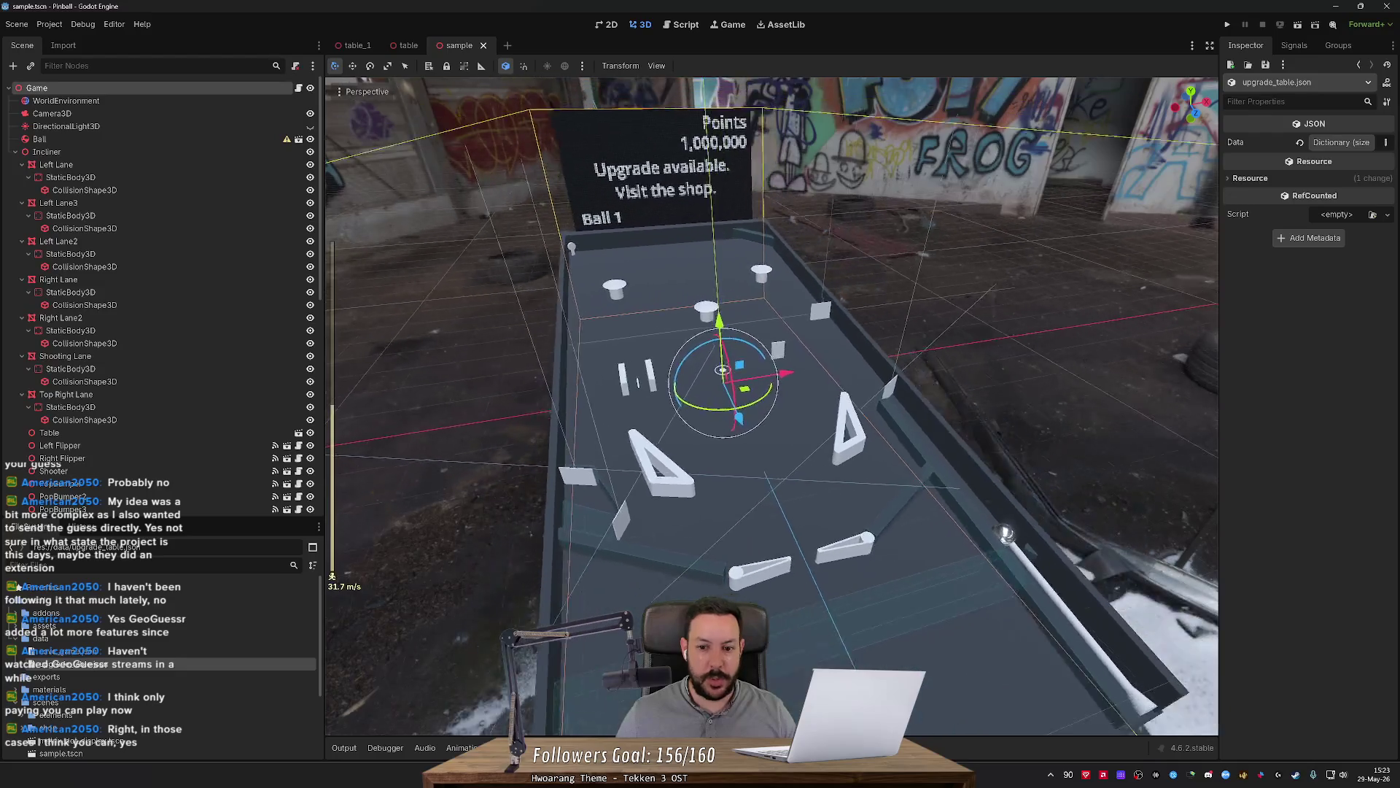
{"action": "key", "text": "w"}
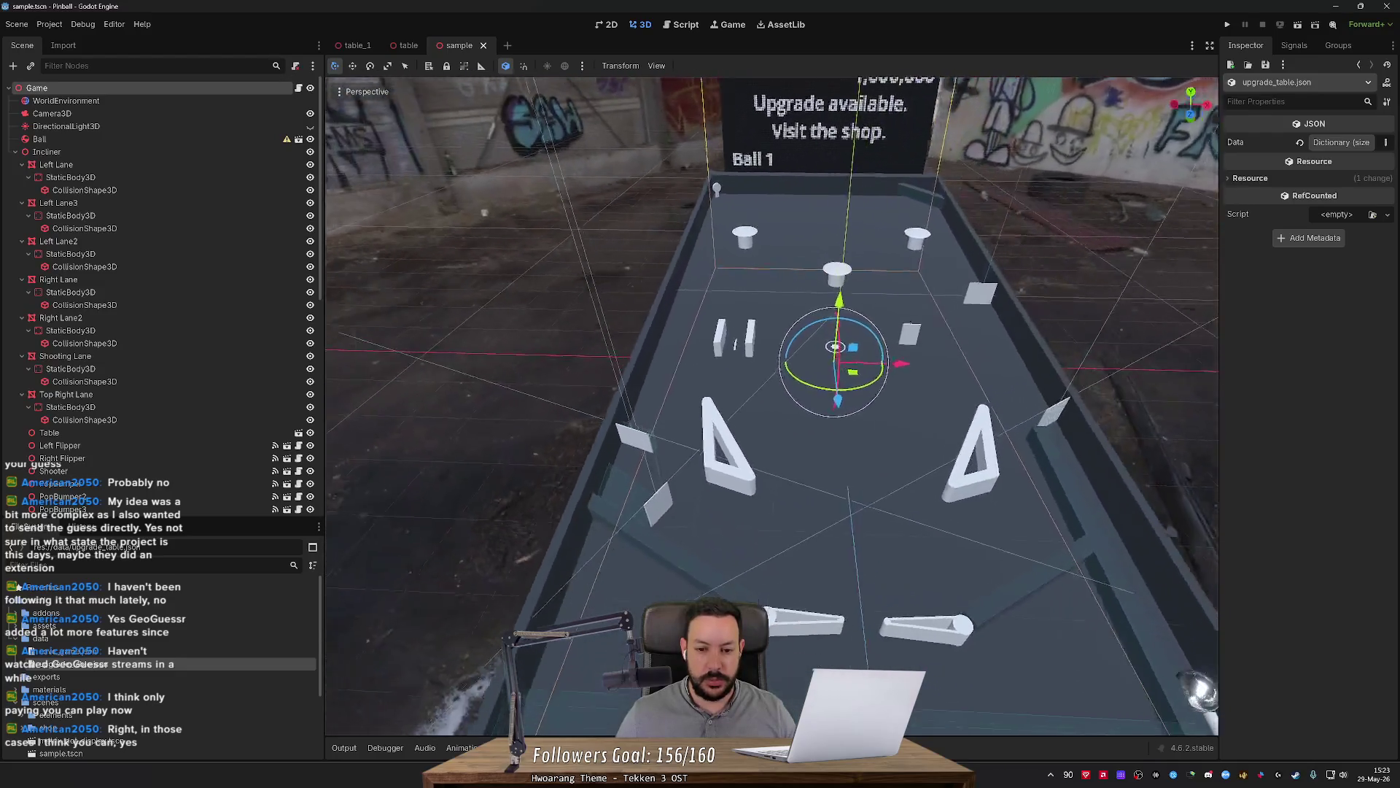
{"action": "key", "text": "a"}
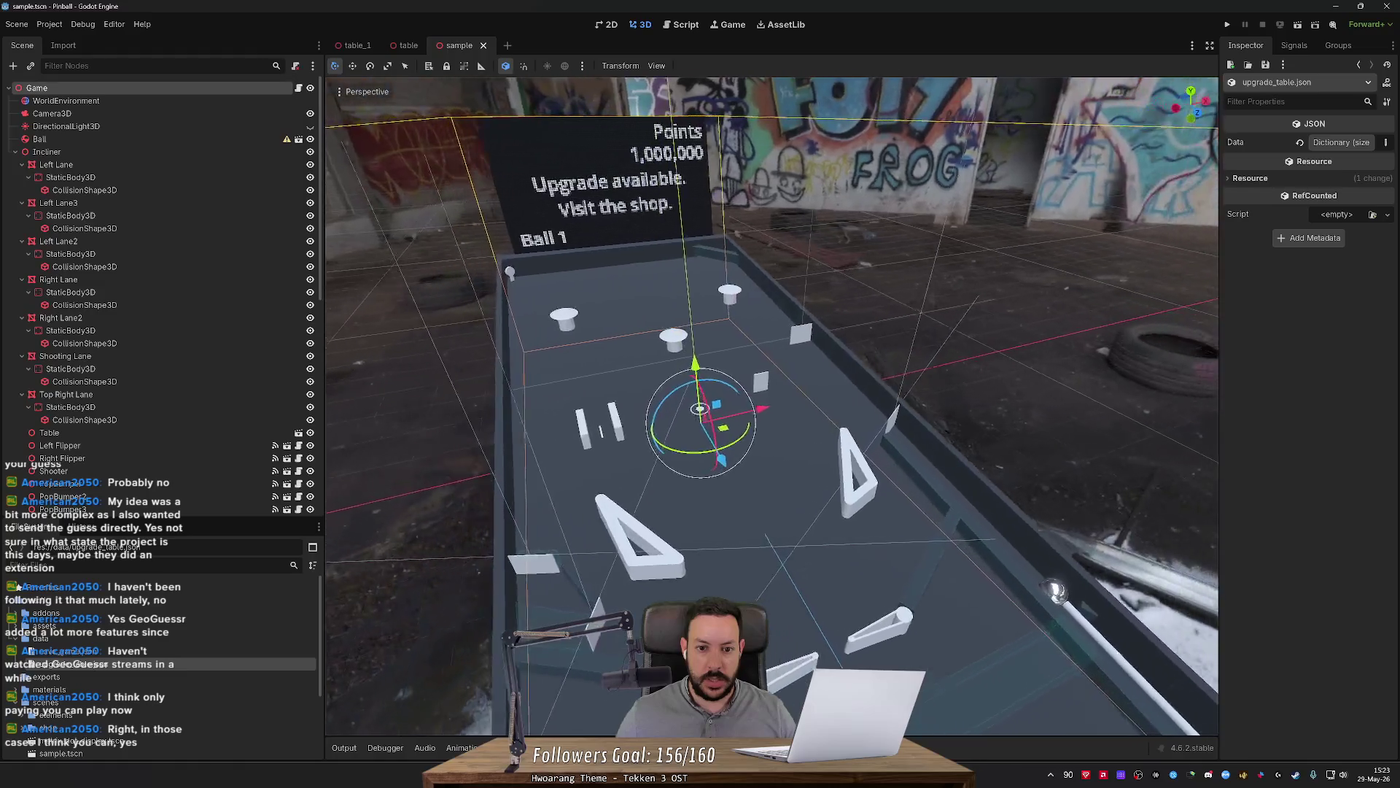
{"action": "key", "text": "w"}
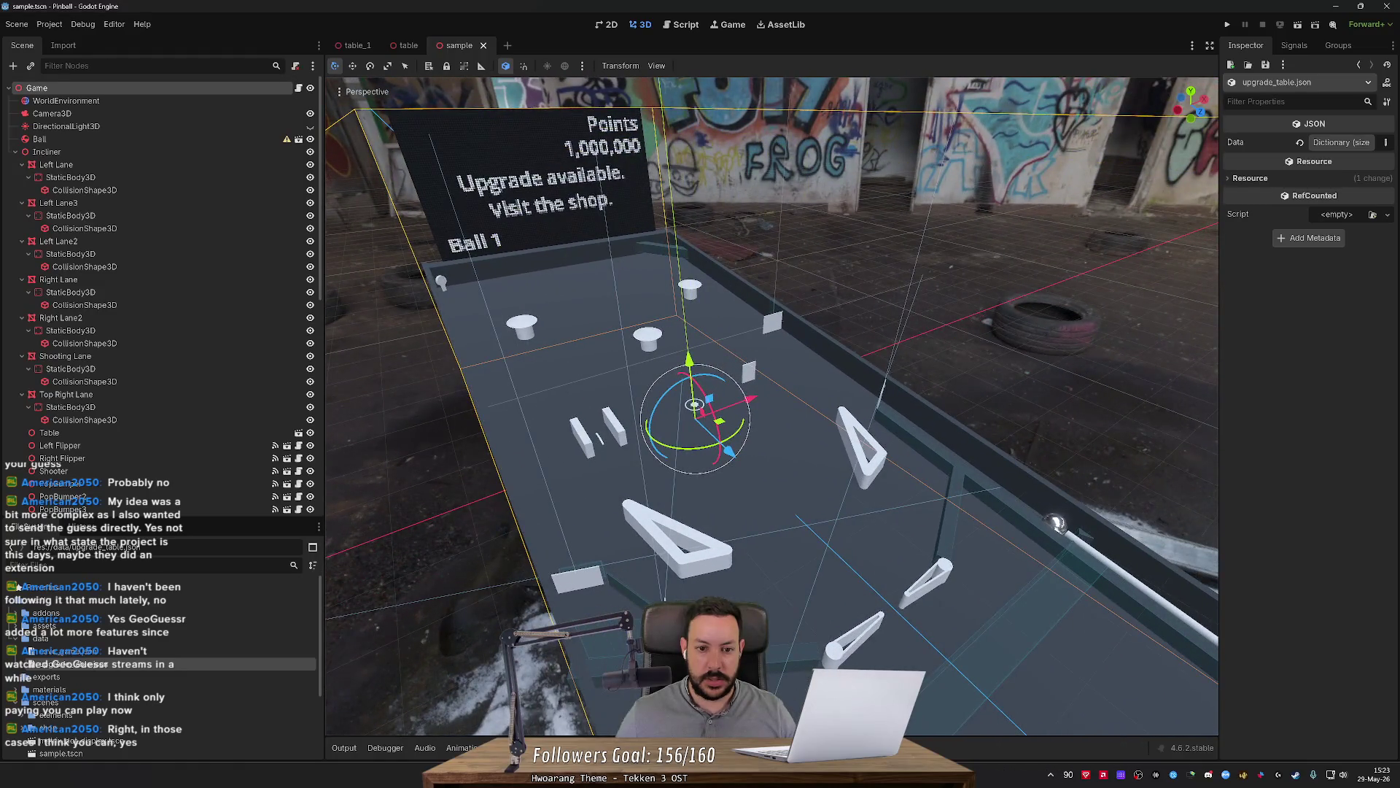
{"action": "key", "text": "a"}
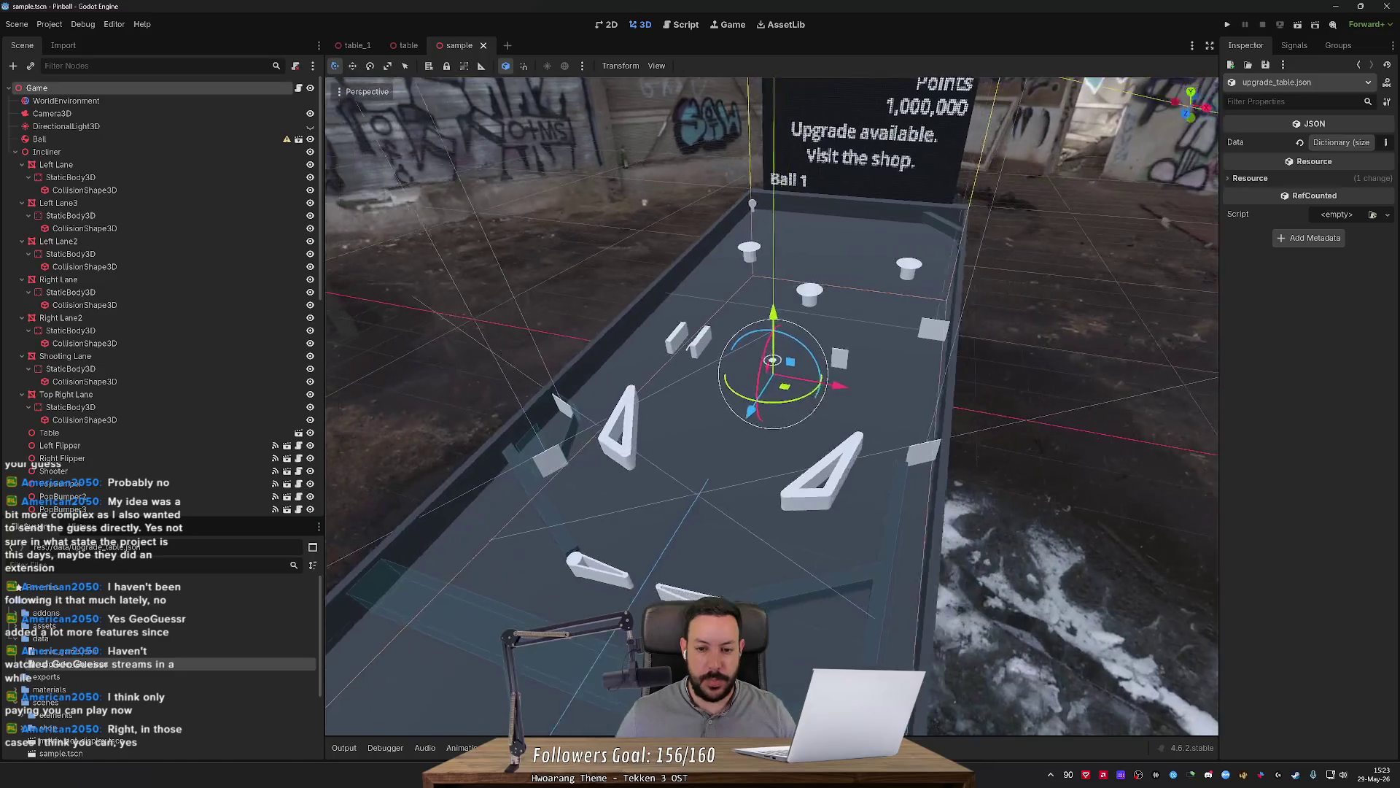
{"action": "key", "text": "a"}
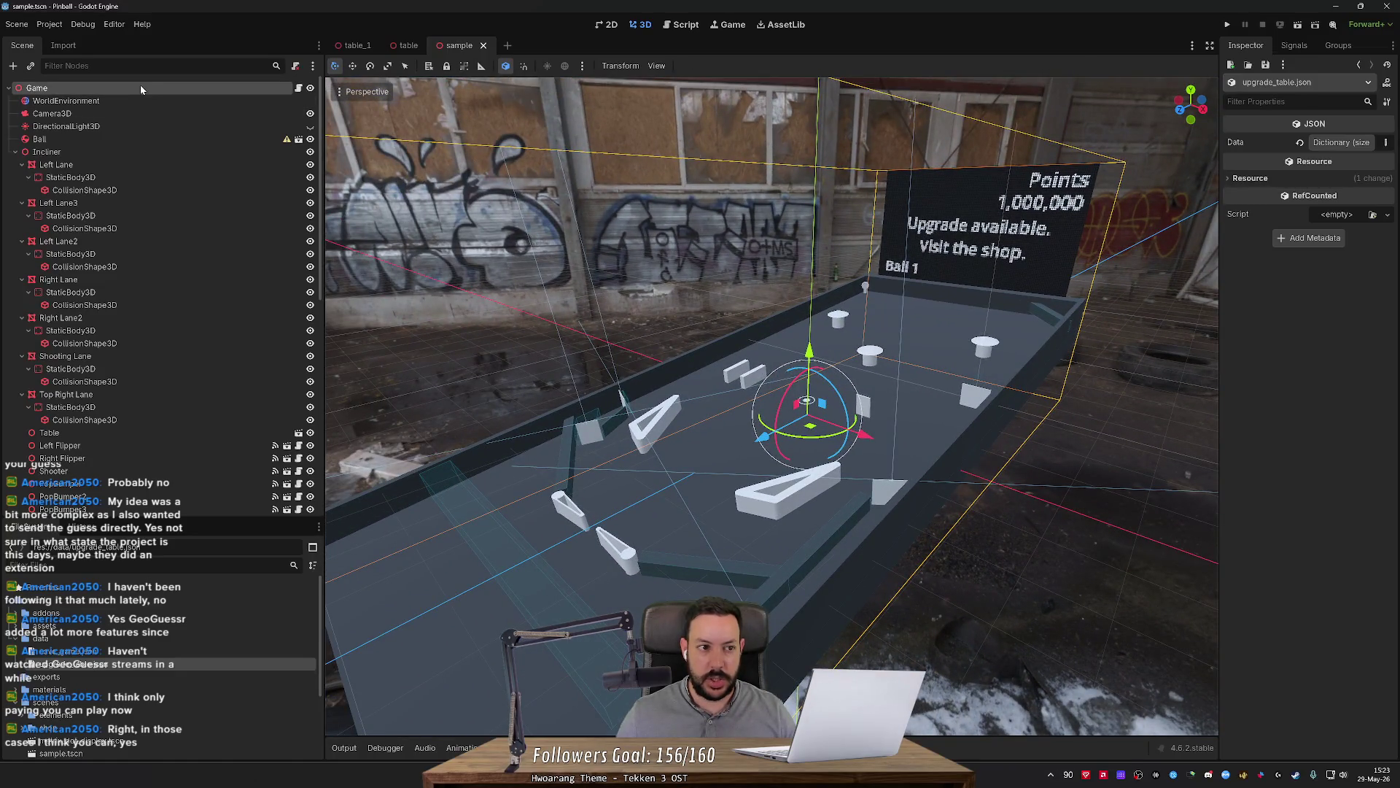
{"action": "key", "text": "s"}
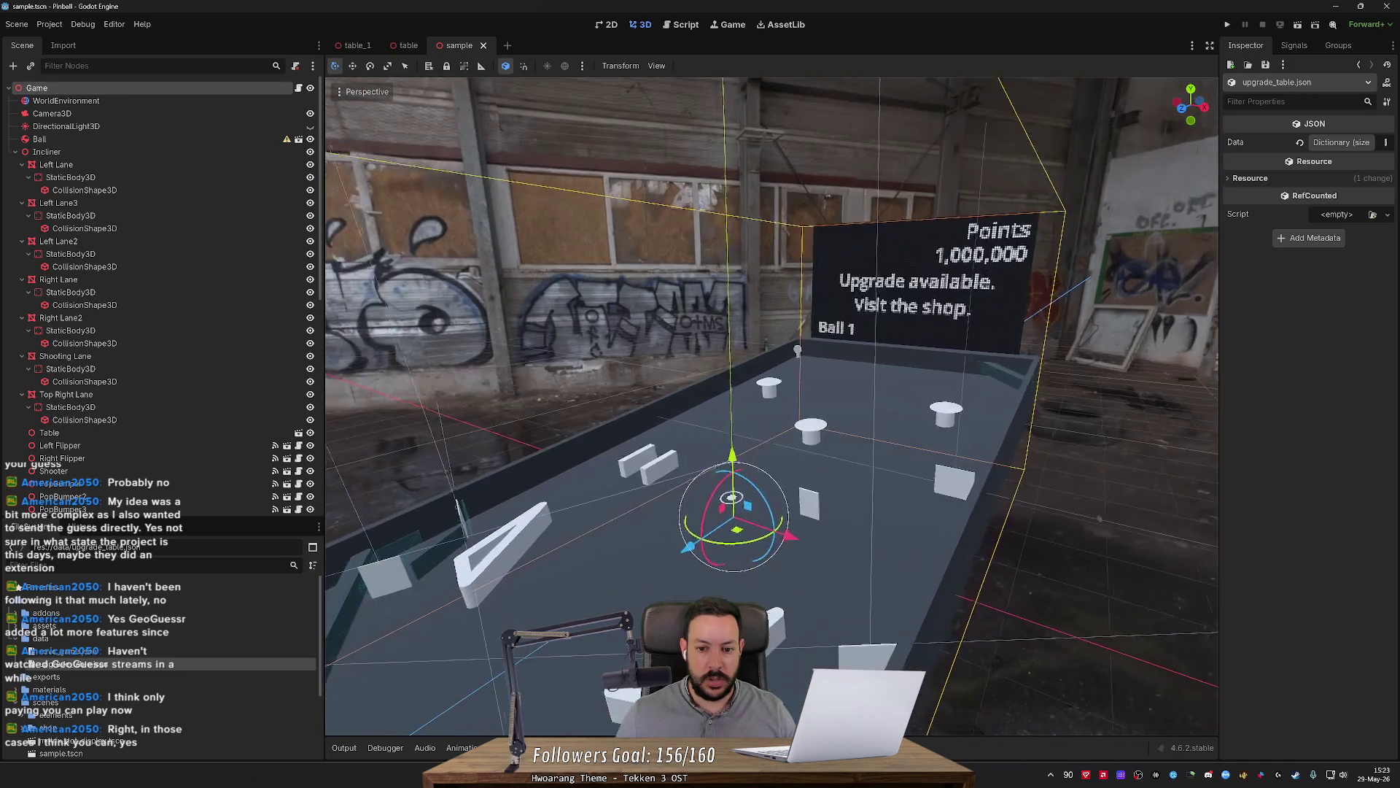
{"action": "key", "text": "w"}
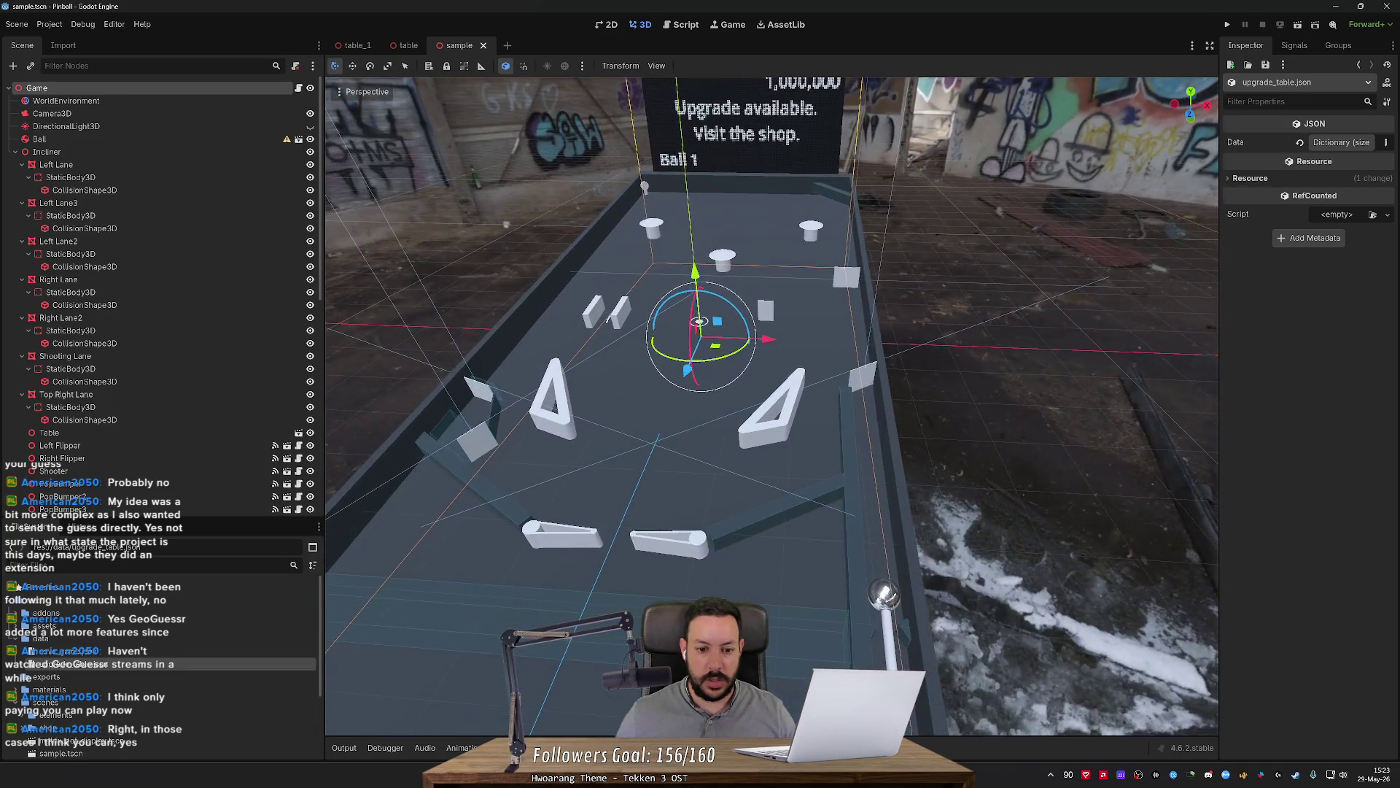
{"action": "key", "text": "d"}
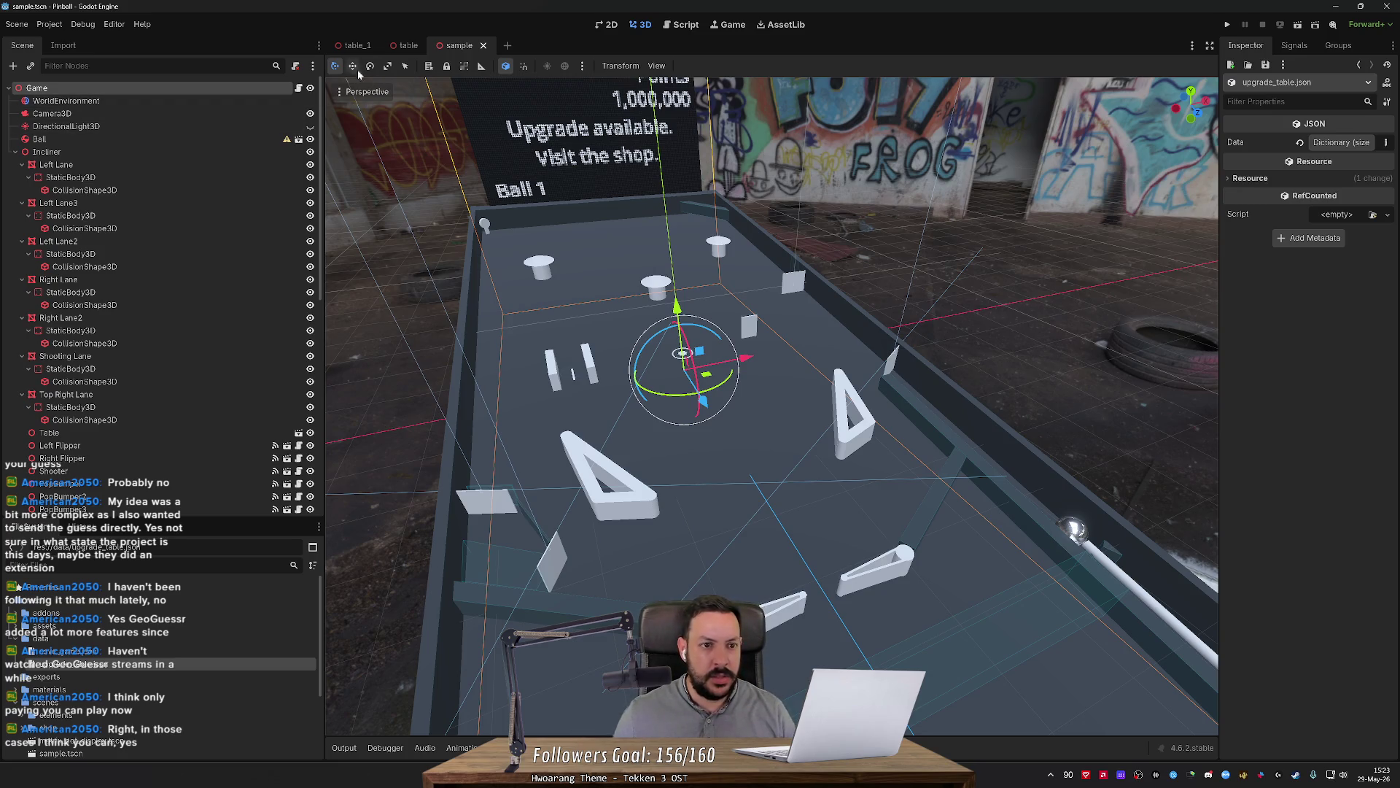
{"action": "left_click", "coordinate": [682, 24]}
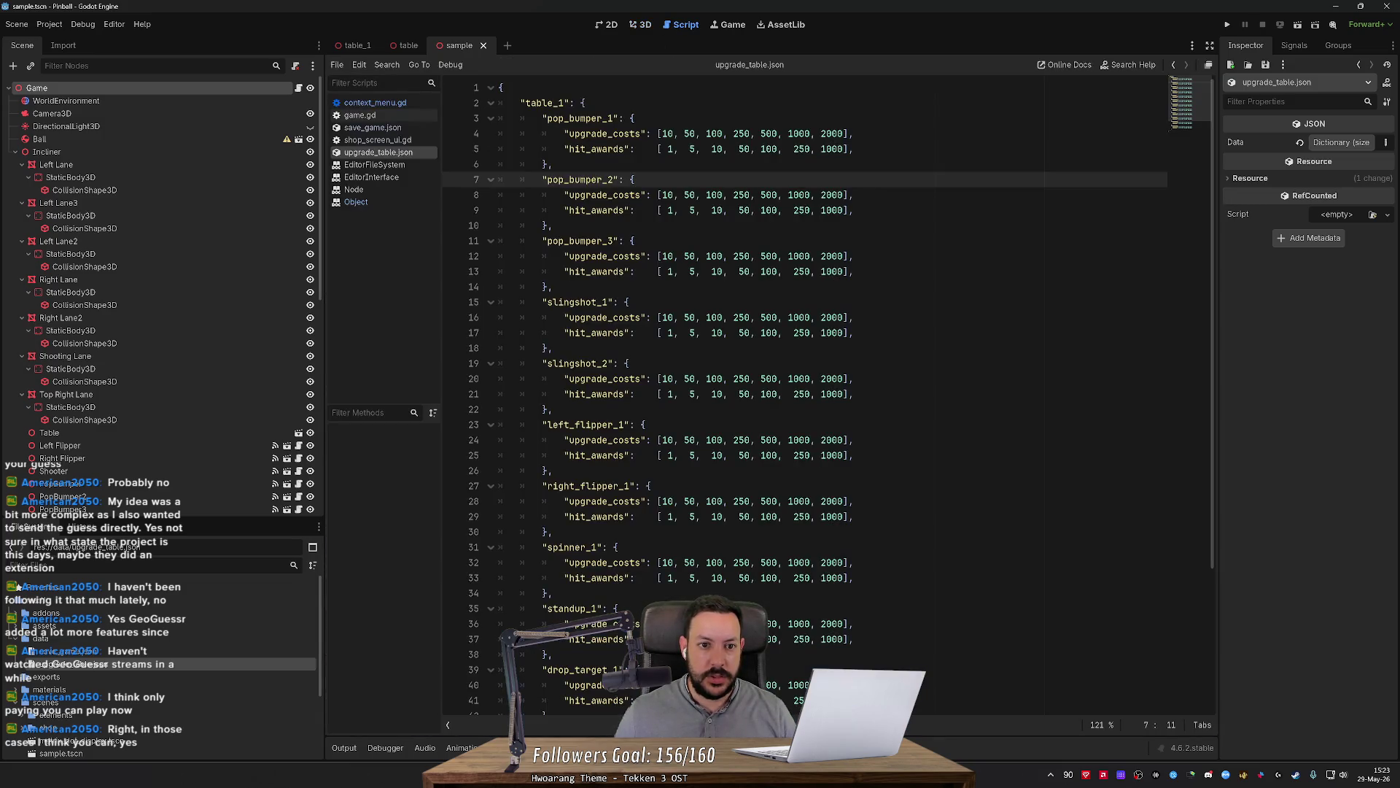
- Select pop_bumper_1's upgrade_costs and hit_awards lines in upgrade_table.json
{"action": "left_click", "coordinate": [585, 103]}
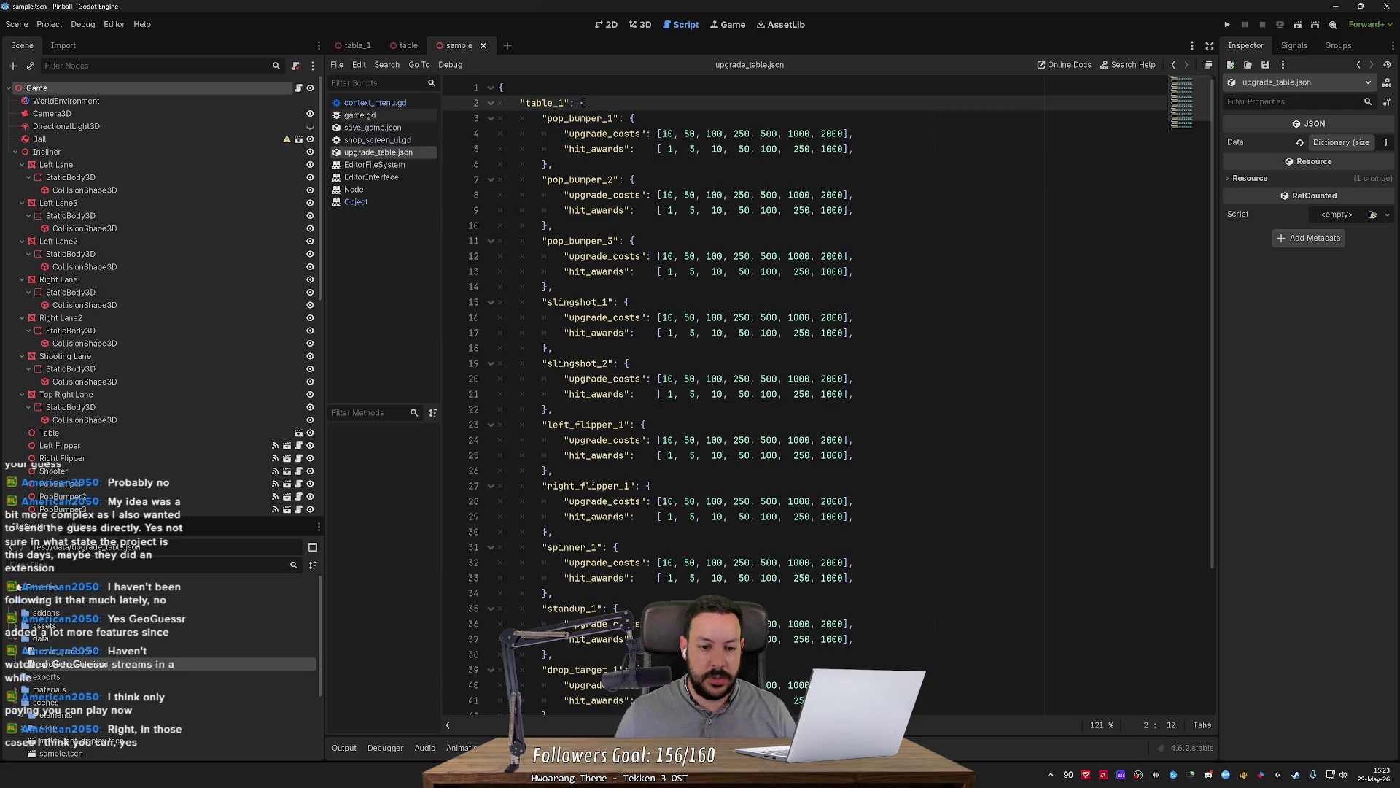
{"action": "scroll", "coordinate": [729, 393], "scroll_direction": "down", "scroll_amount": 4}
{"action": "scroll", "coordinate": [729, 394], "scroll_direction": "up", "scroll_amount": 4}
{"action": "left_click", "coordinate": [552, 164]}
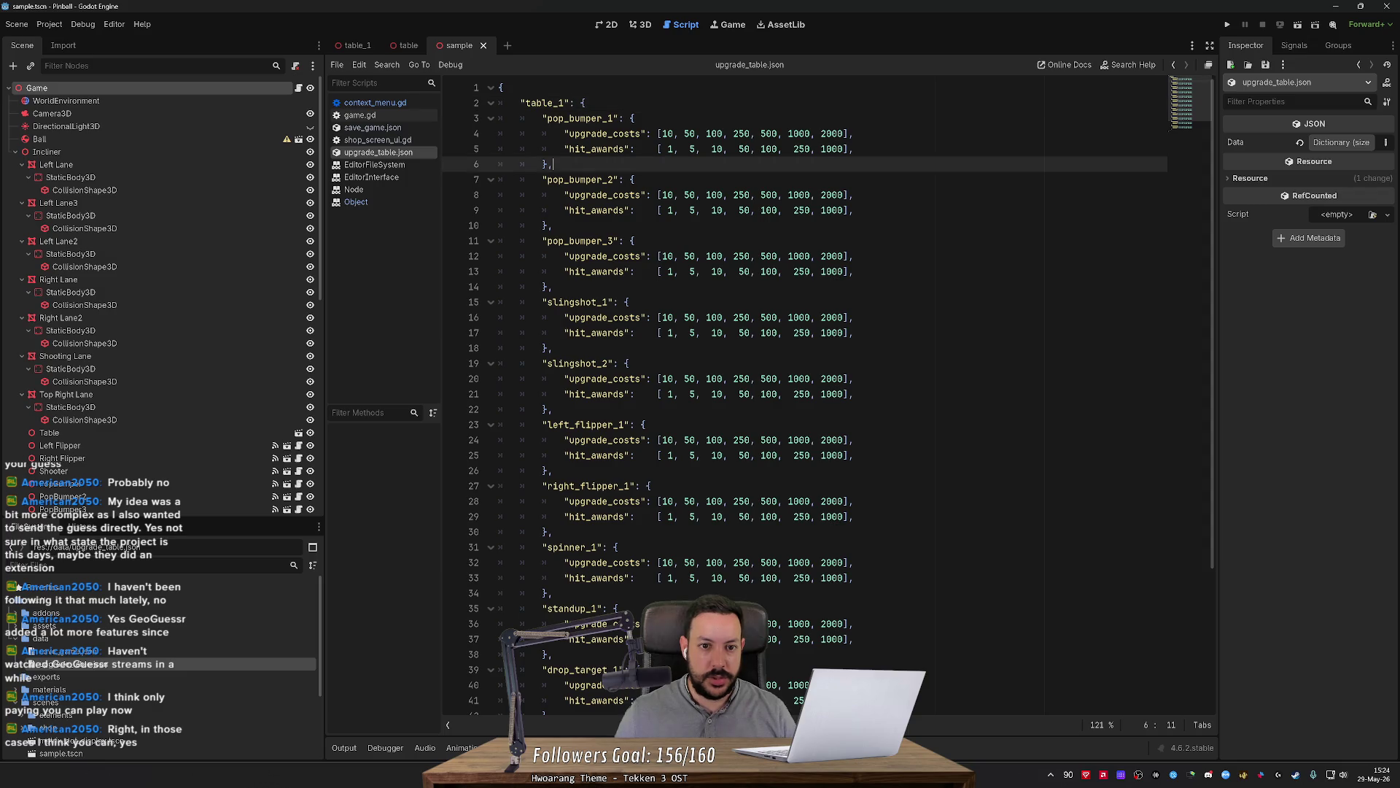
{"action": "mouse_move", "coordinate": [564, 133]}
{"action": "left_mouse_down"}
{"action": "mouse_move", "coordinate": [851, 135]}
{"action": "mouse_move", "coordinate": [855, 149]}
{"action": "left_mouse_up"}
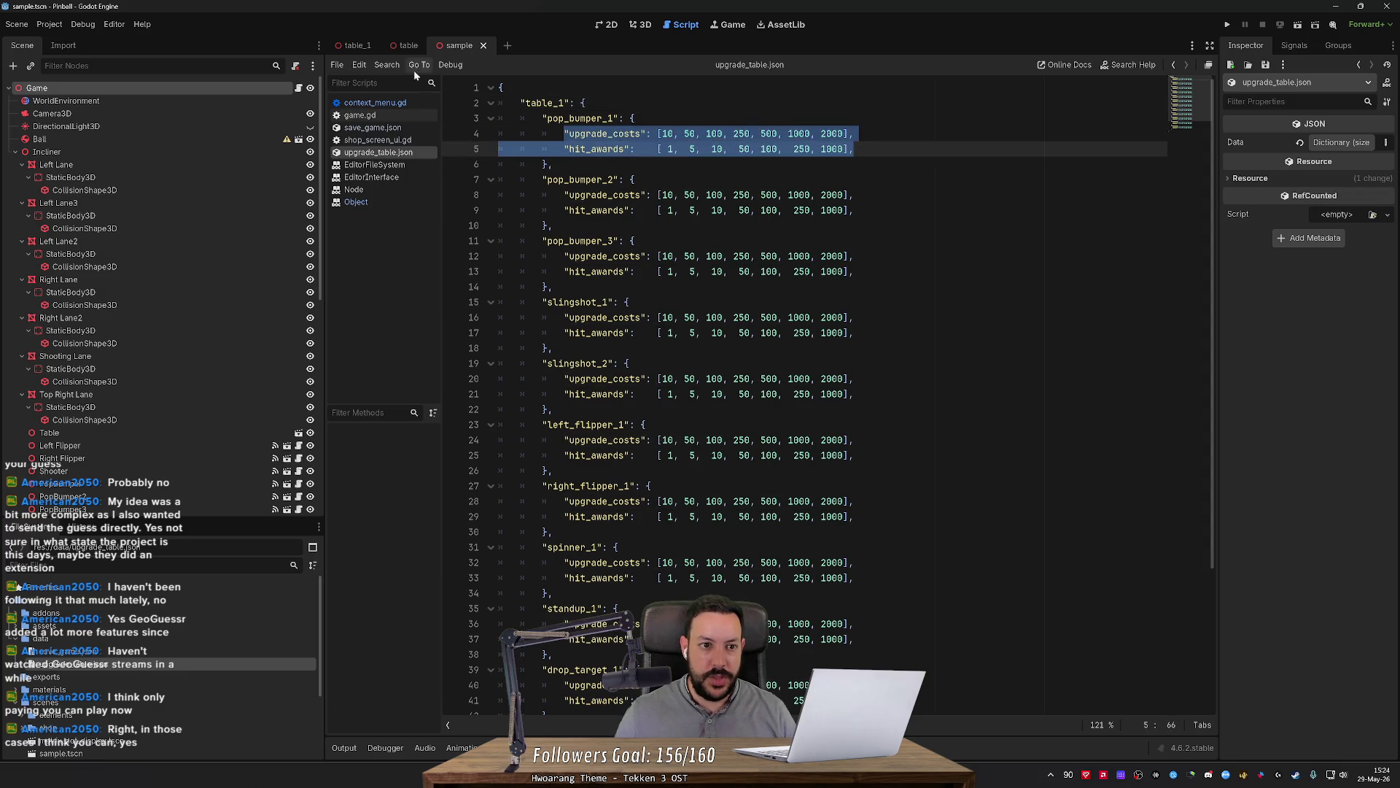
- Switch to the table_1 scene and bring up the context_menu.gd script
{"action": "left_click", "coordinate": [407, 45]}
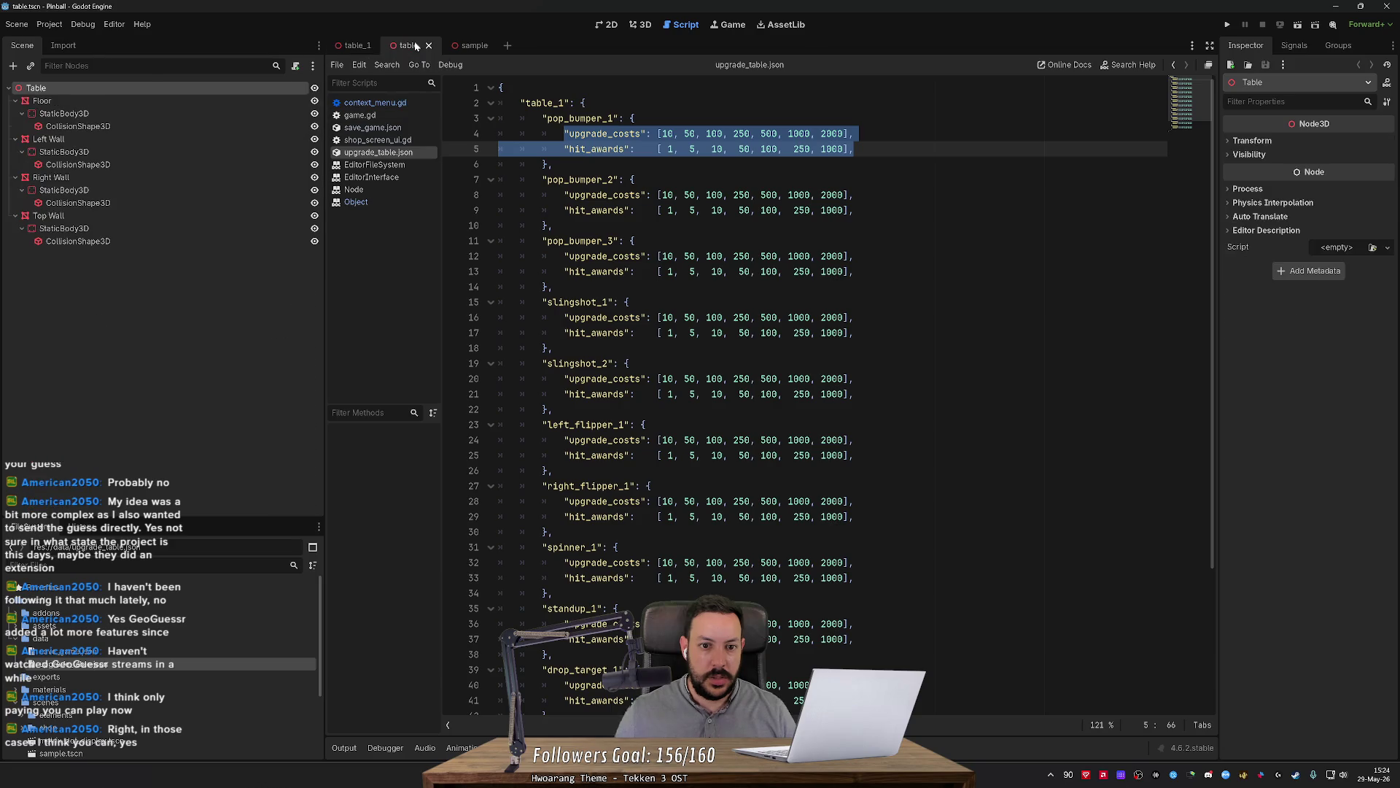
{"action": "left_click", "coordinate": [353, 45]}
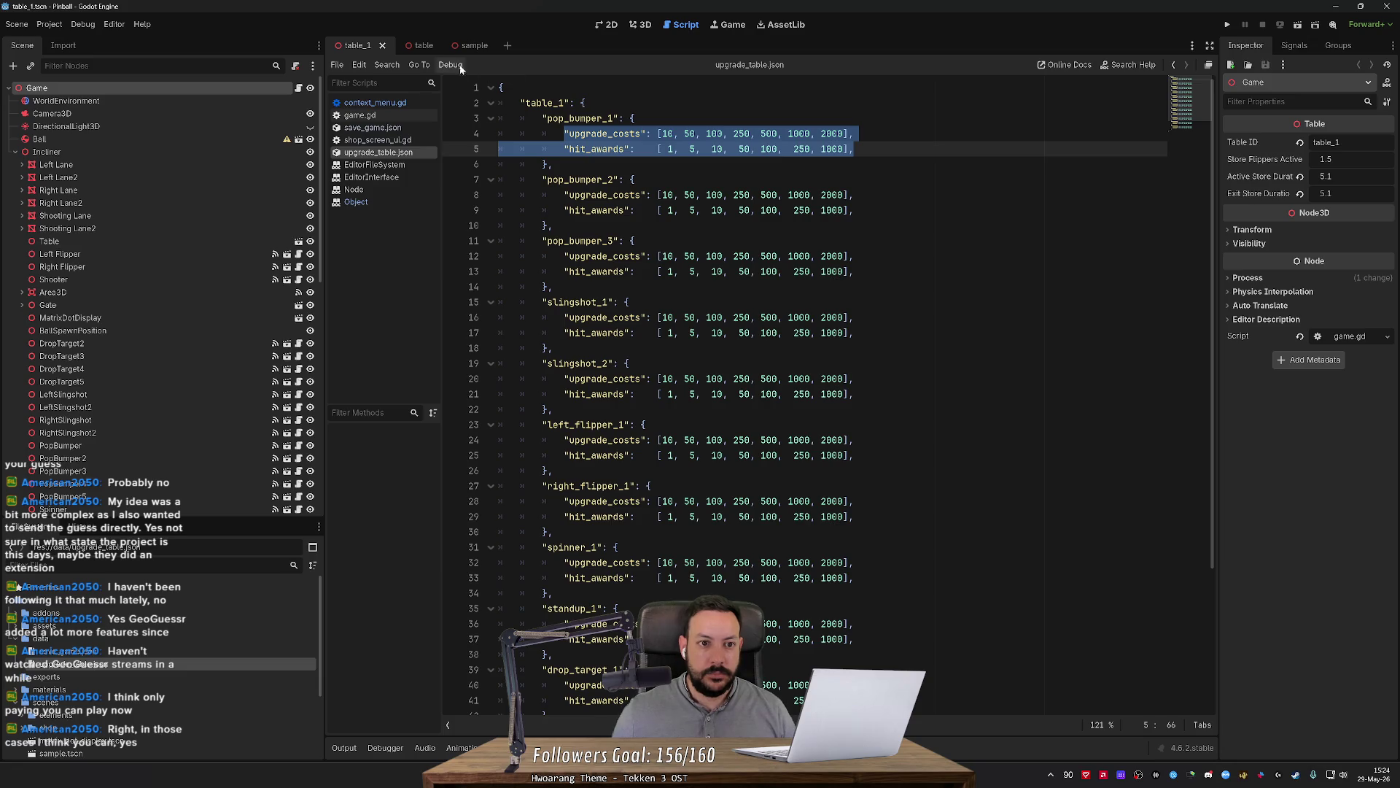
{"action": "left_click", "coordinate": [370, 102]}
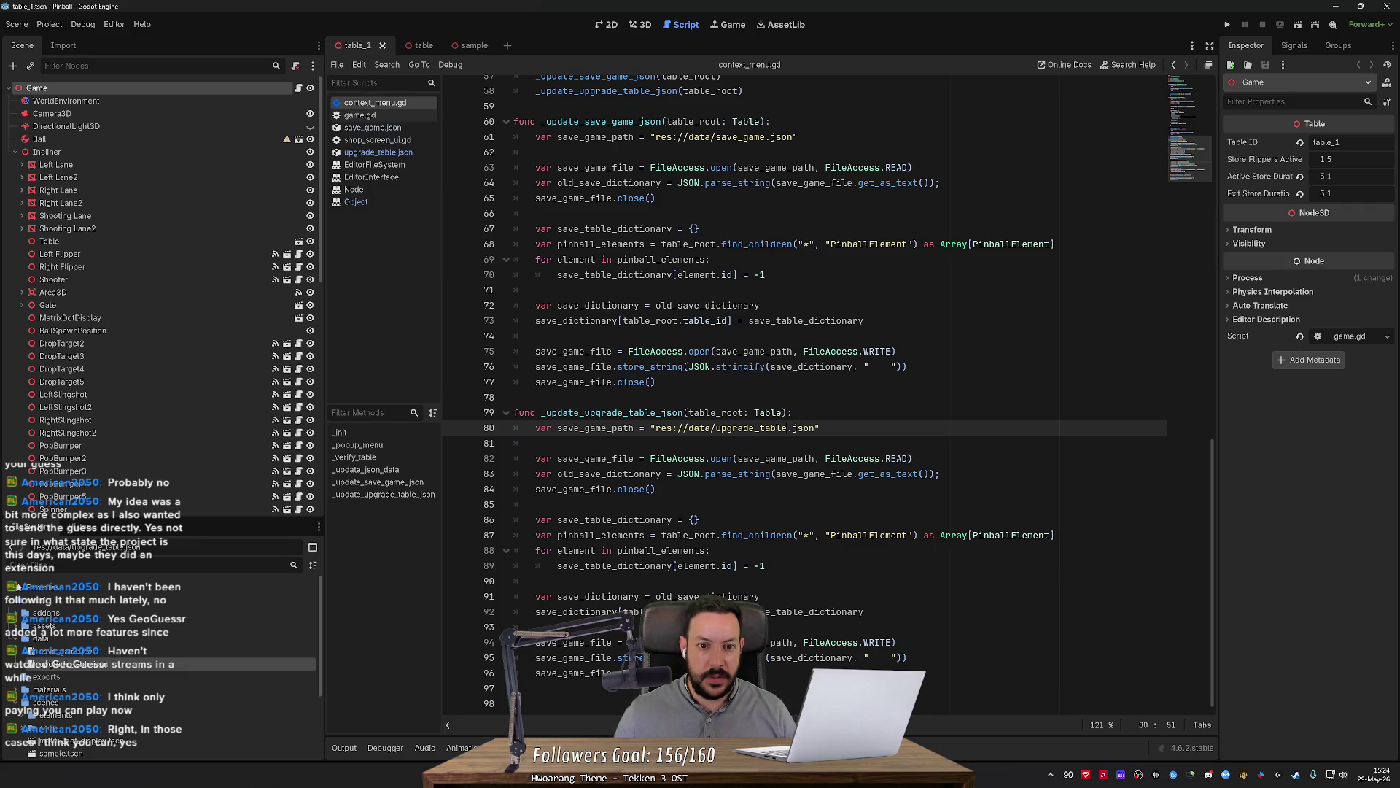
- Make line 89's loop assign new_element_dictionary to each element id instead of -1
{"action": "scroll", "coordinate": [802, 394], "scroll_direction": "up", "scroll_amount": 2}
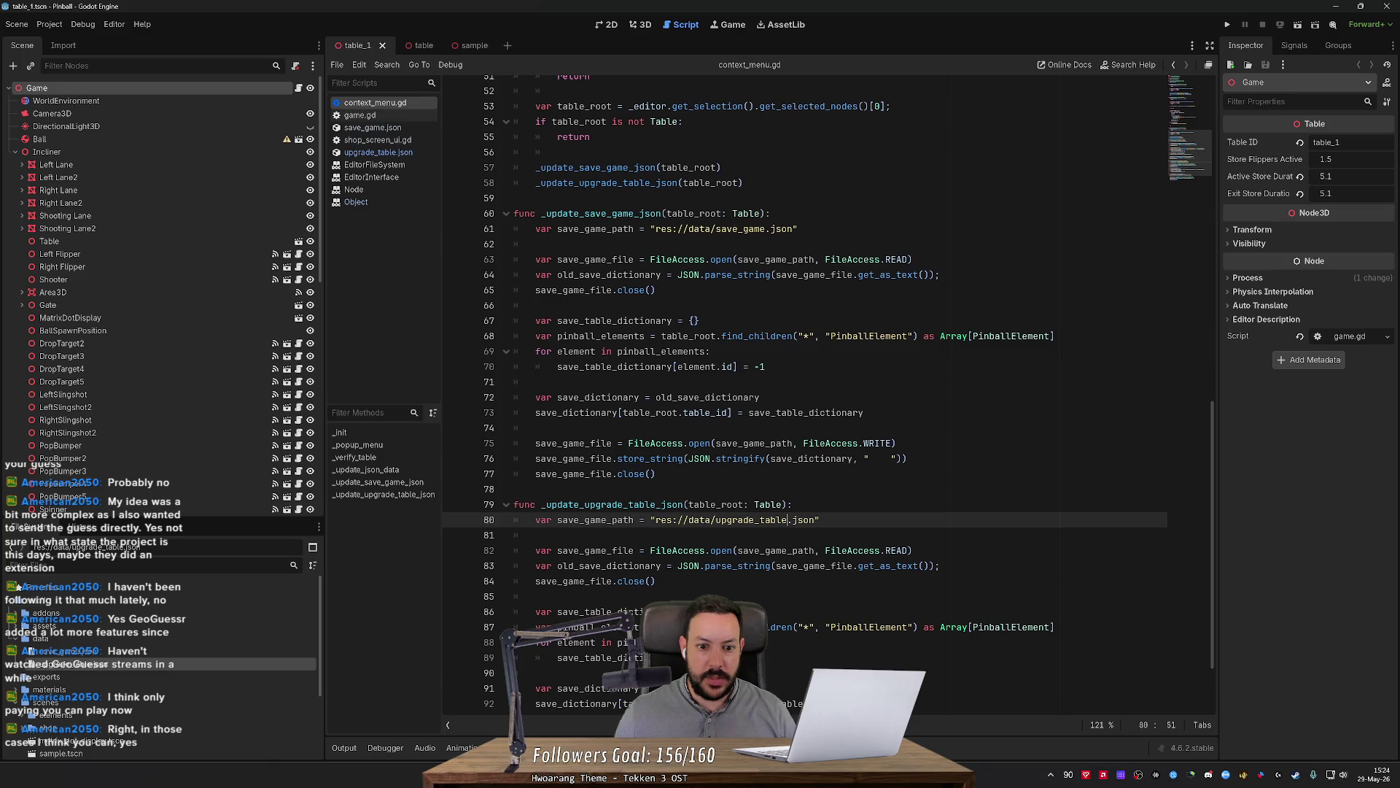
{"action": "scroll", "coordinate": [802, 394], "scroll_direction": "down", "scroll_amount": 2}
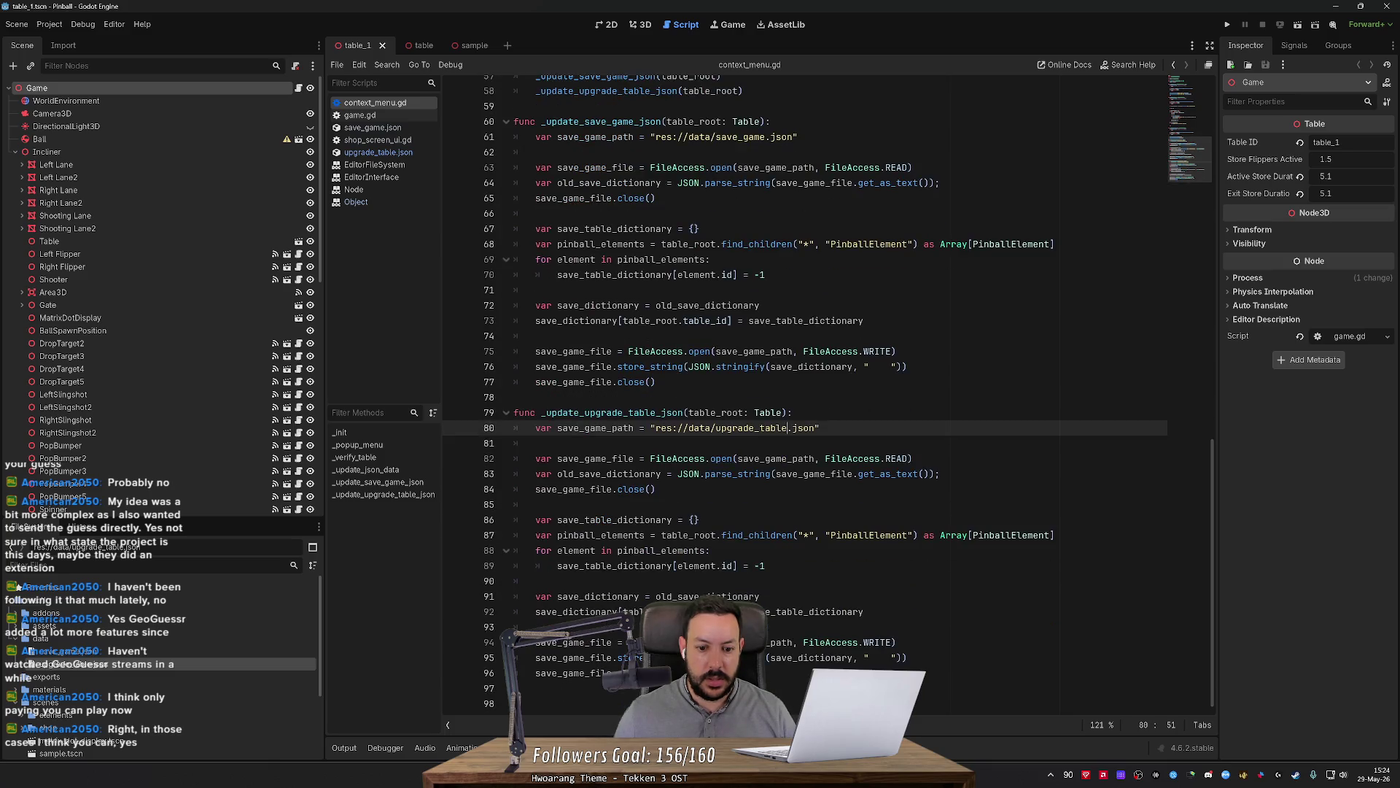
{"action": "left_click", "coordinate": [621, 489]}
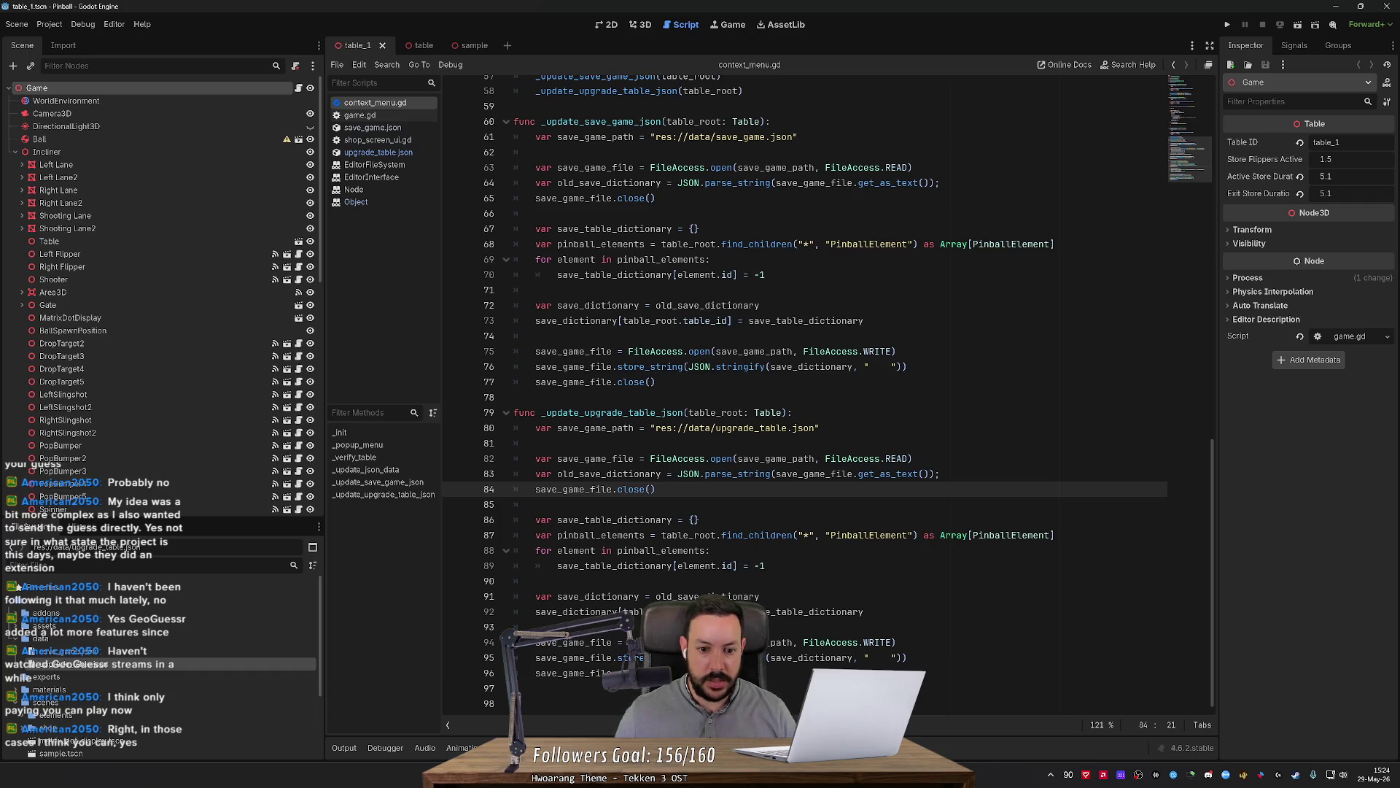
{"action": "double_click", "coordinate": [715, 412]}
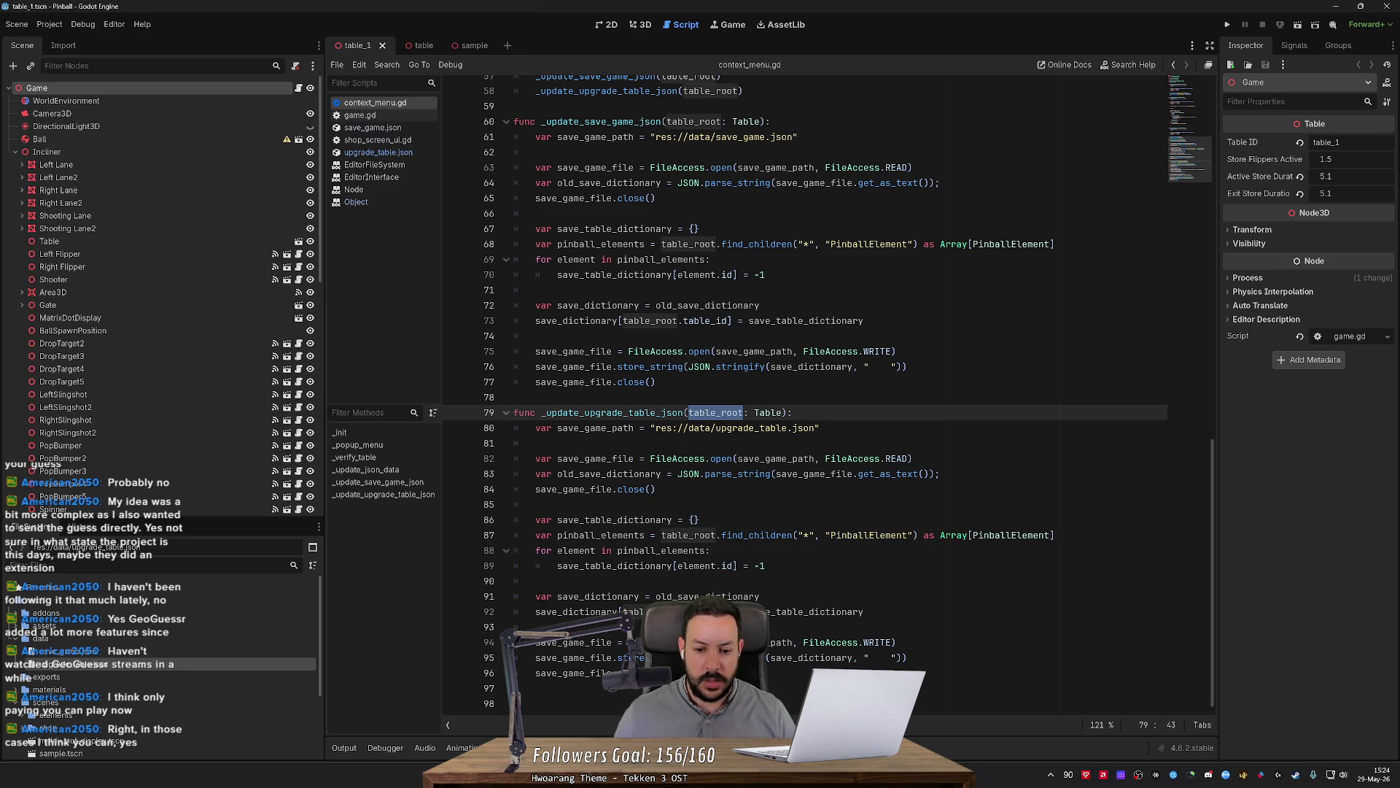
{"action": "left_click", "coordinate": [765, 565]}
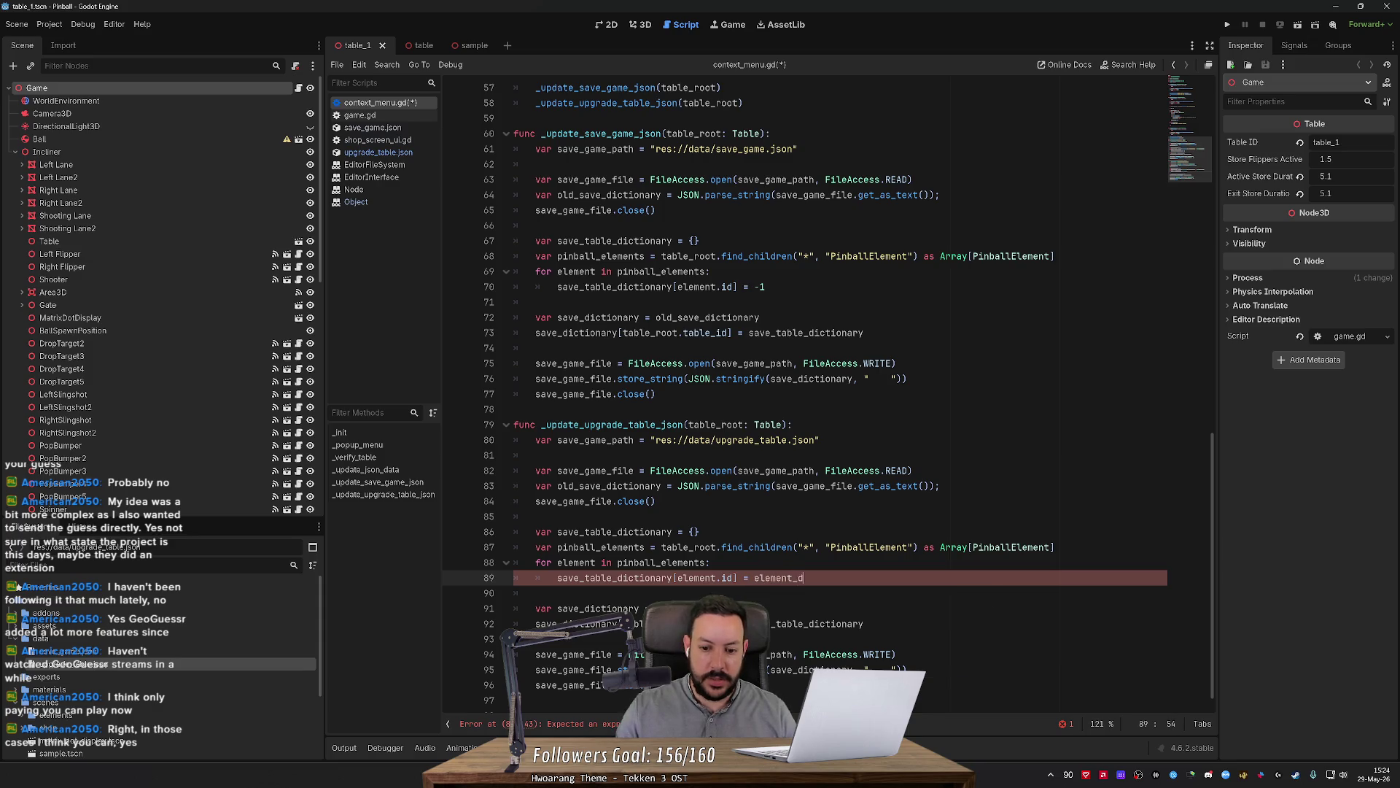
{"action": "type", "text": "ictionary"}
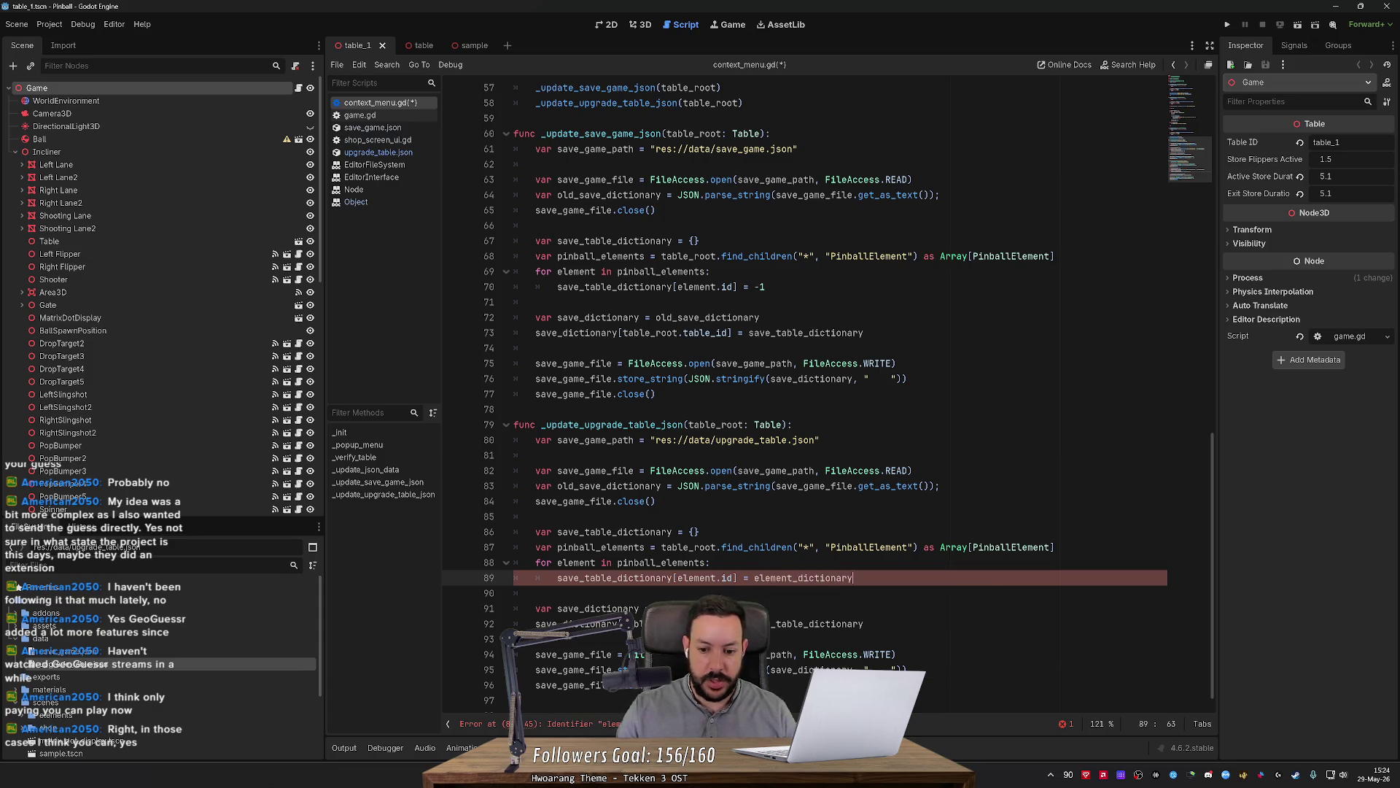
{"action": "left_click", "coordinate": [710, 562]}
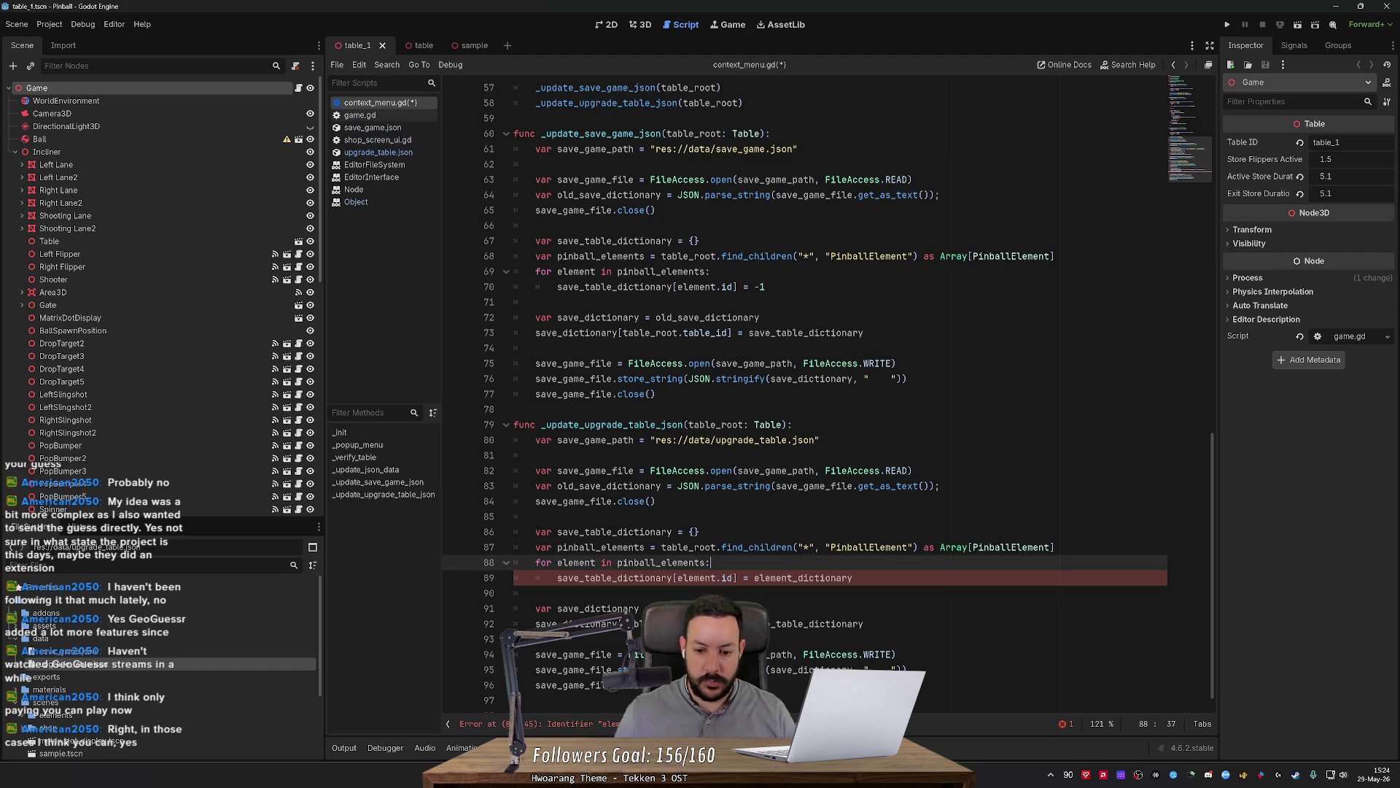
{"action": "left_click", "coordinate": [754, 578]}
{"action": "type", "text": "new_"}
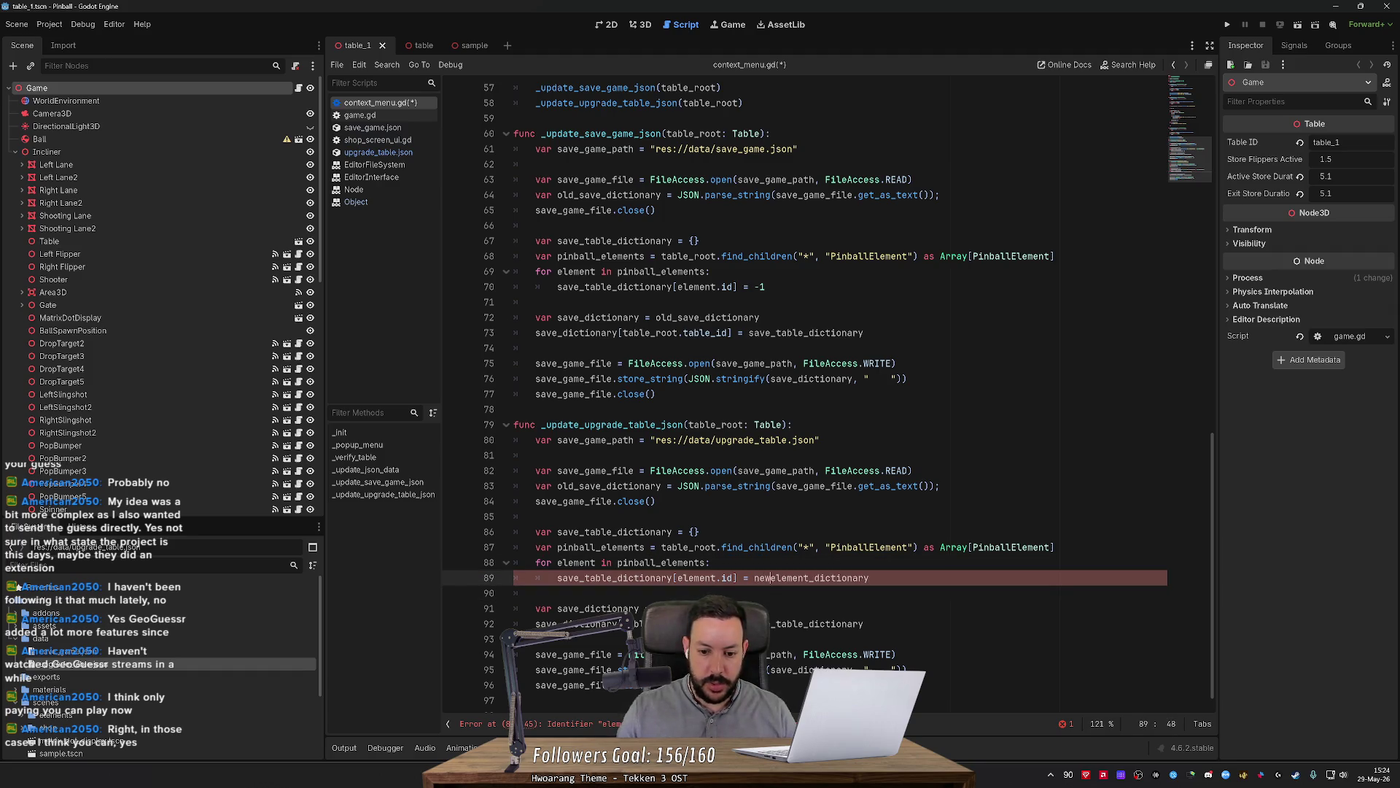
{"action": "left_click", "coordinate": [1055, 547]}
- Add a var new_element_dictionary = {} declaration above the loop
{"action": "key", "text": "Return"}
{"action": "key", "text": "Return"}
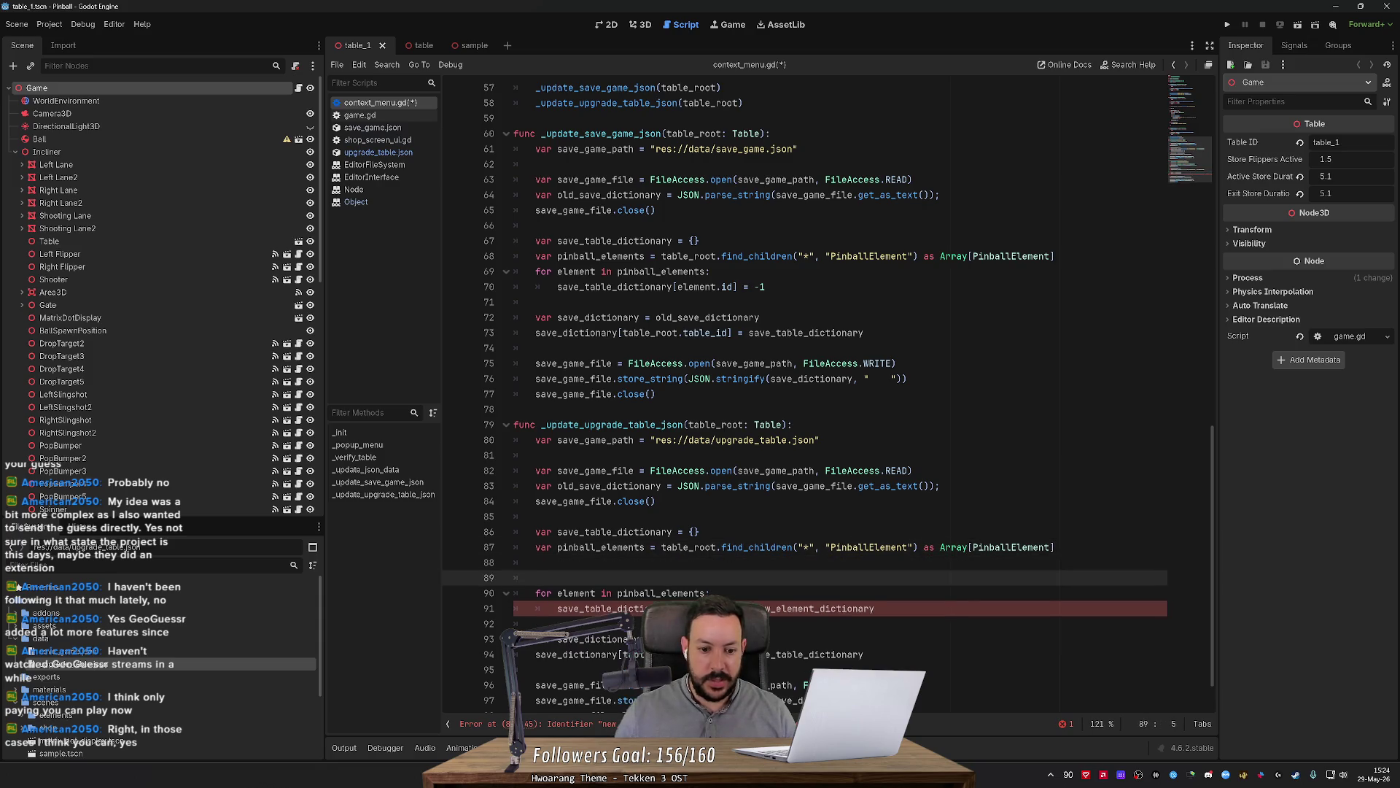
{"action": "type", "text": "var new_element_dictionary = "}
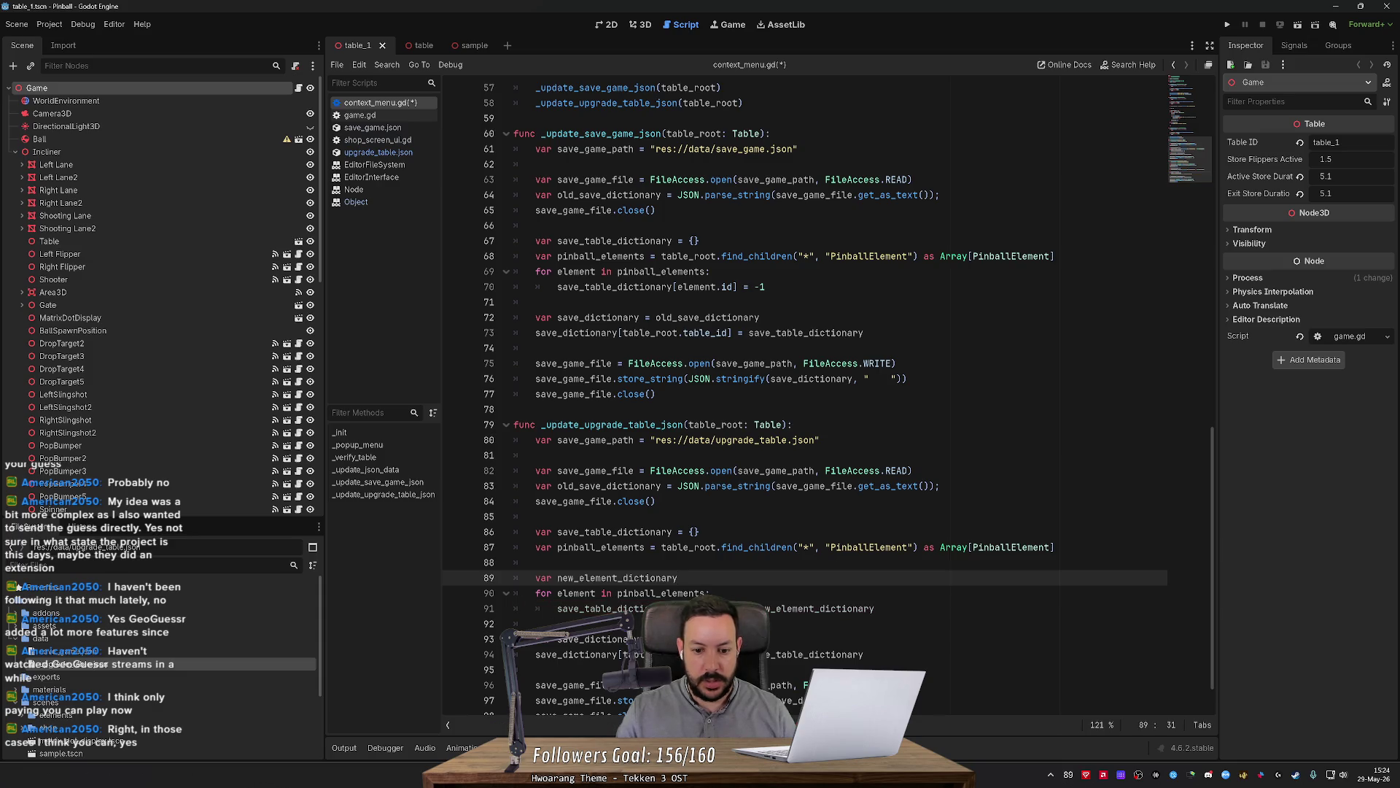
{"action": "type", "text": "{}new_element_dictionary"}
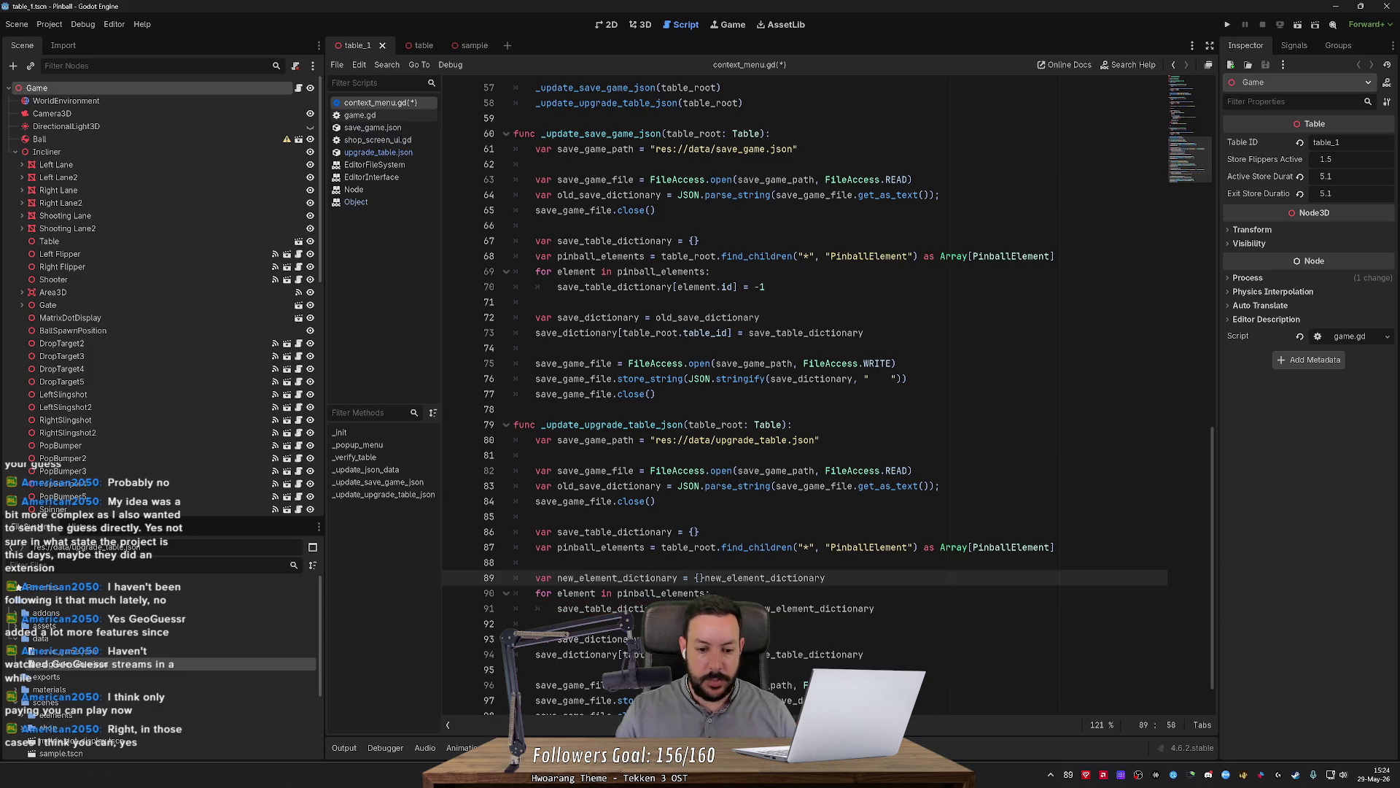
{"action": "key", "text": "ctrl+z"}
{"action": "key", "text": "ctrl+z"}
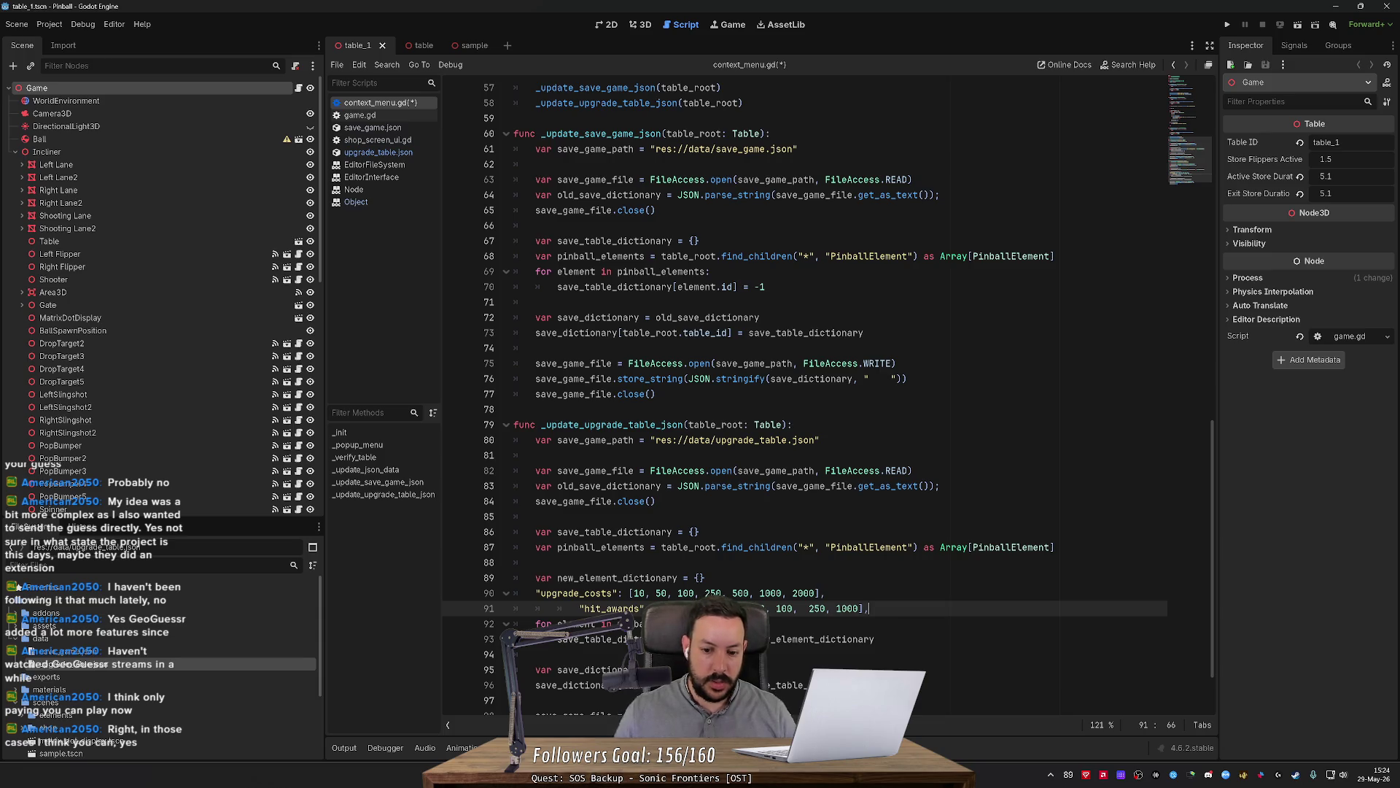
{"action": "left_click", "coordinate": [641, 608]}
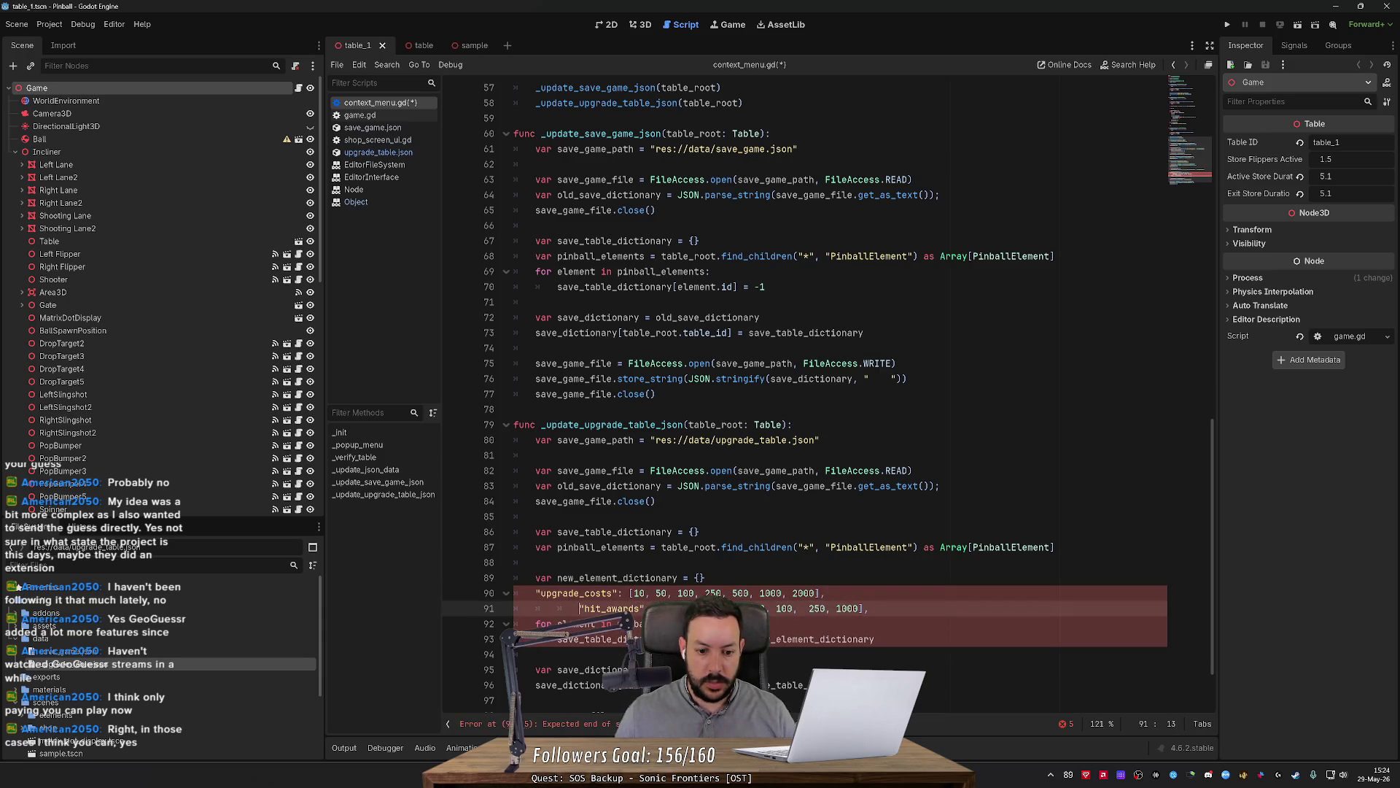
{"action": "key", "text": "BackSpace"}
{"action": "key", "text": "BackSpace"}
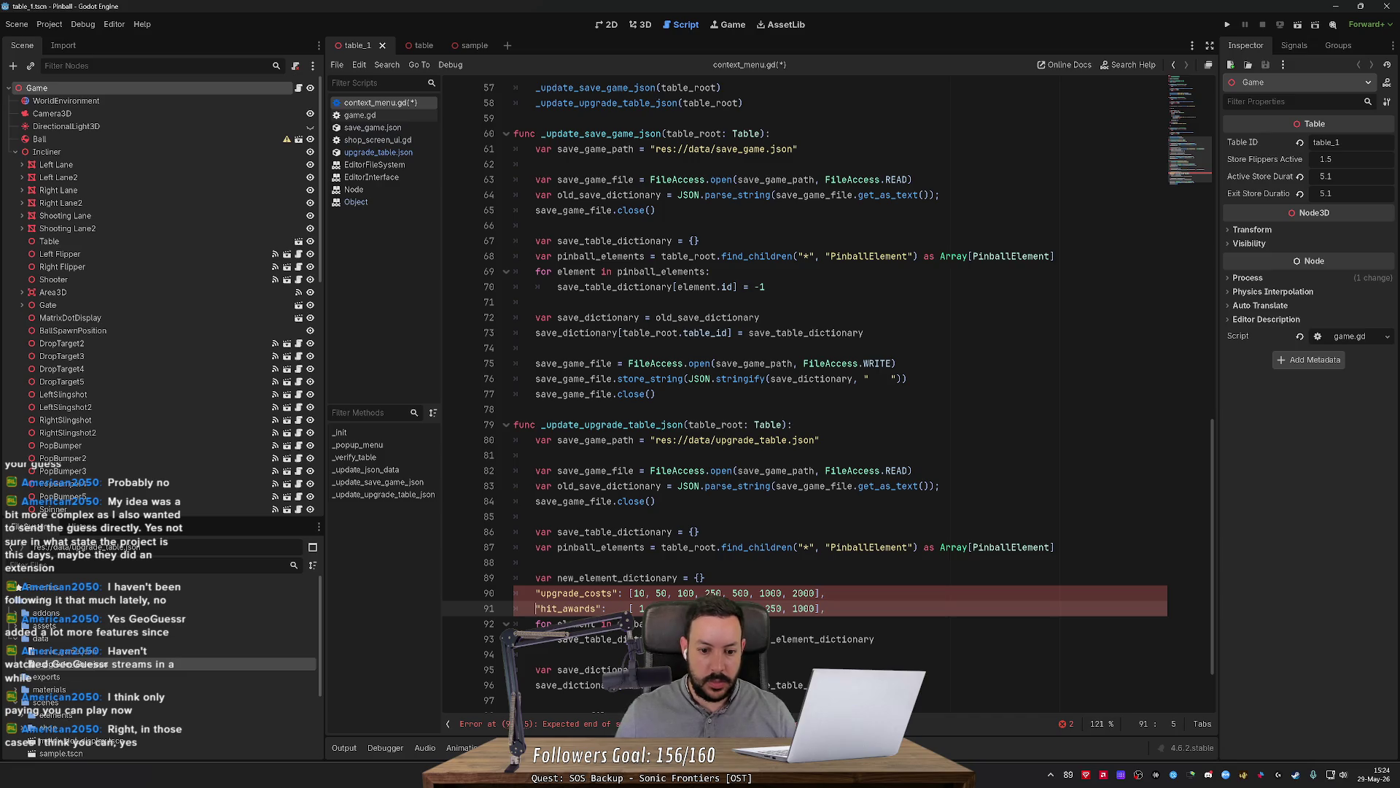
- Move the upgrade_costs and hit_awards arrays inside the dictionary braces, clear leftover lines, and save
{"action": "double_click", "coordinate": [617, 578]}
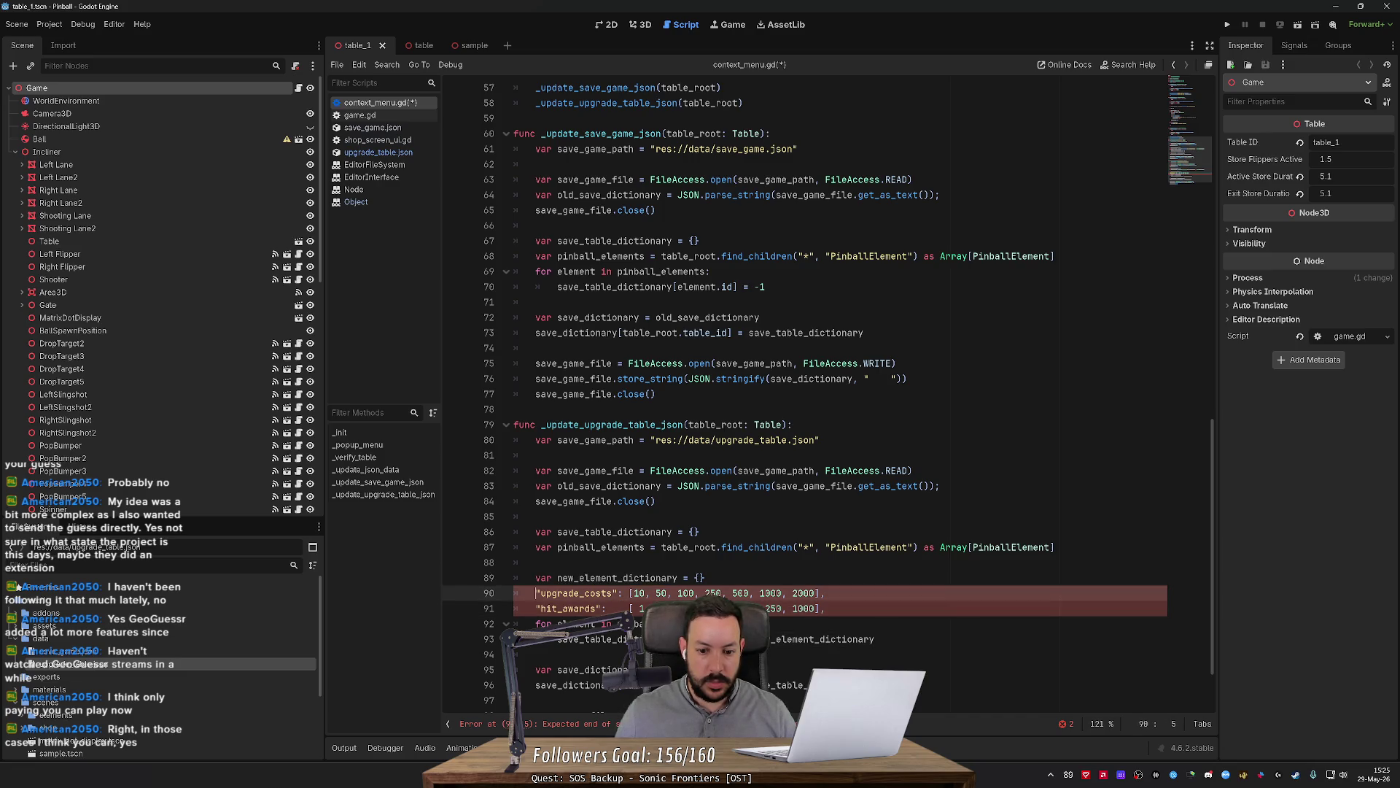
{"action": "left_click_drag", "start_coordinate": [536, 593], "coordinate": [825, 593]}
{"action": "key", "text": "BackSpace"}
{"action": "left_click", "coordinate": [699, 578]}
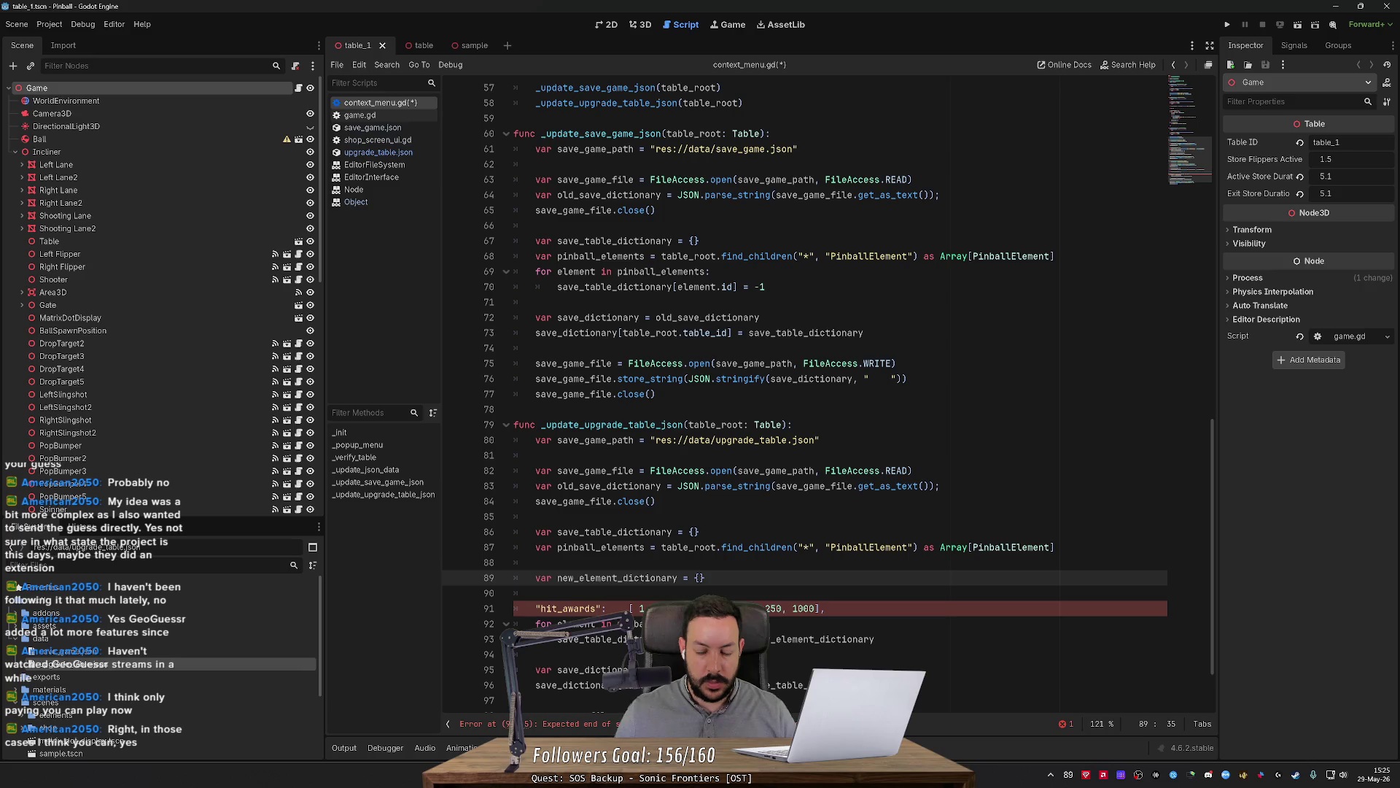
{"action": "type", "text": "\"upgrade_costs\": [10, 50, 100, 250, 500, 1000, 2000],"}
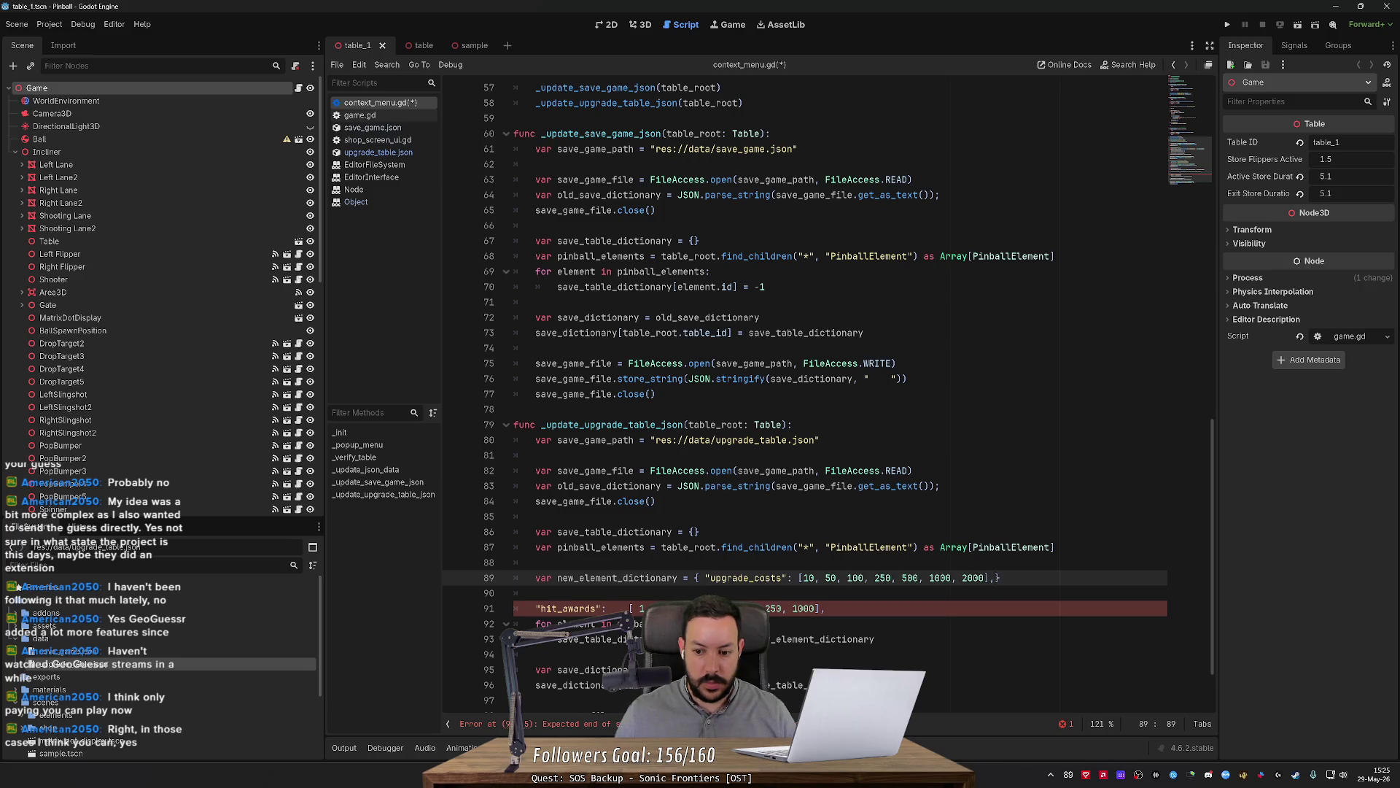
{"action": "left_click_drag", "start_coordinate": [536, 608], "coordinate": [821, 608]}
{"action": "key", "text": "ctrl+x"}
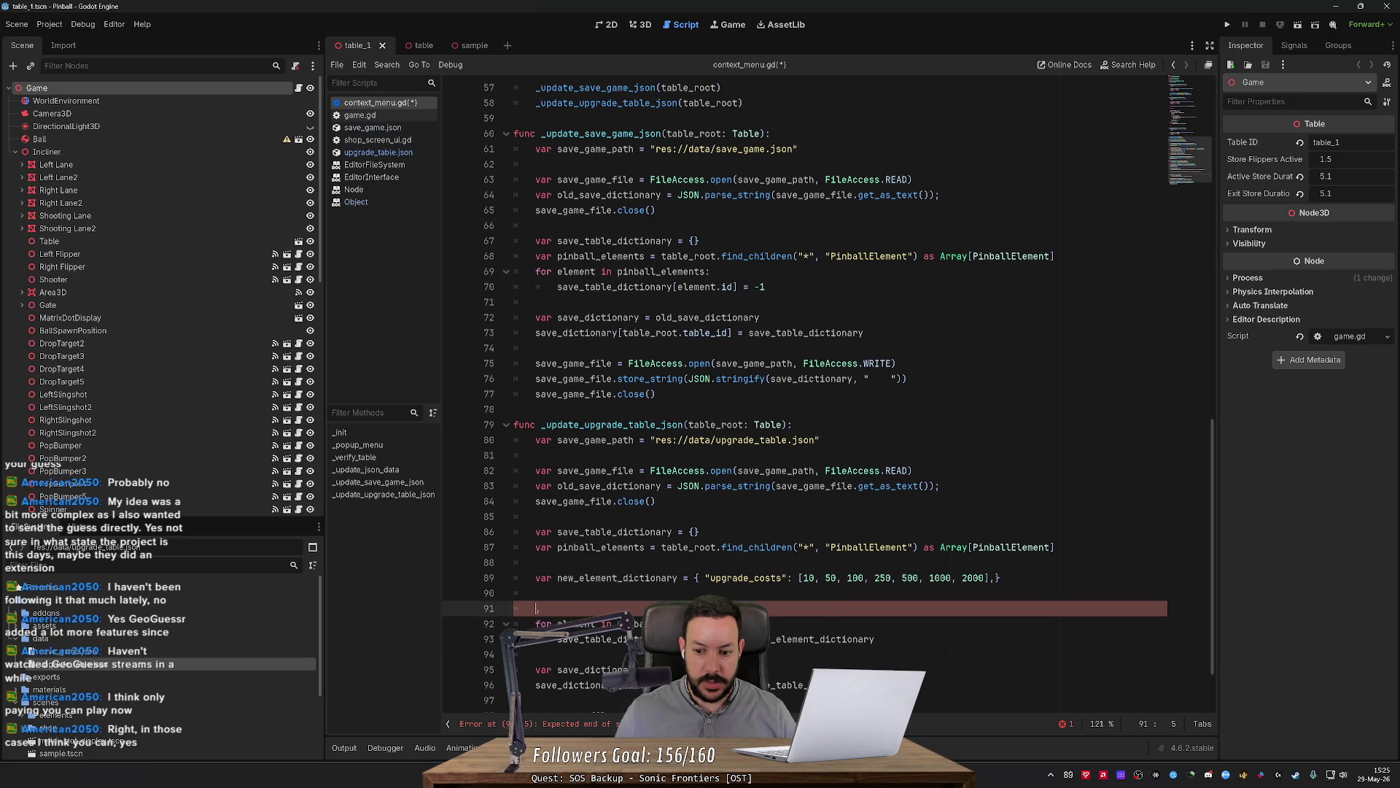
{"action": "left_click", "coordinate": [996, 577]}
{"action": "key", "text": "ctrl+v"}
{"action": "left_click", "coordinate": [515, 593]}
{"action": "key", "text": "Delete"}
{"action": "key", "text": "Delete"}
{"action": "key", "text": "Delete"}
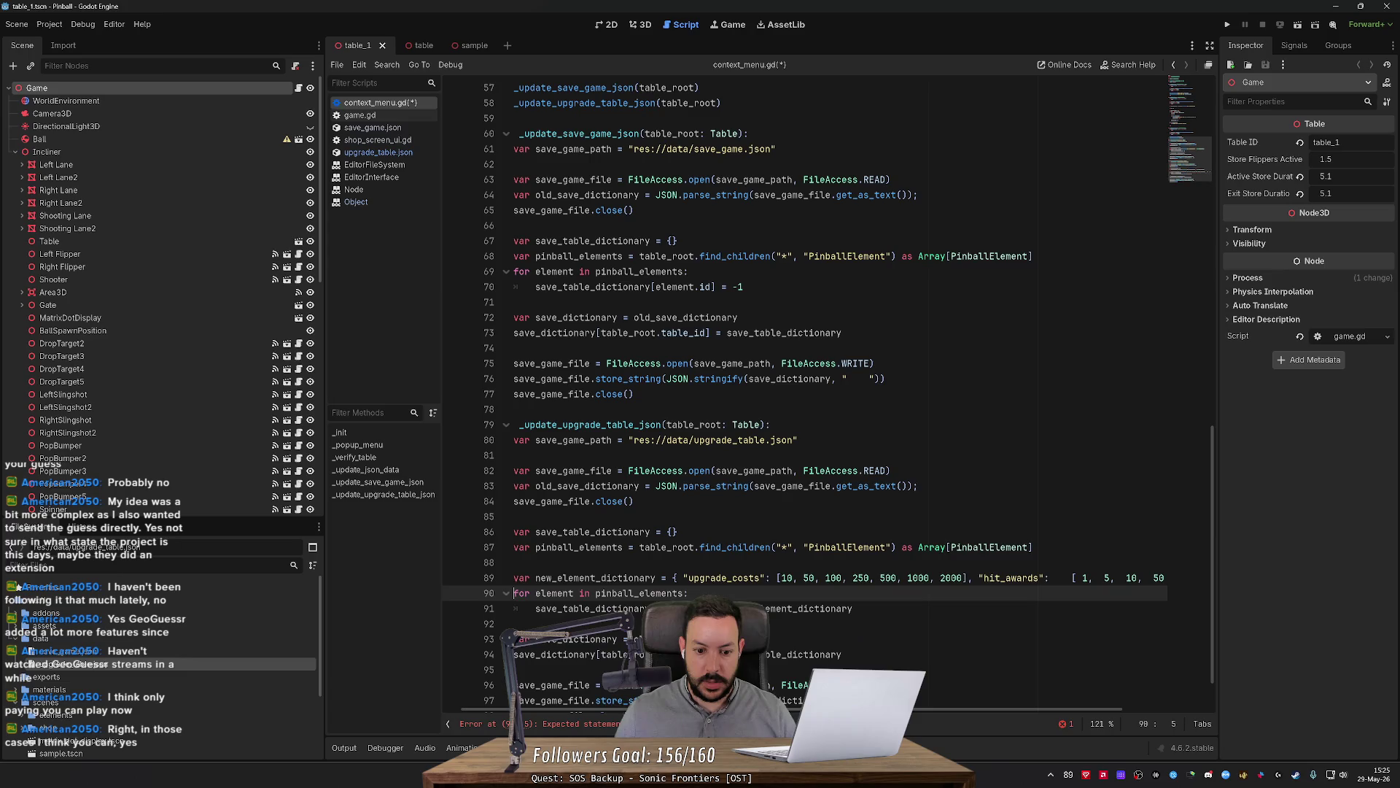
{"action": "key", "text": "Down"}
{"action": "key", "text": "ctrl+s"}
- Spread the dictionary over lines, with upgrade_costs, hit_awards and the closing brace each separate, and save
{"action": "left_click", "coordinate": [678, 578]}
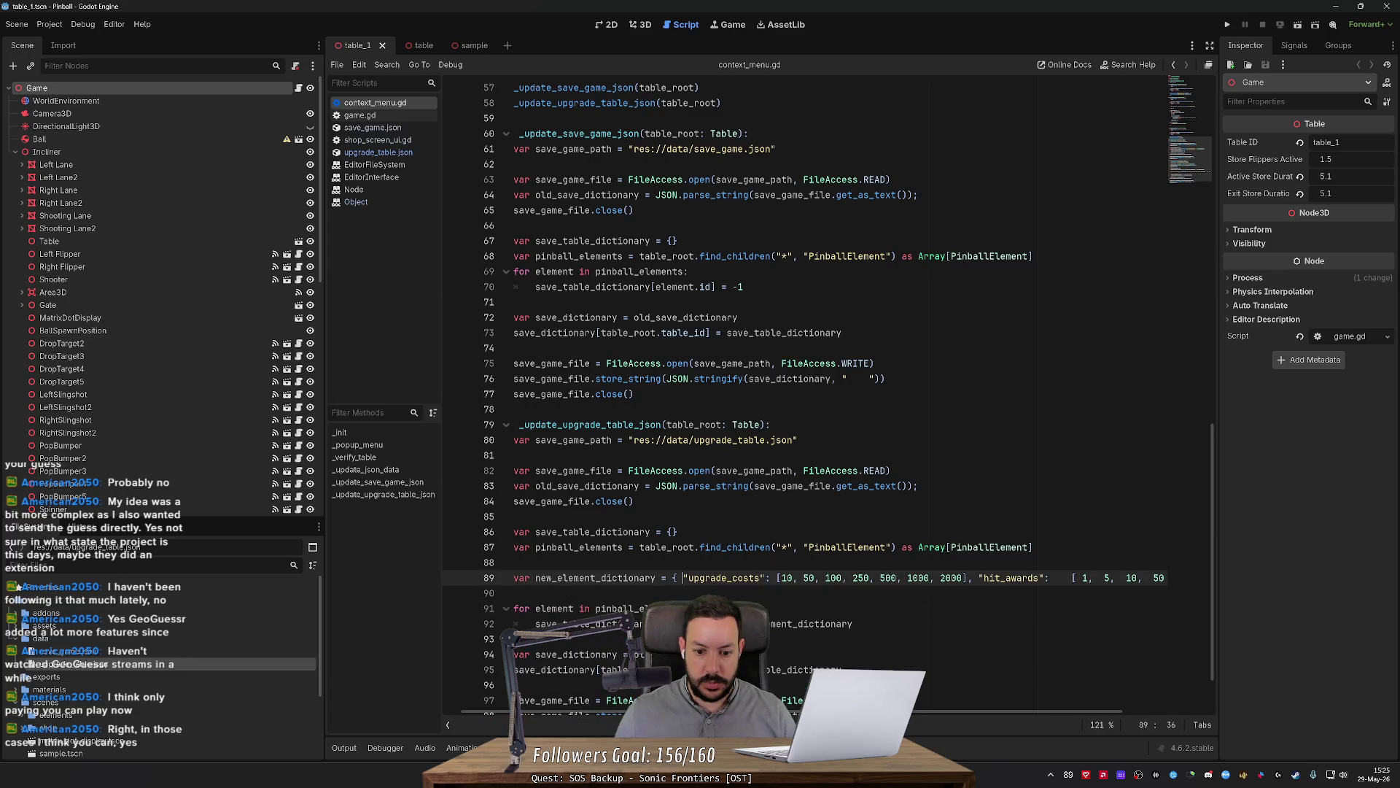
{"action": "key", "text": "Return"}
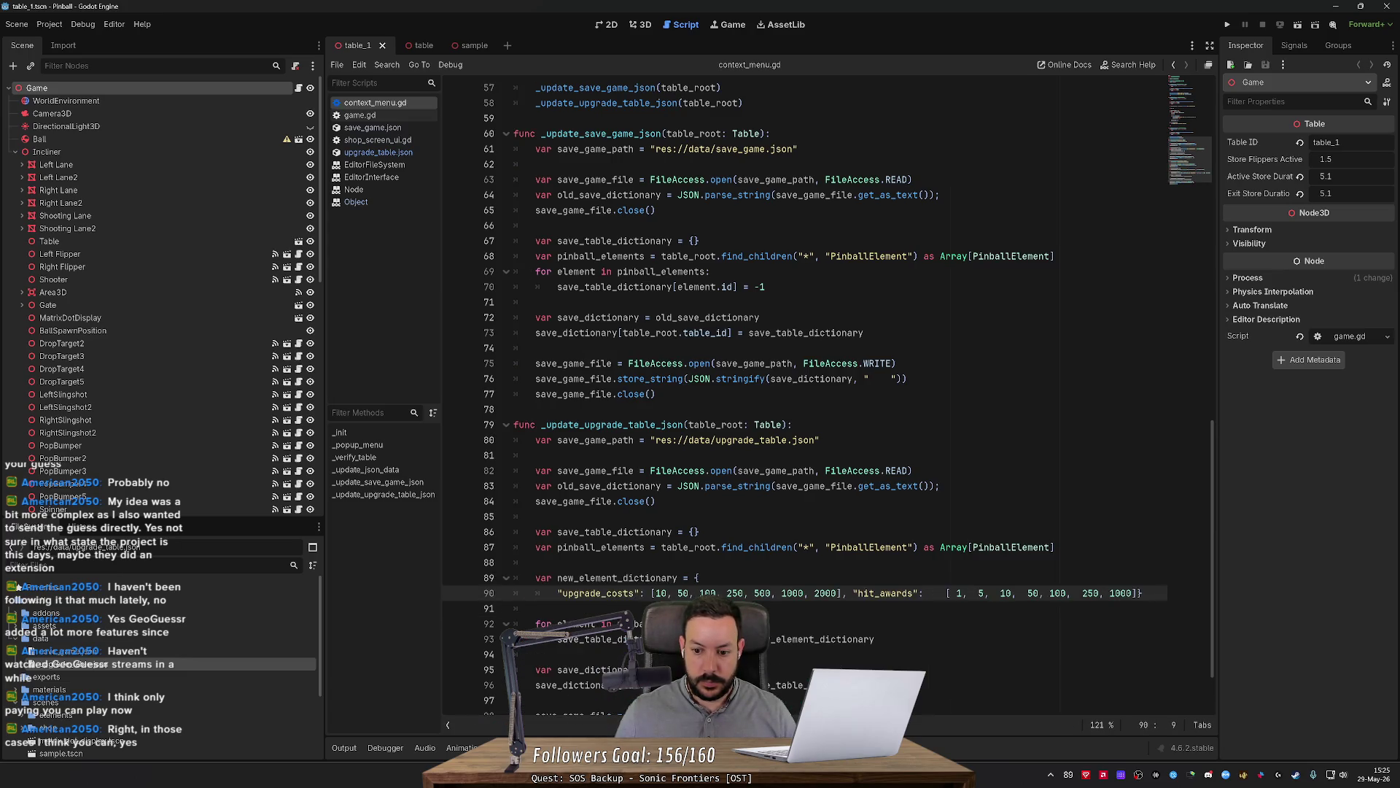
{"action": "left_click", "coordinate": [941, 593]}
{"action": "key", "text": "BackSpace"}
{"action": "left_click", "coordinate": [850, 593]}
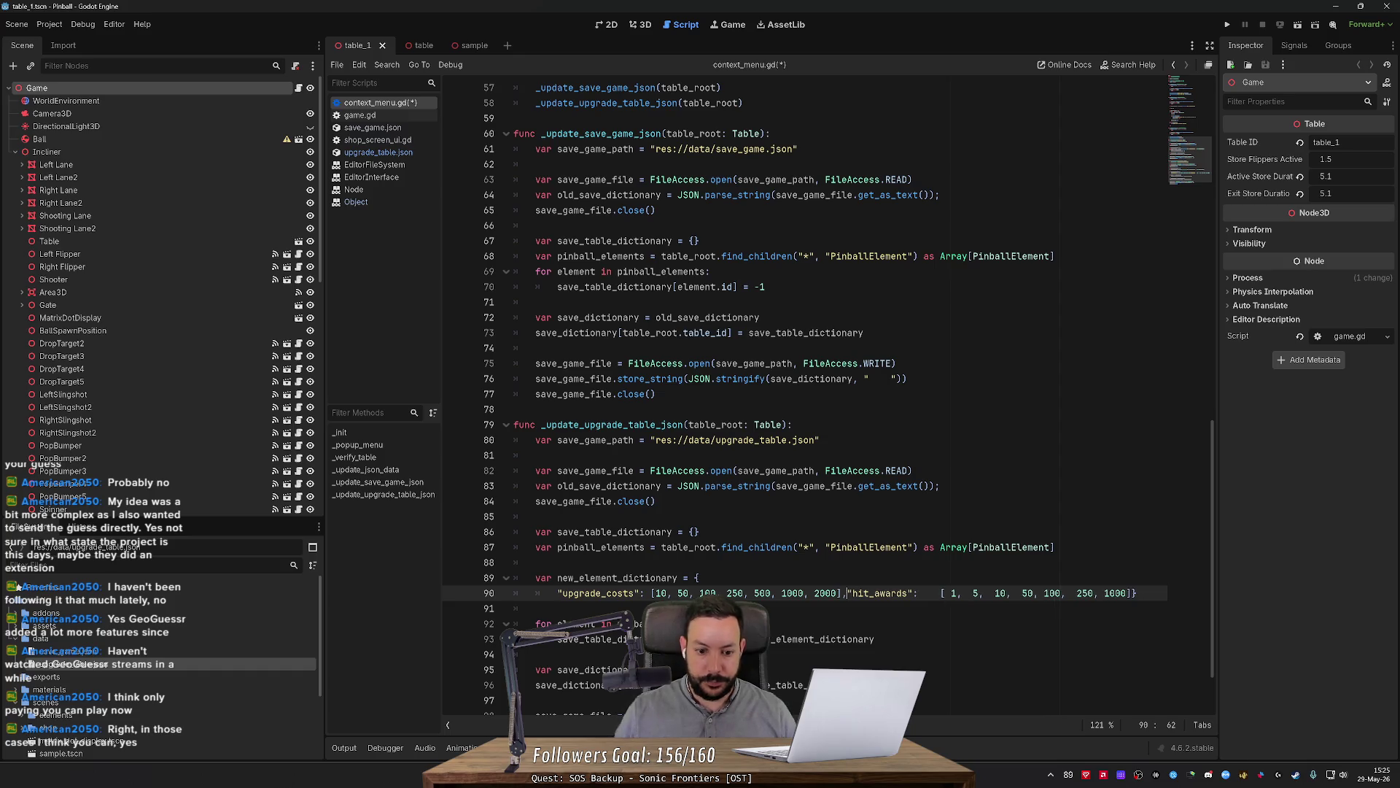
{"action": "key", "text": "Return"}
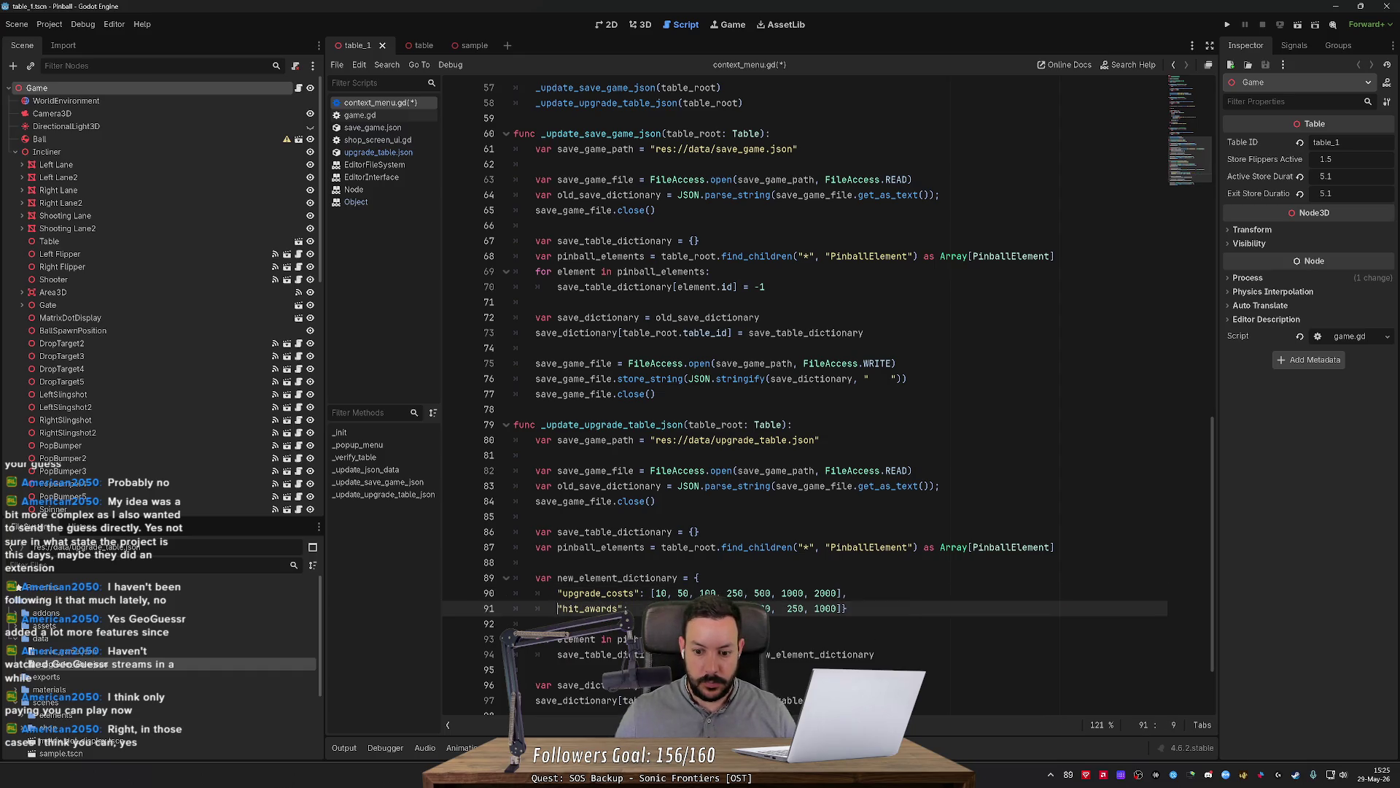
{"action": "left_click", "coordinate": [843, 608]}
{"action": "key", "text": "Return"}
{"action": "key", "text": "ctrl+s"}
{"action": "scroll", "coordinate": [803, 398], "scroll_direction": "down", "scroll_amount": 1}
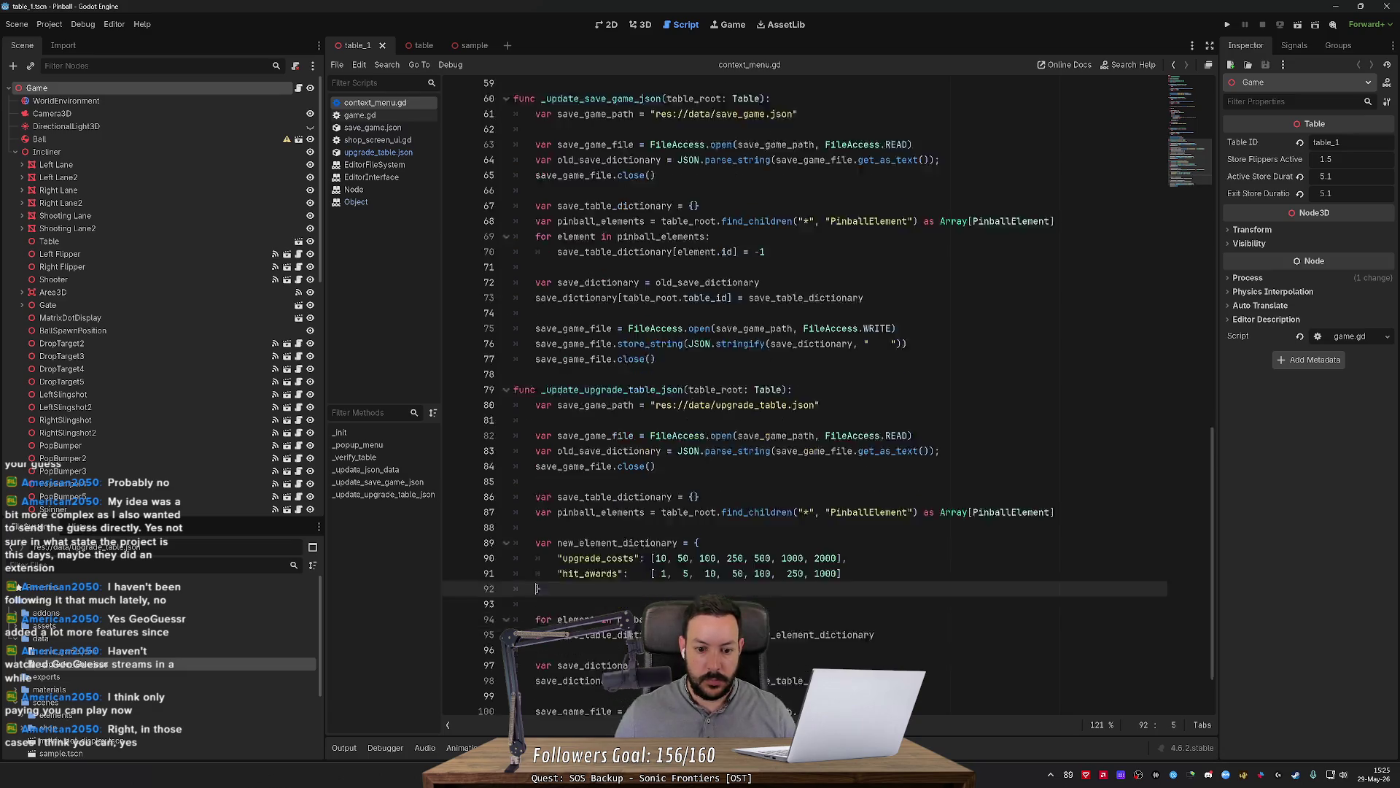
{"action": "scroll", "coordinate": [802, 394], "scroll_direction": "down", "scroll_amount": 2}
{"action": "double_click", "coordinate": [617, 473]}
- Review the file-reading lines and the pinball_elements uses in _update_upgrade_table_json
{"action": "double_click", "coordinate": [660, 488]}
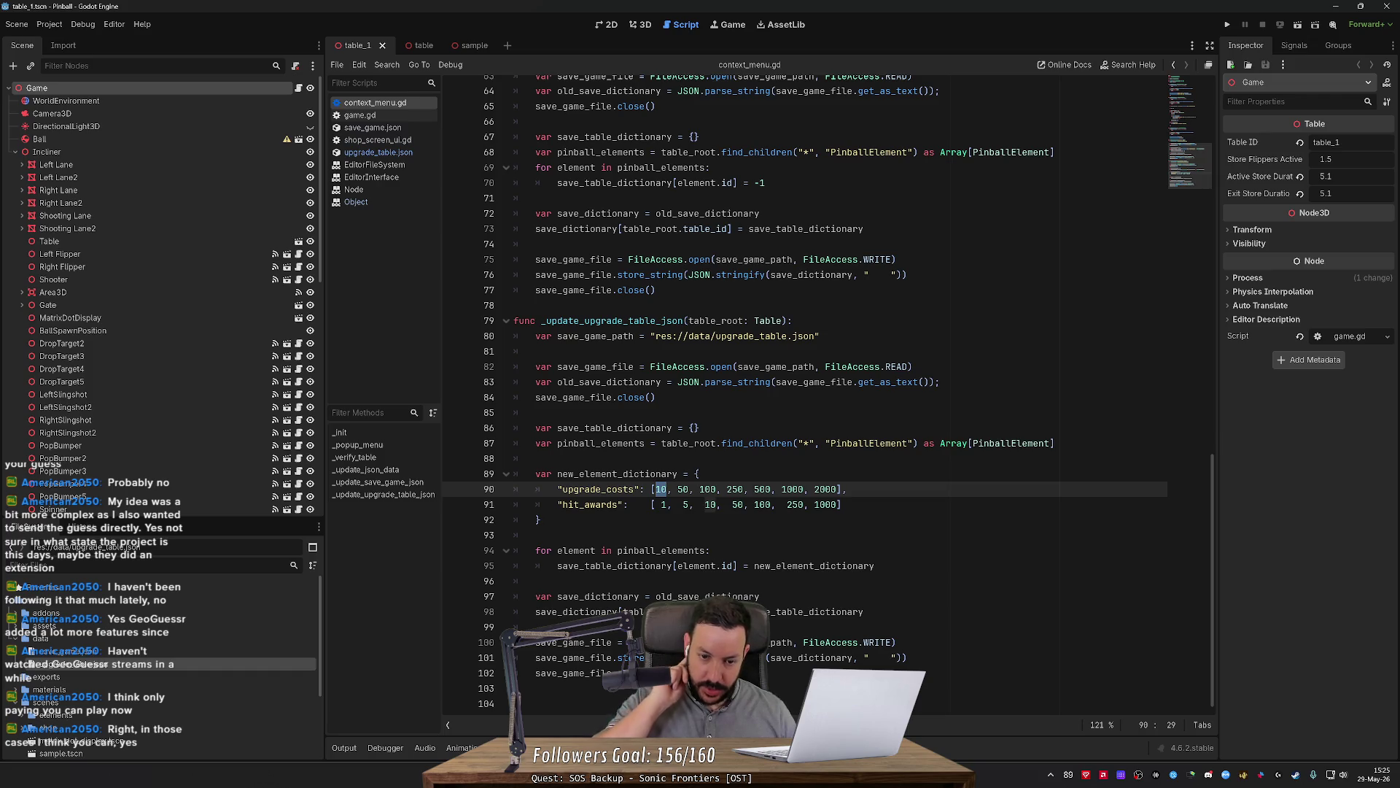
{"action": "left_click_drag", "start_coordinate": [658, 397], "coordinate": [430, 369]}
{"action": "mouse_move", "coordinate": [636, 398]}
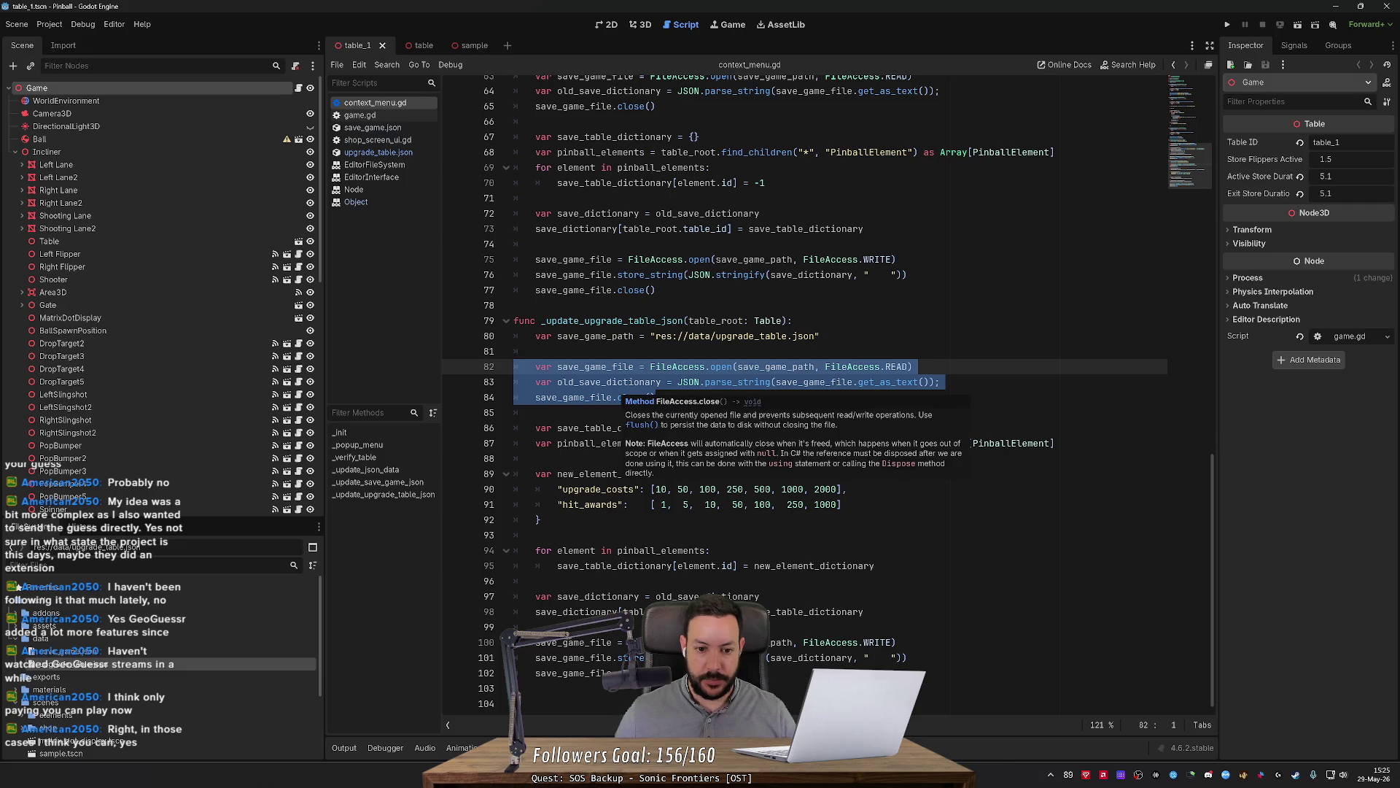
{"action": "left_click", "coordinate": [568, 382]}
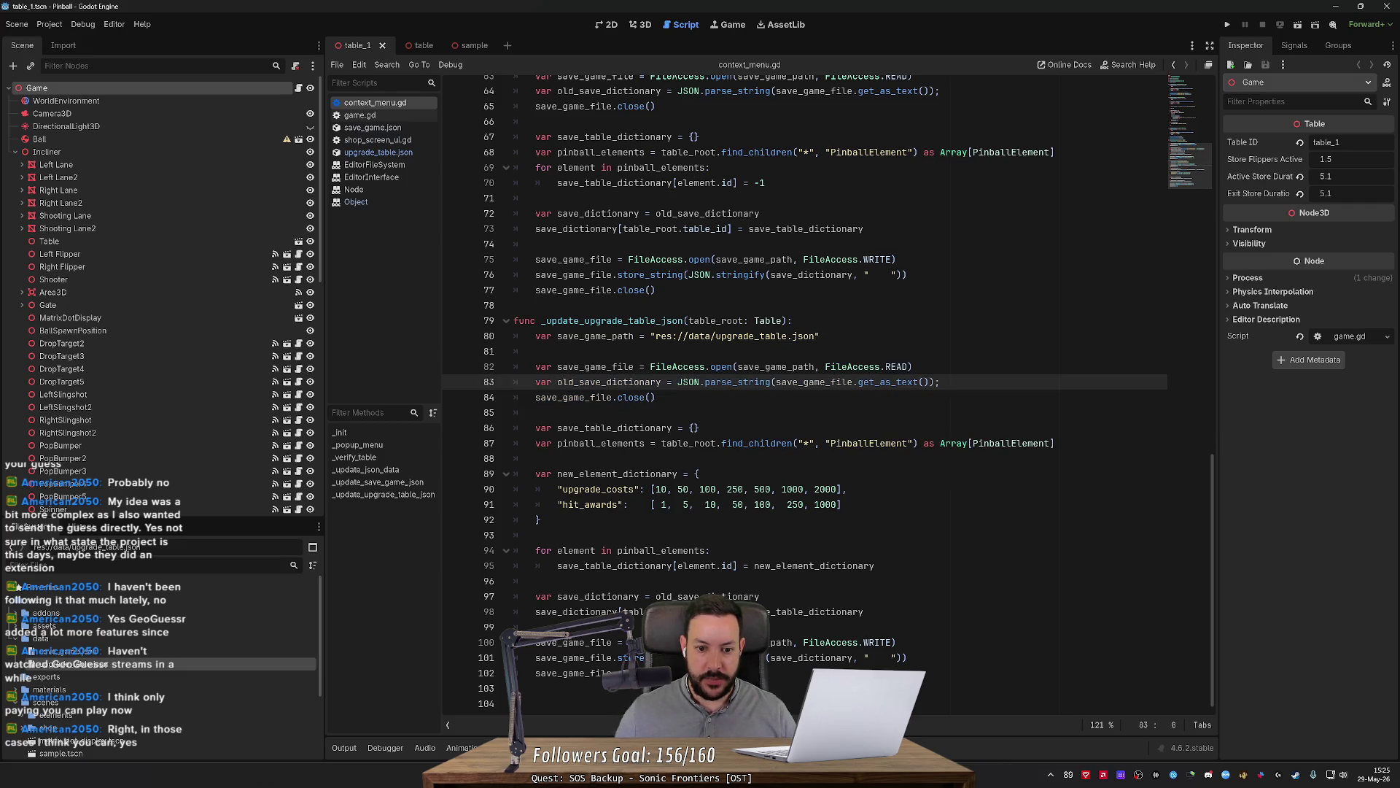
{"action": "double_click", "coordinate": [601, 444]}
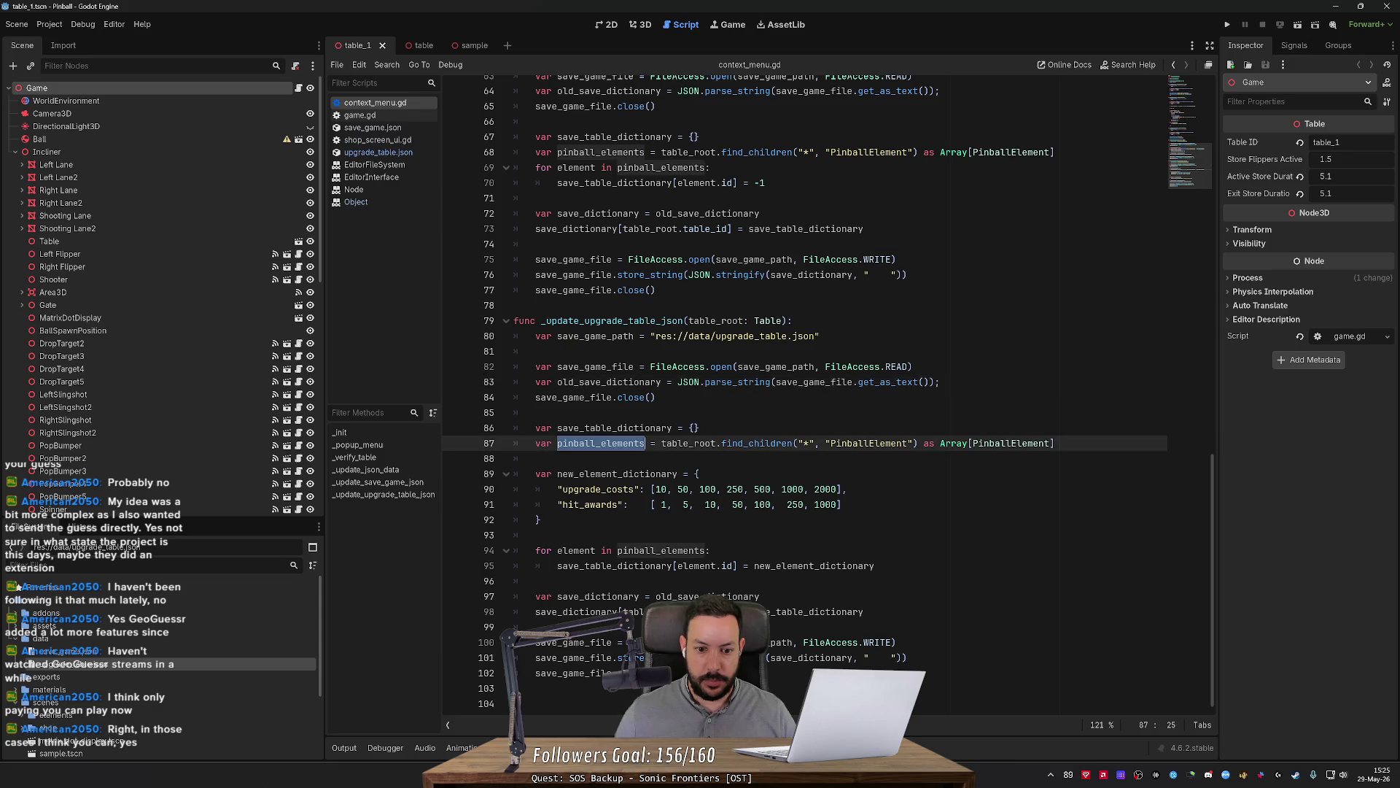
- Move the new_element_dictionary block below the upgrade_table.json path and remove the blank lines above the loop
{"action": "left_click_drag", "start_coordinate": [540, 519], "coordinate": [514, 474]}
{"action": "key", "text": "ctrl+c"}
{"action": "key", "text": "BackSpace"}
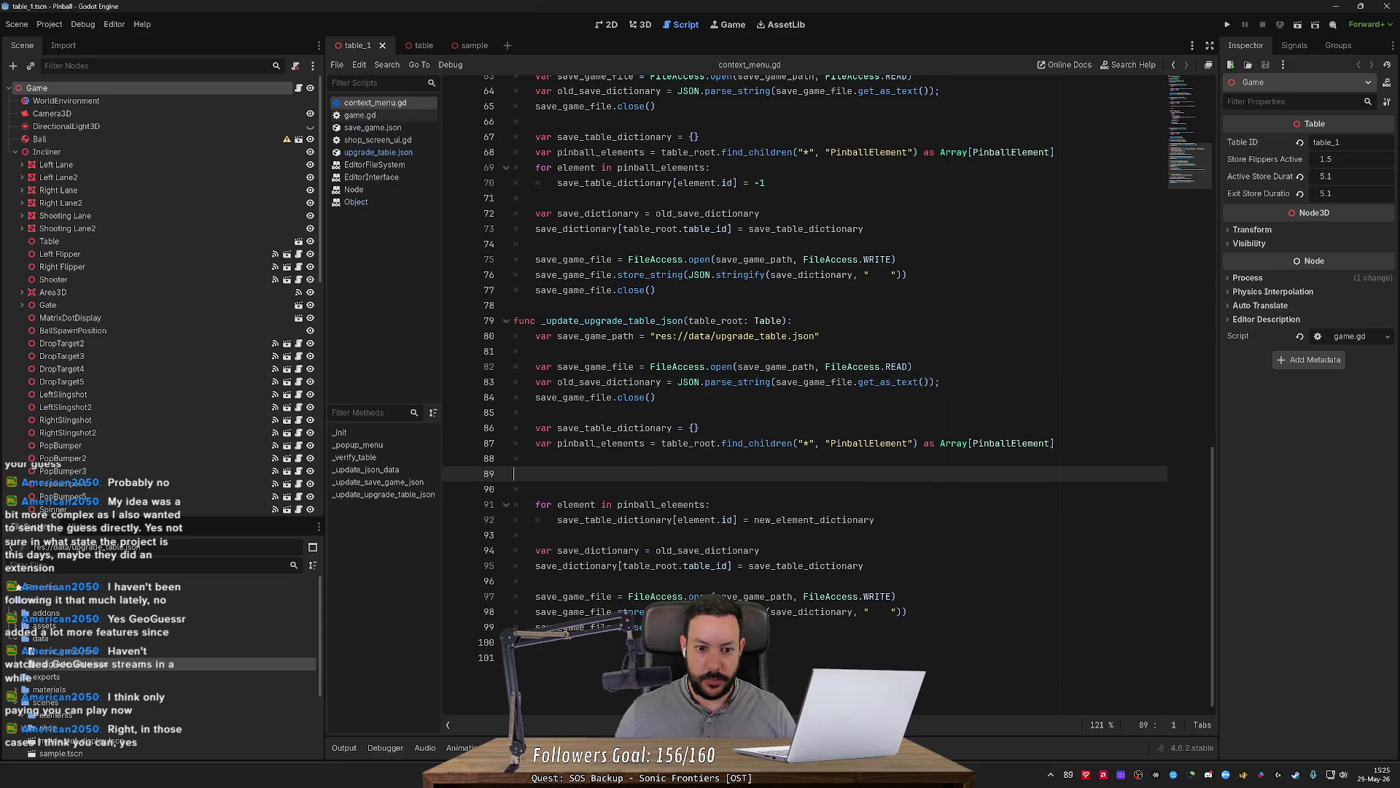
{"action": "left_click", "coordinate": [539, 351]}
{"action": "key", "text": "Return"}
{"action": "key", "text": "ctrl+v"}
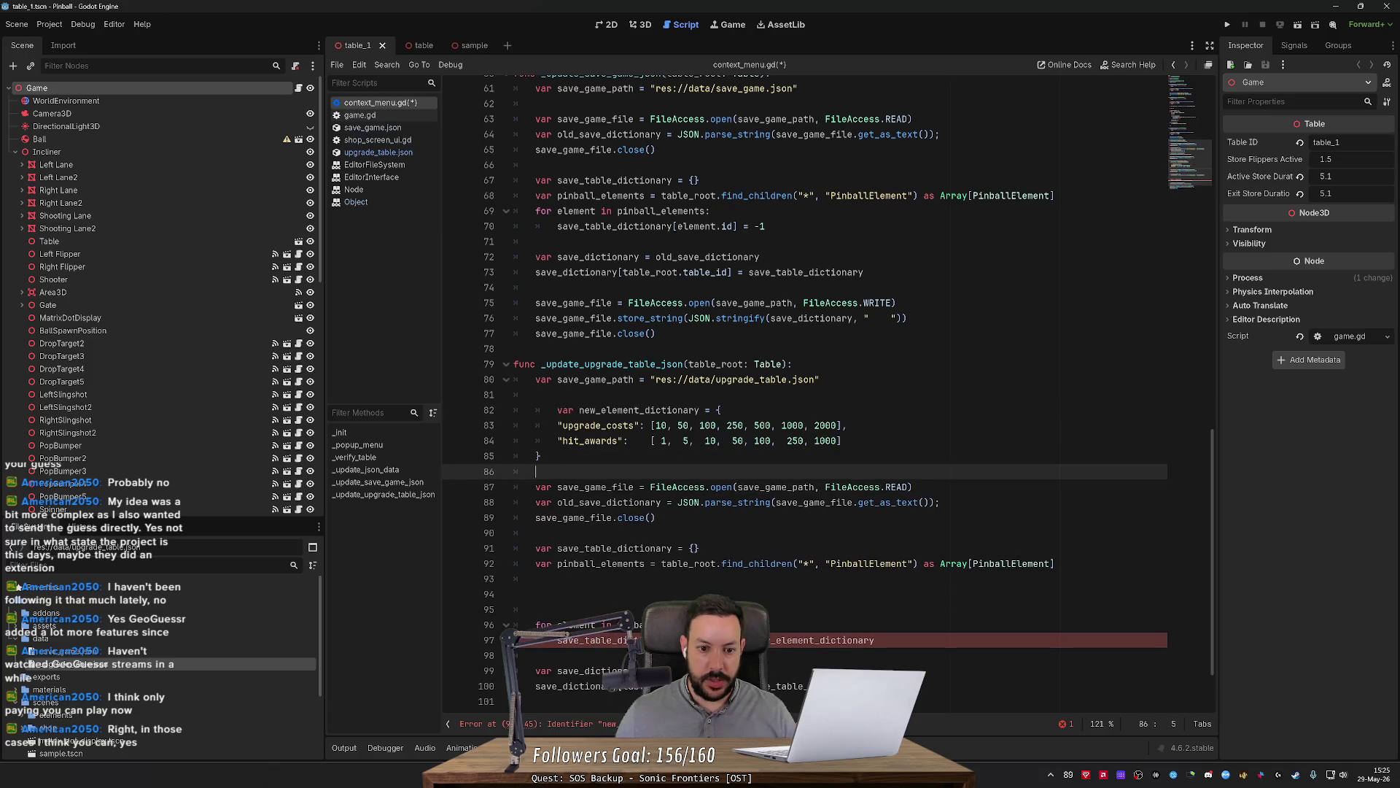
{"action": "key", "text": "Up"}
{"action": "key", "text": "Up"}
{"action": "key", "text": "Up"}
{"action": "key", "text": "Delete"}
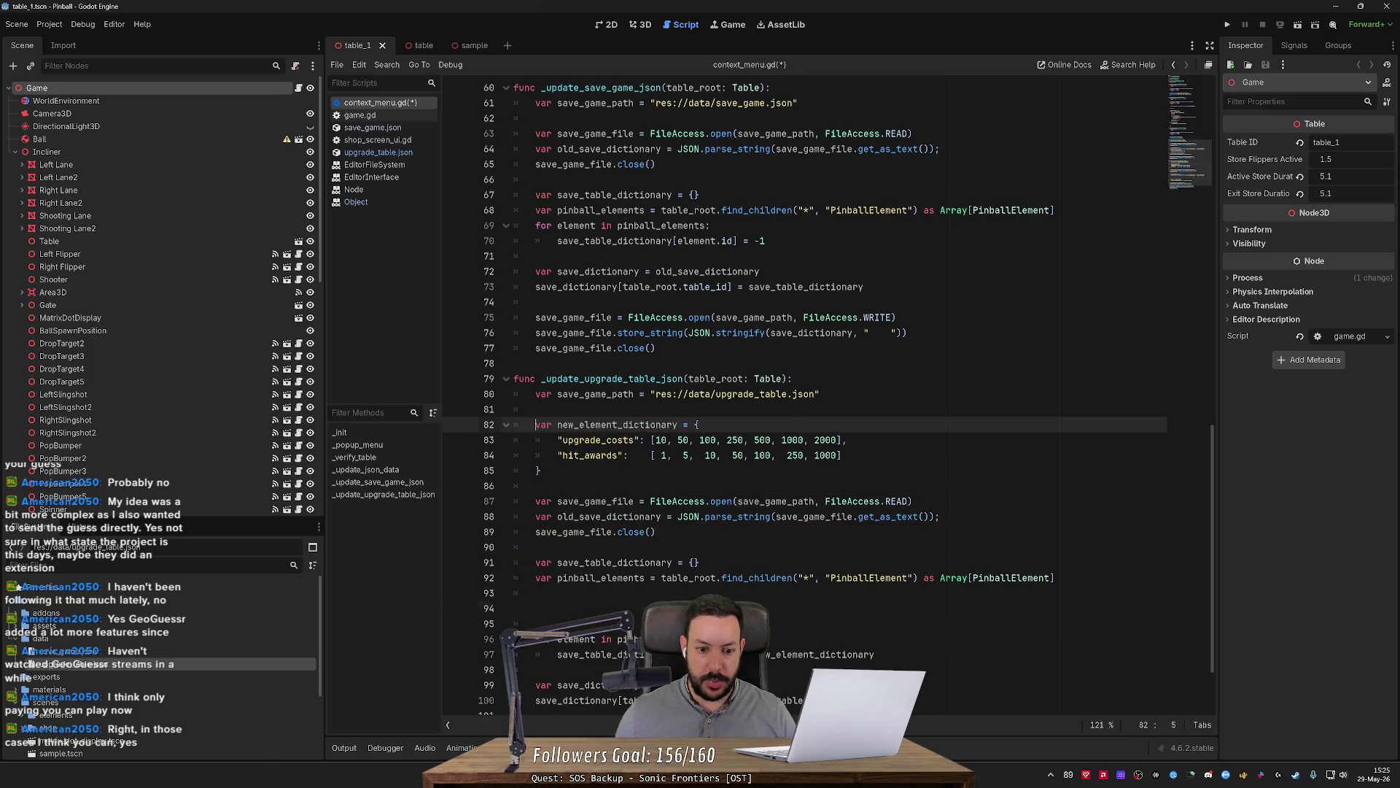
{"action": "left_click", "coordinate": [540, 609]}
{"action": "key", "text": "Delete"}
{"action": "key", "text": "Delete"}
{"action": "double_click", "coordinate": [601, 578]}
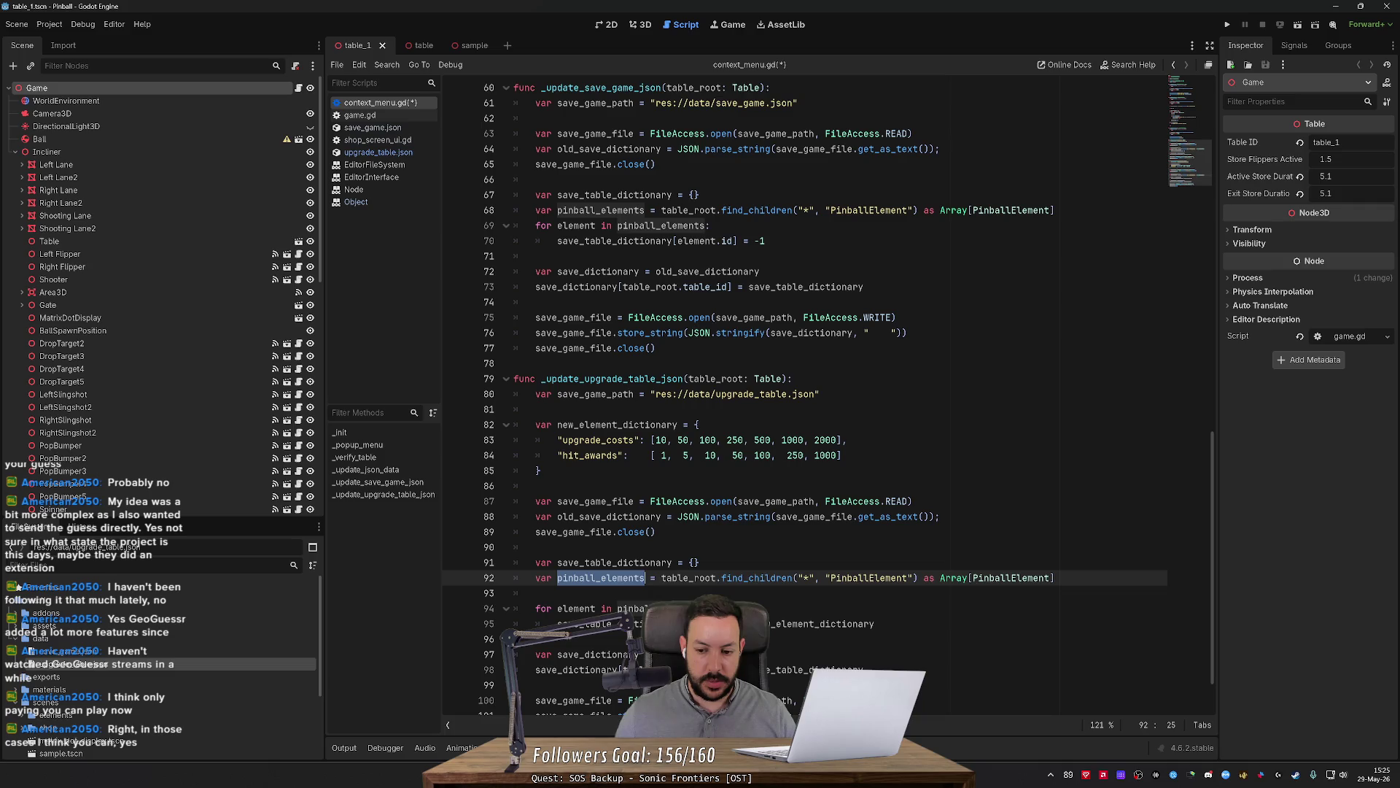
- Save context_menu.gd with new_element_dictionary declared at the top of _update_upgrade_table_json
{"action": "scroll", "coordinate": [802, 394], "scroll_direction": "down", "scroll_amount": 1}
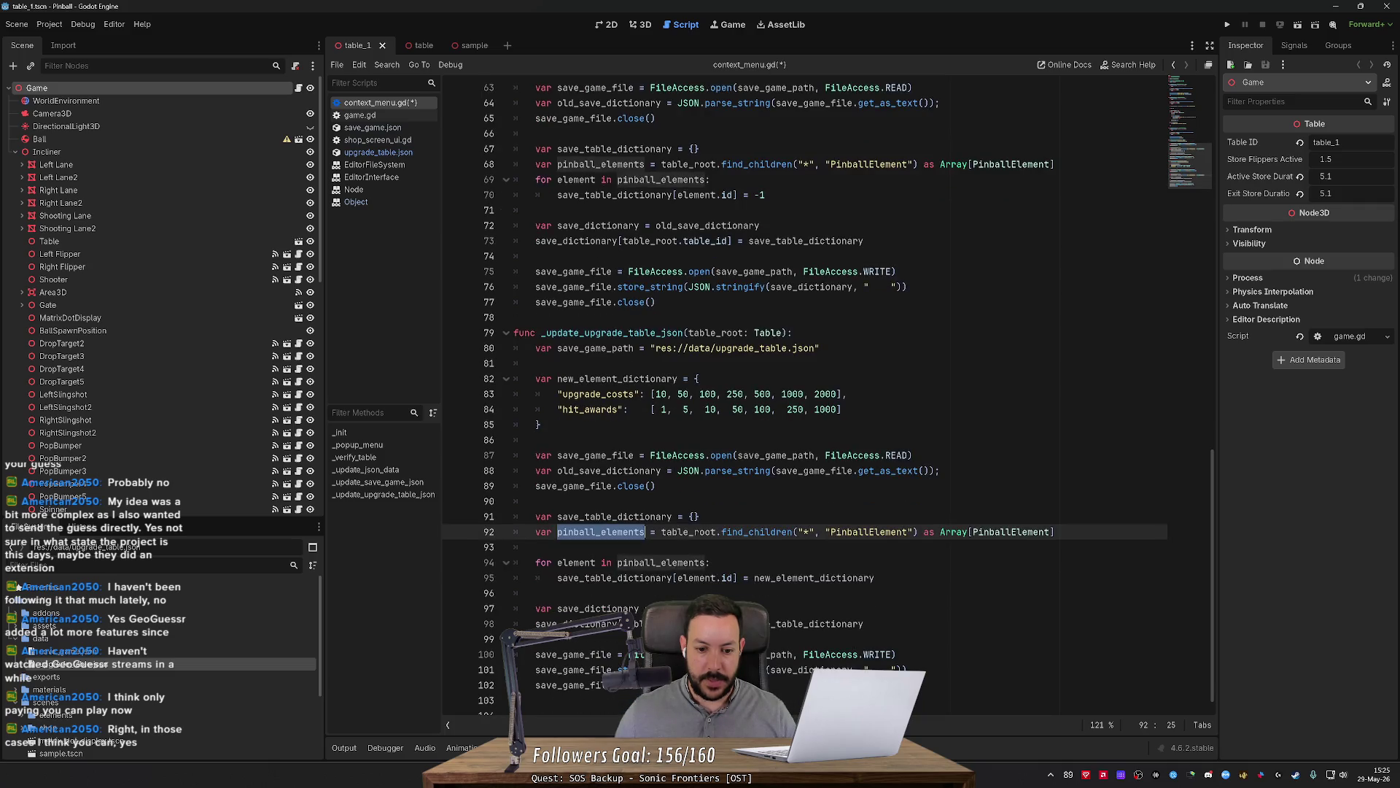
{"action": "left_click", "coordinate": [540, 547]}
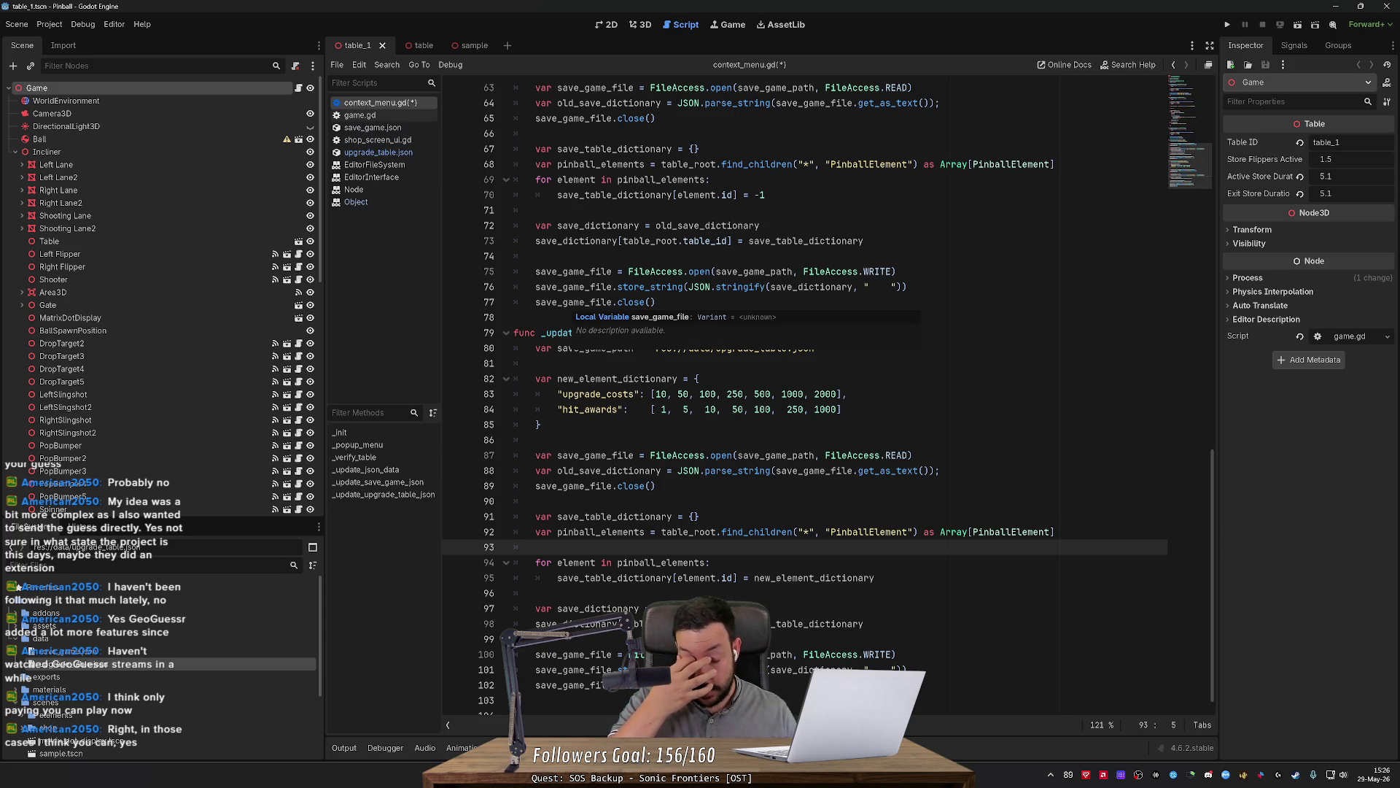
{"action": "scroll", "coordinate": [805, 390], "scroll_direction": "down", "scroll_amount": 1}
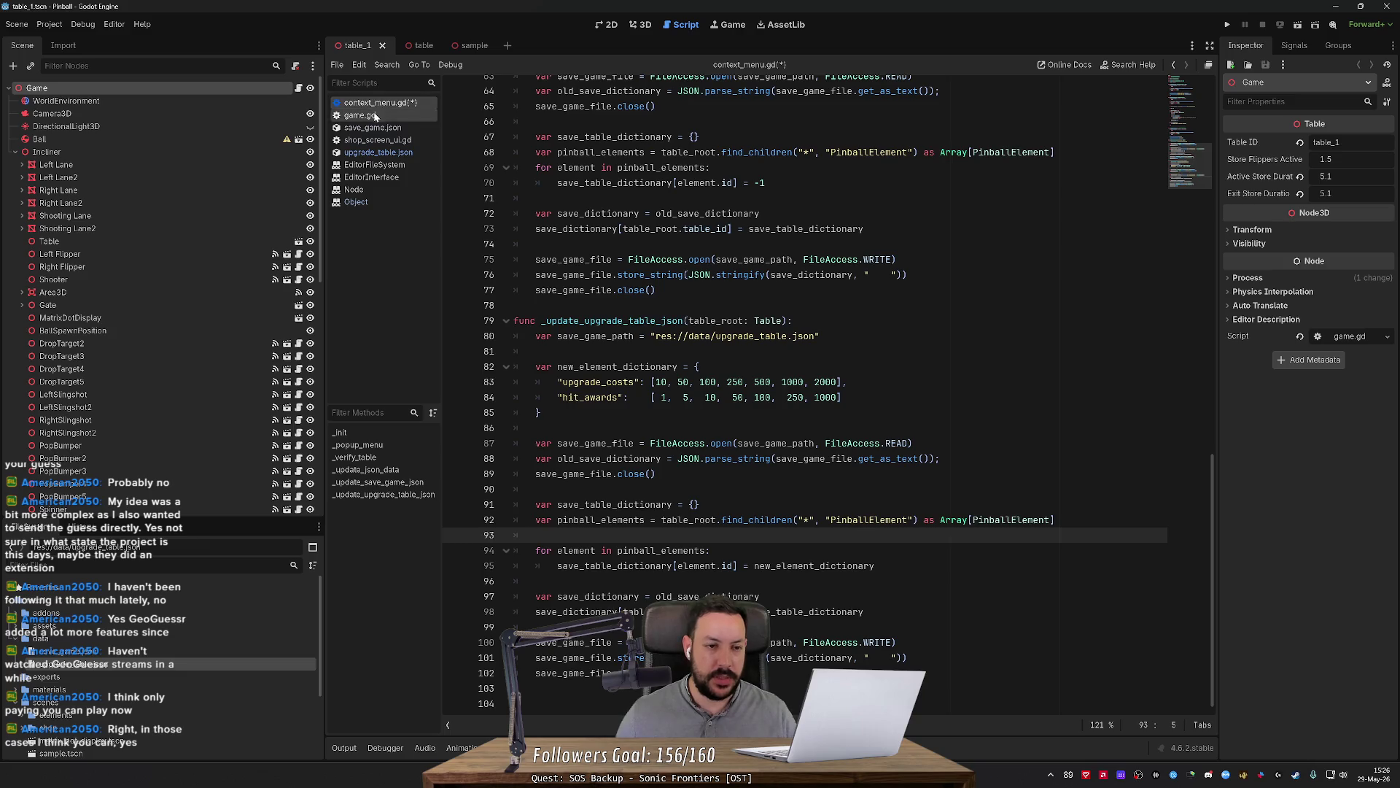
{"action": "scroll", "coordinate": [487, 158], "scroll_direction": "up", "scroll_amount": 1}
{"action": "key", "text": "ctrl+s"}
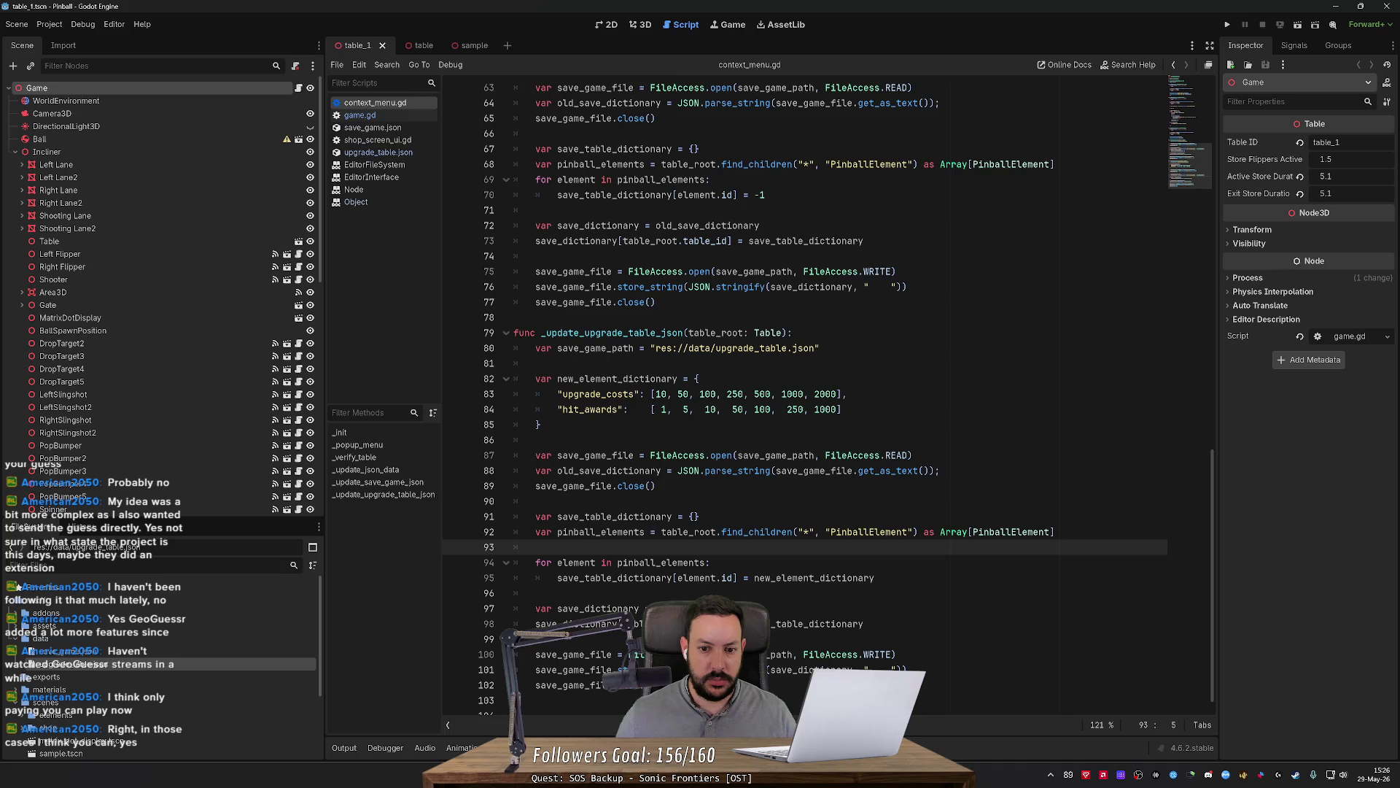
{"action": "key", "text": "Up"}
{"action": "key", "text": "Up"}
{"action": "key", "text": "Up"}
- Check where new_element_dictionary and save_table_dictionary are used in the script
{"action": "key", "text": "Down"}
{"action": "key", "text": "Down"}
{"action": "key", "text": "Down"}
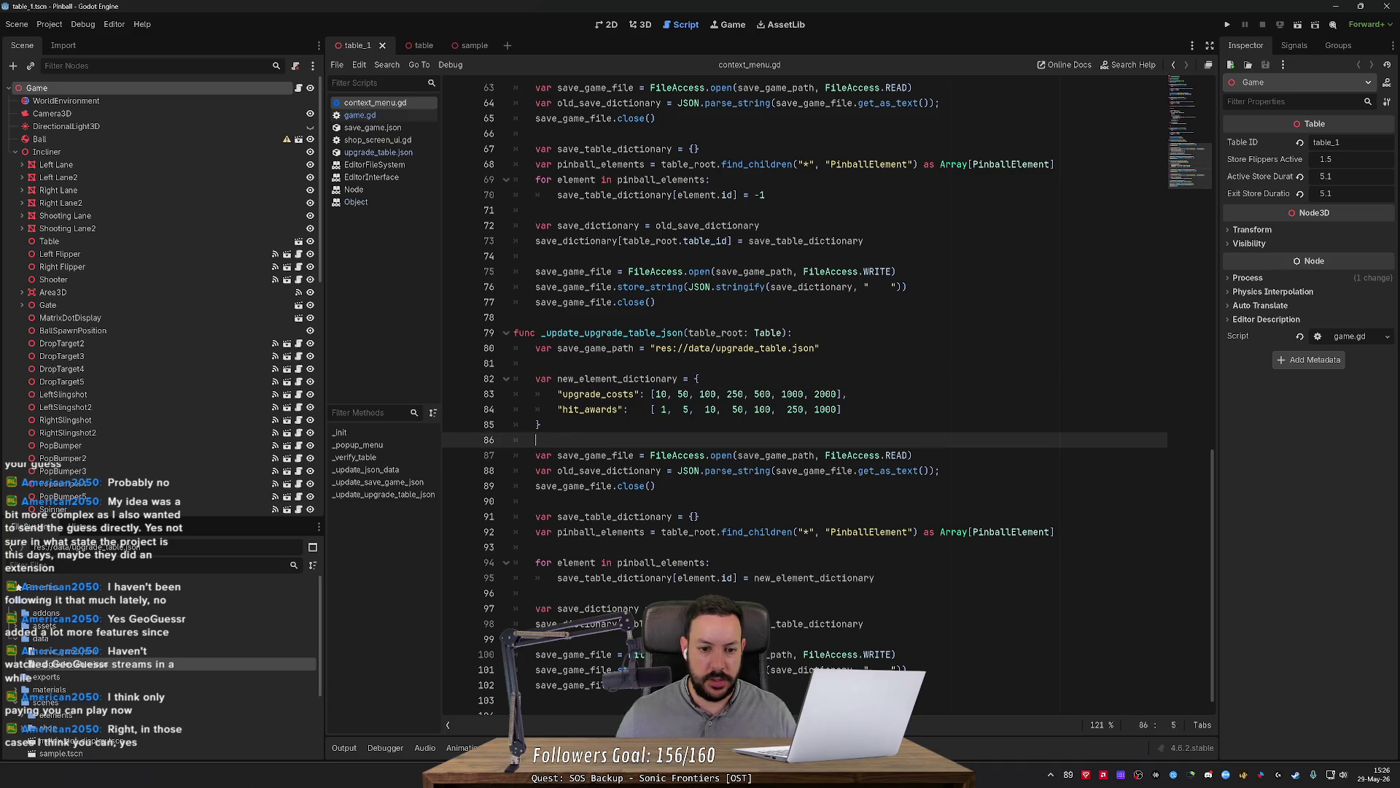
{"action": "double_click", "coordinate": [617, 378]}
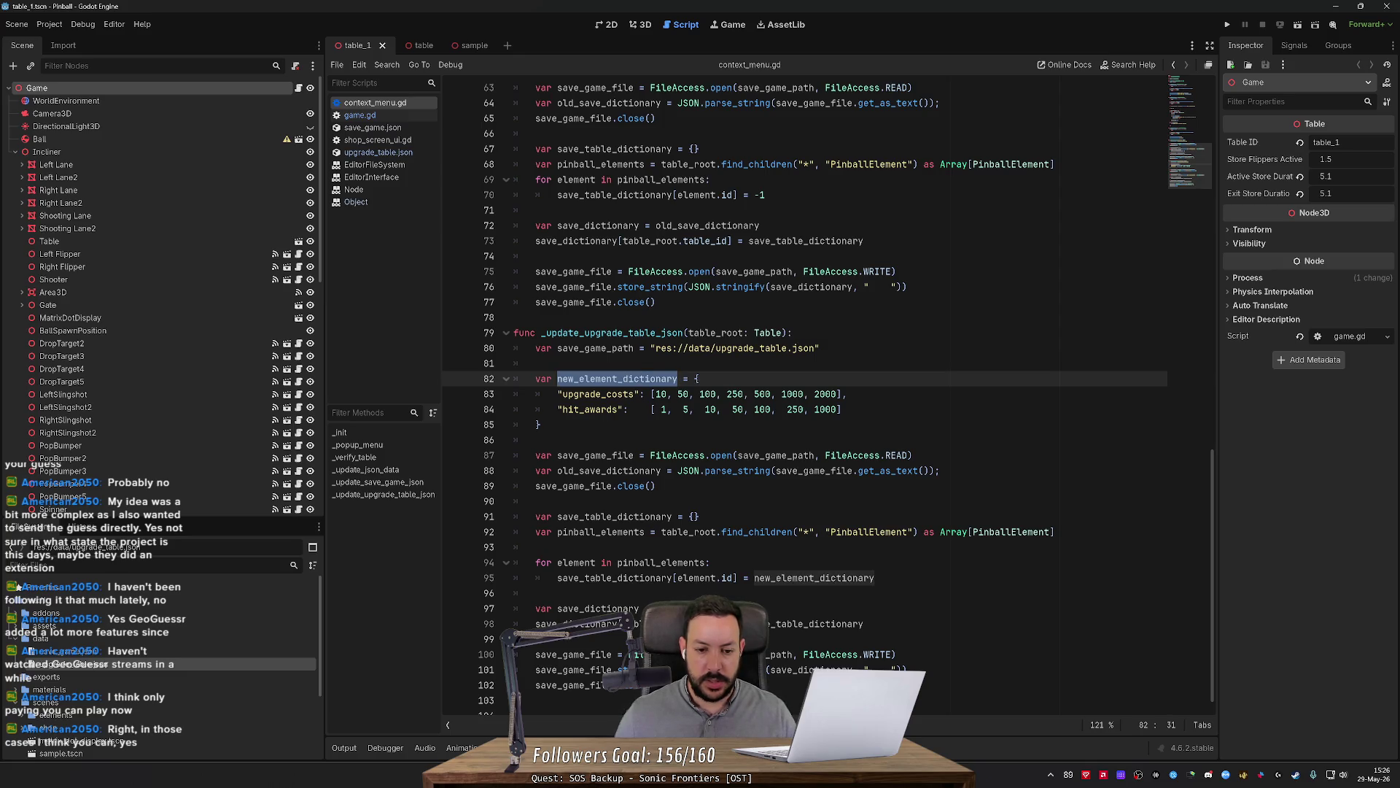
{"action": "left_click", "coordinate": [623, 378]}
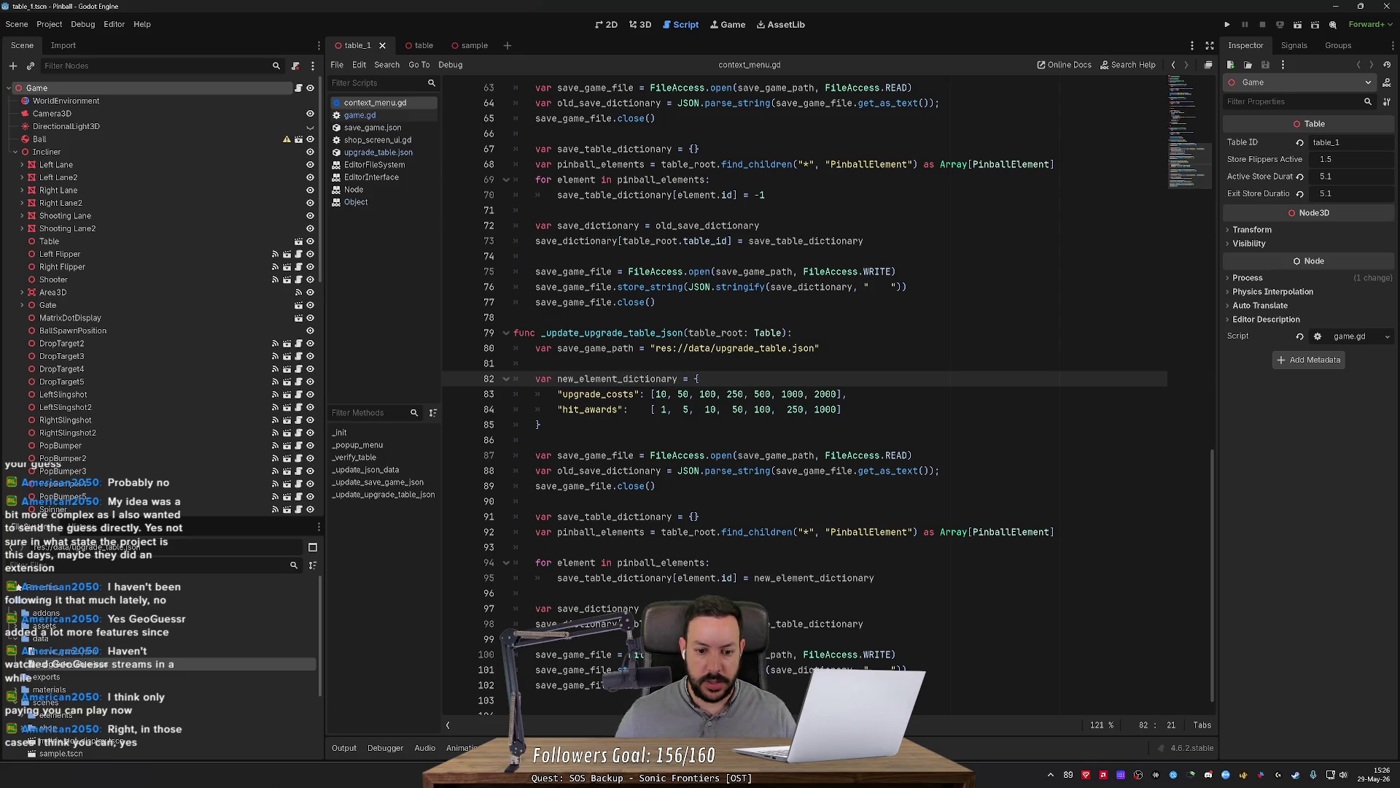
{"action": "left_click", "coordinate": [595, 578]}
{"action": "double_click", "coordinate": [613, 578]}
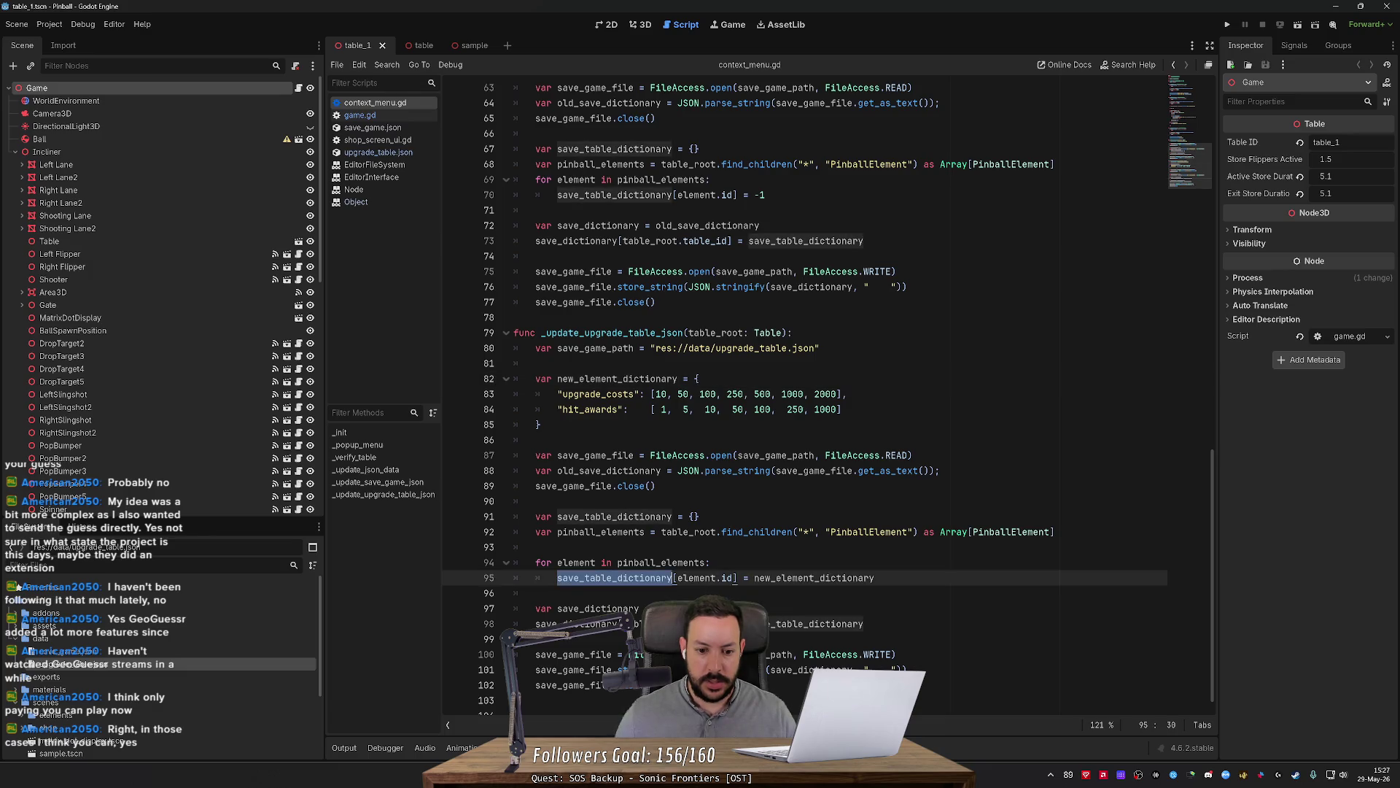
{"action": "left_click", "coordinate": [596, 516]}
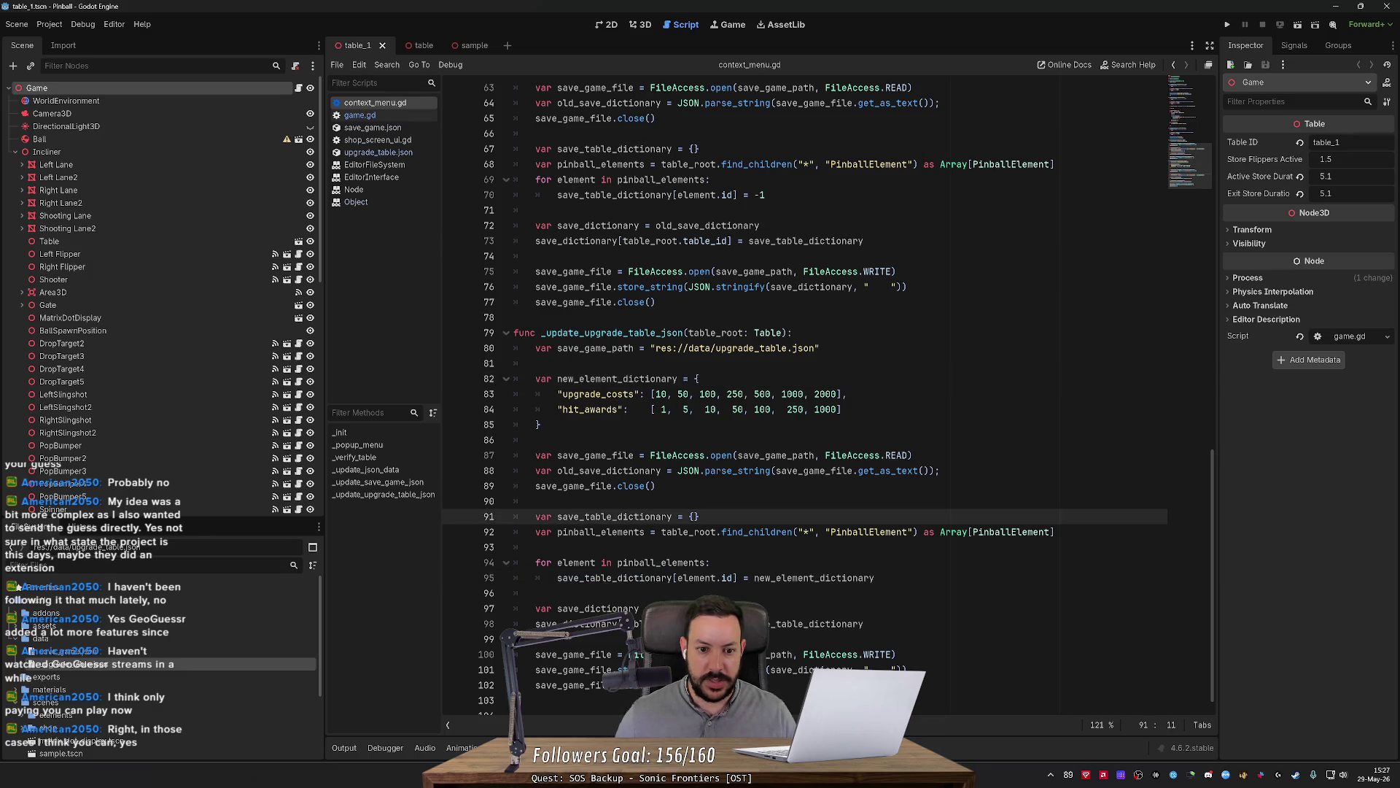
- Rename the save path variable on line 80 to file_path
{"action": "left_click_drag", "start_coordinate": [580, 348], "coordinate": [557, 348]}
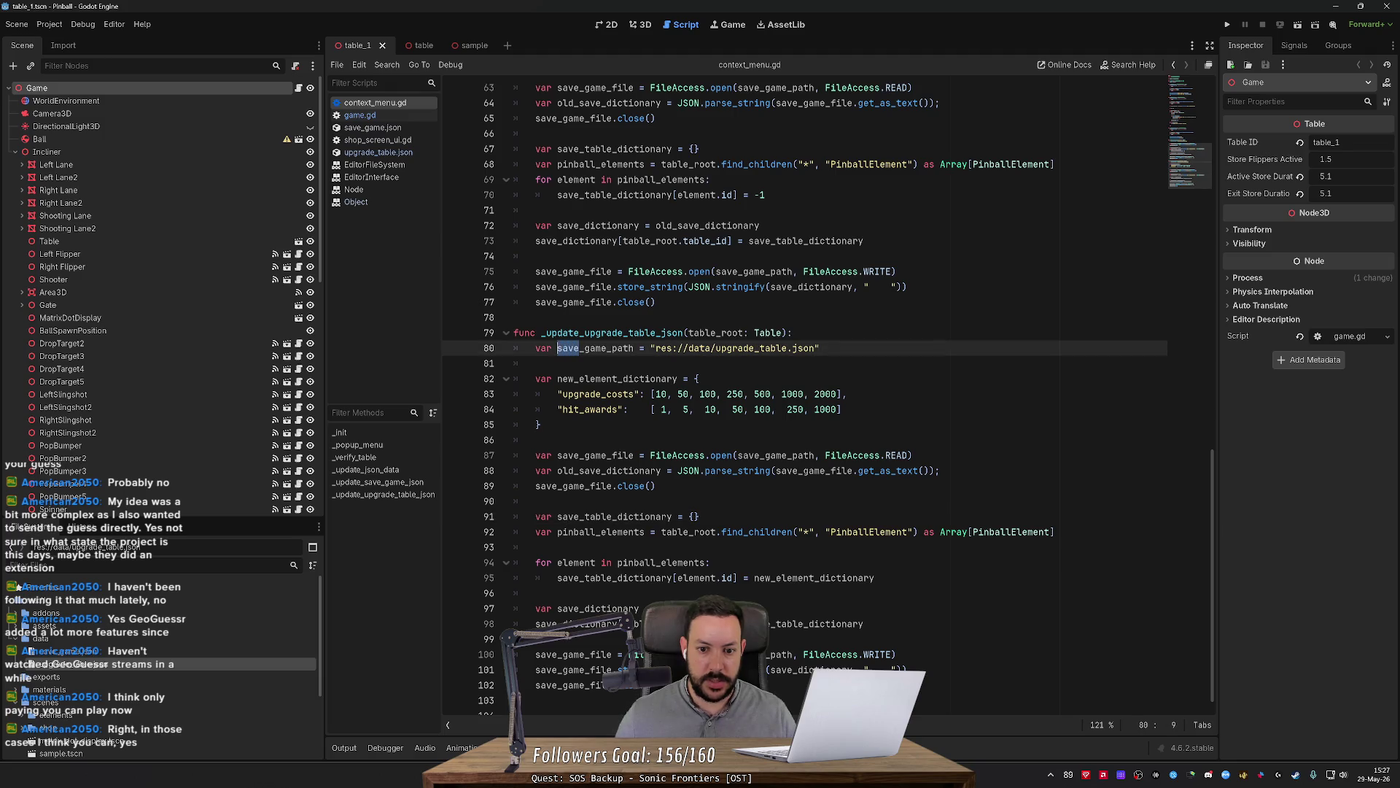
{"action": "type", "text": "upgrade"}
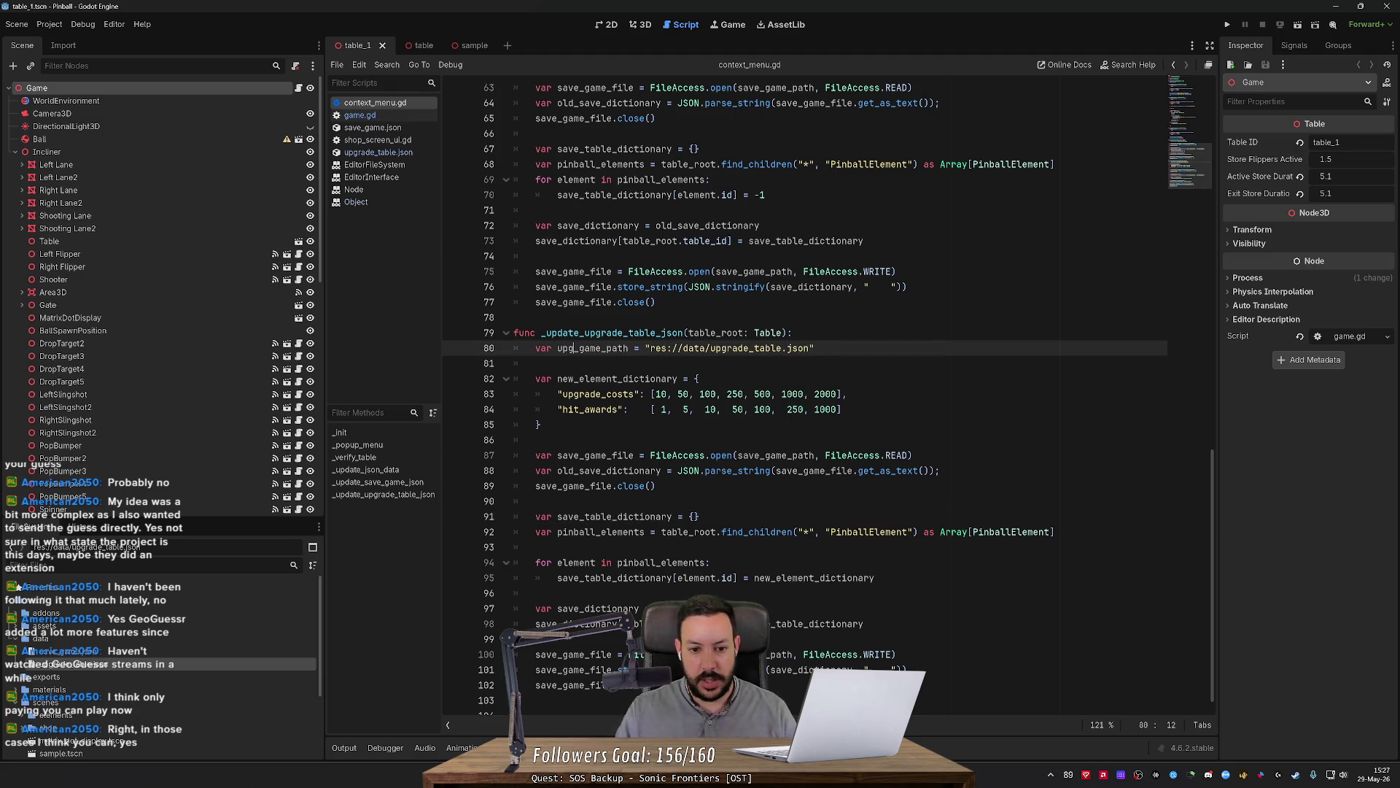
{"action": "key", "text": "Delete"}
{"action": "key", "text": "Delete"}
{"action": "key", "text": "Delete"}
{"action": "type", "text": "_ta"}
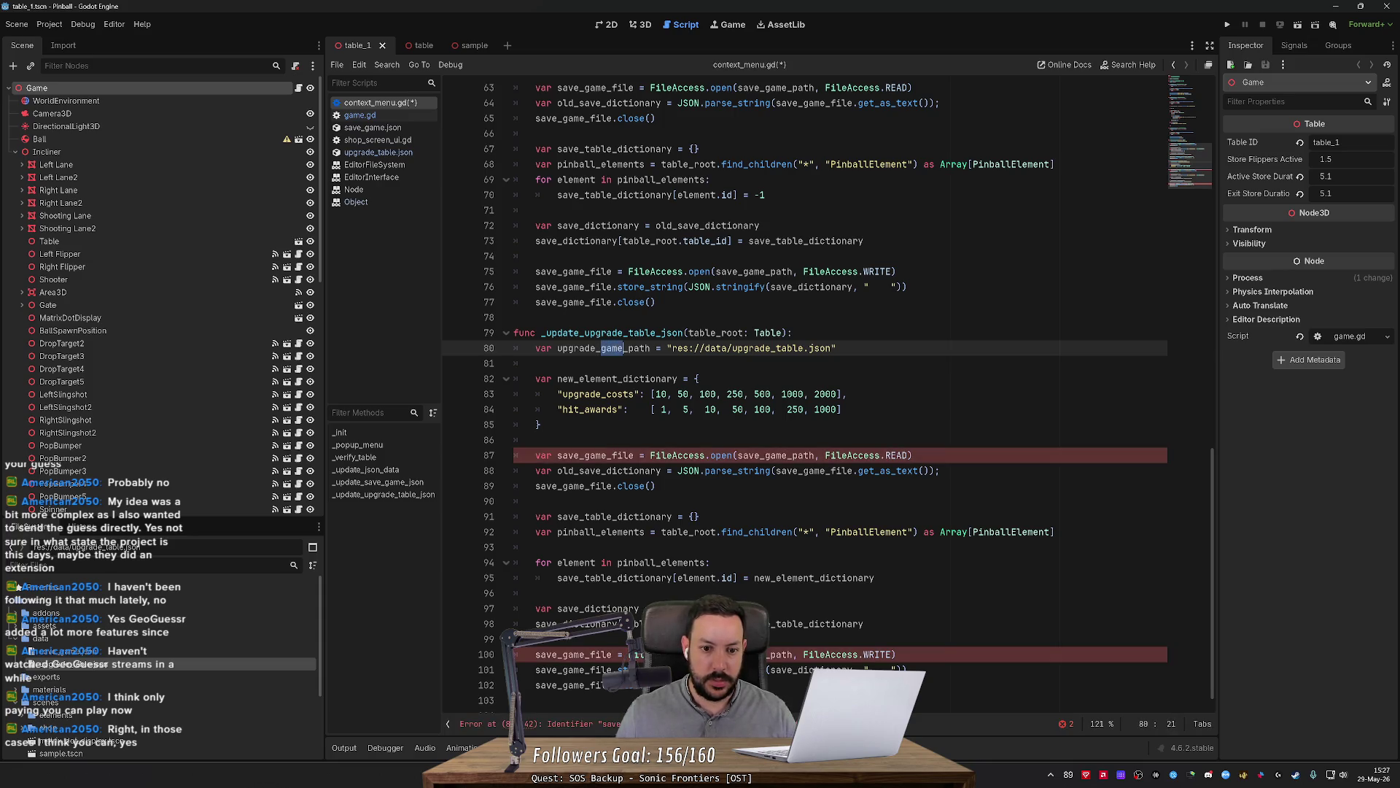
{"action": "type", "text": "ble"}
{"action": "key", "text": "ctrl+d"}
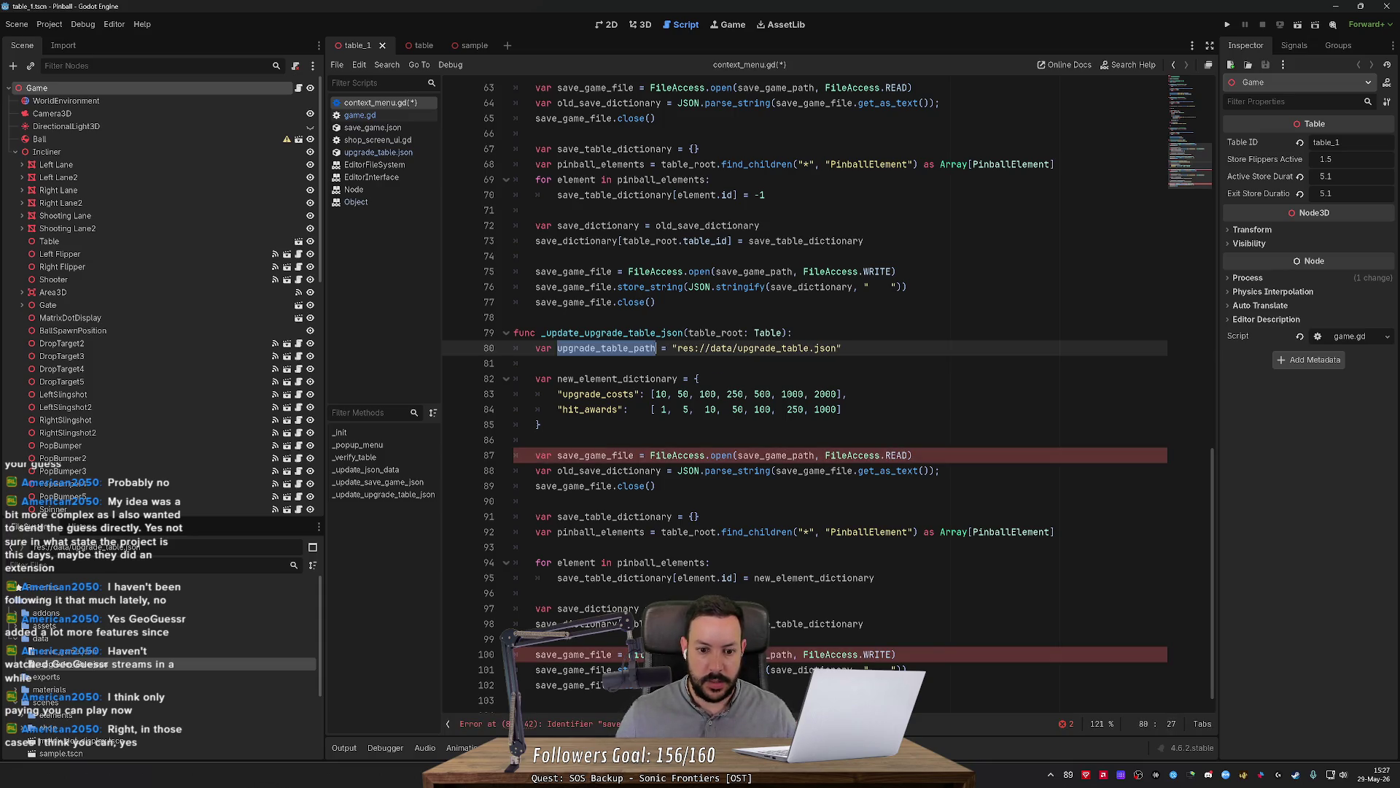
{"action": "type", "text": "file_P"}
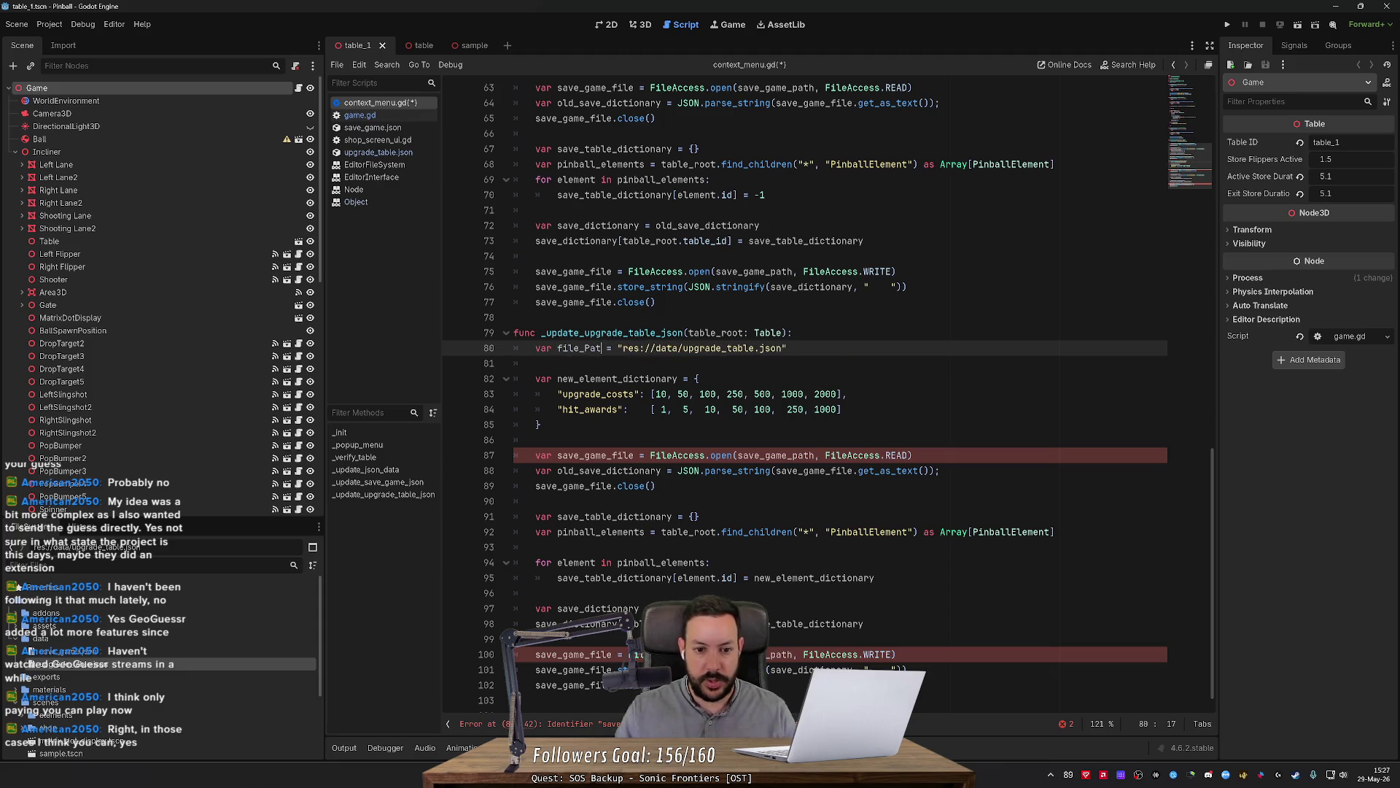
{"action": "key", "text": "BackSpace"}
{"action": "type", "text": "path"}
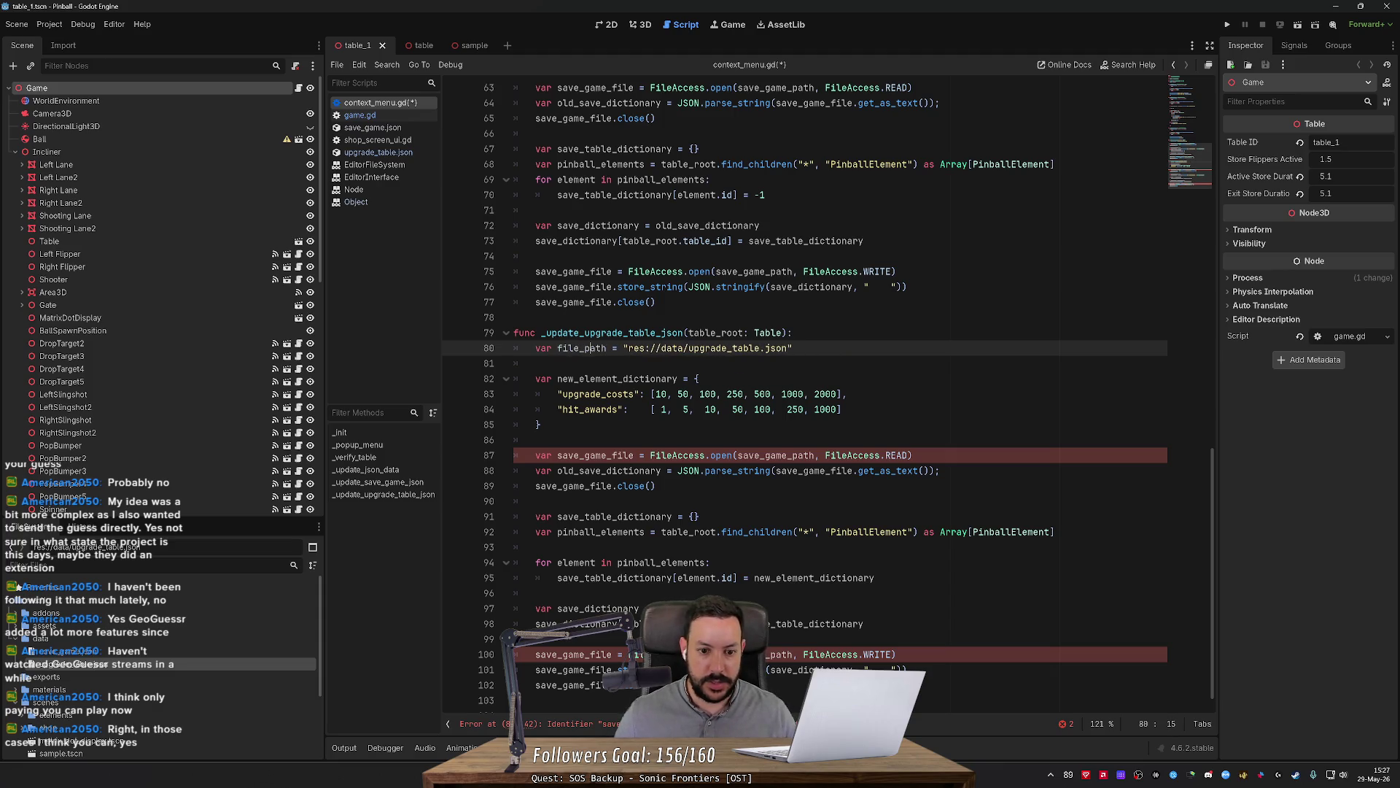
{"action": "key", "text": "ctrl+c"}
- Replace the old path names on lines 87, 100, 61, 63 and 75 with file_path, then save
{"action": "double_click", "coordinate": [775, 455]}
{"action": "key", "text": "ctrl+v"}
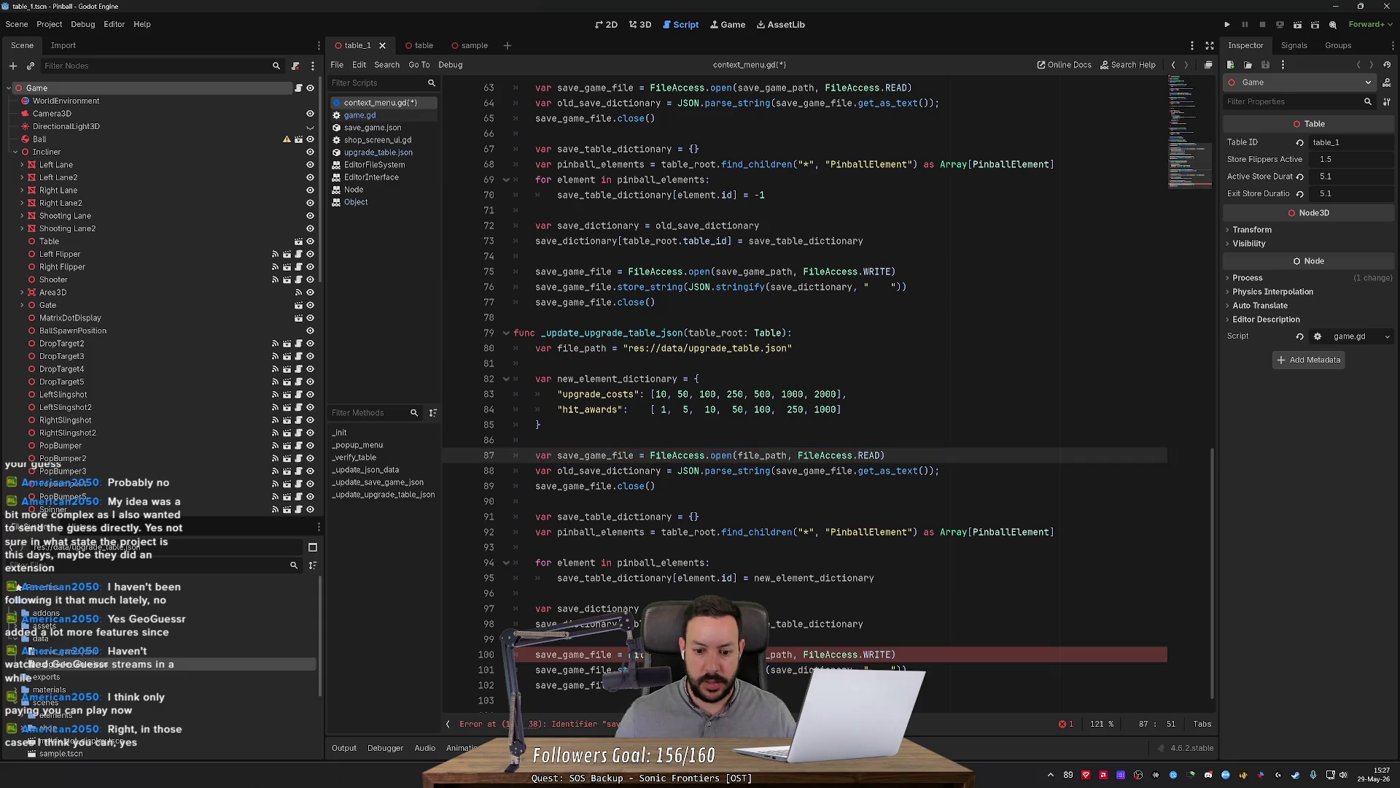
{"action": "double_click", "coordinate": [758, 654]}
{"action": "key", "text": "ctrl+v"}
{"action": "double_click", "coordinate": [582, 348]}
{"action": "scroll", "coordinate": [582, 348], "scroll_direction": "up", "scroll_amount": 4}
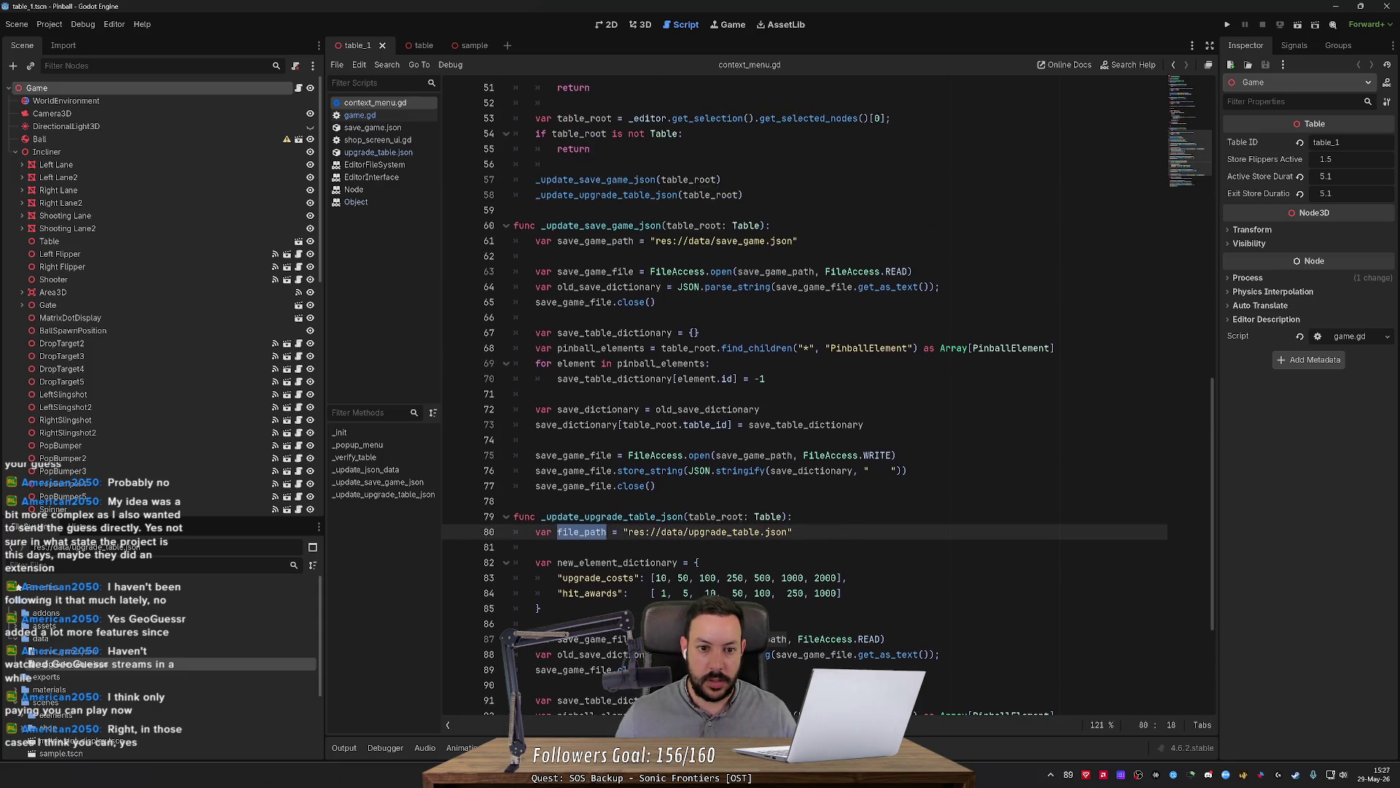
{"action": "double_click", "coordinate": [595, 241]}
{"action": "key", "text": "ctrl+v"}
{"action": "double_click", "coordinate": [754, 271]}
{"action": "key", "text": "ctrl+v"}
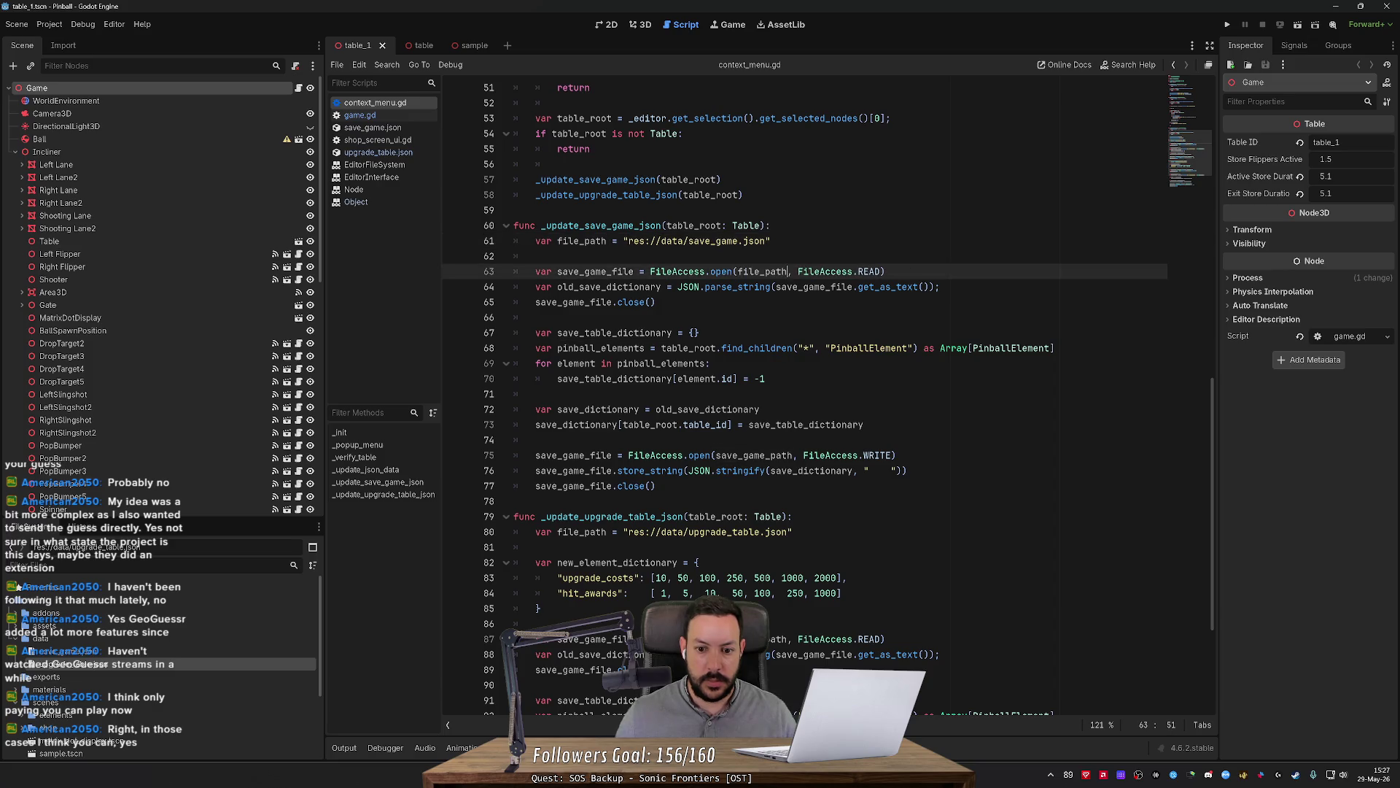
{"action": "double_click", "coordinate": [754, 455]}
{"action": "key", "text": "ctrl+v"}
{"action": "key", "text": "ctrl+s"}
- Rename save_game_file to file on lines 87–100 of the upgrade-table function
{"action": "scroll", "coordinate": [802, 394], "scroll_direction": "down", "scroll_amount": 4}
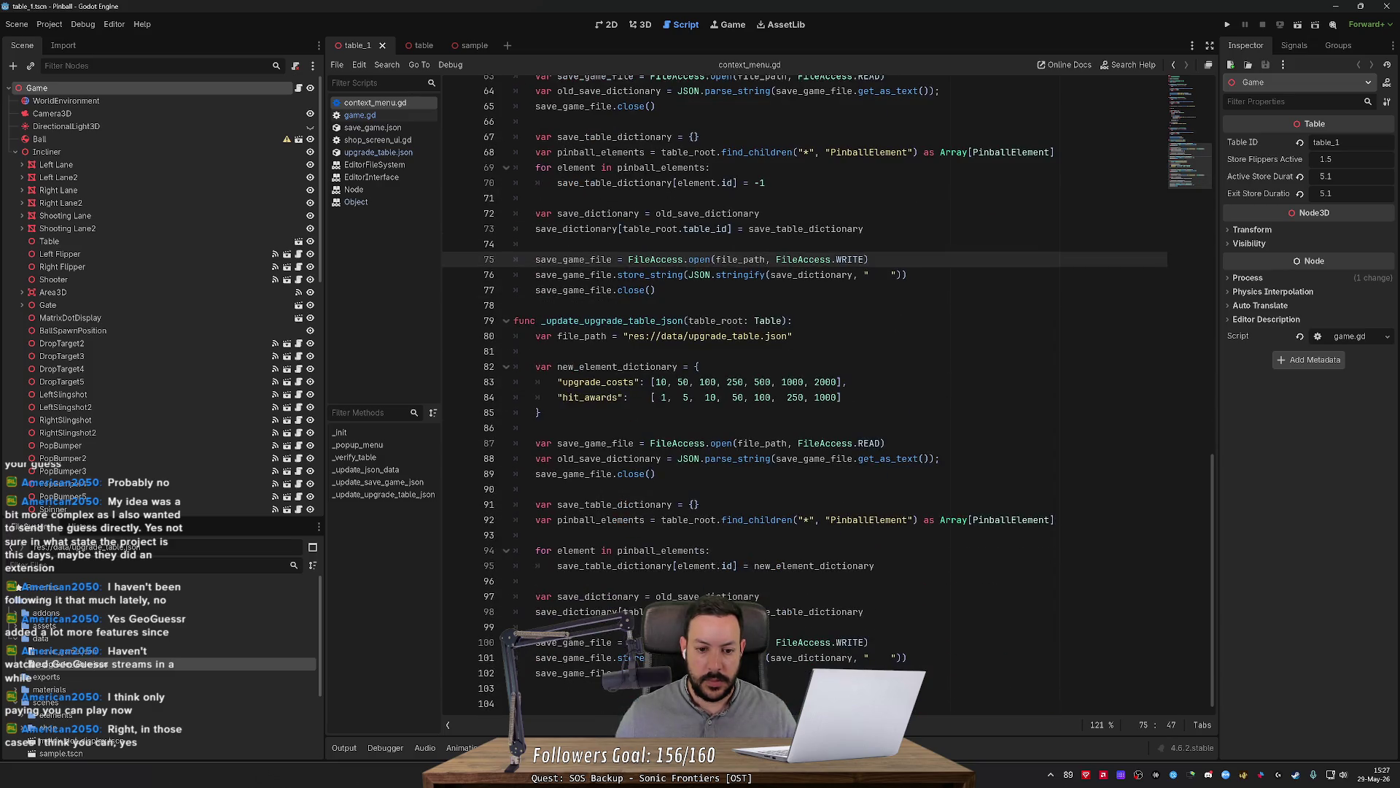
{"action": "double_click", "coordinate": [582, 335]}
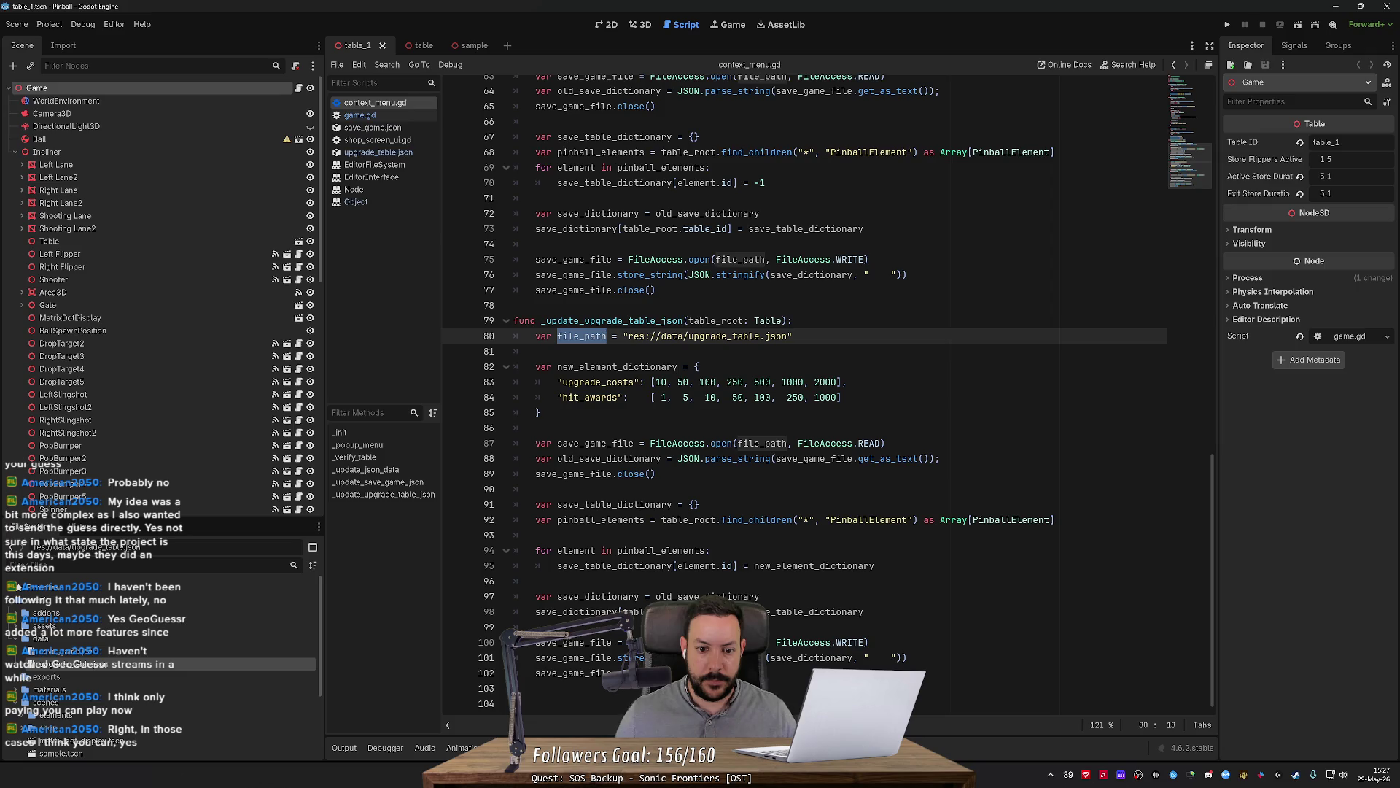
{"action": "left_click_drag", "start_coordinate": [611, 442], "coordinate": [557, 442]}
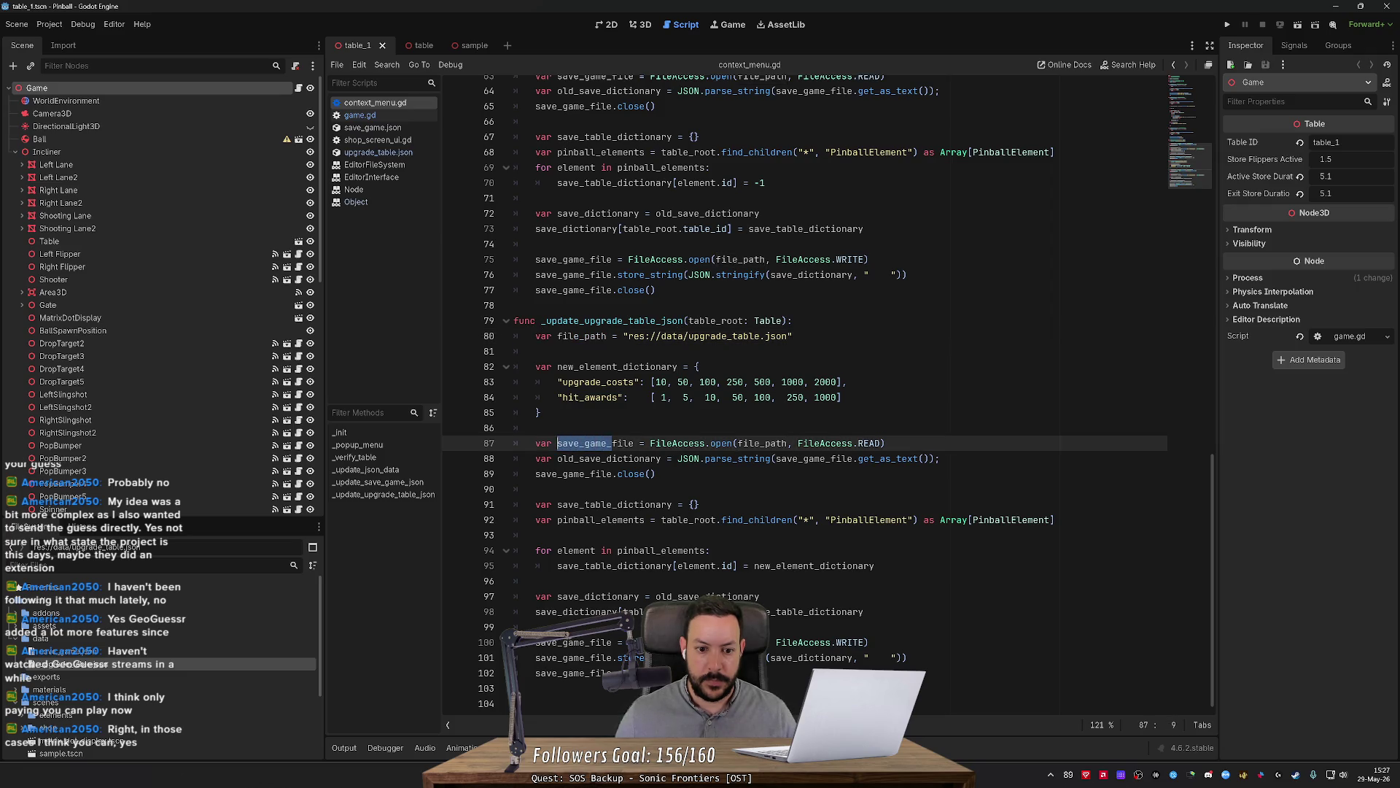
{"action": "key", "text": "Delete"}
{"action": "key", "text": "Delete"}
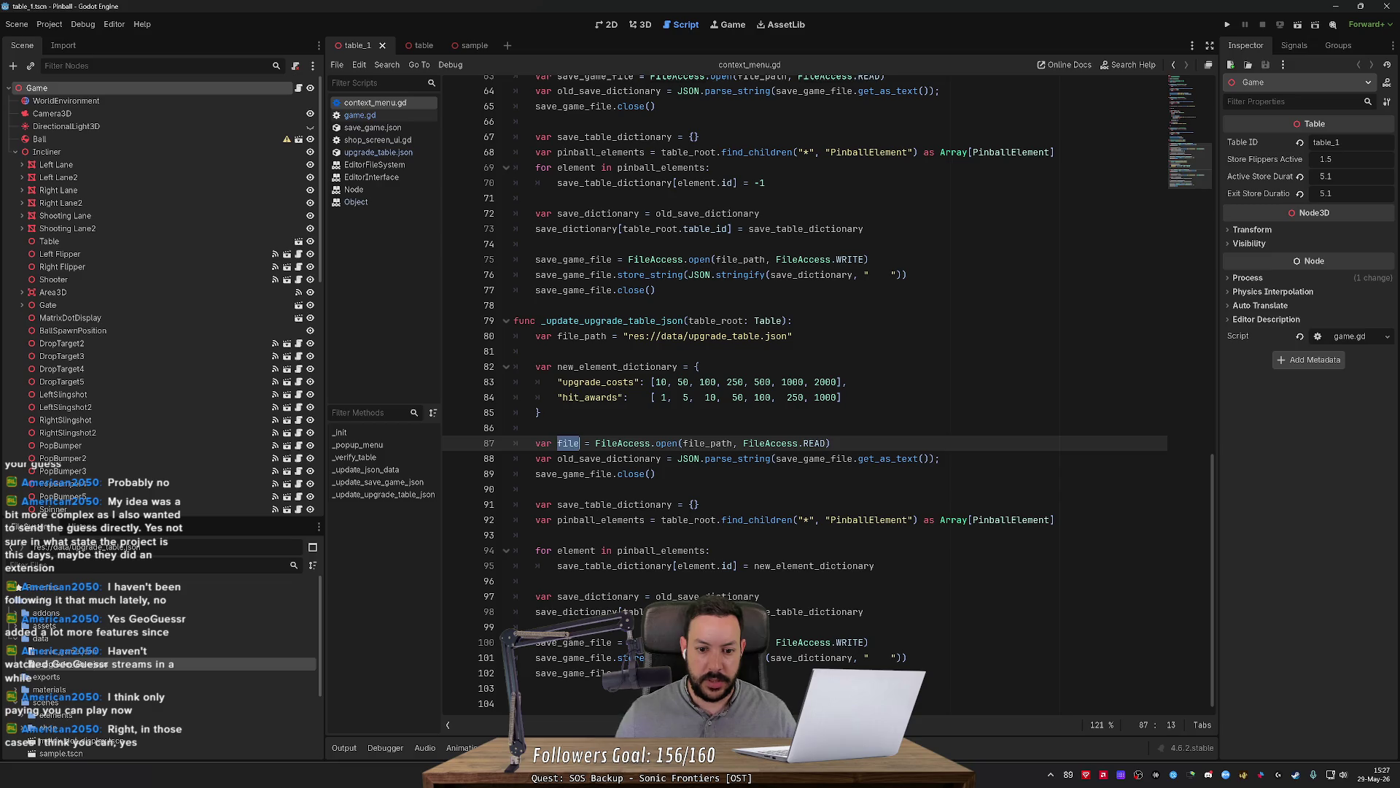
{"action": "left_click", "coordinate": [654, 486]}
{"action": "double_click", "coordinate": [574, 486]}
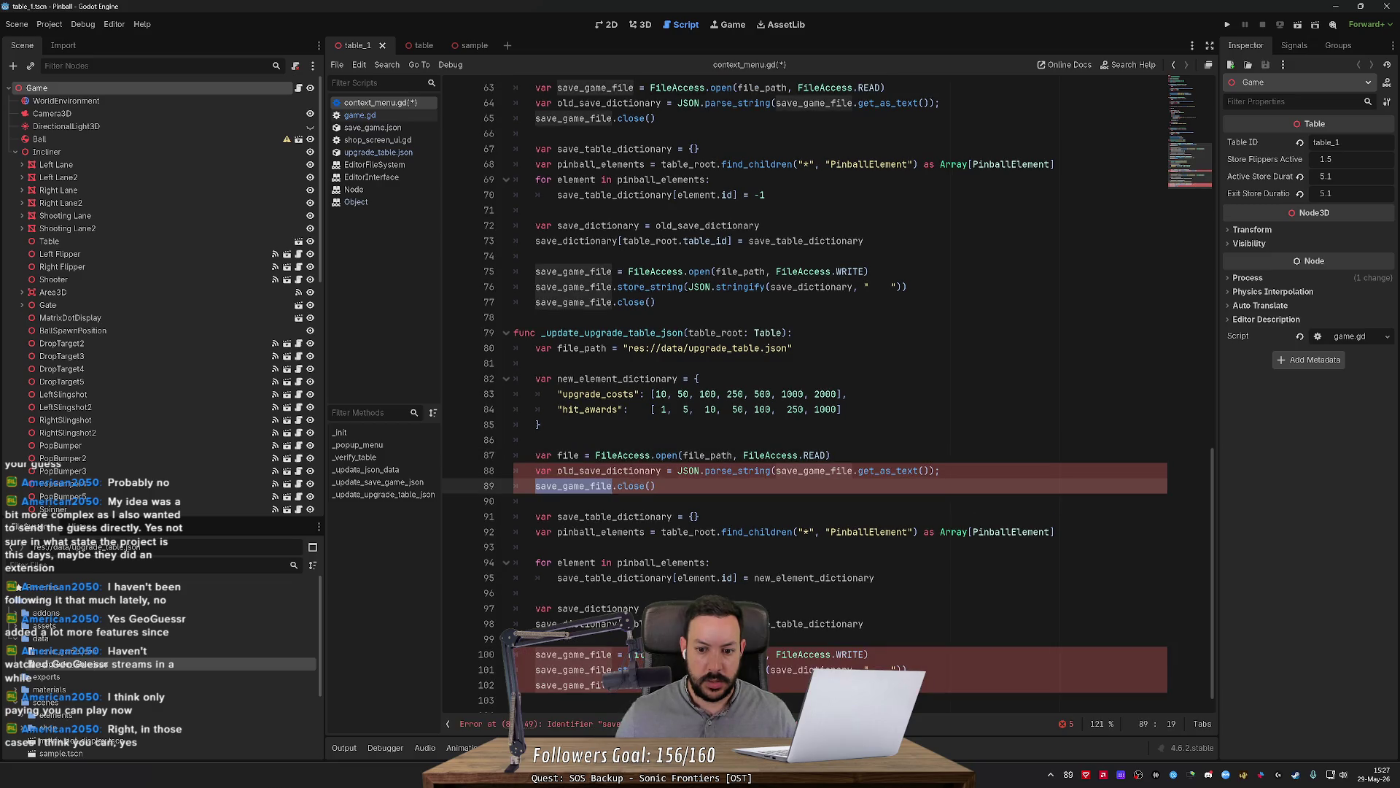
{"action": "type", "text": "file"}
{"action": "double_click", "coordinate": [815, 470]}
{"action": "type", "text": "file"}
{"action": "double_click", "coordinate": [568, 654]}
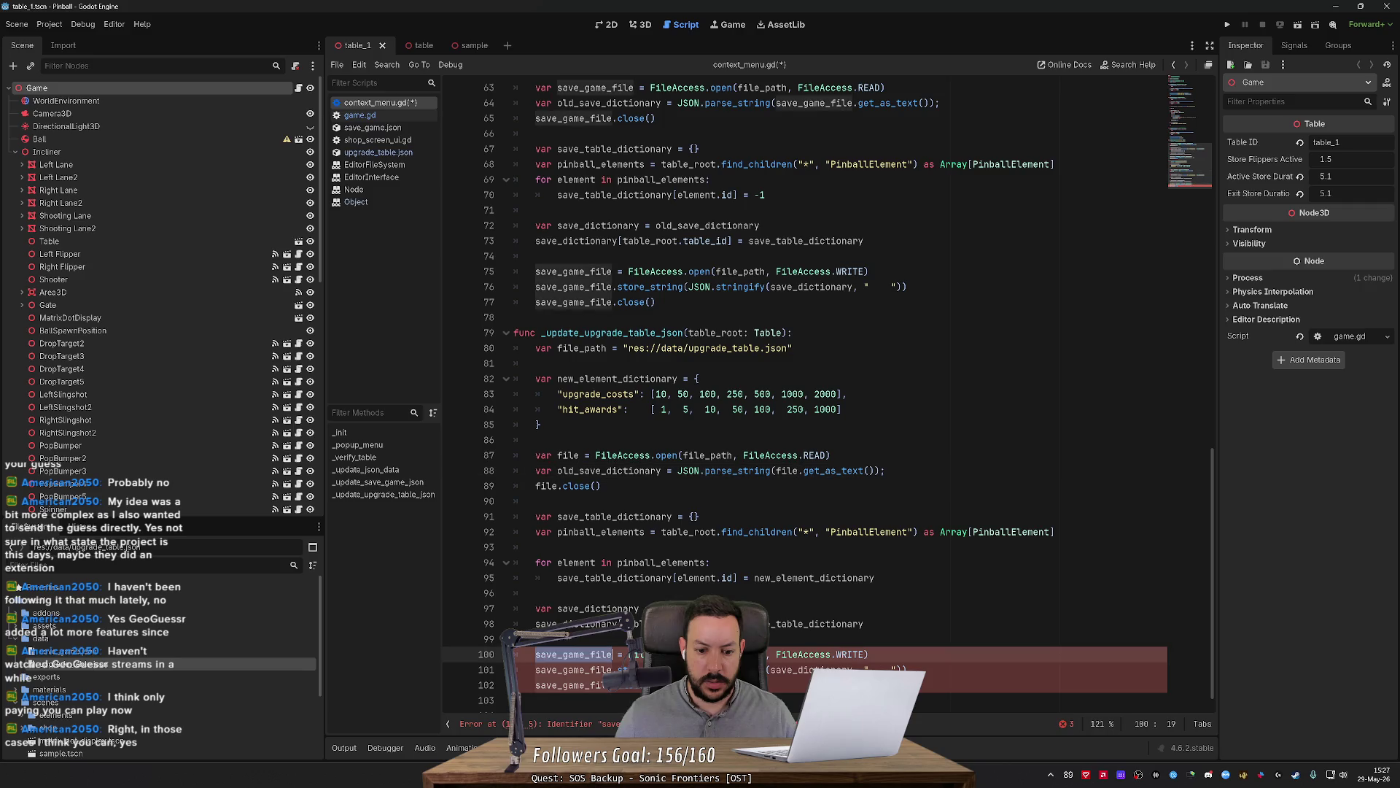
{"action": "type", "text": "file"}
{"action": "double_click", "coordinate": [567, 669]}
{"action": "type", "text": "file"}
{"action": "left_click", "coordinate": [581, 685]}
- Rename save_game_file to file on lines 63–77 of the other function and save
{"action": "scroll", "coordinate": [582, 685], "scroll_direction": "up", "scroll_amount": 4}
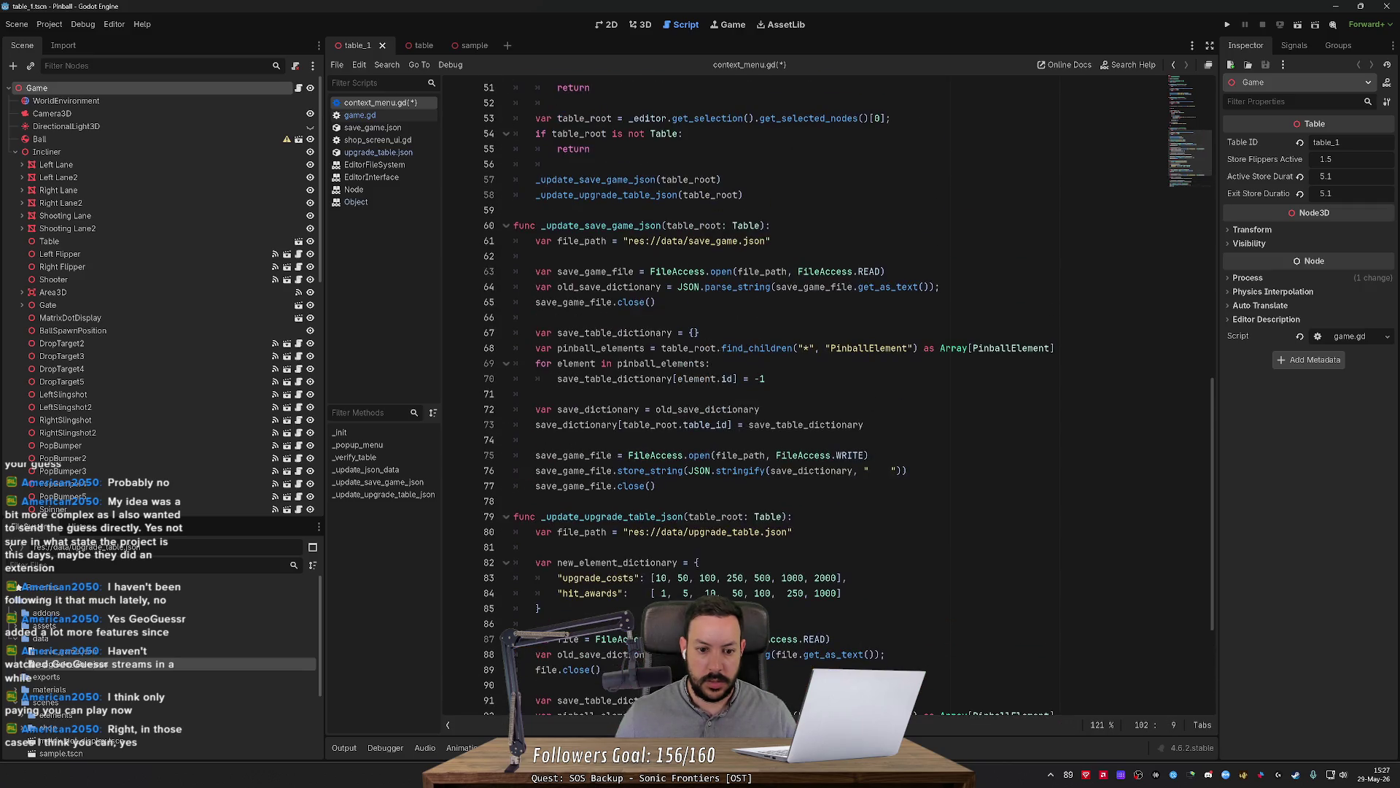
{"action": "double_click", "coordinate": [558, 455]}
{"action": "type", "text": "file"}
{"action": "left_click", "coordinate": [561, 471]}
{"action": "double_click", "coordinate": [577, 470]}
{"action": "type", "text": "file"}
{"action": "double_click", "coordinate": [569, 485]}
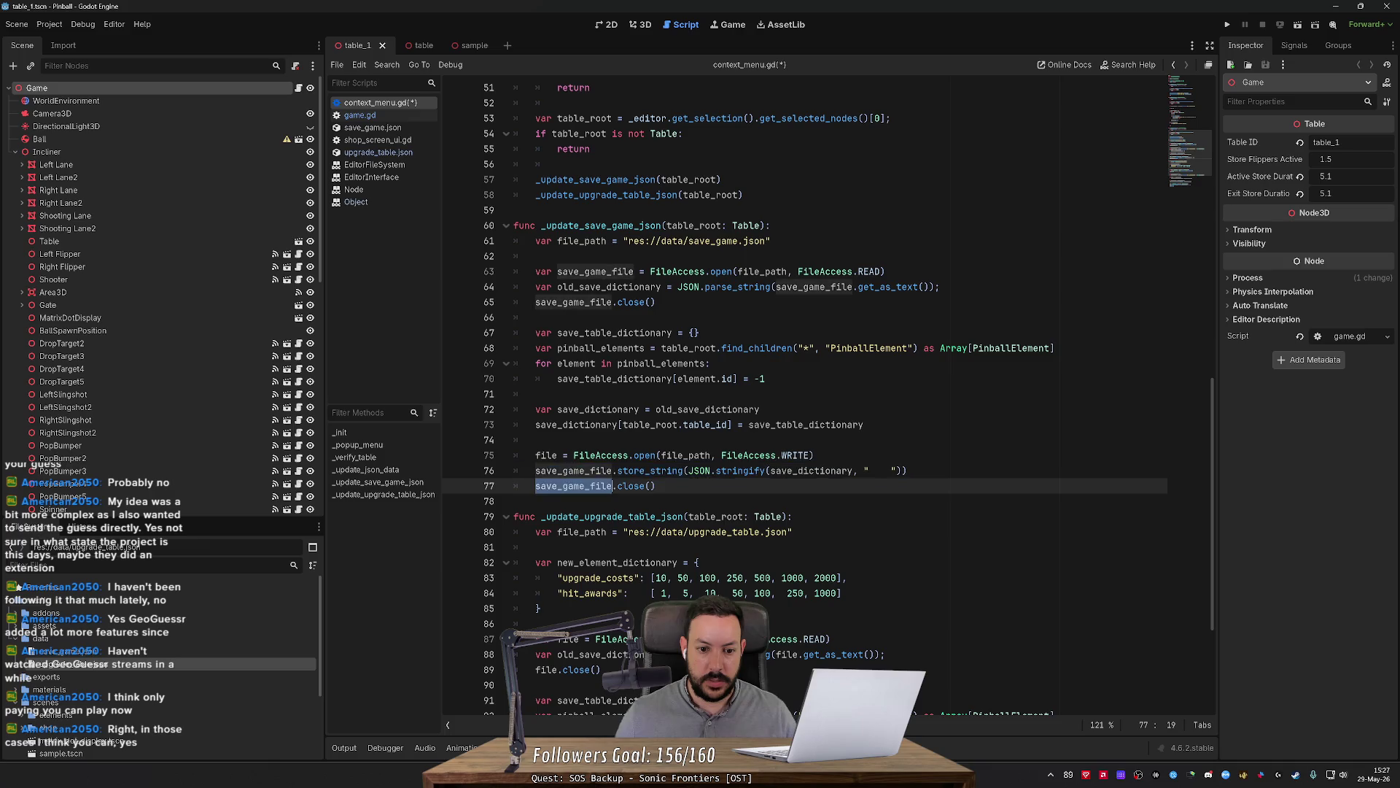
{"action": "type", "text": "file"}
{"action": "left_click", "coordinate": [559, 470]}
{"action": "double_click", "coordinate": [594, 272]}
{"action": "type", "text": "file"}
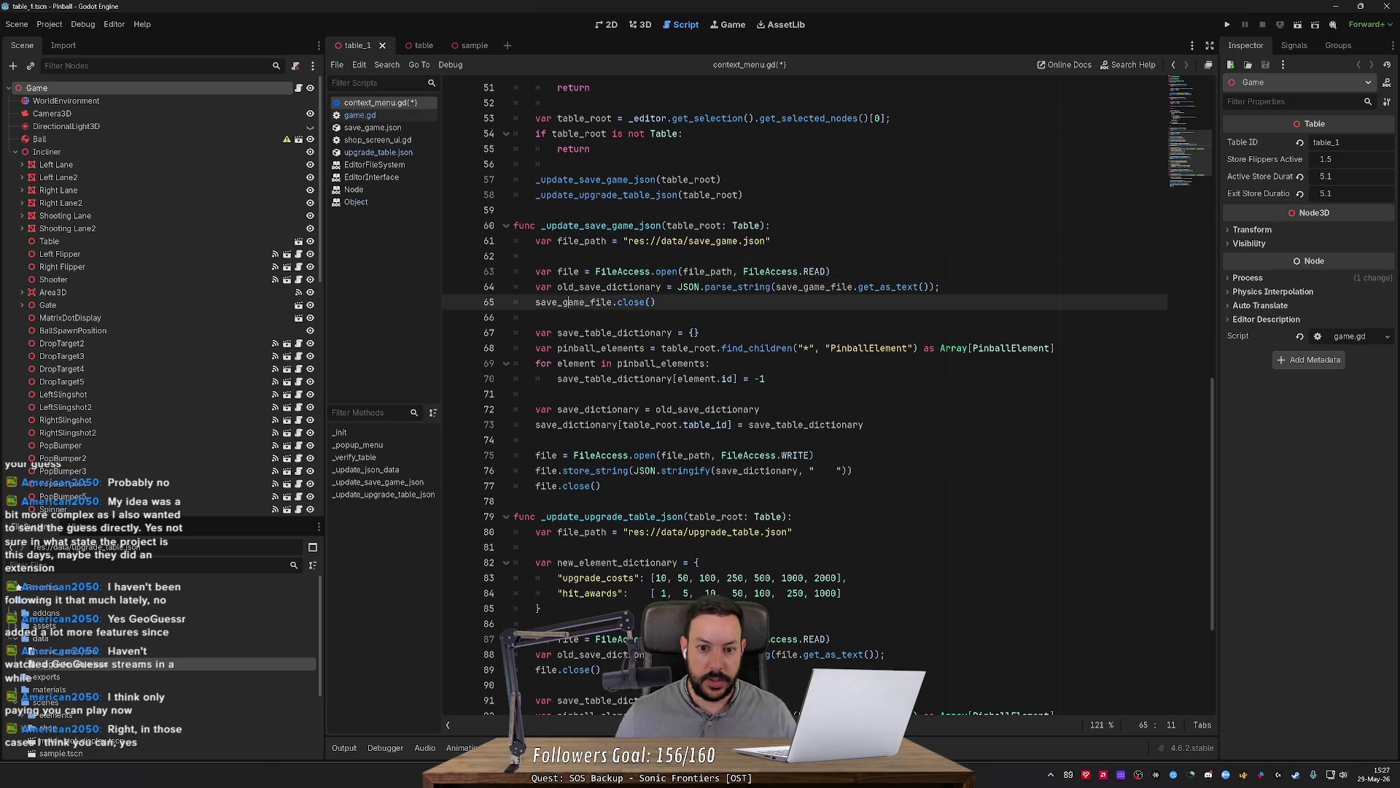
{"action": "double_click", "coordinate": [572, 302]}
{"action": "type", "text": "file"}
{"action": "double_click", "coordinate": [810, 287]}
{"action": "type", "text": "file"}
{"action": "left_click", "coordinate": [554, 440]}
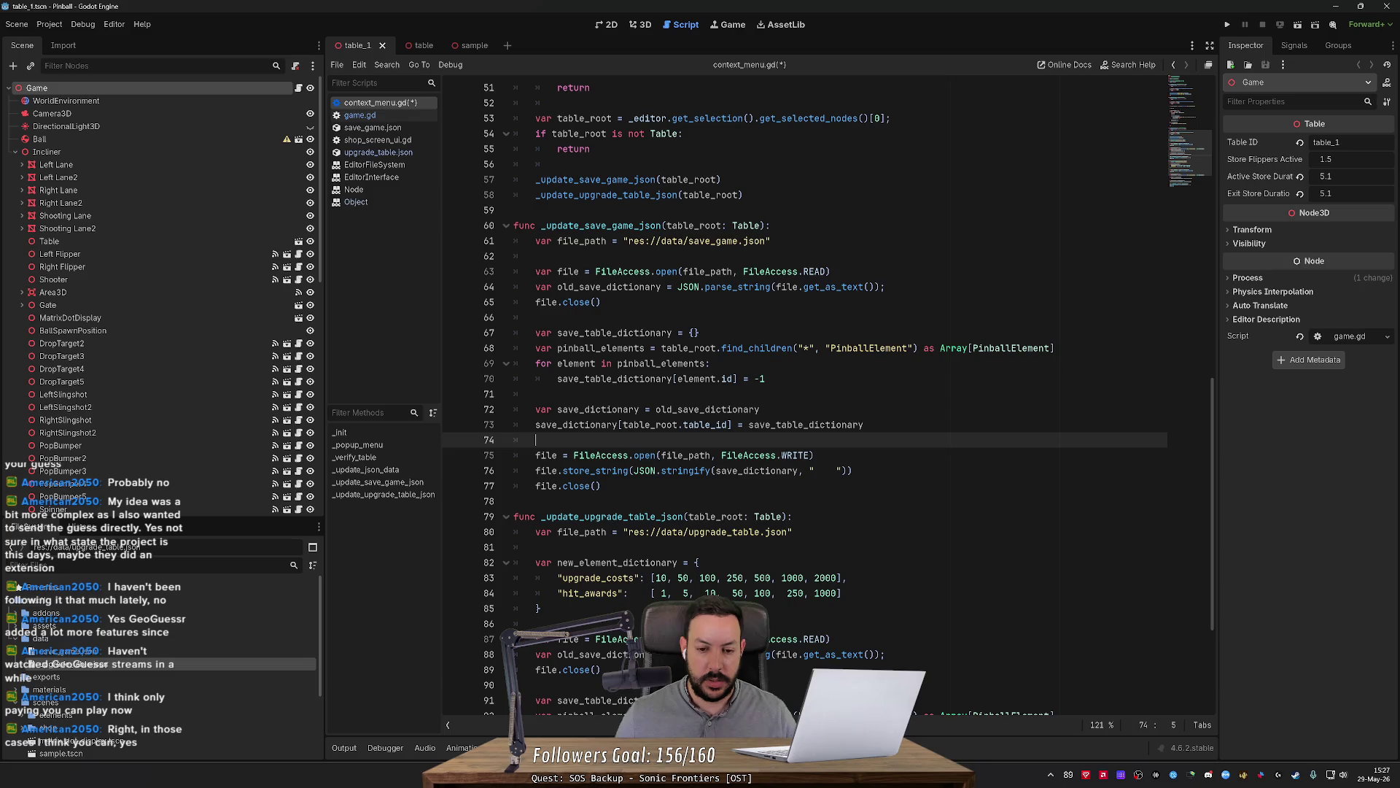
{"action": "key", "text": "ctrl+s"}
{"action": "scroll", "coordinate": [805, 399], "scroll_direction": "down", "scroll_amount": 4}
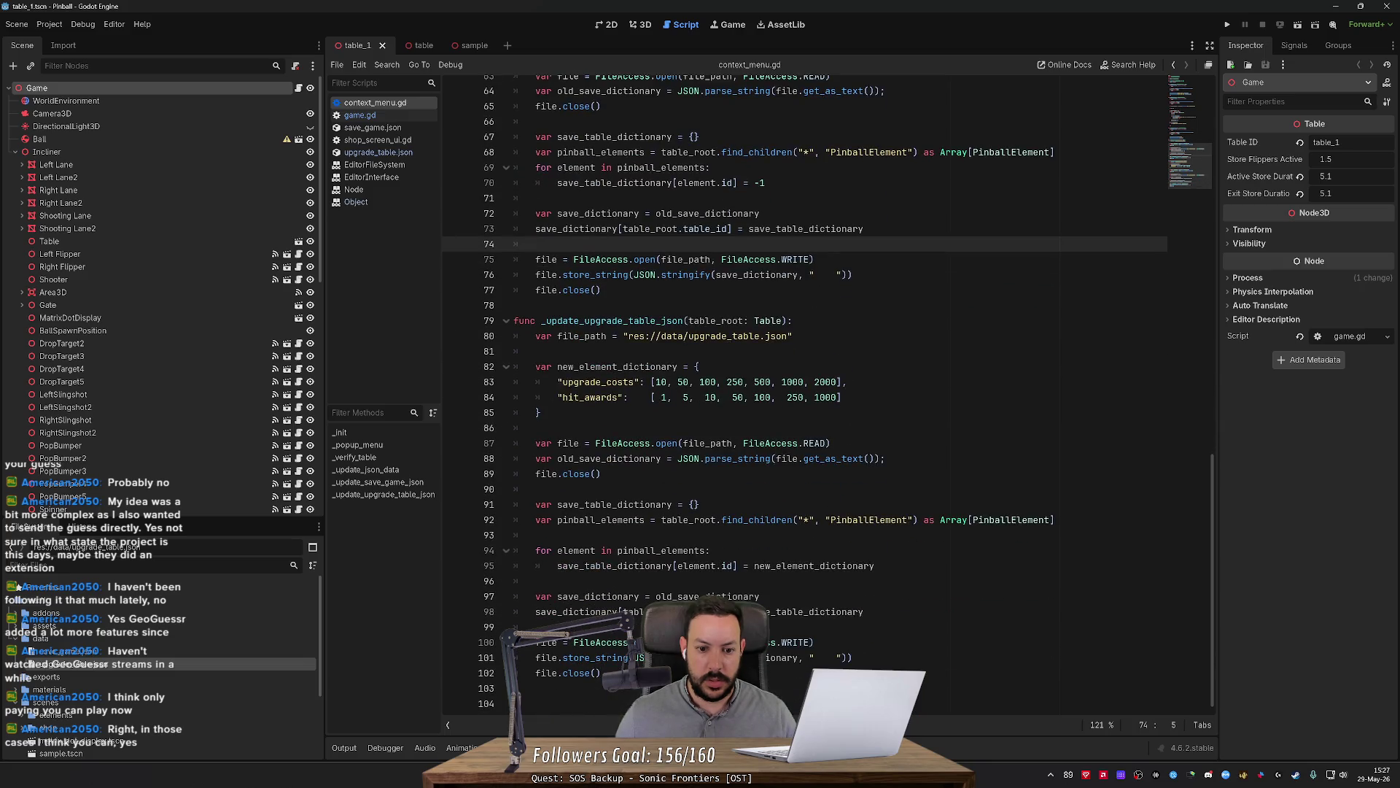
- Rename old_save_dictionary to old_data and save_dictionary to new_data on lines 88–101, then save
{"action": "left_click_drag", "start_coordinate": [579, 458], "coordinate": [661, 458]}
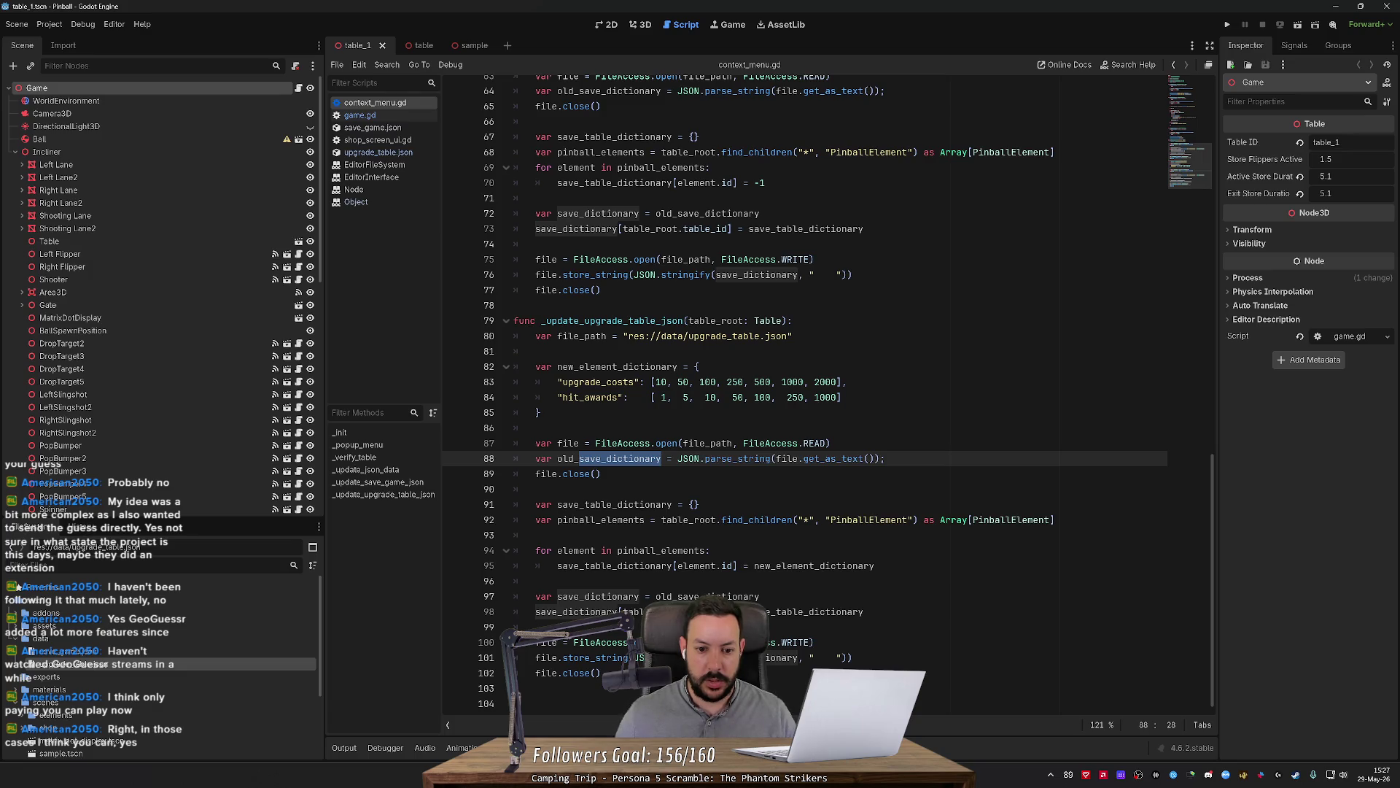
{"action": "mouse_move", "coordinate": [661, 458]}
{"action": "left_mouse_down"}
{"action": "mouse_move", "coordinate": [606, 458]}
{"action": "mouse_move", "coordinate": [661, 458]}
{"action": "left_mouse_up"}
{"action": "type", "text": "data"}
{"action": "double_click", "coordinate": [579, 458]}
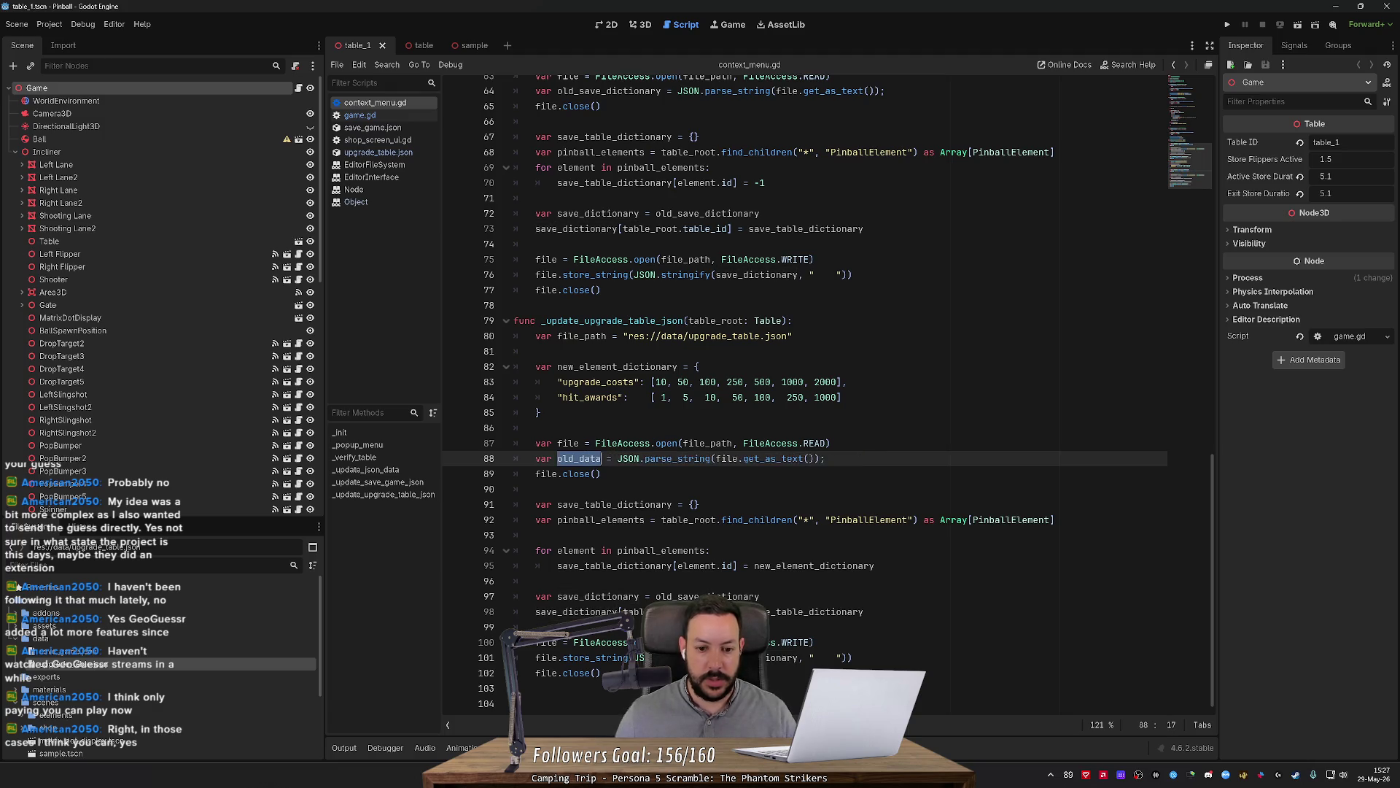
{"action": "double_click", "coordinate": [598, 608]}
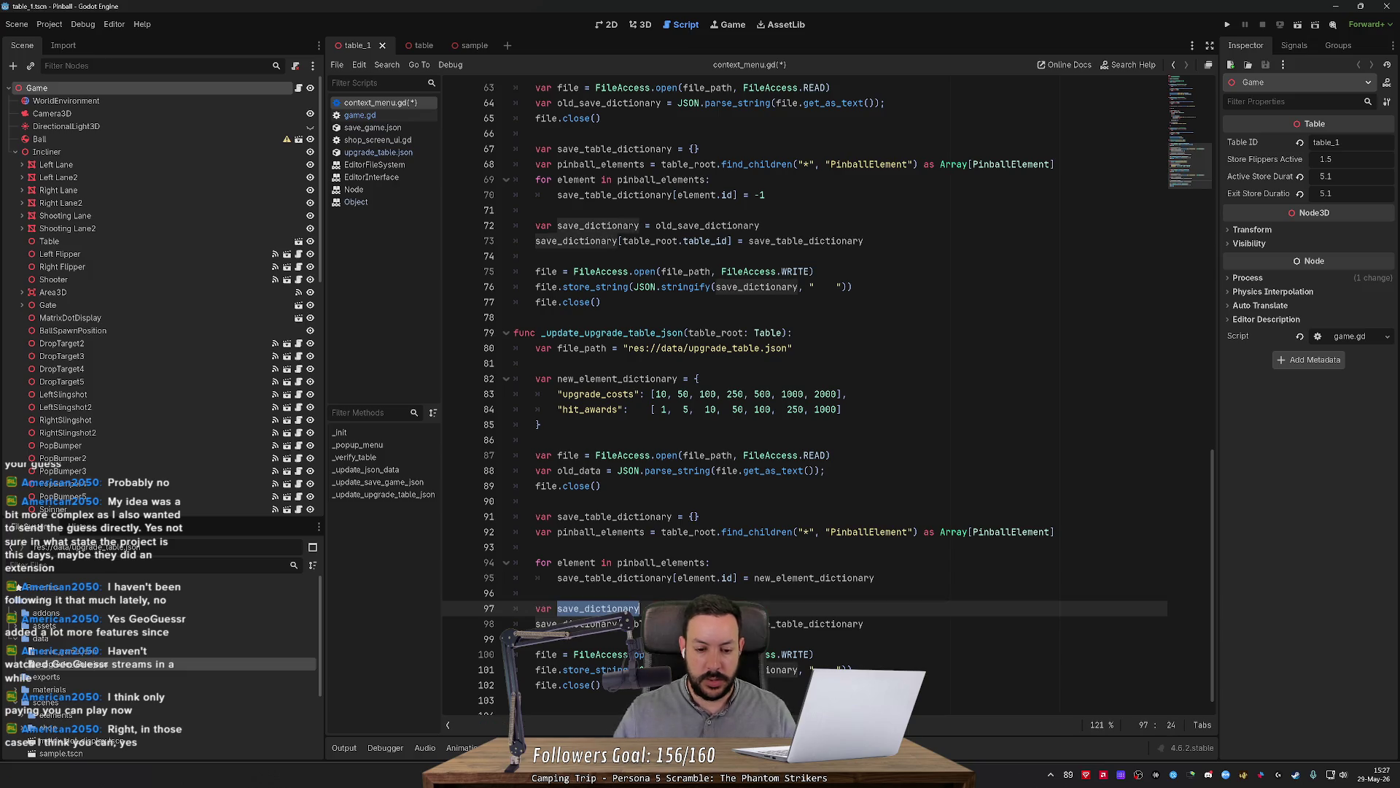
{"action": "type", "text": "new_data = old_d"}
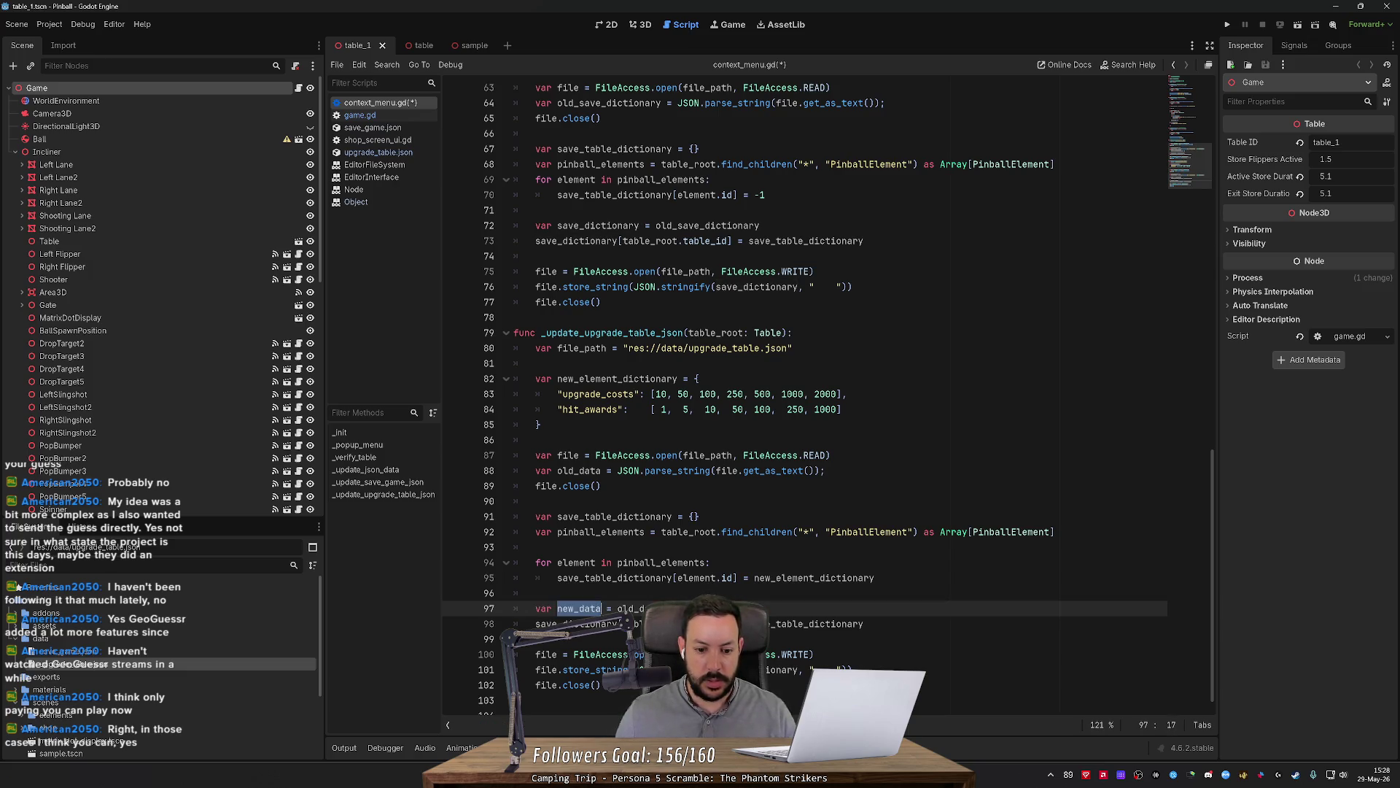
{"action": "double_click", "coordinate": [582, 624]}
{"action": "type", "text": "new_data"}
{"action": "double_click", "coordinate": [784, 670]}
{"action": "key", "text": "ctrl+v"}
{"action": "key", "text": "ctrl+s"}
- Begin rewriting the new_data initialiser on line 97, trimming old_data
{"action": "left_click", "coordinate": [661, 608]}
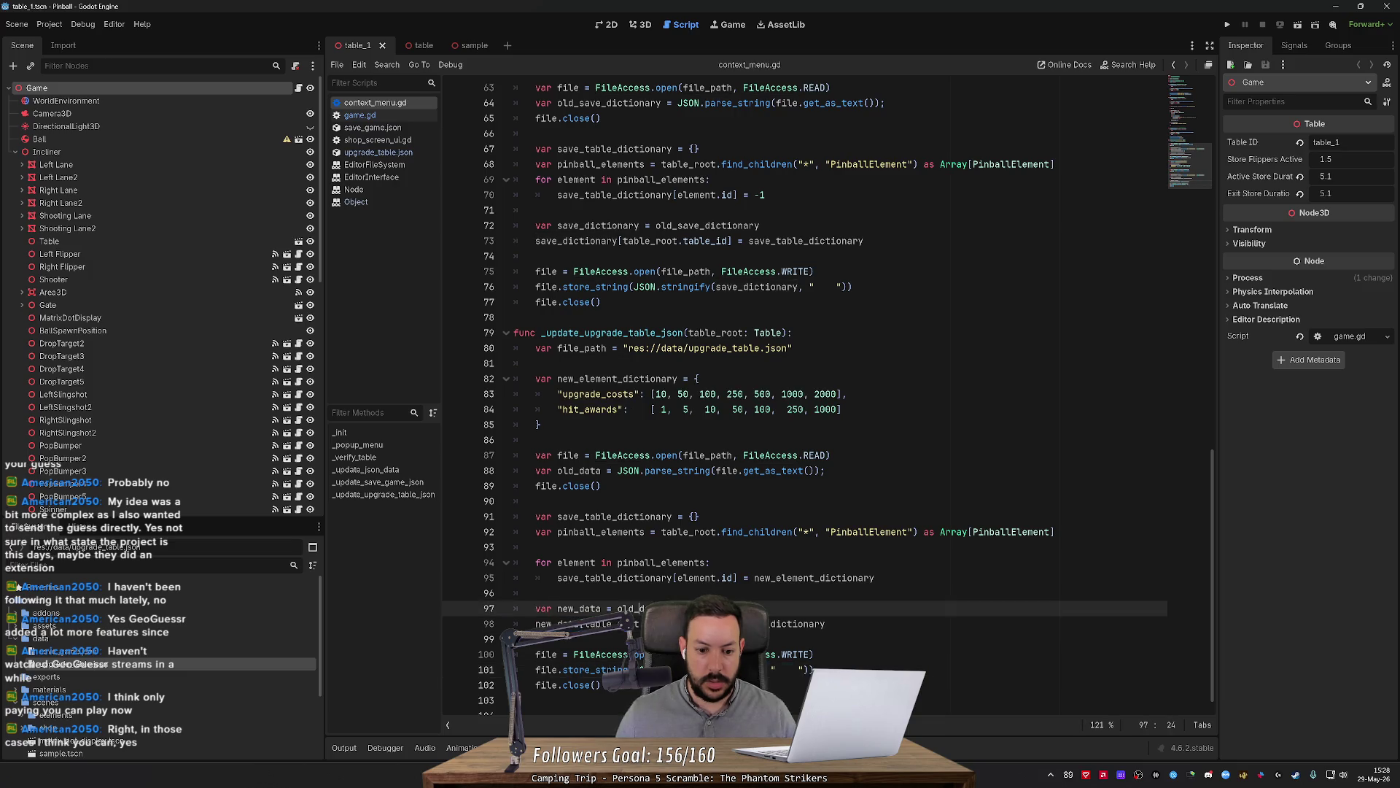
{"action": "scroll", "coordinate": [803, 394], "scroll_direction": "up", "scroll_amount": 3}
{"action": "scroll", "coordinate": [803, 394], "scroll_direction": "down", "scroll_amount": 2}
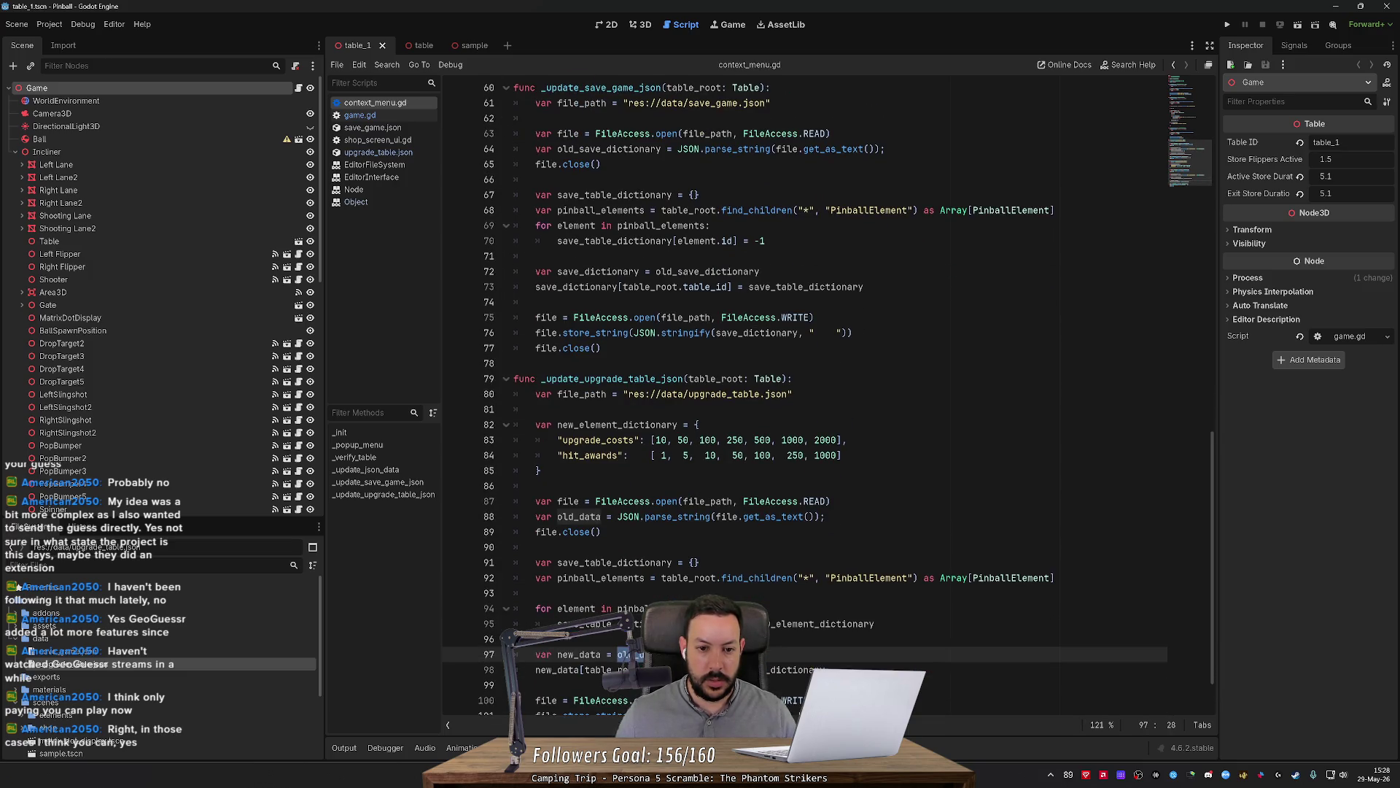
{"action": "scroll", "coordinate": [802, 394], "scroll_direction": "up", "scroll_amount": 3}
{"action": "scroll", "coordinate": [802, 394], "scroll_direction": "down", "scroll_amount": 3}
{"action": "key", "text": "BackSpace"}
{"action": "key", "text": "BackSpace"}
{"action": "key", "text": "BackSpace"}
{"action": "type", "text": "save_"}
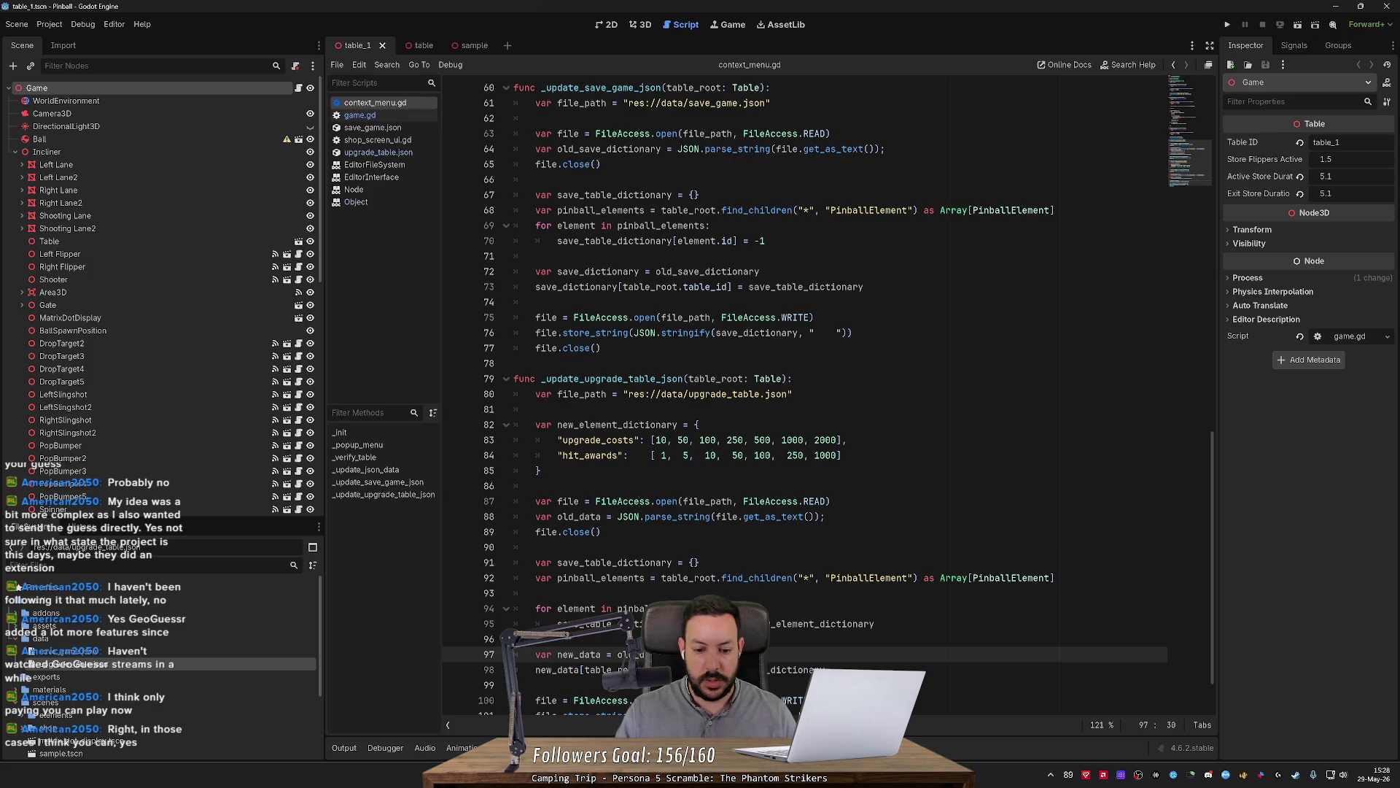
{"action": "key", "text": "BackSpace"}
{"action": "key", "text": "BackSpace"}
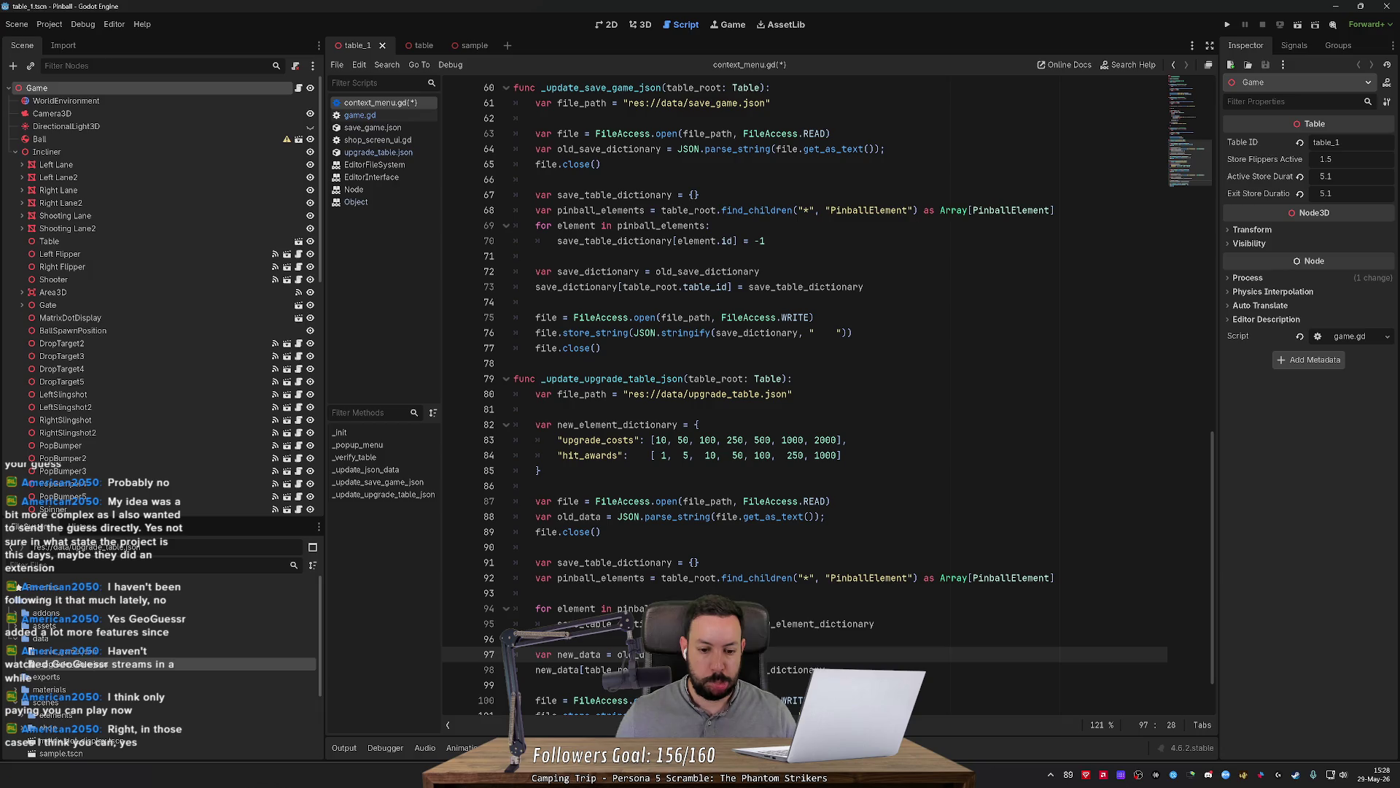
- Try initialising new_data as {} followed by new_data.merge(old_data) on its own line
{"action": "type", "text": "{}."}
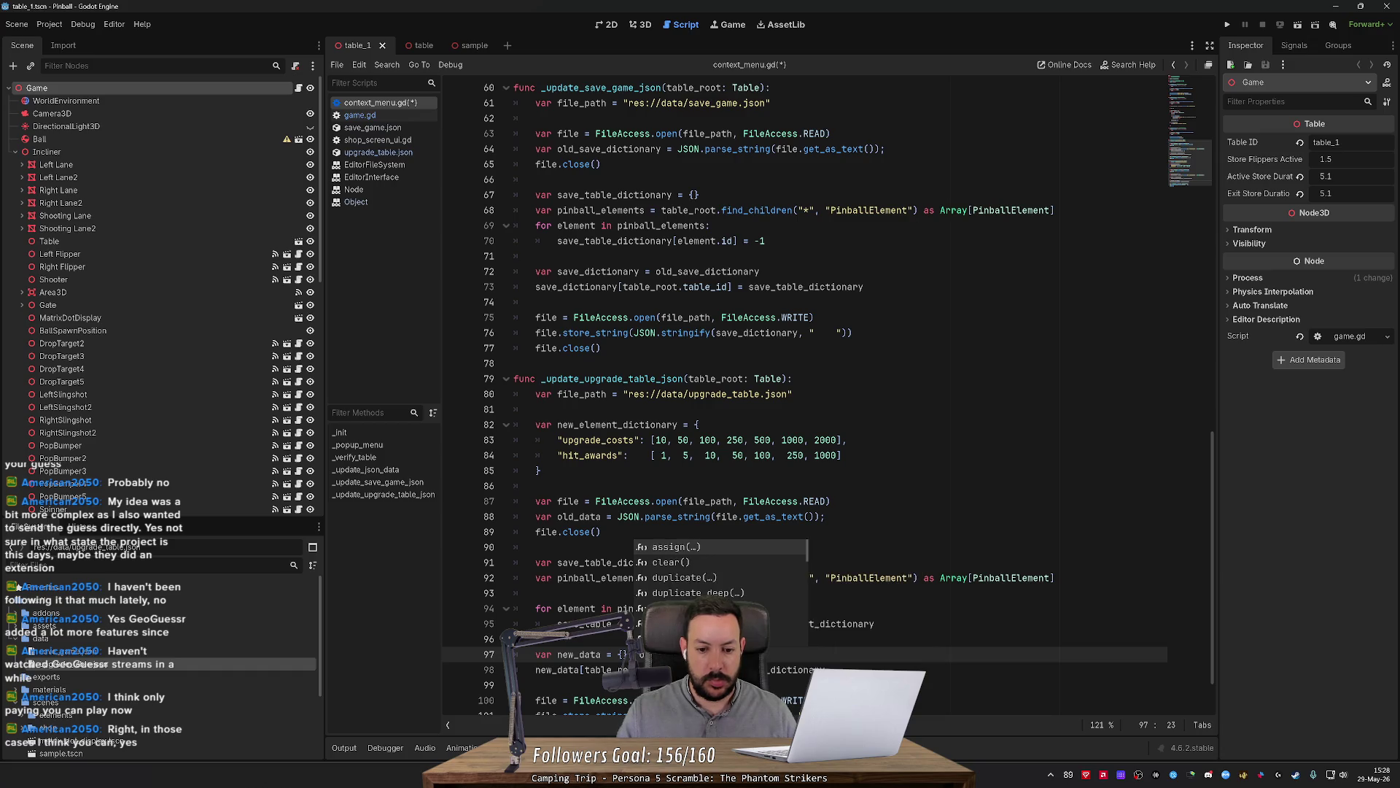
{"action": "key", "text": "Down"}
{"action": "key", "text": "Down"}
{"action": "key", "text": "Down"}
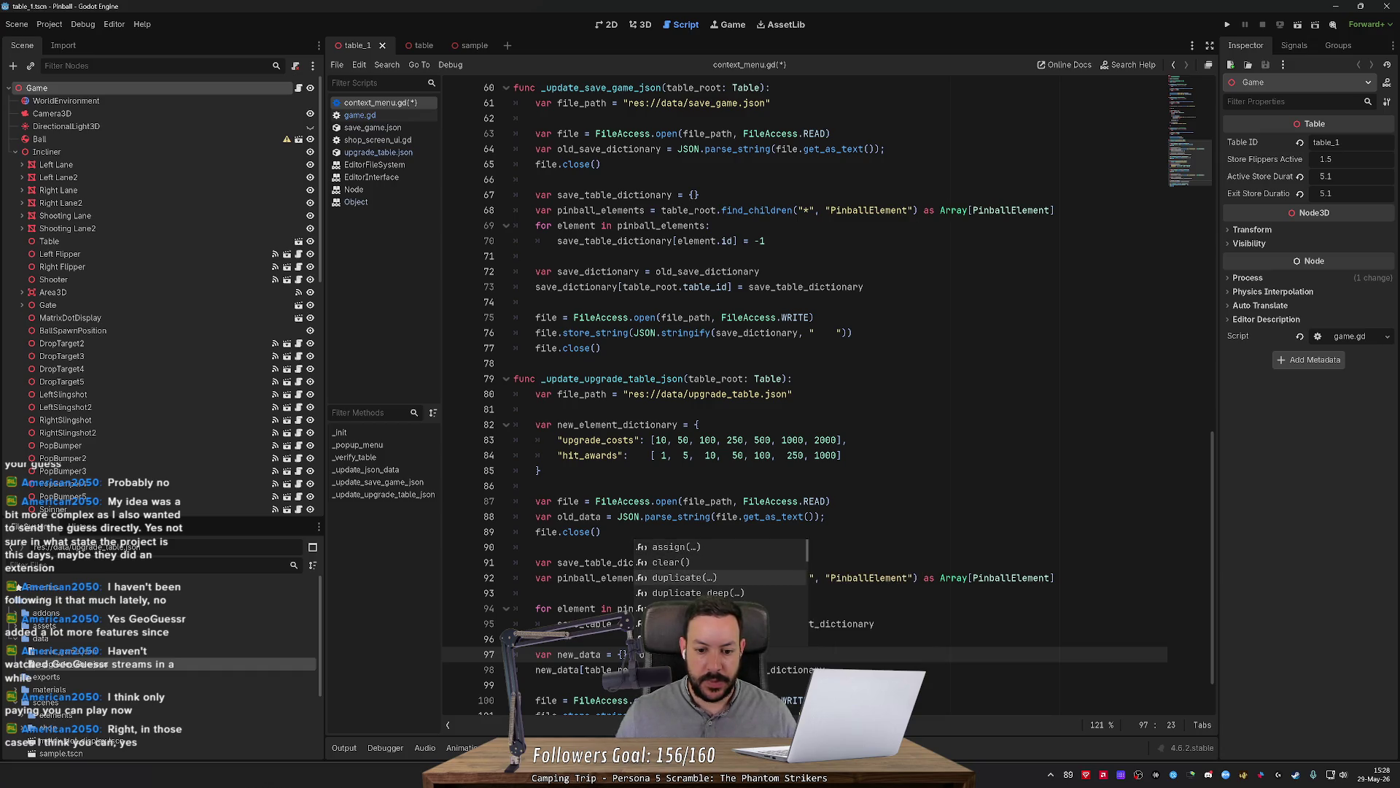
{"action": "key", "text": "Down"}
{"action": "key", "text": "Down"}
{"action": "key", "text": "Down"}
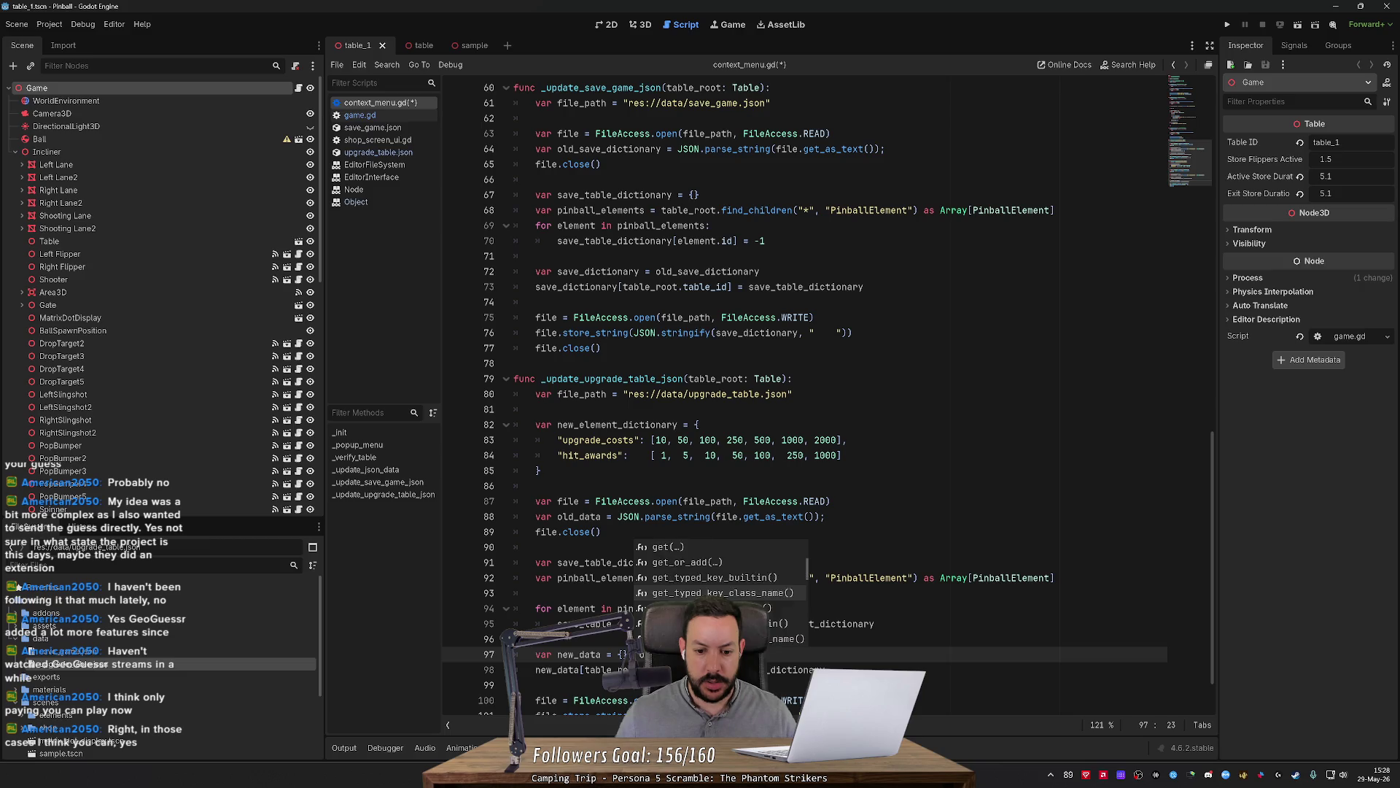
{"action": "key", "text": "Down"}
{"action": "key", "text": "Down"}
{"action": "key", "text": "Down"}
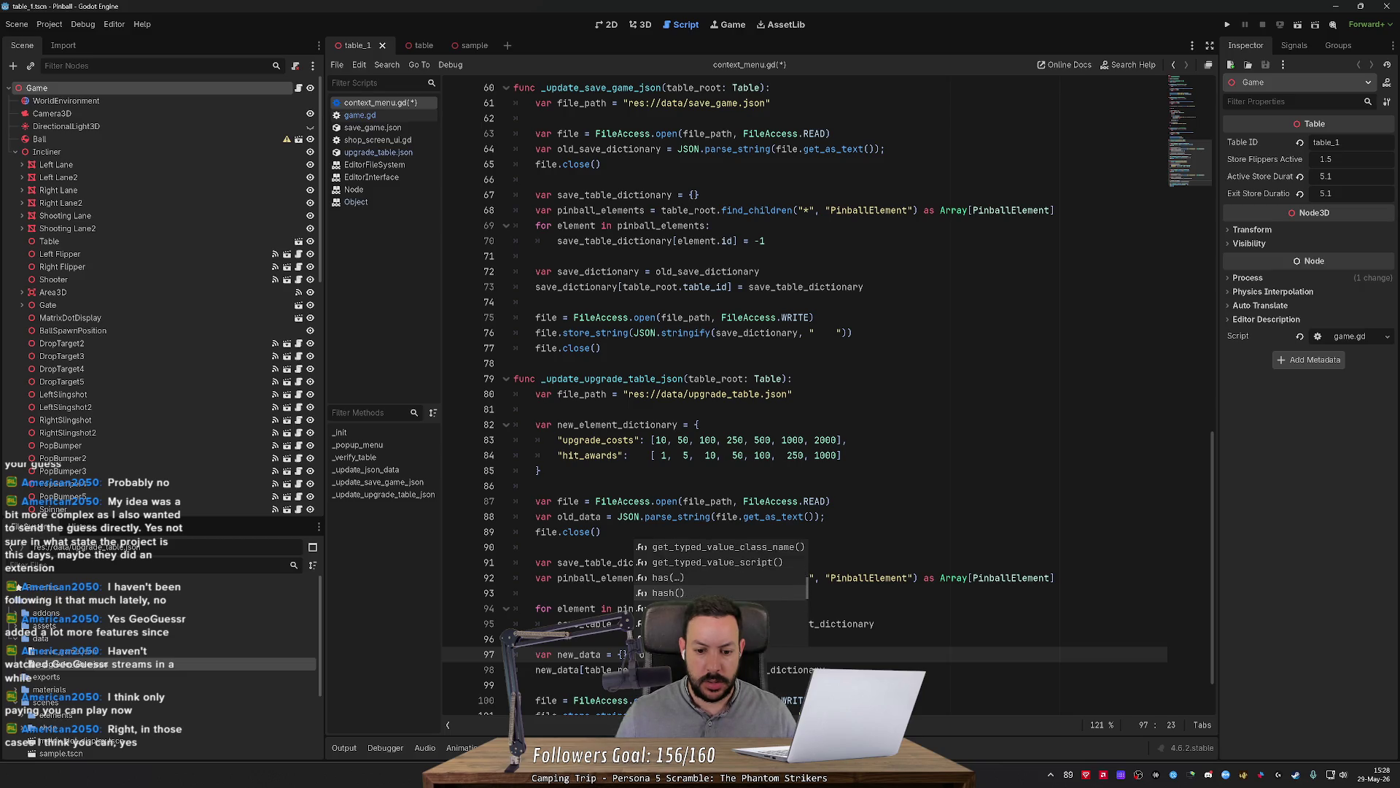
{"action": "key", "text": "Down"}
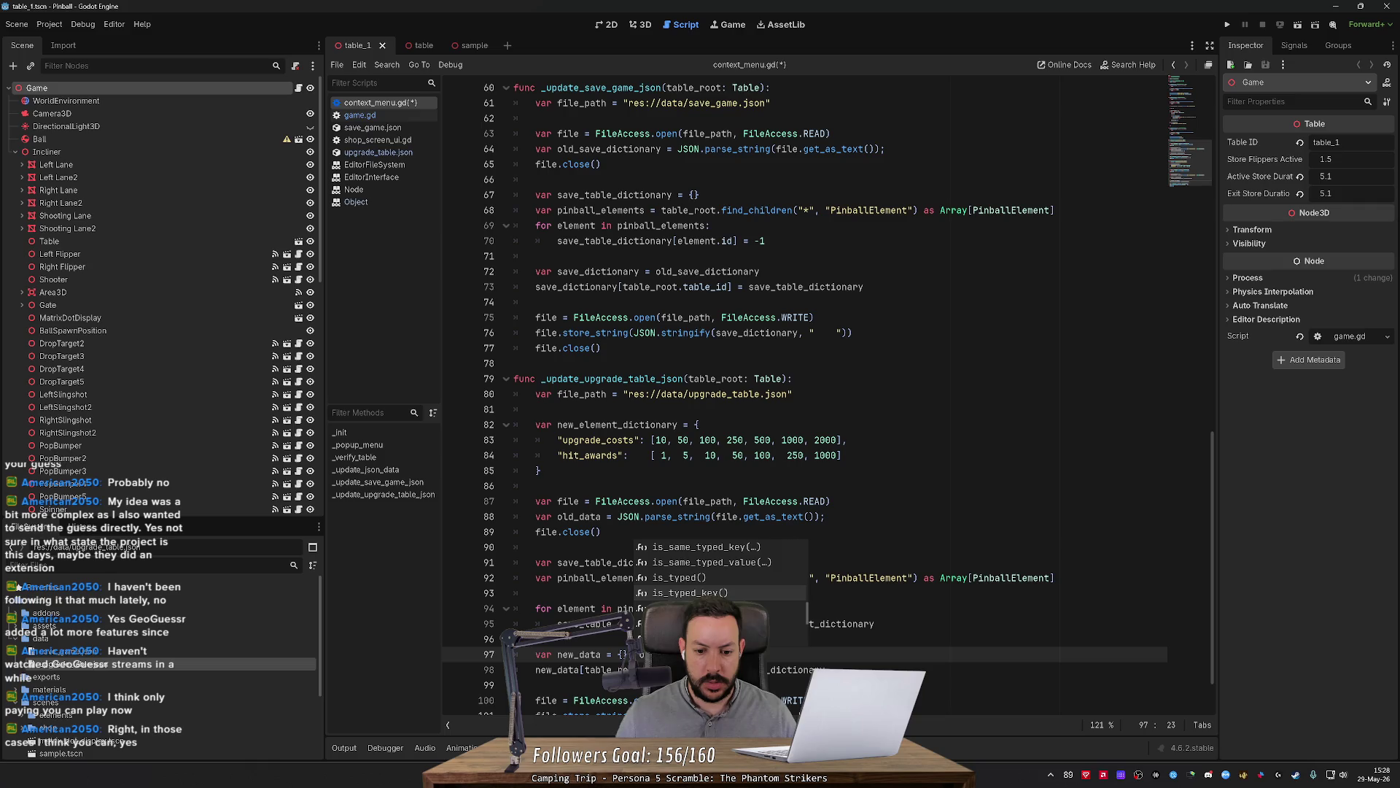
{"action": "key", "text": "Down"}
{"action": "key", "text": "Down"}
{"action": "key", "text": "Down"}
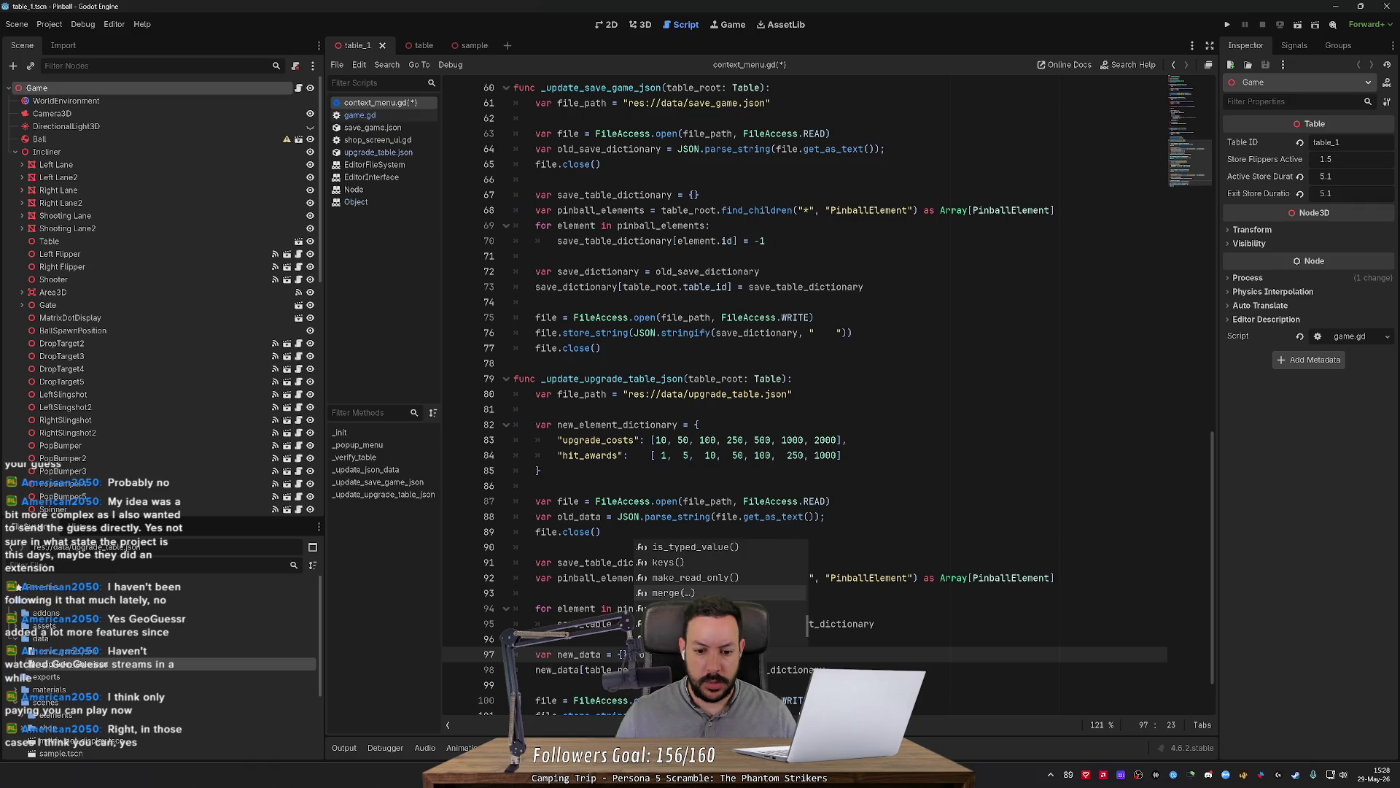
{"action": "key", "text": "Return"}
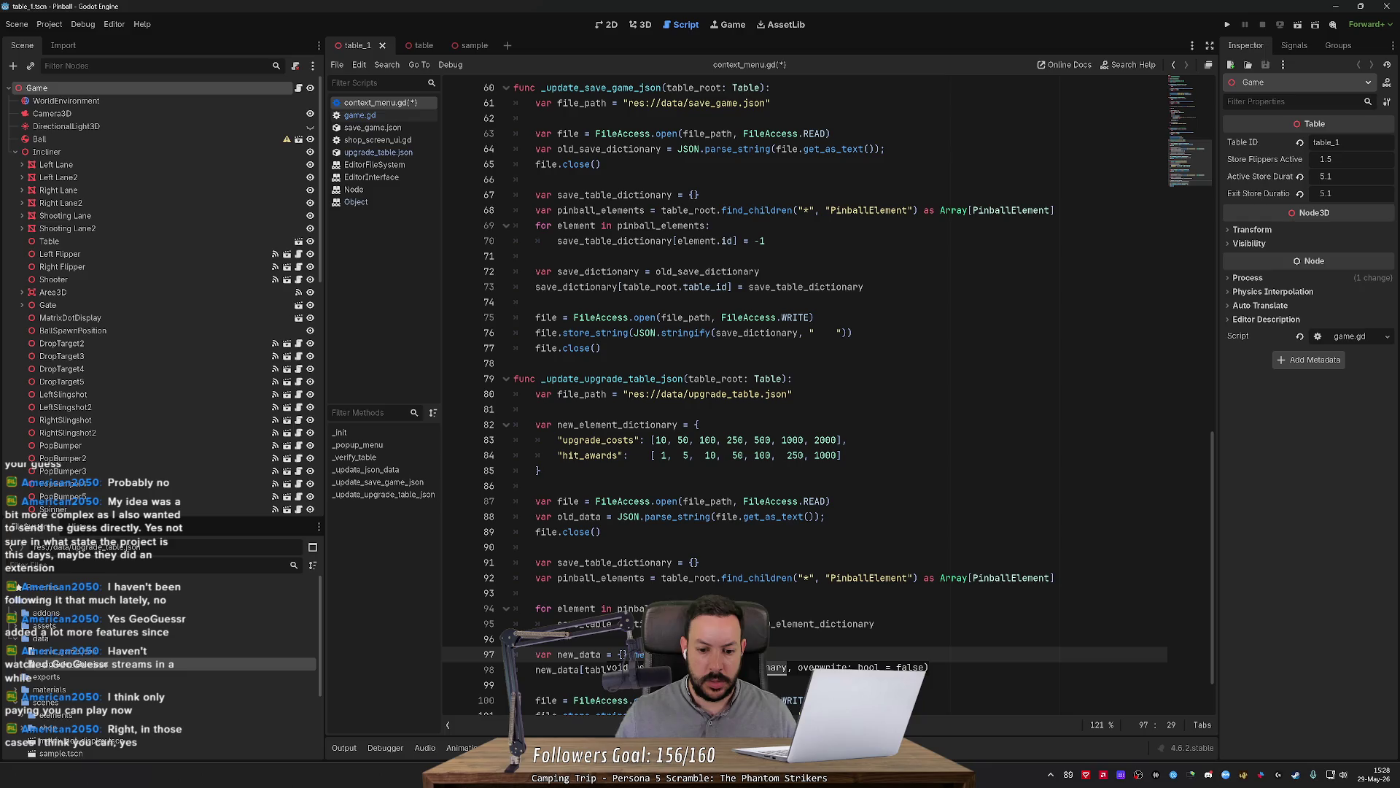
{"action": "type", "text": ")"}
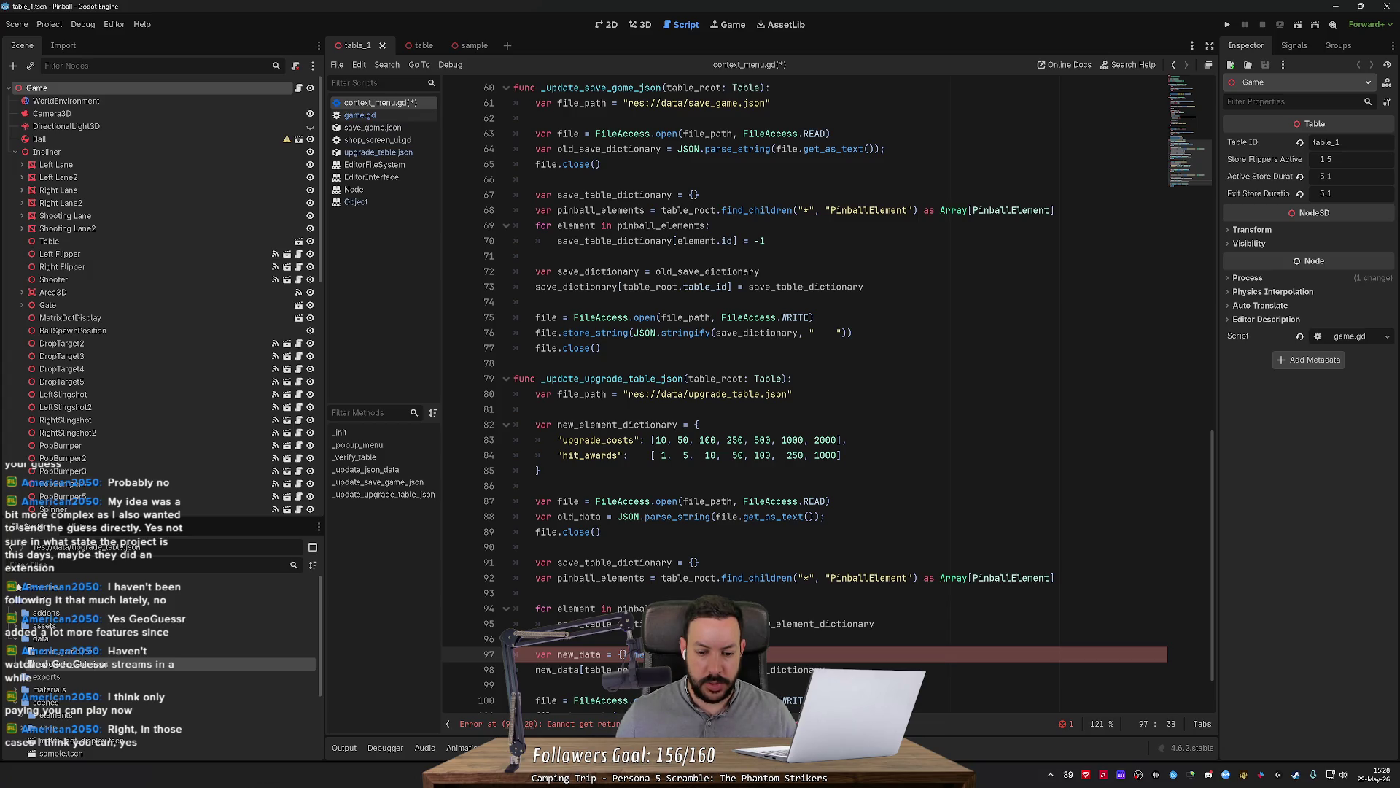
{"action": "left_click", "coordinate": [667, 669]}
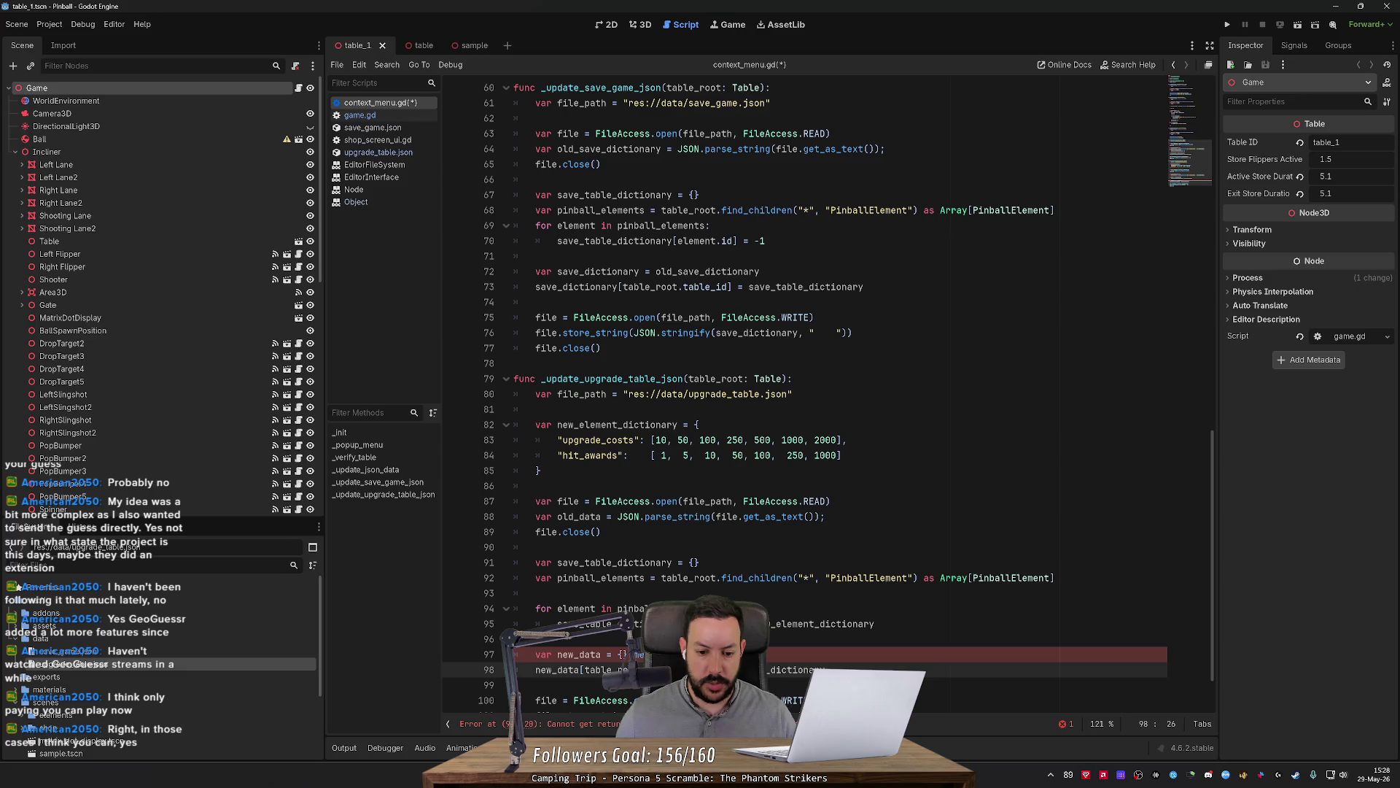
{"action": "left_click", "coordinate": [646, 654]}
{"action": "key", "text": "Return"}
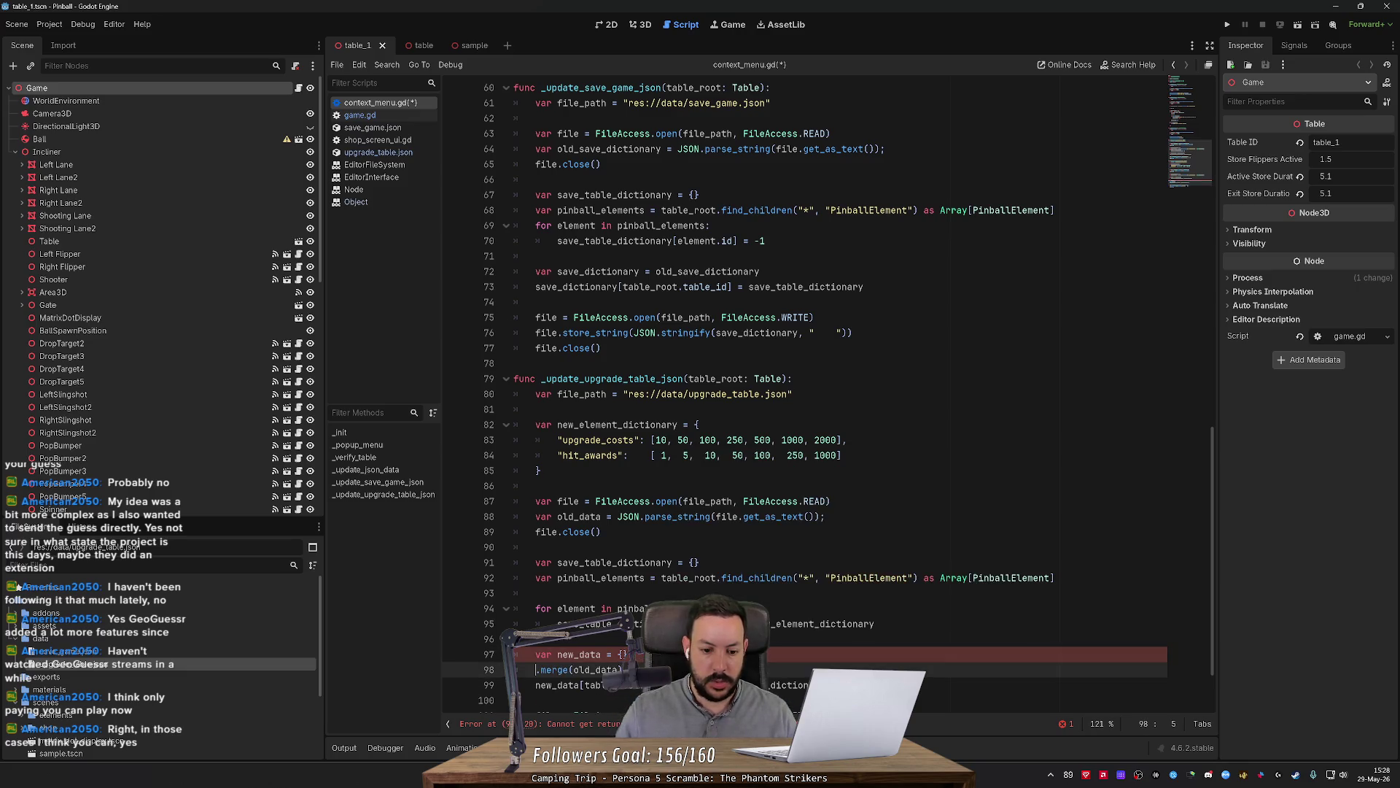
{"action": "type", "text": "new_data"}
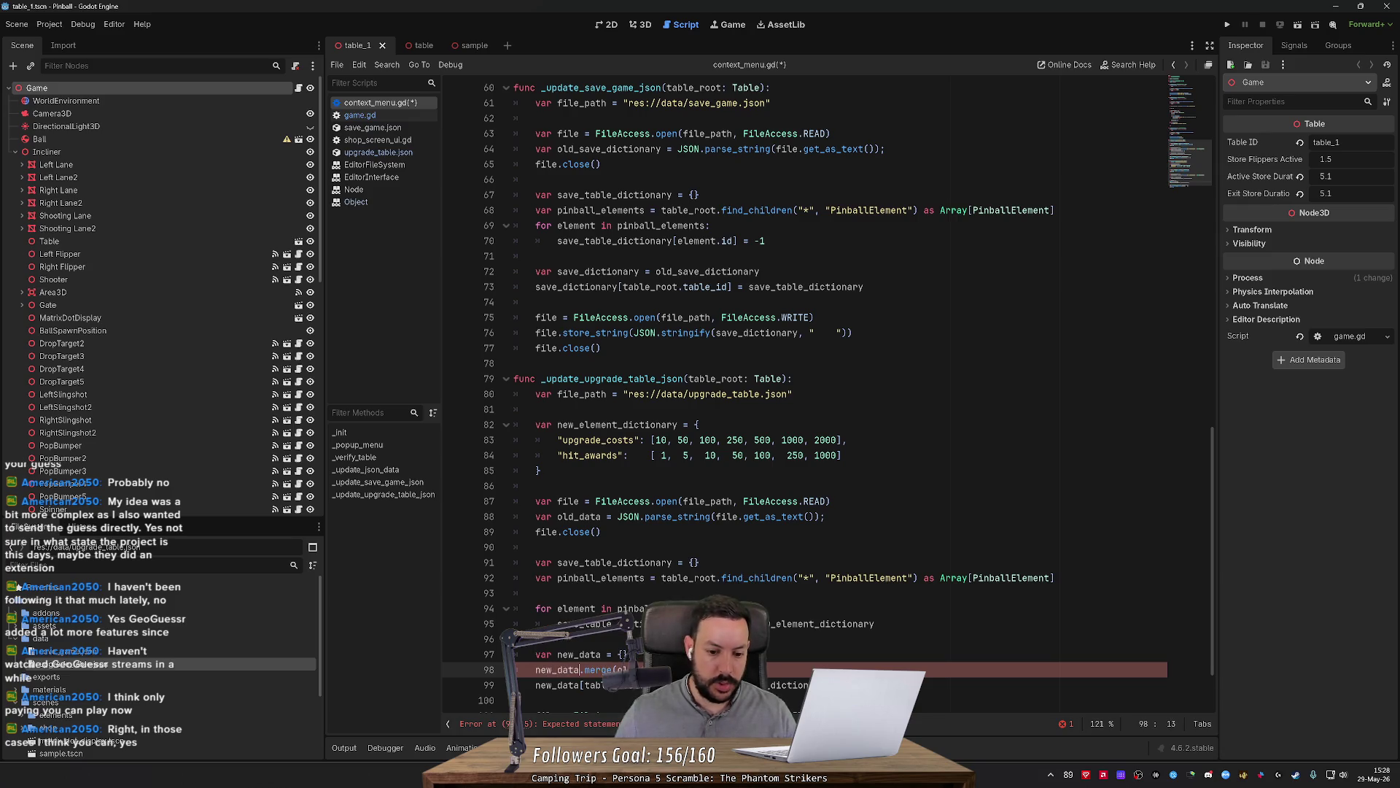
{"action": "scroll", "coordinate": [828, 394], "scroll_direction": "down", "scroll_amount": 1}
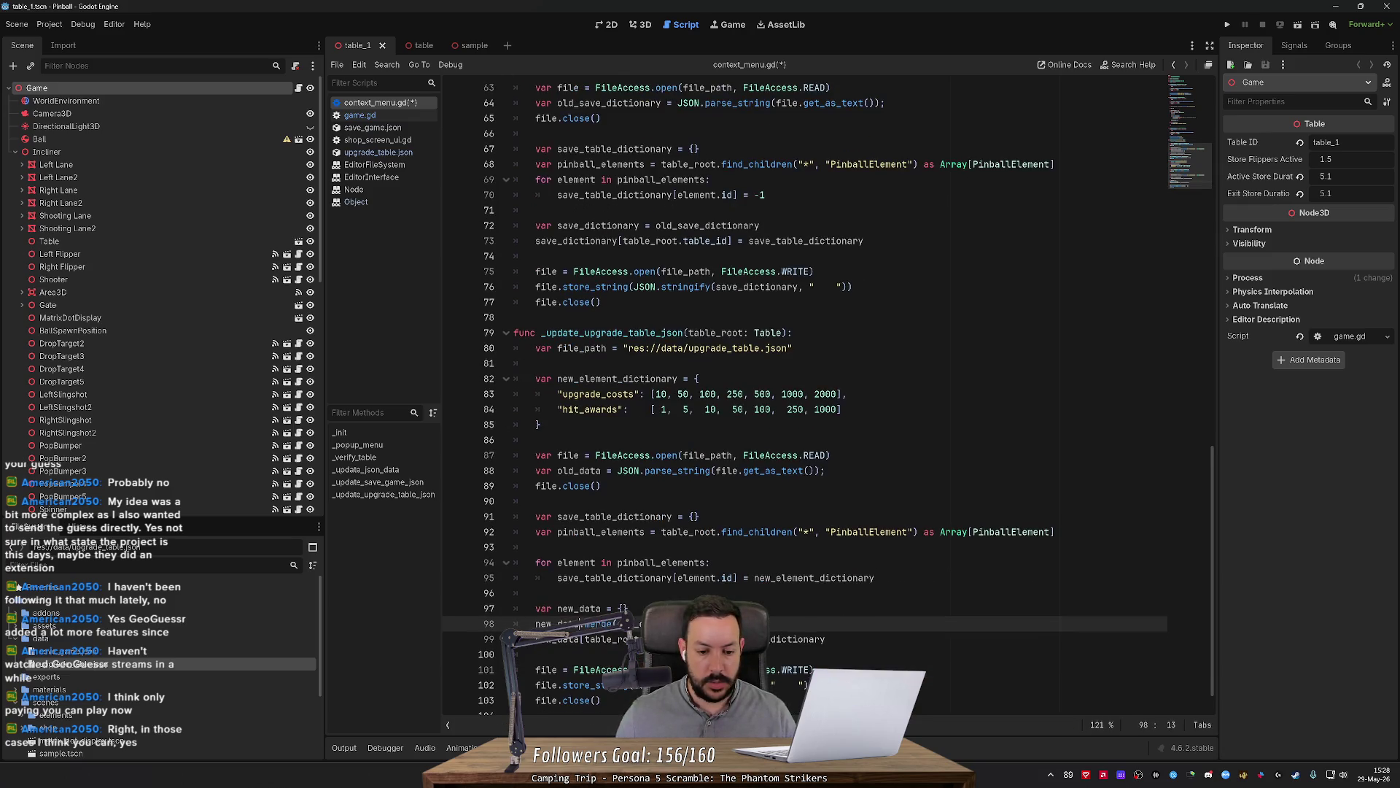
{"action": "type", "text": "data"}
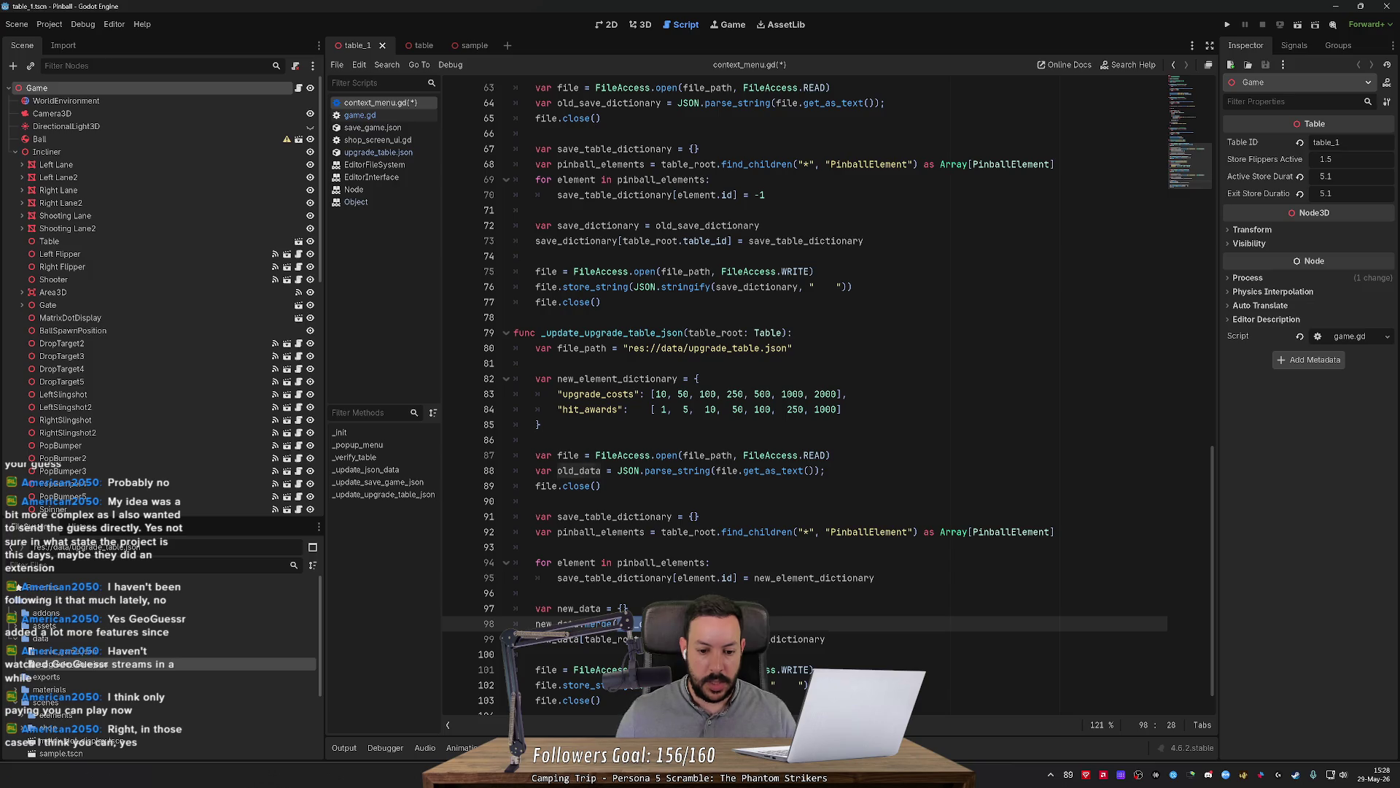
- Revert line 97 to 'var new_data = old_data' and save the script
{"action": "key", "text": "Up"}
{"action": "key", "text": "BackSpace"}
{"action": "key", "text": "BackSpace"}
{"action": "type", "text": "old_data"}
{"action": "key", "text": "Down"}
{"action": "key", "text": "shift+Up"}
{"action": "key", "text": "Delete"}
{"action": "key", "text": "ctrl+s"}
{"action": "key", "text": "Up"}
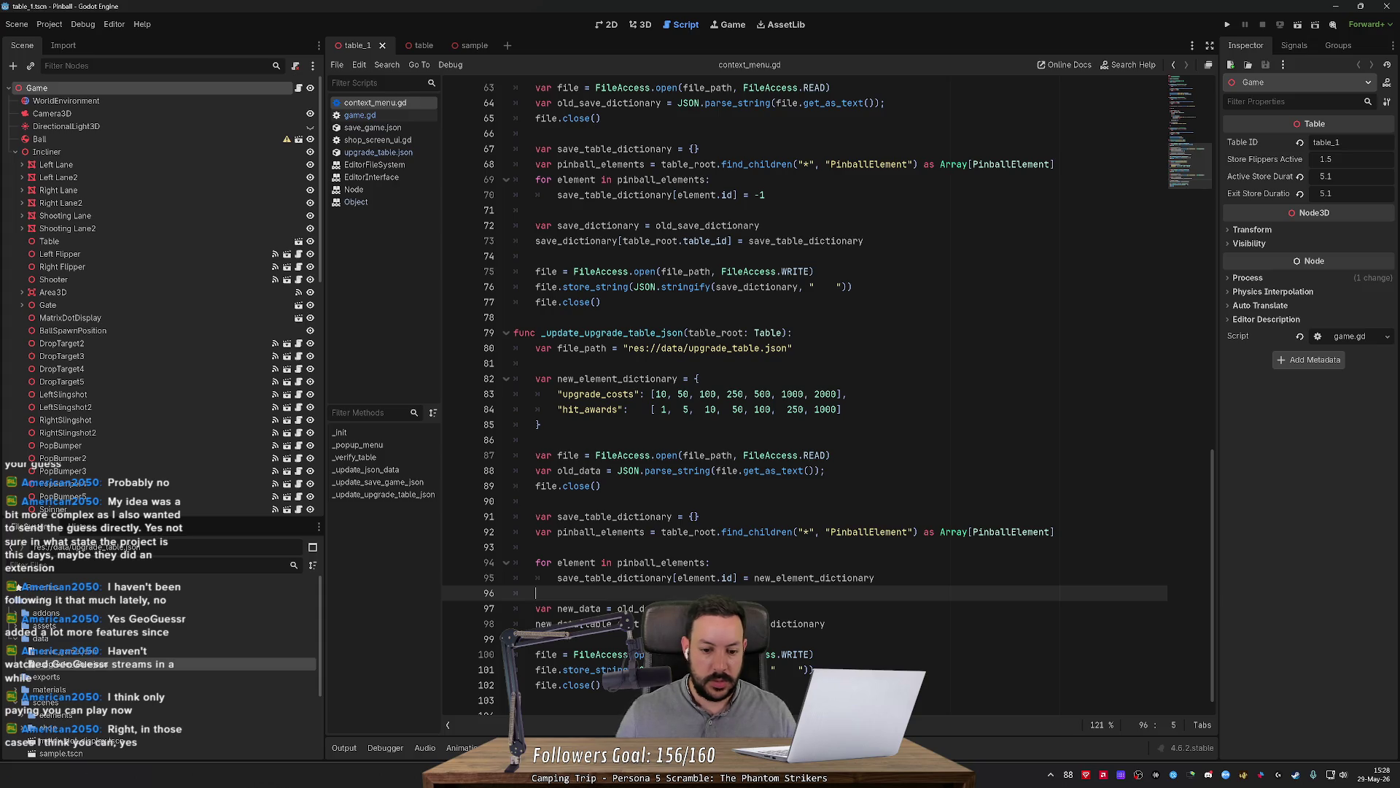
{"action": "key", "text": "Down"}
{"action": "key", "text": "Down"}
{"action": "key", "text": "Down"}
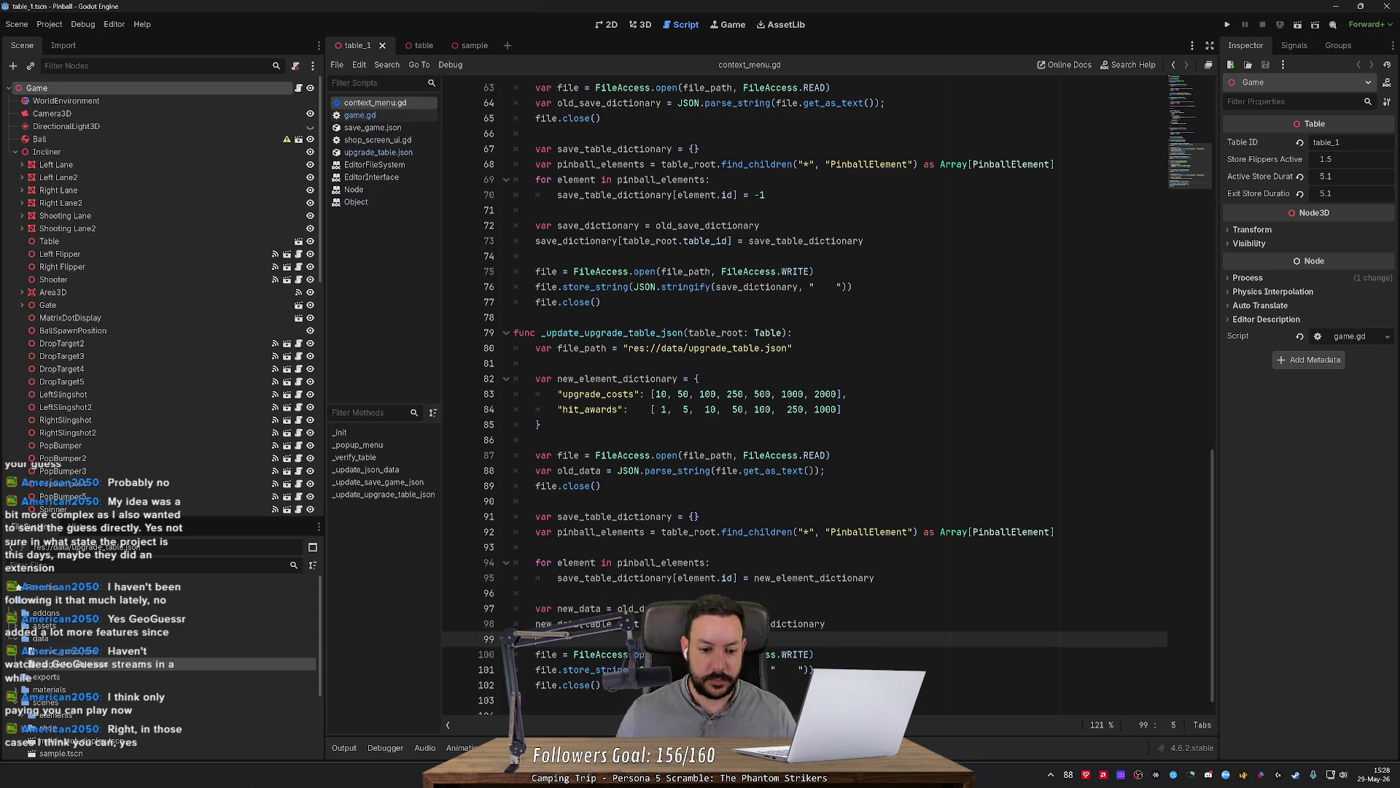
{"action": "scroll", "coordinate": [803, 394], "scroll_direction": "up", "scroll_amount": 4}
{"action": "scroll", "coordinate": [802, 394], "scroll_direction": "up", "scroll_amount": 2}
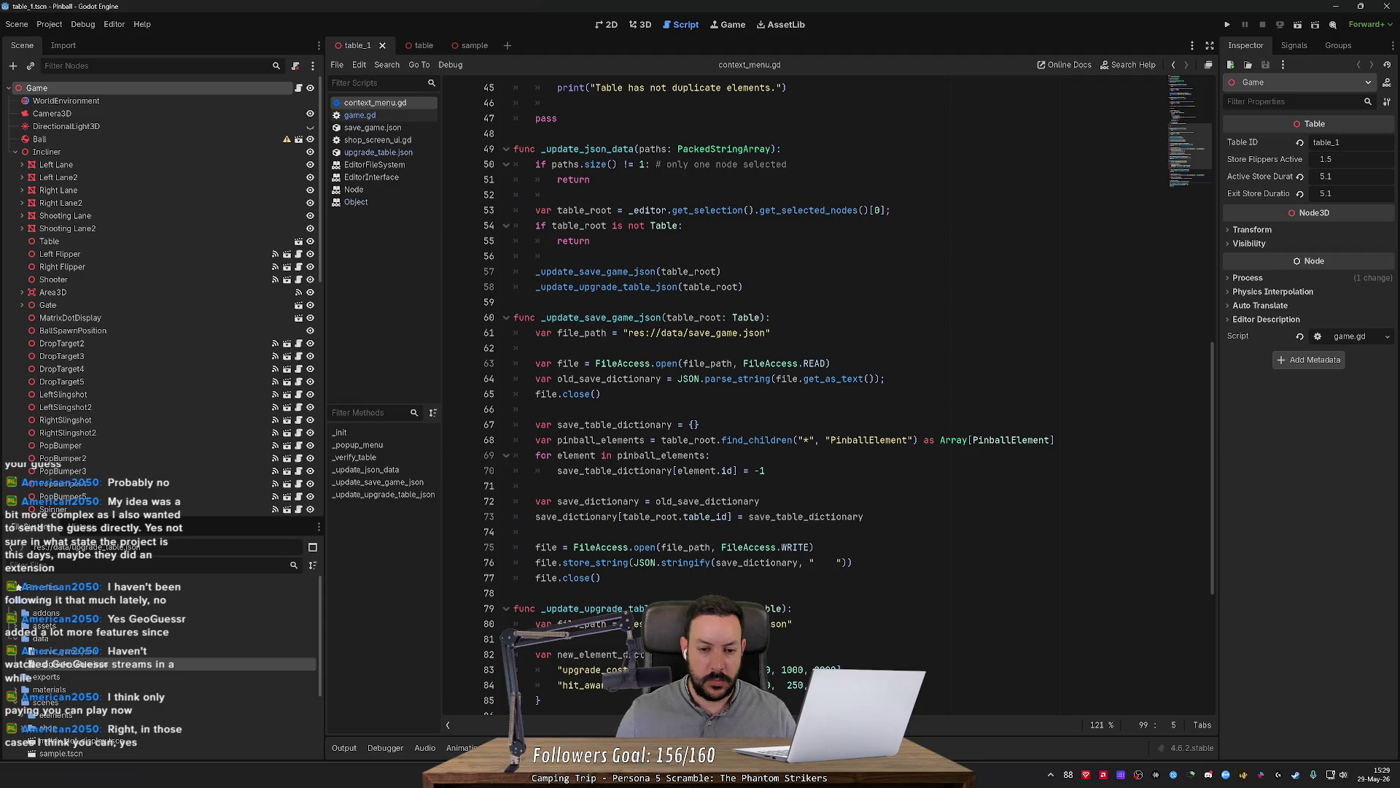
{"action": "scroll", "coordinate": [802, 394], "scroll_direction": "down", "scroll_amount": 6}
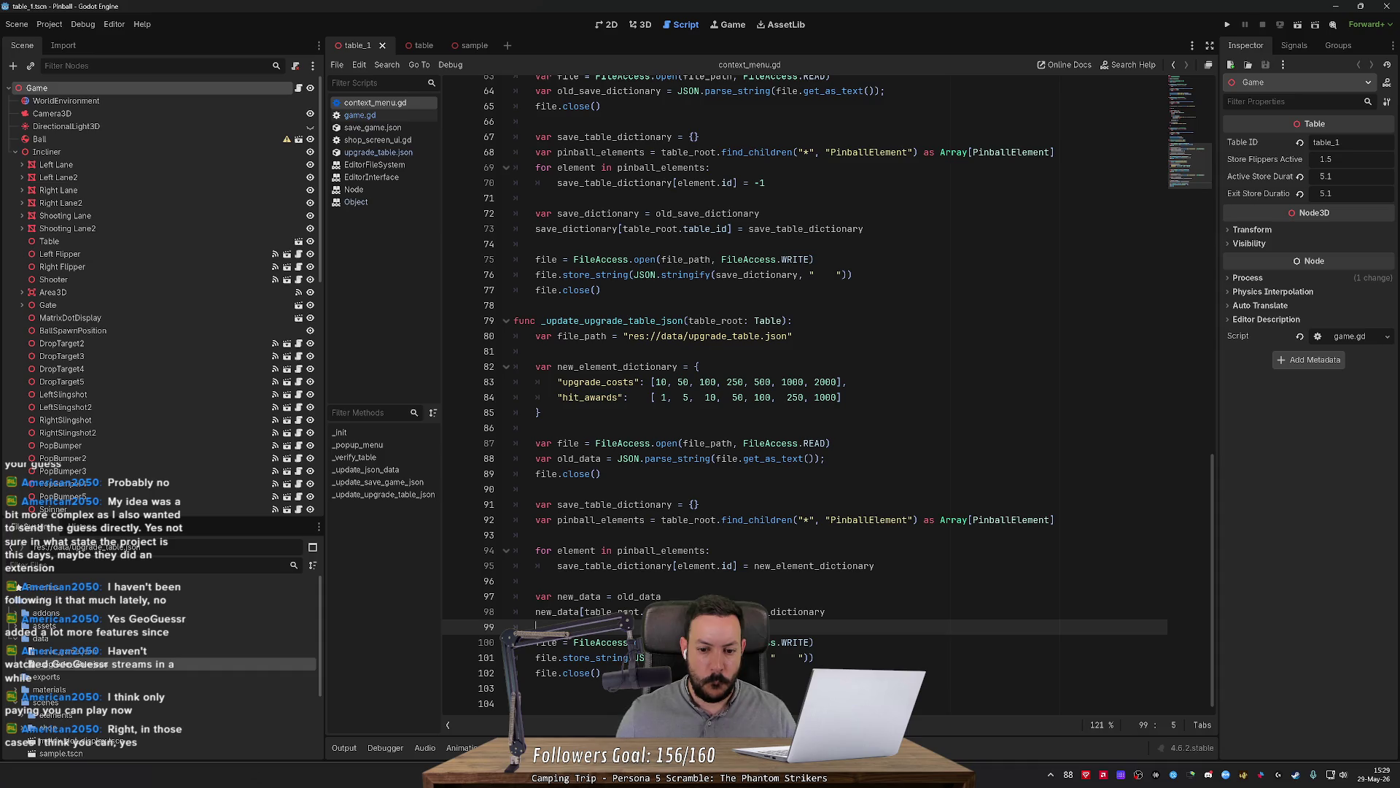
- Rename old_save_dictionary to old_data and save_dictionary to new_data on lines 64, 72 and 73
{"action": "scroll", "coordinate": [802, 393], "scroll_direction": "up", "scroll_amount": 7}
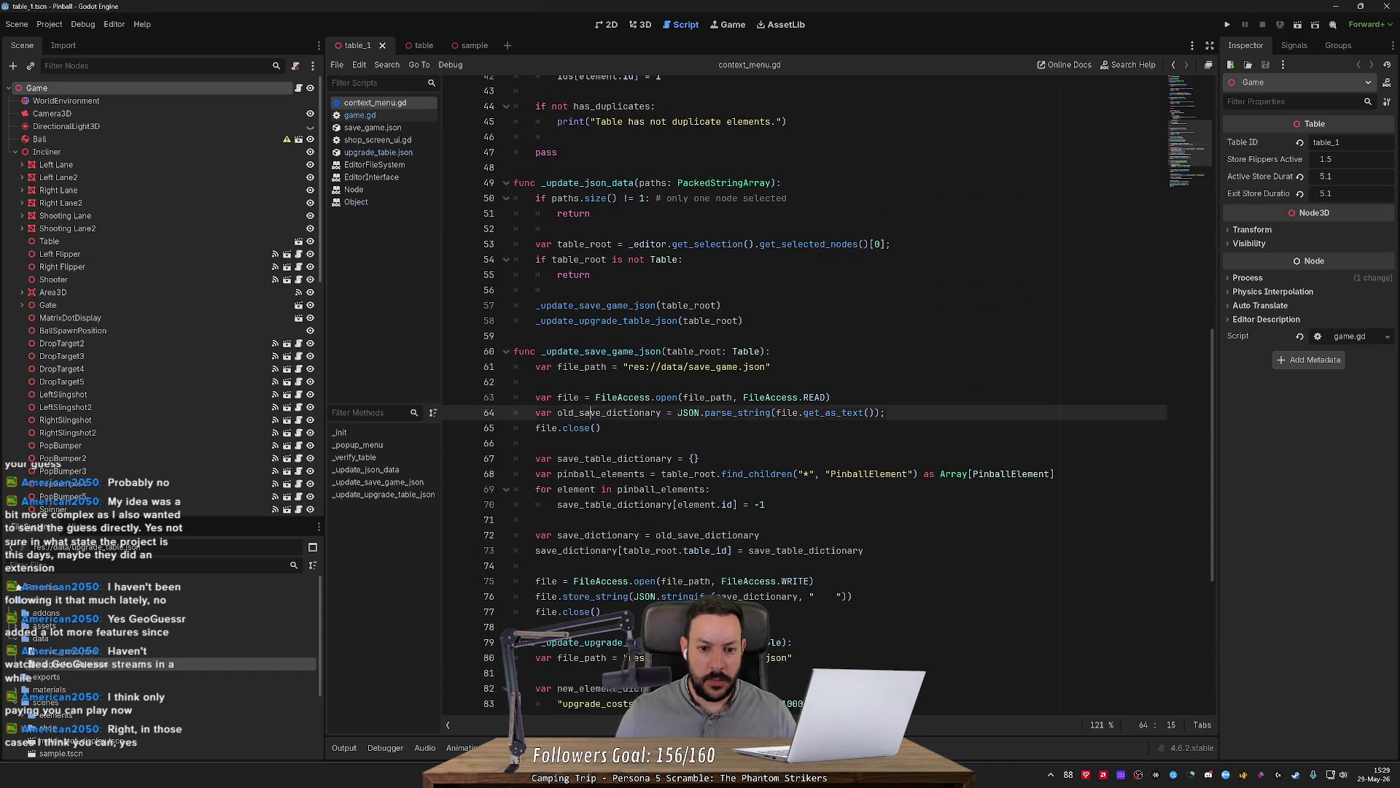
{"action": "double_click", "coordinate": [609, 412]}
{"action": "type", "text": "old_d"}
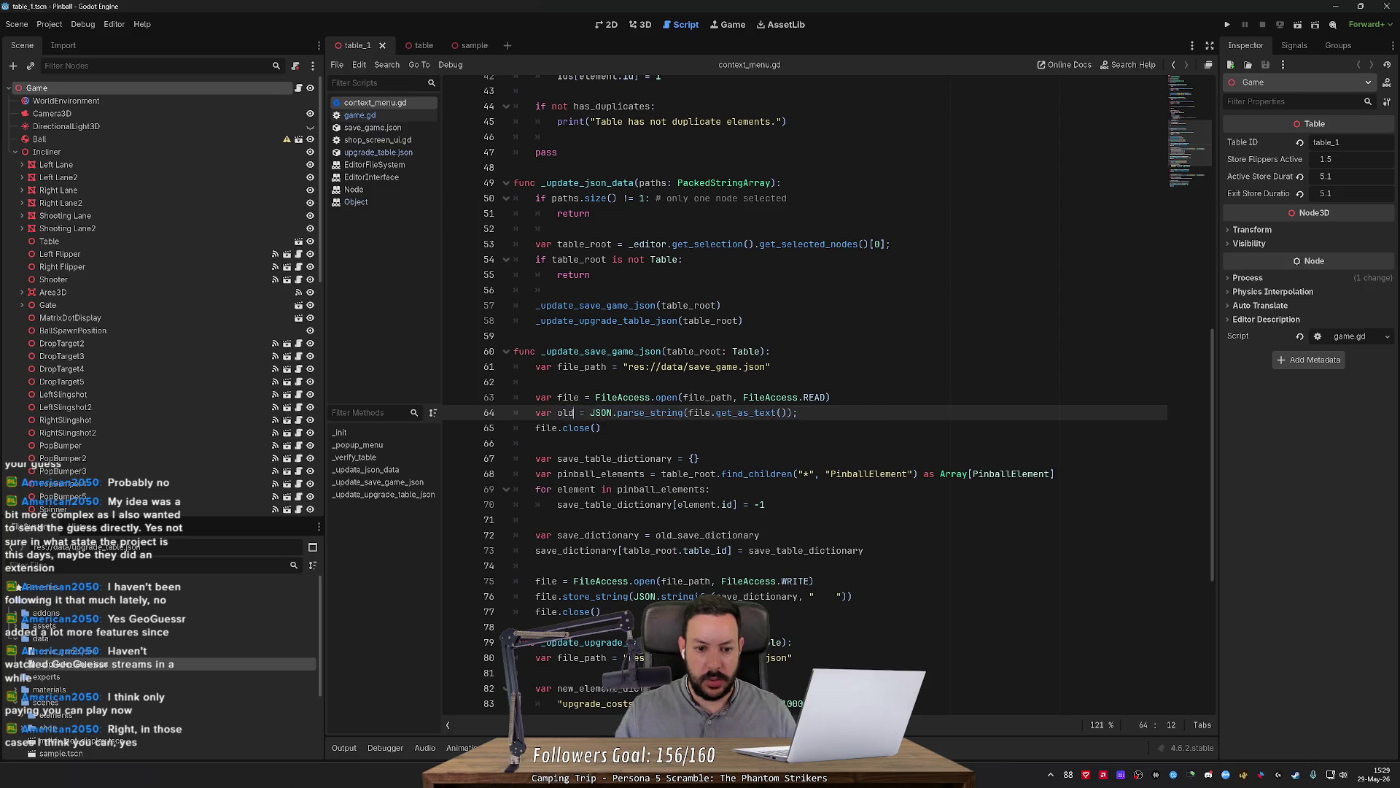
{"action": "type", "text": "ata"}
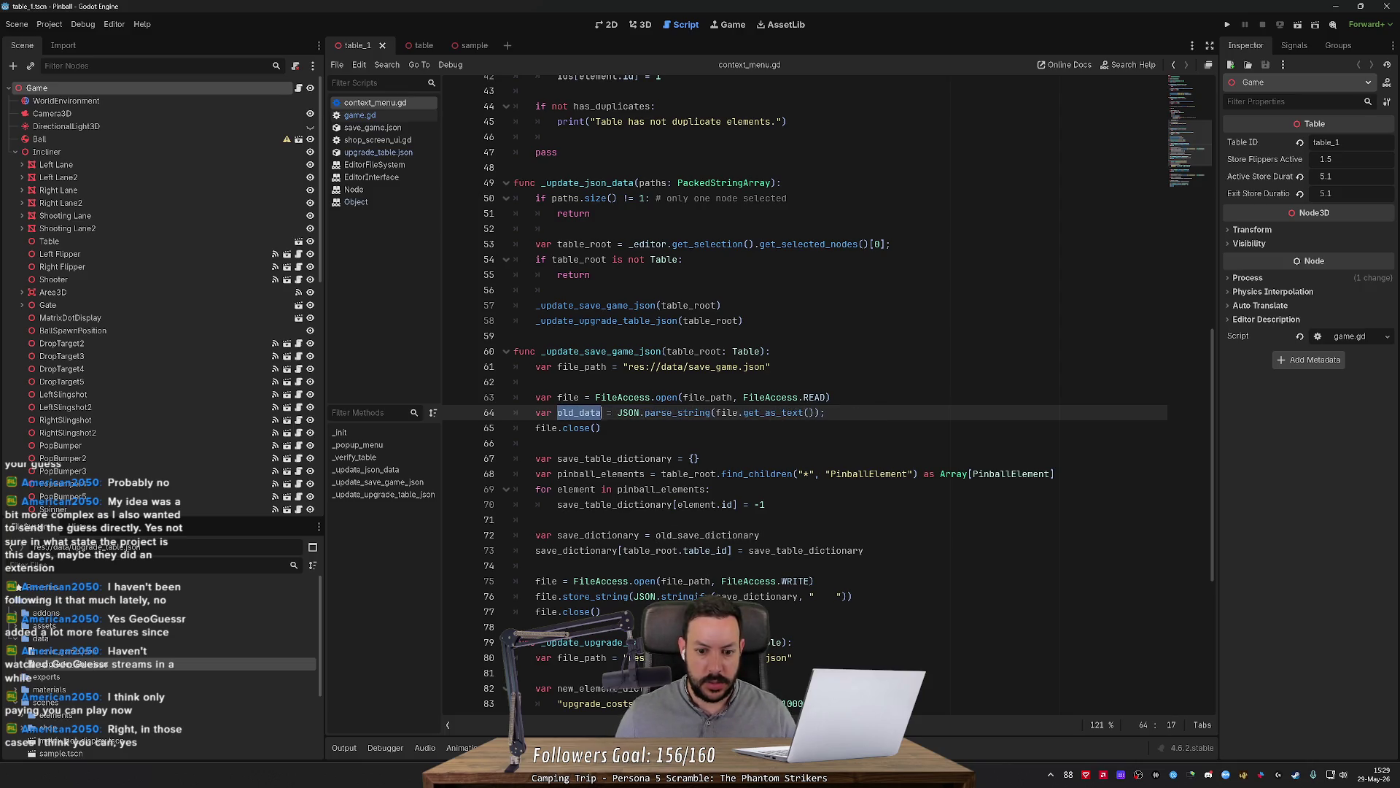
{"action": "left_click", "coordinate": [540, 531]}
{"action": "double_click", "coordinate": [707, 547]}
{"action": "type", "text": "old_data"}
{"action": "double_click", "coordinate": [598, 547]}
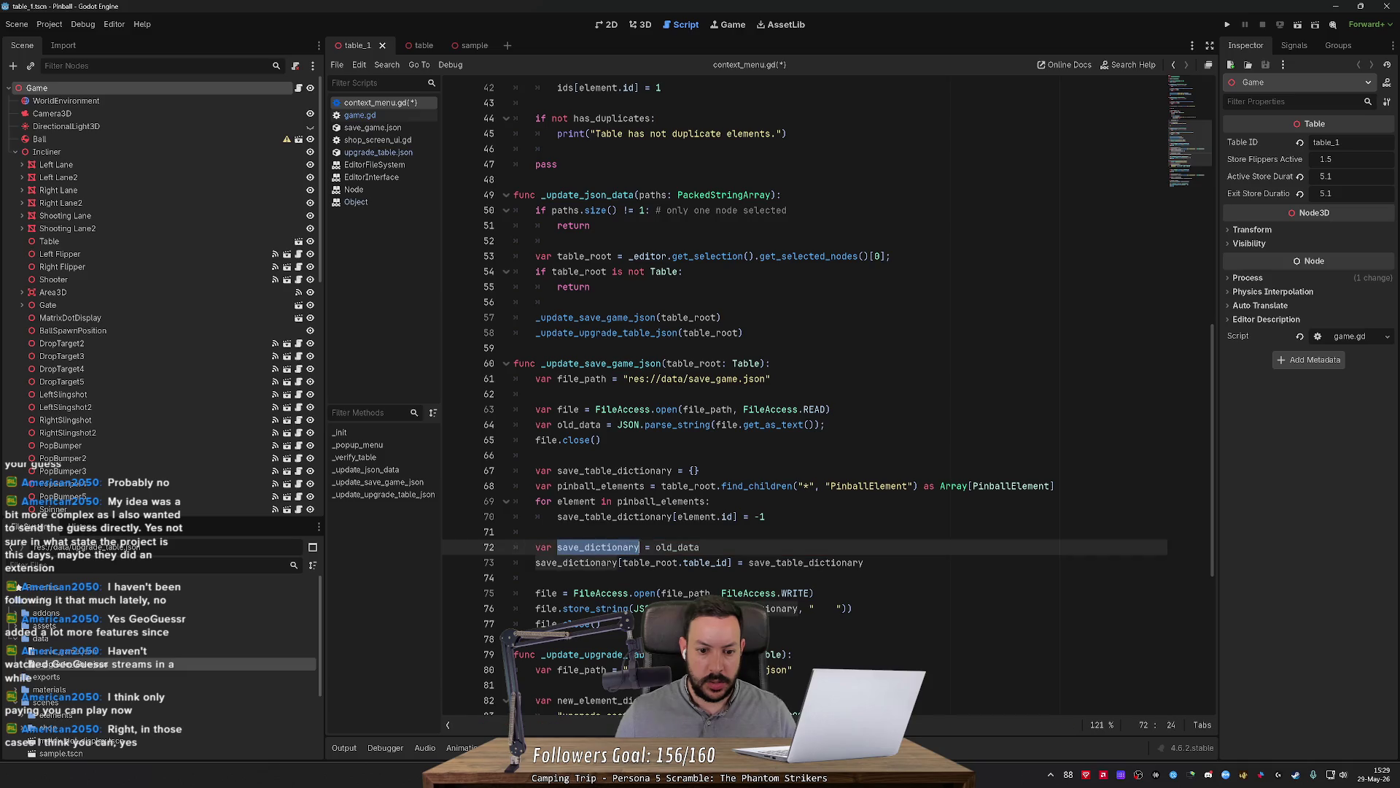
{"action": "type", "text": "new_data"}
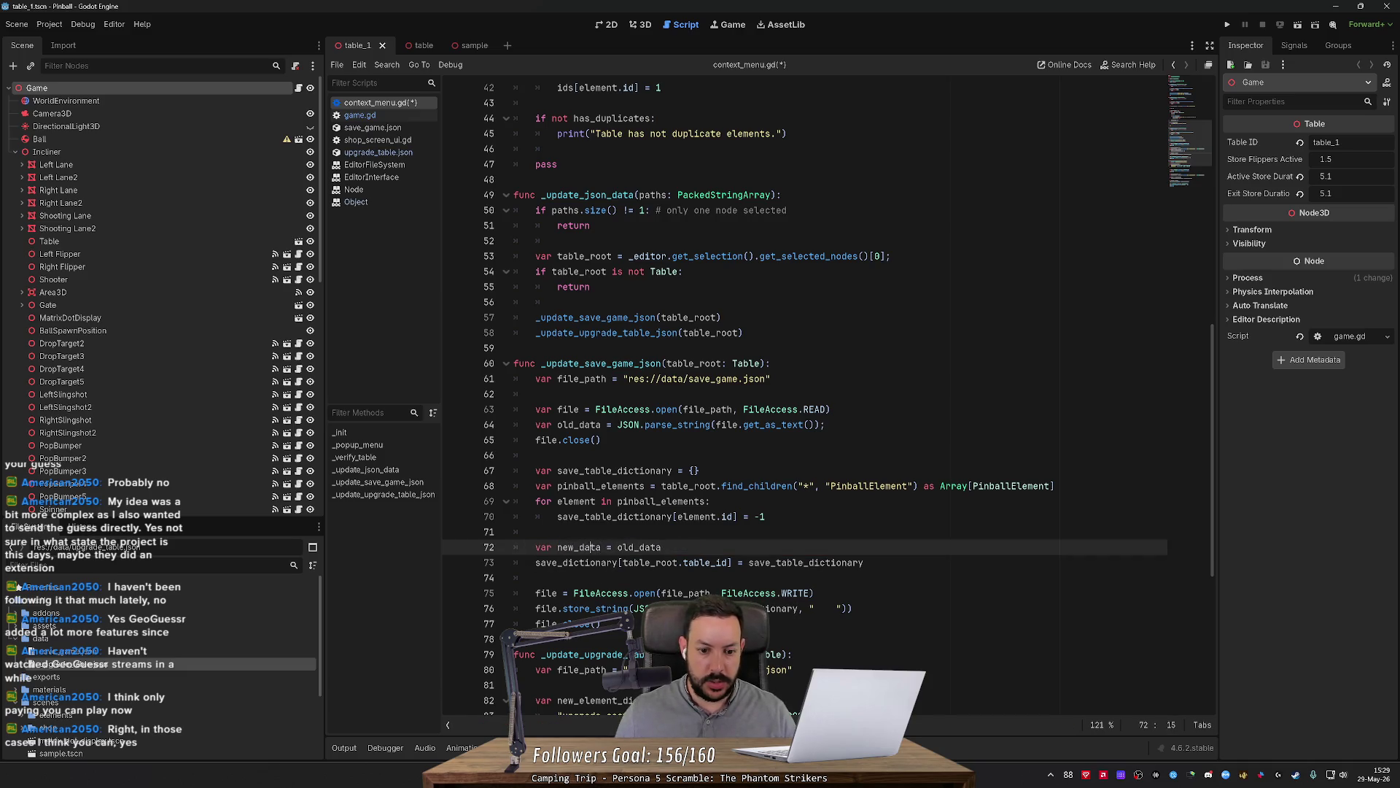
{"action": "double_click", "coordinate": [574, 562]}
{"action": "type", "text": "new_data"}
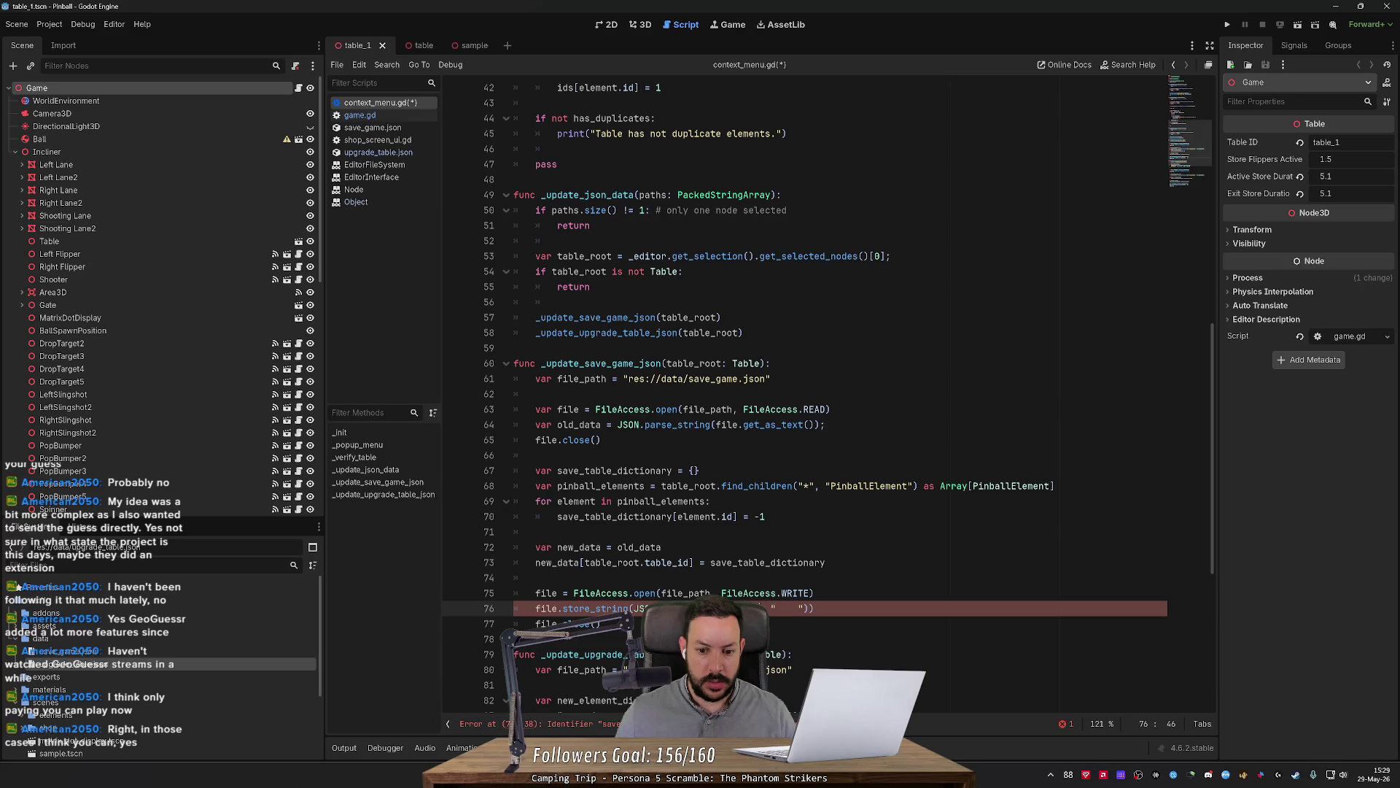
- Rename save_table_dictionary to table_data on lines 67, 70 and 73
{"action": "double_click", "coordinate": [768, 562]}
{"action": "double_click", "coordinate": [614, 471]}
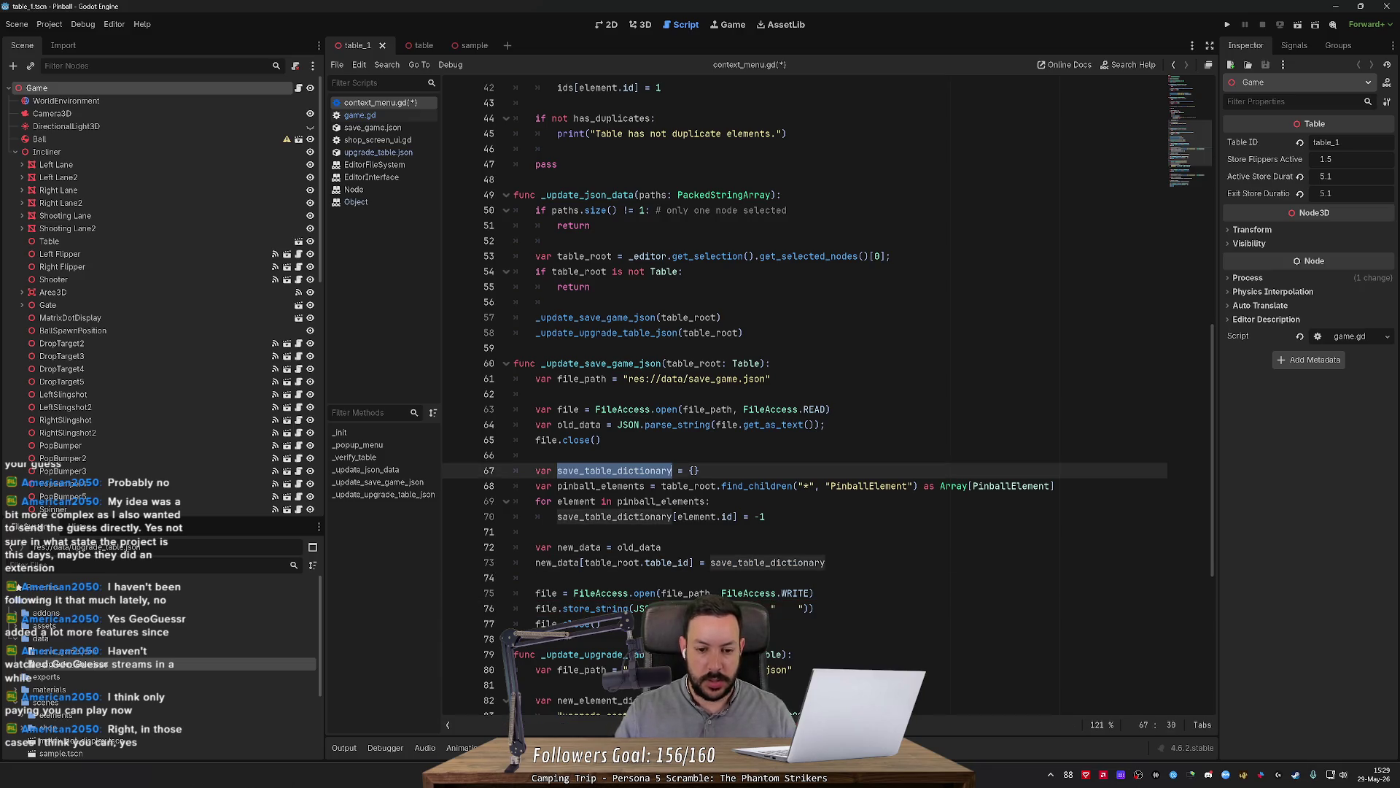
{"action": "type", "text": "table_data"}
{"action": "left_click", "coordinate": [602, 440]}
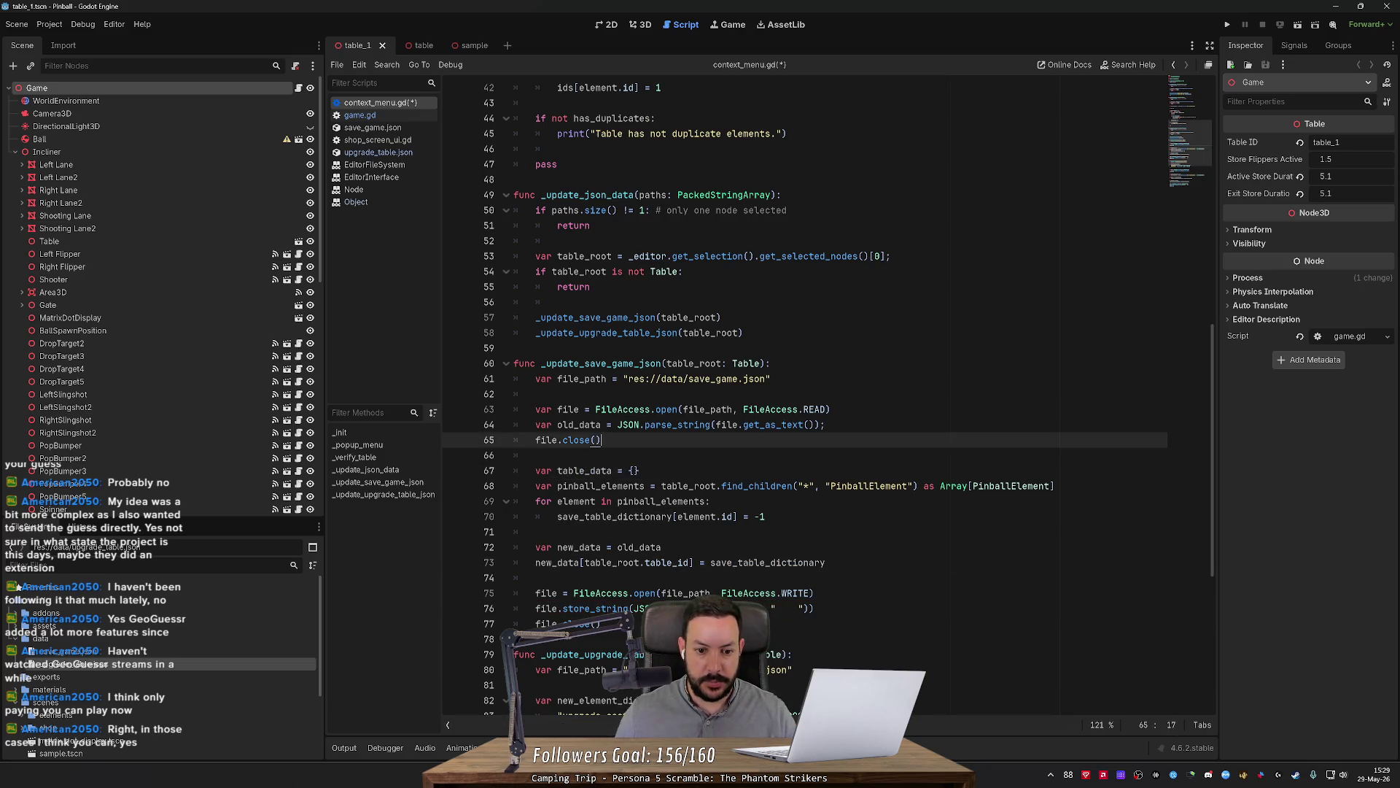
{"action": "double_click", "coordinate": [584, 470]}
{"action": "key", "text": "ctrl+c"}
{"action": "double_click", "coordinate": [615, 517]}
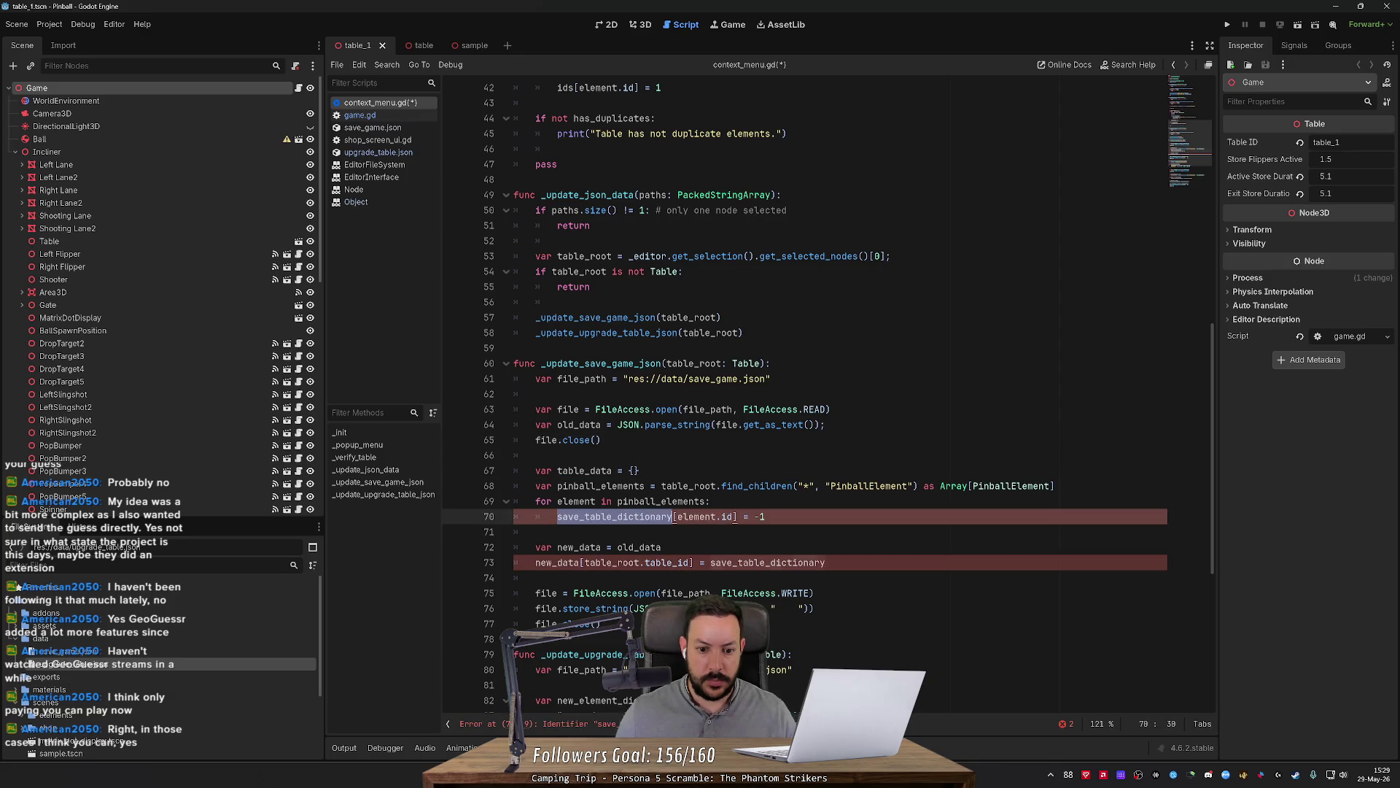
{"action": "key", "text": "ctrl+v"}
{"action": "double_click", "coordinate": [768, 562]}
{"action": "key", "text": "ctrl+v"}
- Rename save_table_dictionary to table_data in the upgrade-table function and move its declaration below pinball_elements
{"action": "scroll", "coordinate": [803, 394], "scroll_direction": "down", "scroll_amount": 4}
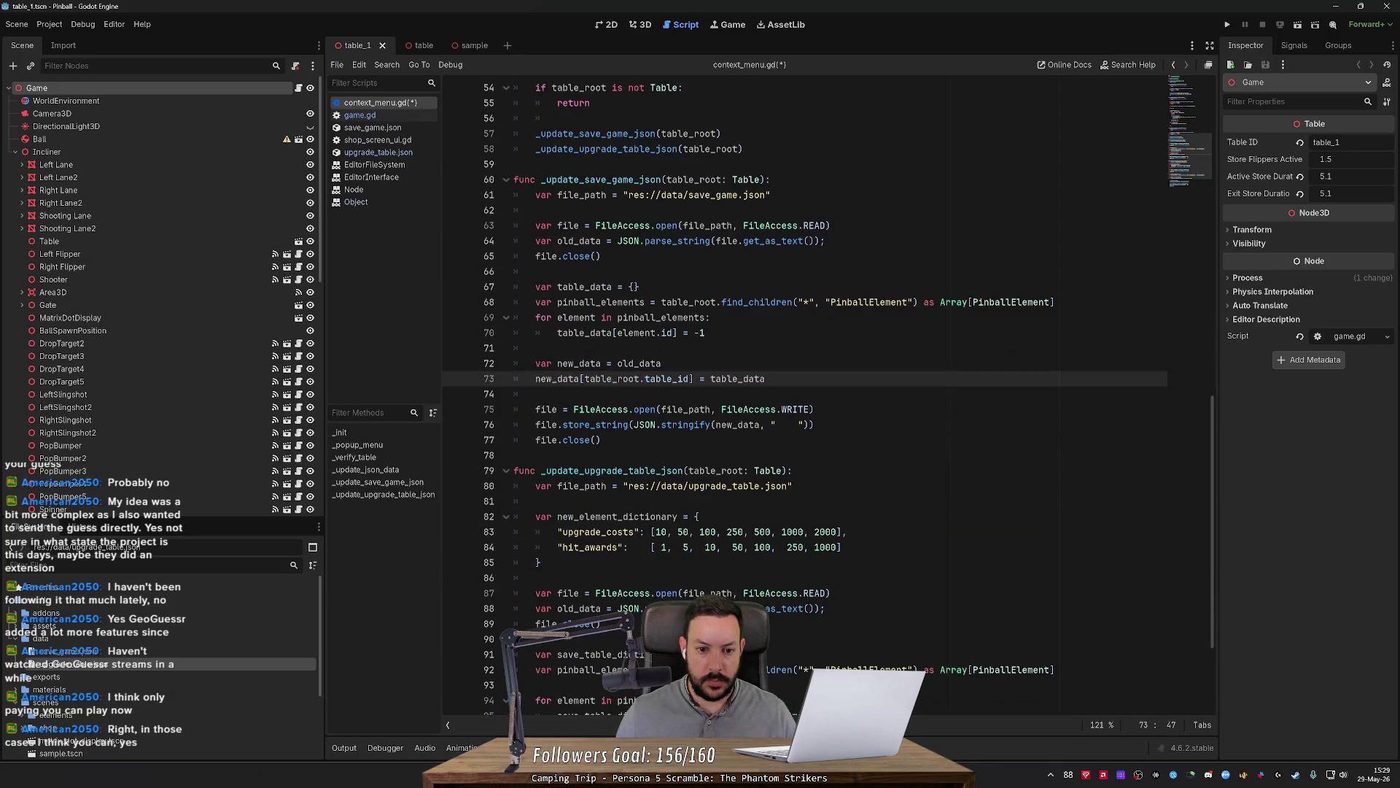
{"action": "scroll", "coordinate": [827, 394], "scroll_direction": "down", "scroll_amount": 3}
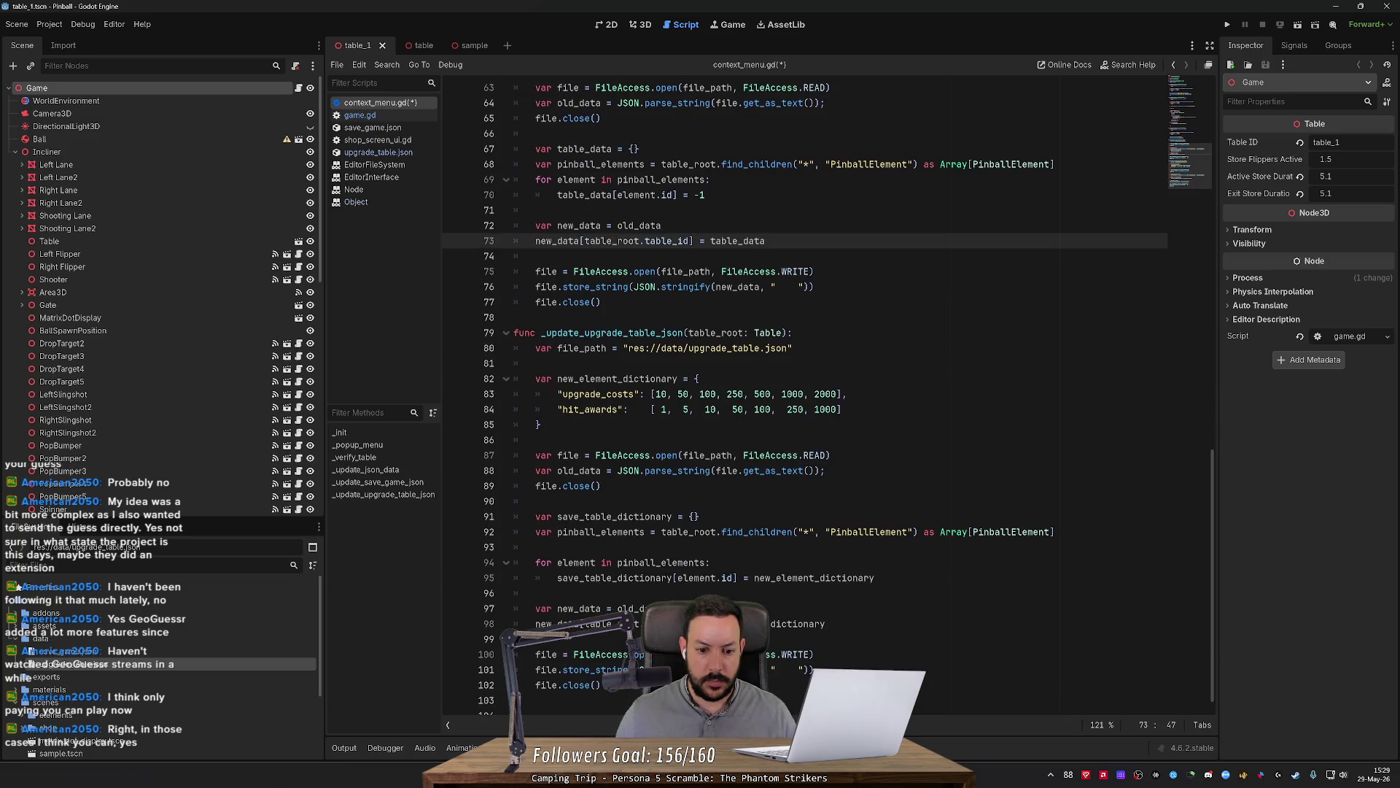
{"action": "double_click", "coordinate": [672, 578]}
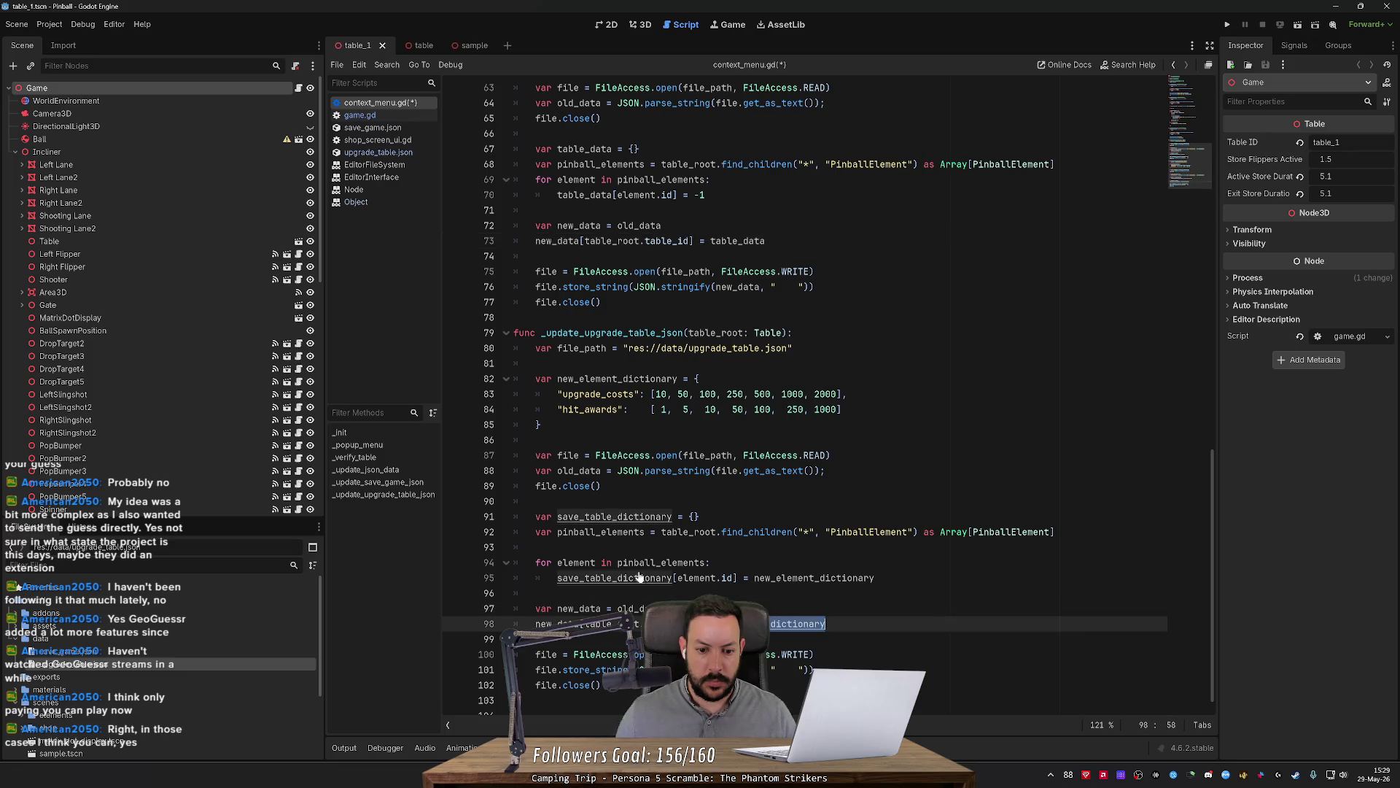
{"action": "type", "text": "table_data"}
{"action": "double_click", "coordinate": [614, 516]}
{"action": "type", "text": "table_data"}
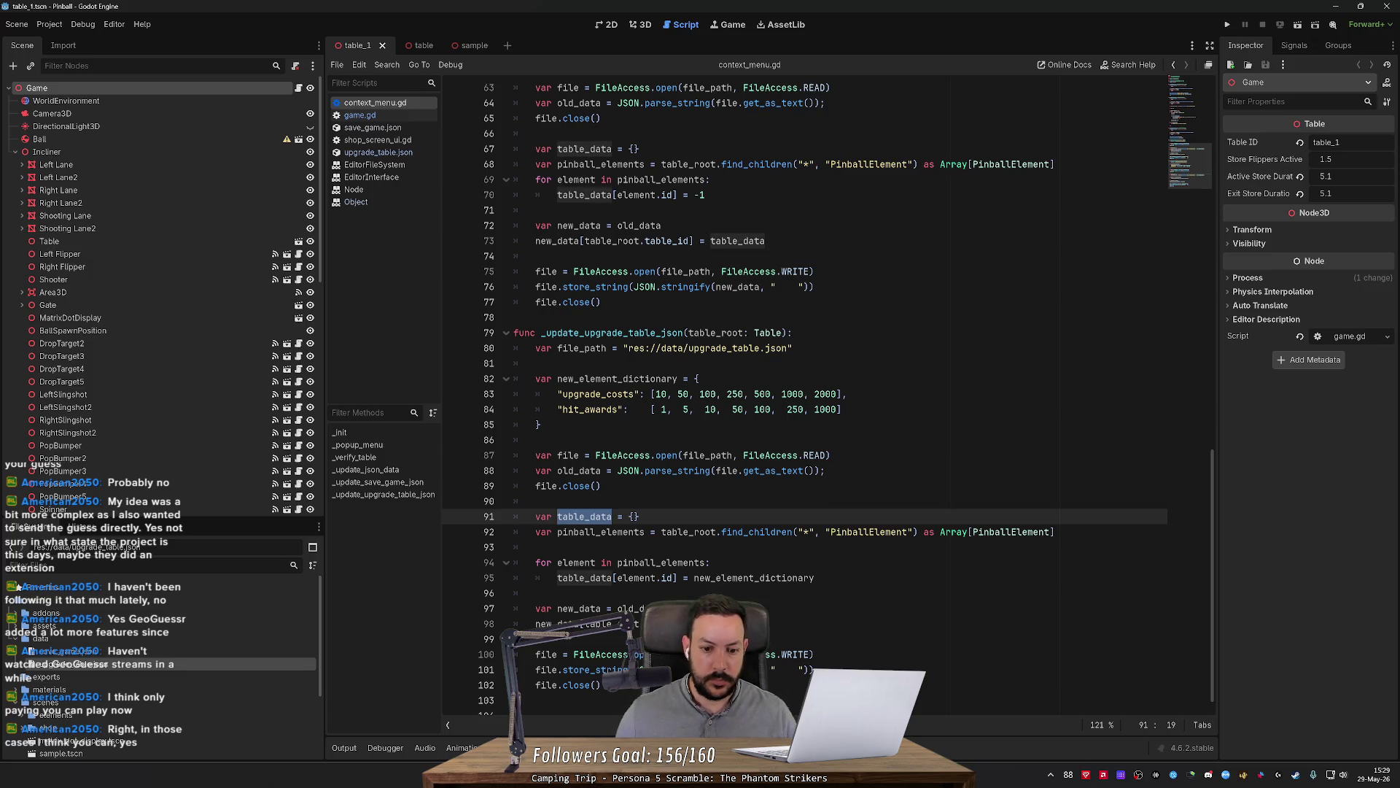
{"action": "key", "text": "End"}
{"action": "key", "text": "alt+Down"}
{"action": "key", "text": "alt+Down"}
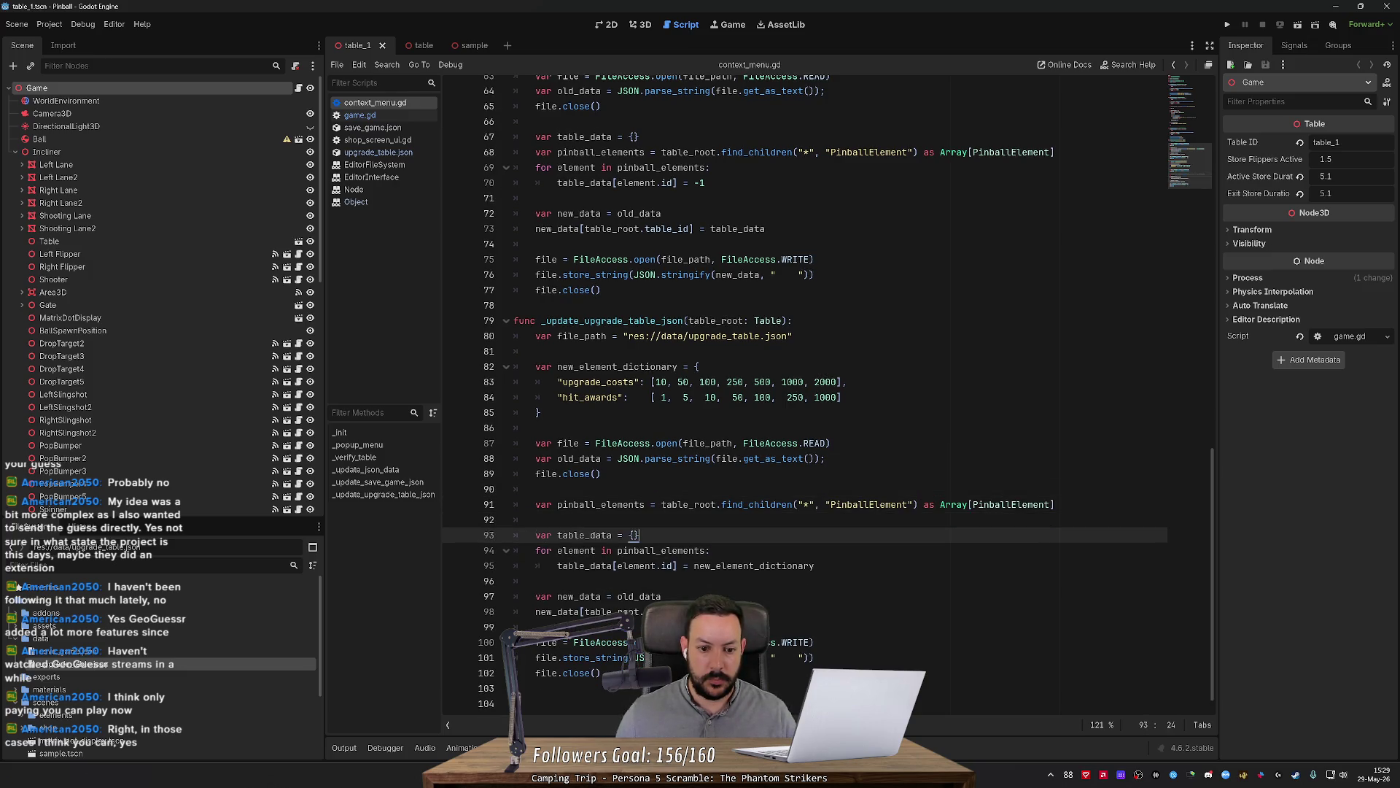
- Move the table_data declaration down a line in _update_save_game_json and save
{"action": "scroll", "coordinate": [802, 387], "scroll_direction": "up", "scroll_amount": 3}
{"action": "scroll", "coordinate": [802, 394], "scroll_direction": "up", "scroll_amount": 2}
{"action": "left_click", "coordinate": [640, 336]}
{"action": "key", "text": "alt+Down"}
{"action": "key", "text": "alt+Down"}
{"action": "key", "text": "alt+Down"}
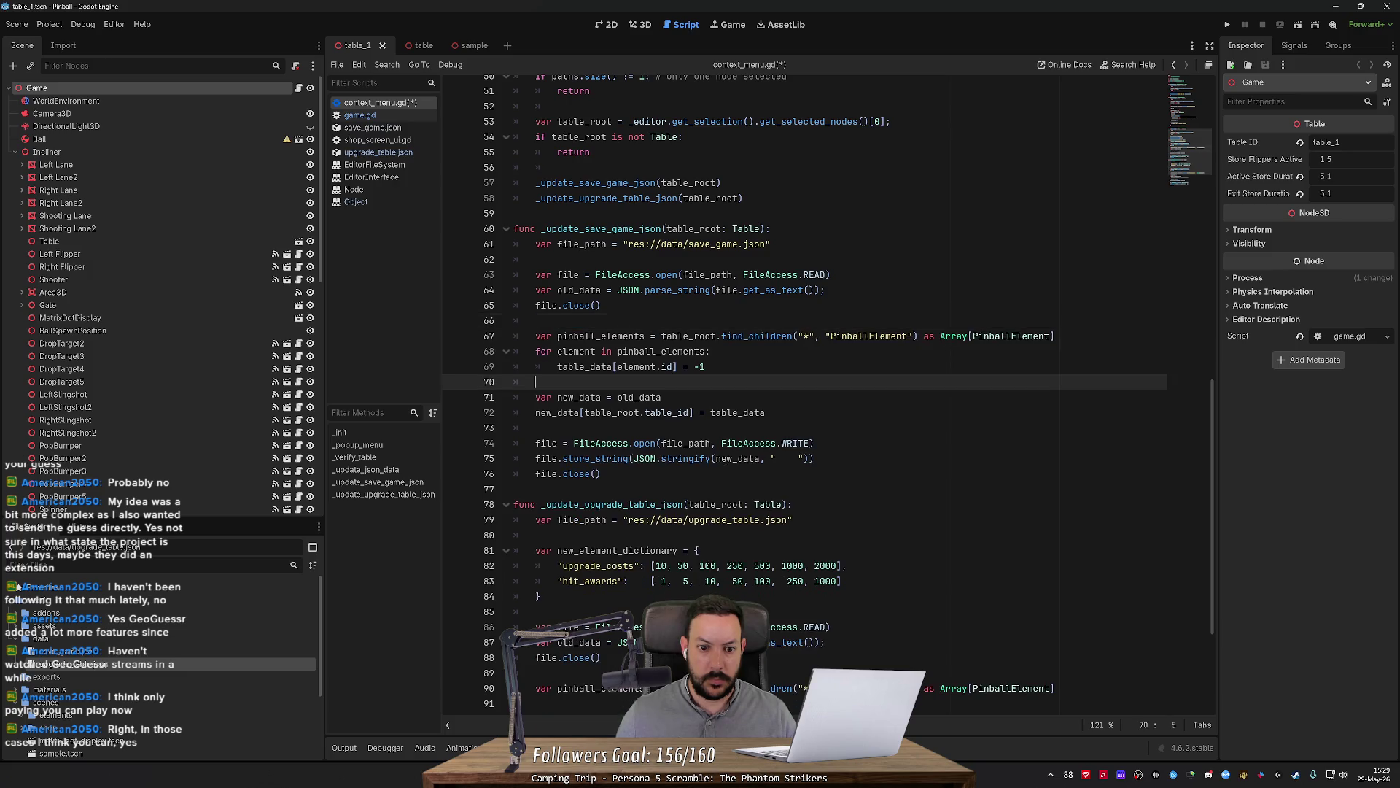
{"action": "double_click", "coordinate": [601, 336]}
{"action": "key", "text": "ctrl+s"}
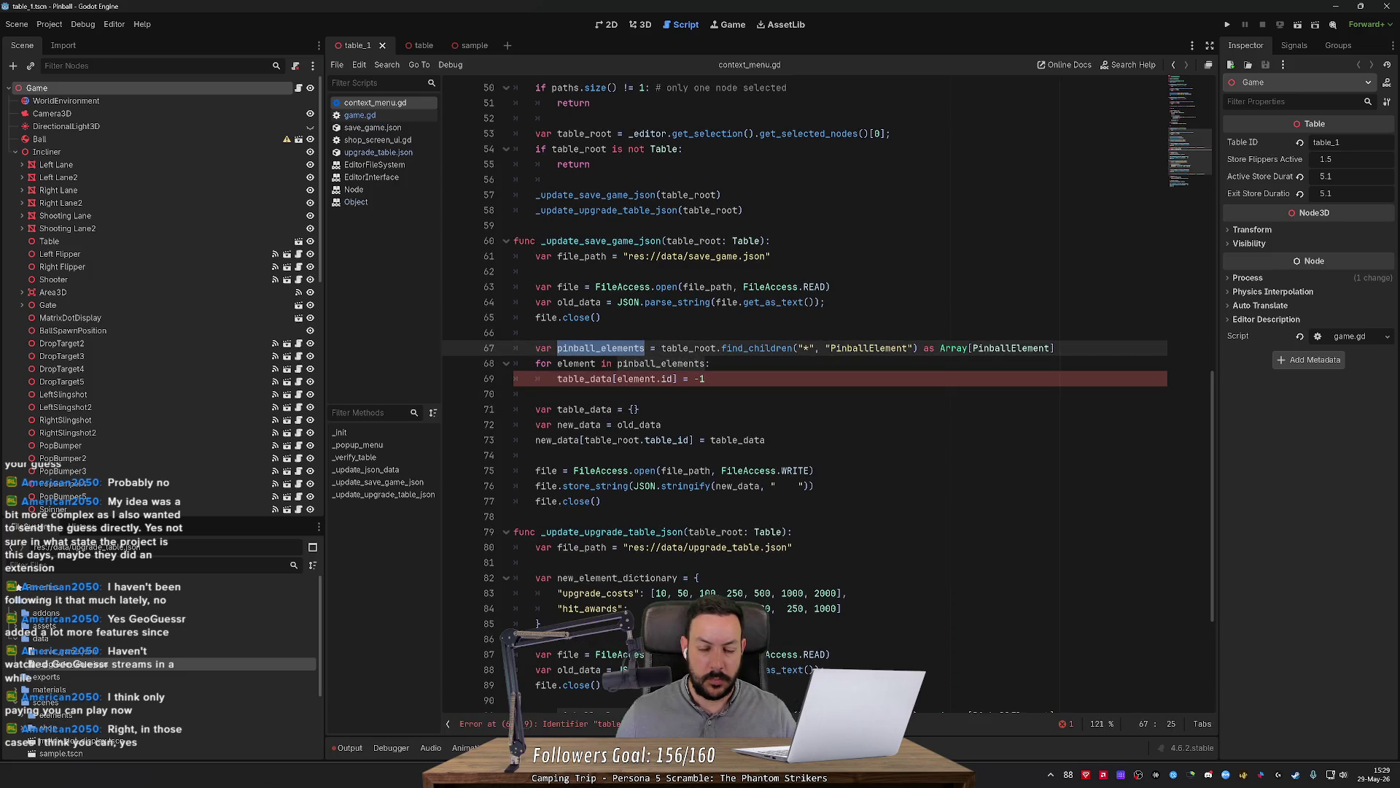
- Delete the misplaced table_data line, re-add var table_data = {} above the for loop, and save
{"action": "key", "text": "Down"}
{"action": "key", "text": "Down"}
{"action": "key", "text": "Down"}
{"action": "key", "text": "shift+Home"}
{"action": "key", "text": "shift+Home"}
{"action": "key", "text": "BackSpace"}
{"action": "key", "text": "BackSpace"}
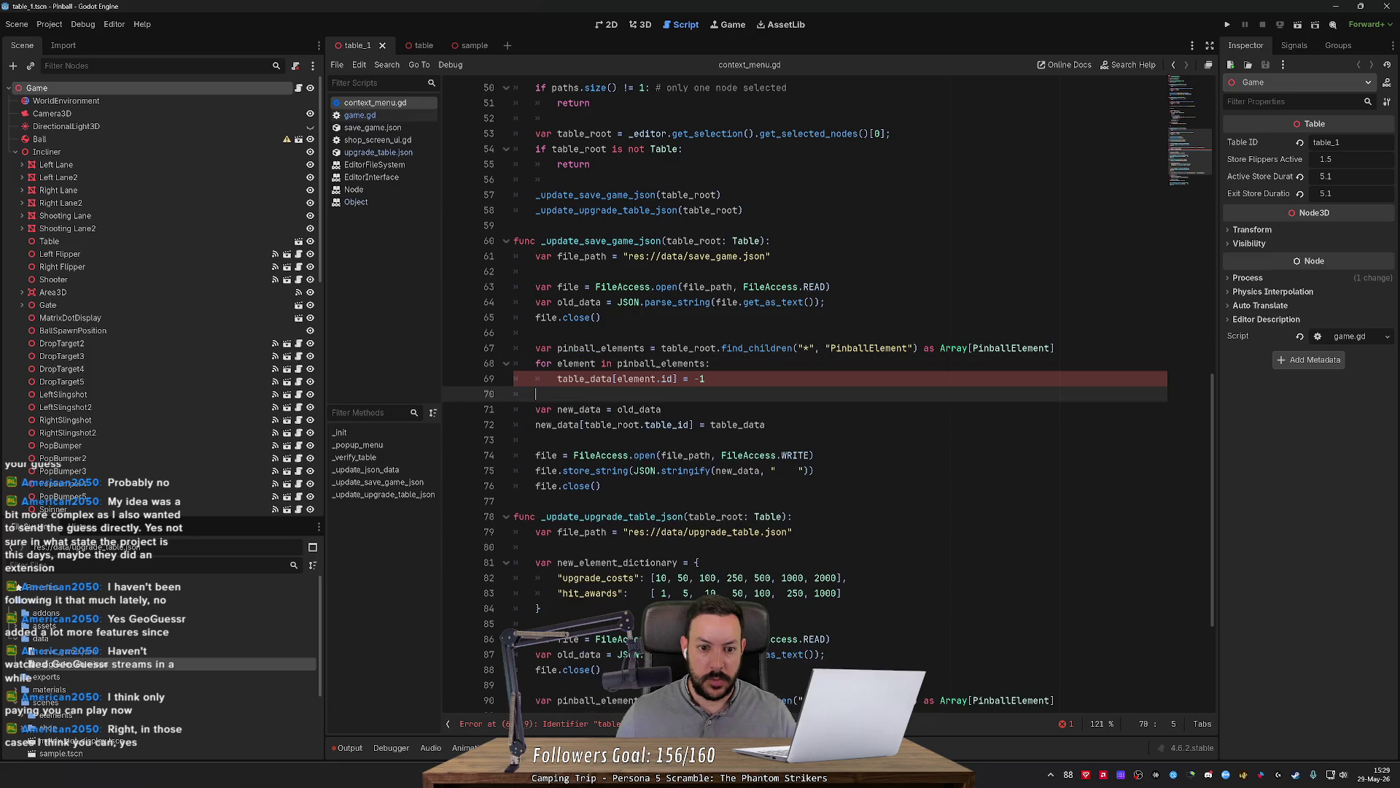
{"action": "key", "text": "Up"}
{"action": "key", "text": "Up"}
{"action": "key", "text": "Up"}
{"action": "key", "text": "End"}
{"action": "key", "text": "Return"}
{"action": "key", "text": "Return"}
{"action": "key", "text": "Return"}
{"action": "type", "text": "var table_data = {}"}
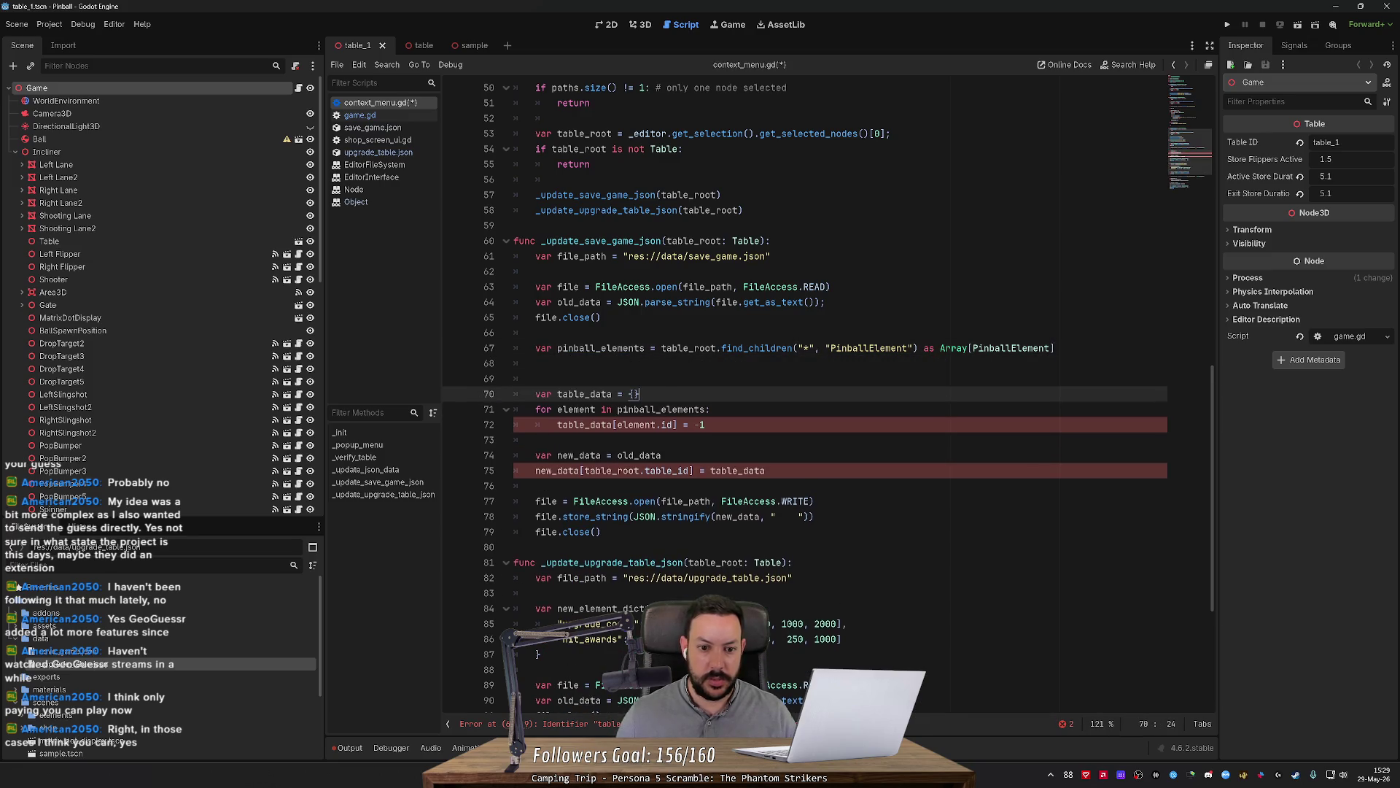
{"action": "key", "text": "Up"}
{"action": "key", "text": "ctrl+shift+k"}
{"action": "key", "text": "ctrl+s"}
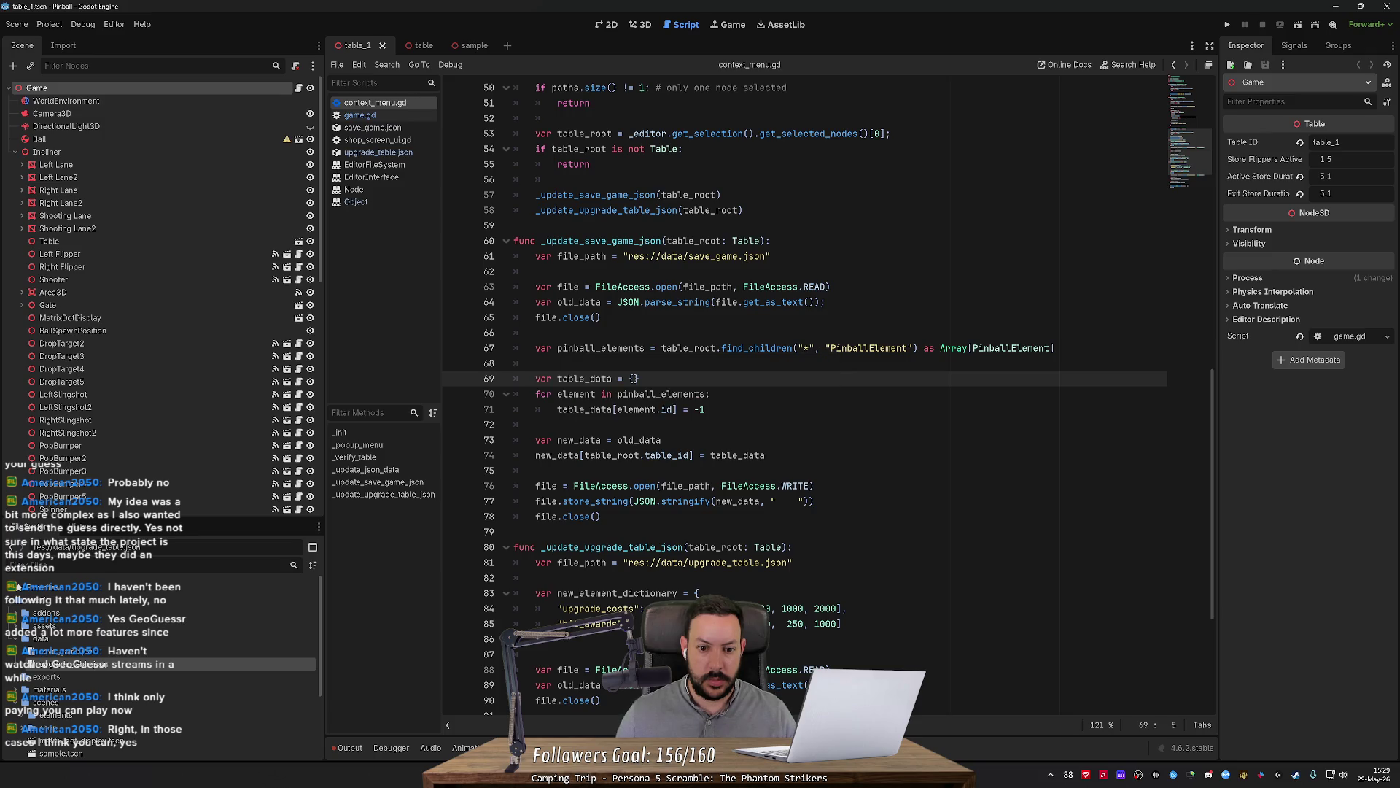
- Cut the table_data declaration together with its for loop
{"action": "double_click", "coordinate": [639, 440]}
{"action": "double_click", "coordinate": [584, 379]}
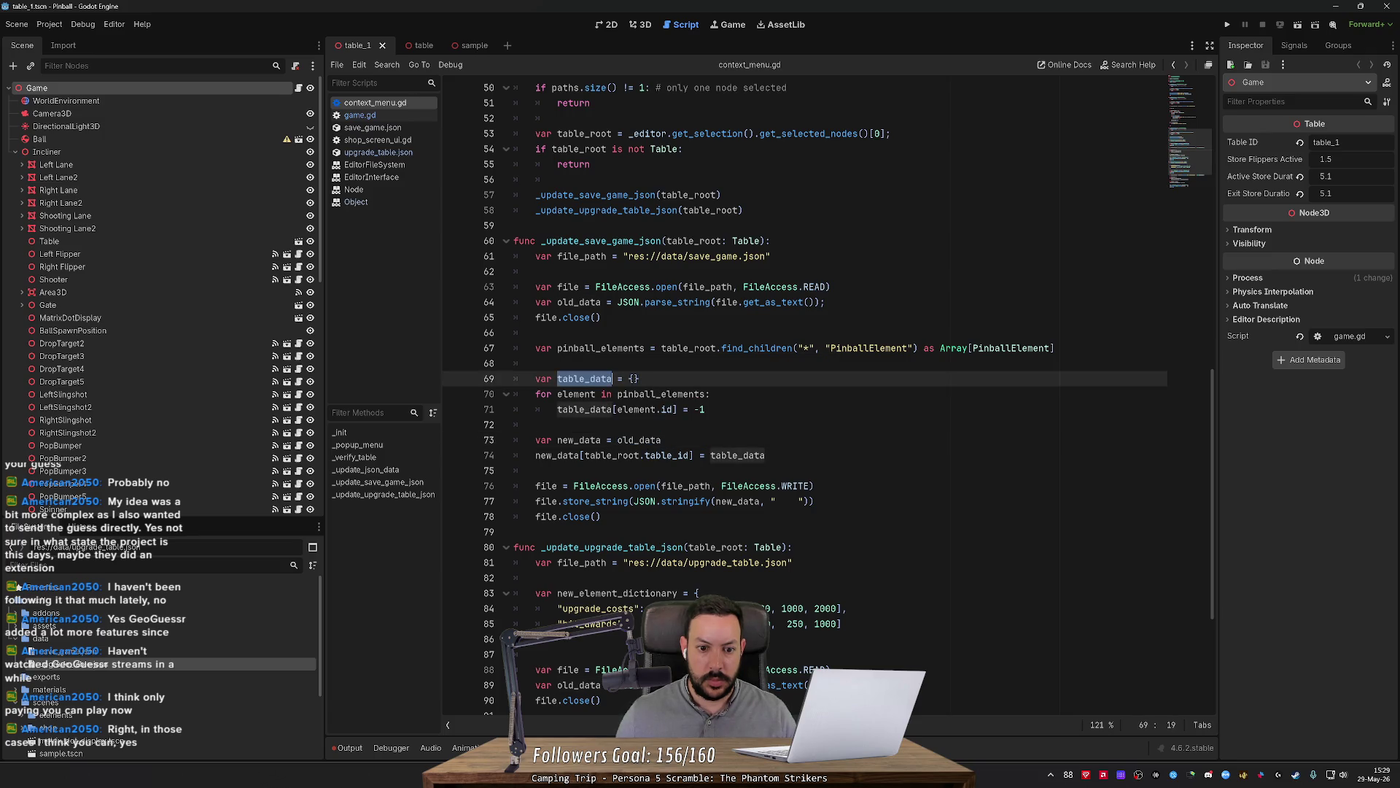
{"action": "double_click", "coordinate": [566, 439]}
{"action": "double_click", "coordinate": [639, 440]}
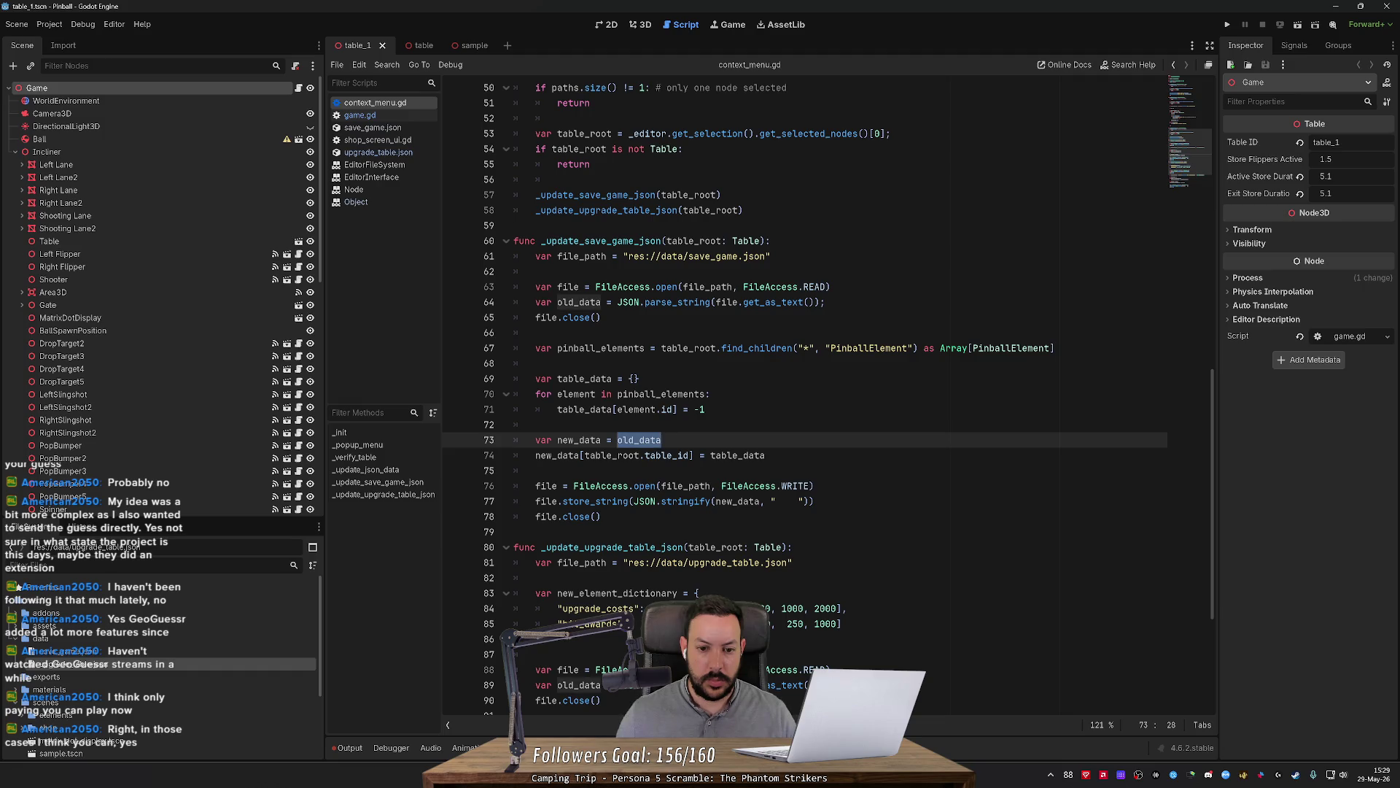
{"action": "left_click_drag", "start_coordinate": [705, 409], "coordinate": [515, 378]}
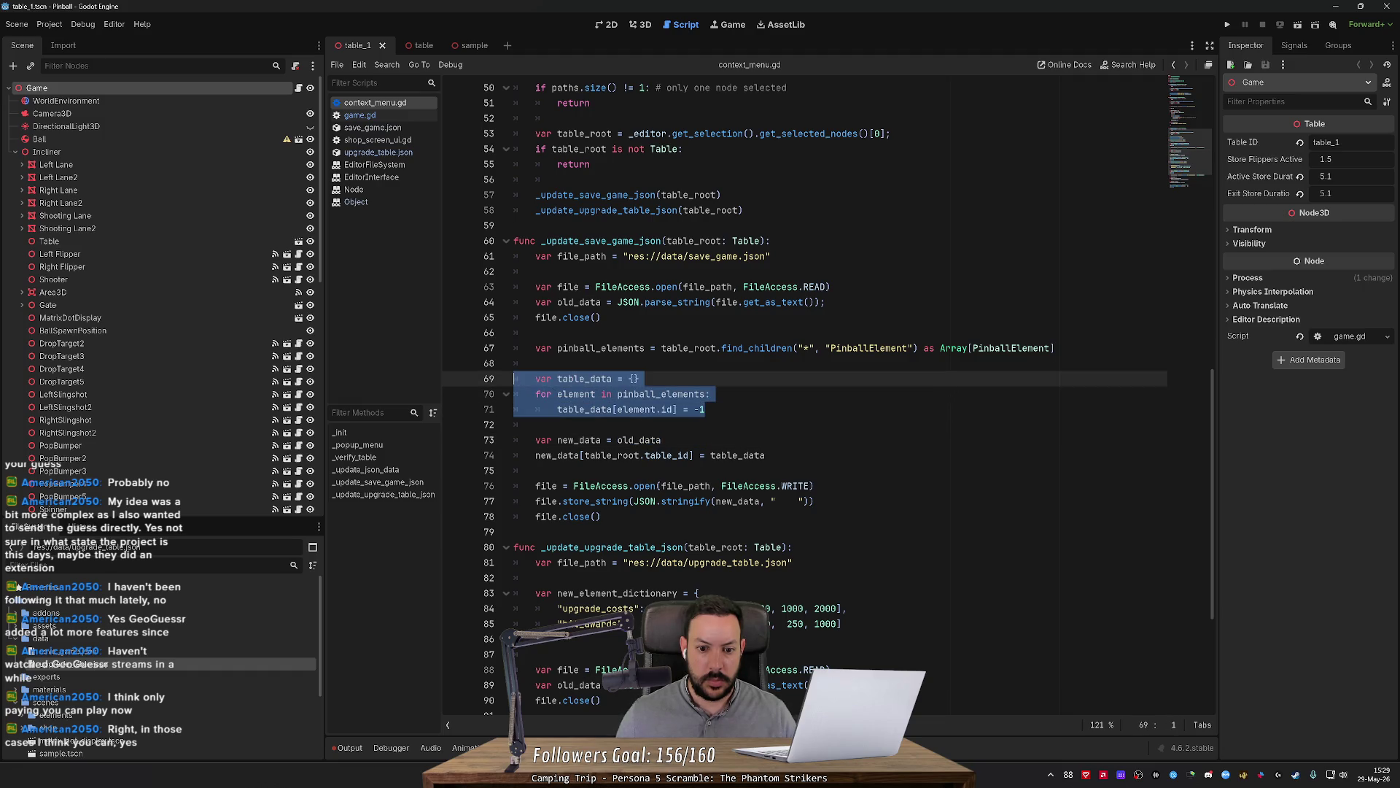
{"action": "key", "text": "ctrl+x"}
- Paste the block below var new_data = old_data, fix its indent, remove blank lines, and save
{"action": "left_click", "coordinate": [664, 409]}
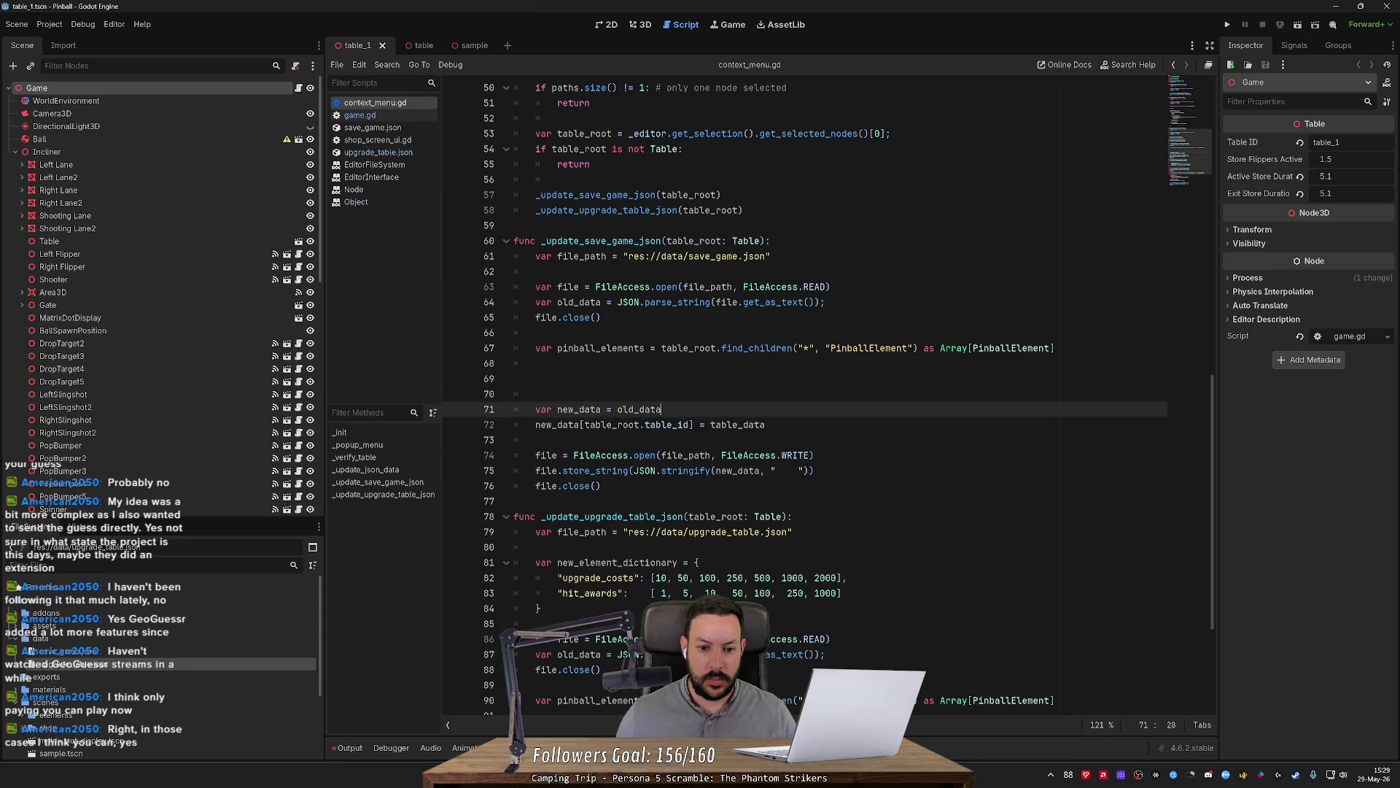
{"action": "key", "text": "Return"}
{"action": "key", "text": "Return"}
{"action": "key", "text": "ctrl+v"}
{"action": "key", "text": "Return"}
{"action": "left_click", "coordinate": [557, 440]}
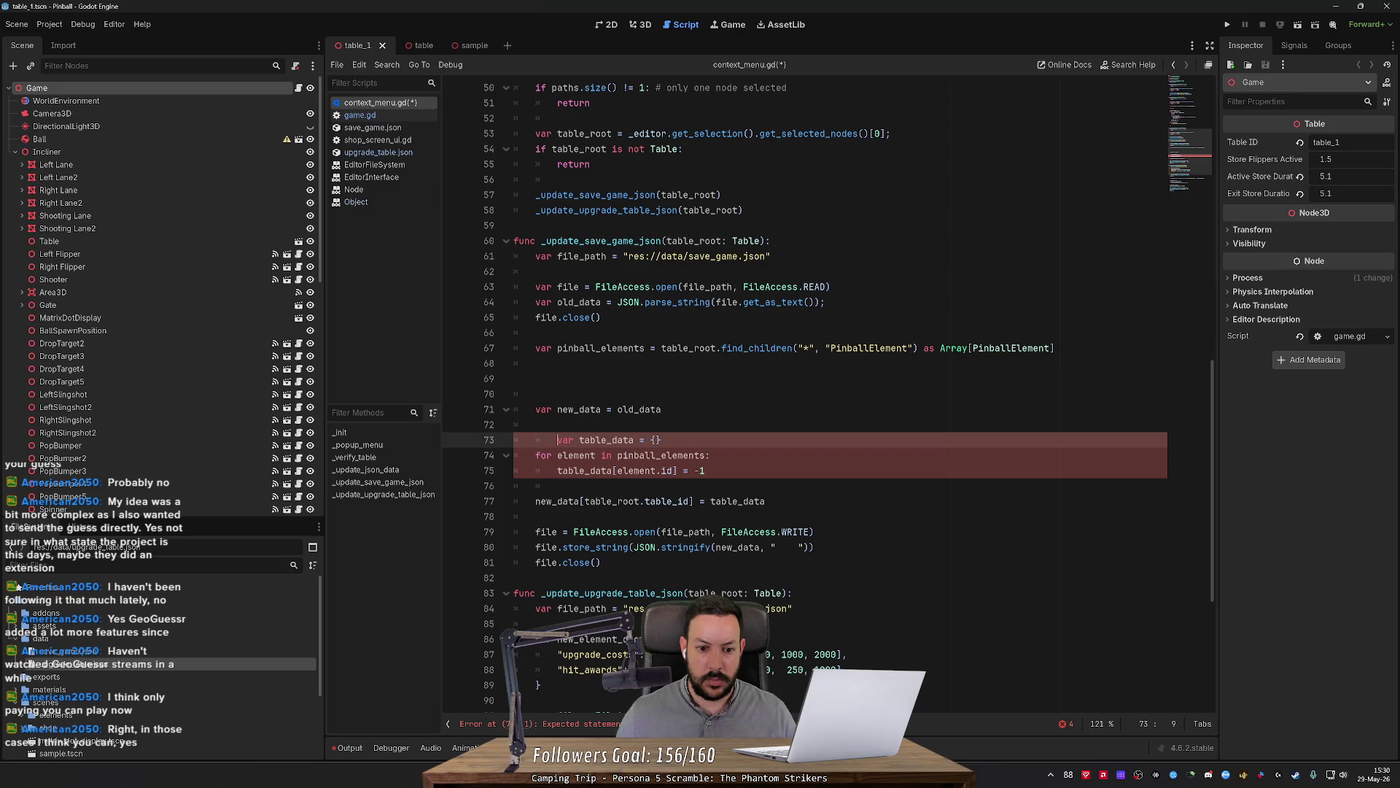
{"action": "key", "text": "BackSpace"}
{"action": "left_click", "coordinate": [513, 379]}
{"action": "key", "text": "Delete"}
{"action": "key", "text": "Delete"}
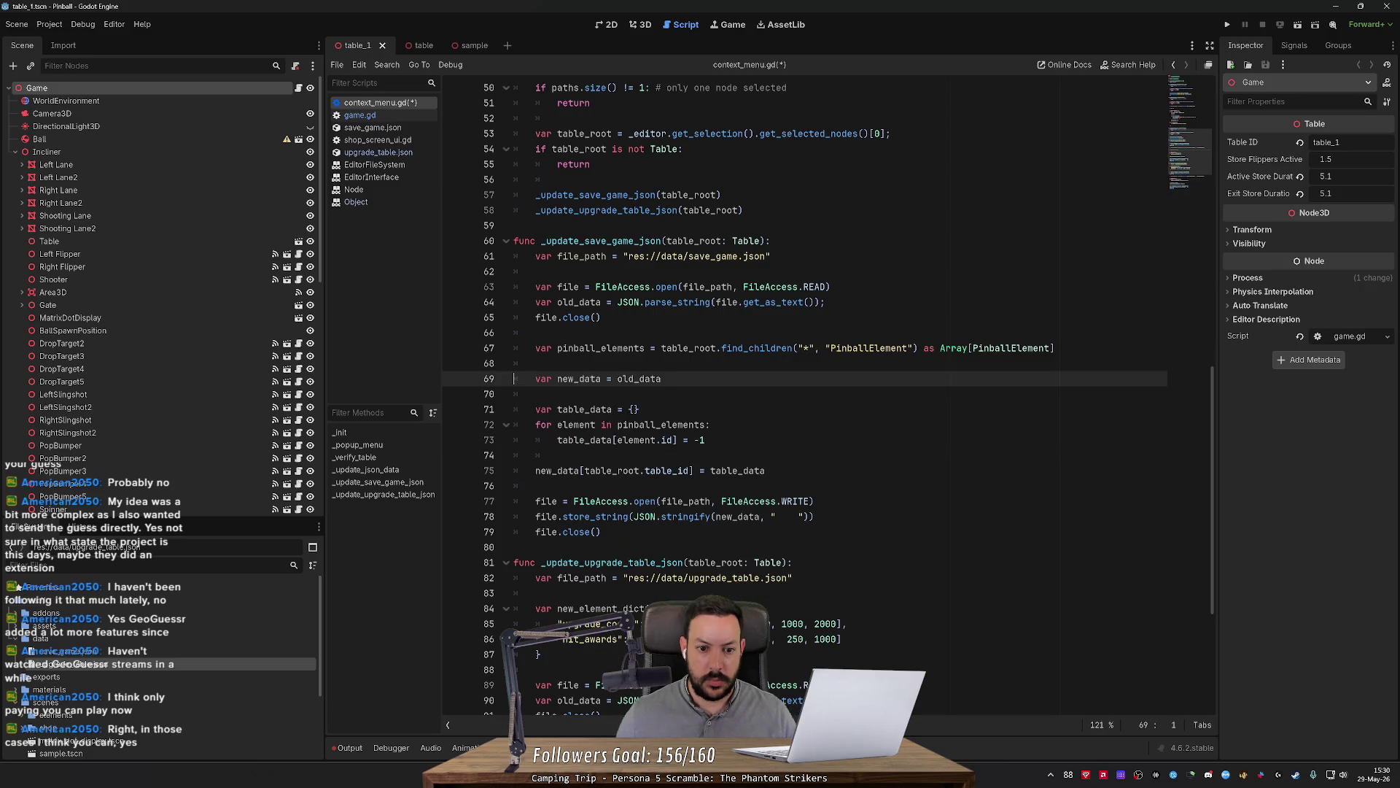
{"action": "key", "text": "ctrl+s"}
- In _update_upgrade_table_json, move the table_data loop lines 95–97 below var new_data = old_data
{"action": "scroll", "coordinate": [827, 394], "scroll_direction": "down", "scroll_amount": 3}
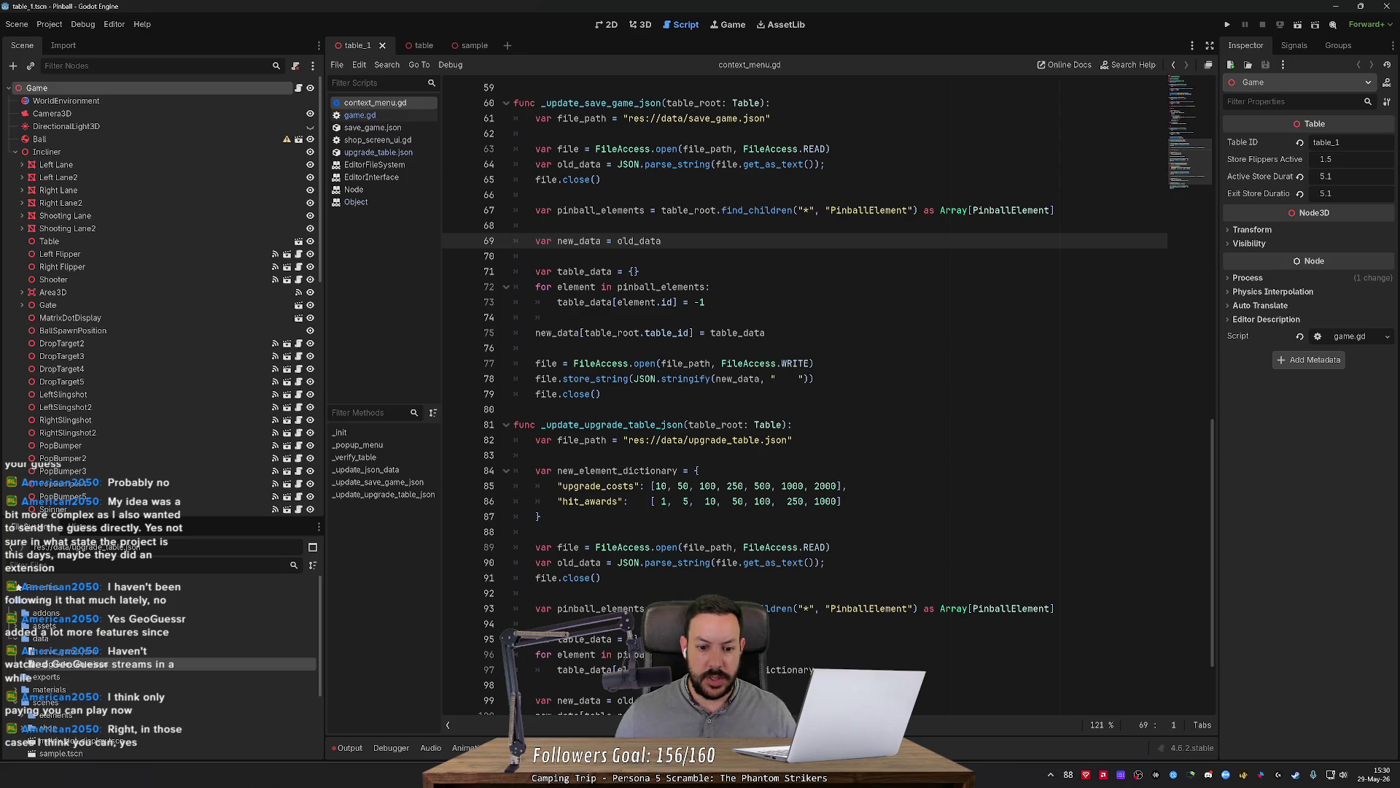
{"action": "scroll", "coordinate": [828, 394], "scroll_direction": "down", "scroll_amount": 1}
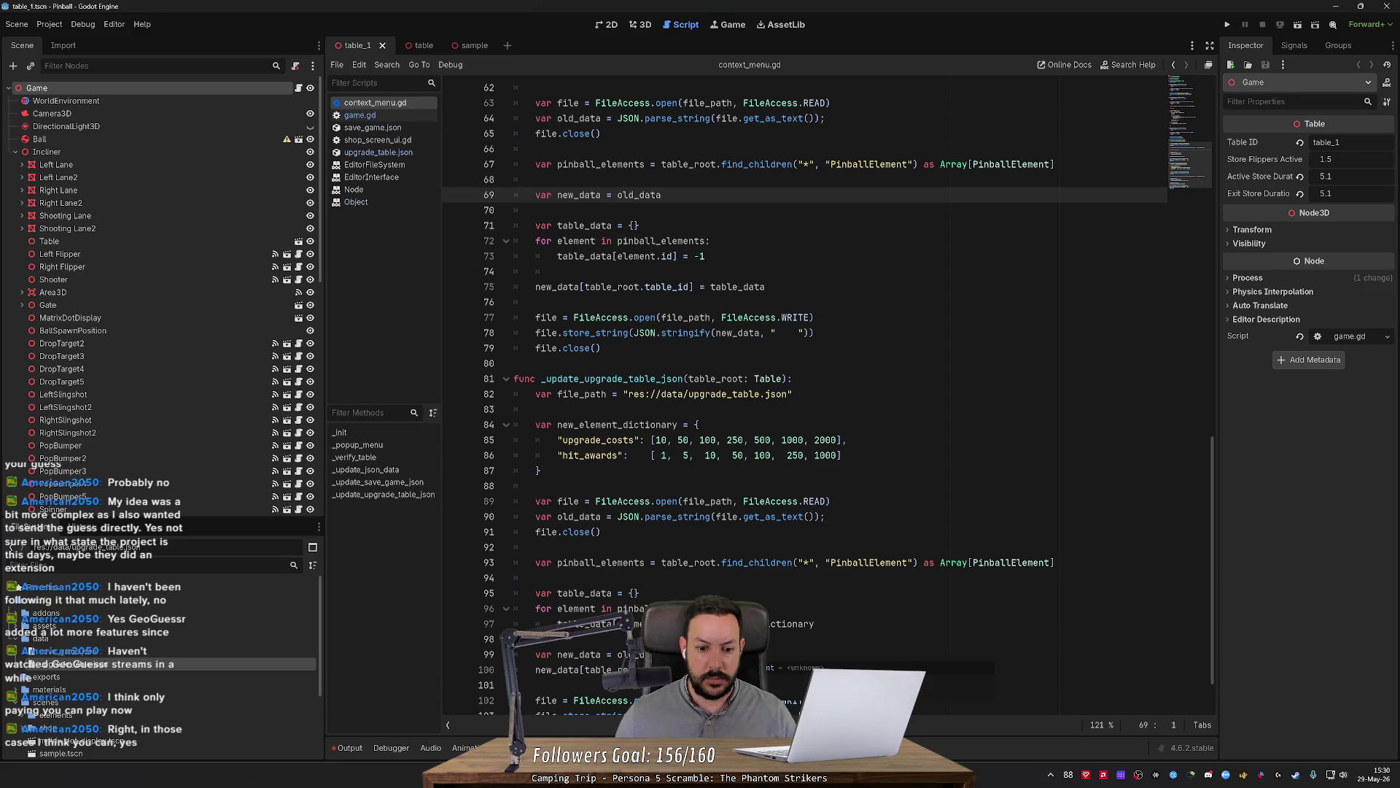
{"action": "scroll", "coordinate": [815, 578], "scroll_direction": "down", "scroll_amount": 1}
{"action": "mouse_move", "coordinate": [815, 578]}
{"action": "left_mouse_down"}
{"action": "mouse_move", "coordinate": [513, 563]}
{"action": "mouse_move", "coordinate": [514, 547]}
{"action": "left_mouse_up"}
{"action": "key", "text": "ctrl+x"}
{"action": "left_click", "coordinate": [661, 565]}
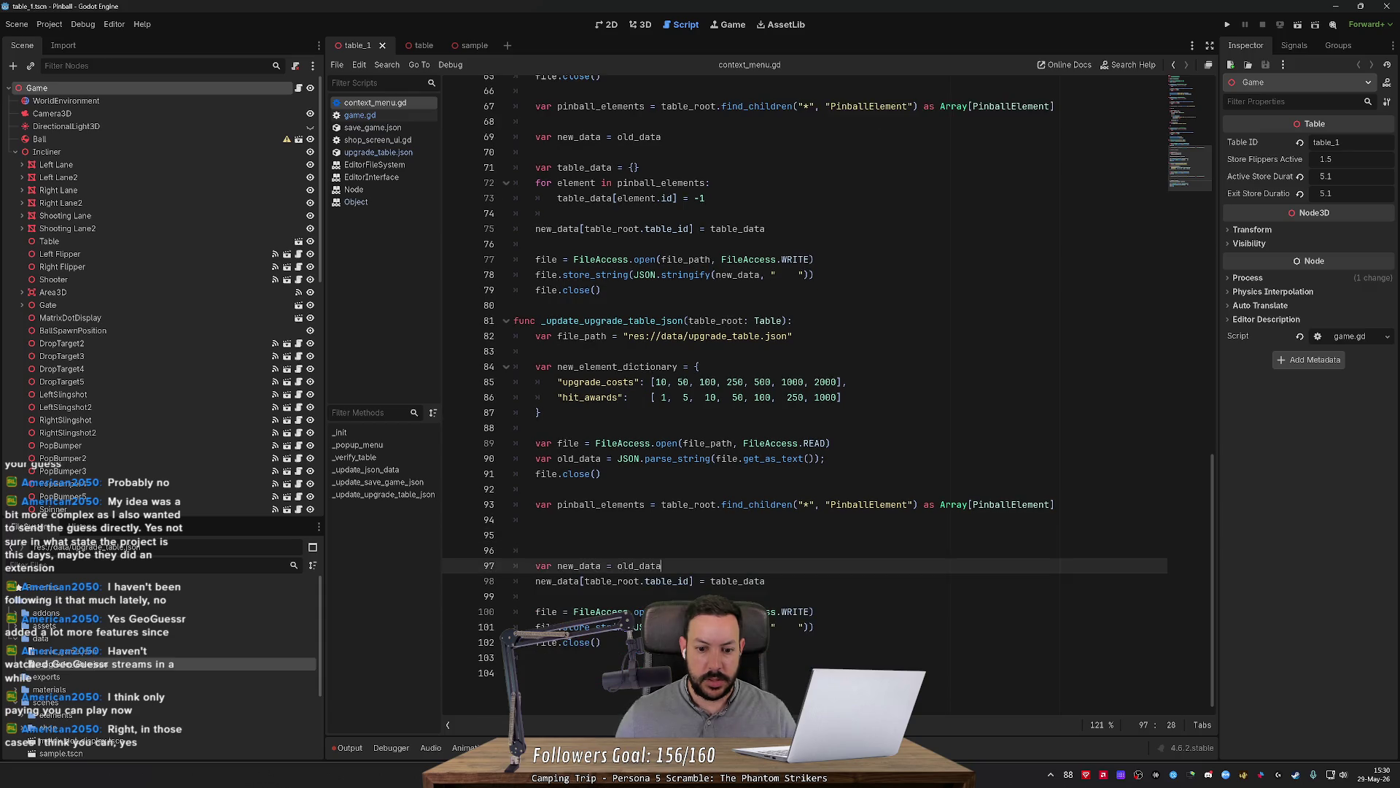
{"action": "key", "text": "Return"}
{"action": "key", "text": "Return"}
{"action": "key", "text": "ctrl+v"}
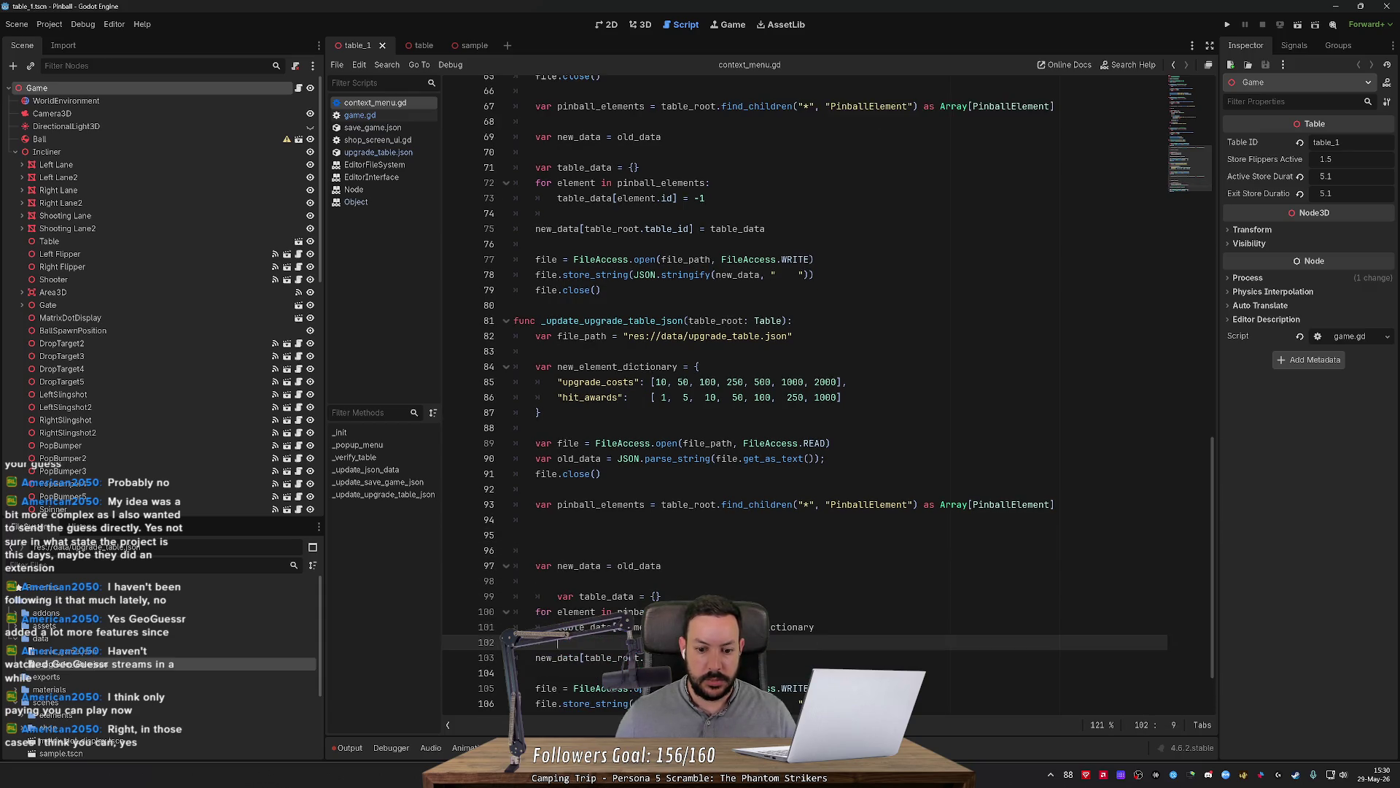
- Remove the pasted block's extra indent, delete the leftover blank lines, and save
{"action": "left_click_drag", "start_coordinate": [515, 645], "coordinate": [557, 599]}
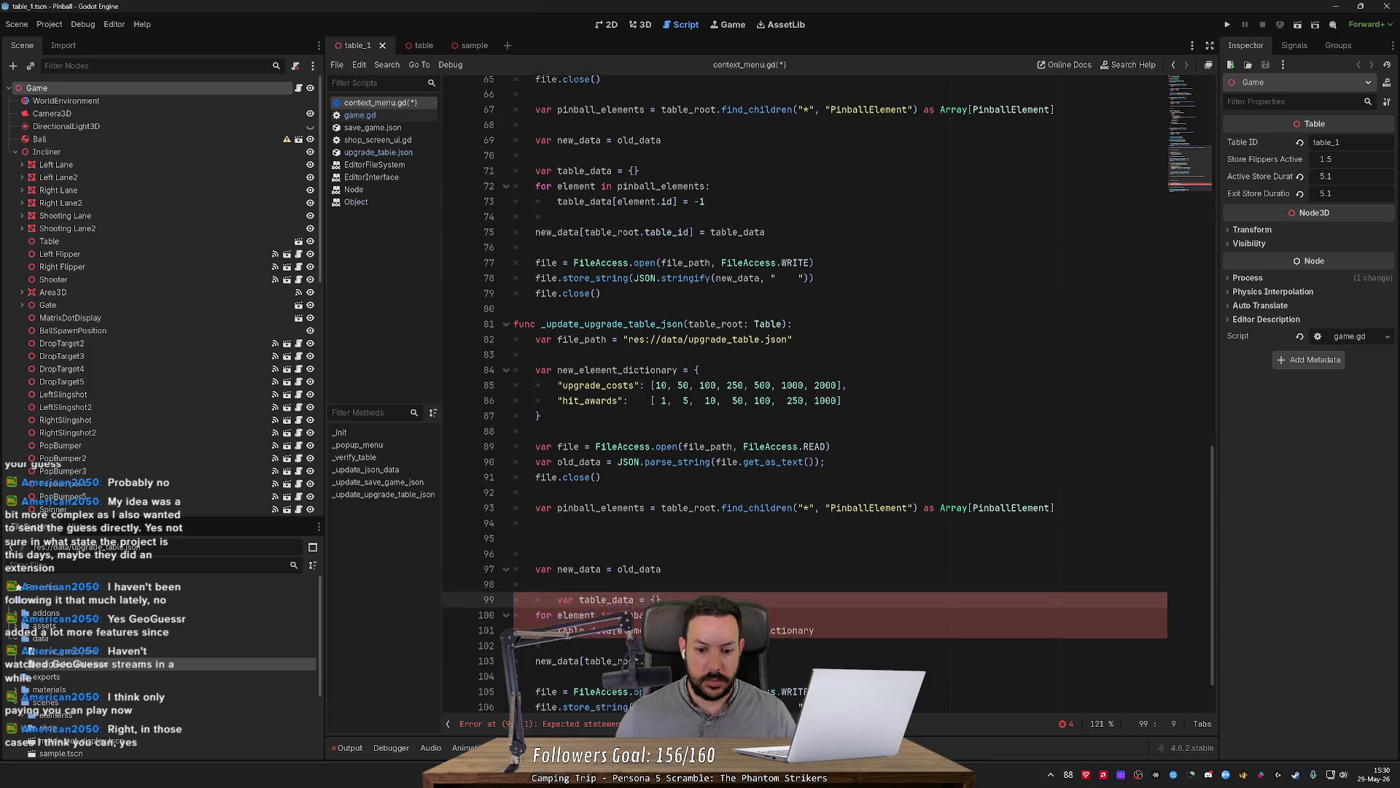
{"action": "scroll", "coordinate": [802, 394], "scroll_direction": "down", "scroll_amount": 1}
{"action": "key", "text": "BackSpace"}
{"action": "left_click", "coordinate": [518, 504]}
{"action": "key", "text": "BackSpace"}
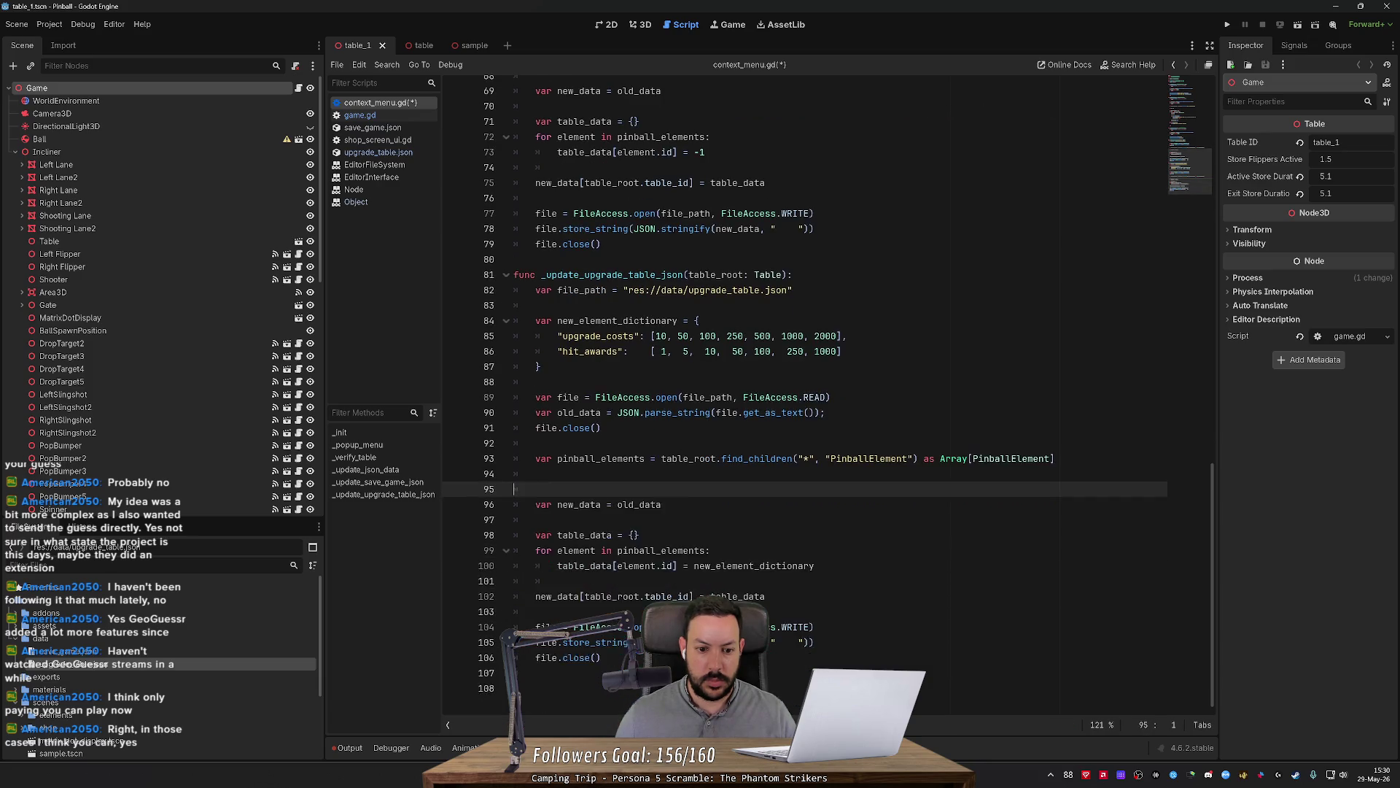
{"action": "key", "text": "Delete"}
{"action": "key", "text": "ctrl+s"}
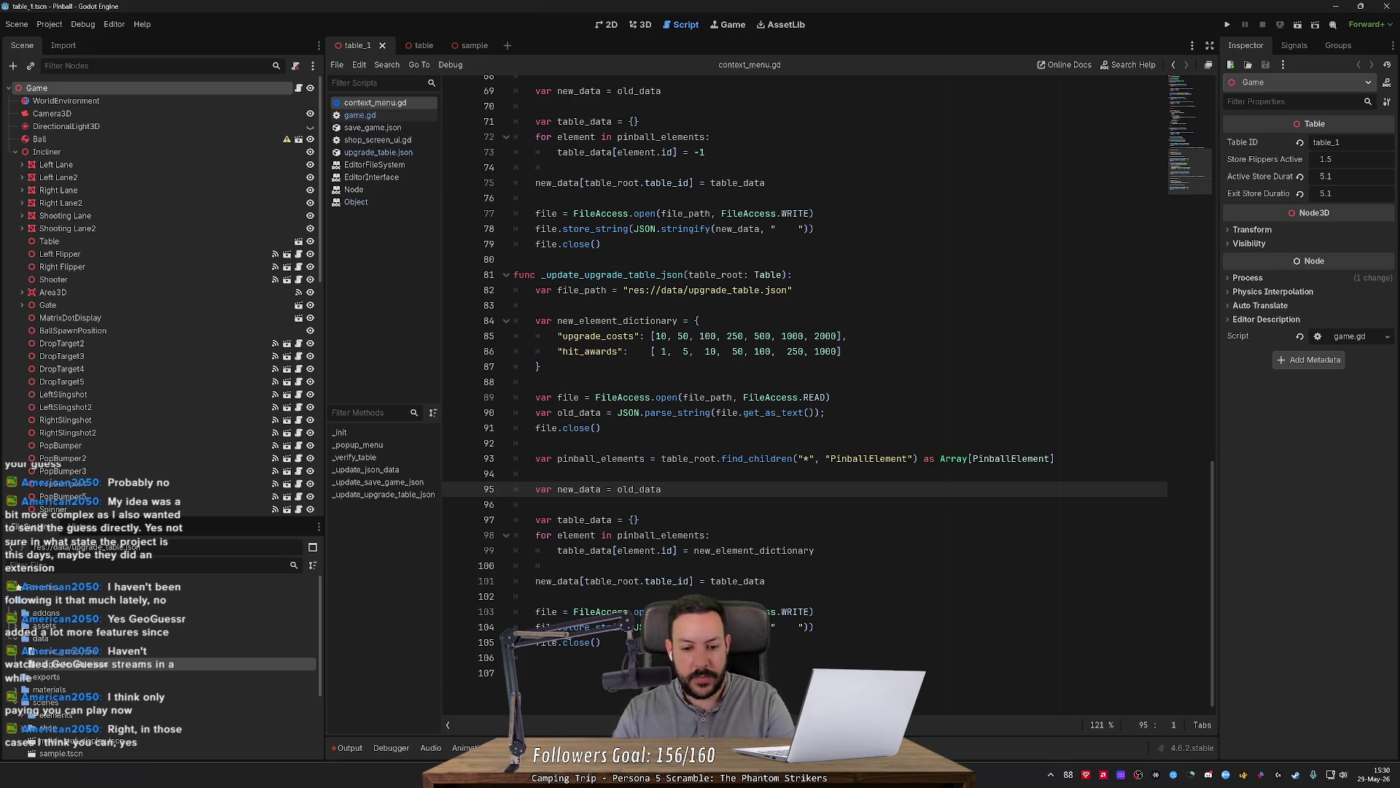
{"action": "left_click", "coordinate": [536, 473]}
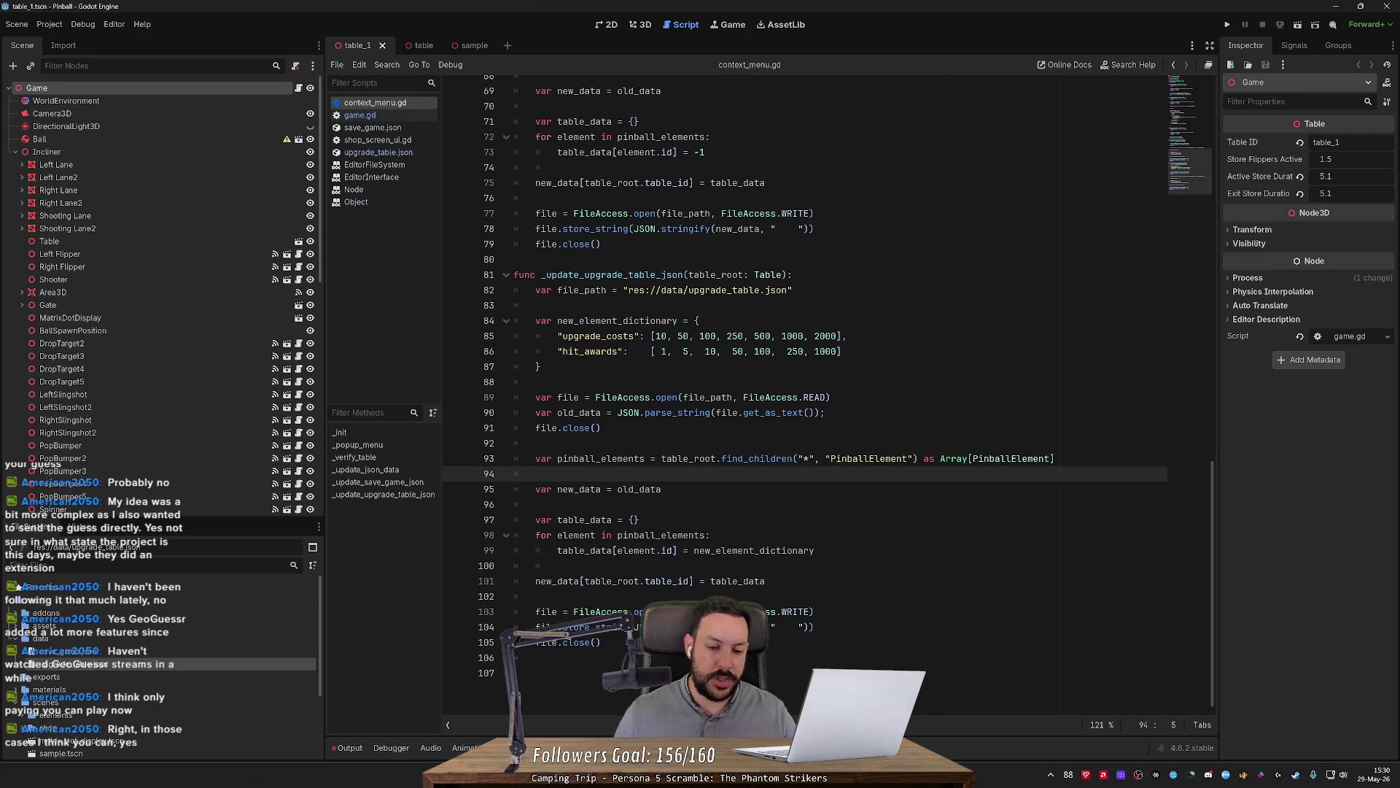
- Add a new_data["LOL"] = 1 test entry before the table_data loop
{"action": "key", "text": "Return"}
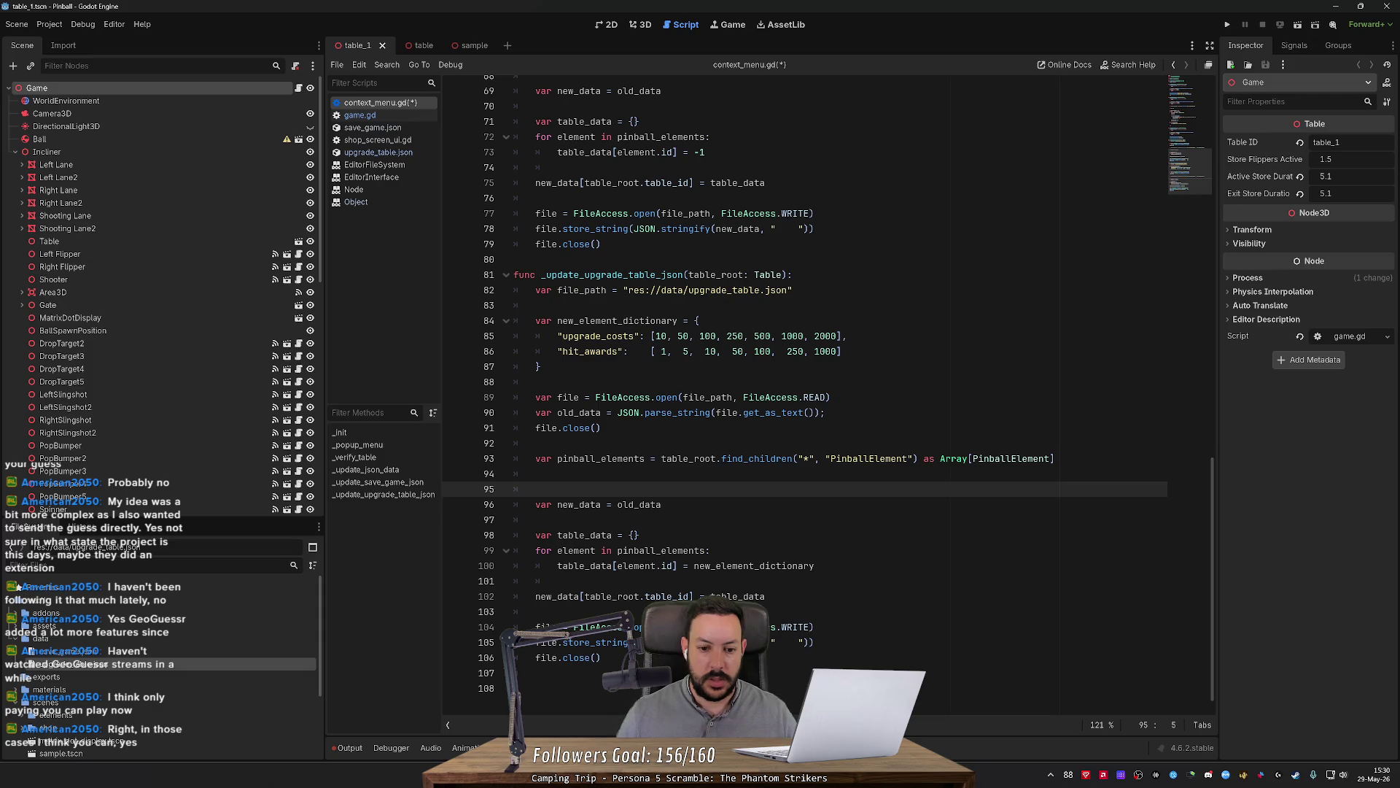
{"action": "left_click", "coordinate": [536, 519]}
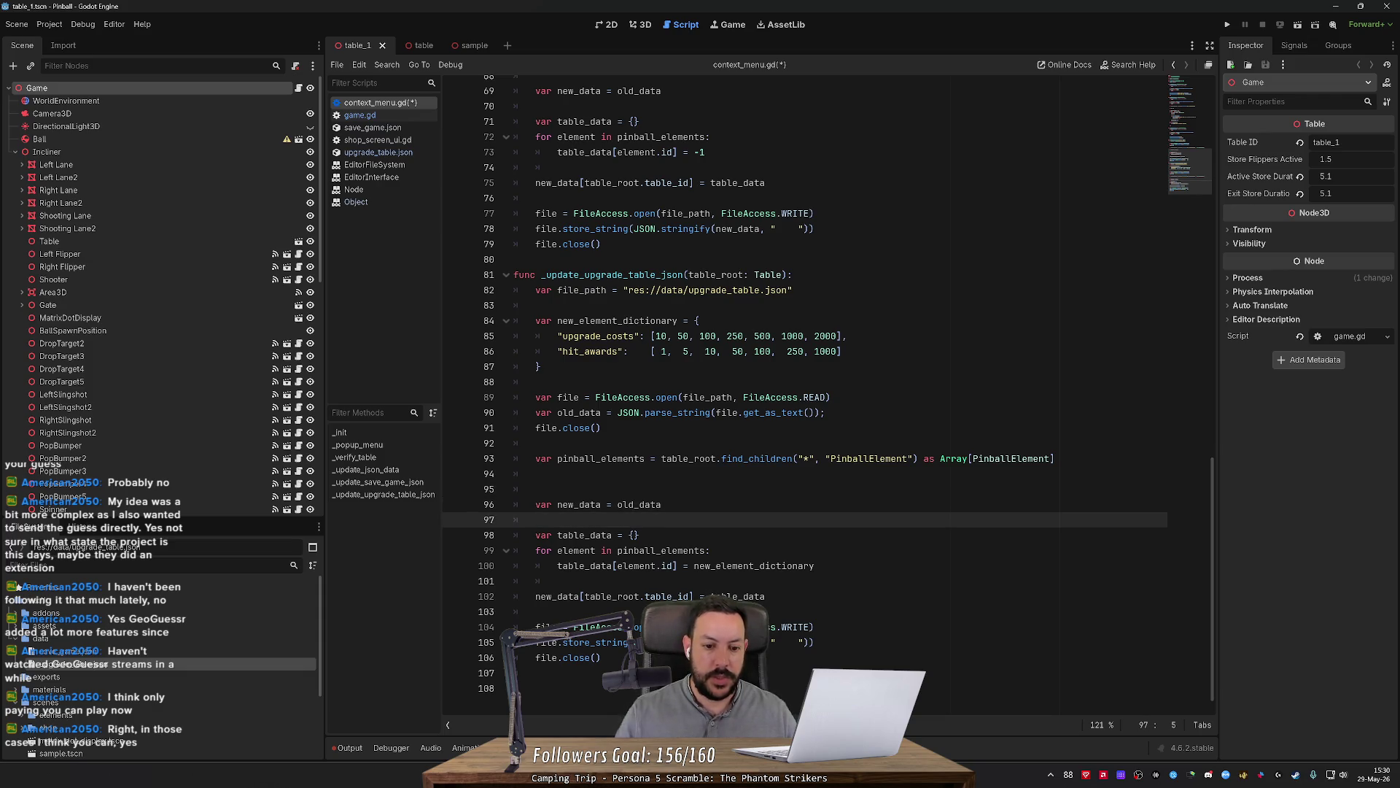
{"action": "type", "text": "new_date"}
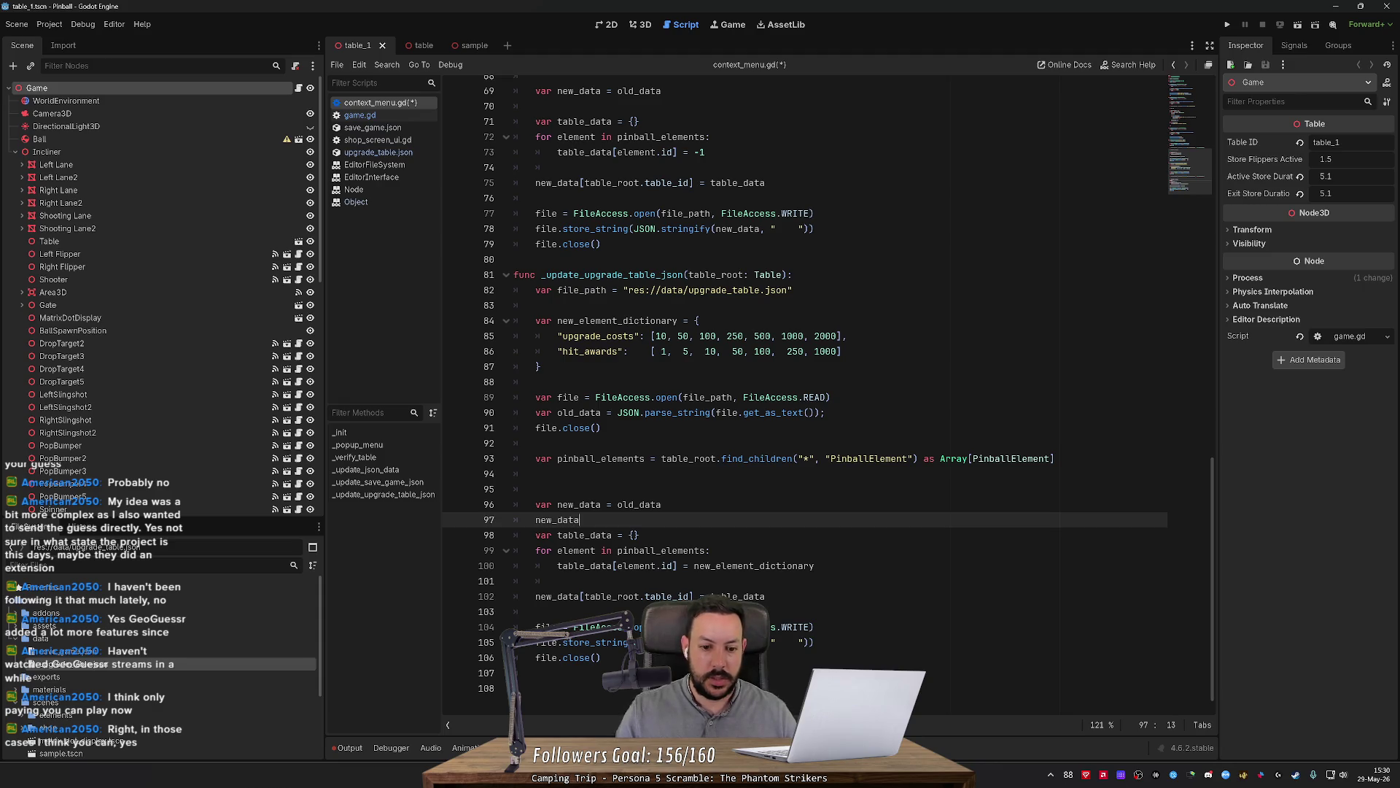
{"action": "type", "text": "[\"LOL"}
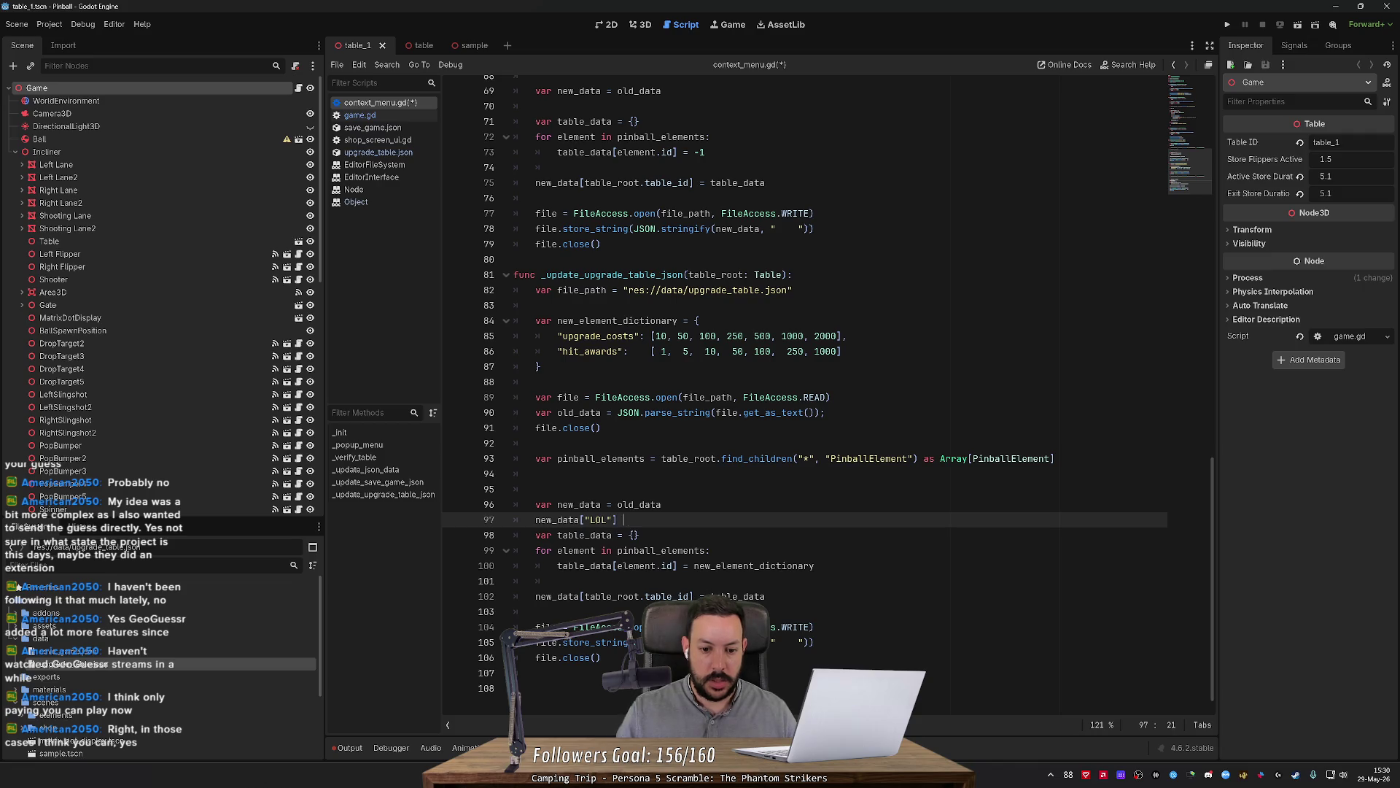
{"action": "type", "text": "= 1"}
{"action": "key", "text": "Return"}
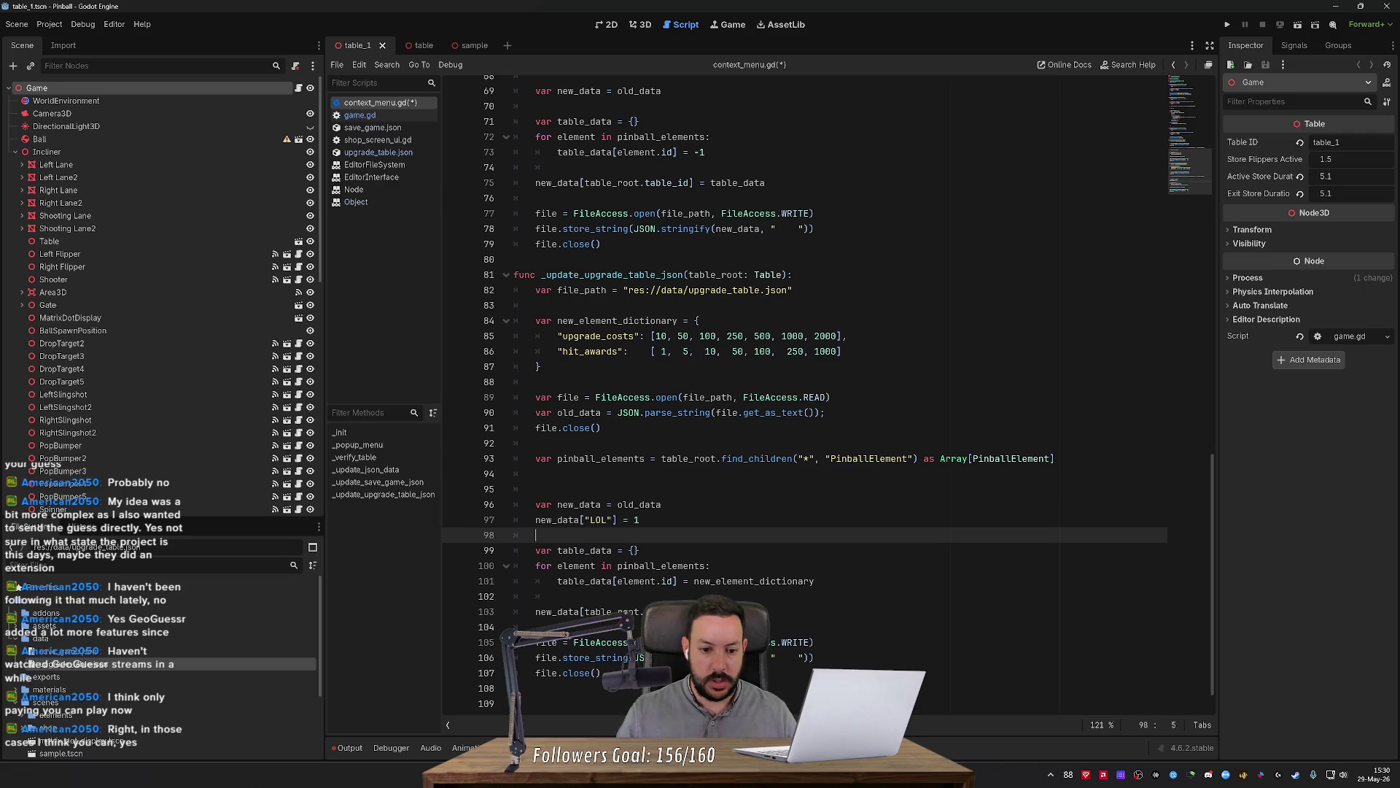
{"action": "key", "text": "Return"}
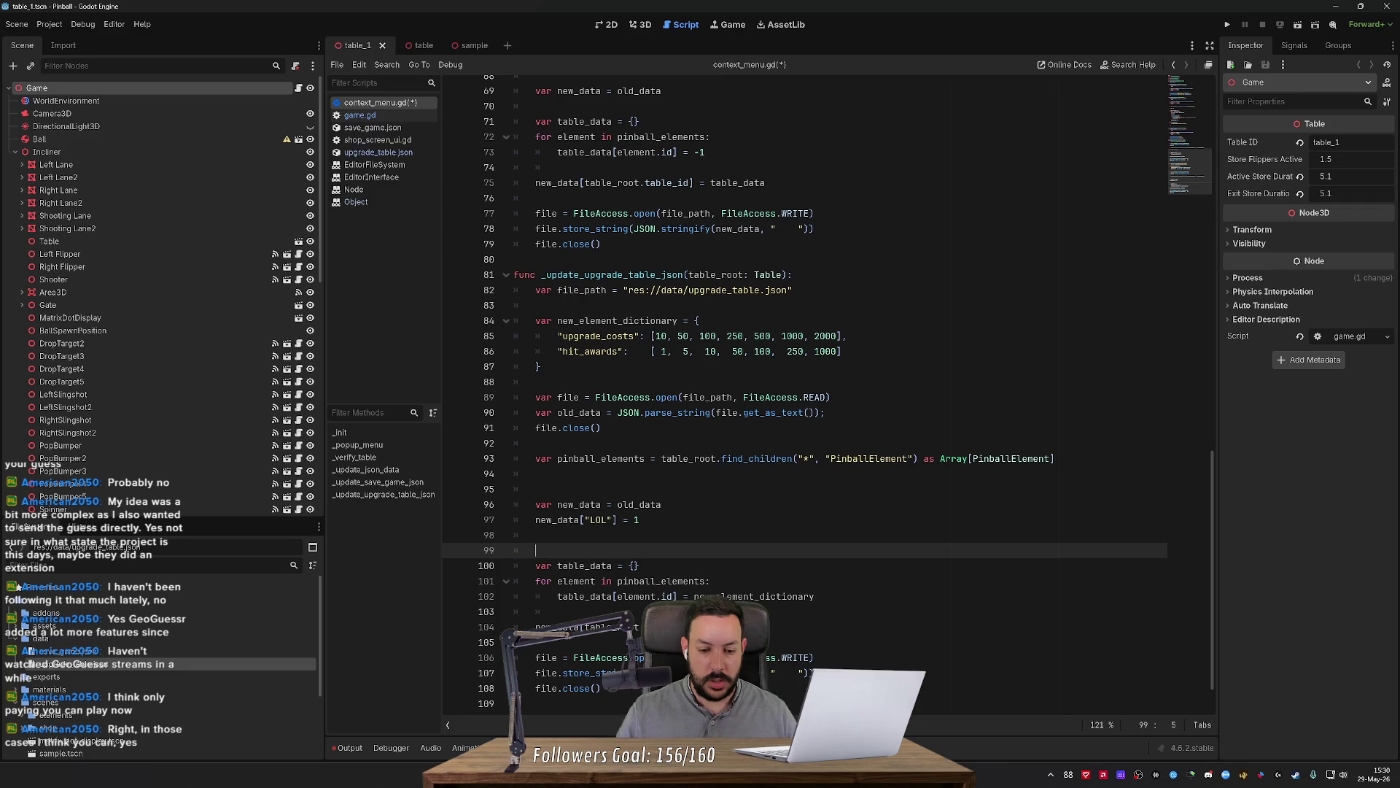
- Add print(old_data), a dashed-separator print and print(new_data), save, and remove an extra blank line
{"action": "type", "text": "print(o"}
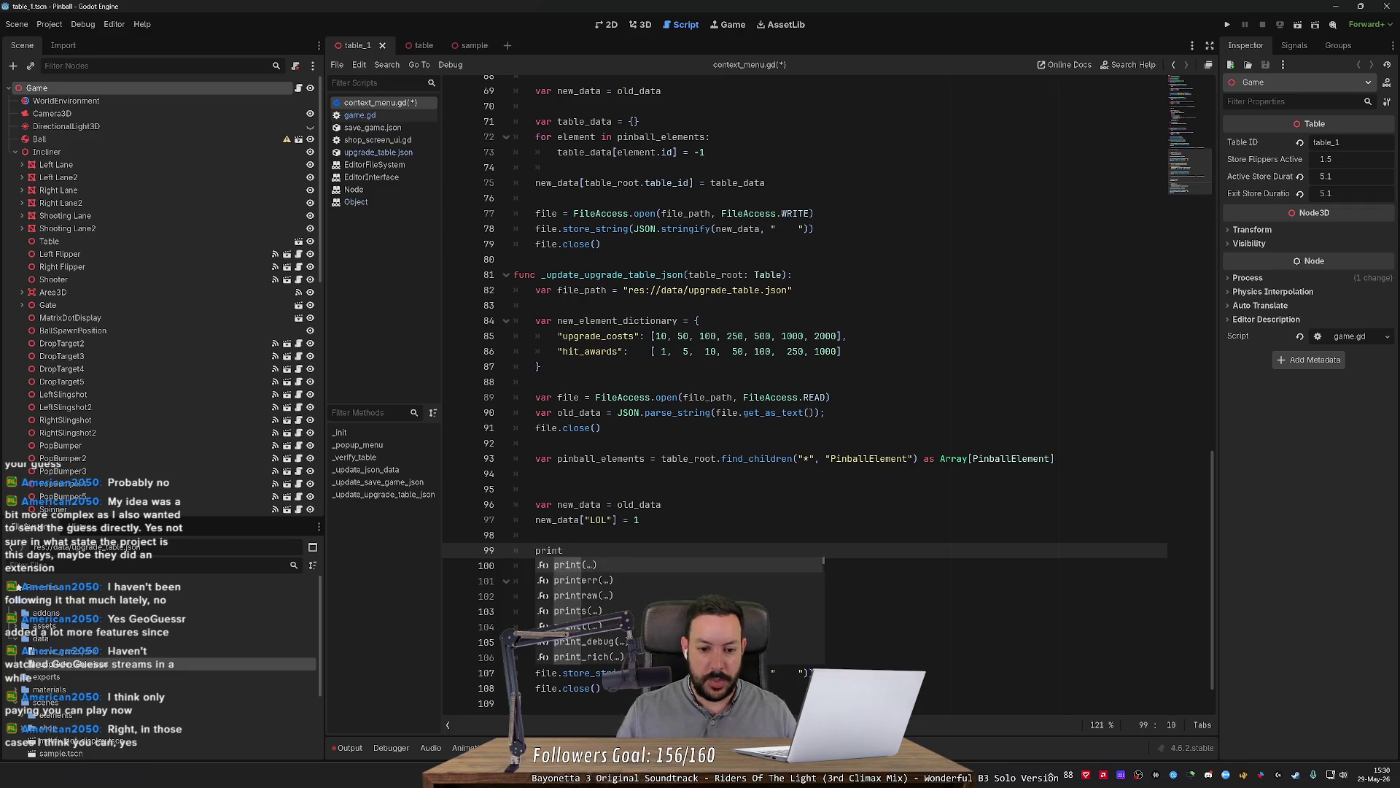
{"action": "type", "text": "ld_data)"}
{"action": "key", "text": "Return"}
{"action": "type", "text": "print"}
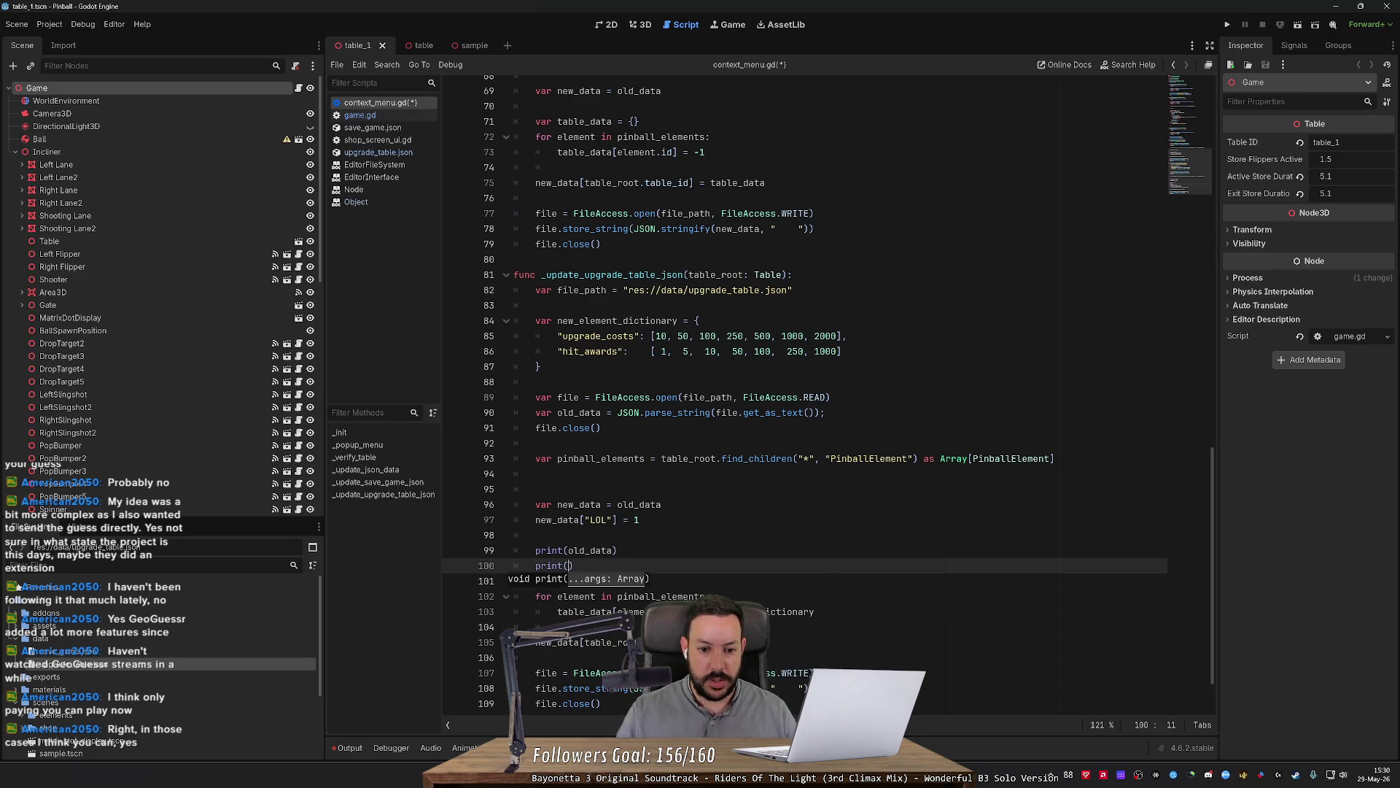
{"action": "type", "text": "("}
{"action": "type", "text": "new_data"}
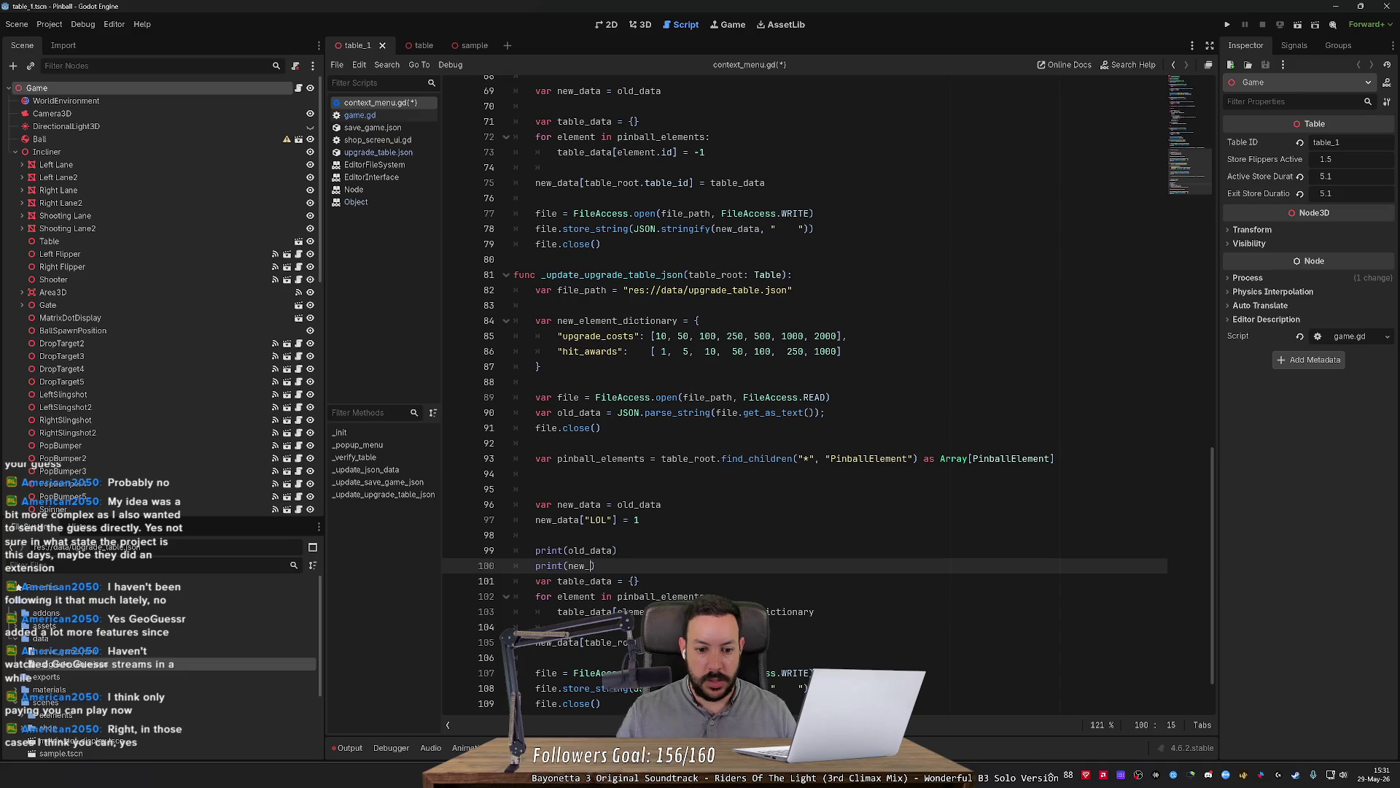
{"action": "key", "text": "ctrl+shift+Return"}
{"action": "type", "text": "print\""}
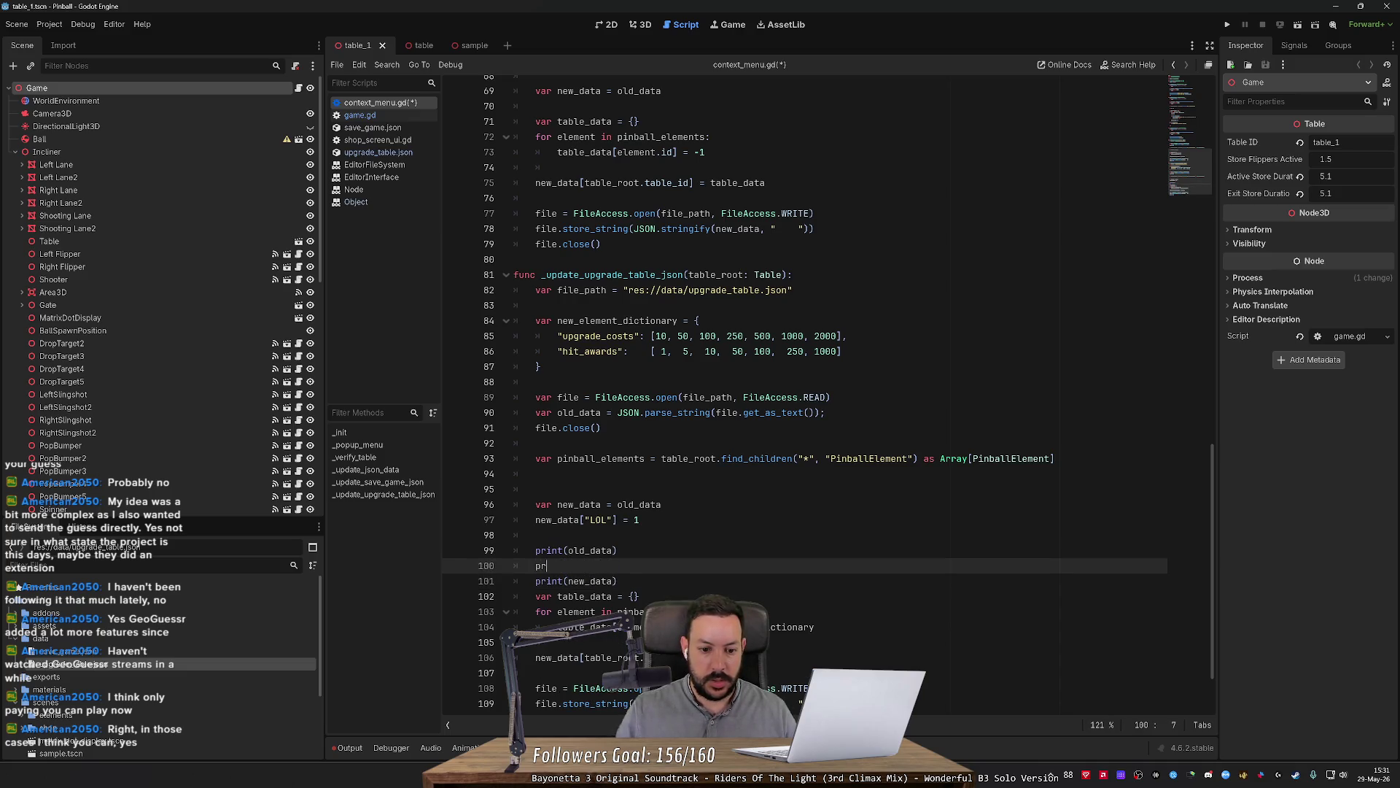
{"action": "key", "text": "BackSpace"}
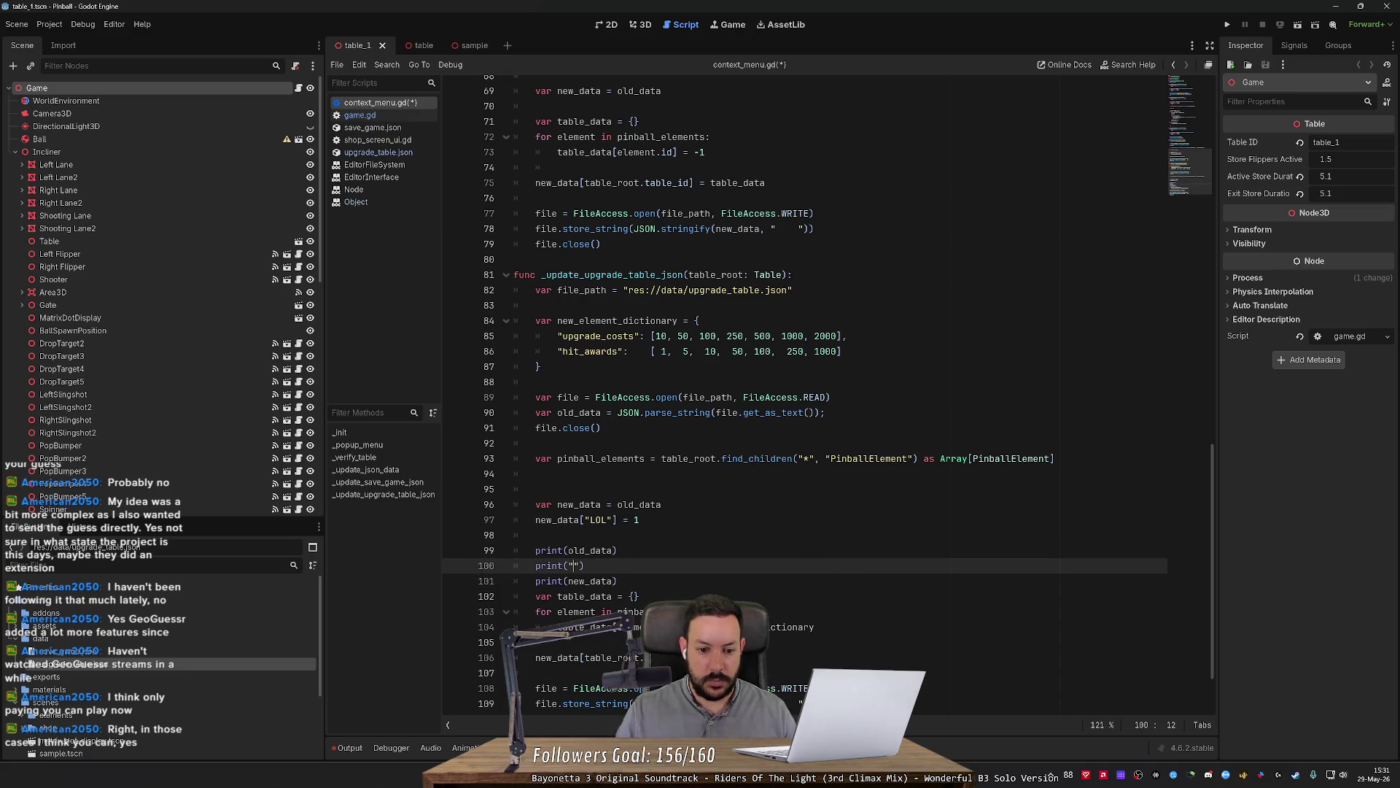
{"action": "type", "text": "(\"----------------"}
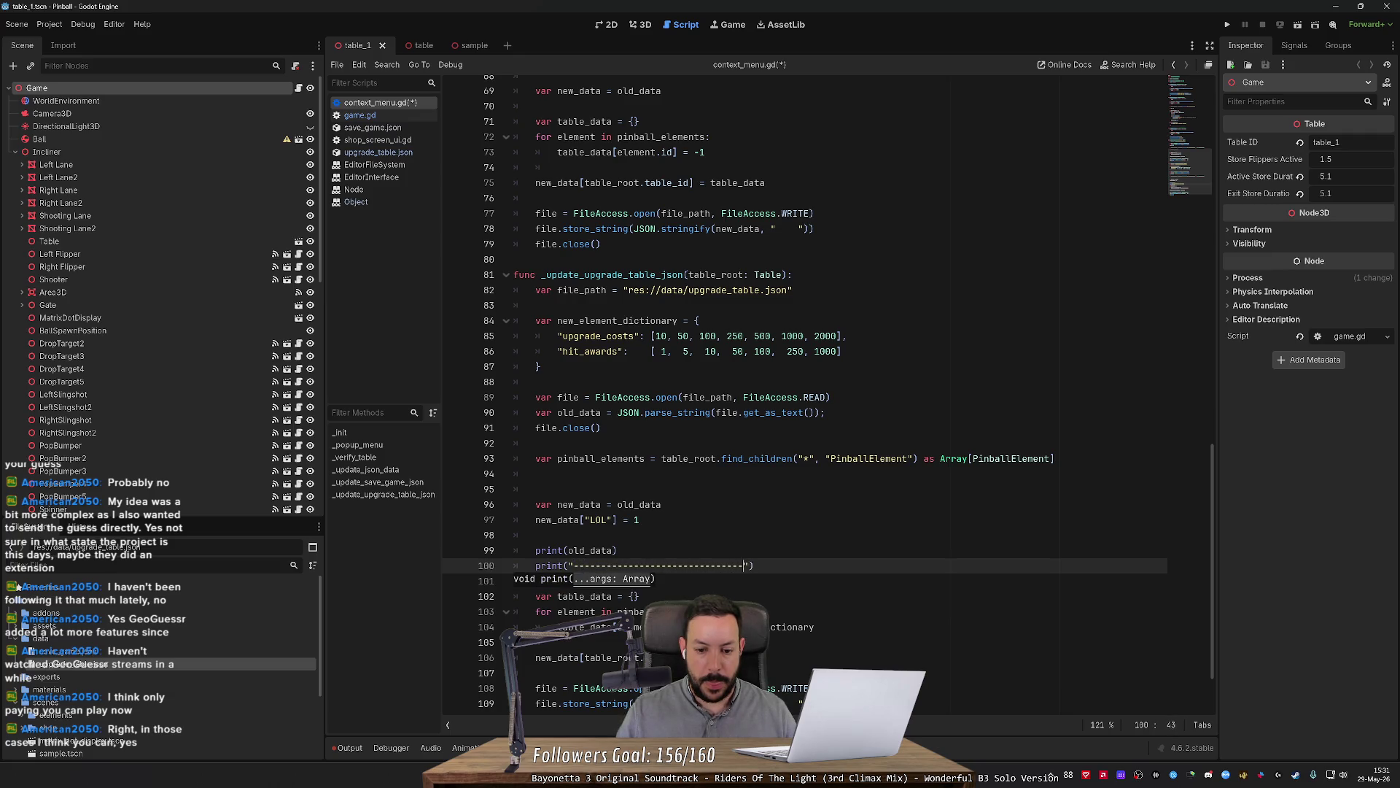
{"action": "type", "text": "----------------"}
{"action": "key", "text": "Down"}
{"action": "key", "text": "ctrl+Return"}
{"action": "key", "text": "ctrl+s"}
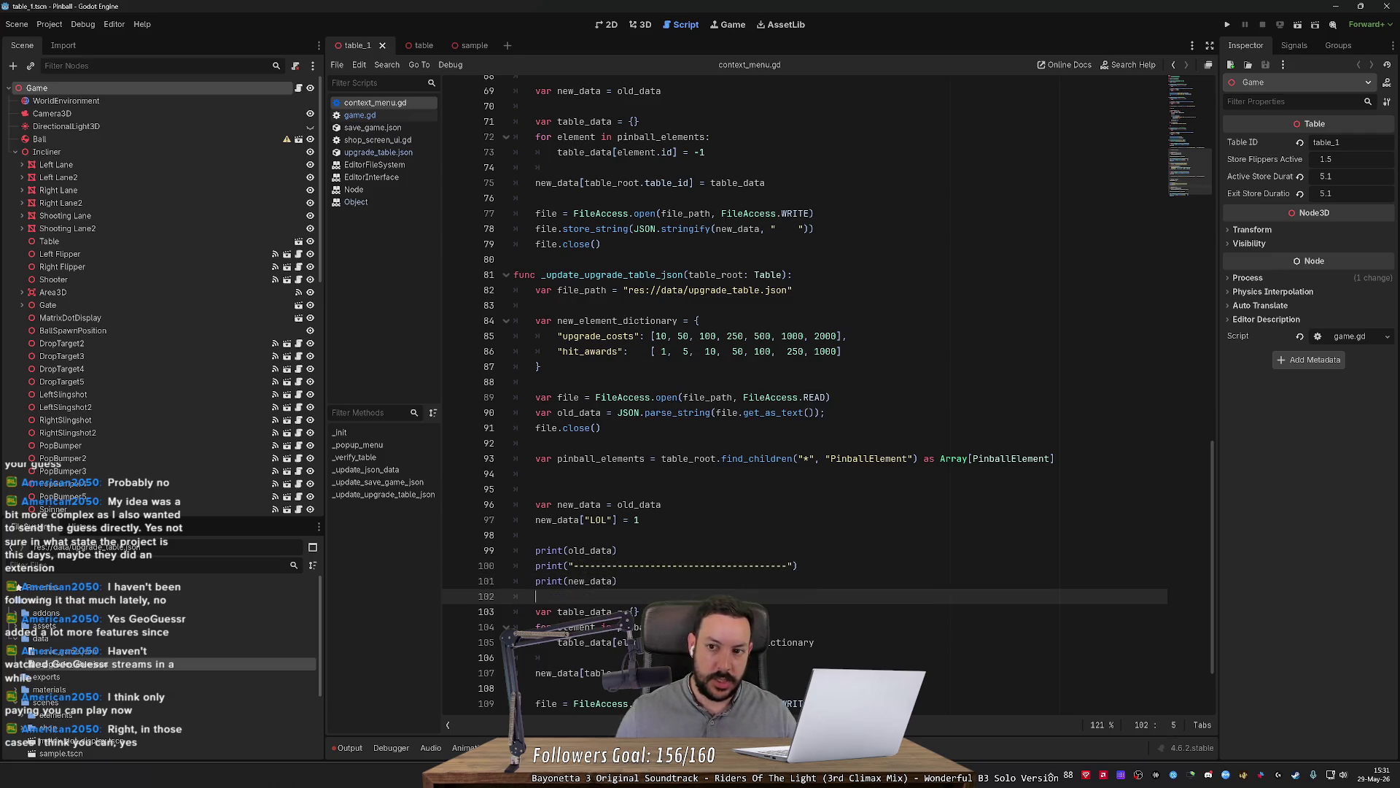
{"action": "scroll", "coordinate": [802, 394], "scroll_direction": "down", "scroll_amount": 2}
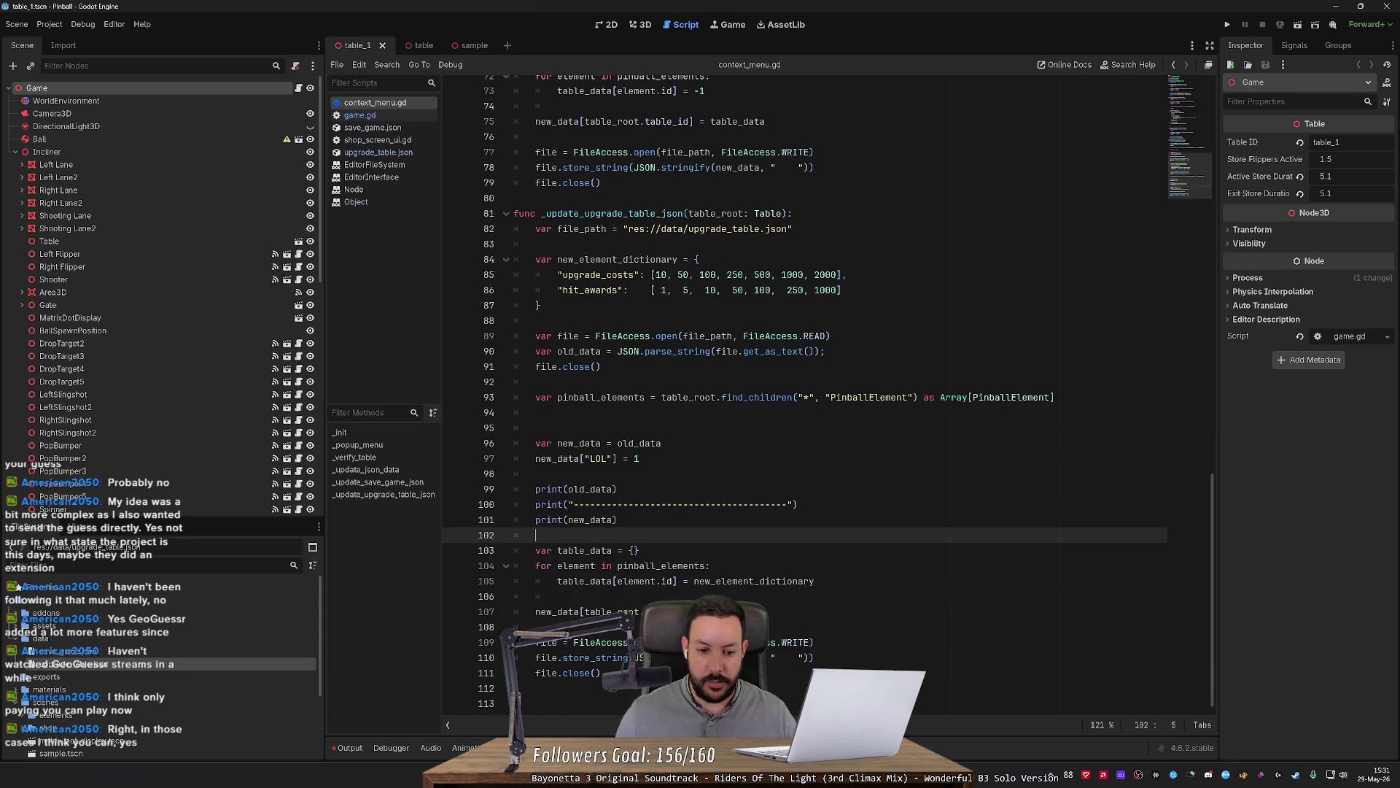
{"action": "left_click", "coordinate": [537, 427]}
{"action": "key", "text": "BackSpace"}
{"action": "key", "text": "BackSpace"}
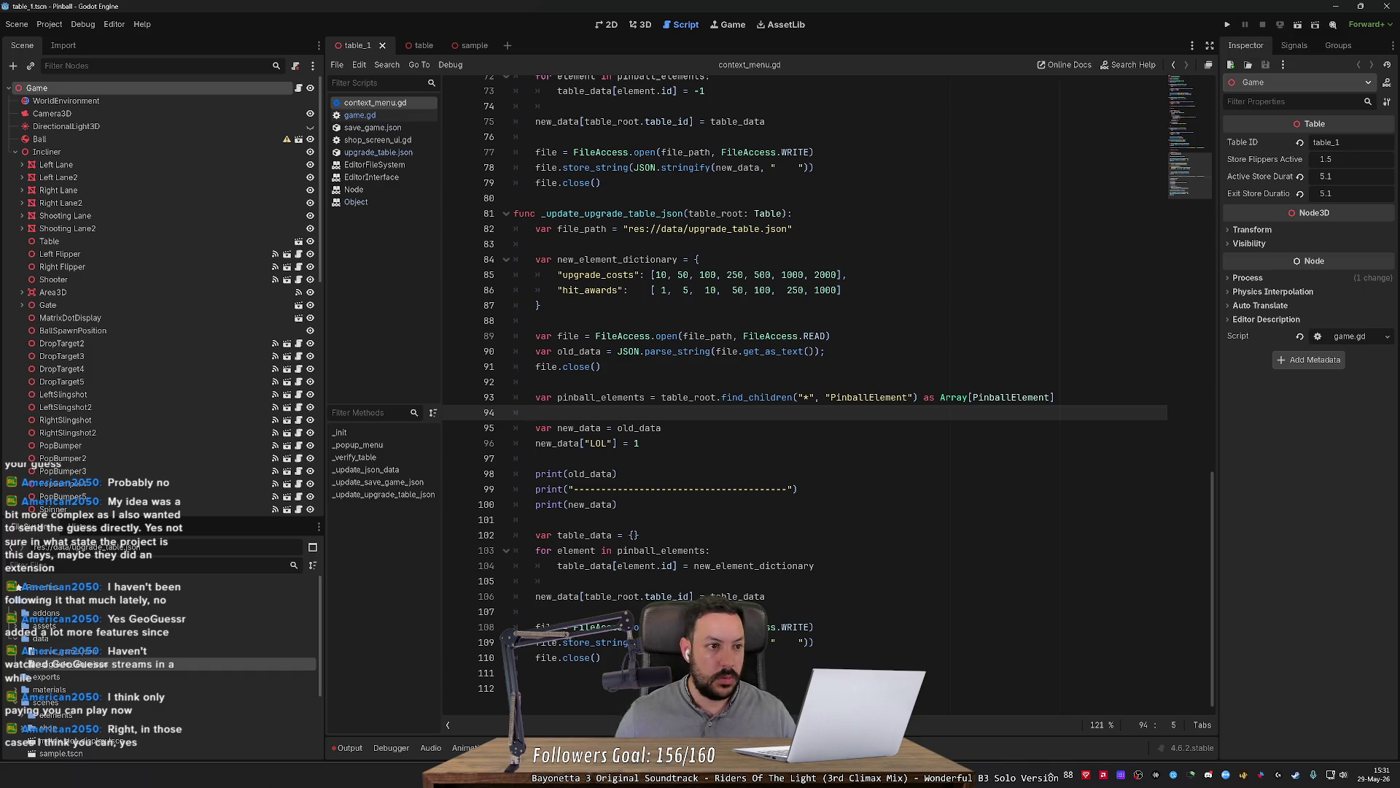
- In the sample scene, run Update JSON data on the Game node and show the Output panel
{"action": "left_click", "coordinate": [470, 45]}
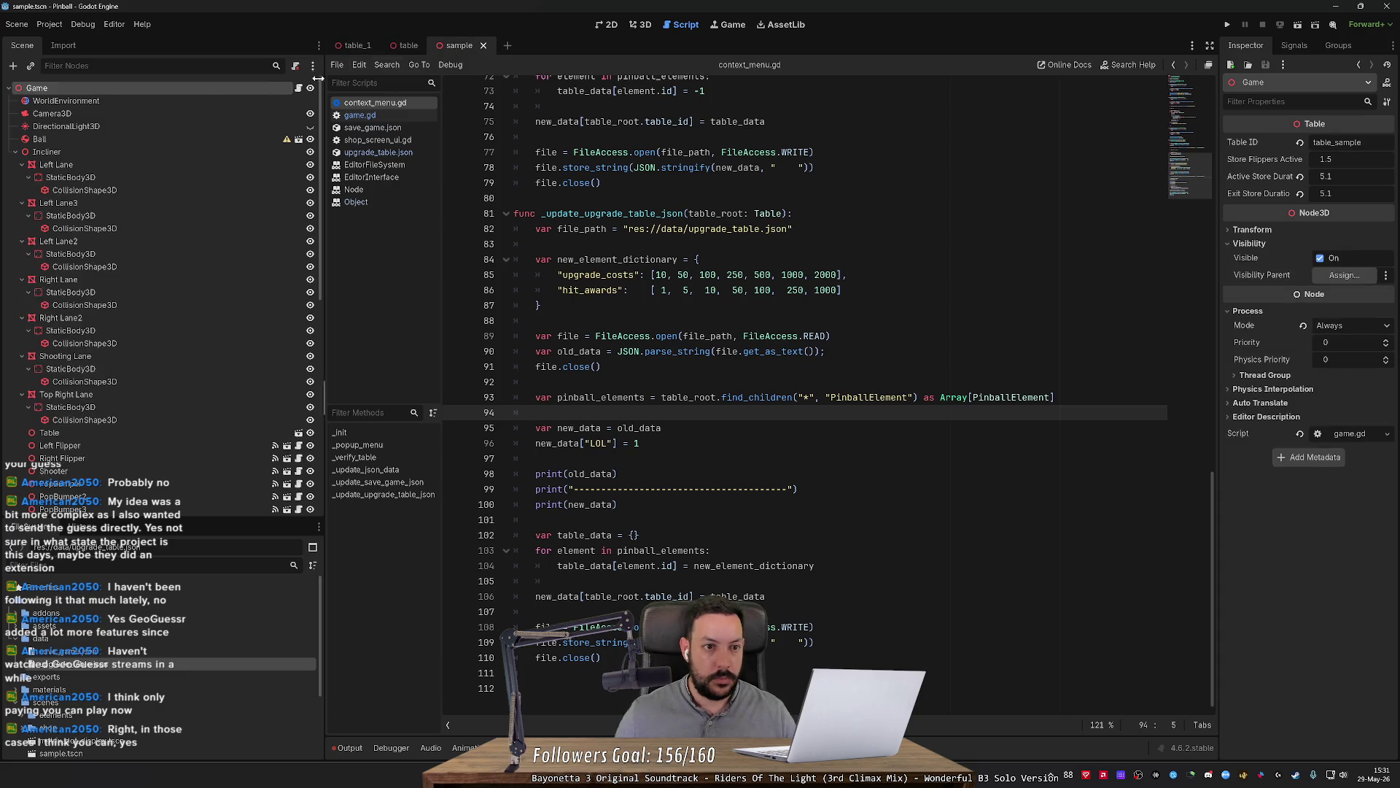
{"action": "right_click", "coordinate": [168, 89]}
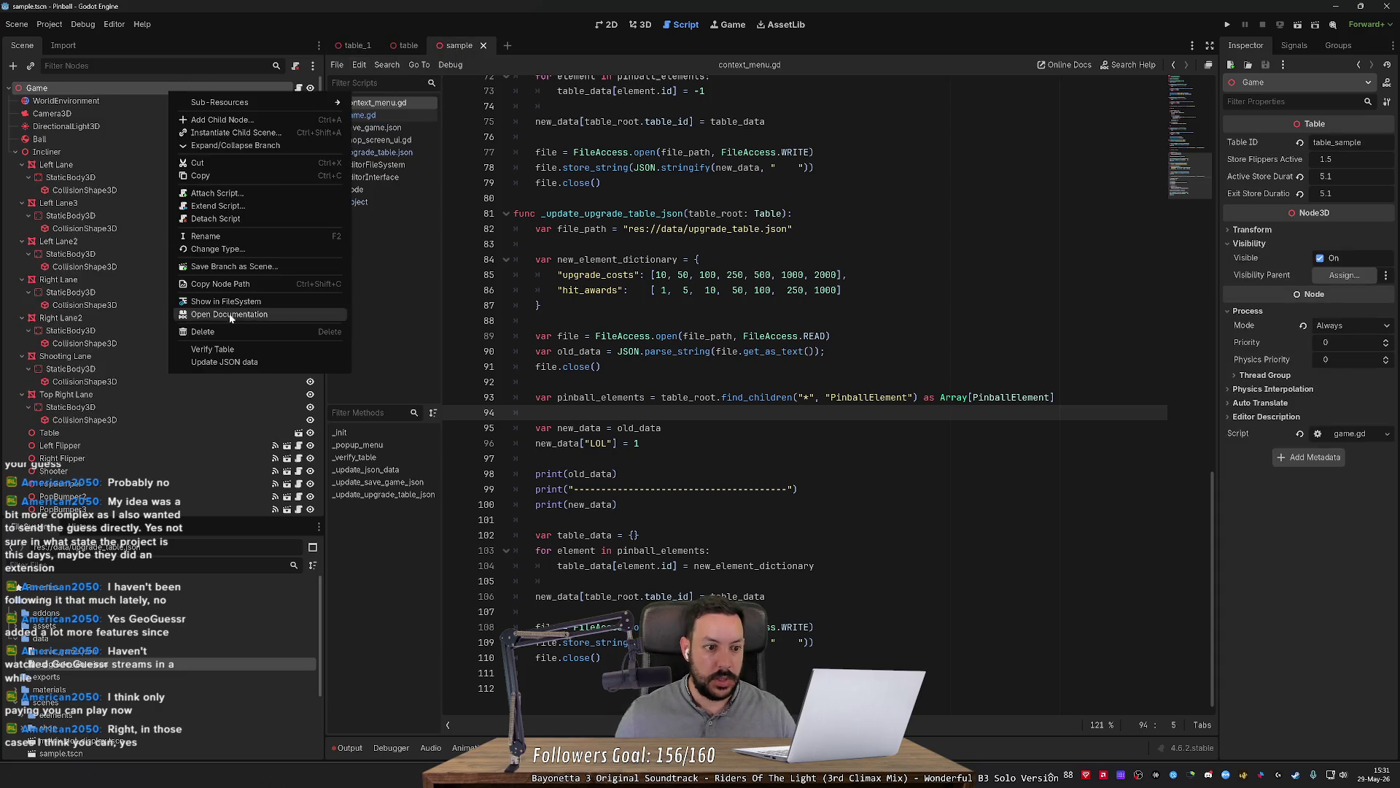
{"action": "left_click", "coordinate": [223, 361]}
{"action": "left_click", "coordinate": [348, 752]}
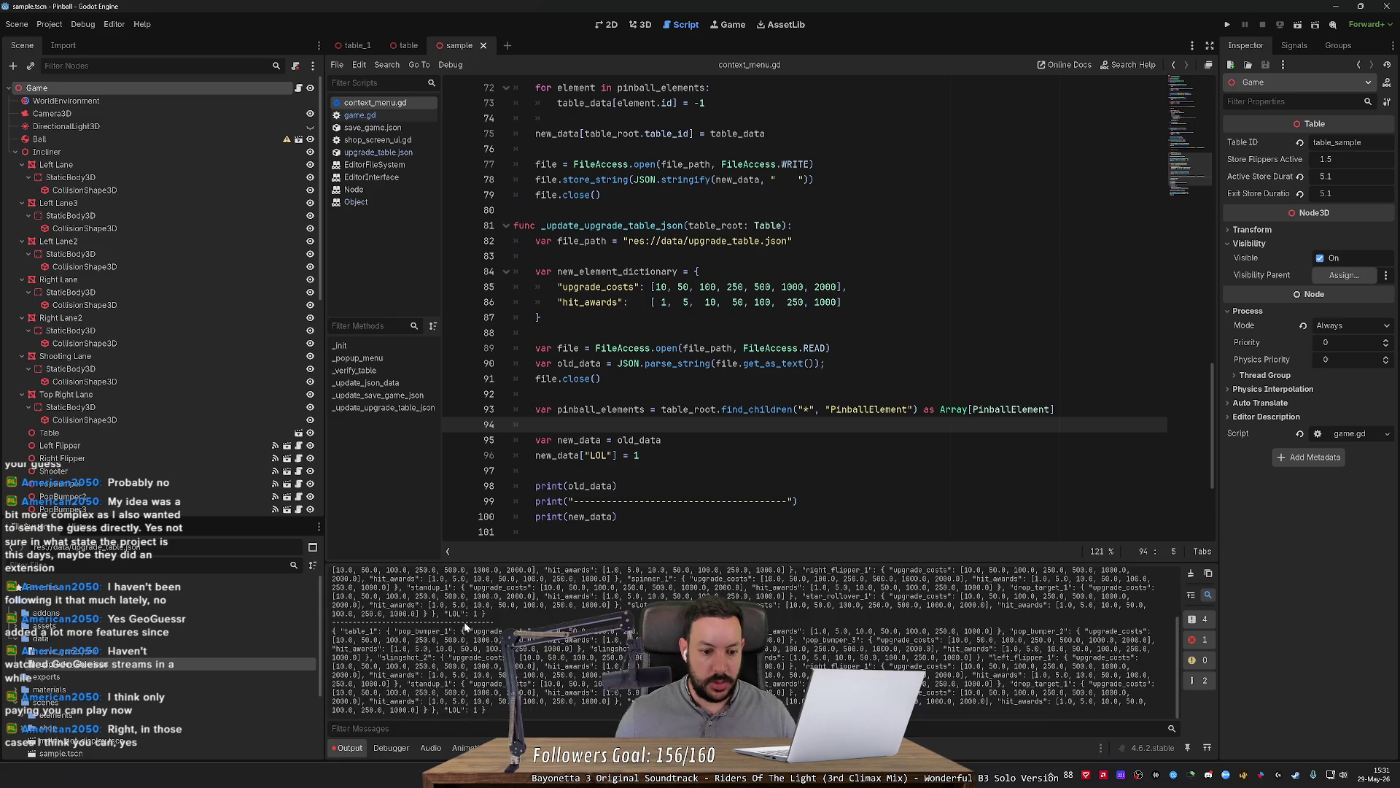
- Select the new_data lines through print(new_data) in the script
{"action": "left_click_drag", "start_coordinate": [467, 627], "coordinate": [498, 711]}
{"action": "left_click", "coordinate": [497, 710]}
{"action": "double_click", "coordinate": [638, 440]}
{"action": "left_click", "coordinate": [596, 379]}
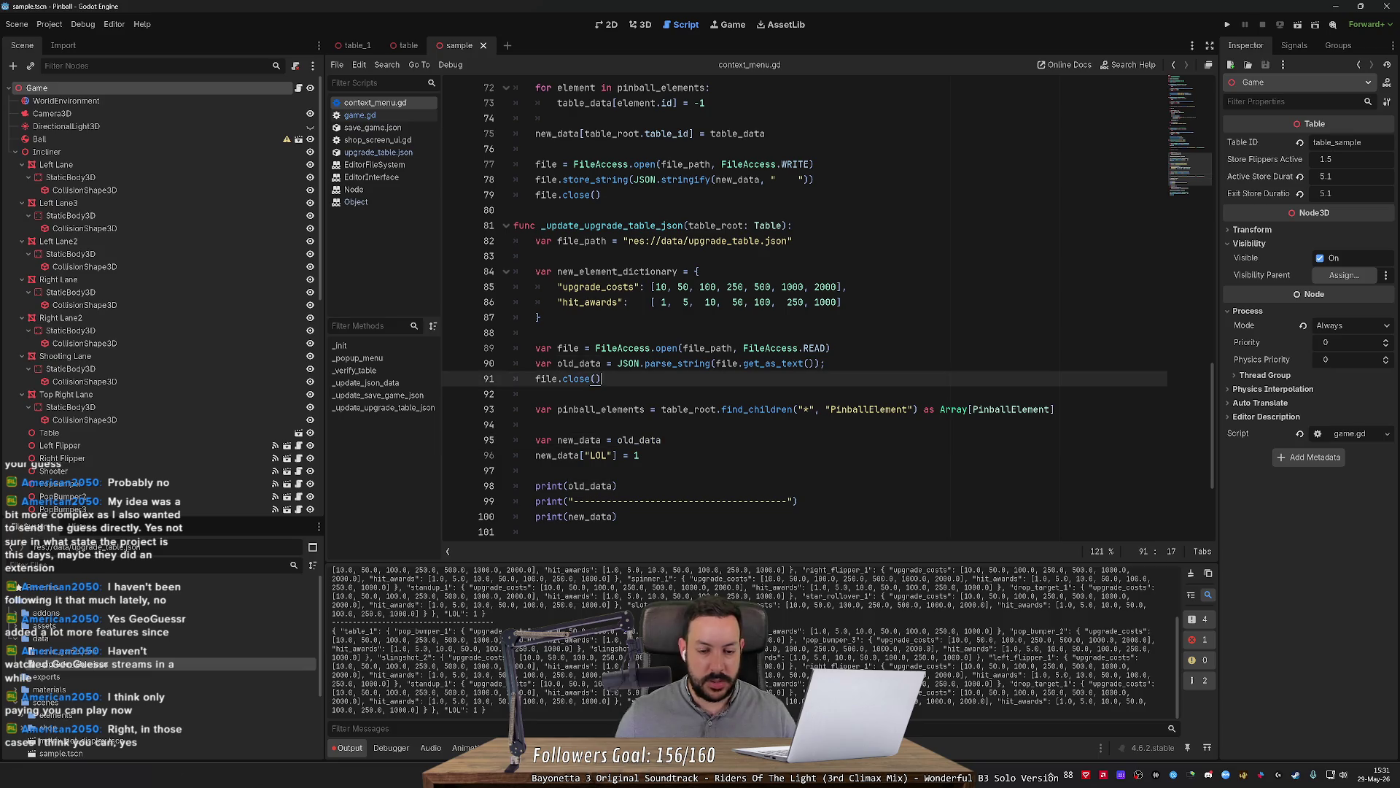
{"action": "left_click_drag", "start_coordinate": [640, 455], "coordinate": [664, 440]}
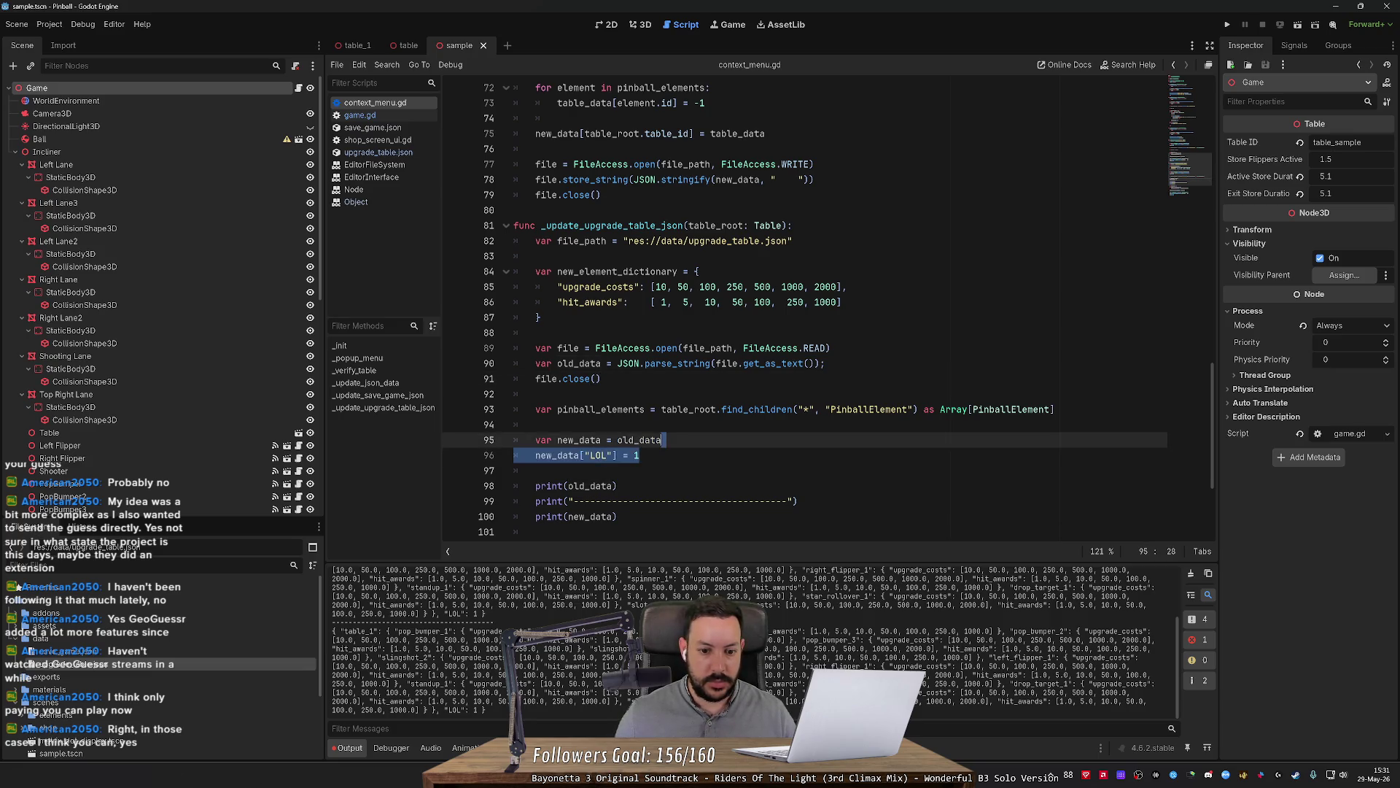
{"action": "scroll", "coordinate": [802, 306], "scroll_direction": "down", "scroll_amount": 2}
{"action": "key", "text": "shift+Down"}
{"action": "key", "text": "shift+Down"}
{"action": "key", "text": "shift+Down"}
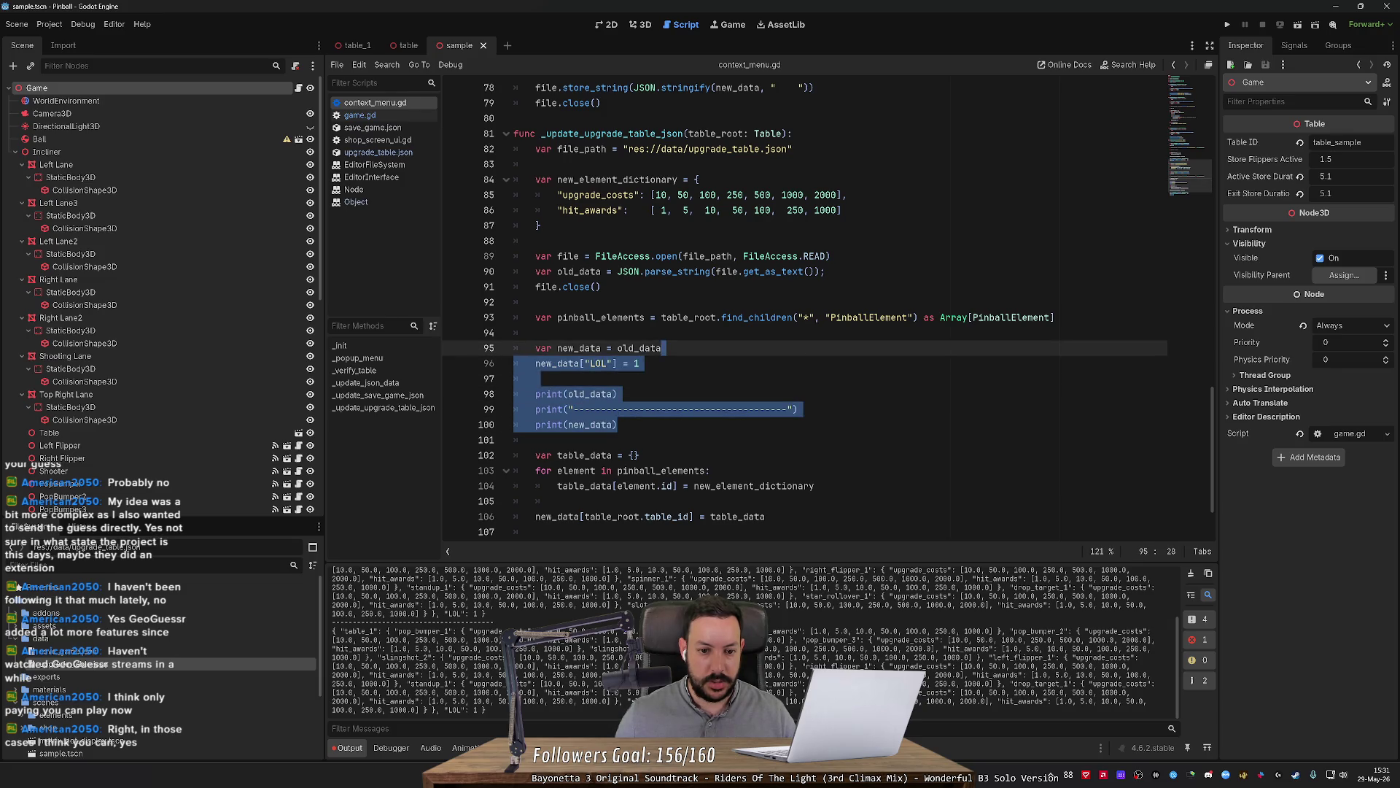
- Make new_data an empty dictionary {} followed by new_data.merge(old_data) in the upgrade-table function
{"action": "key", "text": "Left"}
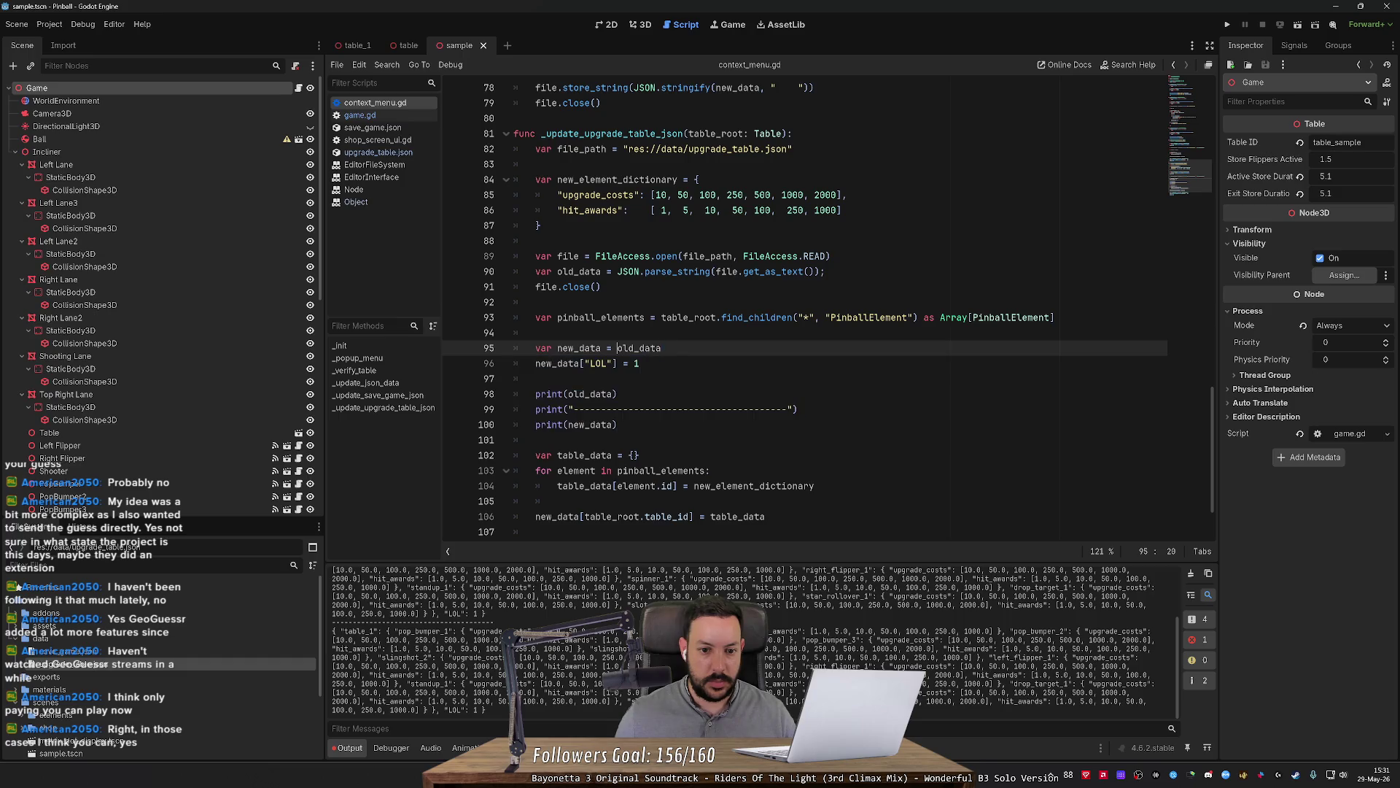
{"action": "key", "text": "ctrl+shift+Left"}
{"action": "type", "text": "{"}
{"action": "key", "text": "Right"}
{"action": "key", "text": "BackSpace"}
{"action": "key", "text": "BackSpace"}
{"action": "key", "text": "BackSpace"}
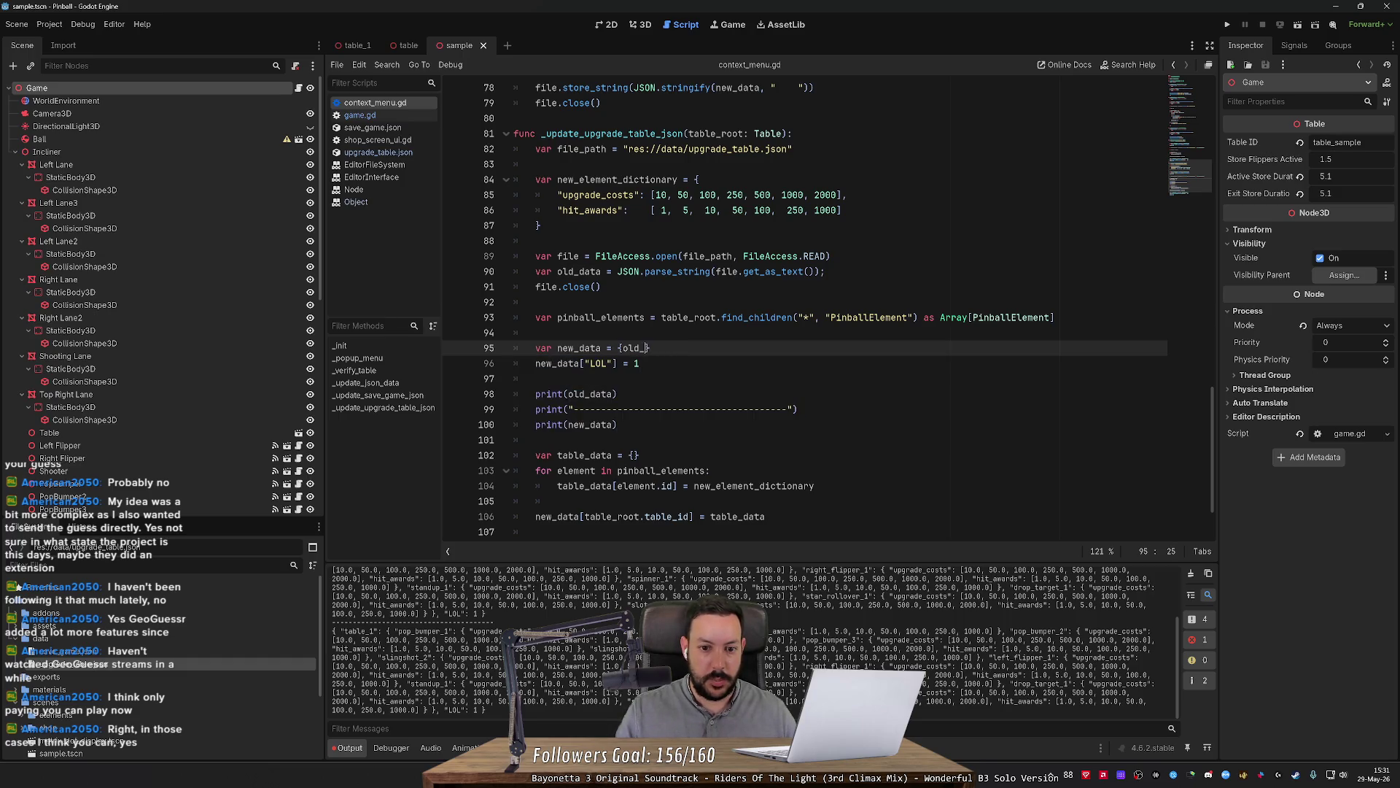
{"action": "key", "text": "End"}
{"action": "key", "text": "Return"}
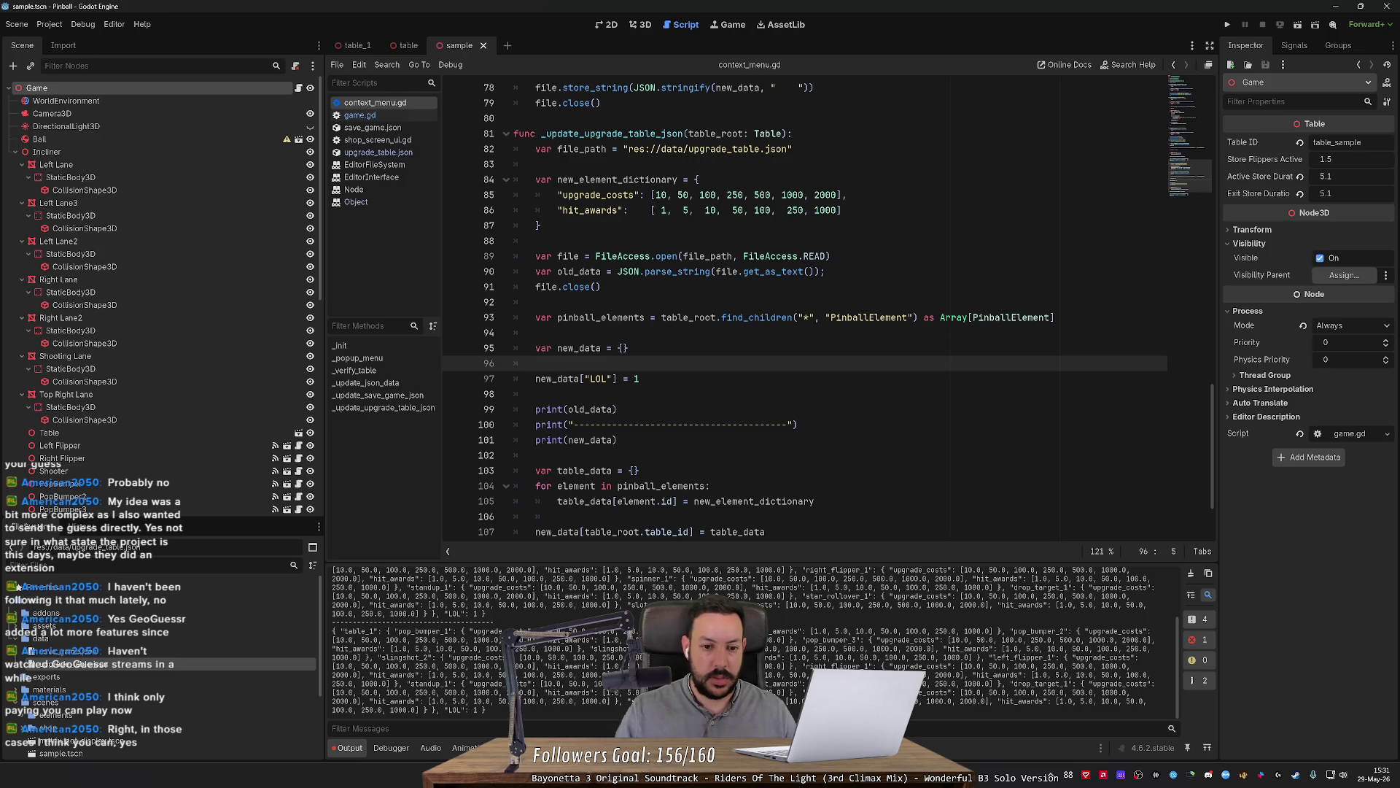
{"action": "type", "text": "new_data.merge(old"}
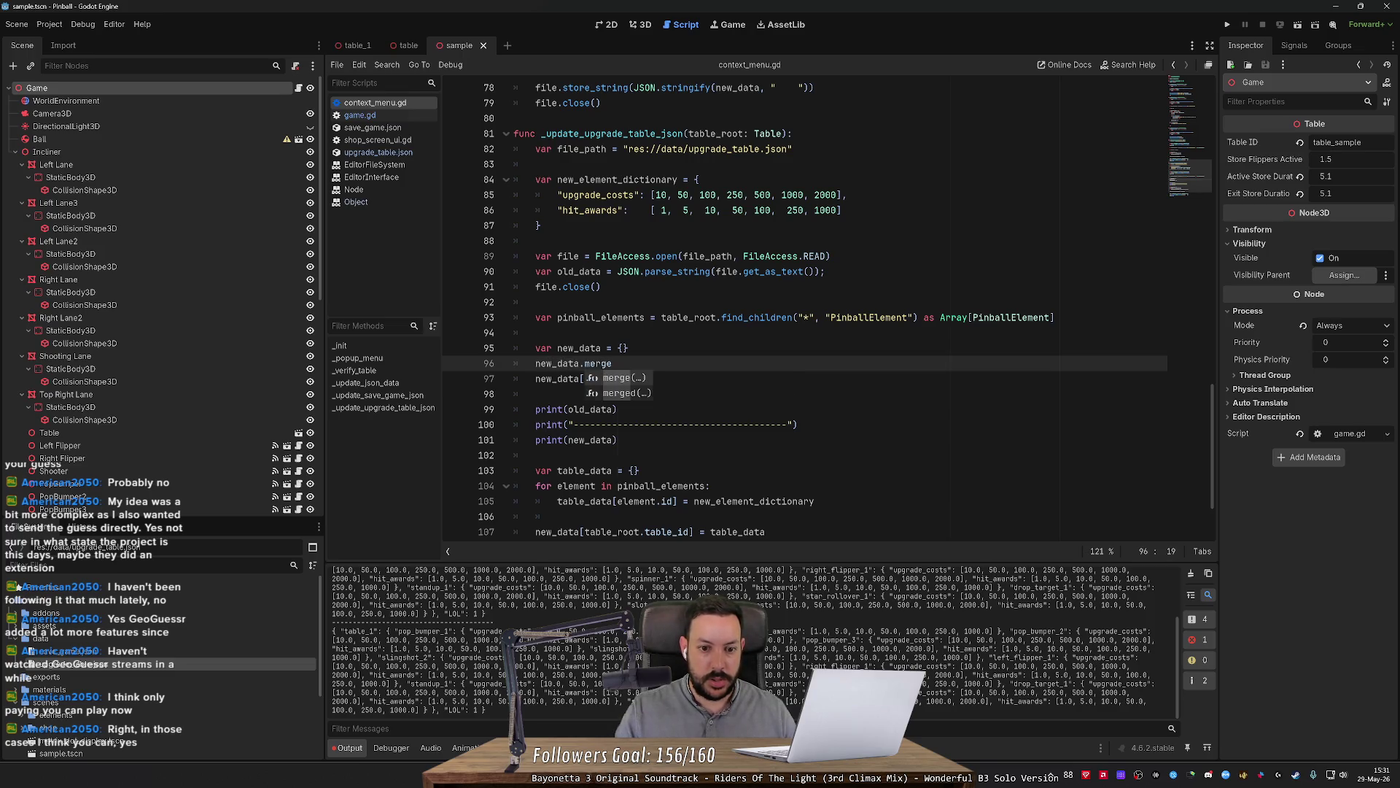
{"action": "key", "text": "Return"}
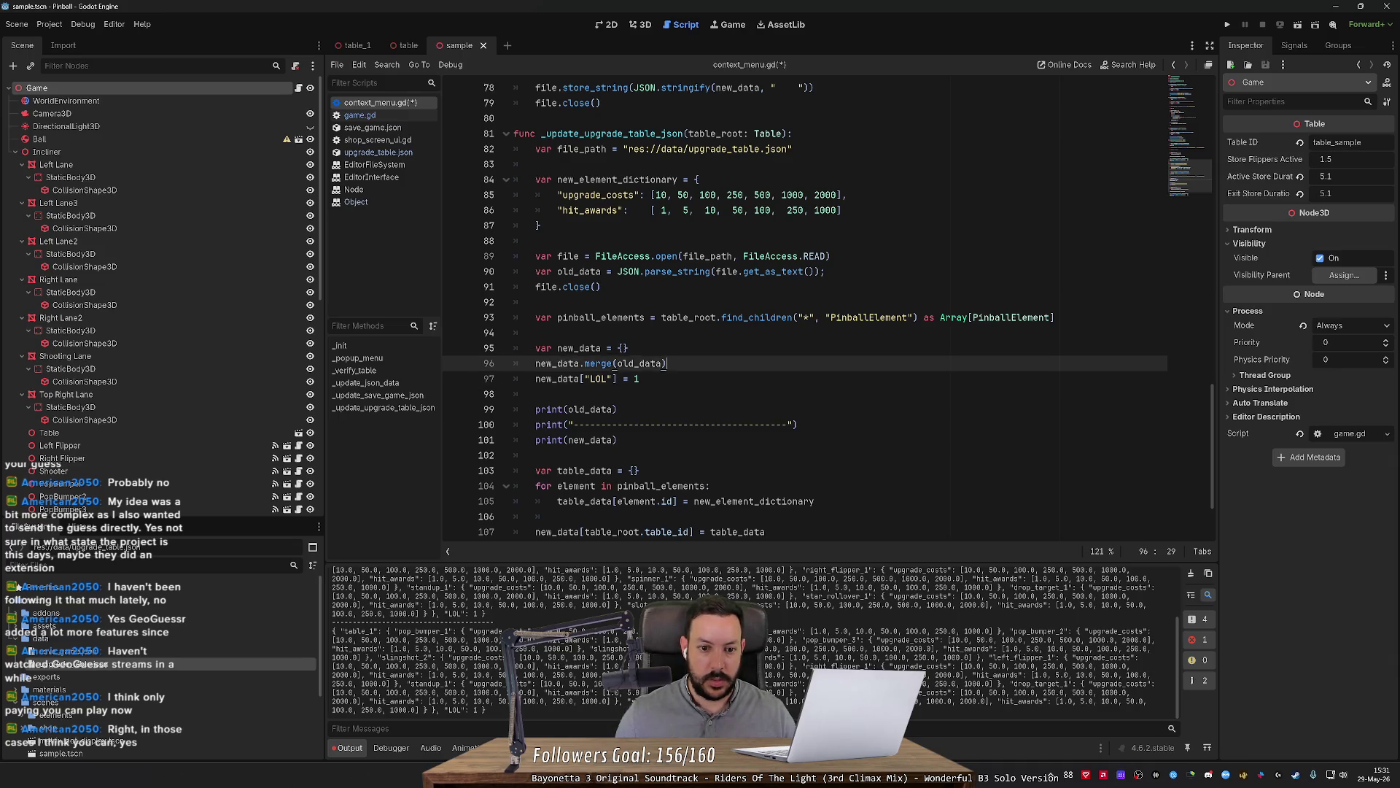
- Replace the save-game function's new_data line with the same empty-dictionary merge lines
{"action": "key", "text": "shift+Up"}
{"action": "key", "text": "shift+Home"}
{"action": "key", "text": "ctrl+c"}
{"action": "scroll", "coordinate": [824, 306], "scroll_direction": "up", "scroll_amount": 5}
{"action": "scroll", "coordinate": [824, 306], "scroll_direction": "up", "scroll_amount": 3}
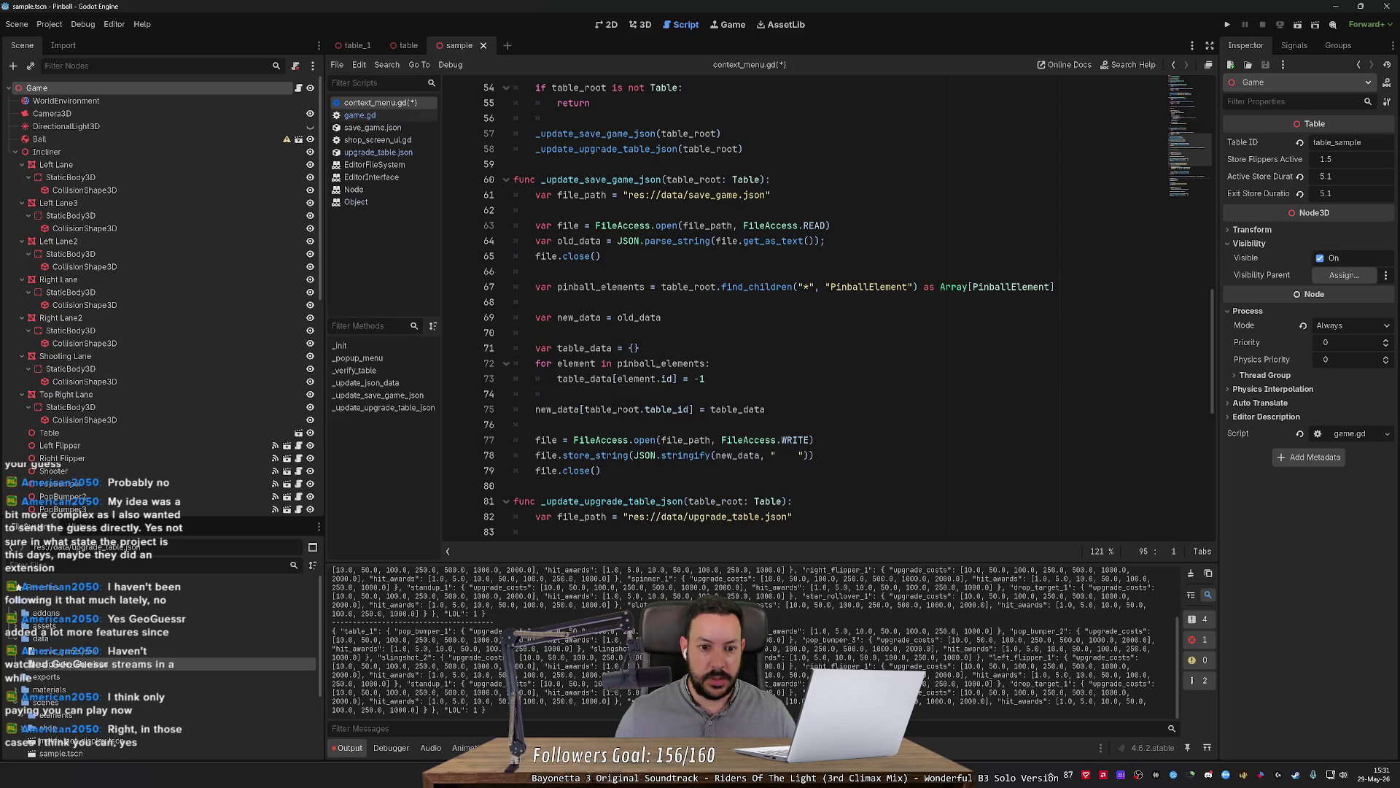
{"action": "triple_click", "coordinate": [598, 317]}
{"action": "key", "text": "ctrl+v"}
- Lengthen the test key to "LOOOOOOOOOOOOOL" and save the script
{"action": "scroll", "coordinate": [802, 314], "scroll_direction": "down", "scroll_amount": 3}
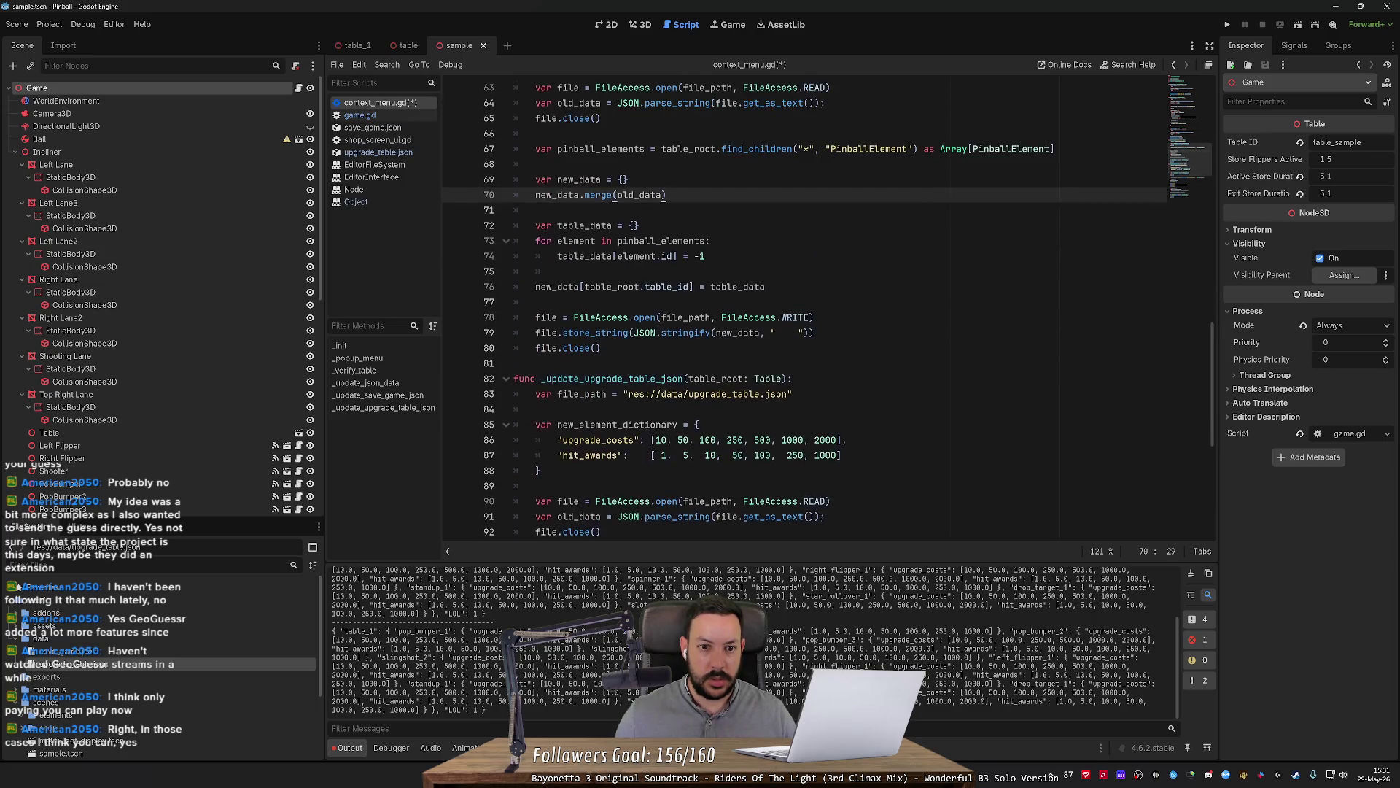
{"action": "left_click", "coordinate": [540, 164]}
{"action": "scroll", "coordinate": [802, 307], "scroll_direction": "down", "scroll_amount": 4}
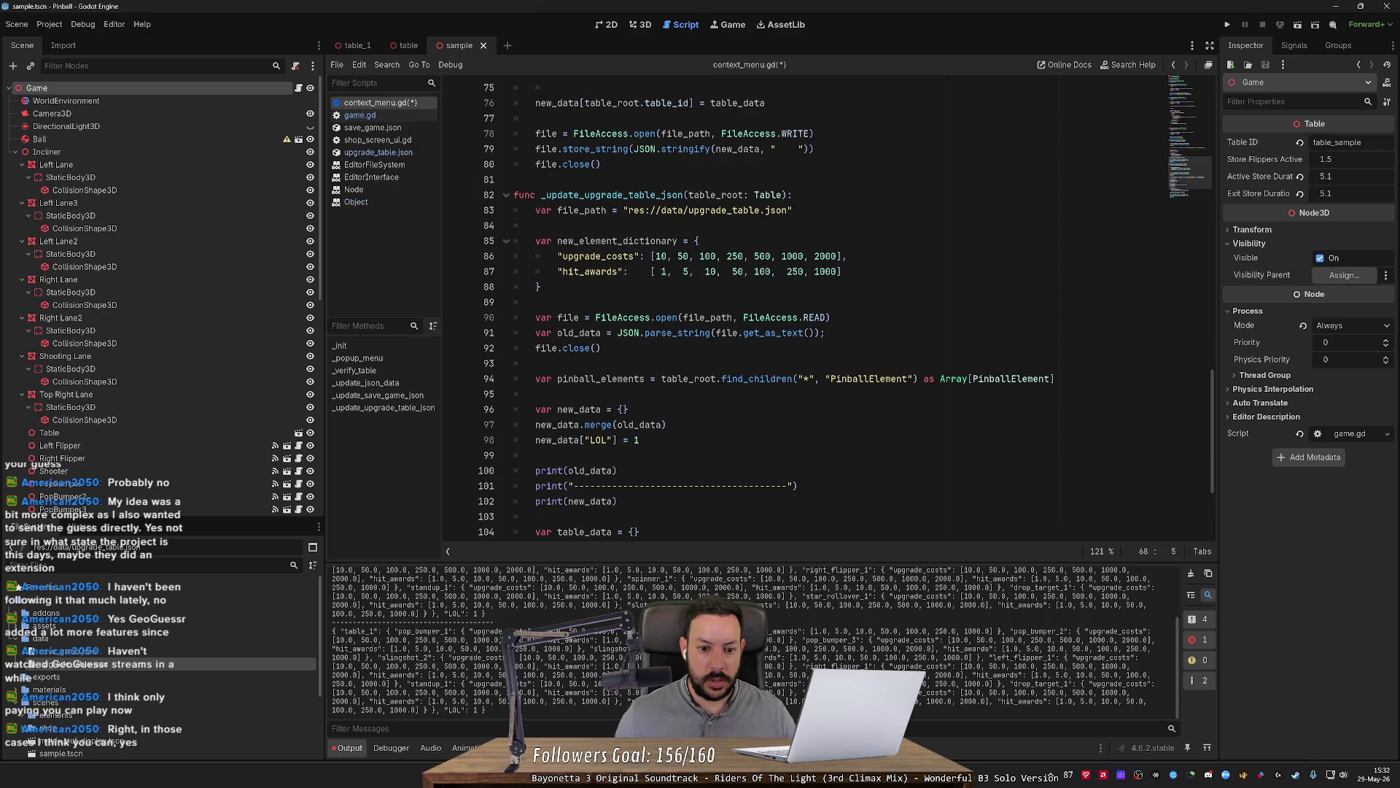
{"action": "left_click", "coordinate": [610, 440]}
{"action": "type", "text": "OOOOOOOOOOO"}
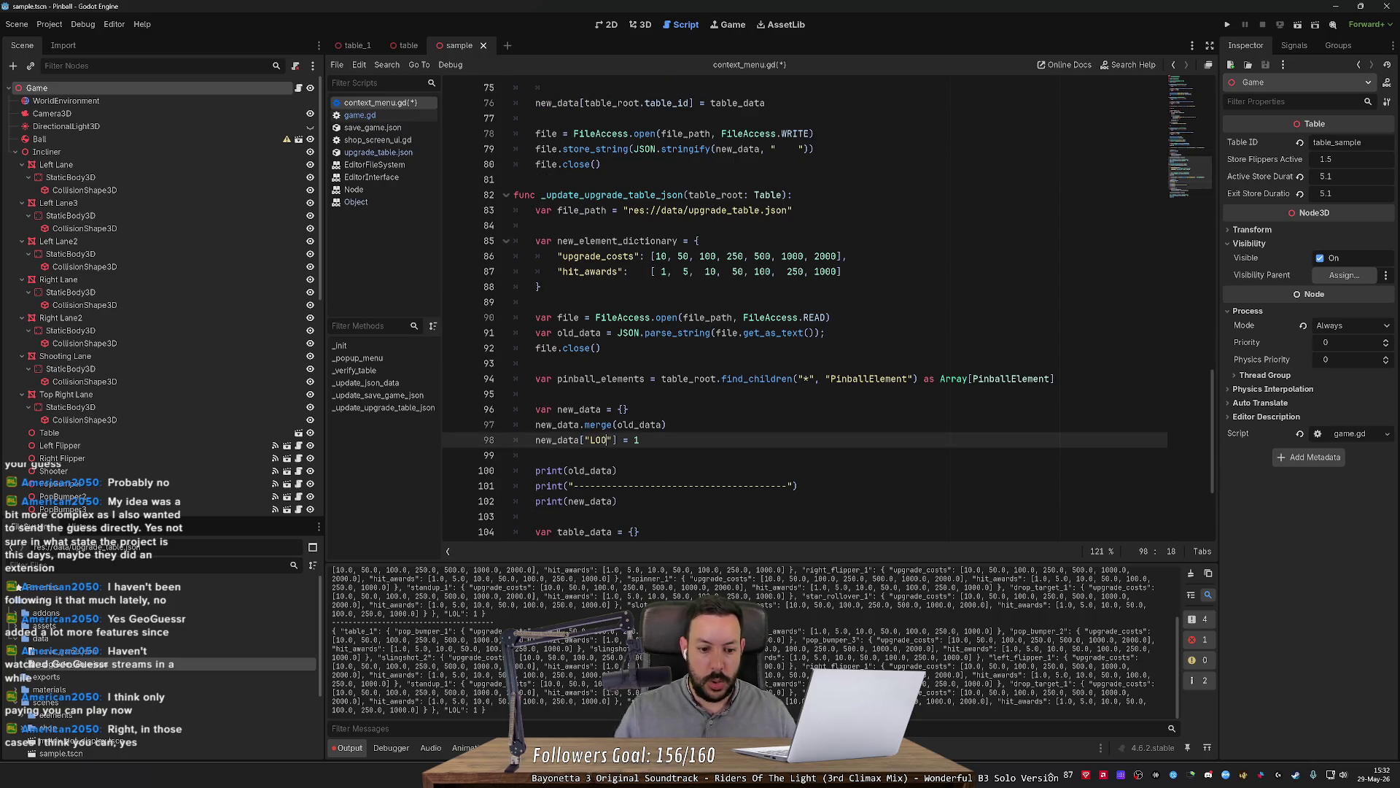
{"action": "key", "text": "ctrl+s"}
{"action": "scroll", "coordinate": [803, 306], "scroll_direction": "down", "scroll_amount": 1}
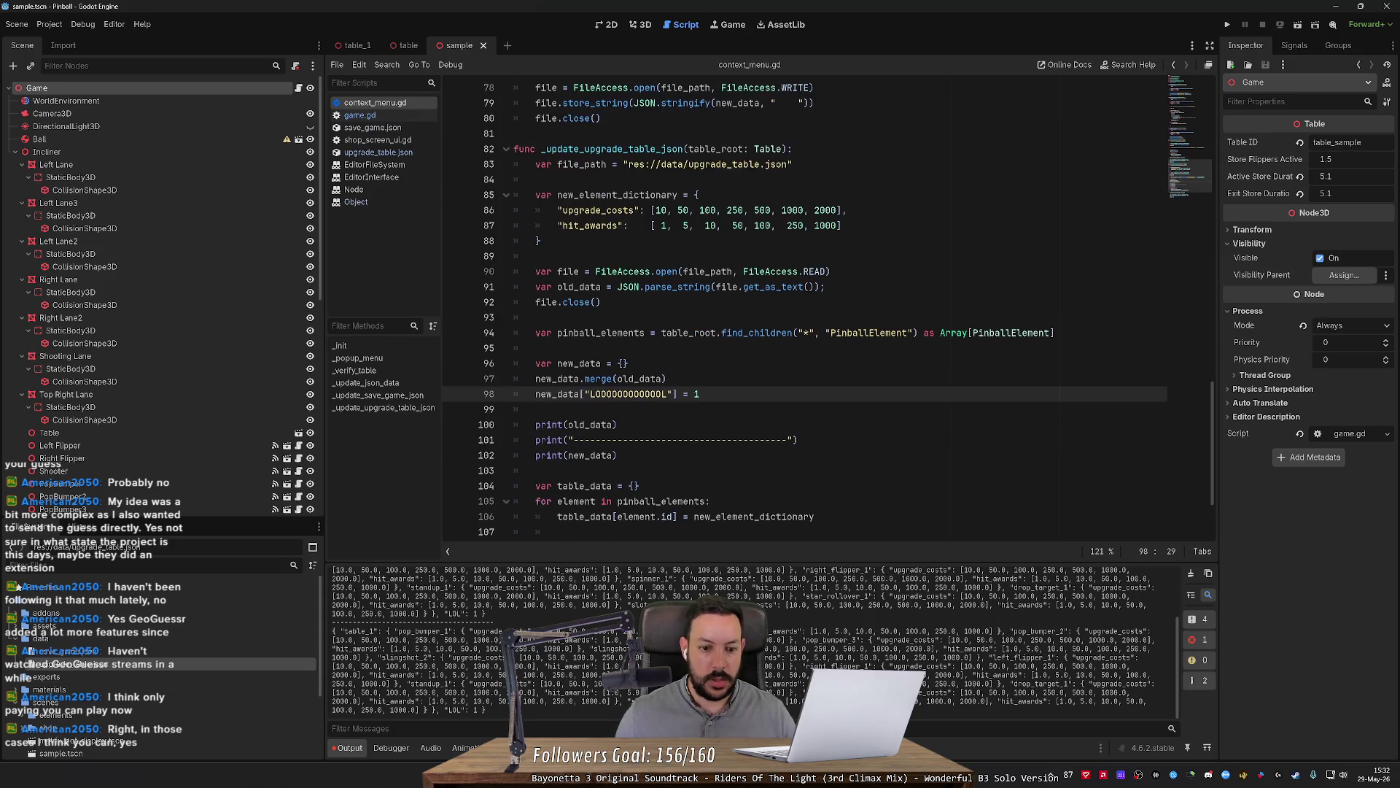
{"action": "right_click", "coordinate": [159, 96]}
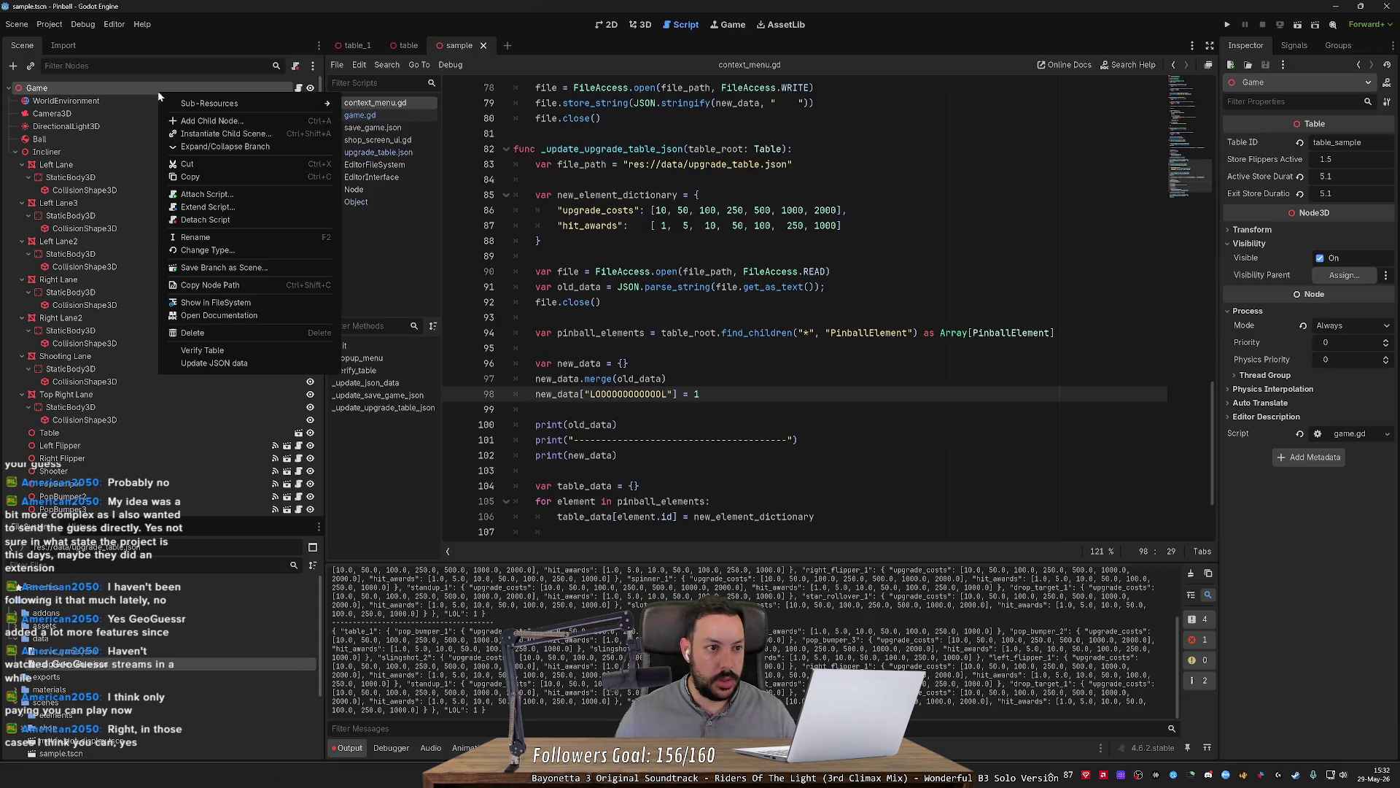
- Run Update JSON data on the Game node again and review the results
{"action": "left_click", "coordinate": [251, 363]}
{"action": "scroll", "coordinate": [522, 628], "scroll_direction": "up", "scroll_amount": 5}
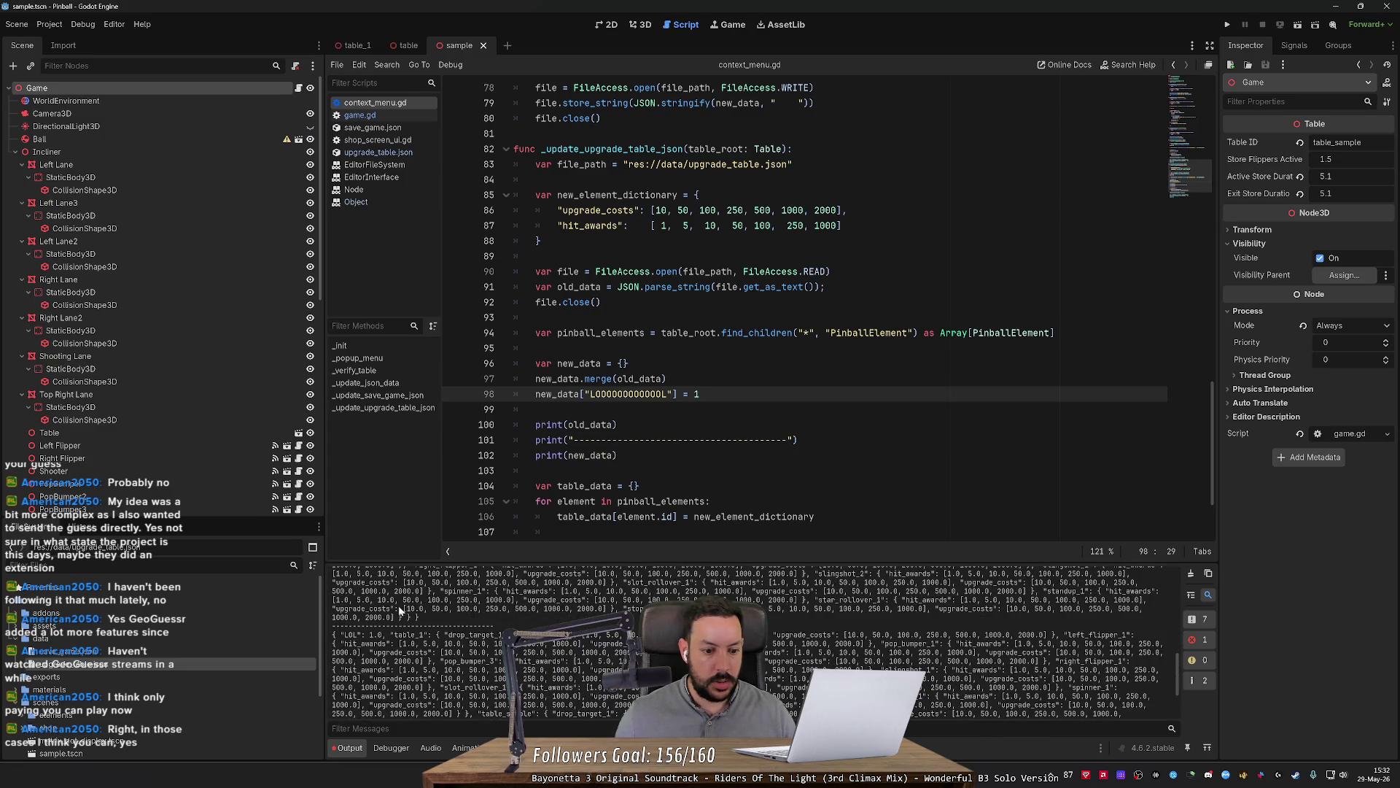
{"action": "scroll", "coordinate": [408, 606], "scroll_direction": "up", "scroll_amount": 6}
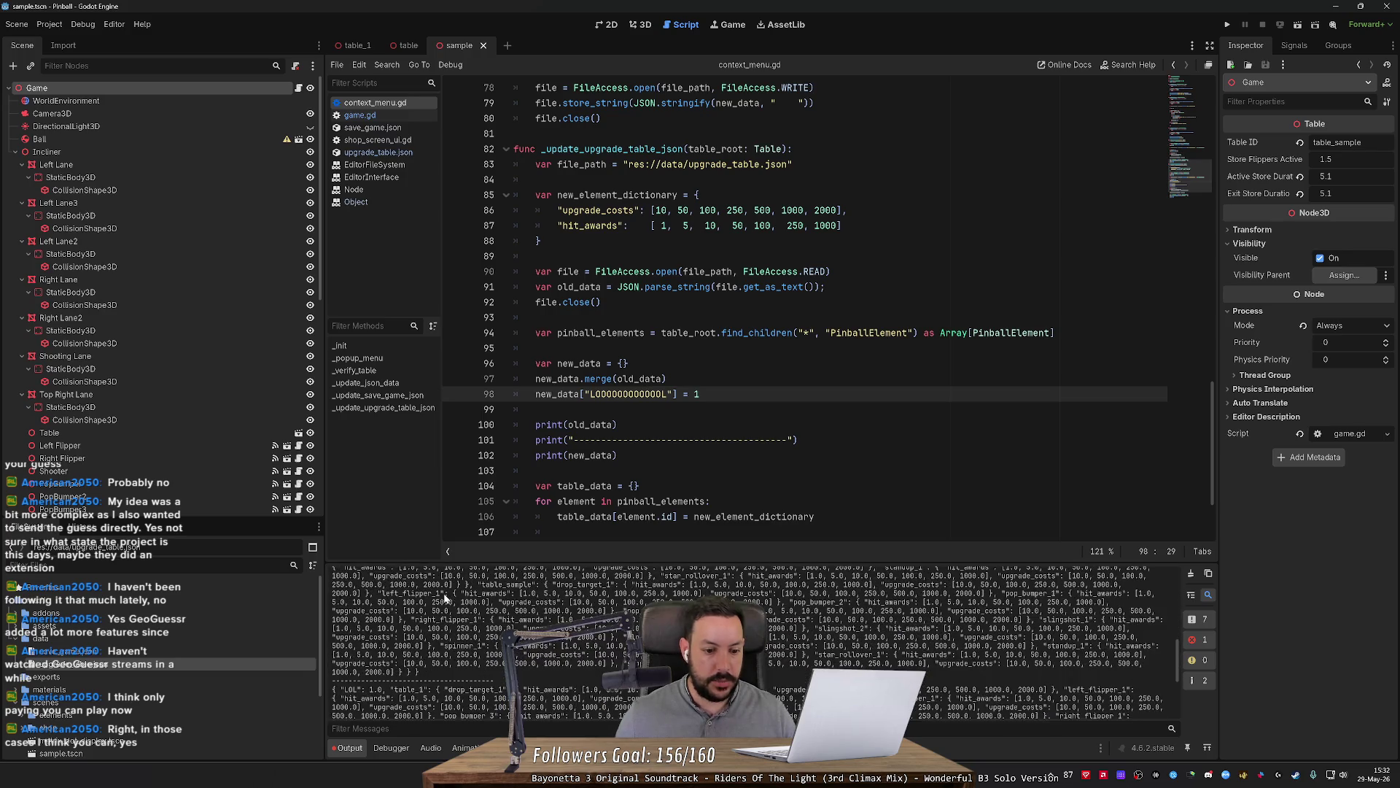
{"action": "scroll", "coordinate": [444, 597], "scroll_direction": "down", "scroll_amount": 1}
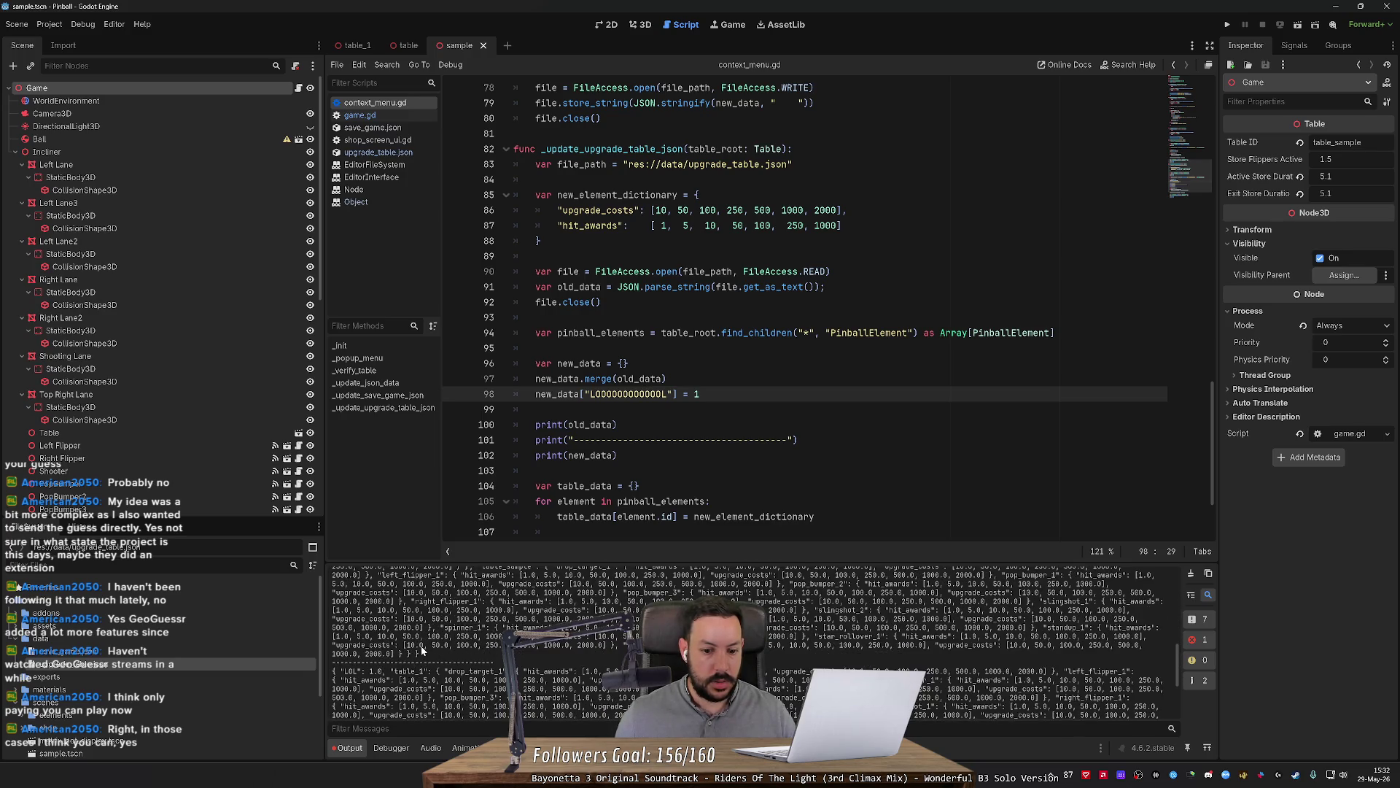
{"action": "scroll", "coordinate": [434, 646], "scroll_direction": "down", "scroll_amount": 5}
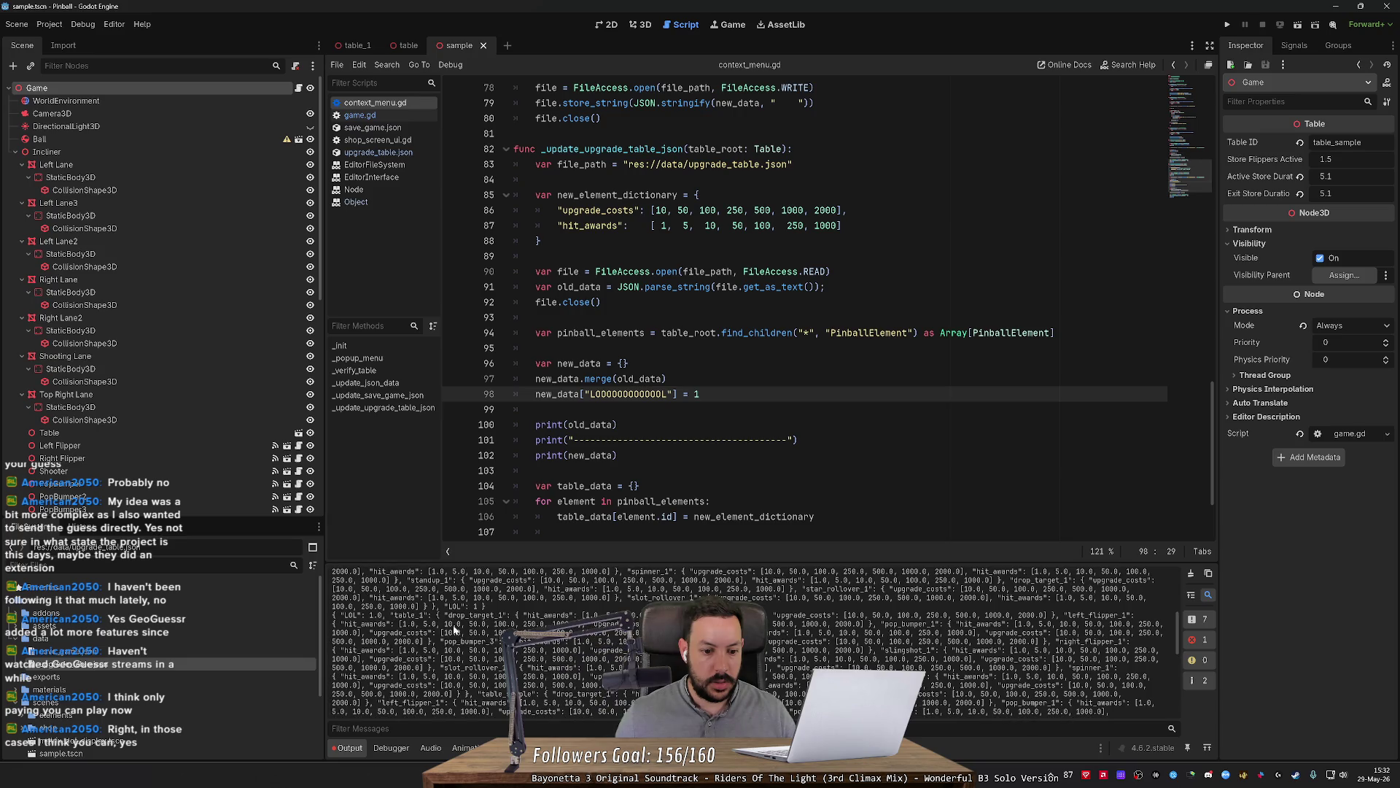
{"action": "scroll", "coordinate": [452, 625], "scroll_direction": "up", "scroll_amount": 3}
{"action": "scroll", "coordinate": [454, 627], "scroll_direction": "down", "scroll_amount": 1}
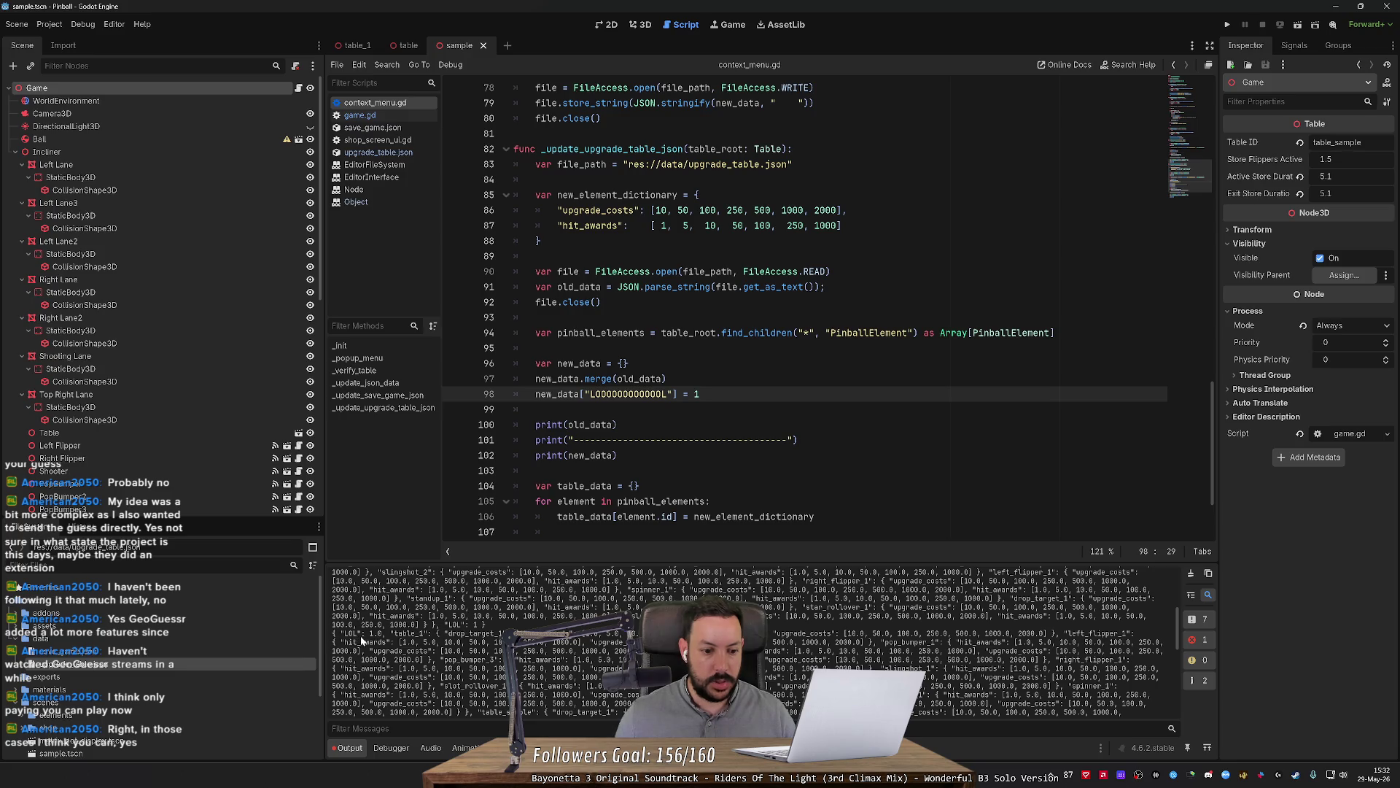
{"action": "scroll", "coordinate": [362, 640], "scroll_direction": "down", "scroll_amount": 4}
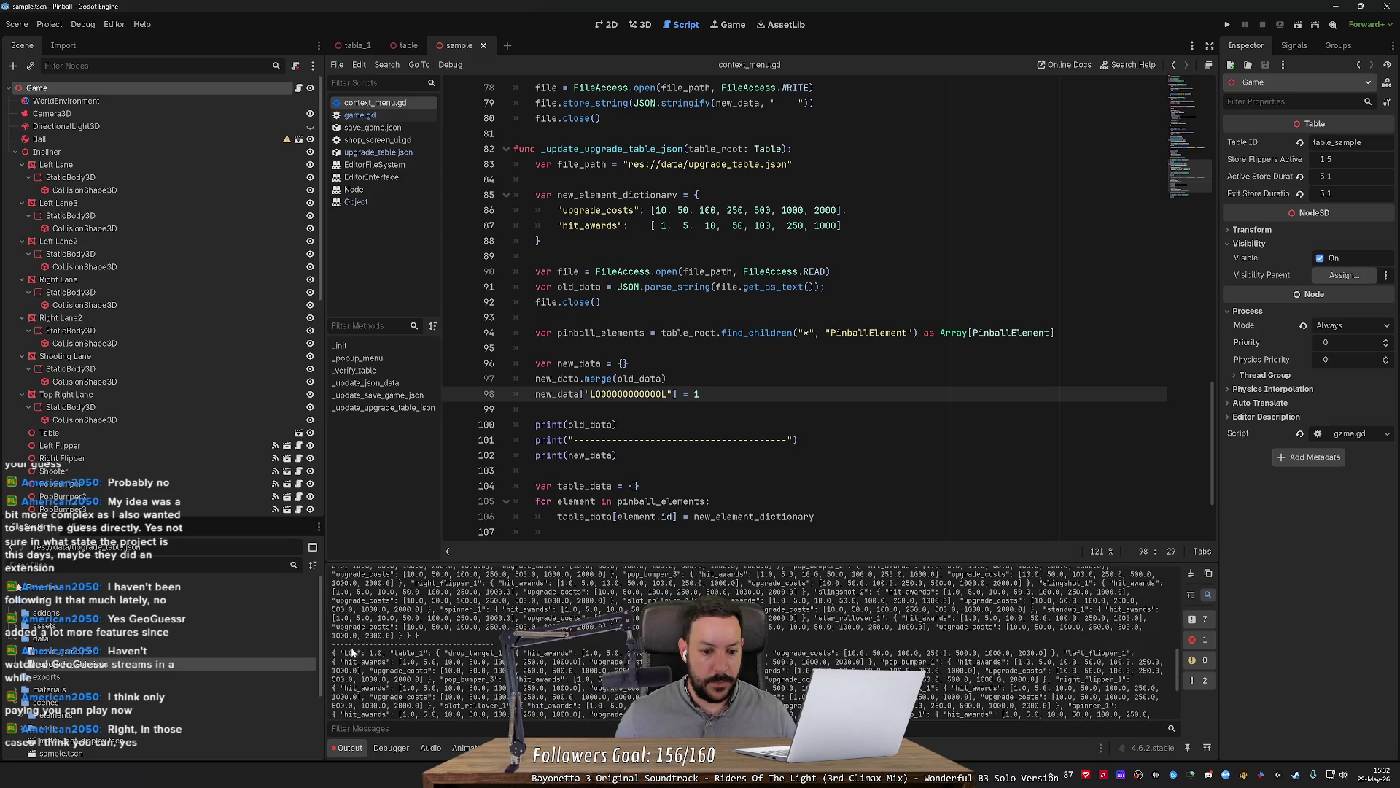
{"action": "scroll", "coordinate": [357, 635], "scroll_direction": "down", "scroll_amount": 5}
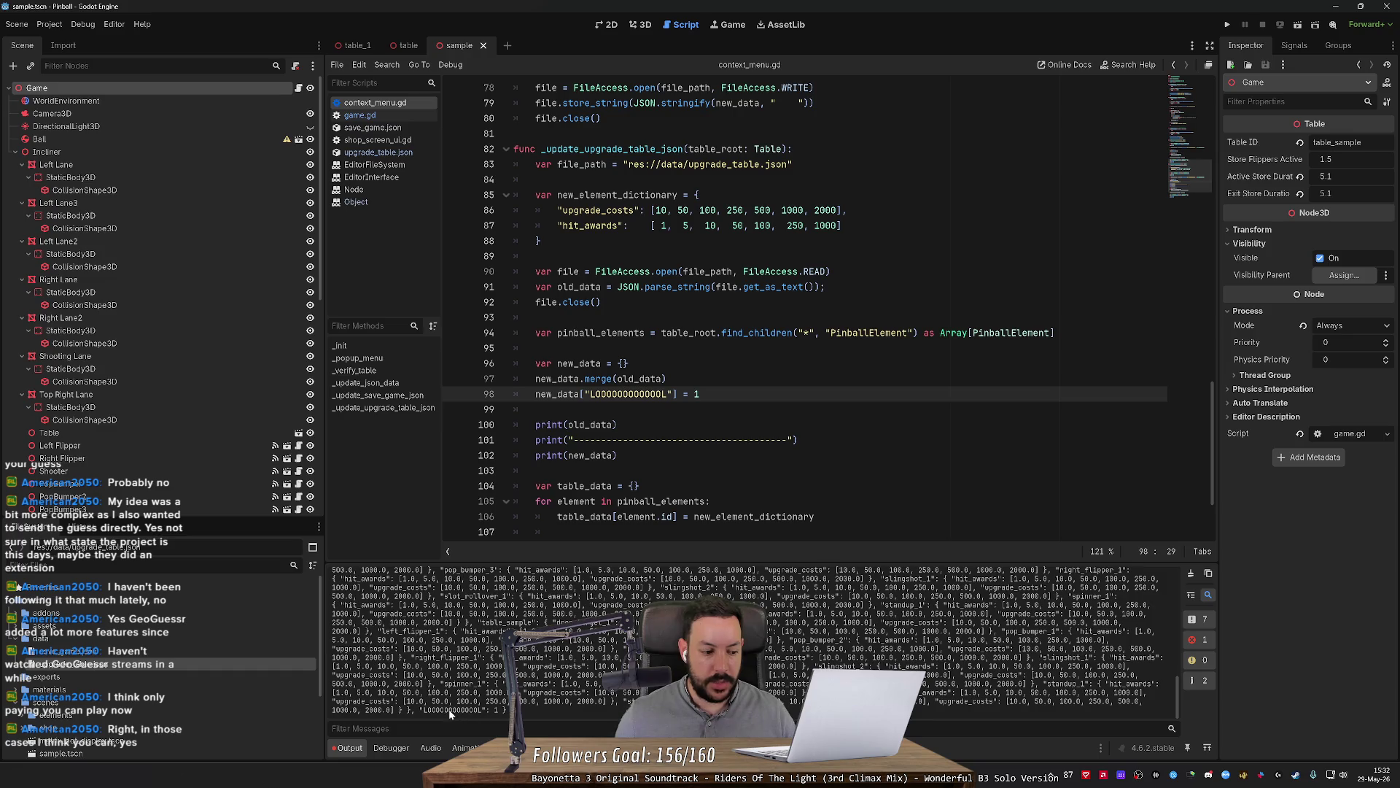
- Delete the test key assignment line and the three debug print lines
{"action": "key", "text": "shift+Up"}
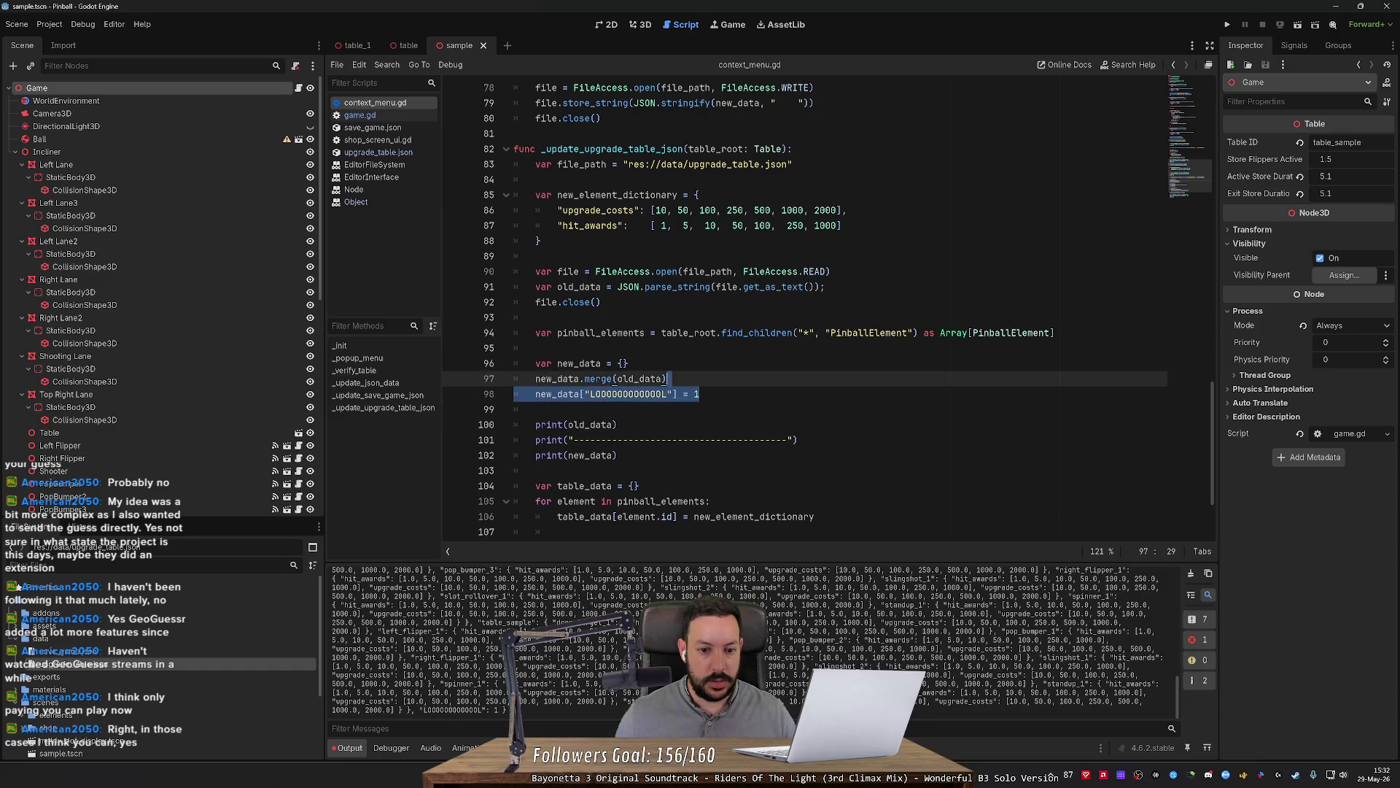
{"action": "key", "text": "BackSpace"}
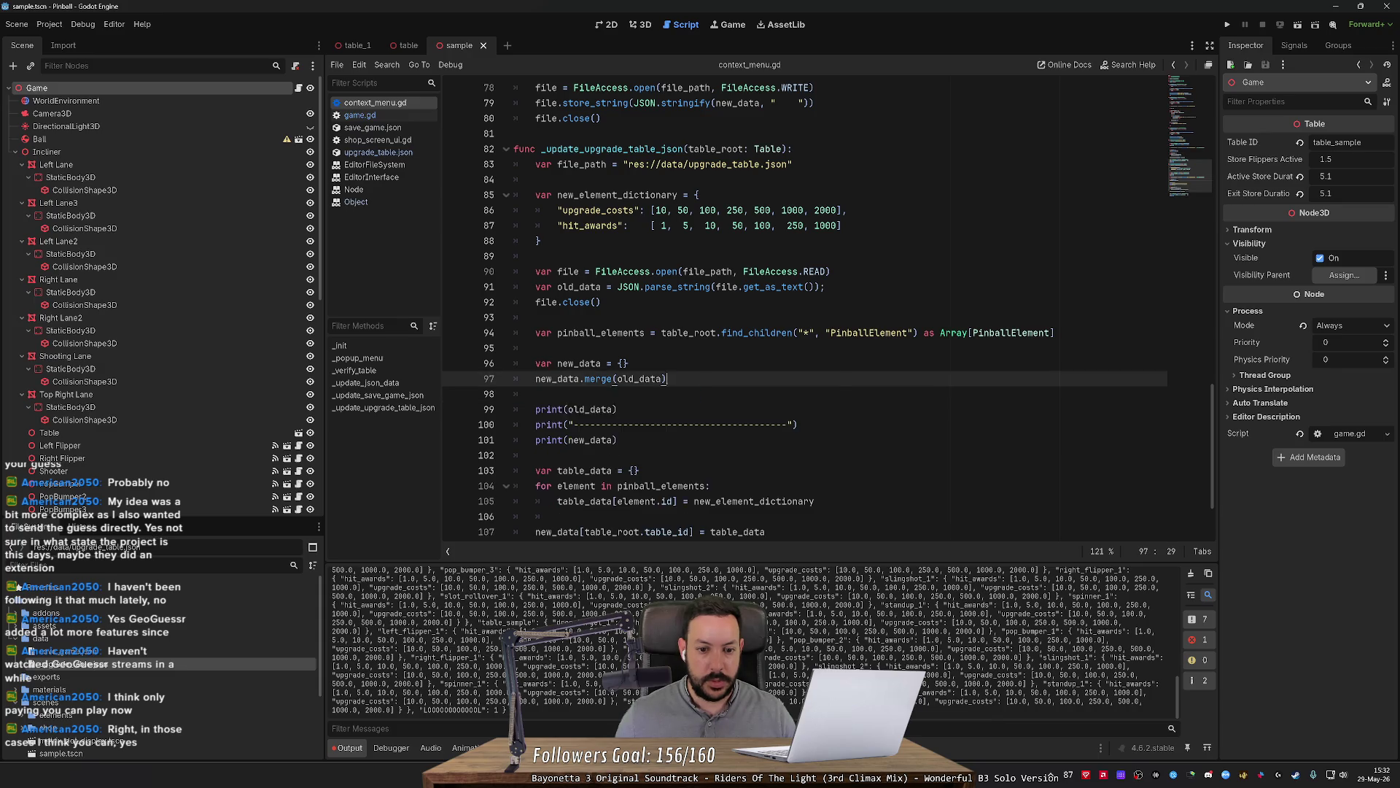
{"action": "key", "text": "shift+Down"}
{"action": "key", "text": "shift+Down"}
{"action": "key", "text": "shift+Down"}
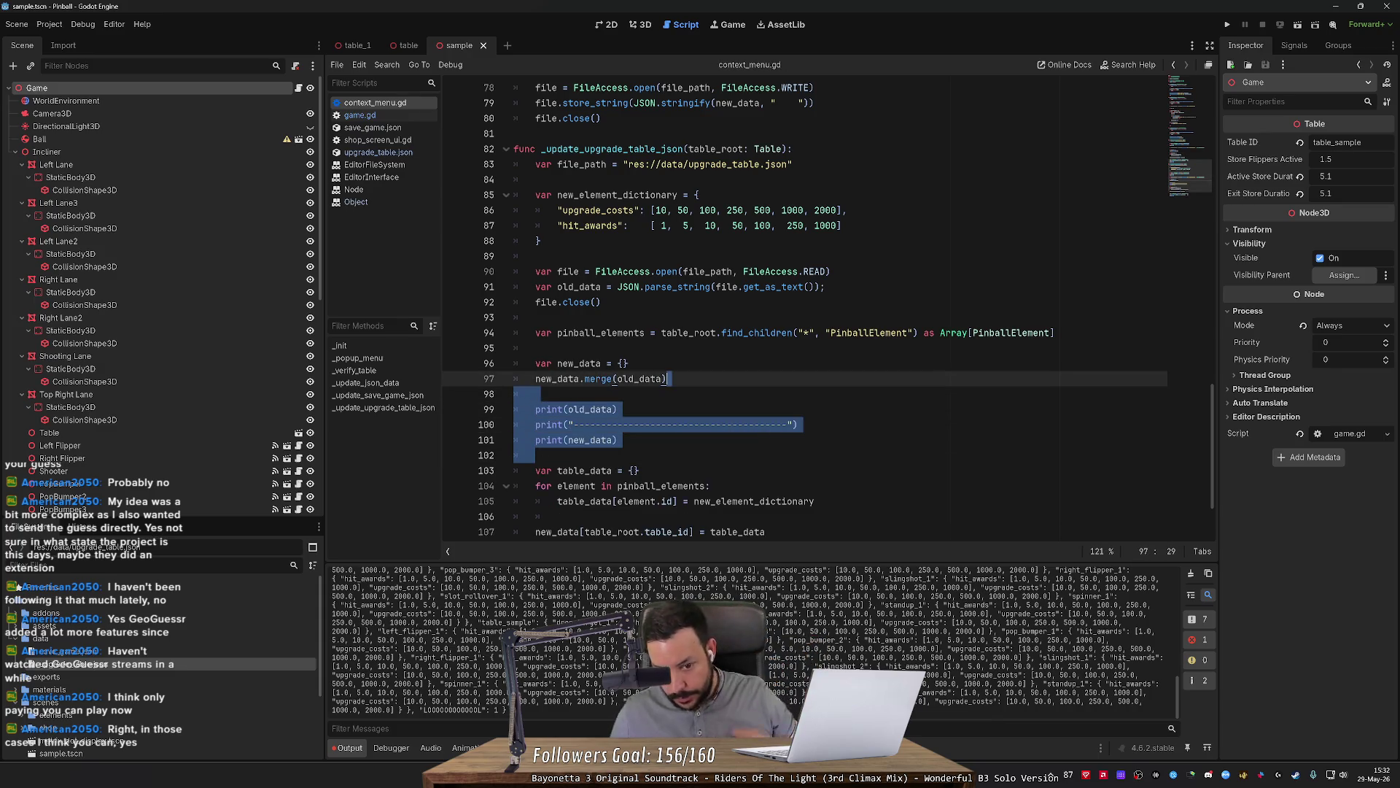
{"action": "key", "text": "BackSpace"}
{"action": "key", "text": "Return"}
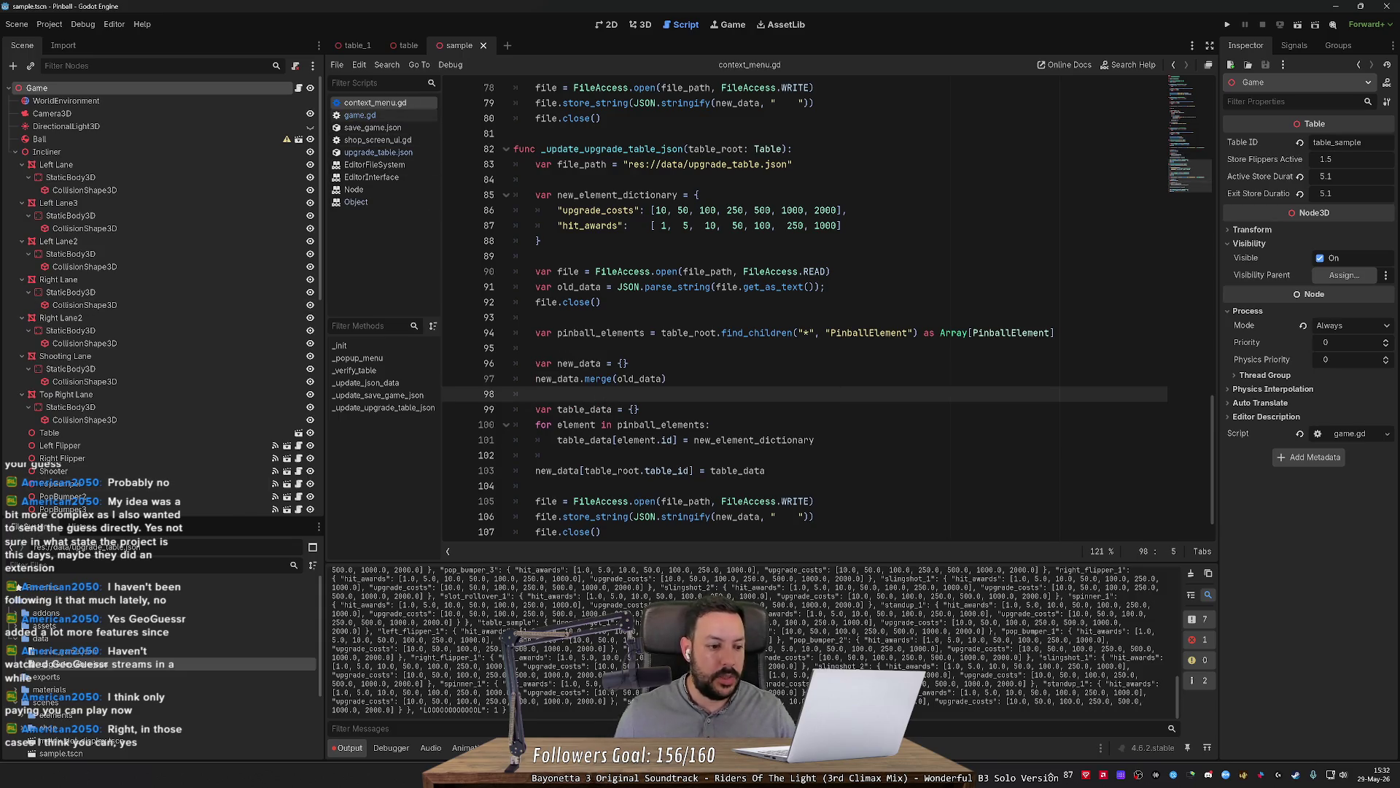
- Open upgrade_table.json and reload the current project to refresh it
{"action": "double_click", "coordinate": [162, 649]}
{"action": "scroll", "coordinate": [729, 306], "scroll_direction": "down", "scroll_amount": 7}
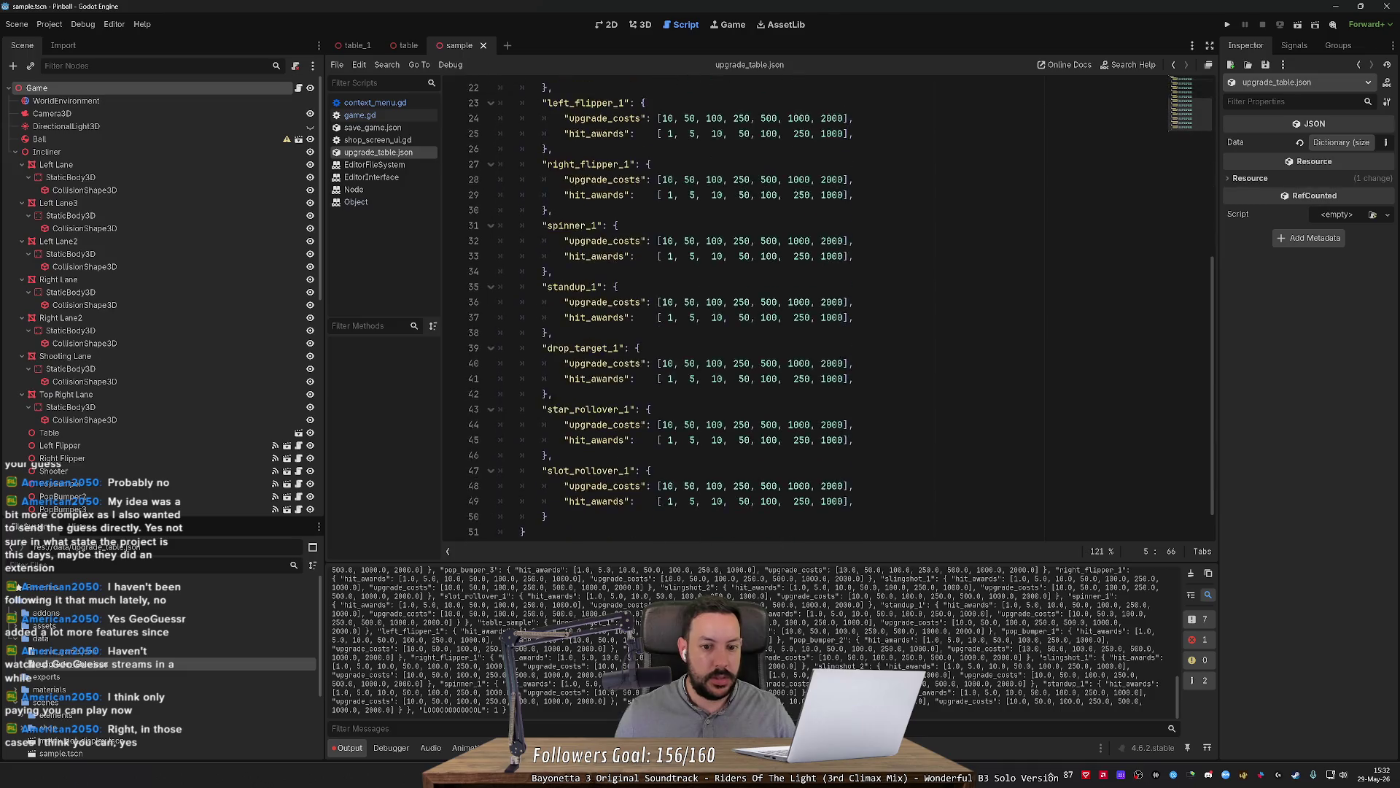
{"action": "scroll", "coordinate": [729, 292], "scroll_direction": "up", "scroll_amount": 7}
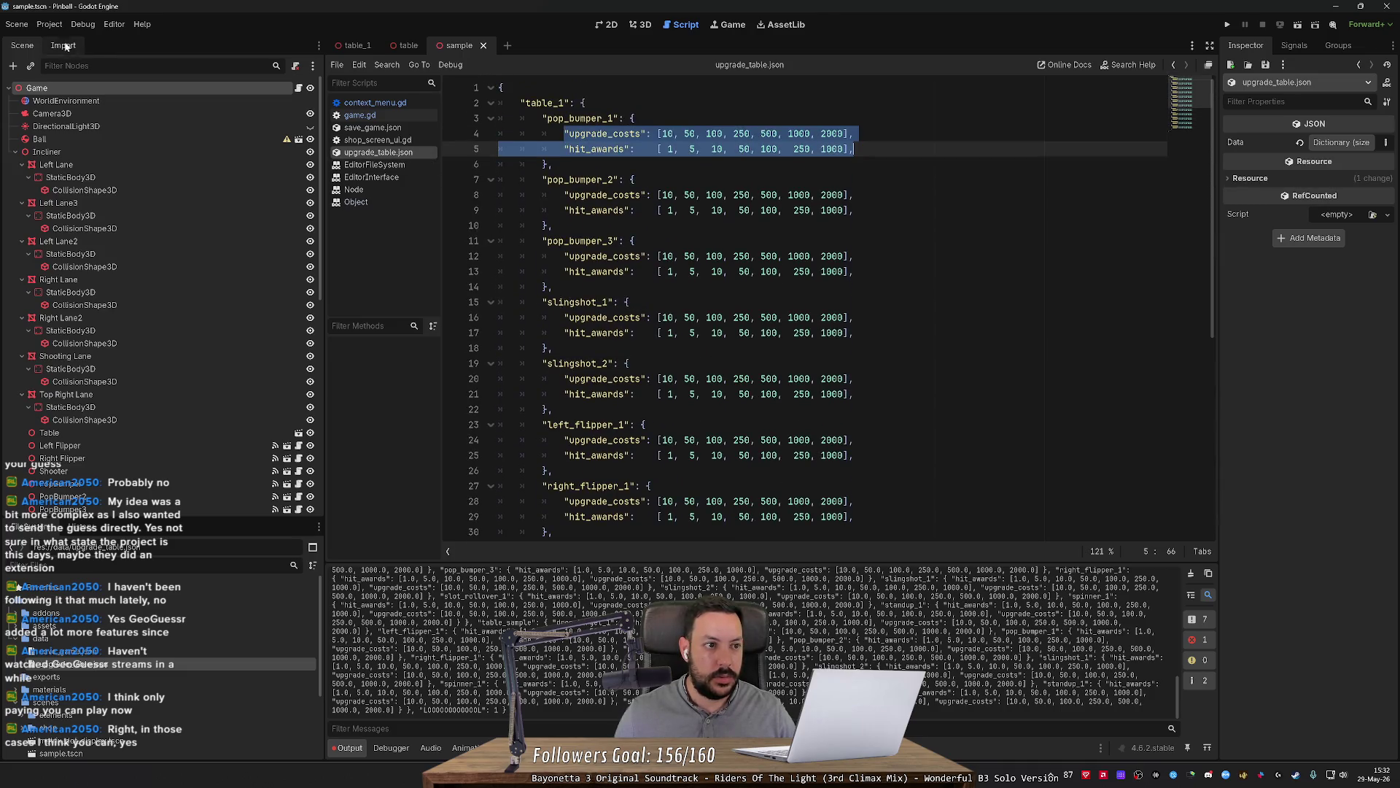
{"action": "left_click", "coordinate": [49, 24]}
{"action": "left_click", "coordinate": [105, 162]}
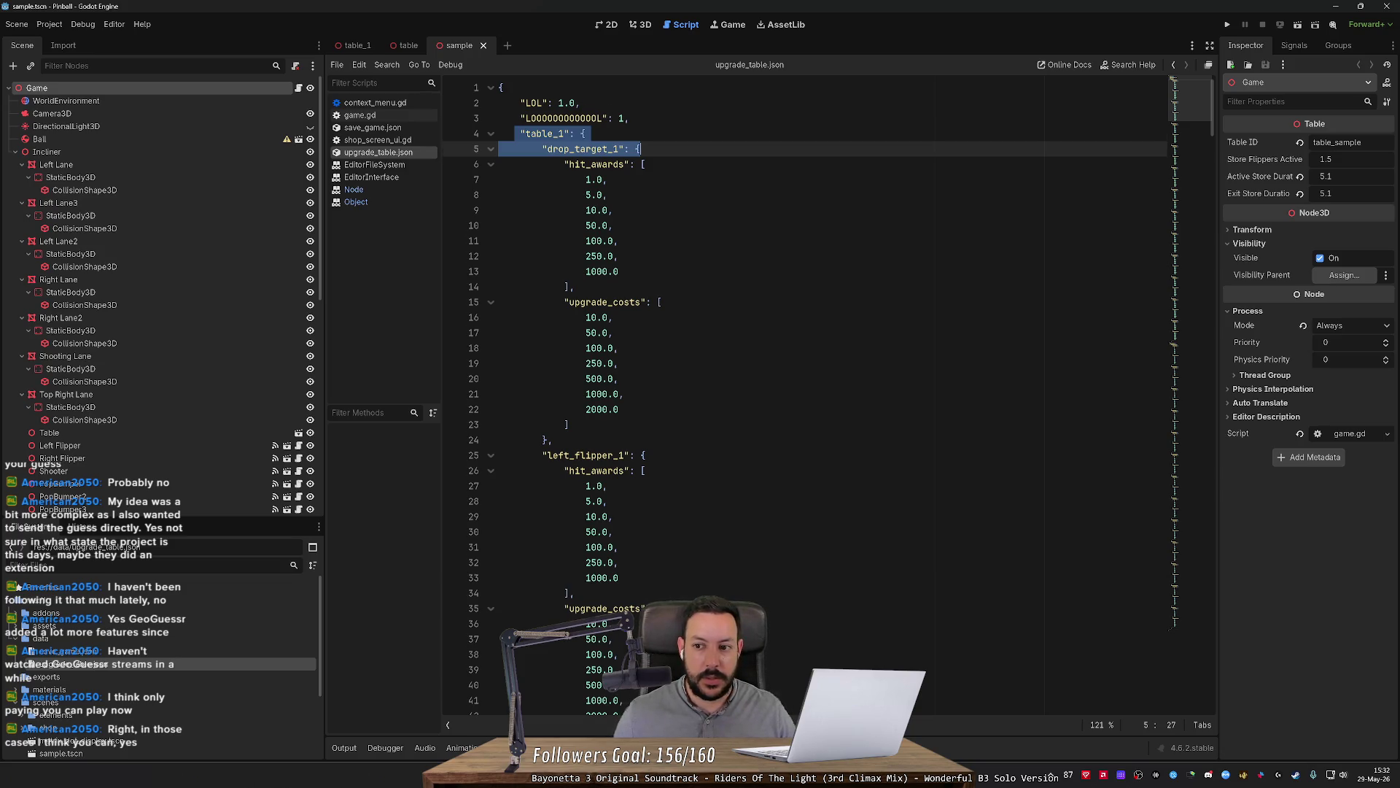
- Delete the two LOL test entries at the top of upgrade_table.json and return to the table scene
{"action": "left_click", "coordinate": [1188, 640]}
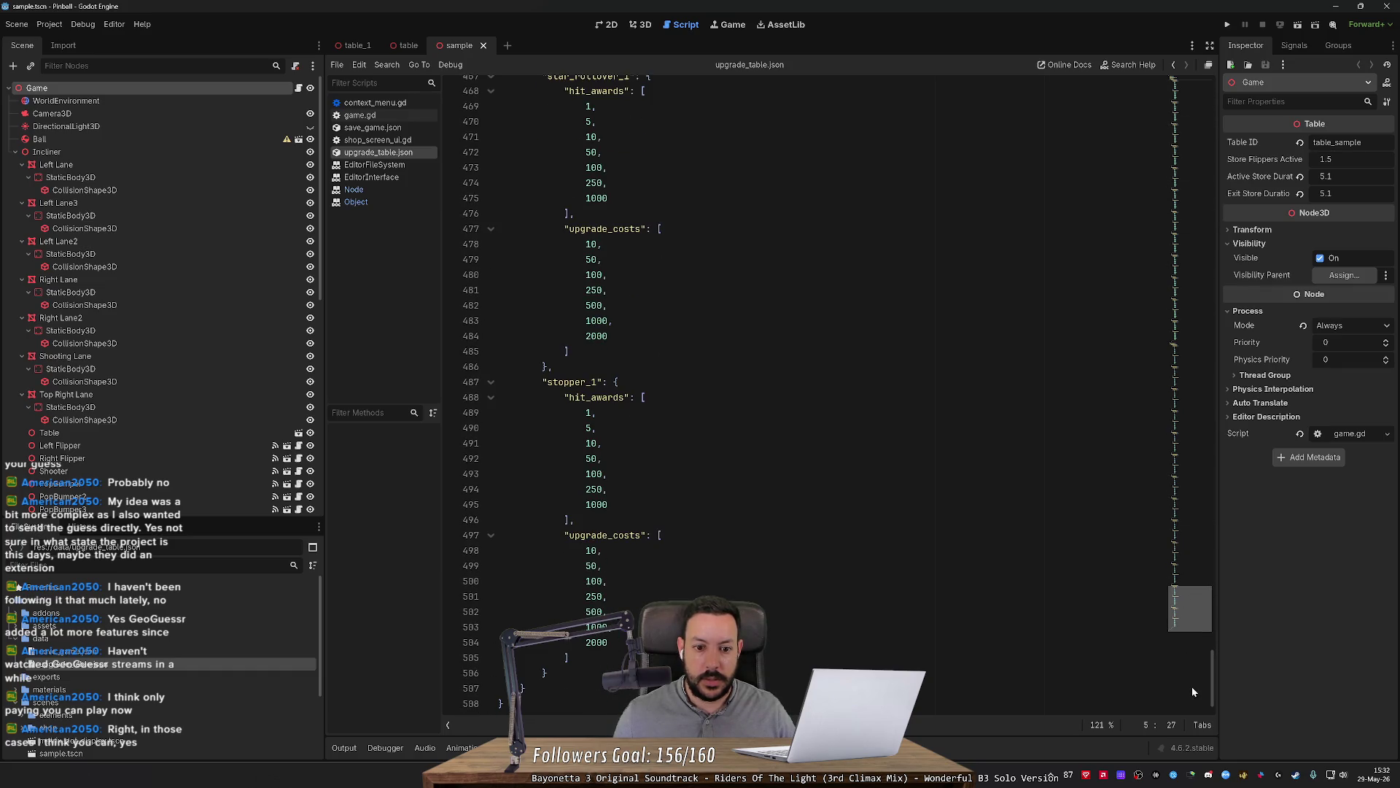
{"action": "mouse_move", "coordinate": [1191, 656]}
{"action": "left_mouse_down"}
{"action": "mouse_move", "coordinate": [1193, 235]}
{"action": "mouse_move", "coordinate": [1177, 87]}
{"action": "mouse_move", "coordinate": [1153, 59]}
{"action": "left_mouse_up"}
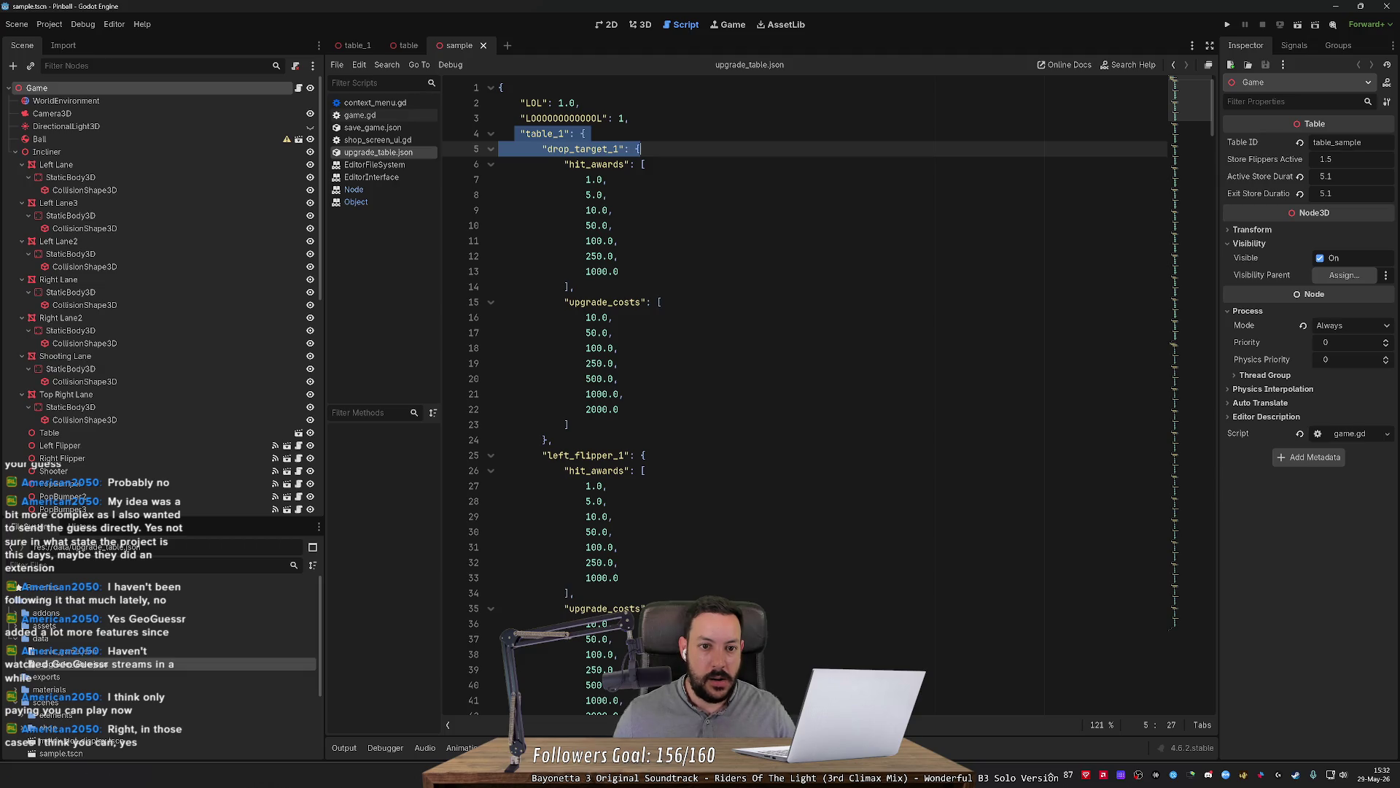
{"action": "left_click_drag", "start_coordinate": [629, 118], "coordinate": [501, 87]}
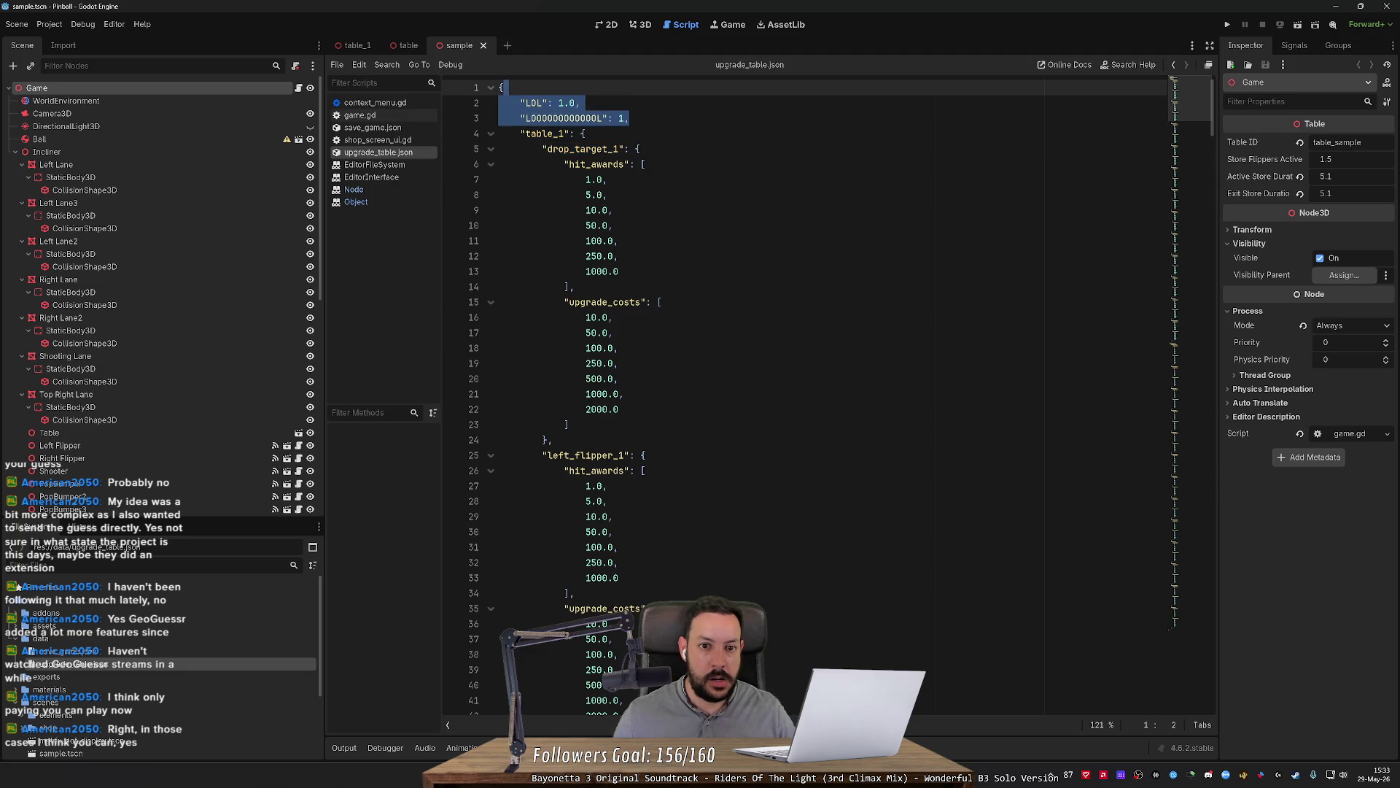
{"action": "key", "text": "Delete"}
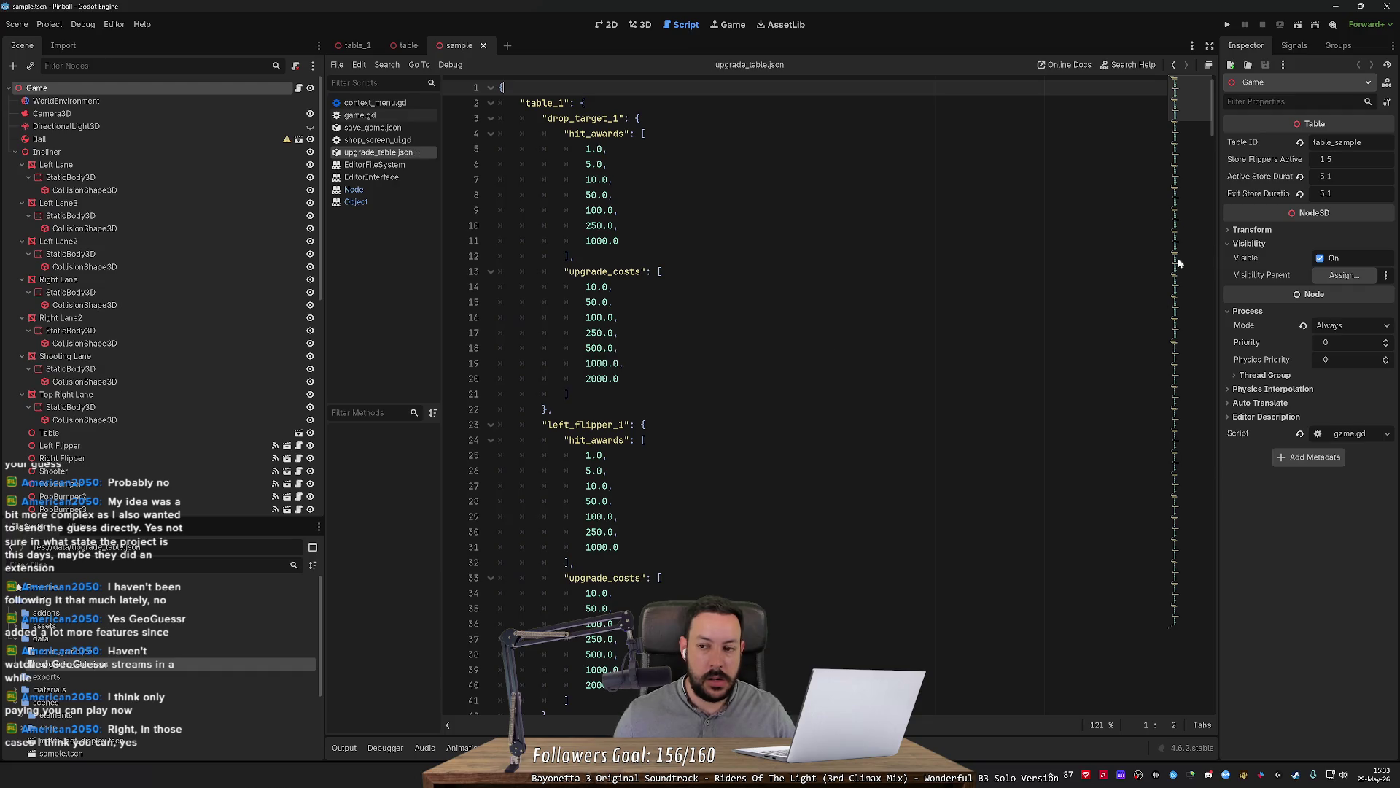
{"action": "mouse_move", "coordinate": [1198, 125]}
{"action": "left_mouse_down"}
{"action": "mouse_move", "coordinate": [1187, 649]}
{"action": "mouse_move", "coordinate": [1189, 445]}
{"action": "mouse_move", "coordinate": [1122, 99]}
{"action": "left_mouse_up"}
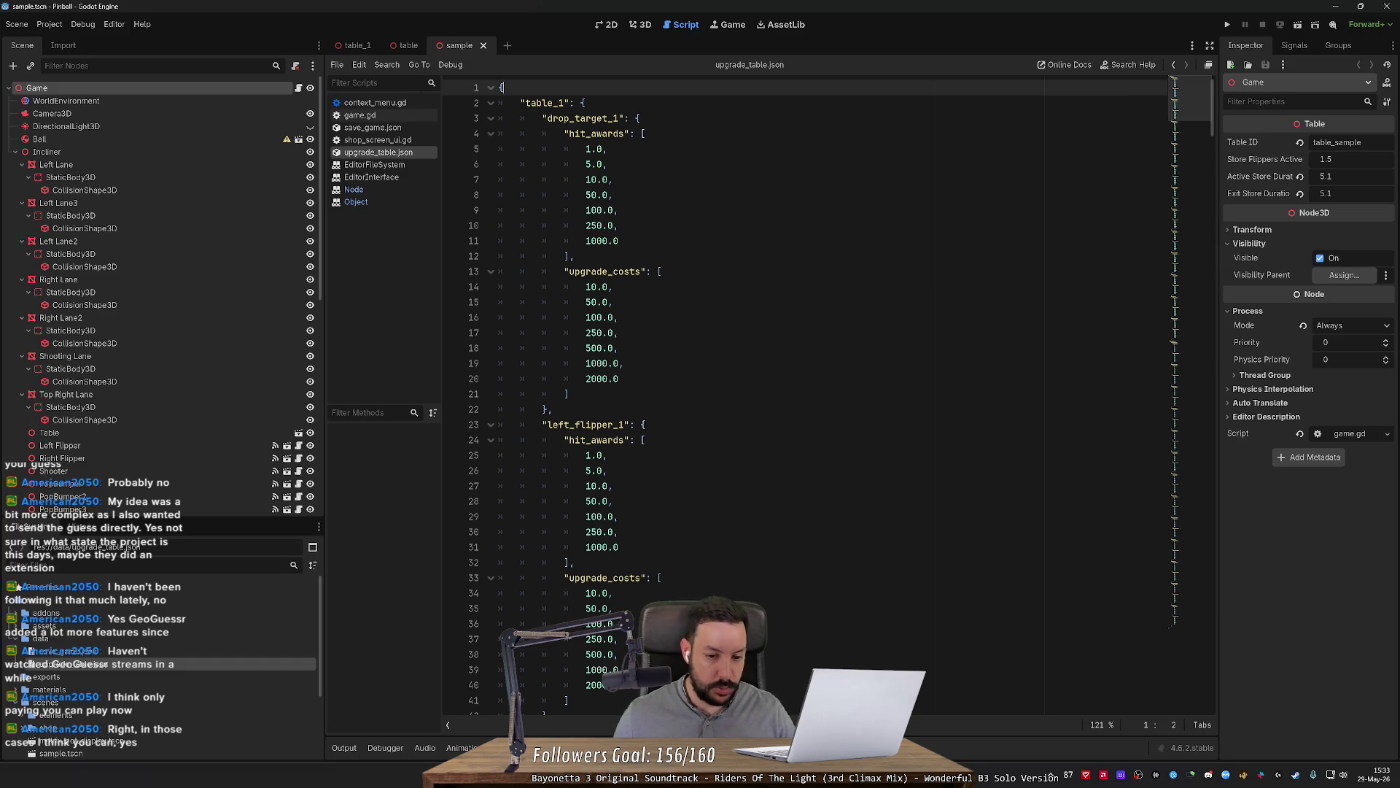
{"action": "left_click", "coordinate": [400, 48]}
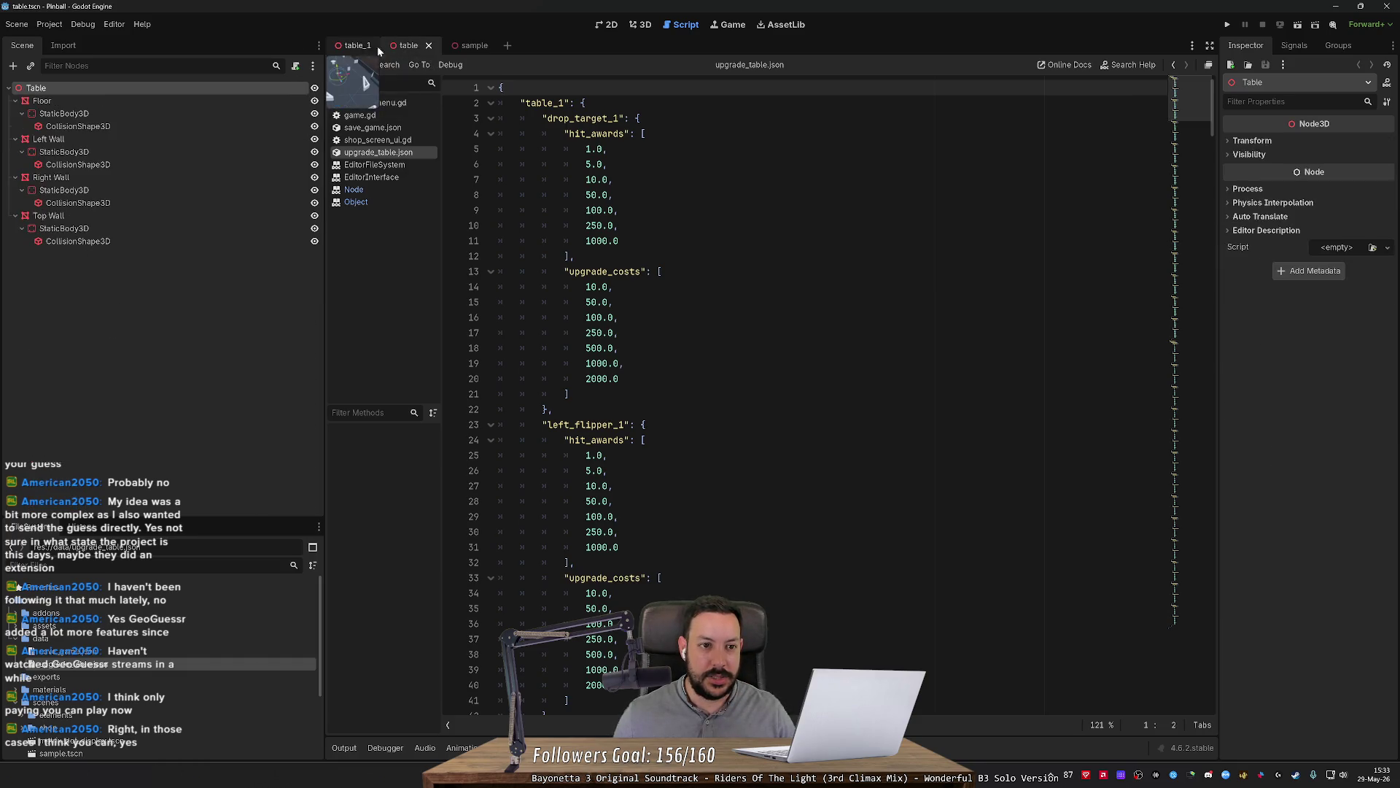
{"action": "left_click", "coordinate": [367, 114]}
- From context_menu.gd, open the JSON class documentation at the stringify method
{"action": "left_click", "coordinate": [368, 104]}
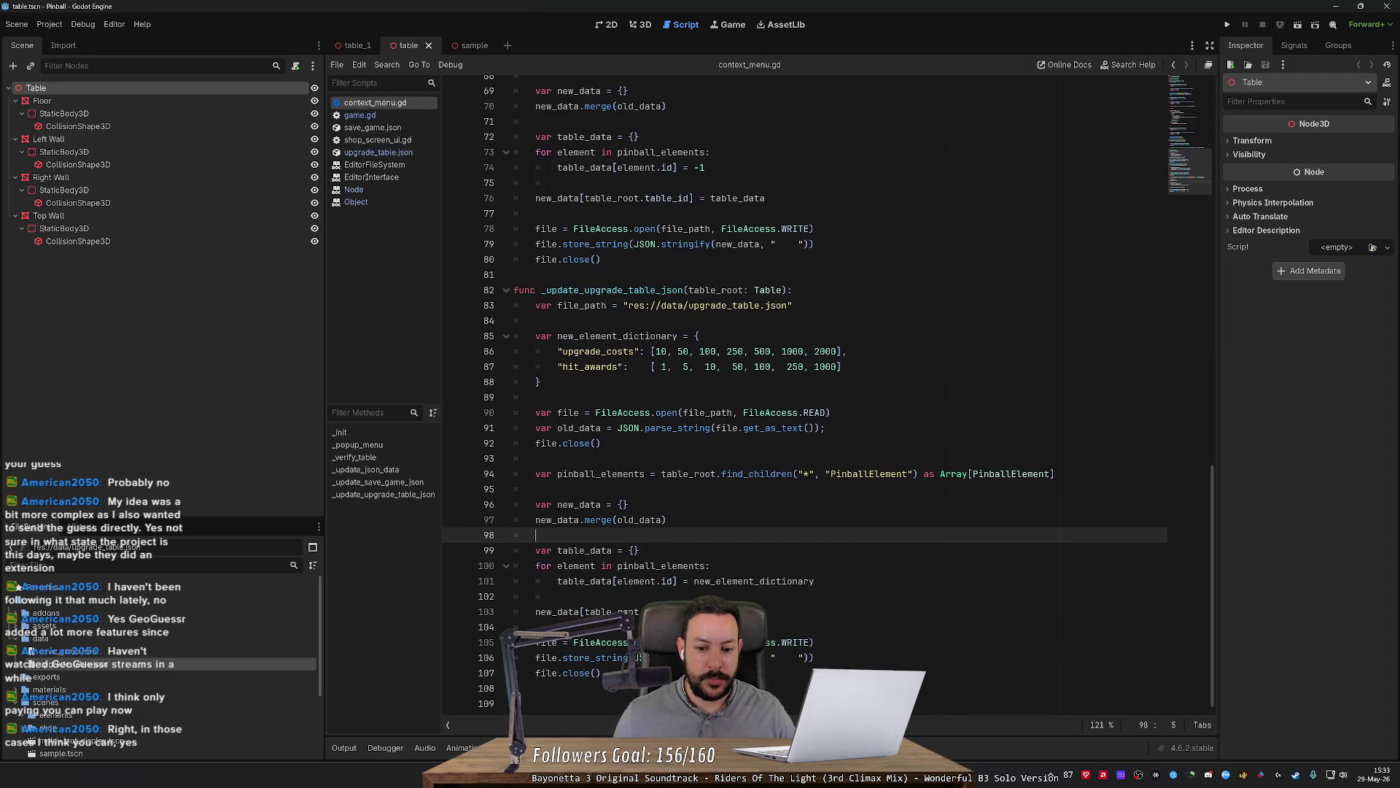
{"action": "mouse_move", "coordinate": [685, 657]}
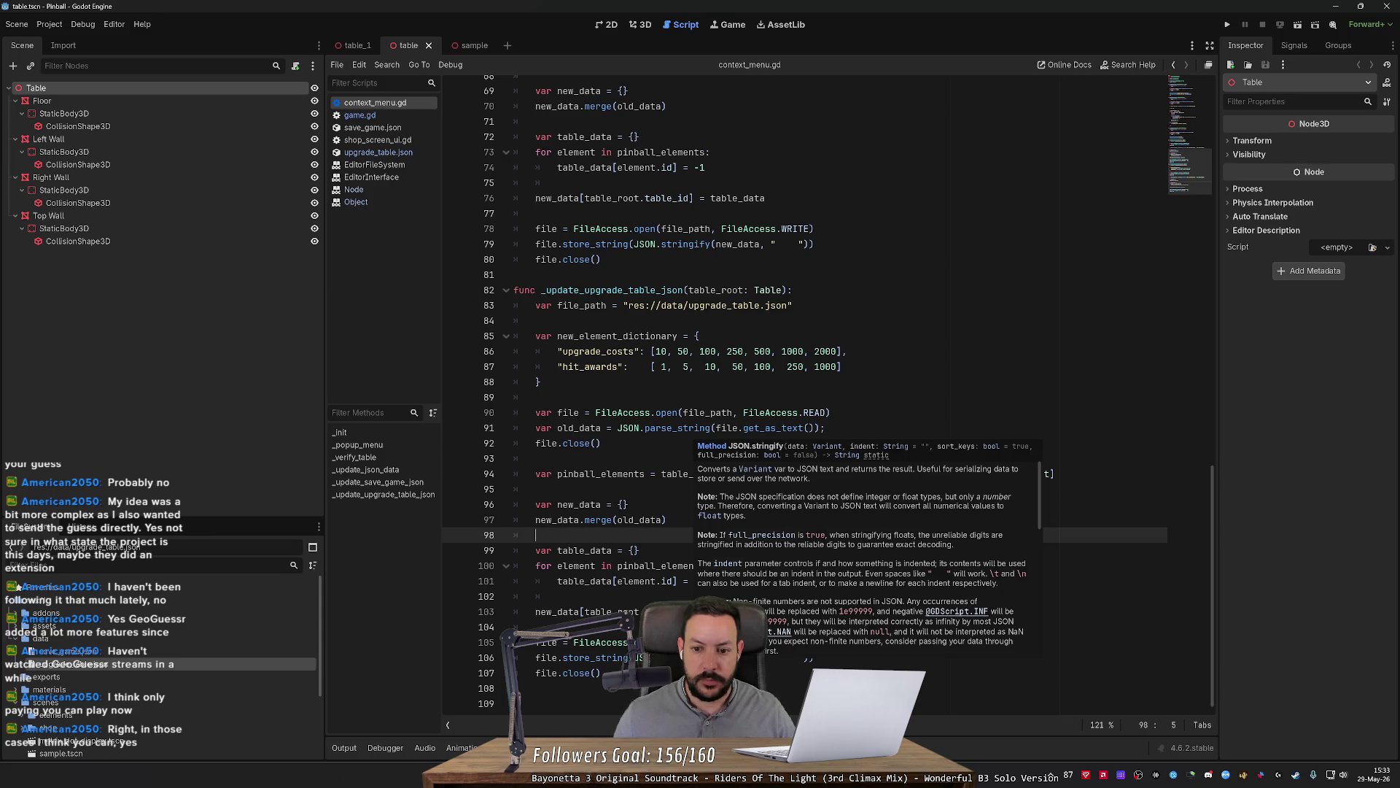
{"action": "left_click", "coordinate": [536, 688]}
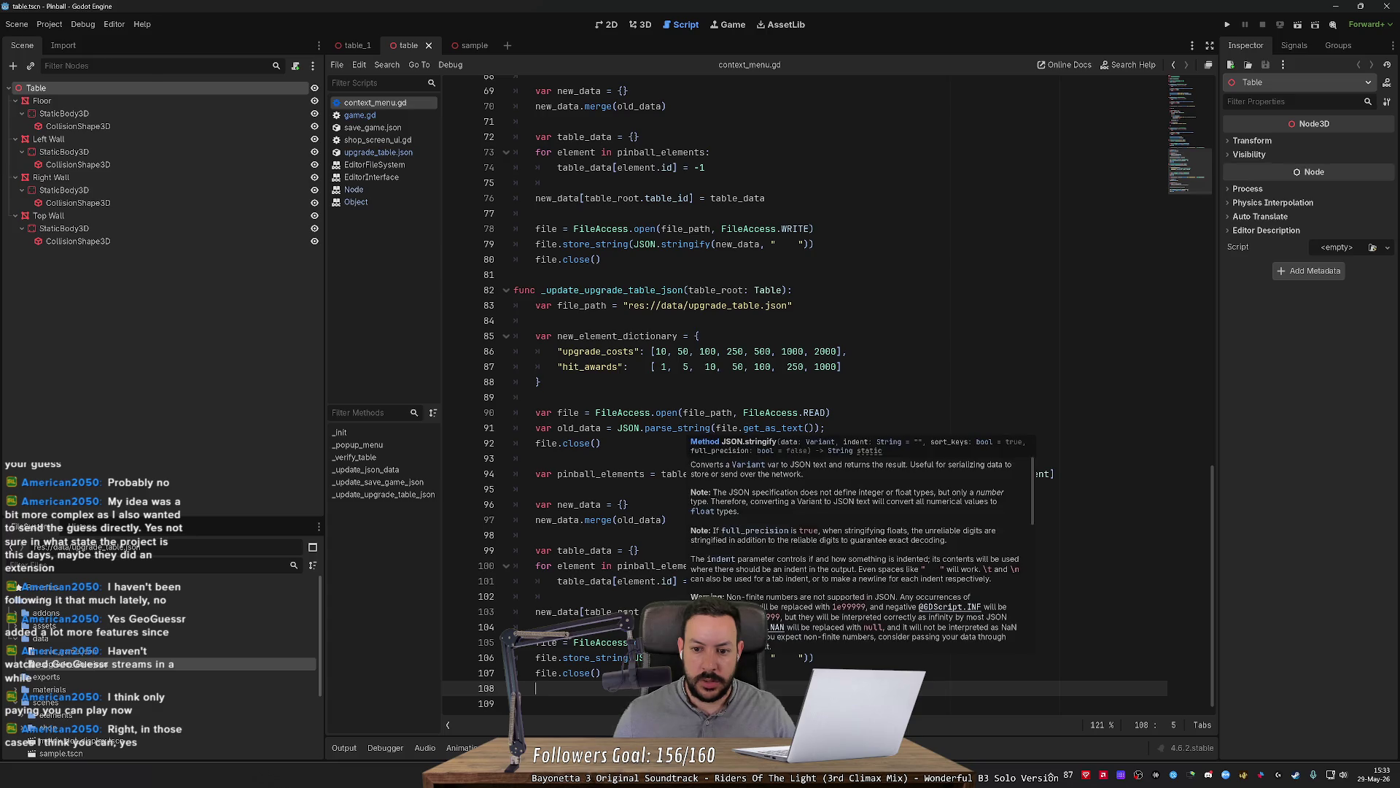
{"action": "left_click", "coordinate": [729, 442]}
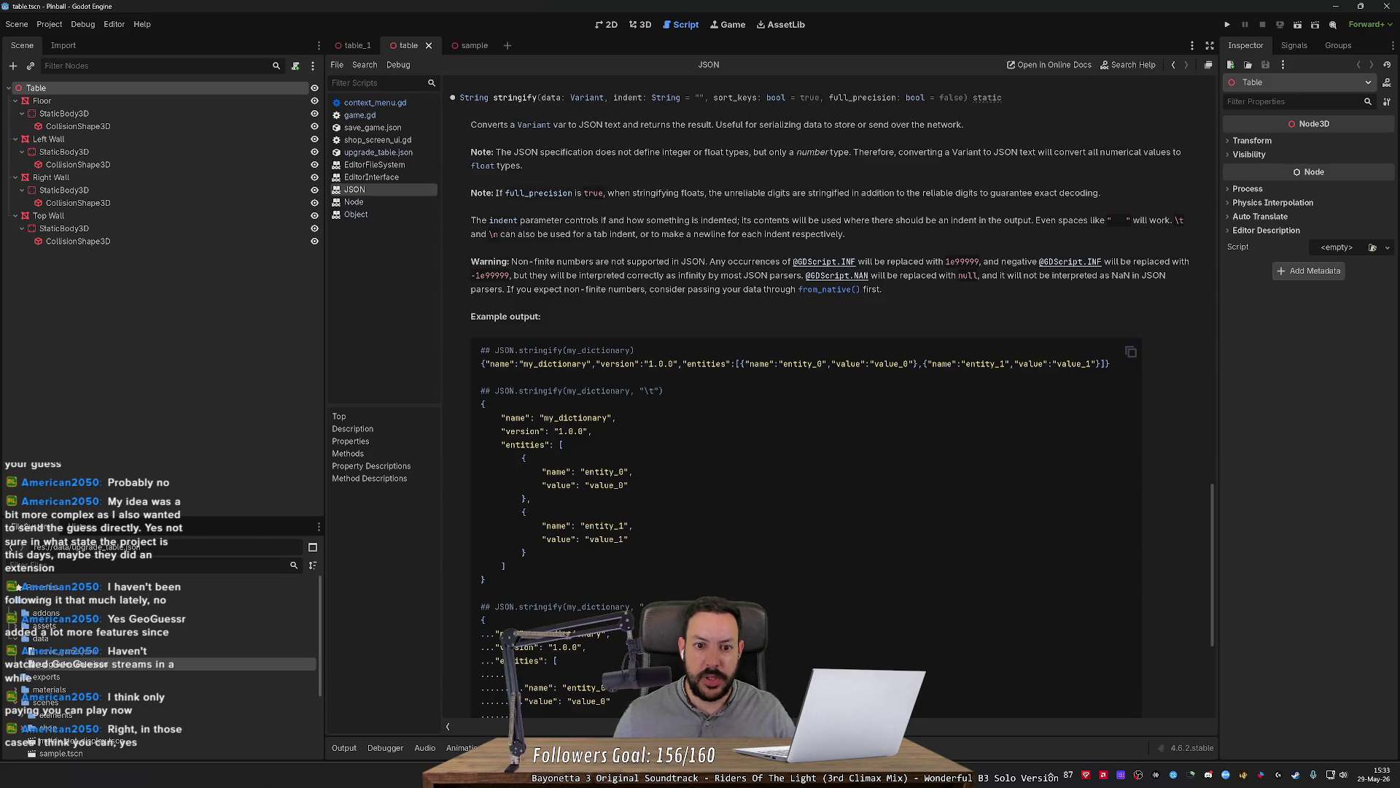
{"action": "left_click_drag", "start_coordinate": [545, 220], "coordinate": [607, 221]}
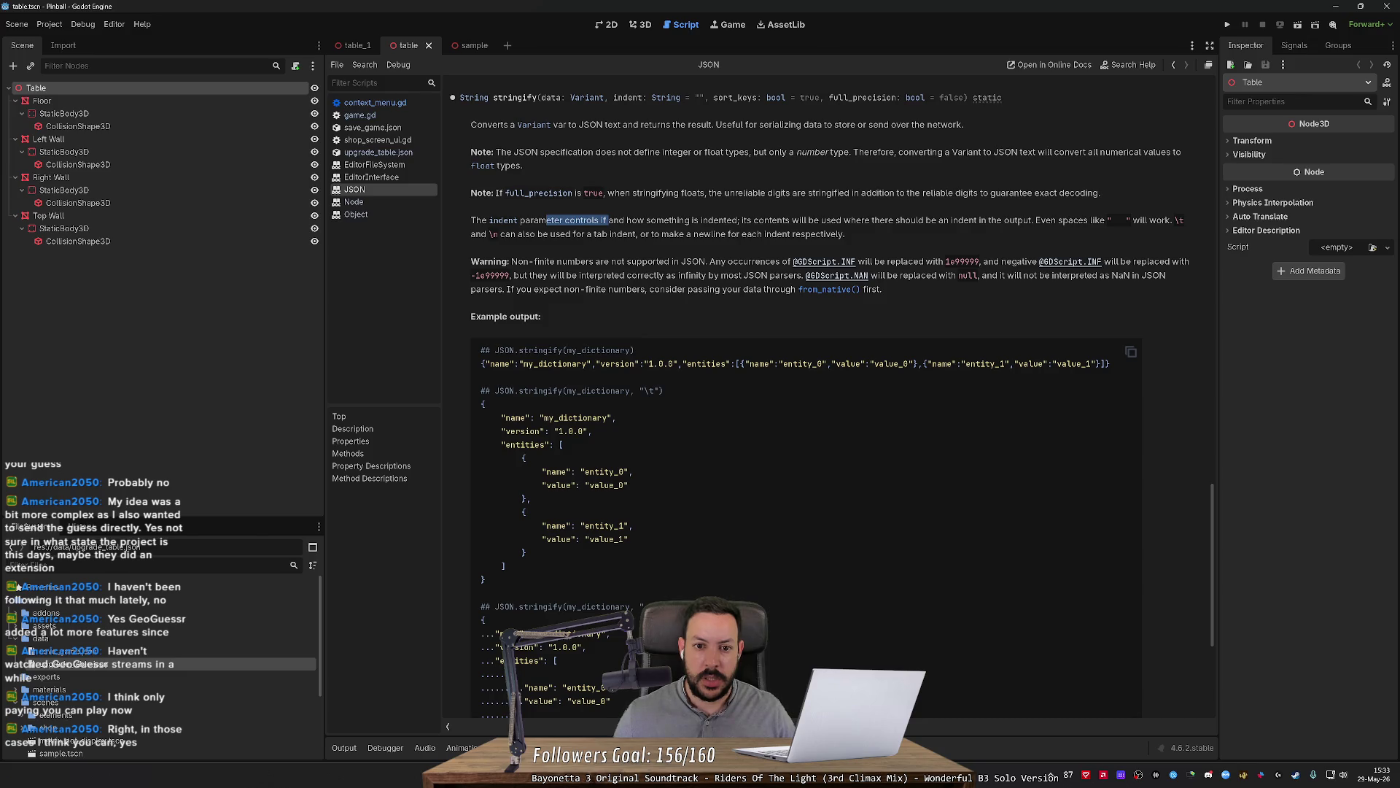
{"action": "left_click_drag", "start_coordinate": [608, 220], "coordinate": [1123, 220]}
{"action": "left_click", "coordinate": [777, 233]}
{"action": "left_click", "coordinate": [1145, 228]}
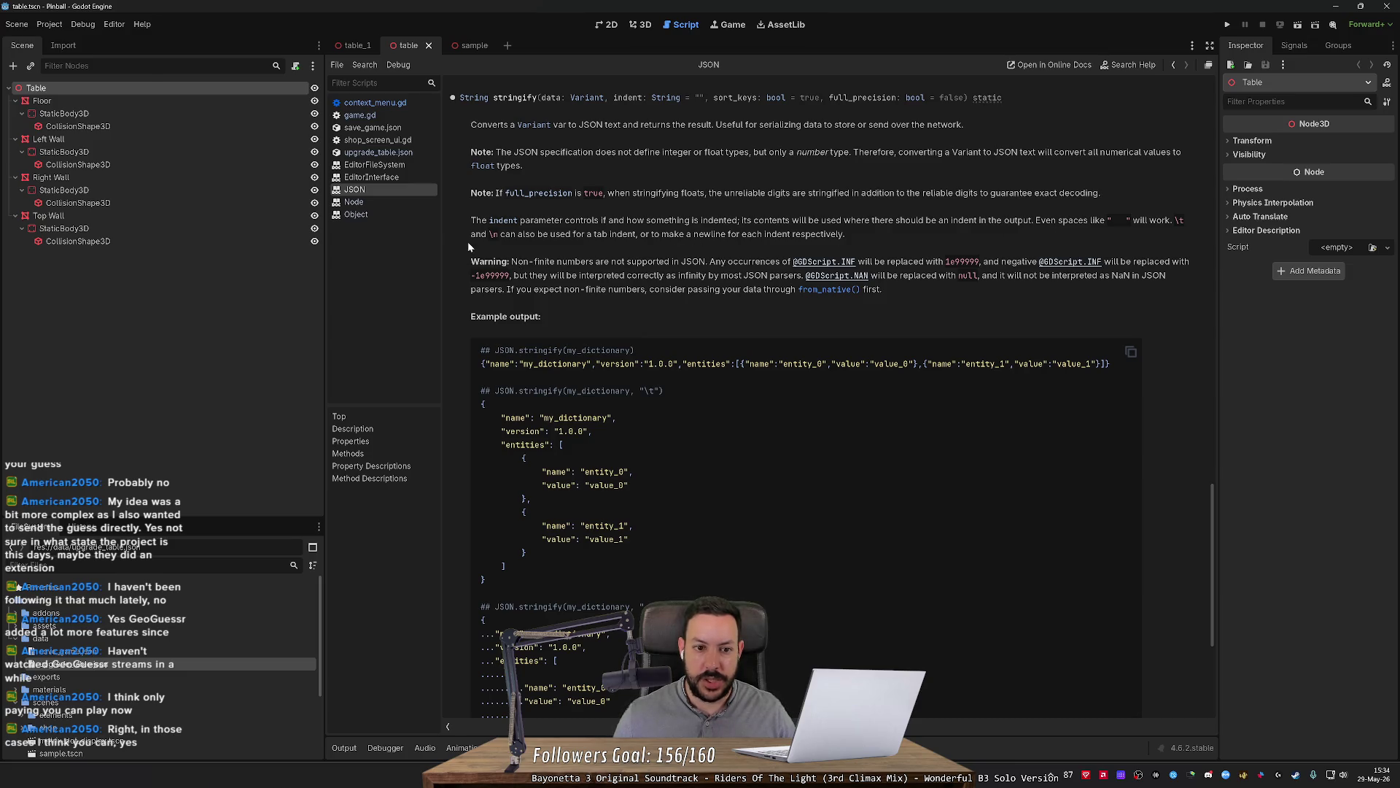
{"action": "left_click_drag", "start_coordinate": [474, 234], "coordinate": [845, 235]}
{"action": "left_click", "coordinate": [878, 240]}
{"action": "scroll", "coordinate": [548, 473], "scroll_direction": "down", "scroll_amount": 1}
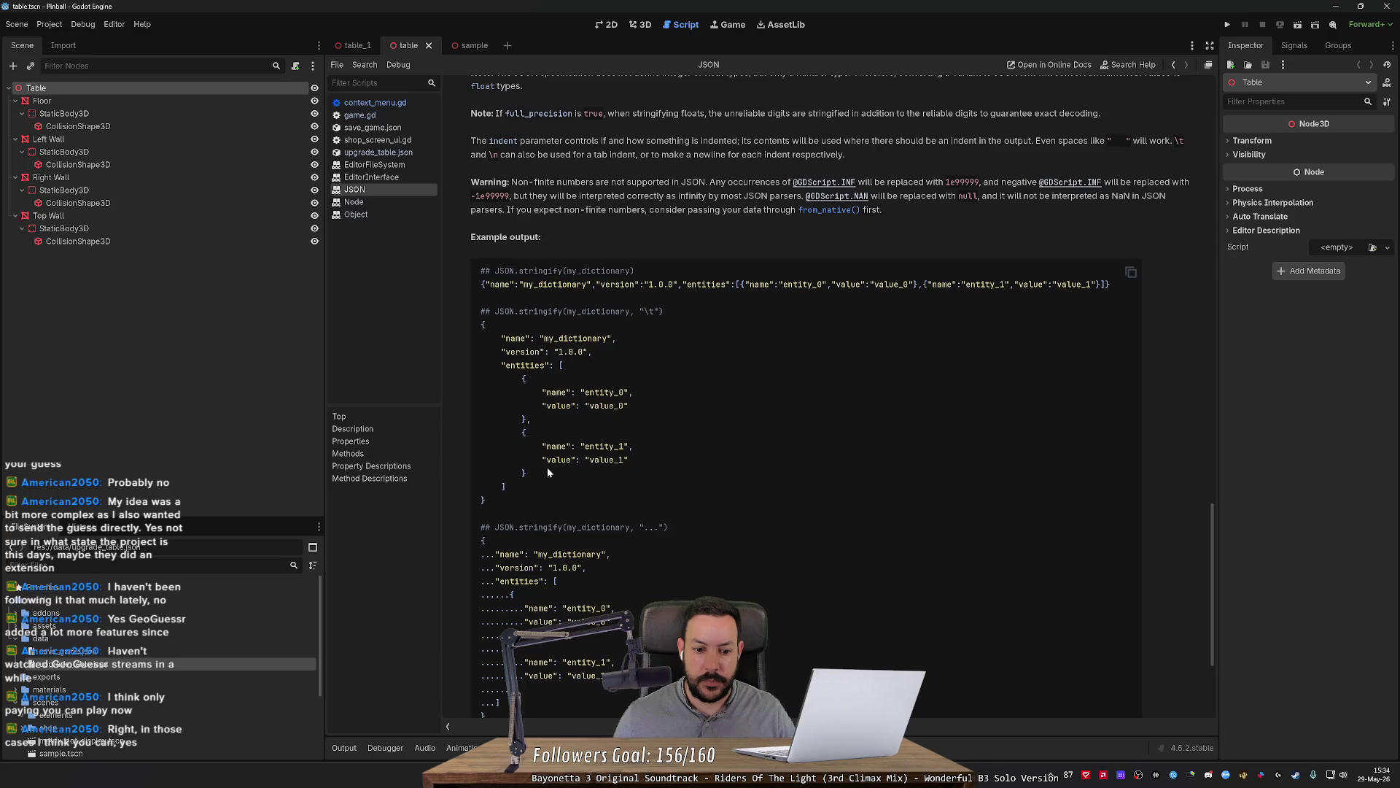
{"action": "scroll", "coordinate": [541, 458], "scroll_direction": "down", "scroll_amount": 3}
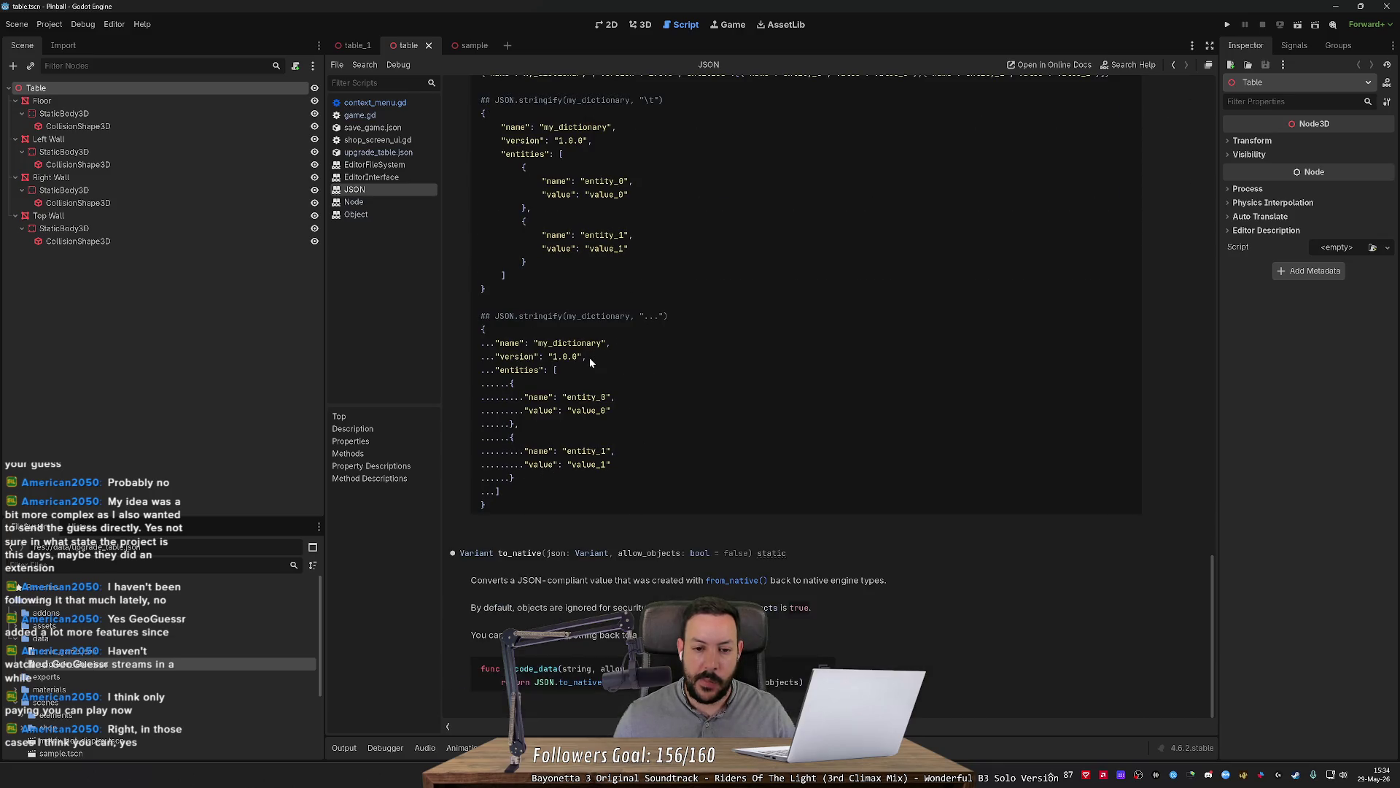
{"action": "scroll", "coordinate": [587, 361], "scroll_direction": "up", "scroll_amount": 9}
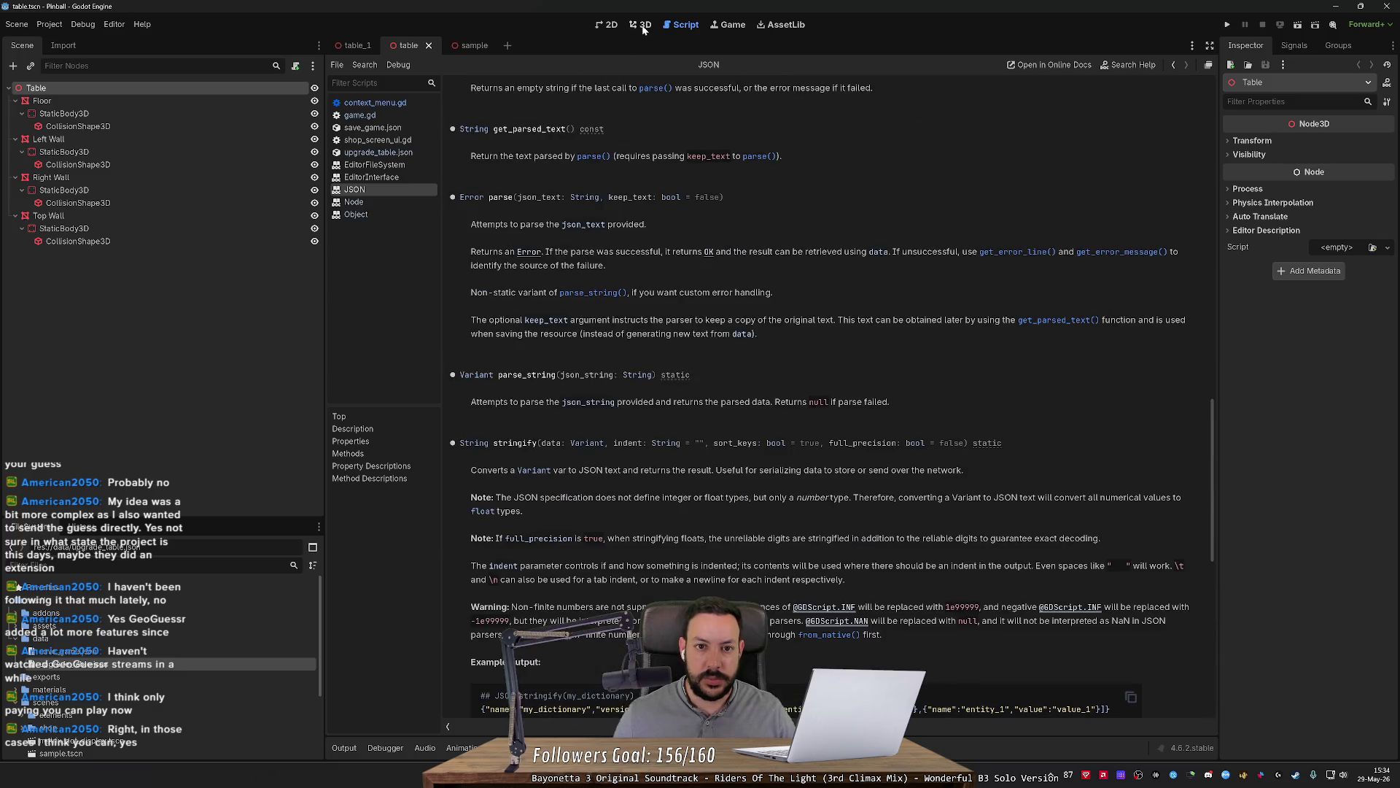
{"action": "left_click", "coordinate": [639, 24]}
{"action": "left_click", "coordinate": [689, 25]}
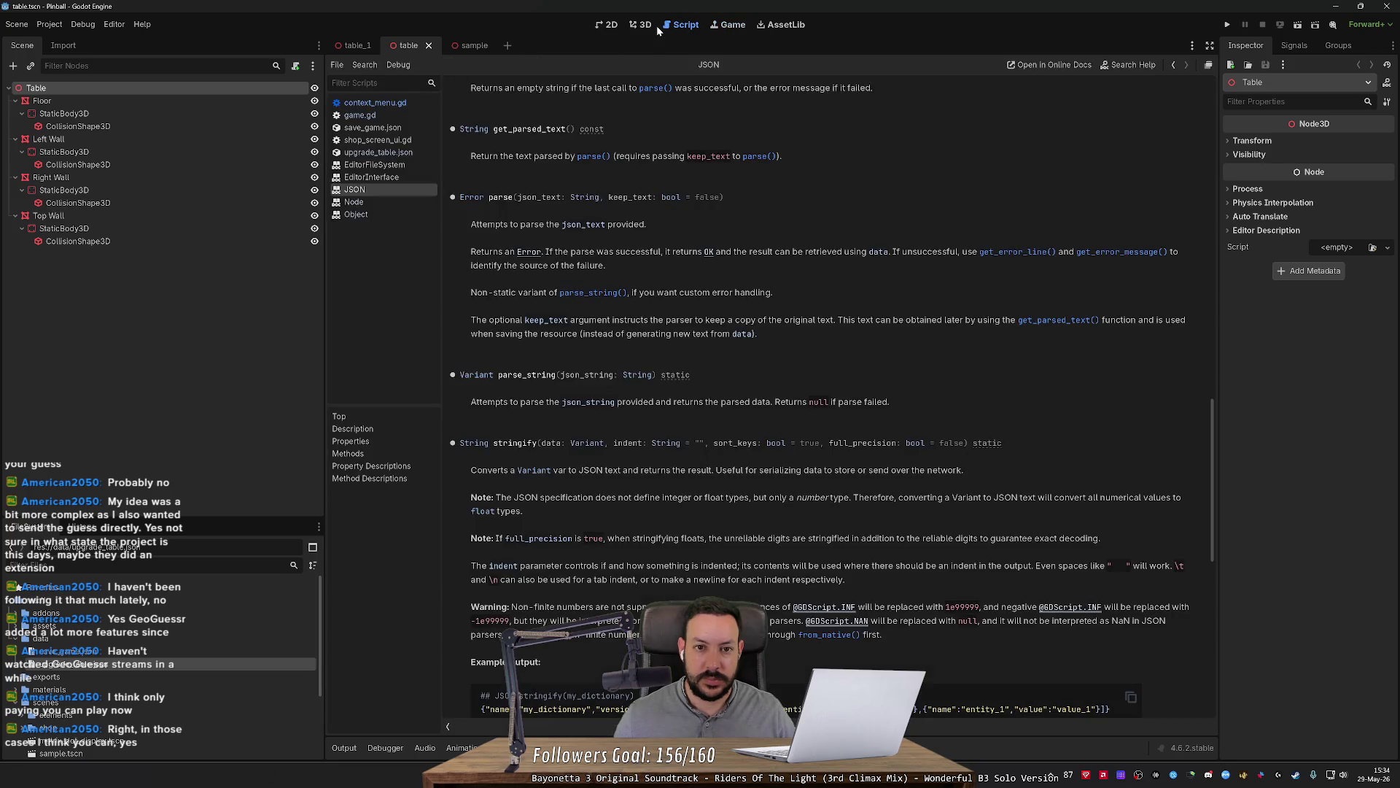
- In context_menu.gd, delete the indent string from the stringify call that writes upgrade_table.json
{"action": "left_click", "coordinate": [375, 103]}
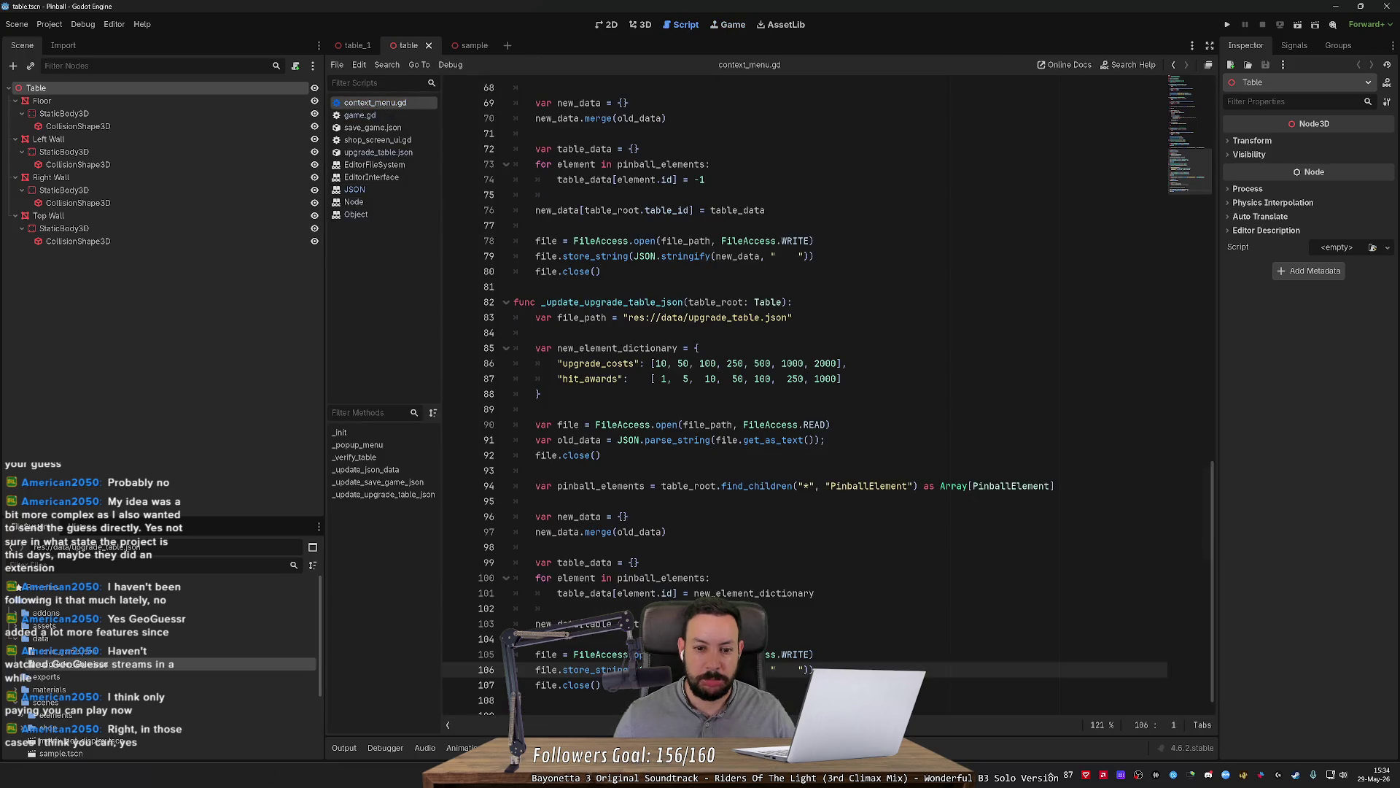
{"action": "left_click_drag", "start_coordinate": [841, 379], "coordinate": [515, 348]}
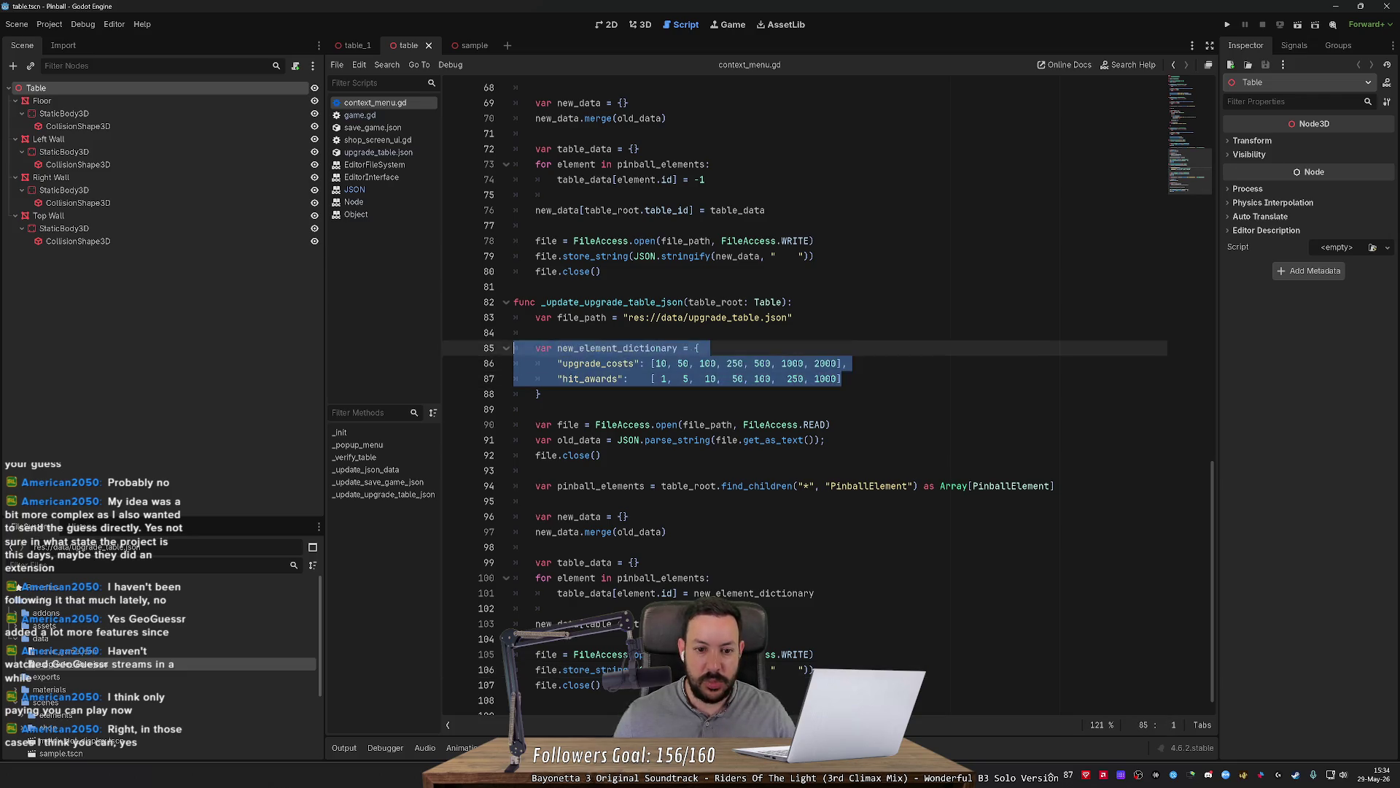
{"action": "scroll", "coordinate": [515, 348], "scroll_direction": "down", "scroll_amount": 1}
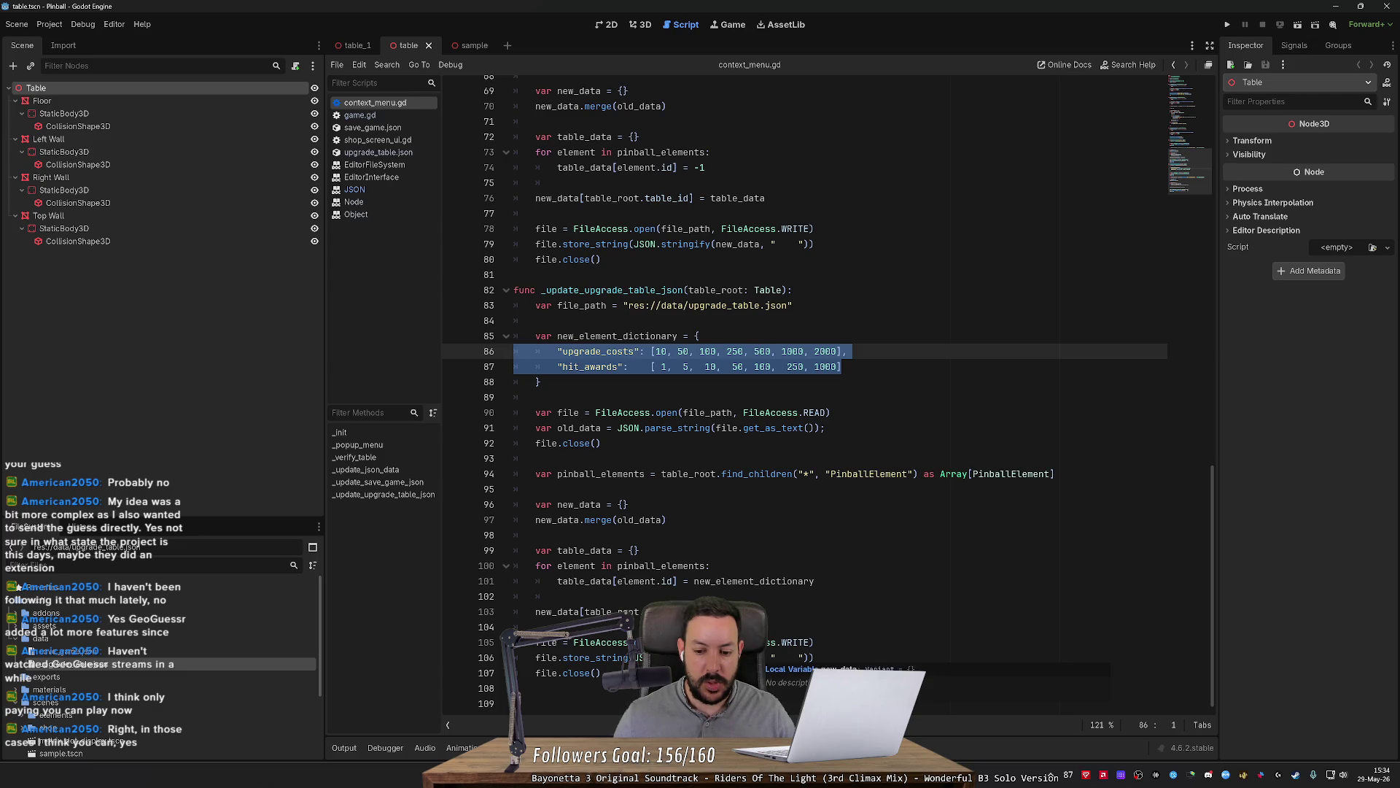
{"action": "left_click", "coordinate": [778, 657]}
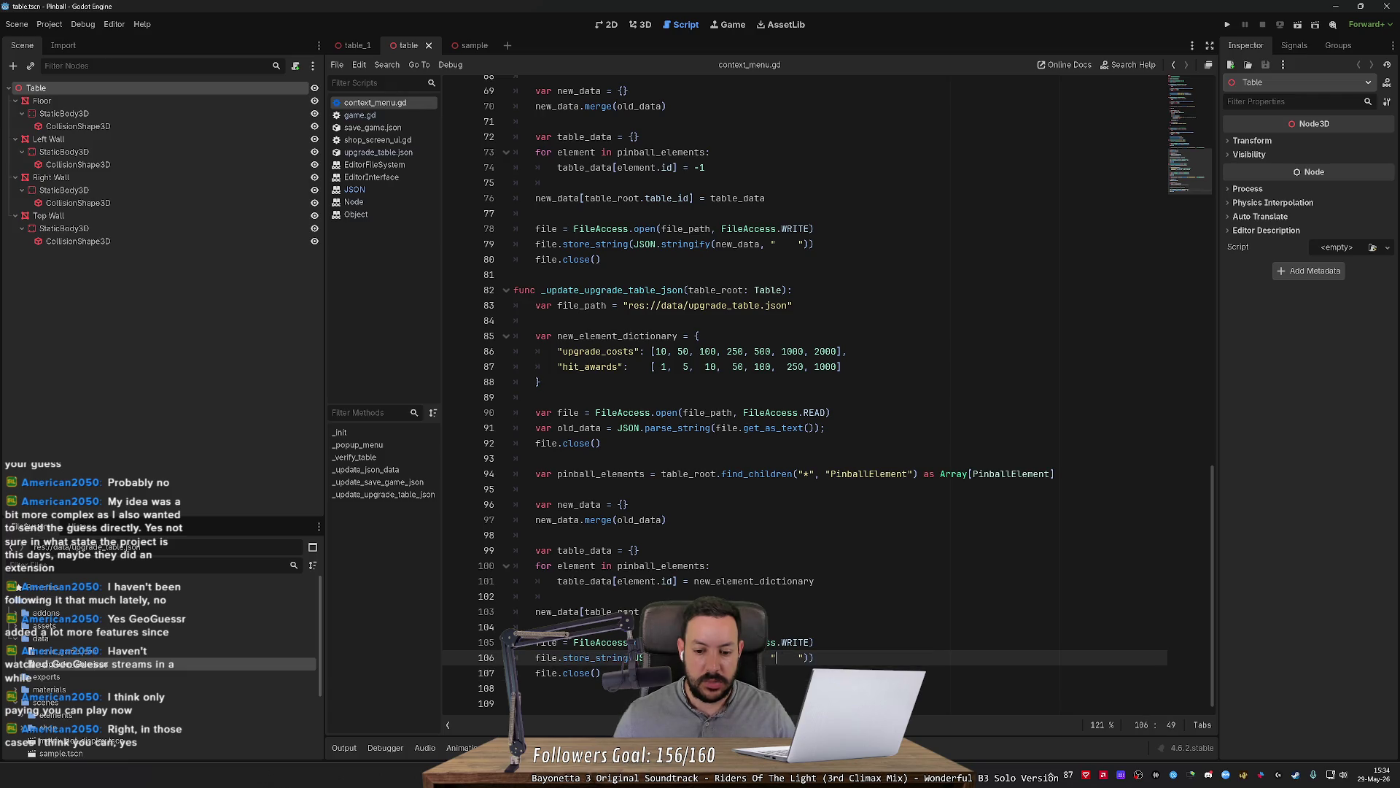
{"action": "double_click", "coordinate": [787, 657]}
{"action": "key", "text": "BackSpace"}
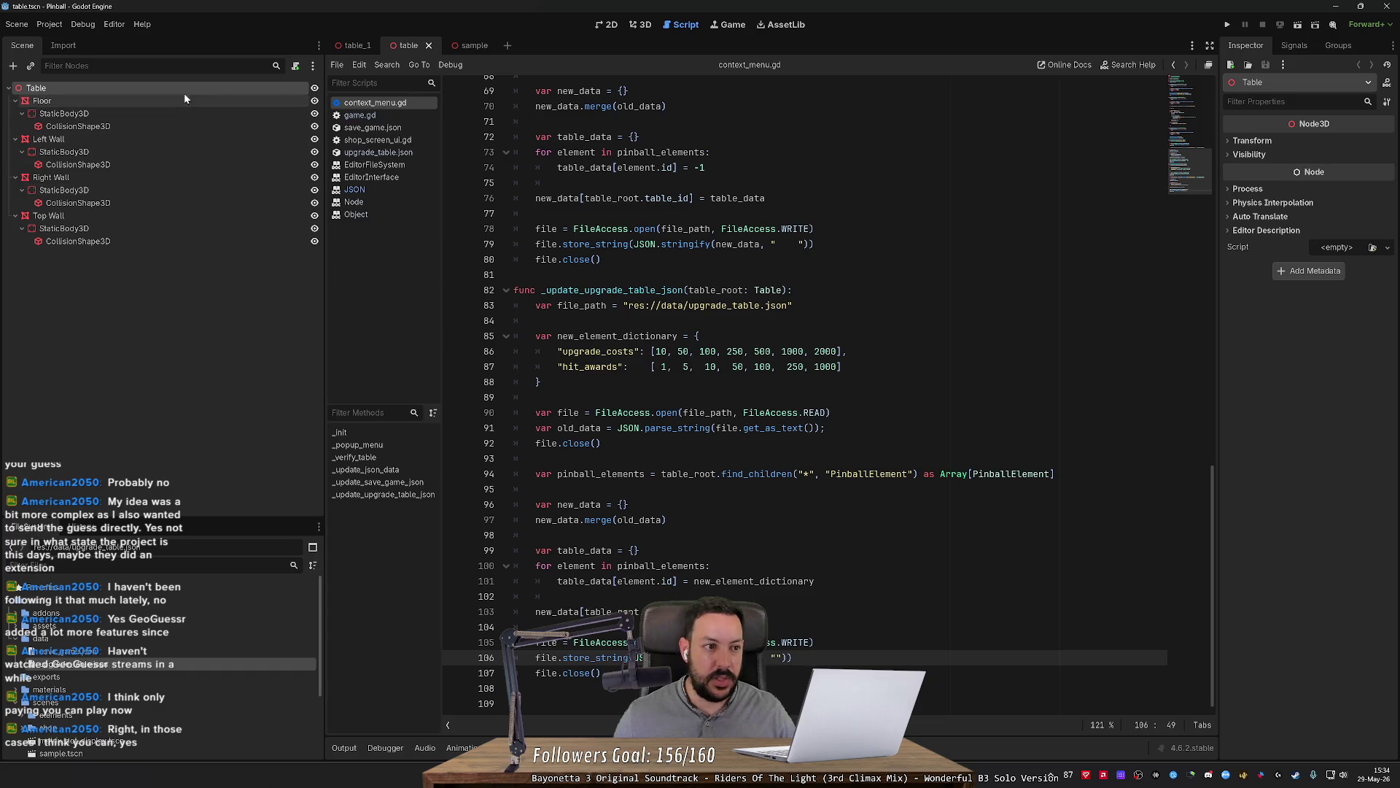
- Restart the editor from the Project menu and open upgrade_table.json to check its contents
{"action": "right_click", "coordinate": [148, 88]}
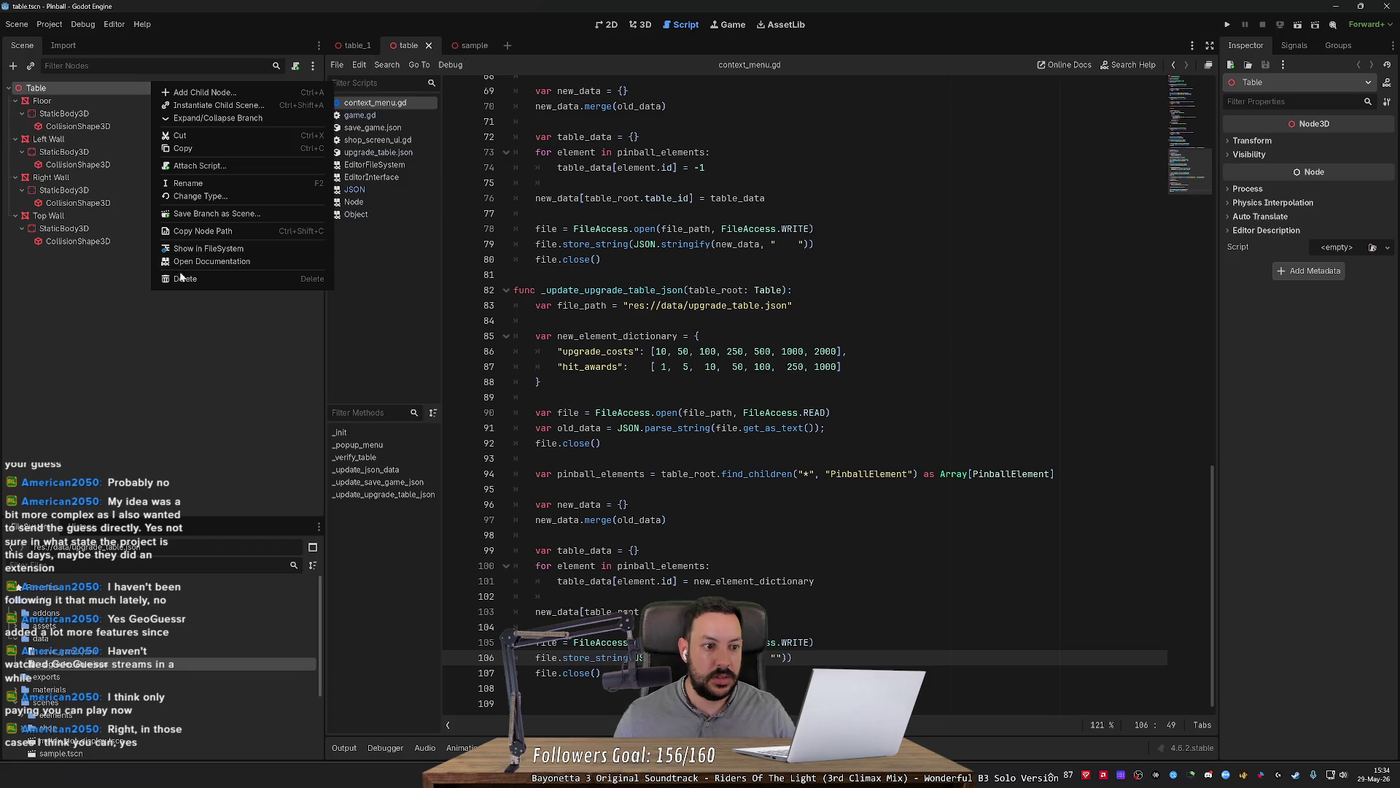
{"action": "left_click", "coordinate": [66, 85]}
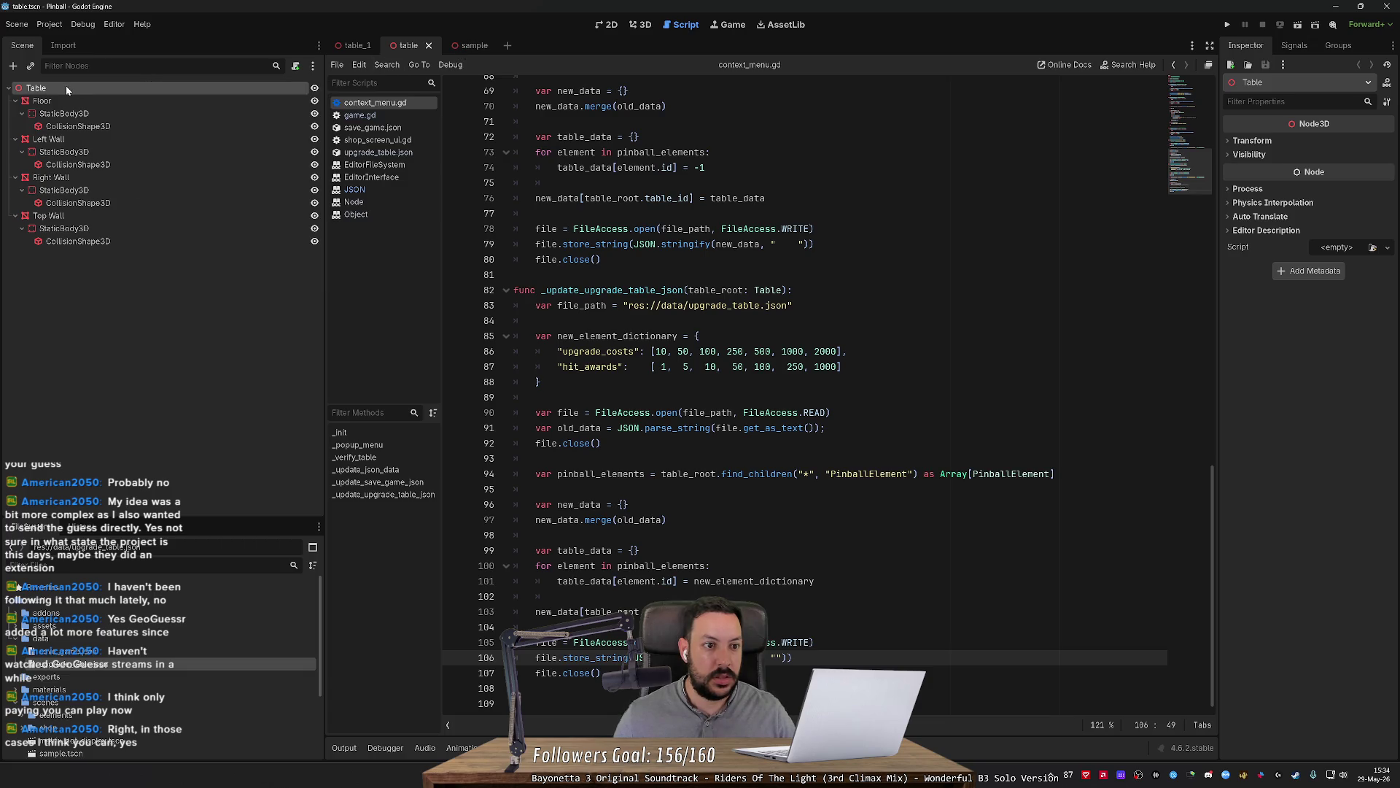
{"action": "left_click", "coordinate": [461, 48]}
{"action": "right_click", "coordinate": [191, 90]}
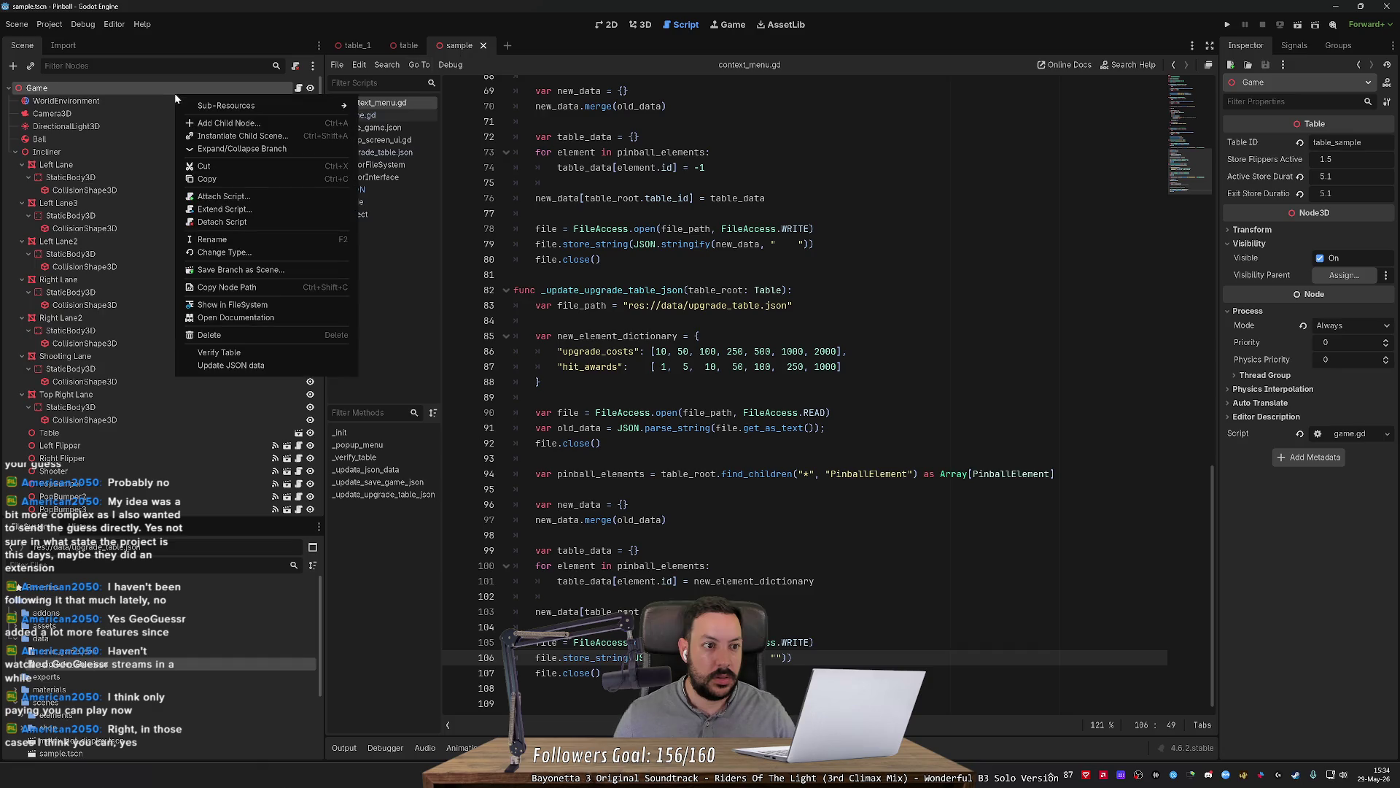
{"action": "left_click", "coordinate": [215, 369]}
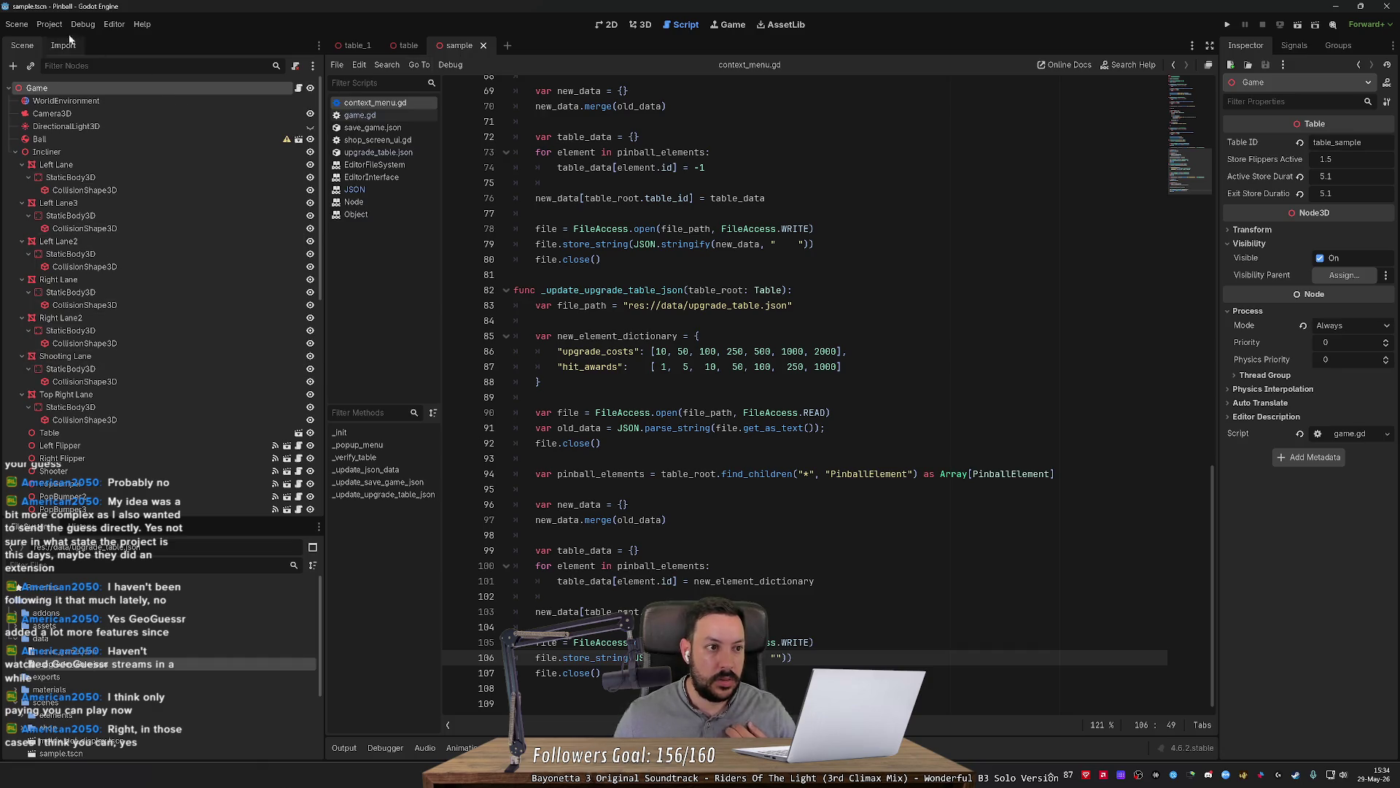
{"action": "left_click", "coordinate": [48, 24]}
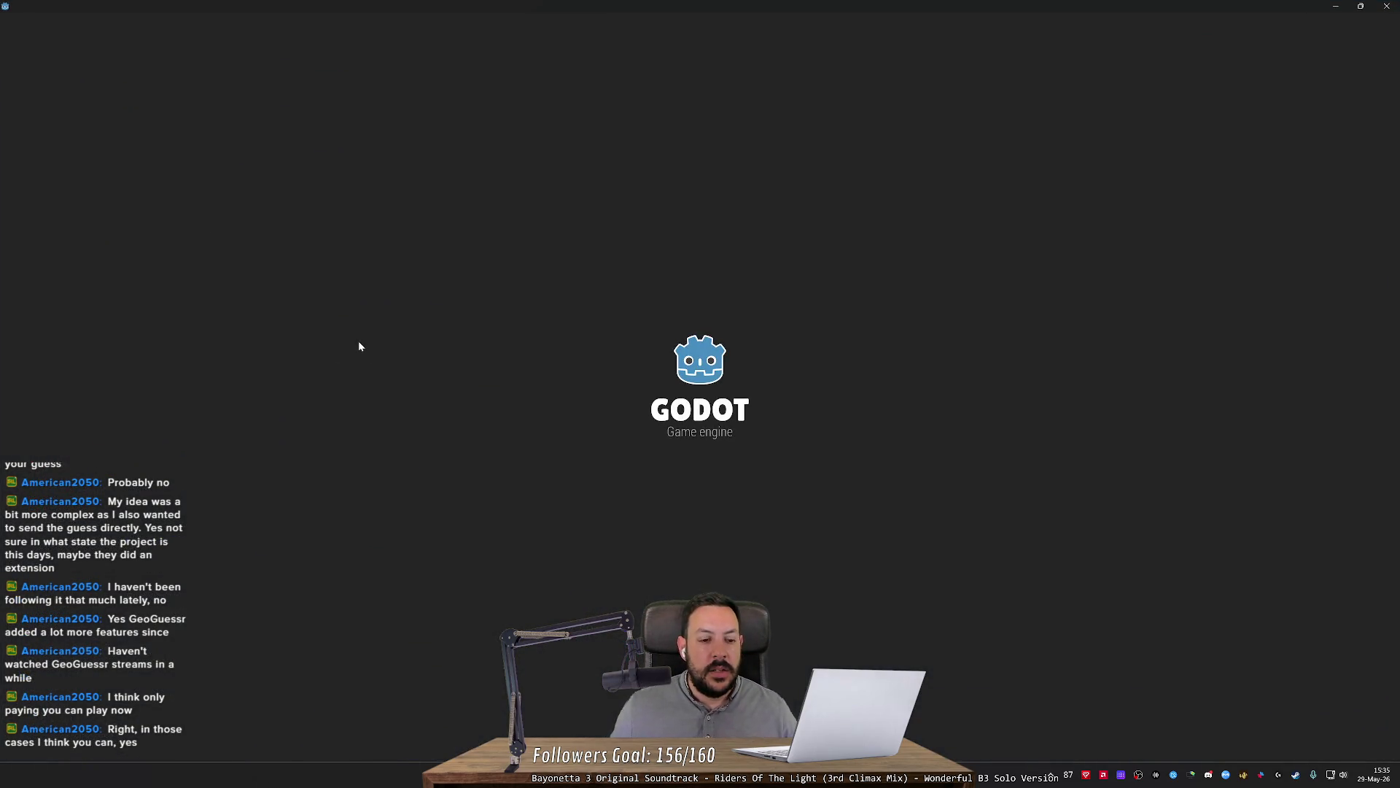
{"action": "scroll", "coordinate": [179, 409], "scroll_direction": "down", "scroll_amount": 5}
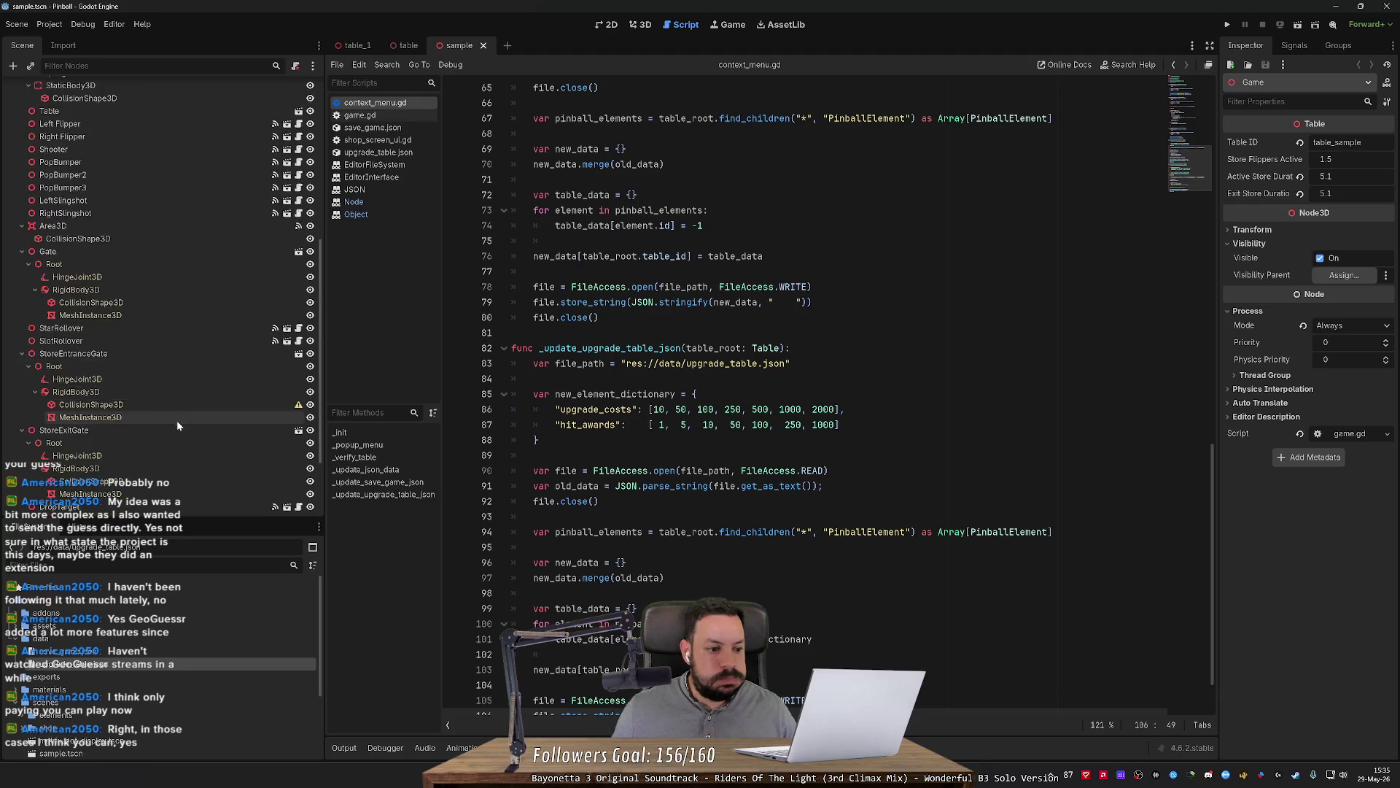
{"action": "scroll", "coordinate": [133, 242], "scroll_direction": "up", "scroll_amount": 2}
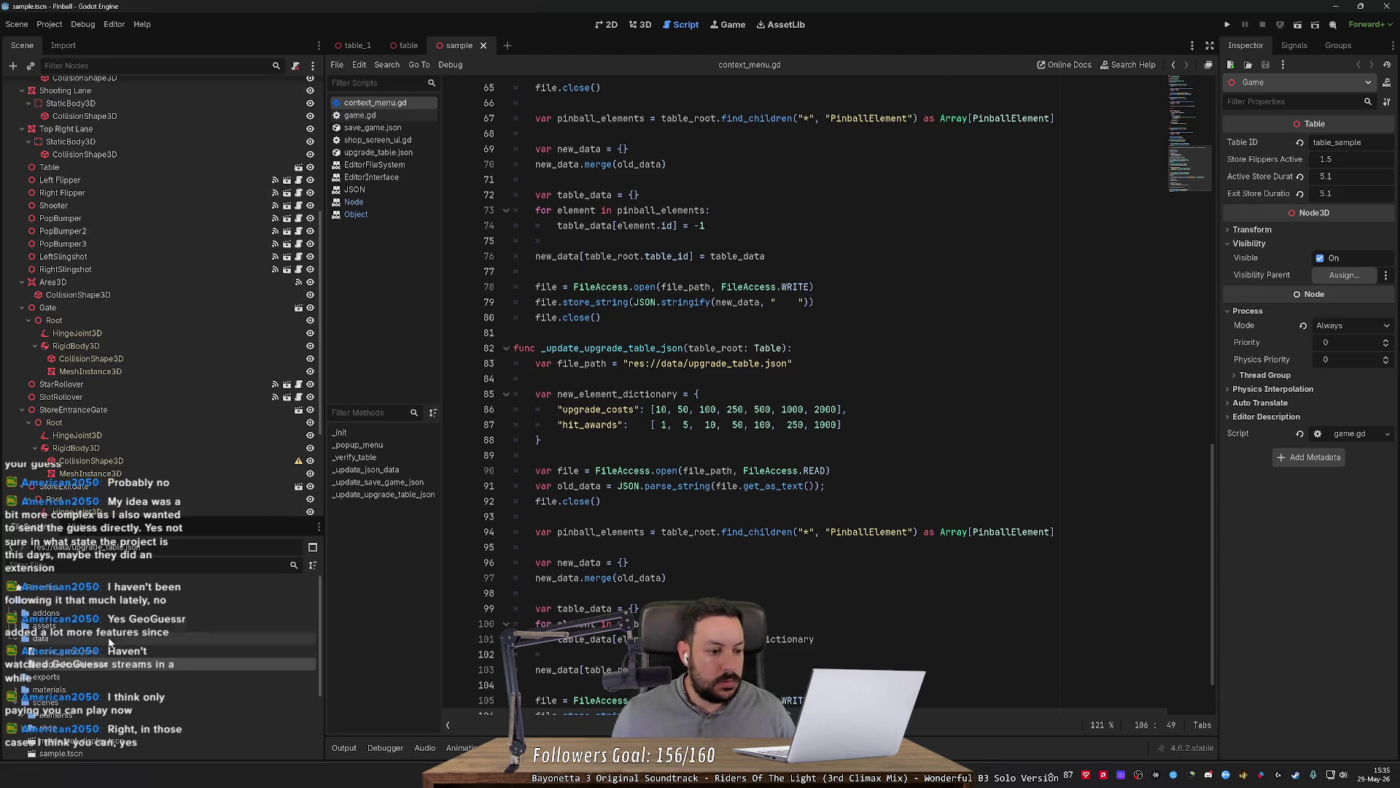
{"action": "double_click", "coordinate": [110, 665]}
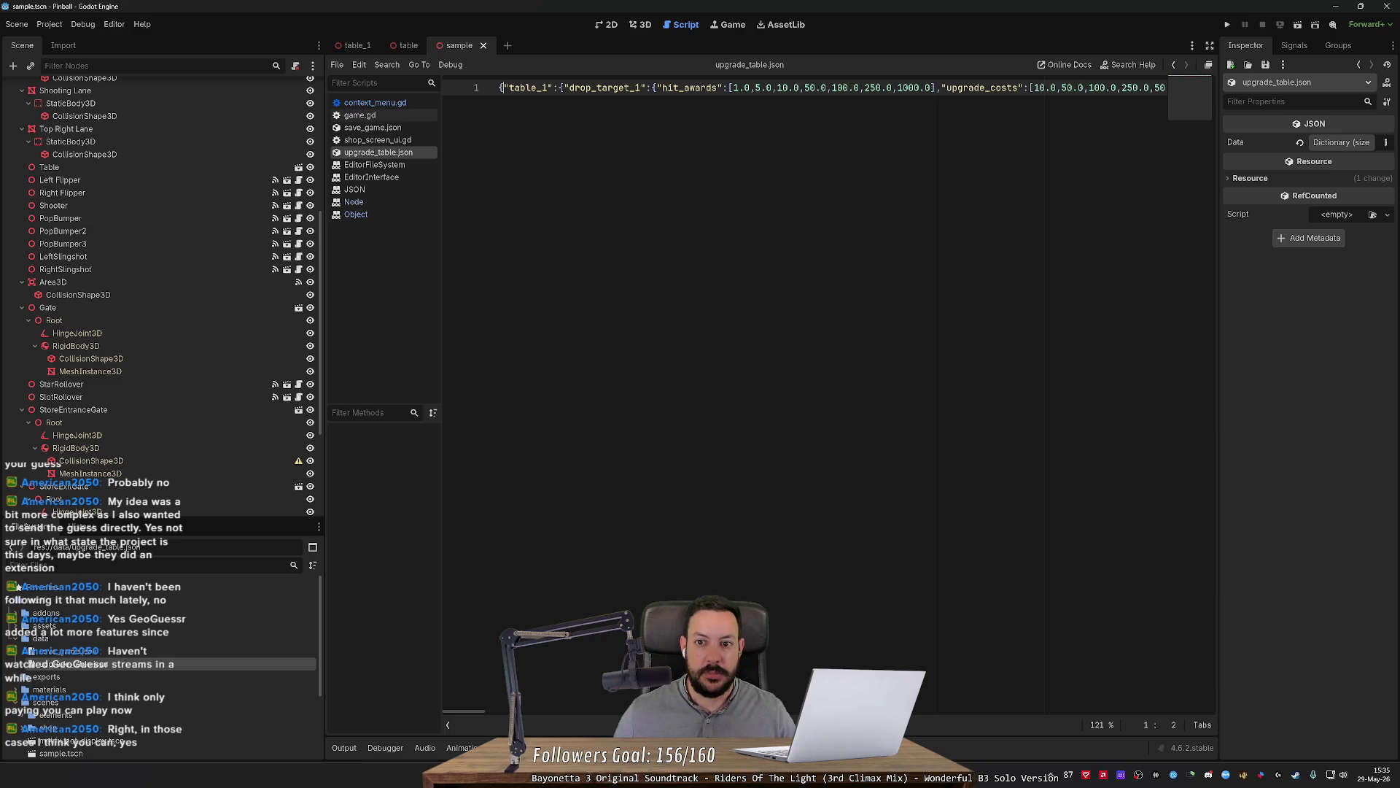
- Review the stringify arguments on line 106 of context_menu.gd from the table scene
{"action": "left_click", "coordinate": [405, 45]}
{"action": "left_click", "coordinate": [427, 102]}
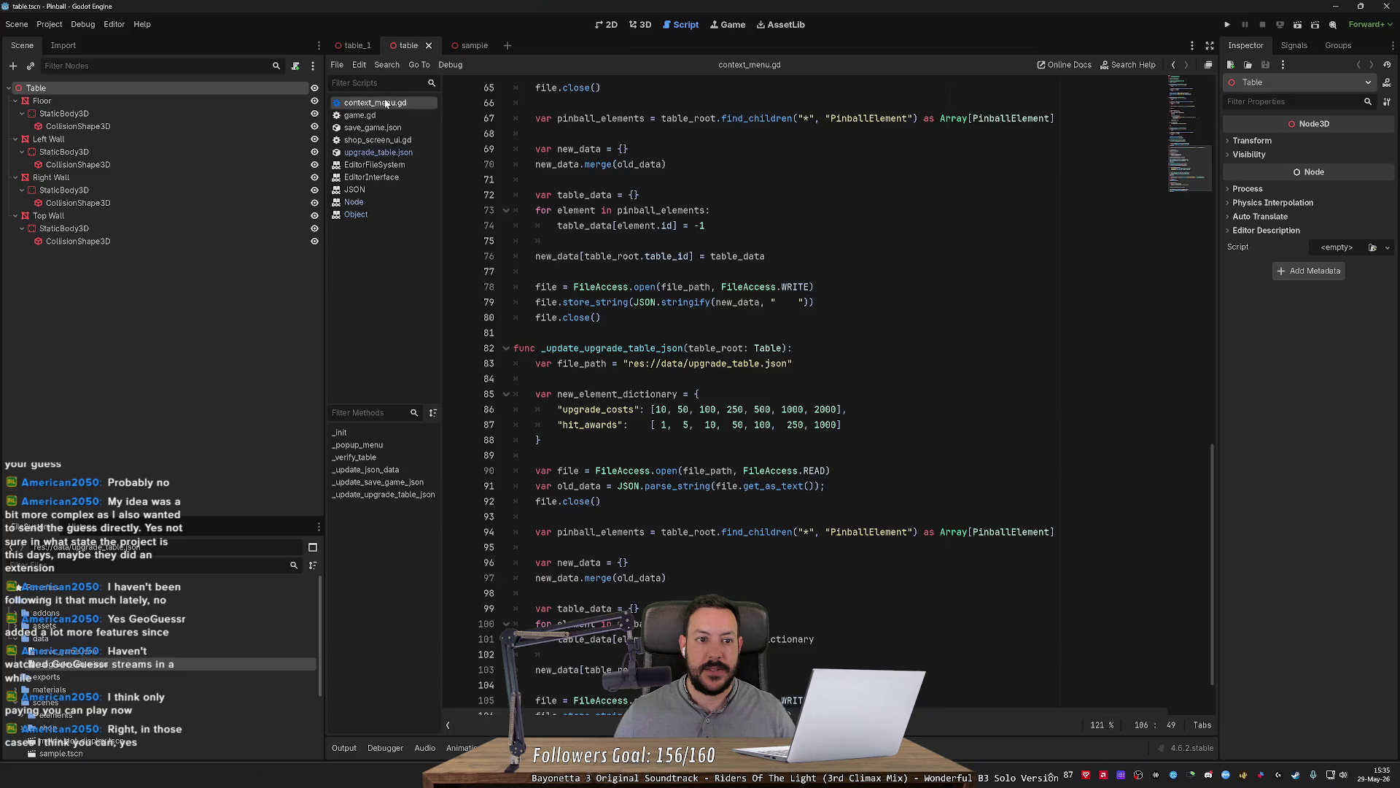
{"action": "key", "text": "Tab"}
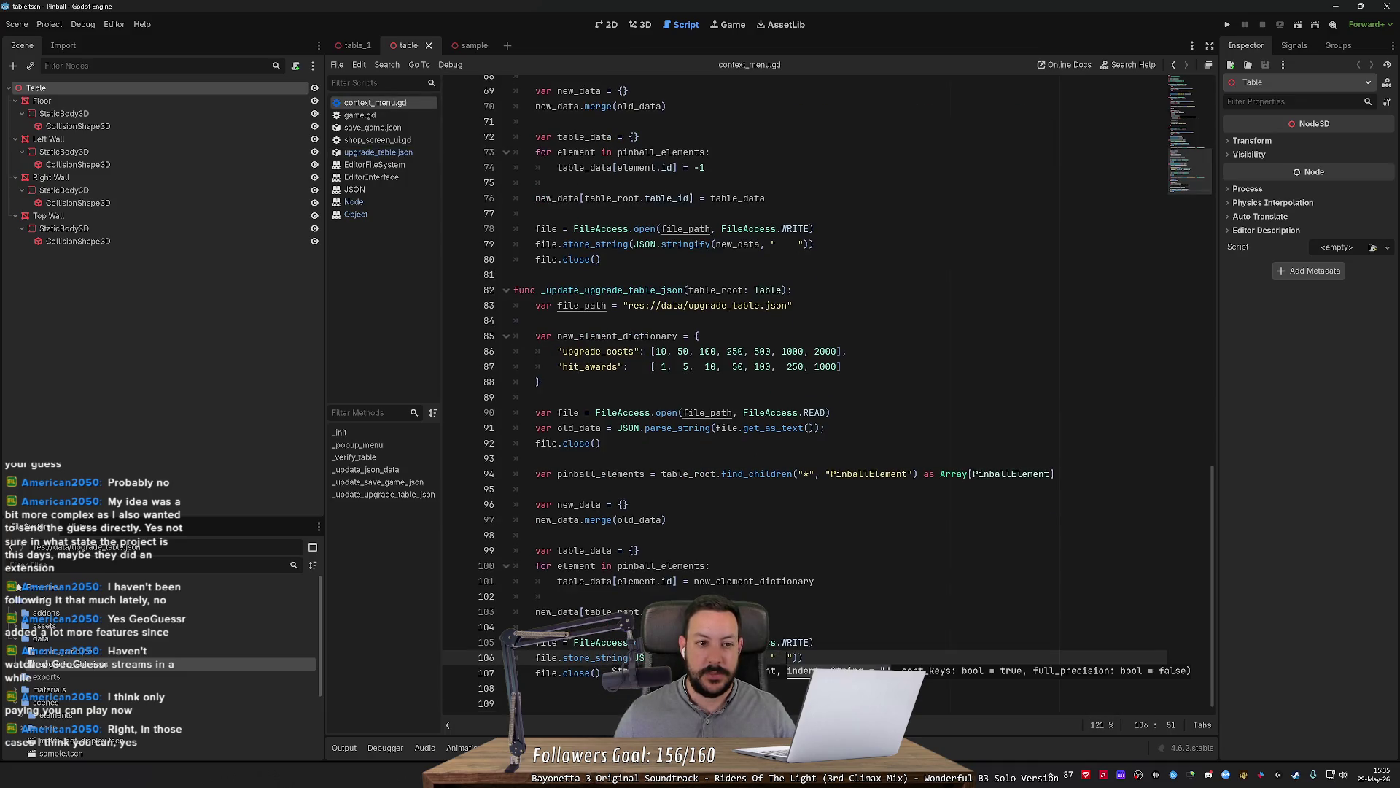
{"action": "right_click", "coordinate": [211, 85]}
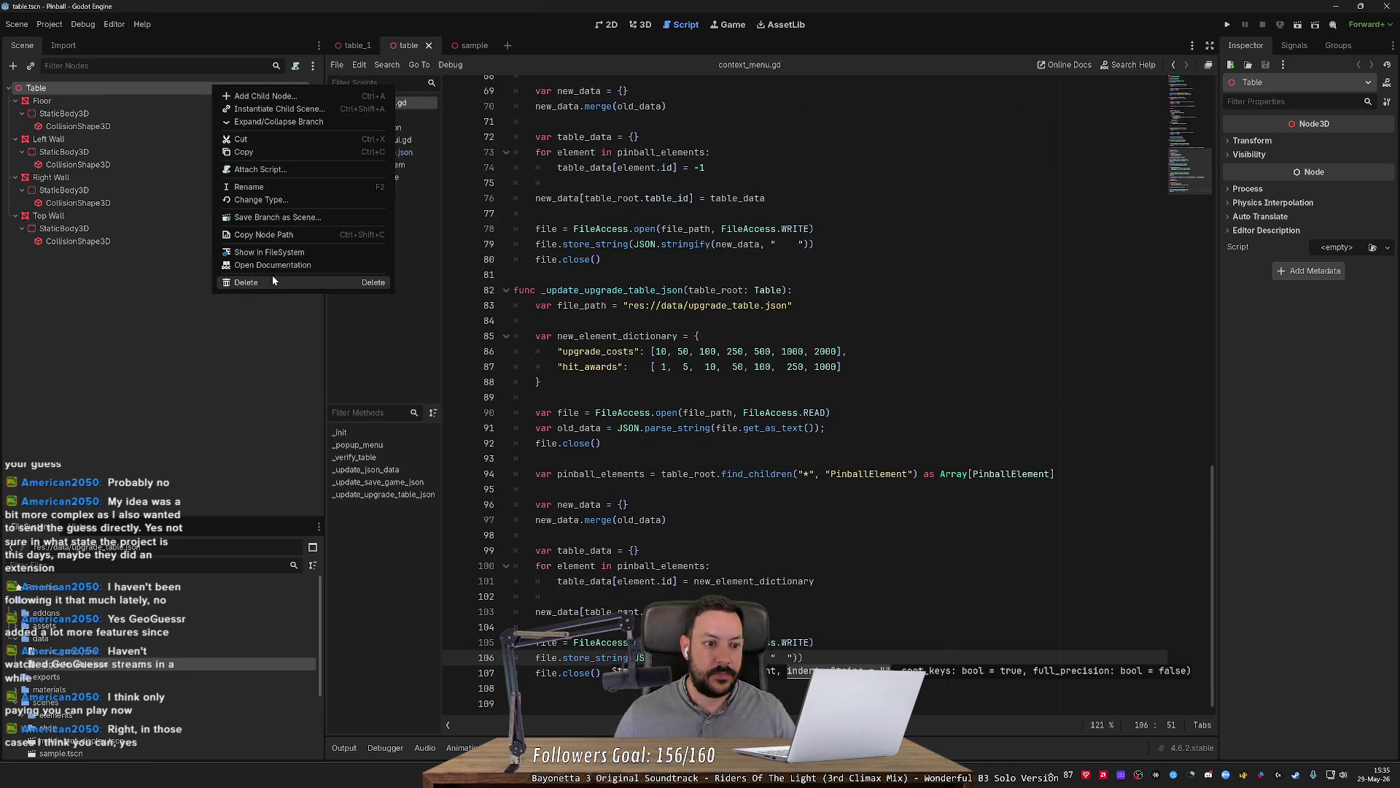
{"action": "left_click", "coordinate": [403, 49]}
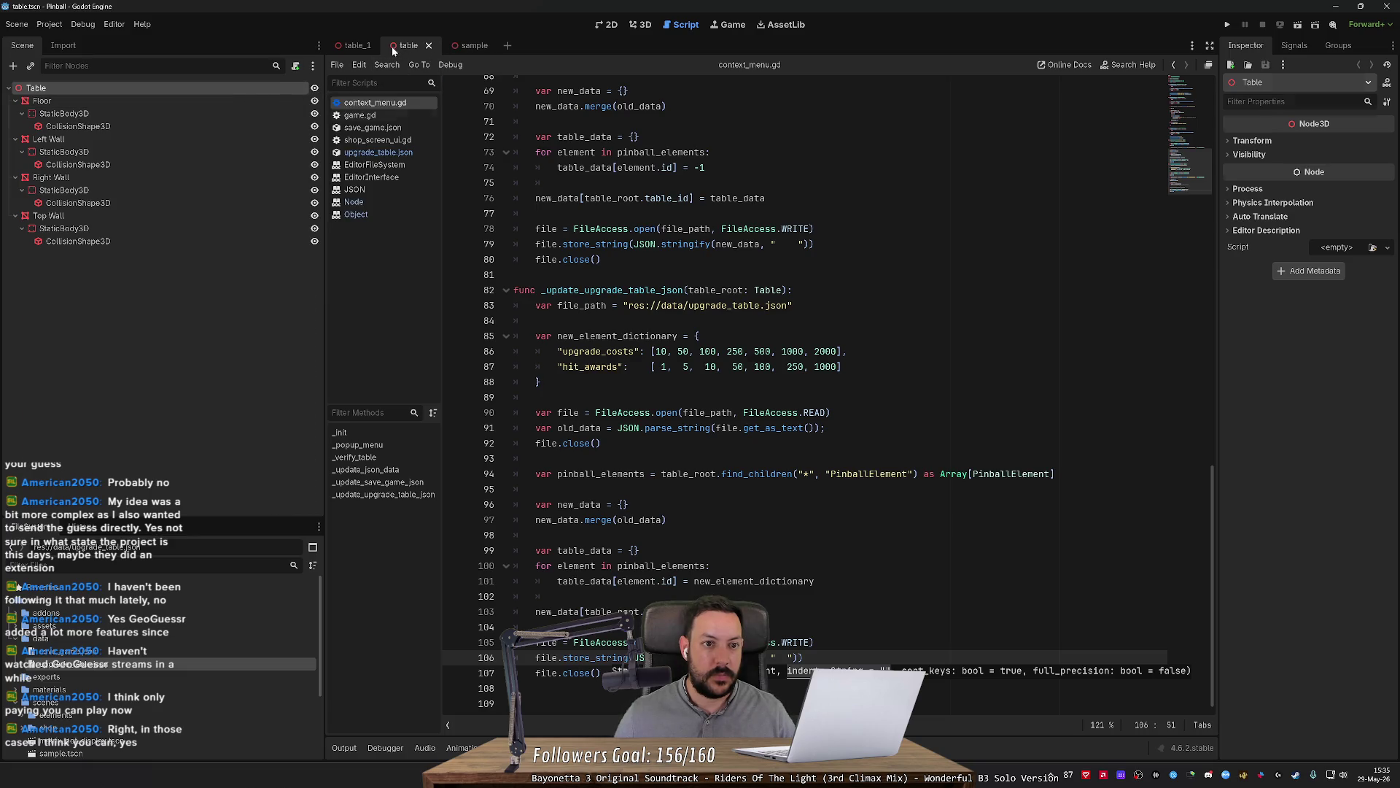
- Close the table scene and upgrade_table.json, then reopen the JSON file from FileSystem
{"action": "middle_click", "coordinate": [394, 47]}
{"action": "right_click", "coordinate": [188, 85]}
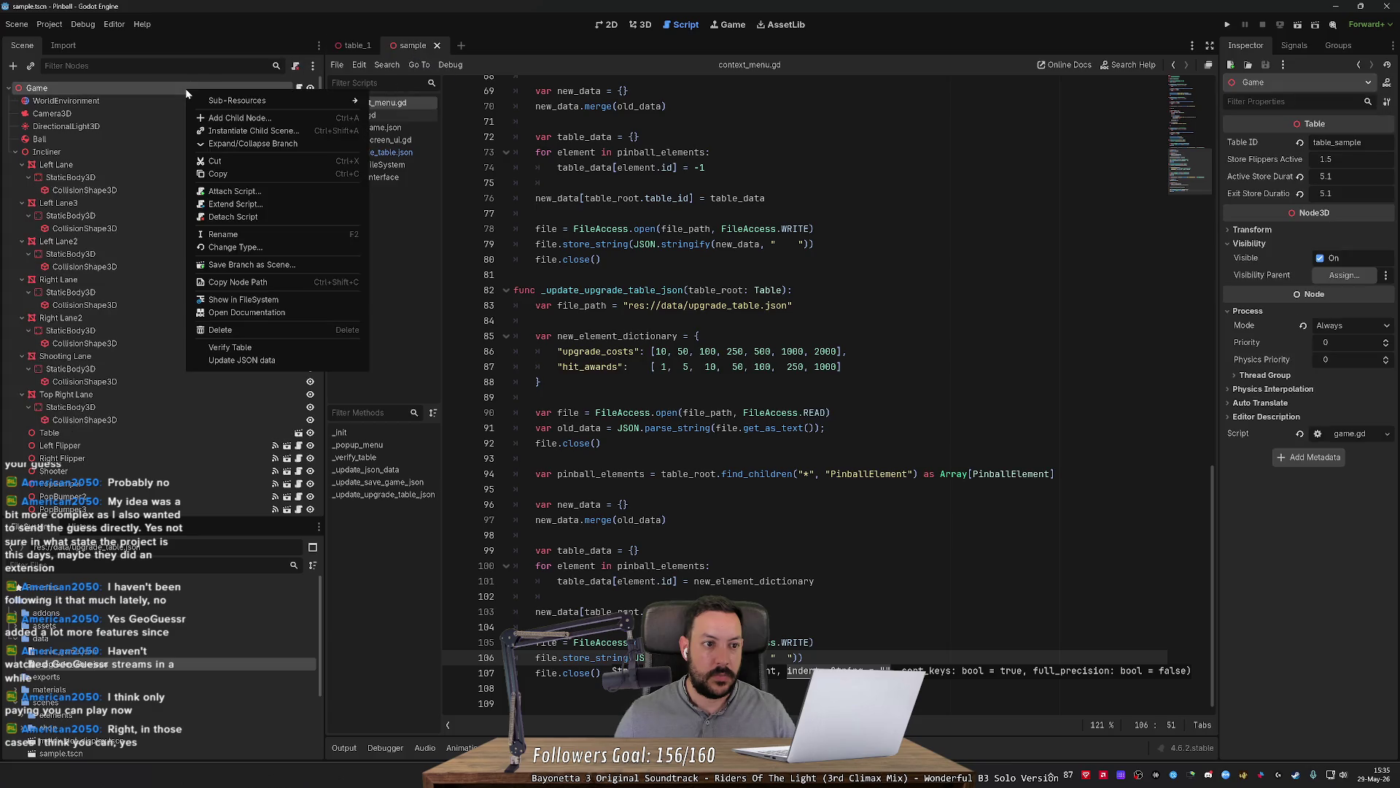
{"action": "left_click", "coordinate": [421, 196]}
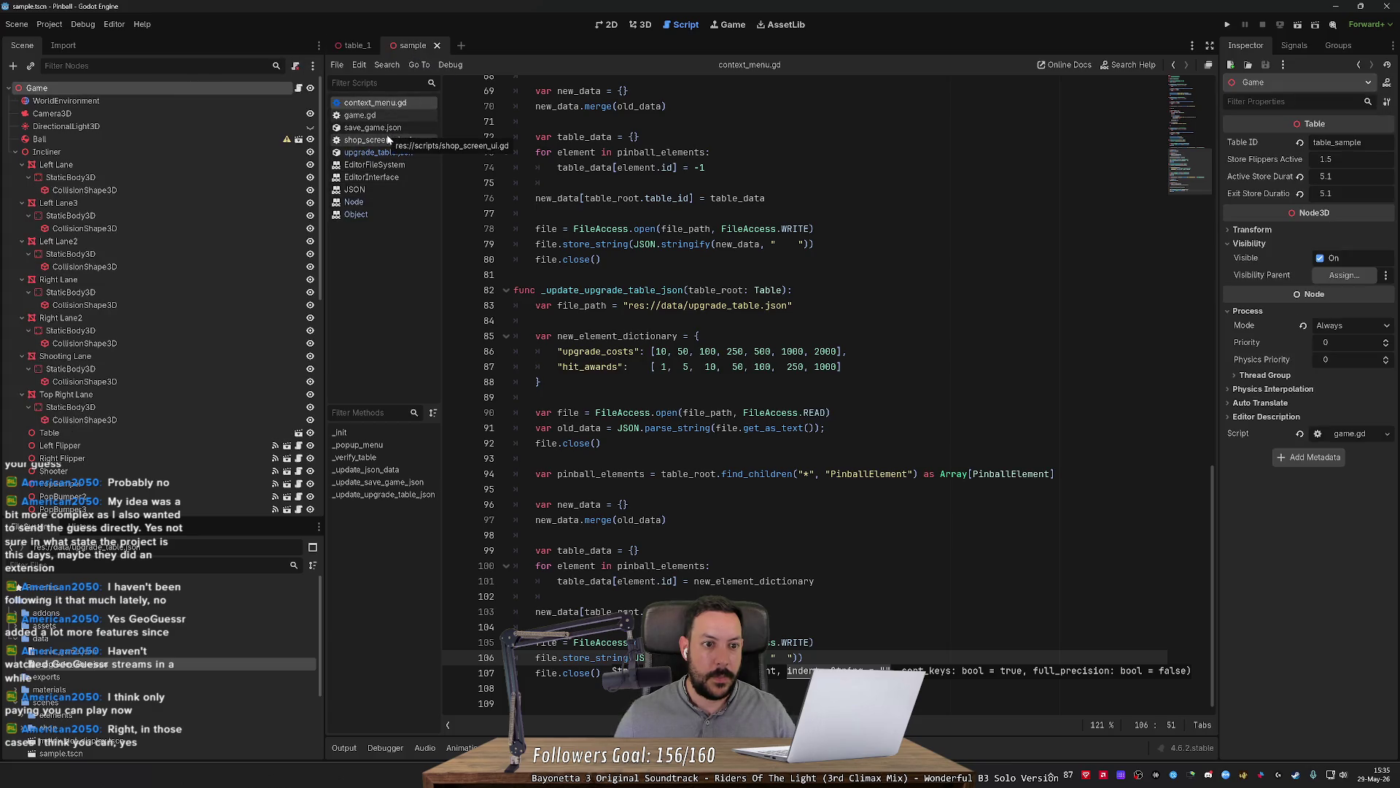
{"action": "middle_click", "coordinate": [374, 152]}
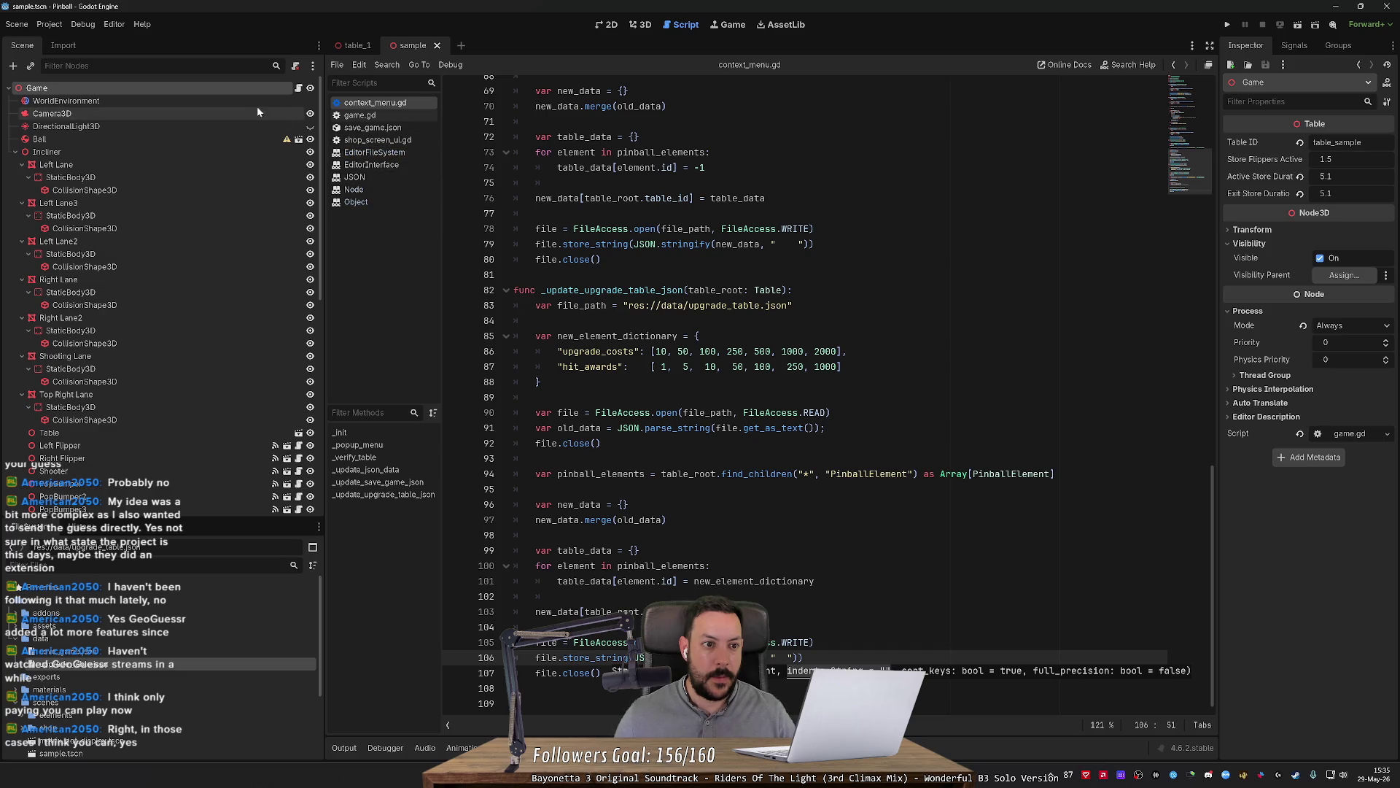
{"action": "right_click", "coordinate": [256, 112]}
{"action": "key", "text": "Escape"}
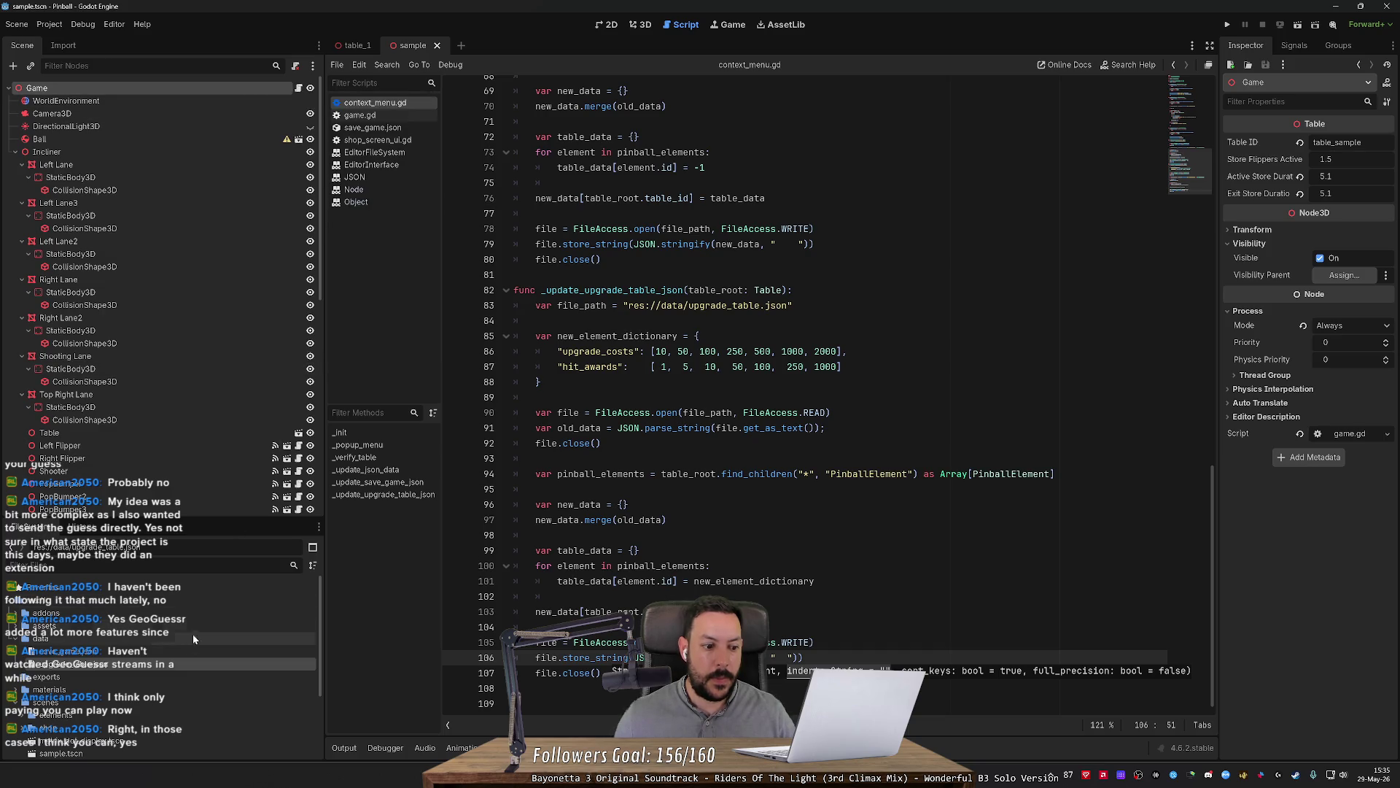
{"action": "double_click", "coordinate": [183, 657]}
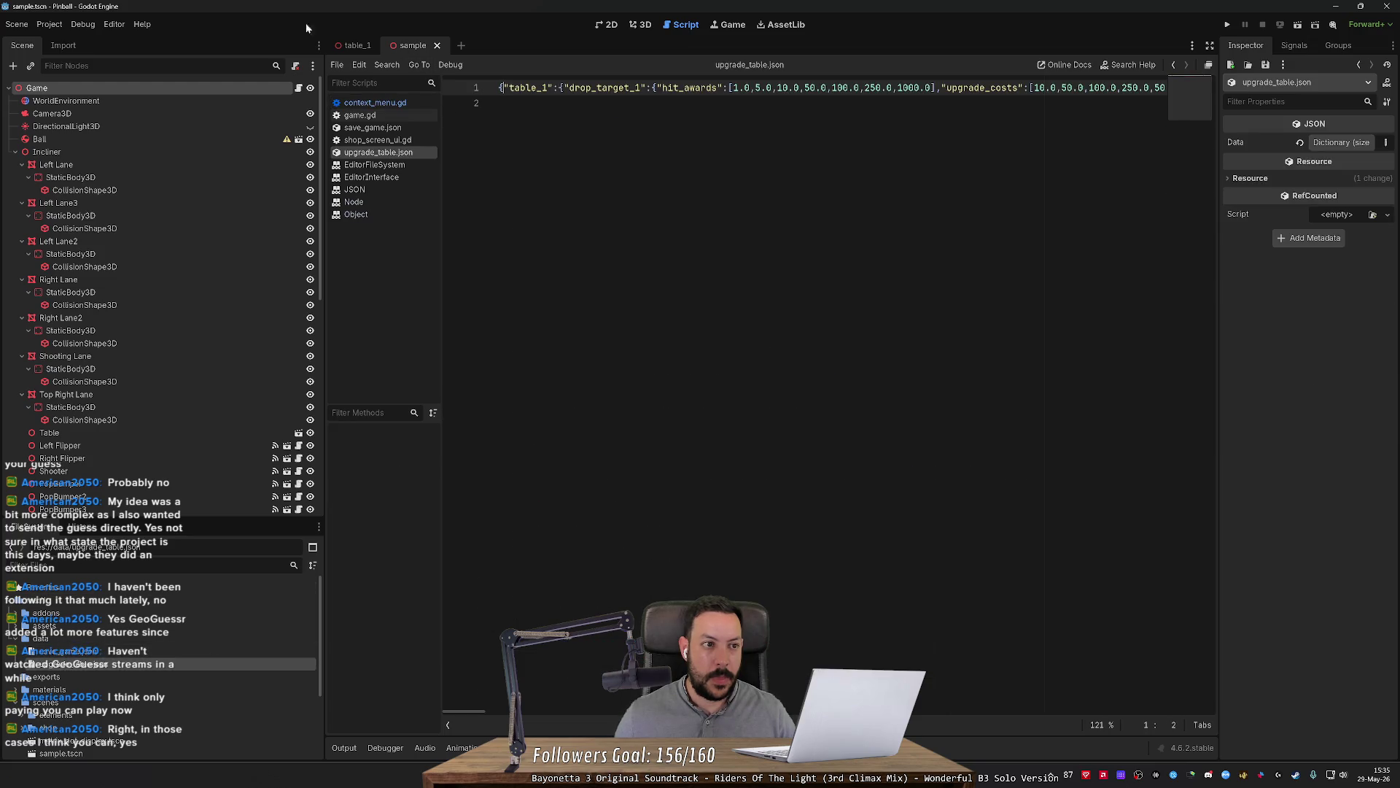
- Reload the current project to regenerate the JSON and inspect drop_target_1's upgrade_costs list
{"action": "left_click", "coordinate": [50, 24]}
{"action": "left_click", "coordinate": [116, 162]}
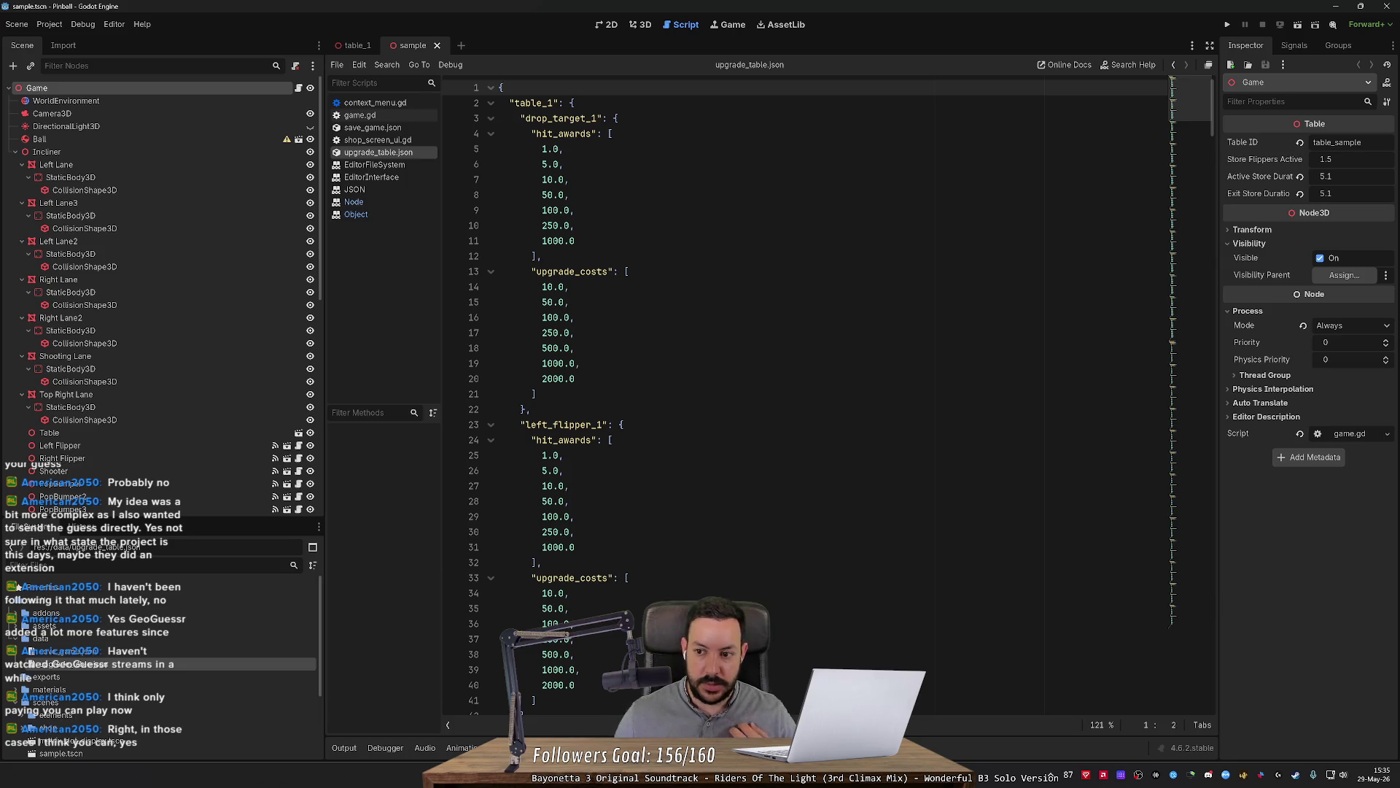
{"action": "scroll", "coordinate": [802, 394], "scroll_direction": "down", "scroll_amount": 6}
{"action": "scroll", "coordinate": [490, 275], "scroll_direction": "up", "scroll_amount": 6}
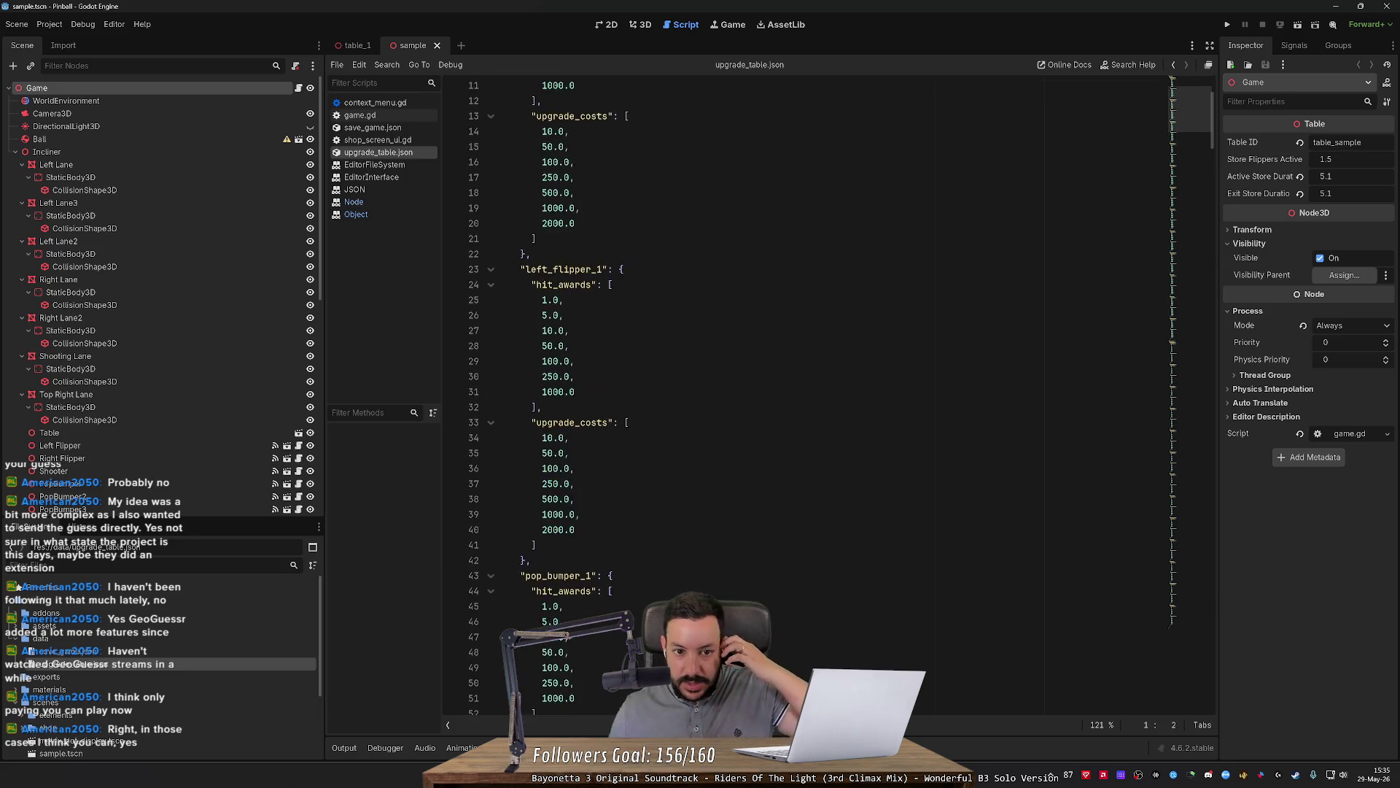
{"action": "left_click", "coordinate": [490, 272]}
{"action": "left_click", "coordinate": [490, 272]}
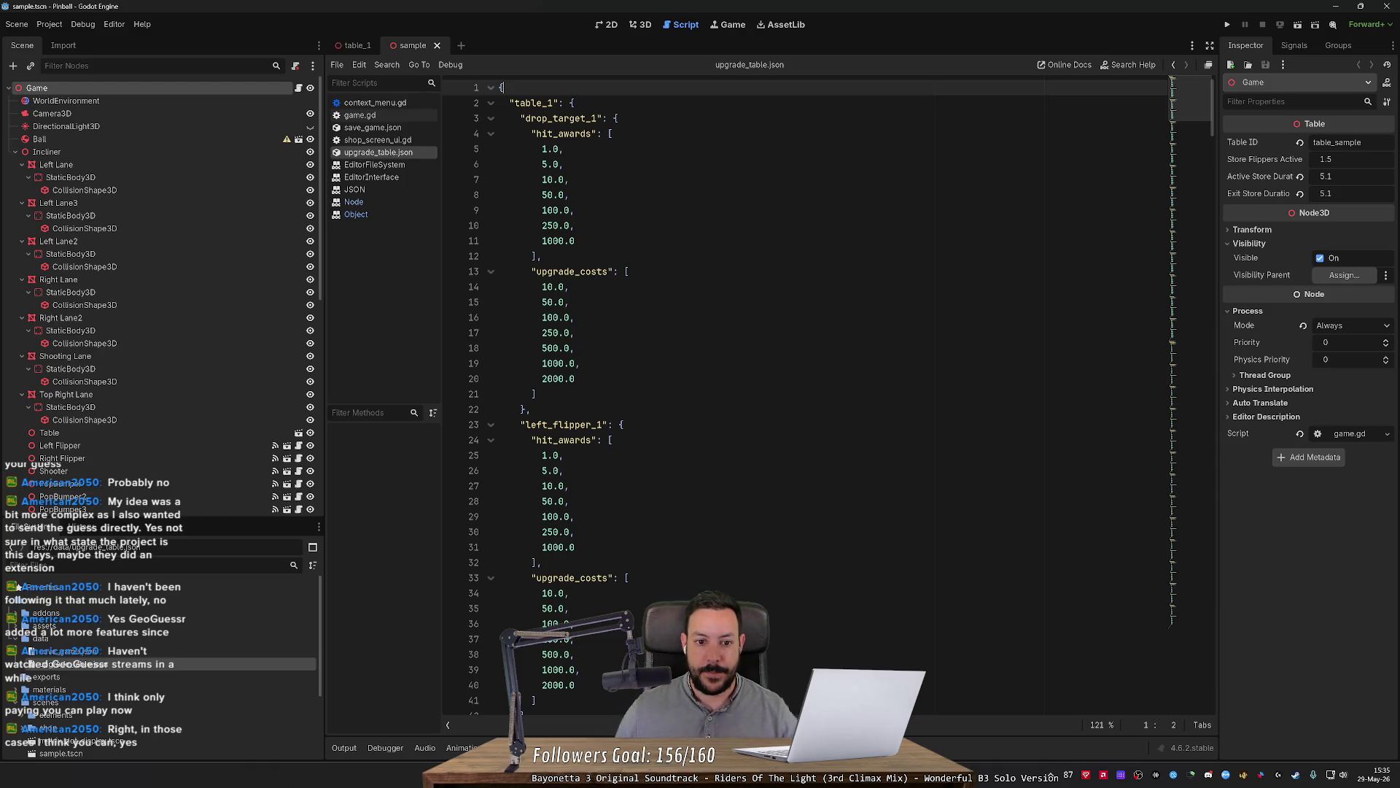
- Fold and unfold the table_1 and table_sample entries, then return to context_menu.gd
{"action": "mouse_move", "coordinate": [1193, 98]}
{"action": "left_mouse_down"}
{"action": "mouse_move", "coordinate": [1202, 636]}
{"action": "mouse_move", "coordinate": [1195, 98]}
{"action": "left_mouse_up"}
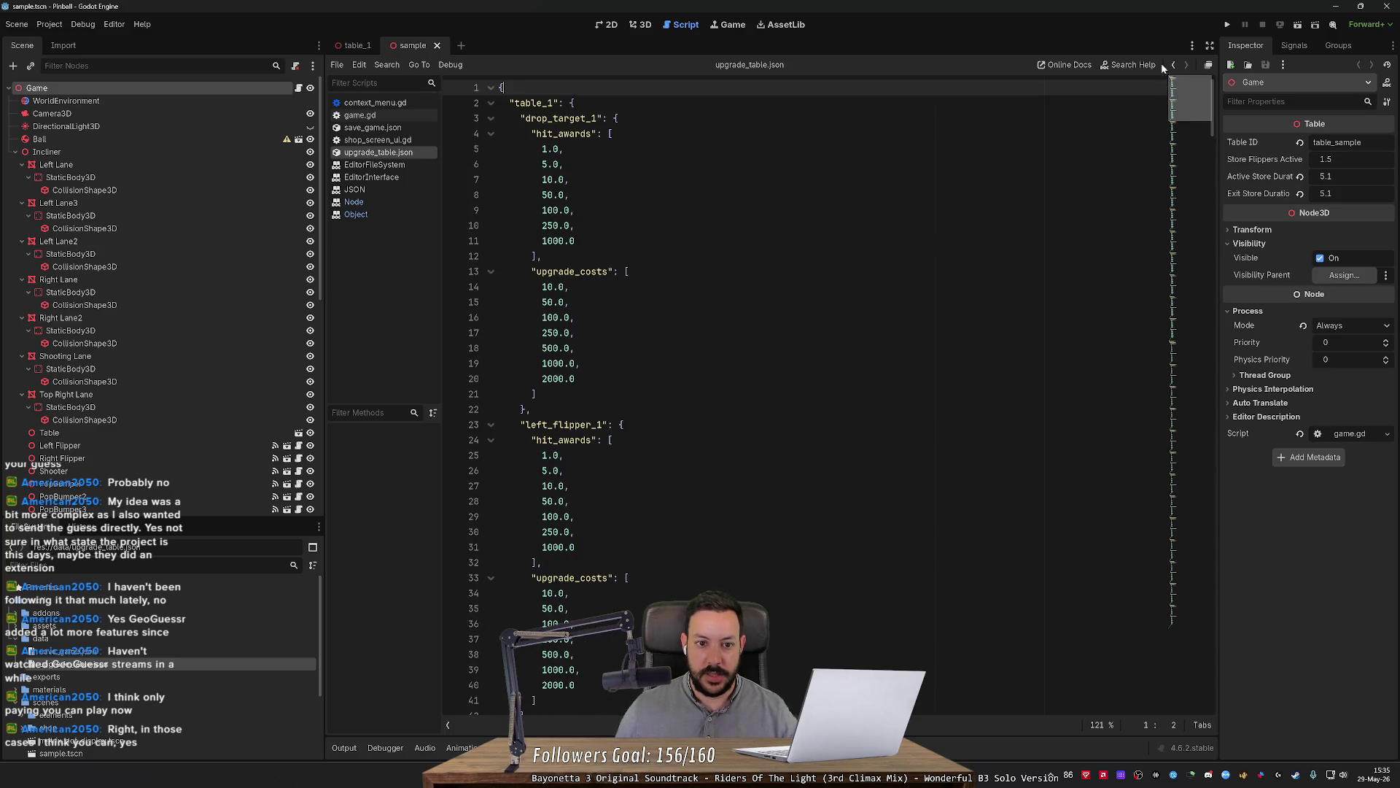
{"action": "left_click", "coordinate": [491, 104]}
{"action": "left_click", "coordinate": [488, 134]}
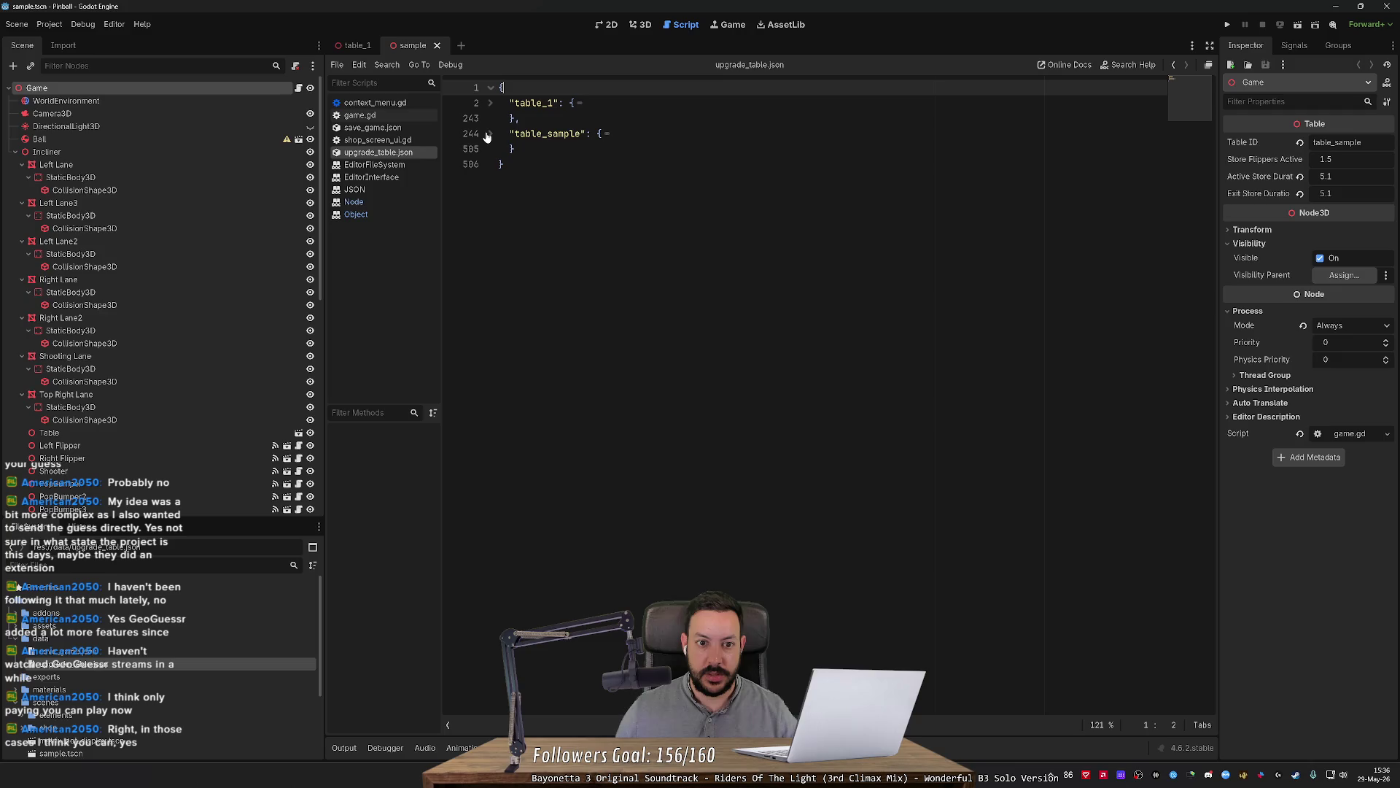
{"action": "left_click", "coordinate": [489, 135]}
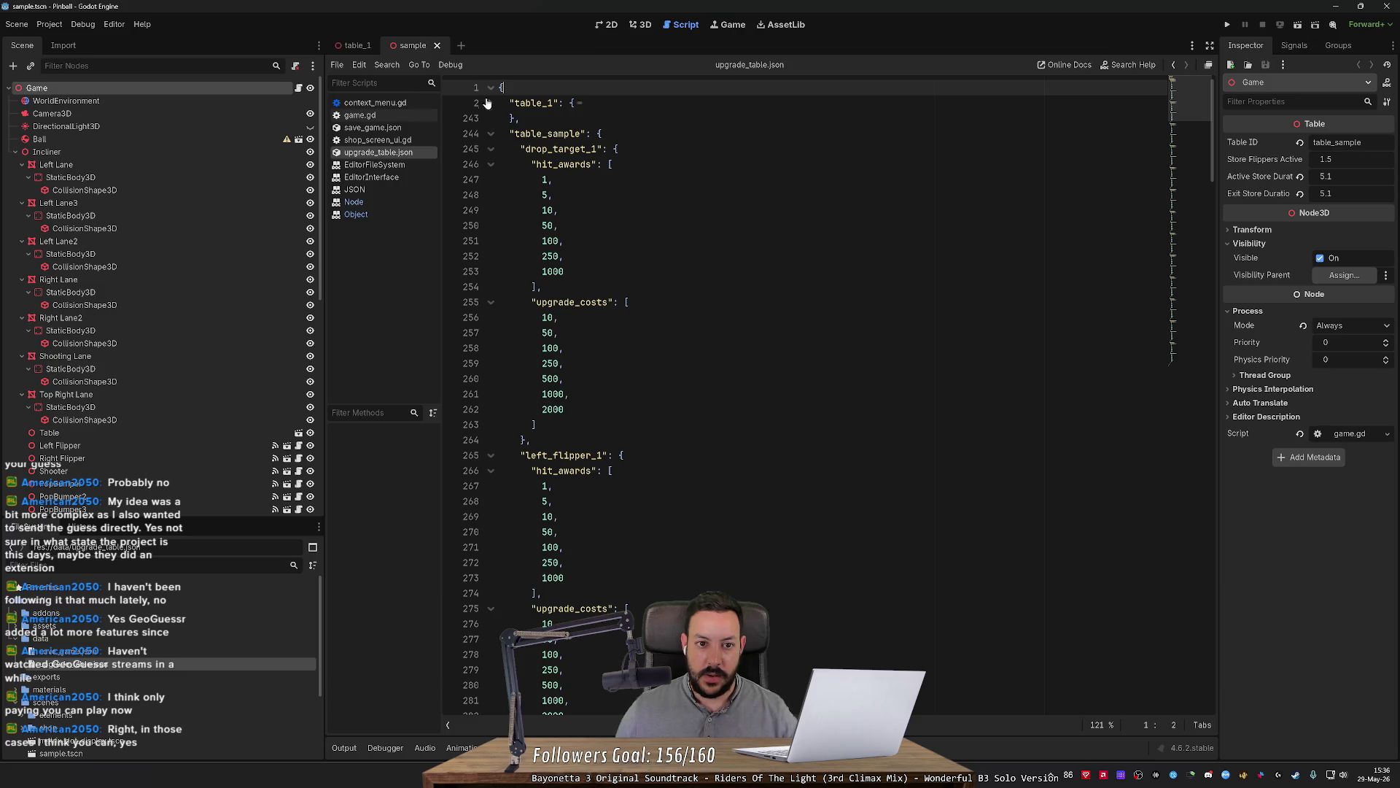
{"action": "left_click", "coordinate": [491, 104]}
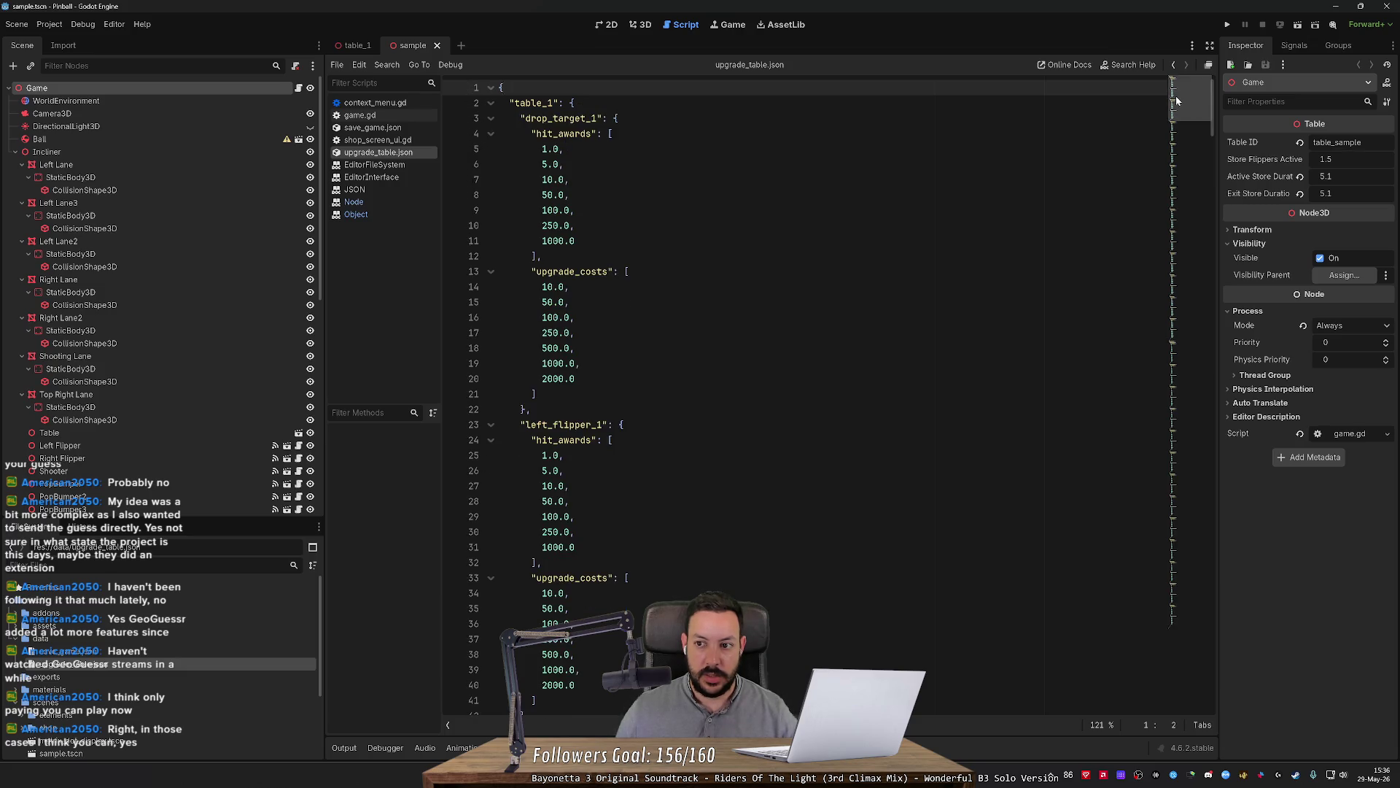
{"action": "mouse_move", "coordinate": [1211, 99]}
{"action": "left_mouse_down"}
{"action": "mouse_move", "coordinate": [1213, 661]}
{"action": "mouse_move", "coordinate": [1209, 497]}
{"action": "mouse_move", "coordinate": [1134, 67]}
{"action": "left_mouse_up"}
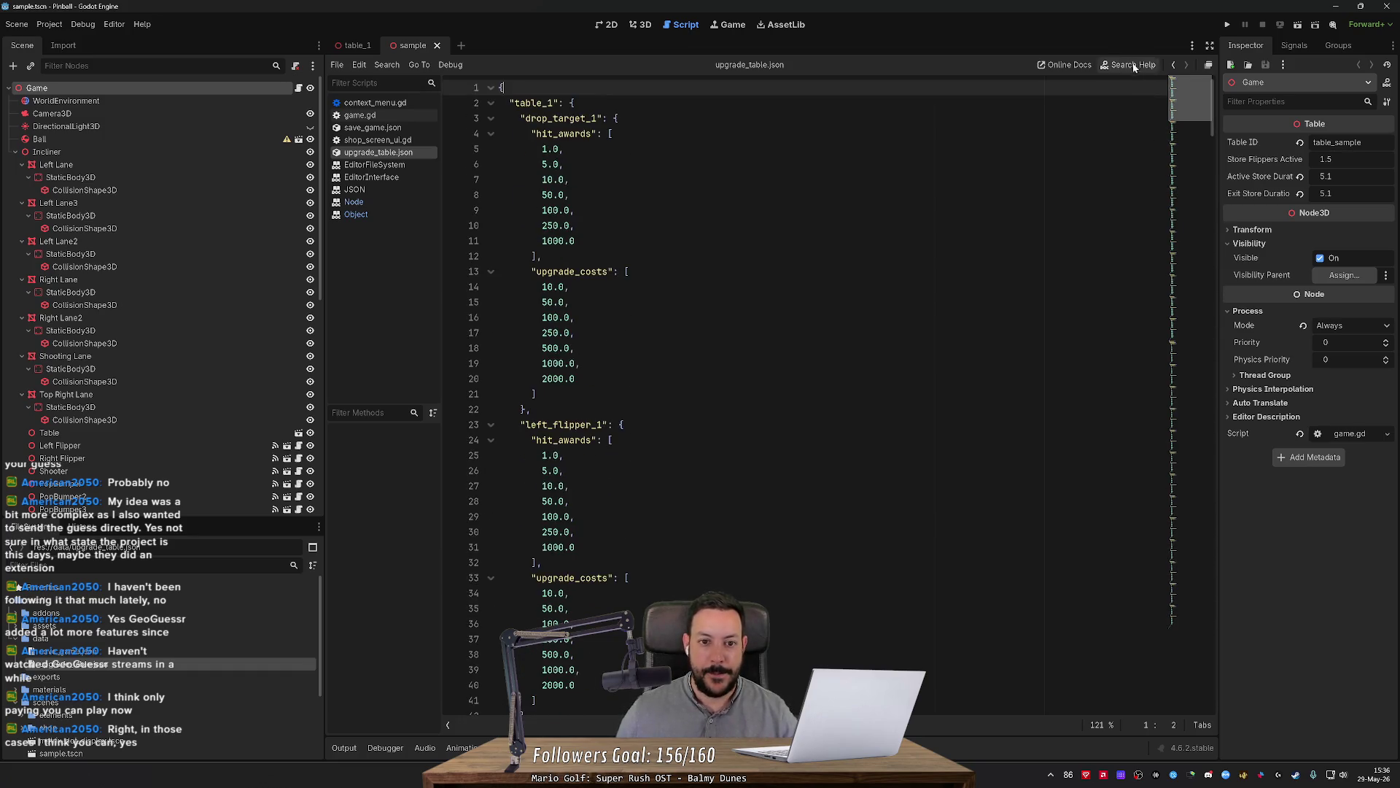
{"action": "left_click", "coordinate": [394, 105]}
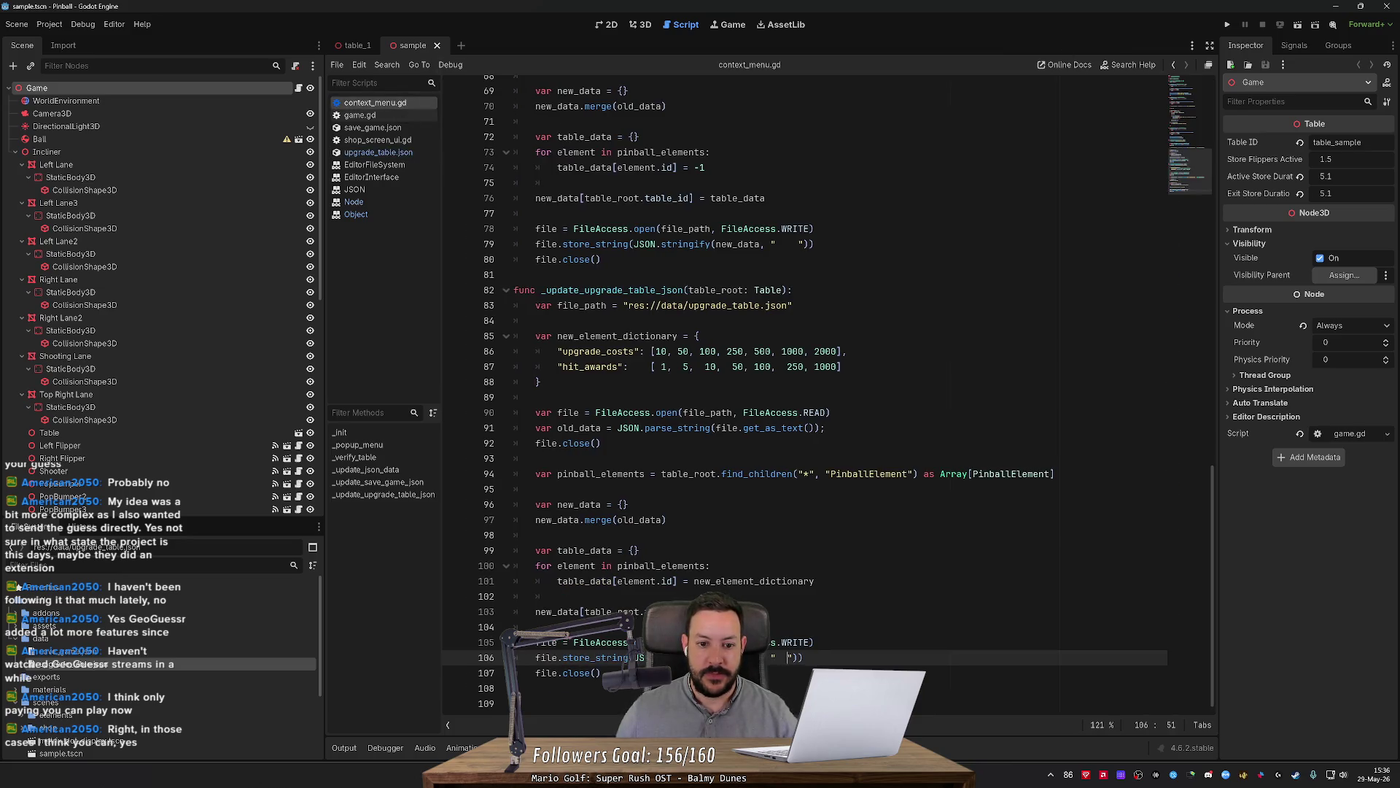
- Select the default upgrade_costs and hit_awards lines 86–87 and view the Dictionary.merge tooltip on line 97
{"action": "left_click_drag", "start_coordinate": [843, 367], "coordinate": [515, 351]}
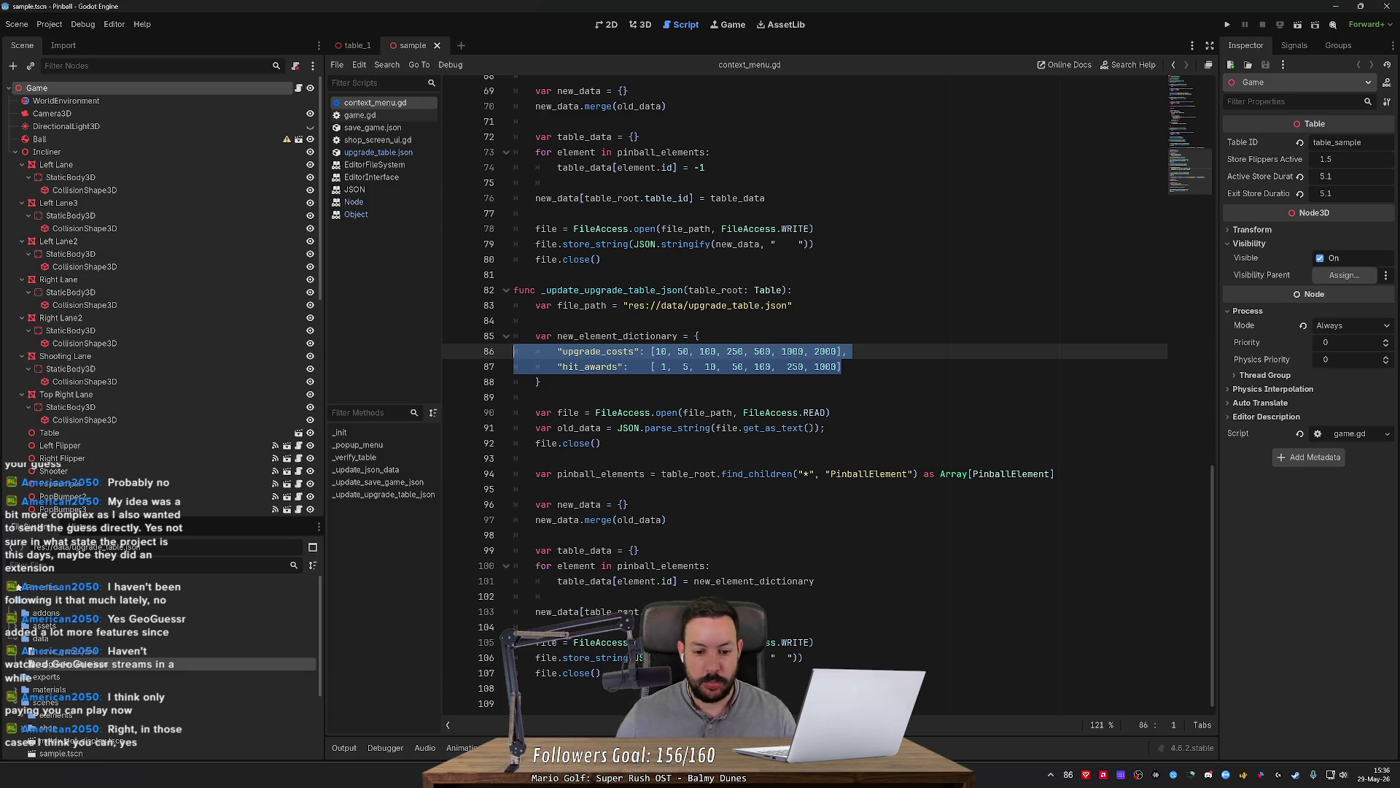
{"action": "scroll", "coordinate": [824, 392], "scroll_direction": "up", "scroll_amount": 1}
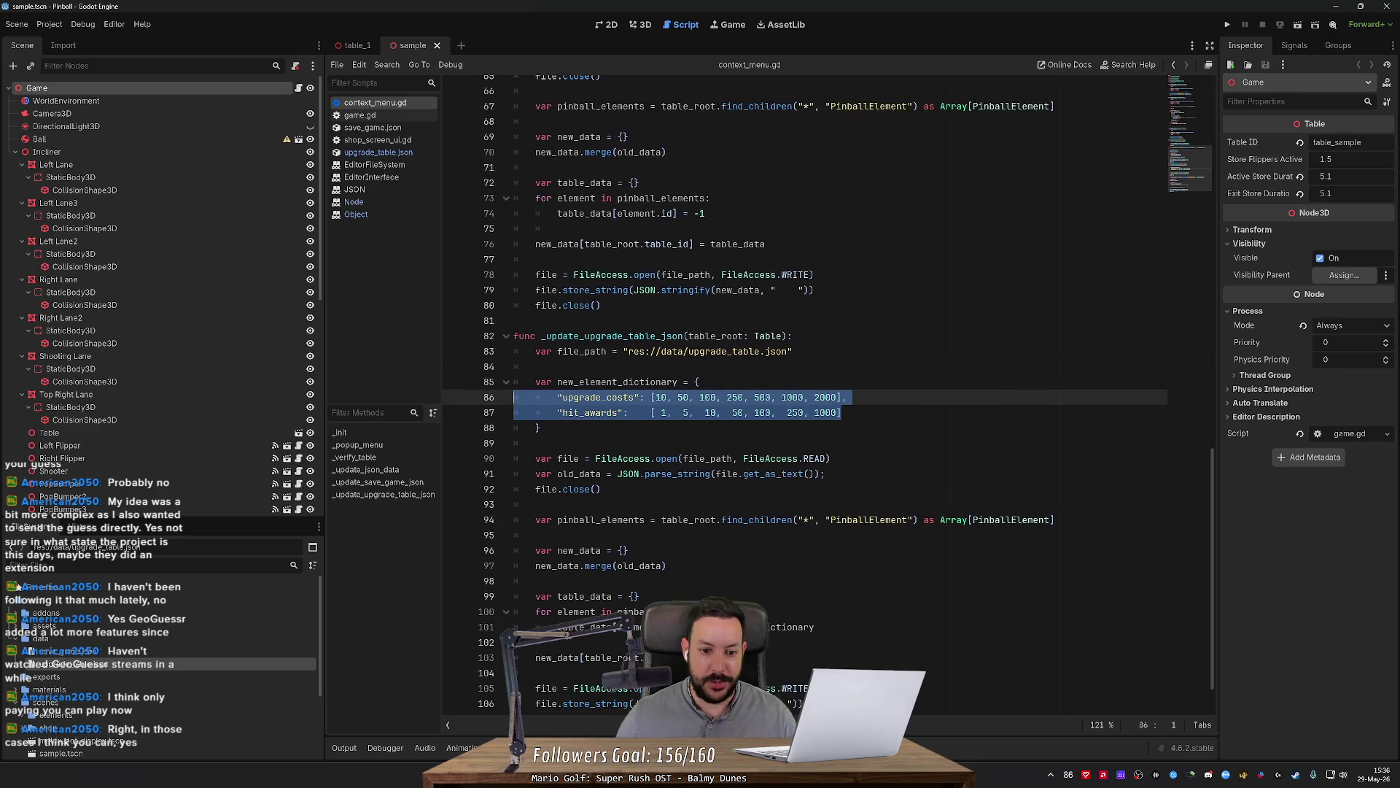
{"action": "scroll", "coordinate": [824, 392], "scroll_direction": "down", "scroll_amount": 1}
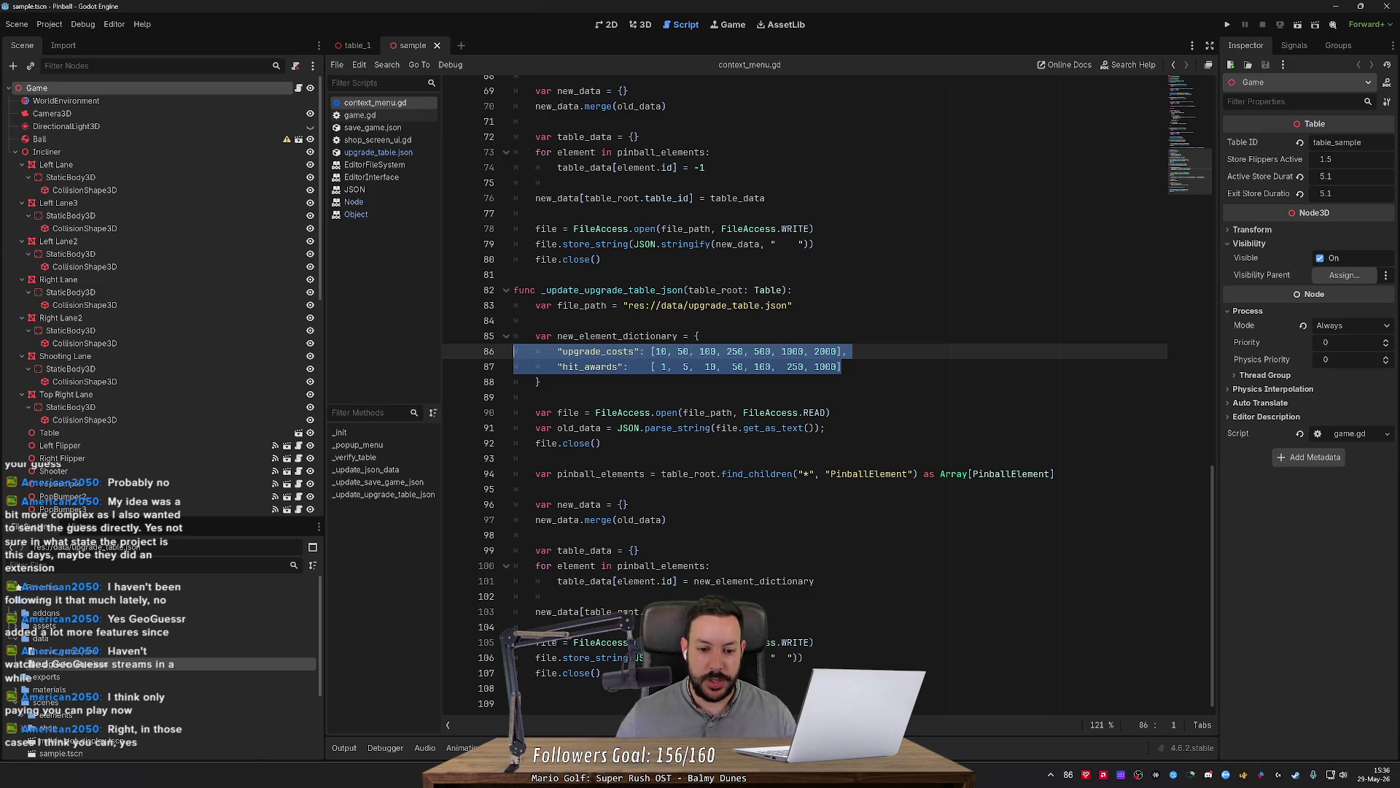
{"action": "mouse_move", "coordinate": [580, 520]}
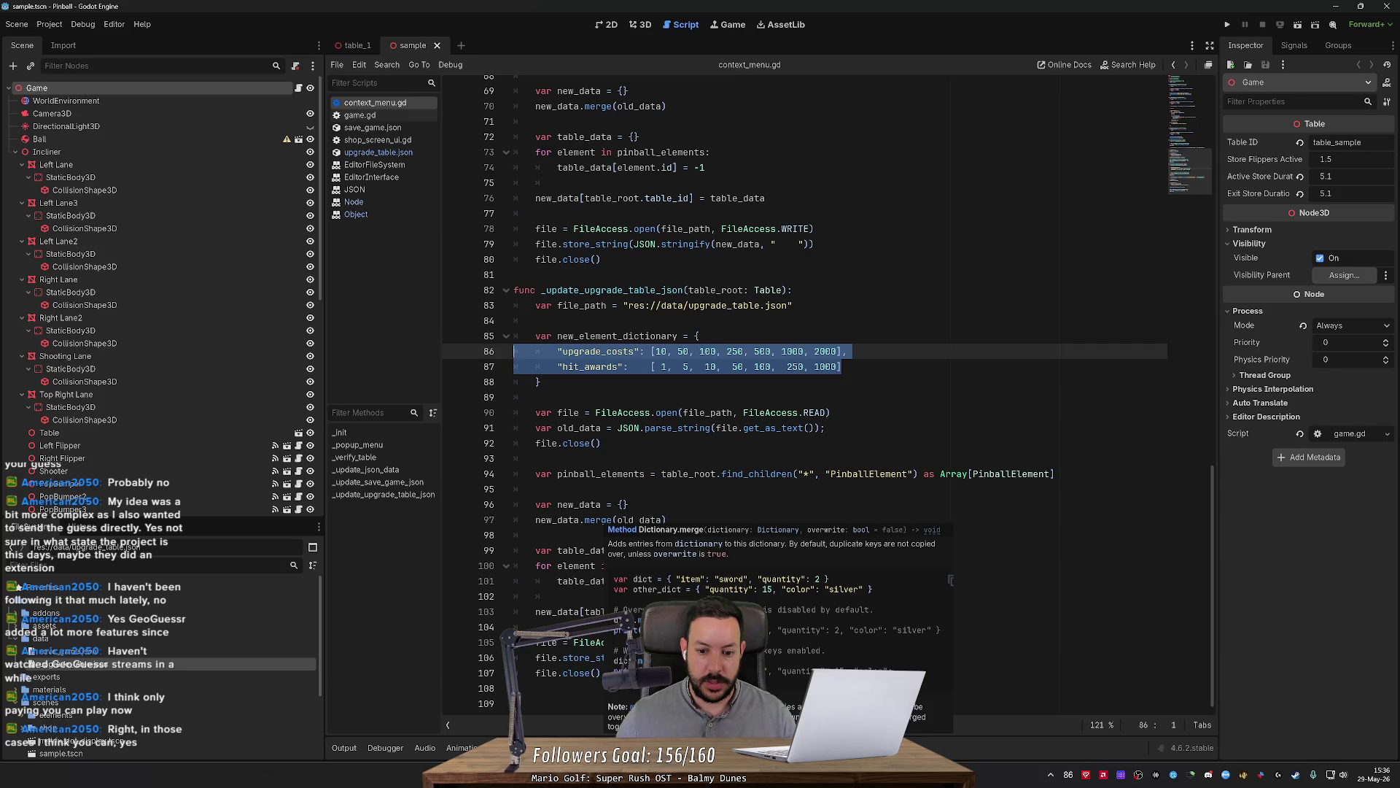
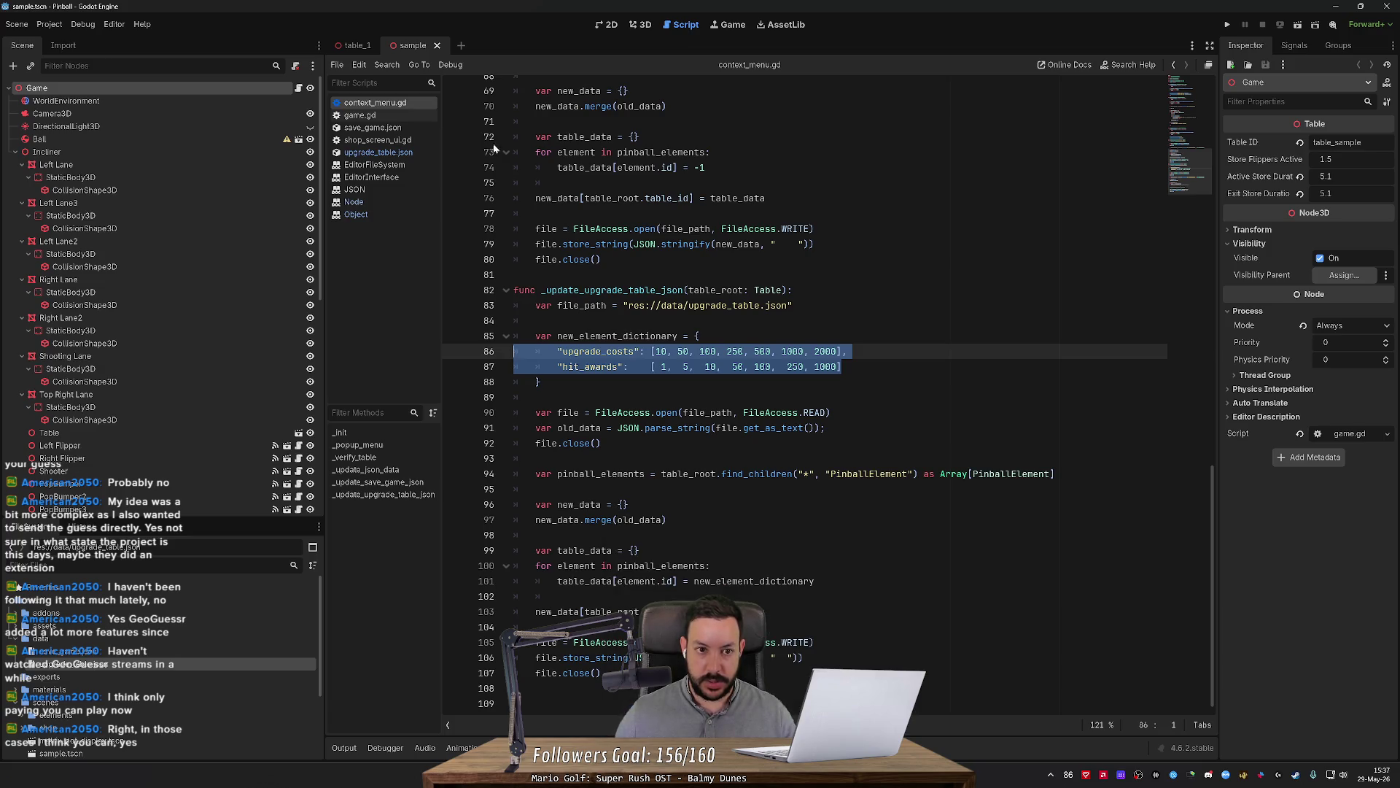
- Review old_data's uses, then declare 'var old_element_ids = {}' after file.close()
{"action": "left_click", "coordinate": [644, 581]}
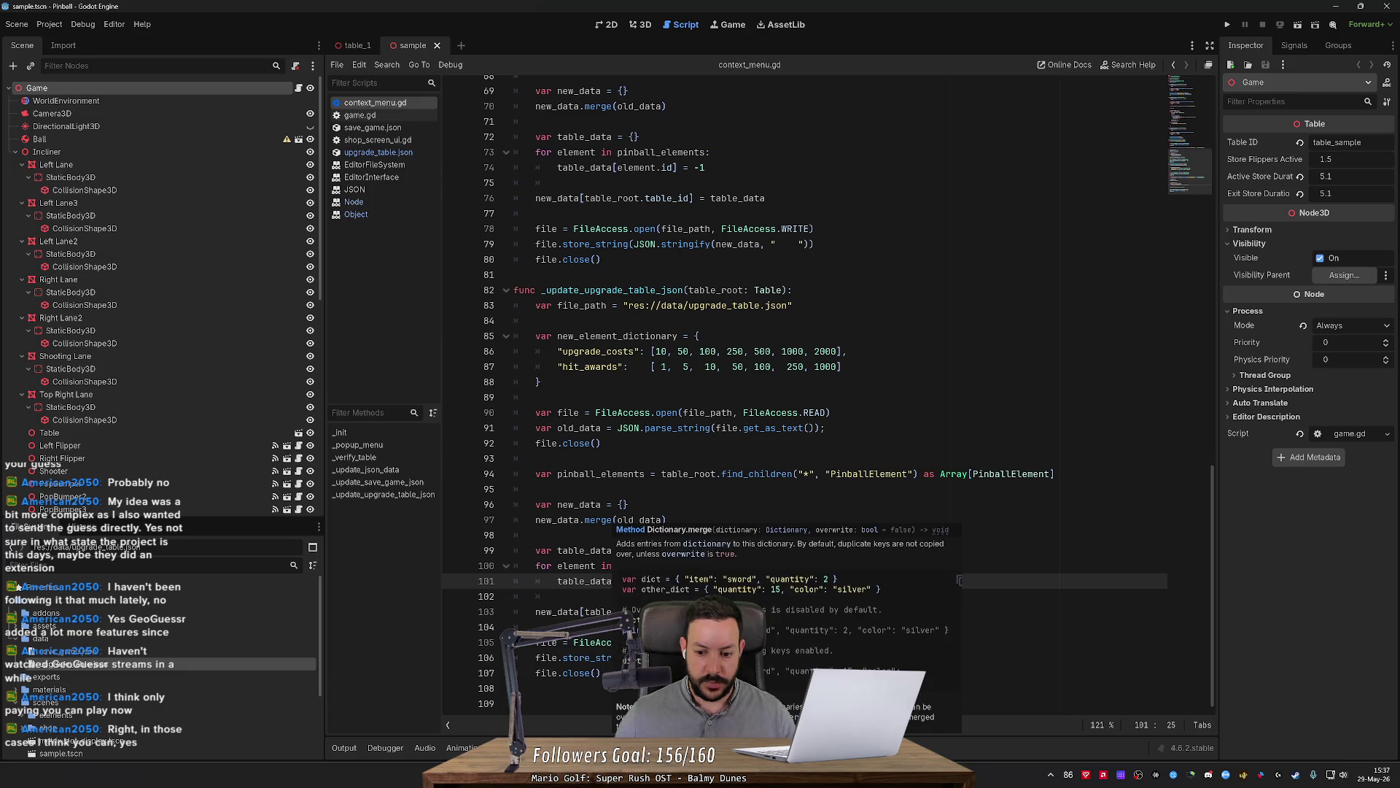
{"action": "left_click", "coordinate": [611, 520]}
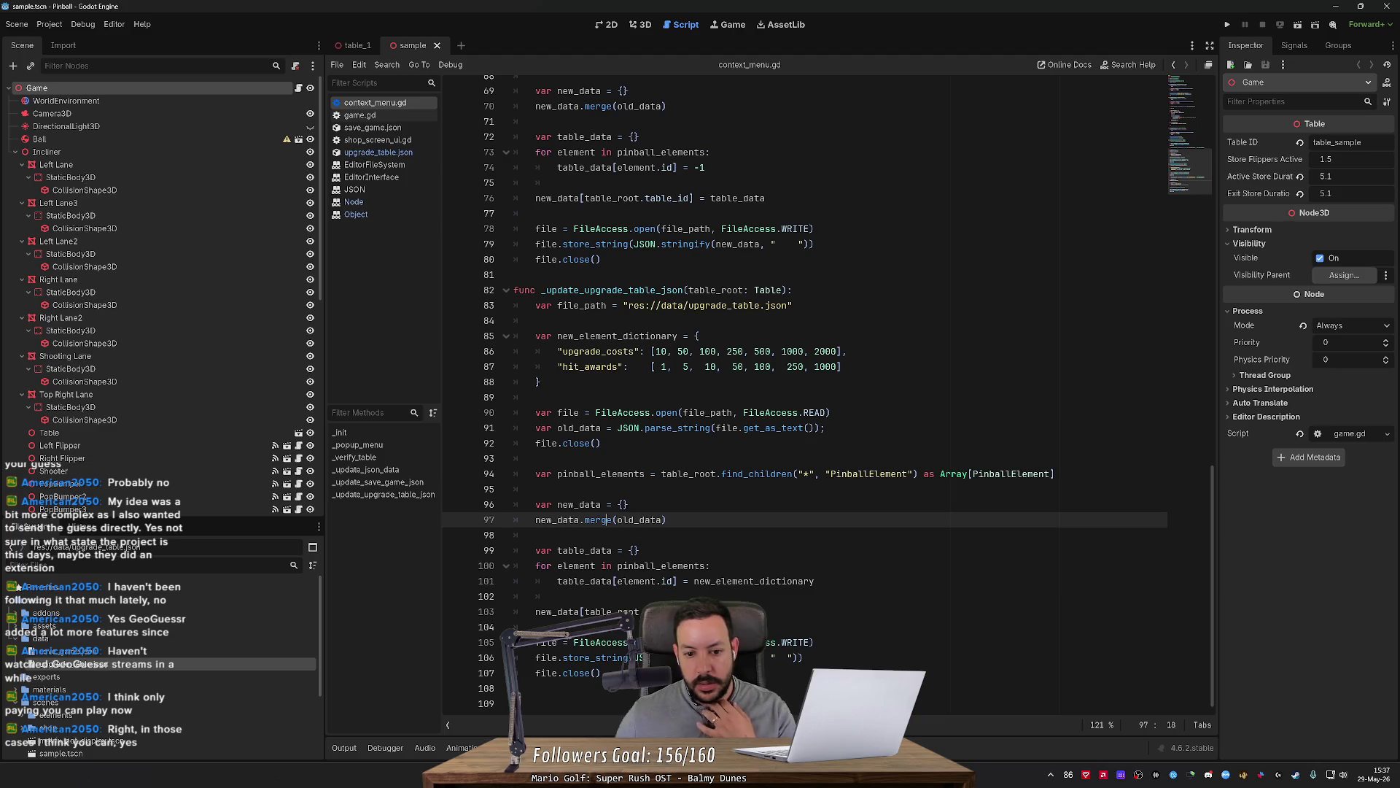
{"action": "double_click", "coordinate": [579, 427]}
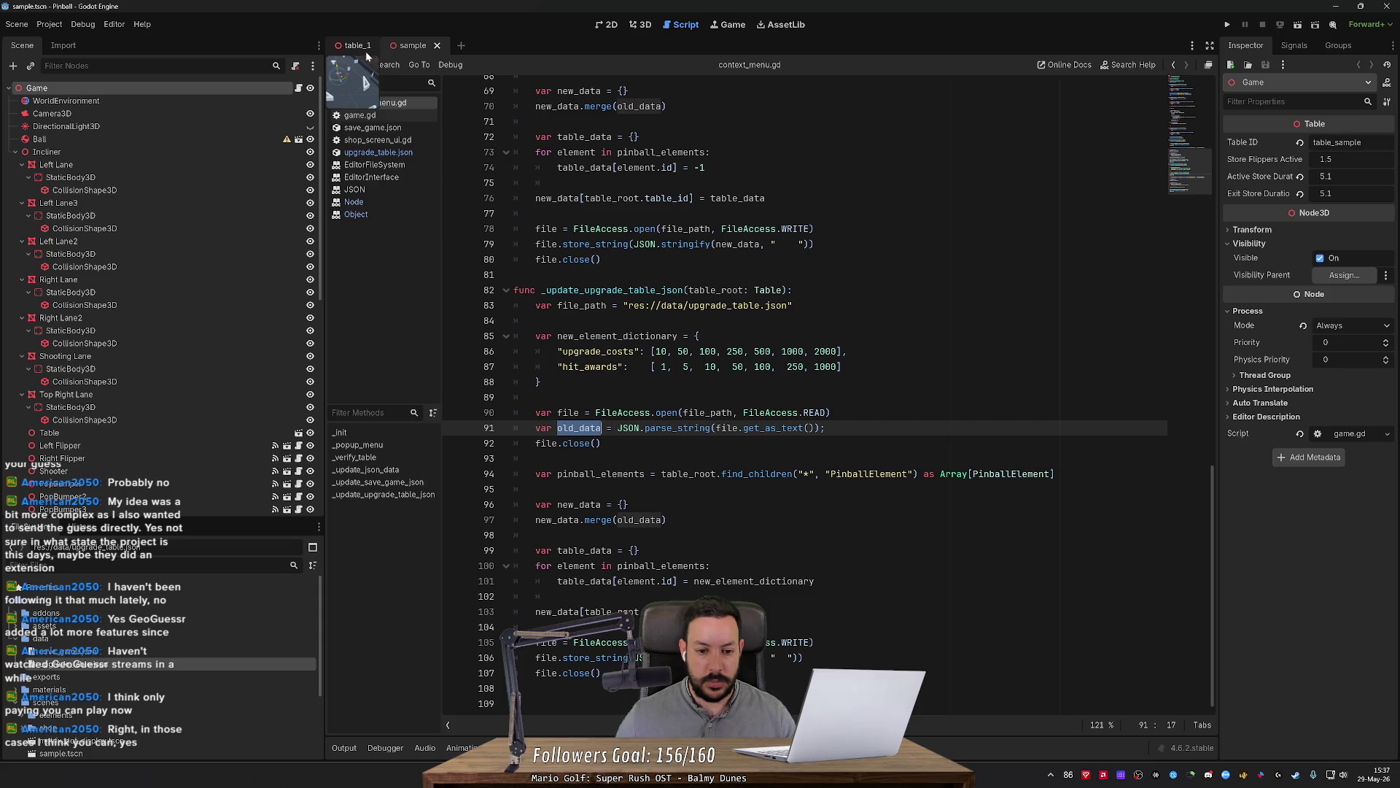
{"action": "key", "text": "Down"}
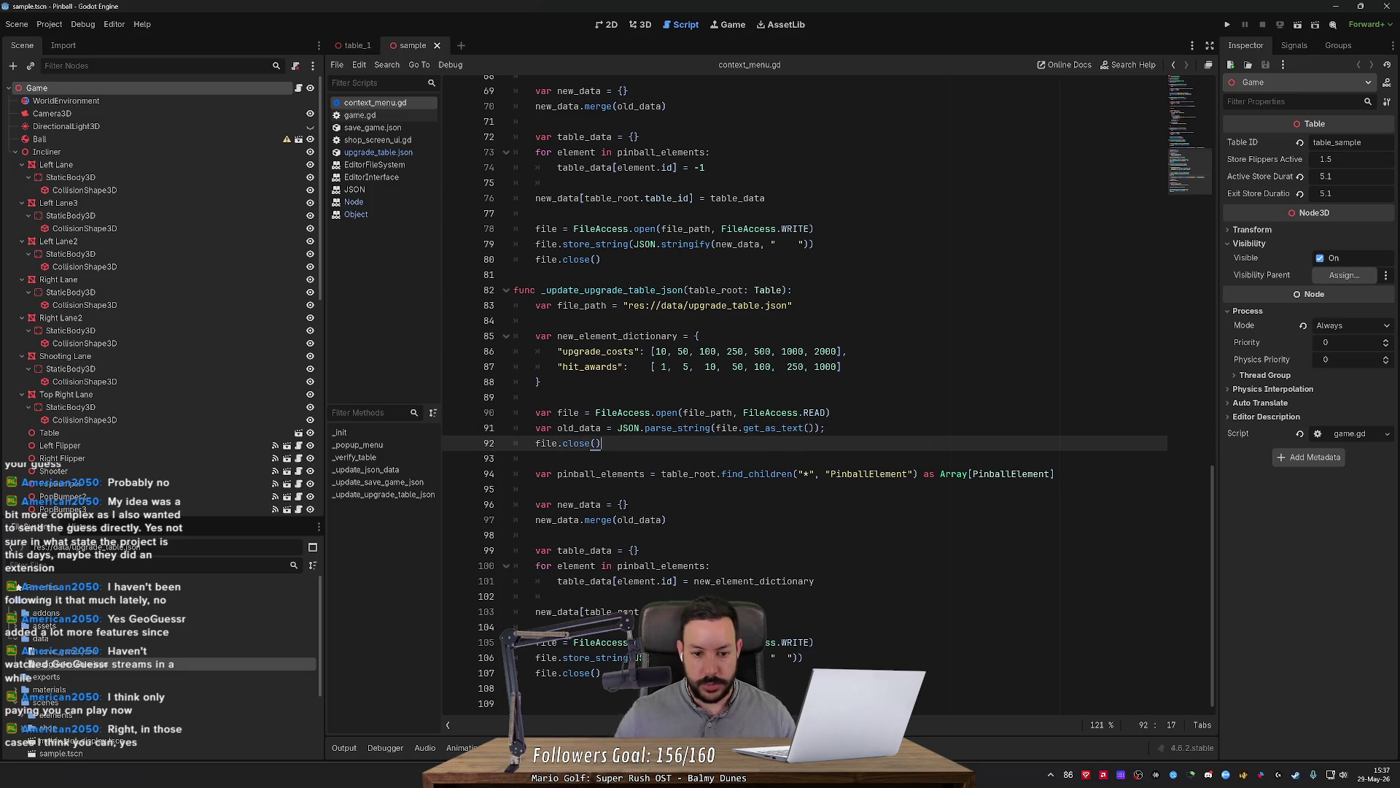
{"action": "mouse_move", "coordinate": [660, 428]}
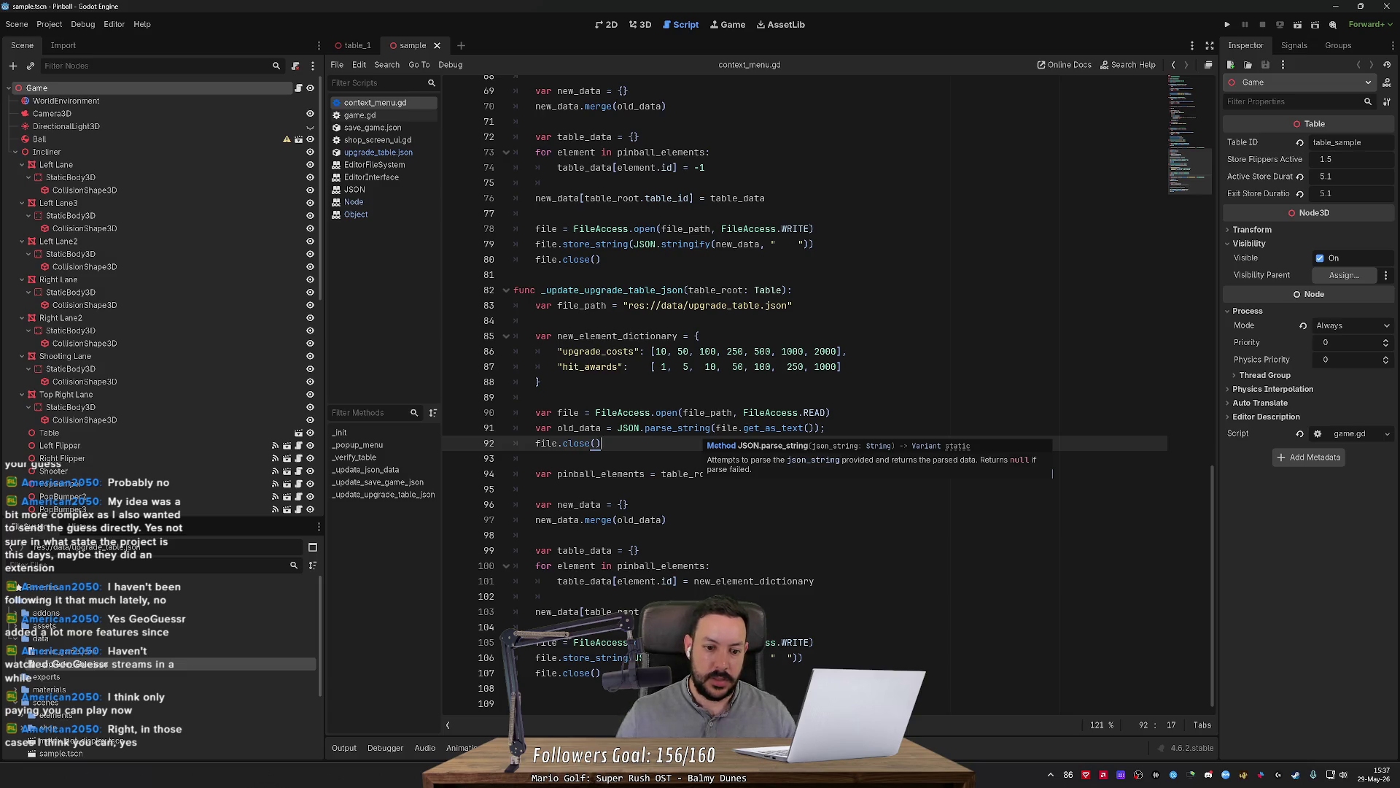
{"action": "key", "text": "Return"}
{"action": "key", "text": "Return"}
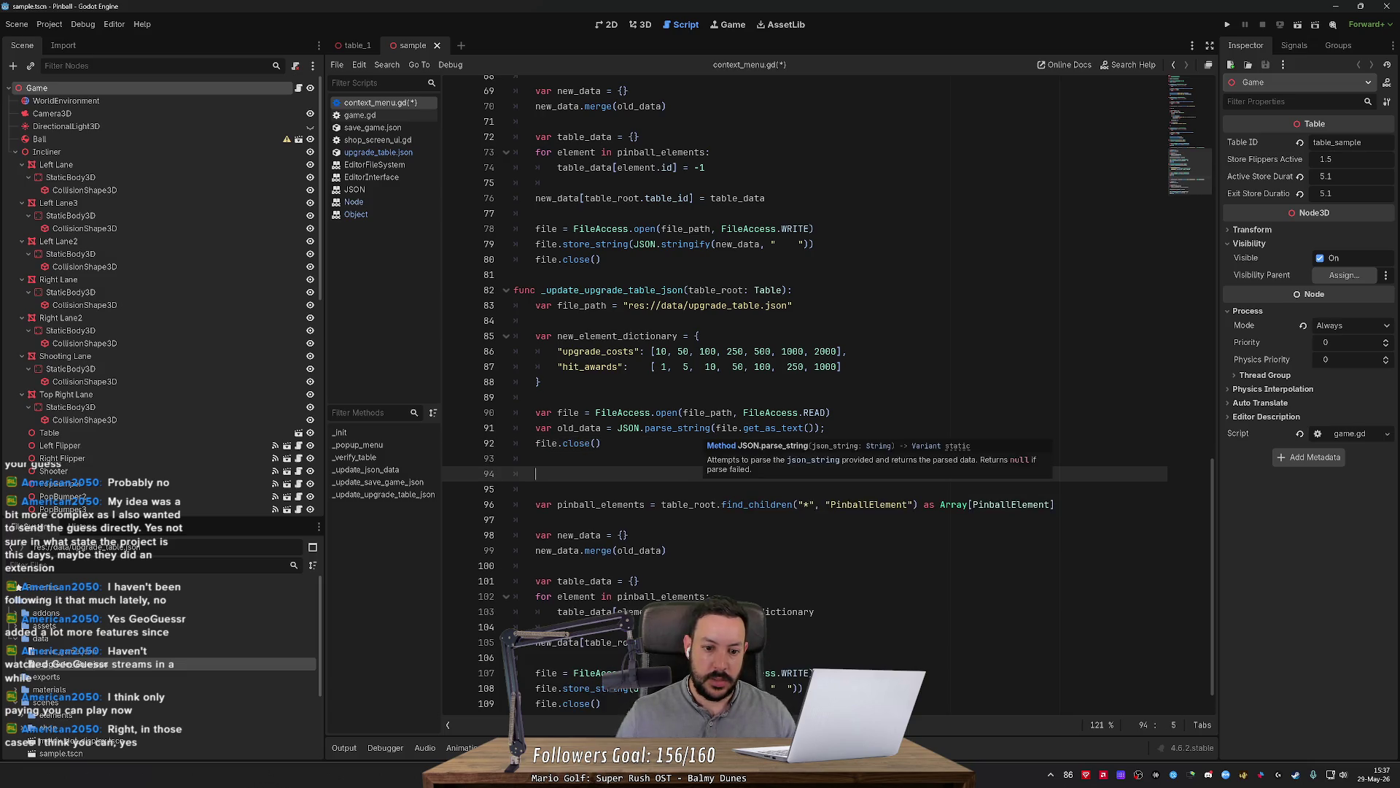
{"action": "type", "text": "var "}
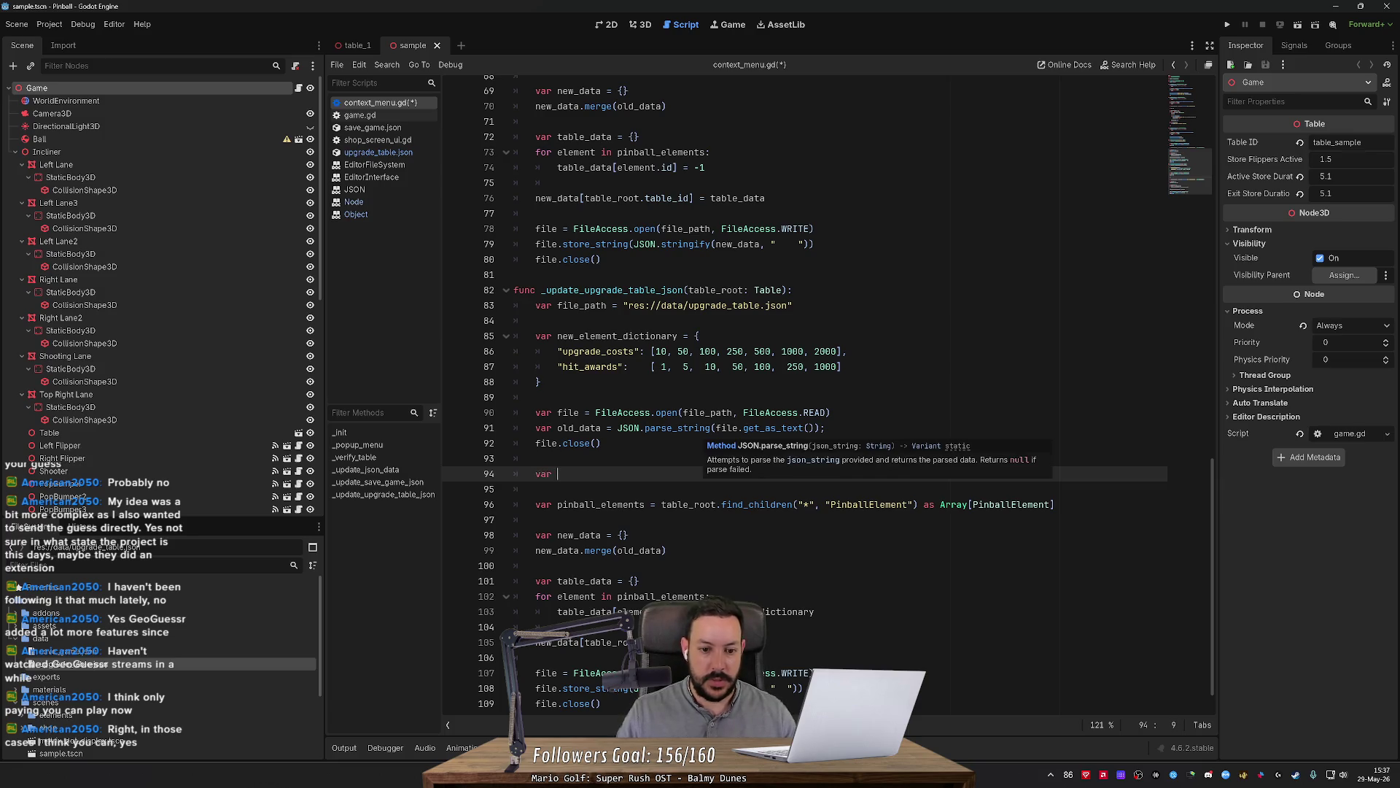
{"action": "type", "text": "old_element_ids "}
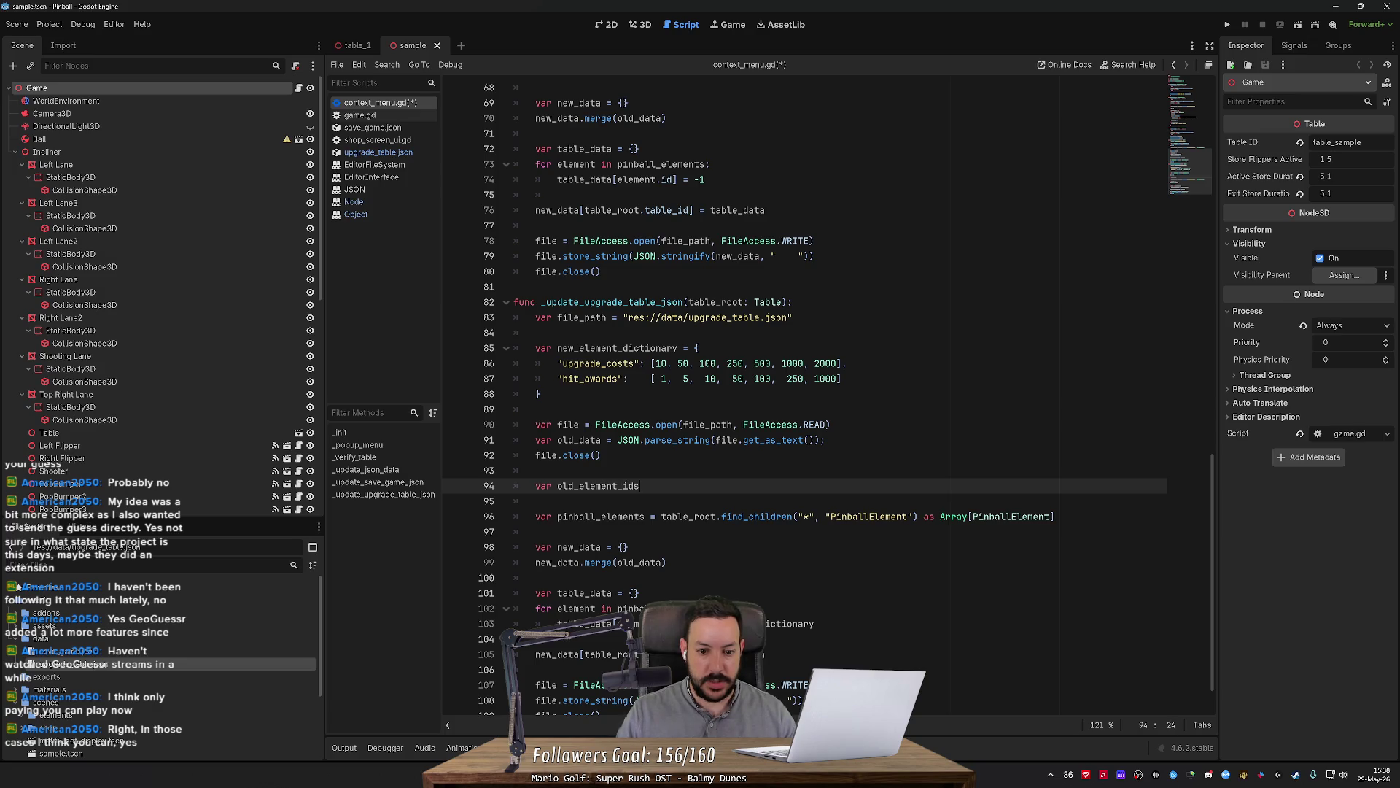
{"action": "type", "text": "= {"}
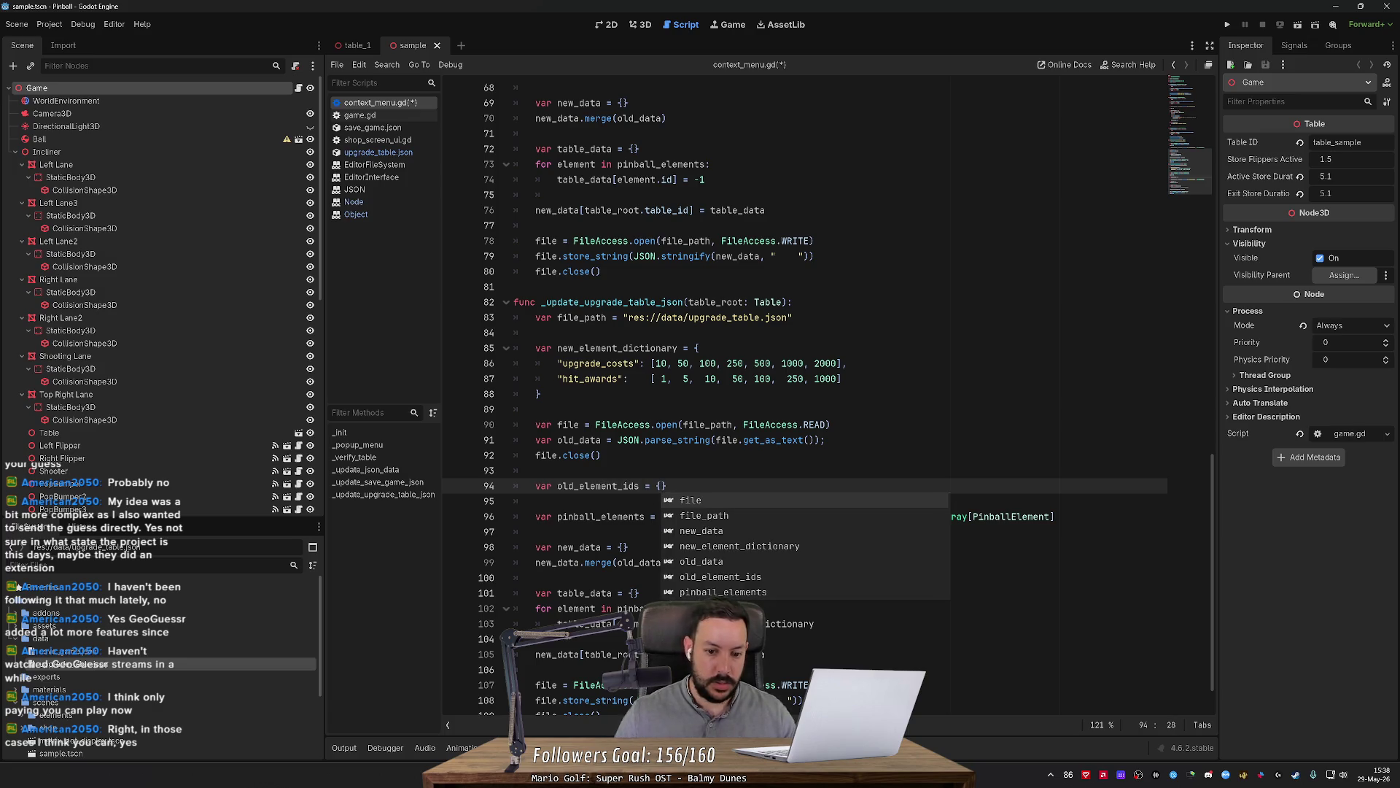
{"action": "key", "text": "End"}
{"action": "key", "text": "Return"}
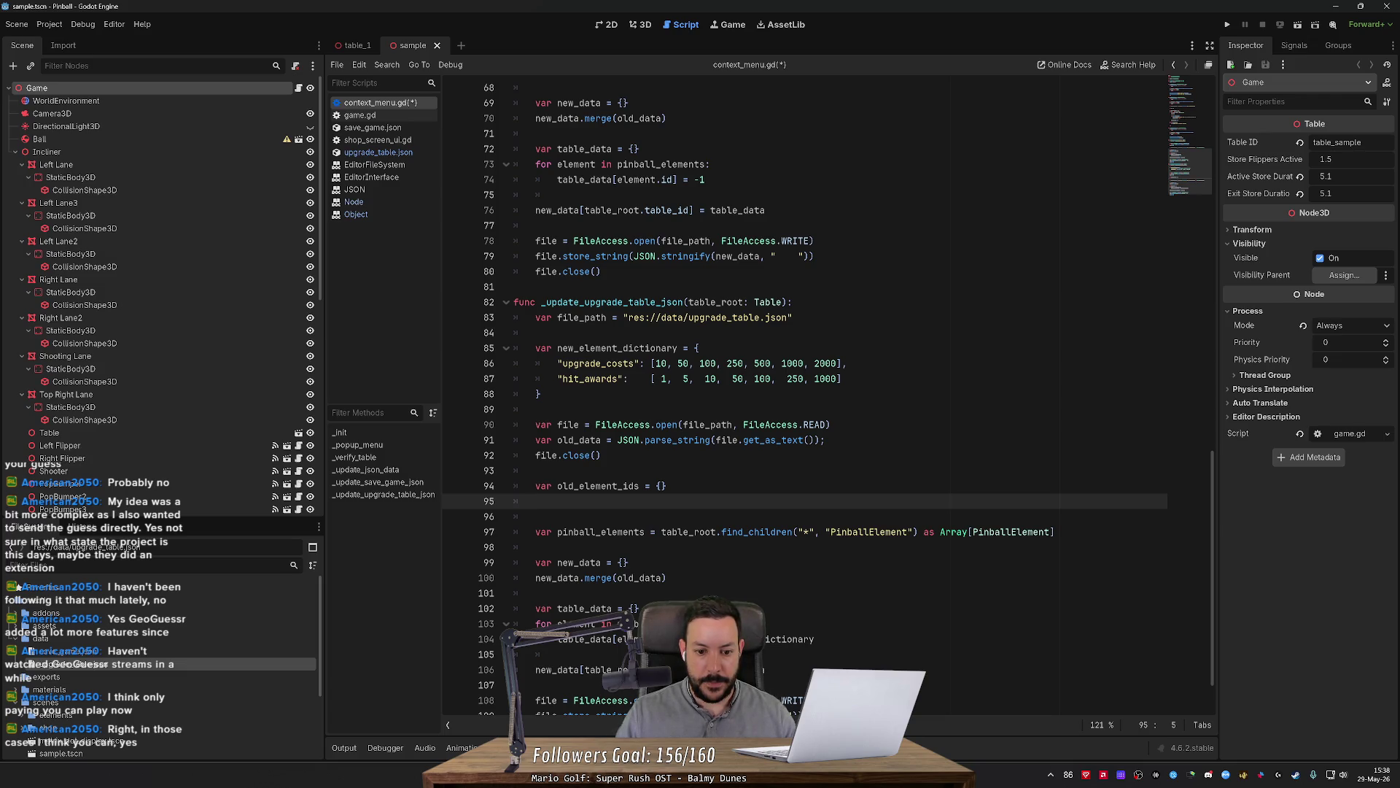
- Add a placeholder loop 'for element_id in old_data[table_root.table_id]: pass'
{"action": "type", "text": "for "}
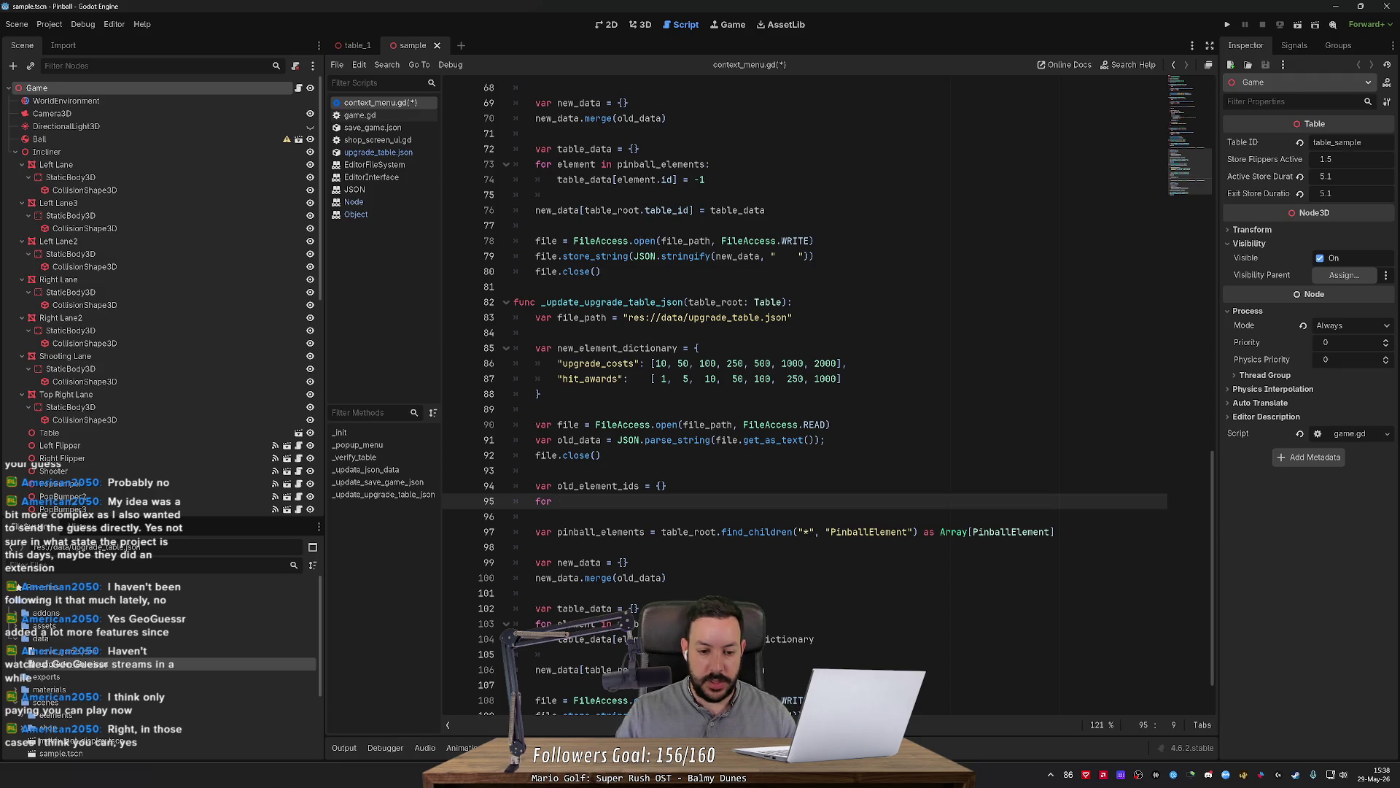
{"action": "type", "text": "element_i"}
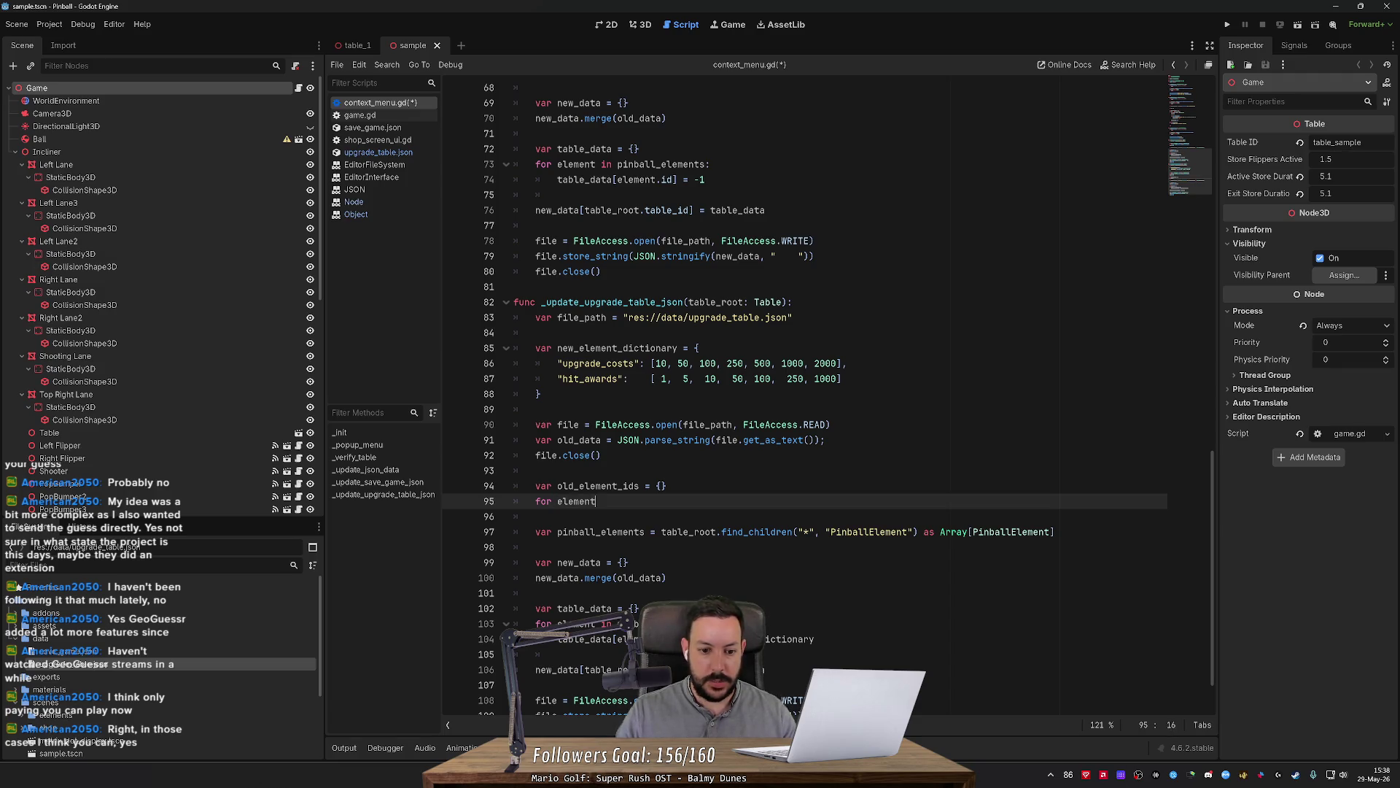
{"action": "type", "text": "d in "}
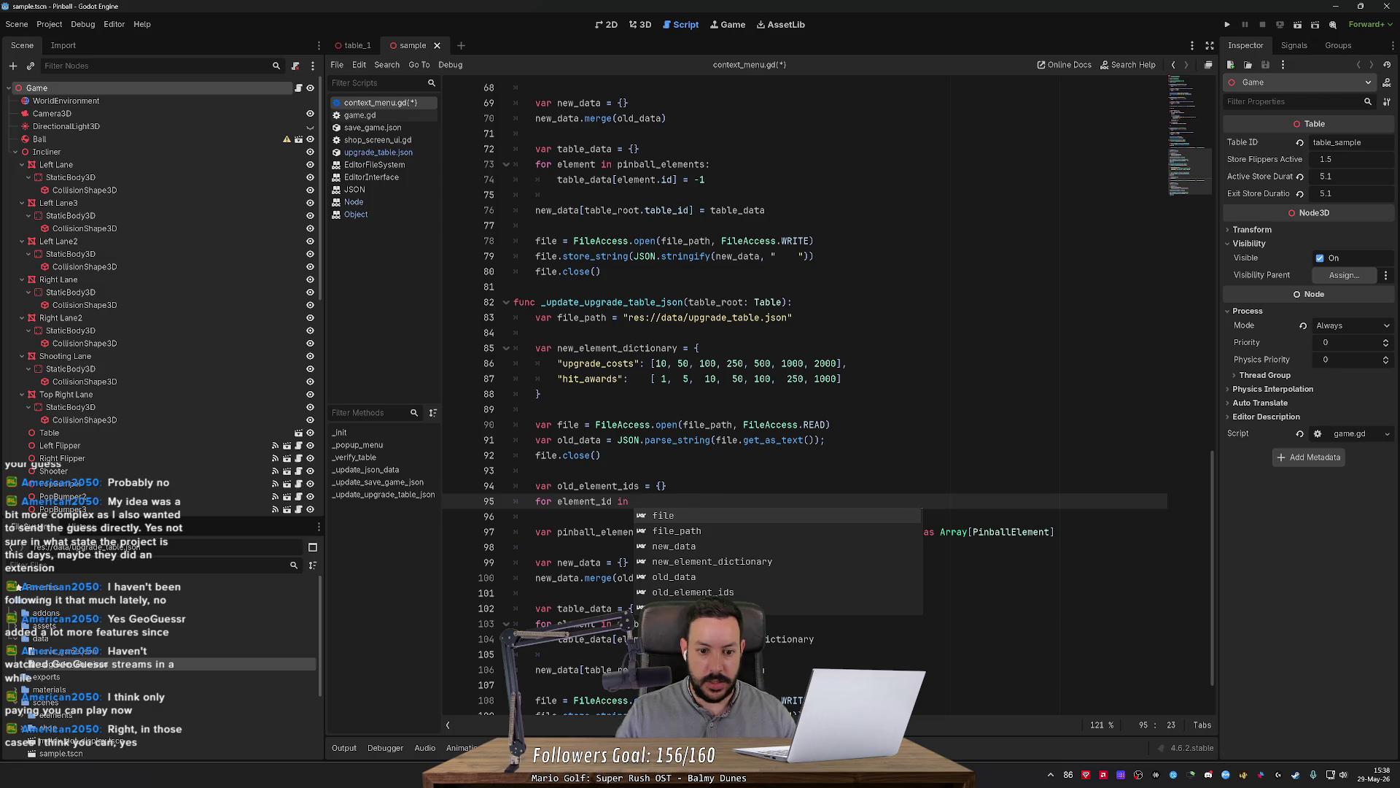
{"action": "type", "text": "old_"}
{"action": "key", "text": "Return"}
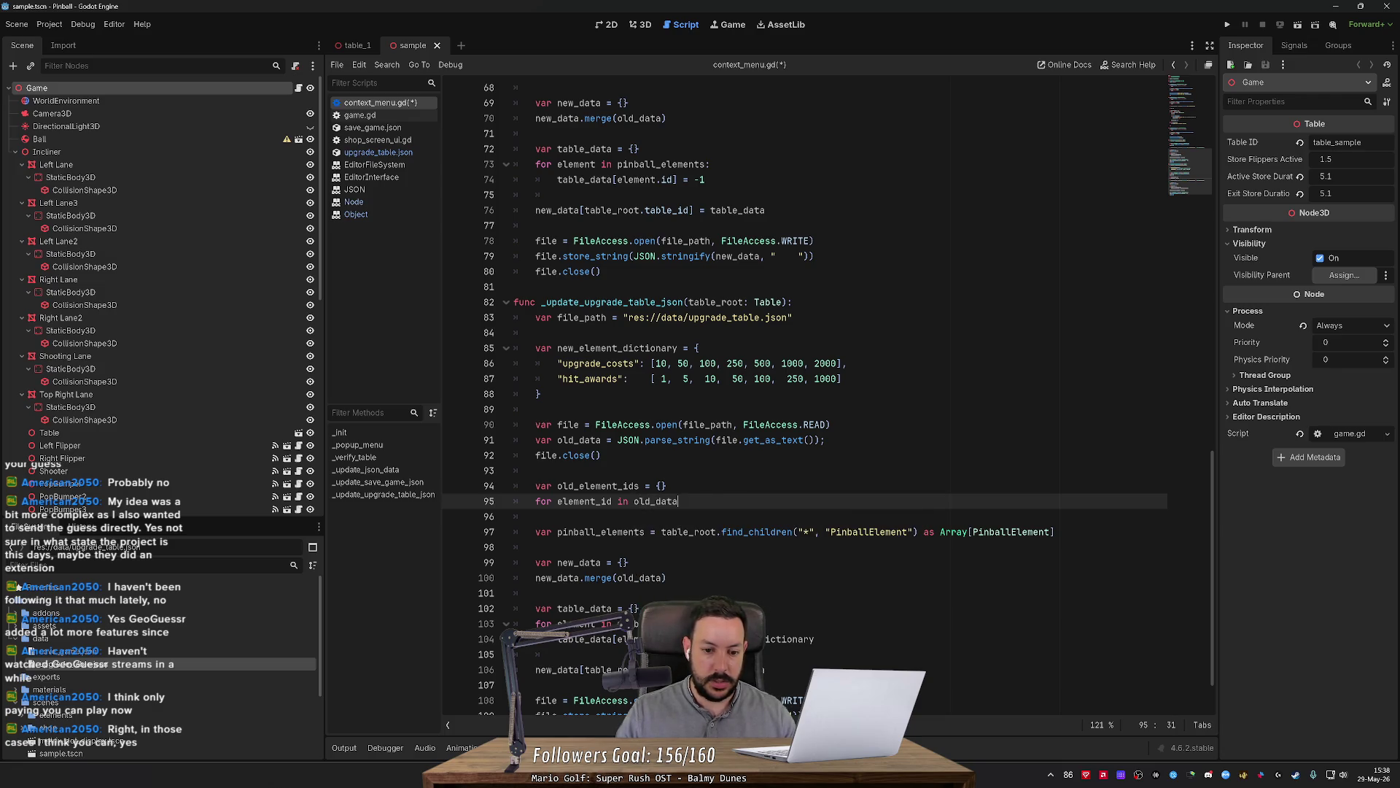
{"action": "type", "text": "["}
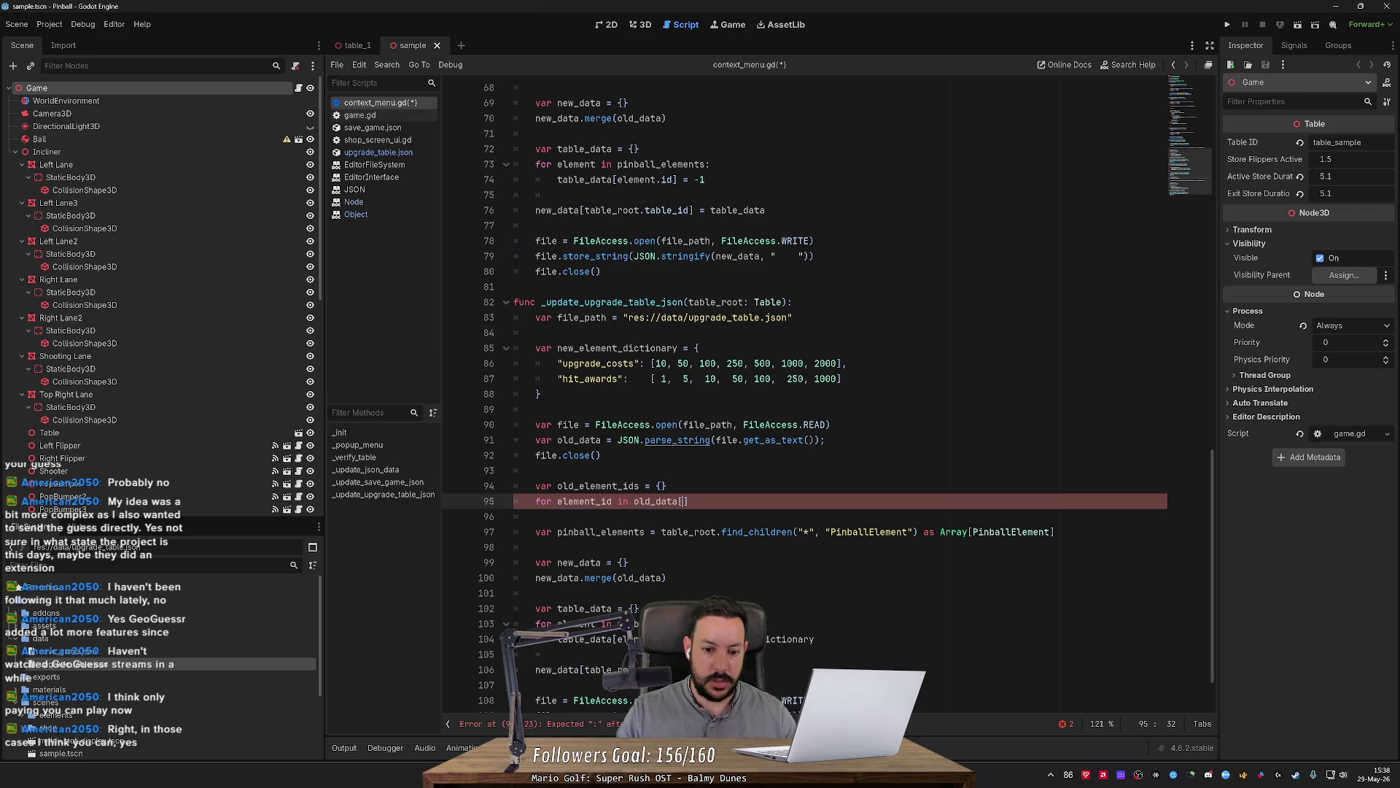
{"action": "type", "text": "table"}
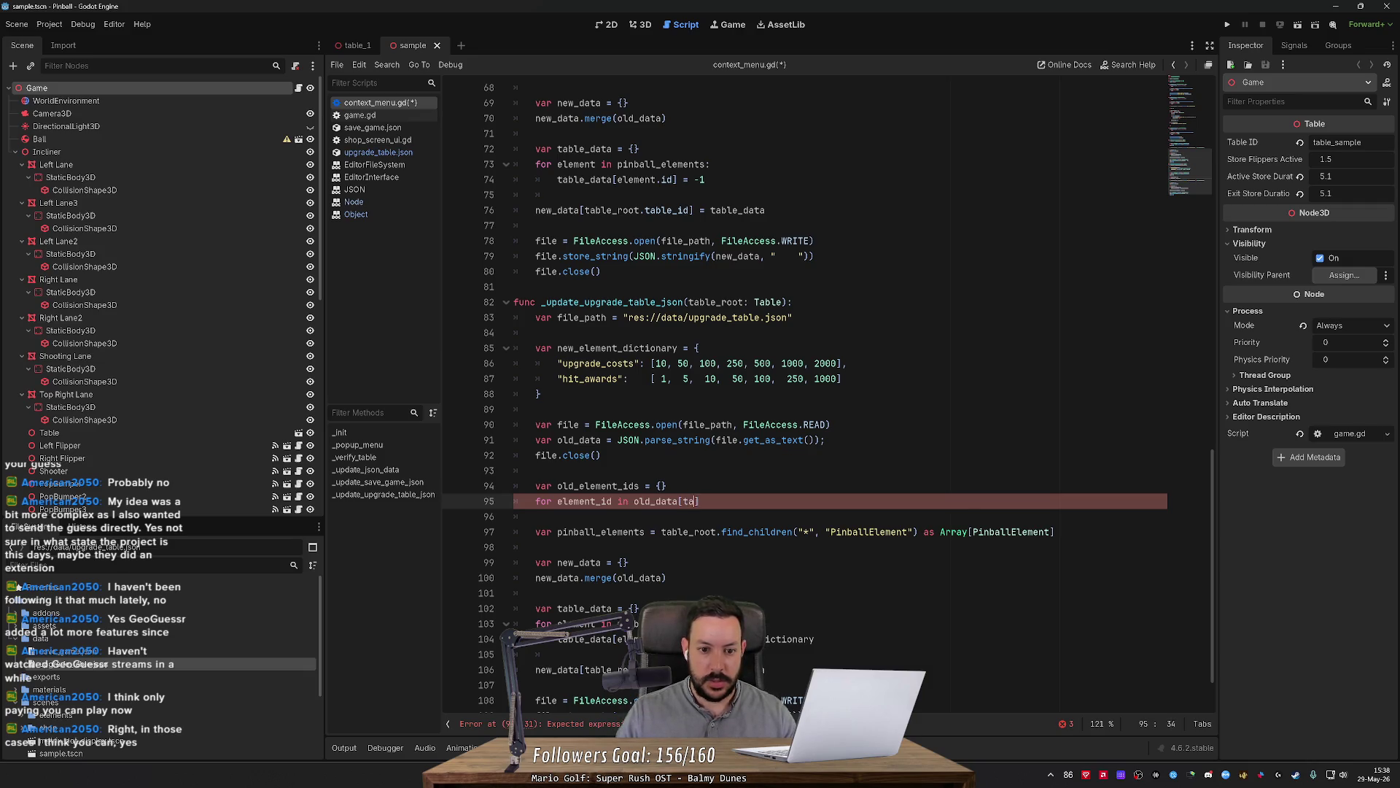
{"action": "key", "text": "Down"}
{"action": "key", "text": "Return"}
{"action": "type", "text": ".table_id"}
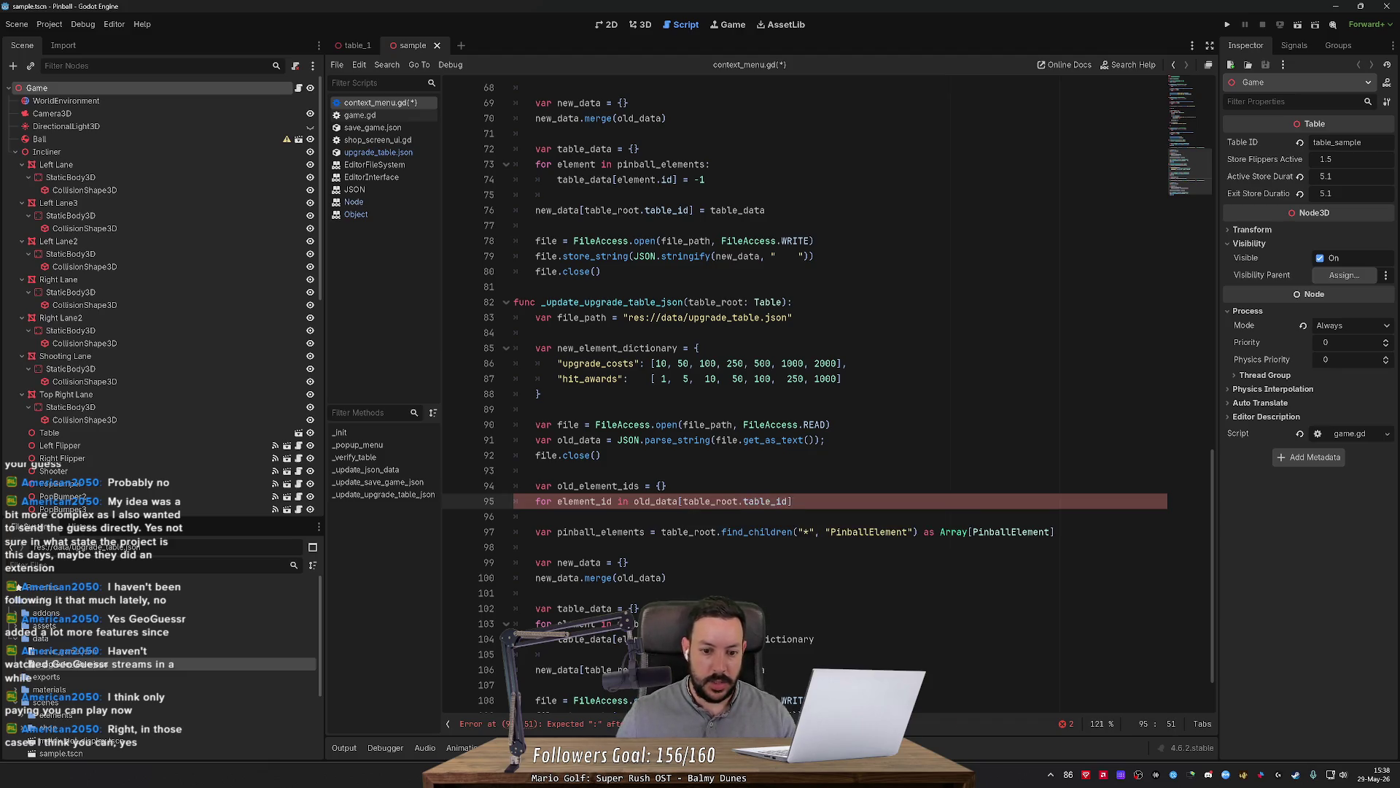
{"action": "key", "text": "Right"}
{"action": "key", "text": "Return"}
{"action": "type", "text": "pass"}
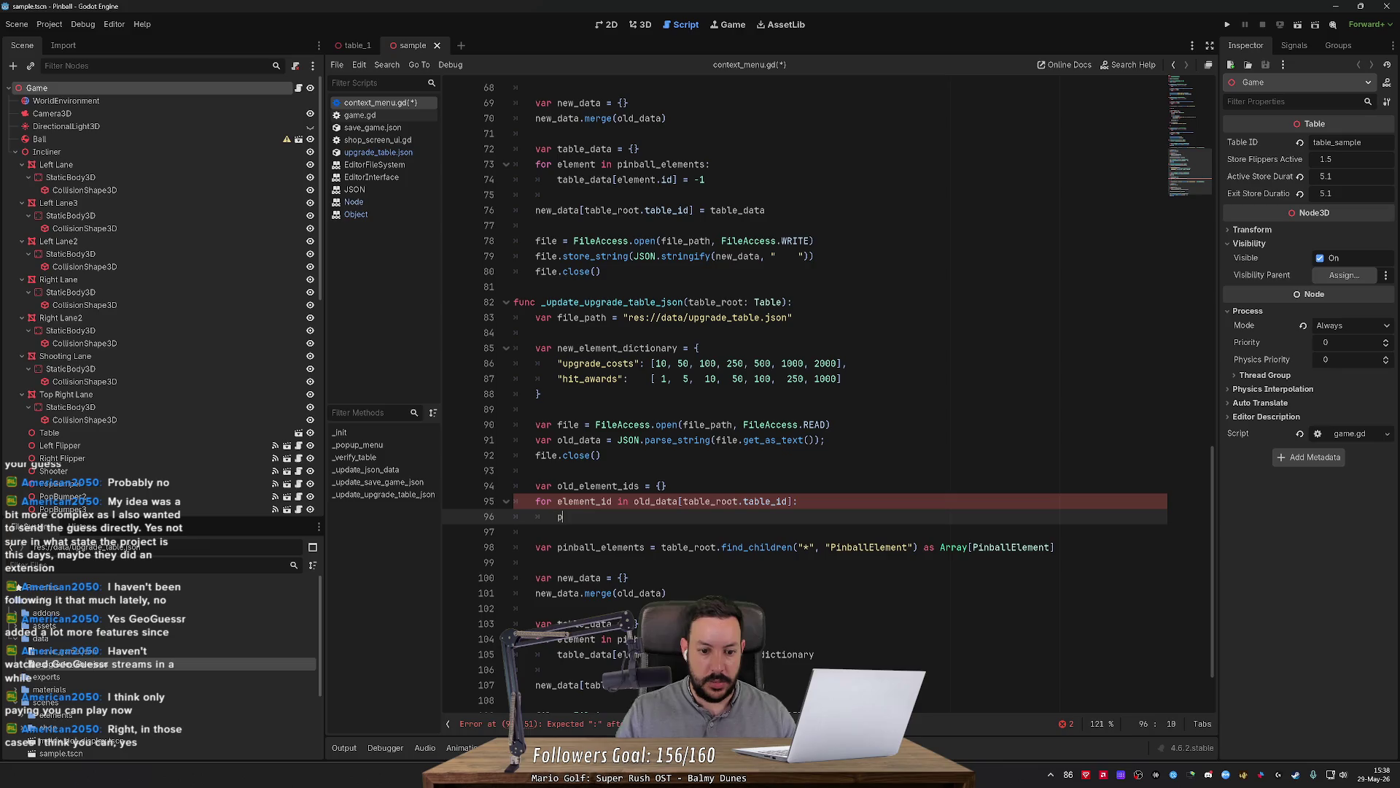
{"action": "scroll", "coordinate": [802, 393], "scroll_direction": "down", "scroll_amount": 2}
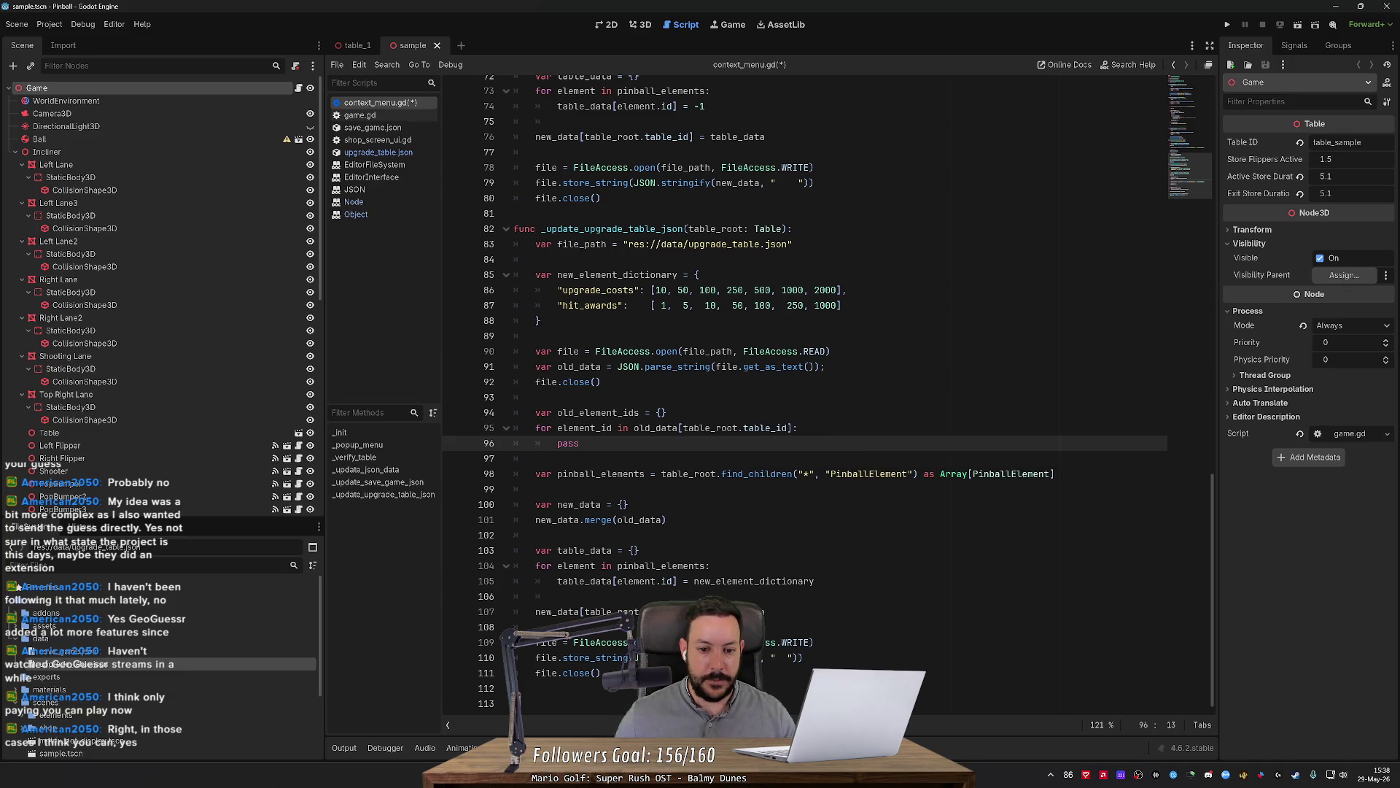
- Insert an unfinished 'if old_data.' line above the for loop
{"action": "double_click", "coordinate": [655, 428]}
{"action": "key", "text": "Right"}
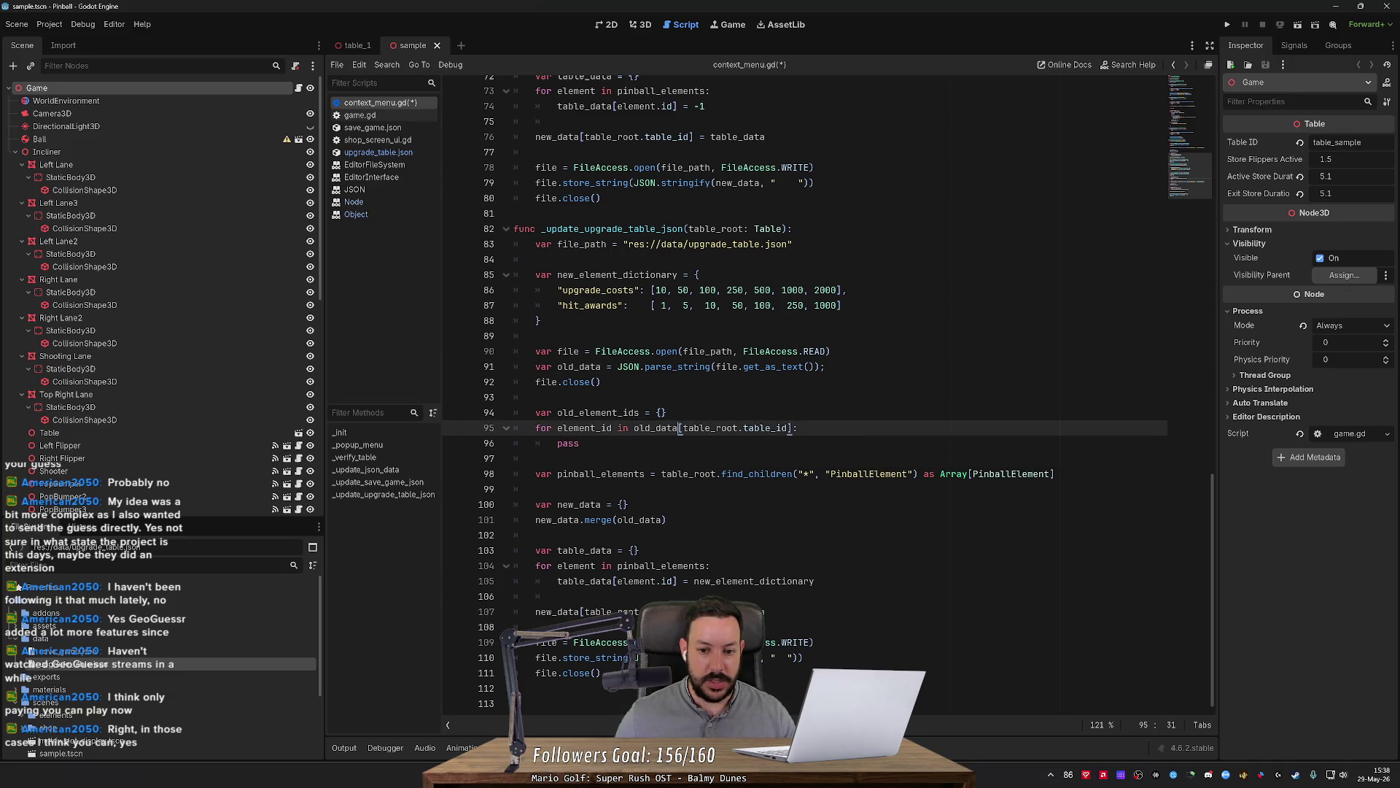
{"action": "left_click", "coordinate": [644, 428]}
{"action": "key", "text": "ctrl+shift+Return"}
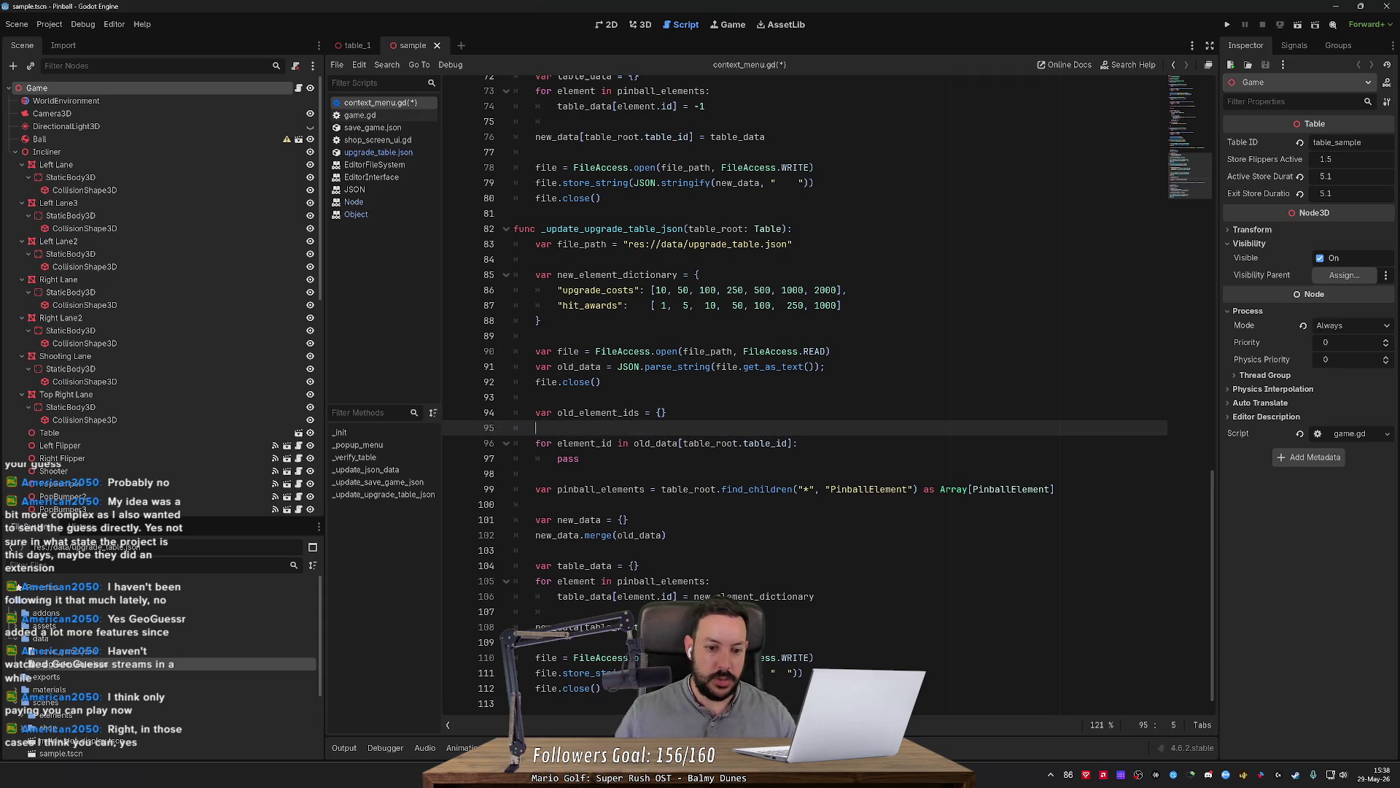
{"action": "type", "text": "if old_data."}
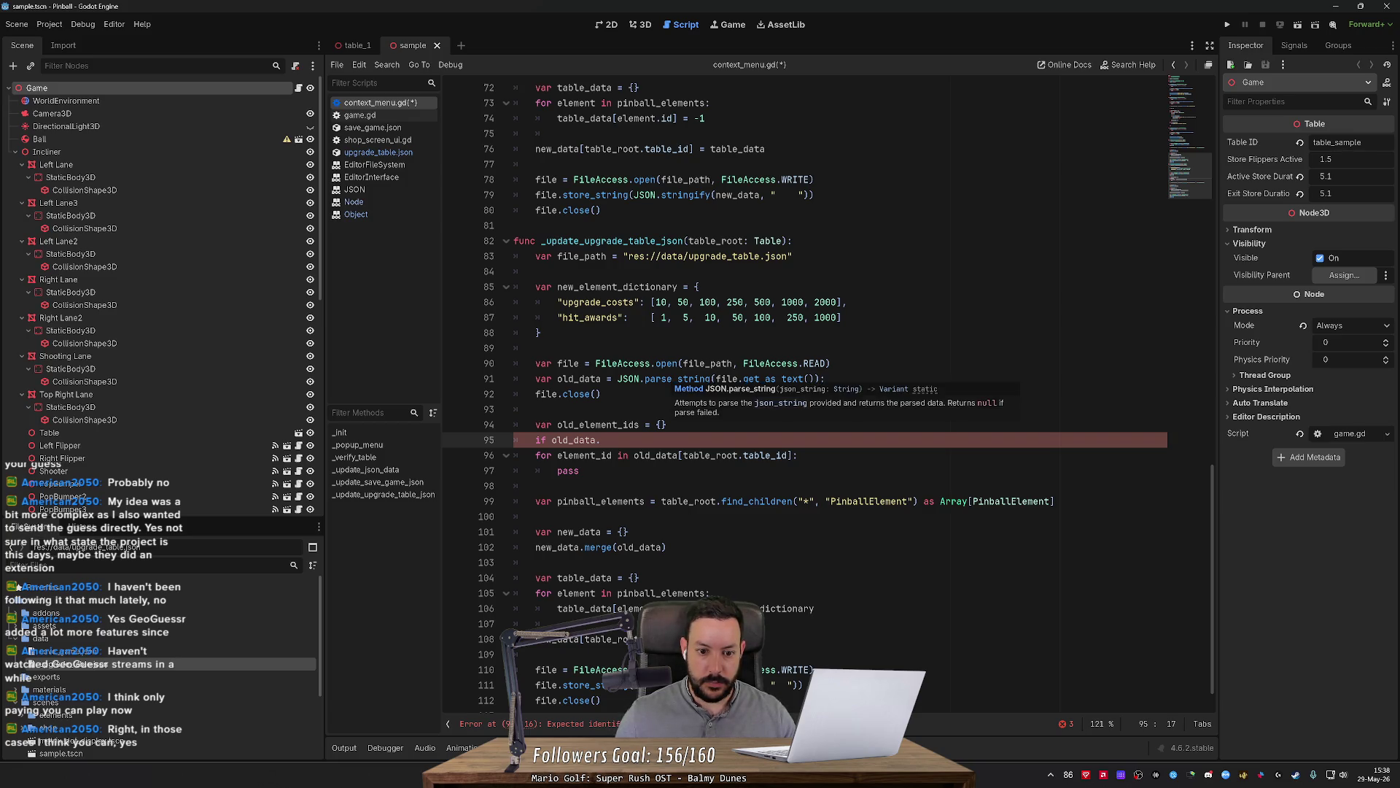
- Annotate old_data with the Dictionary type after checking the parse_string docs, and save
{"action": "left_click", "coordinate": [649, 378], "text": "ctrl"}
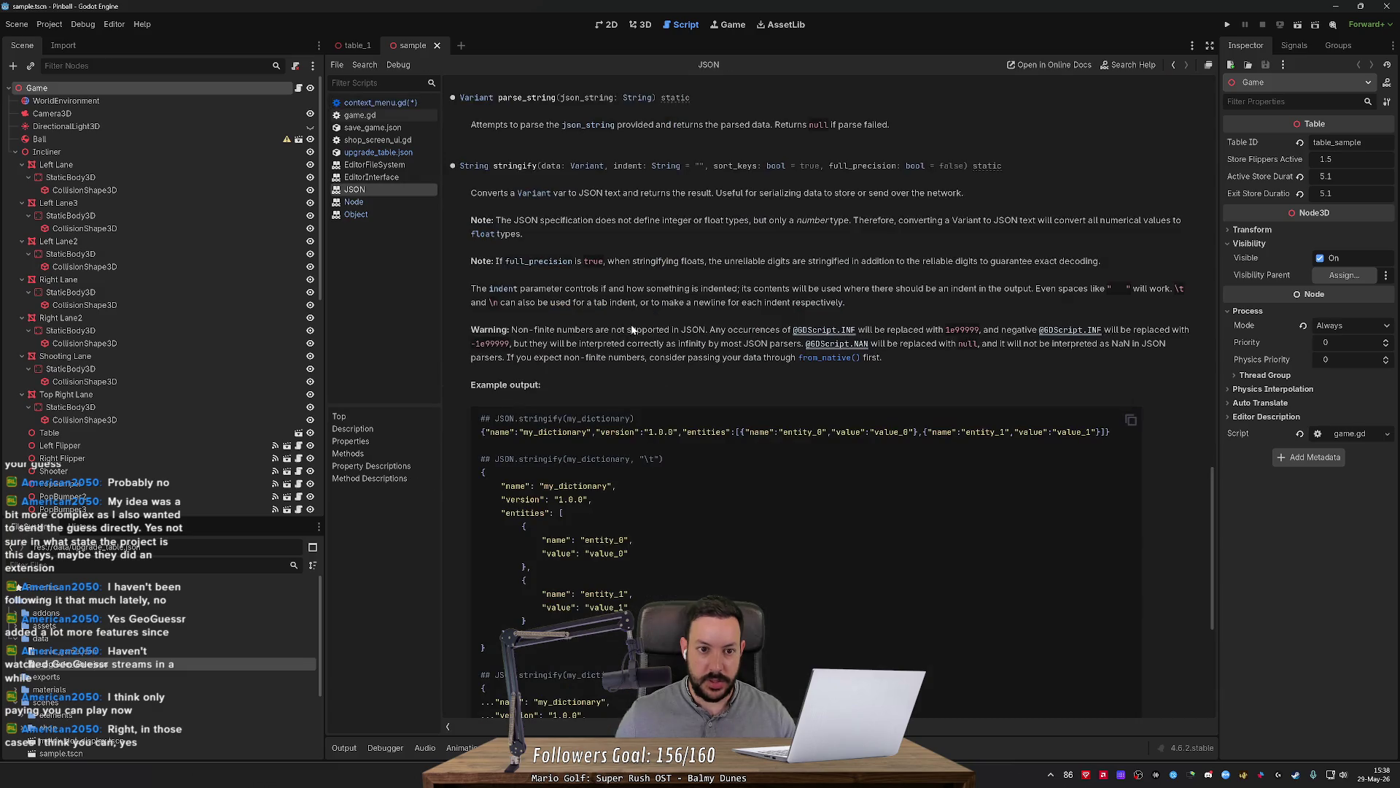
{"action": "key", "text": "alt+Left"}
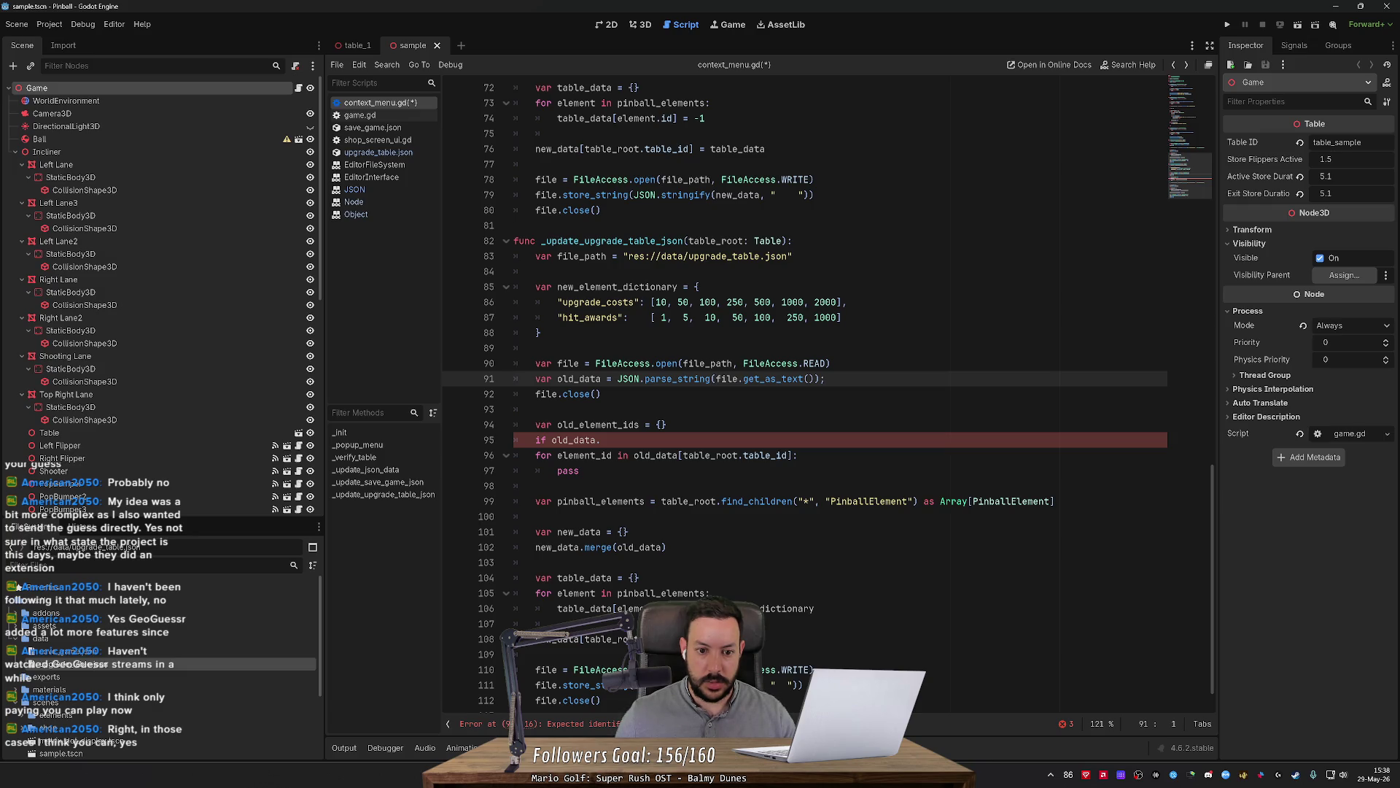
{"action": "type", "text": ": Dictionary"}
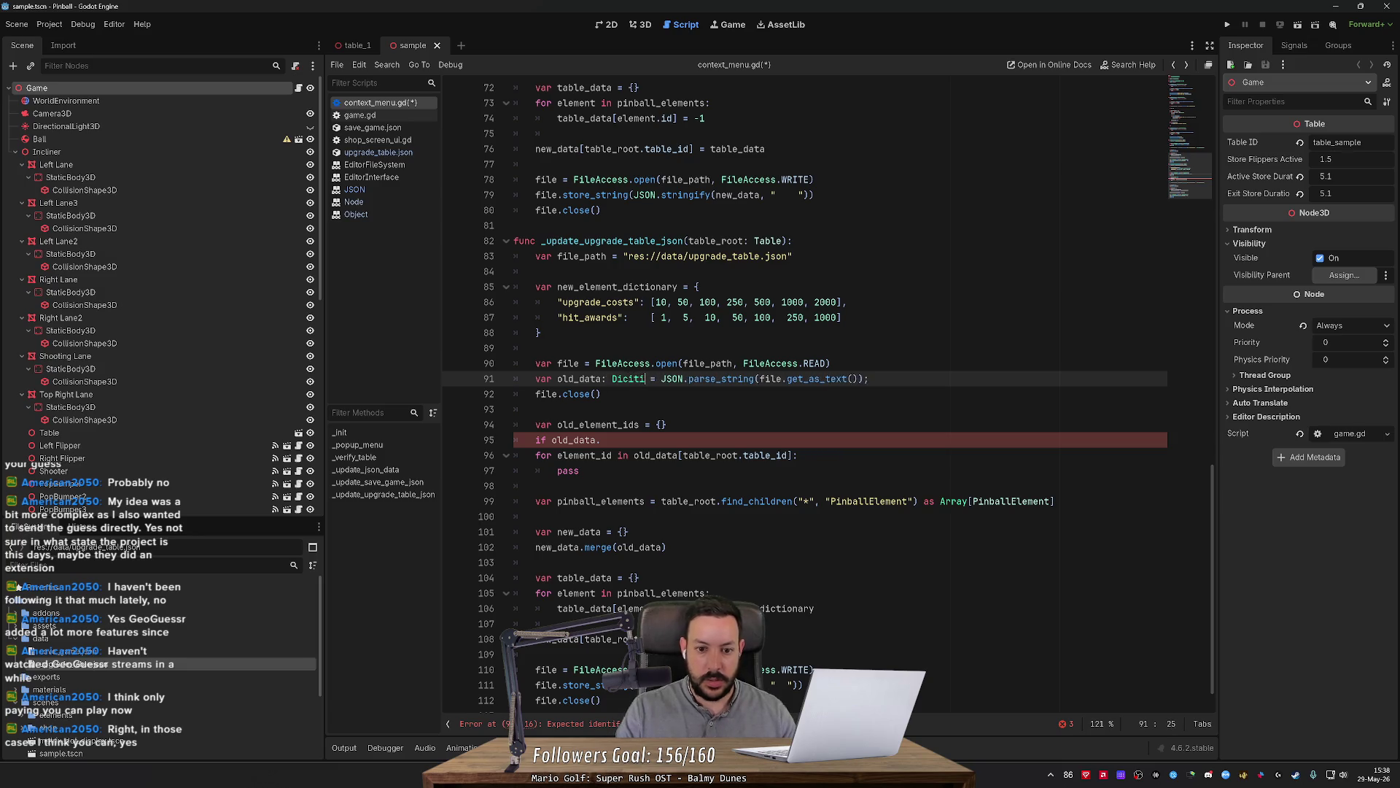
{"action": "type", "text": "y"}
{"action": "key", "text": "ctrl+s"}
{"action": "left_click", "coordinate": [600, 440]}
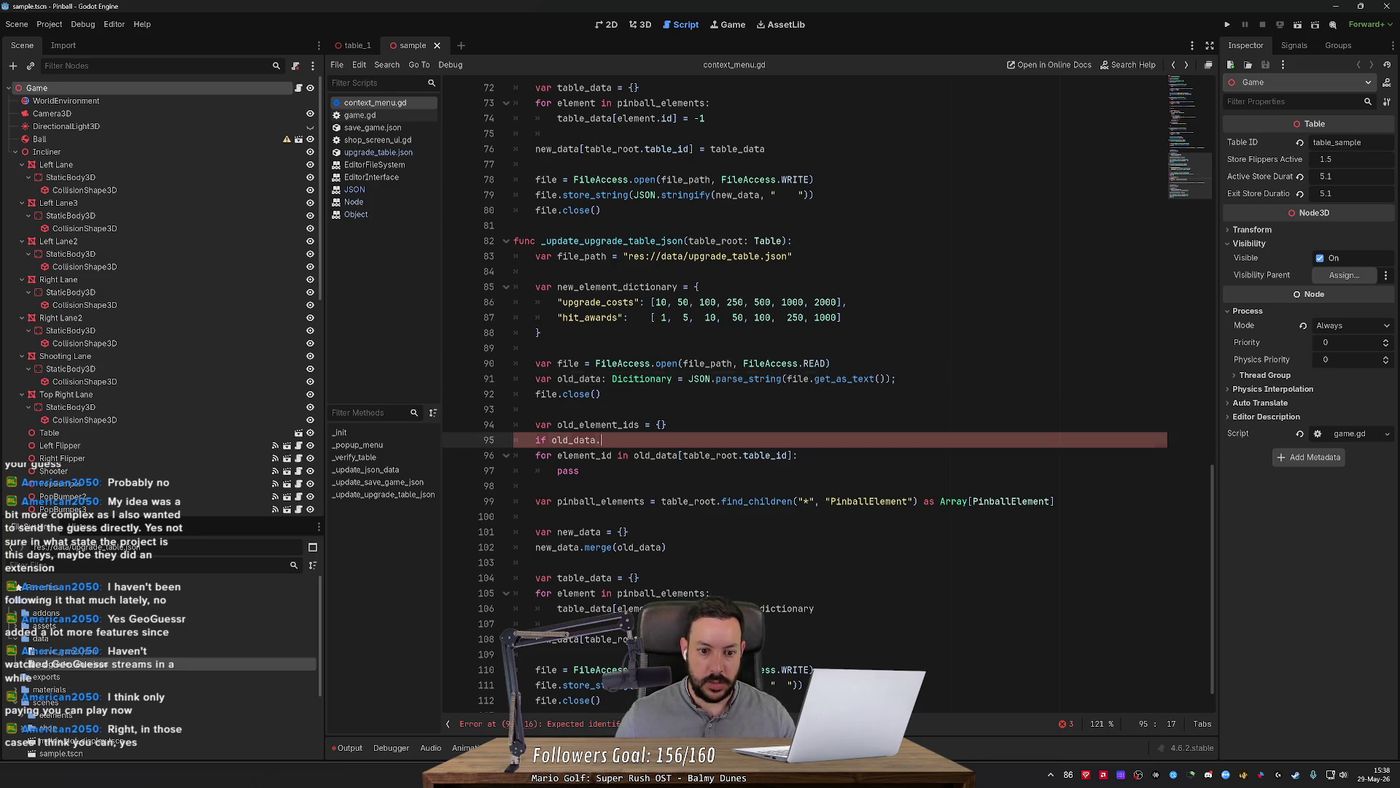
{"action": "key", "text": "BackSpace"}
{"action": "type", "text": "."}
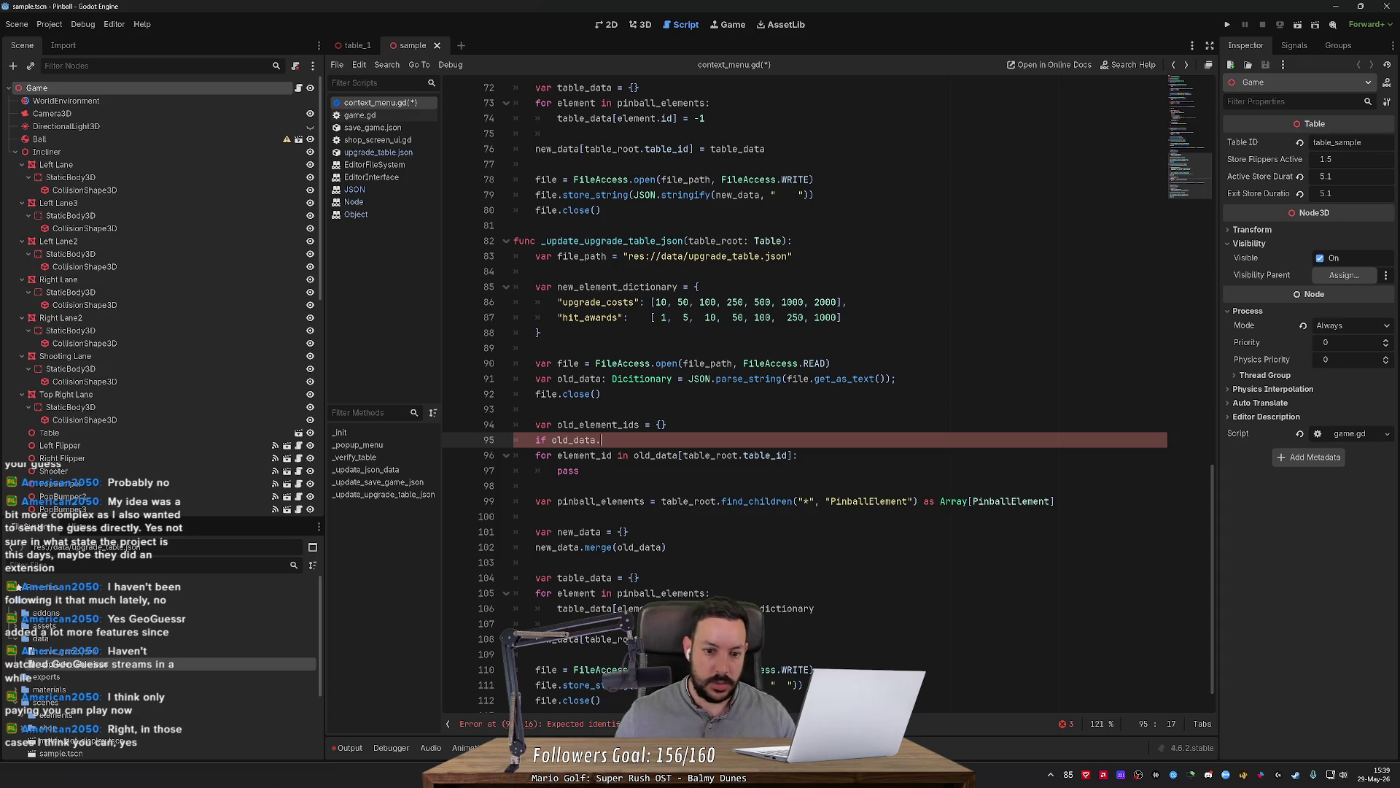
{"action": "left_click", "coordinate": [635, 378]}
{"action": "key", "text": "BackSpace"}
{"action": "key", "text": "ctrl+s"}
- Complete the guard as 'if old_data.has(table_root.table_id)'
{"action": "left_click", "coordinate": [600, 440]}
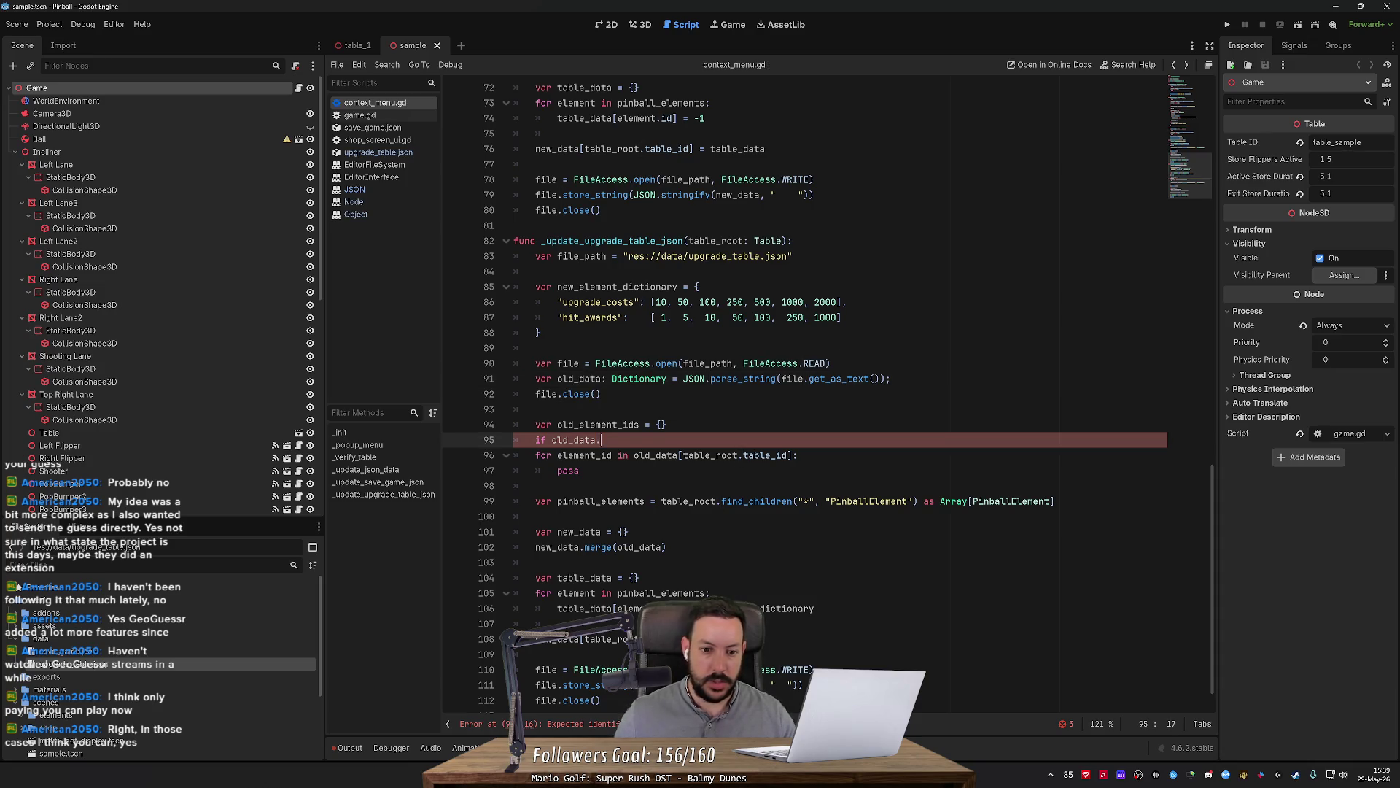
{"action": "key", "text": "BackSpace"}
{"action": "type", "text": "."}
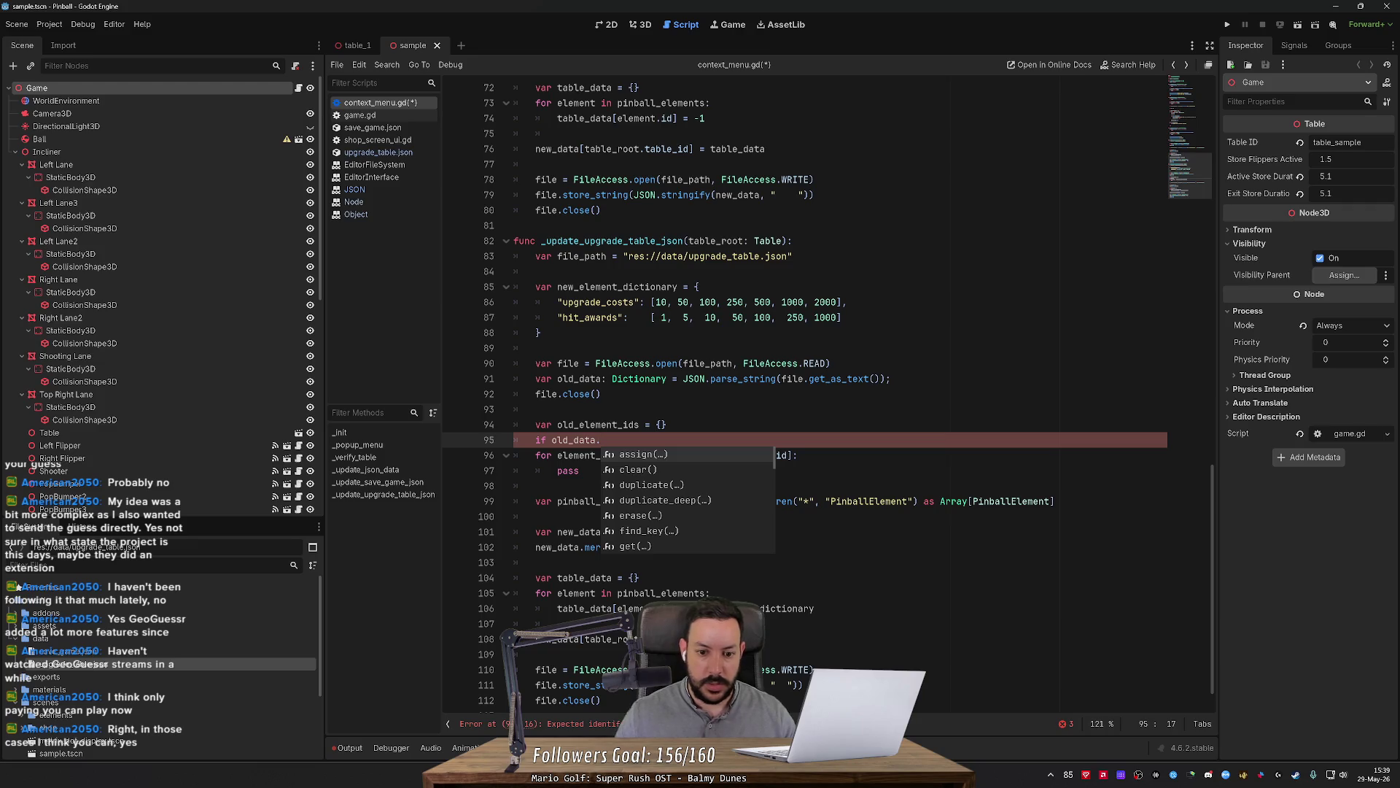
{"action": "key", "text": "Down"}
{"action": "key", "text": "Down"}
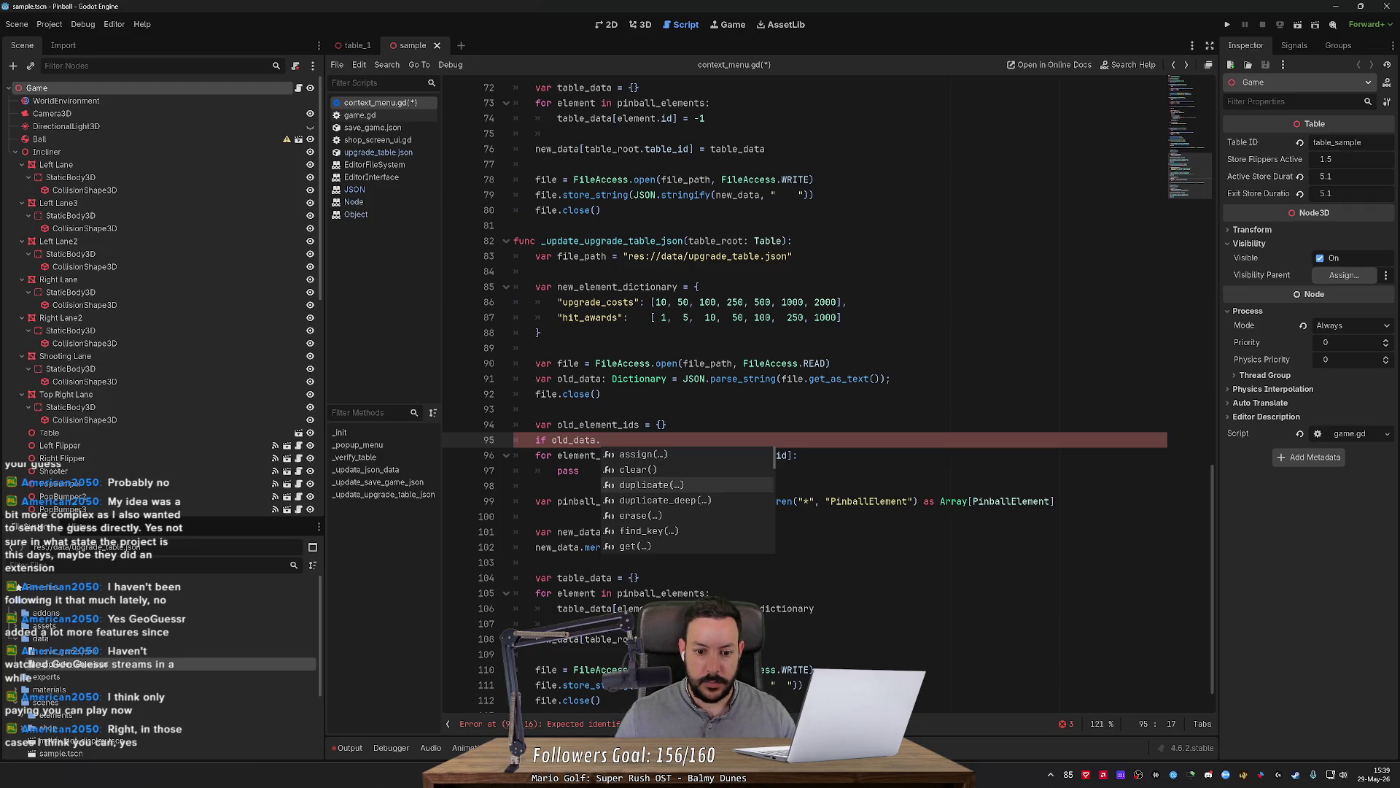
{"action": "key", "text": "Down"}
{"action": "key", "text": "Down"}
{"action": "key", "text": "Down"}
{"action": "key", "text": "Down"}
{"action": "key", "text": "Down"}
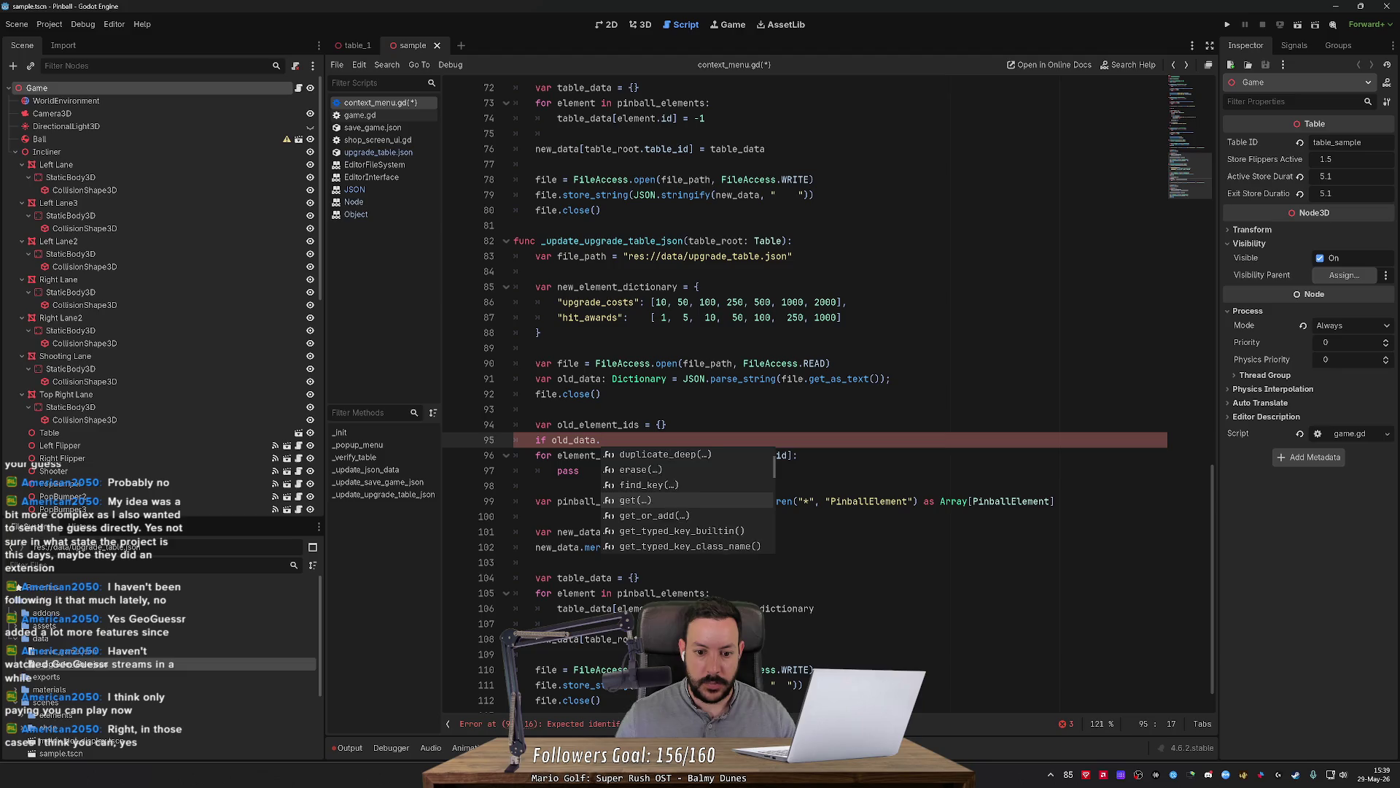
{"action": "key", "text": "Down"}
{"action": "key", "text": "Down"}
{"action": "key", "text": "Down"}
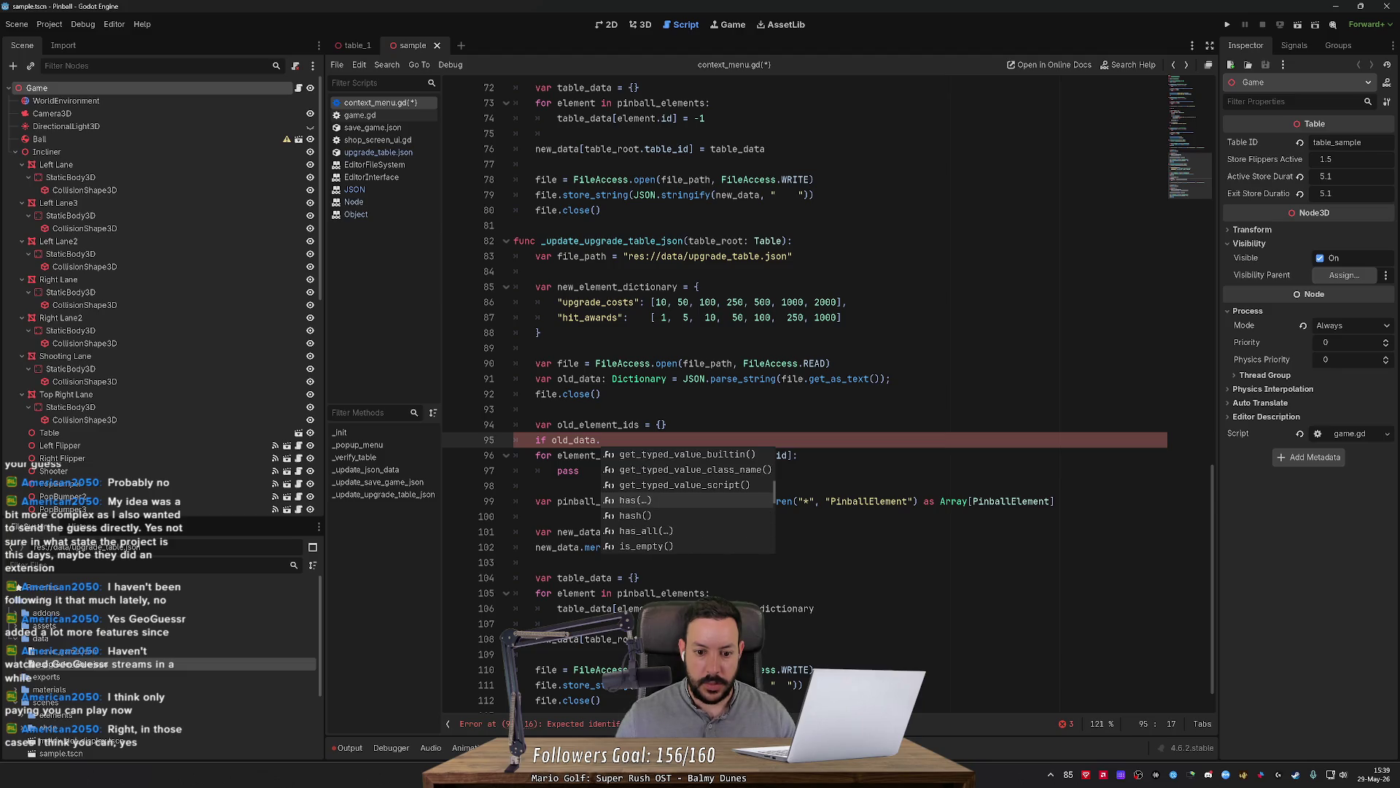
{"action": "key", "text": "Return"}
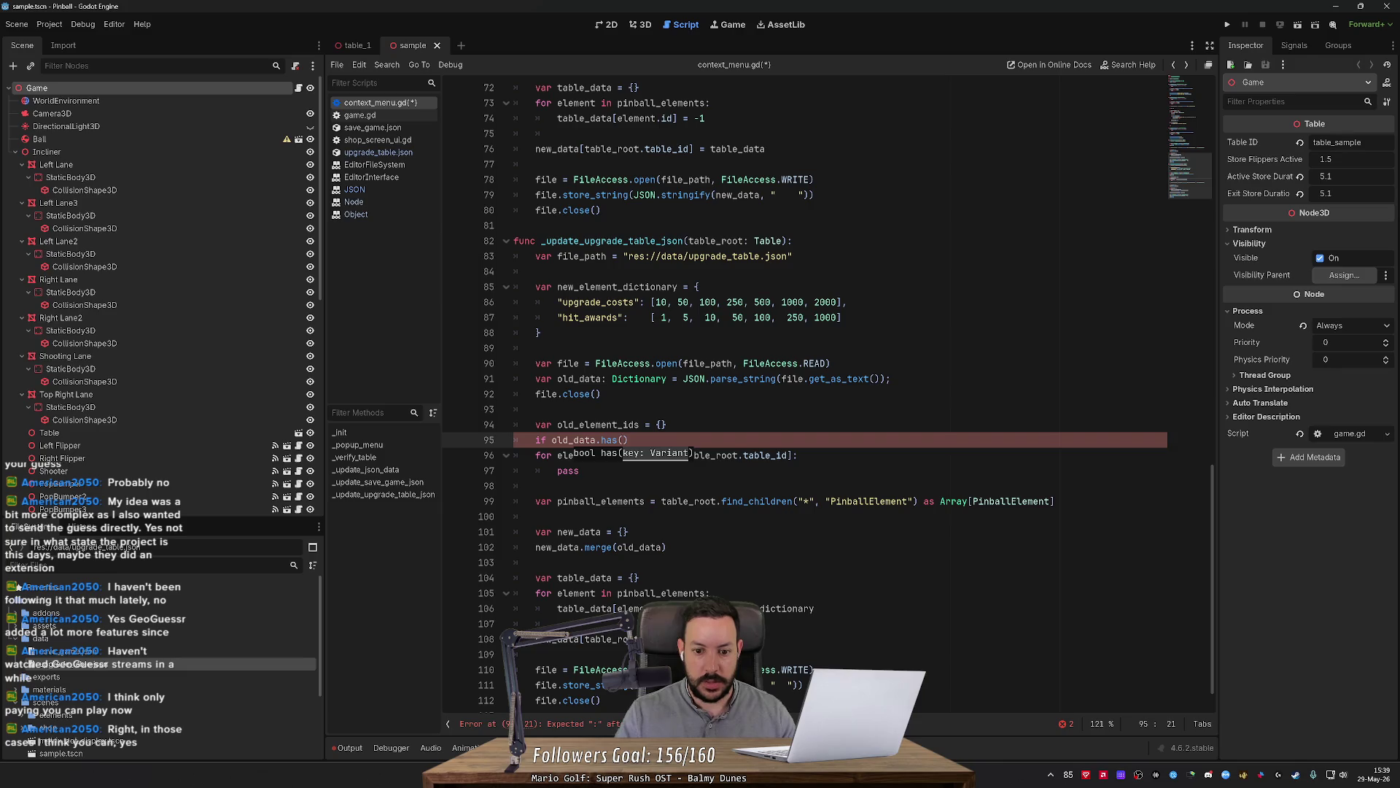
{"action": "type", "text": "table_root.table_"}
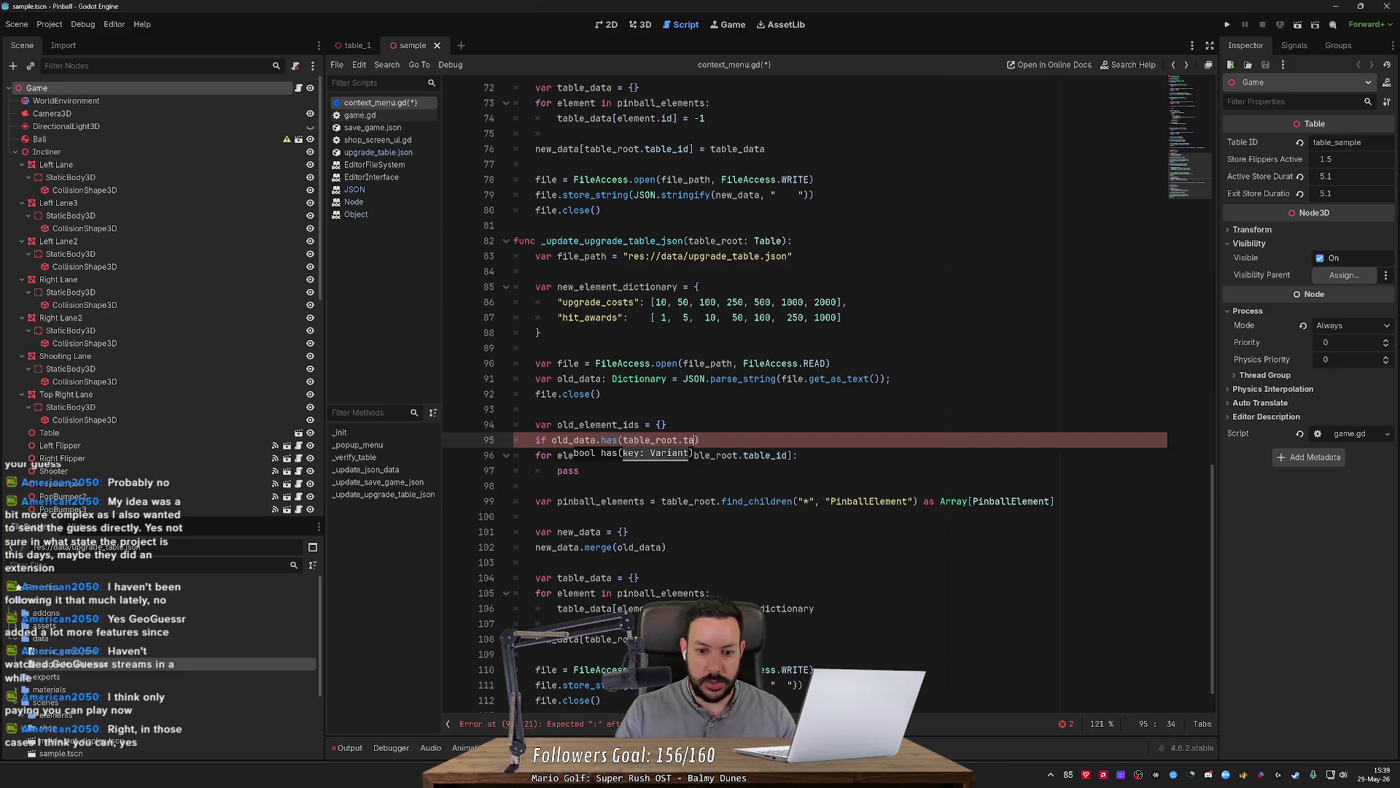
{"action": "type", "text": "id)"}
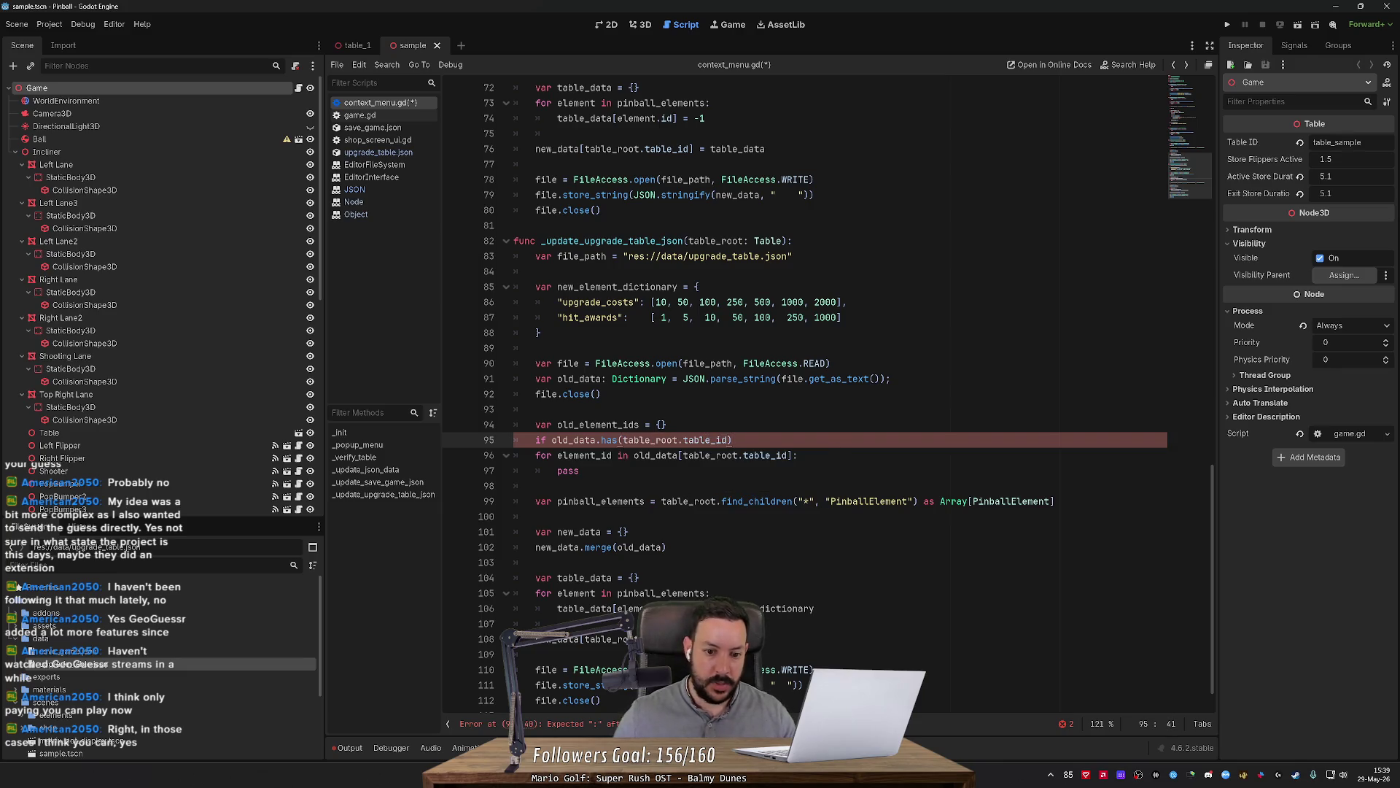
- Add 'var table_id = table_root.table_id' and replace every table_root.table_id reference with table_id
{"action": "left_click", "coordinate": [536, 409]}
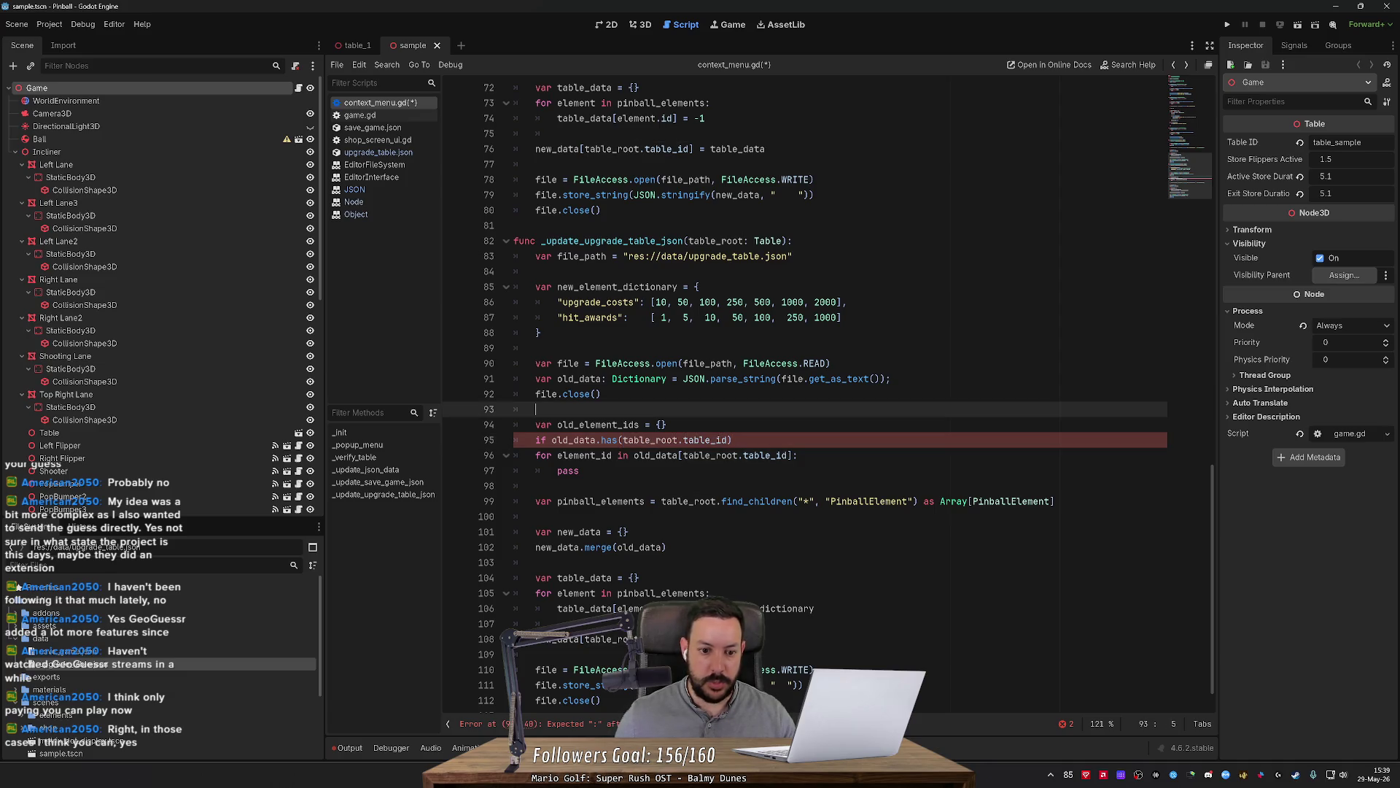
{"action": "left_click", "coordinate": [540, 332]}
{"action": "key", "text": "Return"}
{"action": "key", "text": "Return"}
{"action": "type", "text": "var table_id = table_root.table_id"}
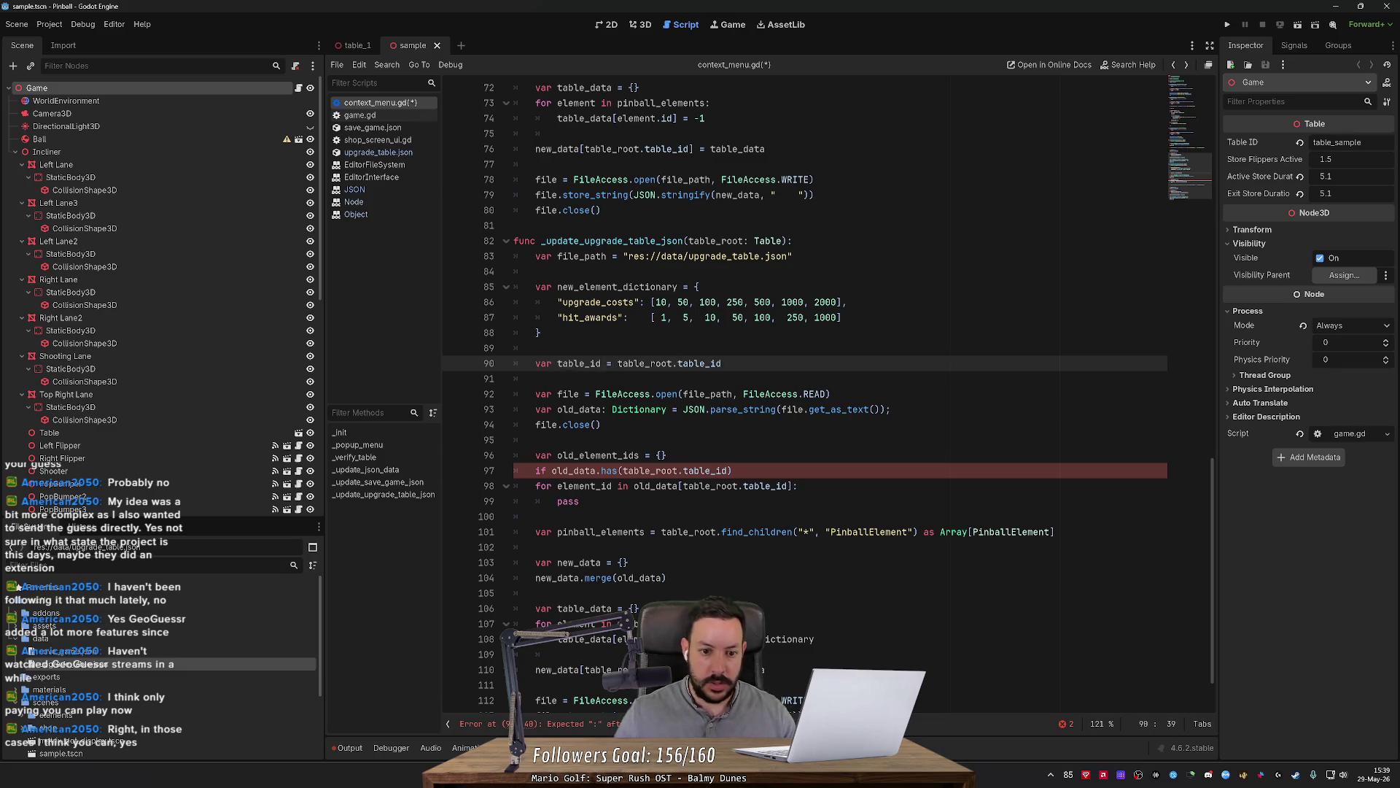
{"action": "left_click", "coordinate": [668, 471]}
{"action": "double_click", "coordinate": [668, 471]}
{"action": "left_click", "coordinate": [729, 471], "text": "shift"}
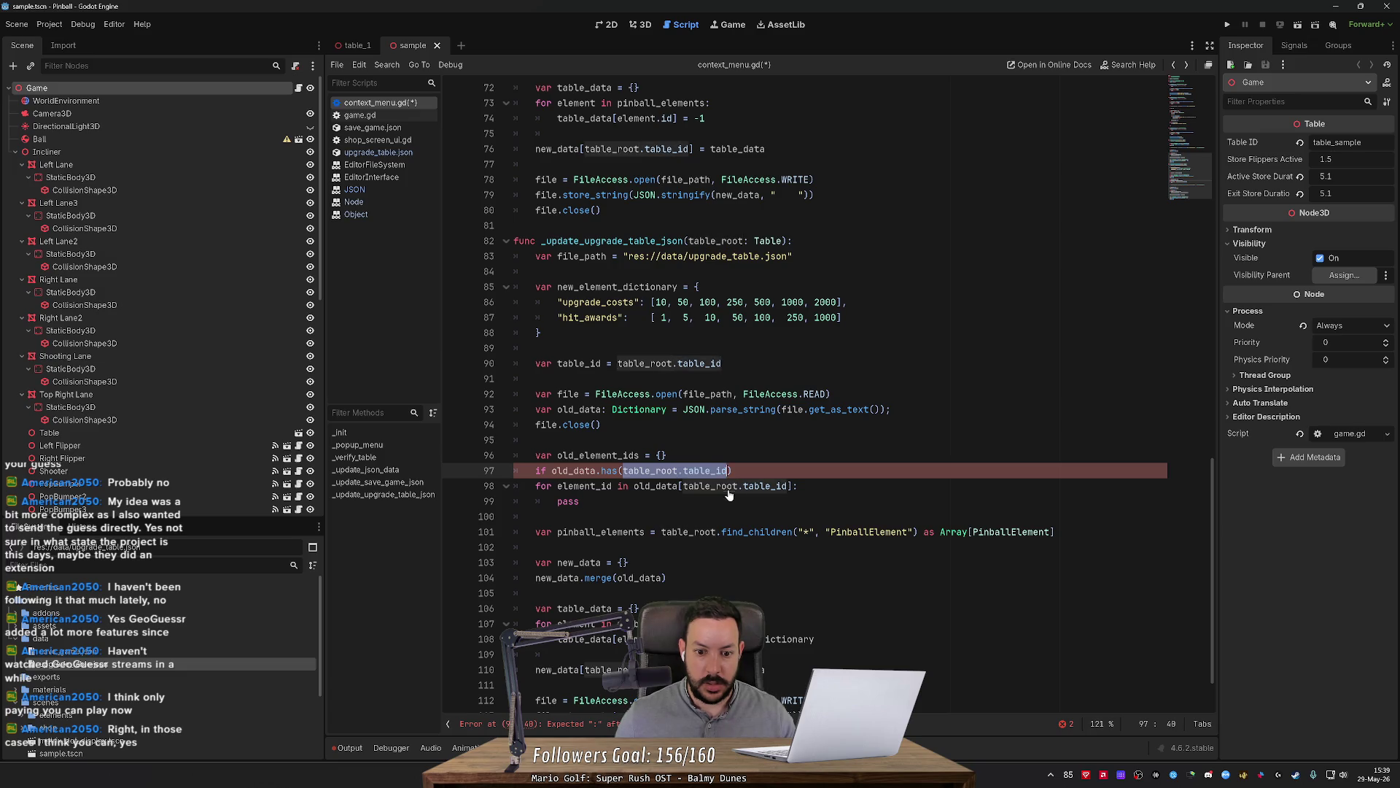
{"action": "key", "text": "ctrl+d"}
{"action": "key", "text": "ctrl+d"}
{"action": "type", "text": "table_id"}
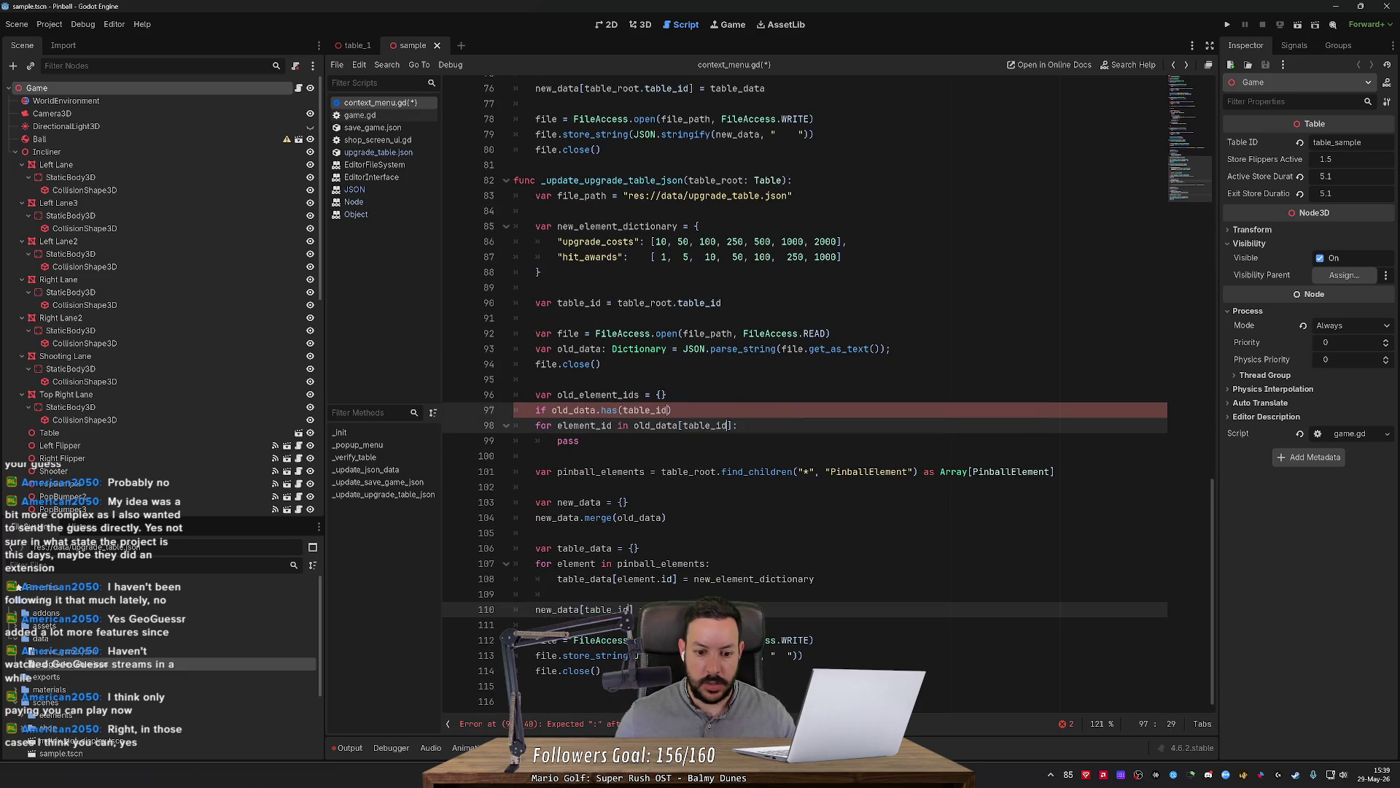
{"action": "left_click", "coordinate": [672, 410]}
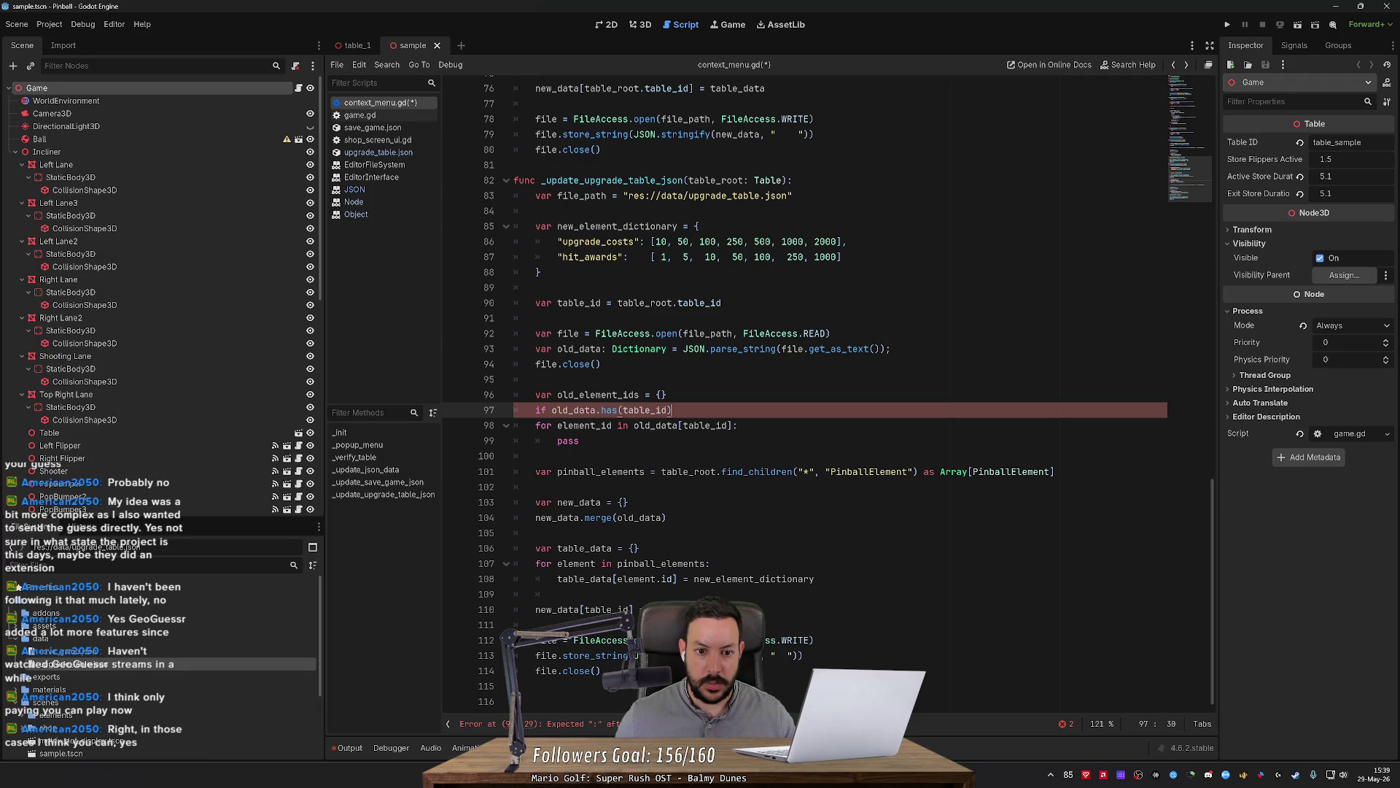
- Add the same table_id variable in the save-game function, use it as the new_data key, and save
{"action": "left_click", "coordinate": [722, 303]}
{"action": "key", "text": "shift+Up"}
{"action": "scroll", "coordinate": [722, 303], "scroll_direction": "up", "scroll_amount": 10}
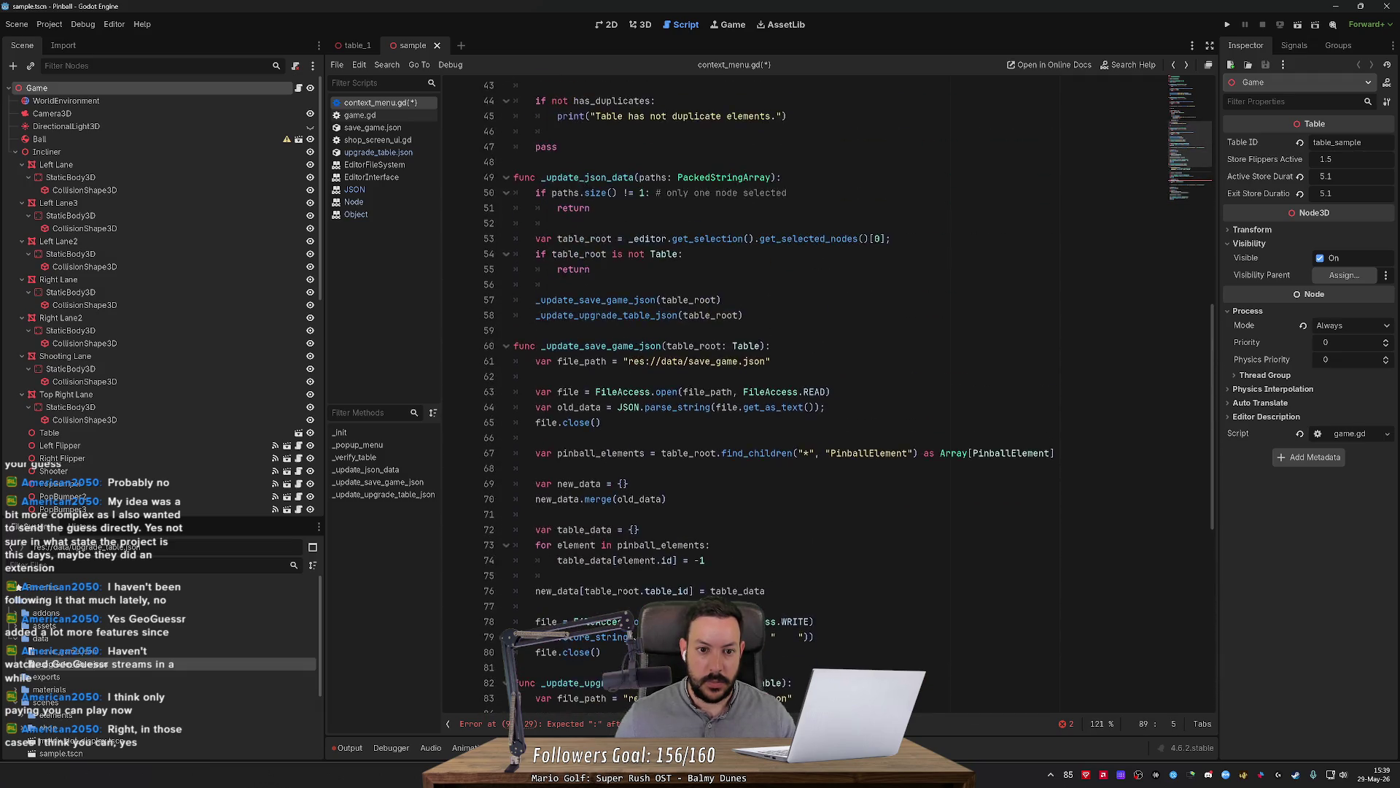
{"action": "scroll", "coordinate": [722, 302], "scroll_direction": "up", "scroll_amount": 2}
{"action": "left_click", "coordinate": [536, 468]}
{"action": "key", "text": "Return"}
{"action": "type", "text": "var table_id = table_root.table_id"}
{"action": "key", "text": "Return"}
{"action": "scroll", "coordinate": [579, 392], "scroll_direction": "down", "scroll_amount": 2}
{"action": "double_click", "coordinate": [579, 391]}
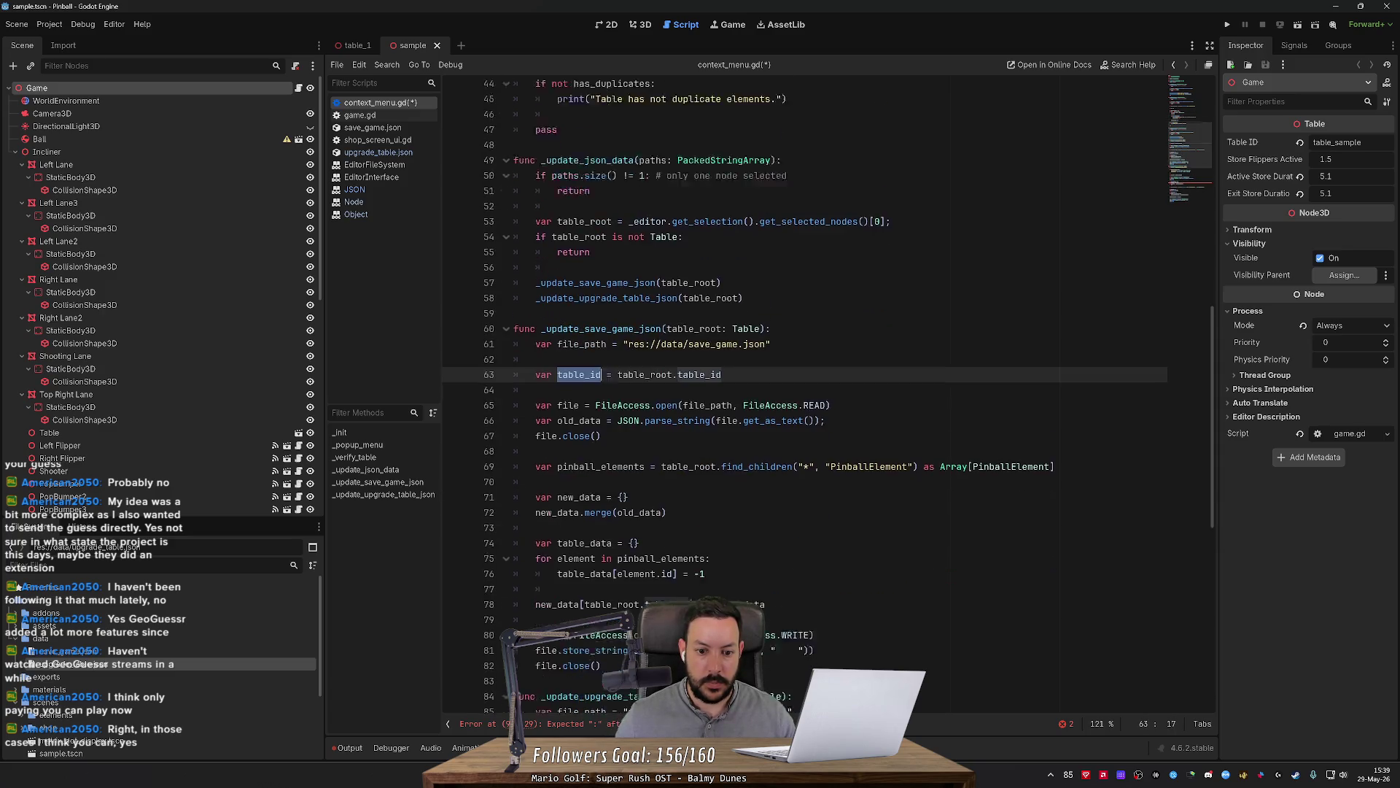
{"action": "scroll", "coordinate": [828, 393], "scroll_direction": "down", "scroll_amount": 1}
{"action": "left_click", "coordinate": [536, 591]}
{"action": "left_click", "coordinate": [638, 575]}
{"action": "key", "text": "BackSpace"}
{"action": "key", "text": "BackSpace"}
{"action": "key", "text": "BackSpace"}
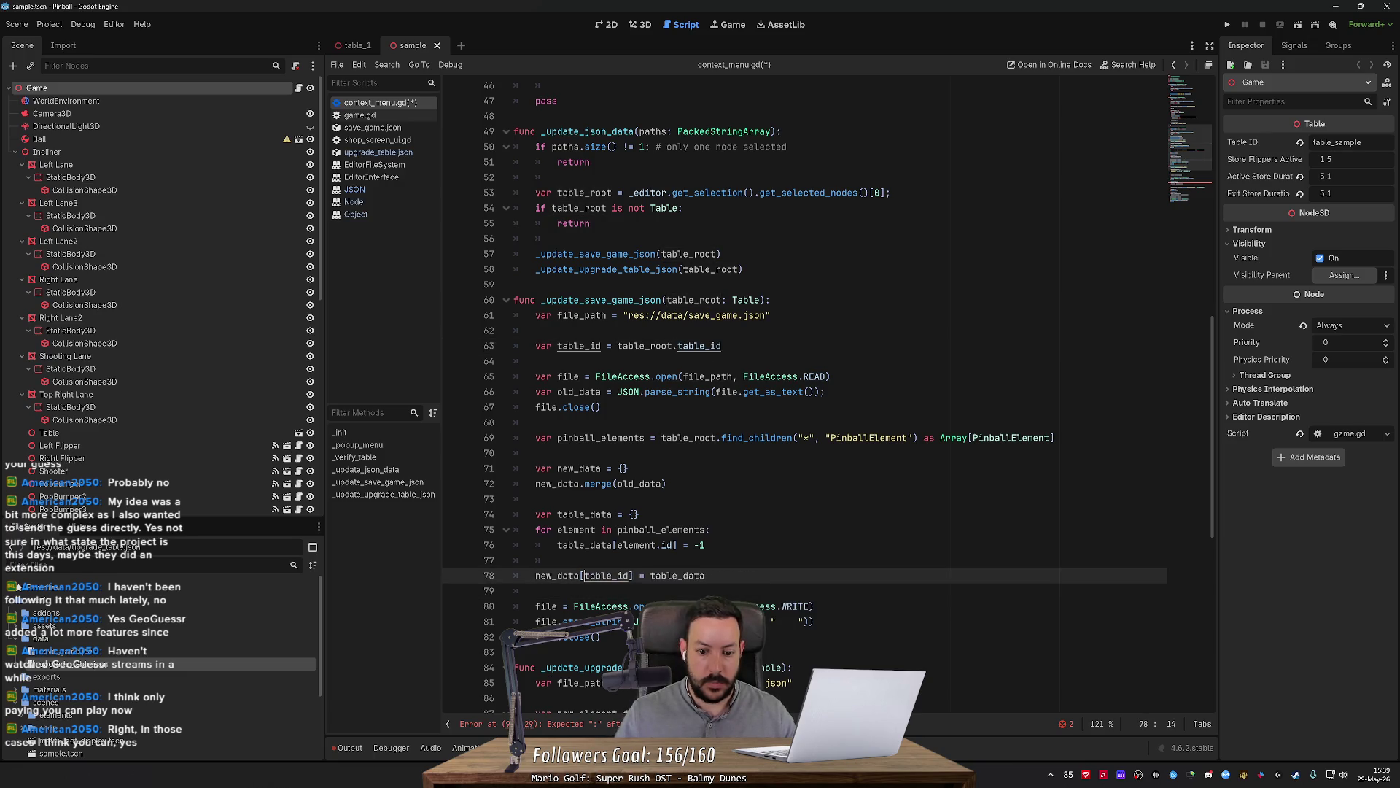
{"action": "key", "text": "ctrl+s"}
- Indent the loop under the has(table_id) check and replace pass with 'old_element_ids[element_id] = 1'
{"action": "scroll", "coordinate": [806, 399], "scroll_direction": "down", "scroll_amount": 10}
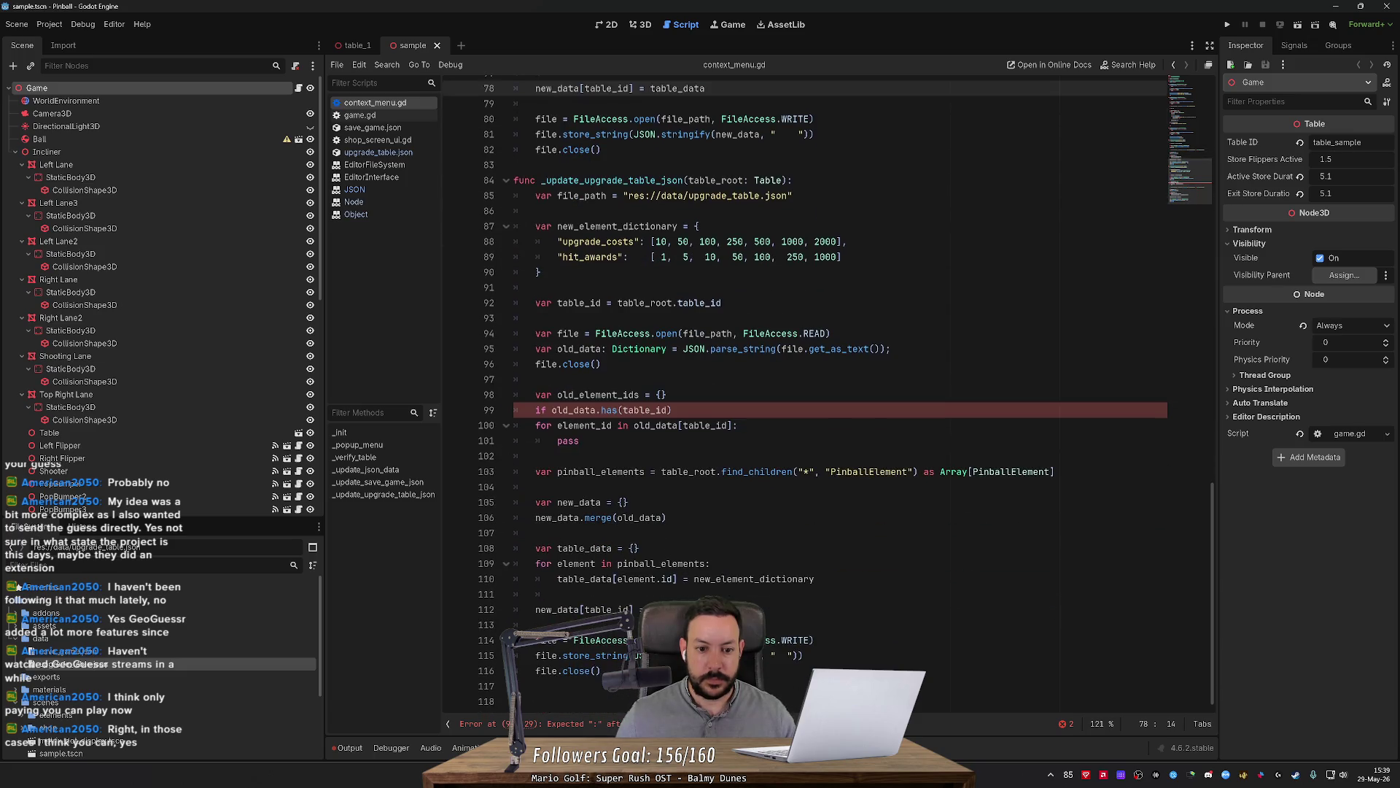
{"action": "left_click", "coordinate": [672, 410]}
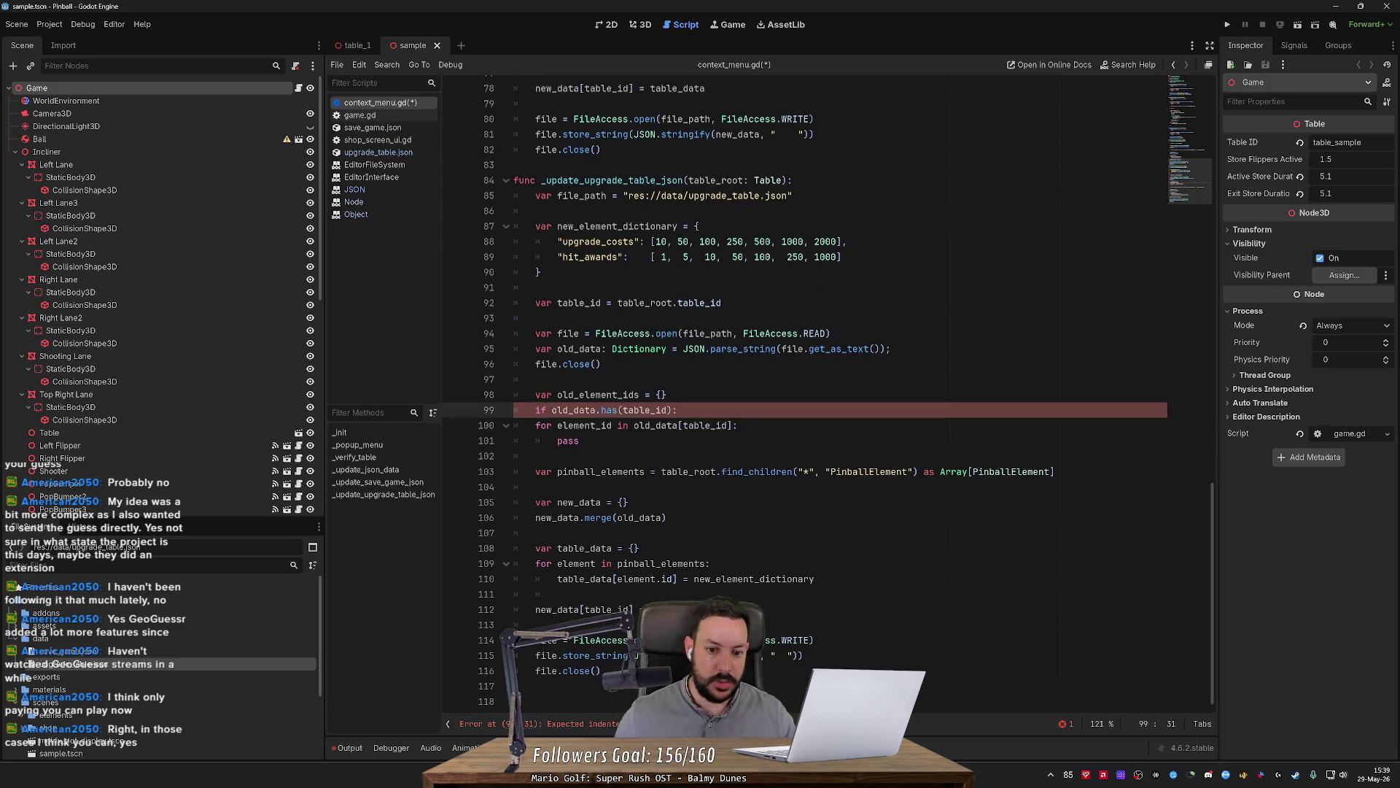
{"action": "key", "text": "Down"}
{"action": "key", "text": "shift+Down"}
{"action": "key", "text": "Tab"}
{"action": "key", "text": "Down"}
{"action": "key", "text": "BackSpace"}
{"action": "key", "text": "BackSpace"}
{"action": "key", "text": "BackSpace"}
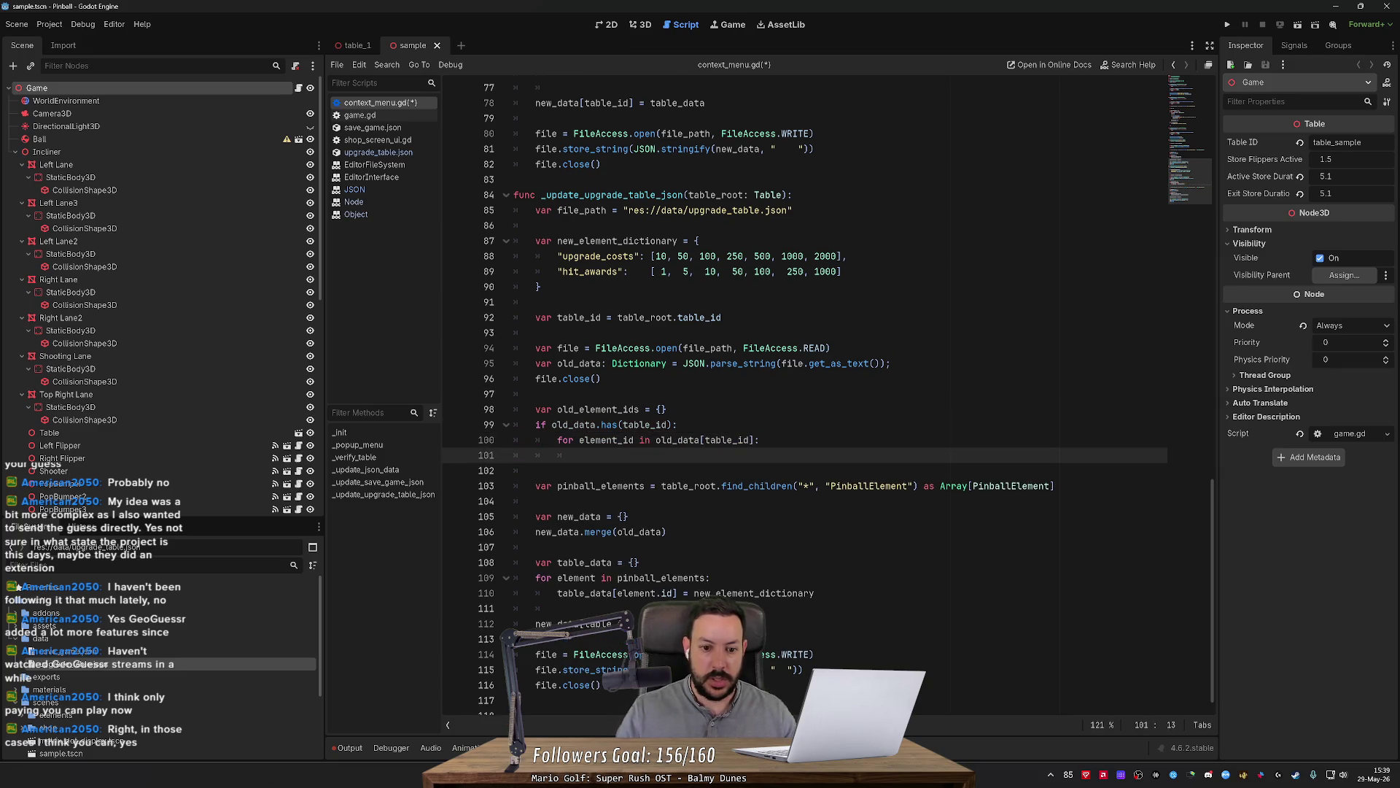
{"action": "type", "text": "old_elements"}
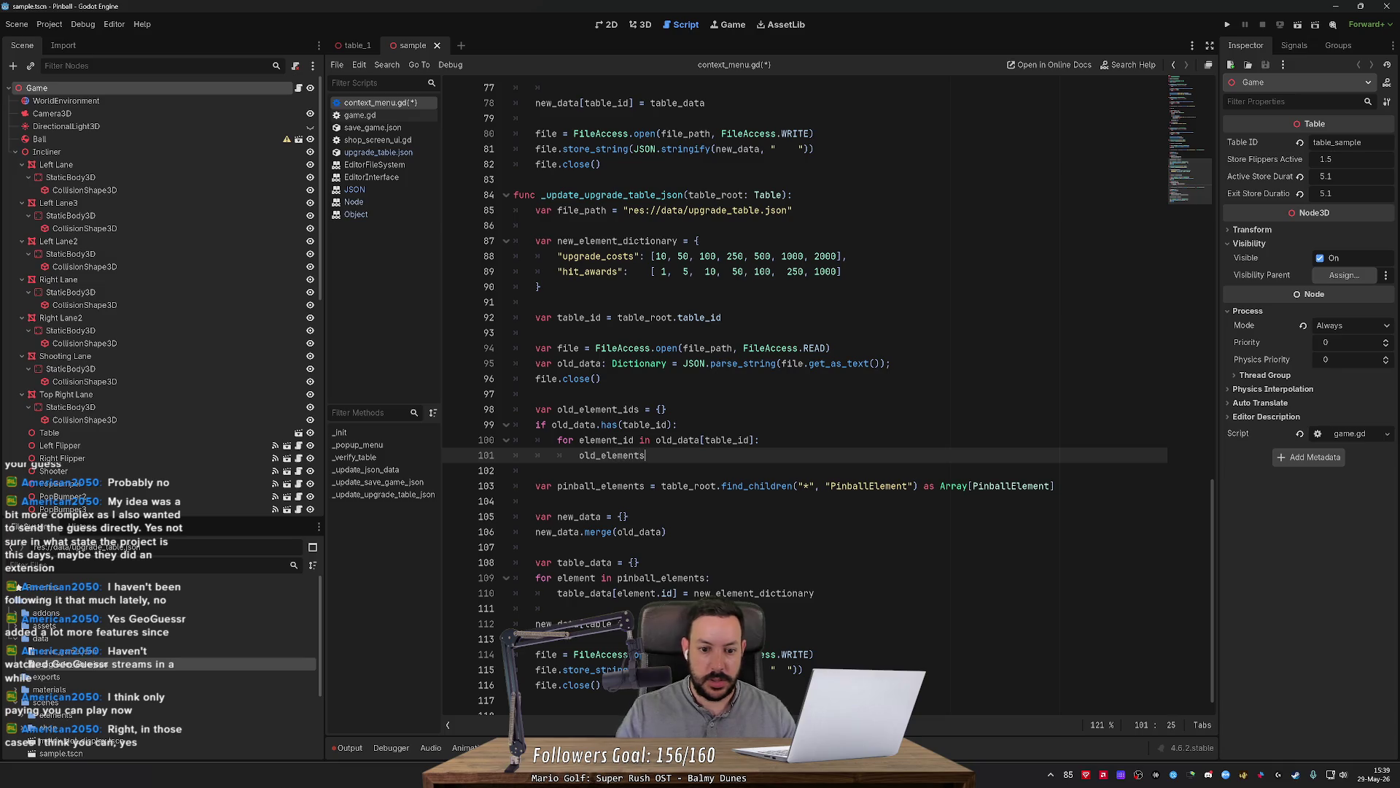
{"action": "type", "text": "_ids[element_id] = 1"}
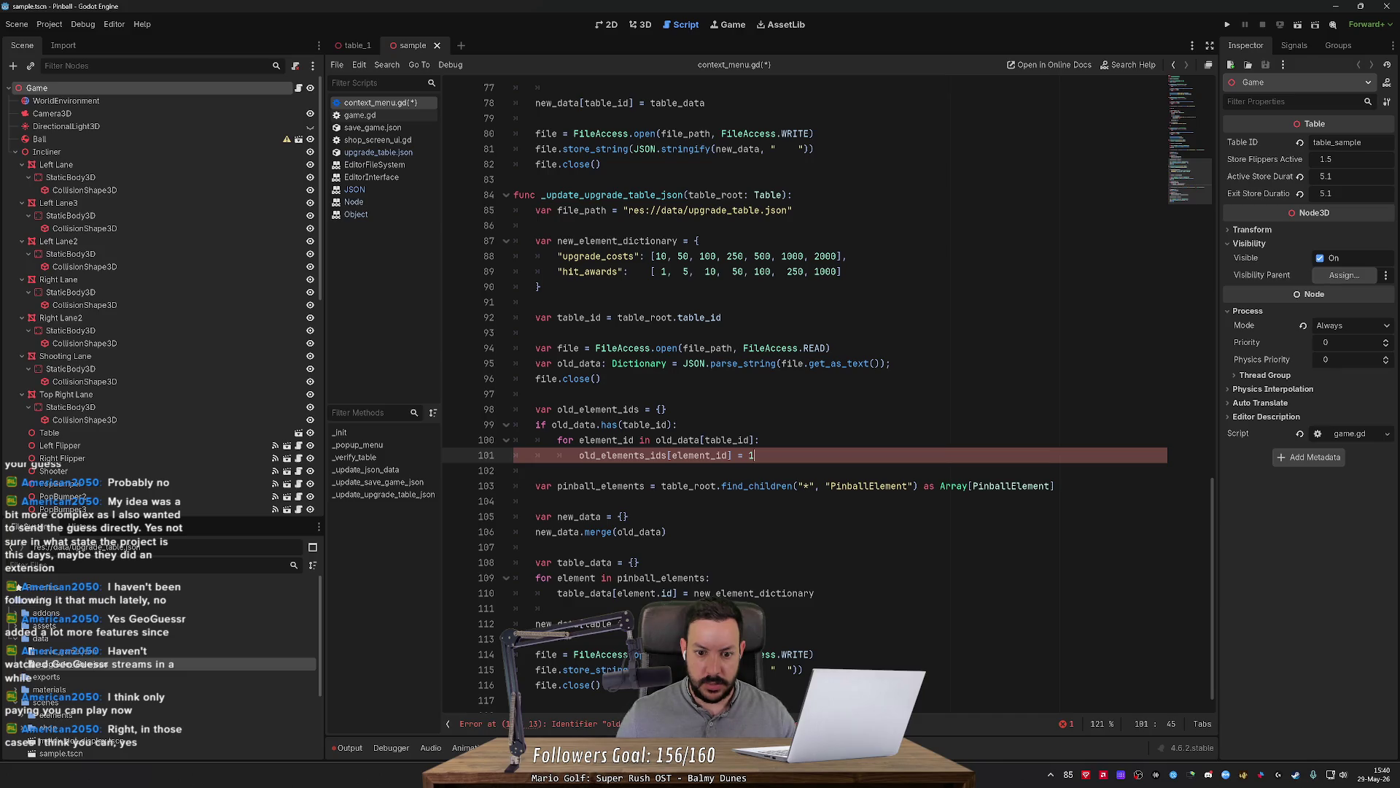
{"action": "key", "text": "BackSpace"}
{"action": "left_click", "coordinate": [760, 440]}
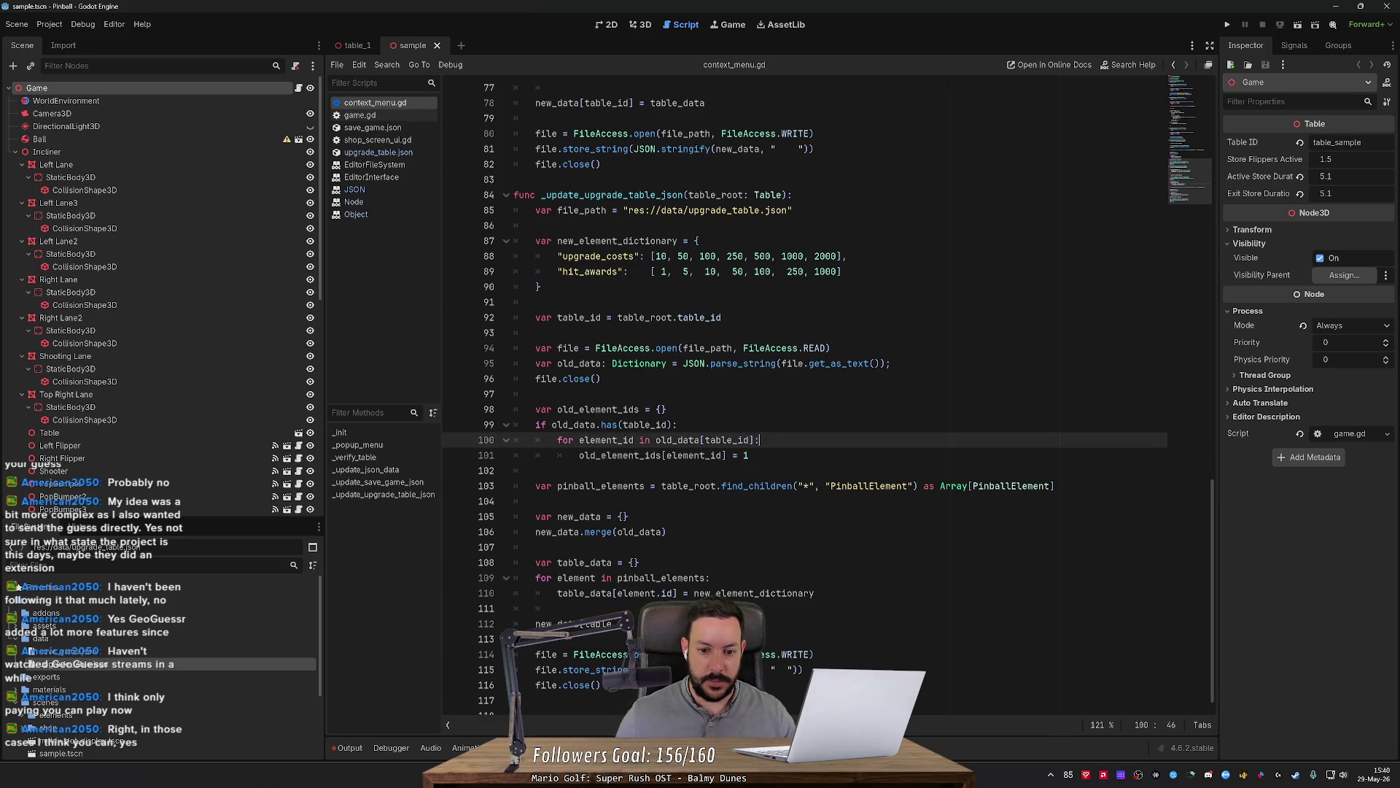
{"action": "key", "text": "Down"}
{"action": "key", "text": "ctrl+s"}
{"action": "key", "text": "Return"}
{"action": "key", "text": "Return"}
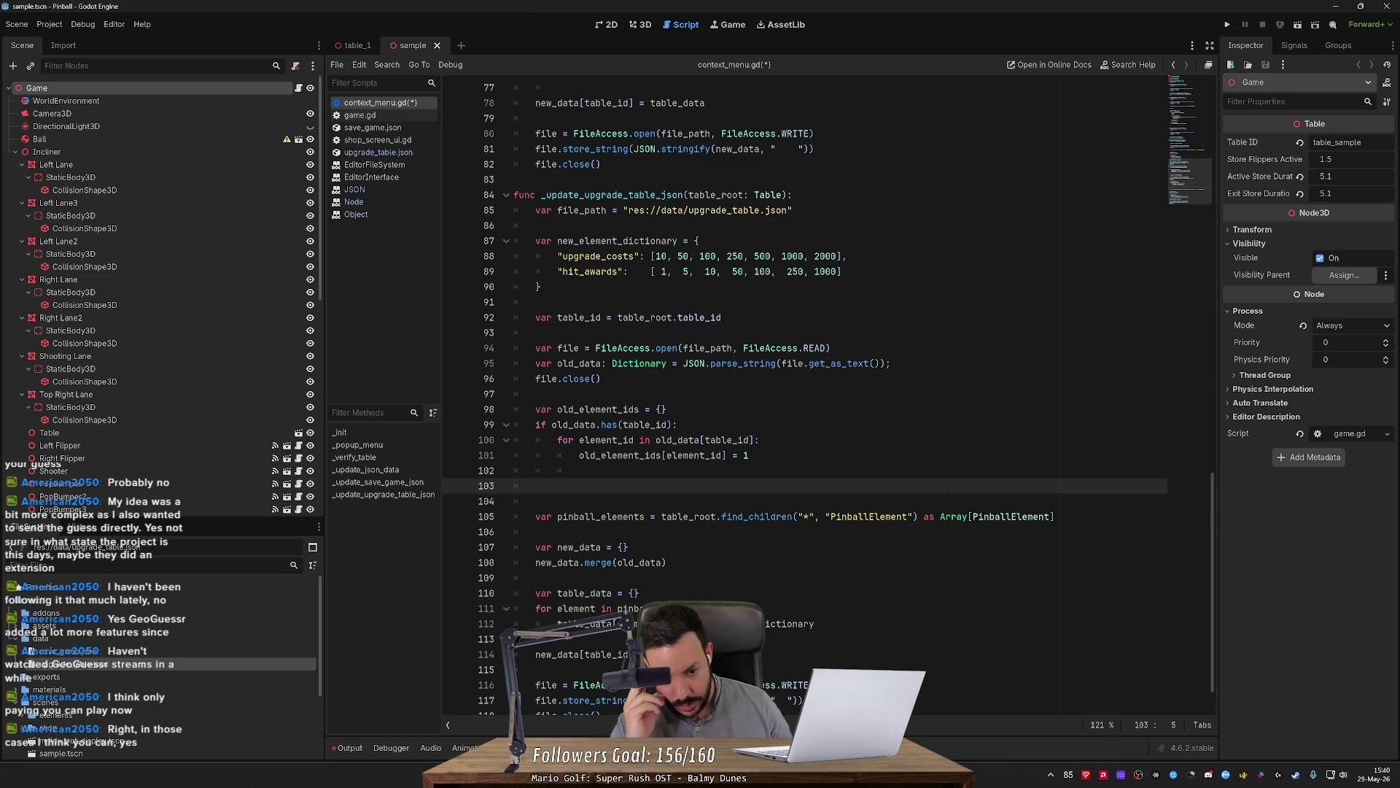
{"action": "key", "text": "Up"}
{"action": "key", "text": "Up"}
{"action": "key", "text": "End"}
{"action": "key", "text": "shift+Up"}
{"action": "key", "text": "shift+Up"}
{"action": "key", "text": "shift+Up"}
{"action": "key", "text": "shift+Home"}
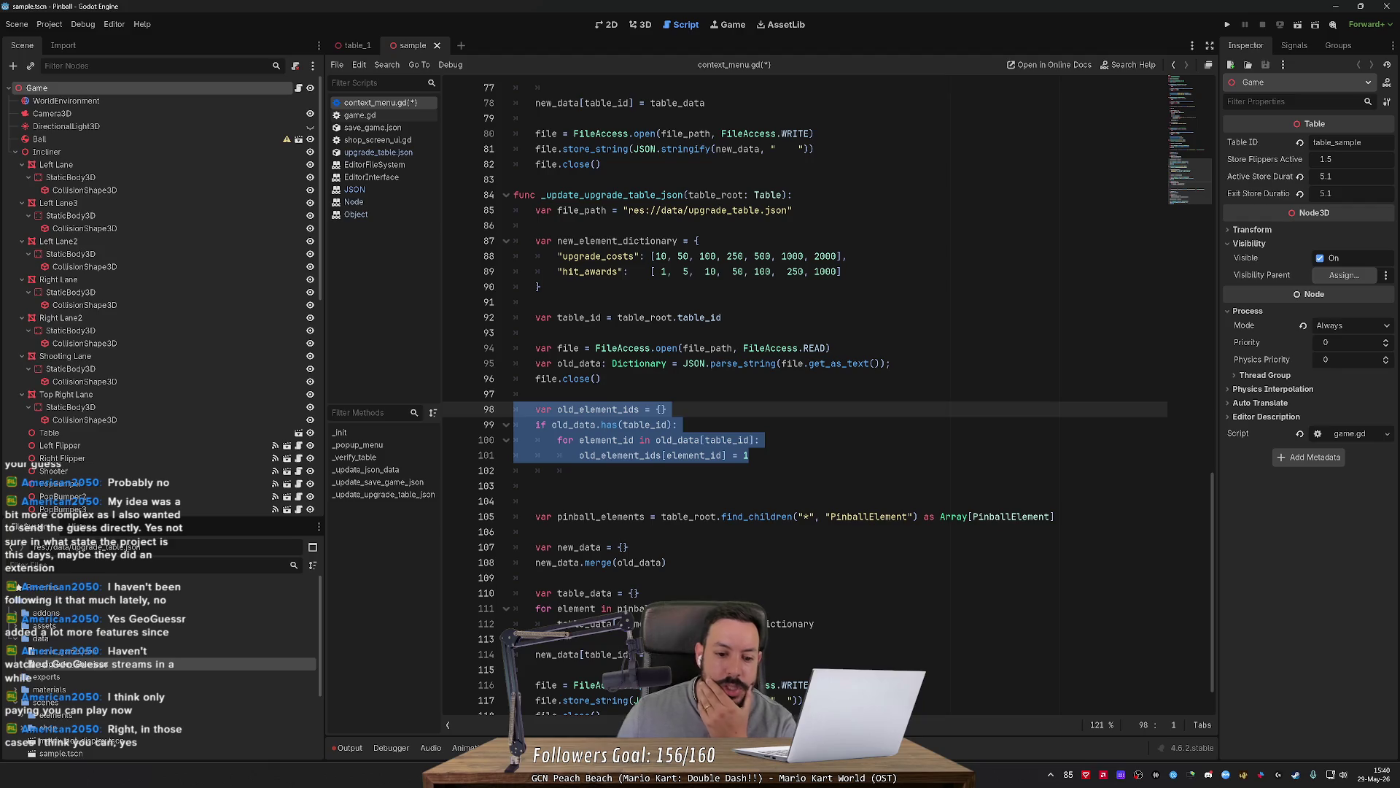
{"action": "mouse_move", "coordinate": [583, 562]}
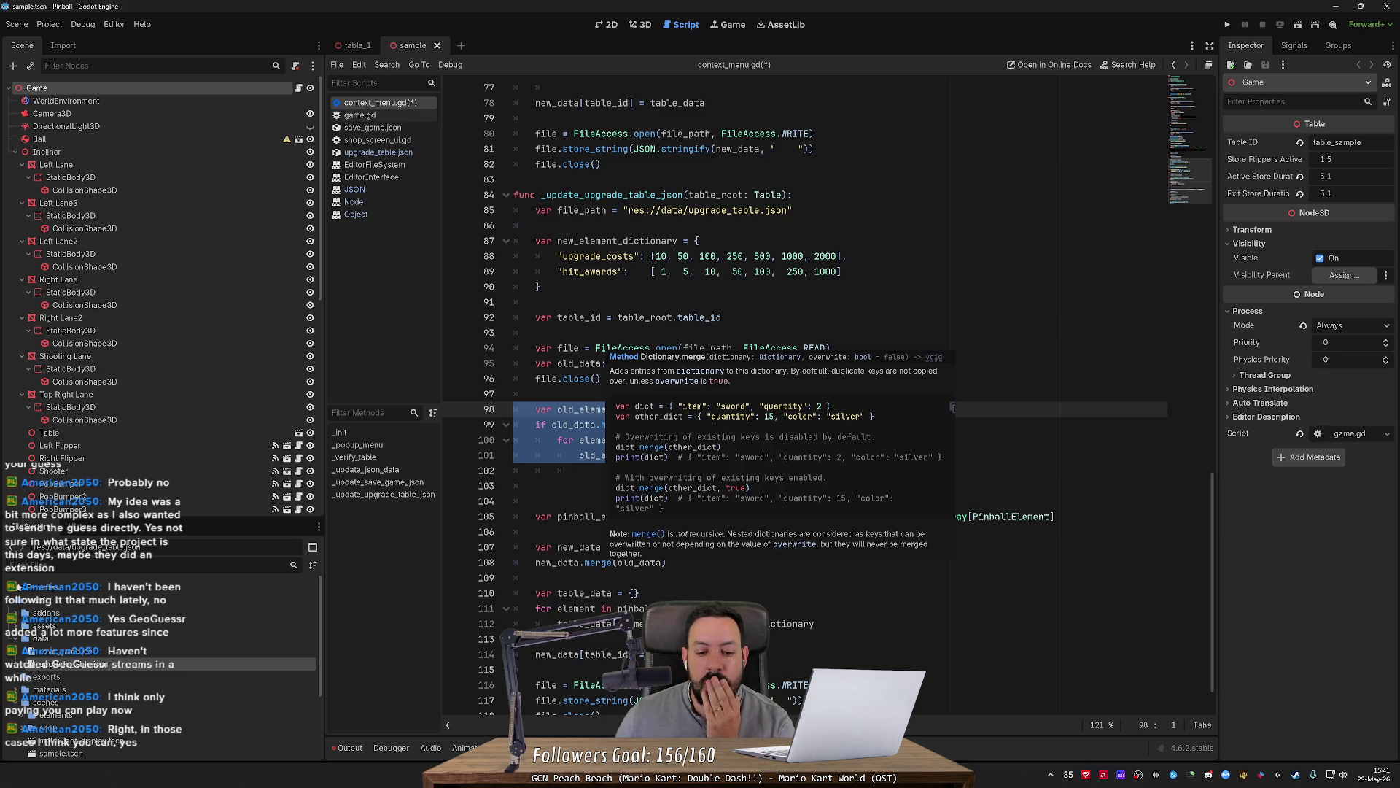
{"action": "left_click", "coordinate": [598, 563]}
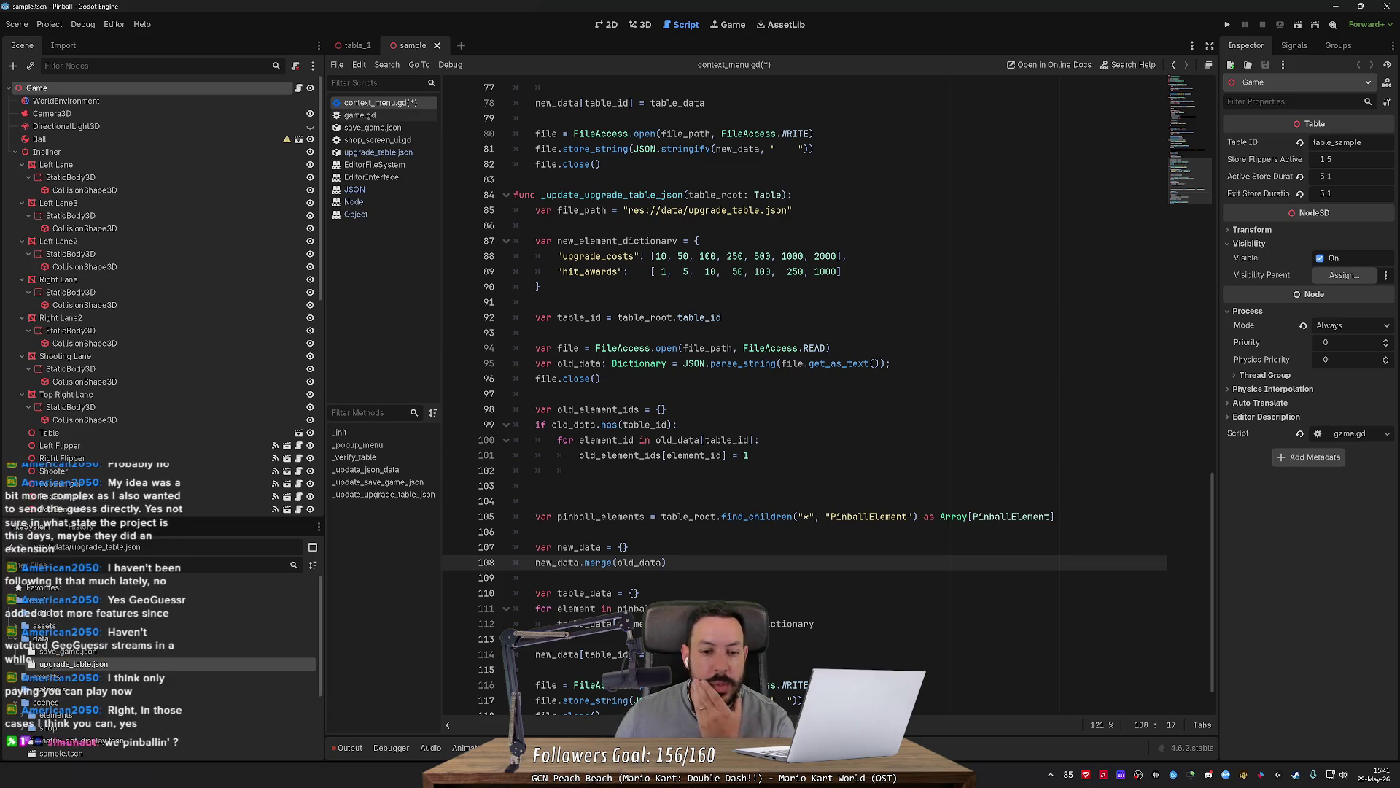
{"action": "left_click_drag", "start_coordinate": [541, 503], "coordinate": [582, 470]}
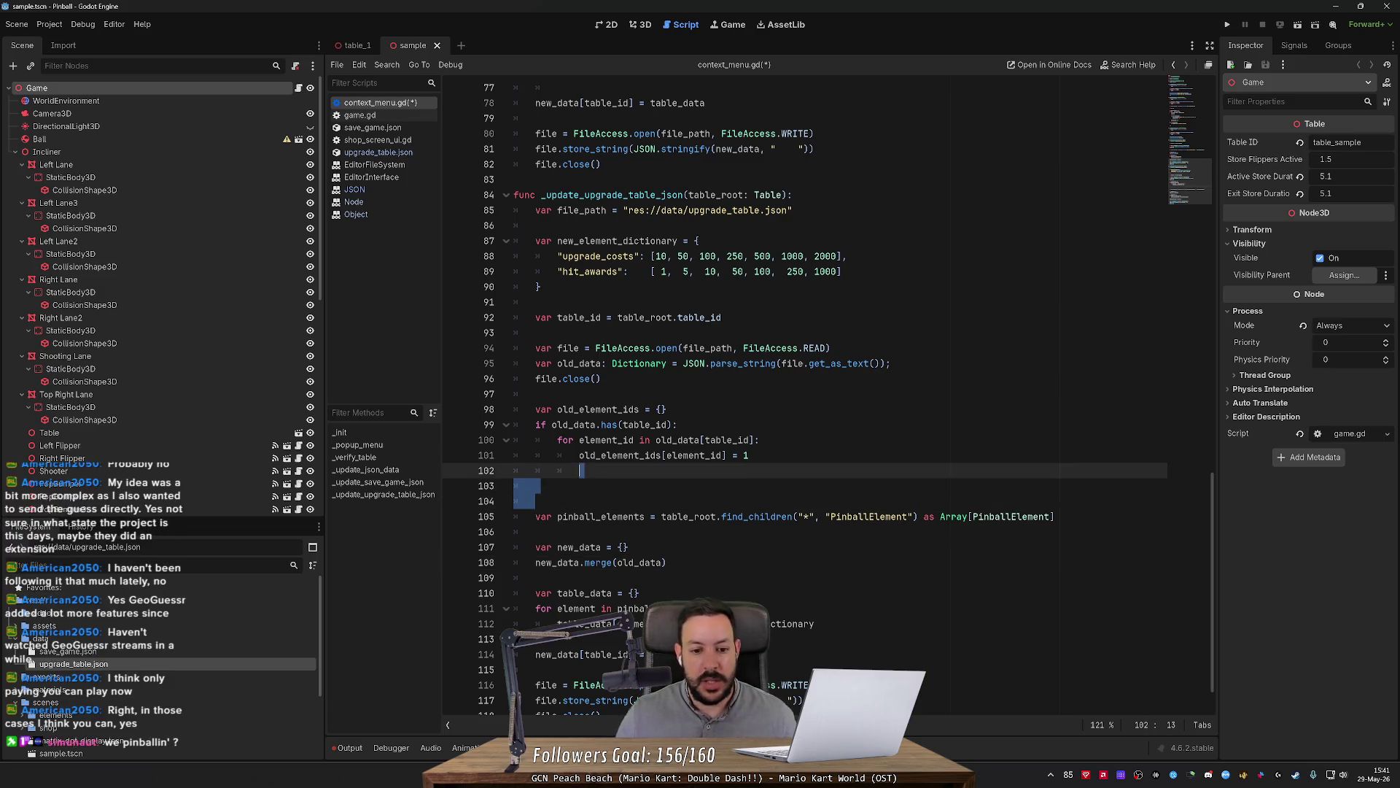
{"action": "key", "text": "Delete"}
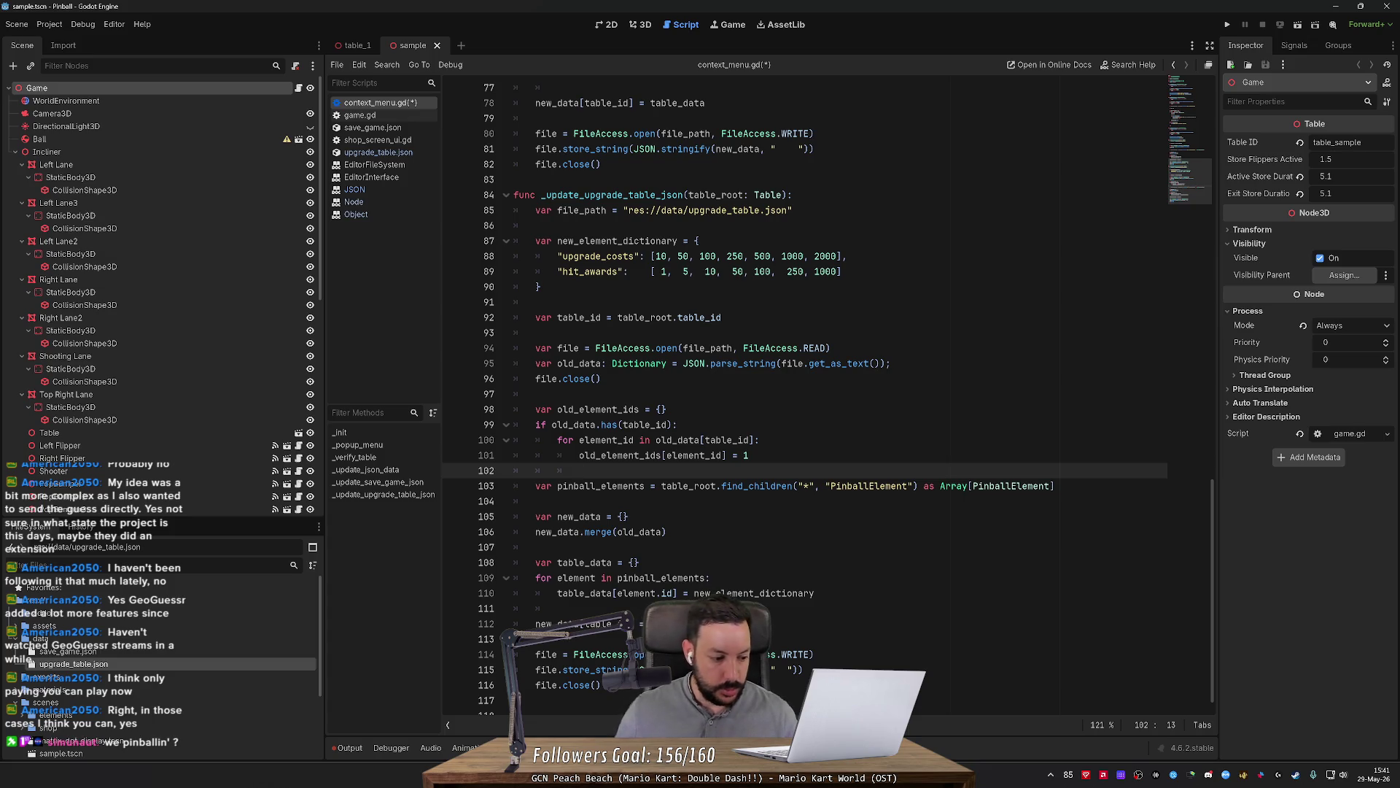
{"action": "key", "text": "ctrl+s"}
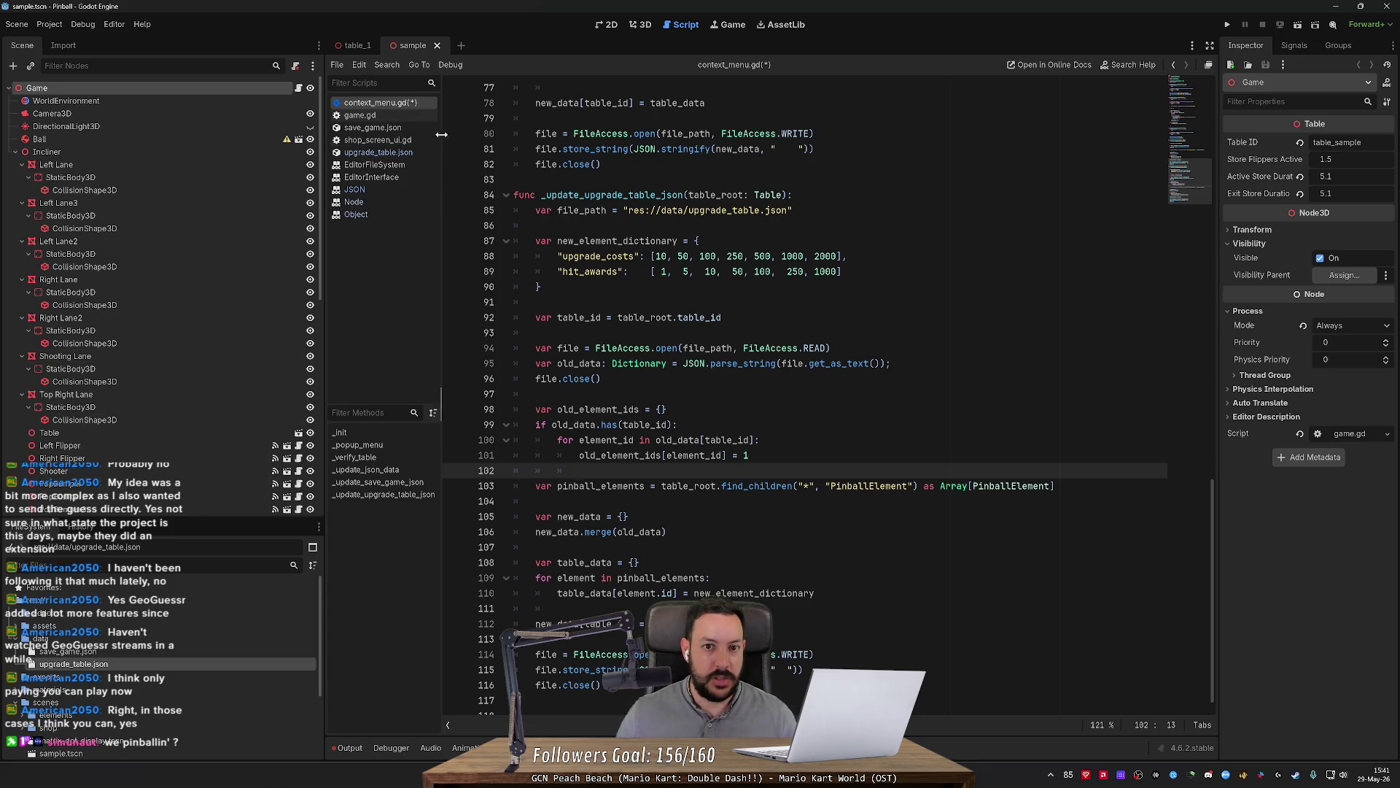
{"action": "right_click", "coordinate": [161, 88]}
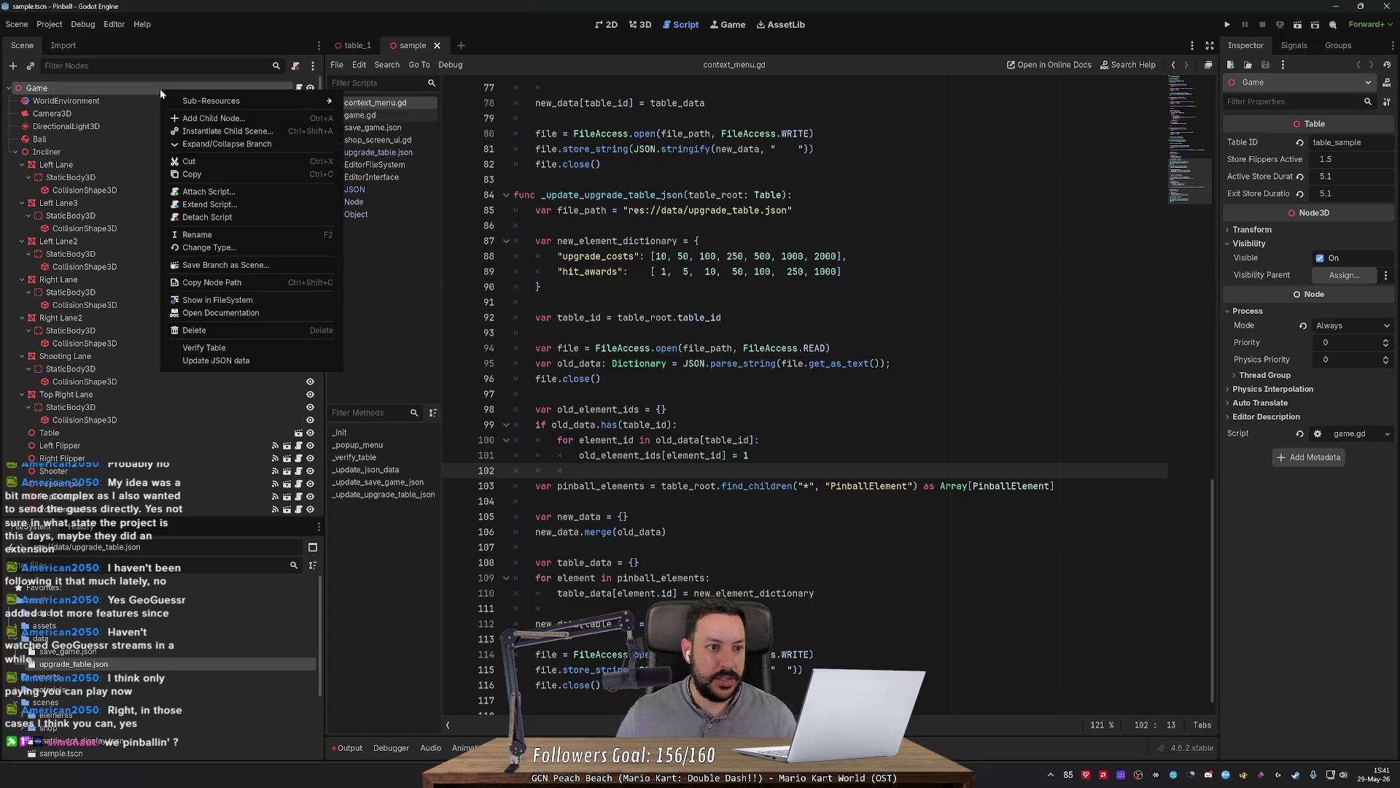
- Run Verify Table, check RightSlingshot's ID slingshot_2 in 3D, then switch to table_1
{"action": "left_click", "coordinate": [198, 348]}
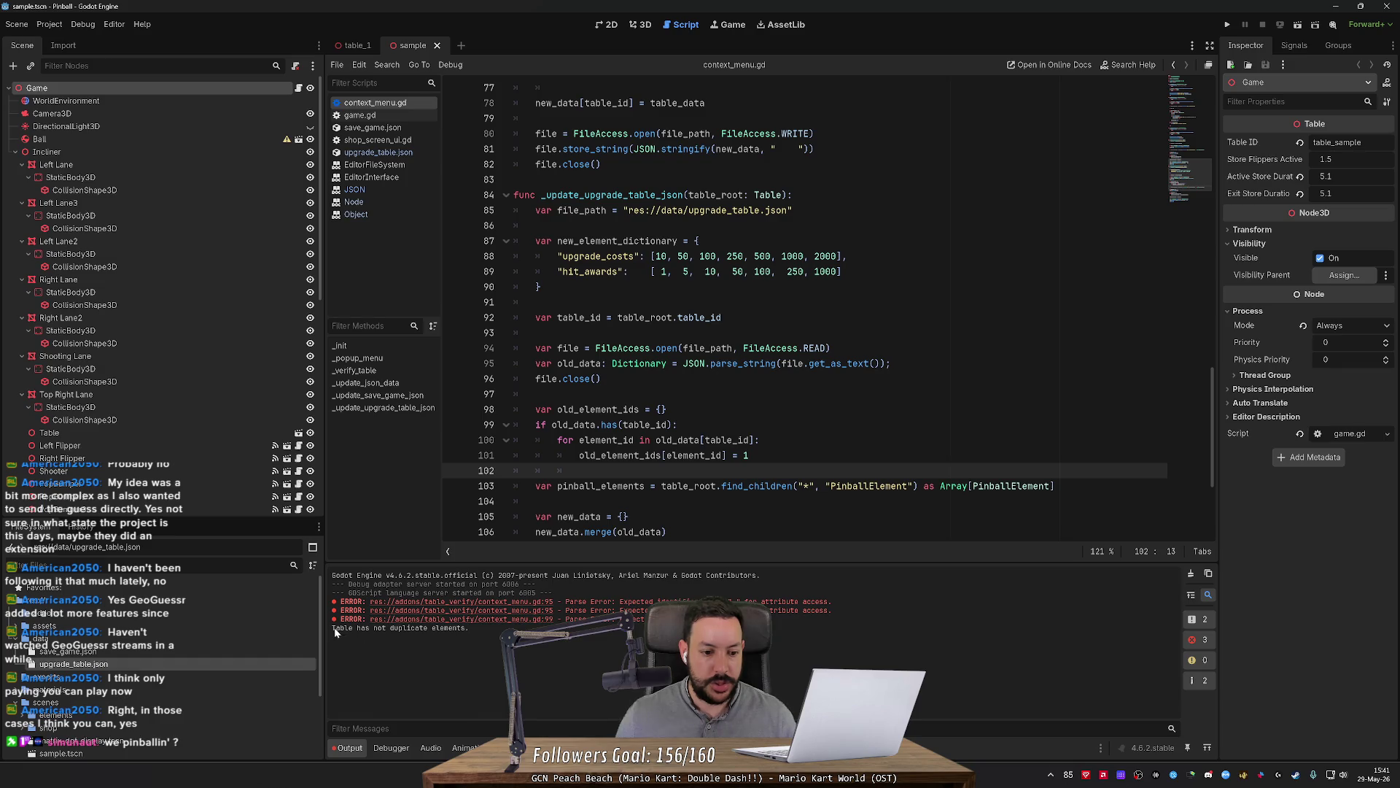
{"action": "left_click", "coordinate": [641, 24]}
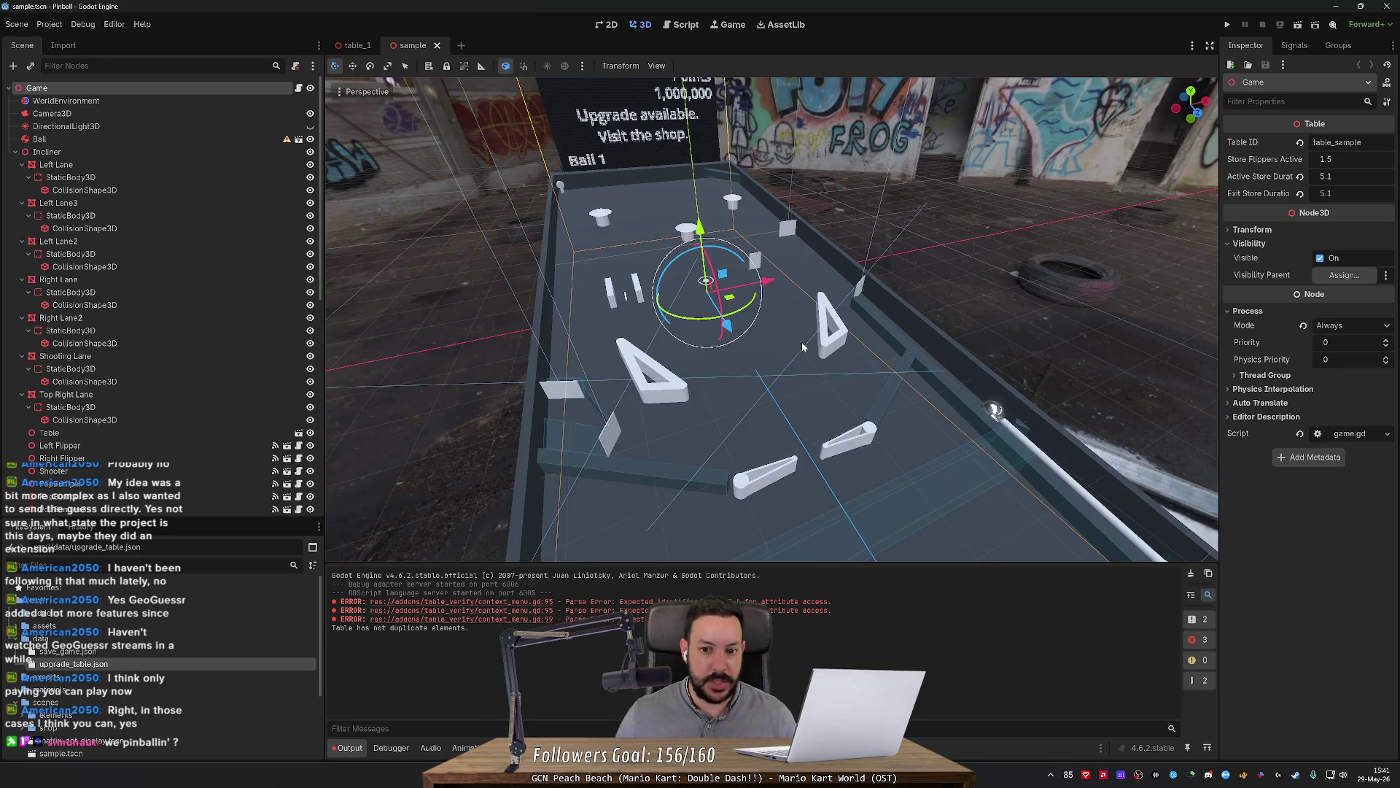
{"action": "left_click", "coordinate": [824, 337]}
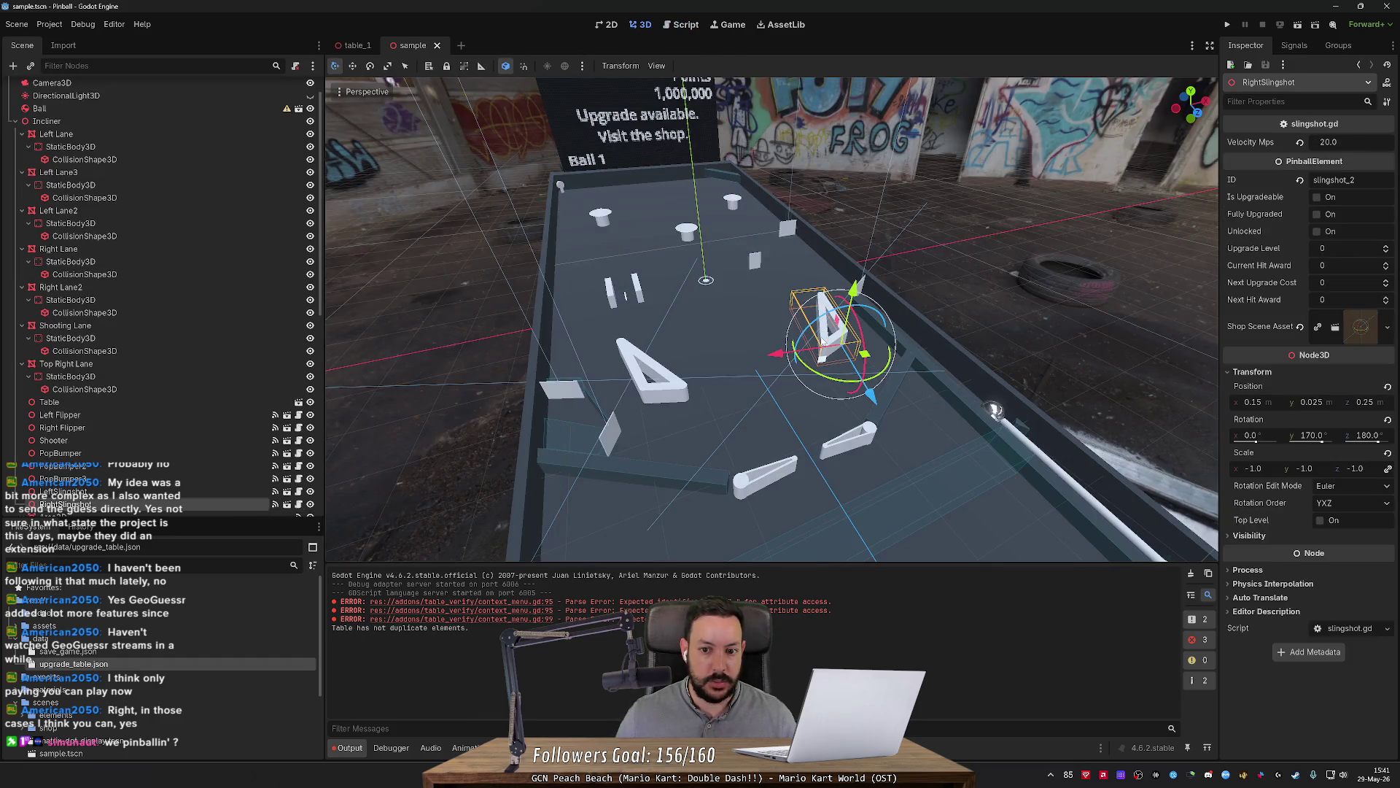
{"action": "double_click", "coordinate": [1333, 180]}
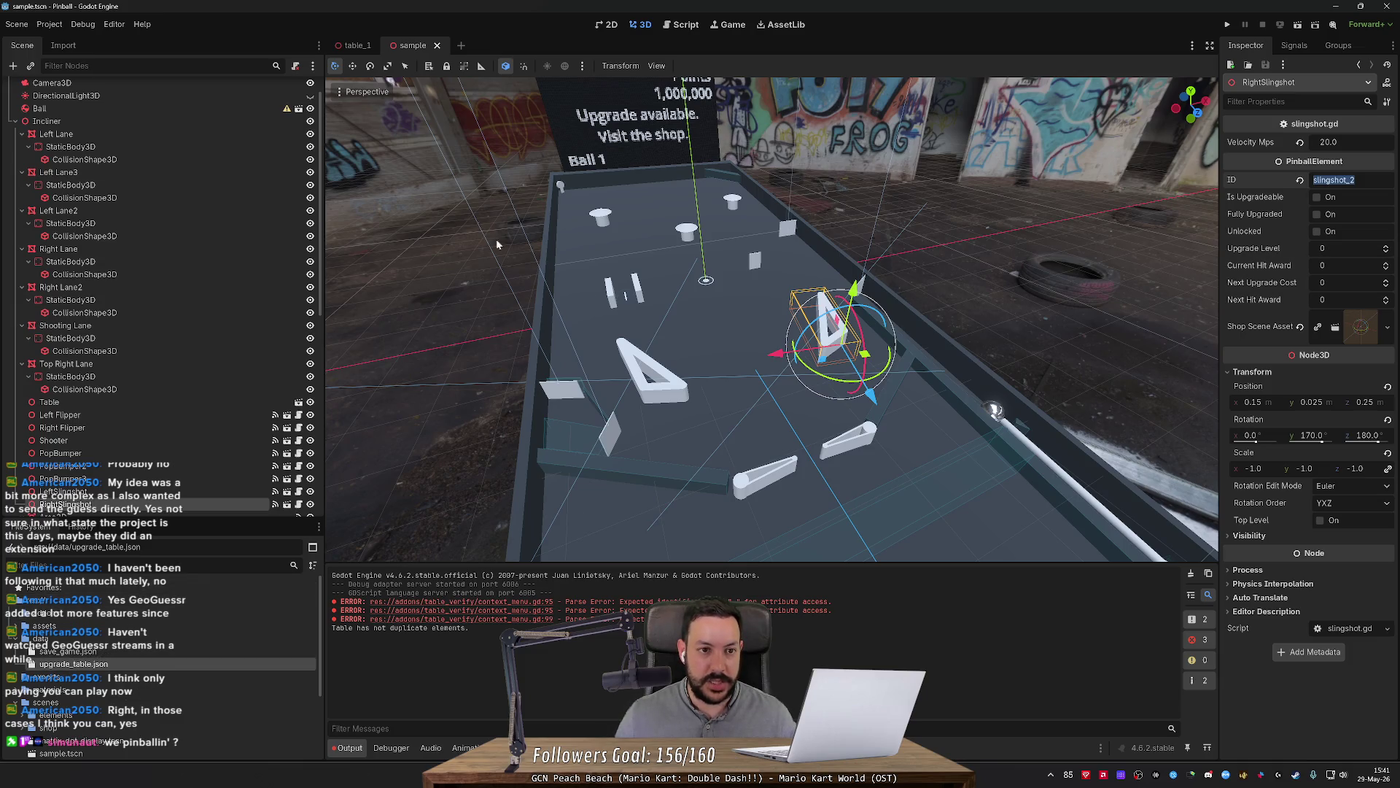
{"action": "left_click", "coordinate": [356, 45]}
- Fly over the table, then open save_game.json to review its entries
{"action": "key", "text": "w"}
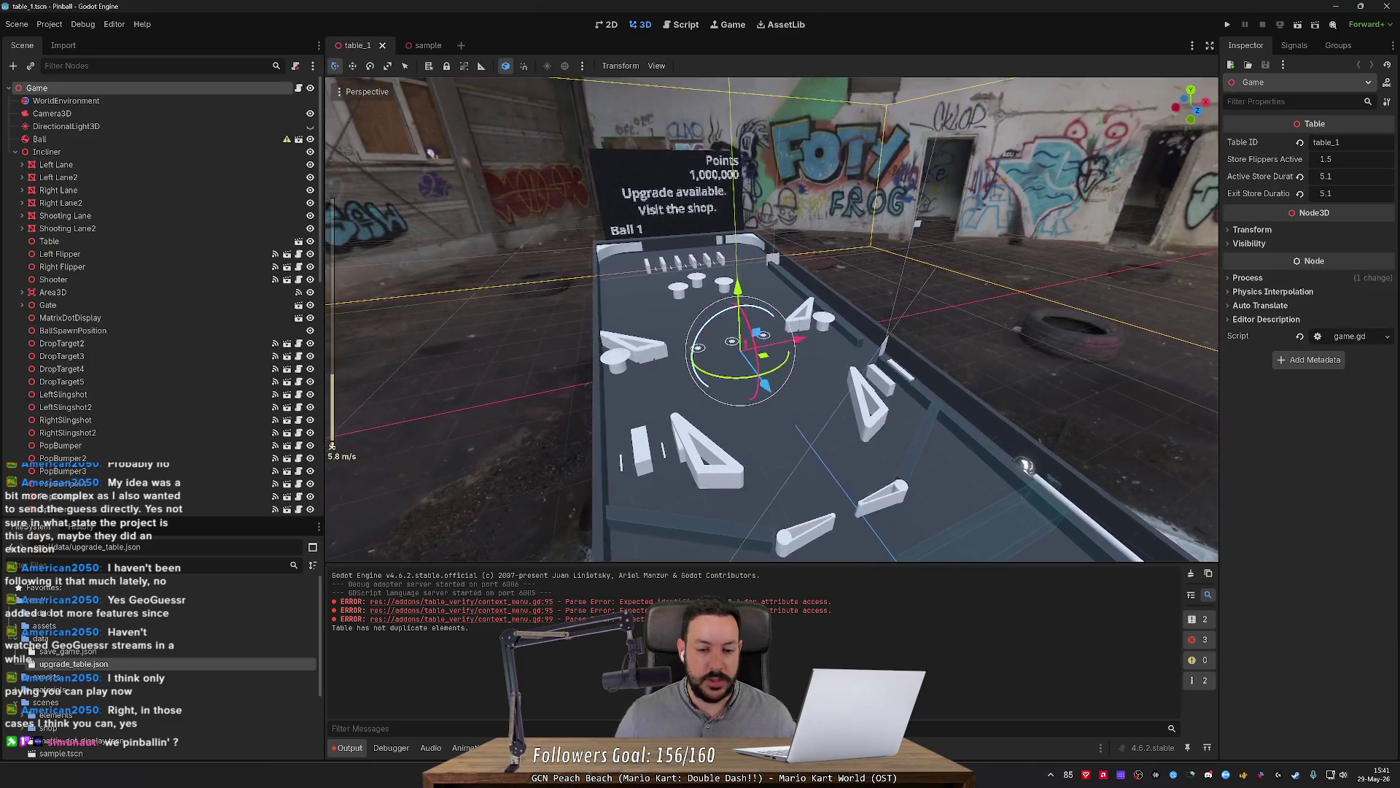
{"action": "key", "text": "d"}
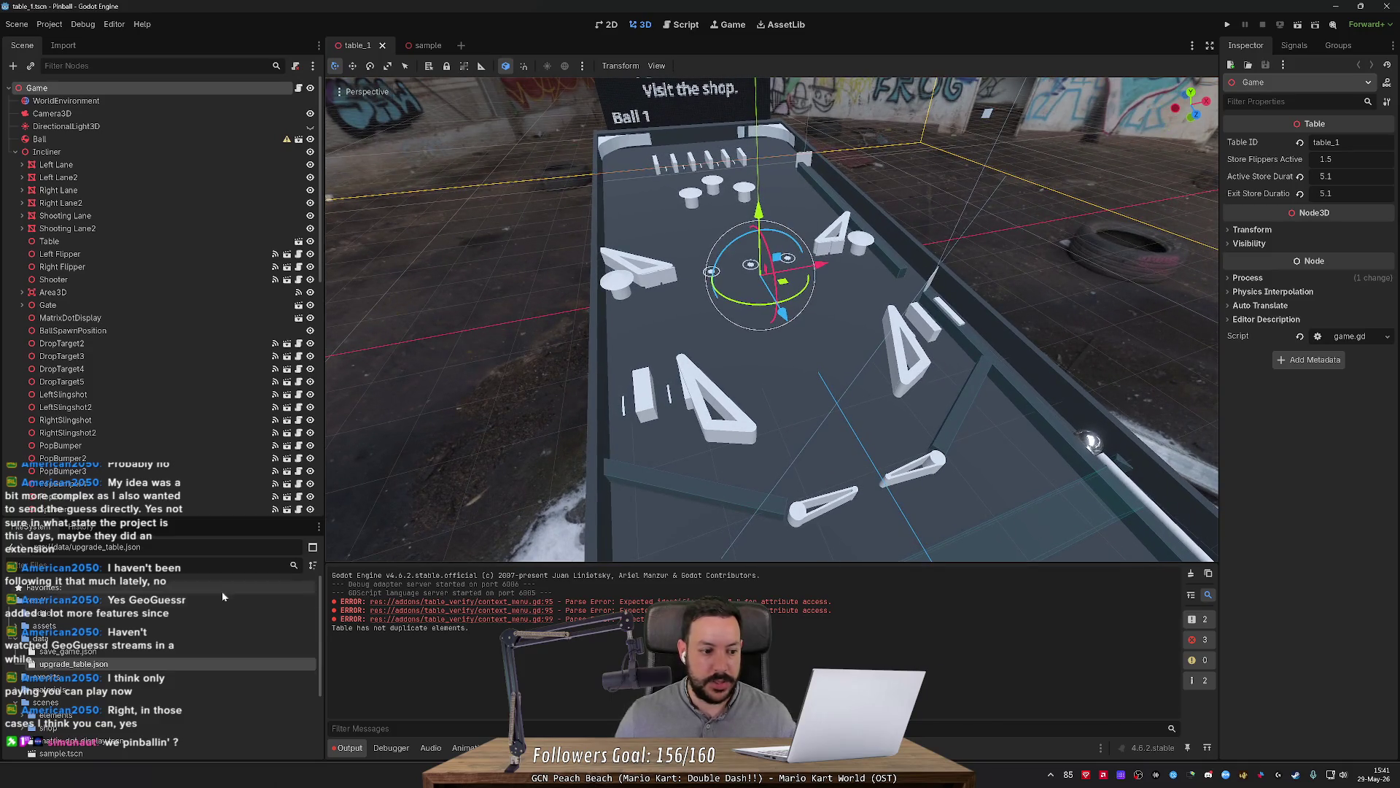
{"action": "double_click", "coordinate": [173, 652]}
{"action": "scroll", "coordinate": [730, 307], "scroll_direction": "up", "scroll_amount": 10}
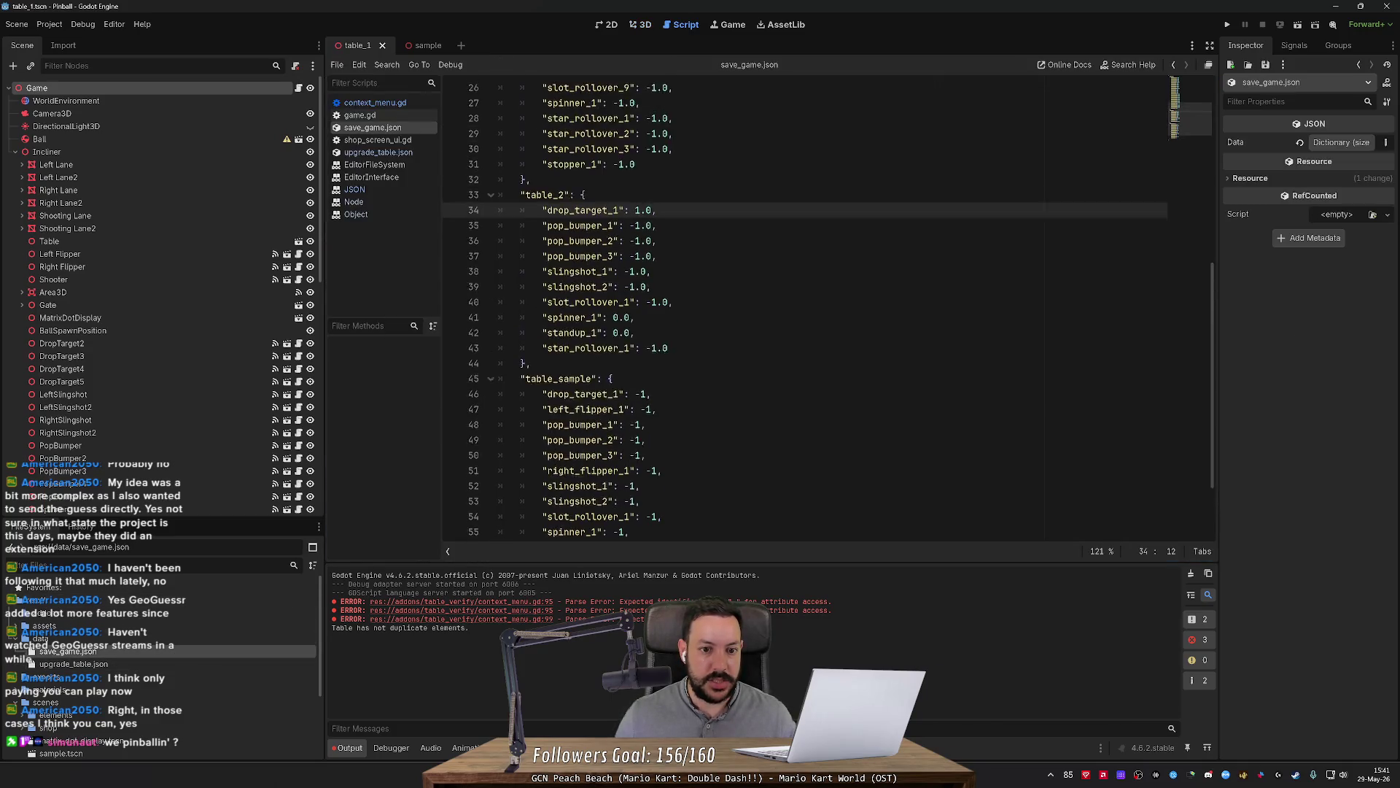
{"action": "scroll", "coordinate": [805, 309], "scroll_direction": "up", "scroll_amount": 1}
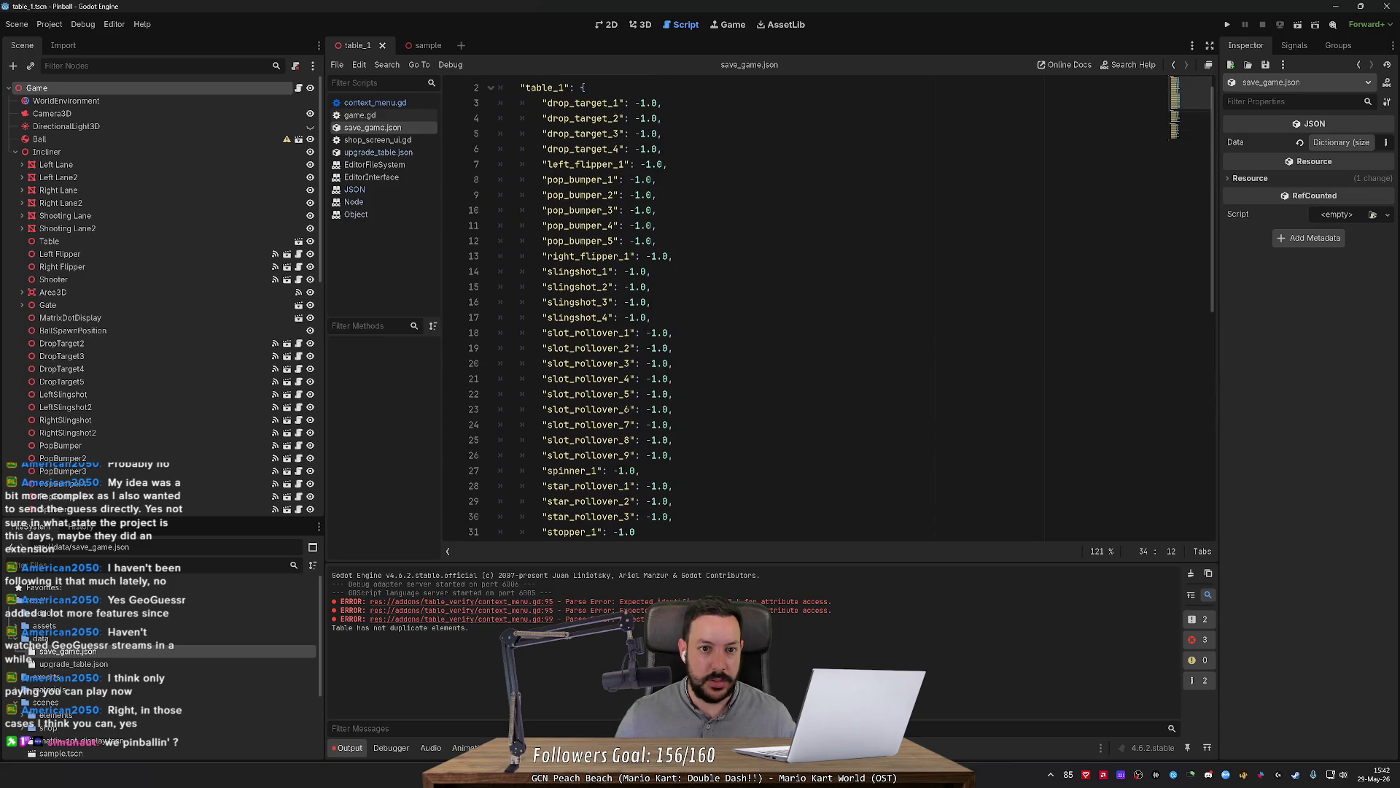
{"action": "mouse_move", "coordinate": [501, 103]}
{"action": "left_mouse_down"}
{"action": "mouse_move", "coordinate": [671, 256]}
{"action": "mouse_move", "coordinate": [675, 516]}
{"action": "left_mouse_up"}
{"action": "scroll", "coordinate": [674, 470], "scroll_direction": "down", "scroll_amount": 1}
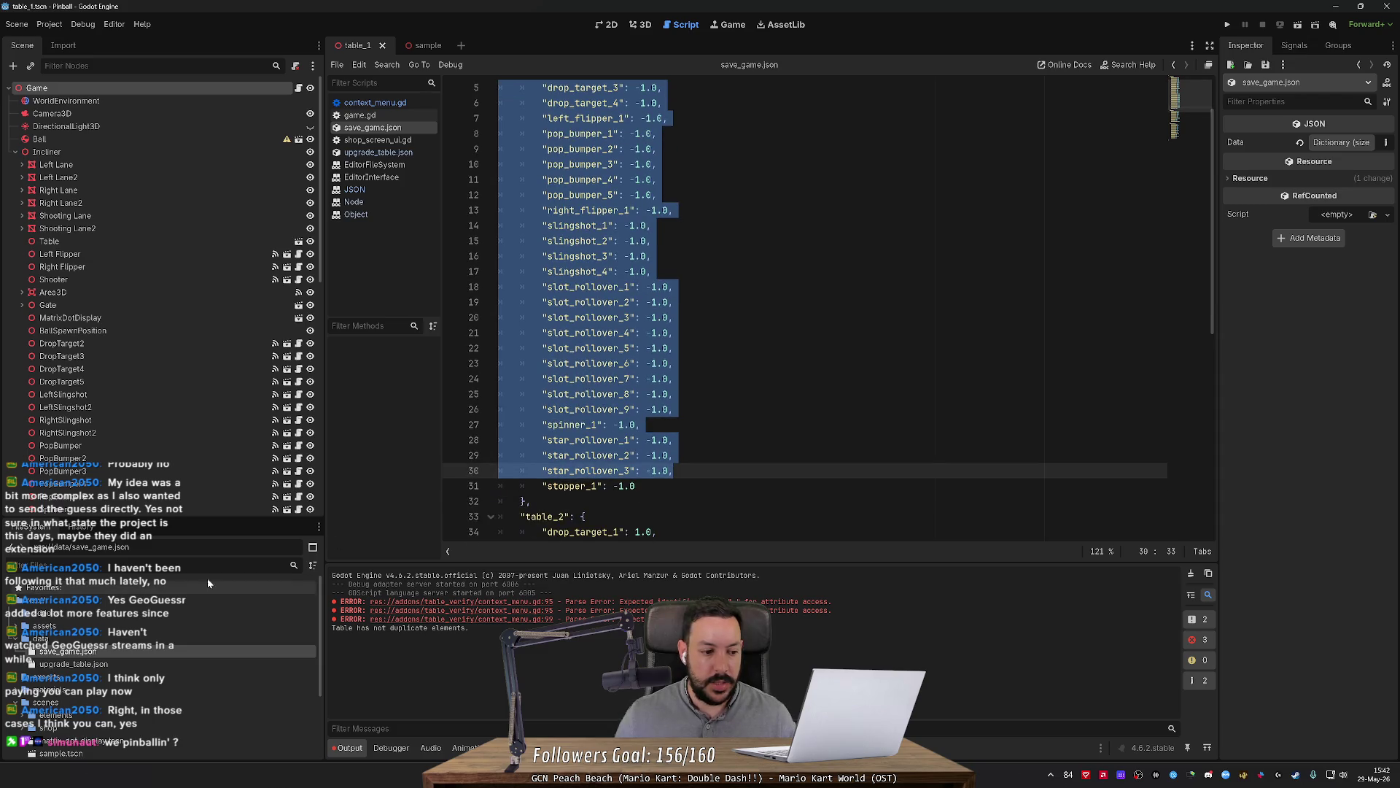
- Delete the left slingshot and a pop bumper from table_1 in the 3D view
{"action": "left_click", "coordinate": [648, 27]}
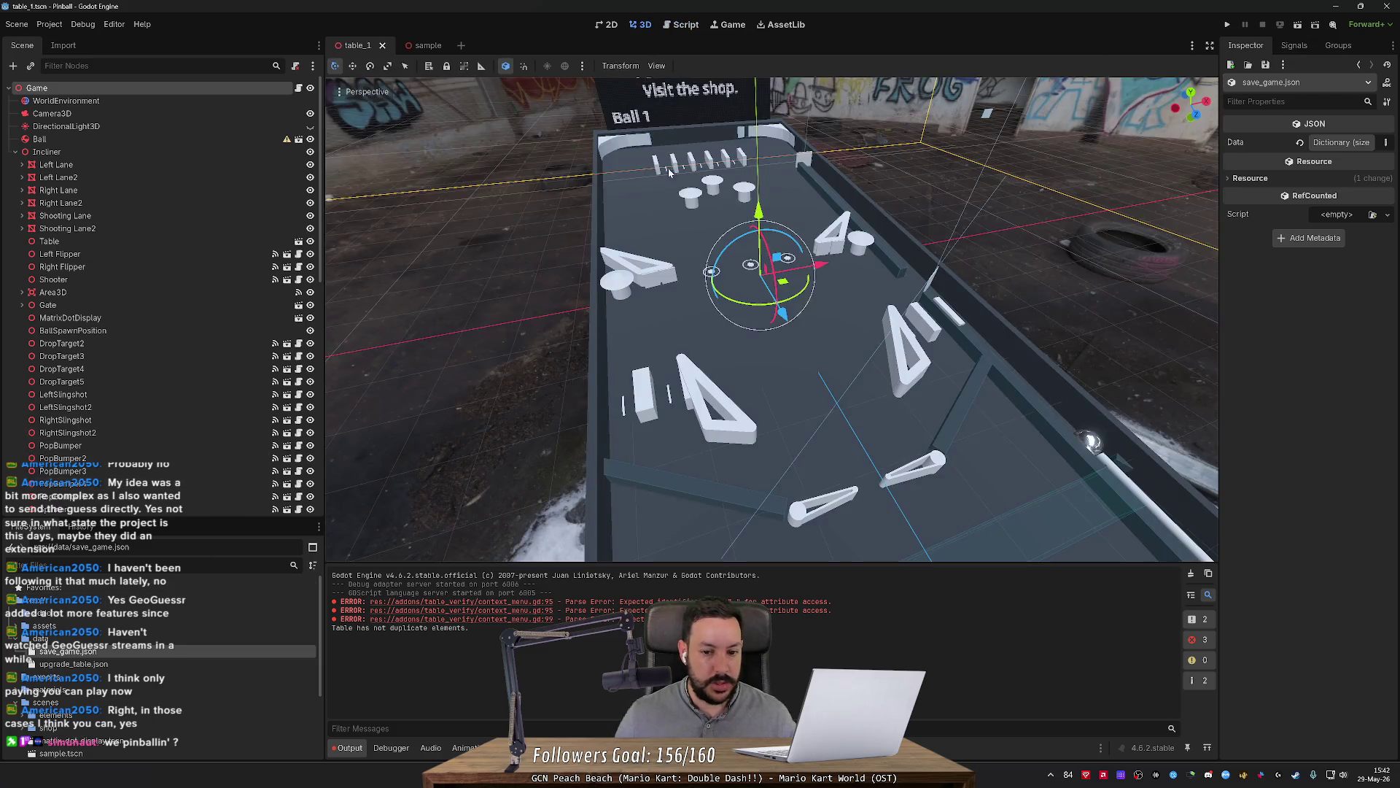
{"action": "left_click", "coordinate": [719, 403]}
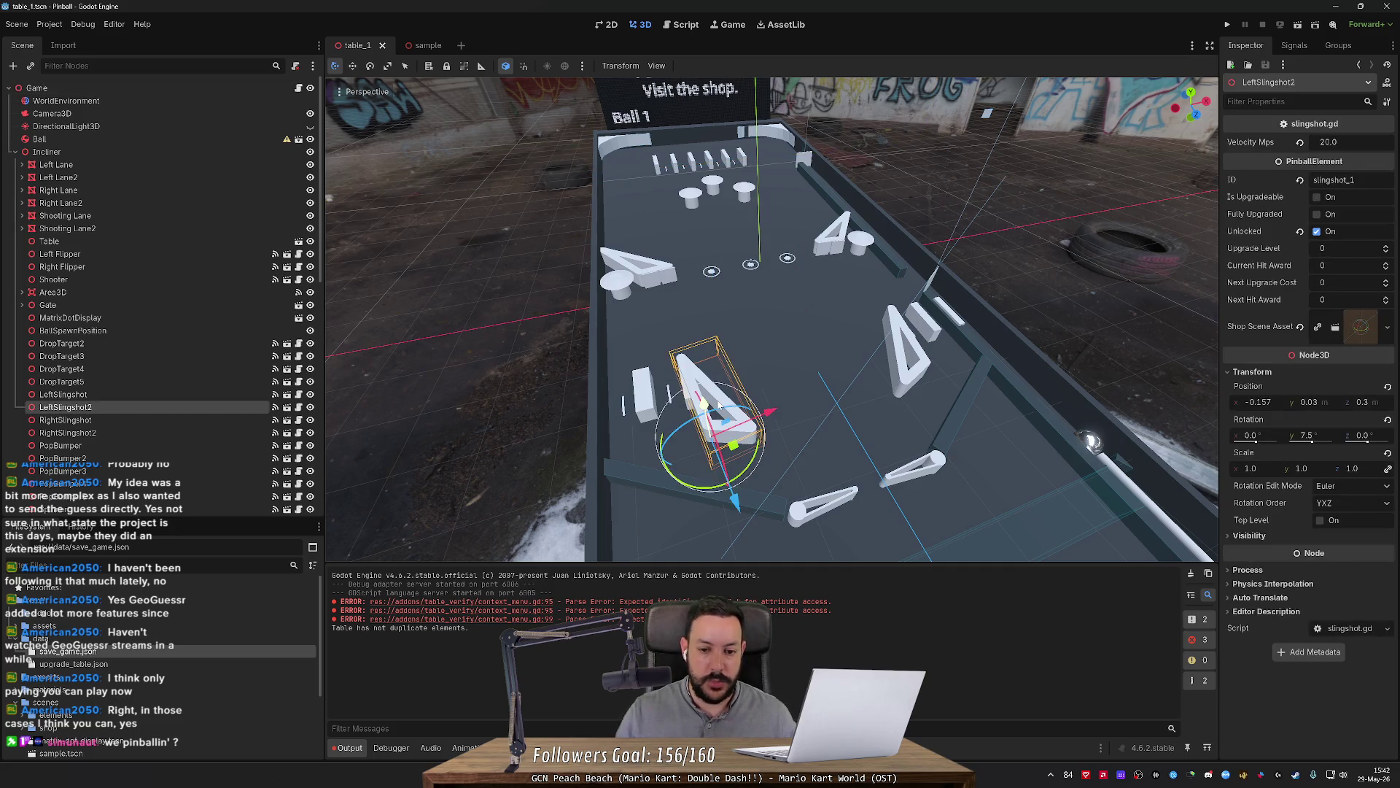
{"action": "key", "text": "Delete"}
{"action": "left_click", "coordinate": [671, 404]}
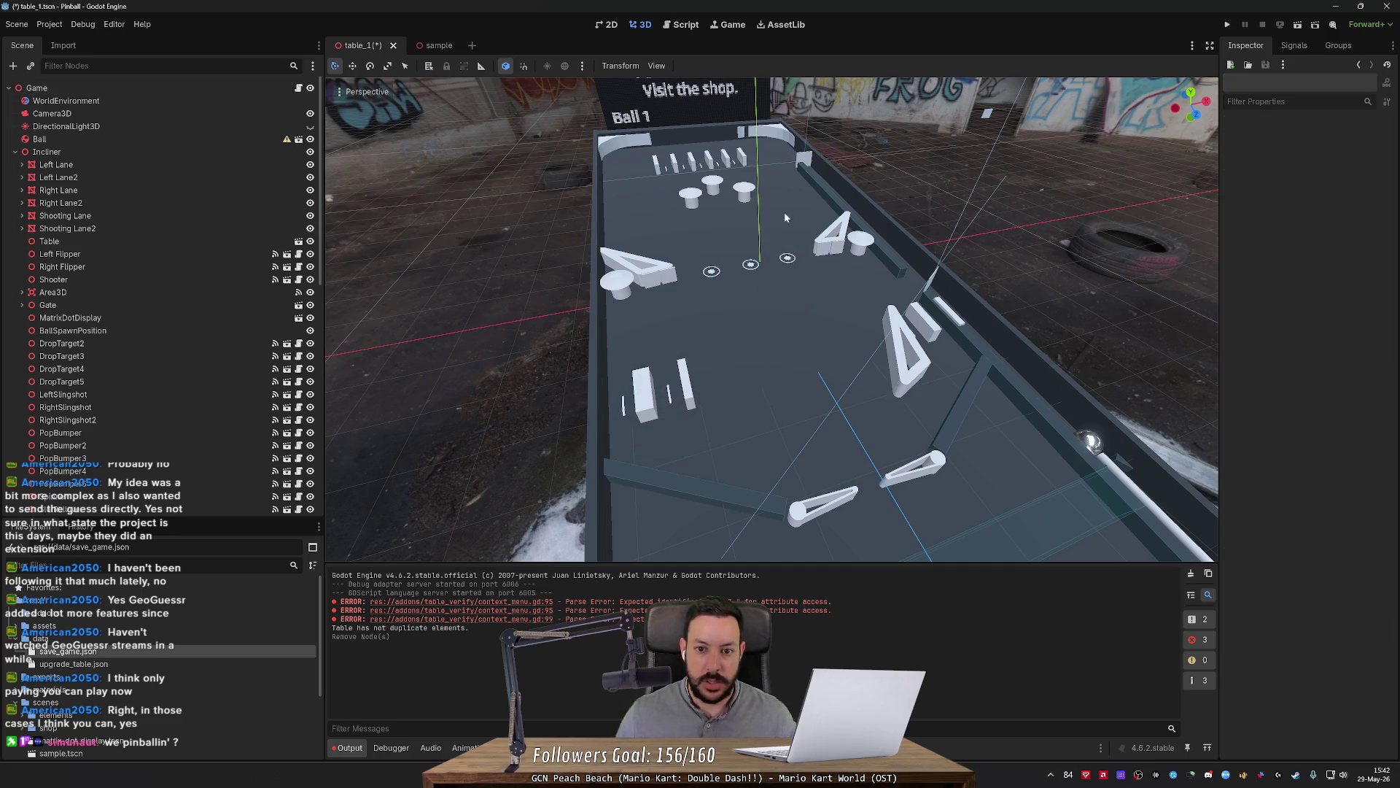
{"action": "left_click", "coordinate": [751, 198]}
{"action": "key", "text": "Delete"}
{"action": "key", "text": "Return"}
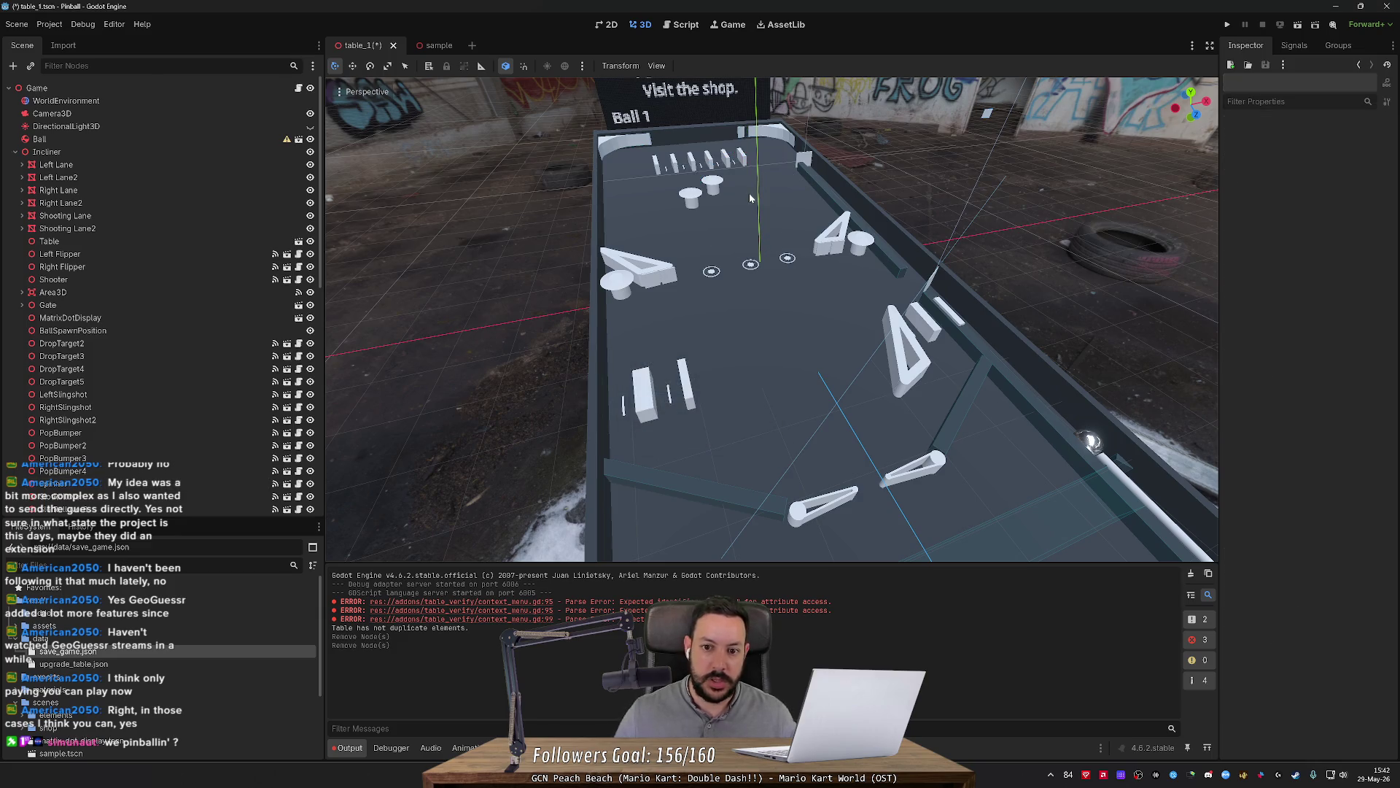
- Change the right slingshot's ID to slingshot_444 and reopen save_game.json
{"action": "left_click", "coordinate": [842, 230]}
{"action": "left_click", "coordinate": [1356, 179]}
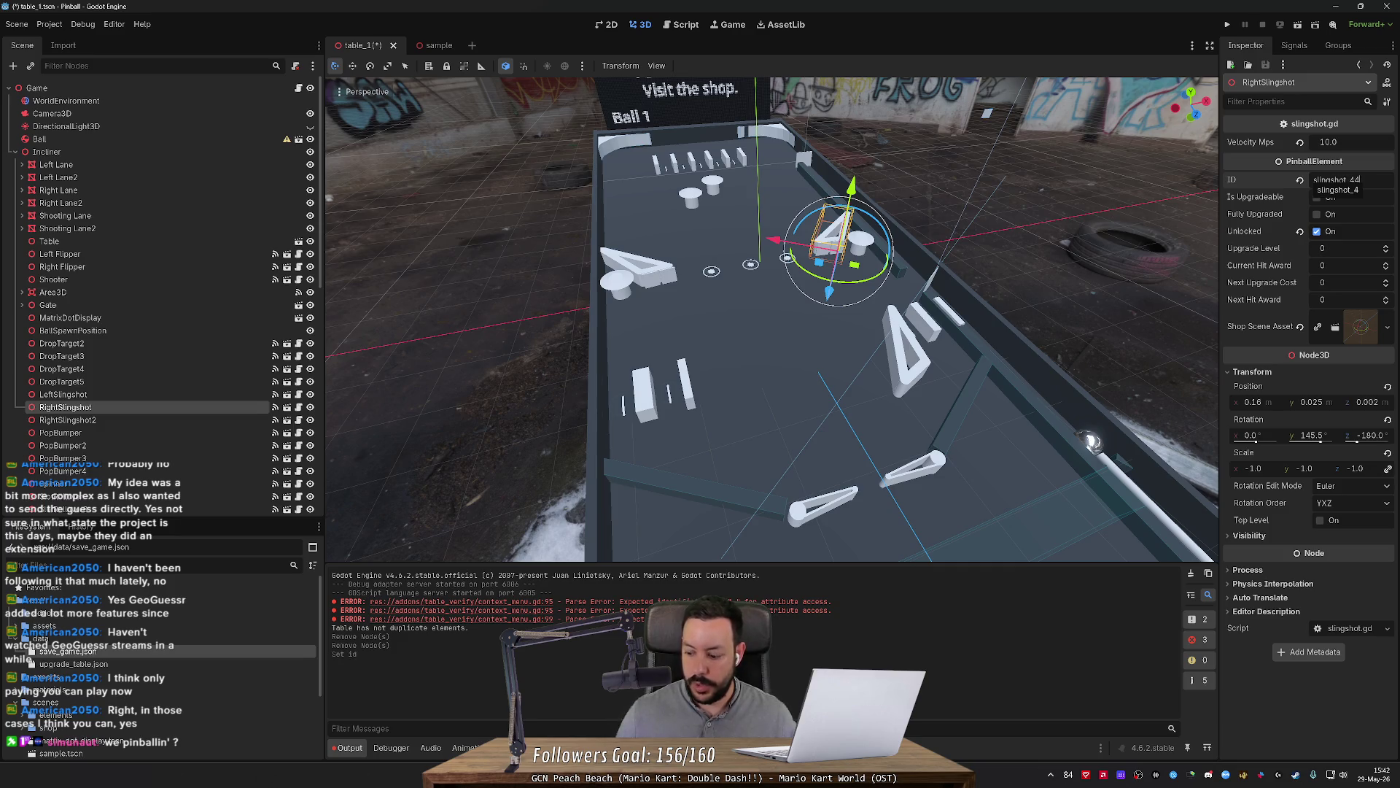
{"action": "key", "text": "Return"}
{"action": "key", "text": "Return"}
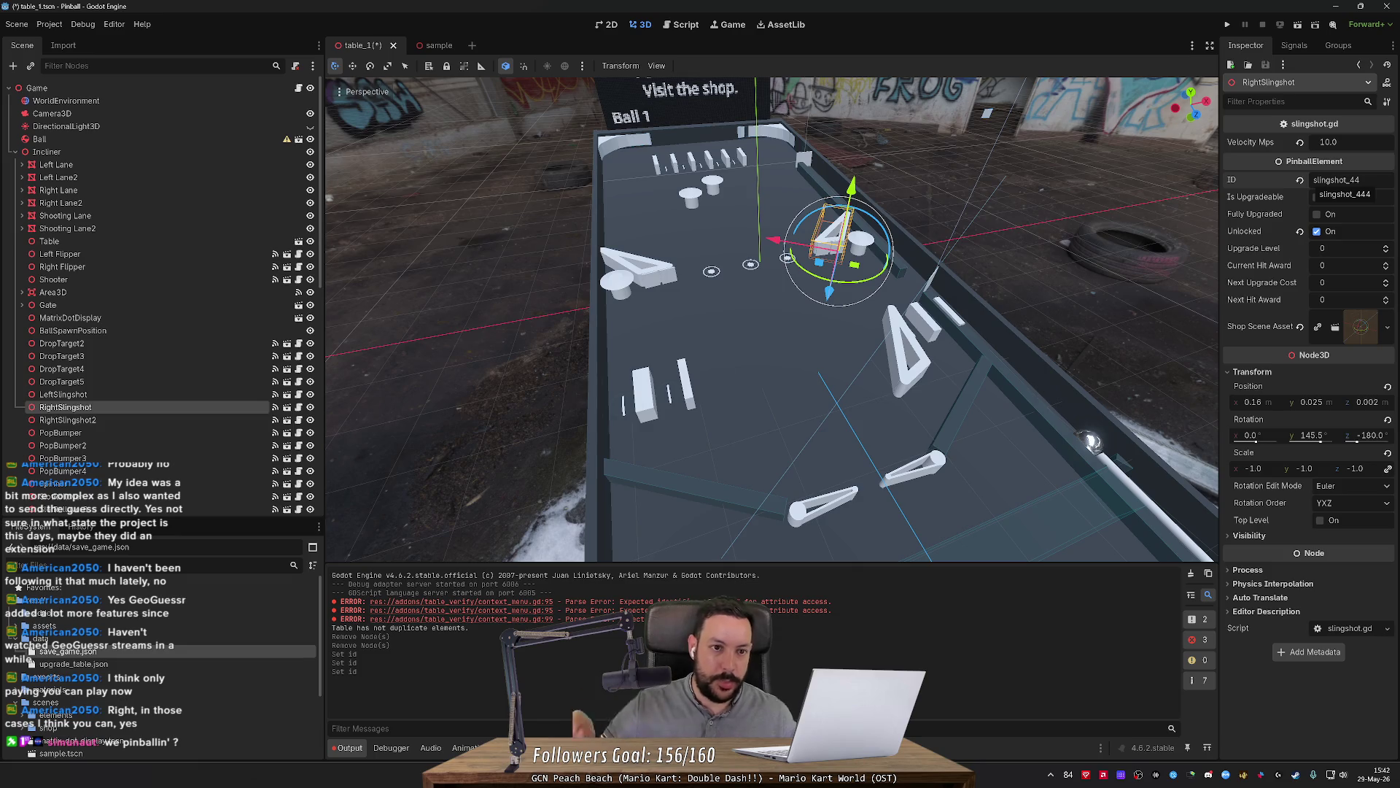
{"action": "double_click", "coordinate": [94, 650]}
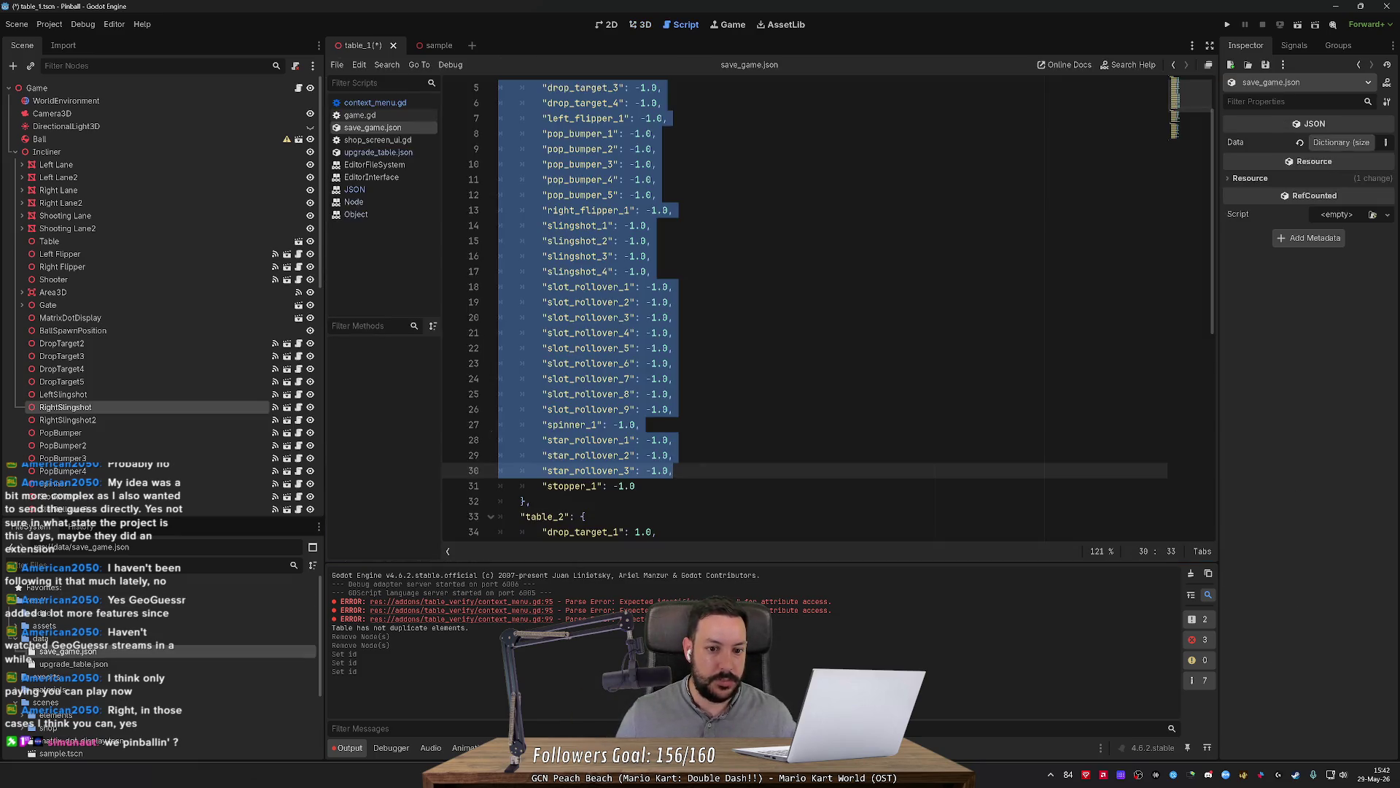
- Highlight the pop_bumper_2, pop_bumper_3 and slingshot_4 entries in save_game.json
{"action": "scroll", "coordinate": [802, 306], "scroll_direction": "up", "scroll_amount": 2}
{"action": "left_click_drag", "start_coordinate": [520, 210], "coordinate": [657, 226]}
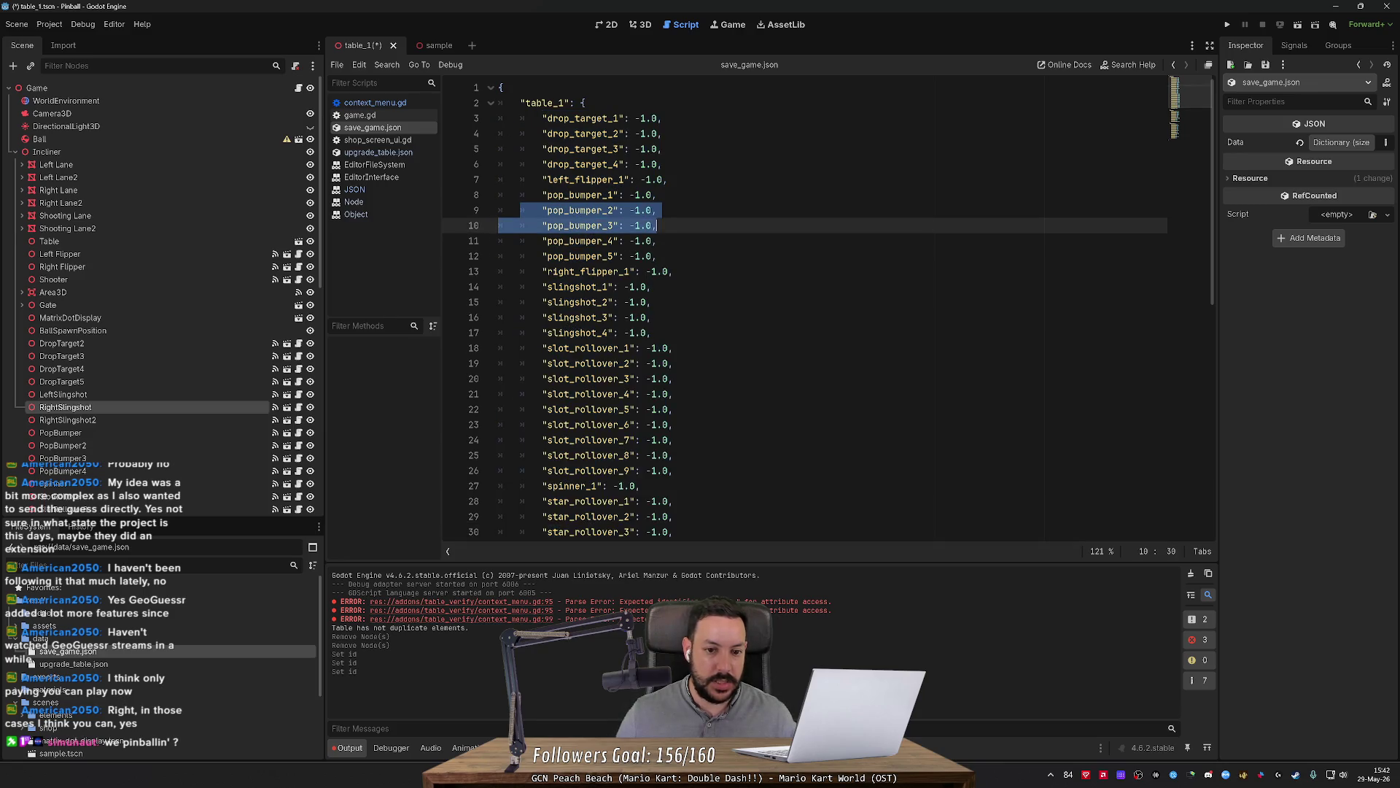
{"action": "left_click_drag", "start_coordinate": [520, 333], "coordinate": [652, 333]}
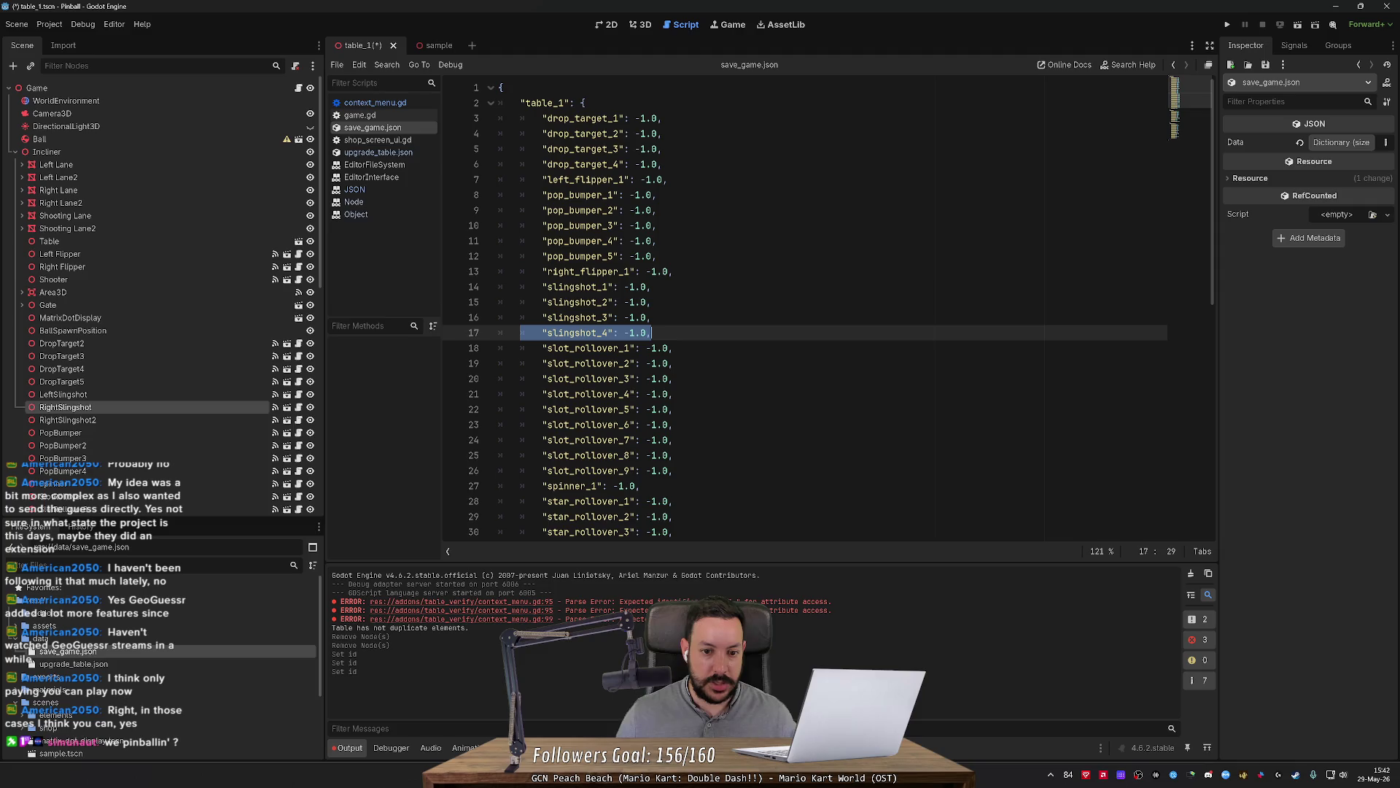
- Undo the slingshot ID change and node deletions in 3D, then recheck save_game.json
{"action": "left_click", "coordinate": [640, 24]}
{"action": "key", "text": "ctrl+z"}
{"action": "key", "text": "ctrl+z"}
{"action": "key", "text": "ctrl+z"}
{"action": "key", "text": "ctrl+z"}
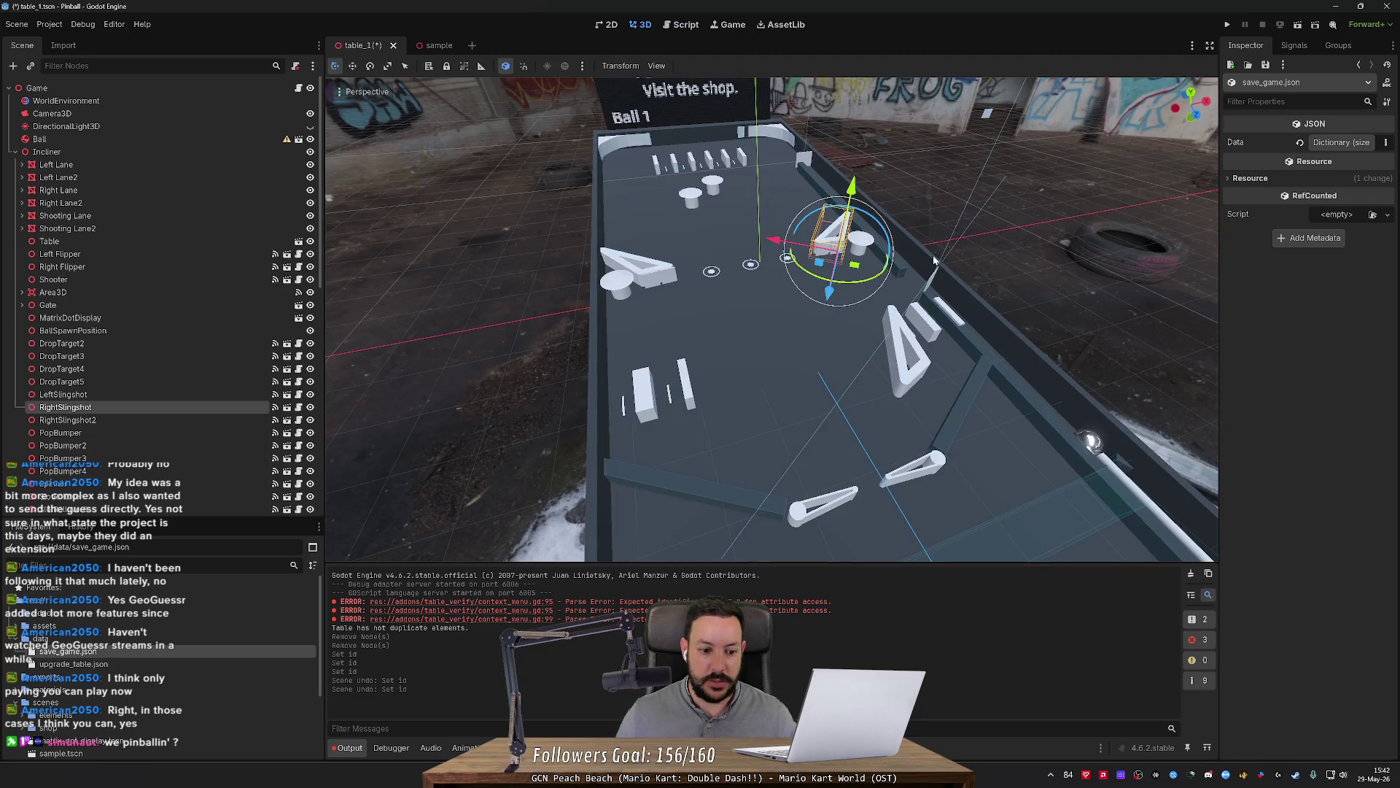
{"action": "key", "text": "ctrl+z"}
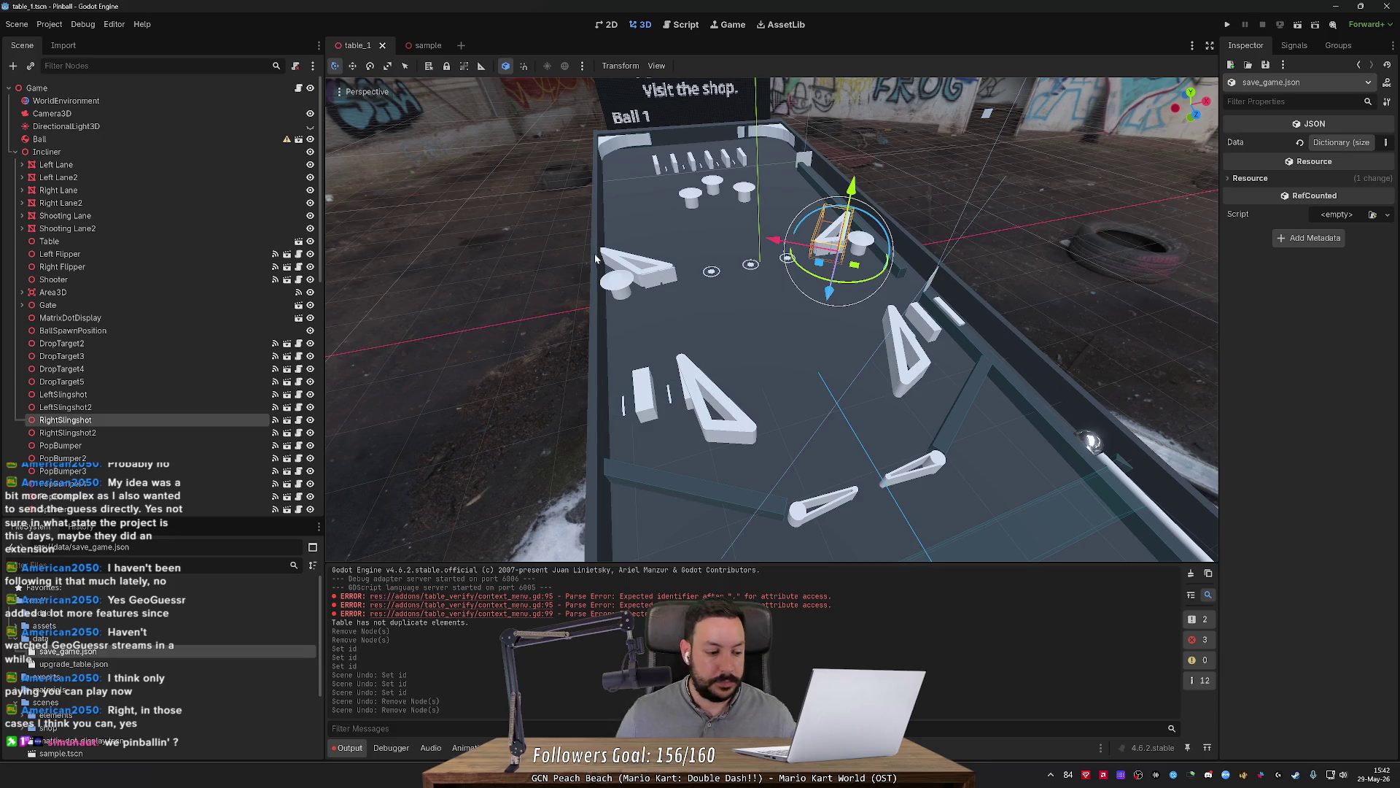
{"action": "left_click", "coordinate": [682, 25]}
{"action": "left_click", "coordinate": [657, 241]}
{"action": "scroll", "coordinate": [729, 307], "scroll_direction": "down", "scroll_amount": 2}
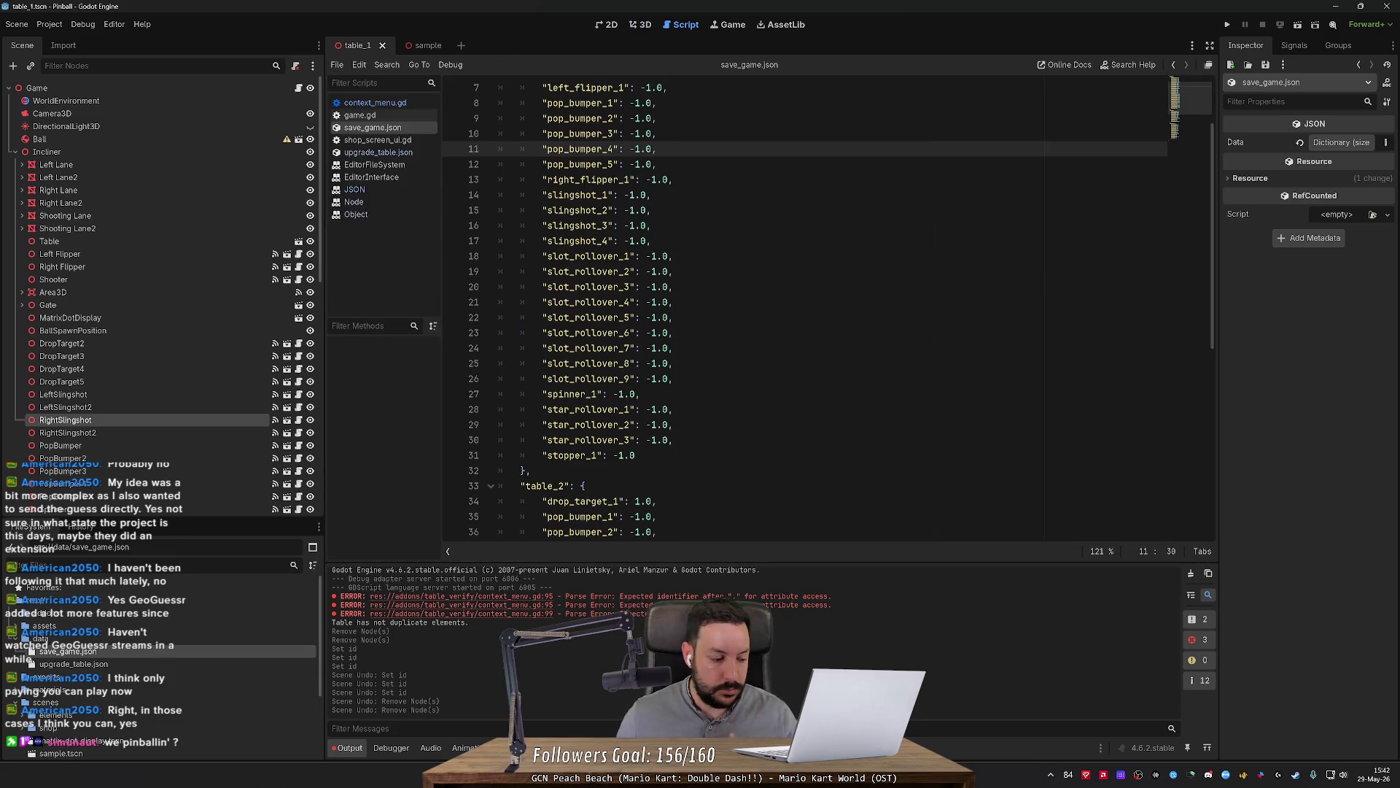
{"action": "scroll", "coordinate": [729, 306], "scroll_direction": "up", "scroll_amount": 2}
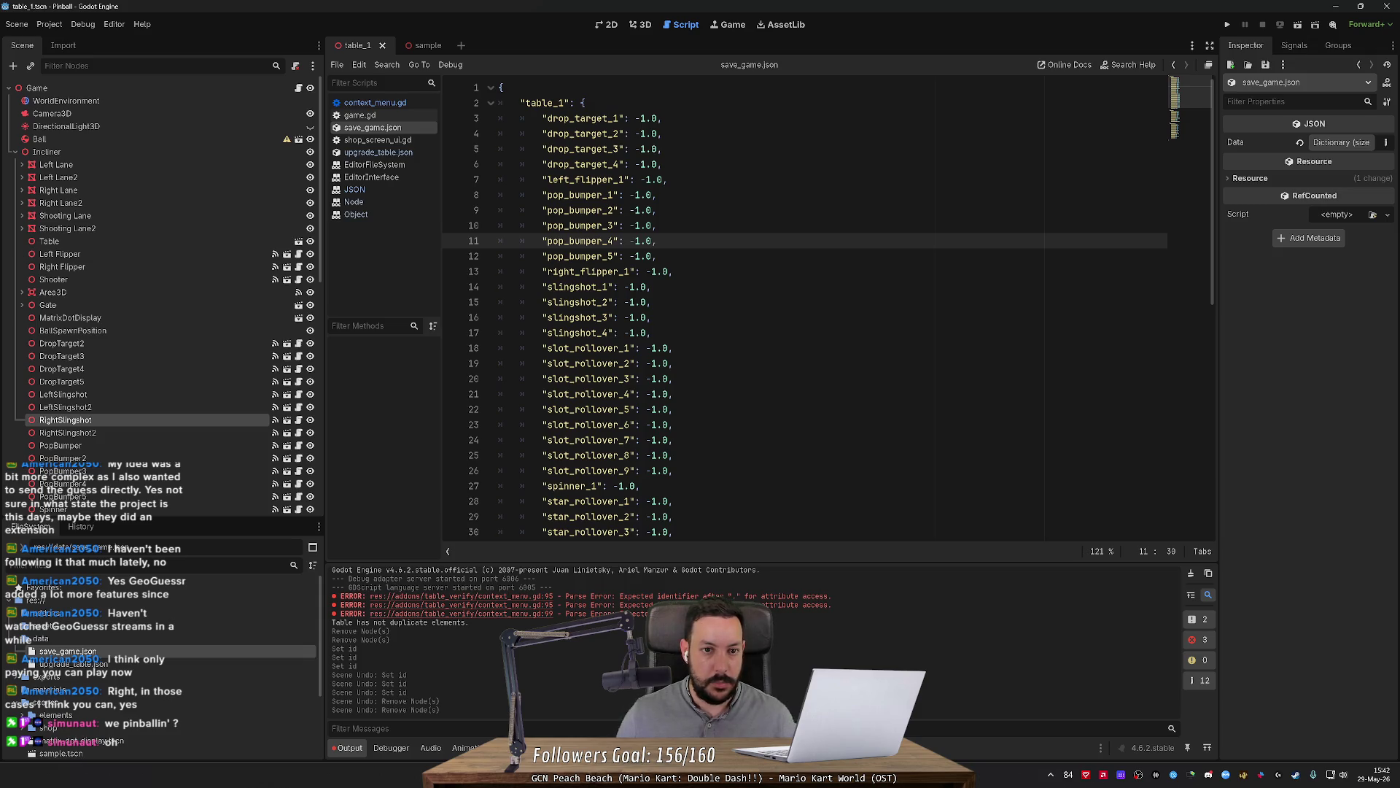
{"action": "scroll", "coordinate": [730, 306], "scroll_direction": "down", "scroll_amount": 2}
{"action": "scroll", "coordinate": [729, 306], "scroll_direction": "up", "scroll_amount": 2}
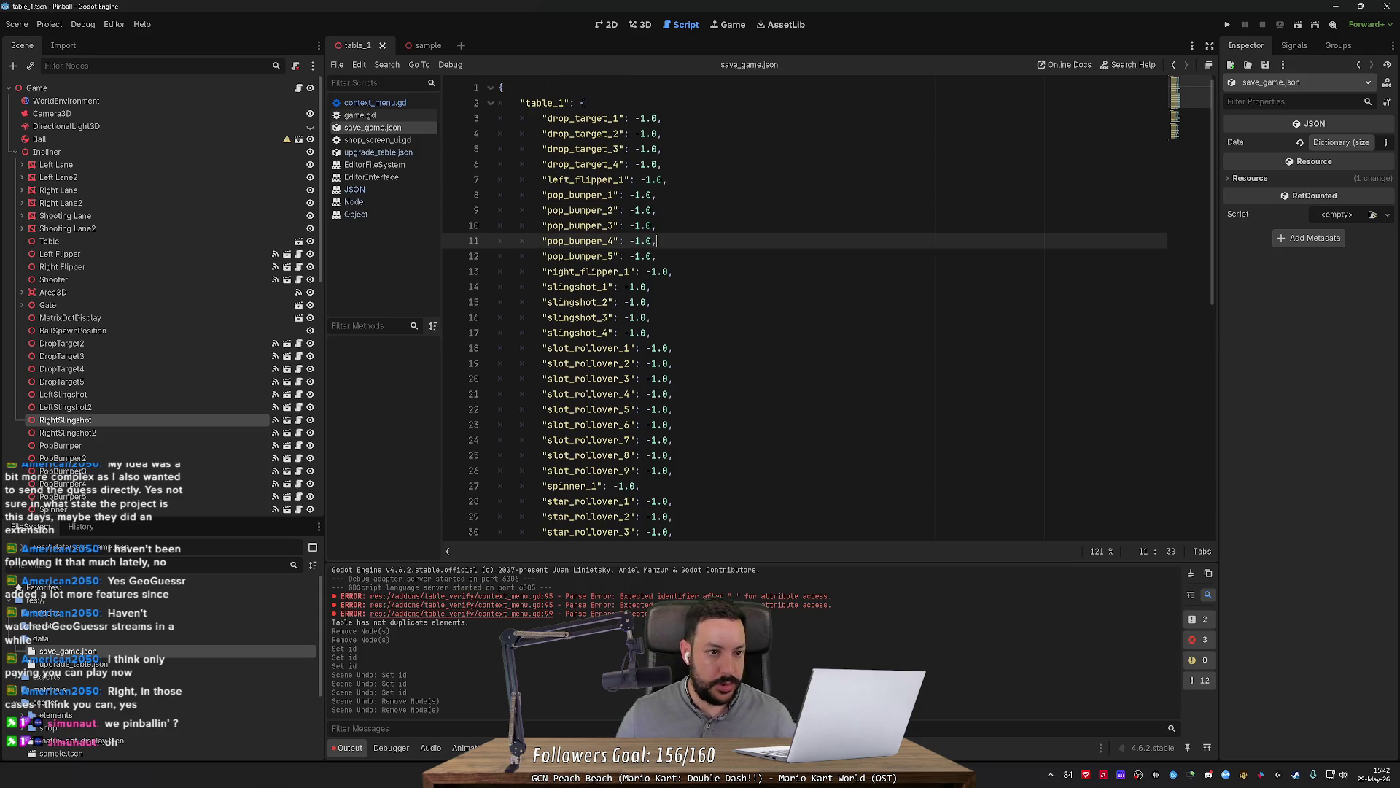
- Run Update JSON data on table_1's Game node and return to the 3D view
{"action": "right_click", "coordinate": [135, 91]}
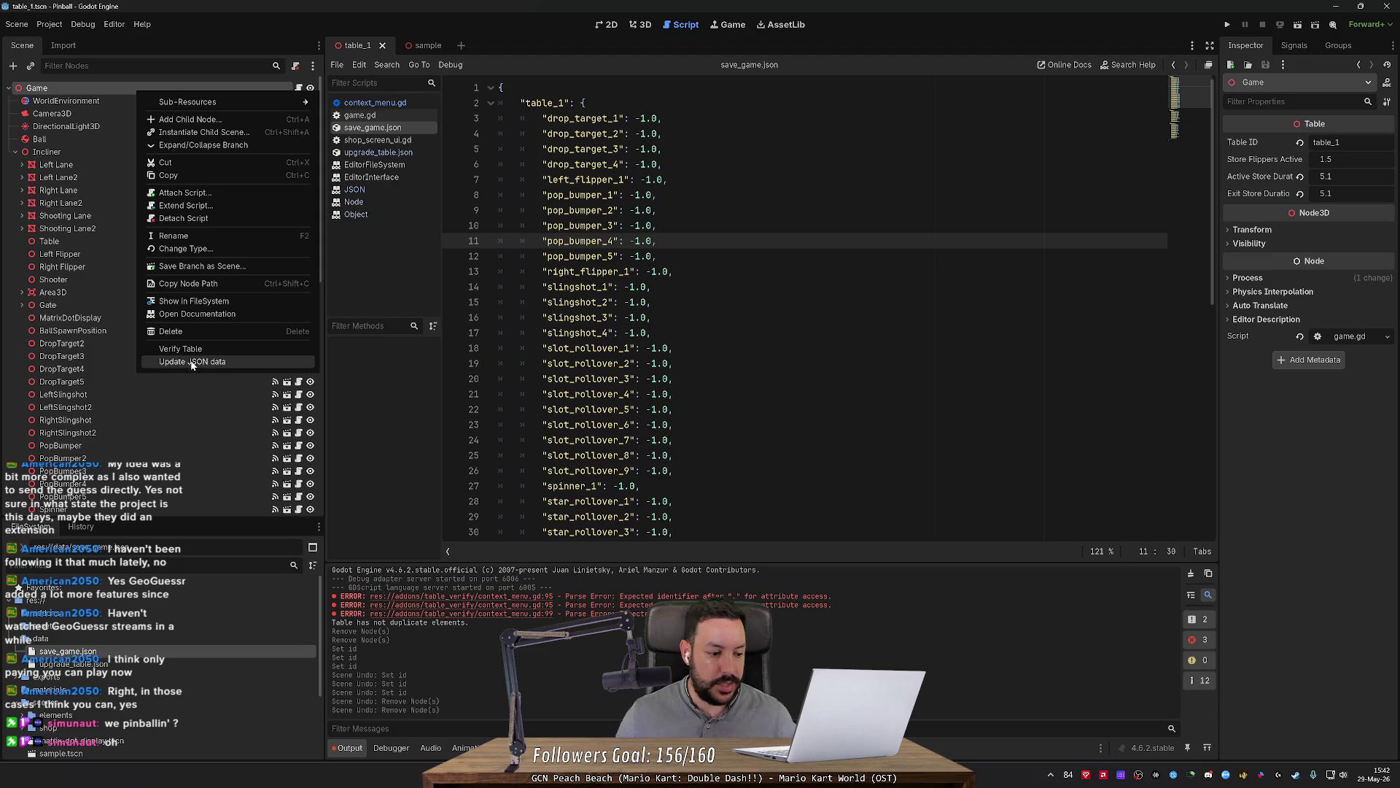
{"action": "left_click", "coordinate": [646, 24]}
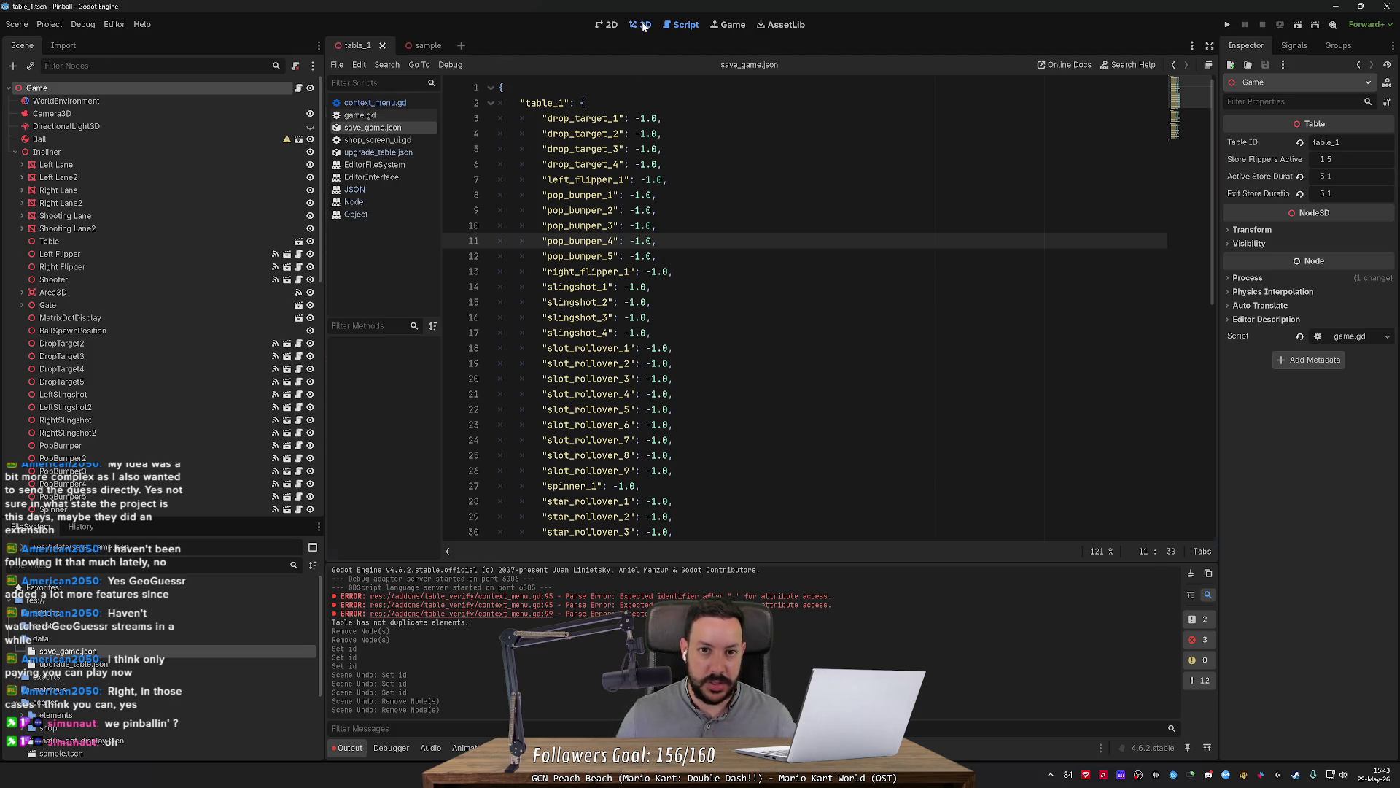
{"action": "left_click", "coordinate": [646, 24]}
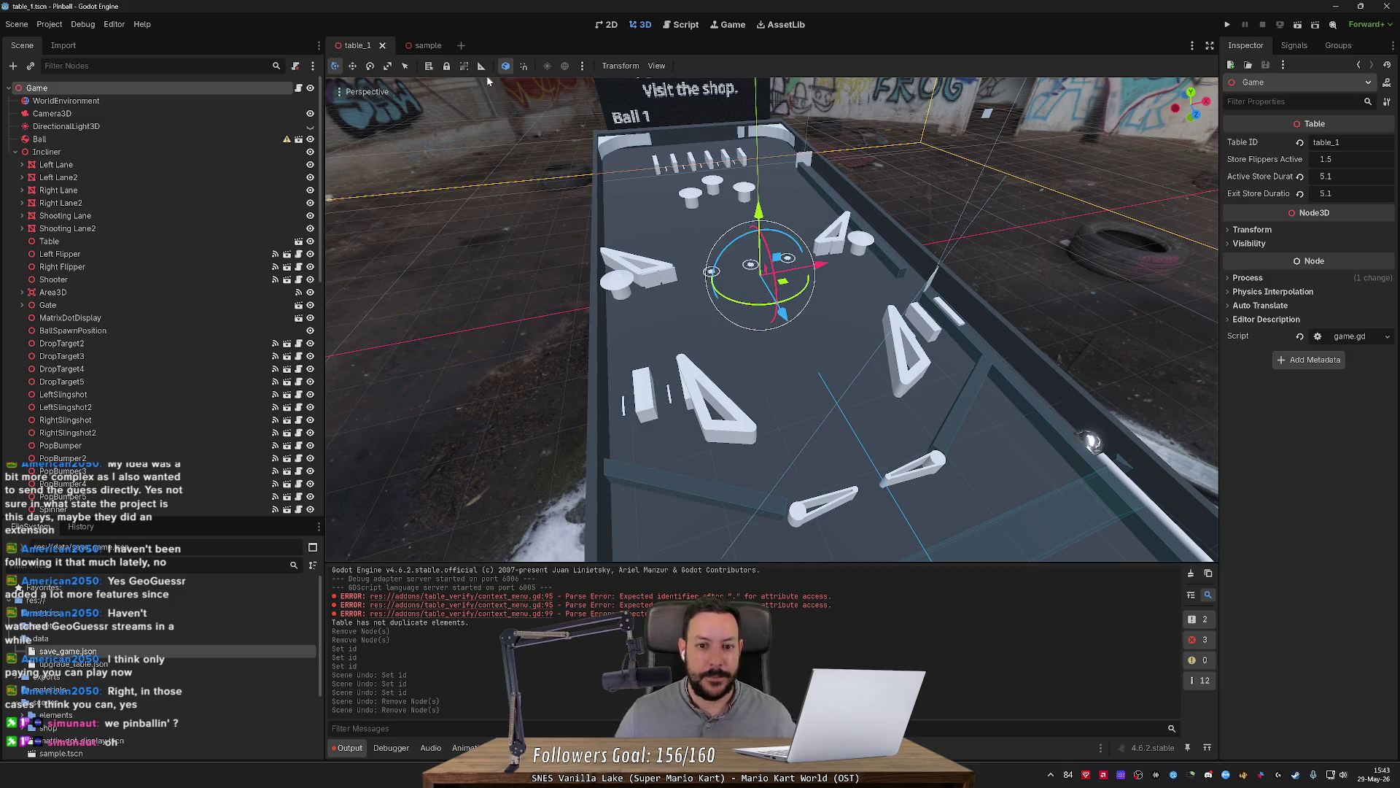
{"action": "scroll", "coordinate": [716, 241], "scroll_direction": "up", "scroll_amount": 3}
{"action": "scroll", "coordinate": [1201, 168], "scroll_direction": "up", "scroll_amount": 1}
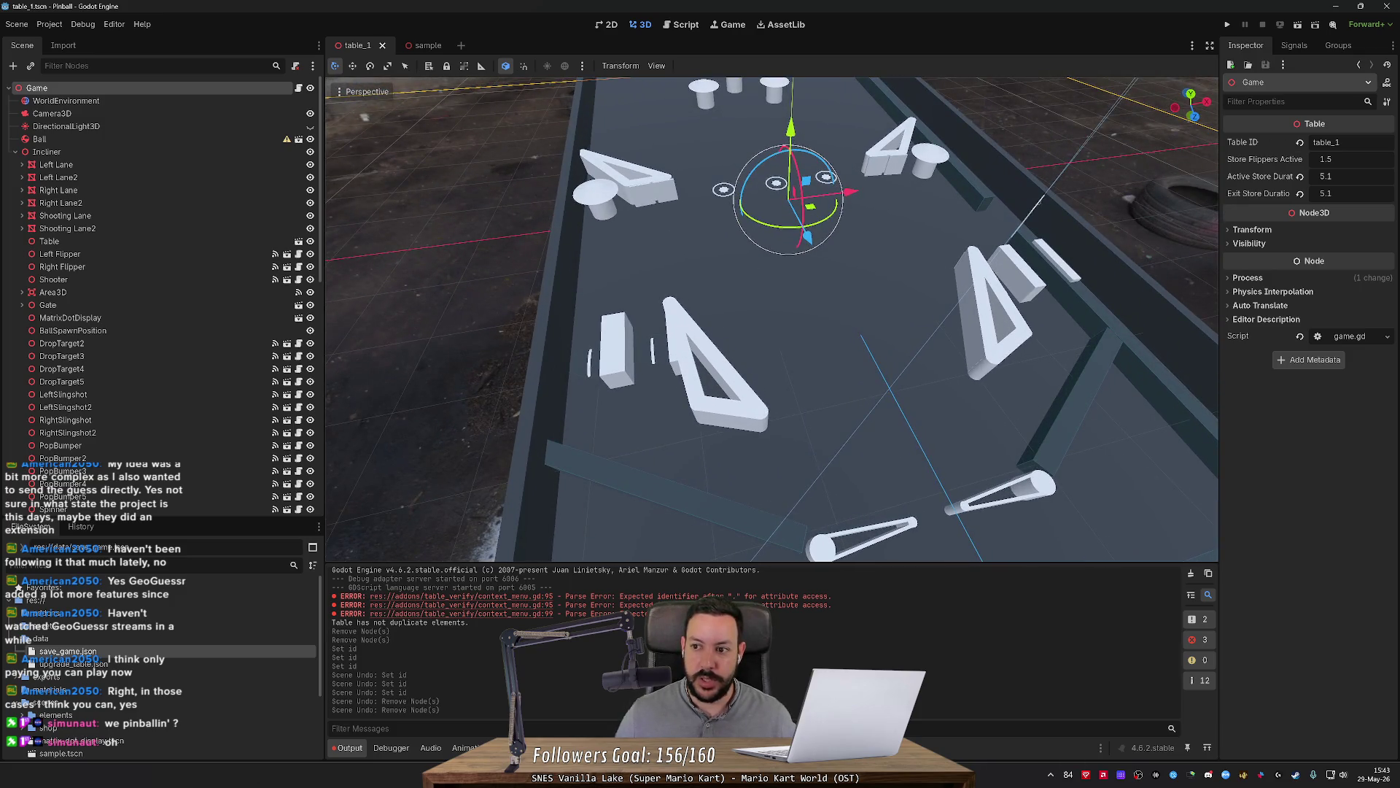
- Select the Left Lane2 and DropTarget3 nodes in table_1 to check their IDs
{"action": "left_click", "coordinate": [171, 180]}
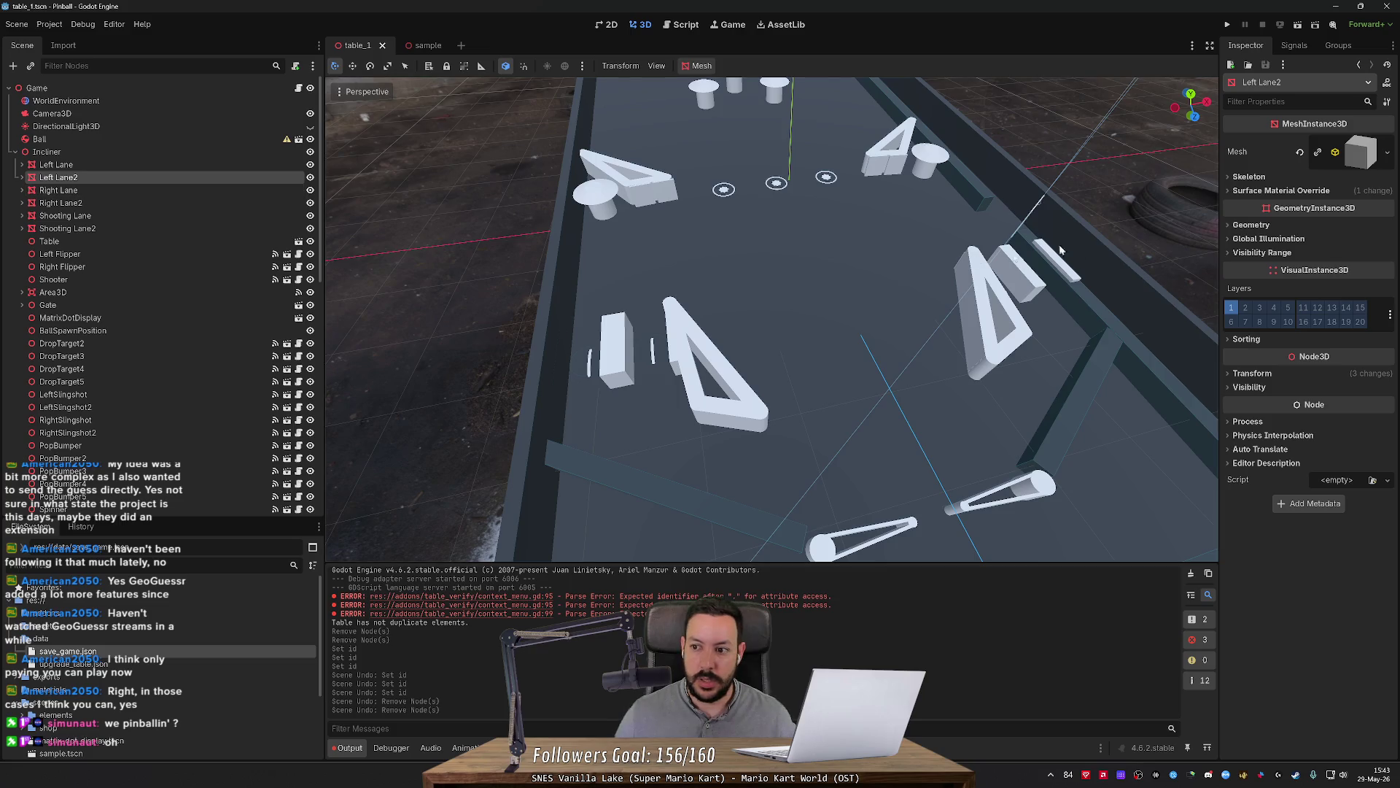
{"action": "left_click", "coordinate": [200, 356]}
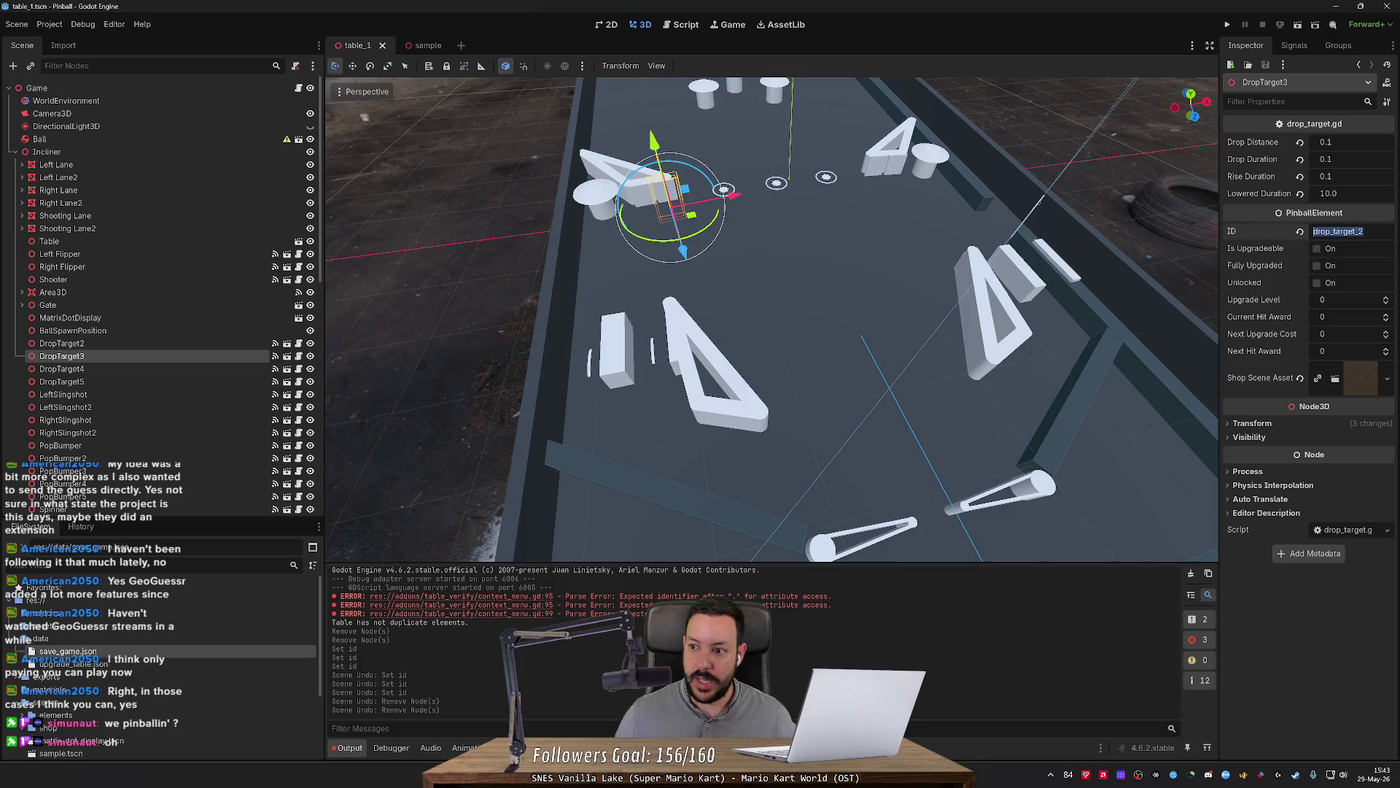
{"action": "scroll", "coordinate": [939, 283], "scroll_direction": "up", "scroll_amount": 1}
{"action": "scroll", "coordinate": [675, 339], "scroll_direction": "up", "scroll_amount": 5}
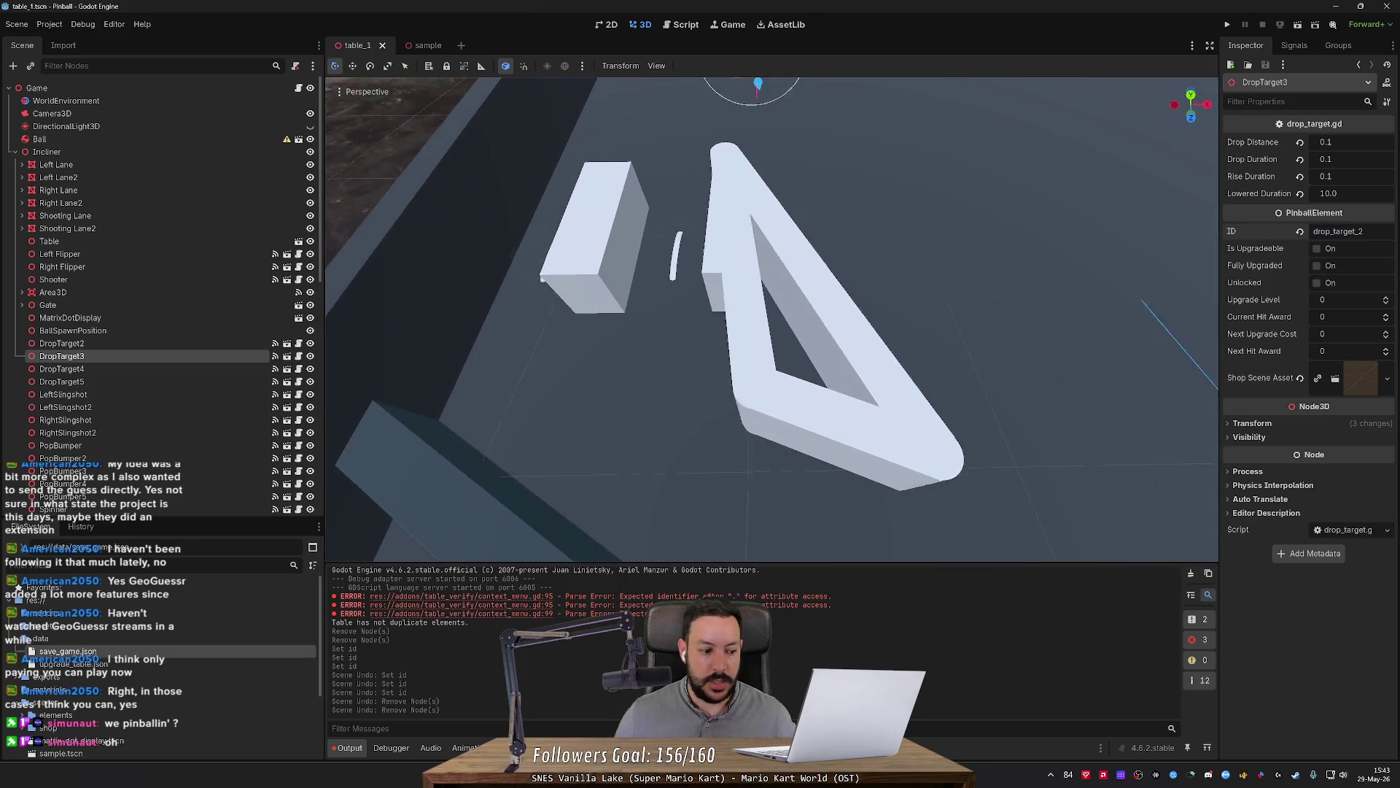
{"action": "scroll", "coordinate": [772, 350], "scroll_direction": "down", "scroll_amount": 3}
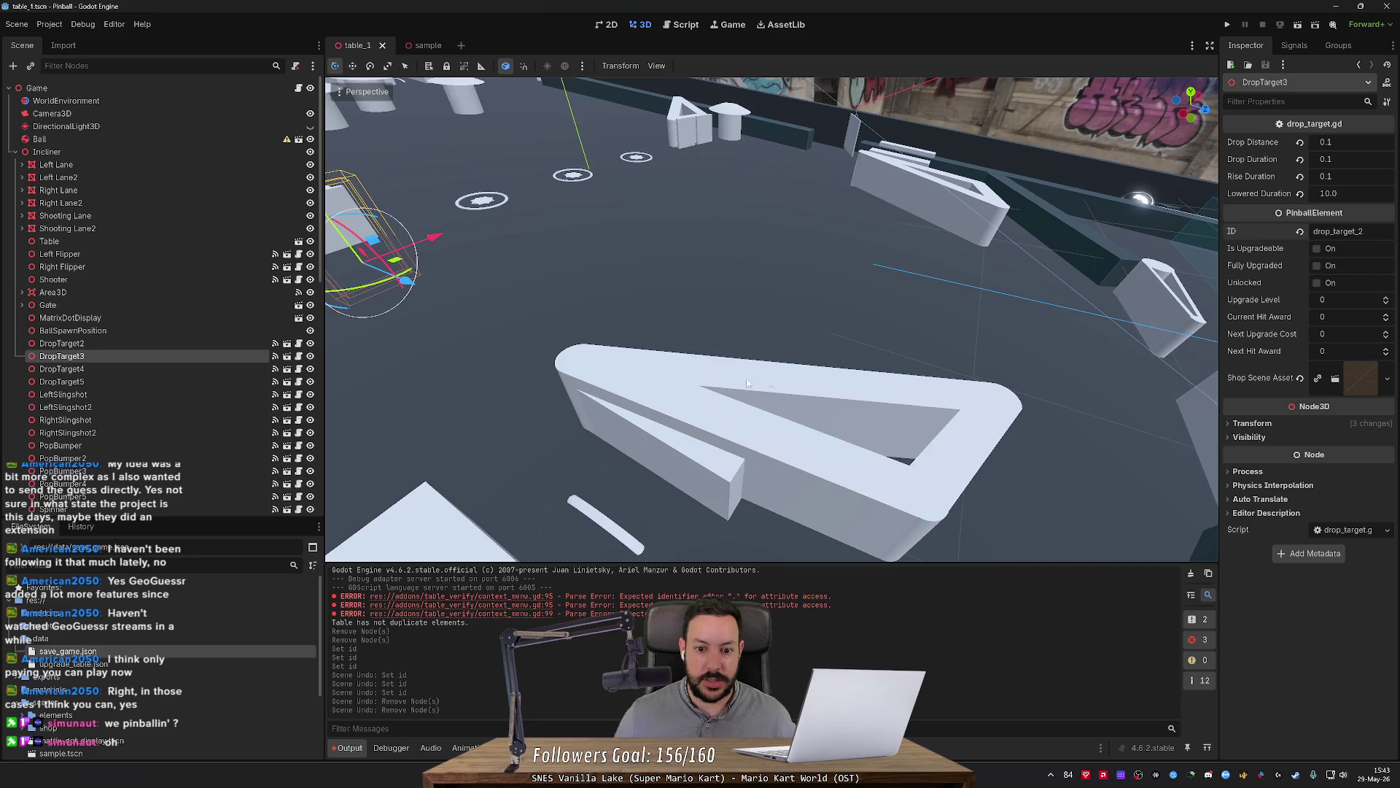
{"action": "scroll", "coordinate": [729, 409], "scroll_direction": "down", "scroll_amount": 4}
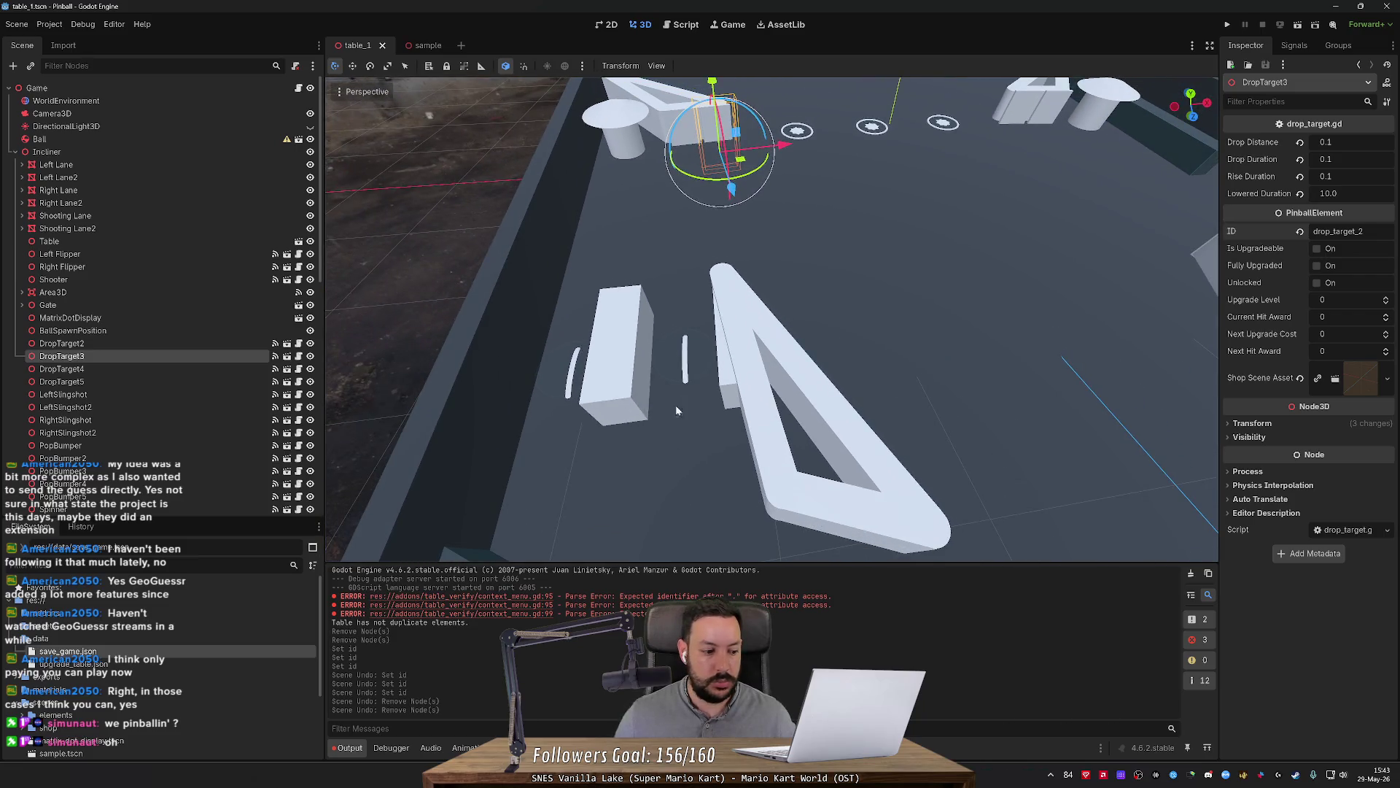
{"action": "scroll", "coordinate": [728, 414], "scroll_direction": "down", "scroll_amount": 3}
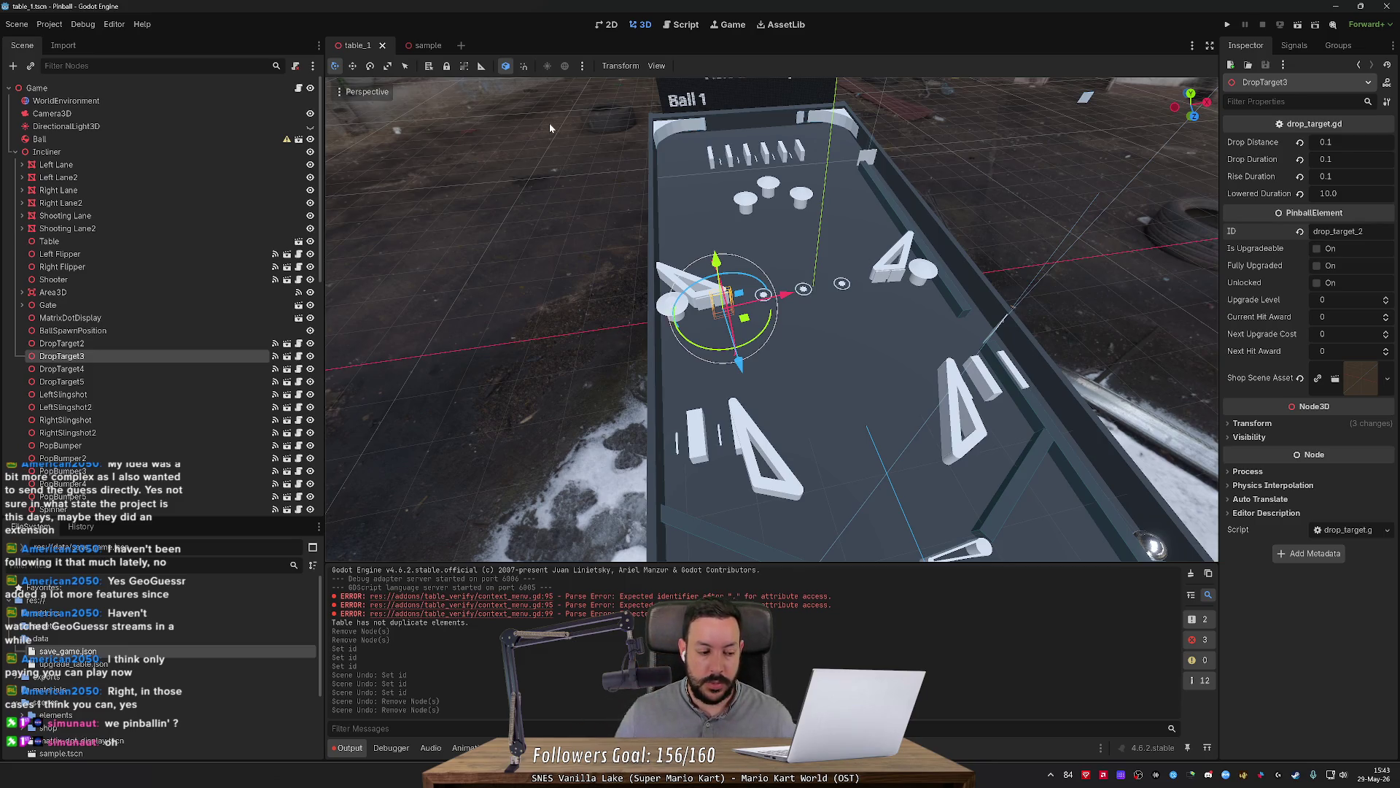
{"action": "scroll", "coordinate": [589, 154], "scroll_direction": "down", "scroll_amount": 3}
- Orbit the view up toward the graffiti wall and around the table, then open the sample scene
{"action": "mouse_move", "coordinate": [666, 181]}
{"action": "left_mouse_down"}
{"action": "mouse_move", "coordinate": [755, 331]}
{"action": "mouse_move", "coordinate": [681, 373]}
{"action": "left_mouse_up"}
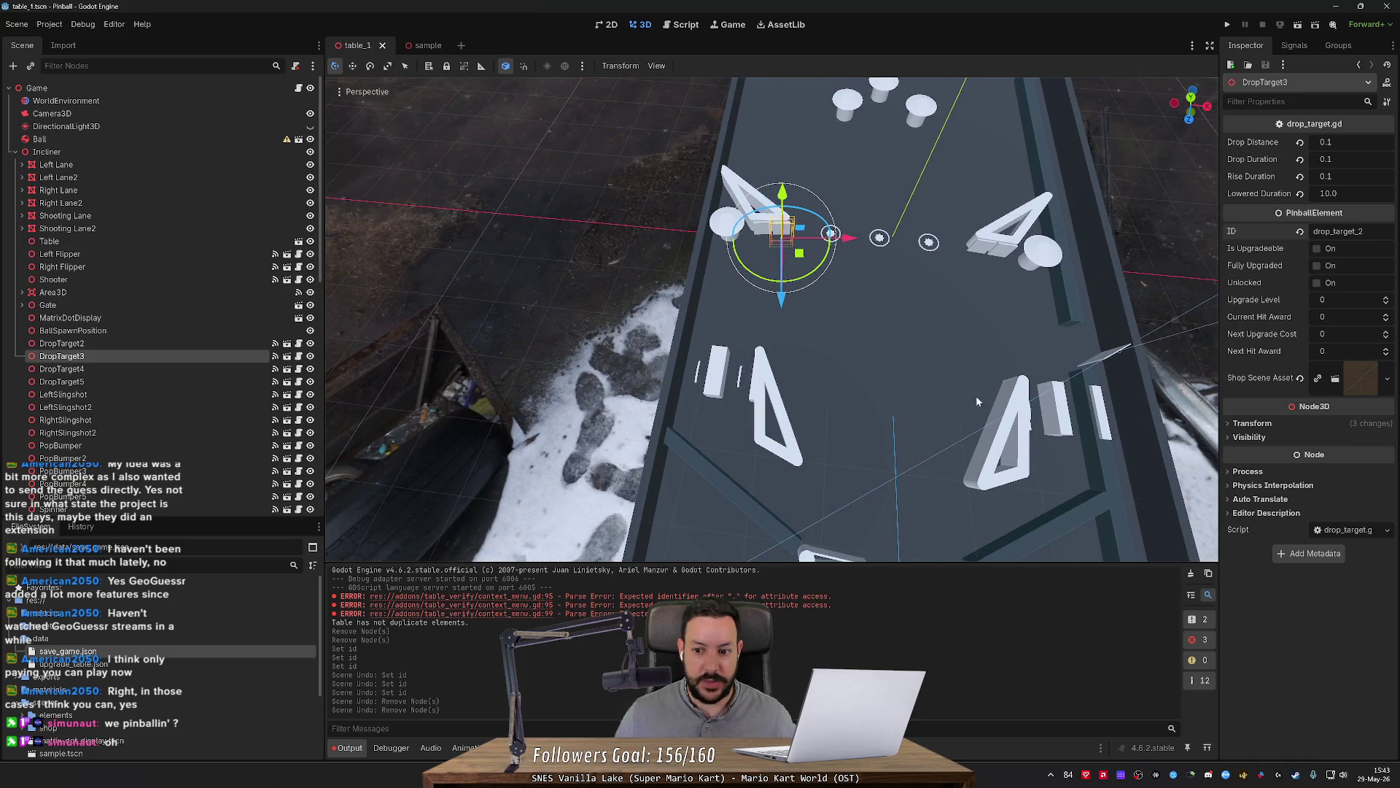
{"action": "scroll", "coordinate": [976, 395], "scroll_direction": "down", "scroll_amount": 5}
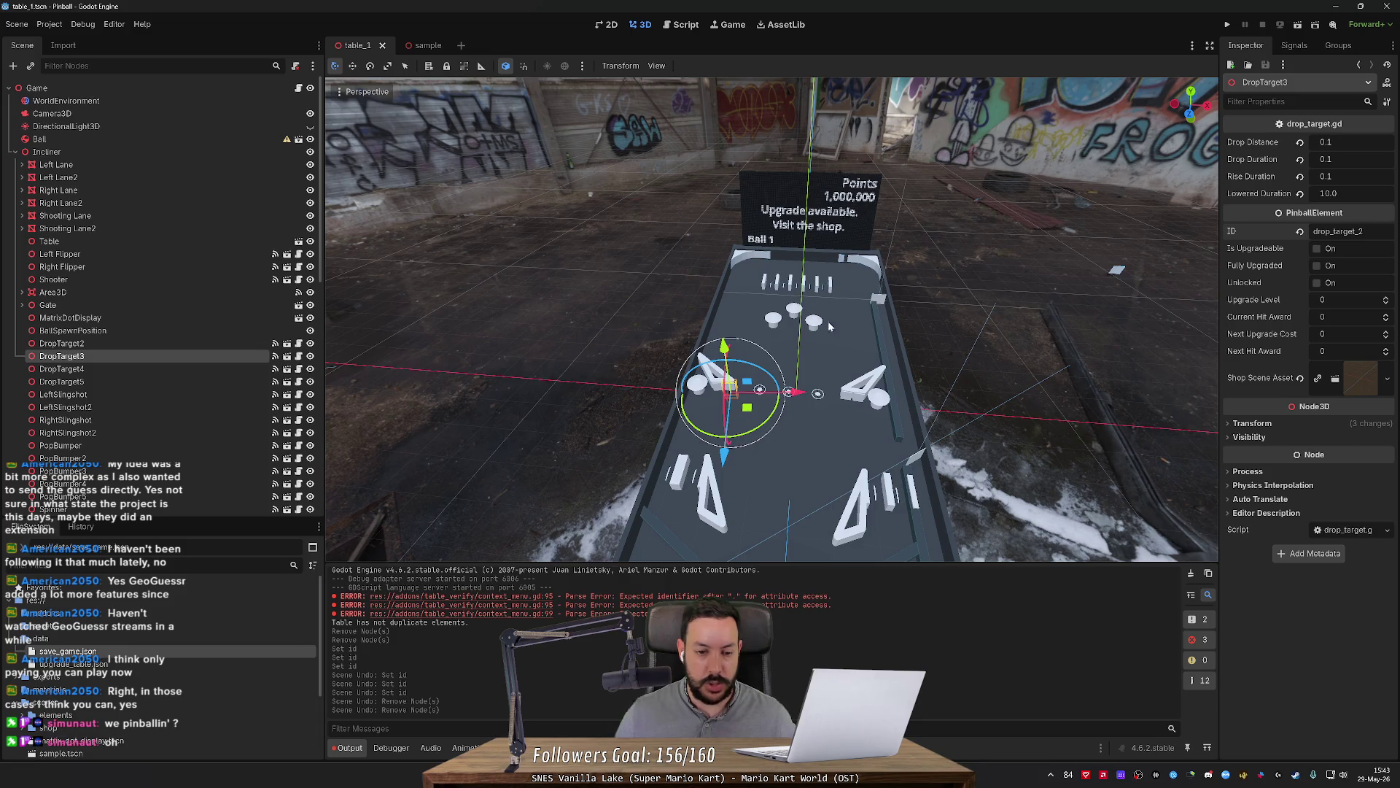
{"action": "scroll", "coordinate": [772, 319], "scroll_direction": "up", "scroll_amount": 5}
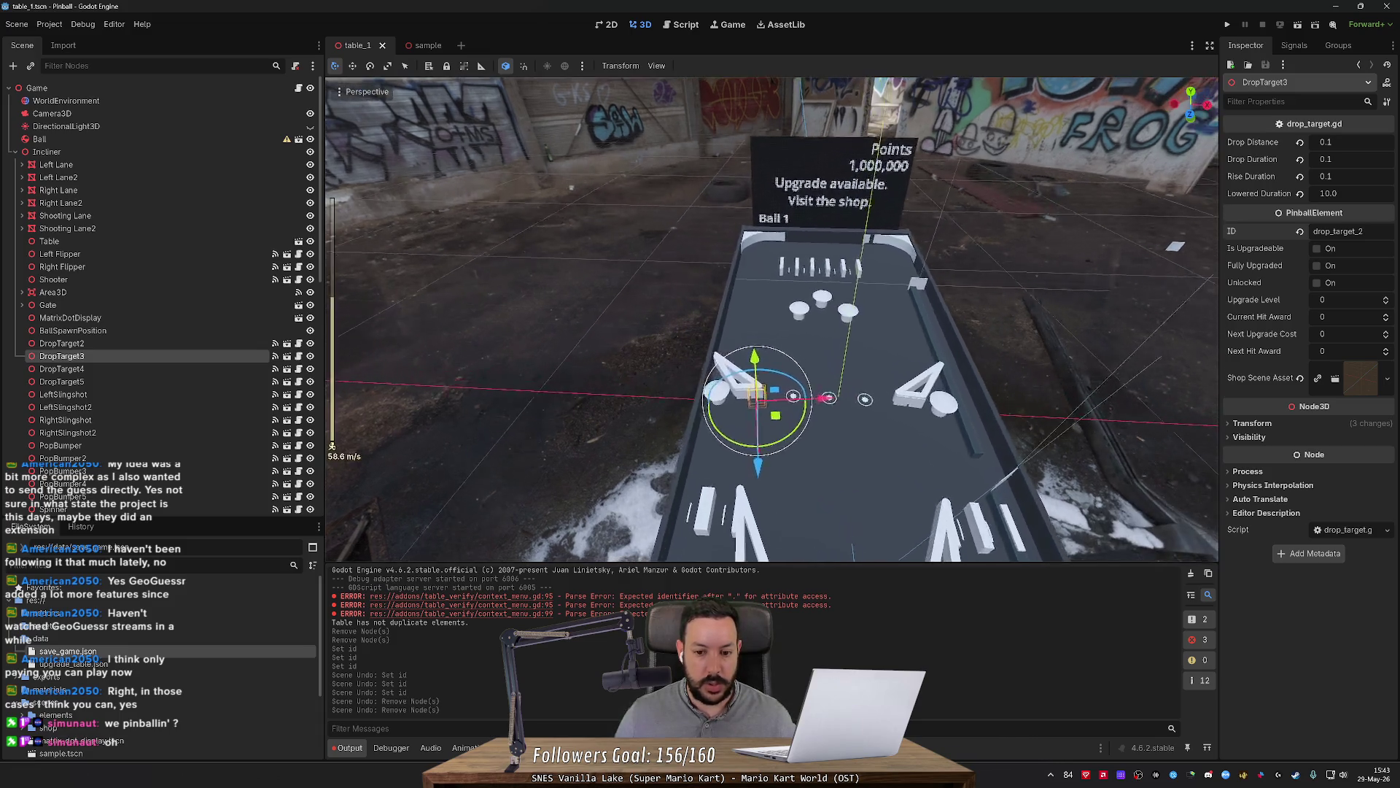
{"action": "scroll", "coordinate": [804, 377], "scroll_direction": "up", "scroll_amount": 3}
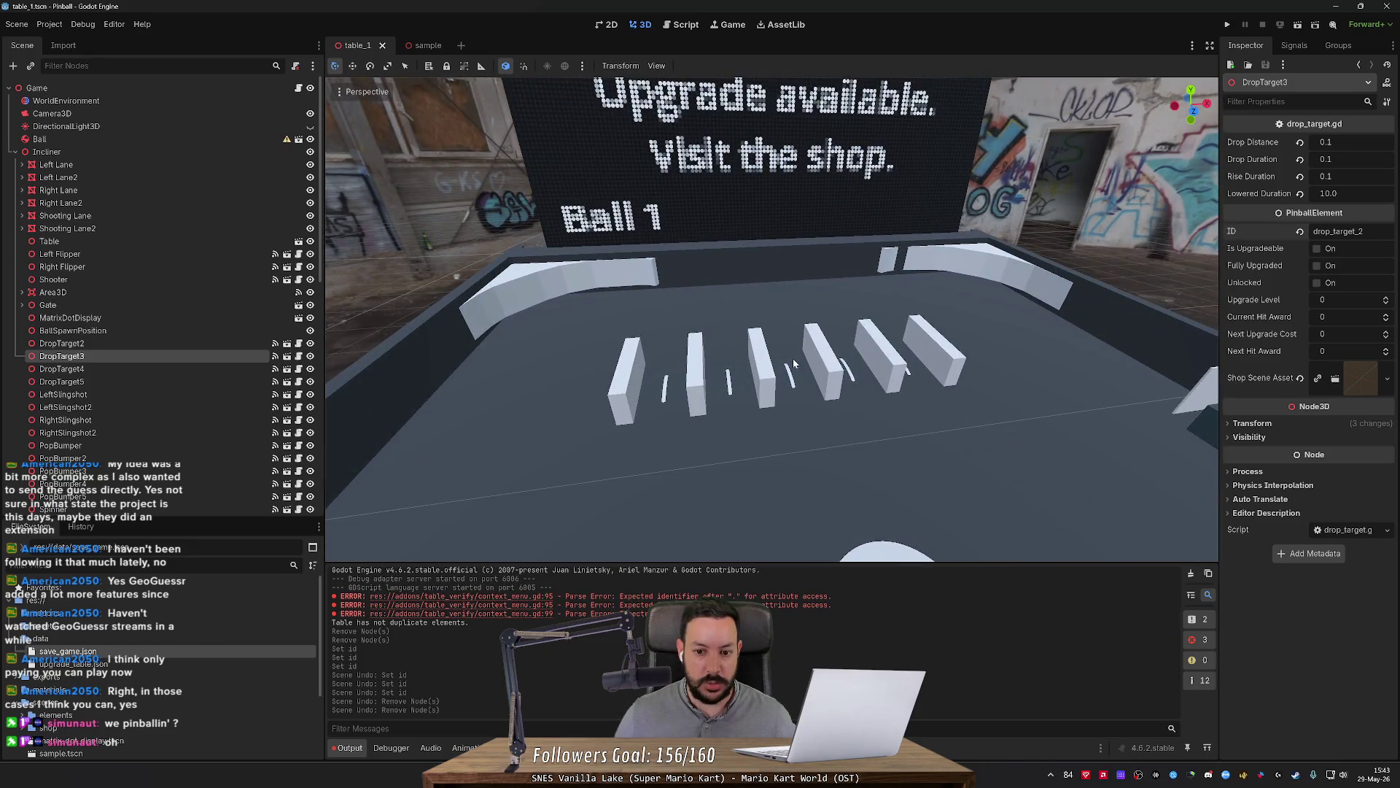
{"action": "scroll", "coordinate": [822, 386], "scroll_direction": "down", "scroll_amount": 8}
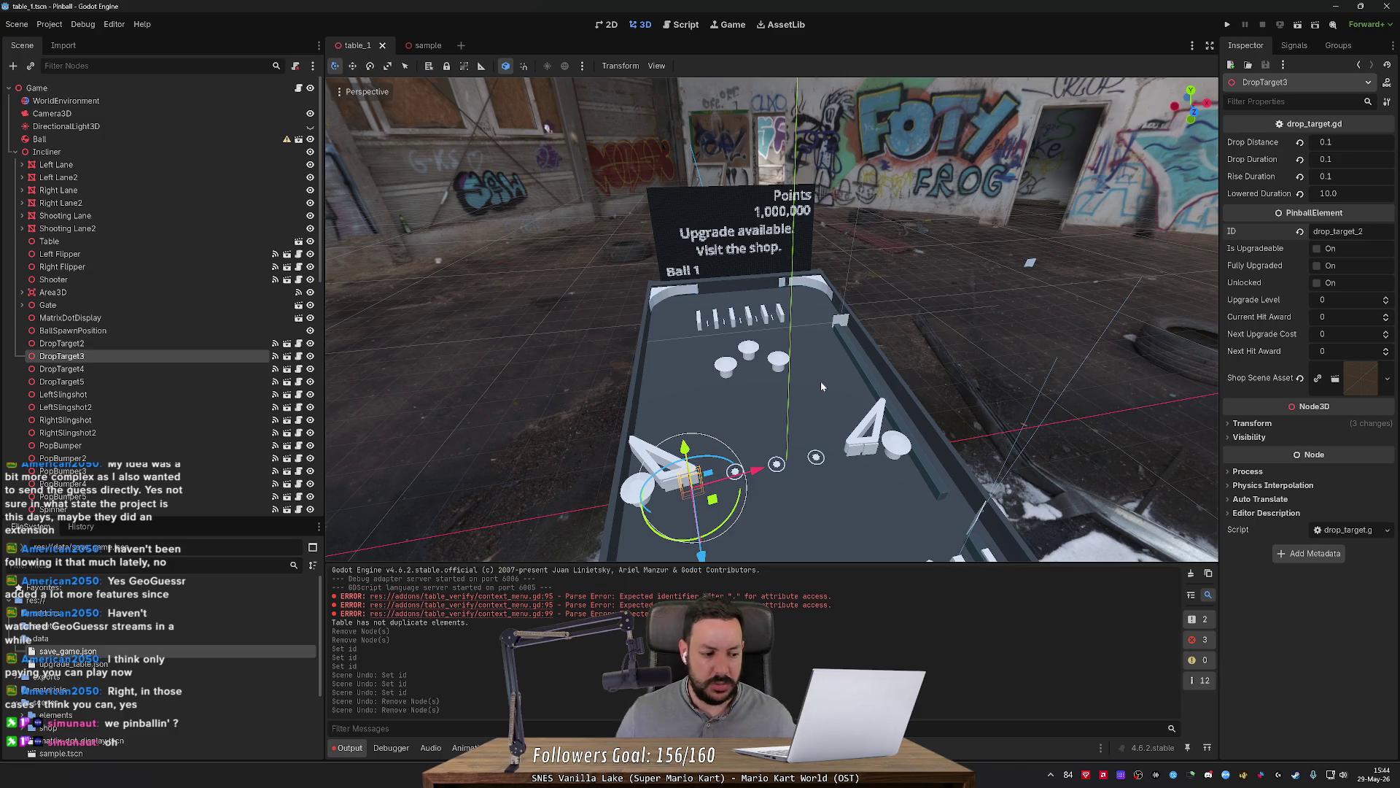
{"action": "left_click_drag", "start_coordinate": [801, 375], "coordinate": [801, 369]}
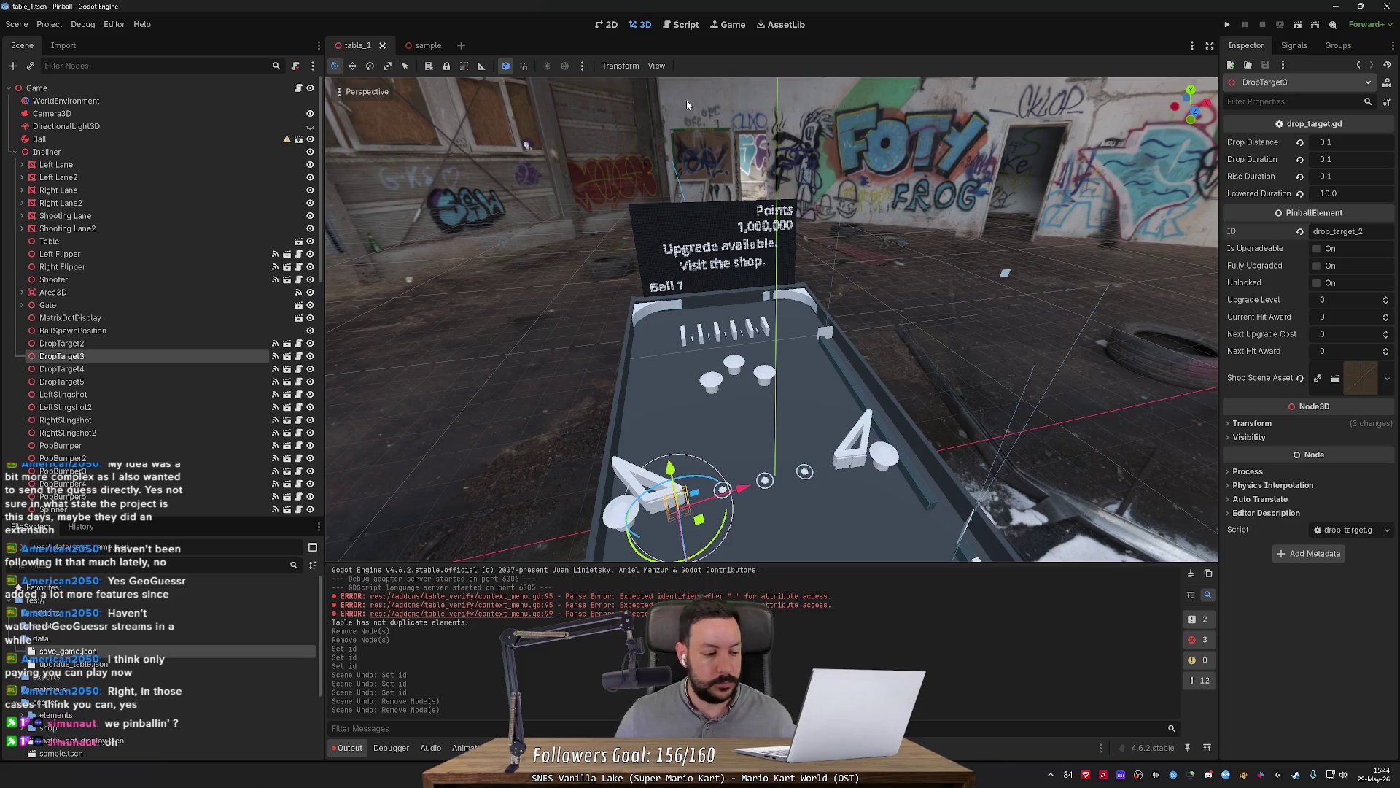
{"action": "left_click", "coordinate": [434, 47]}
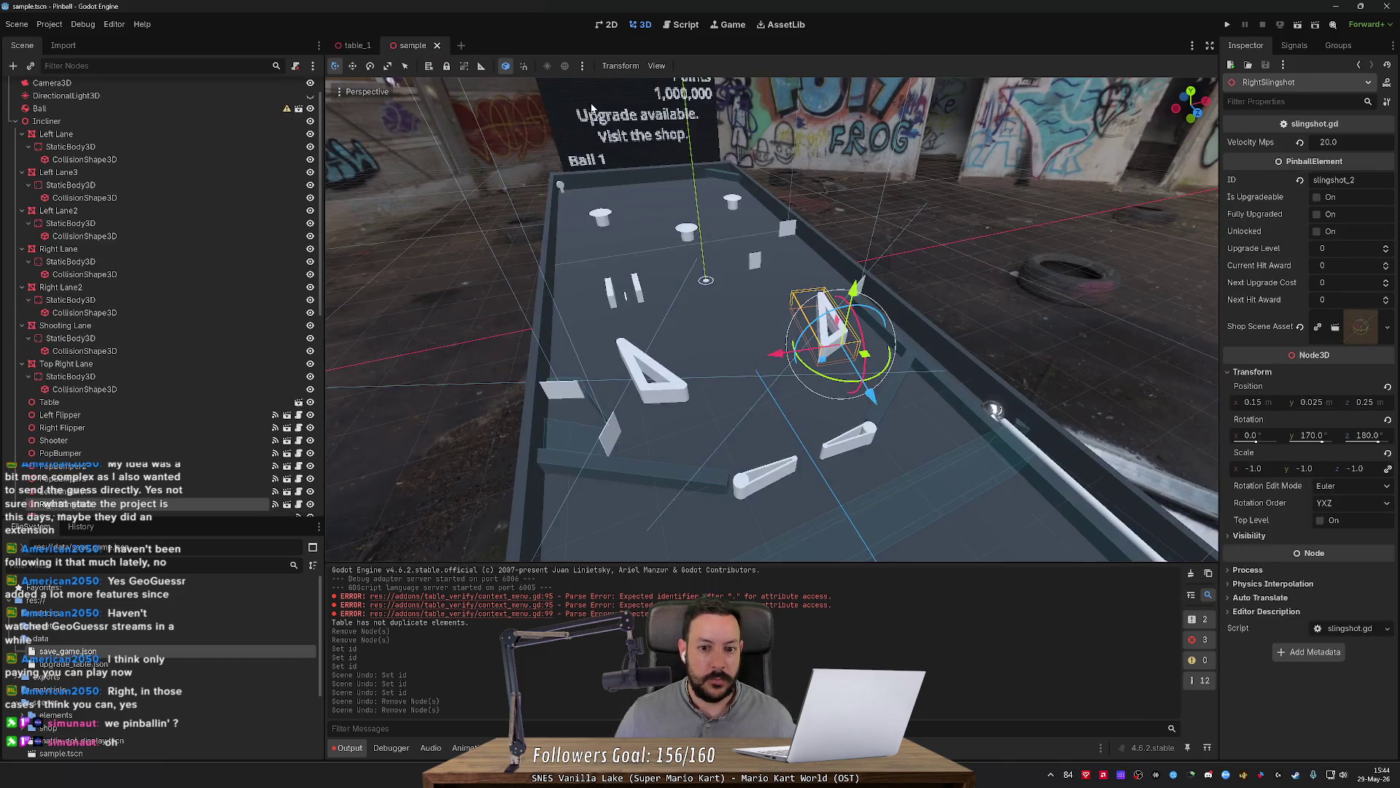
- Open context_menu.gd and paste a copy of the old_element_ids block below the pinball_elements line
{"action": "left_click", "coordinate": [691, 25]}
{"action": "left_click", "coordinate": [394, 102]}
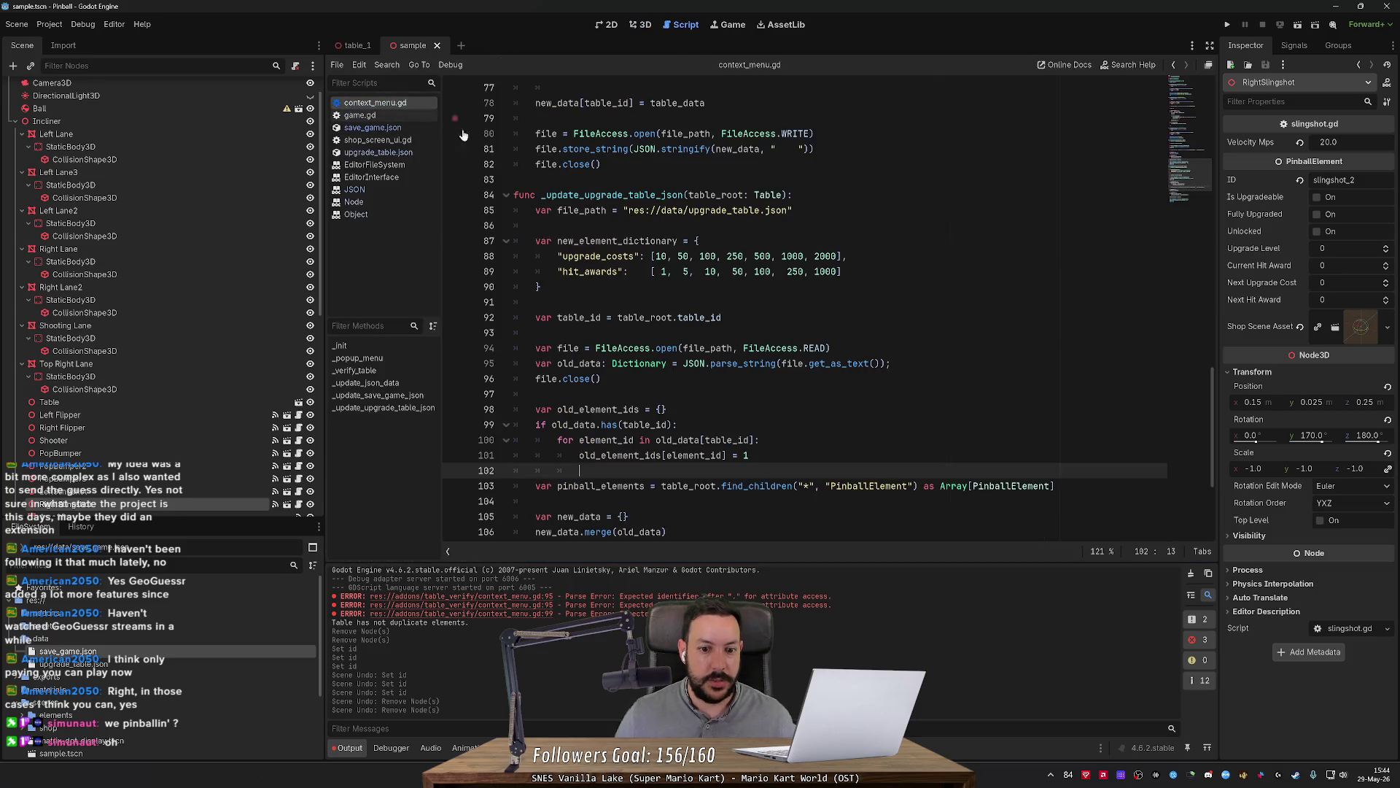
{"action": "mouse_move", "coordinate": [749, 317]}
{"action": "left_mouse_down"}
{"action": "mouse_move", "coordinate": [656, 288]}
{"action": "mouse_move", "coordinate": [454, 274]}
{"action": "left_mouse_up"}
{"action": "key", "text": "ctrl+c"}
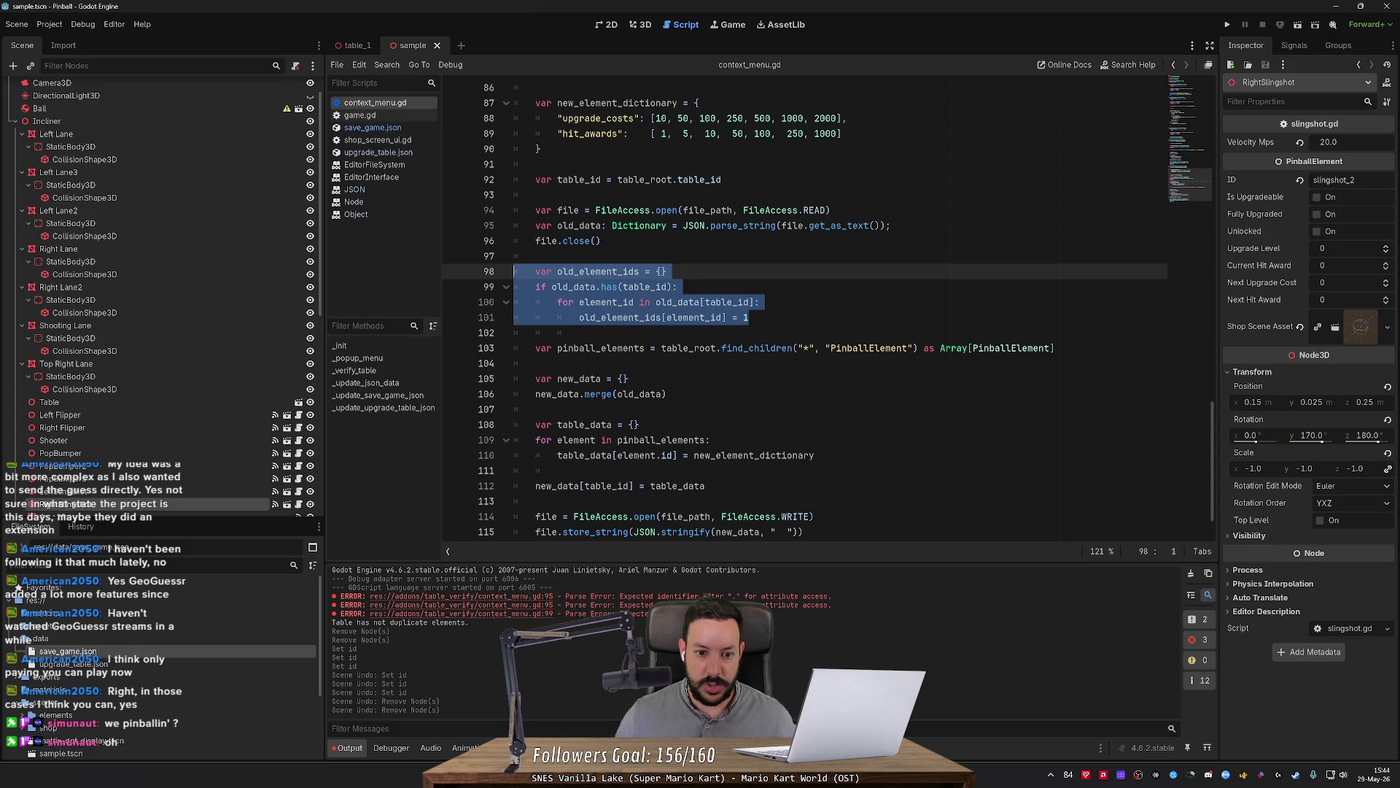
{"action": "left_click", "coordinate": [1055, 348]}
{"action": "key", "text": "Return"}
{"action": "key", "text": "ctrl+v"}
{"action": "key", "text": "Return"}
{"action": "key", "text": "Up"}
{"action": "key", "text": "Up"}
{"action": "key", "text": "Up"}
{"action": "key", "text": "shift+Tab"}
{"action": "key", "text": "Return"}
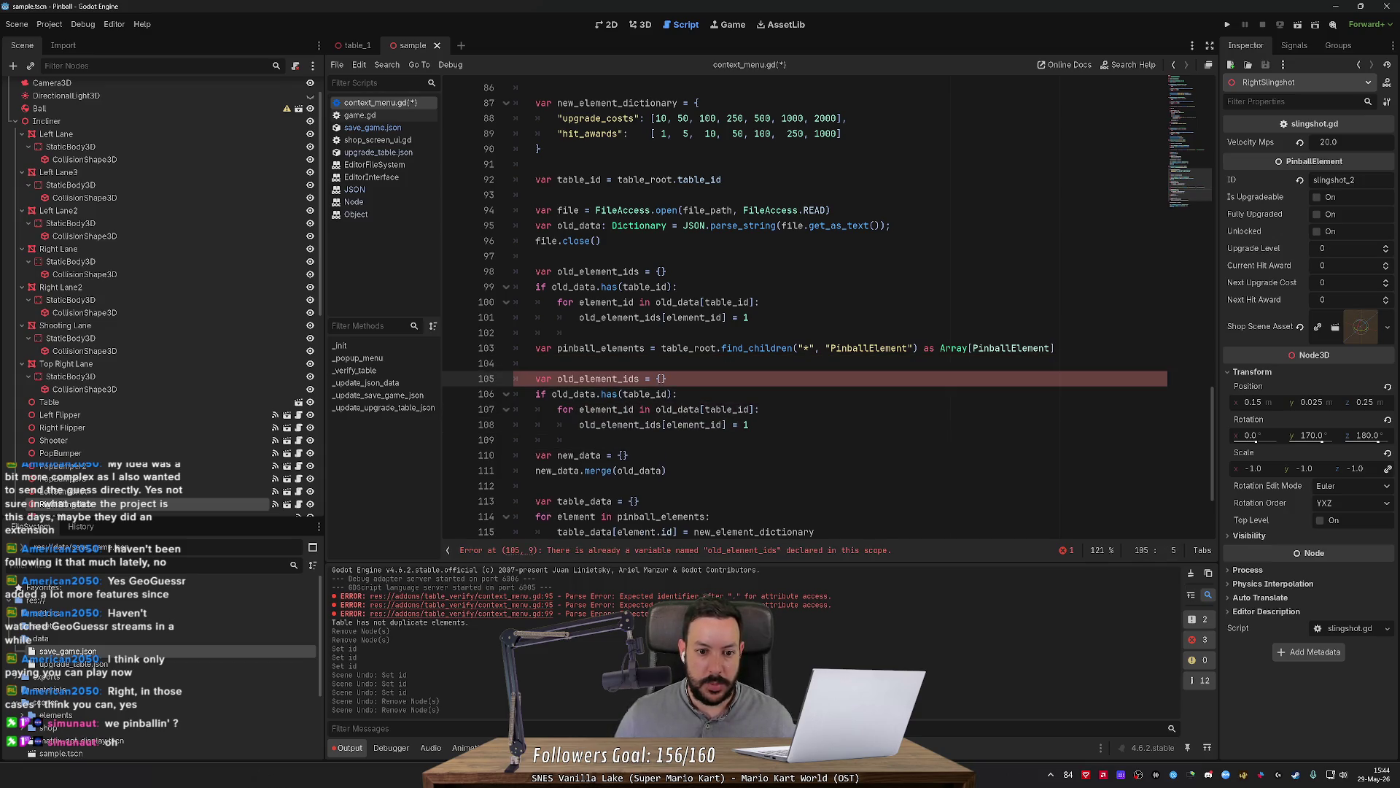
- Rename the copy to new_element_ids, drop its old_data.has check, and loop over pinball_elements instead
{"action": "key", "text": "shift+Right"}
{"action": "key", "text": "shift+Right"}
{"action": "key", "text": "shift+Right"}
{"action": "type", "text": "new"}
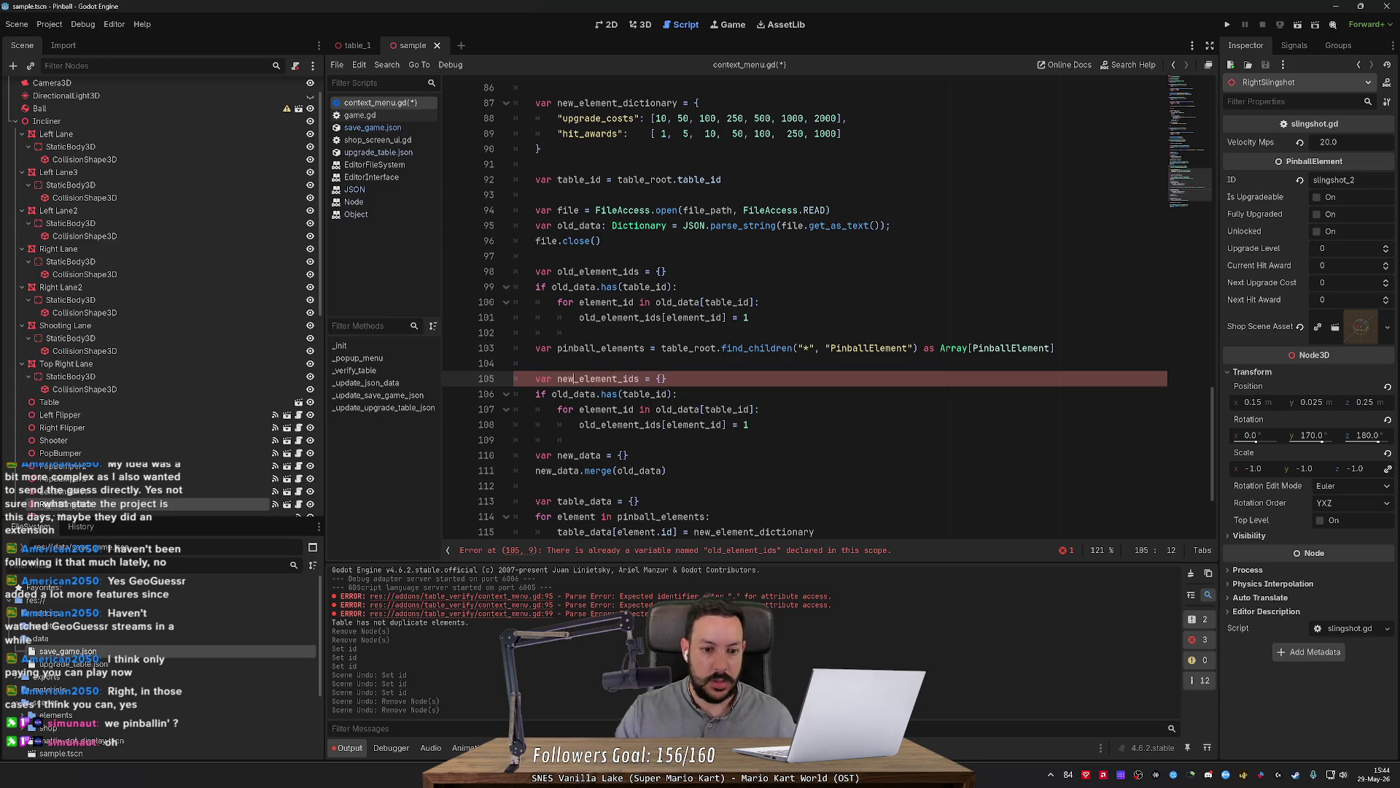
{"action": "key", "text": "ctrl+d"}
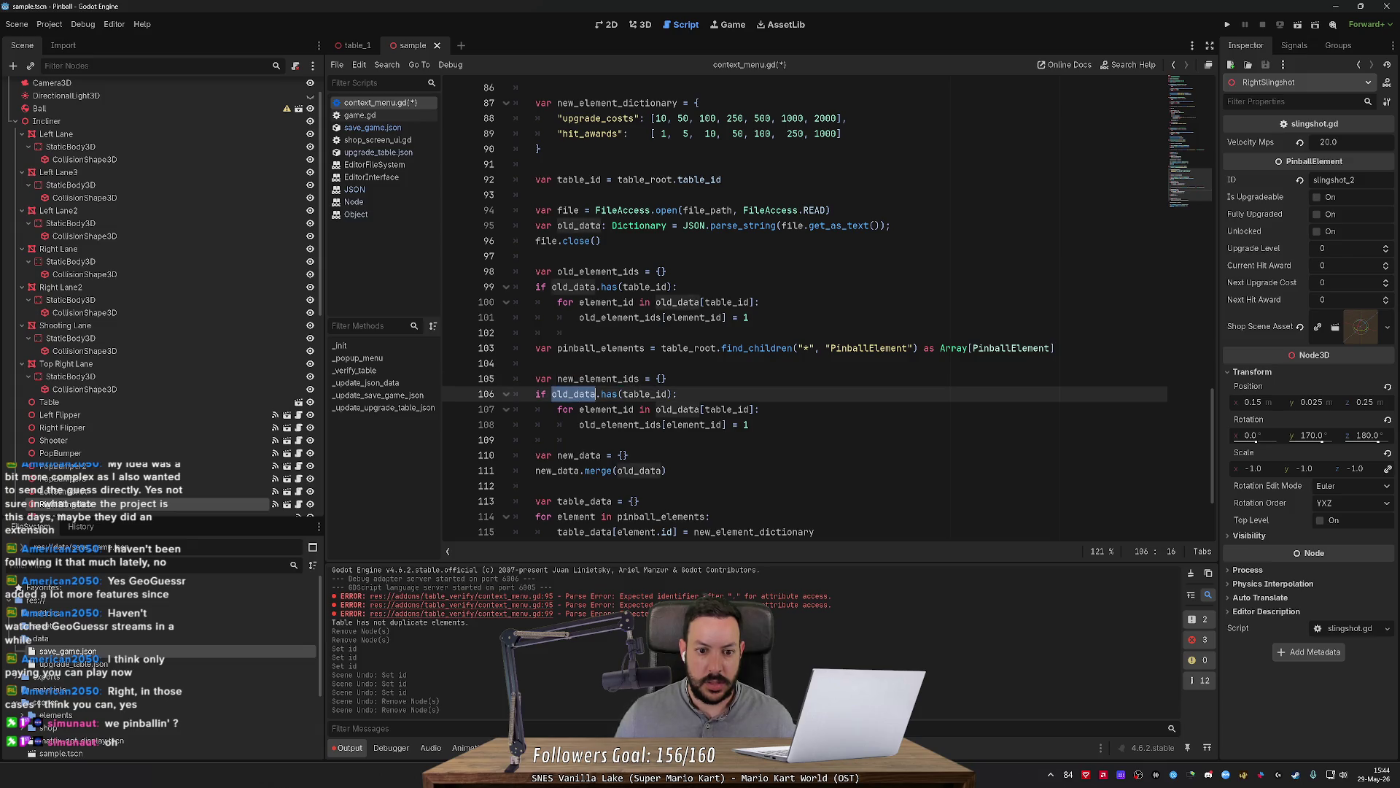
{"action": "left_click", "coordinate": [537, 364]}
{"action": "left_click", "coordinate": [678, 393]}
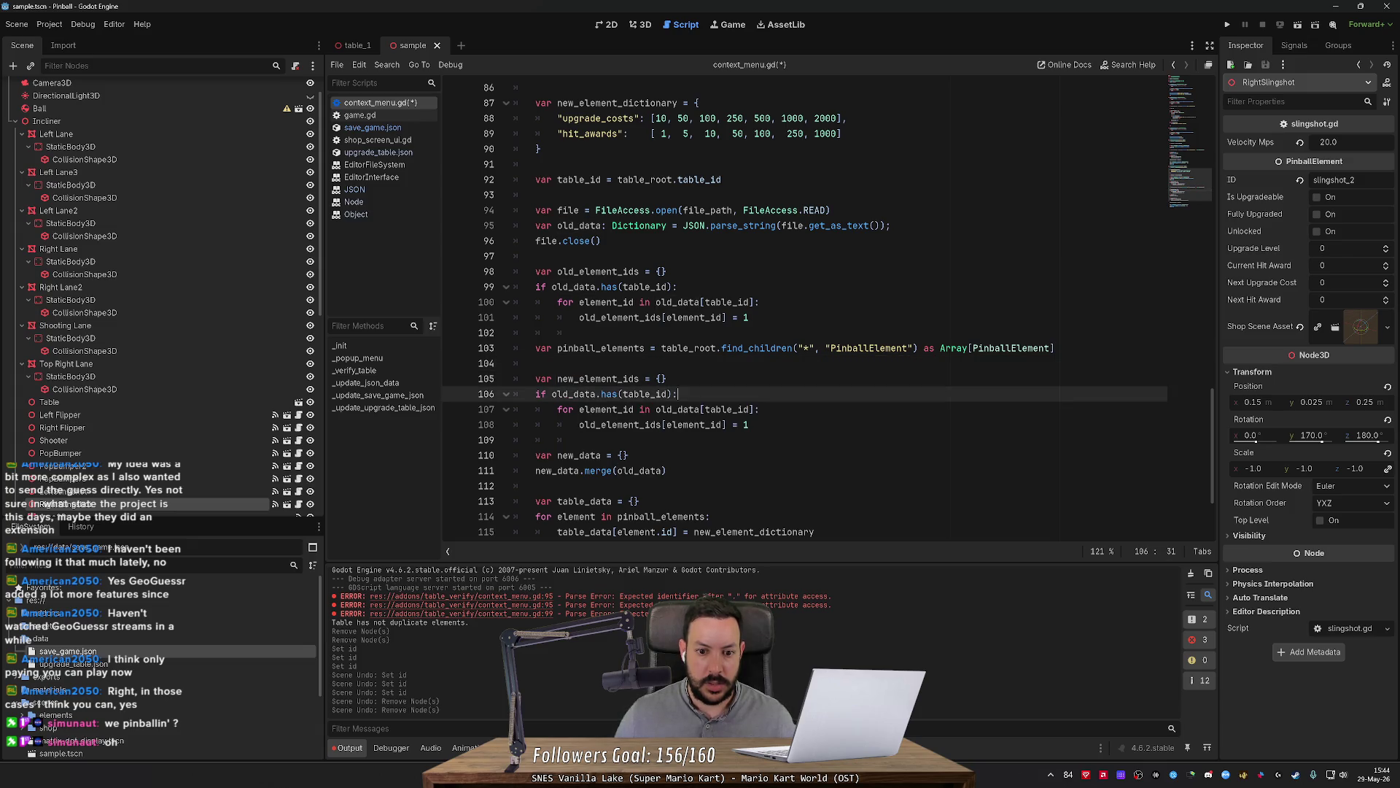
{"action": "key", "text": "ctrl+shift+k"}
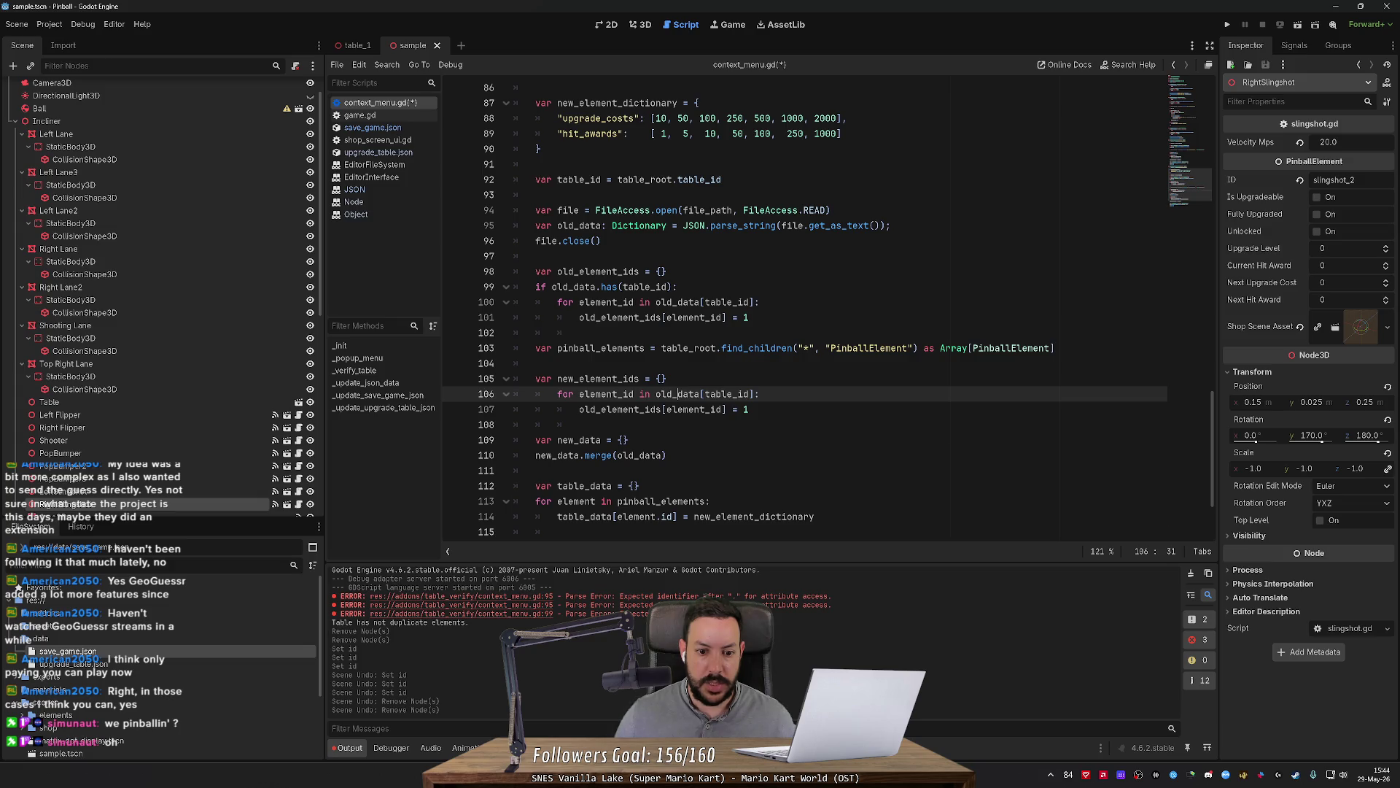
{"action": "left_click_drag", "start_coordinate": [710, 501], "coordinate": [639, 486]}
{"action": "key", "text": "ctrl+c"}
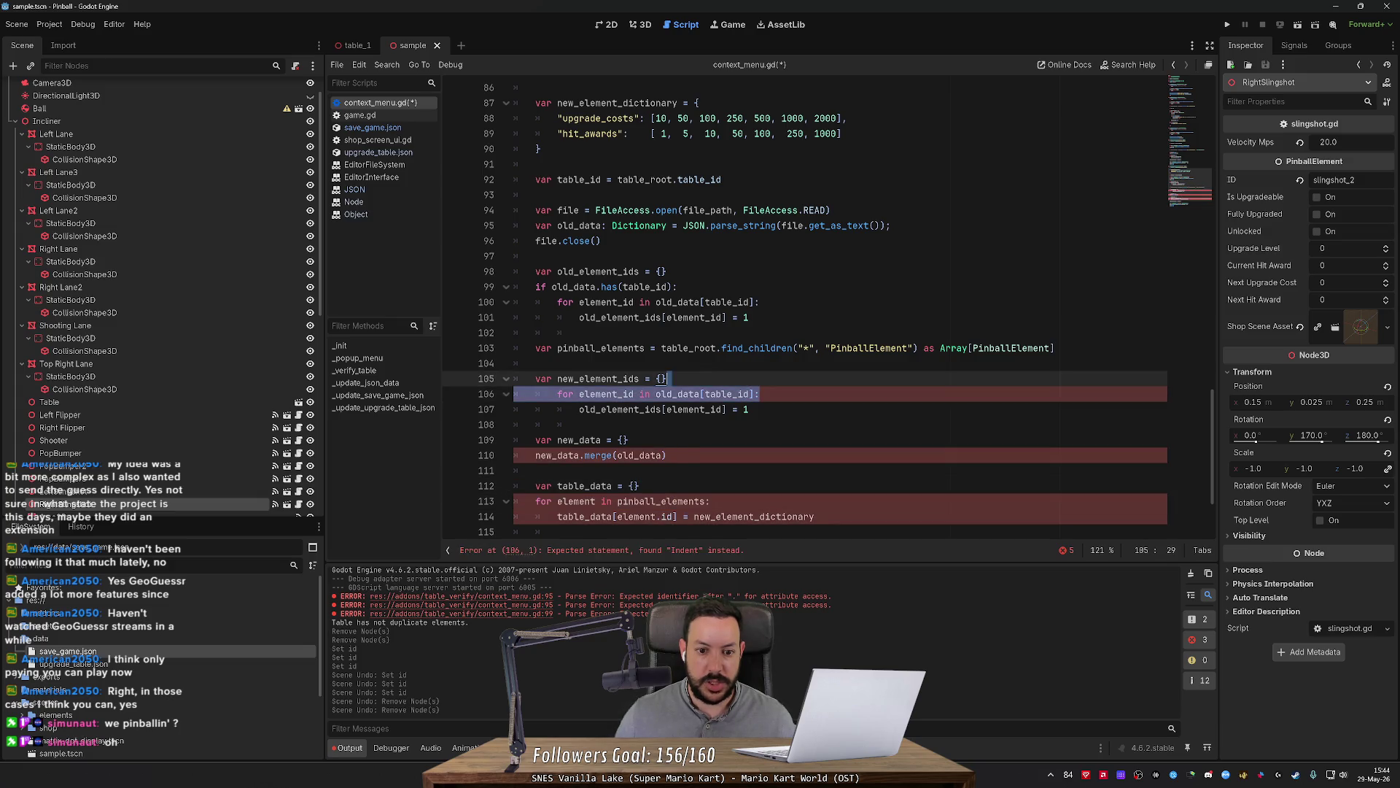
{"action": "left_click_drag", "start_coordinate": [557, 394], "coordinate": [759, 394]}
{"action": "key", "text": "ctrl+v"}
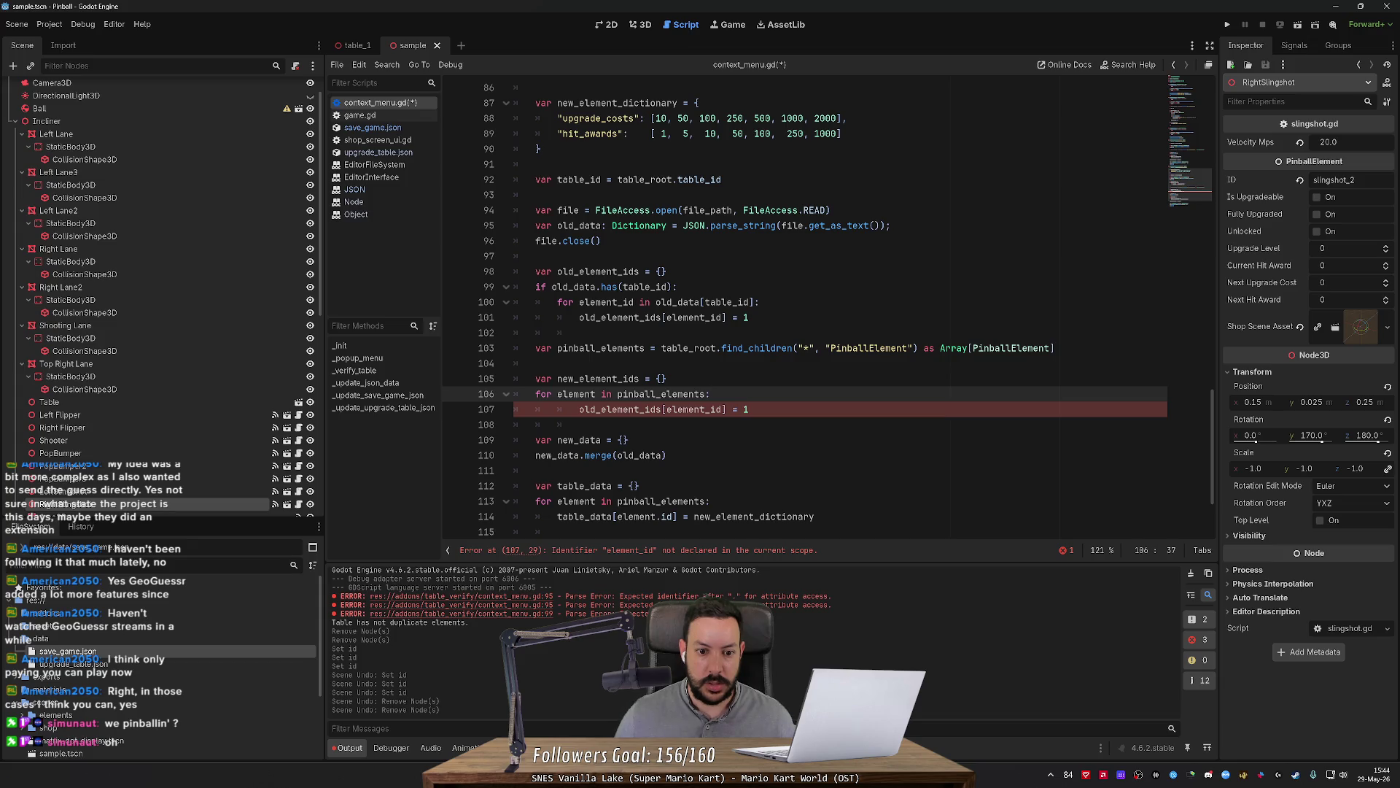
{"action": "key", "text": "Down"}
{"action": "key", "text": "shift+Tab"}
- Make the loop body store each element.id in new_element_ids
{"action": "double_click", "coordinate": [598, 379]}
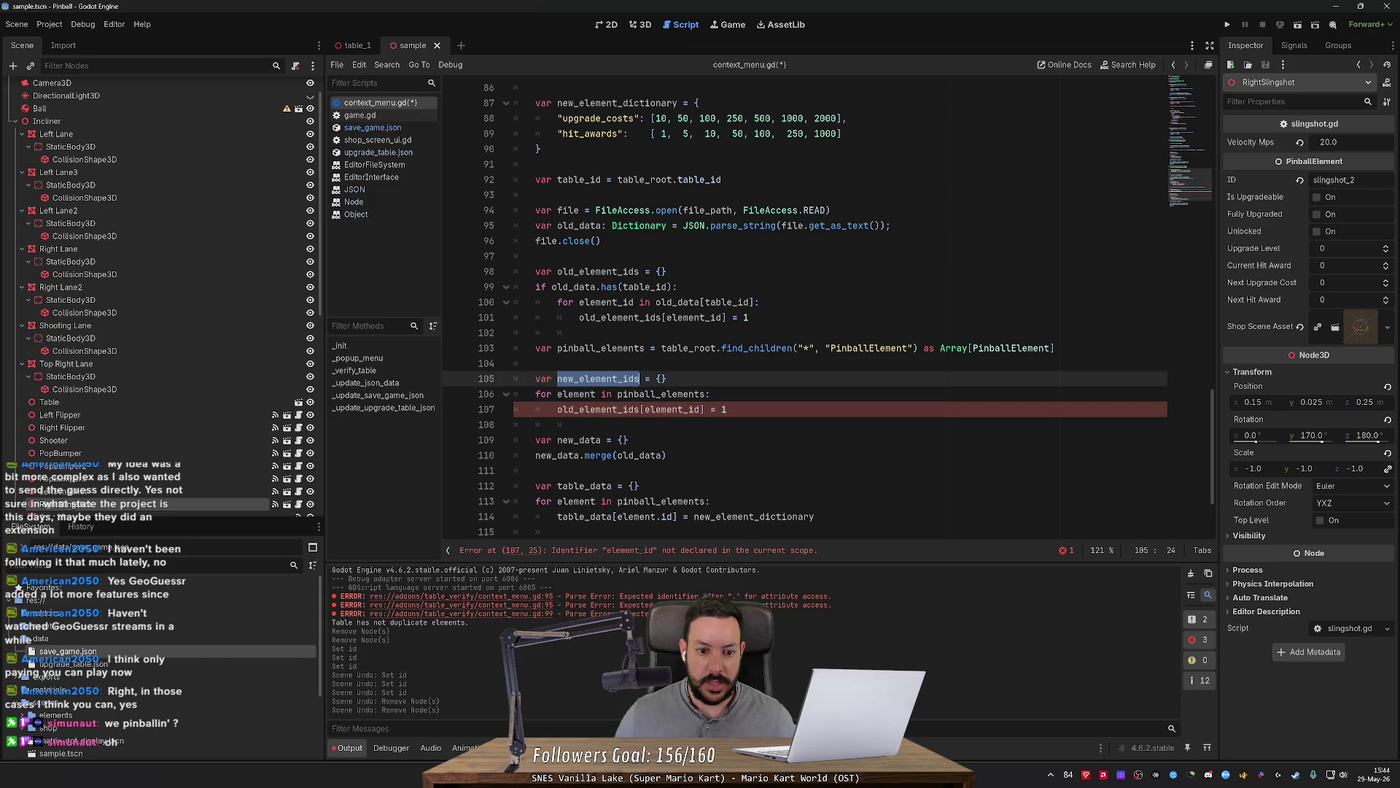
{"action": "key", "text": "ctrl+c"}
{"action": "double_click", "coordinate": [598, 409]}
{"action": "key", "text": "ctrl+v"}
{"action": "double_click", "coordinate": [576, 393]}
{"action": "key", "text": "ctrl+c"}
{"action": "double_click", "coordinate": [672, 409]}
{"action": "key", "text": "ctrl+v"}
{"action": "type", "text": "."}
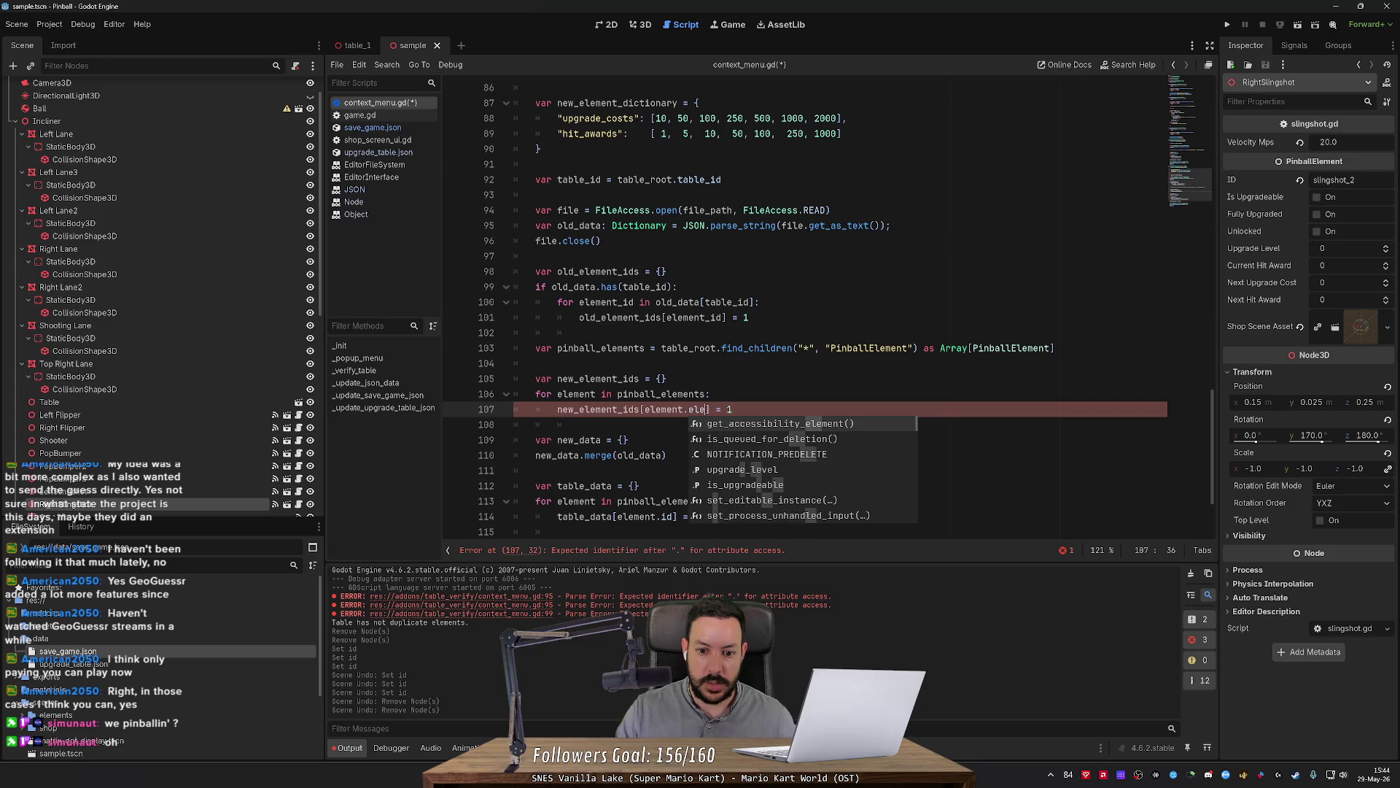
{"action": "type", "text": "id"}
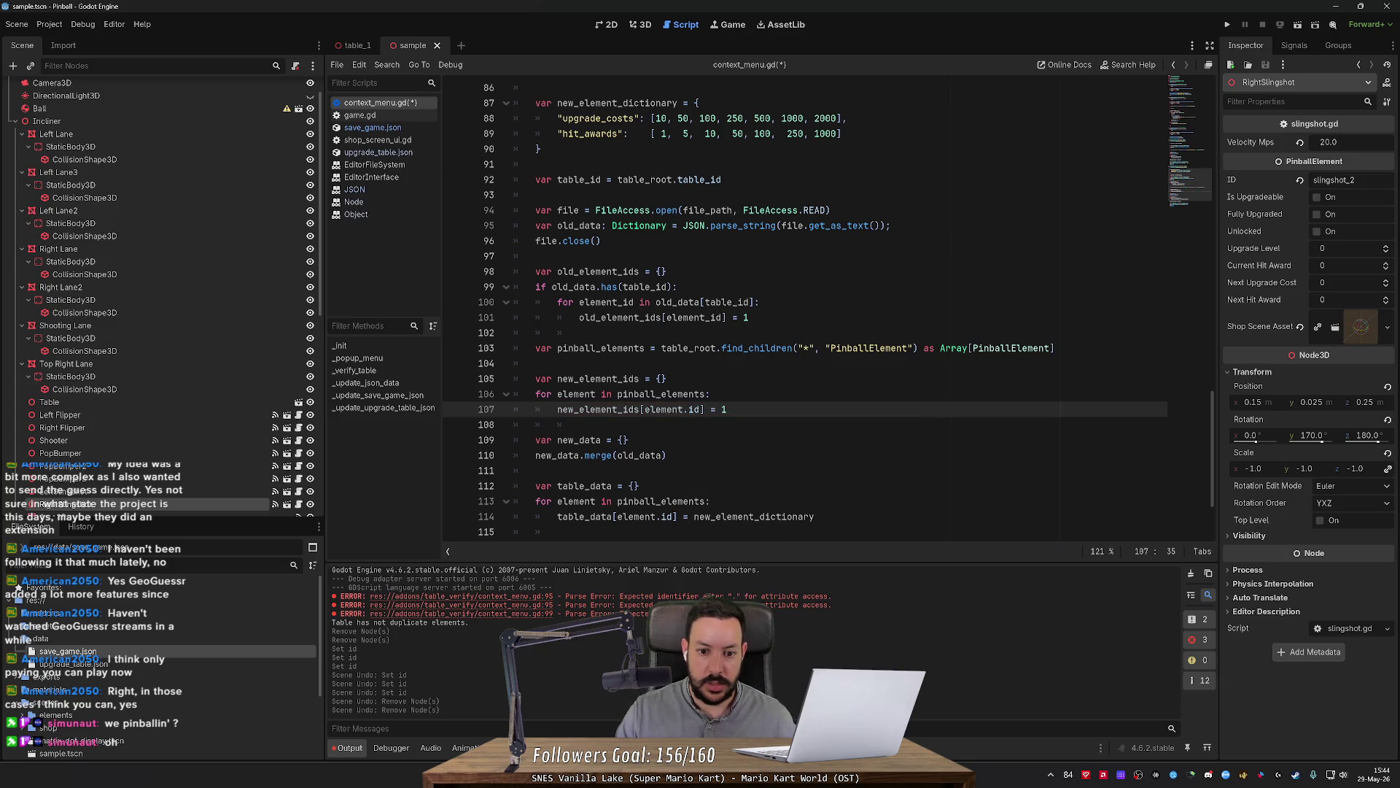
- Compare the old_element_ids and new_element_ids blocks, then save context_menu.gd
{"action": "scroll", "coordinate": [803, 311], "scroll_direction": "down", "scroll_amount": 1}
{"action": "left_click_drag", "start_coordinate": [514, 226], "coordinate": [749, 271]}
{"action": "mouse_move", "coordinate": [682, 363]}
{"action": "left_mouse_down"}
{"action": "mouse_move", "coordinate": [536, 332]}
{"action": "mouse_move", "coordinate": [682, 364]}
{"action": "left_mouse_up"}
{"action": "key", "text": "ctrl+s"}
{"action": "left_click", "coordinate": [727, 364]}
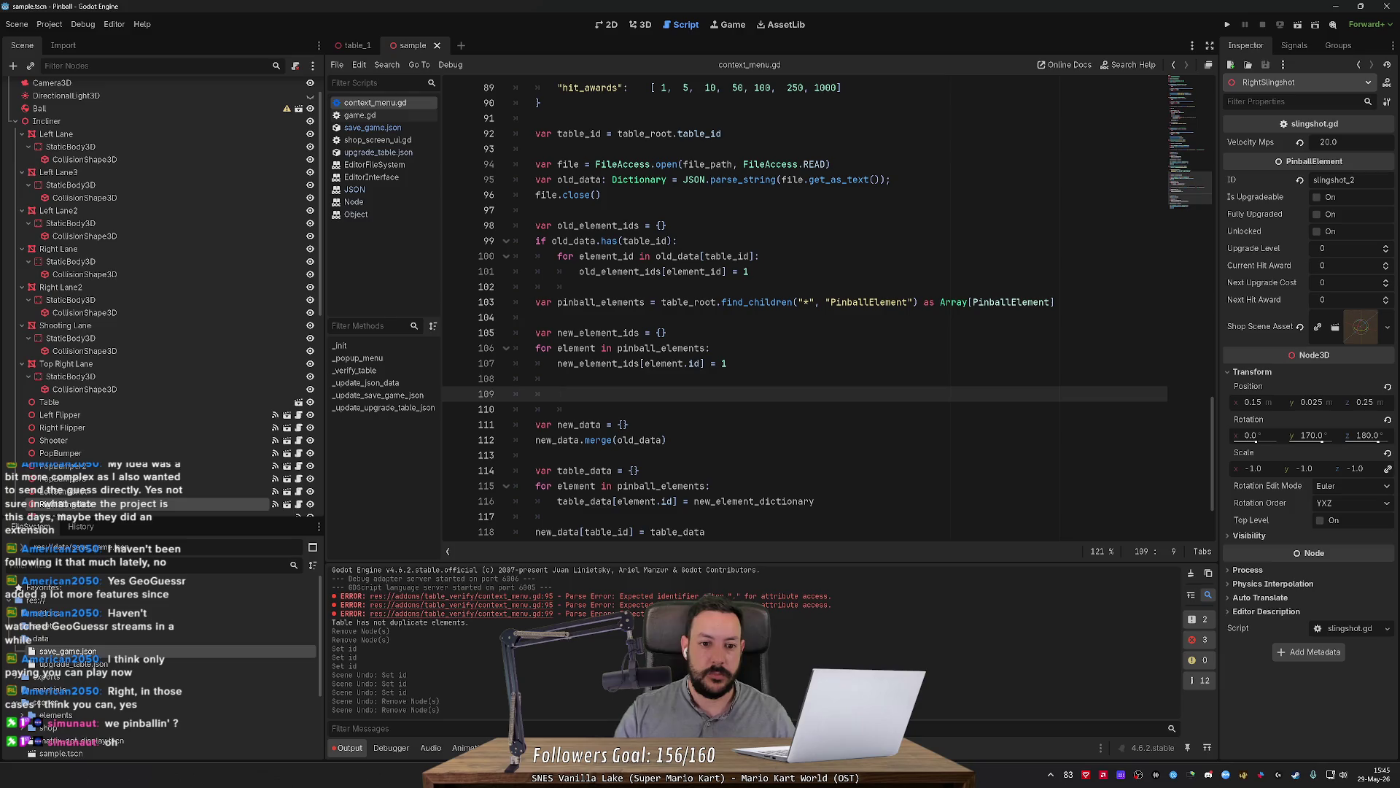
- Write new_element_ids.merged() on line 109 and show the Dictionary merged() documentation
{"action": "type", "text": "new_el"}
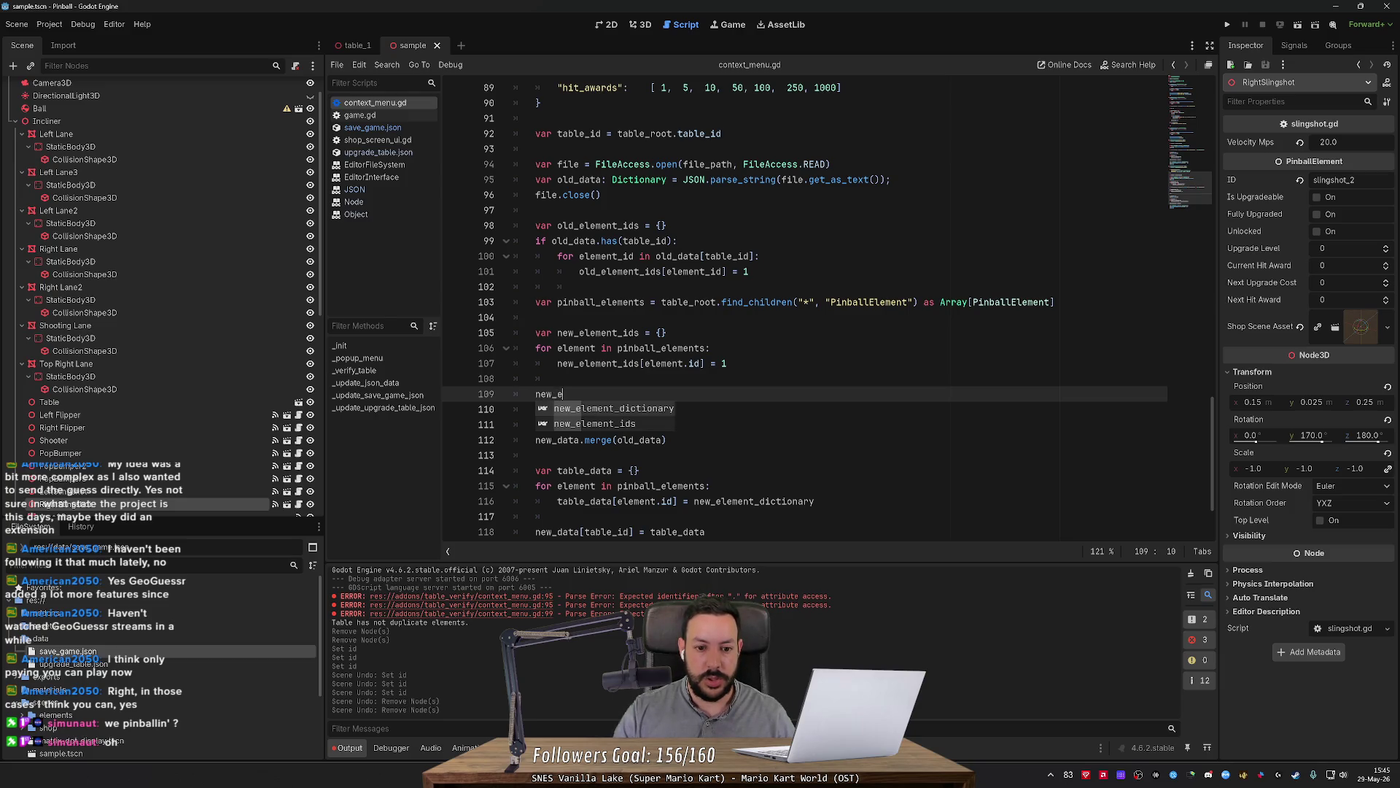
{"action": "key", "text": "Down"}
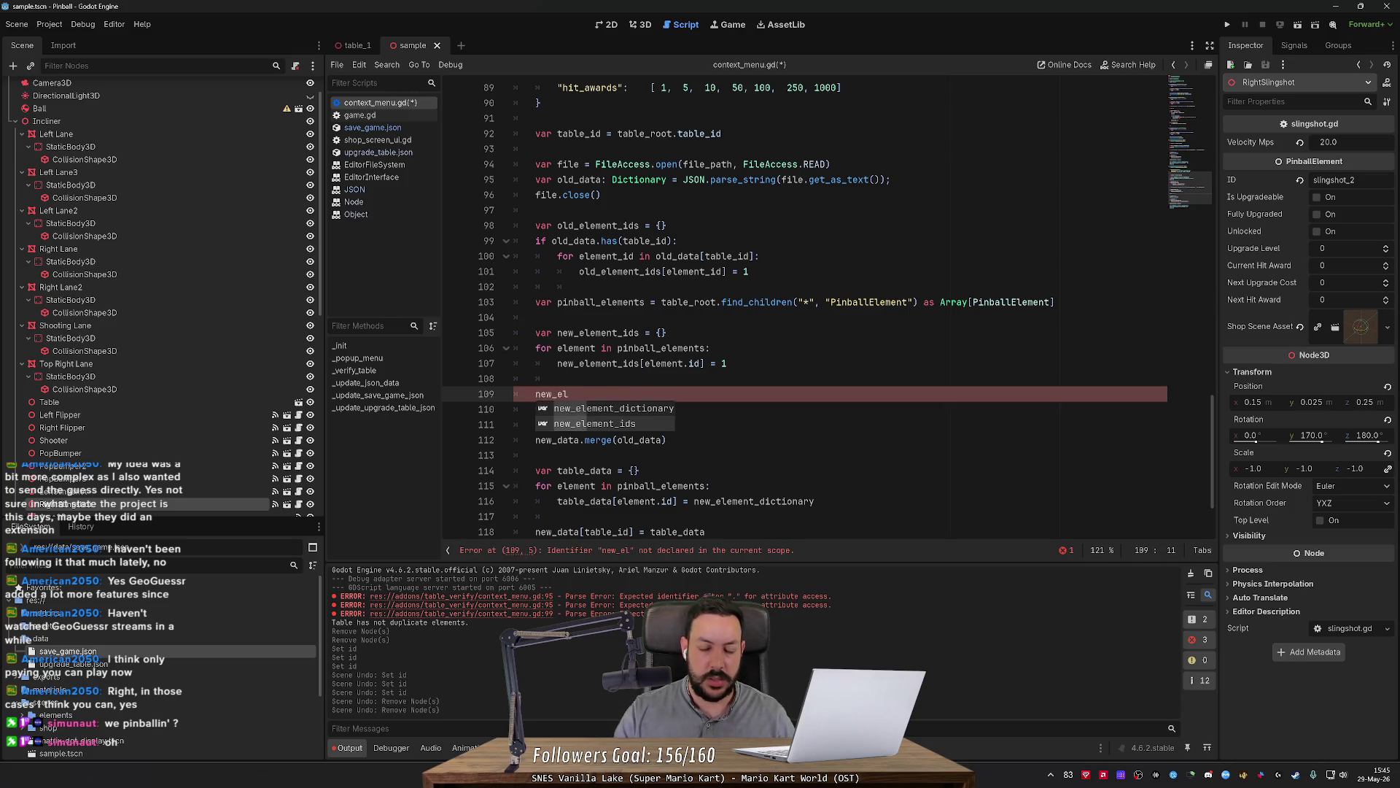
{"action": "key", "text": "Return"}
{"action": "type", "text": "."}
{"action": "key", "text": "Escape"}
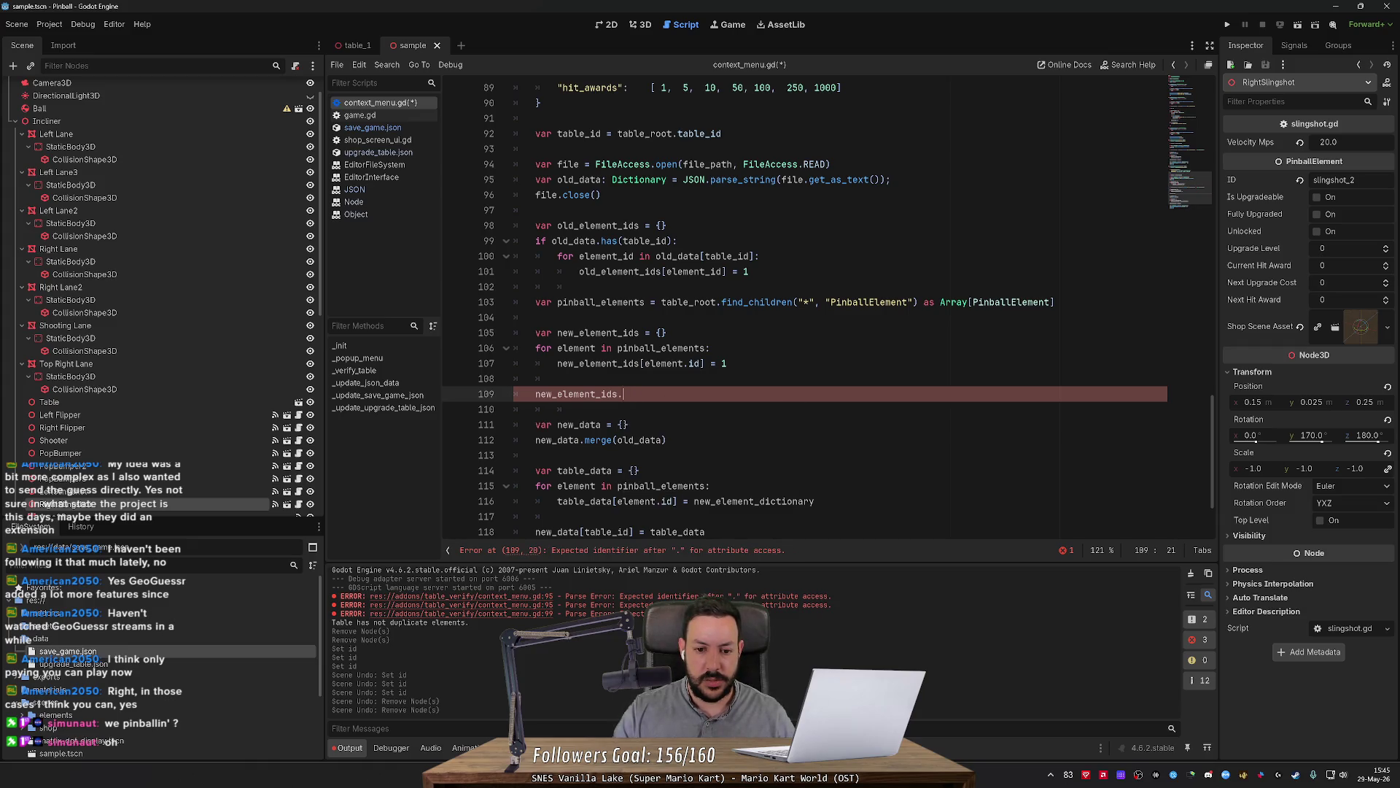
{"action": "type", "text": "merge"}
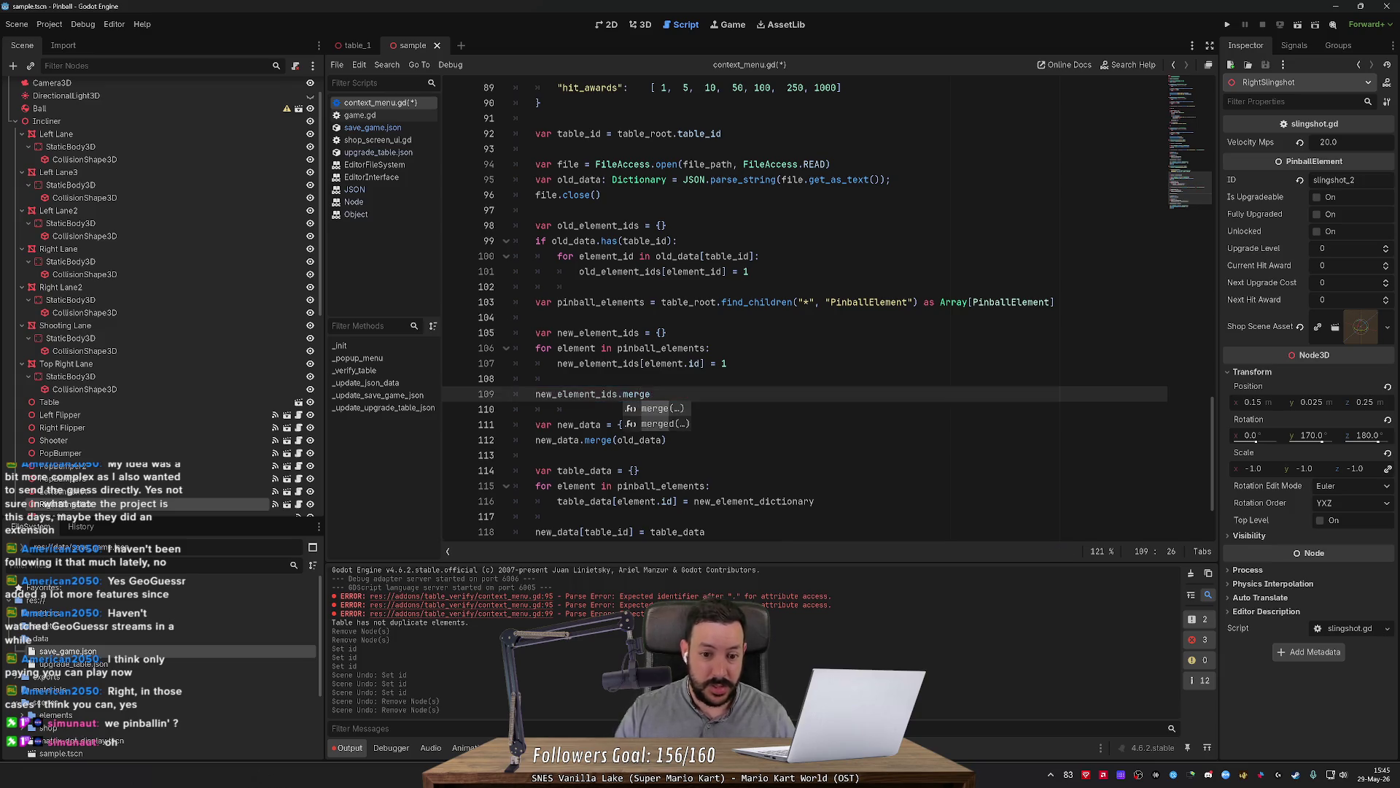
{"action": "left_click", "coordinate": [645, 423]}
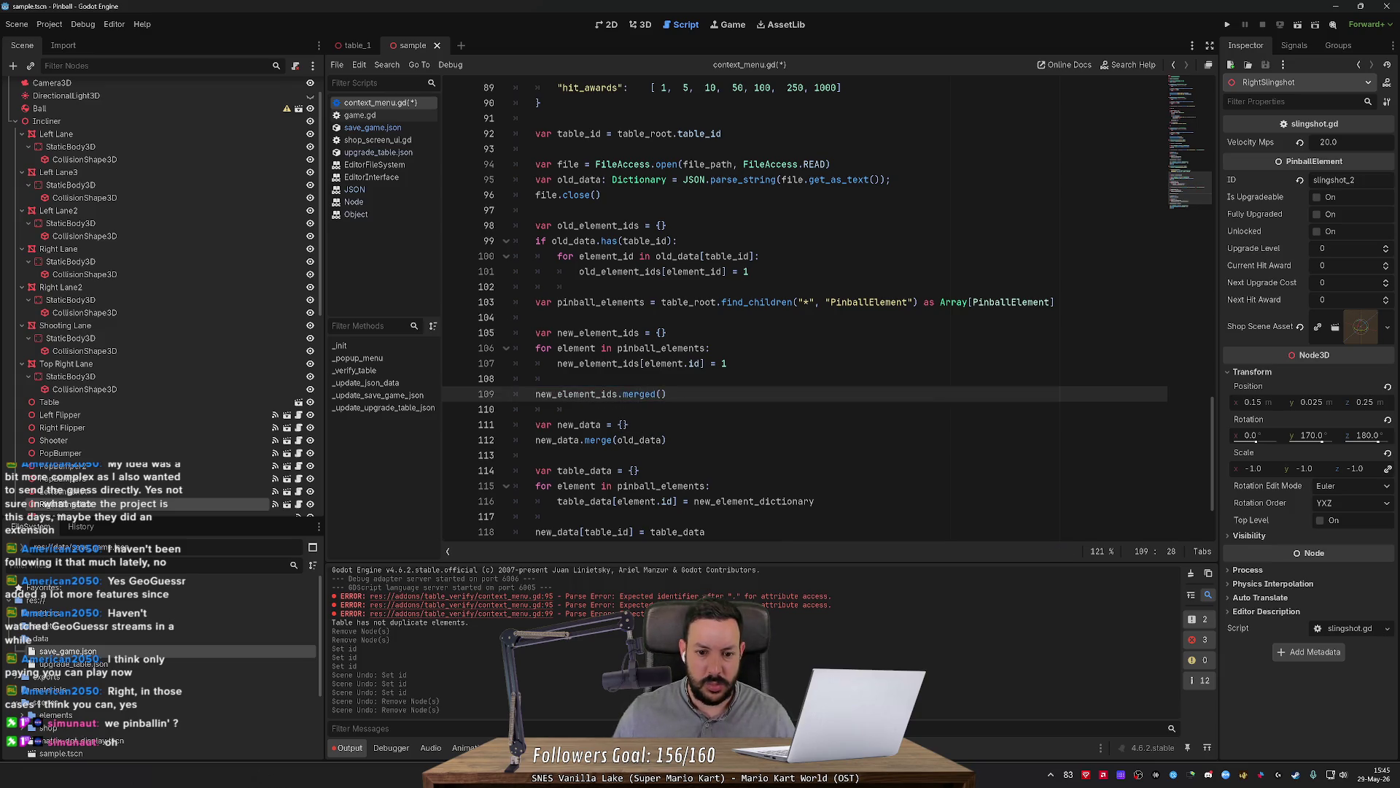
{"action": "left_click", "coordinate": [638, 394], "text": "ctrl"}
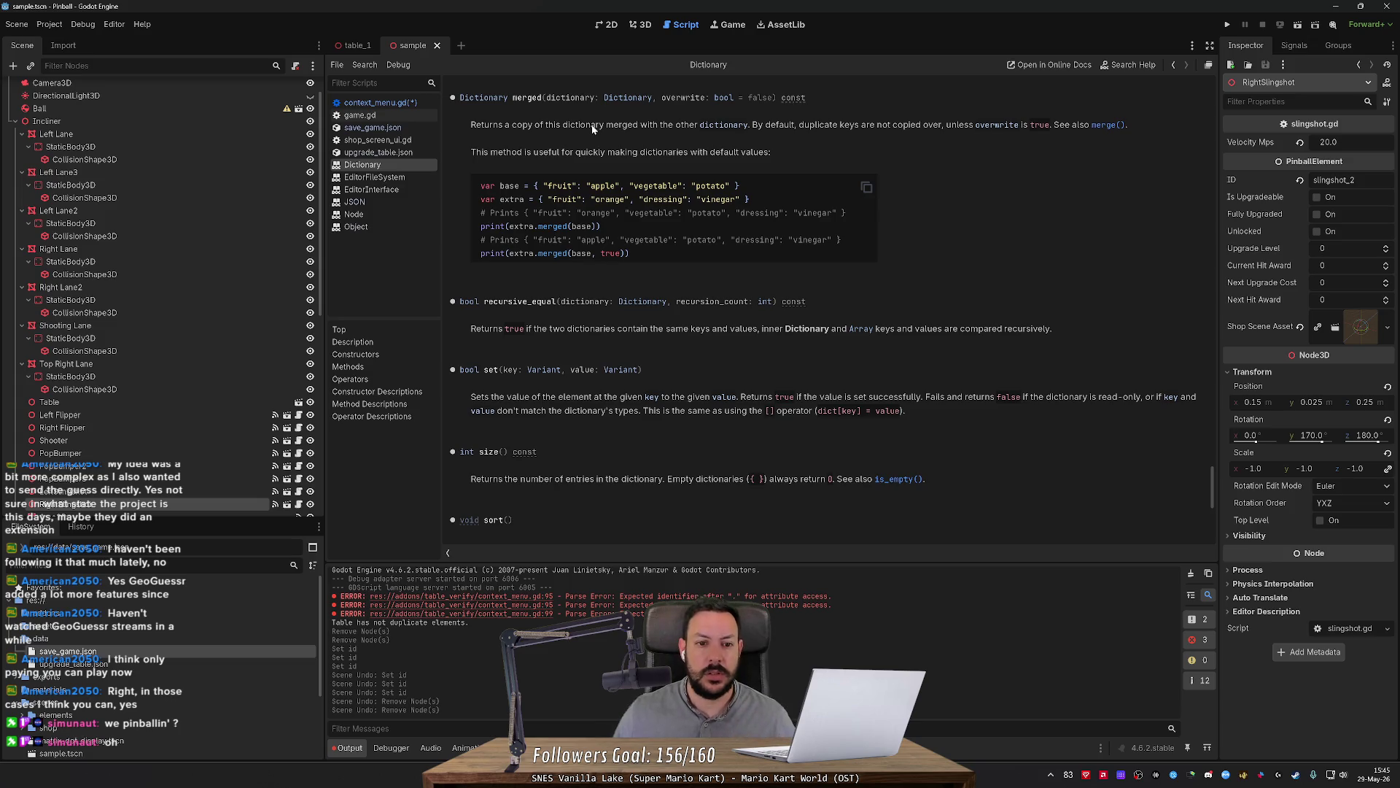
- Return to context_menu.gd and delete the unfinished merged() line and its blank line
{"action": "key", "text": "alt+Tab"}
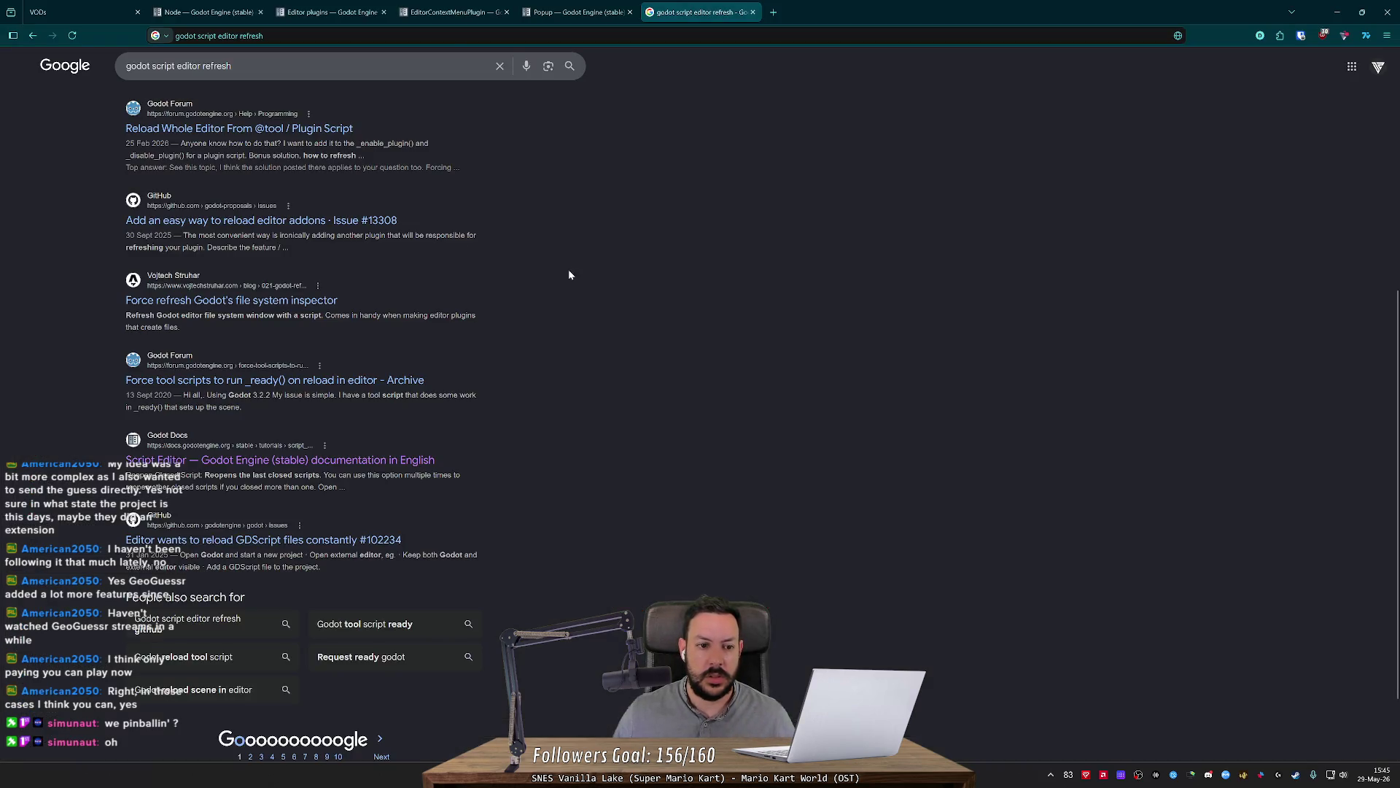
{"action": "key", "text": "alt+Tab"}
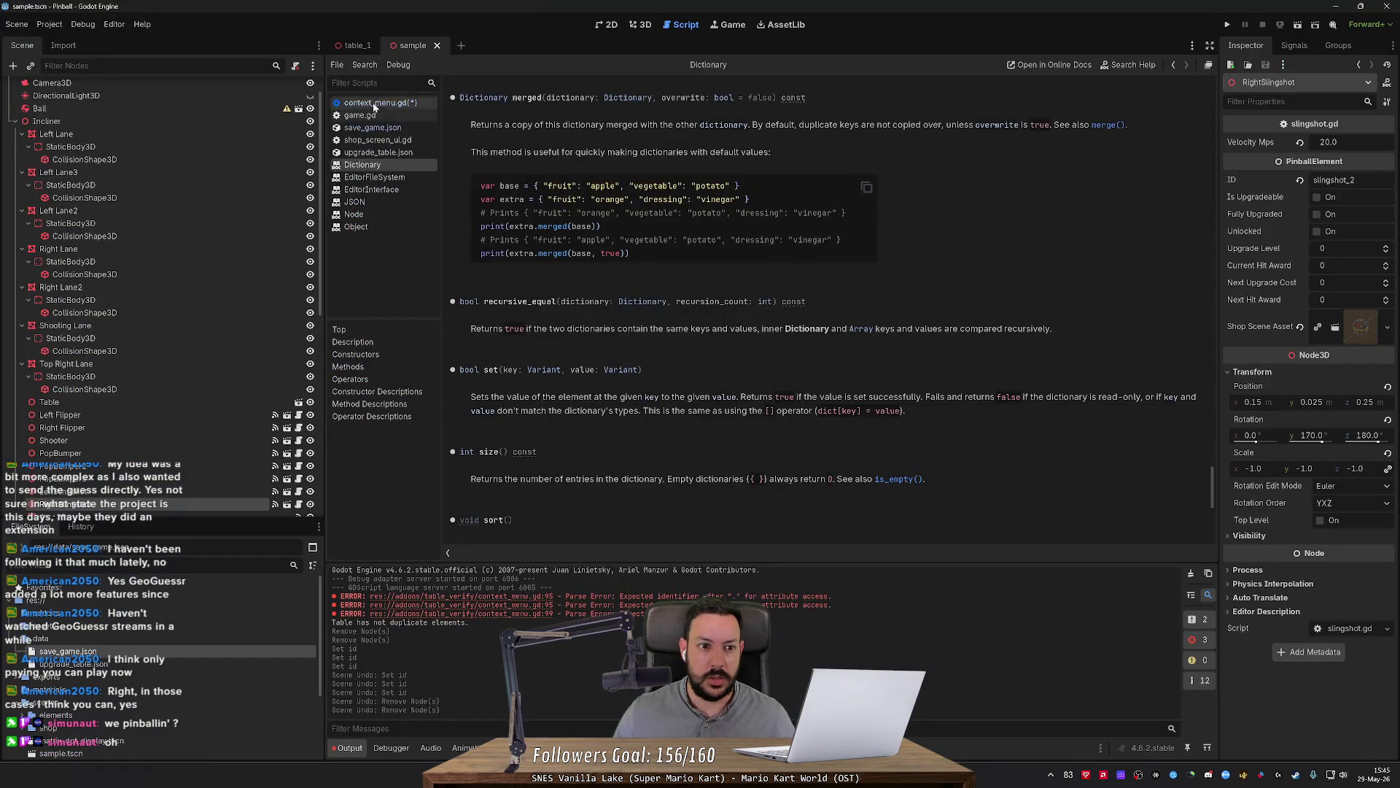
{"action": "left_click", "coordinate": [379, 102]}
{"action": "key", "text": "shift+End"}
{"action": "key", "text": "BackSpace"}
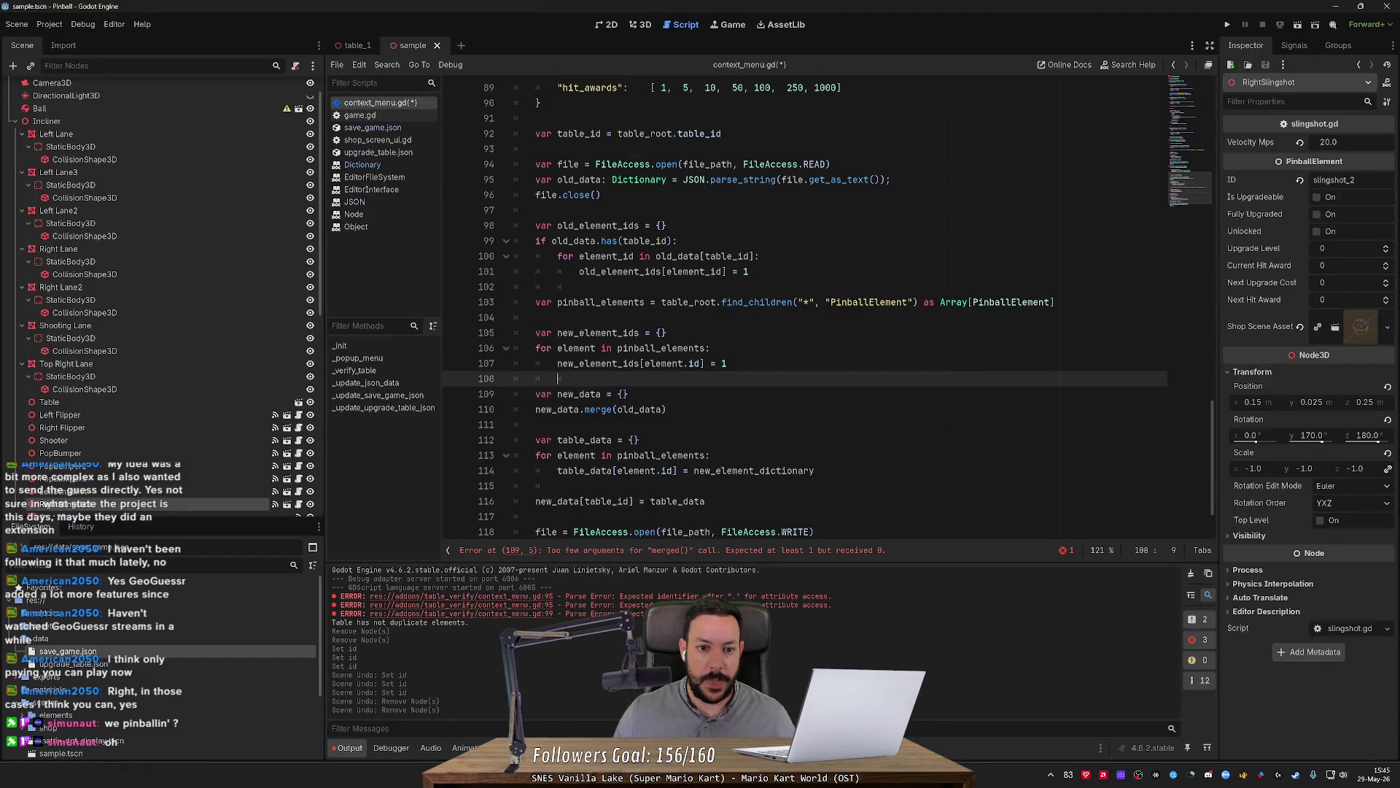
{"action": "key", "text": "BackSpace"}
- Append .merged(old_data) to new_data's empty dictionary and delete the redundant new_data.merge(old_data) line
{"action": "scroll", "coordinate": [802, 306], "scroll_direction": "down", "scroll_amount": 4}
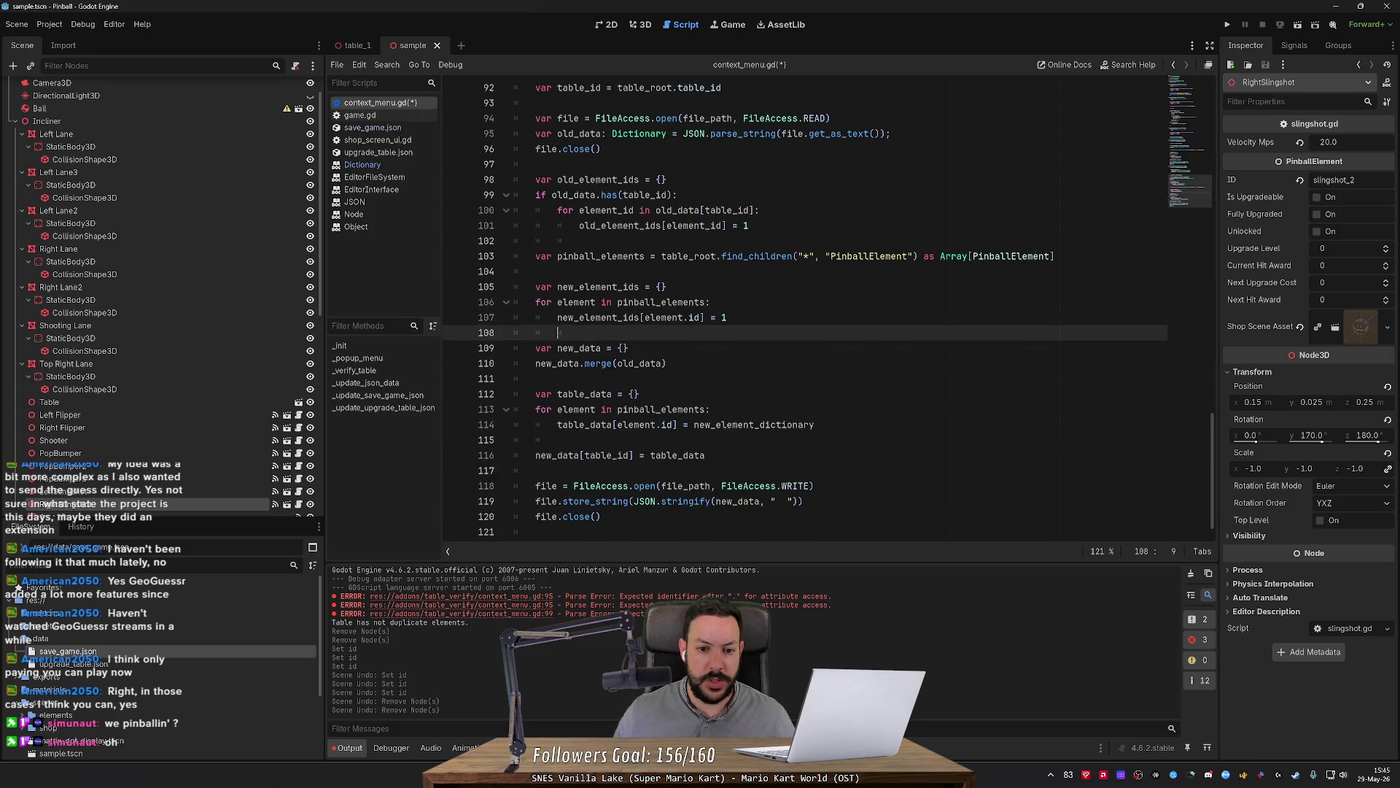
{"action": "left_click", "coordinate": [629, 348]}
{"action": "type", "text": ".merged("}
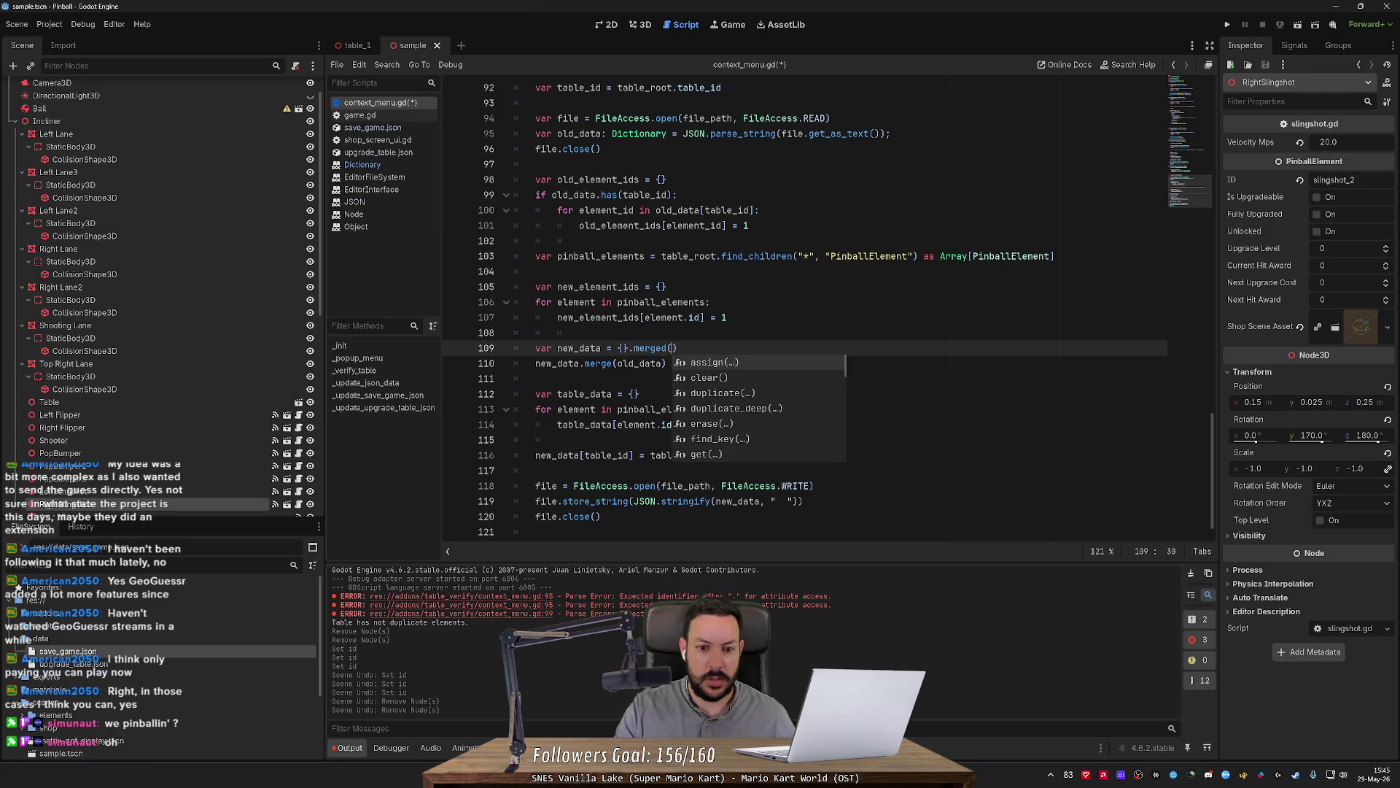
{"action": "key", "text": "Down"}
{"action": "key", "text": "Return"}
{"action": "type", "text": "old_data)"}
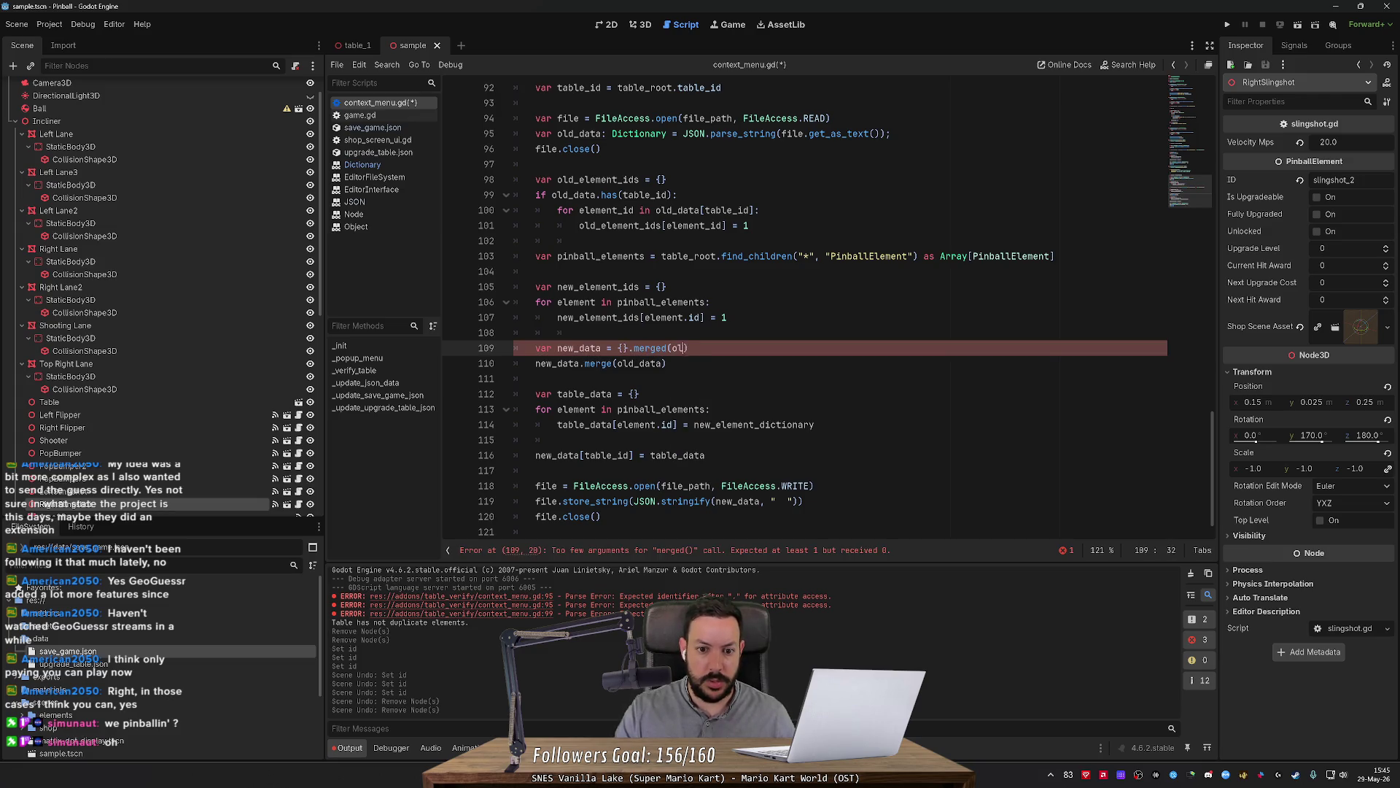
{"action": "key", "text": "Down"}
{"action": "key", "text": "ctrl+shift+k"}
{"action": "key", "text": "Up"}
{"action": "key", "text": "shift+Up"}
- In the other function, fold the merge into the new_data declaration with .merged(old_data), then save
{"action": "scroll", "coordinate": [802, 307], "scroll_direction": "up", "scroll_amount": 9}
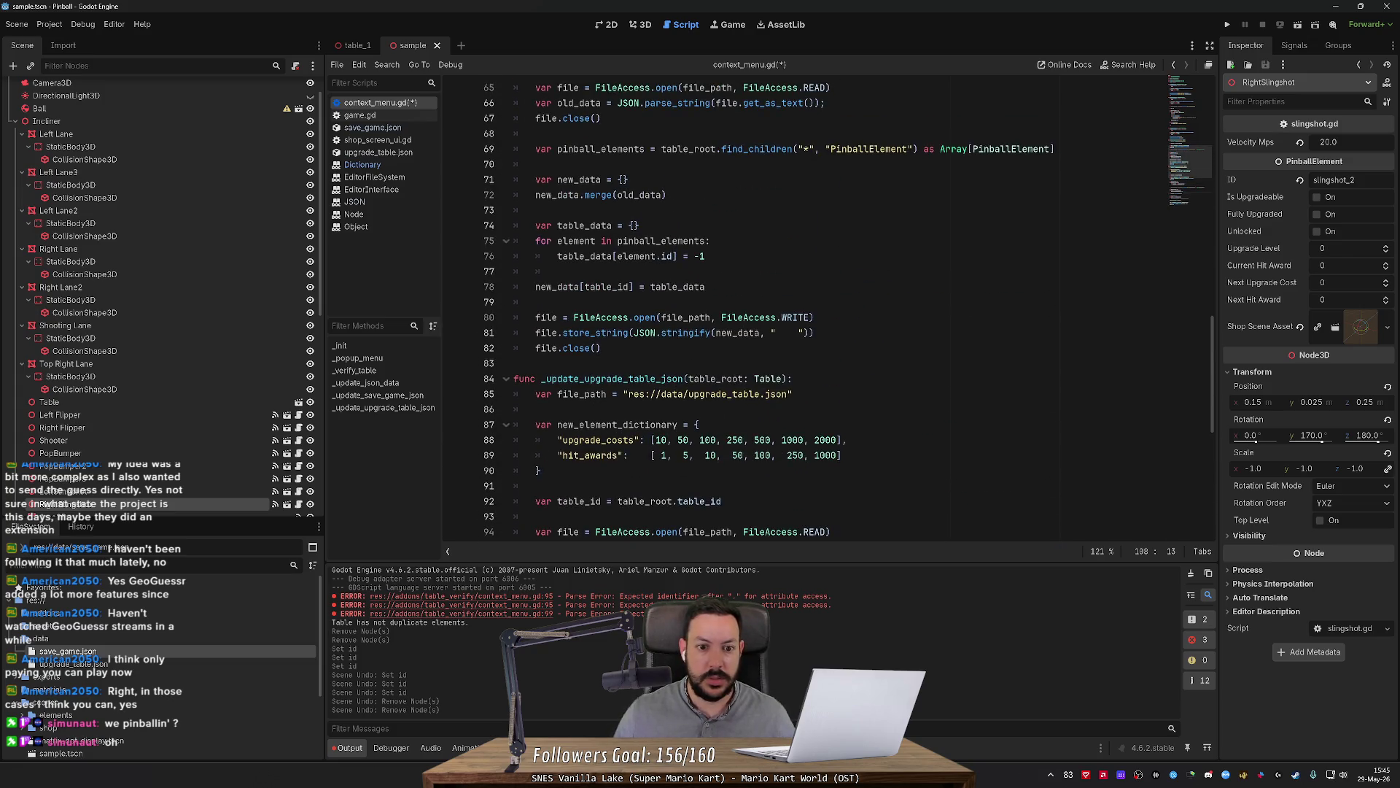
{"action": "scroll", "coordinate": [802, 306], "scroll_direction": "up", "scroll_amount": 1}
{"action": "left_click", "coordinate": [639, 225]}
{"action": "key", "text": "shift+Down"}
{"action": "key", "text": "shift+End"}
{"action": "type", "text": ".merged(old_data)"}
{"action": "key", "text": "ctrl+shift+Return"}
{"action": "key", "text": "ctrl+s"}
- Add a new comment line after the new_element_ids loop on lines 104–106
{"action": "scroll", "coordinate": [803, 306], "scroll_direction": "down", "scroll_amount": 10}
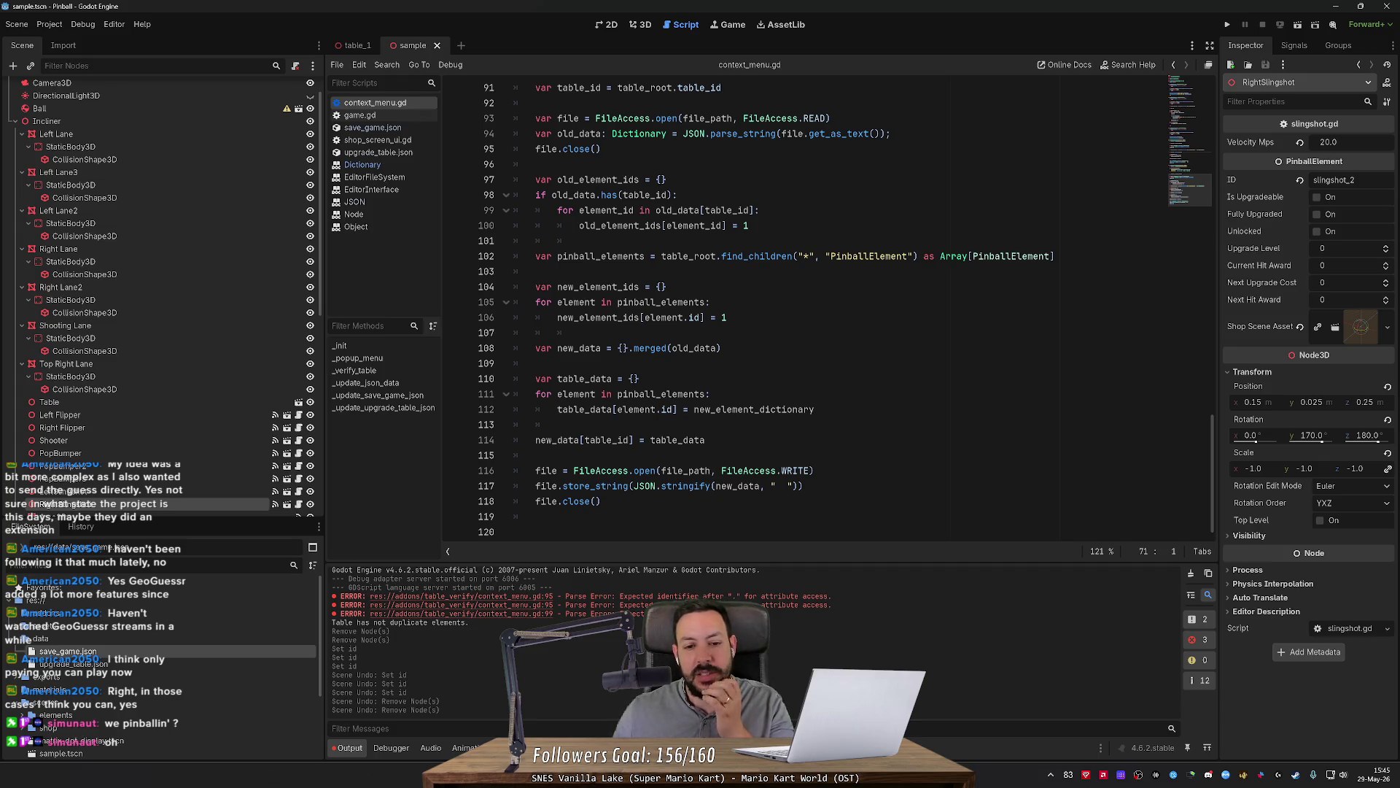
{"action": "left_click_drag", "start_coordinate": [727, 317], "coordinate": [442, 284]}
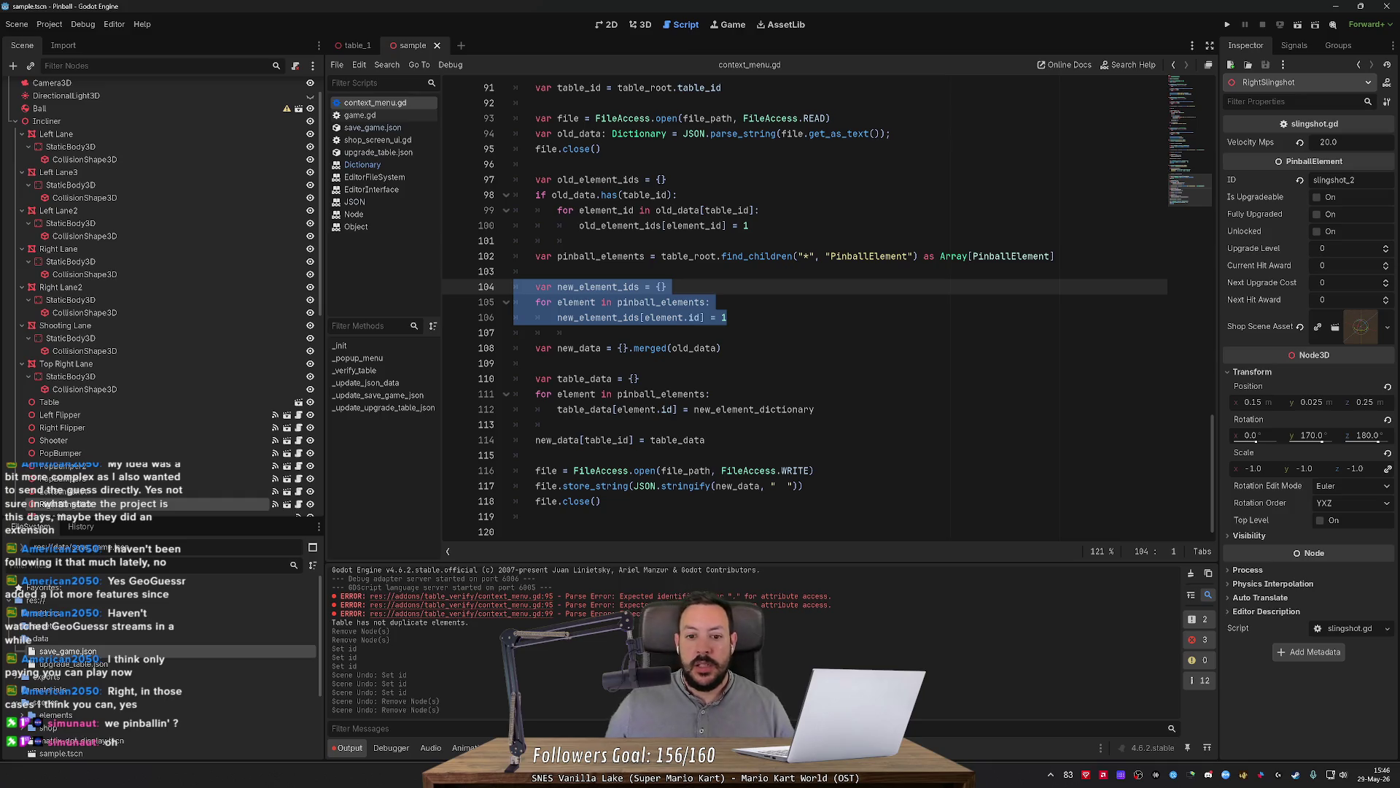
{"action": "left_click", "coordinate": [727, 317]}
{"action": "key", "text": "Return"}
{"action": "key", "text": "Return"}
{"action": "type", "text": "#"}
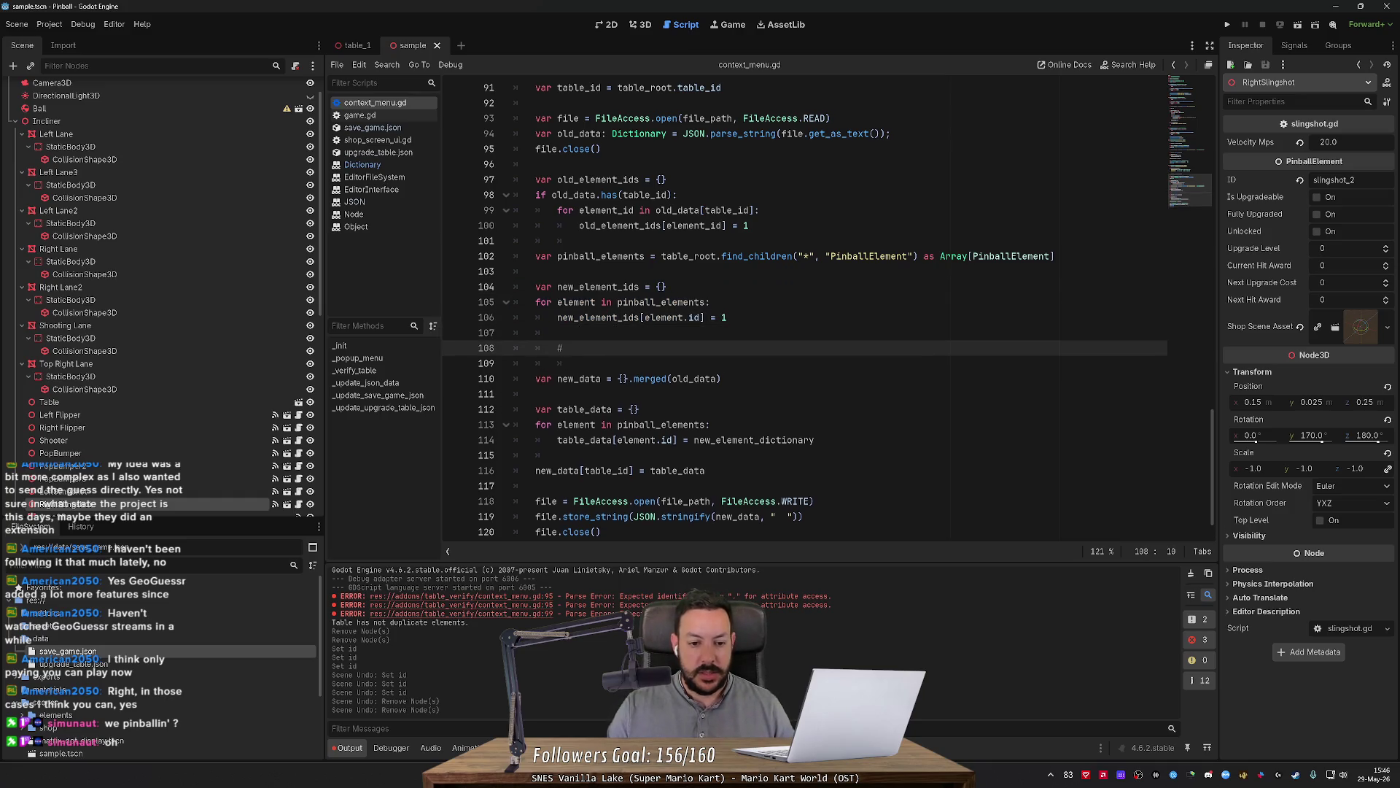
{"action": "type", "text": "# new_ids not"}
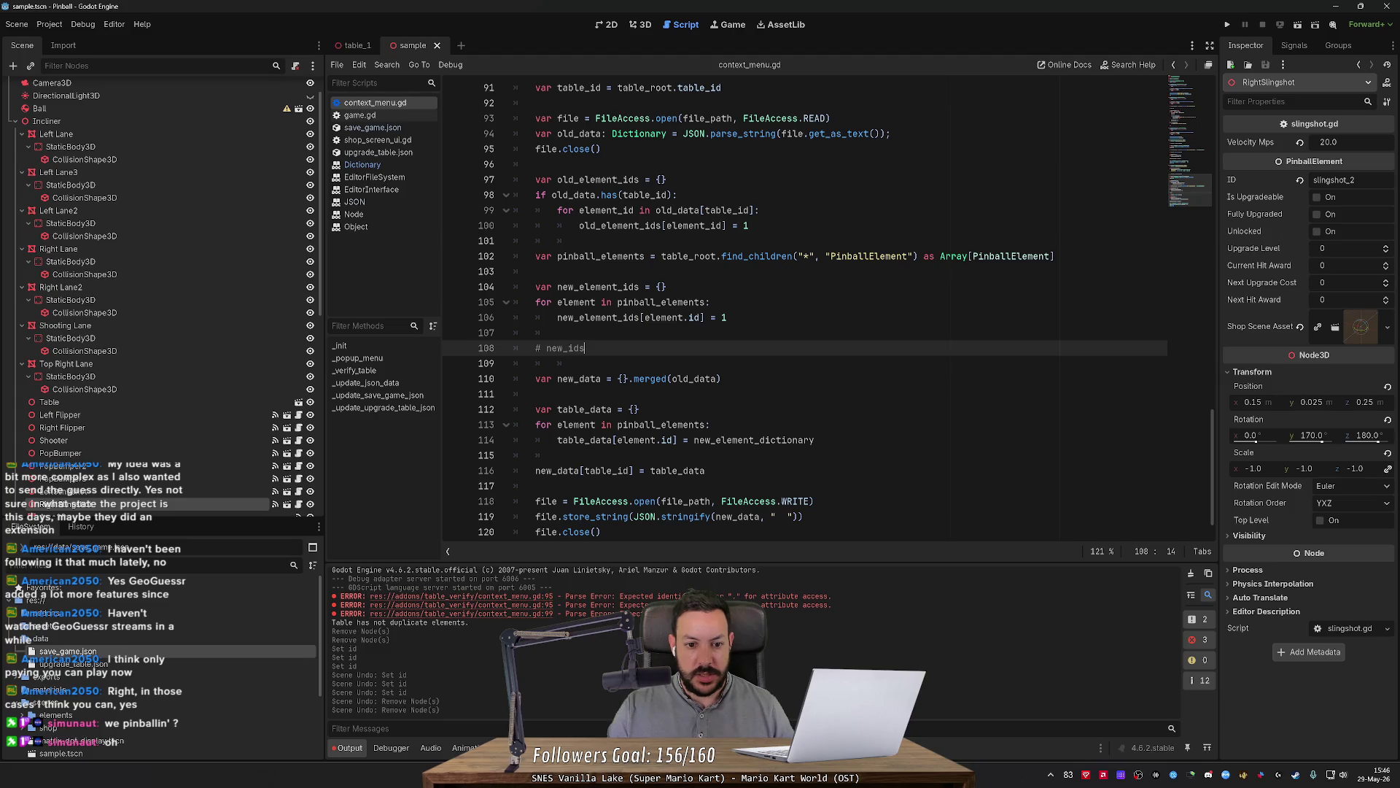
{"action": "type", "text": "ld_ids"}
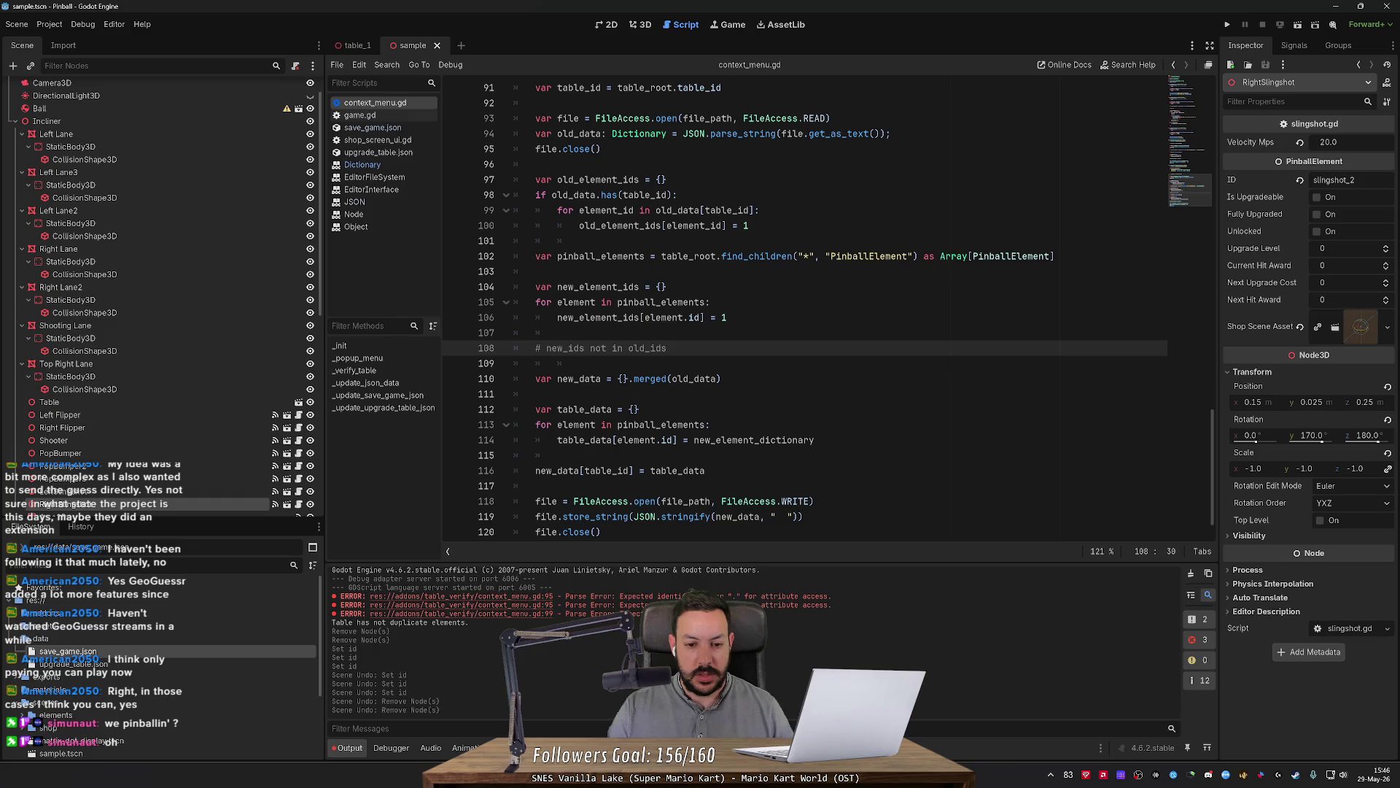
- Rewrite the comment as '# old_ids not in new_ids need to be deleted', then open a new Firefox tab
{"action": "key", "text": "ctrl+BackSpace"}
{"action": "key", "text": "ctrl+BackSpace"}
{"action": "key", "text": "ctrl+BackSpace"}
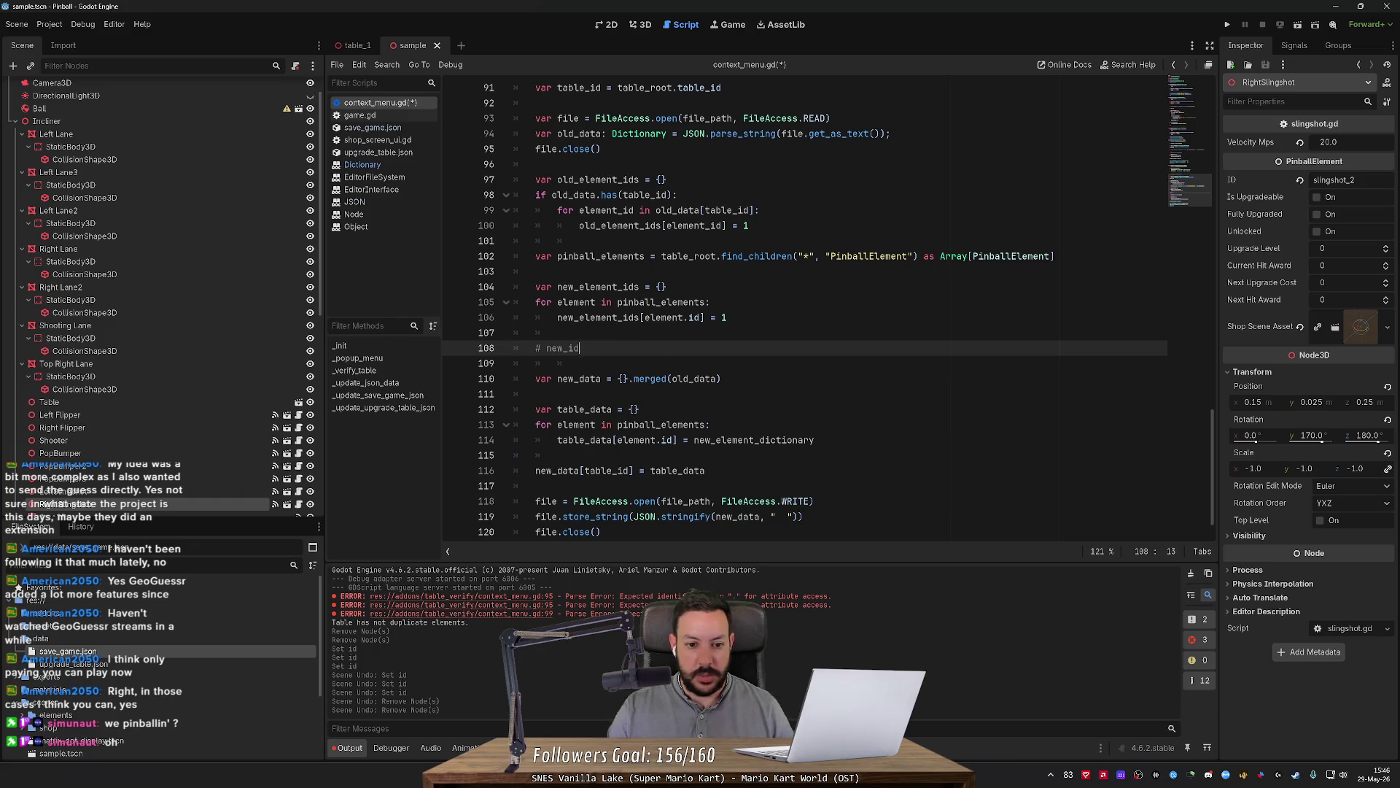
{"action": "type", "text": "old_ids not in New"}
{"action": "key", "text": "BackSpace"}
{"action": "key", "text": "BackSpace"}
{"action": "type", "text": "new_ids need to be deleted"}
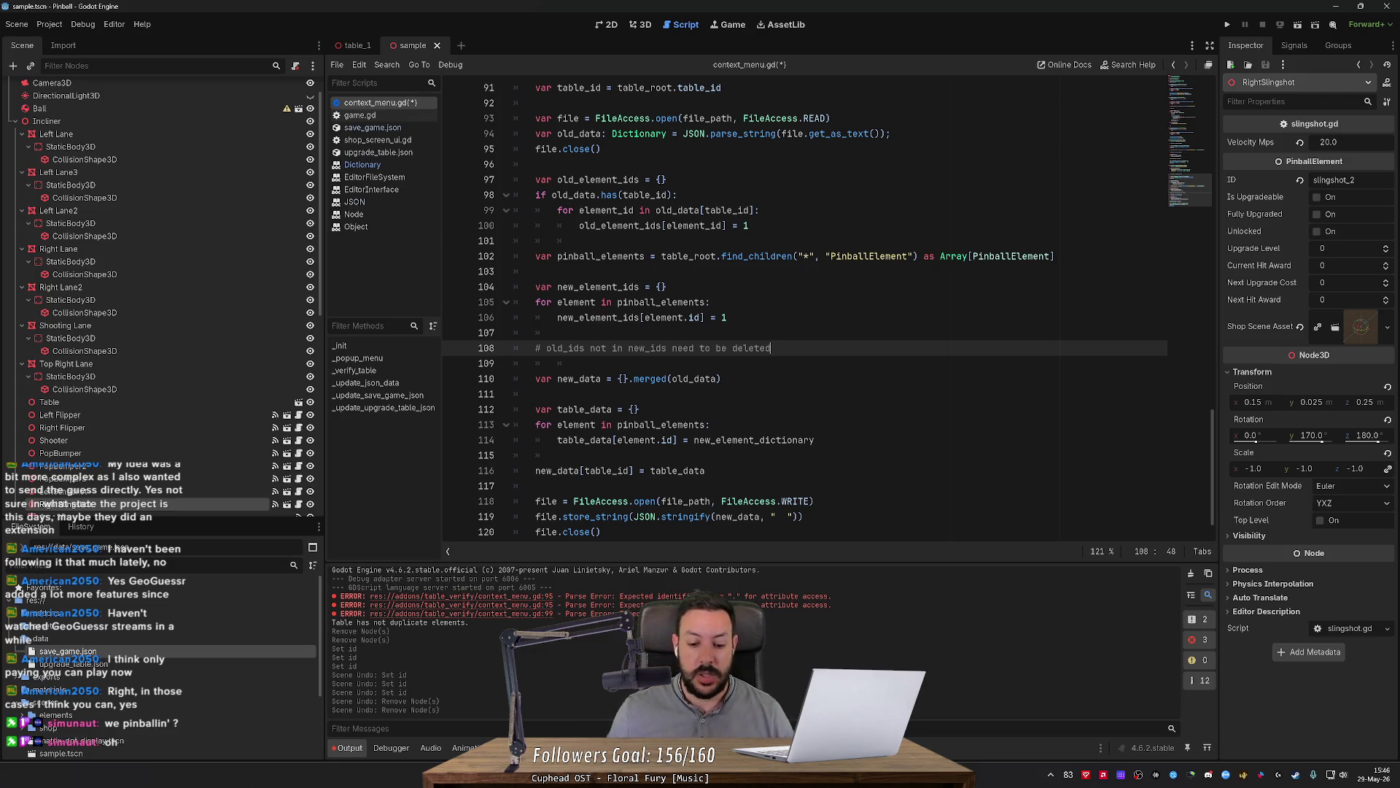
{"action": "key", "text": "alt+Tab"}
{"action": "left_click", "coordinate": [774, 12]}
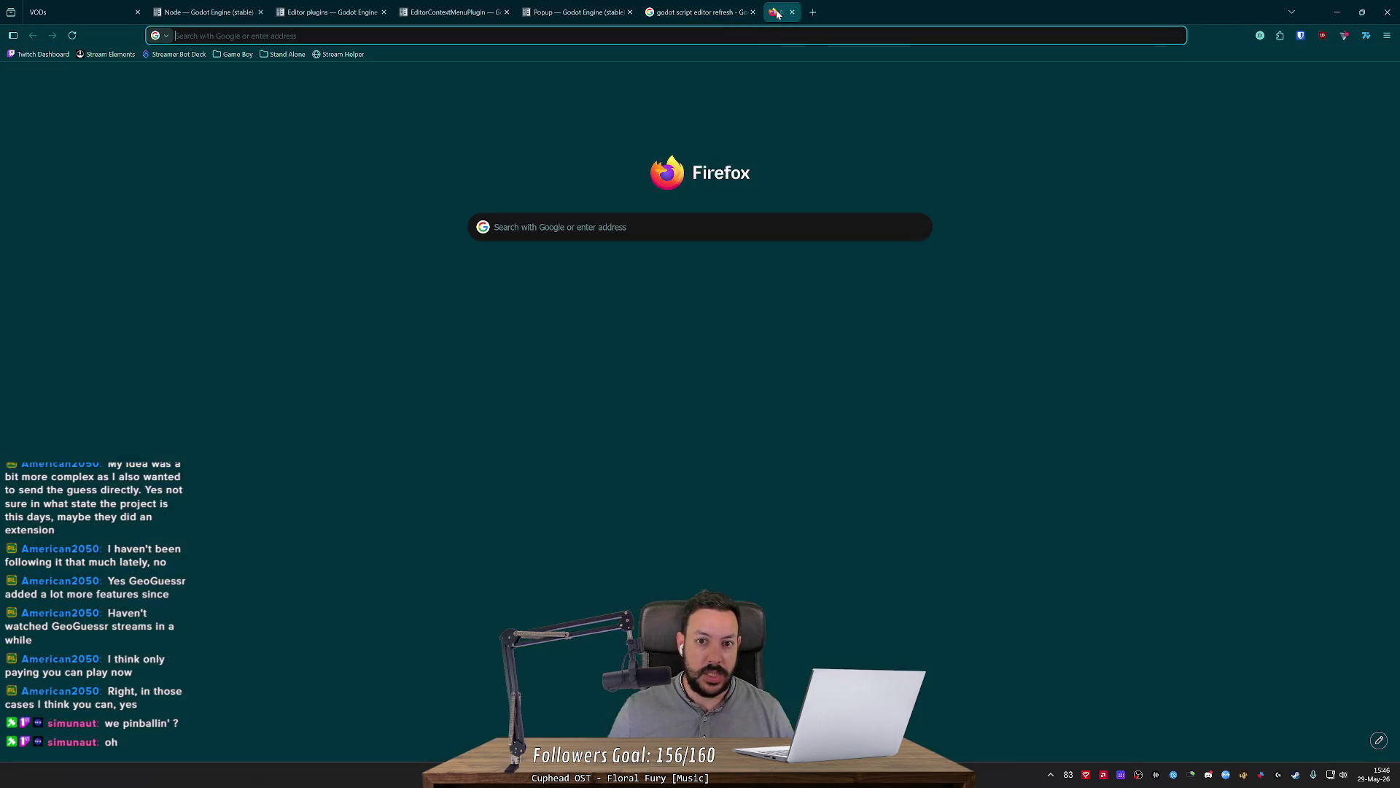
- Search Google for 'dictionary difference godot', then refine it to 'godot difference between dictionary'
{"action": "type", "text": "dictionary d"}
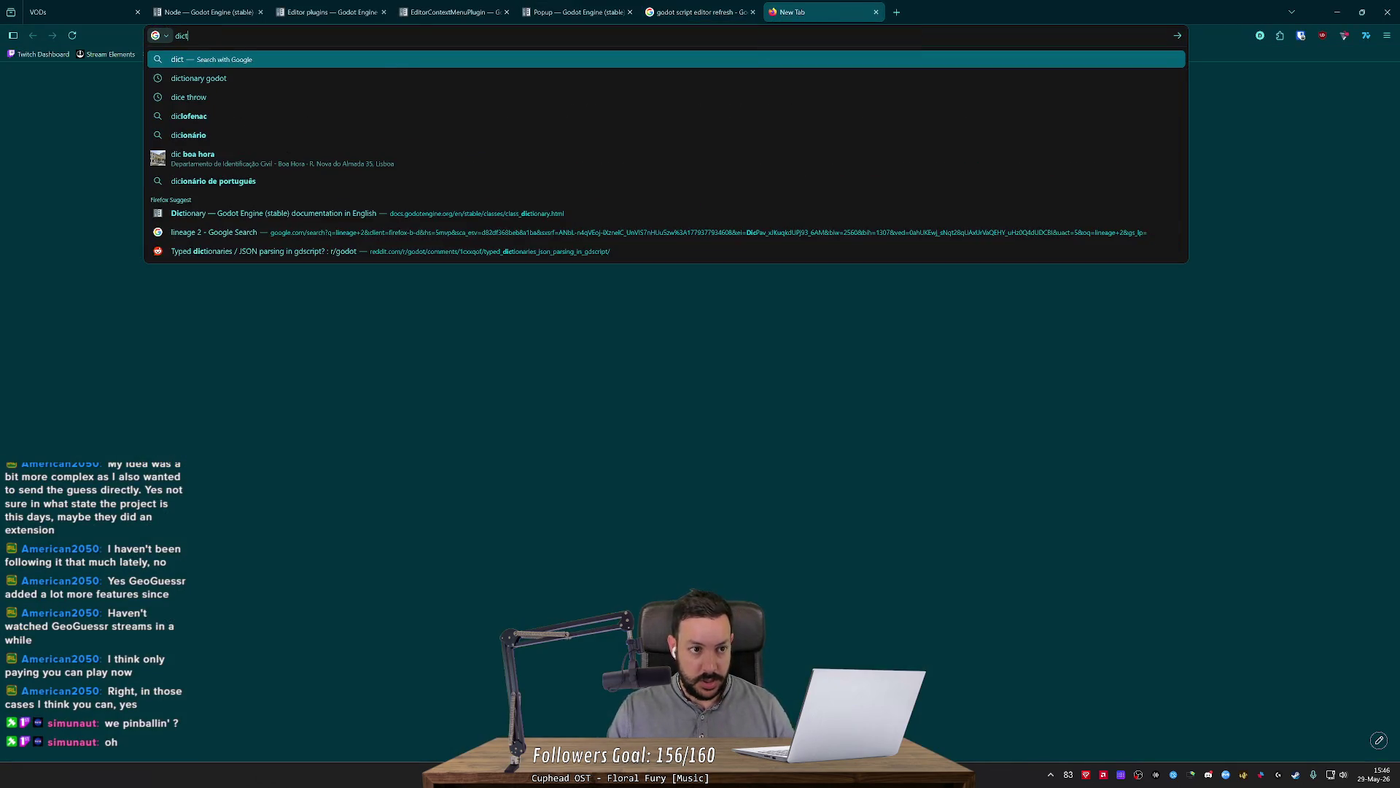
{"action": "type", "text": "ifference godo"}
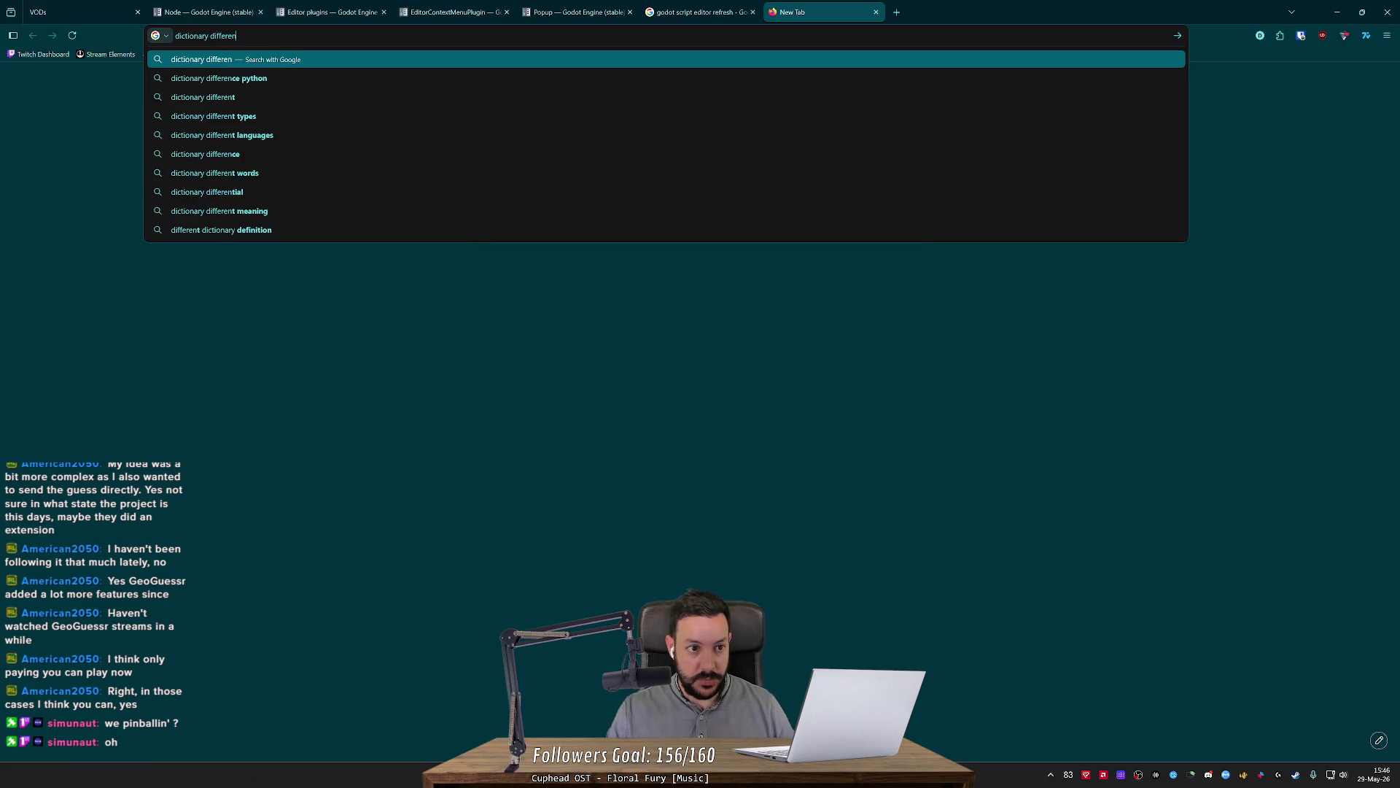
{"action": "type", "text": "t"}
{"action": "key", "text": "Return"}
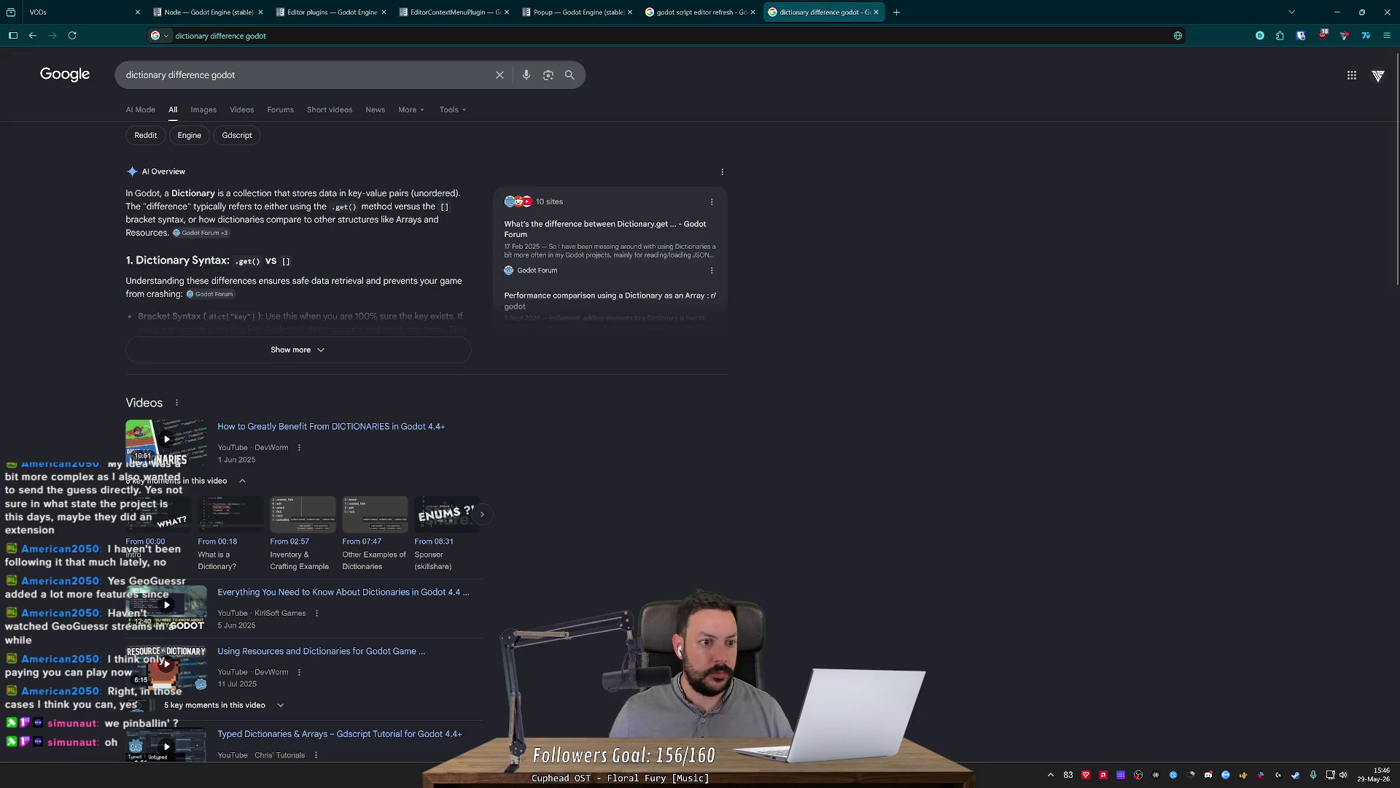
{"action": "left_click", "coordinate": [290, 350]}
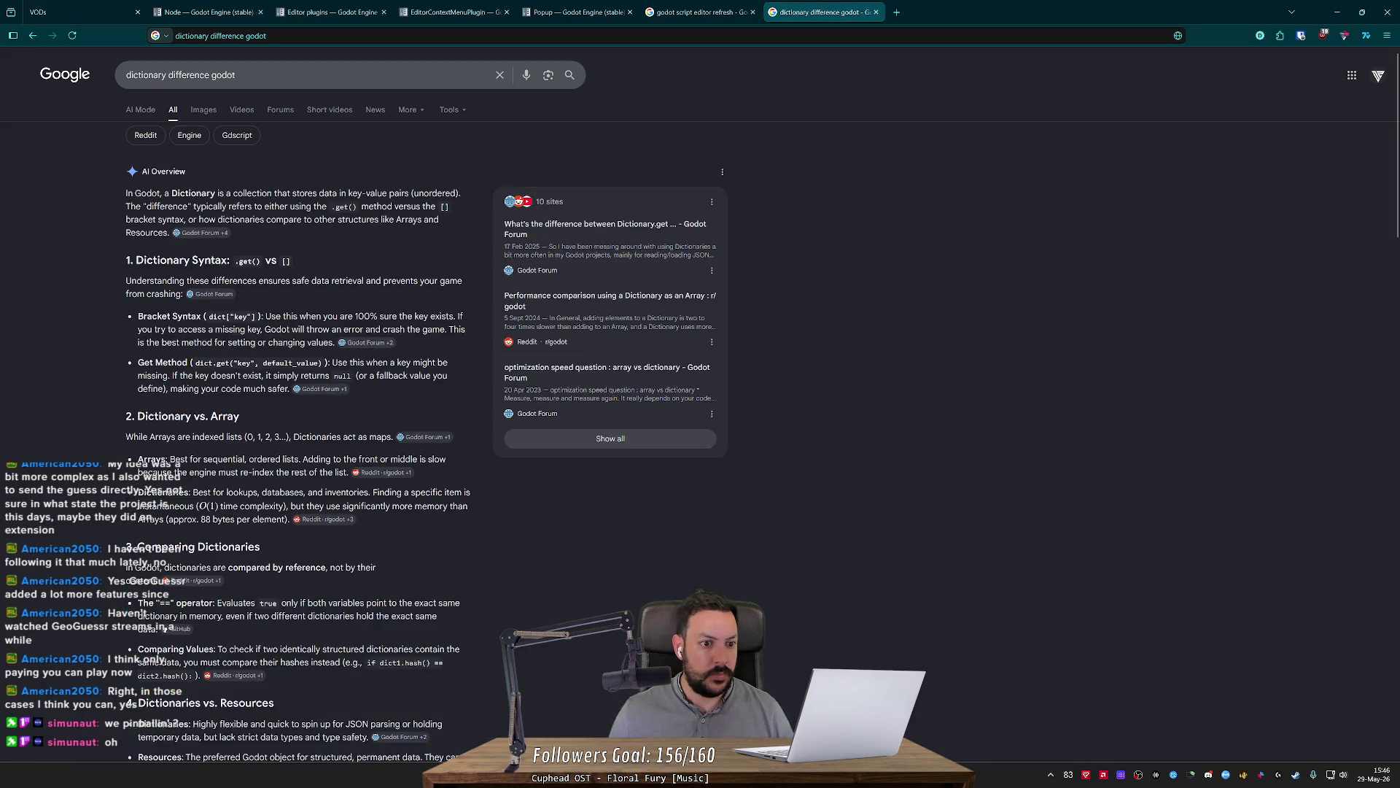
{"action": "double_click", "coordinate": [167, 74]}
{"action": "key", "text": "BackSpace"}
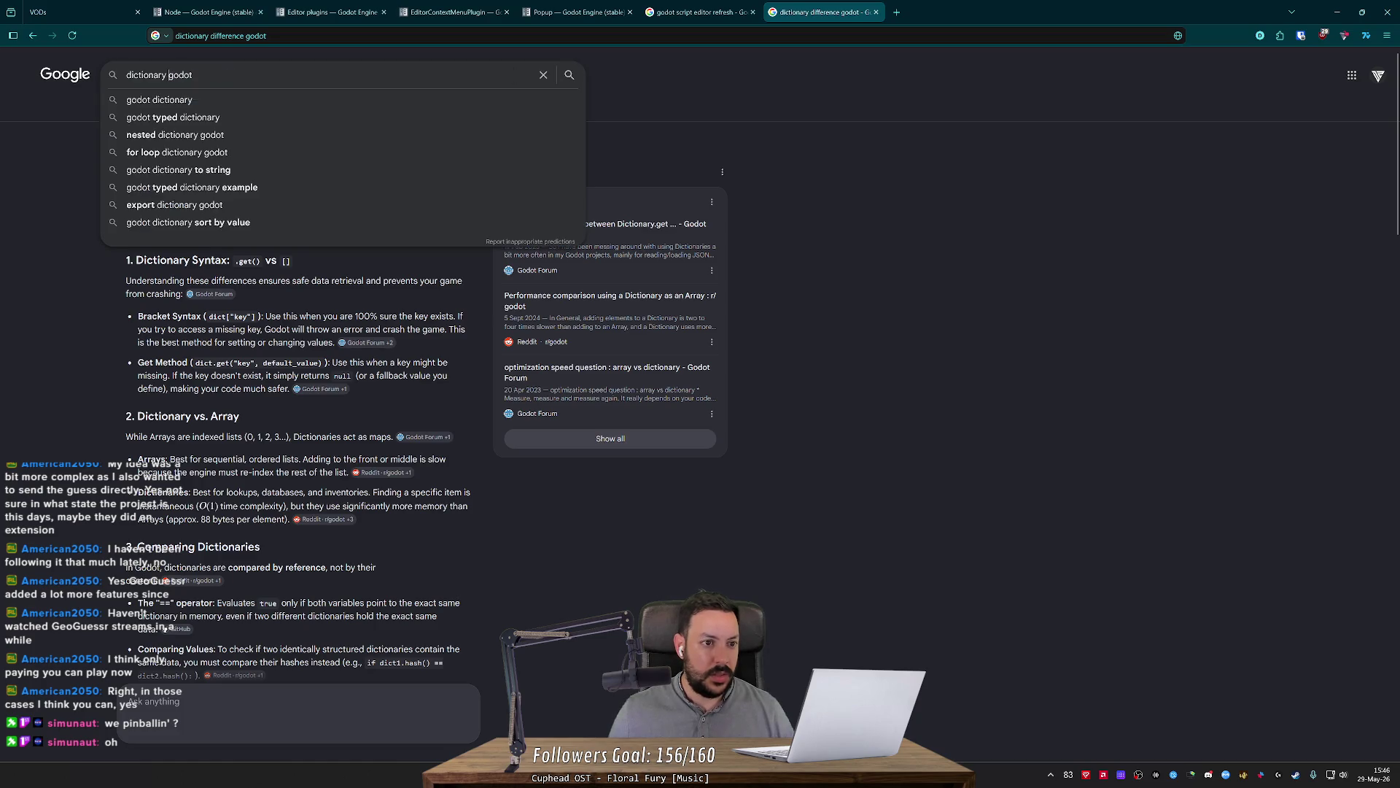
{"action": "type", "text": "difference"}
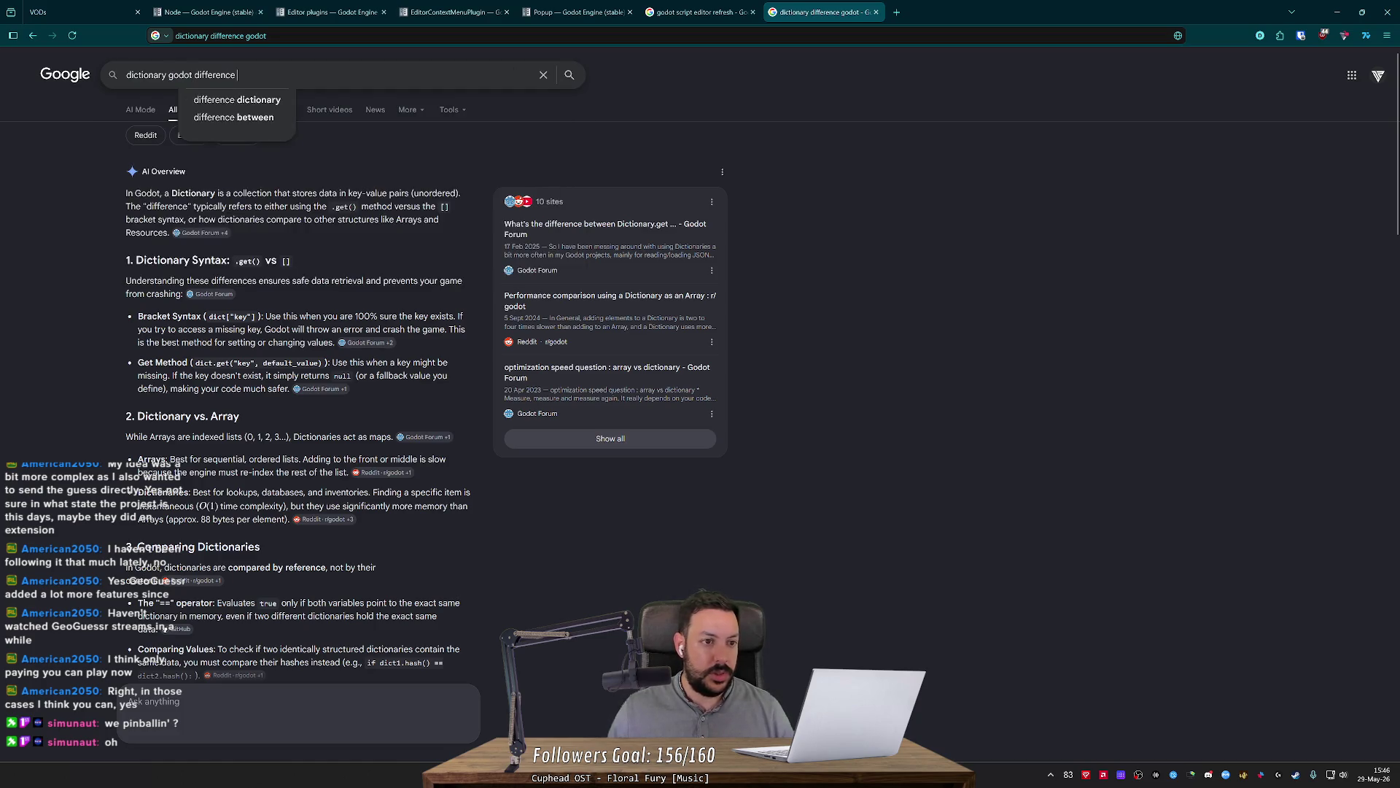
{"action": "type", "text": " between diction"}
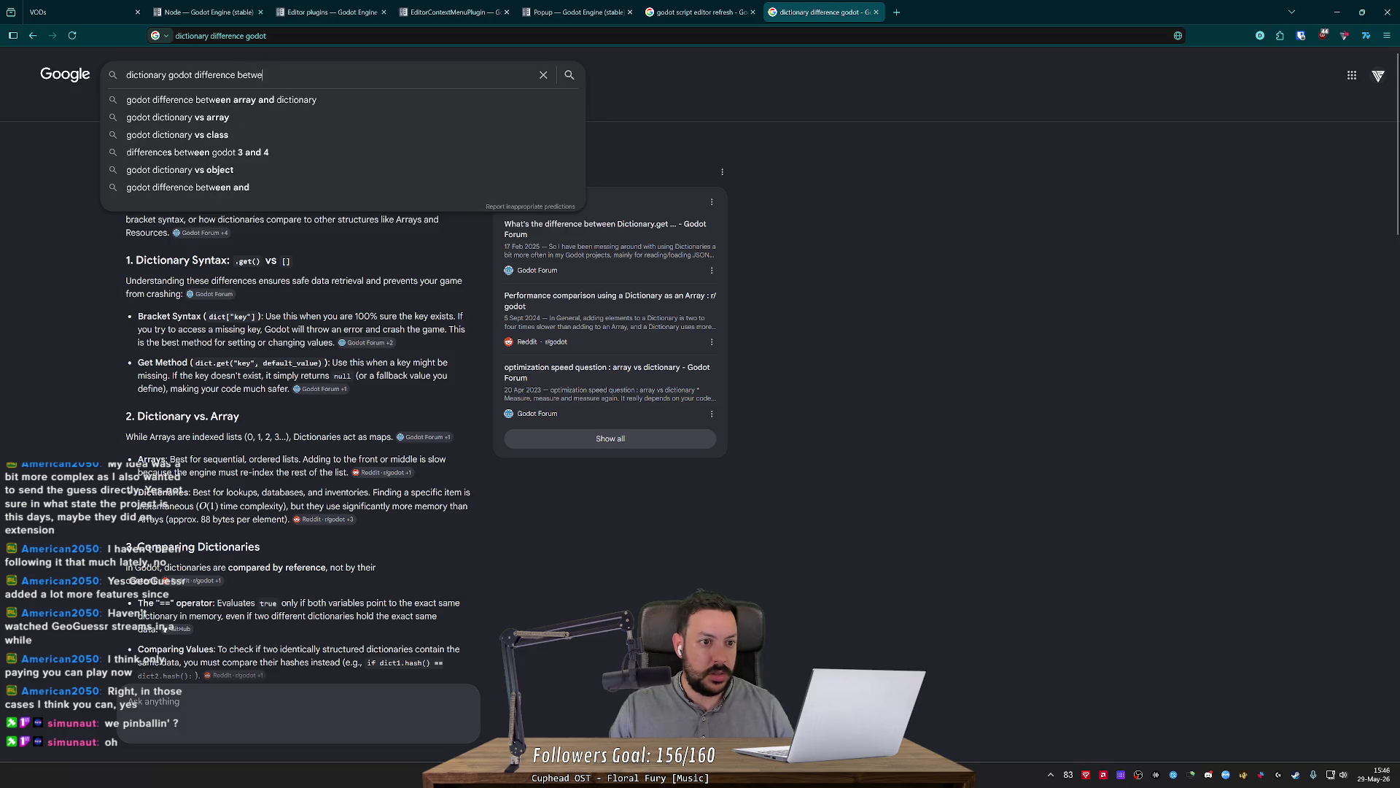
{"action": "type", "text": "ary"}
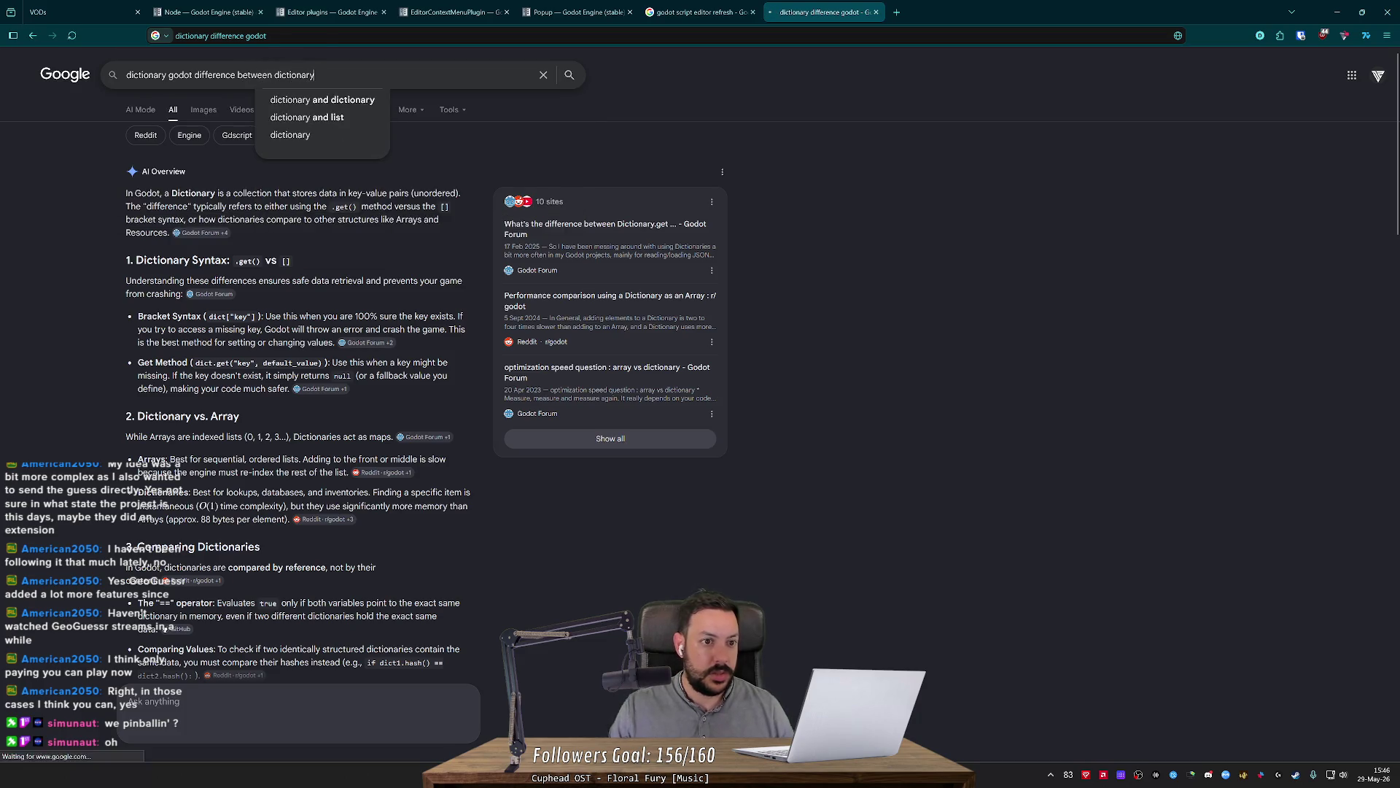
{"action": "key", "text": "Return"}
{"action": "double_click", "coordinate": [148, 76]}
{"action": "key", "text": "BackSpace"}
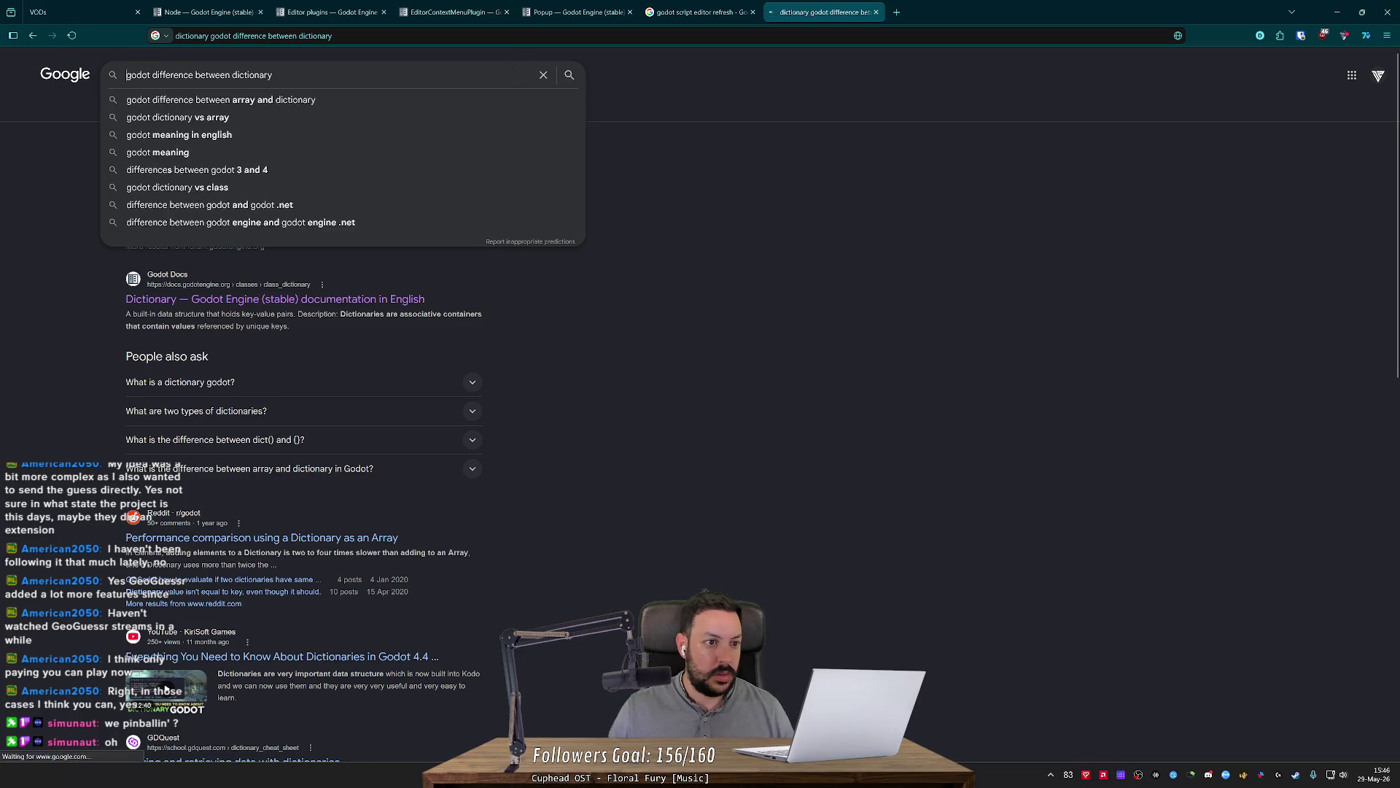
{"action": "key", "text": "Return"}
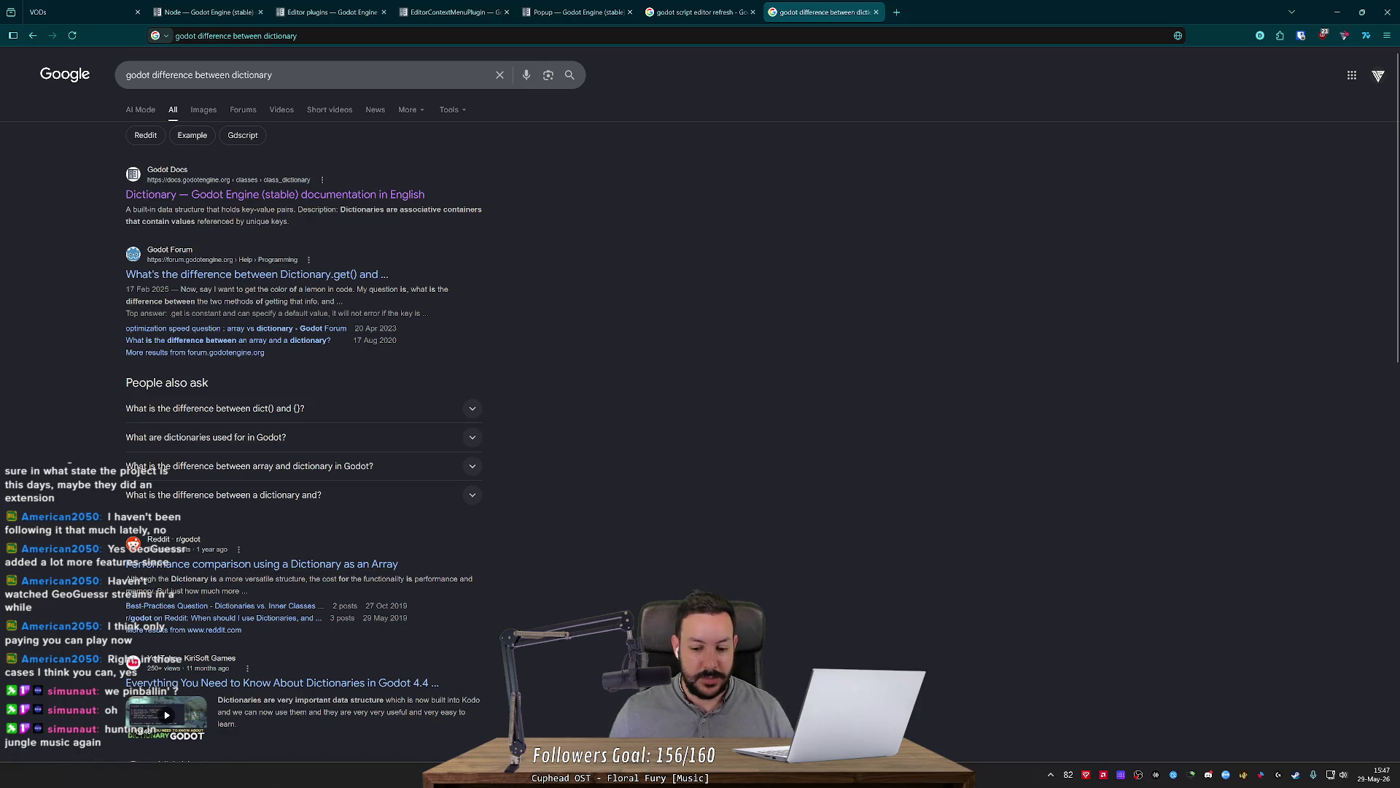
- Open the Godot Dictionary class reference from the search results
{"action": "key", "text": "alt+Tab"}
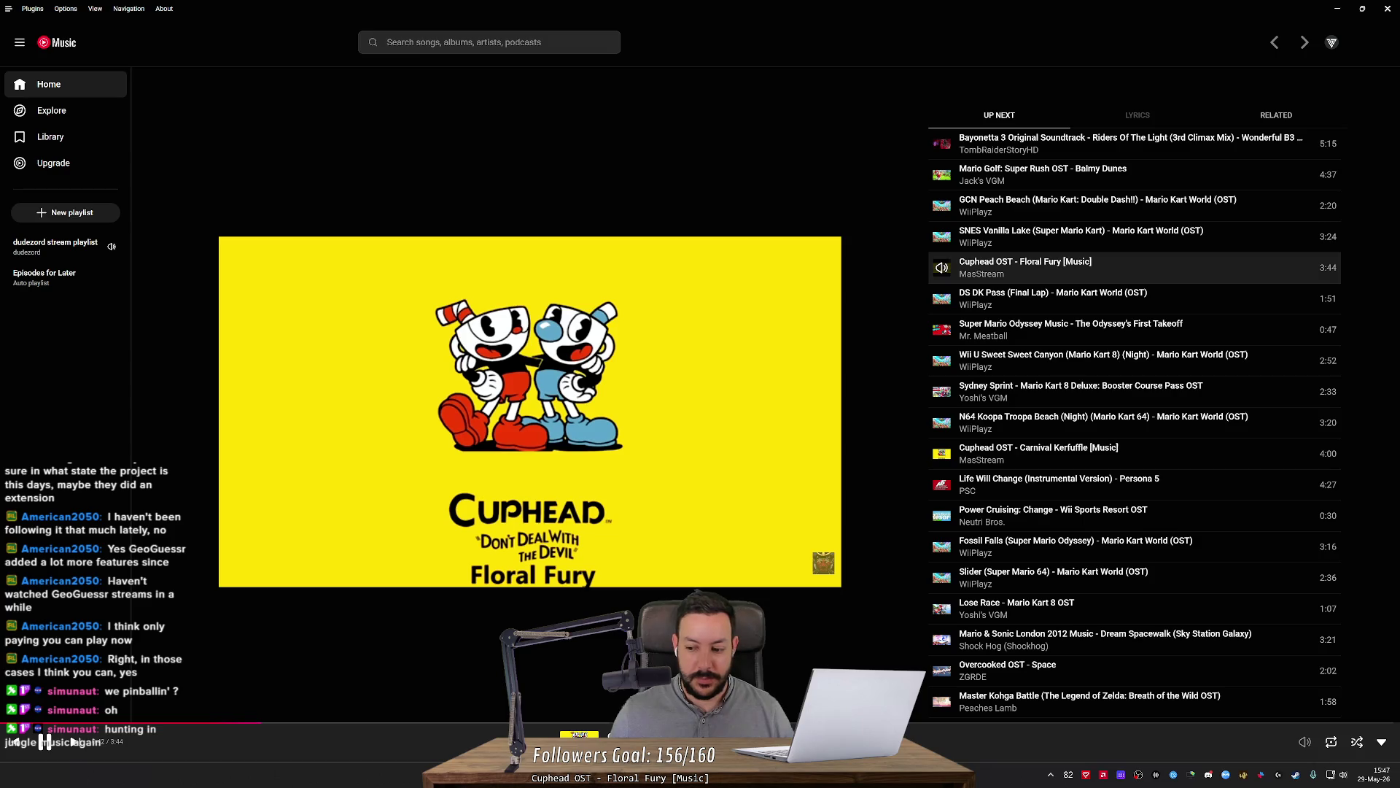
{"action": "key", "text": "alt+Tab"}
{"action": "scroll", "coordinate": [690, 549], "scroll_direction": "down", "scroll_amount": 4}
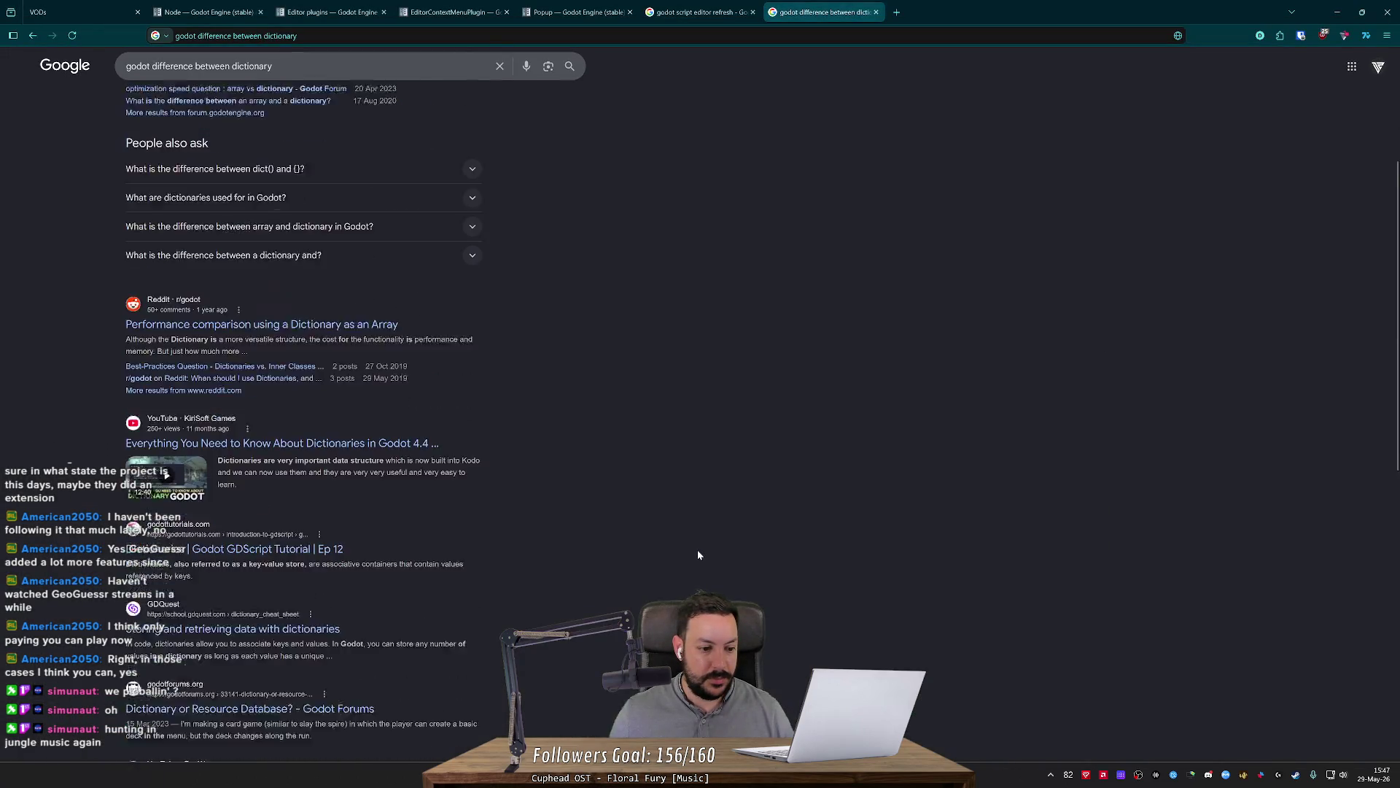
{"action": "scroll", "coordinate": [697, 556], "scroll_direction": "up", "scroll_amount": 4}
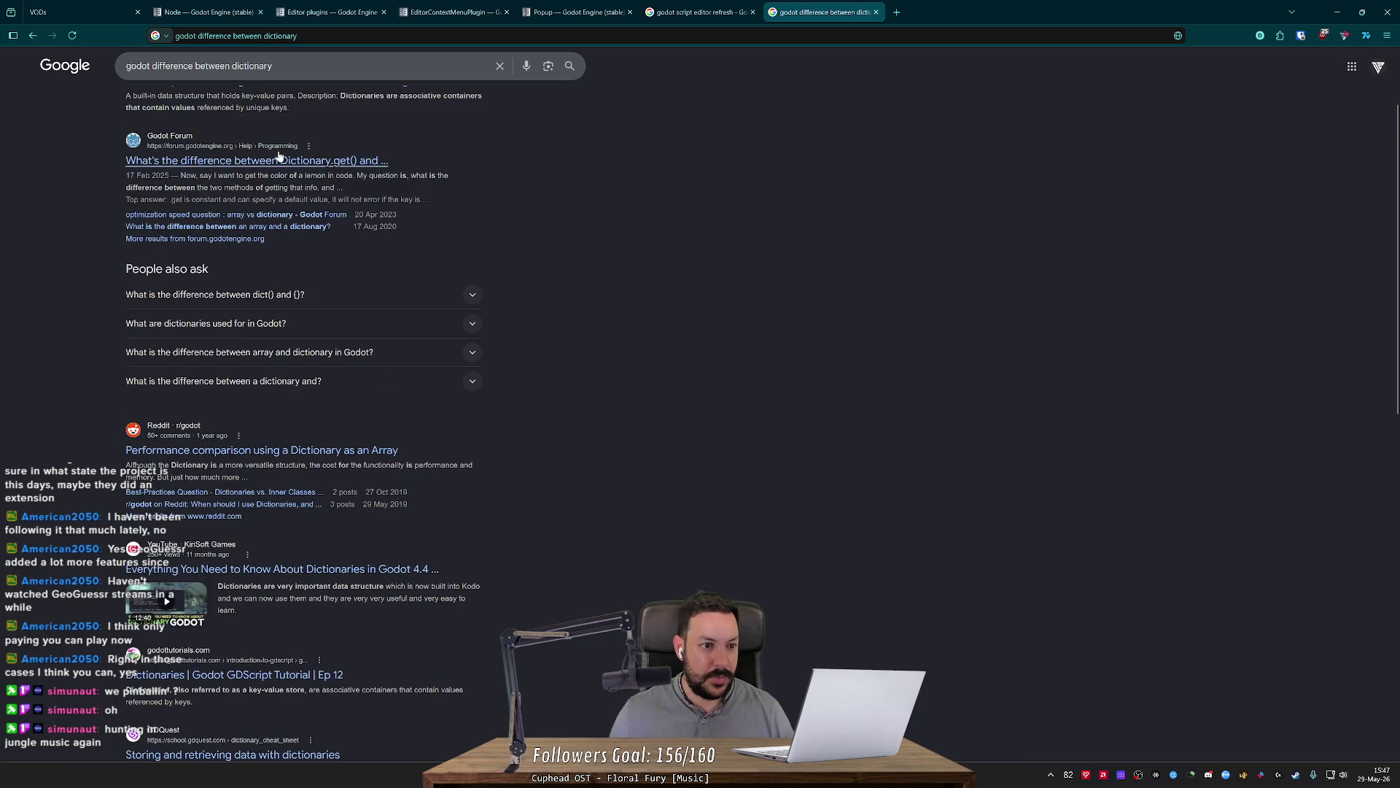
{"action": "left_click", "coordinate": [281, 194]}
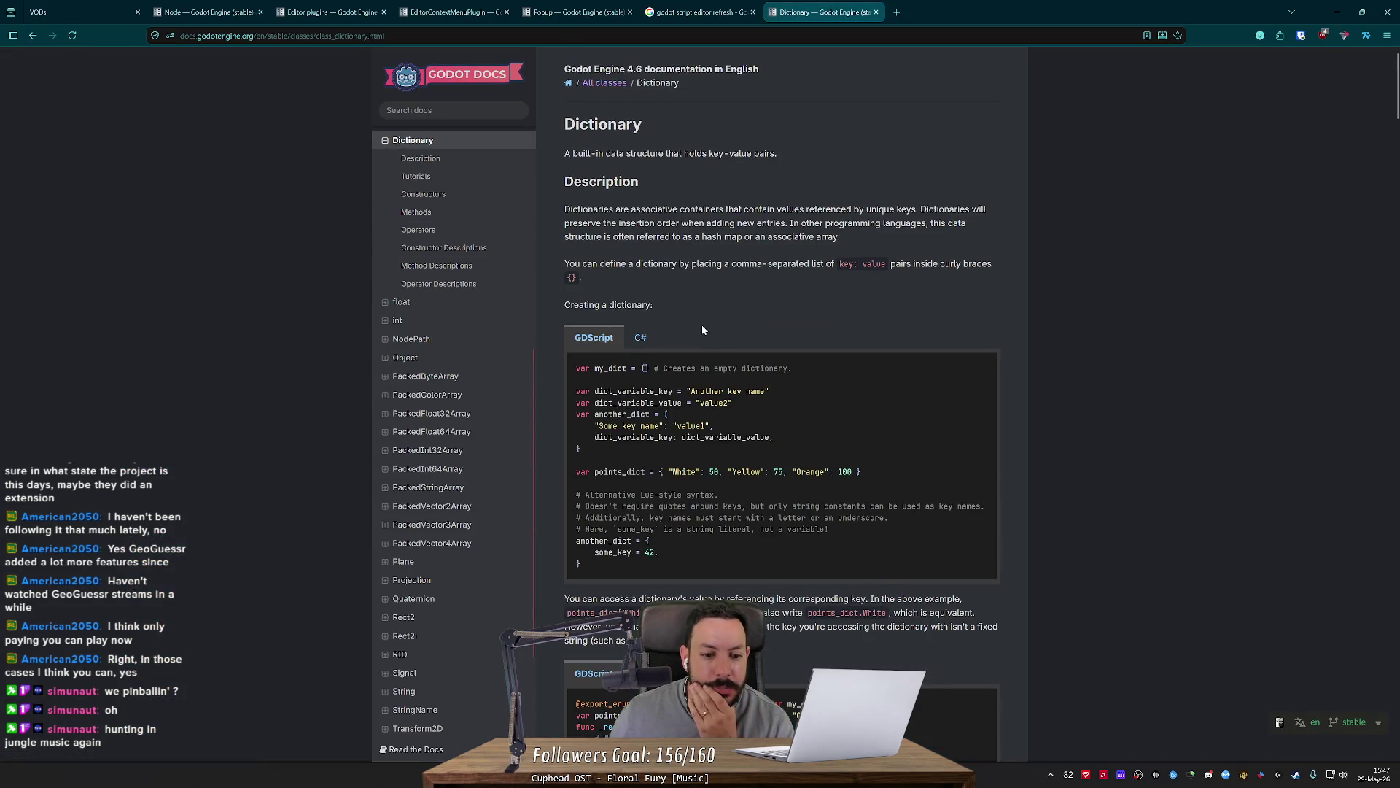
- Browse the Dictionary reference's Tutorials and Methods list, then return to the Godot editor
{"action": "scroll", "coordinate": [702, 325], "scroll_direction": "down", "scroll_amount": 4}
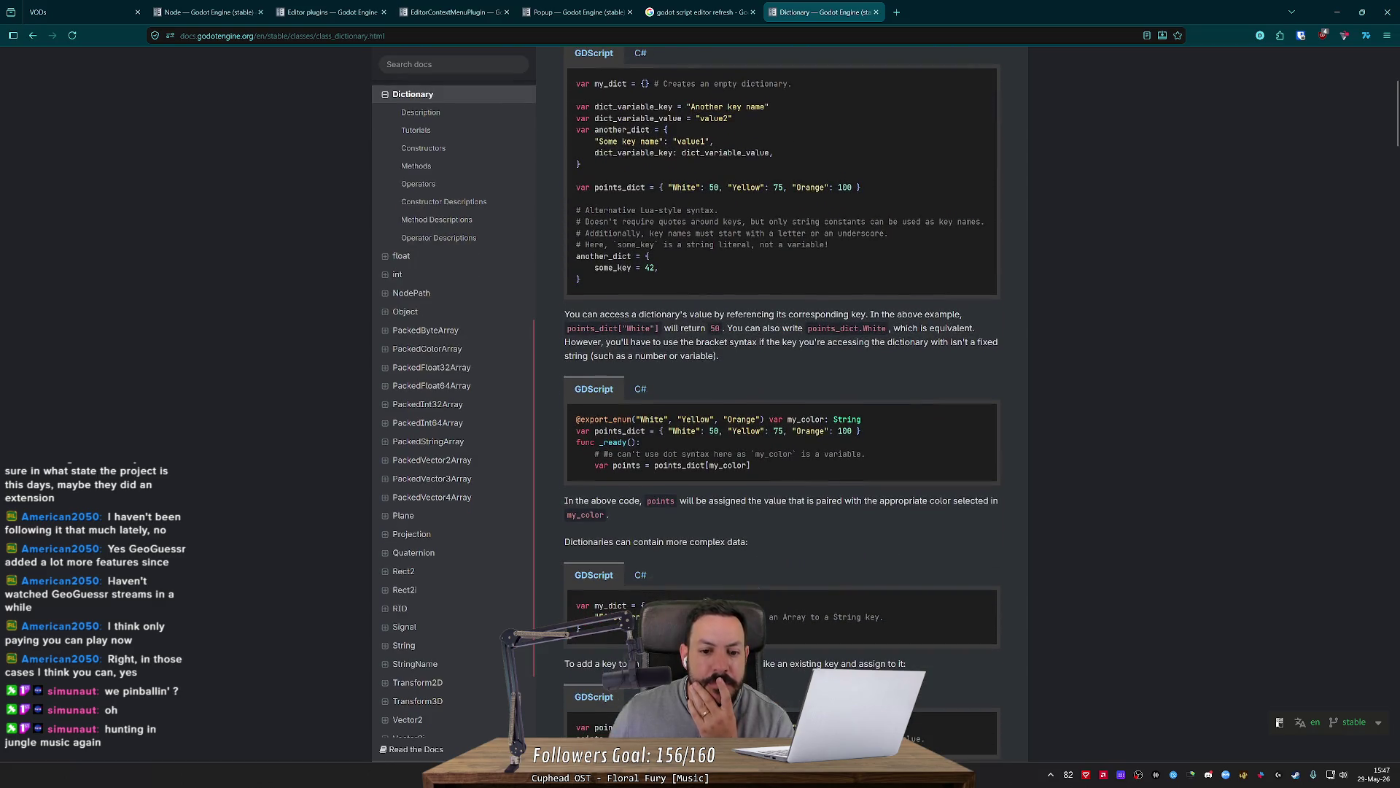
{"action": "scroll", "coordinate": [702, 326], "scroll_direction": "down", "scroll_amount": 3}
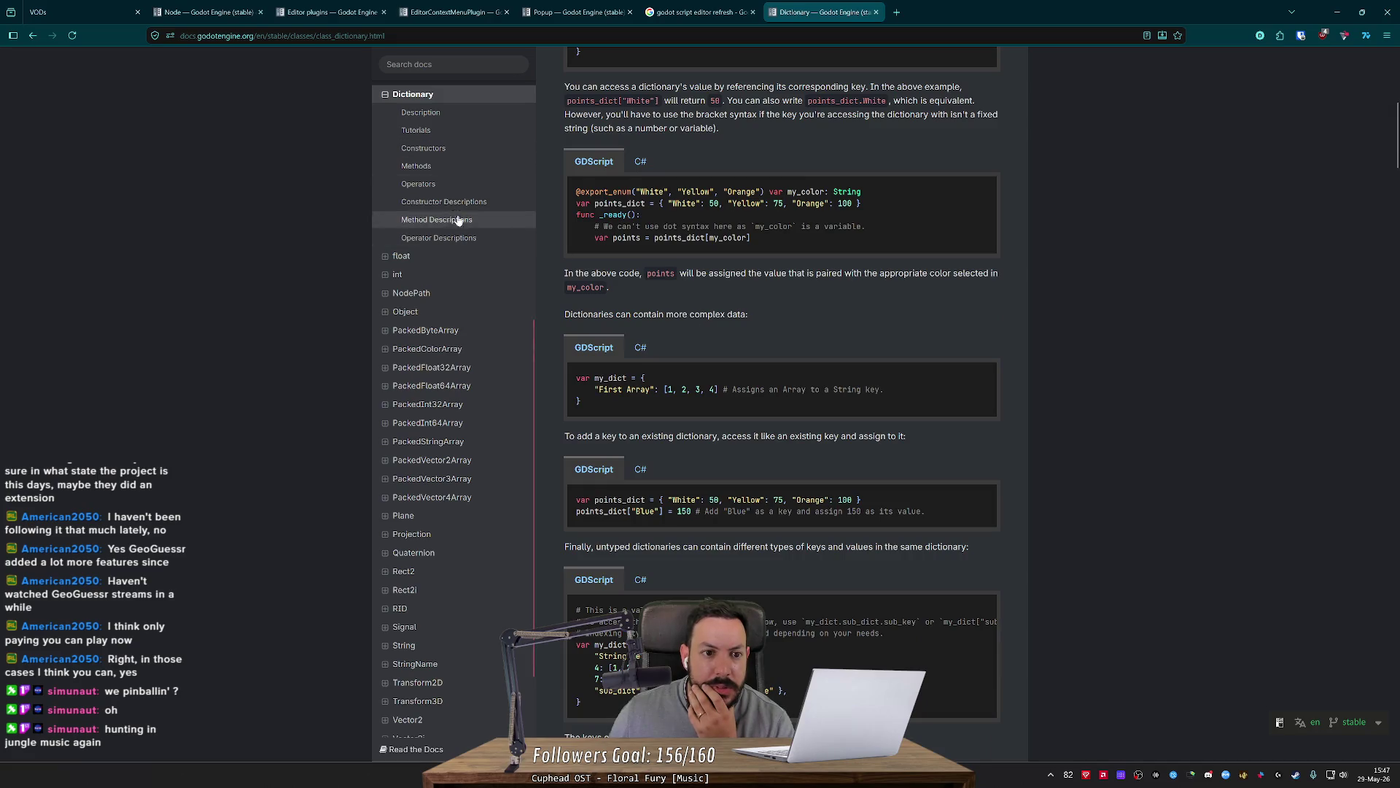
{"action": "left_click", "coordinate": [437, 131]}
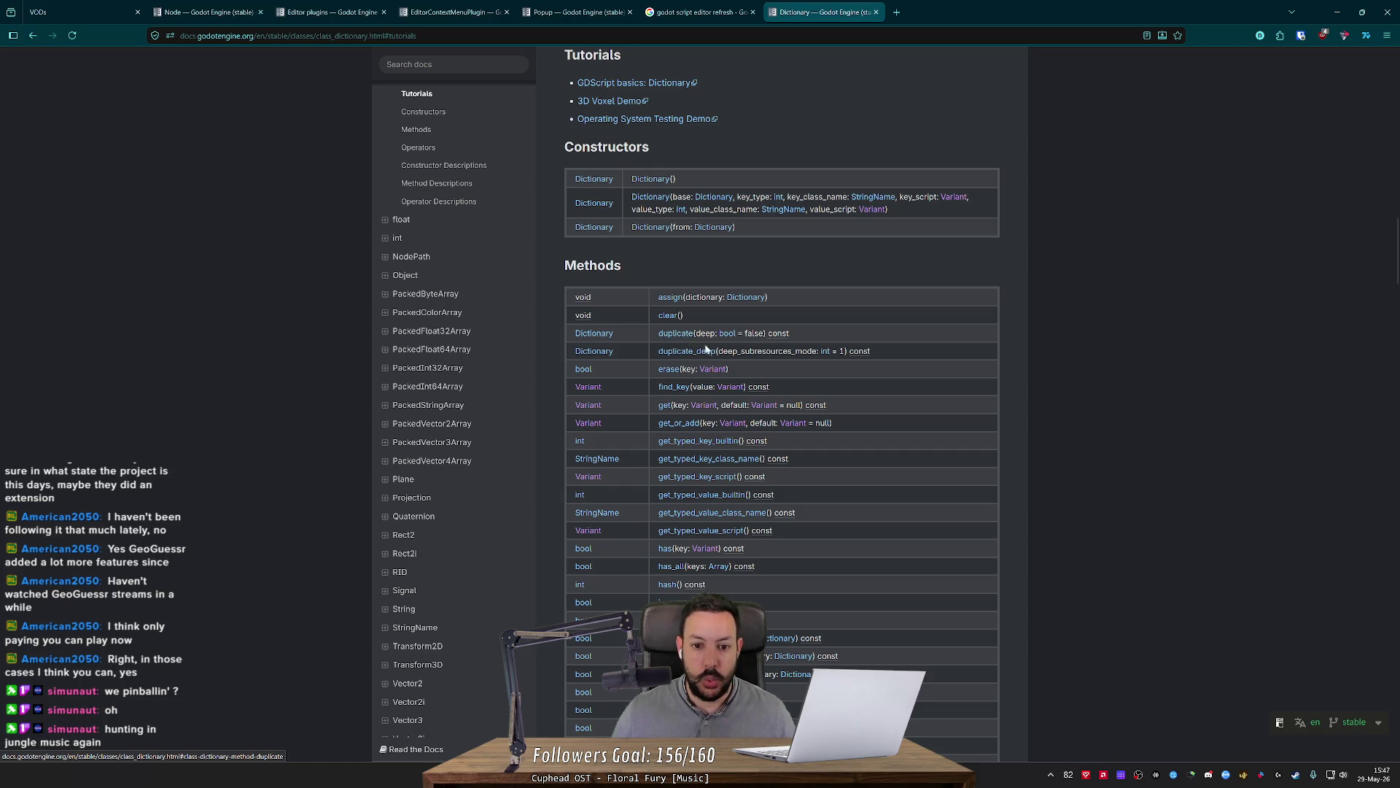
{"action": "key", "text": "alt+Tab"}
{"action": "key", "text": "alt+Tab"}
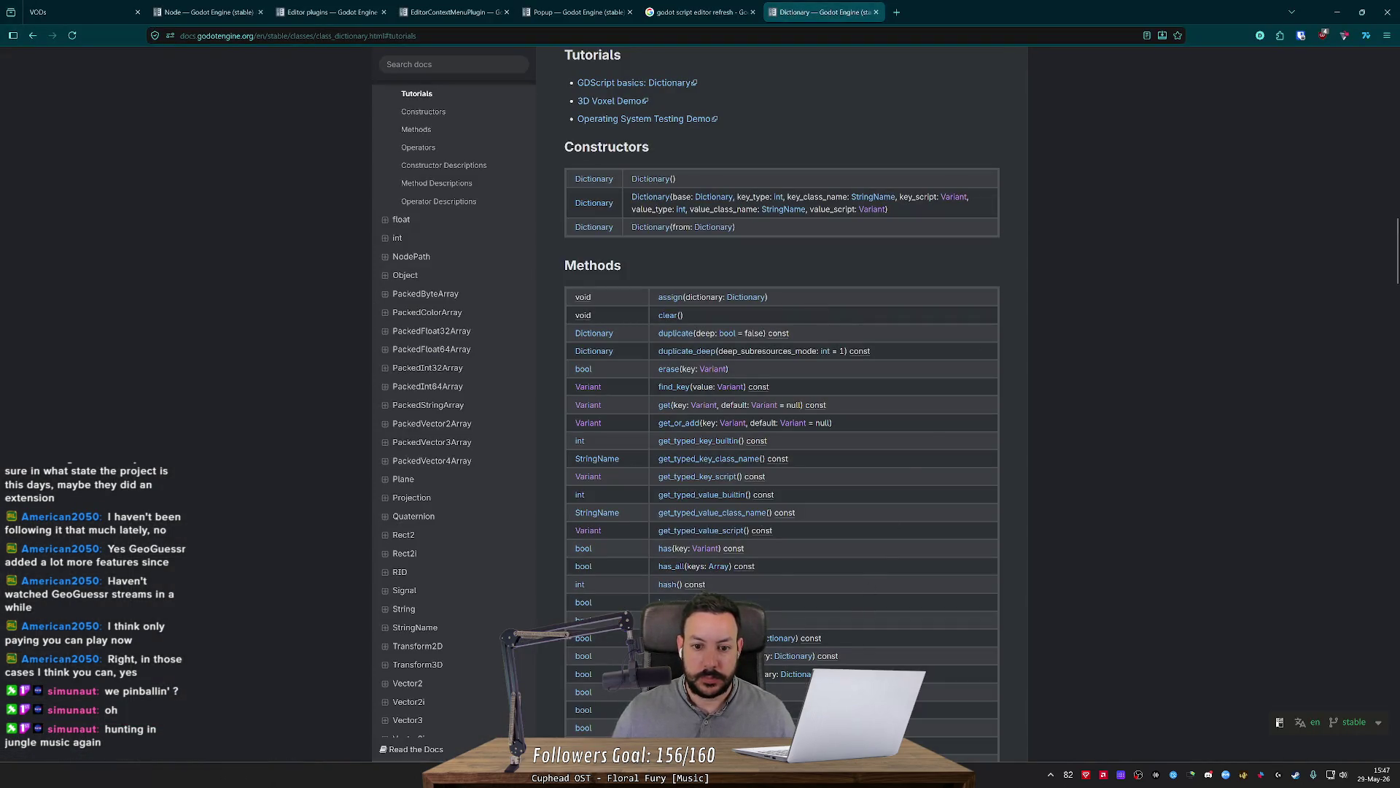
{"action": "middle_click", "coordinate": [675, 333]}
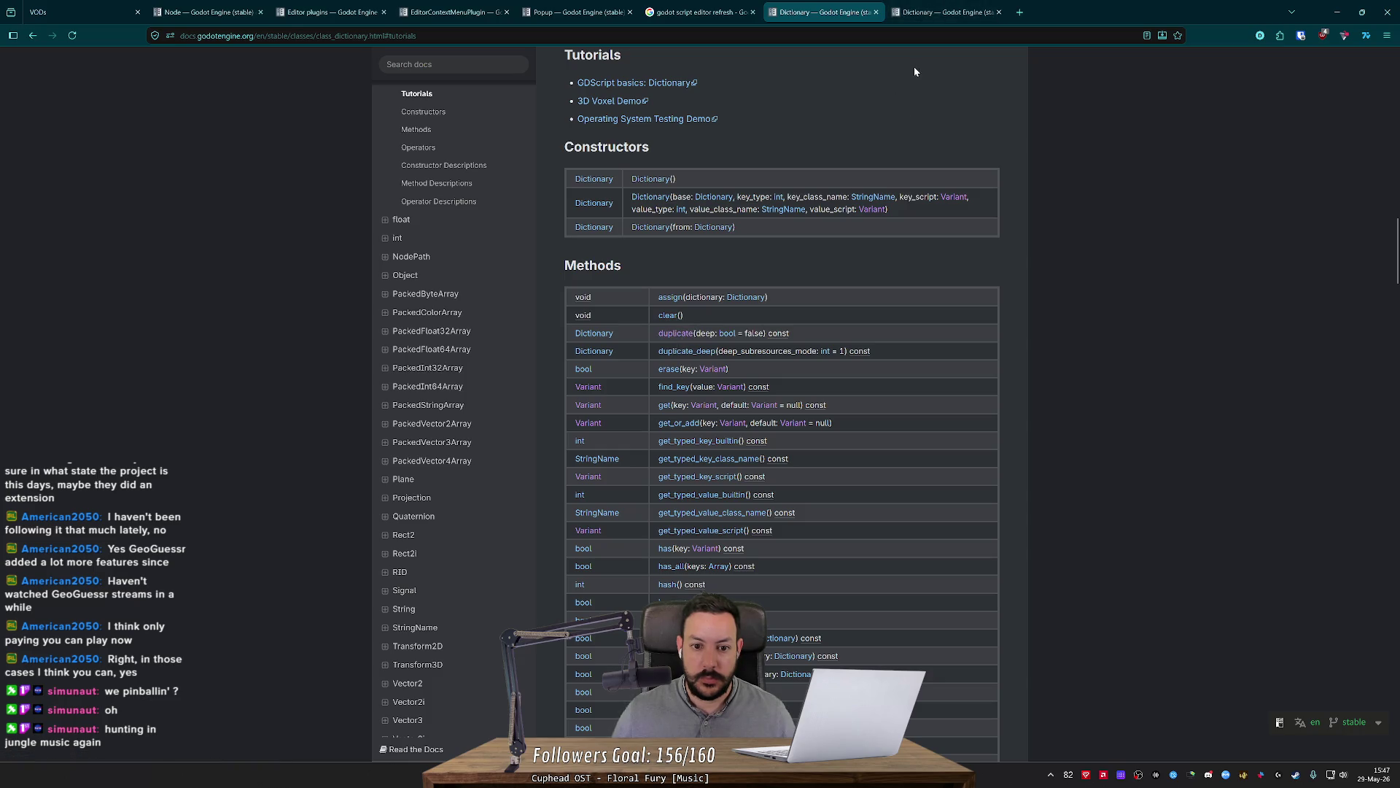
{"action": "key", "text": "ctrl+Tab"}
{"action": "key", "text": "ctrl+w"}
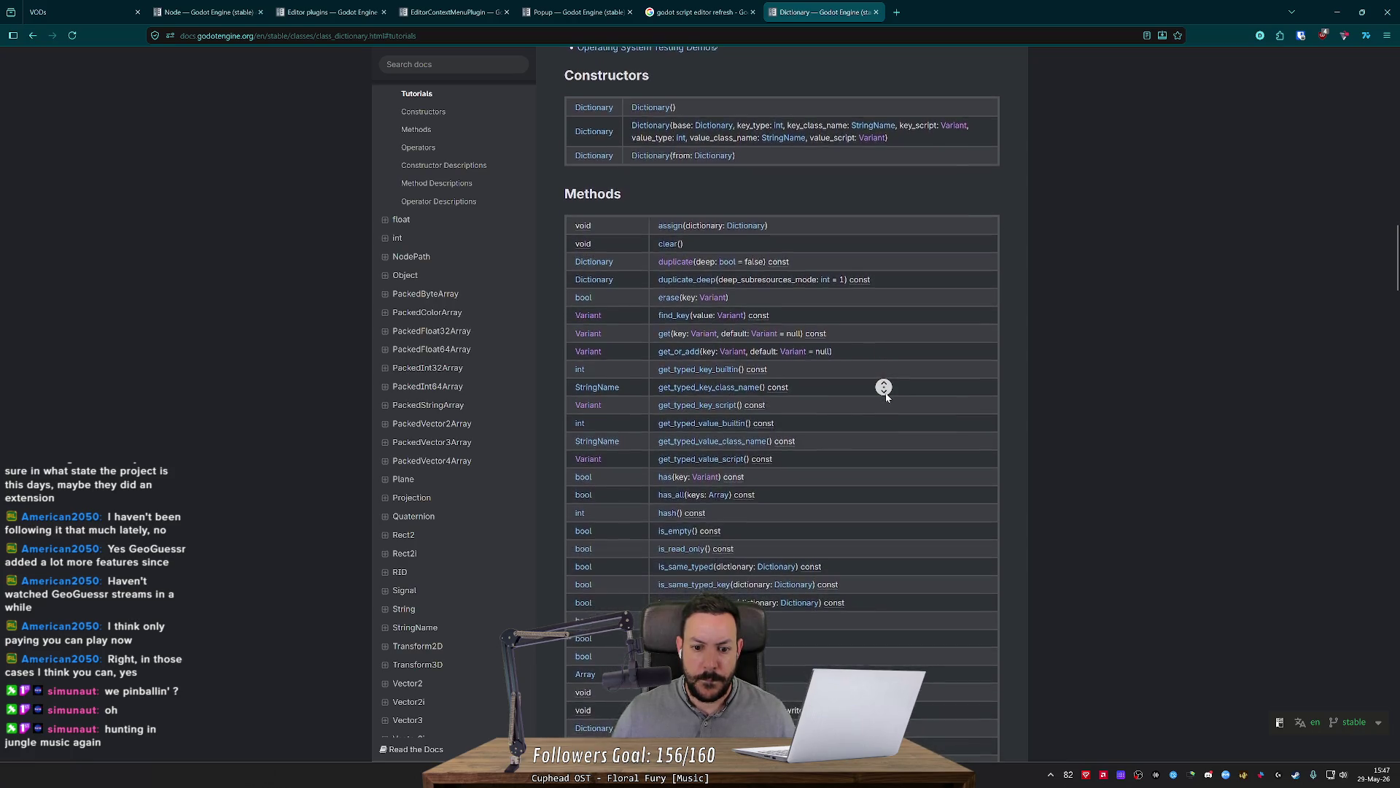
{"action": "middle_click", "coordinate": [671, 479]}
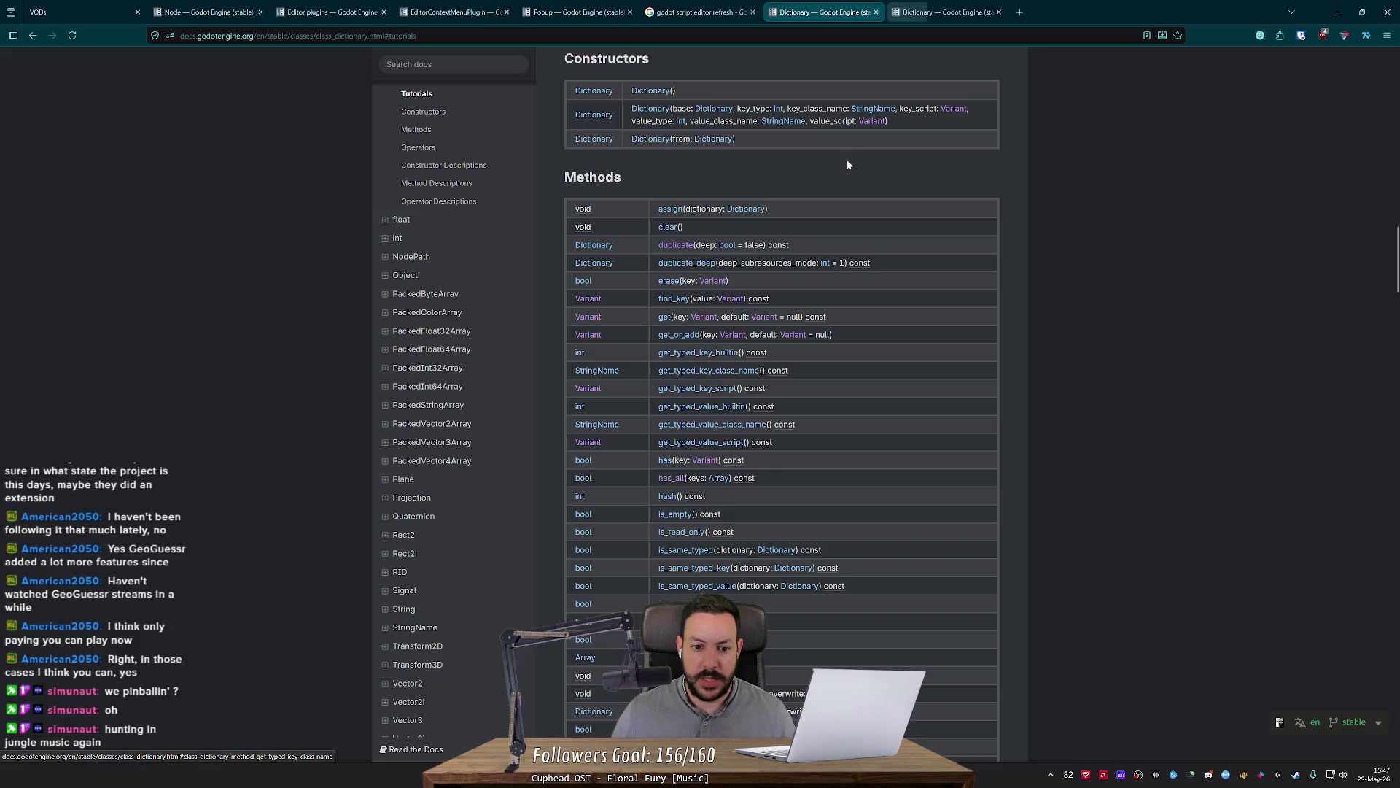
{"action": "middle_click", "coordinate": [911, 13]}
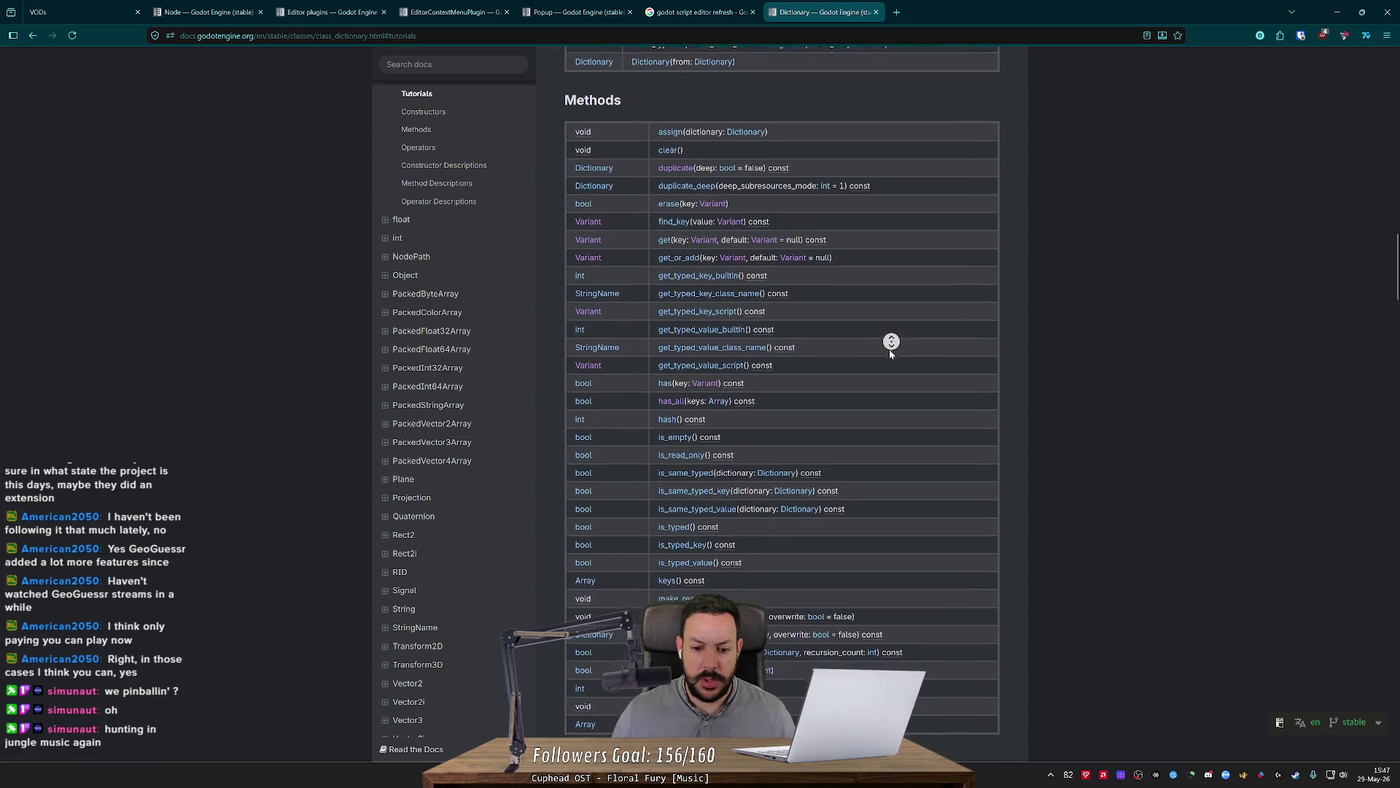
{"action": "middle_click", "coordinate": [877, 399]}
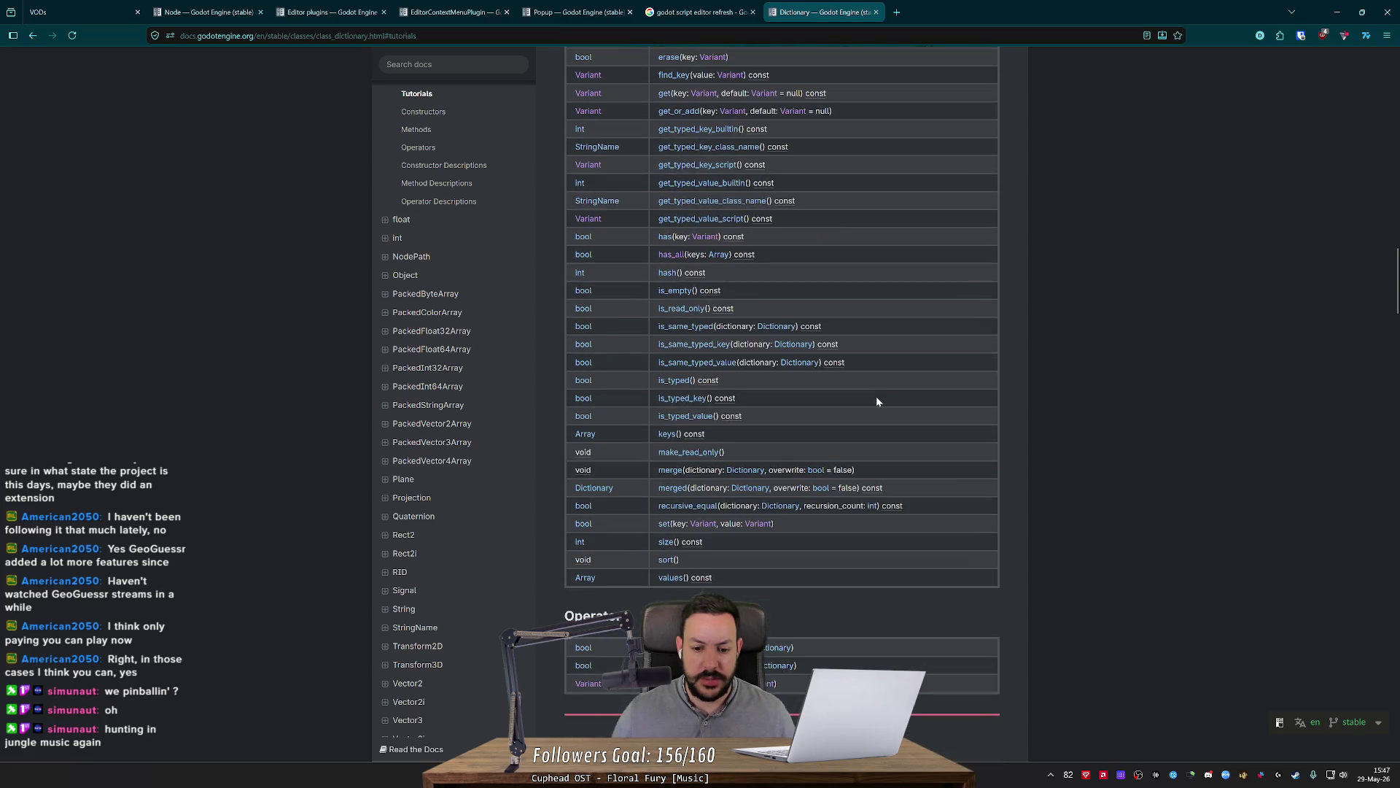
{"action": "key", "text": "alt+Tab"}
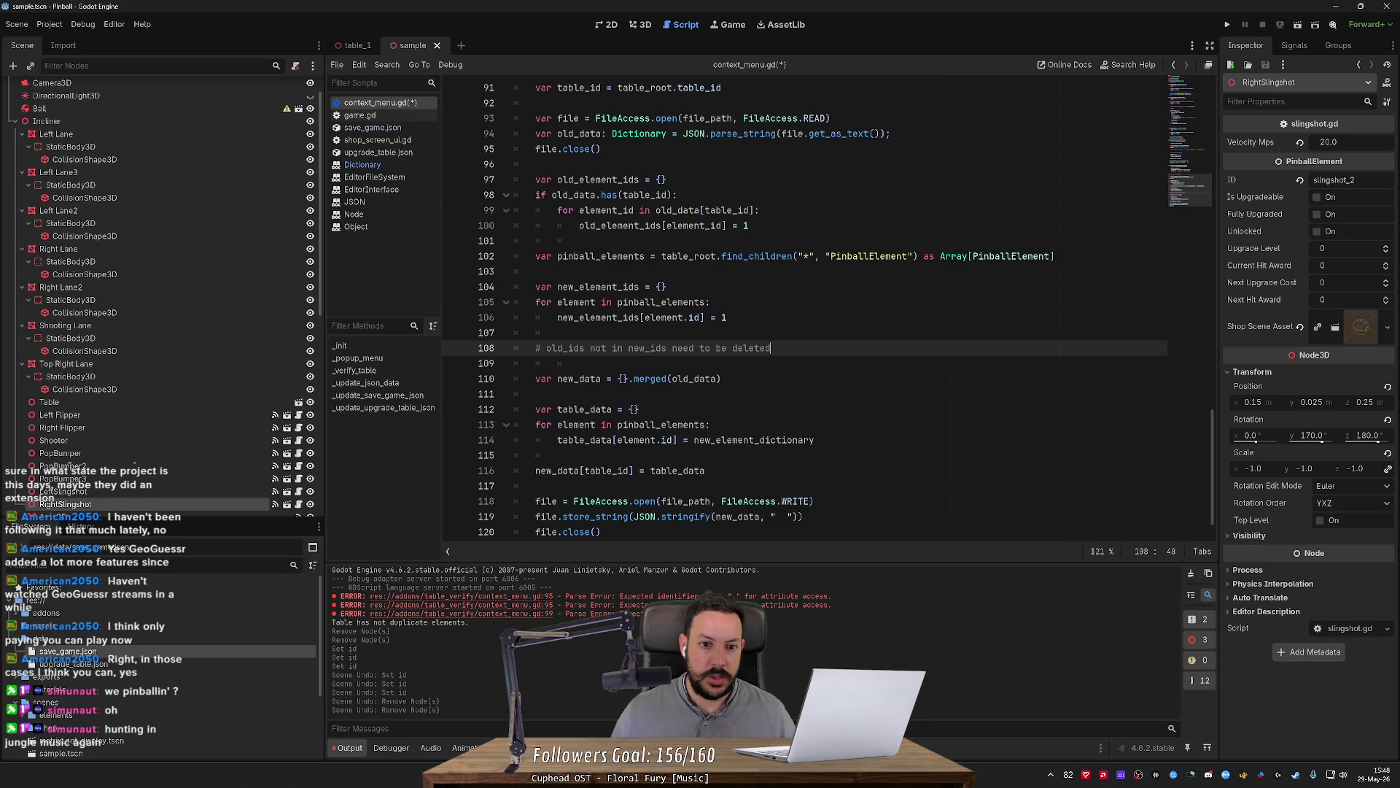
- Under the deletion comment, add 'for old_id in old_ids:' with an 'if new_ids.has(old_id)' check
{"action": "double_click", "coordinate": [598, 179]}
{"action": "left_click", "coordinate": [773, 348]}
{"action": "key", "text": "Return"}
{"action": "type", "text": "for old_id in old_ids"}
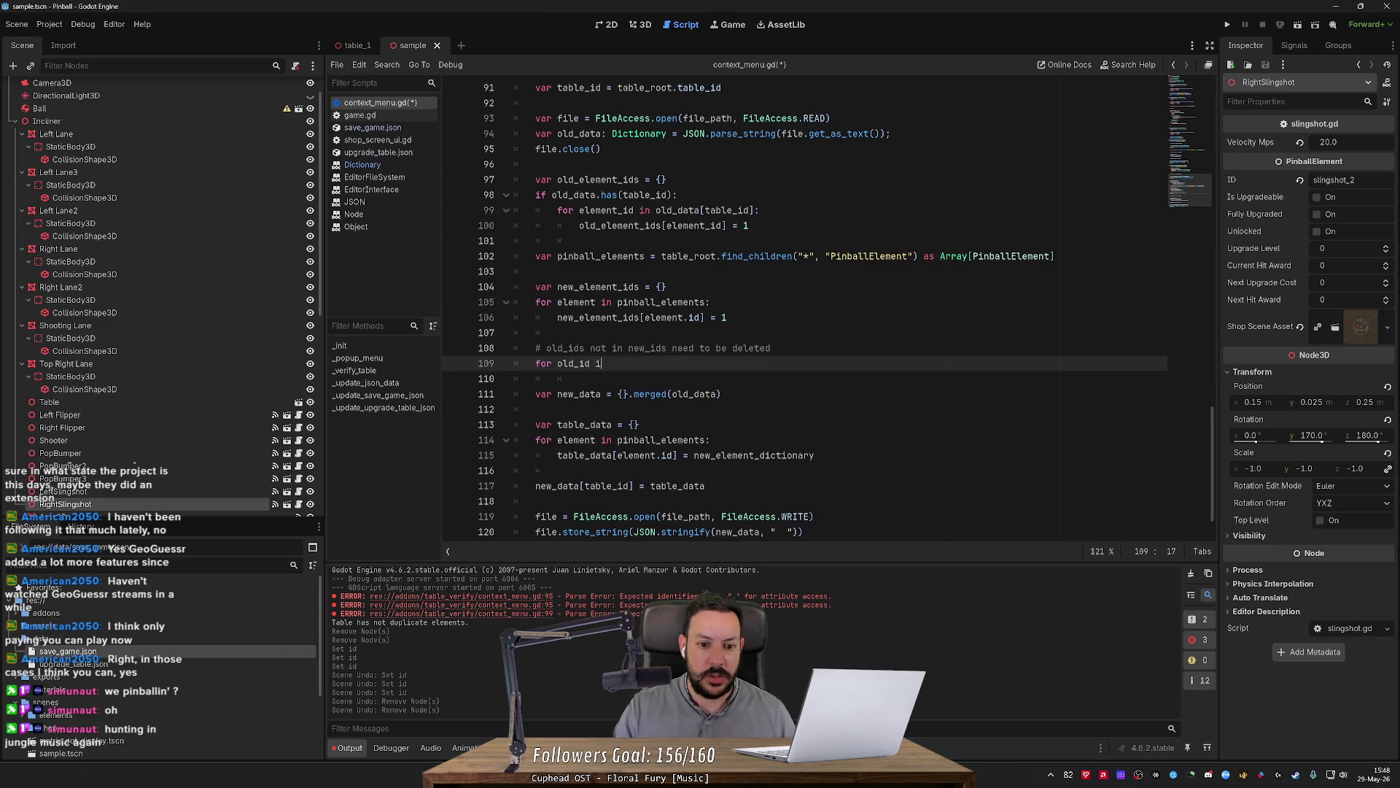
{"action": "type", "text": ":"}
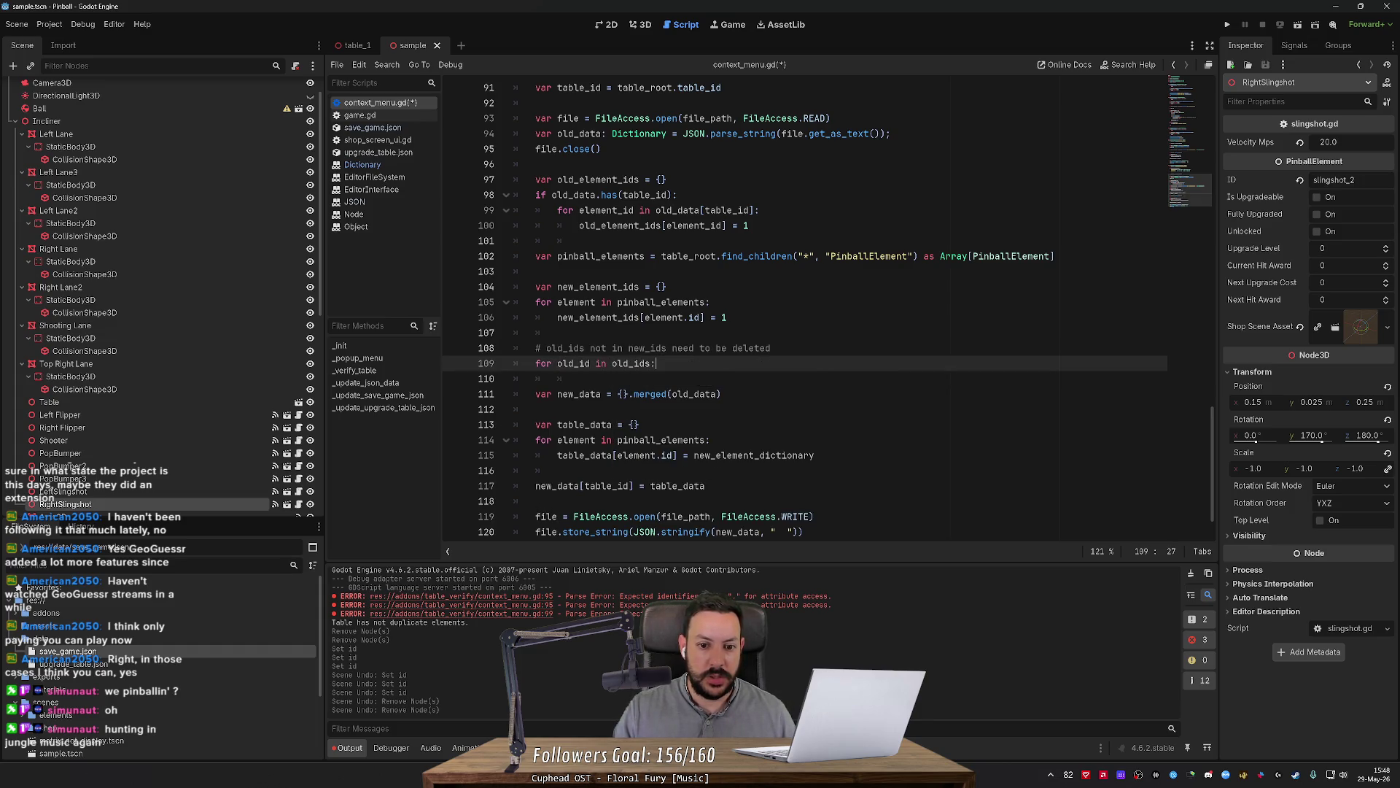
{"action": "key", "text": "Return"}
{"action": "key", "text": "BackSpace"}
{"action": "type", "text": "if"}
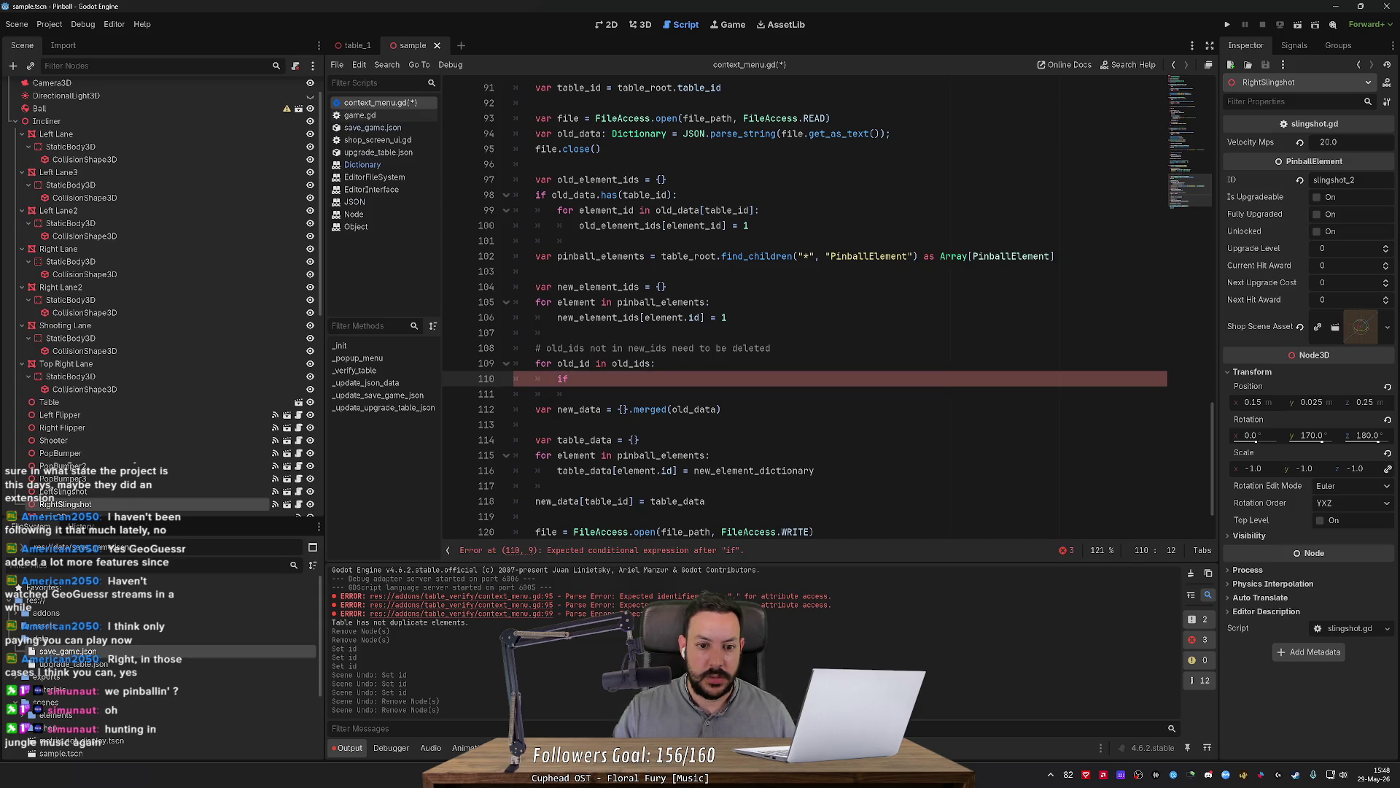
{"action": "type", "text": "_ids.ge"}
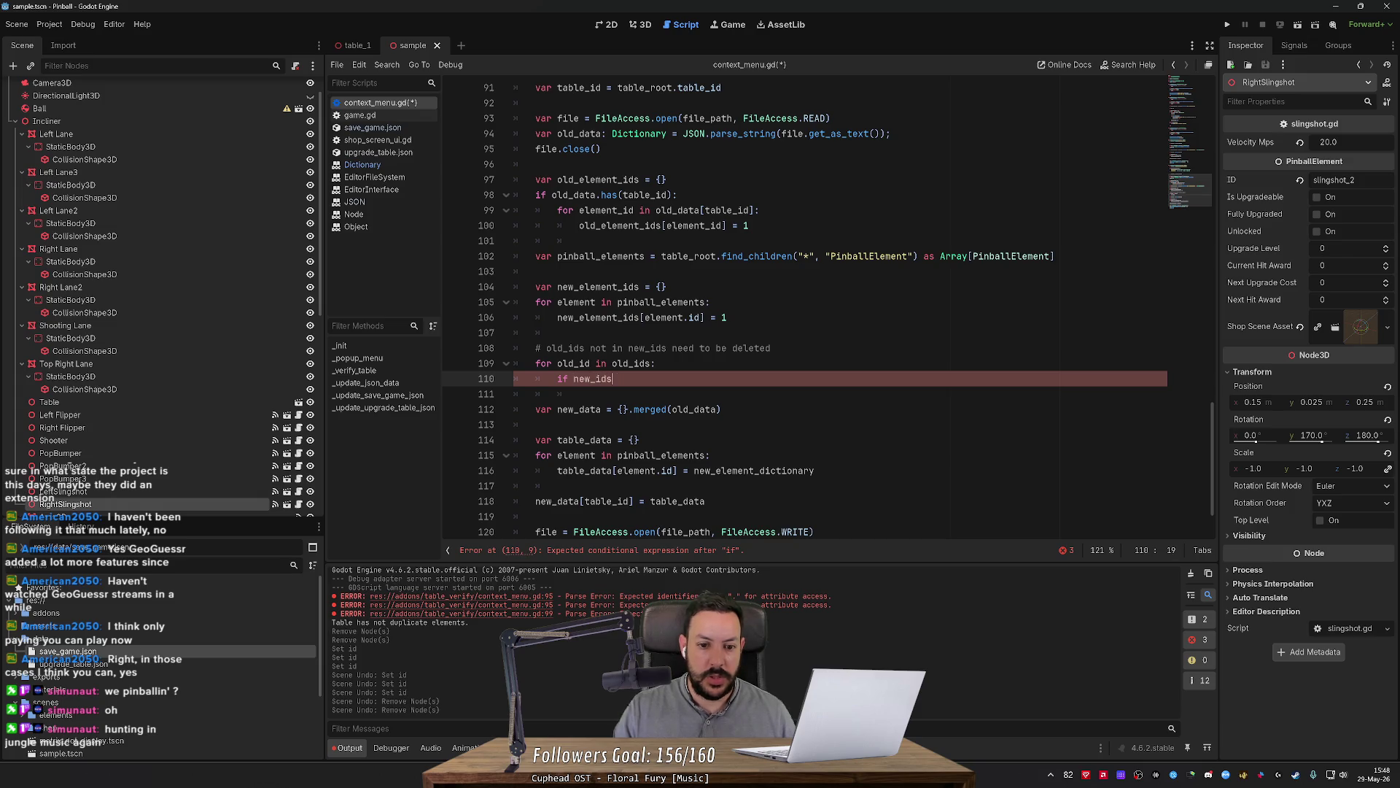
{"action": "key", "text": "BackSpace"}
{"action": "key", "text": "BackSpace"}
{"action": "type", "text": "has(old_id)"}
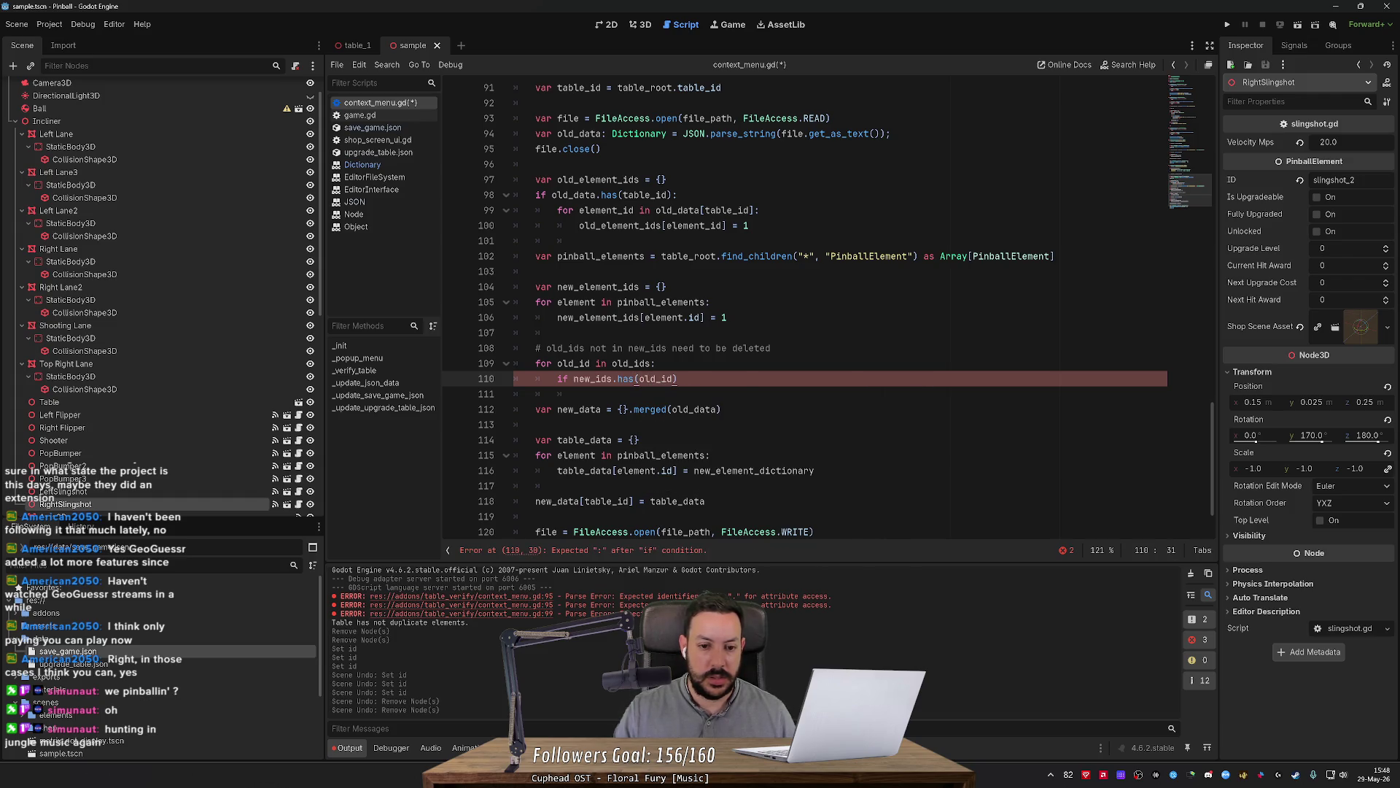
- Negate the check to 'if !new_ids.has(old_id):' and start a 'var old_ids_to_memove = [' line
{"action": "left_click", "coordinate": [575, 378]}
{"action": "type", "text": "!"}
{"action": "key", "text": "End"}
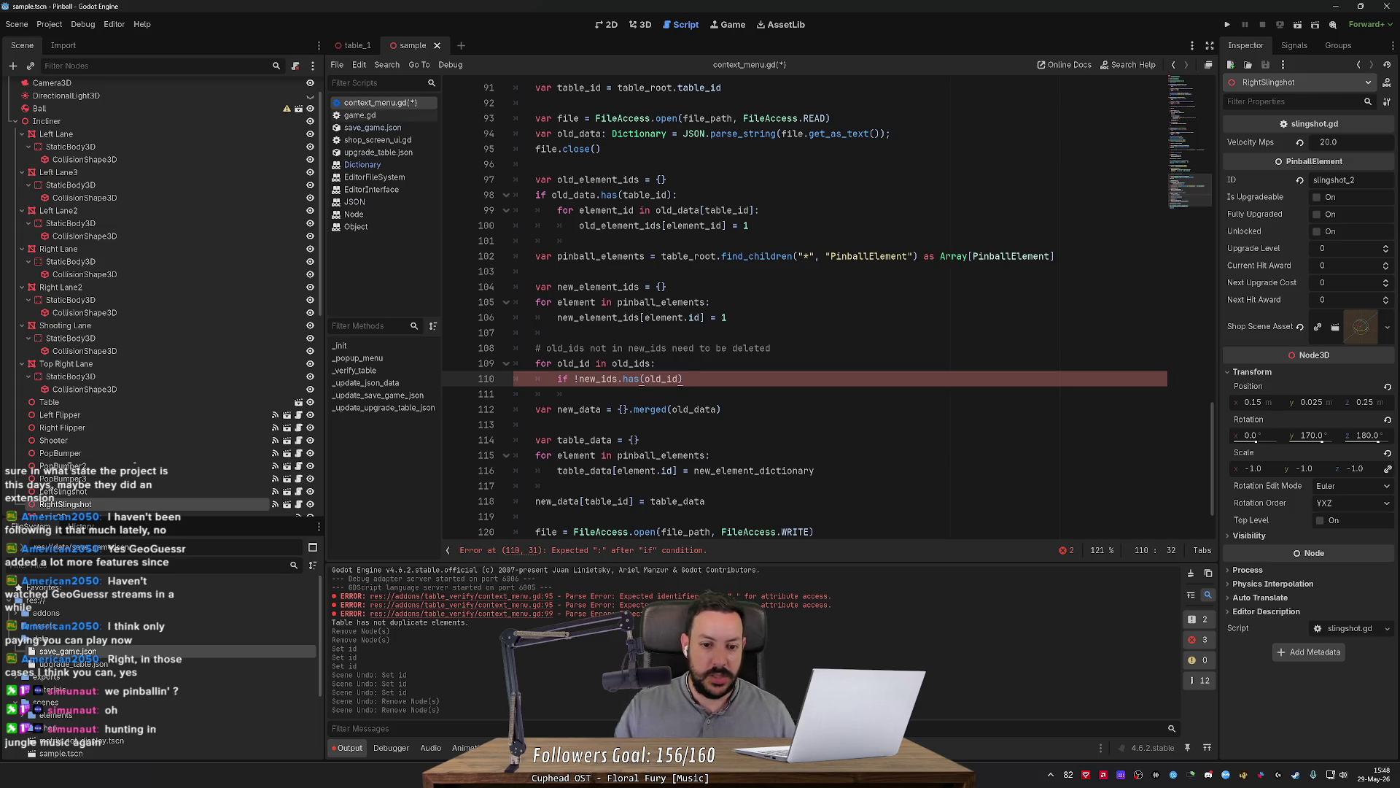
{"action": "left_click", "coordinate": [771, 348]}
{"action": "key", "text": "Return"}
{"action": "type", "text": "var old_ids_"}
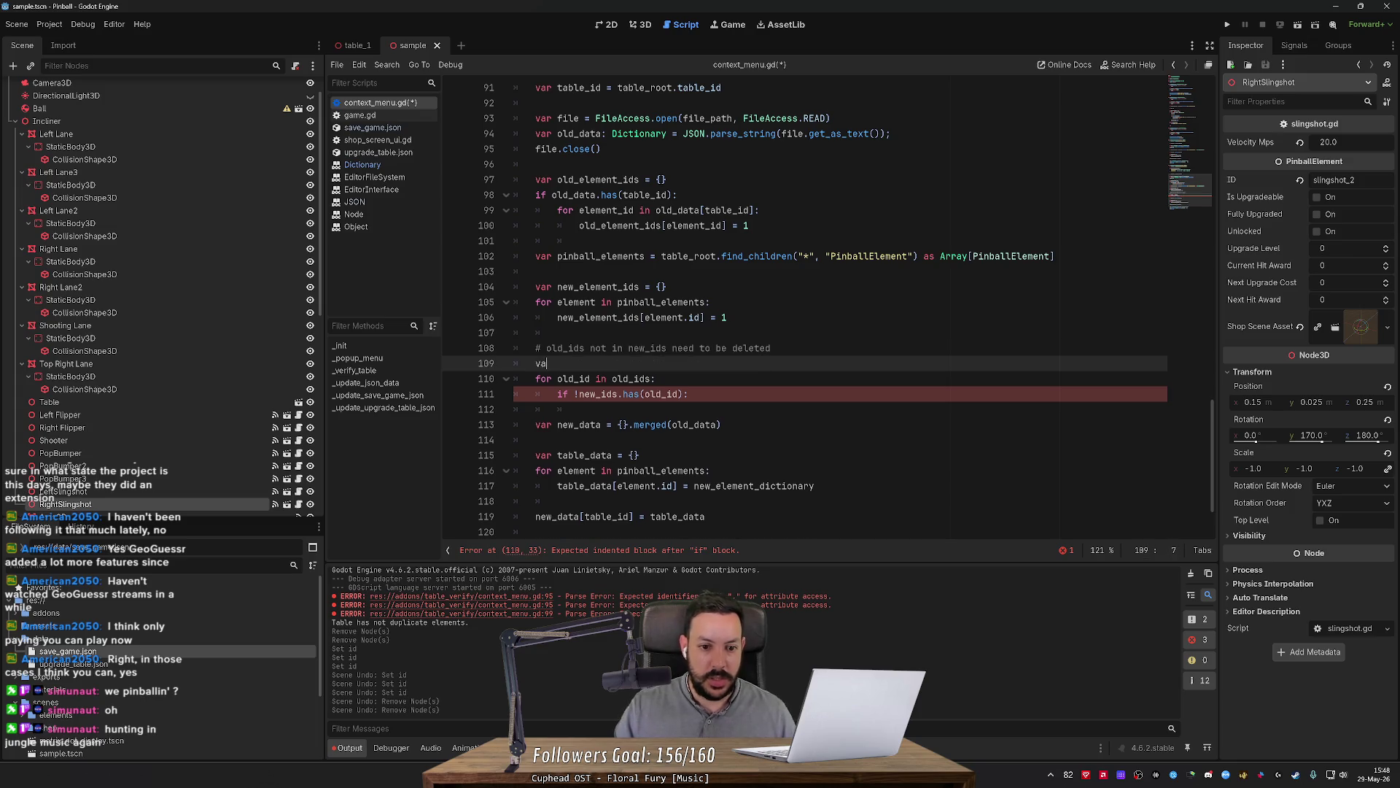
{"action": "type", "text": "to_m"}
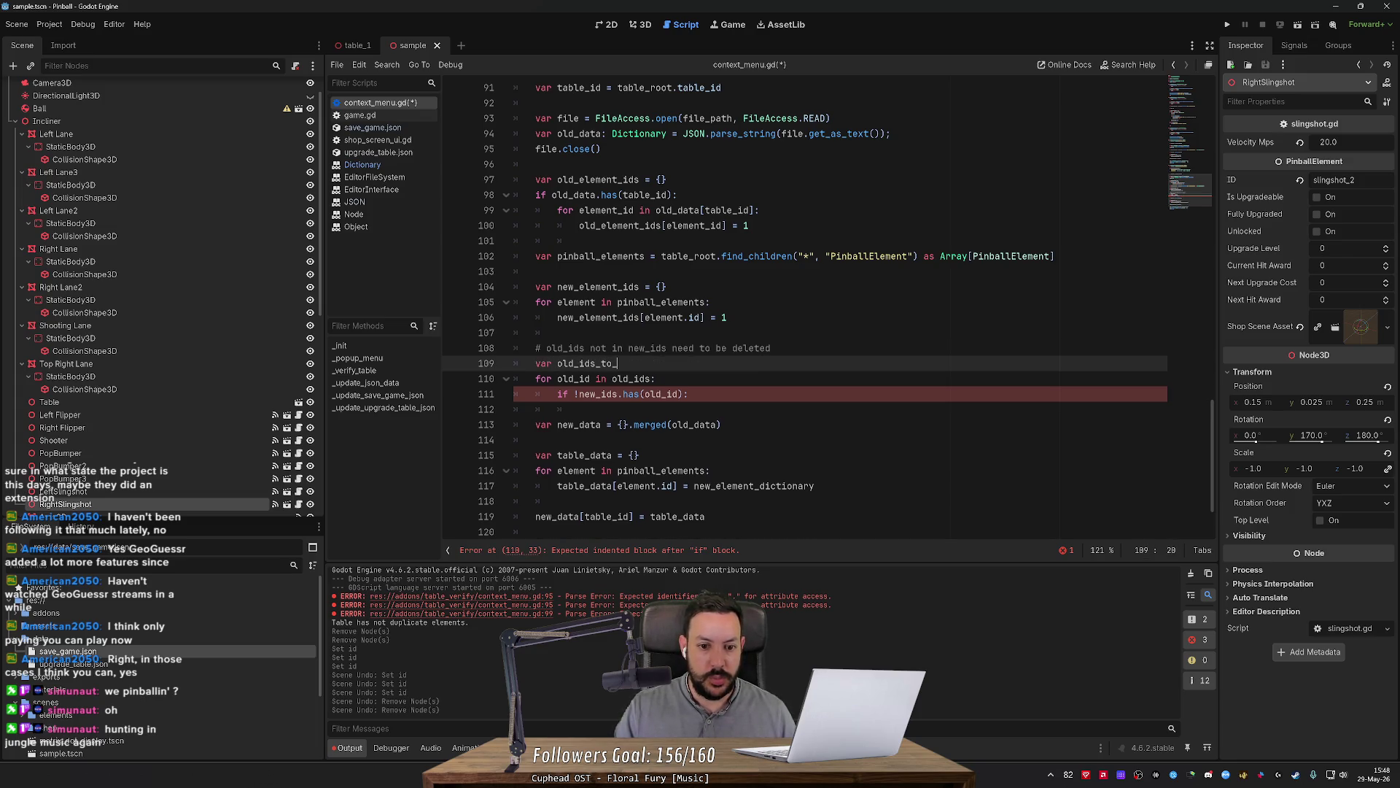
{"action": "type", "text": "emove = ["}
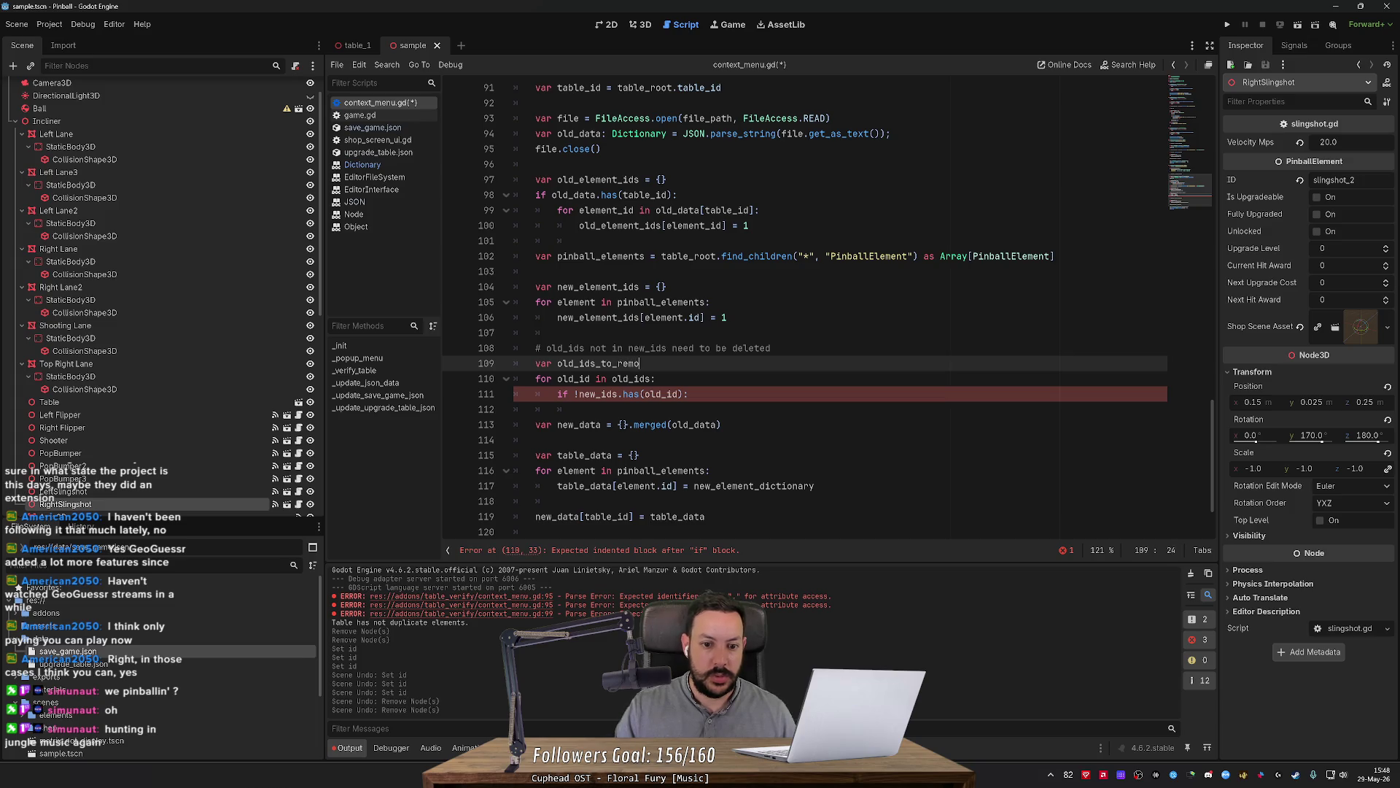
- Inside the if, push_front each missing old_id onto old_ids_to_remove, then save the script
{"action": "key", "text": "Escape"}
{"action": "left_click", "coordinate": [689, 394]}
{"action": "key", "text": "Return"}
{"action": "type", "text": "old_ids"}
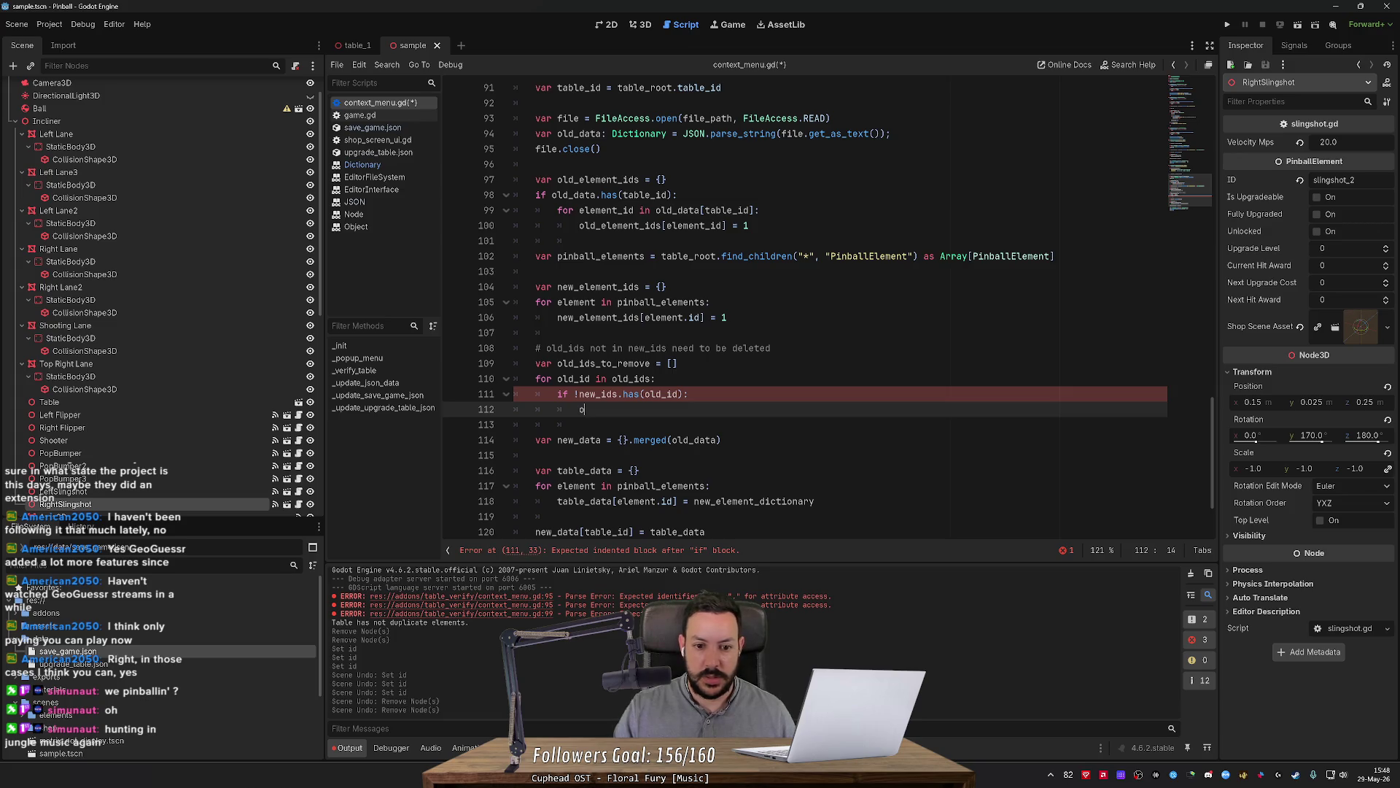
{"action": "key", "text": "Return"}
{"action": "type", "text": "."}
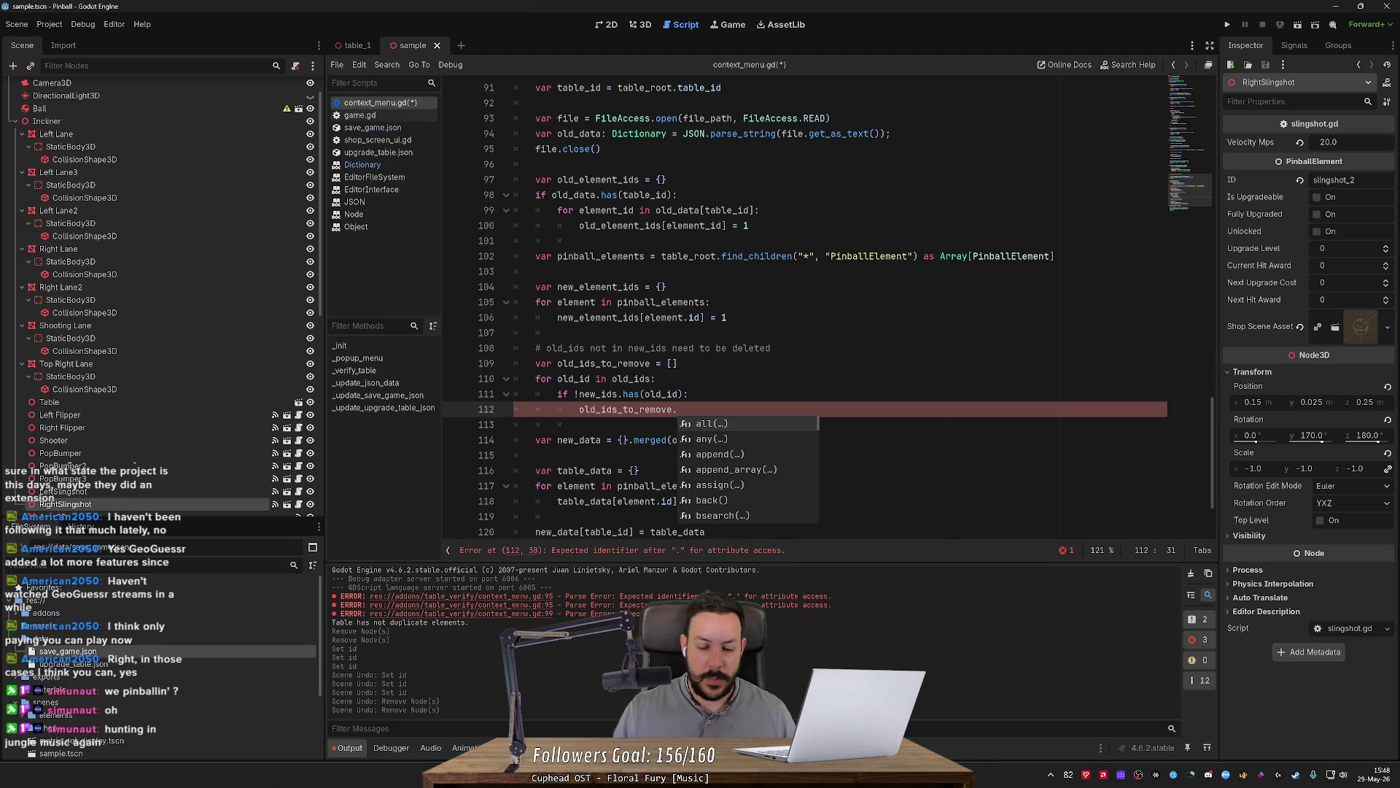
{"action": "key", "text": "Down"}
{"action": "key", "text": "Down"}
{"action": "type", "text": "pus"}
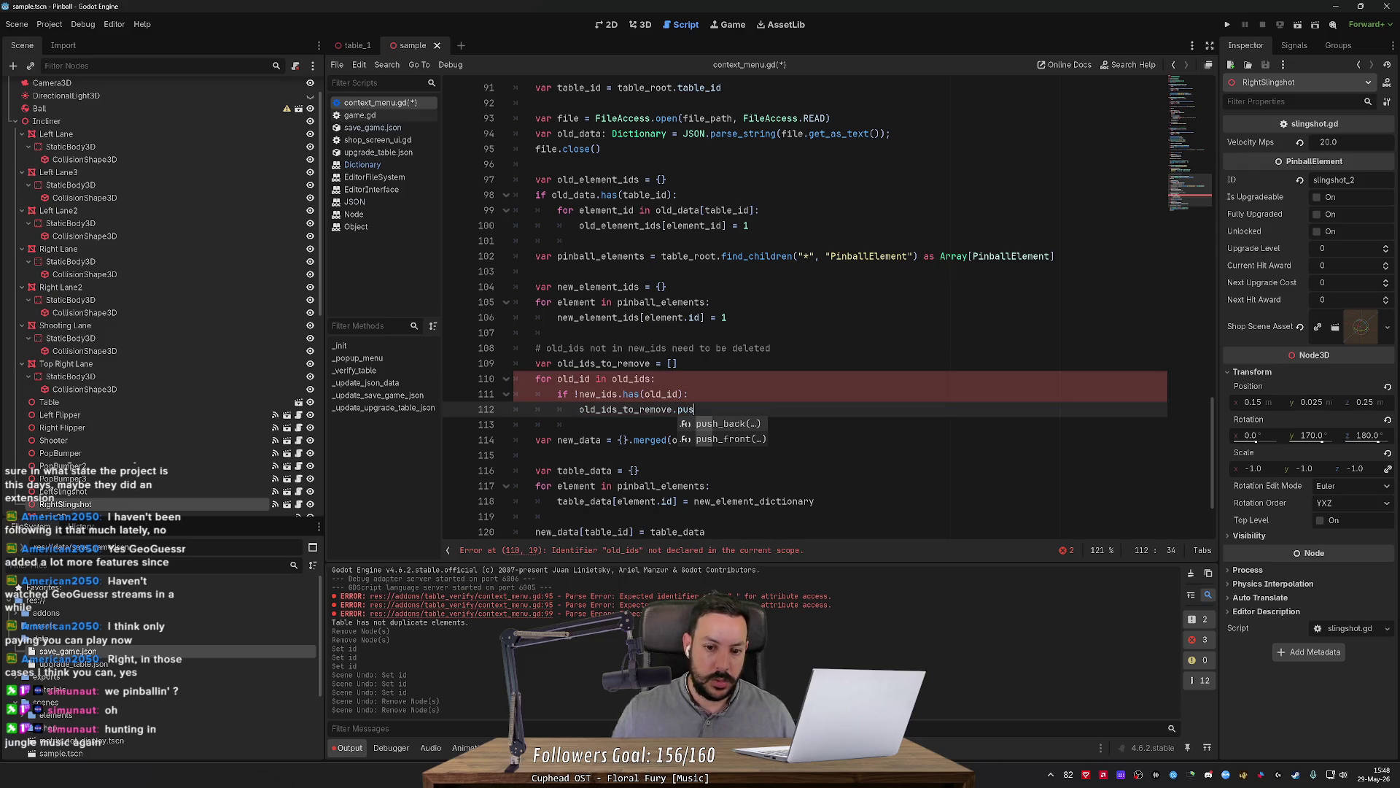
{"action": "key", "text": "Down"}
{"action": "key", "text": "Return"}
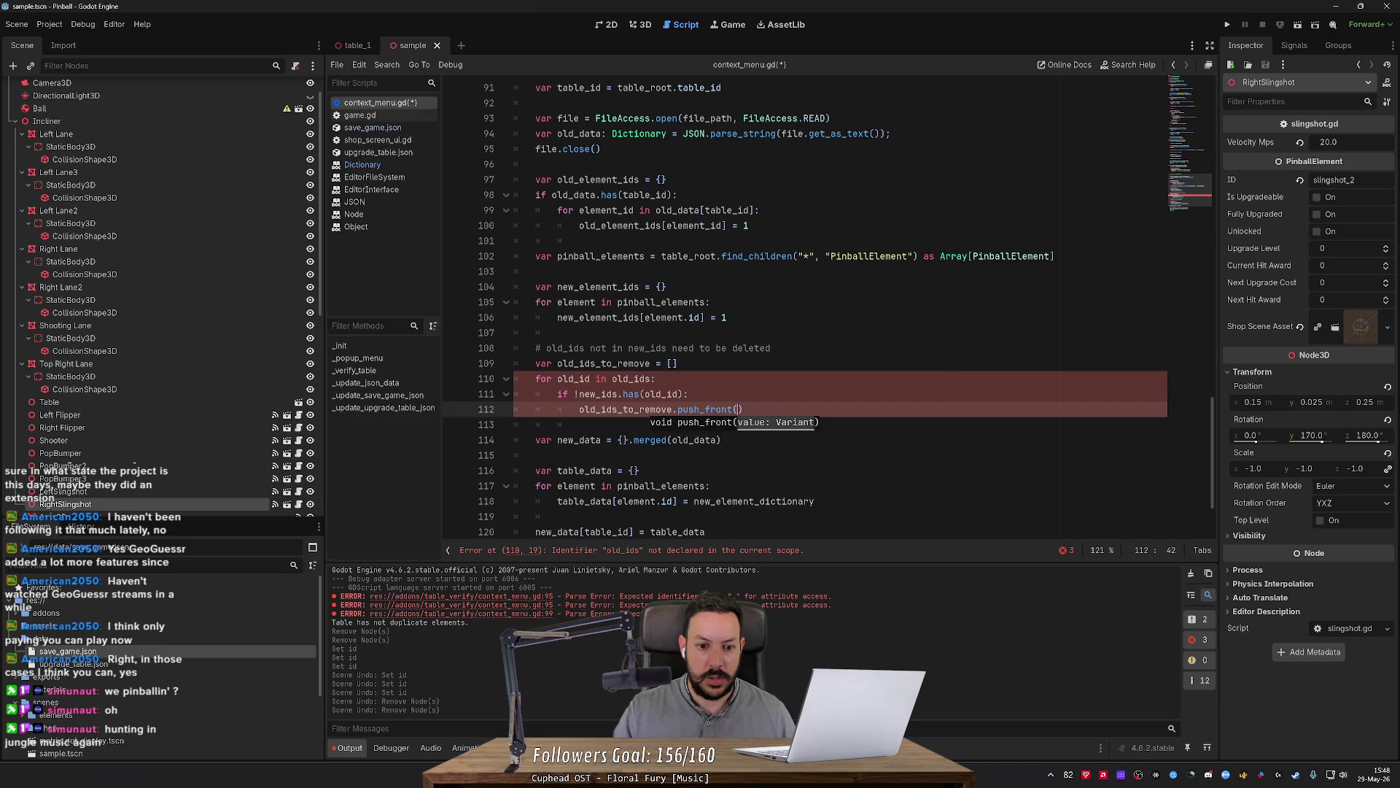
{"action": "type", "text": "old_id"}
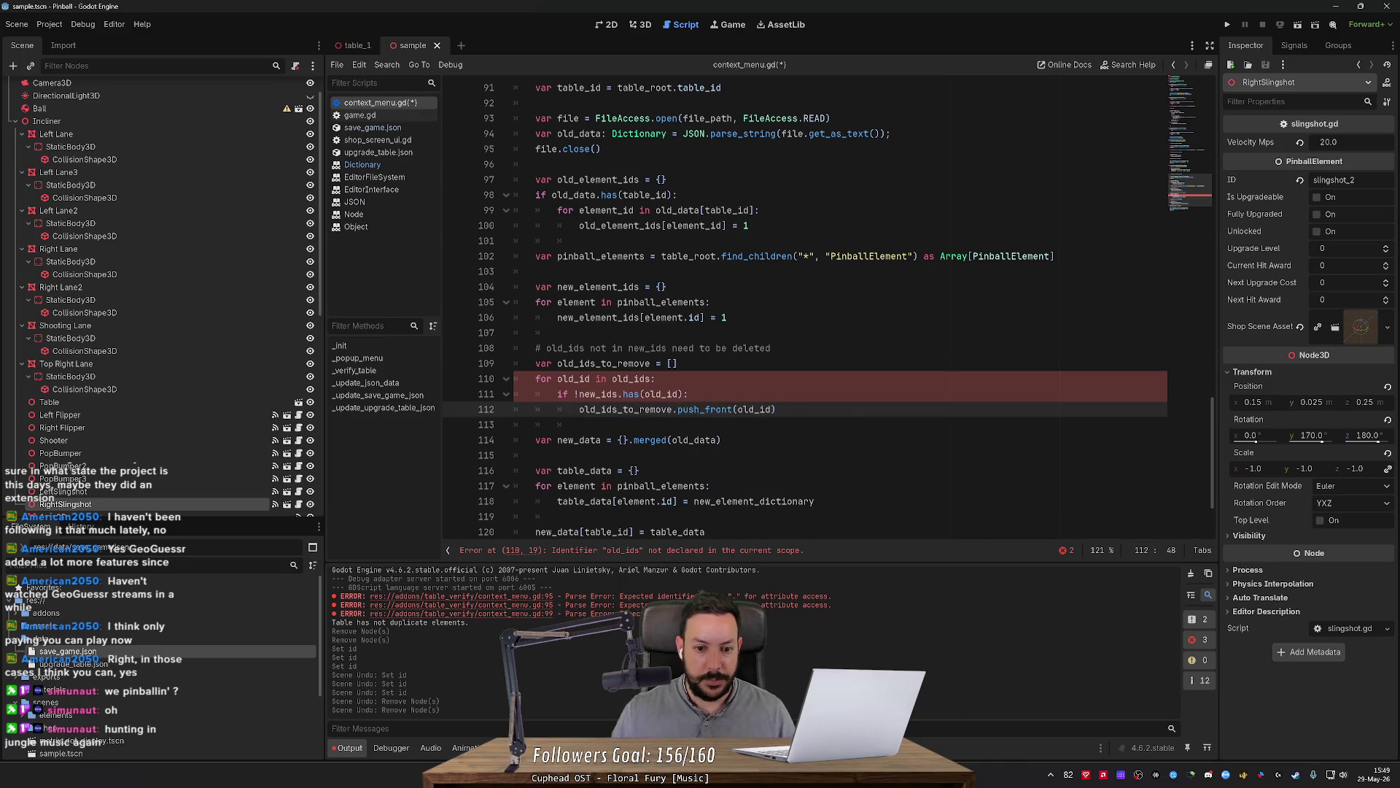
{"action": "left_click", "coordinate": [580, 424]}
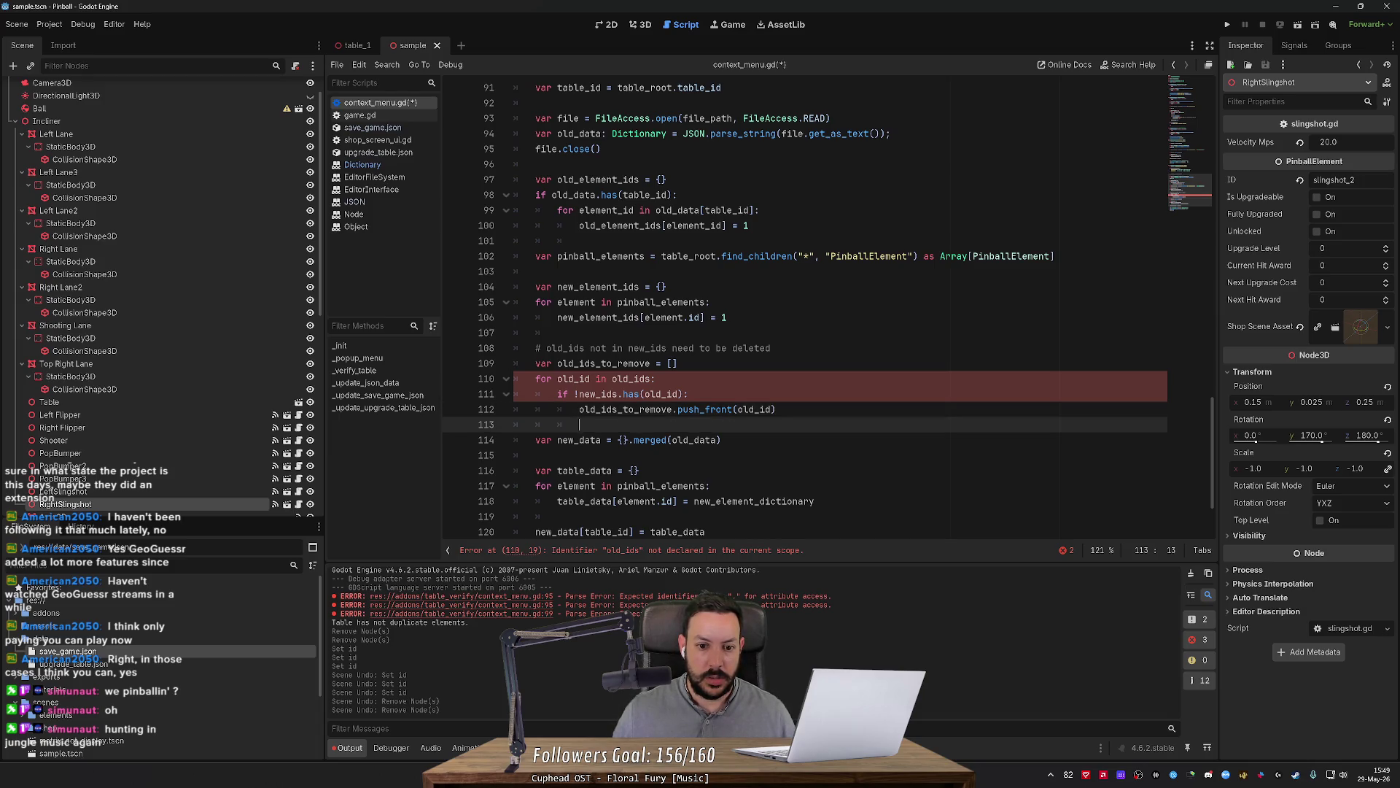
{"action": "key", "text": "Return"}
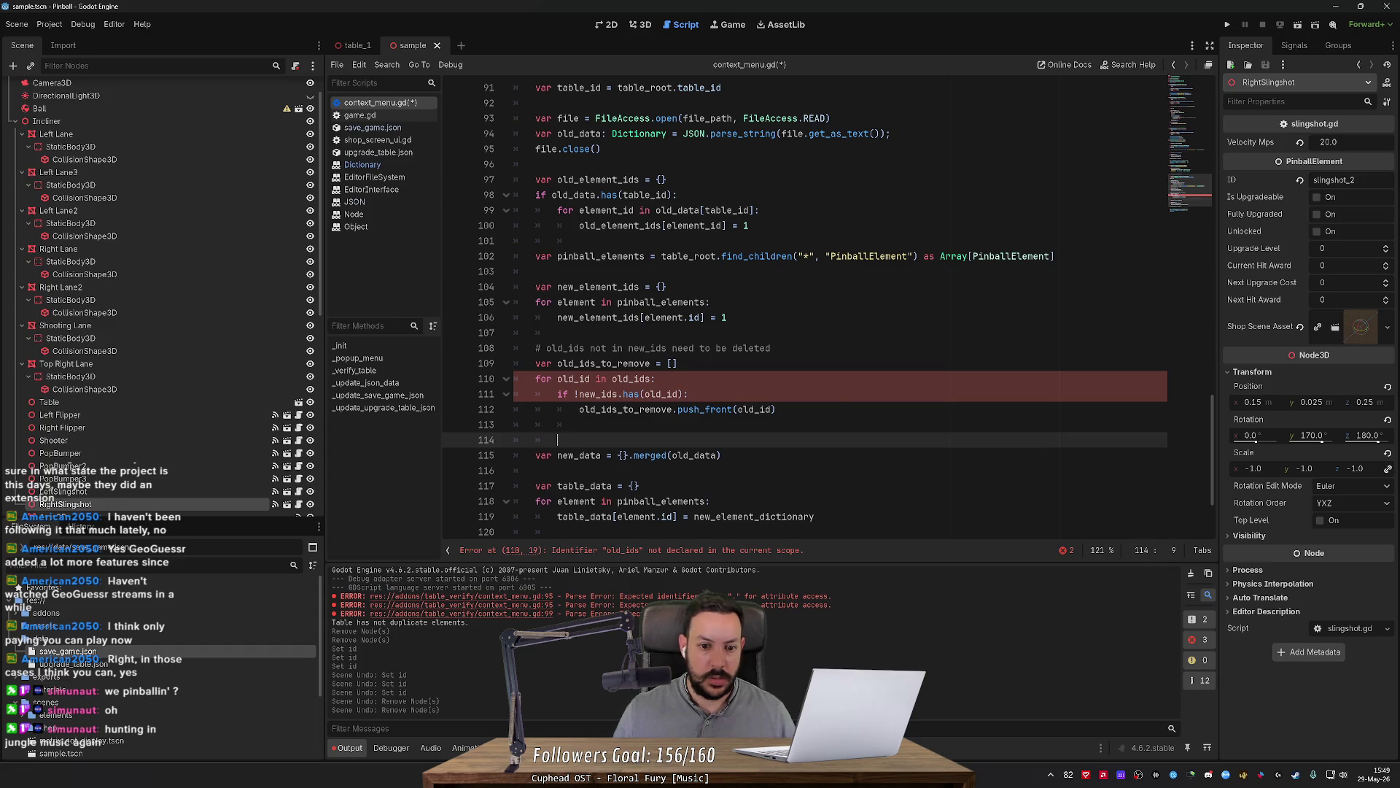
{"action": "key", "text": "ctrl+s"}
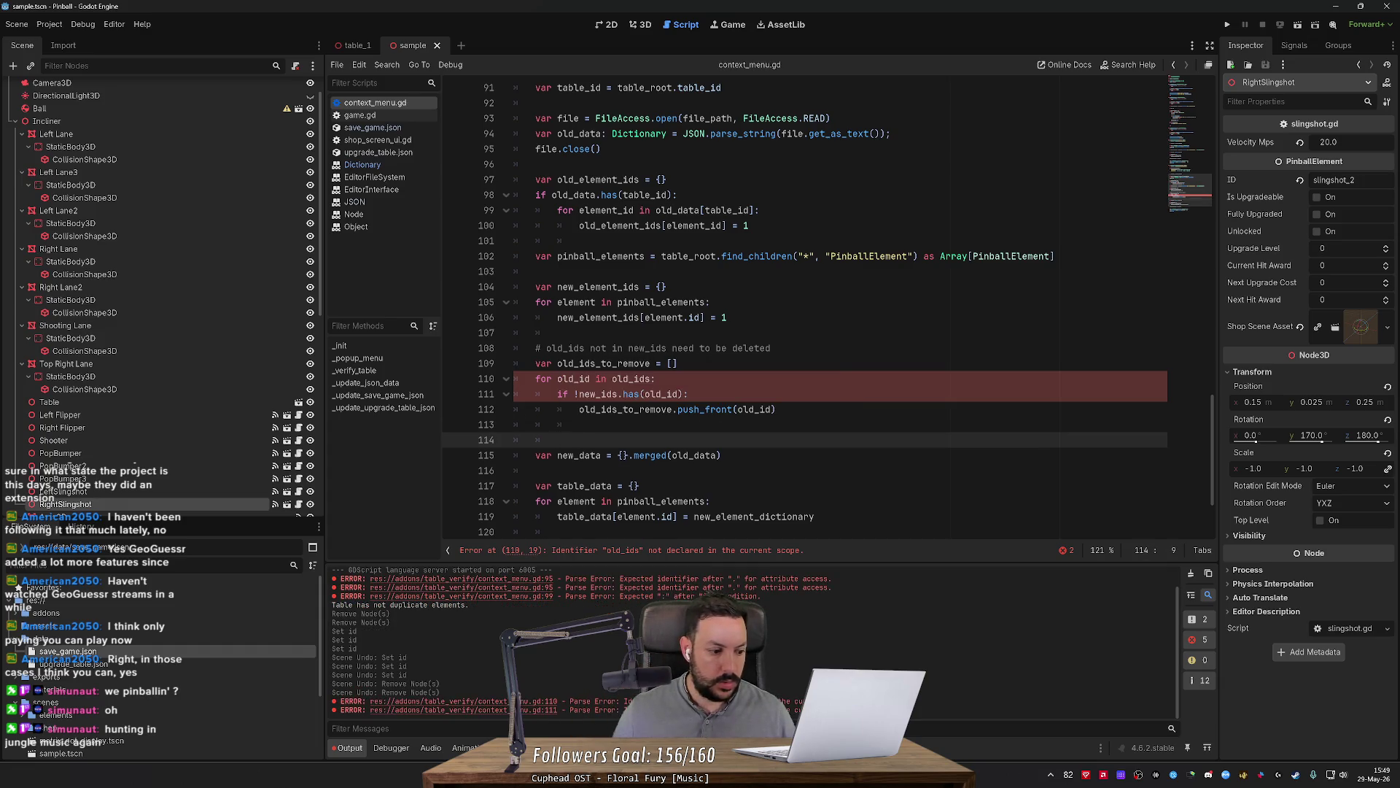
- Rename old_ids on the loop line to old_element_ids and save
{"action": "left_click", "coordinate": [579, 424]}
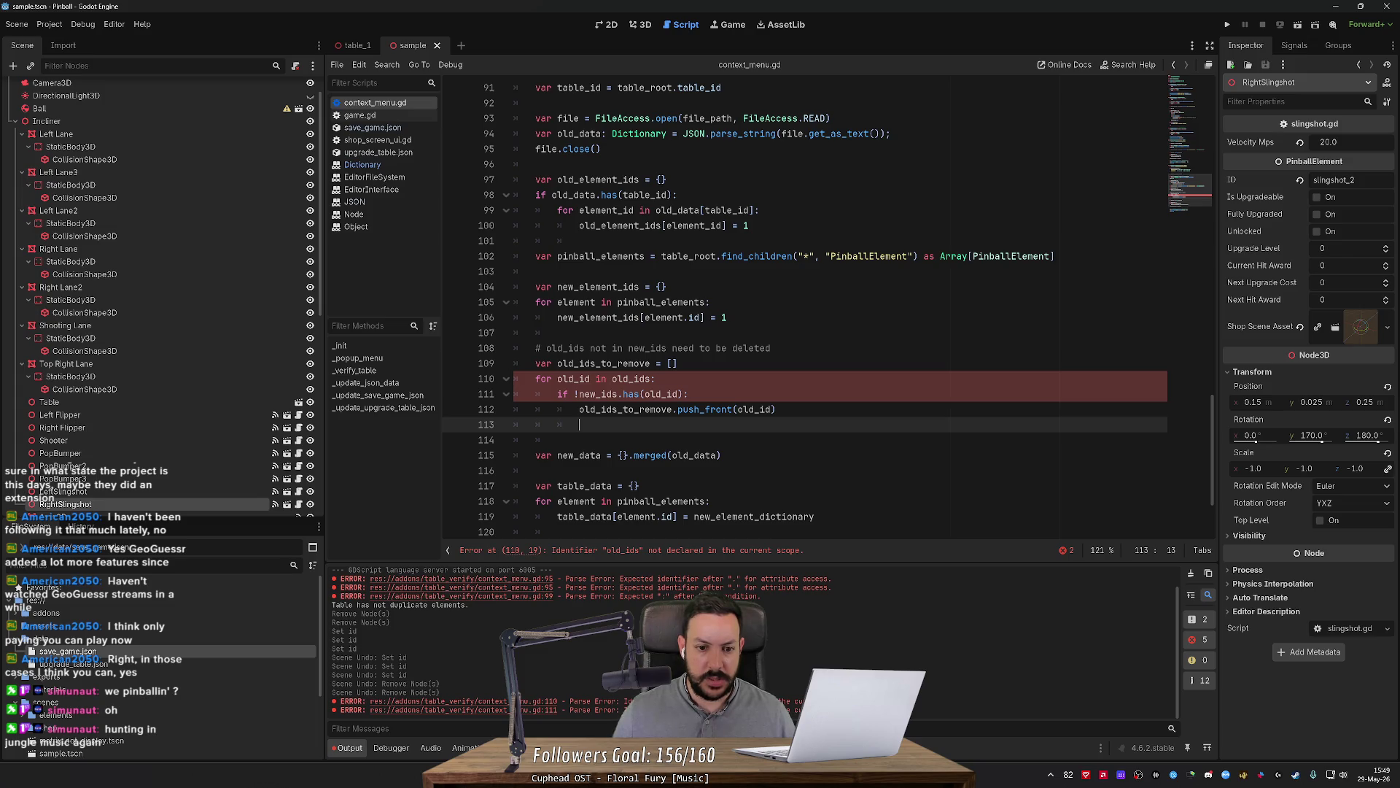
{"action": "double_click", "coordinate": [574, 378]}
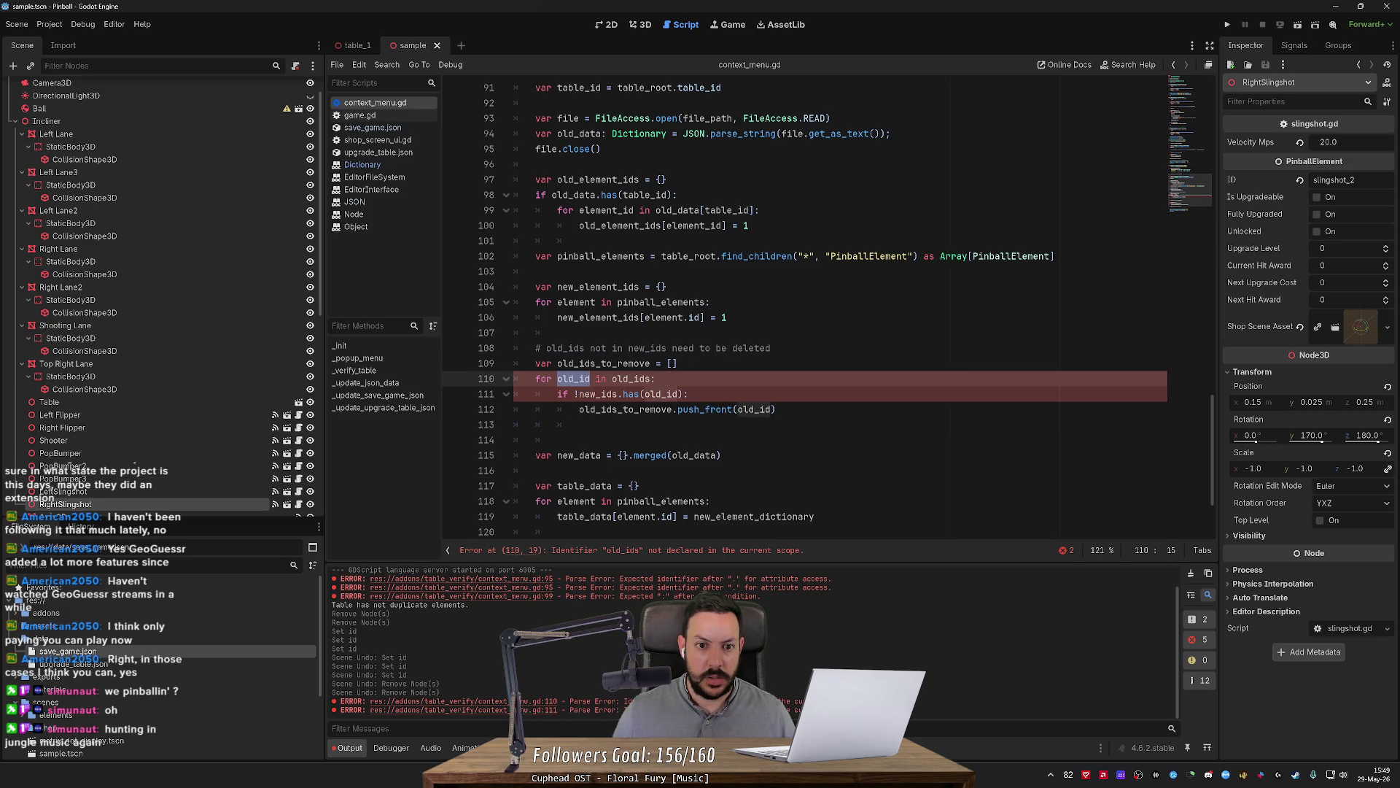
{"action": "double_click", "coordinate": [598, 179]}
{"action": "key", "text": "ctrl+c"}
{"action": "double_click", "coordinate": [632, 379]}
{"action": "key", "text": "ctrl+v"}
{"action": "key", "text": "ctrl+s"}
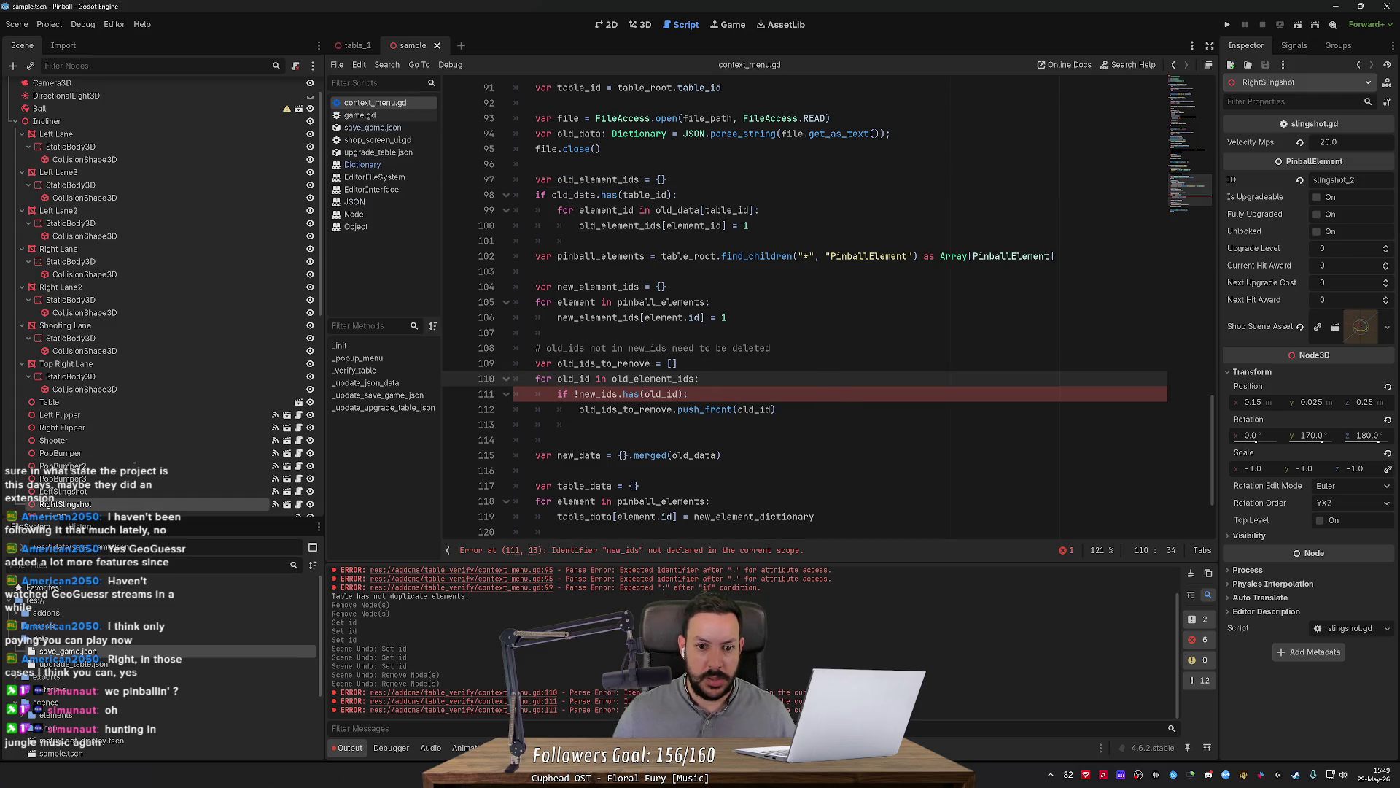
- Rename new_ids in the condition to new_element_ids and add a line after the loop
{"action": "double_click", "coordinate": [609, 287]}
{"action": "key", "text": "ctrl+c"}
{"action": "double_click", "coordinate": [599, 394]}
{"action": "key", "text": "ctrl+v"}
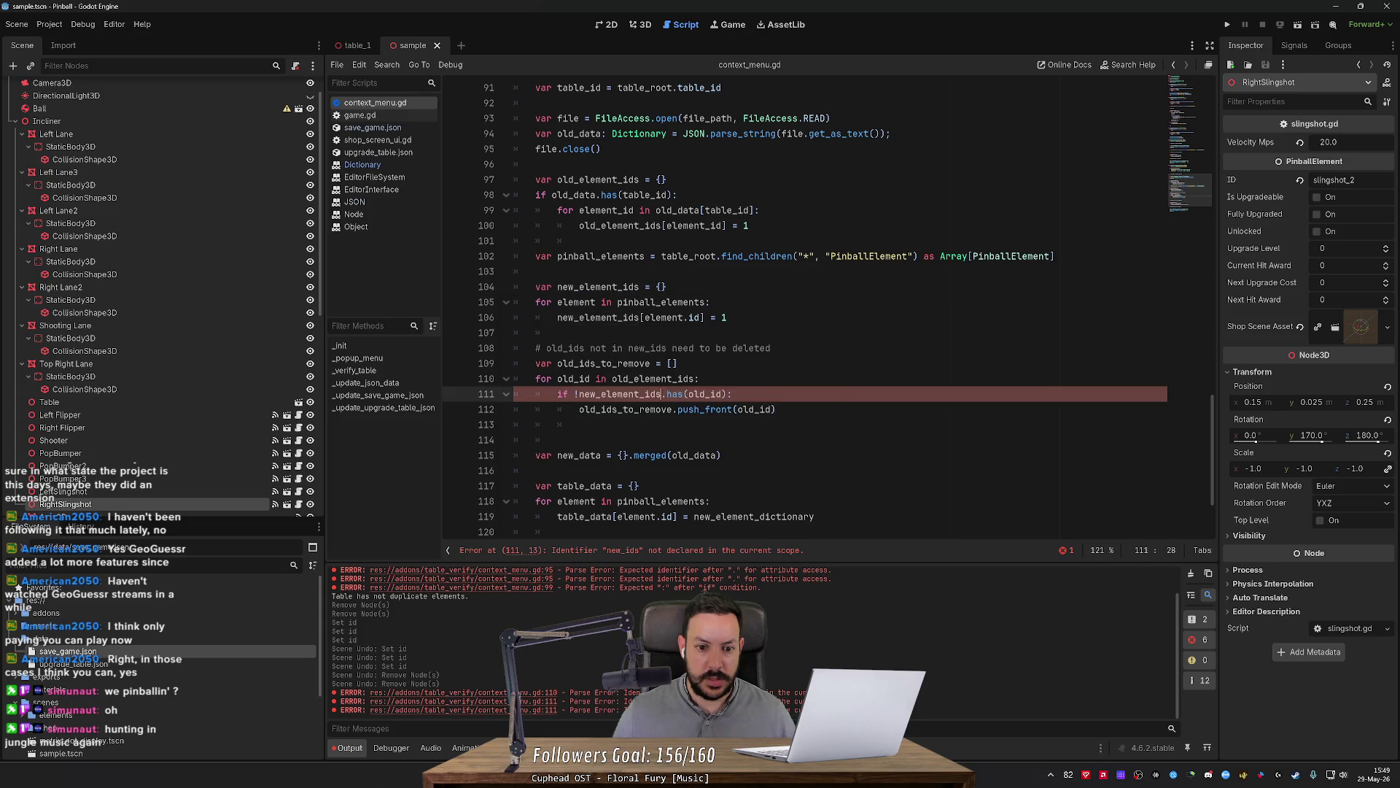
{"action": "left_click", "coordinate": [584, 425]}
{"action": "key", "text": "BackSpace"}
{"action": "key", "text": "BackSpace"}
{"action": "key", "text": "Return"}
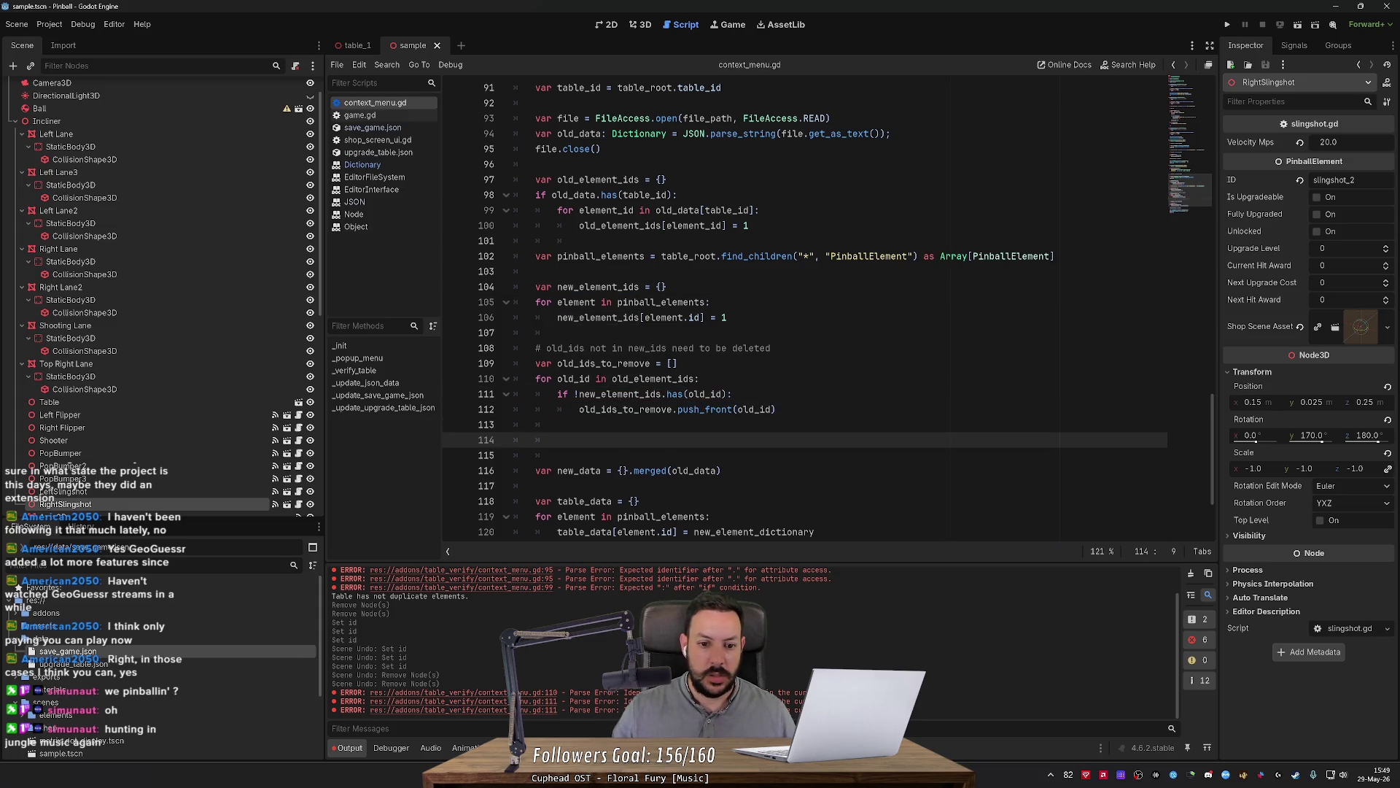
- Start a second loop: 'for old_id in old_ids_to_remove:'
{"action": "type", "text": "for old"}
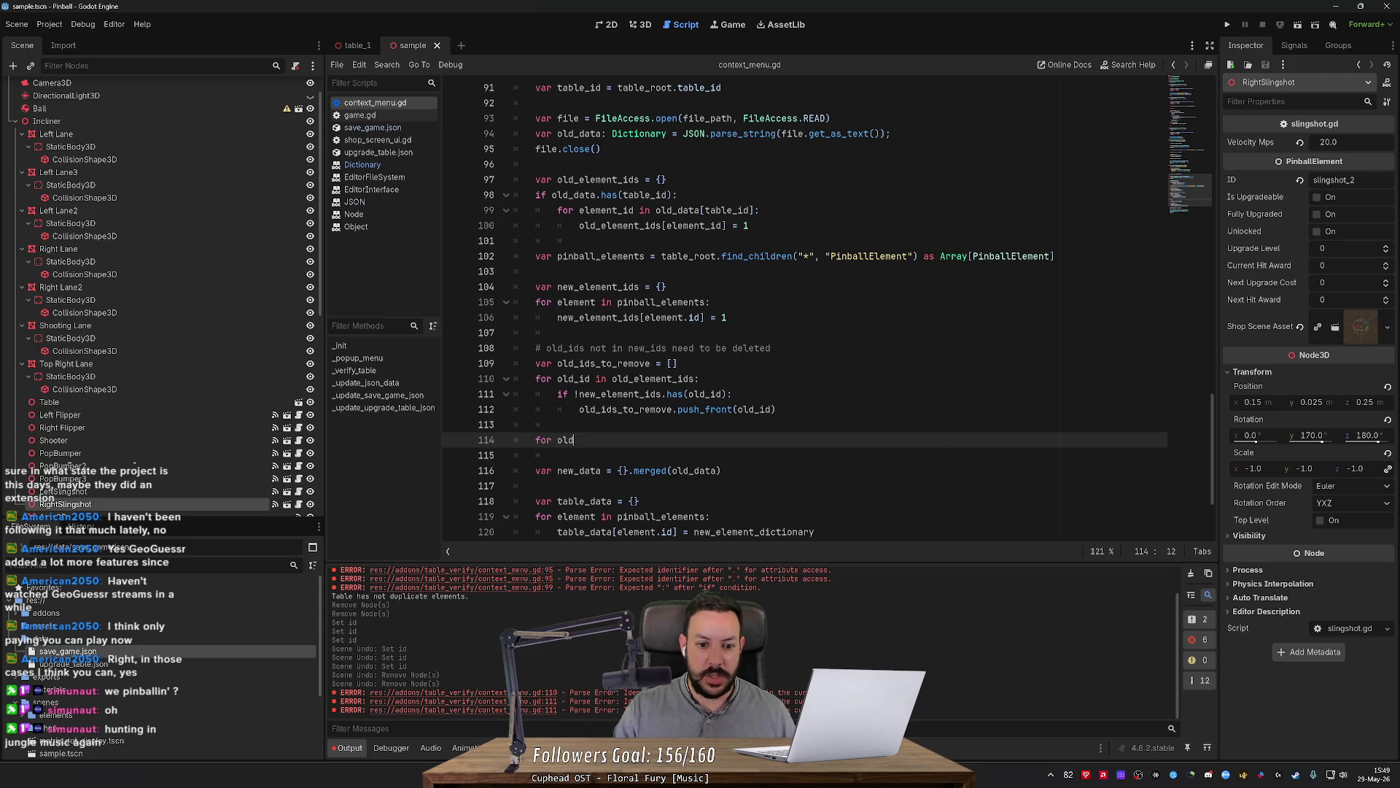
{"action": "key", "text": "BackSpace"}
{"action": "key", "text": "BackSpace"}
{"action": "key", "text": "BackSpace"}
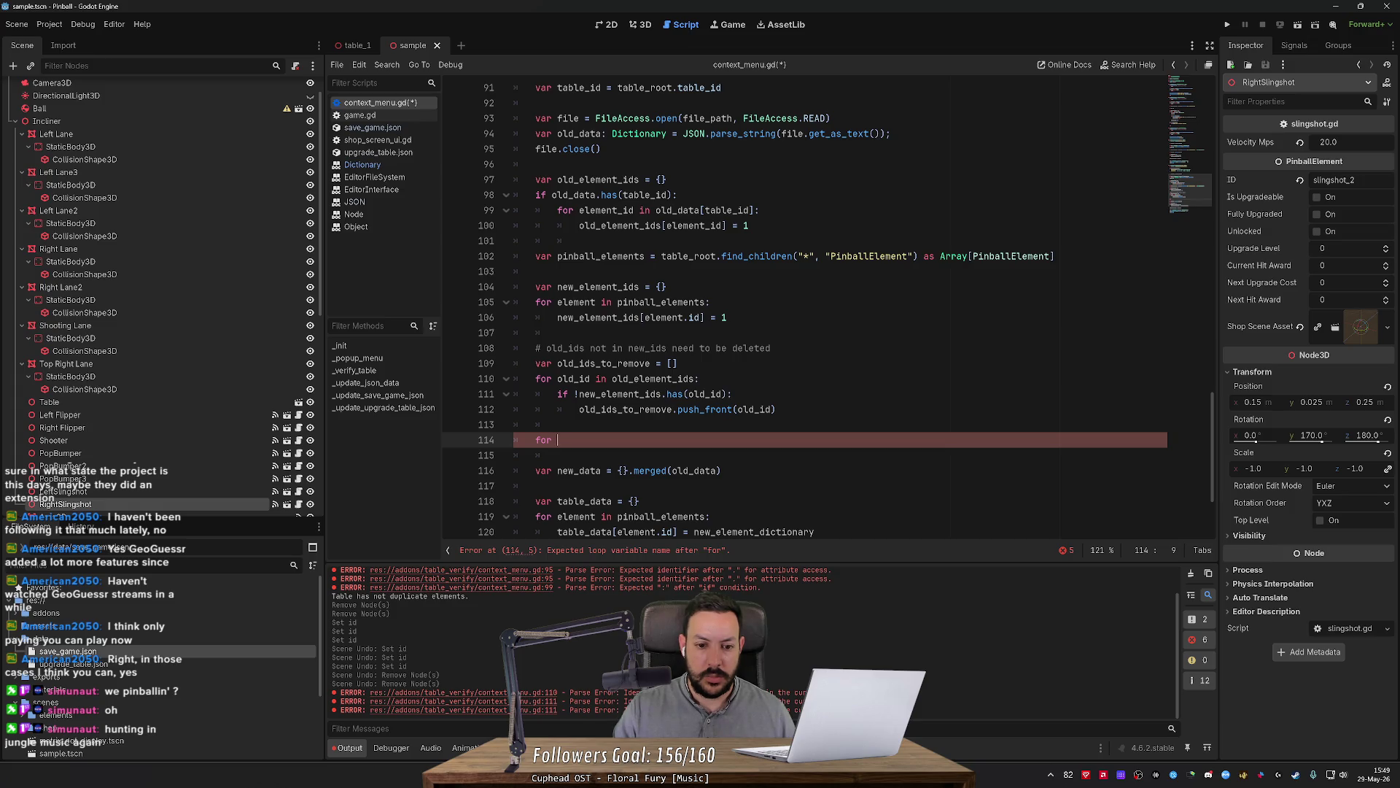
{"action": "type", "text": "old_id "}
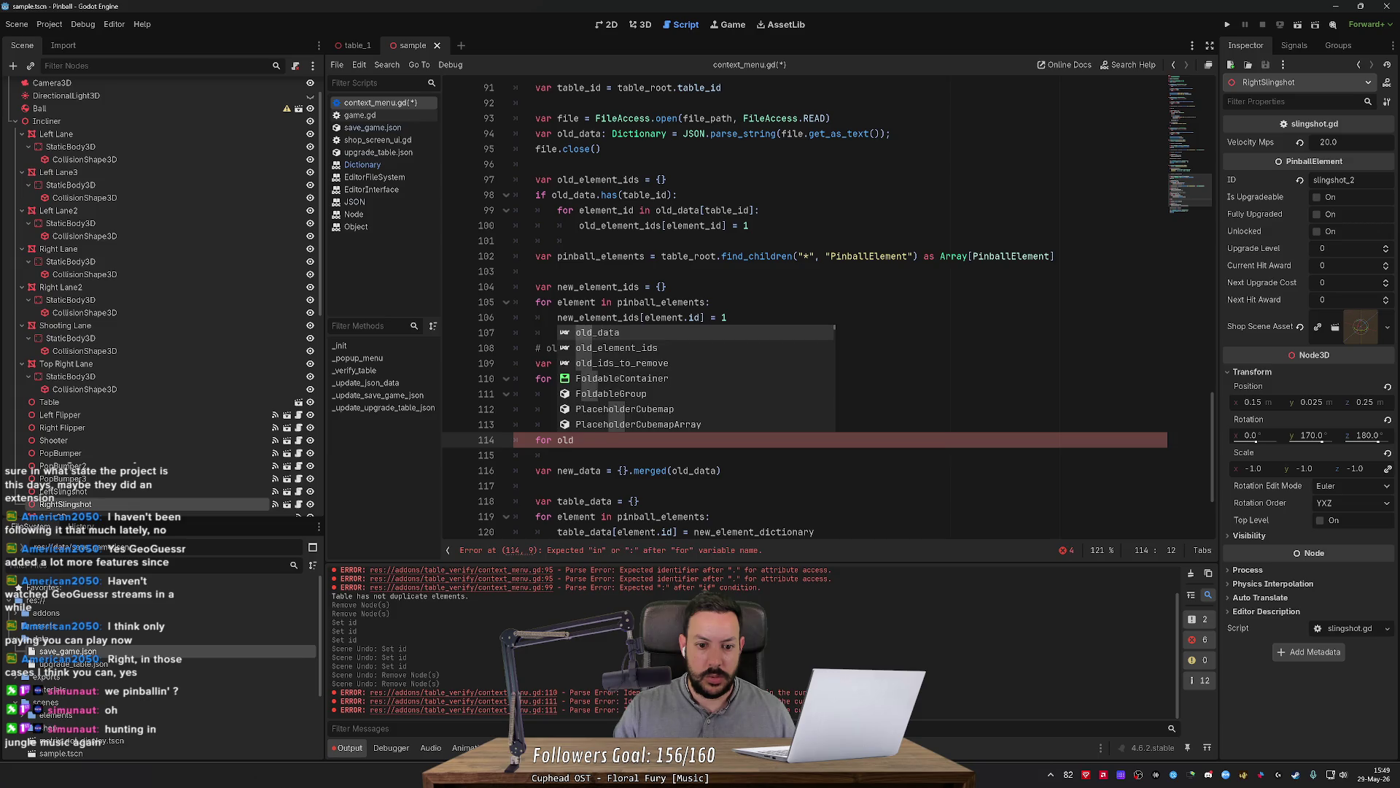
{"action": "type", "text": "in old_it"}
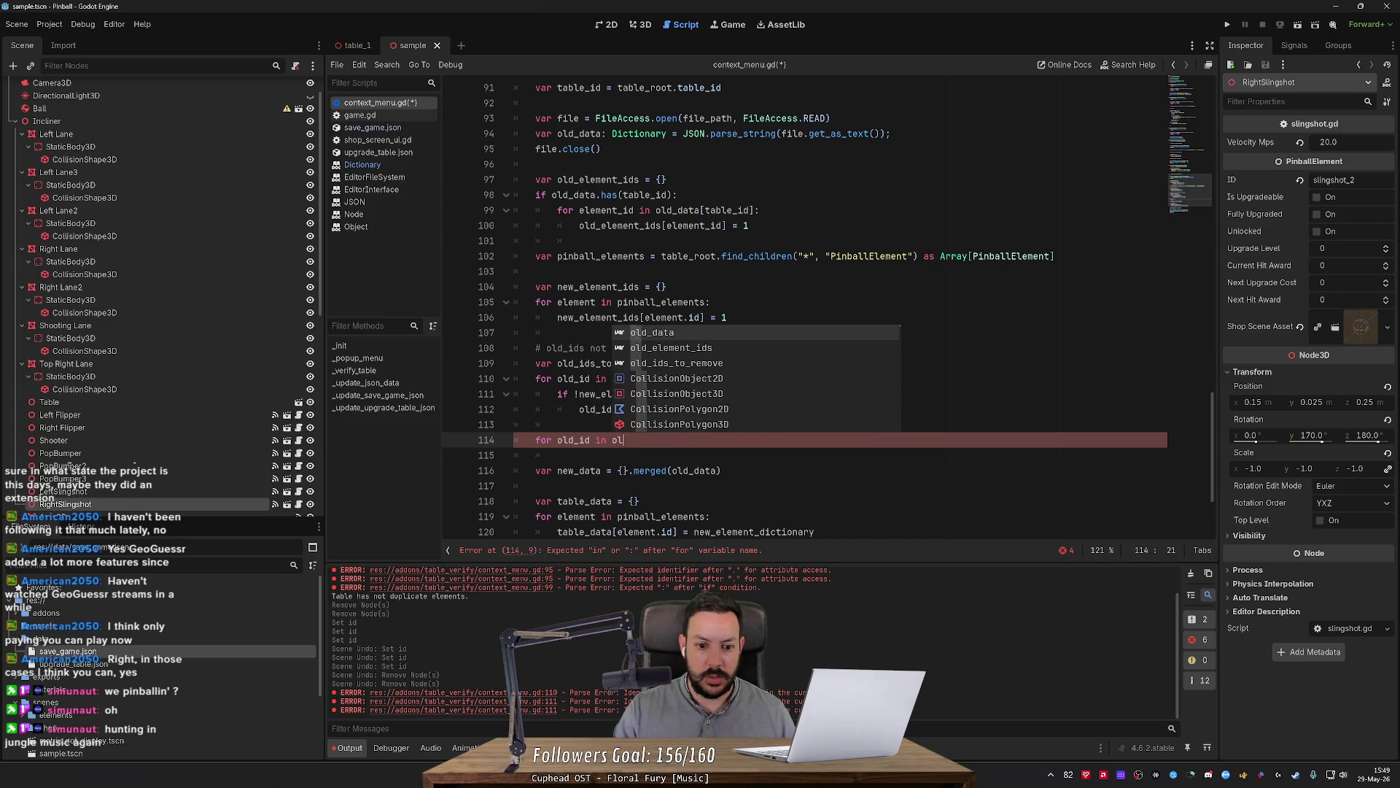
{"action": "key", "text": "Return"}
{"action": "type", "text": ":"}
{"action": "key", "text": "Return"}
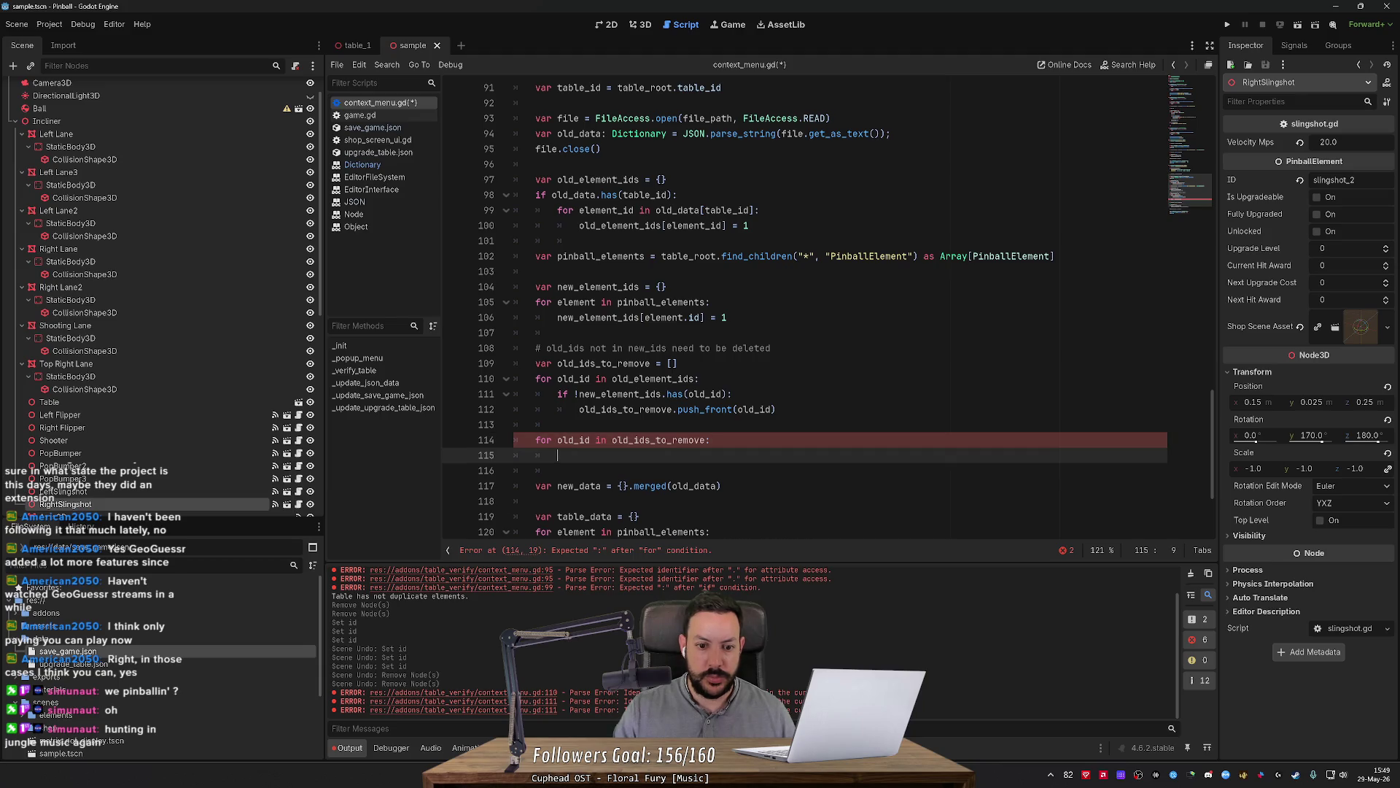
- Make the loop body call old_element_ids.erase(old_id)
{"action": "type", "text": "olds"}
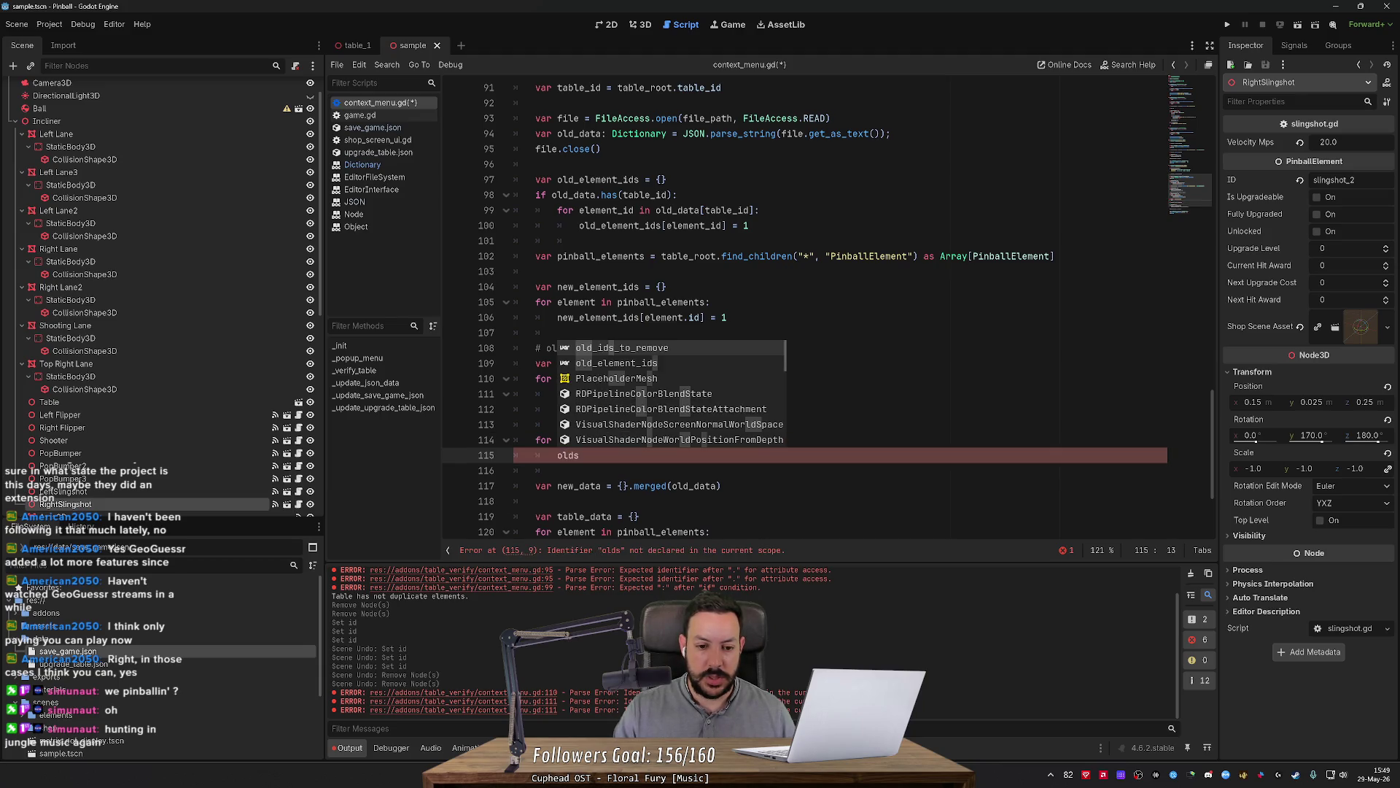
{"action": "key", "text": "BackSpace"}
{"action": "type", "text": "_ids"}
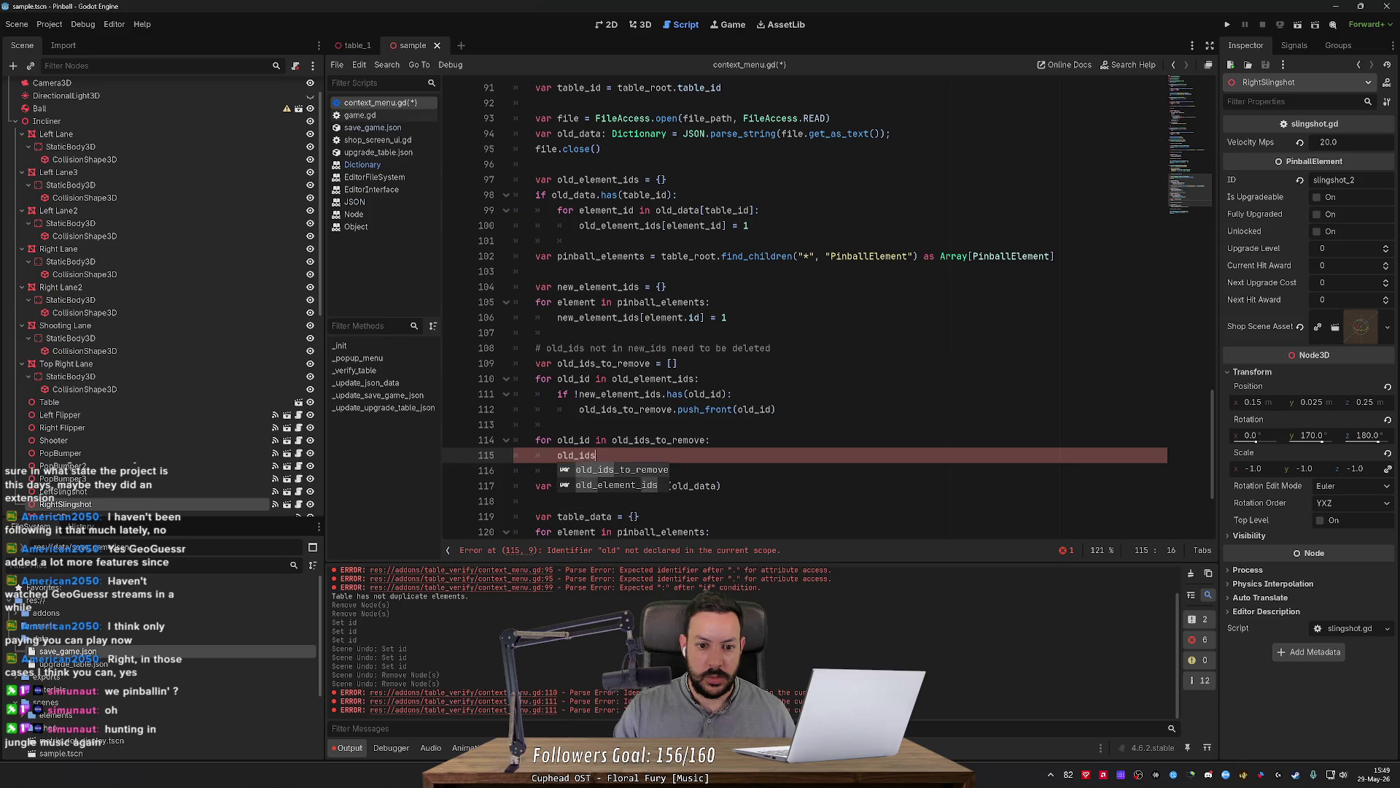
{"action": "key", "text": "Down"}
{"action": "key", "text": "Return"}
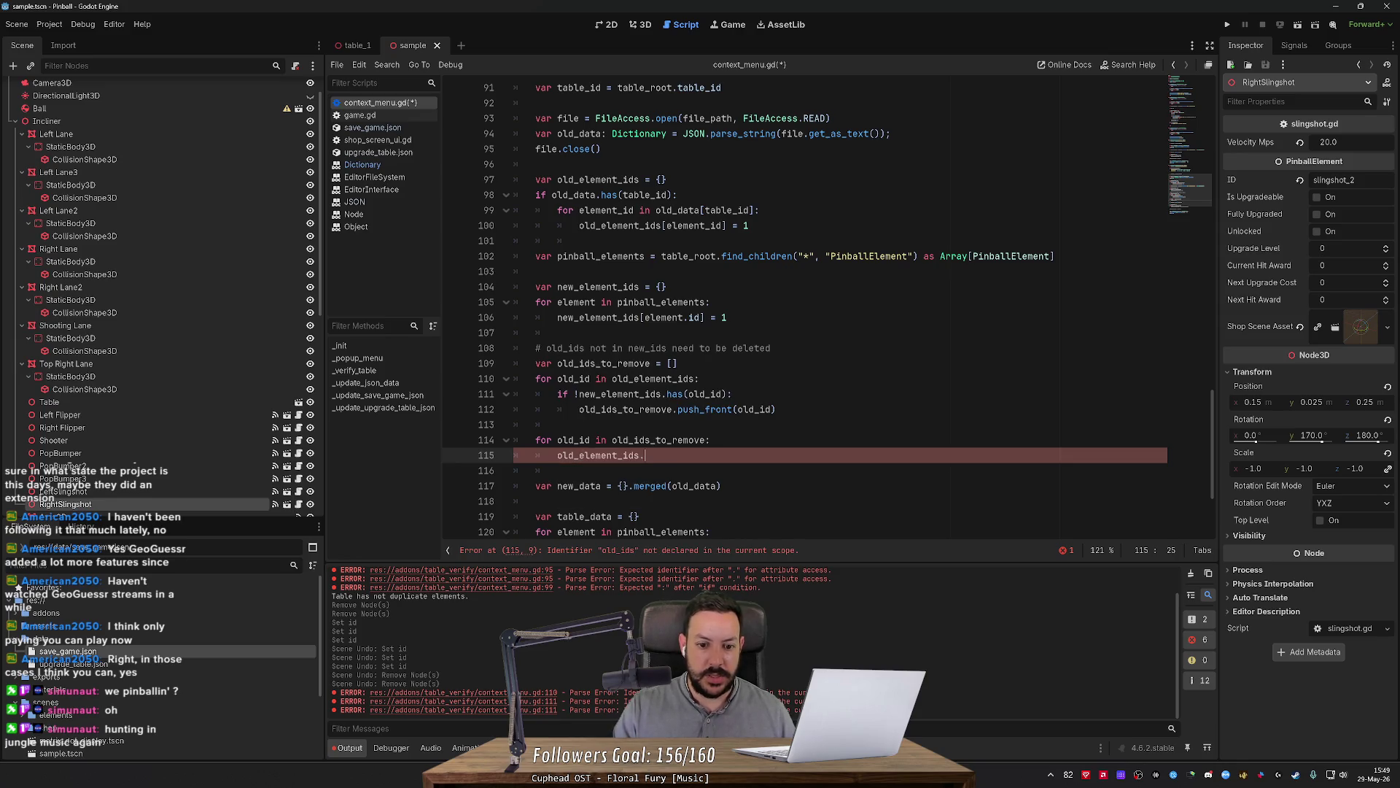
{"action": "type", "text": "r"}
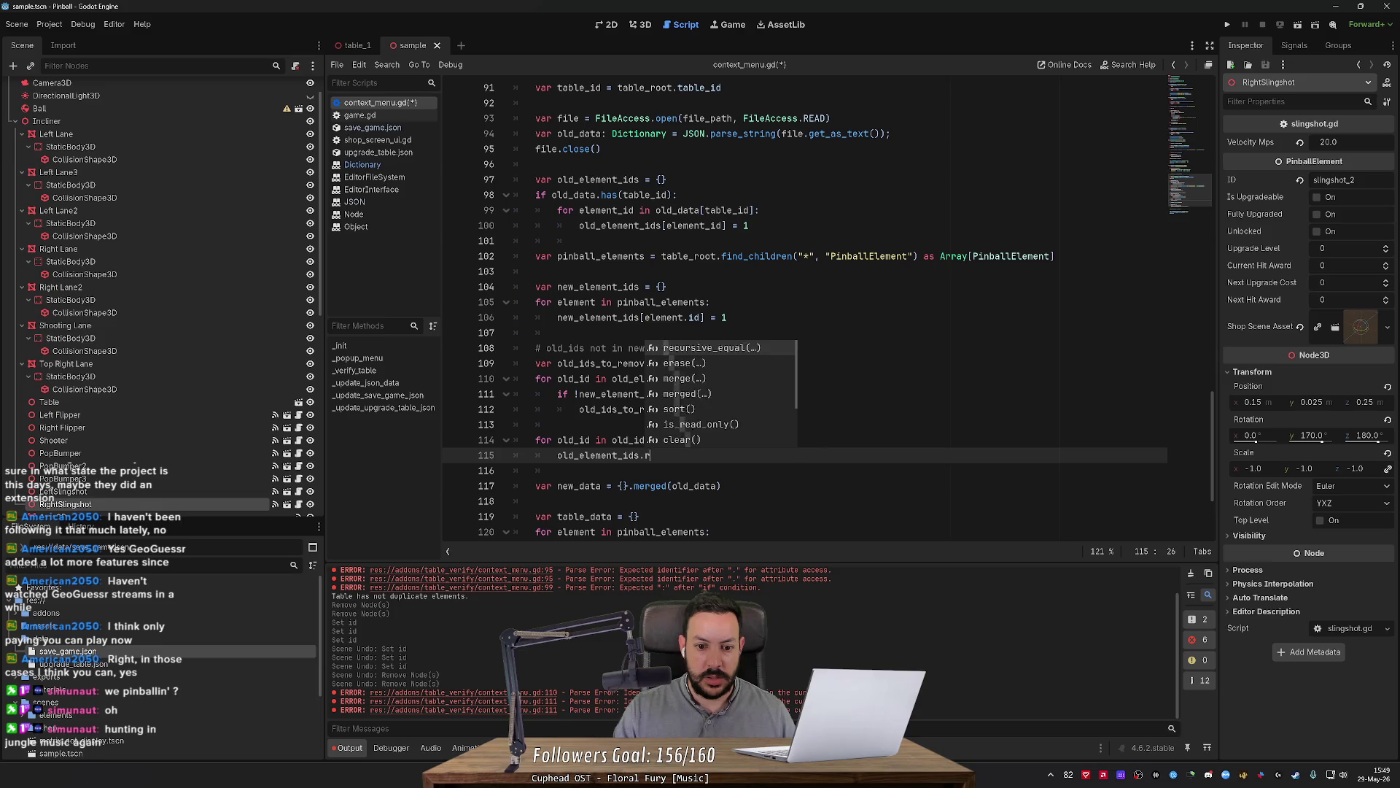
{"action": "key", "text": "BackSpace"}
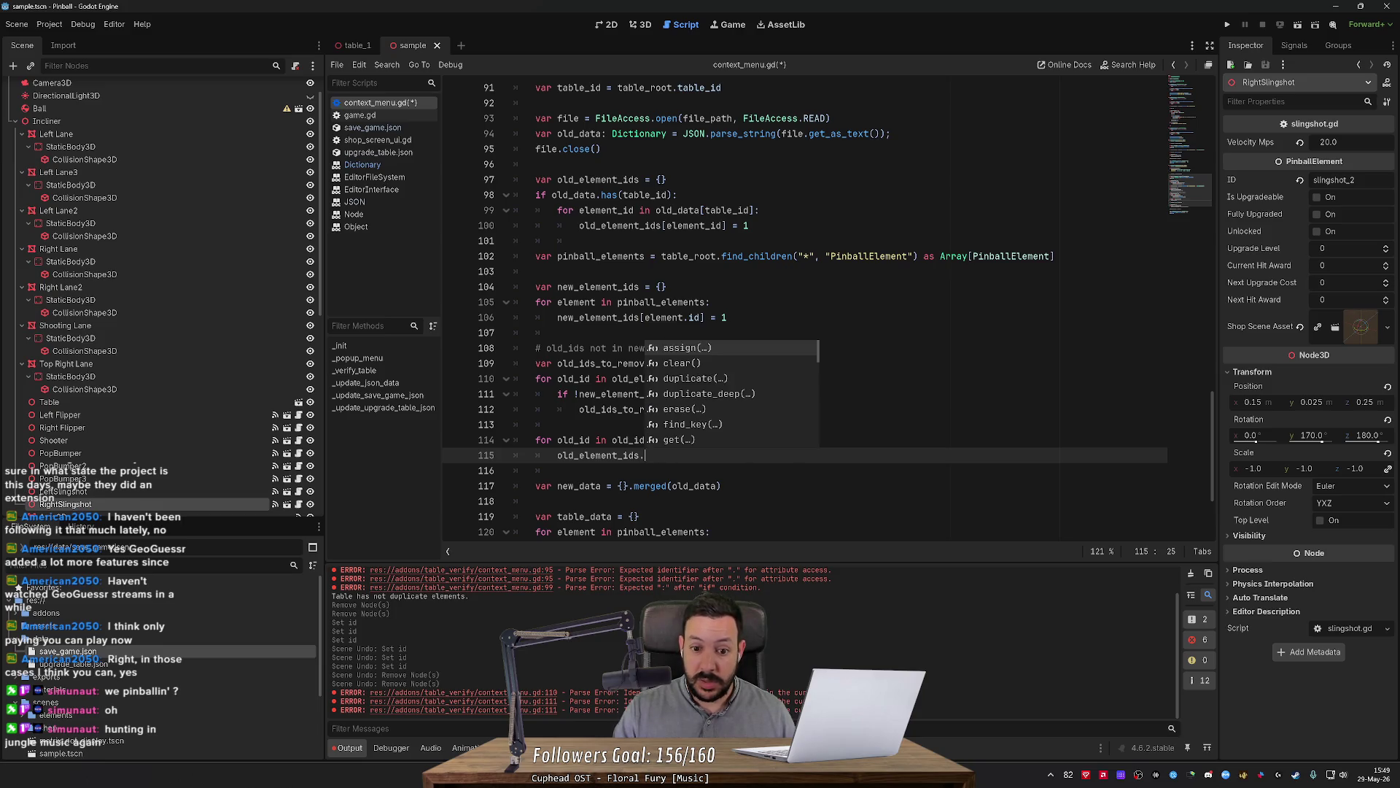
{"action": "key", "text": "Down"}
{"action": "key", "text": "Down"}
{"action": "key", "text": "Down"}
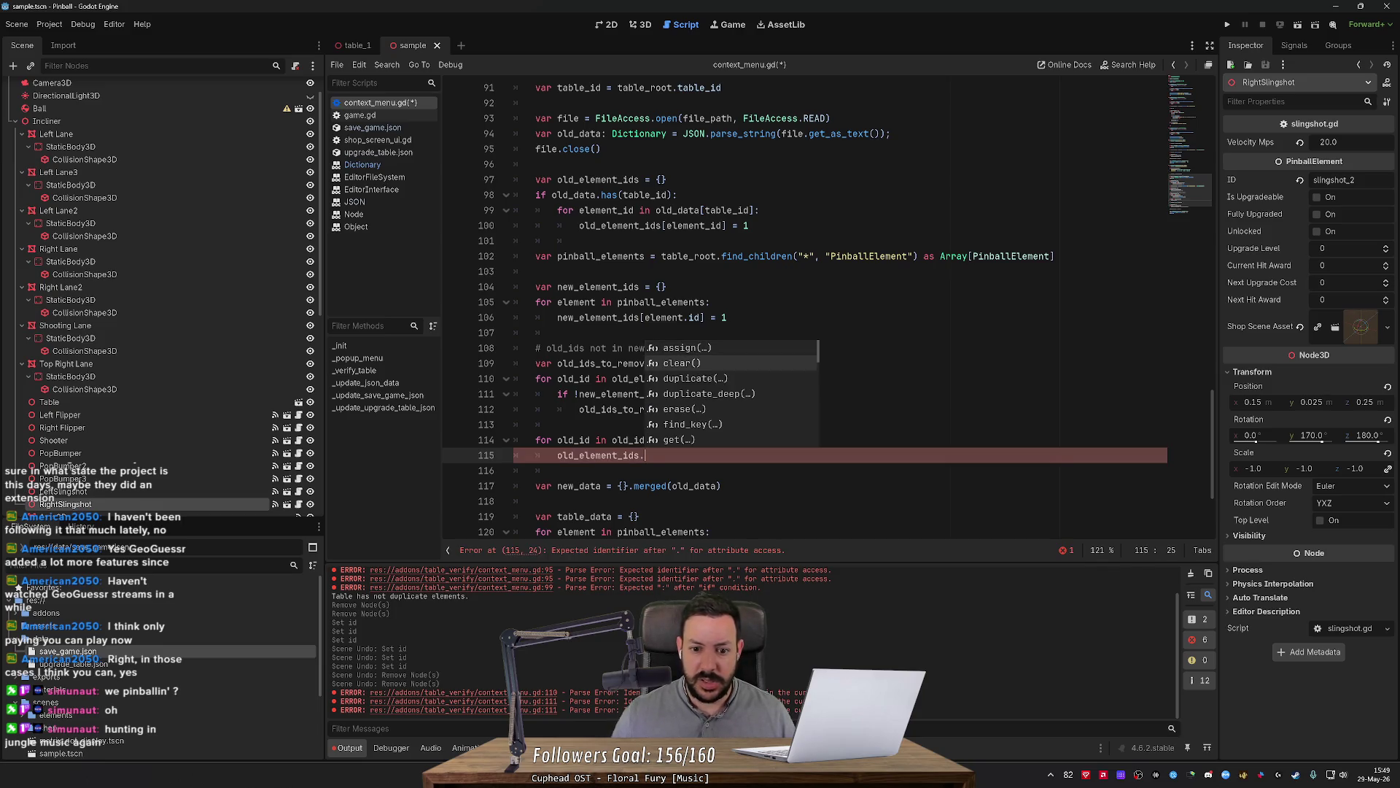
{"action": "key", "text": "Return"}
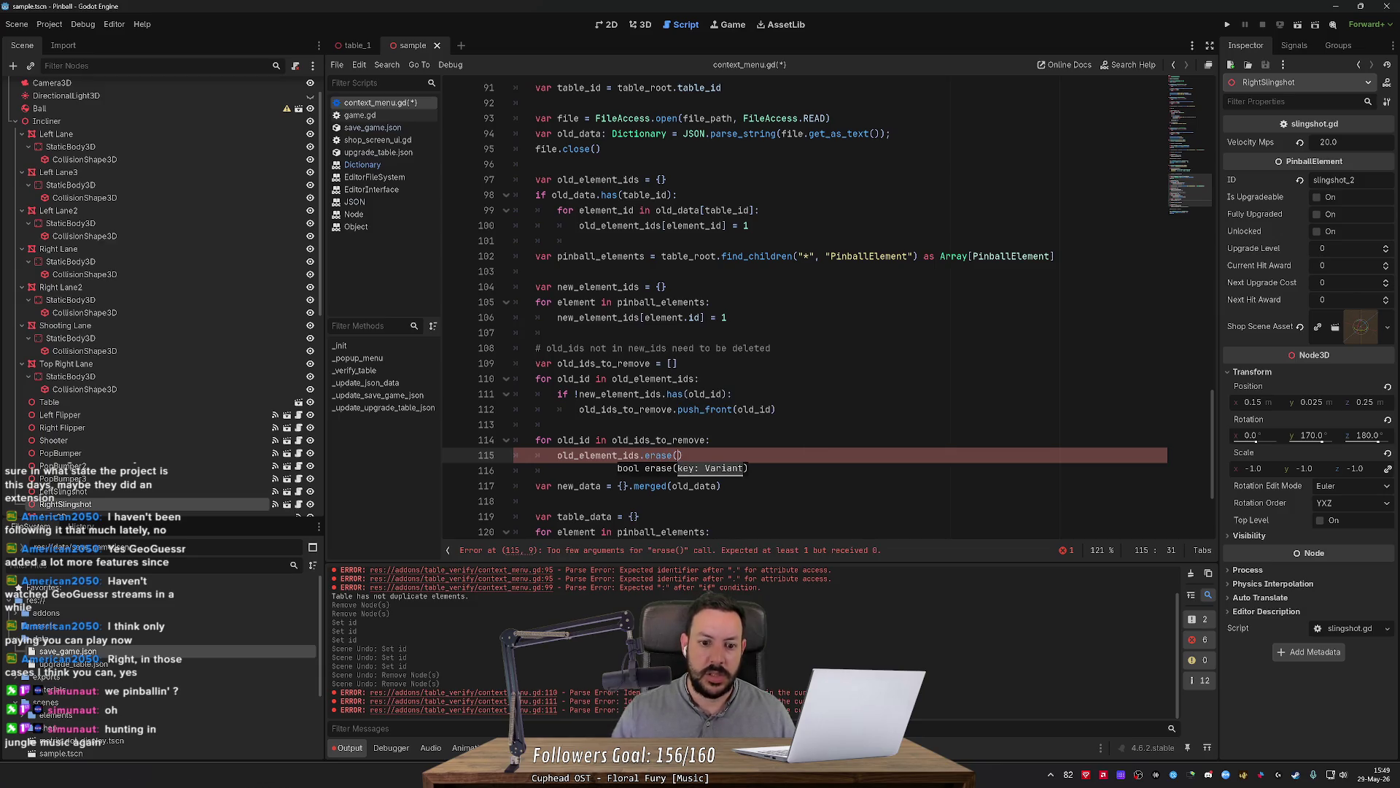
{"action": "type", "text": "old_id"}
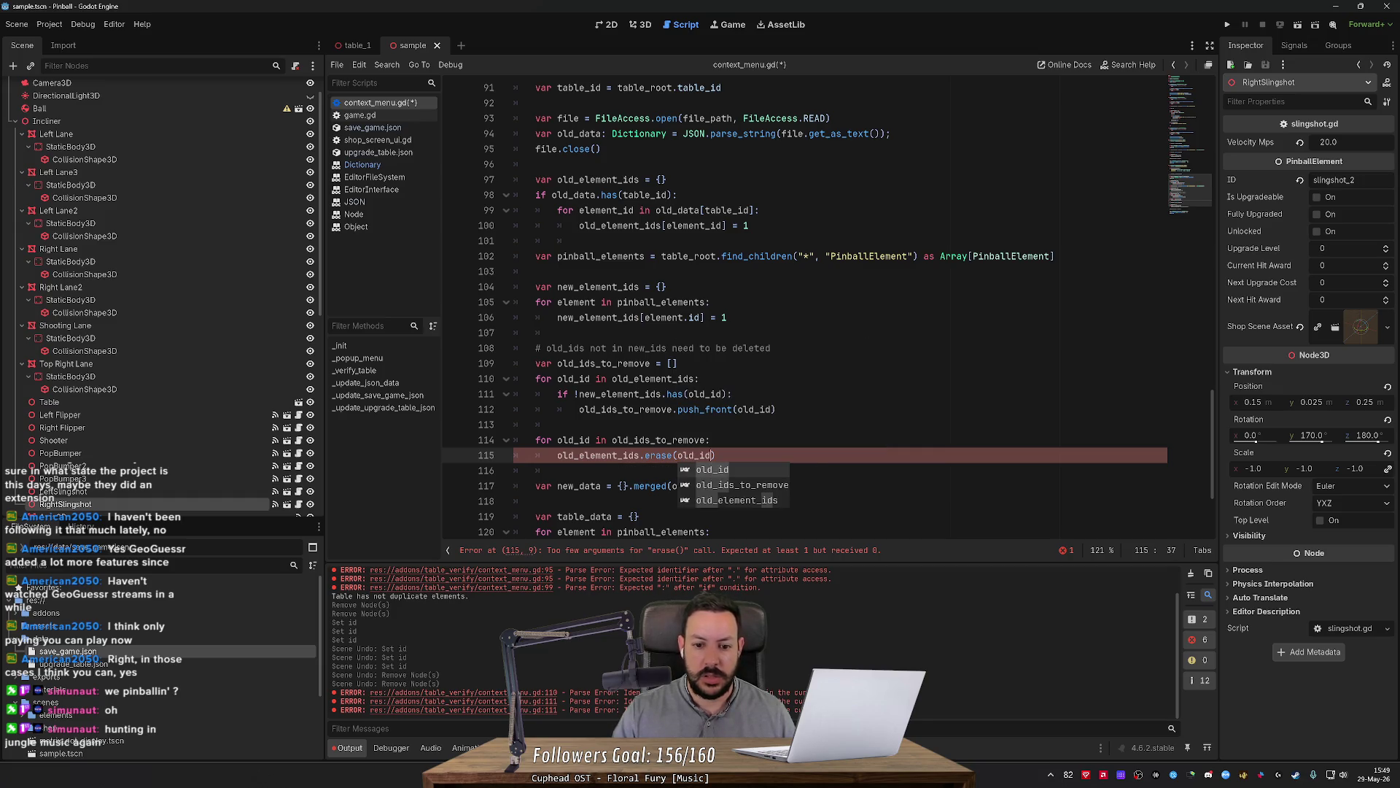
- Add an opening { line below the comment on line 108
{"action": "left_click", "coordinate": [772, 348]}
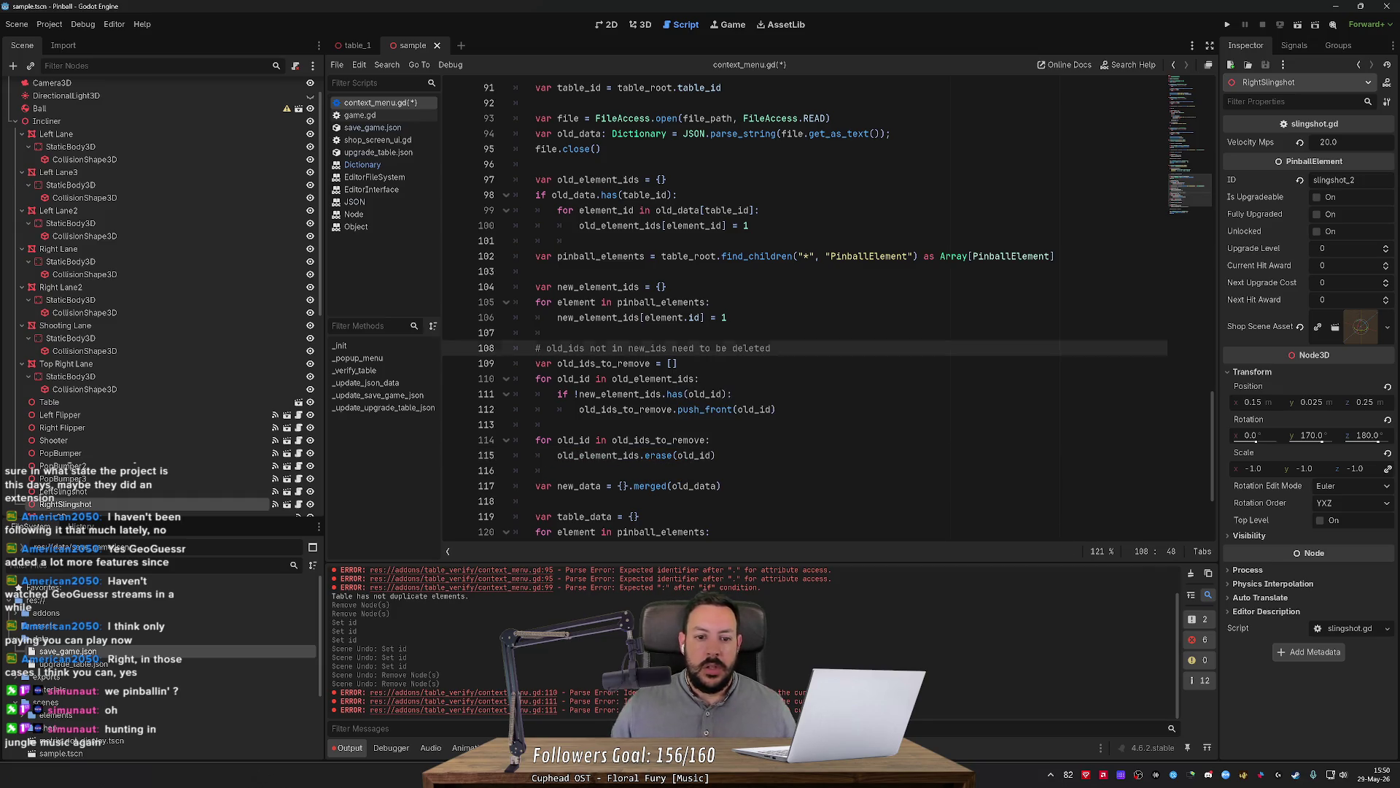
{"action": "key", "text": "Return"}
{"action": "type", "text": "{"}
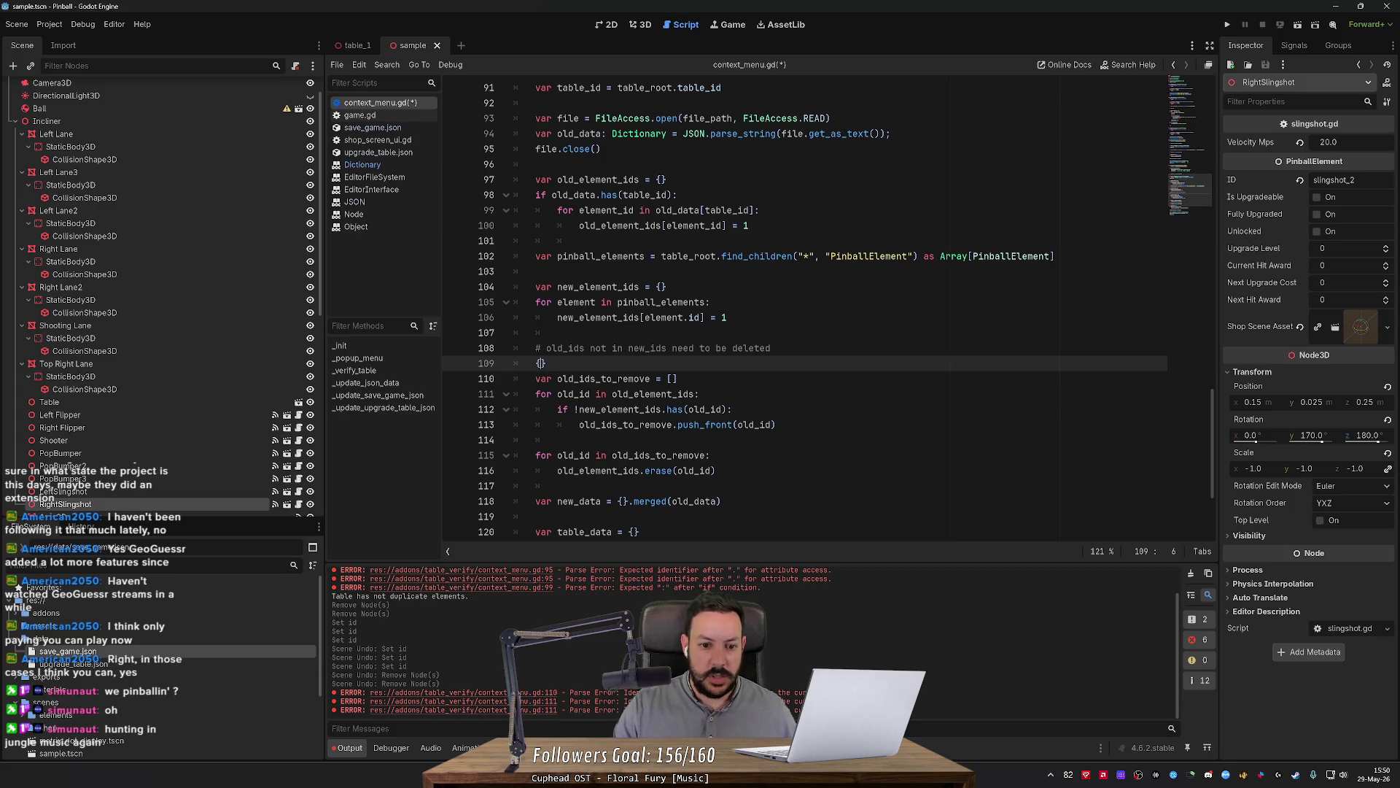
{"action": "key", "text": "Return"}
{"action": "scroll", "coordinate": [805, 309], "scroll_direction": "down", "scroll_amount": 3}
- Move the removal code inside the braces and indent it one level
{"action": "mouse_move", "coordinate": [536, 364]}
{"action": "left_mouse_down"}
{"action": "mouse_move", "coordinate": [717, 455]}
{"action": "mouse_move", "coordinate": [554, 409]}
{"action": "mouse_move", "coordinate": [514, 348]}
{"action": "left_mouse_up"}
{"action": "key", "text": "alt+Up"}
{"action": "key", "text": "Right"}
{"action": "left_click", "coordinate": [525, 333]}
{"action": "key", "text": "Delete"}
{"action": "key", "text": "Tab"}
{"action": "left_click", "coordinate": [536, 333]}
{"action": "key", "text": "Tab"}
{"action": "left_click", "coordinate": [732, 409]}
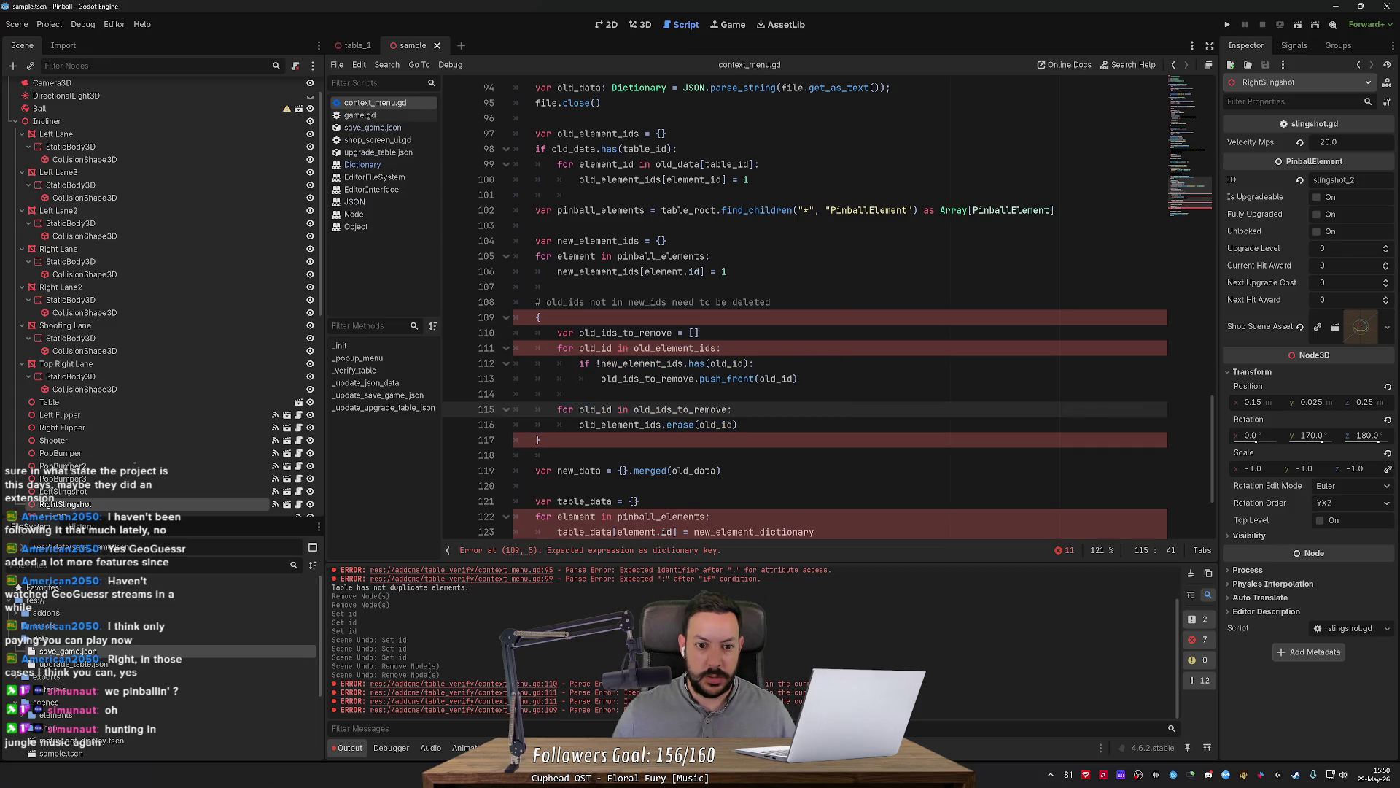
- Delete the { and } lines and un-indent removal lines 109–115 one level
{"action": "left_click", "coordinate": [670, 333]}
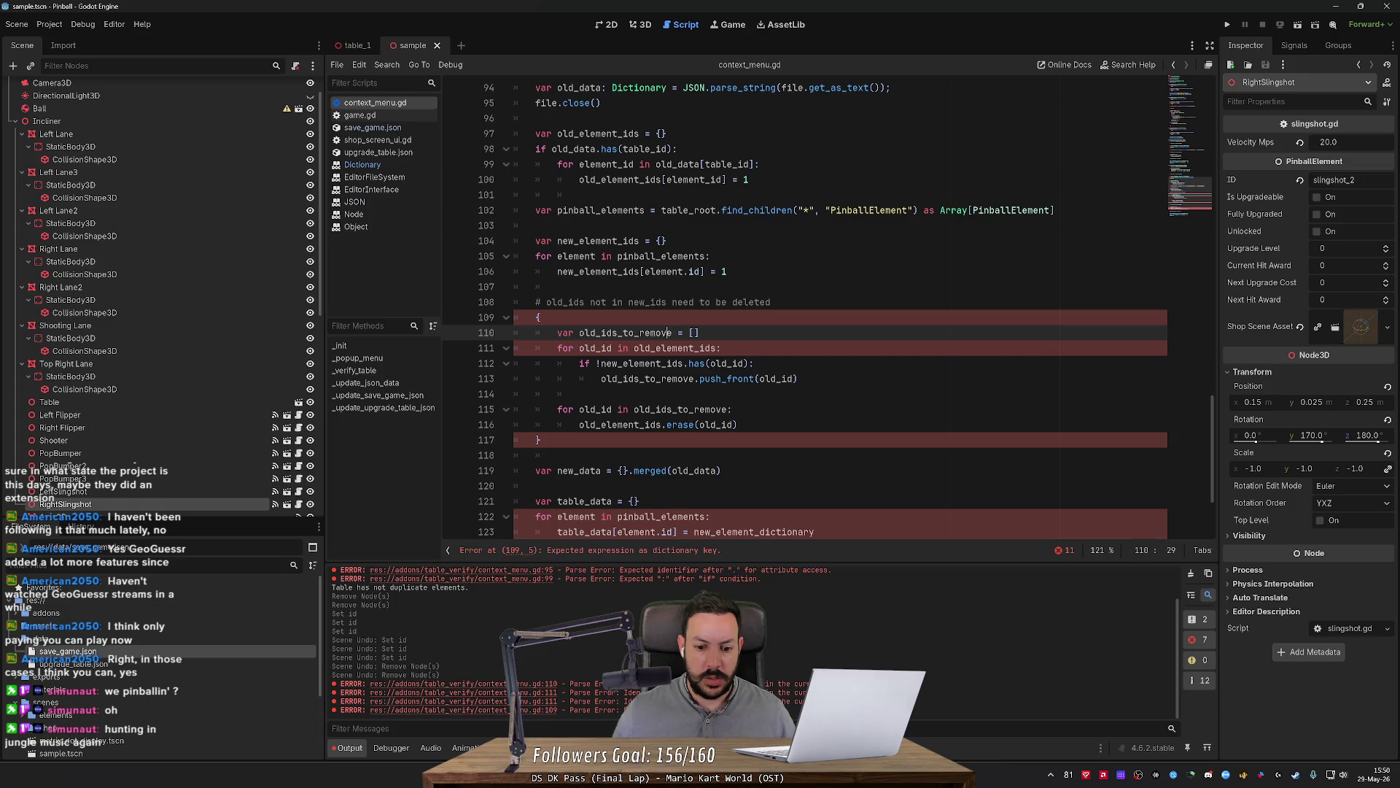
{"action": "key", "text": "Up"}
{"action": "key", "text": "ctrl+shift+k"}
{"action": "key", "text": "Down"}
{"action": "key", "text": "Down"}
{"action": "key", "text": "Down"}
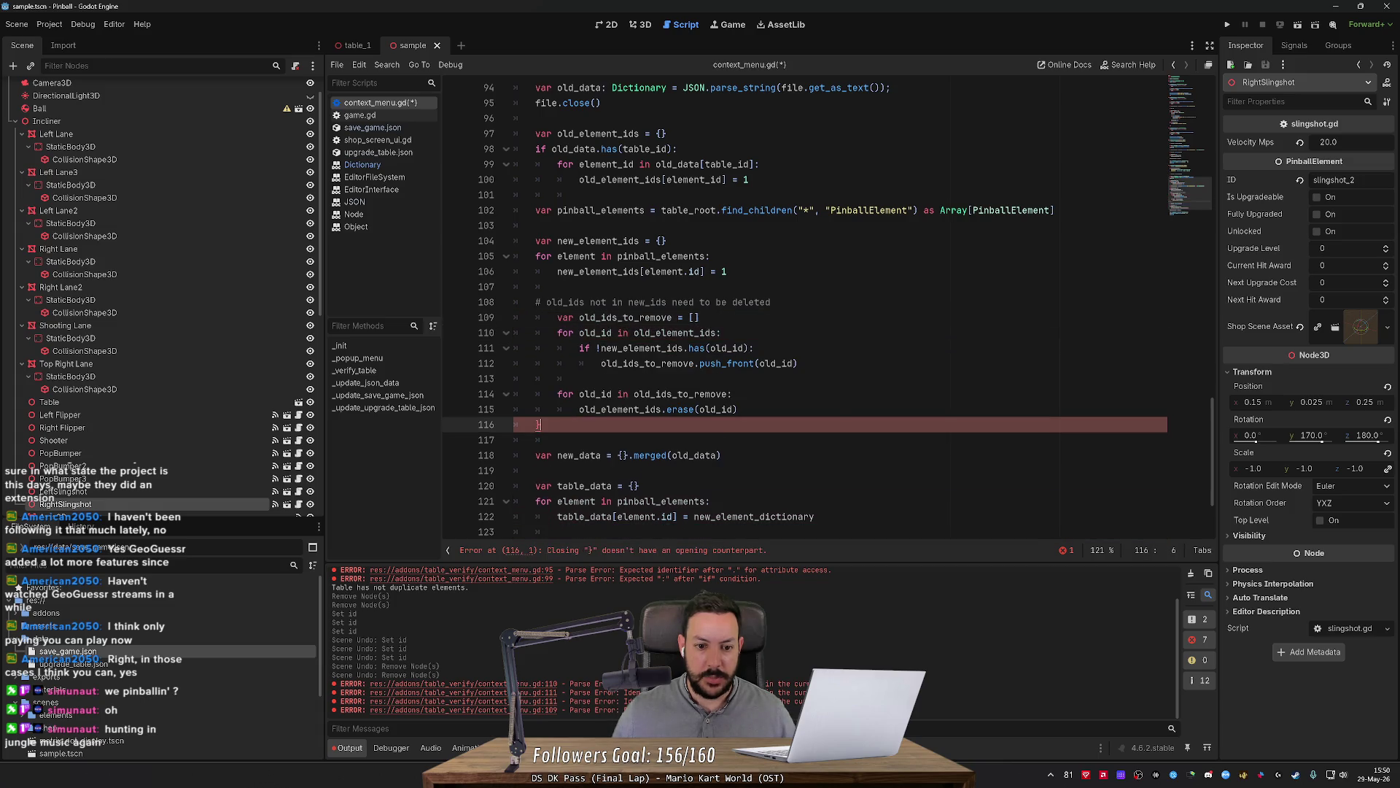
{"action": "key", "text": "ctrl+shift+k"}
{"action": "key", "text": "shift+Up"}
{"action": "key", "text": "shift+Up"}
{"action": "key", "text": "shift+Up"}
{"action": "key", "text": "shift+Tab"}
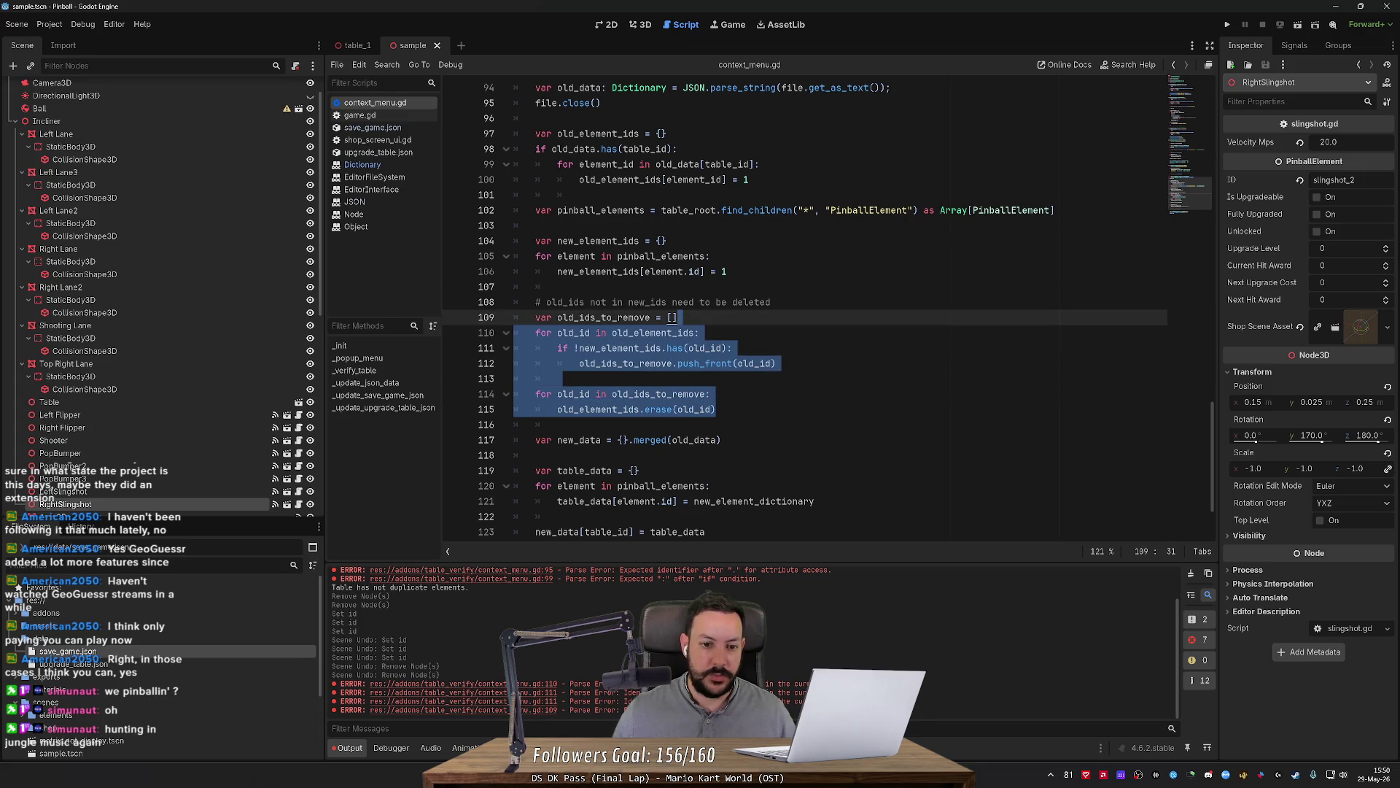
{"action": "key", "text": "End"}
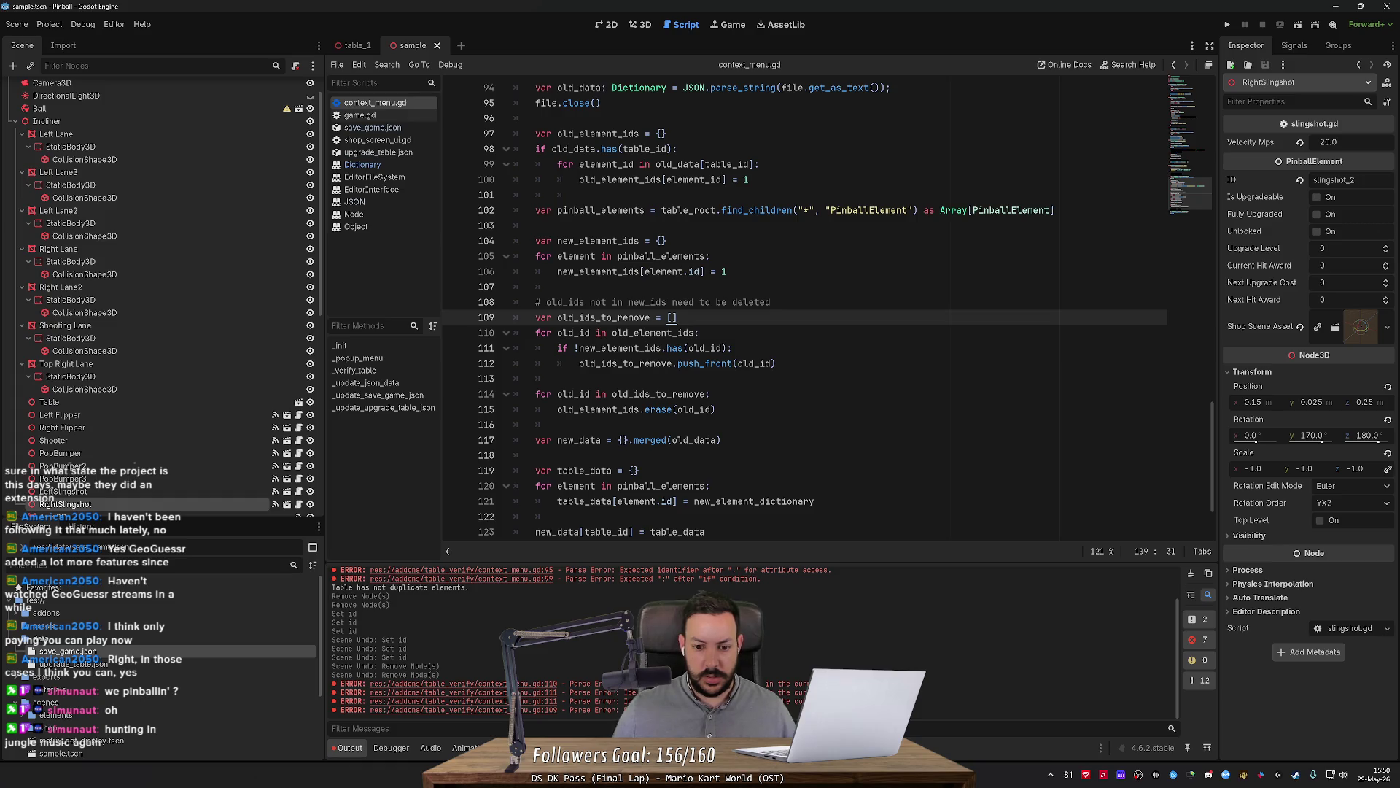
- Replace old_element_ids on line 115 with old_data[table_id] and save context_menu.gd
{"action": "double_click", "coordinate": [597, 409]}
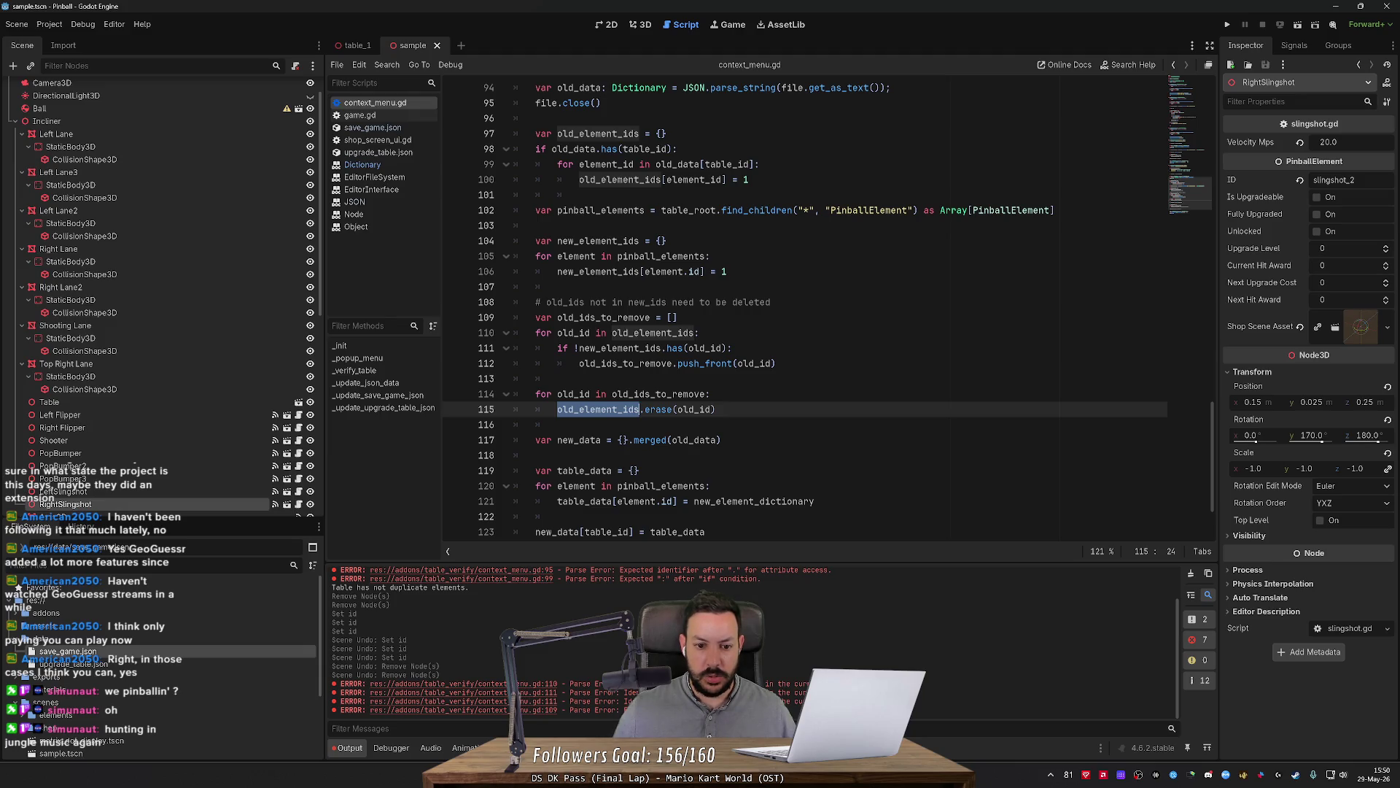
{"action": "double_click", "coordinate": [694, 440]}
{"action": "key", "text": "ctrl+c"}
{"action": "double_click", "coordinate": [597, 409]}
{"action": "key", "text": "ctrl+v"}
{"action": "type", "text": "["}
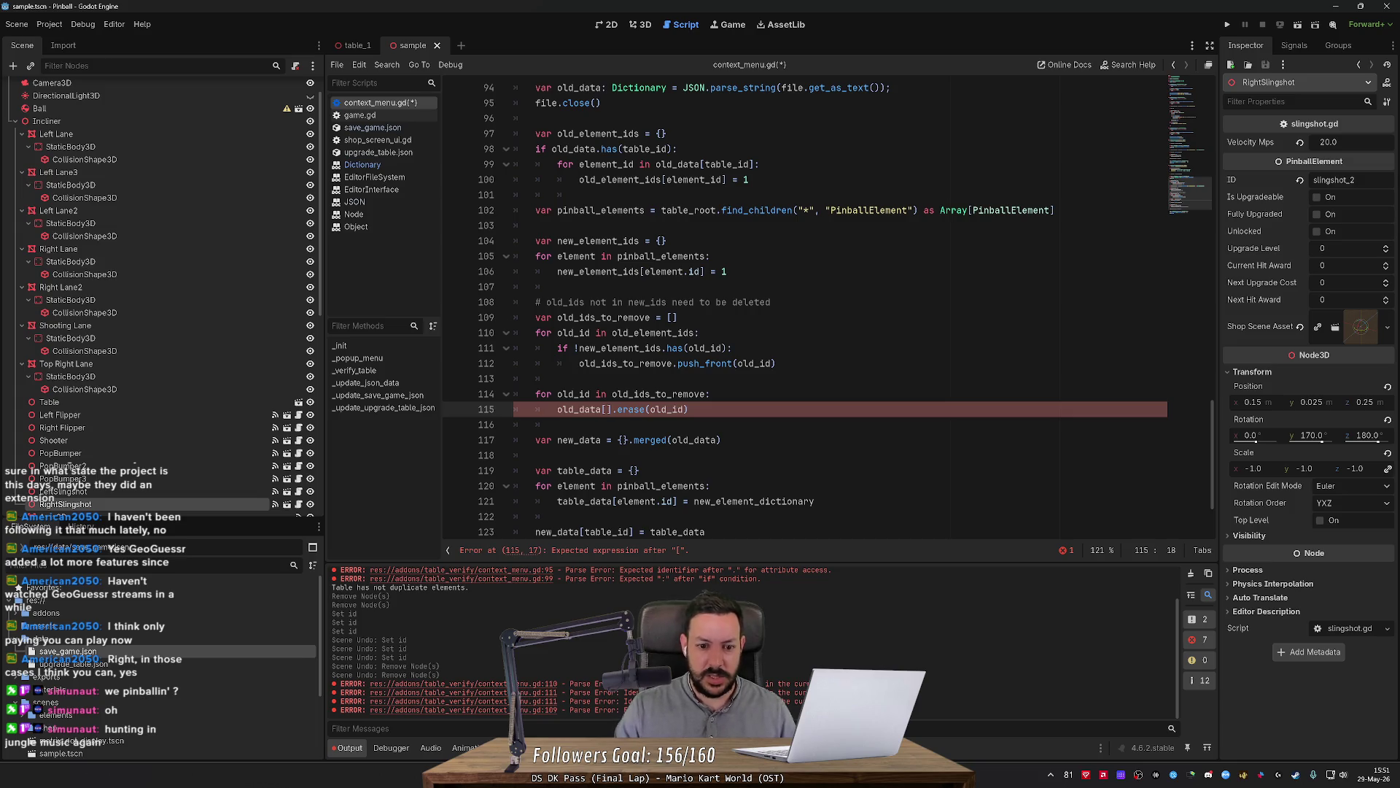
{"action": "type", "text": "table_id"}
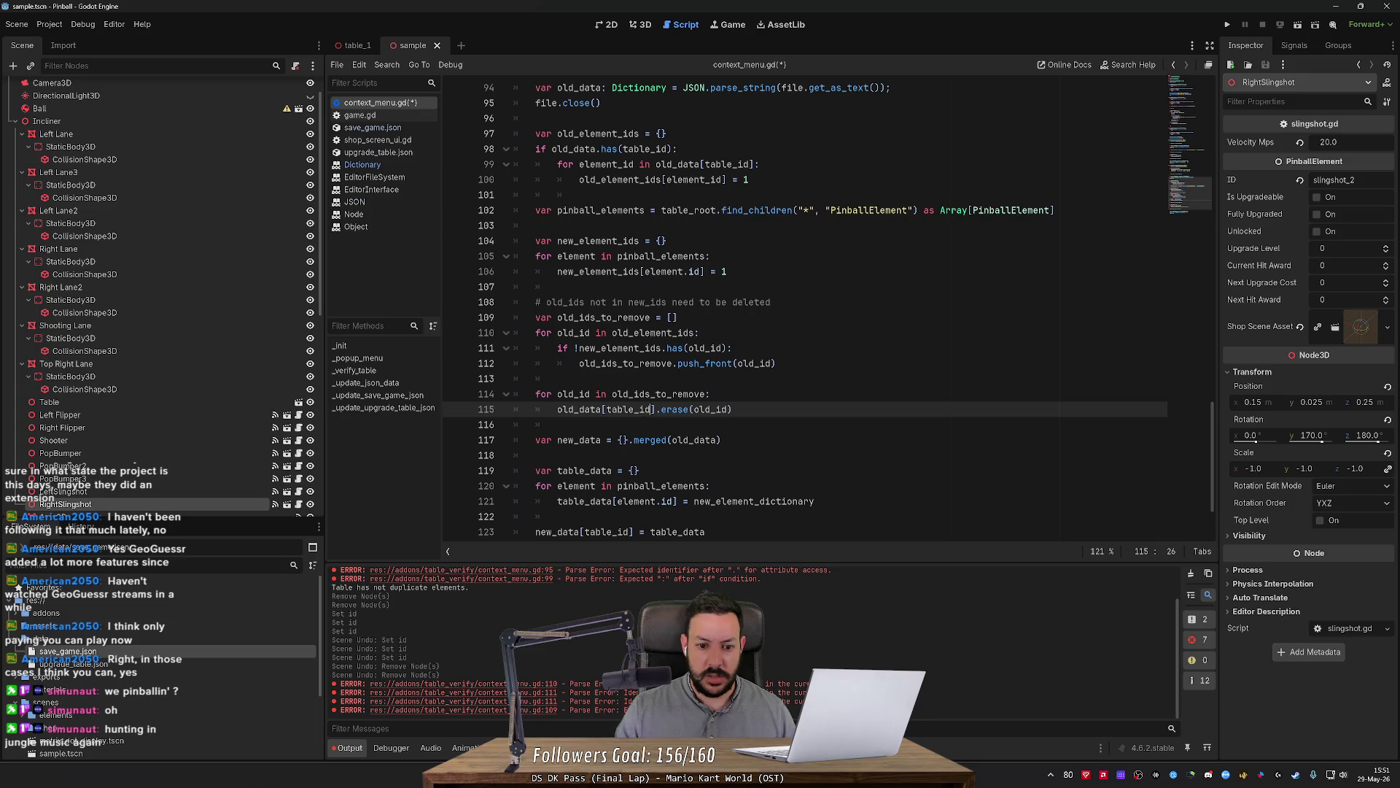
{"action": "key", "text": "ctrl+s"}
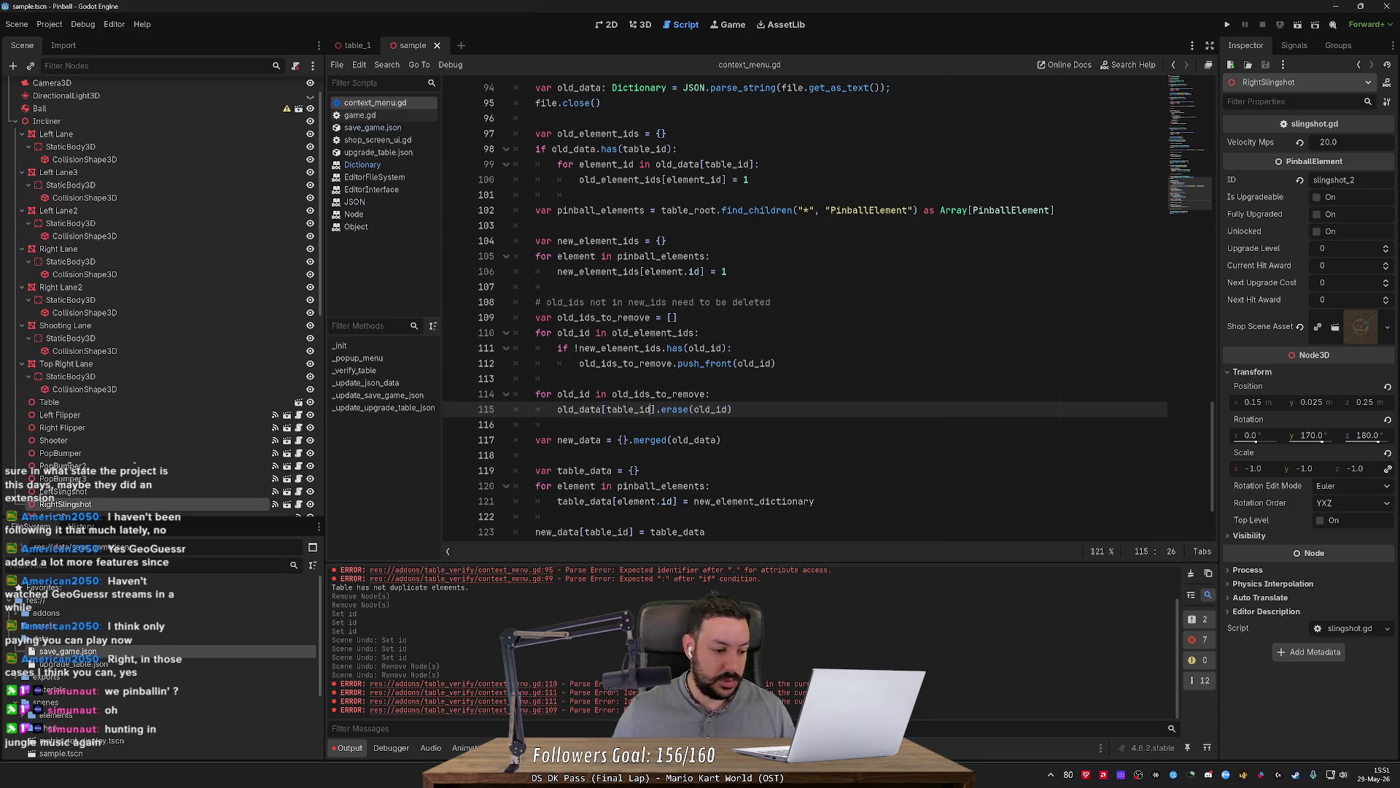
{"action": "scroll", "coordinate": [802, 314], "scroll_direction": "down", "scroll_amount": 2}
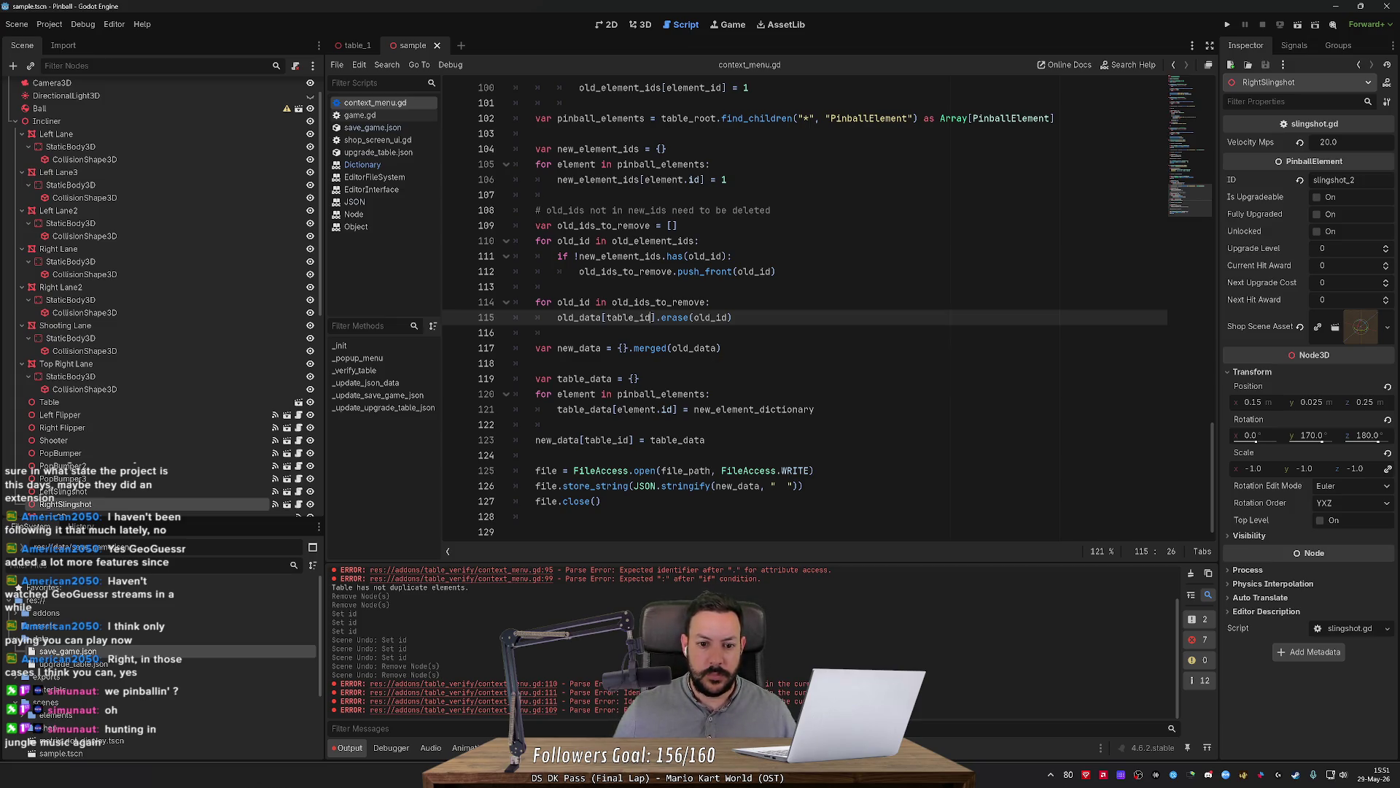
- Replace {}.merged(old_data) on line 117 with old_data.duplicate(true)
{"action": "left_click_drag", "start_coordinate": [619, 348], "coordinate": [722, 348]}
{"action": "type", "text": "old_data.dup"}
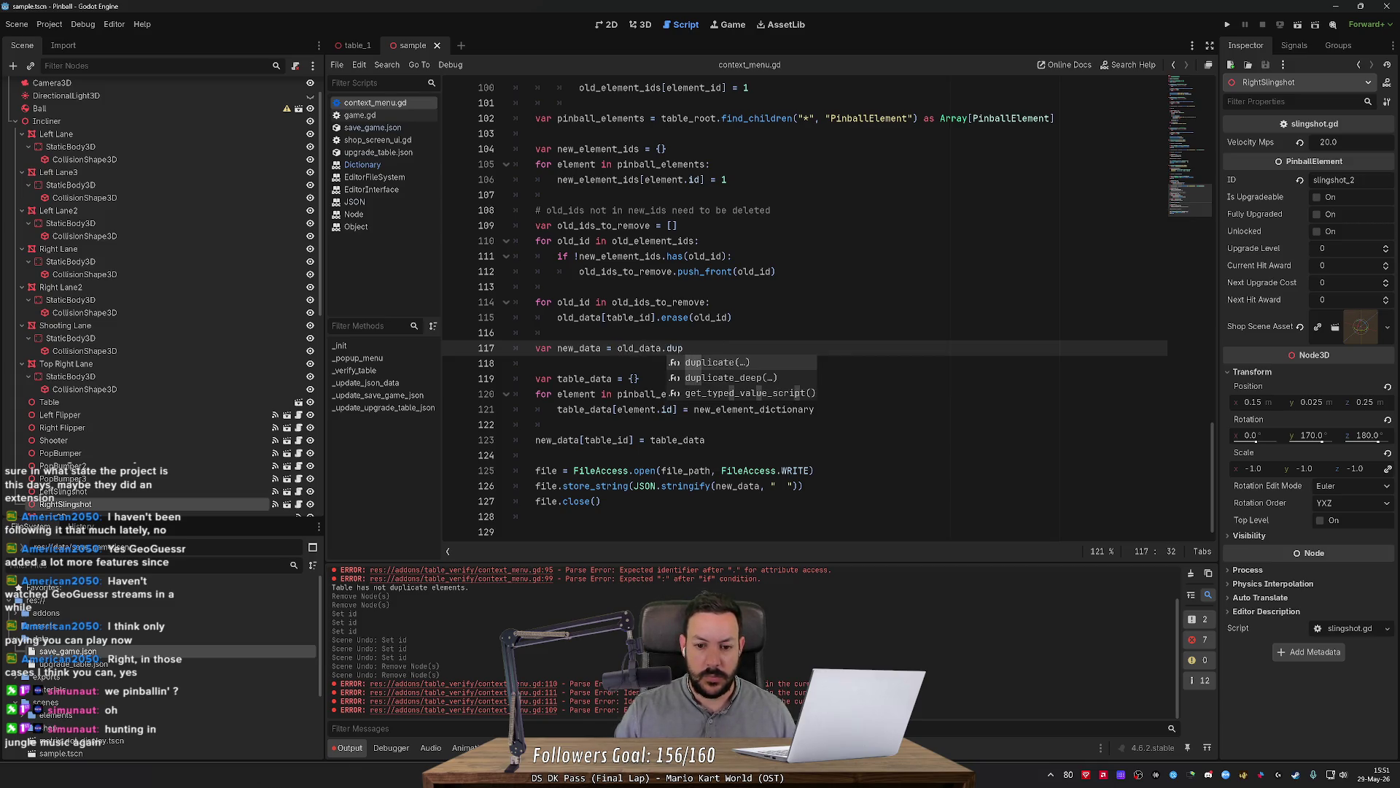
{"action": "key", "text": "Return"}
{"action": "key", "text": "BackSpace"}
{"action": "type", "text": "deep"}
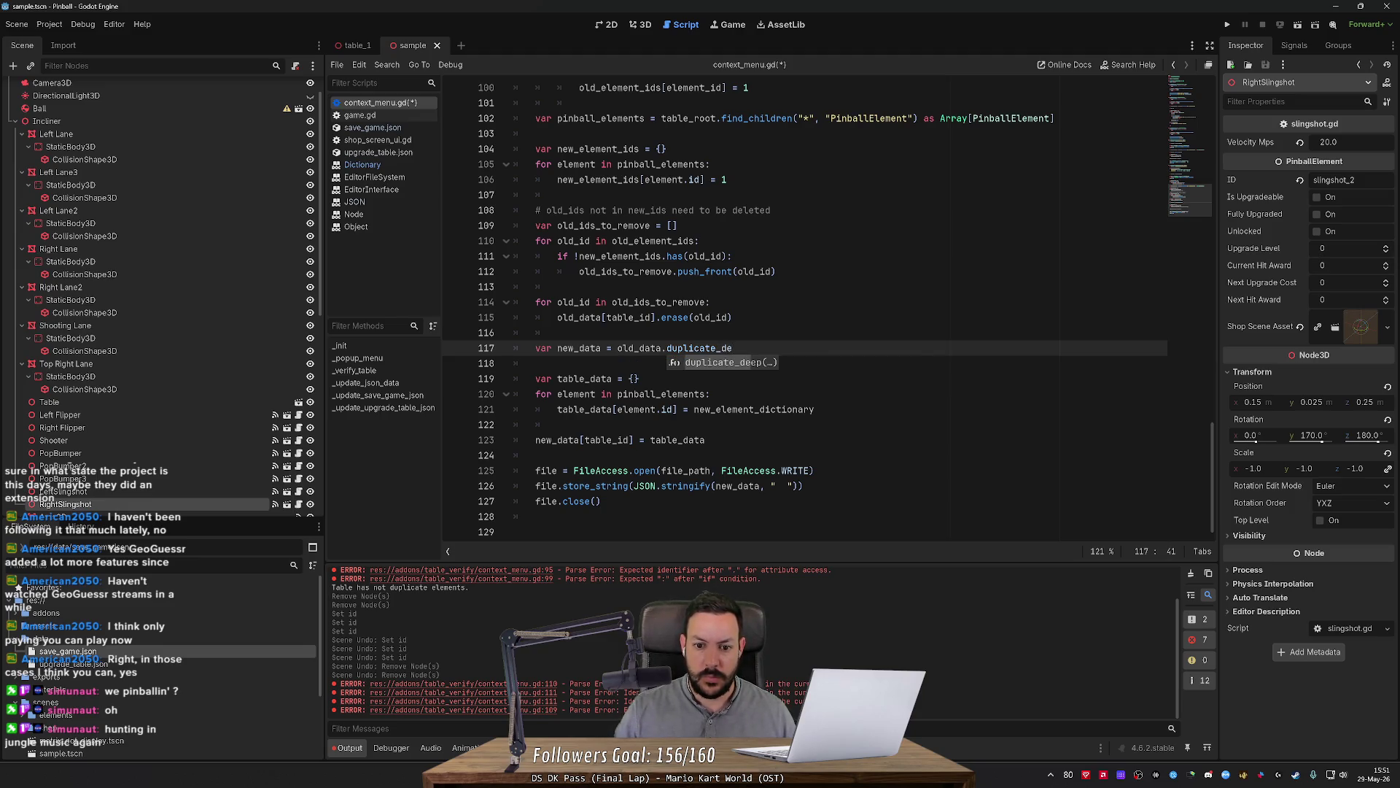
{"action": "key", "text": "Return"}
{"action": "key", "text": "BackSpace"}
{"action": "key", "text": "BackSpace"}
{"action": "key", "text": "BackSpace"}
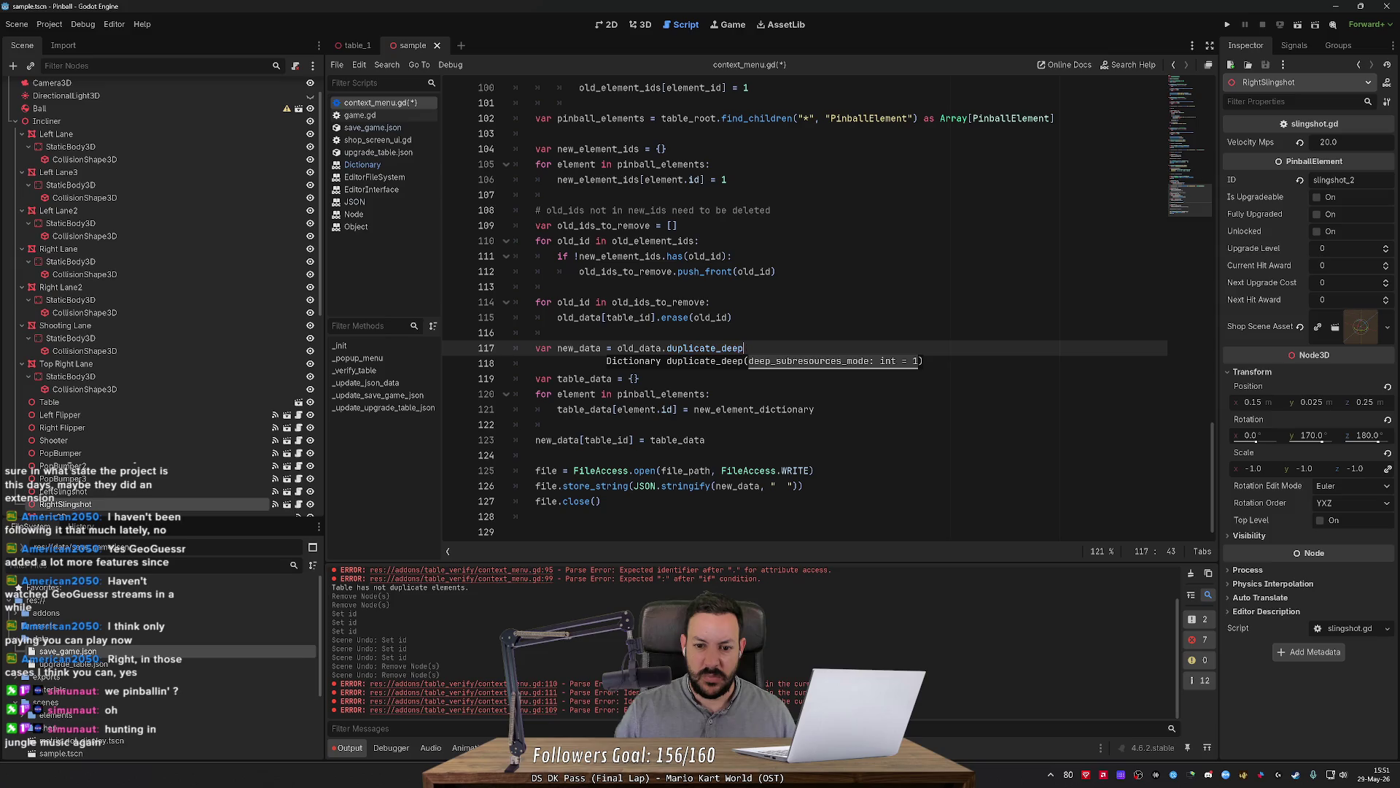
{"action": "type", "text": "(true)"}
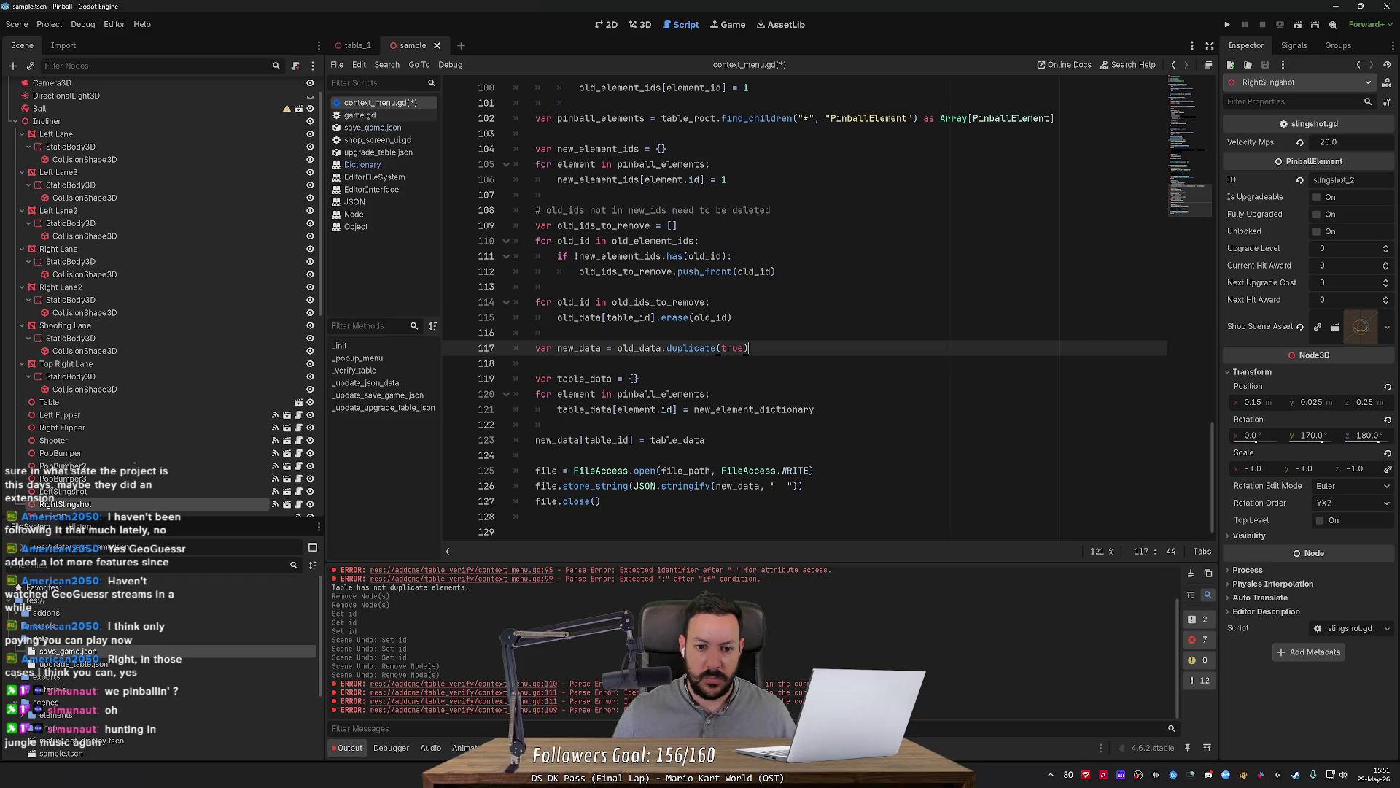
- Undo back to {}.merged(old_data) and clear the Output panel's messages
{"action": "key", "text": "shift+Up"}
{"action": "key", "text": "ctrl+z"}
{"action": "key", "text": "ctrl+z"}
{"action": "key", "text": "ctrl+z"}
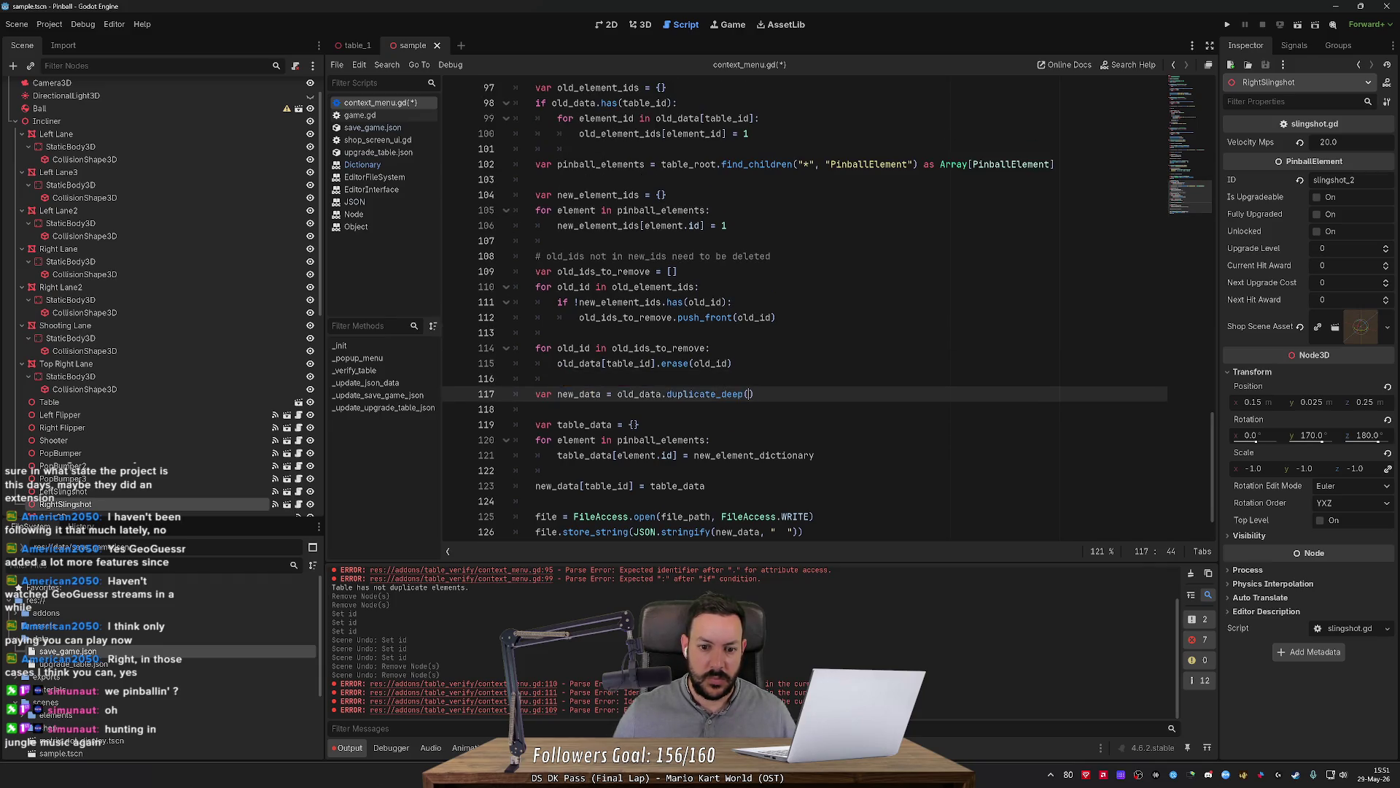
{"action": "key", "text": "ctrl+z"}
{"action": "key", "text": "ctrl+z"}
{"action": "key", "text": "ctrl+z"}
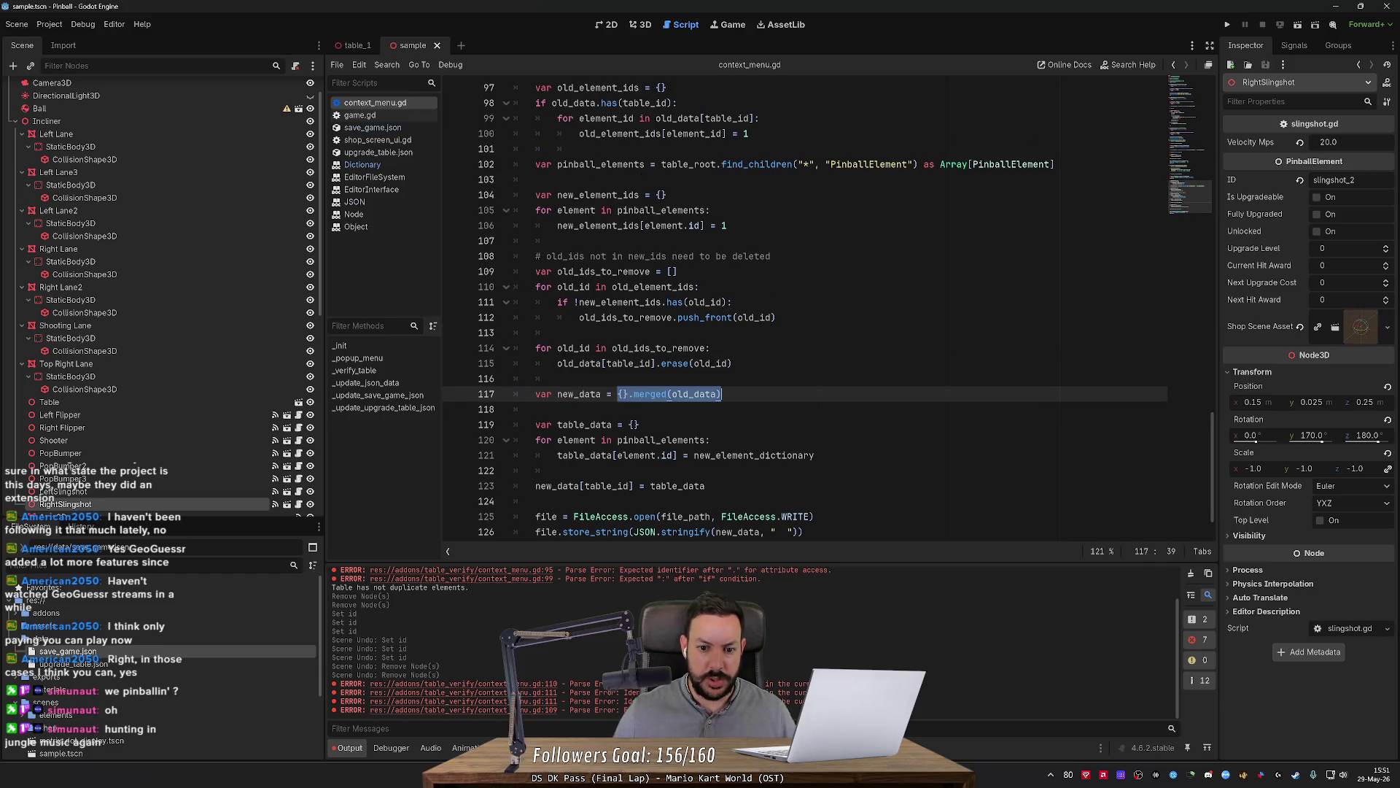
{"action": "mouse_move", "coordinate": [645, 394]}
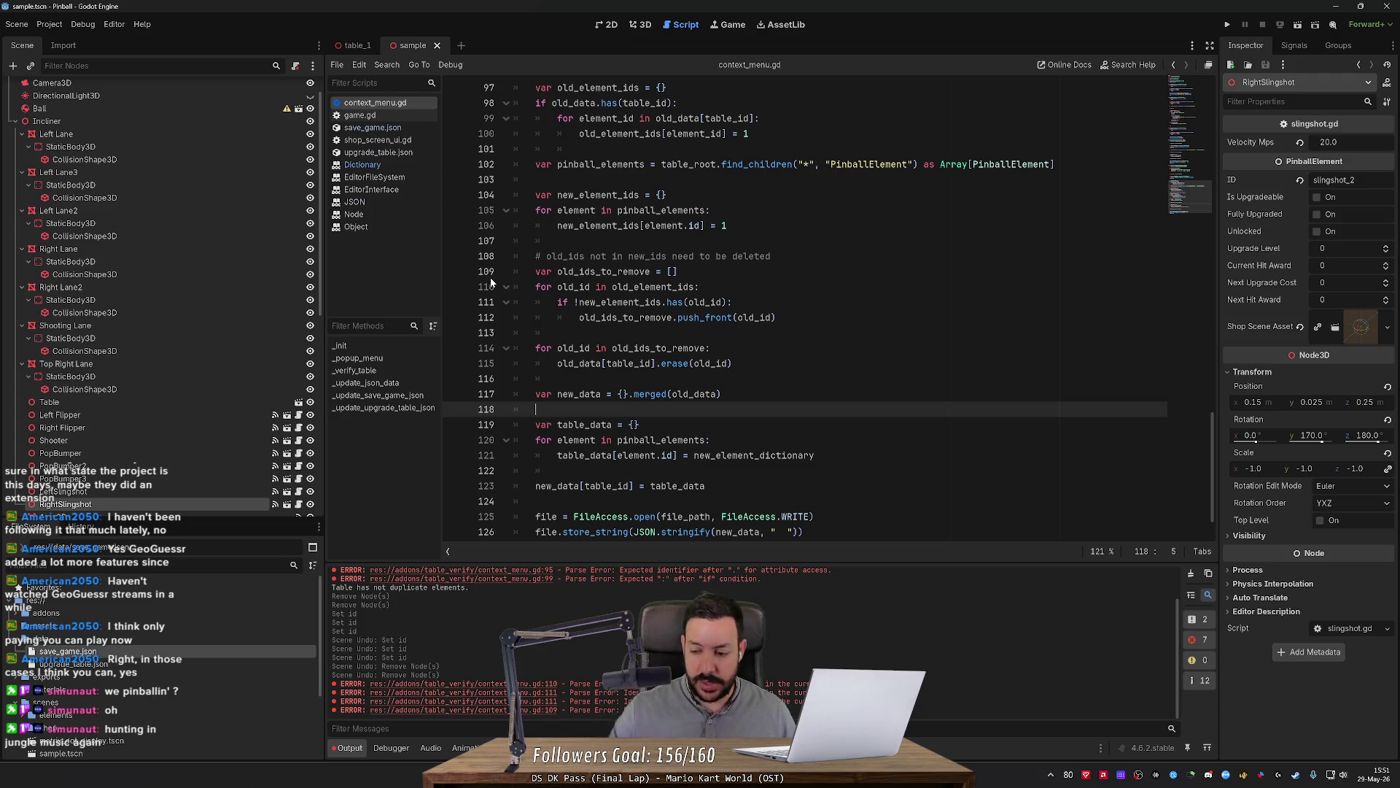
{"action": "left_click", "coordinate": [1191, 574]}
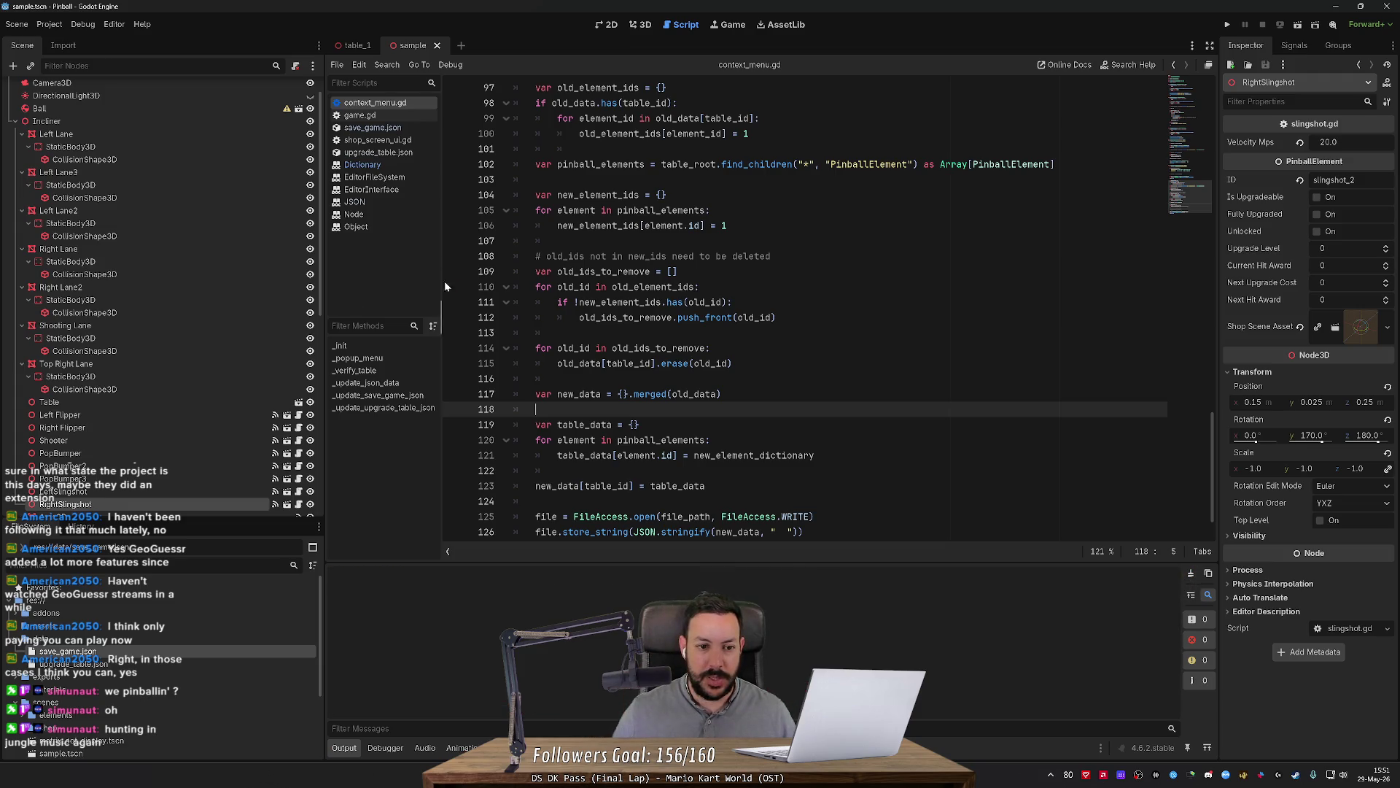
- Turn off the Debug with External Editor option in the script editor
{"action": "left_click", "coordinate": [450, 64]}
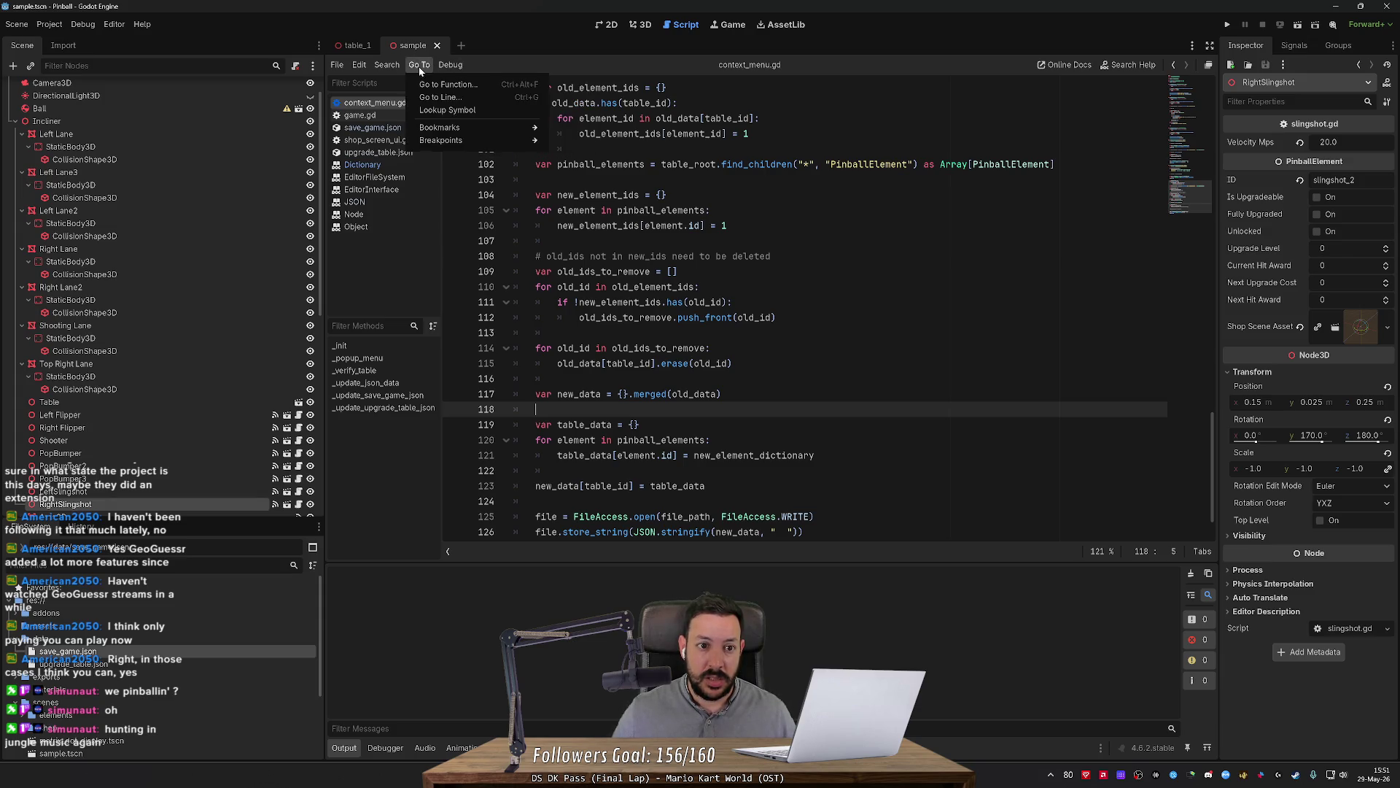
{"action": "left_click", "coordinate": [451, 73]}
{"action": "left_click", "coordinate": [450, 66]}
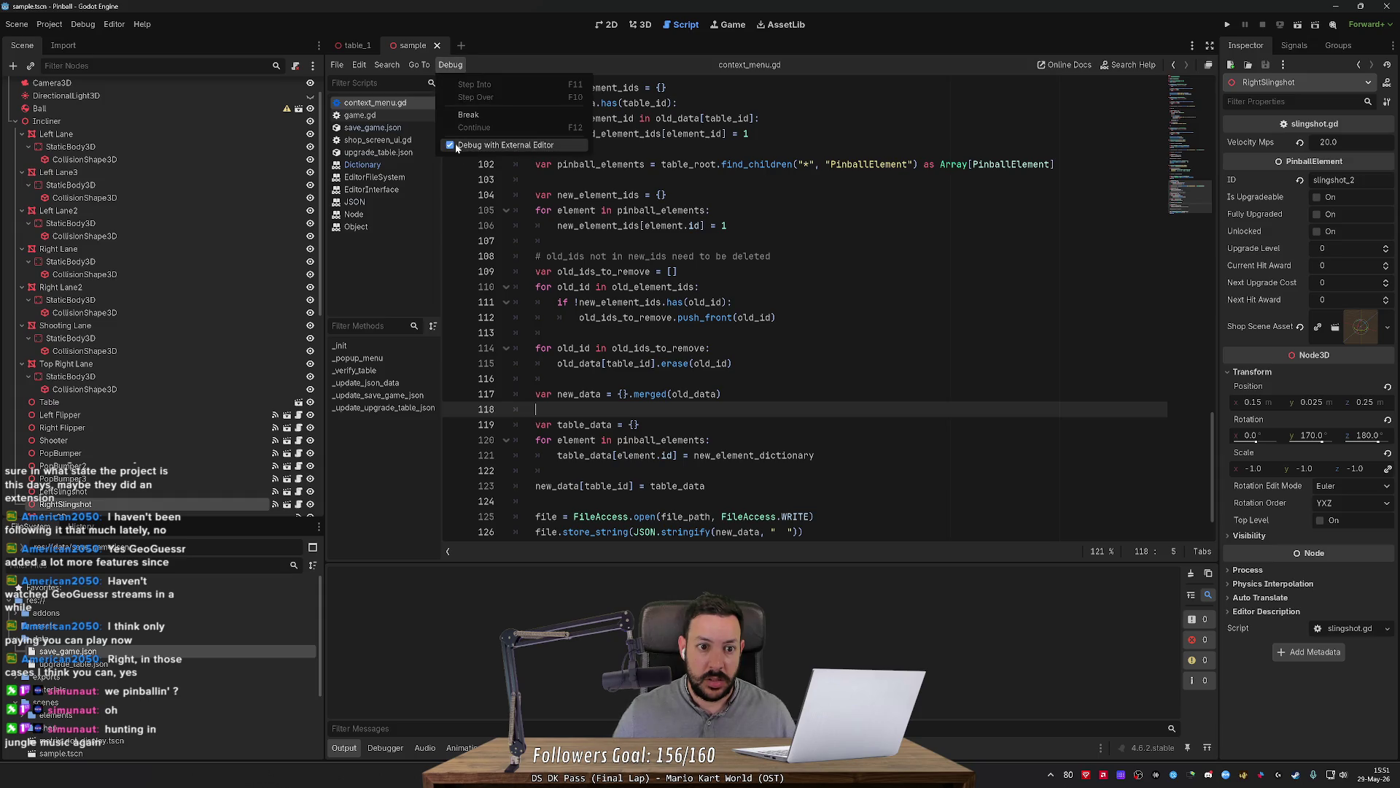
{"action": "left_click", "coordinate": [456, 145]}
{"action": "left_click", "coordinate": [420, 64]}
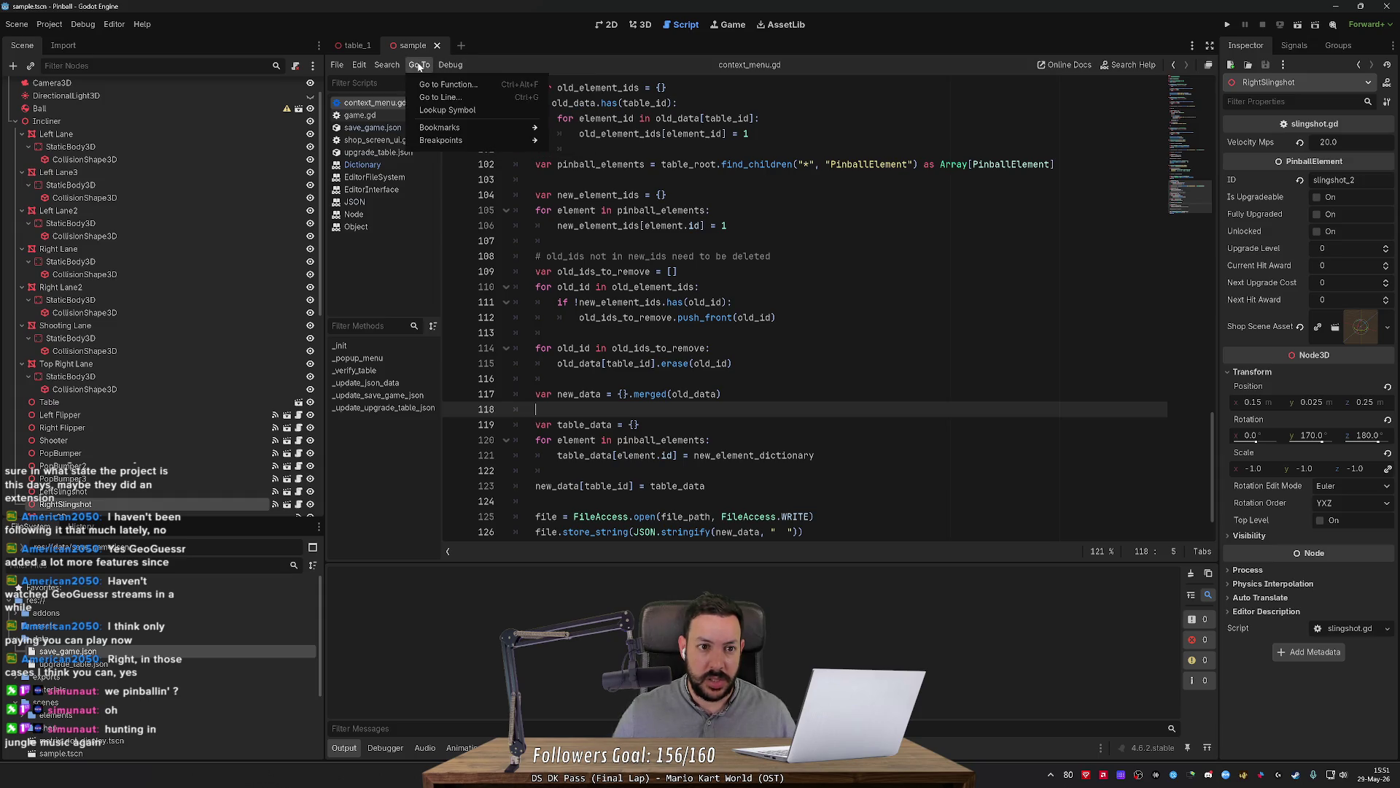
{"action": "left_click", "coordinate": [83, 24]}
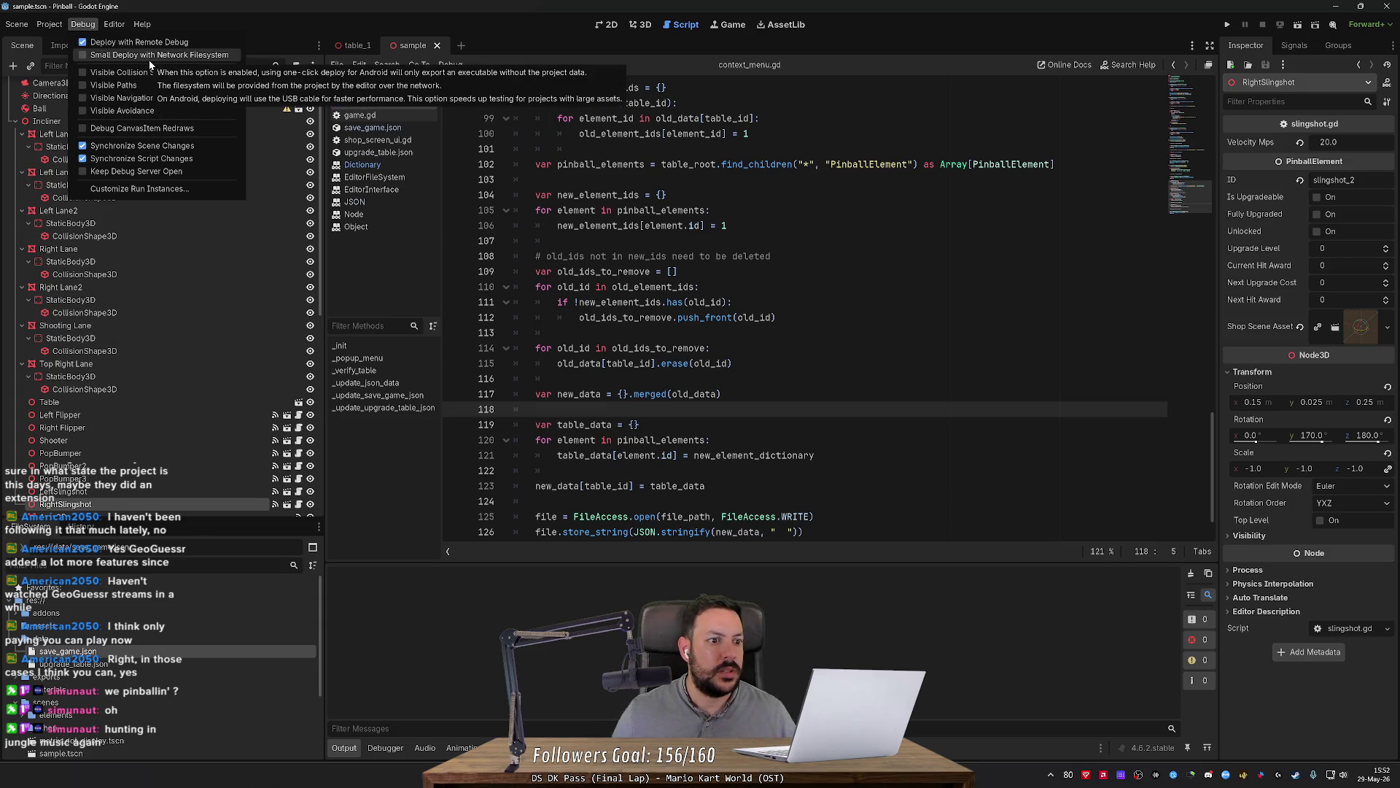
{"action": "left_click", "coordinate": [489, 210]}
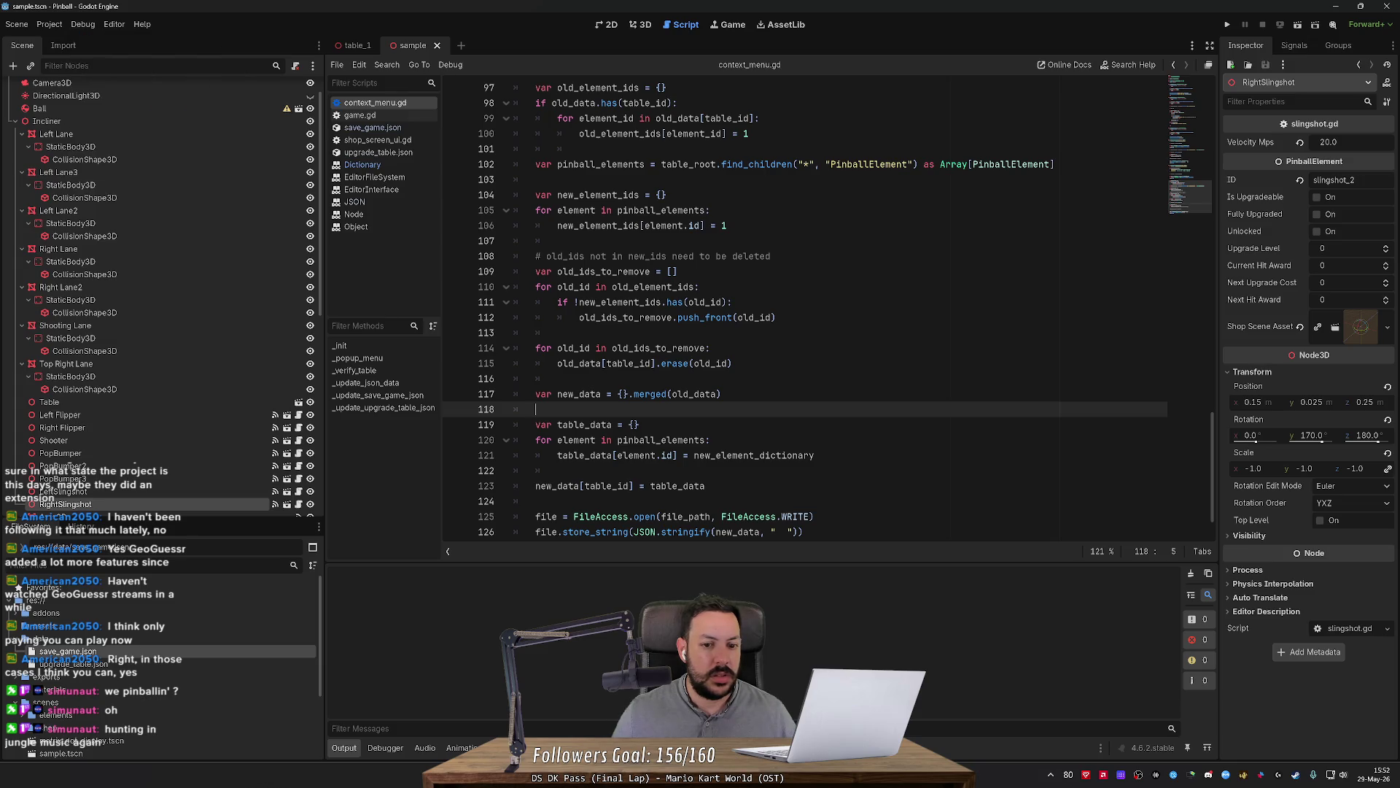
- Open upgrade_table.json from the FileSystem dock
{"action": "scroll", "coordinate": [488, 209], "scroll_direction": "up", "scroll_amount": 3}
{"action": "scroll", "coordinate": [508, 229], "scroll_direction": "up", "scroll_amount": 5}
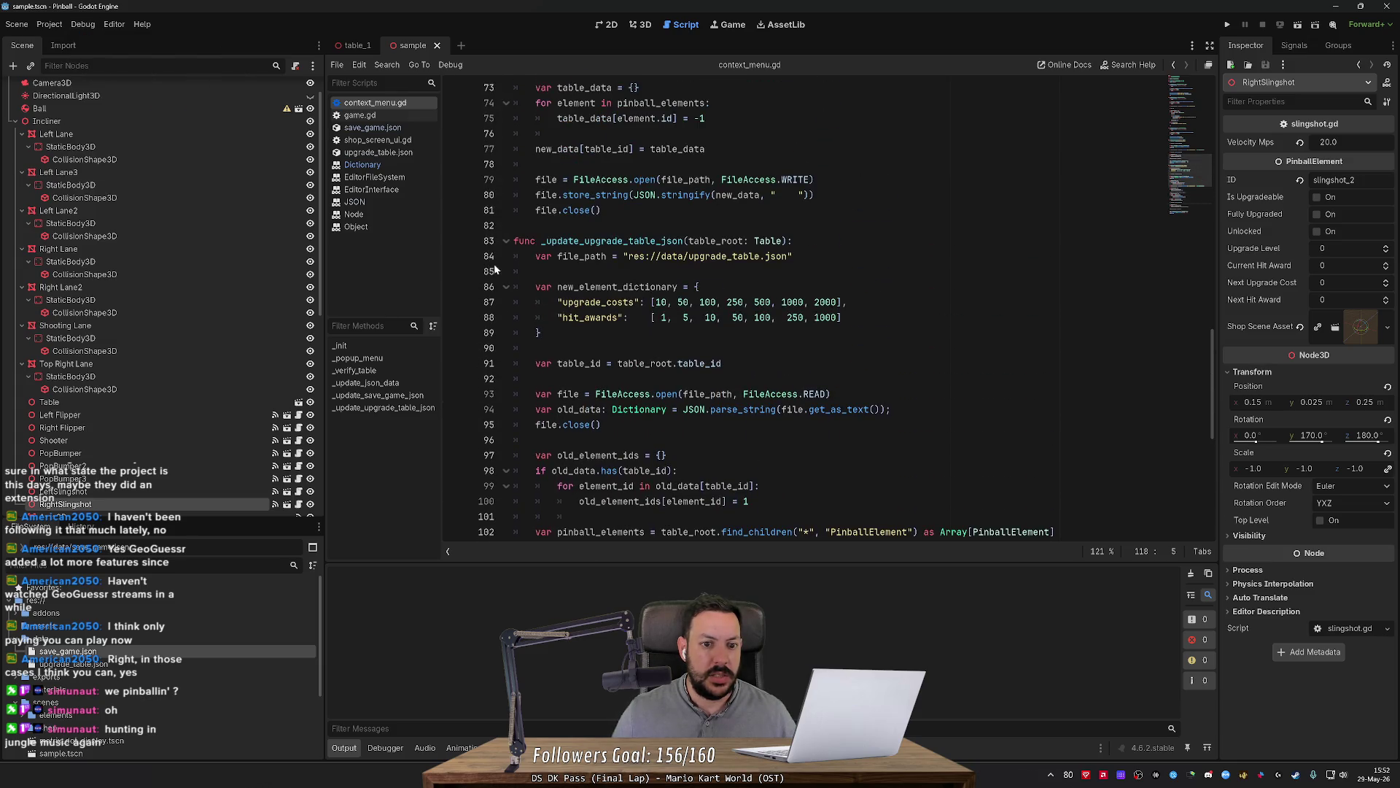
{"action": "scroll", "coordinate": [461, 255], "scroll_direction": "down", "scroll_amount": 8}
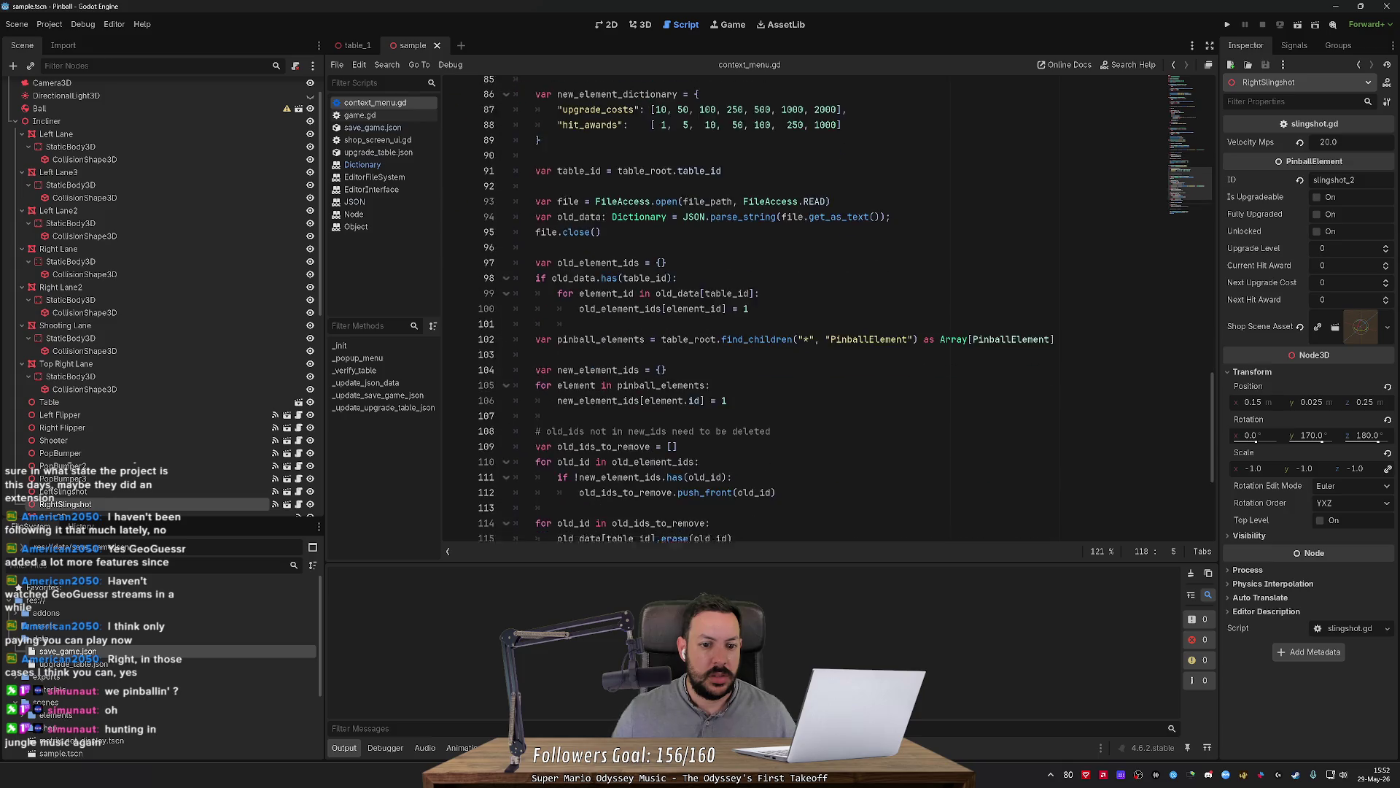
{"action": "scroll", "coordinate": [828, 311], "scroll_direction": "down", "scroll_amount": 1}
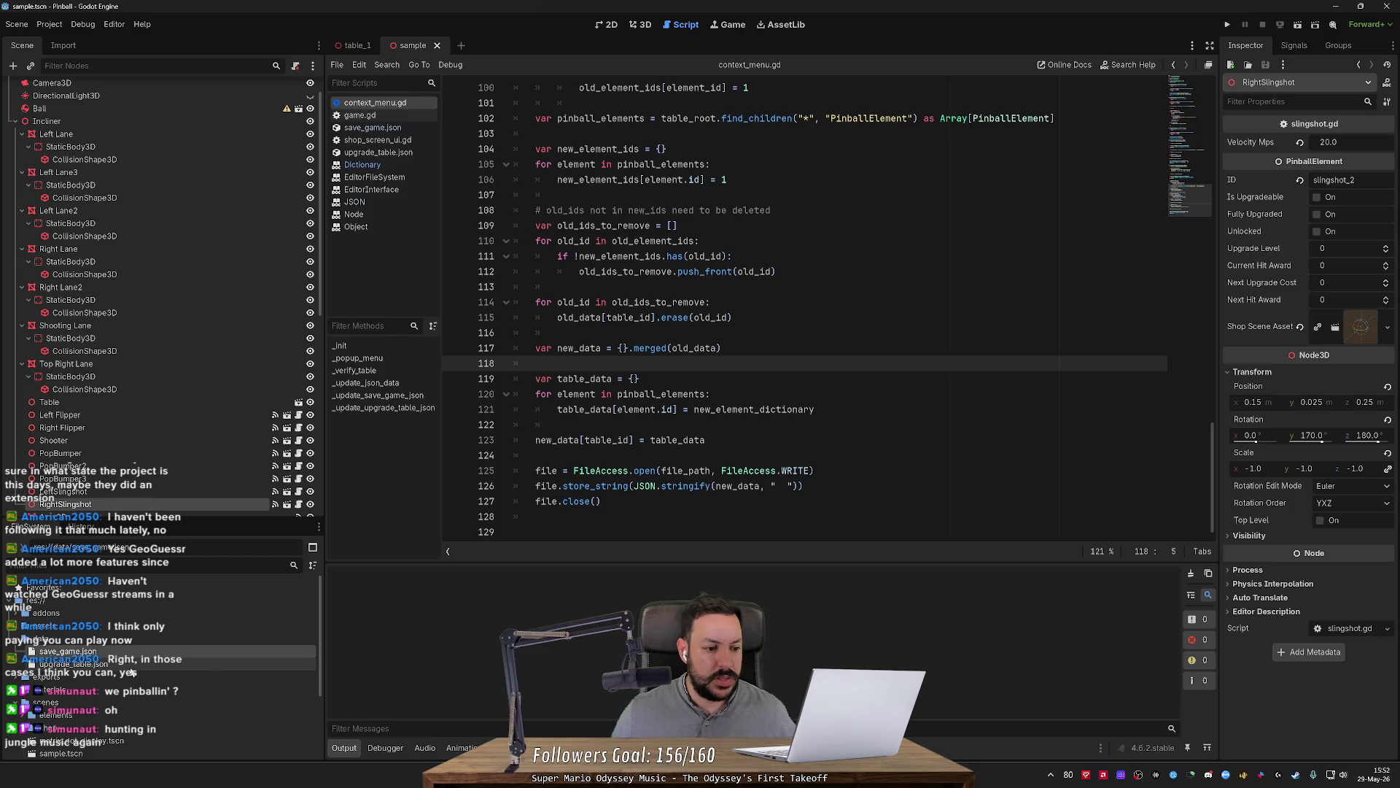
{"action": "double_click", "coordinate": [128, 665]}
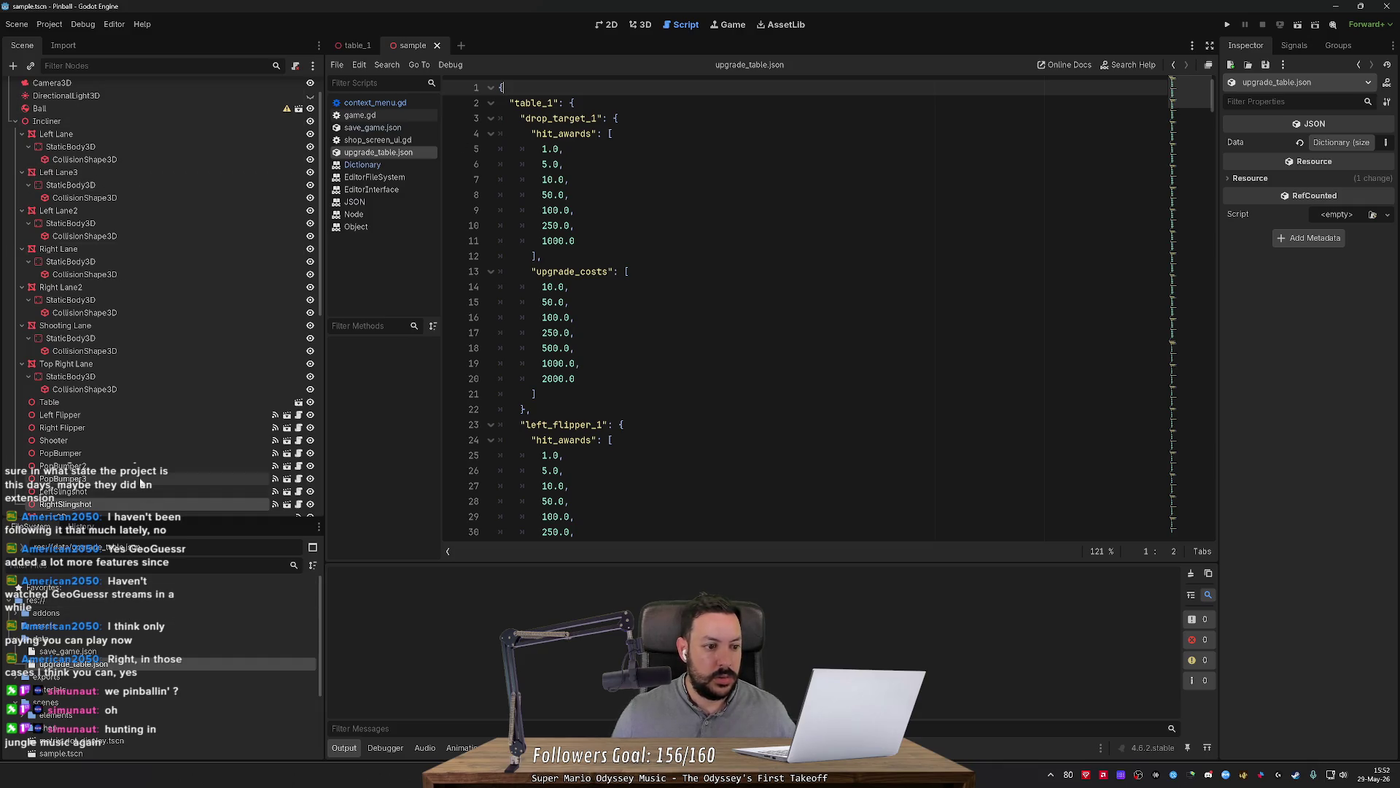
- Run Update JSON data on the sample table's Game root node
{"action": "scroll", "coordinate": [138, 671], "scroll_direction": "down", "scroll_amount": 2}
{"action": "scroll", "coordinate": [139, 671], "scroll_direction": "down", "scroll_amount": 2}
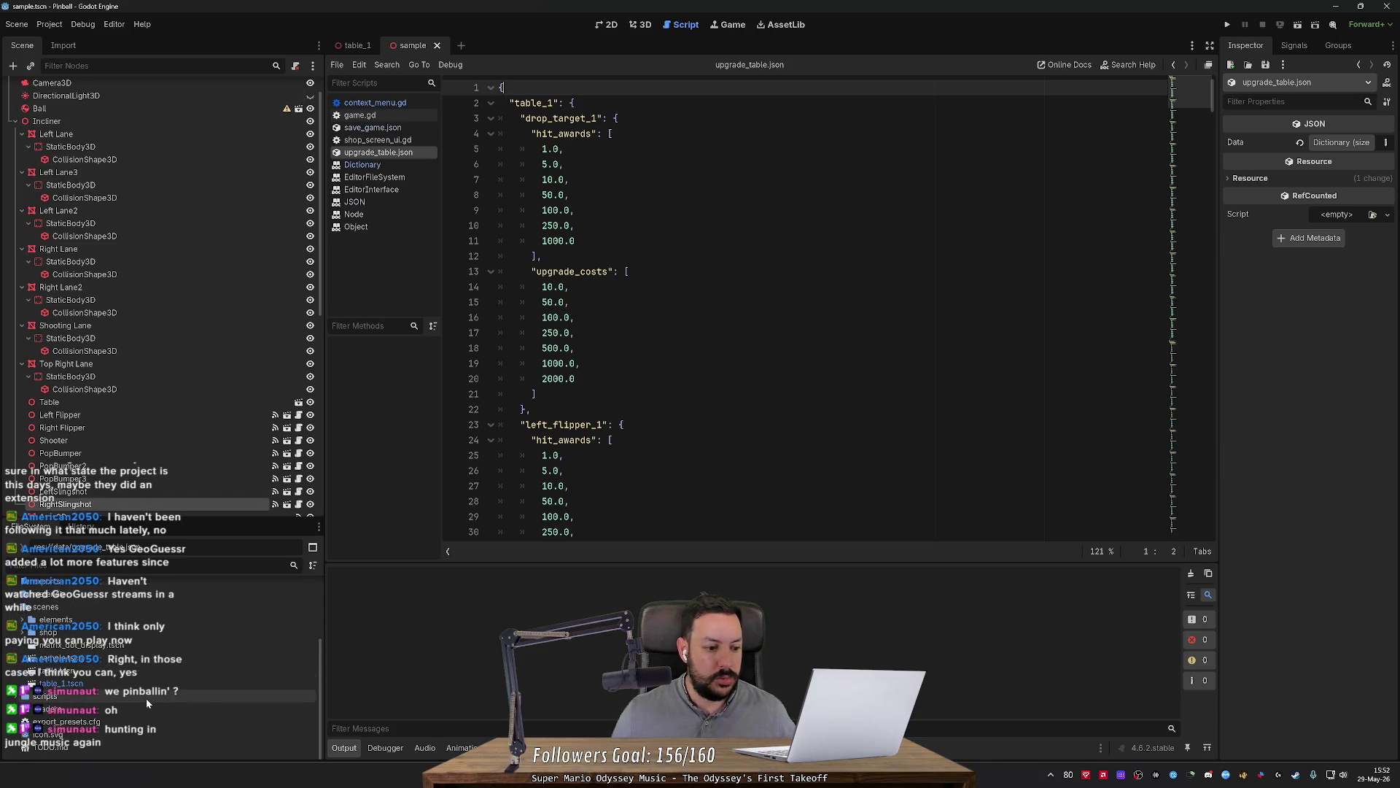
{"action": "left_click", "coordinate": [142, 661]}
{"action": "left_click", "coordinate": [490, 103]}
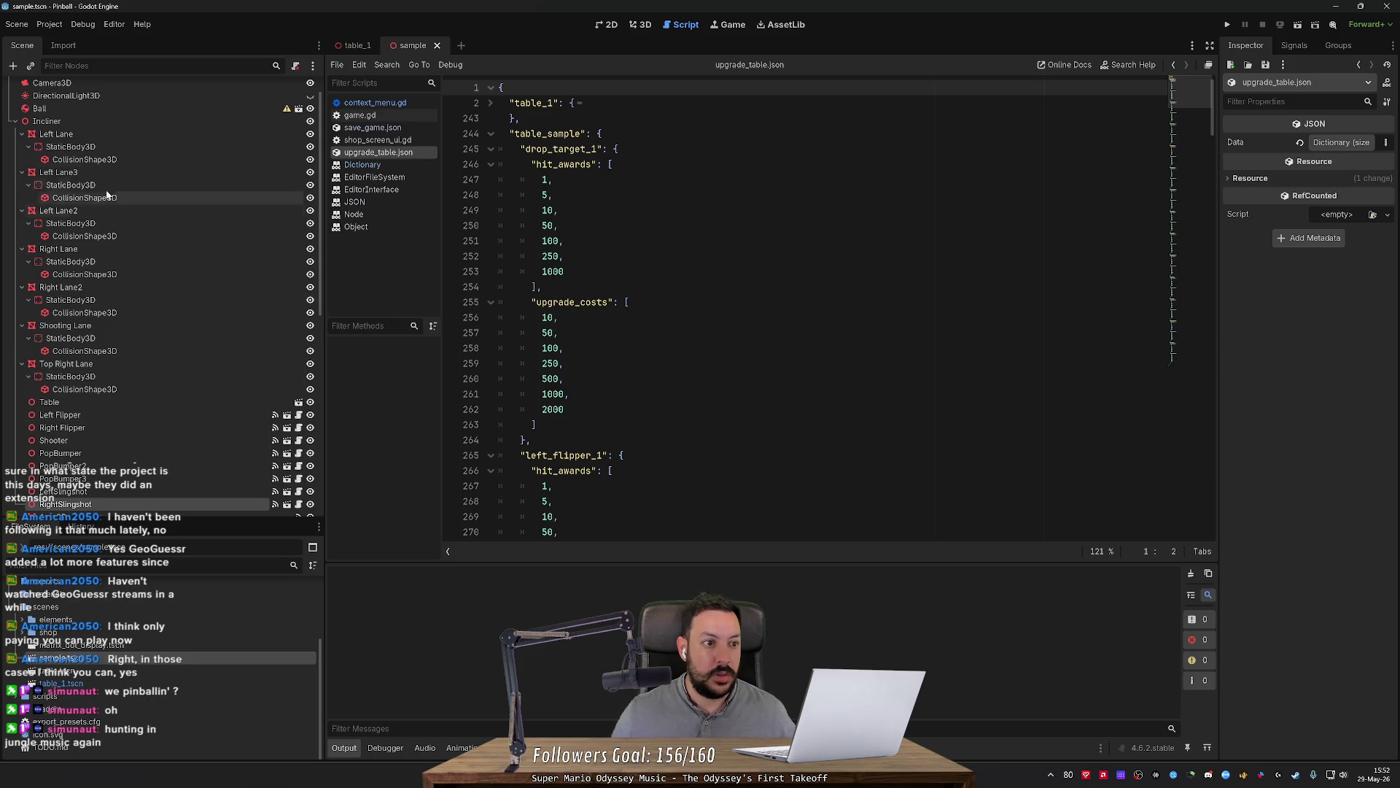
{"action": "scroll", "coordinate": [109, 106], "scroll_direction": "up", "scroll_amount": 2}
{"action": "right_click", "coordinate": [108, 91]}
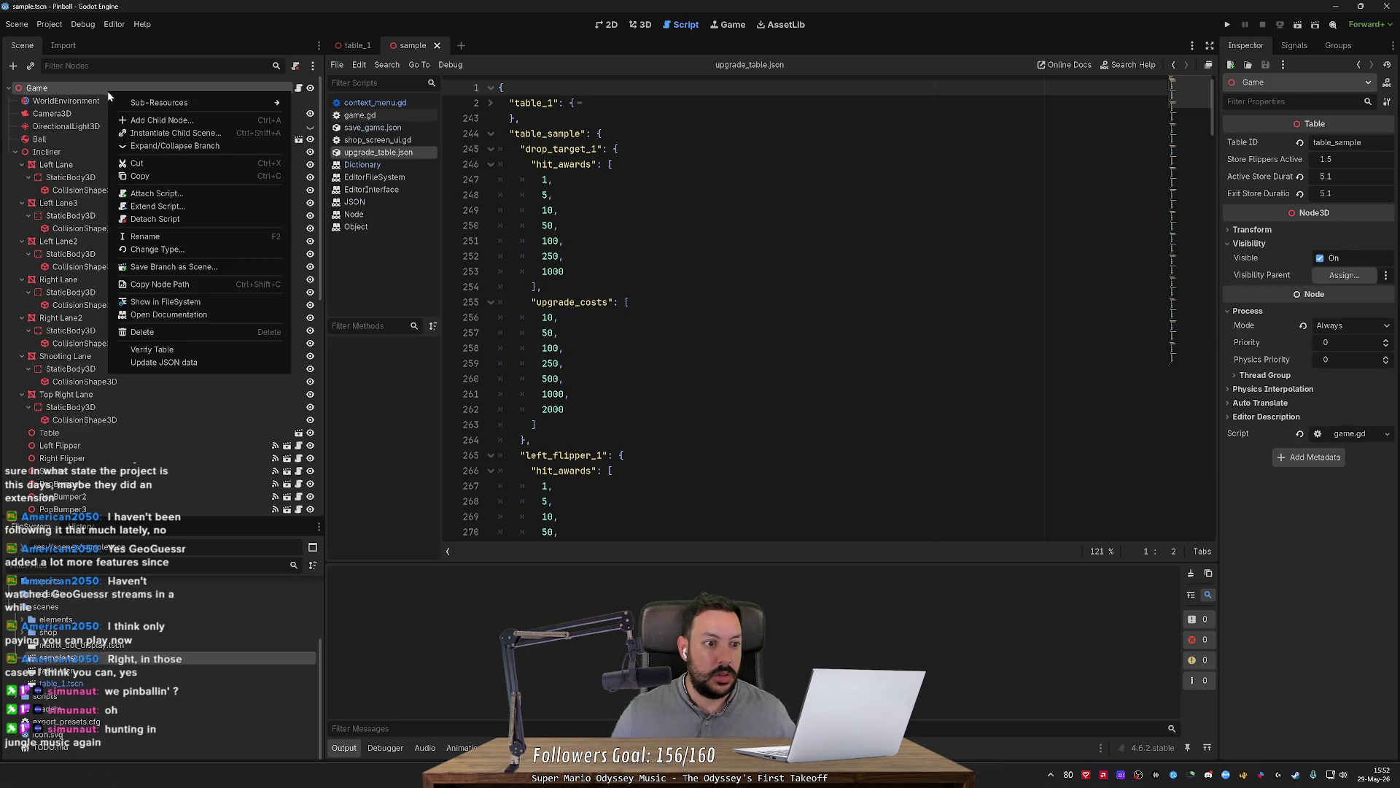
{"action": "left_click", "coordinate": [197, 361]}
- Close the sample scene and reload the current project
{"action": "left_click", "coordinate": [543, 271]}
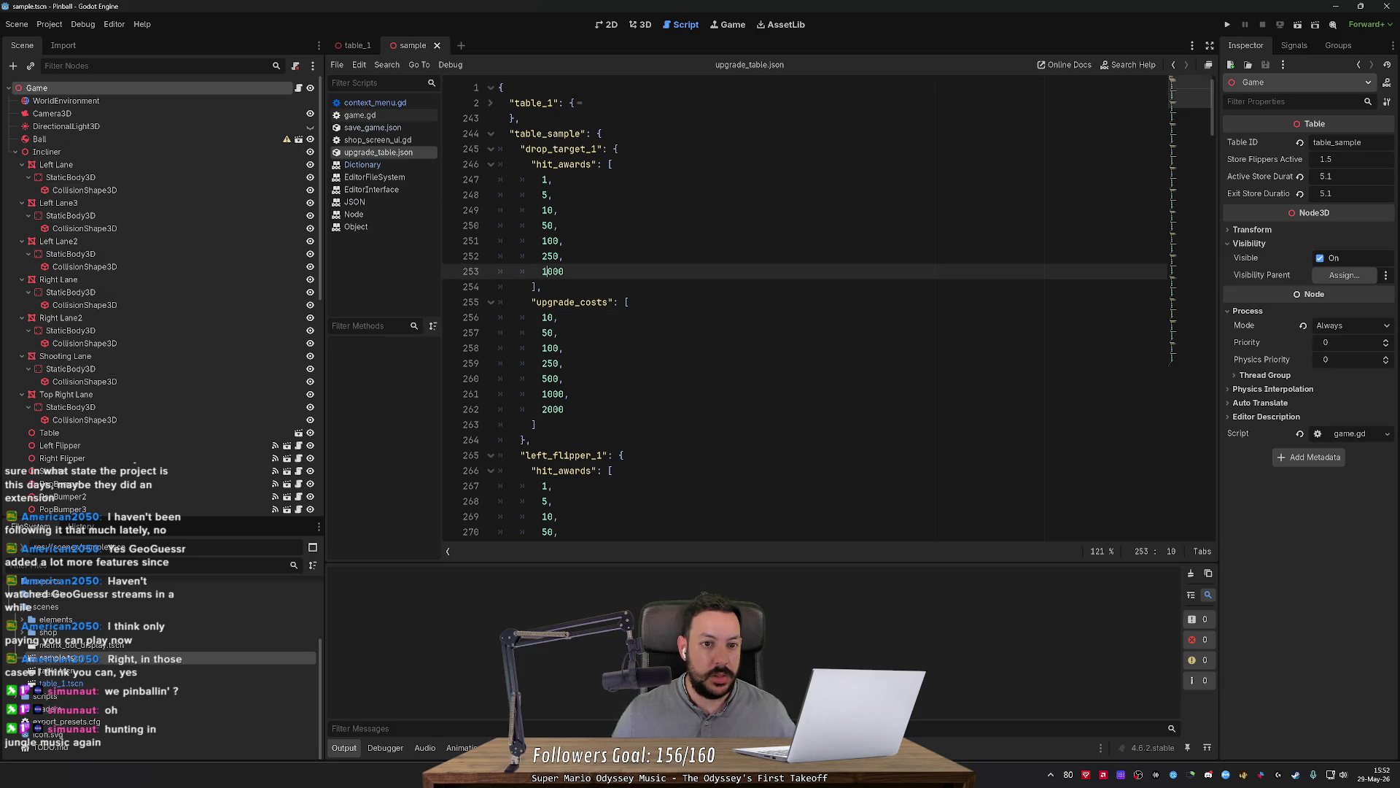
{"action": "middle_click", "coordinate": [423, 46]}
{"action": "left_click", "coordinate": [48, 24]}
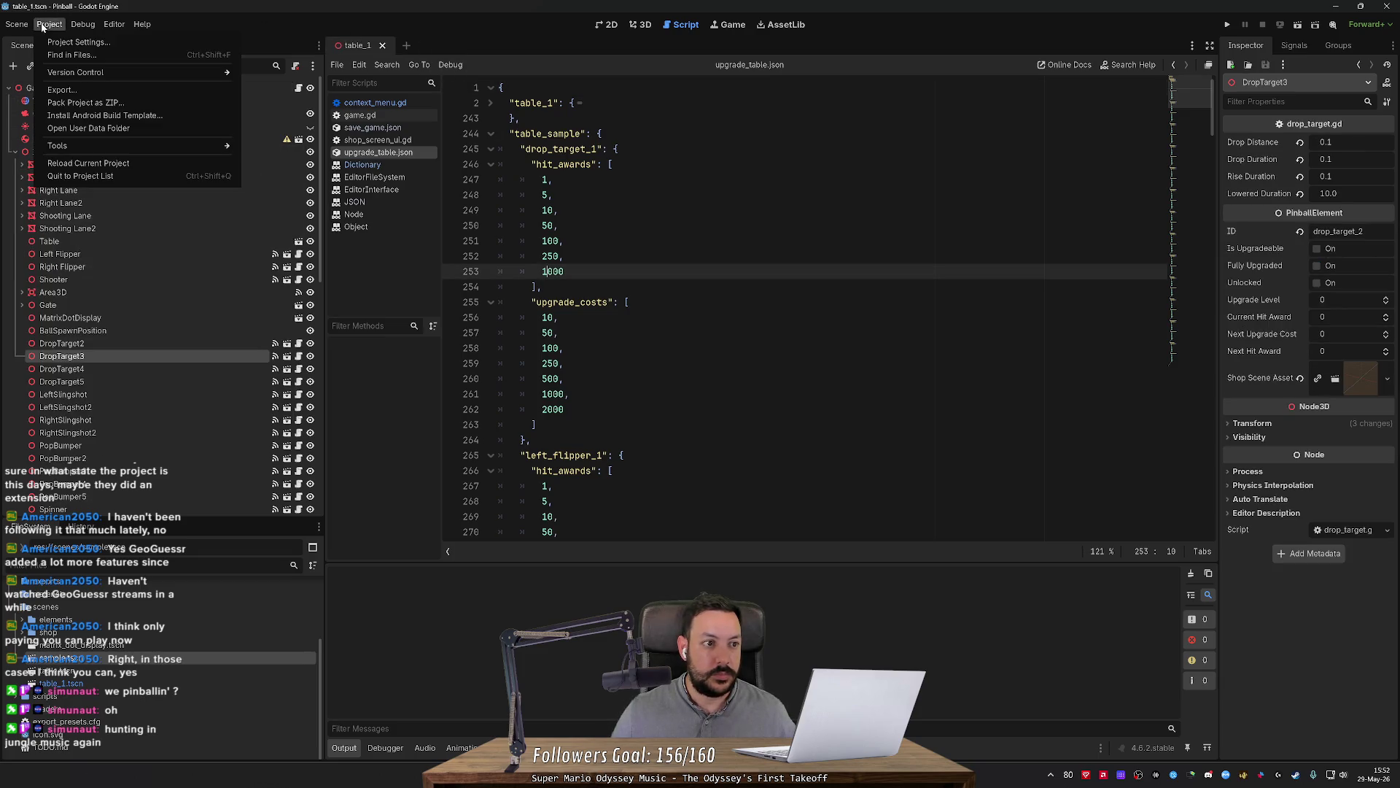
{"action": "left_click", "coordinate": [103, 165]}
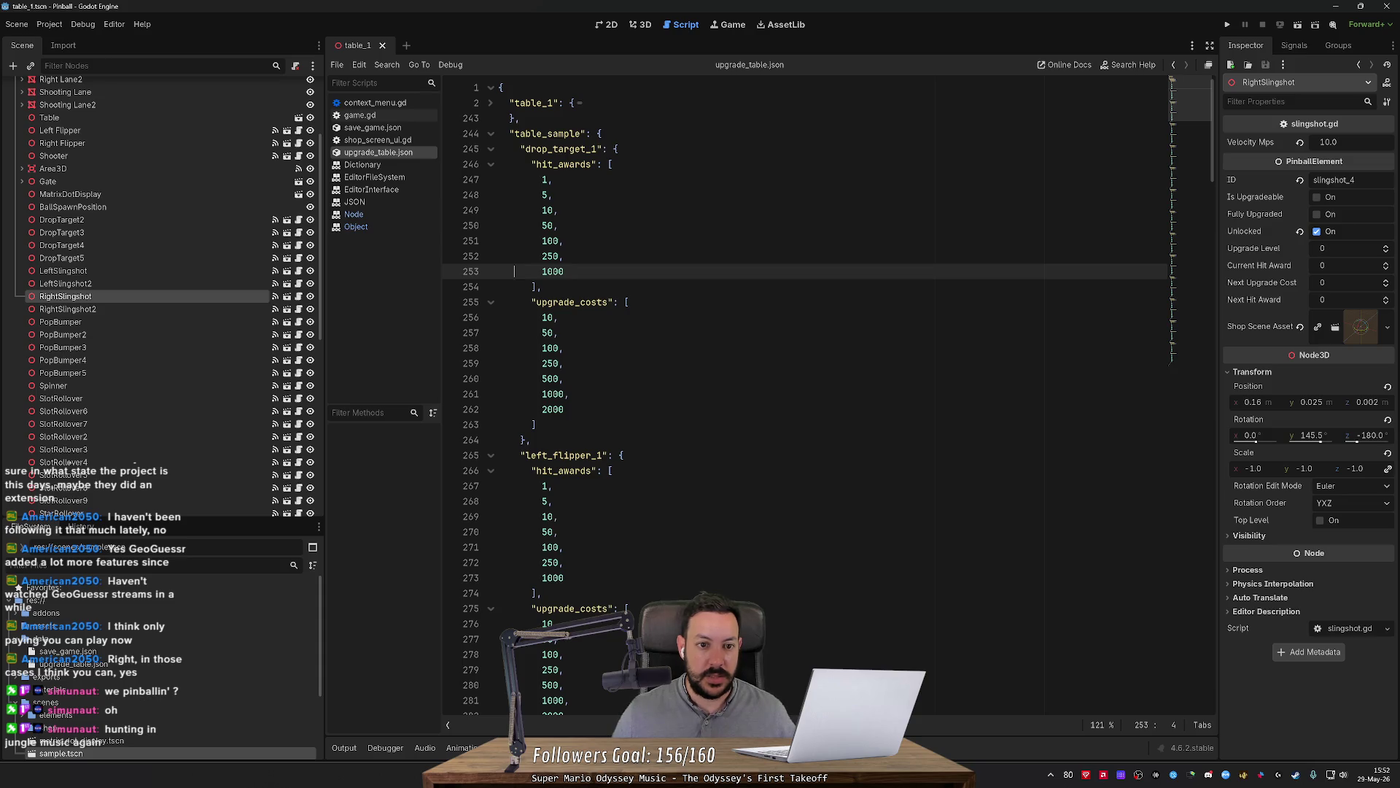
- Fold each table_sample entry in upgrade_table.json, drop_target_1 through stopper_1
{"action": "left_click", "coordinate": [490, 149]}
{"action": "left_click", "coordinate": [483, 180]}
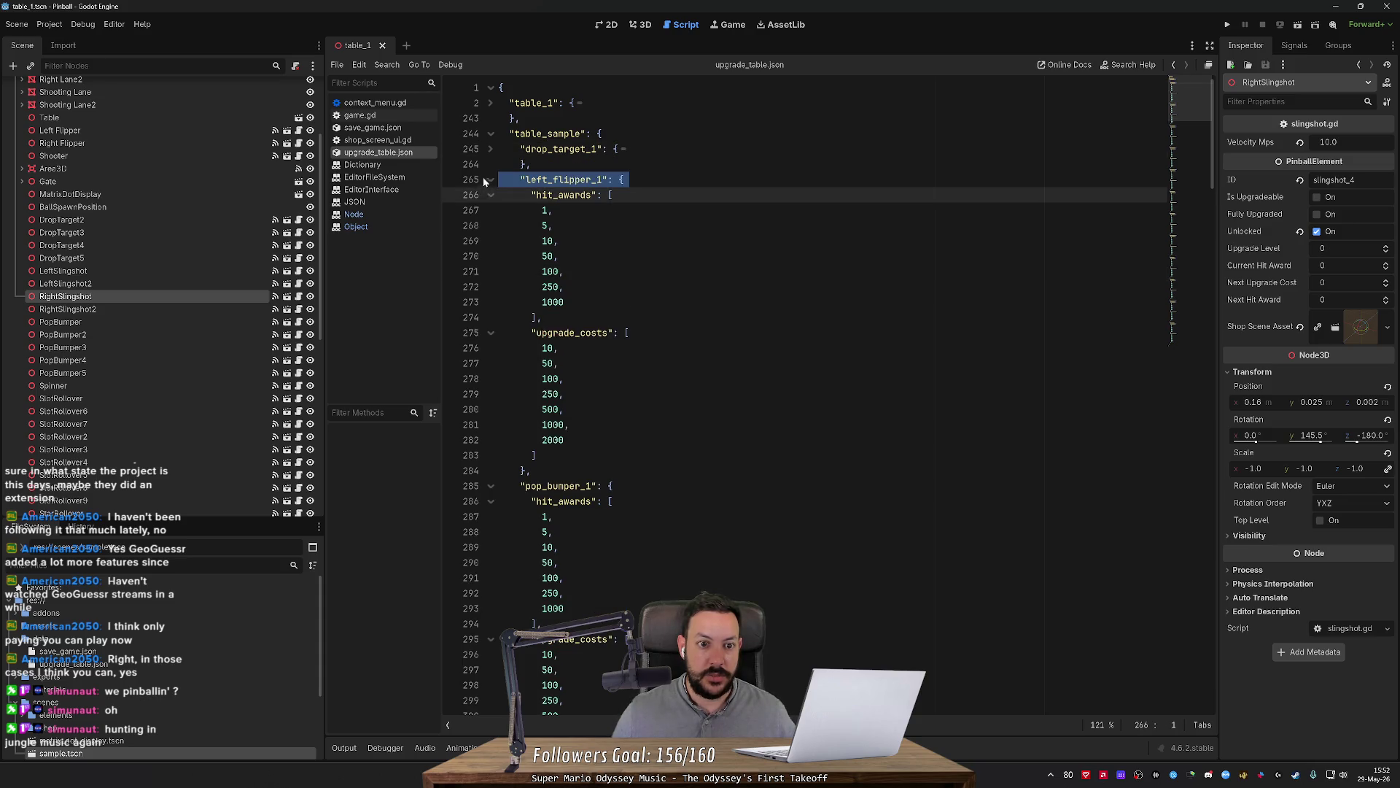
{"action": "left_click", "coordinate": [489, 179]}
{"action": "left_click", "coordinate": [489, 211]}
{"action": "left_click", "coordinate": [488, 241]}
{"action": "left_click", "coordinate": [489, 272]}
{"action": "left_click", "coordinate": [489, 302]}
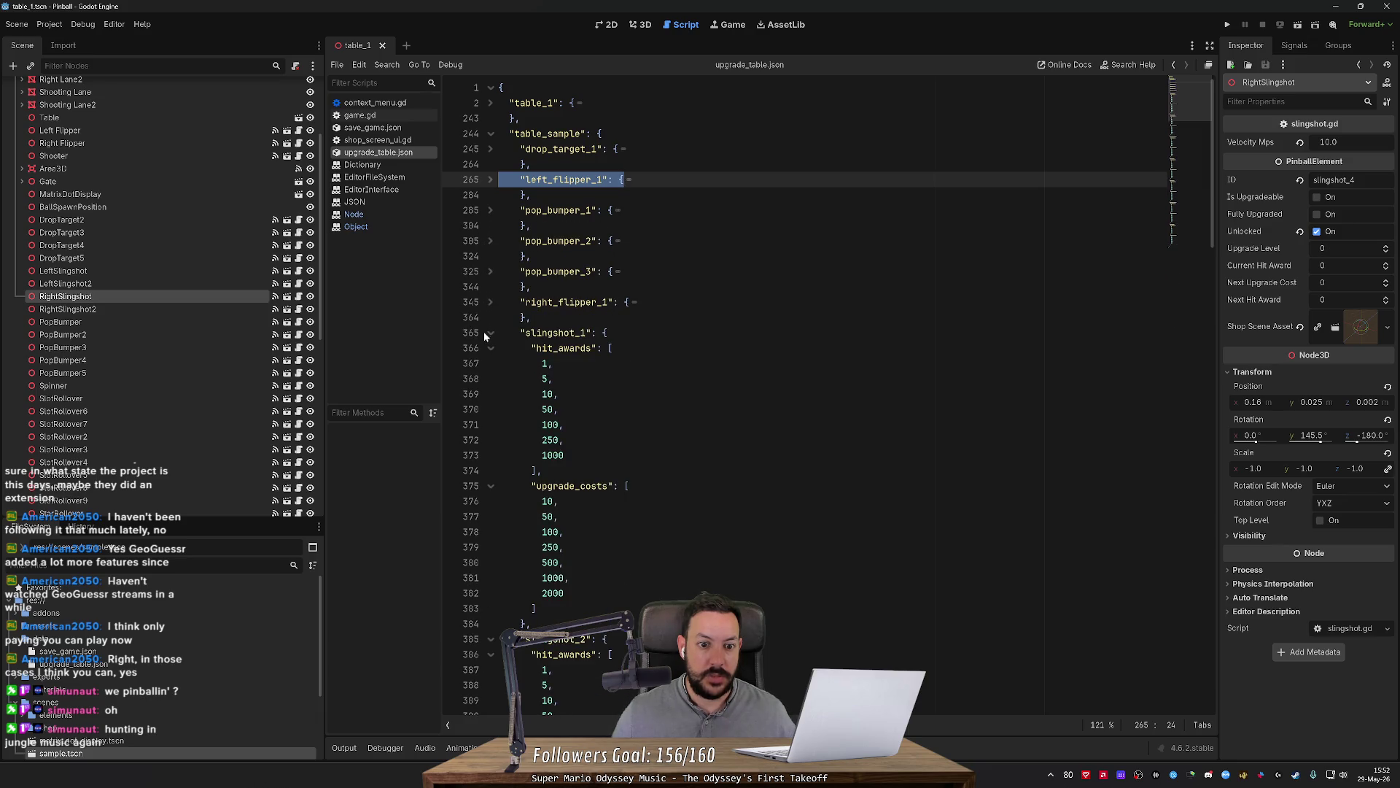
{"action": "left_click", "coordinate": [484, 332]}
{"action": "left_click", "coordinate": [488, 333]}
{"action": "left_click", "coordinate": [489, 363]}
{"action": "left_click", "coordinate": [488, 394]}
{"action": "left_click", "coordinate": [489, 425]}
{"action": "left_click", "coordinate": [483, 455]}
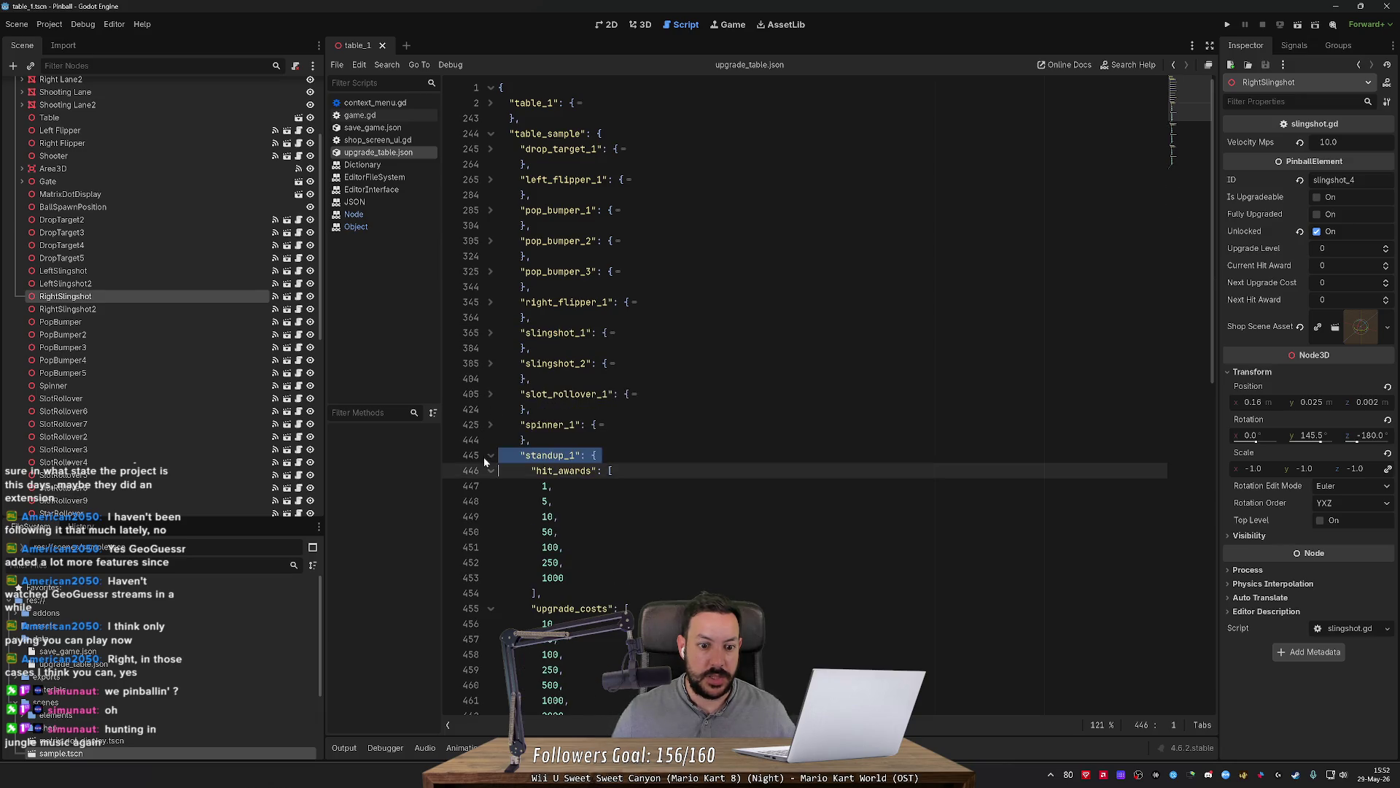
{"action": "left_click", "coordinate": [489, 455]}
{"action": "left_click", "coordinate": [489, 485]}
{"action": "left_click", "coordinate": [490, 516]}
- Reopen sample.tscn and show it in the 3D view
{"action": "mouse_move", "coordinate": [598, 516]}
{"action": "left_mouse_down"}
{"action": "mouse_move", "coordinate": [452, 364]}
{"action": "mouse_move", "coordinate": [416, 369]}
{"action": "left_mouse_up"}
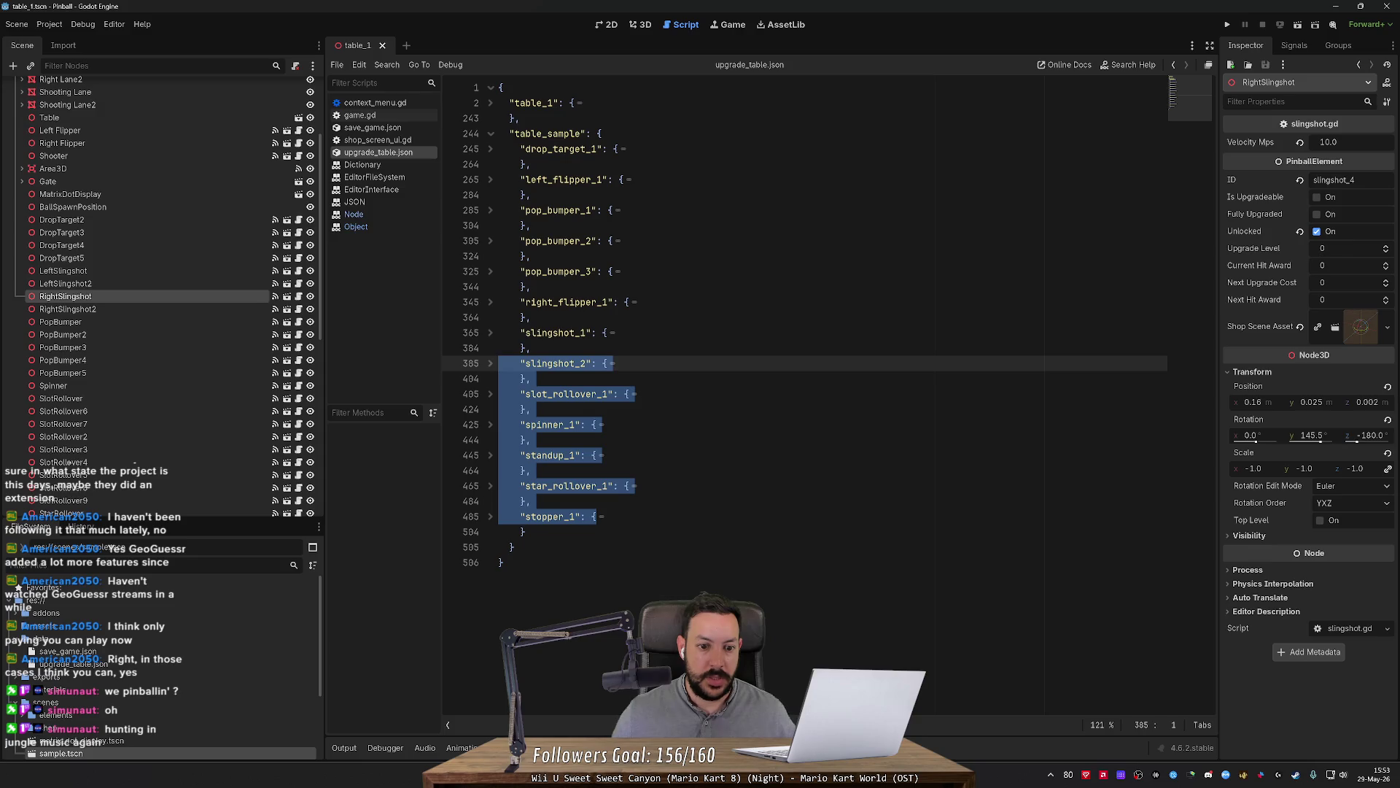
{"action": "left_click", "coordinate": [597, 516]}
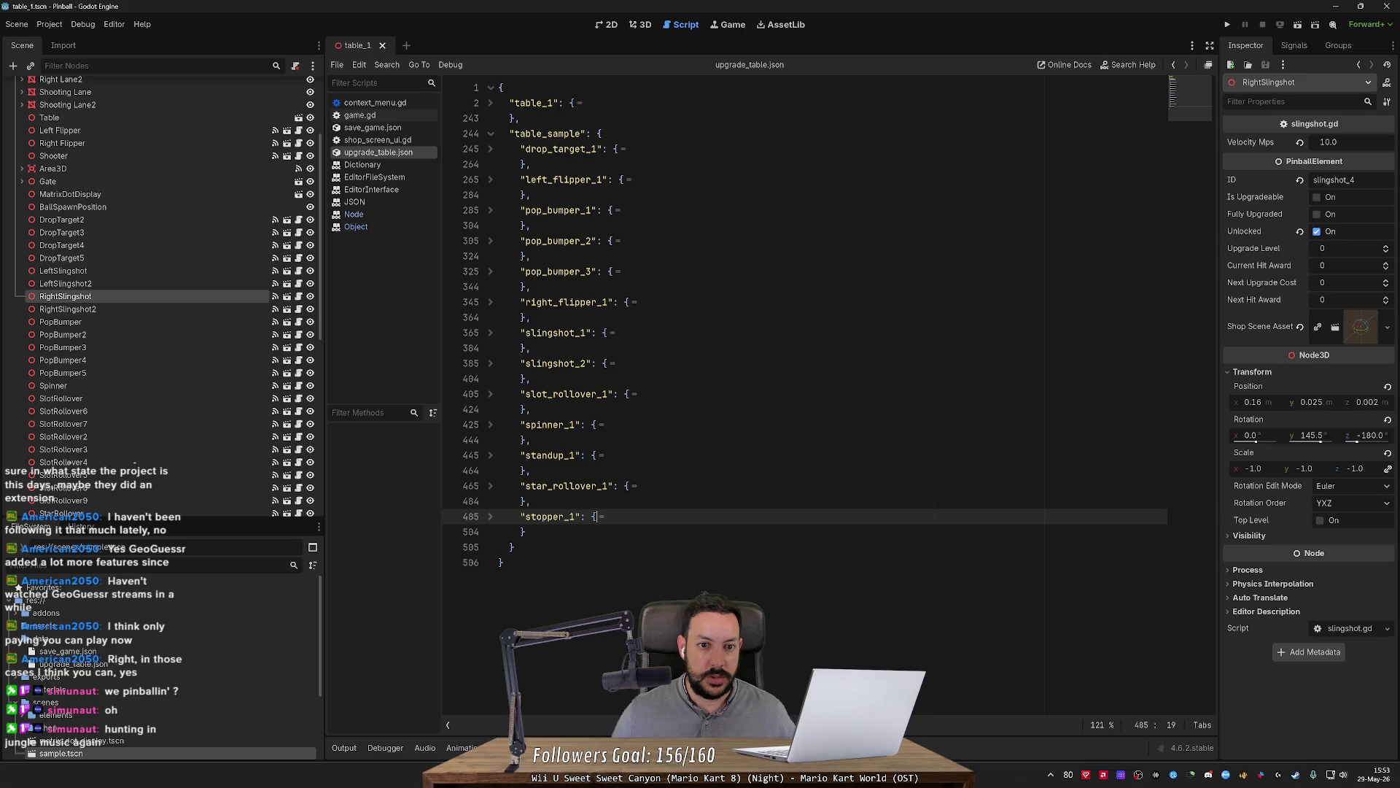
{"action": "double_click", "coordinate": [115, 750]}
{"action": "left_click", "coordinate": [641, 24]}
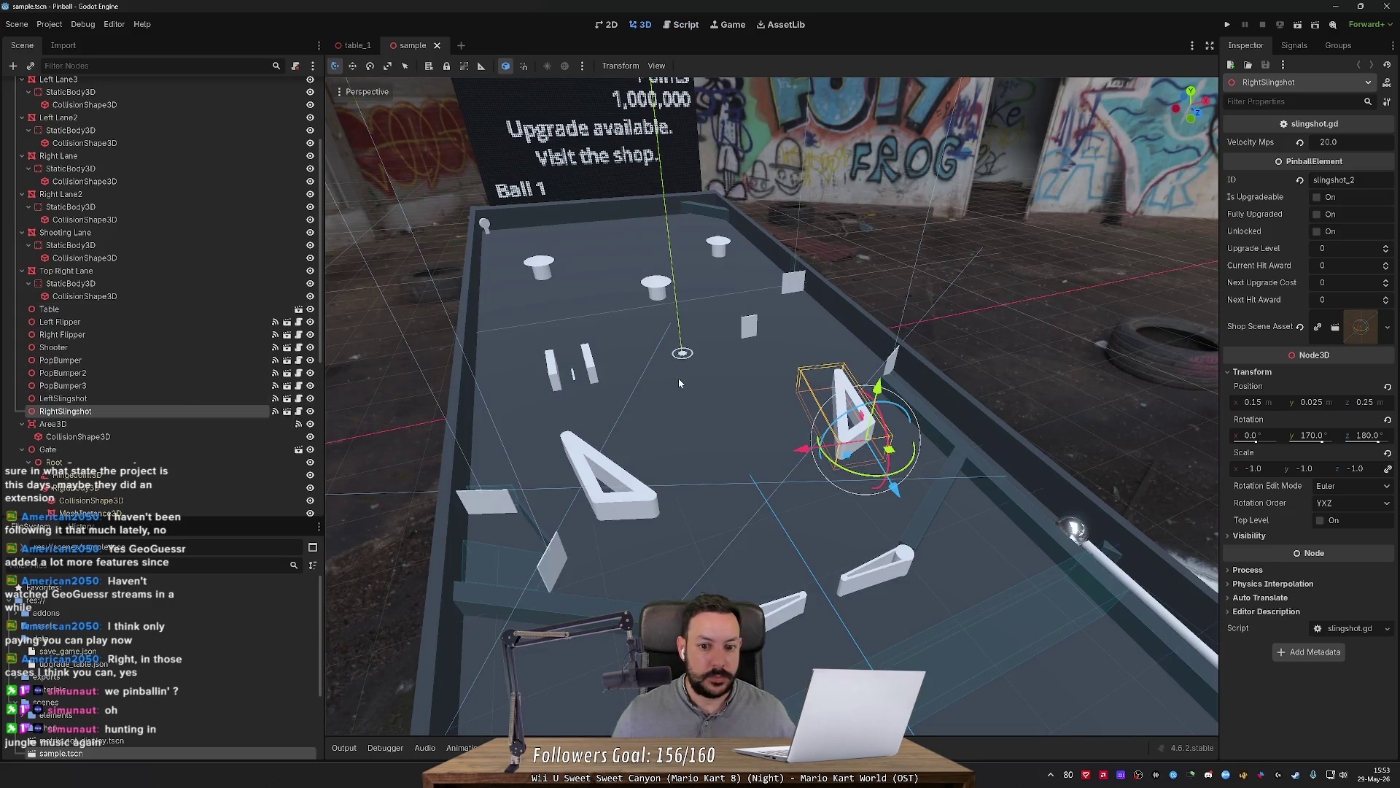
- Change the sample table's drop target ID in the Inspector to drop_target_5
{"action": "left_click", "coordinate": [748, 330]}
{"action": "left_click", "coordinate": [1345, 231]}
{"action": "key", "text": "shift+Left"}
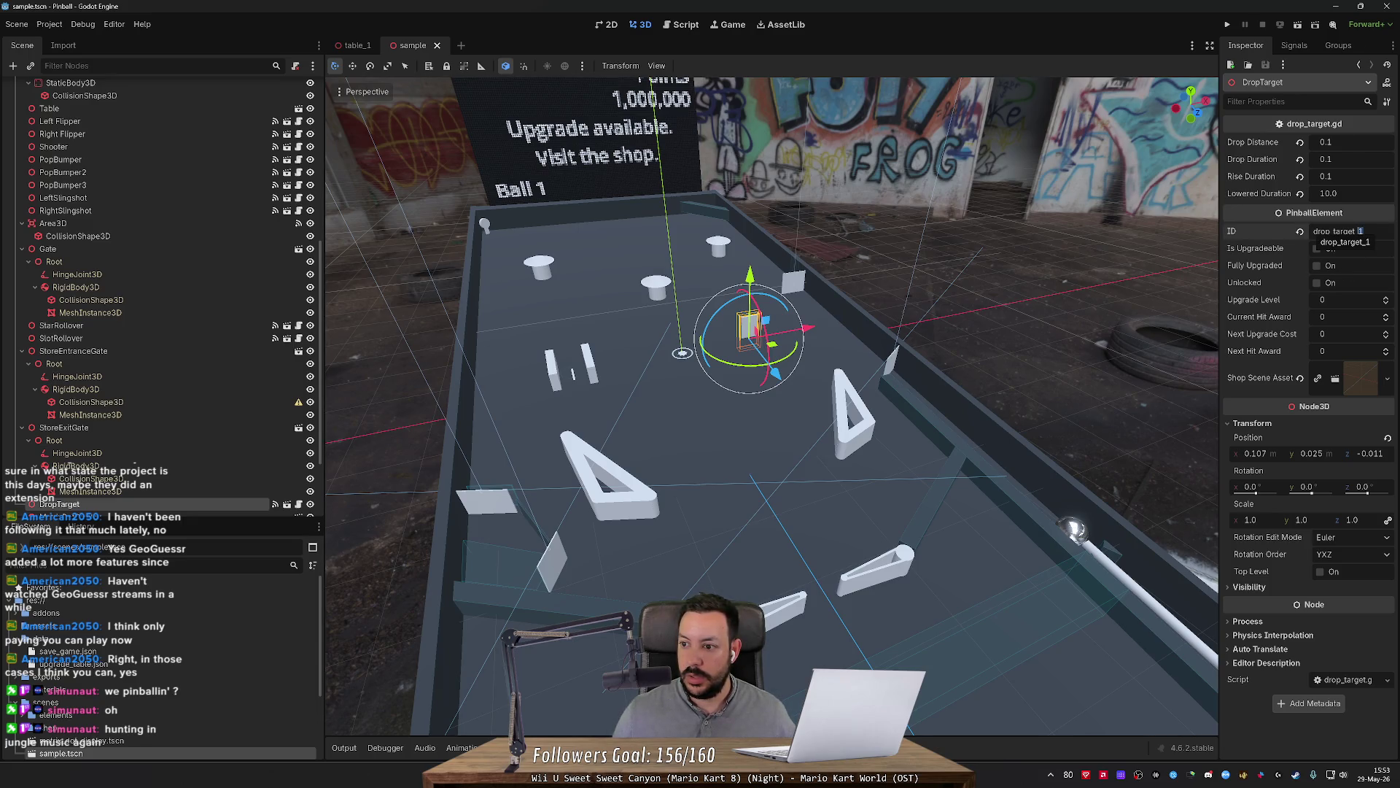
{"action": "type", "text": "5"}
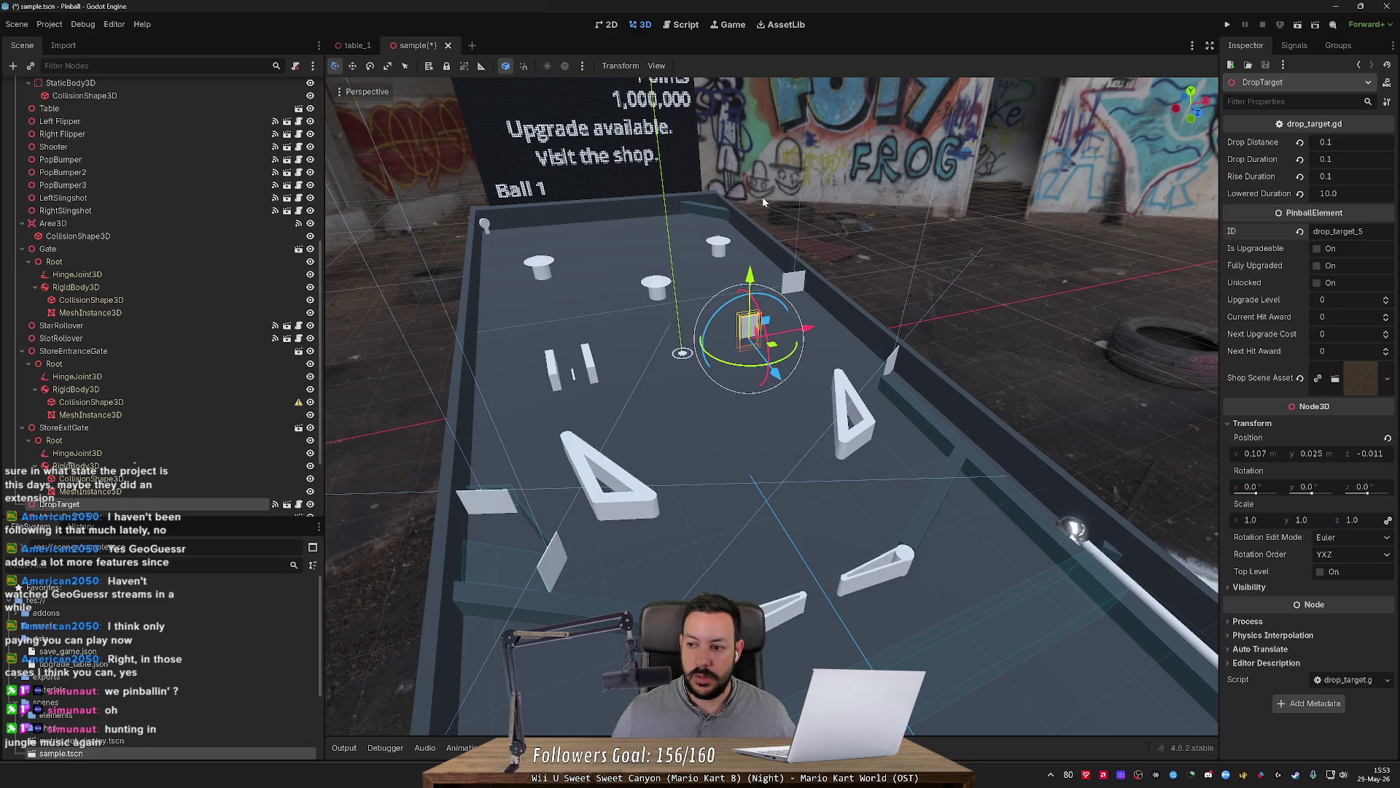
- Compare against the table_1 scene, then save sample.tscn and return to scripts
{"action": "left_click", "coordinate": [360, 48]}
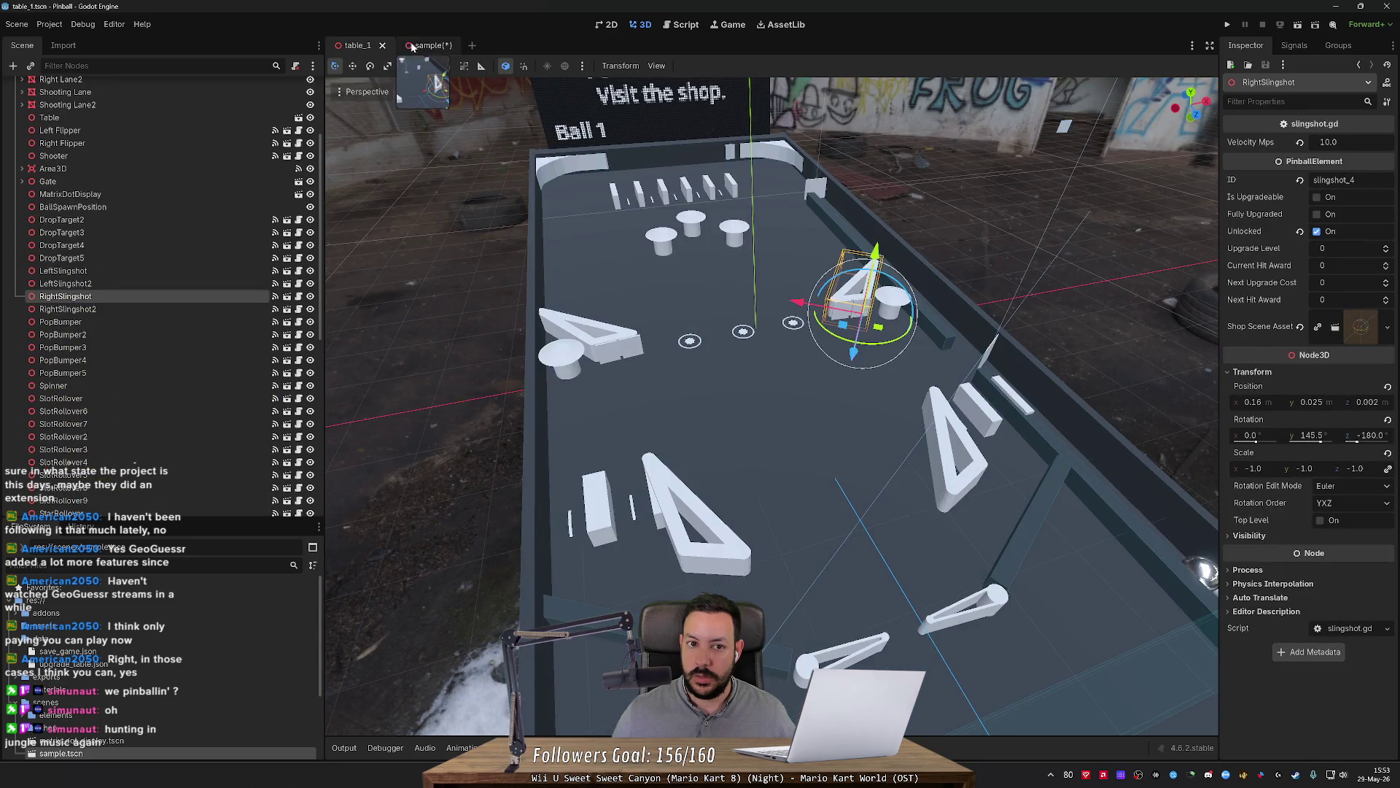
{"action": "left_click", "coordinate": [422, 46]}
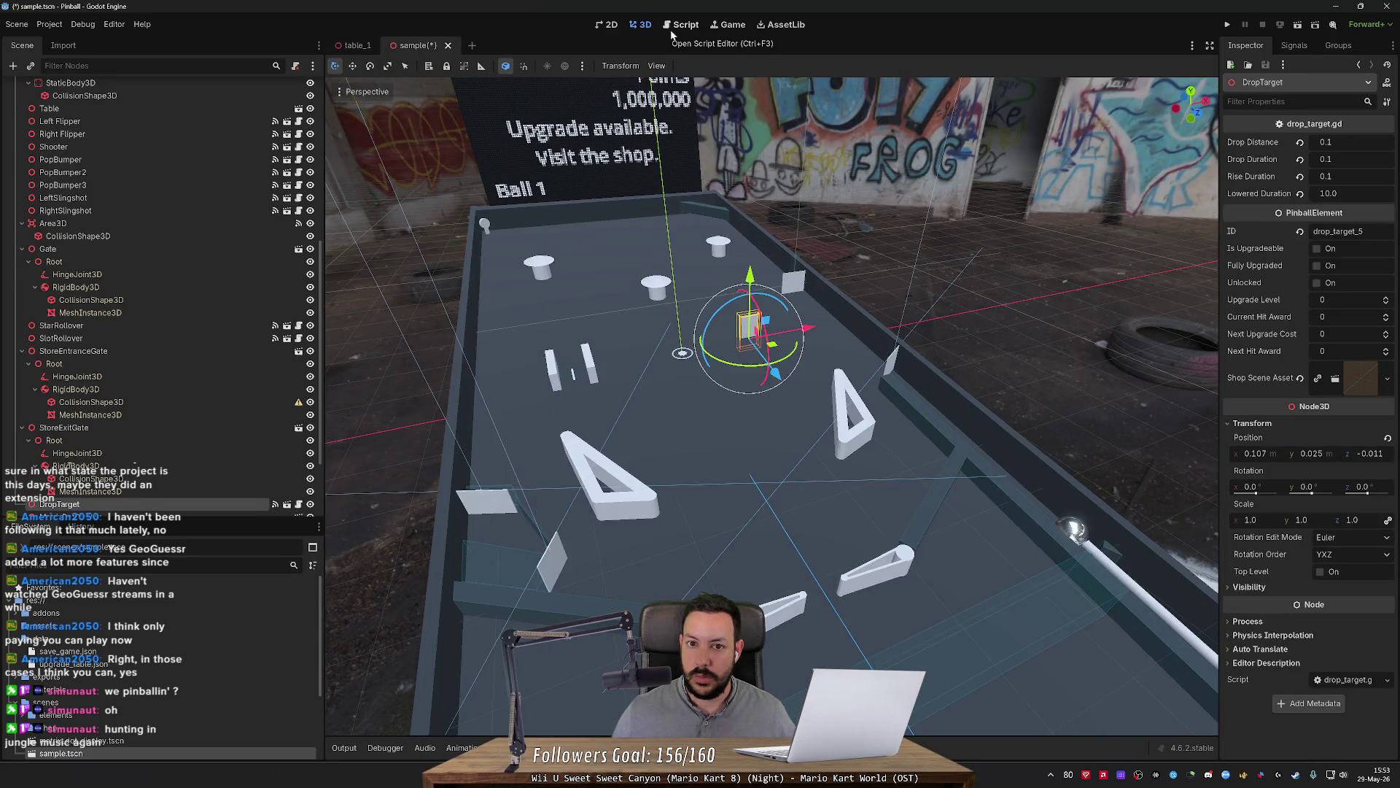
{"action": "key", "text": "ctrl+a"}
{"action": "left_click", "coordinate": [937, 194]}
{"action": "key", "text": "ctrl+s"}
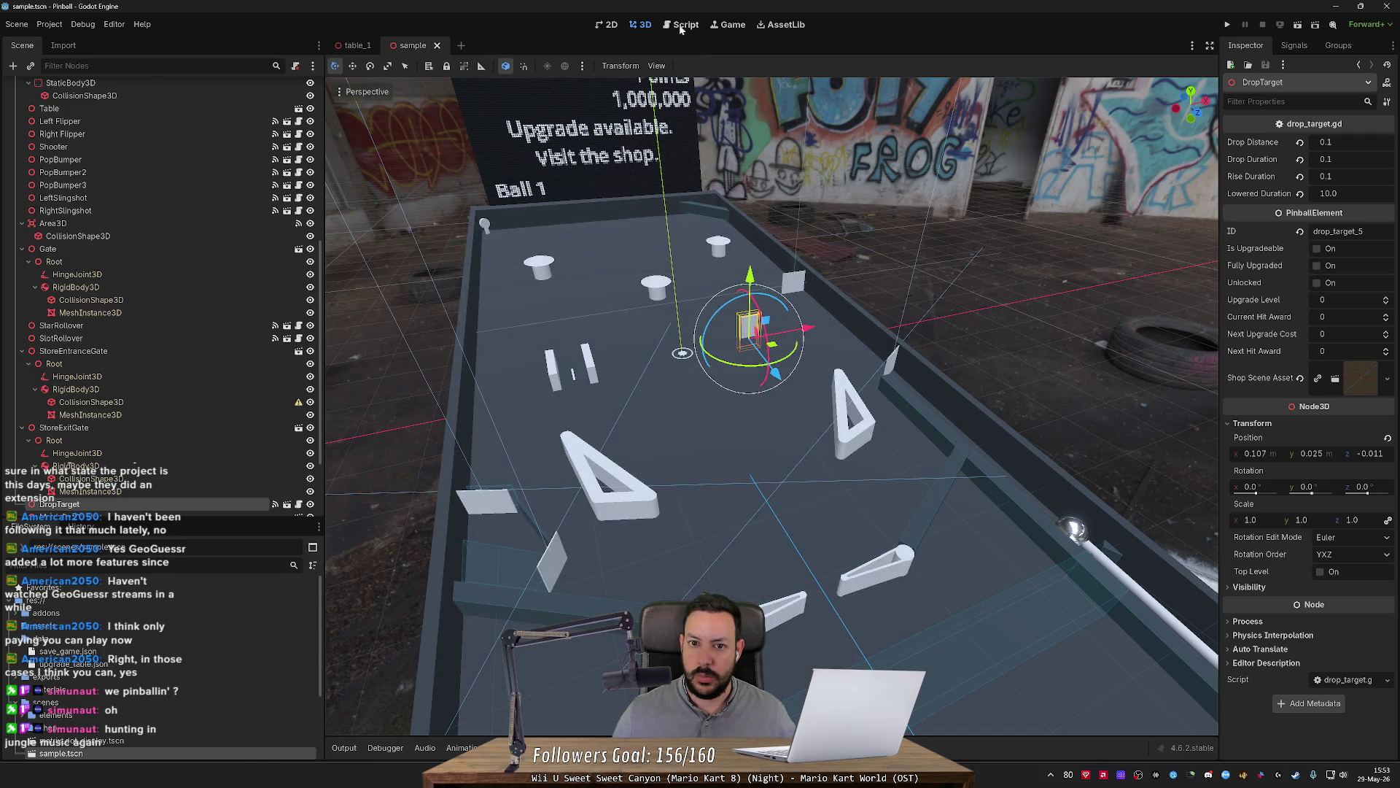
{"action": "left_click", "coordinate": [686, 26]}
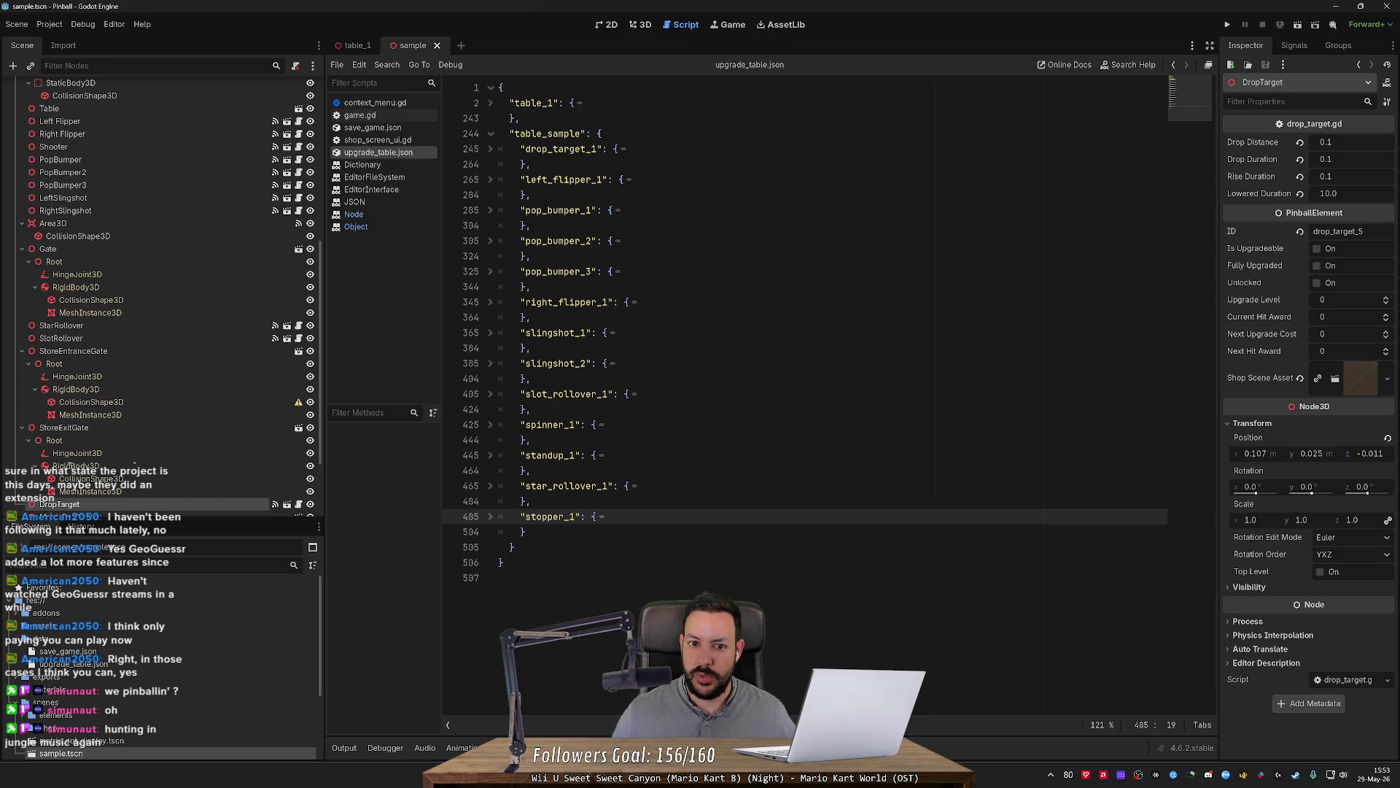
- Open context_menu.gd and review the line merging old_data into new_data
{"action": "left_click", "coordinate": [393, 104]}
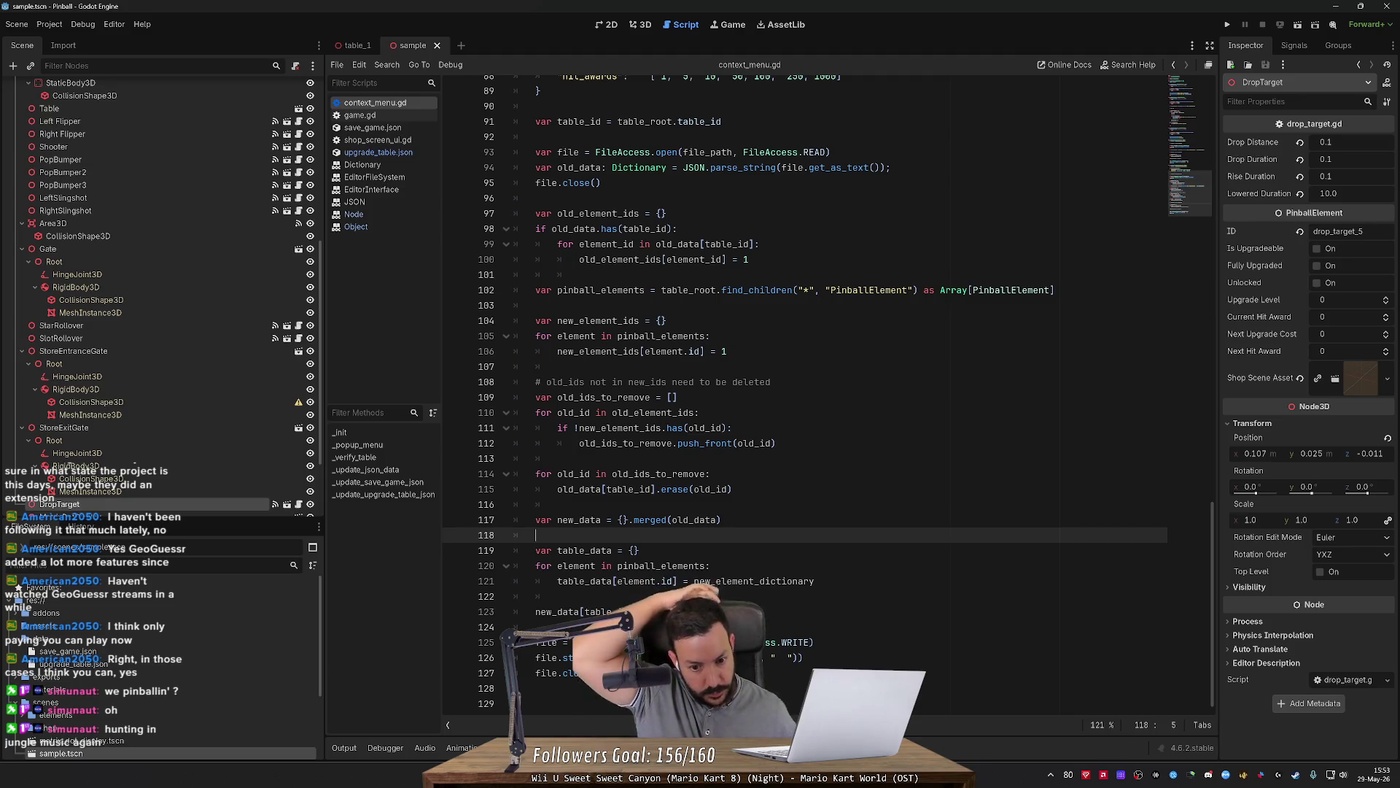
{"action": "key", "text": "Up"}
{"action": "key", "text": "End"}
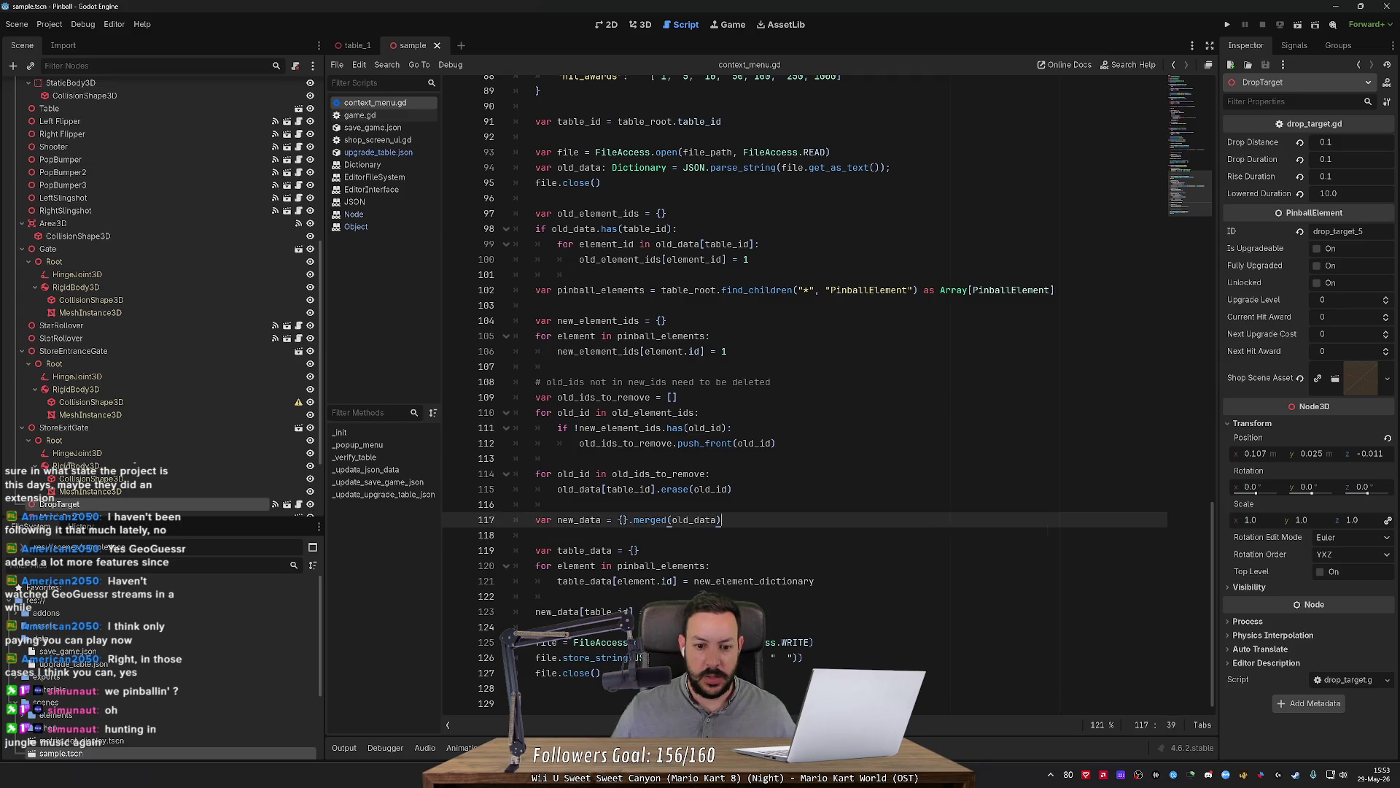
{"action": "key", "text": "shift+Up"}
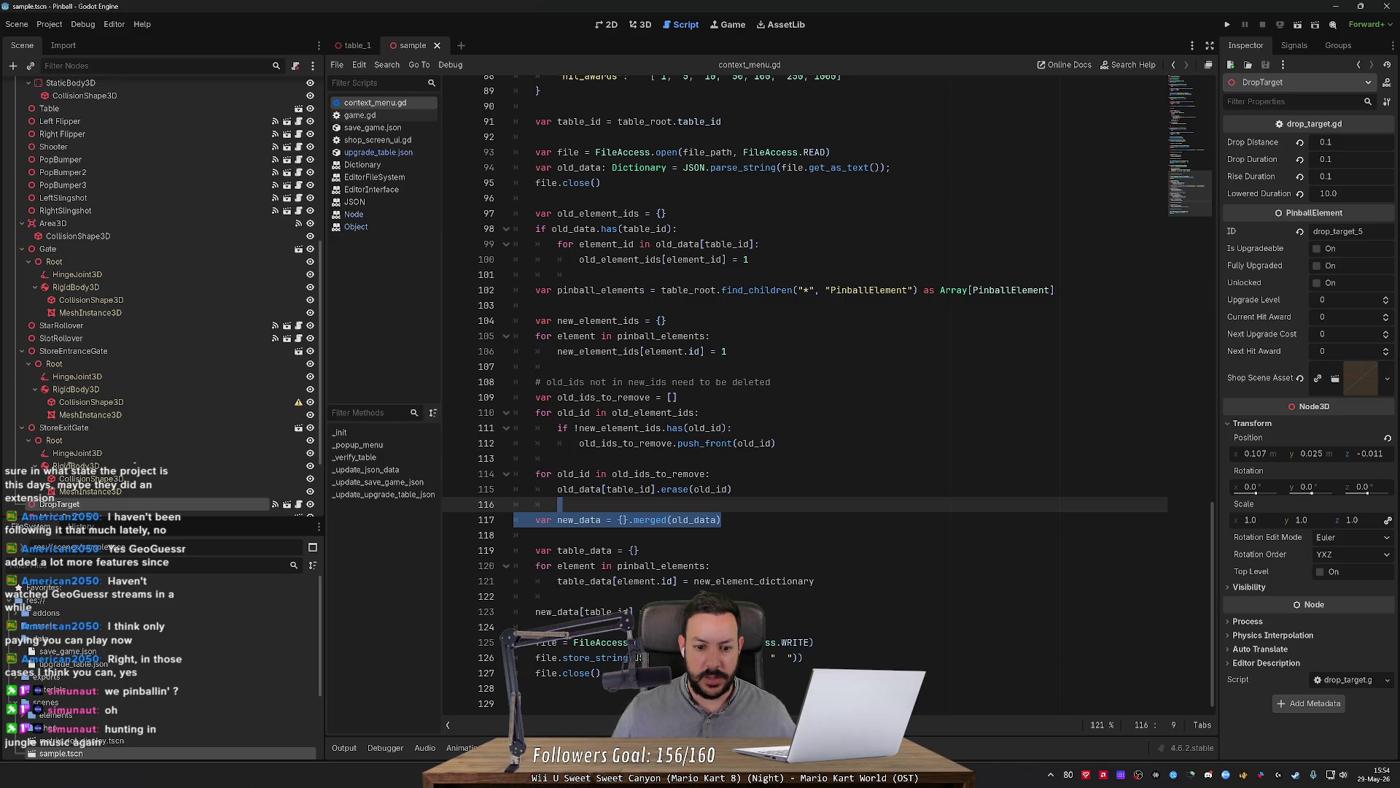
{"action": "left_click", "coordinate": [536, 626]}
- Insert table_data) into the new_data[table_id] assignment on line 123 and save the script
{"action": "left_click", "coordinate": [657, 611]}
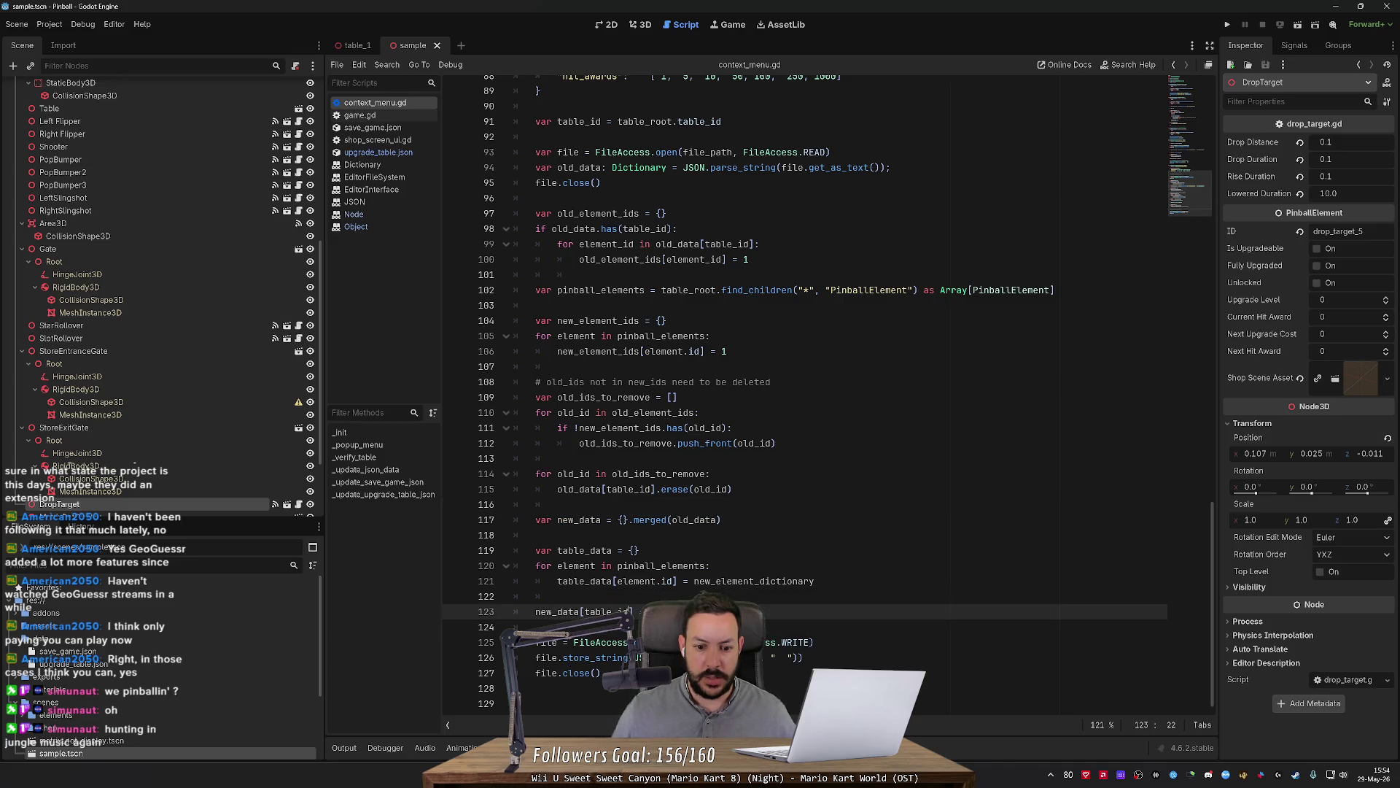
{"action": "left_click", "coordinate": [673, 611]}
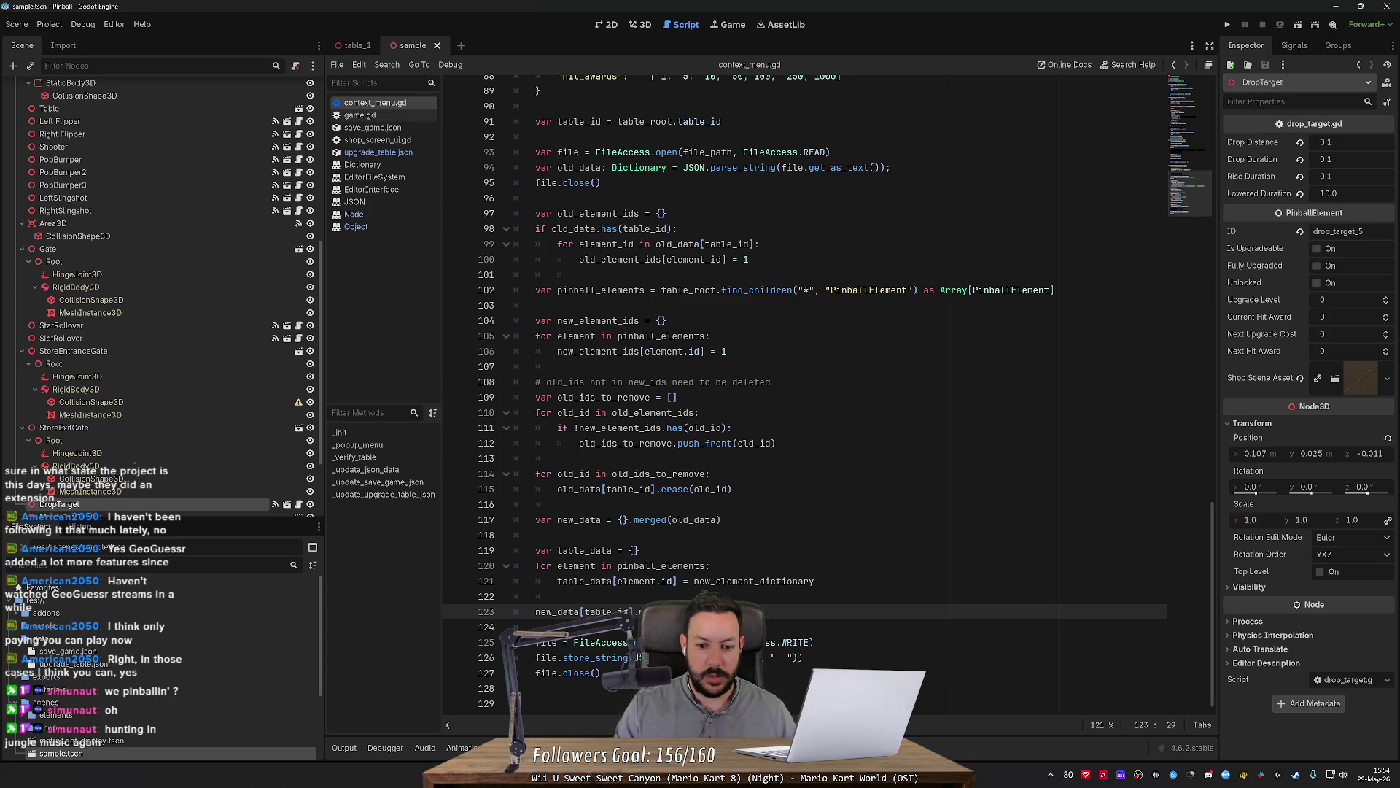
{"action": "type", "text": "table_data)"}
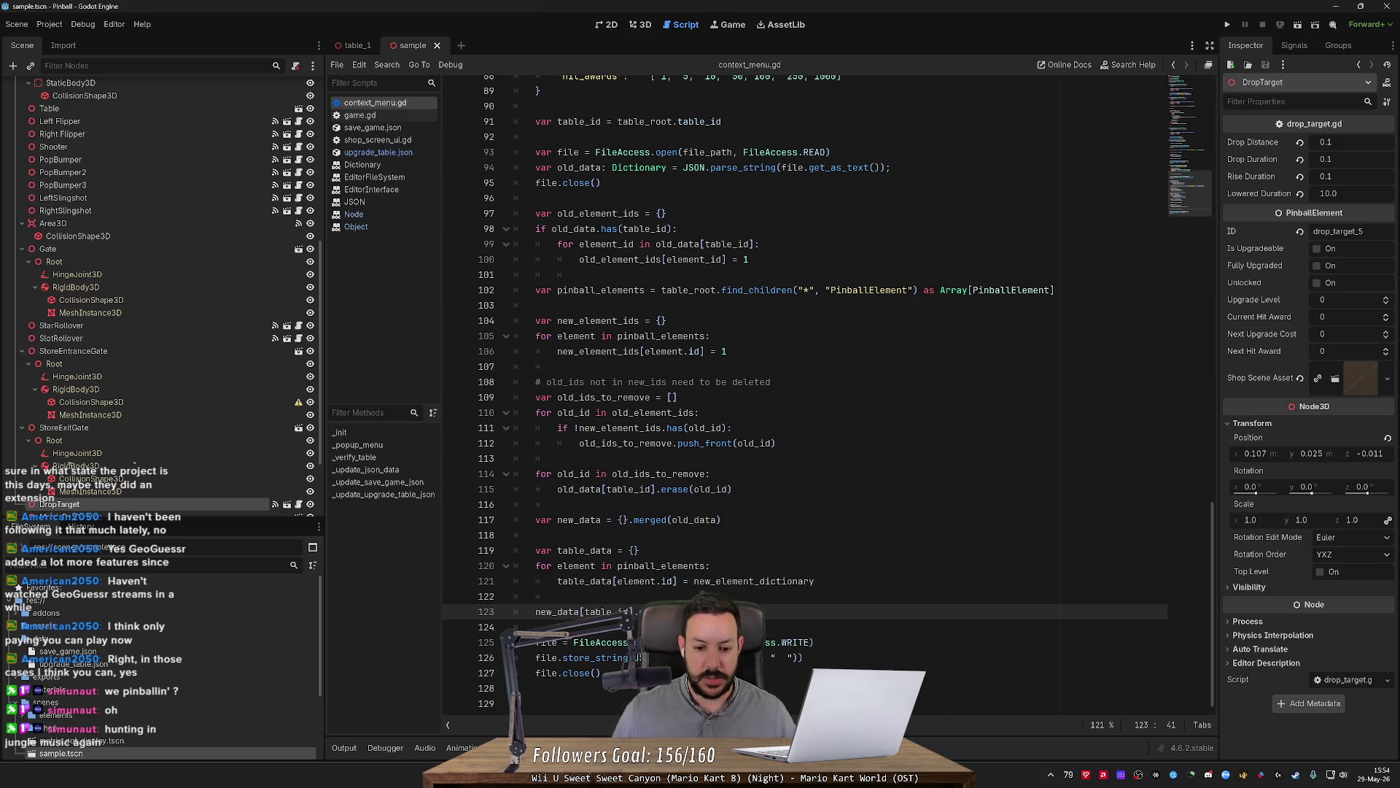
{"action": "key", "text": "ctrl+s"}
{"action": "mouse_move", "coordinate": [736, 580]}
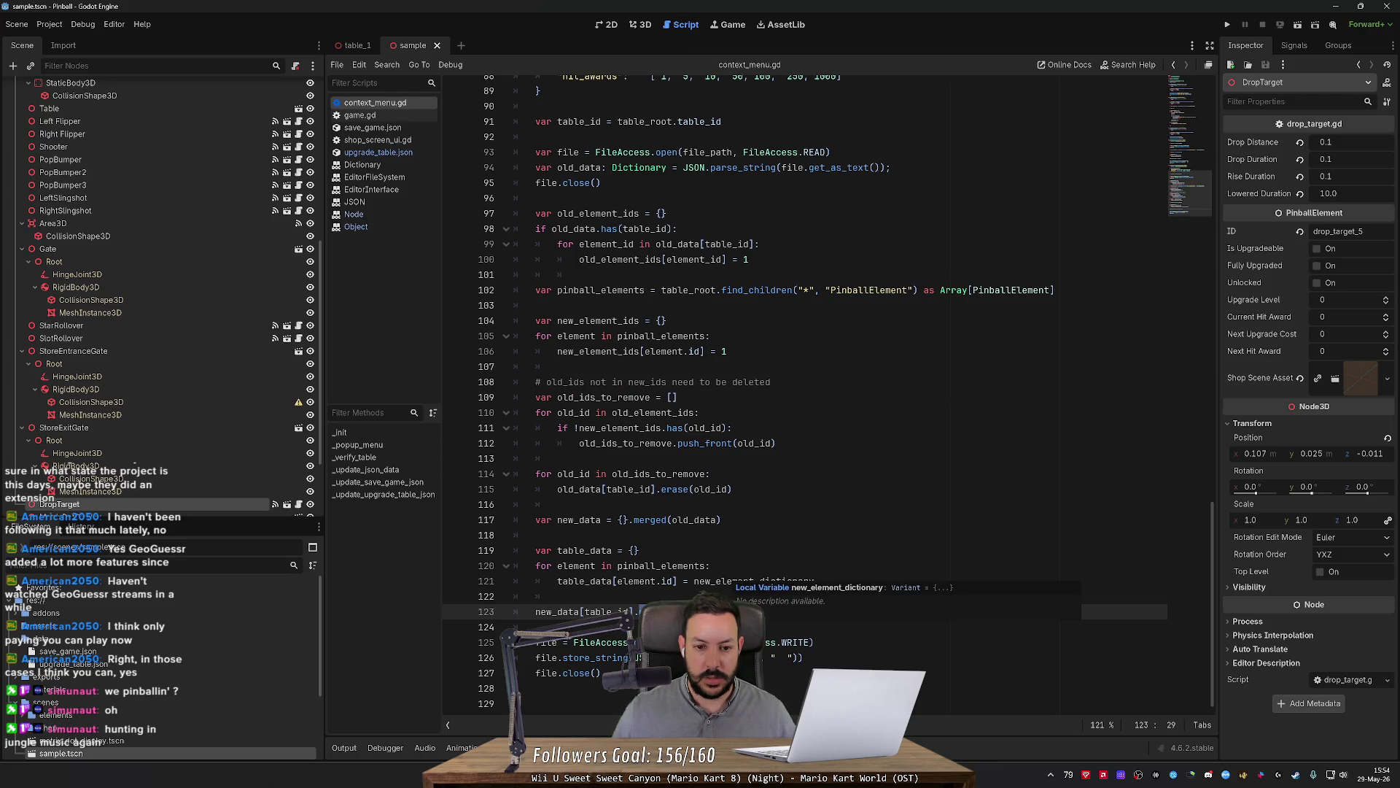
{"action": "mouse_move", "coordinate": [700, 566]}
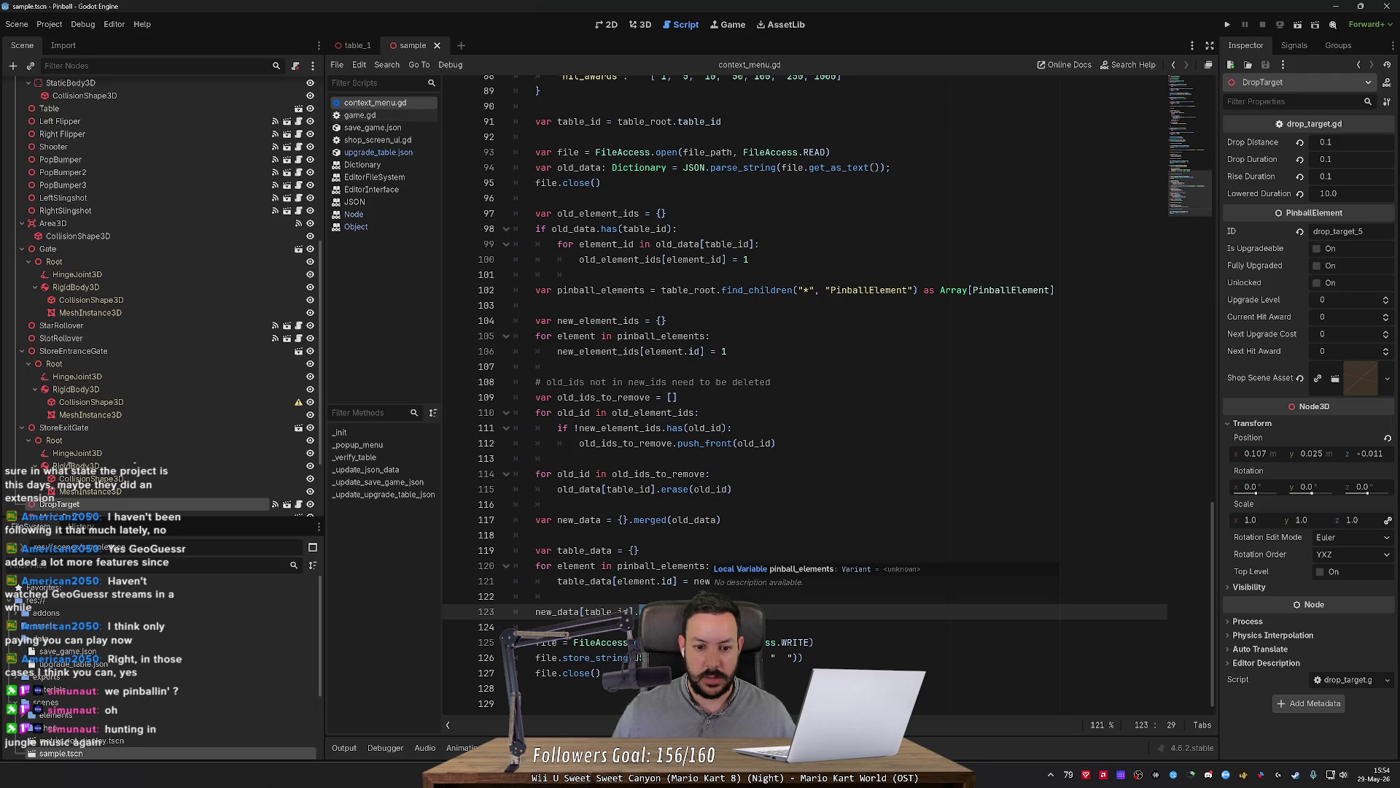
{"action": "key", "text": "BackSpace"}
{"action": "key", "text": "BackSpace"}
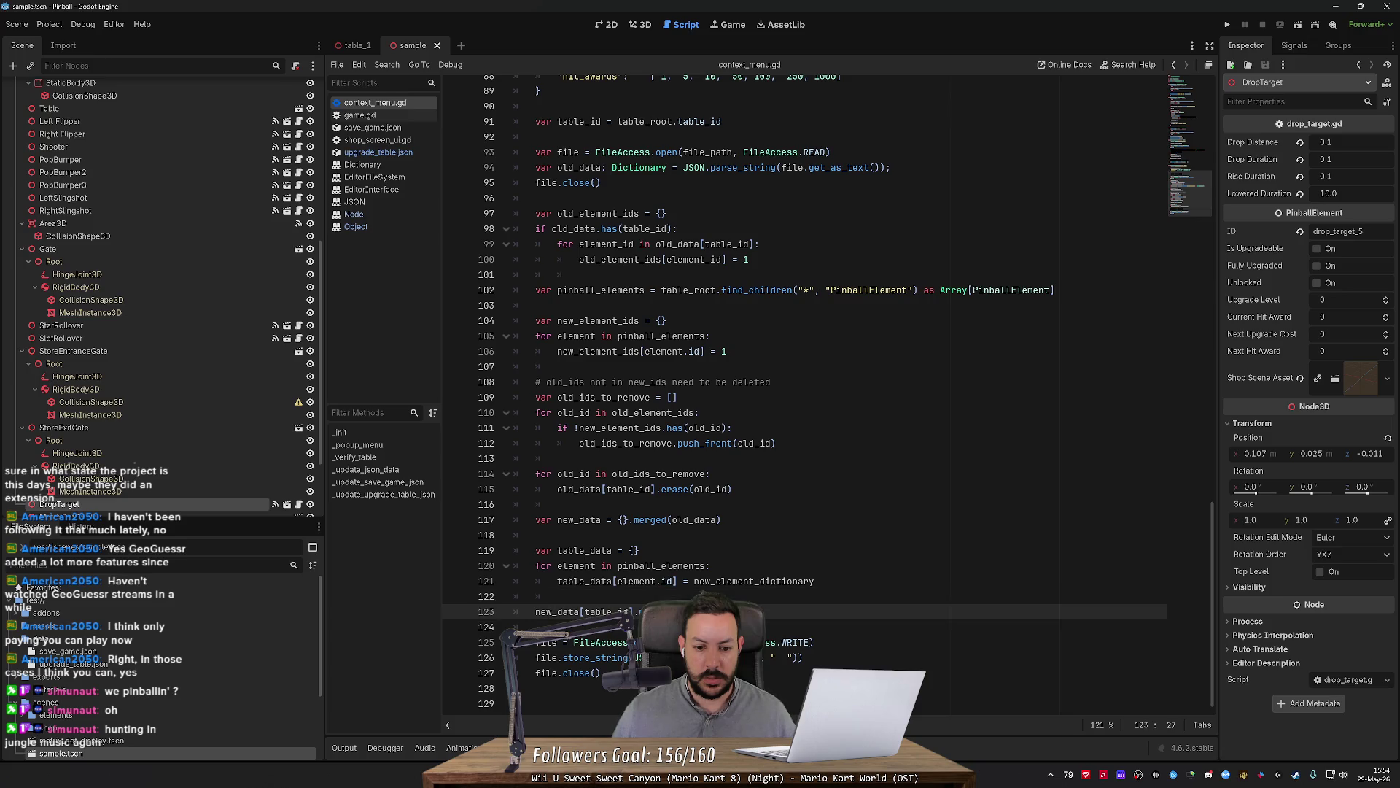
{"action": "mouse_move", "coordinate": [685, 612]}
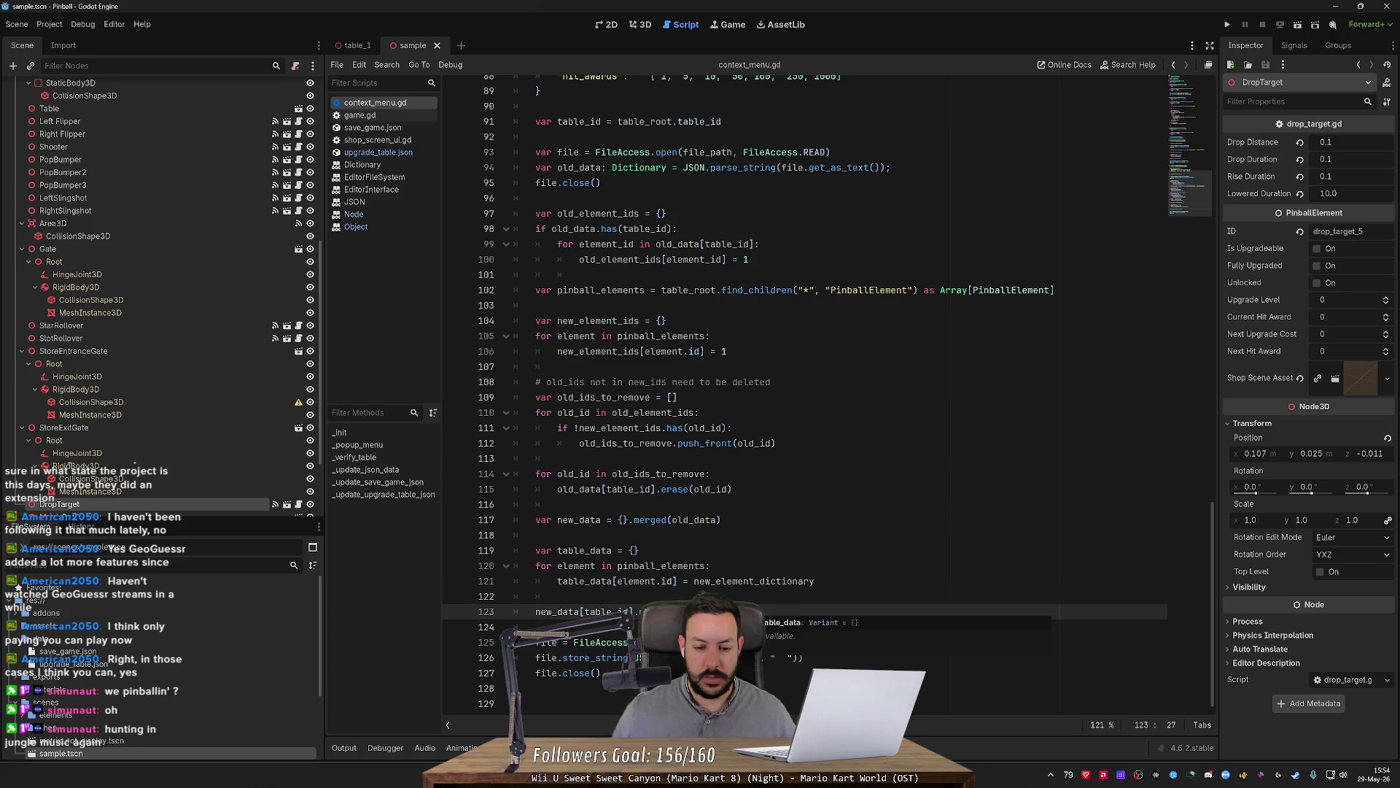